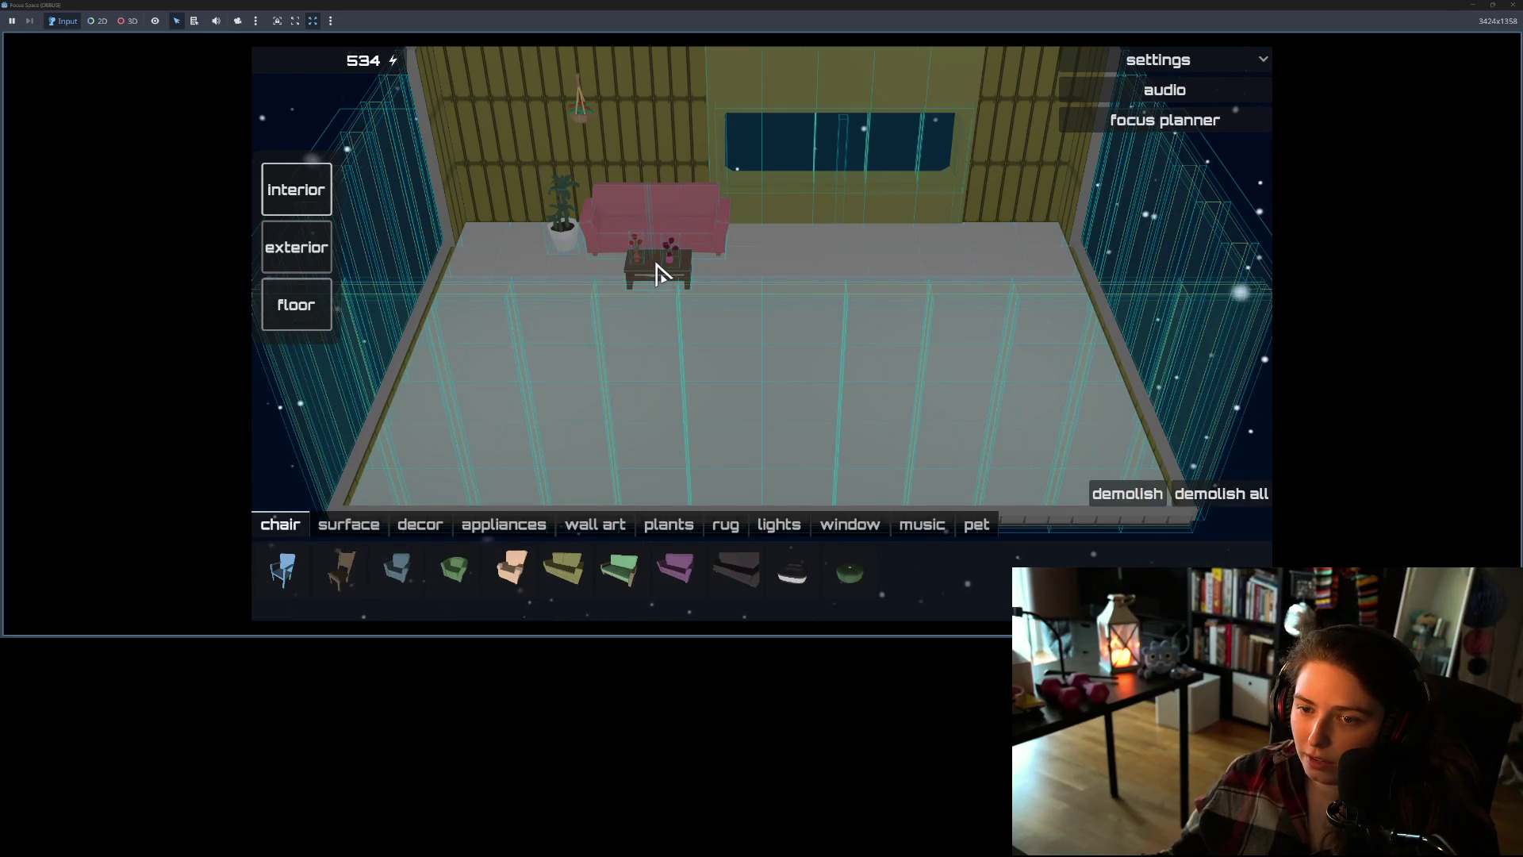
# - Zoom the game camera and pick up the tree of life piece from the wall art tray
pyautogui.scroll(2, 727, 309)
pyautogui.scroll(-5, 717, 320)
pyautogui.scroll(2, 713, 330)
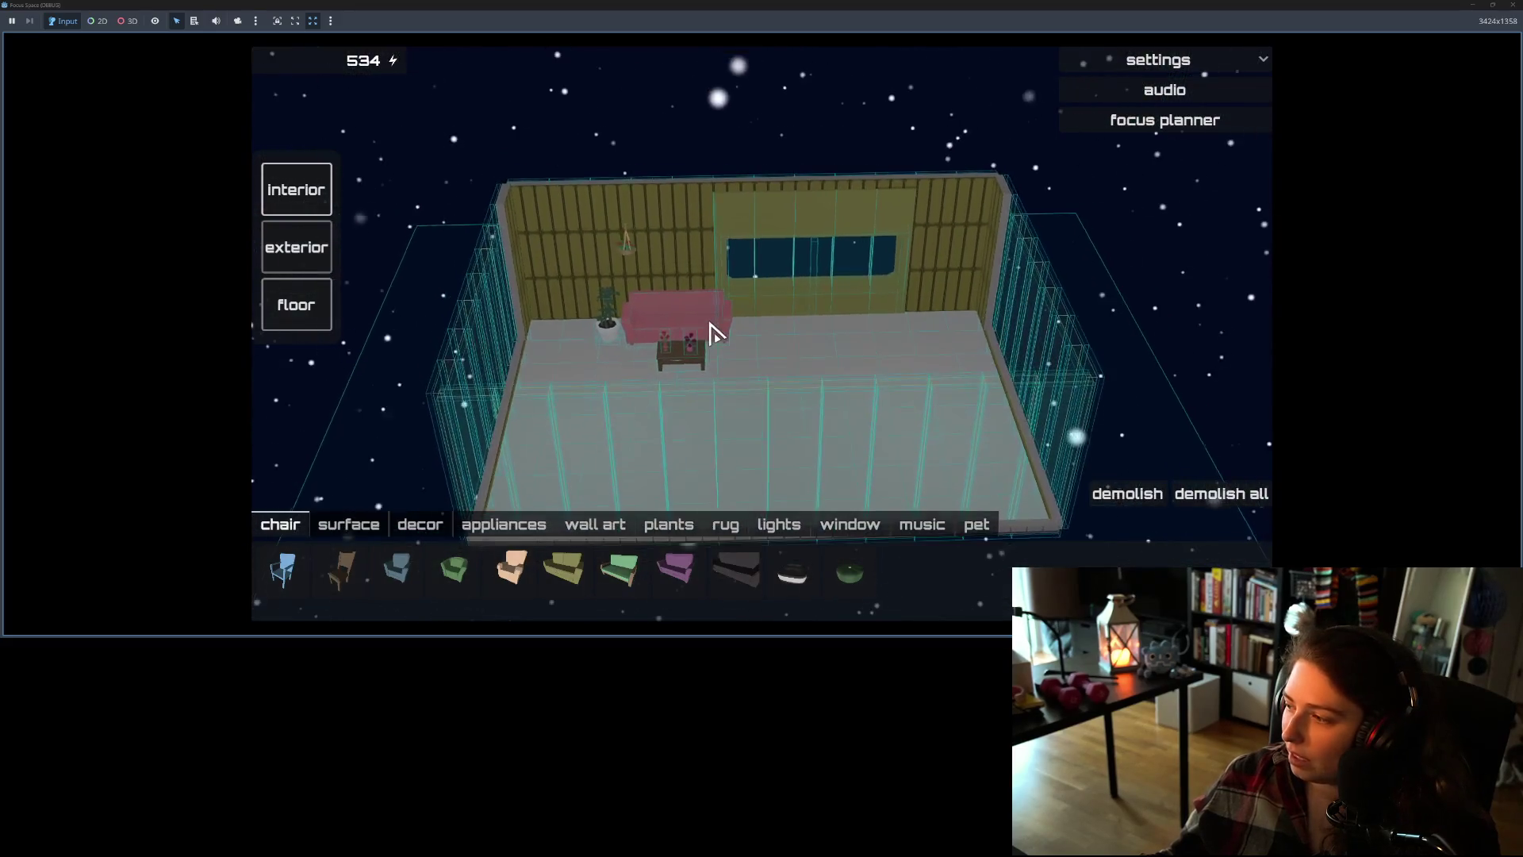
pyautogui.scroll(1, 714, 330)
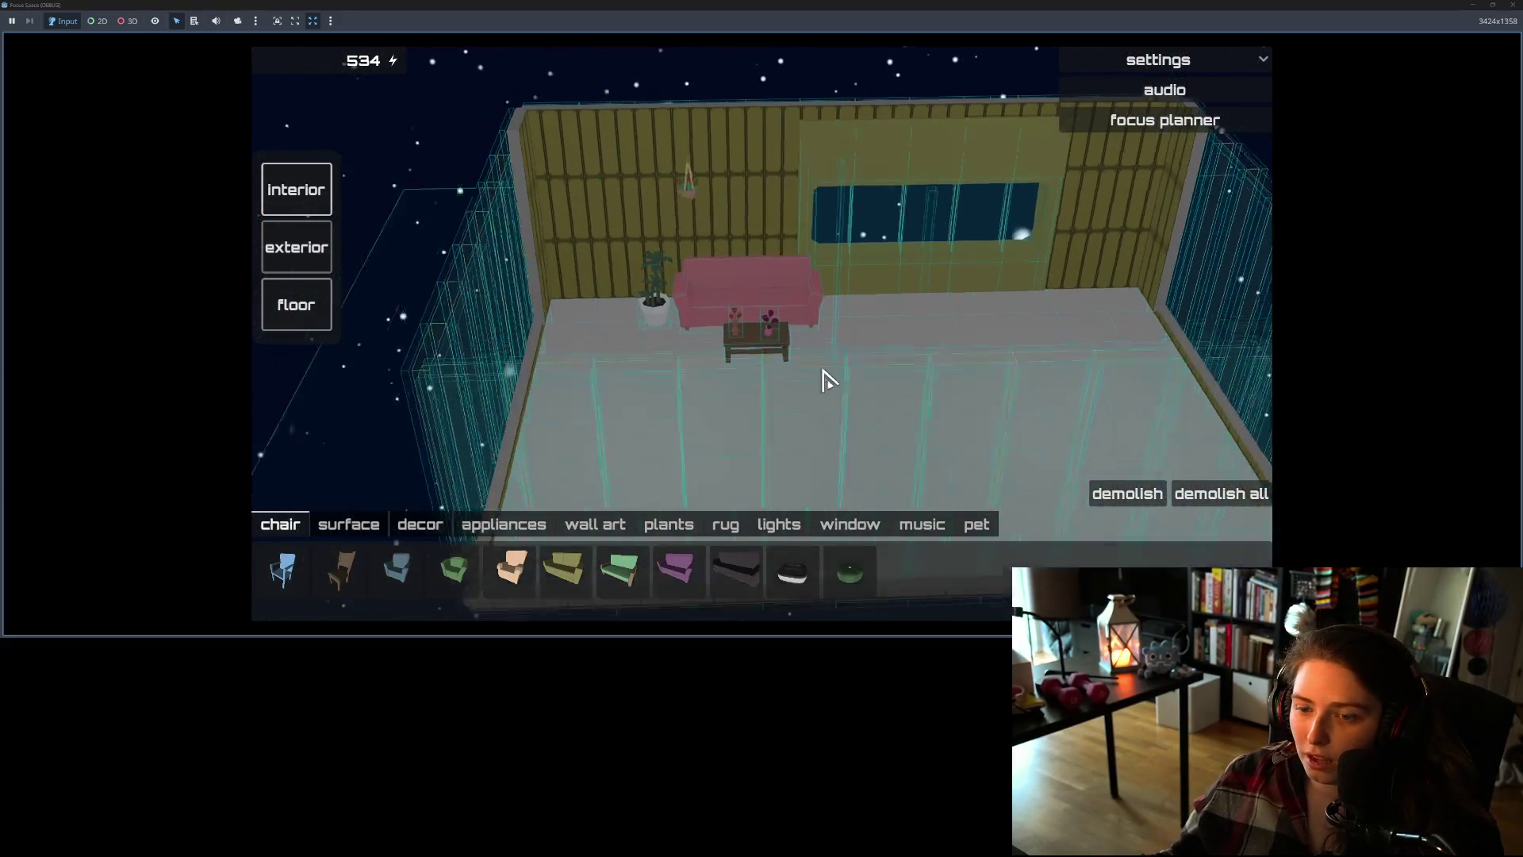
pyautogui.click(599, 525)
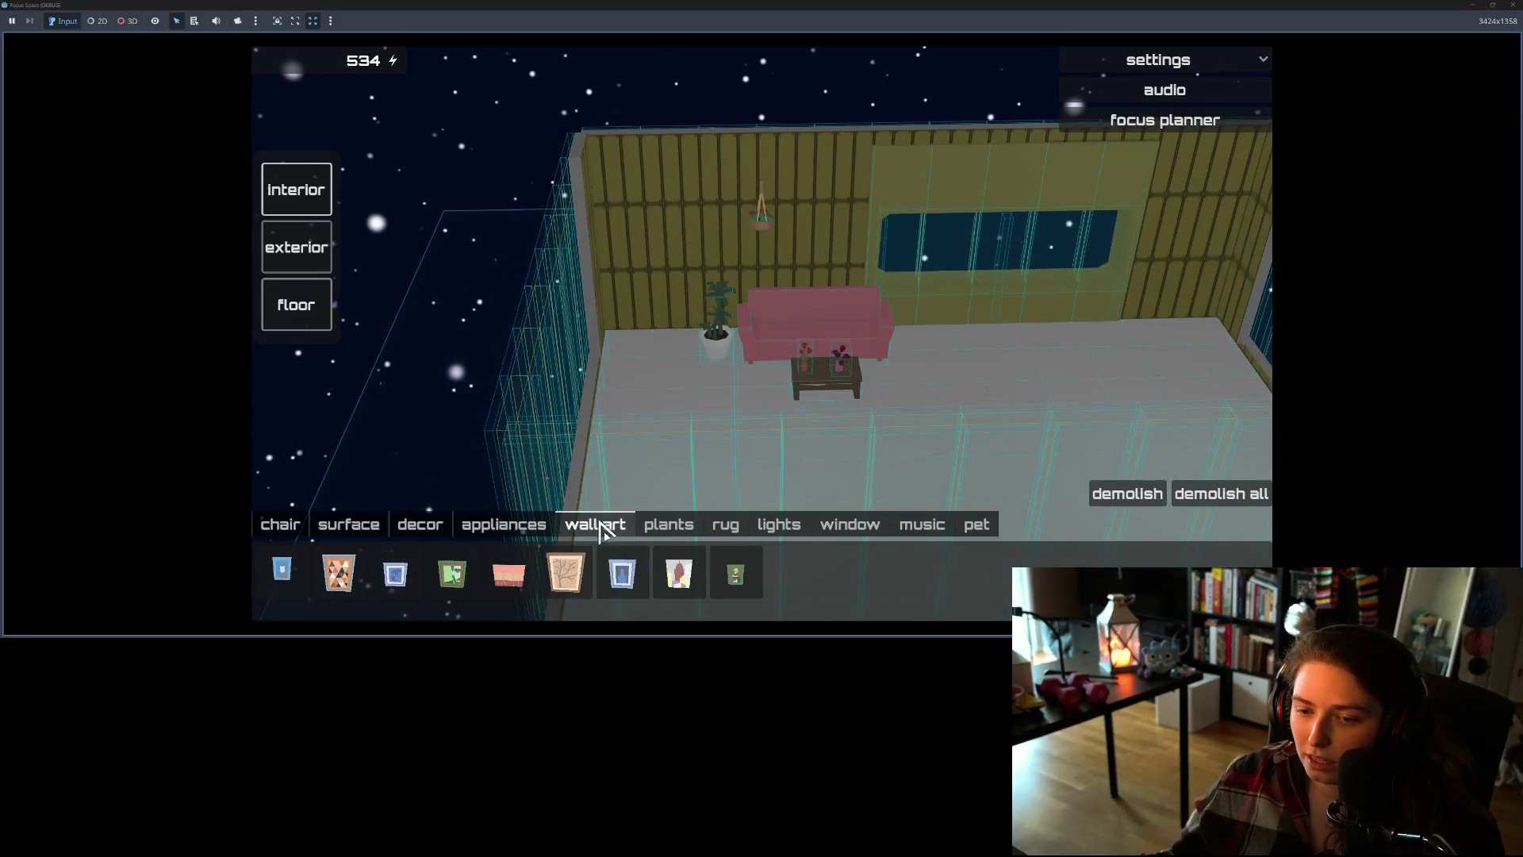
pyautogui.click(568, 577)
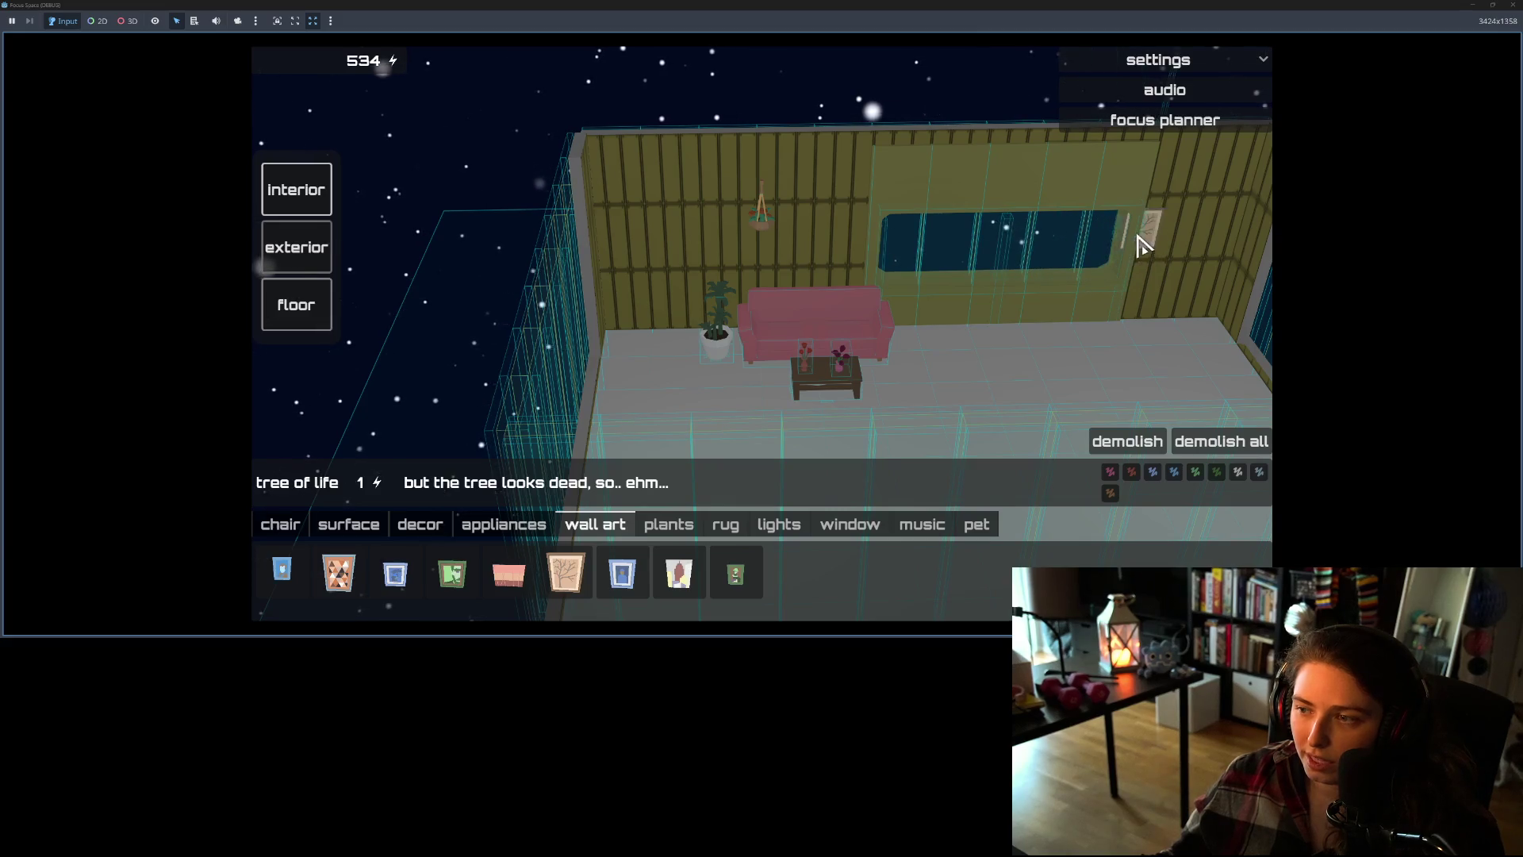
pyautogui.moveTo(1194, 230)
pyautogui.mouseDown()
pyautogui.moveTo(775, 245)
pyautogui.moveTo(768, 283)
pyautogui.mouseUp()
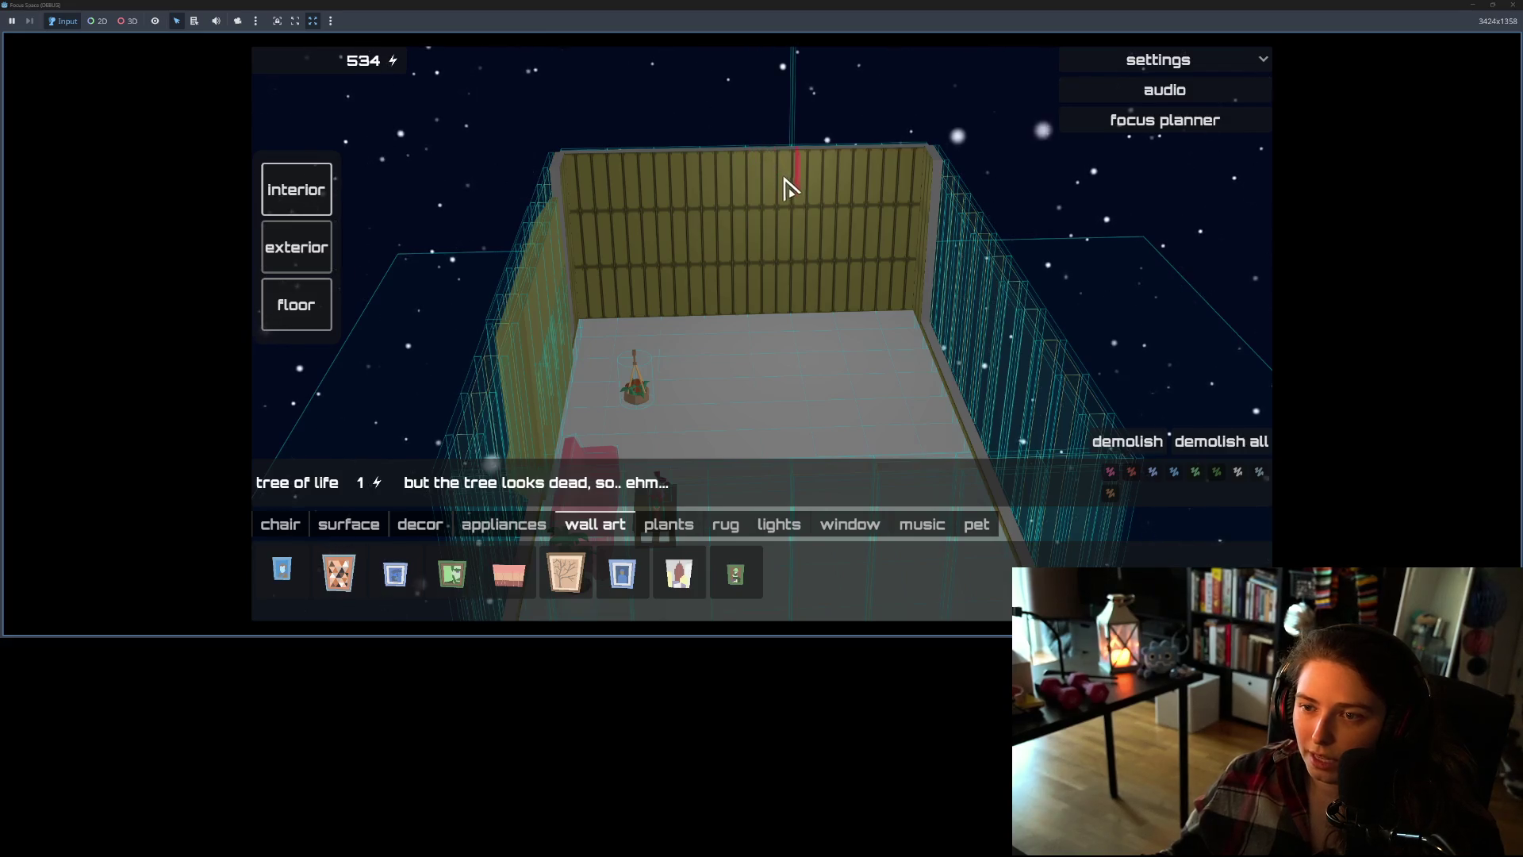
# - Orbit around the room to test the held wall-art preview against the left and back walls
pyautogui.scroll(-2, 788, 180)
pyautogui.scroll(5, 789, 198)
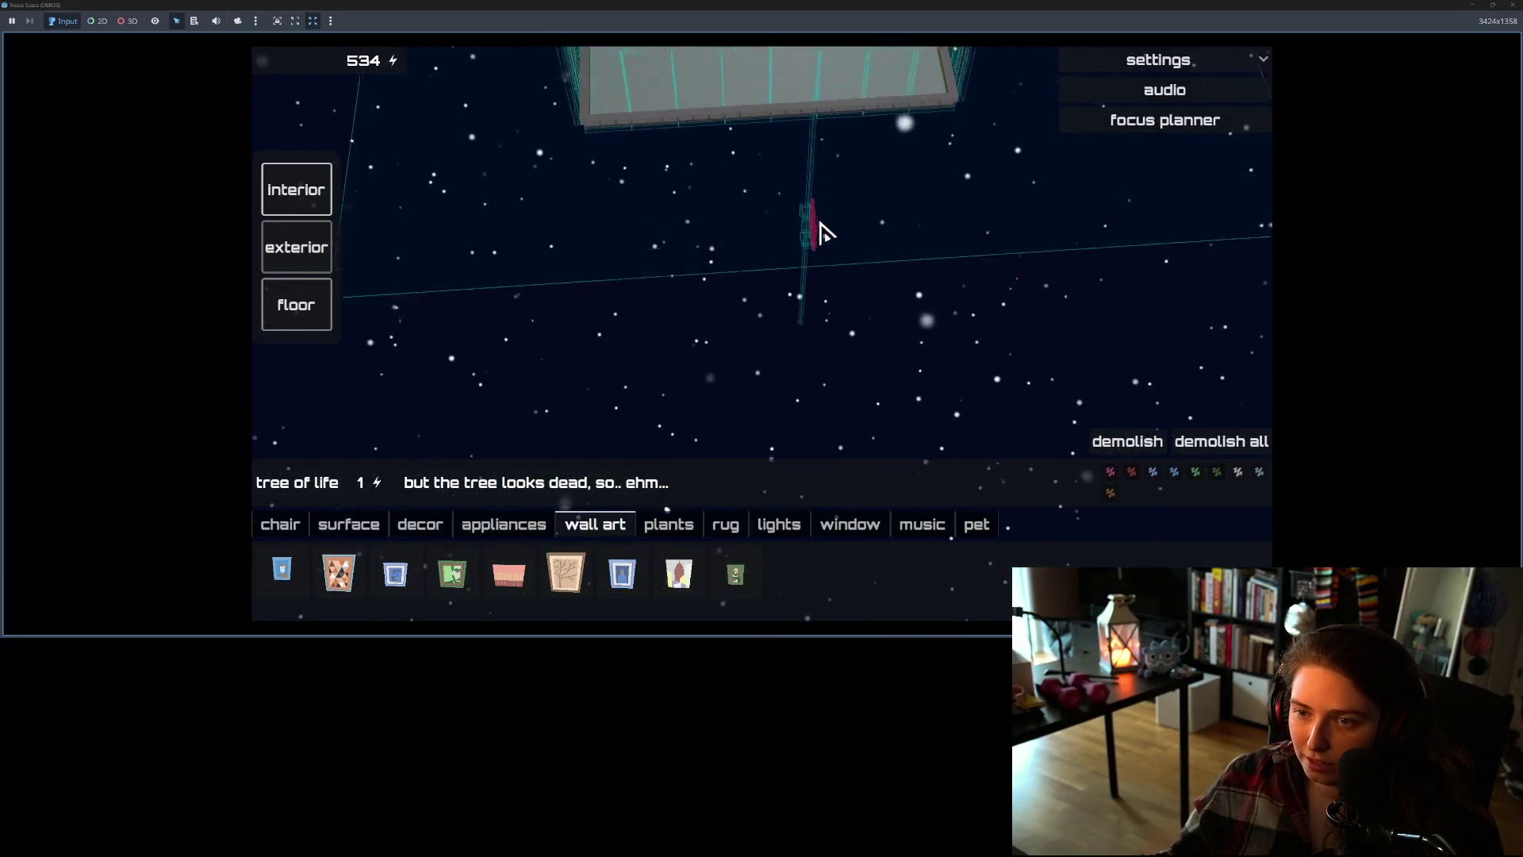
pyautogui.scroll(-4, 828, 294)
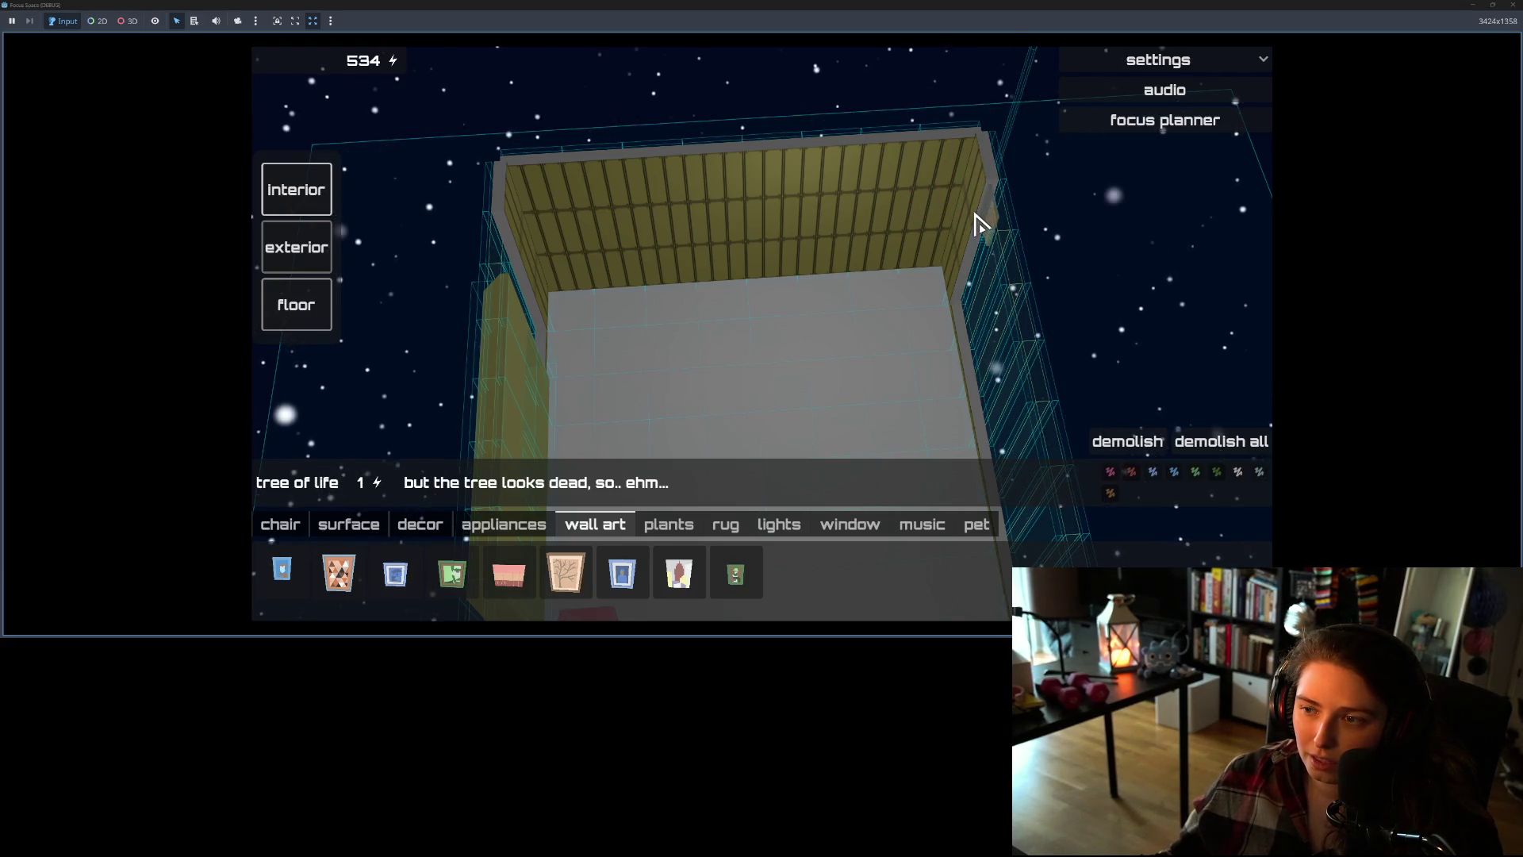
pyautogui.moveTo(981, 224)
pyautogui.mouseDown()
pyautogui.moveTo(826, 215)
pyautogui.moveTo(694, 248)
pyautogui.moveTo(983, 254)
pyautogui.moveTo(912, 236)
pyautogui.mouseUp()
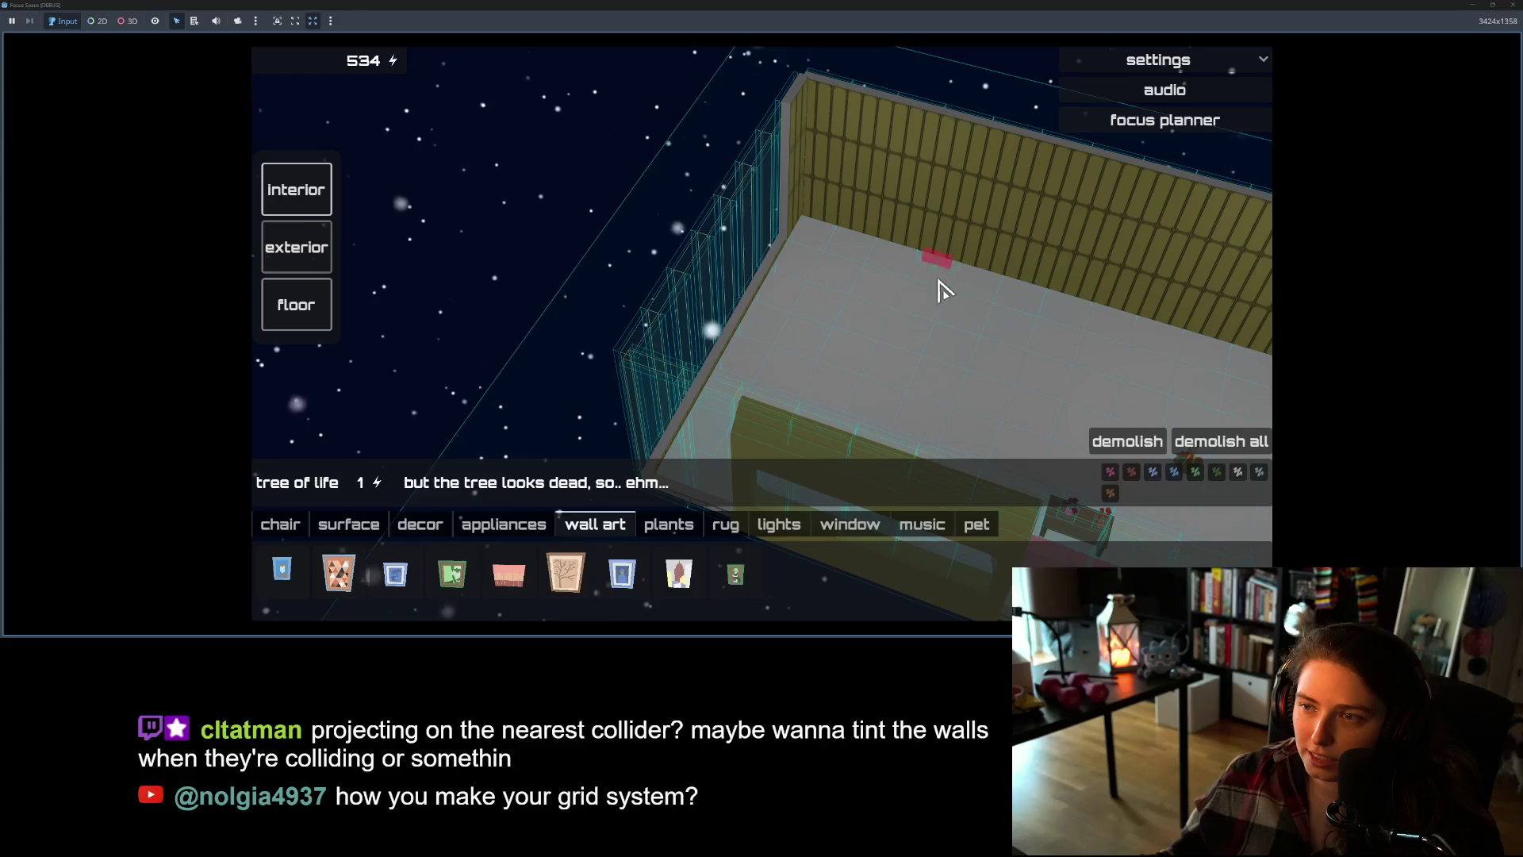
pyautogui.moveTo(782, 313); pyautogui.dragTo(1230, 394)
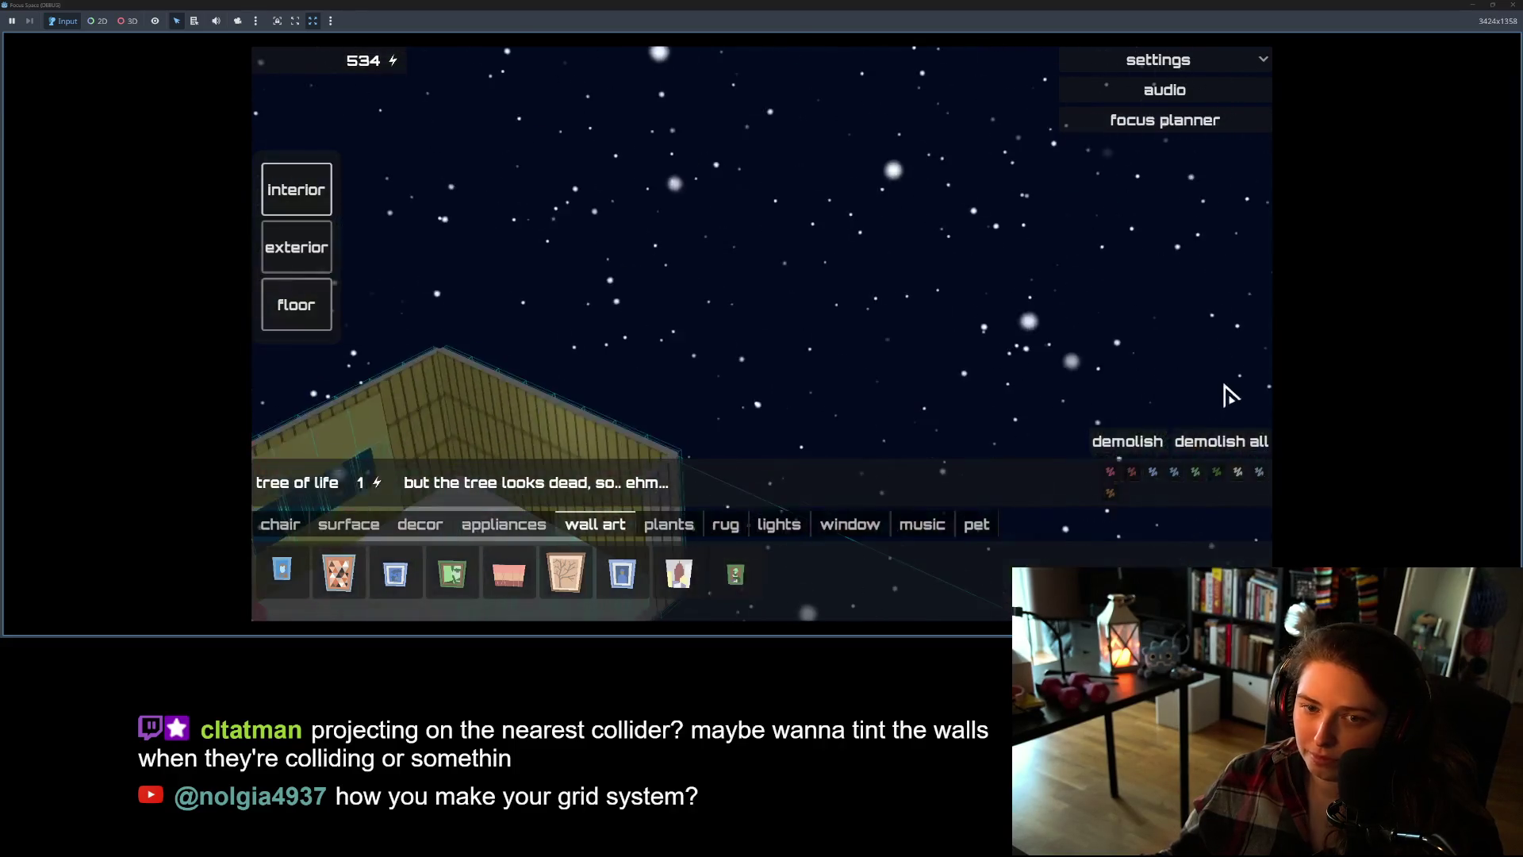
pyautogui.moveTo(537, 347); pyautogui.dragTo(778, 326)
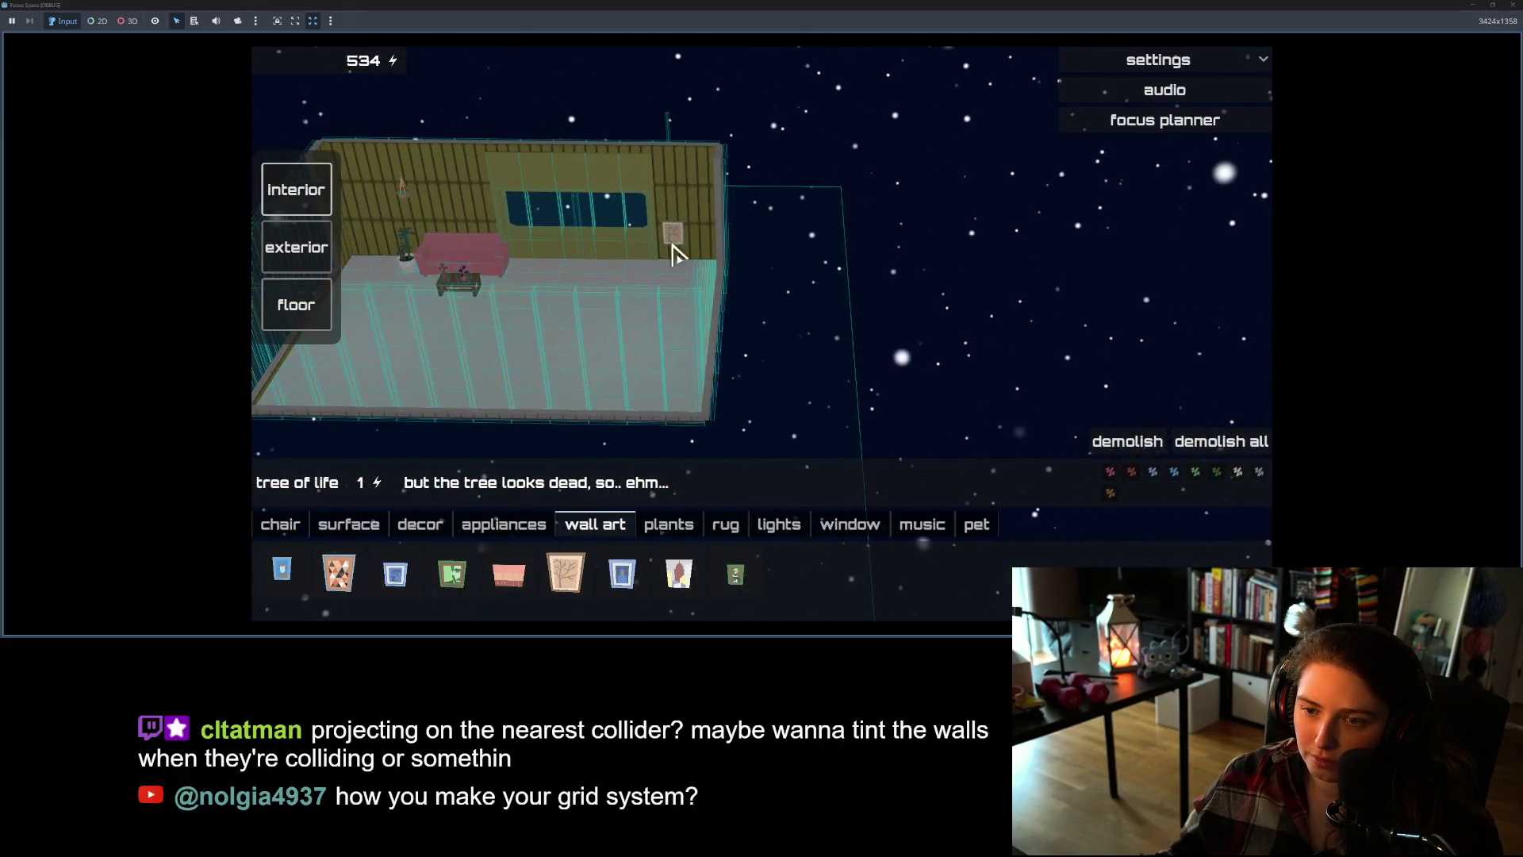
pyautogui.moveTo(476, 316); pyautogui.dragTo(578, 326)
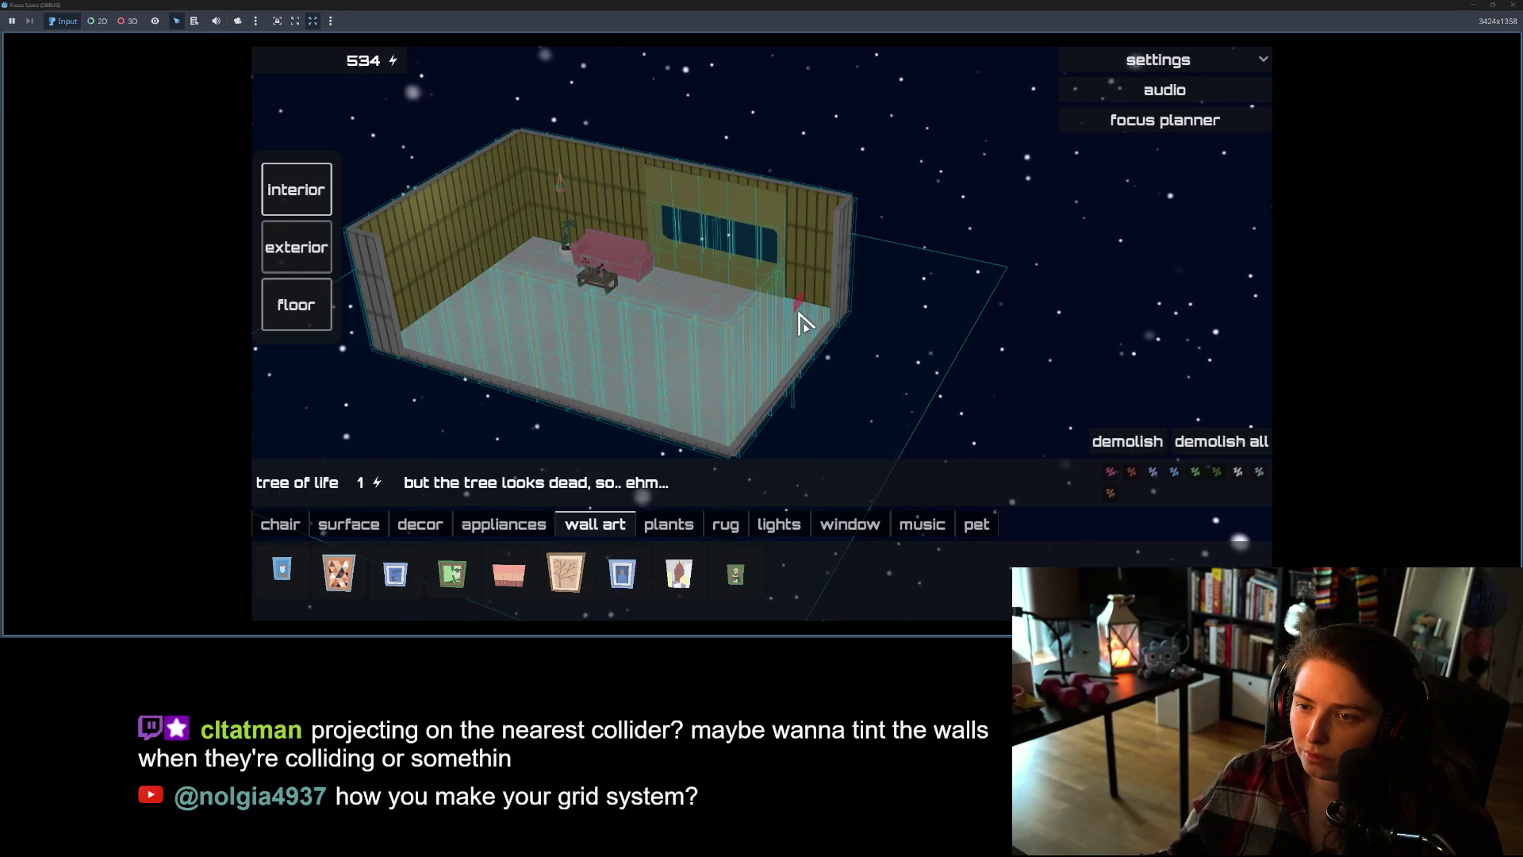
# - Restore the game window, stop the game, and bring up the wall_piece scene
pyautogui.moveTo(889, 4)
pyautogui.mouseDown()
pyautogui.moveTo(909, 49)
pyautogui.moveTo(832, 145)
pyautogui.mouseUp()
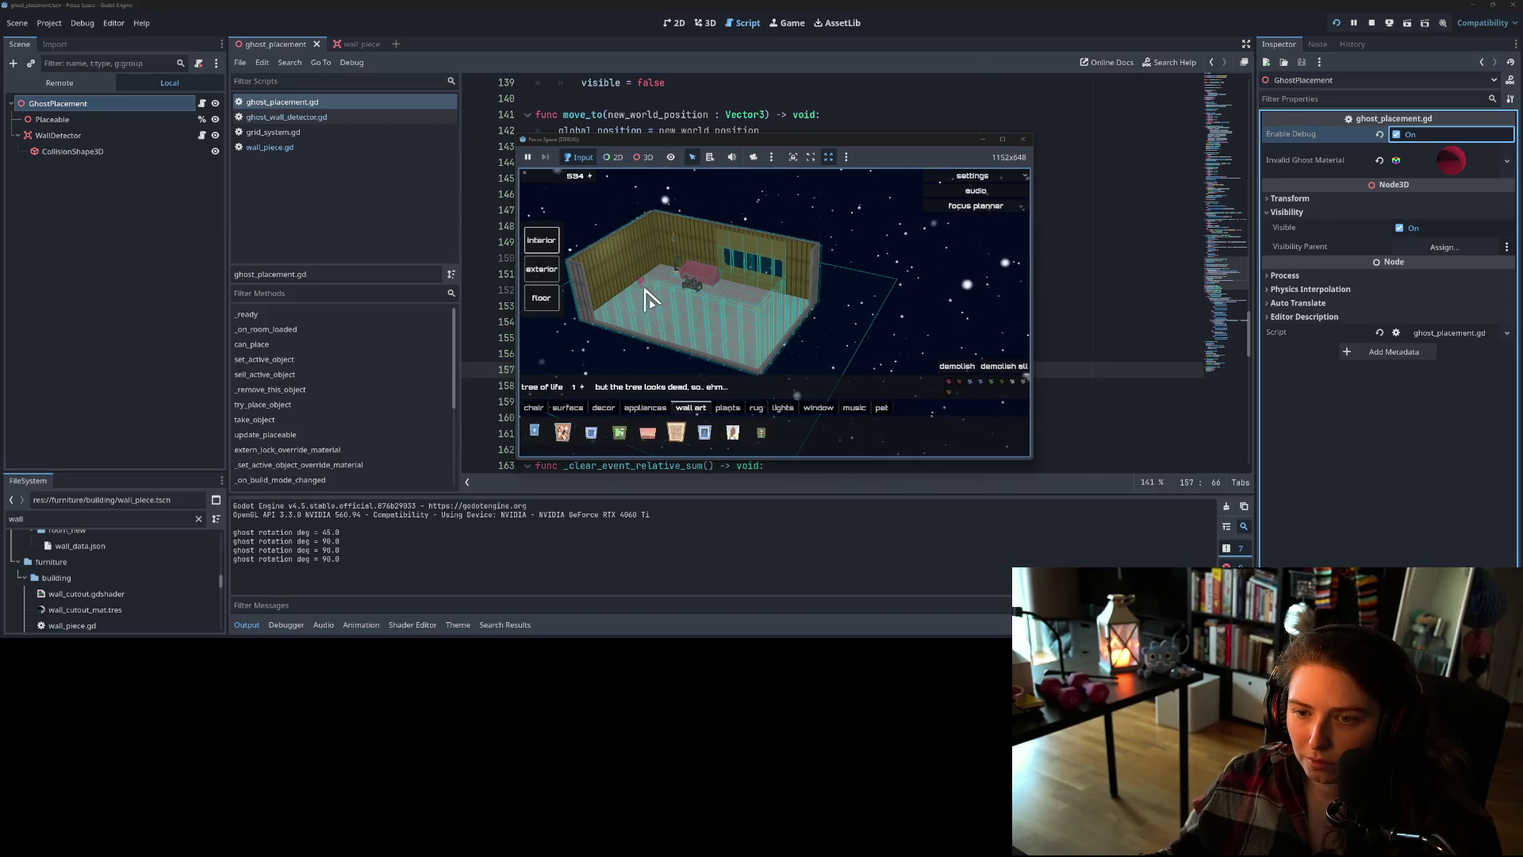
pyautogui.click(1023, 139)
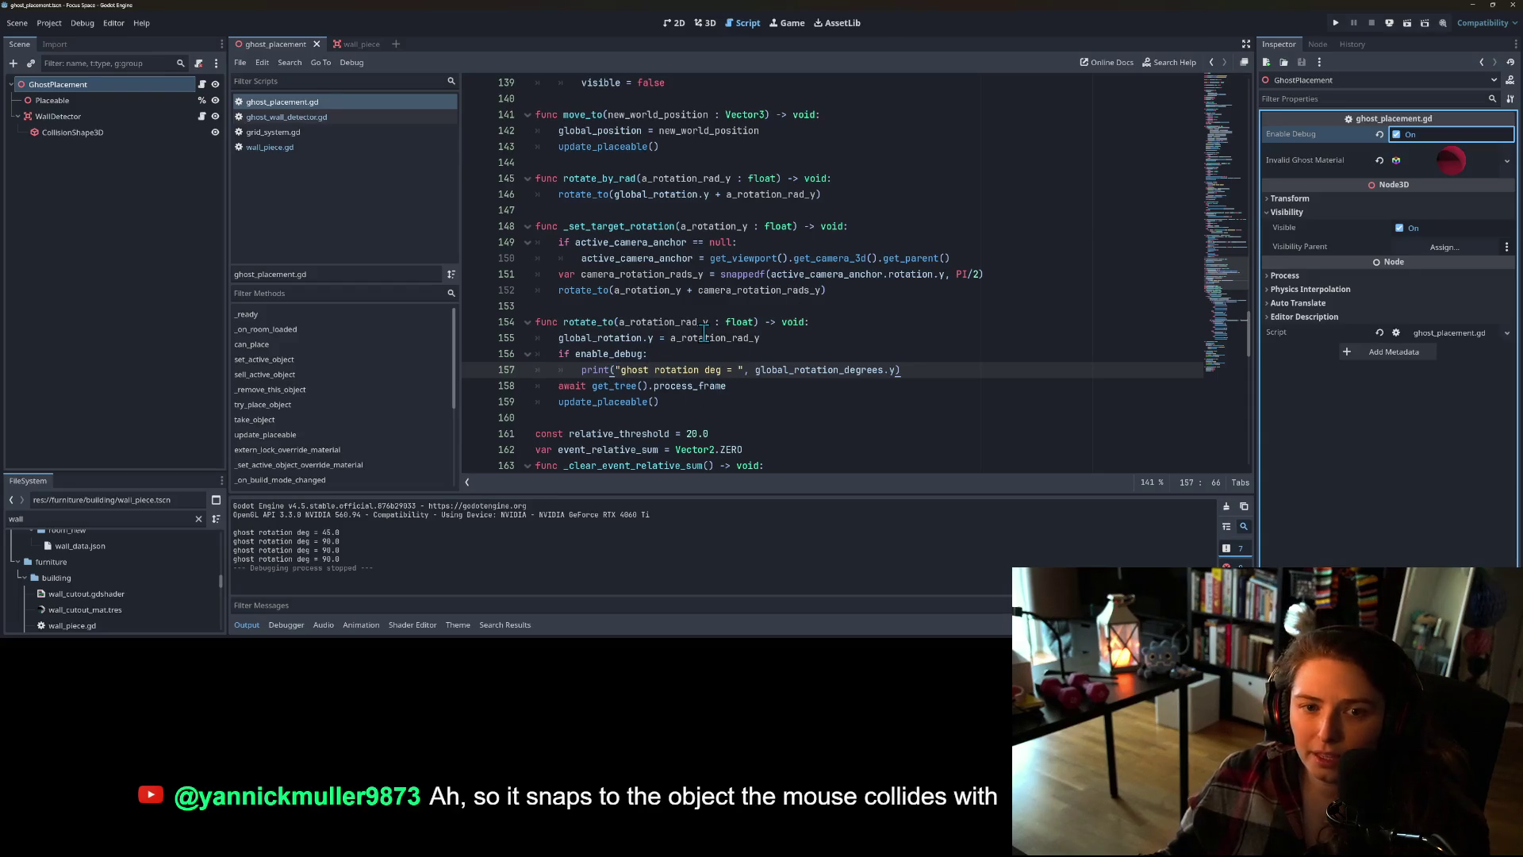
pyautogui.click(364, 46)
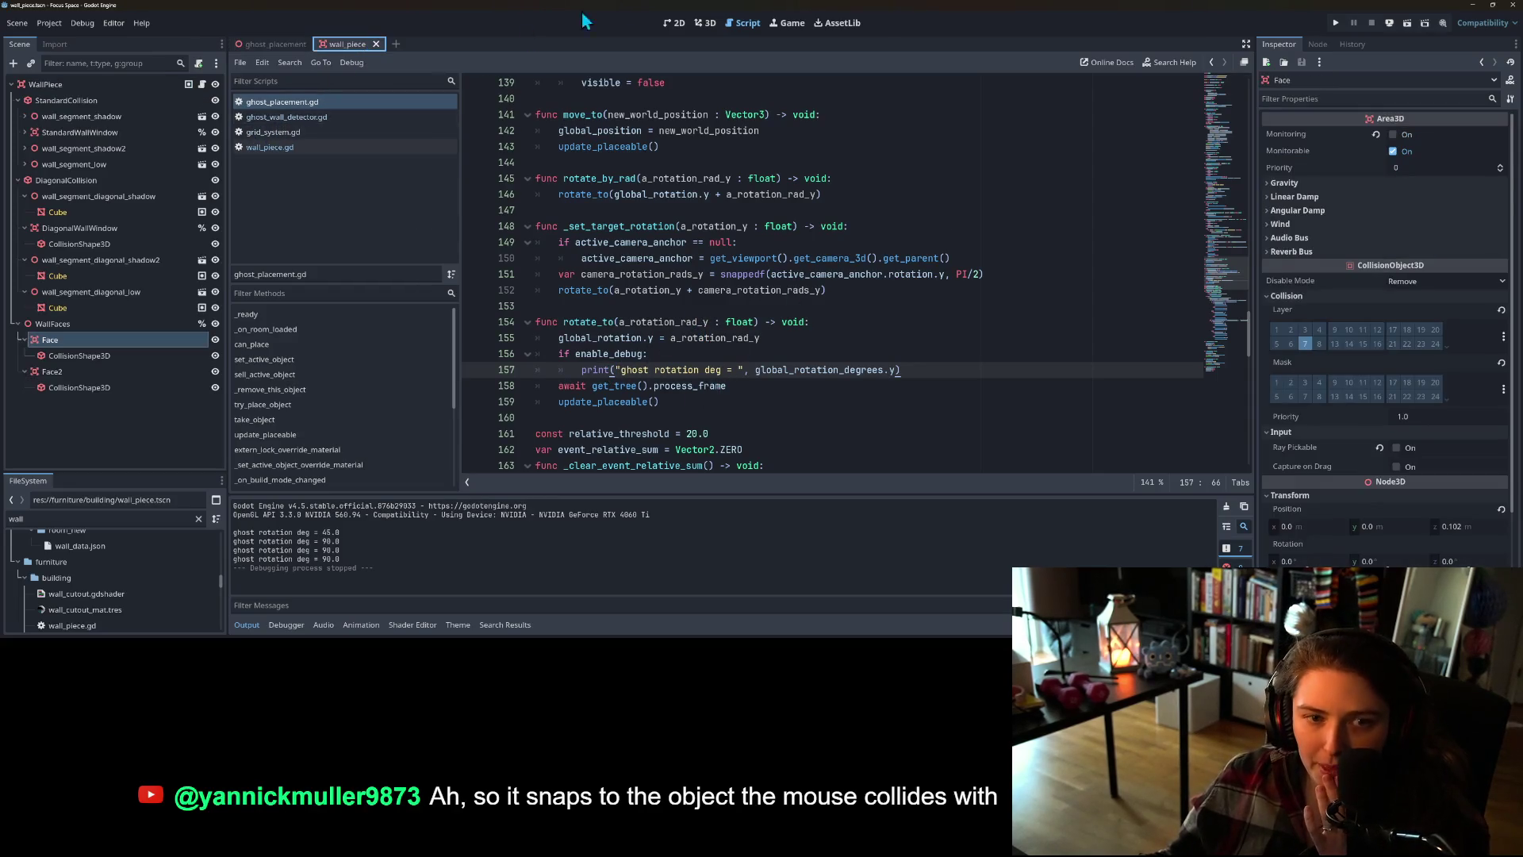
# - Show wall_piece in 3D and view its StandardCollision shape under wall_segment_shadow from the right
pyautogui.click(702, 24)
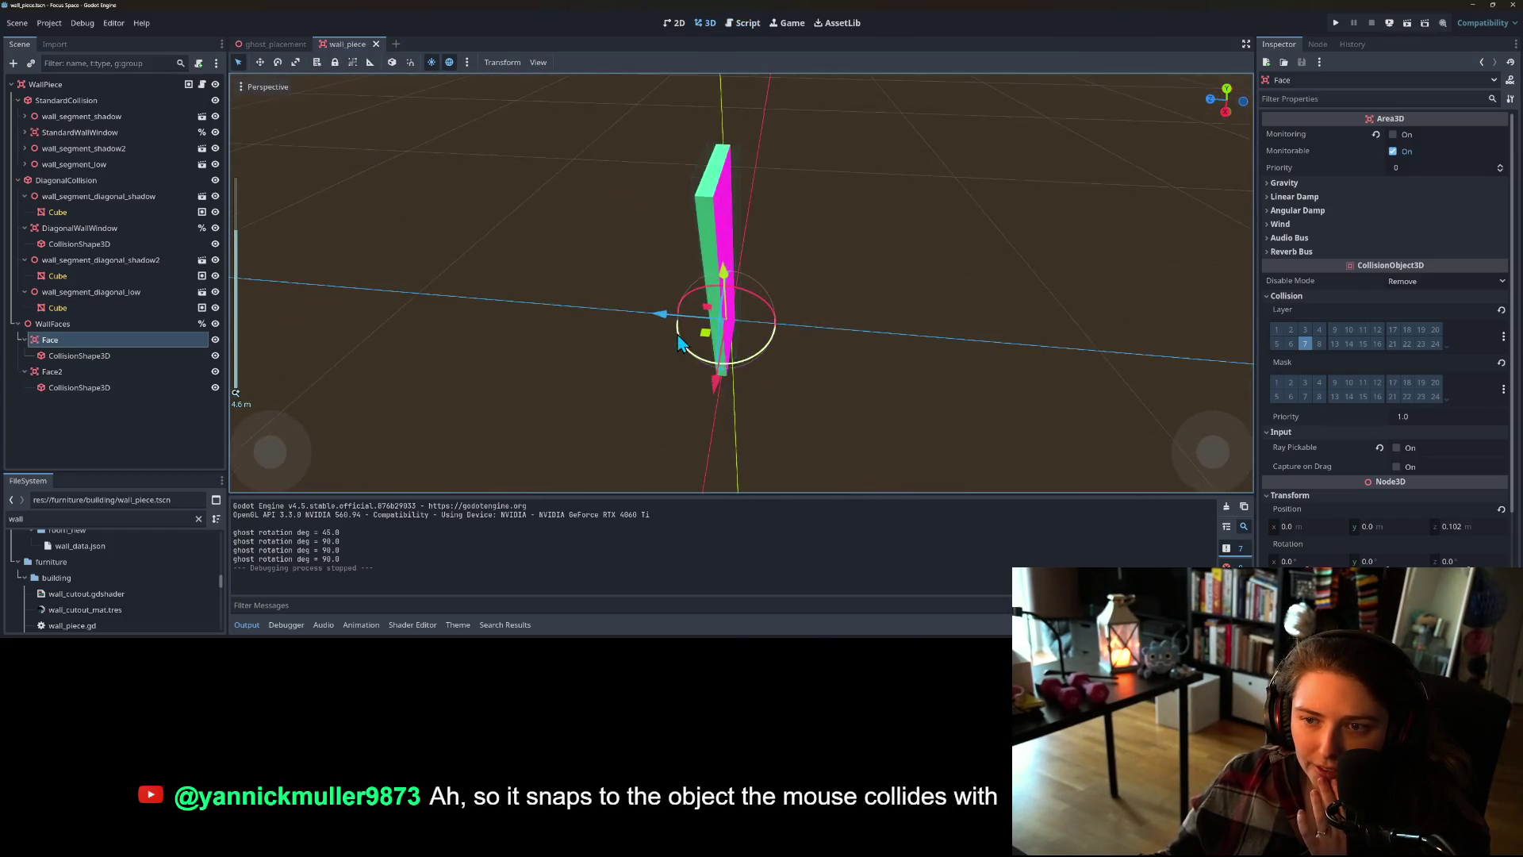
pyautogui.click(99, 119)
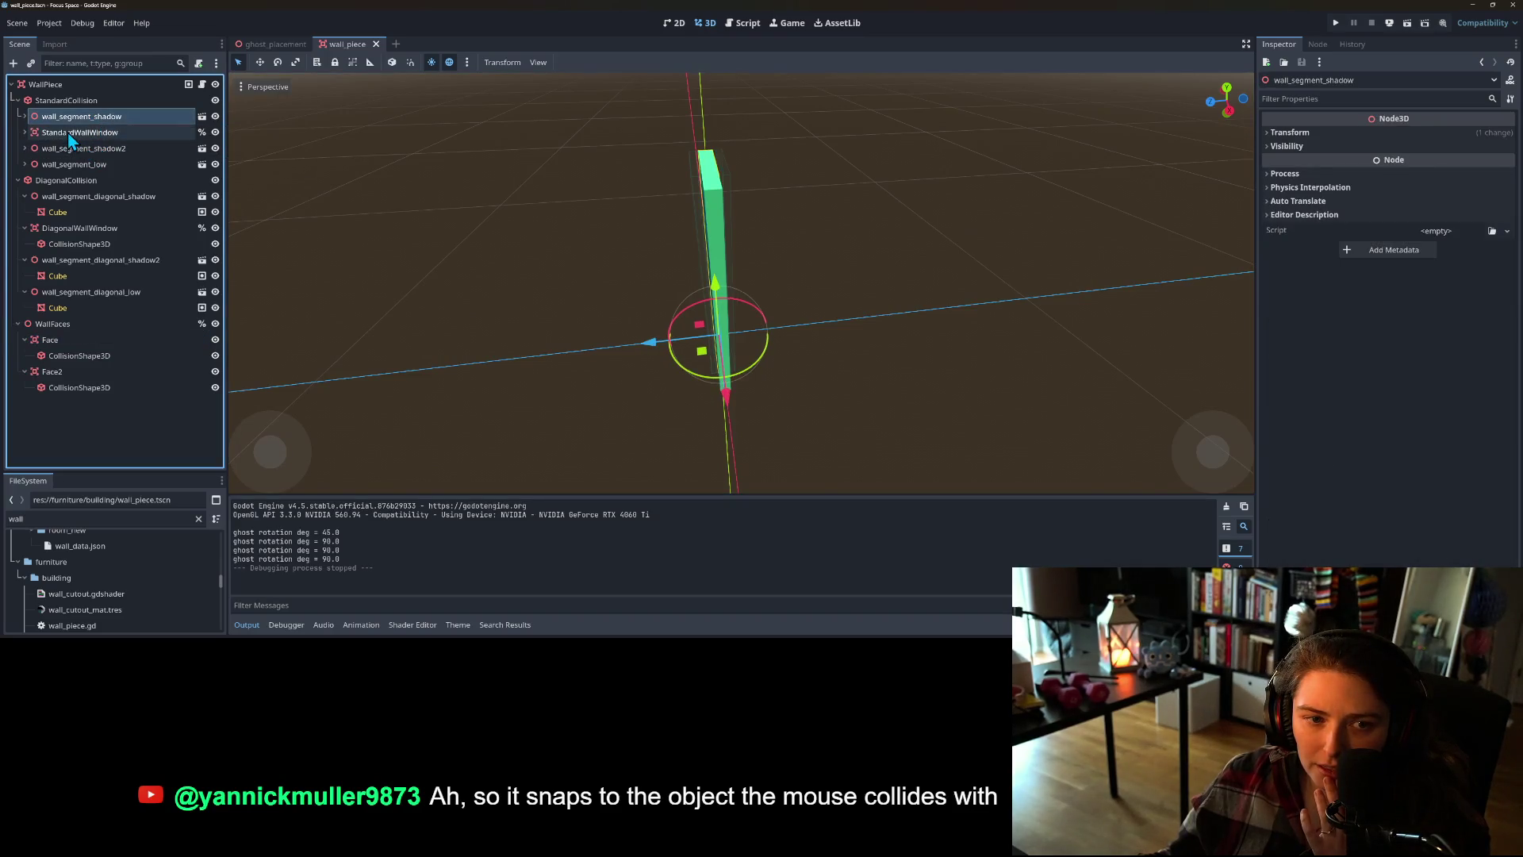
pyautogui.click(60, 101)
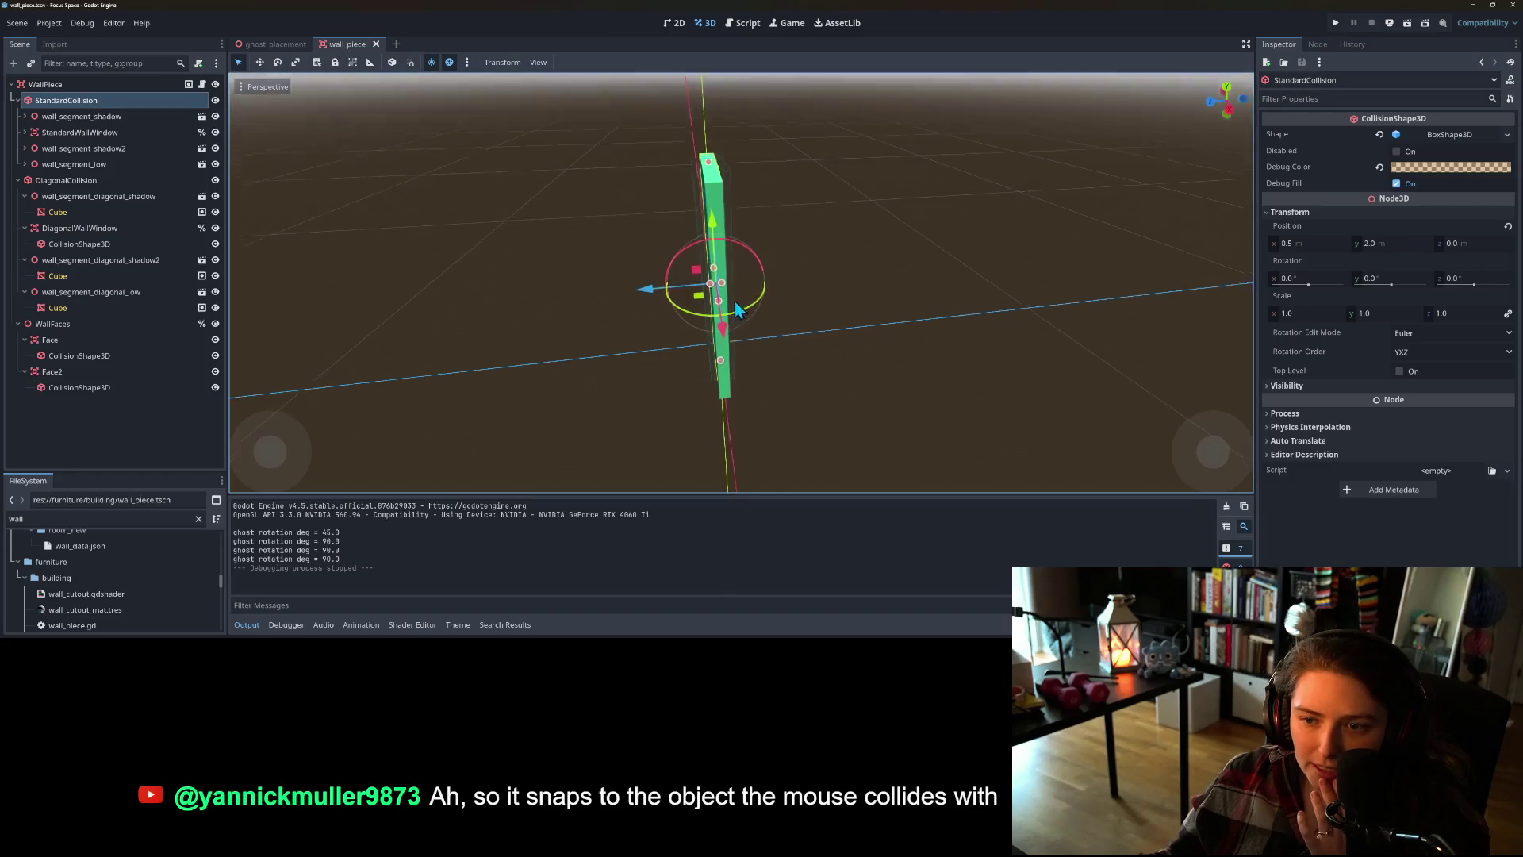
pyautogui.press('KP_3')
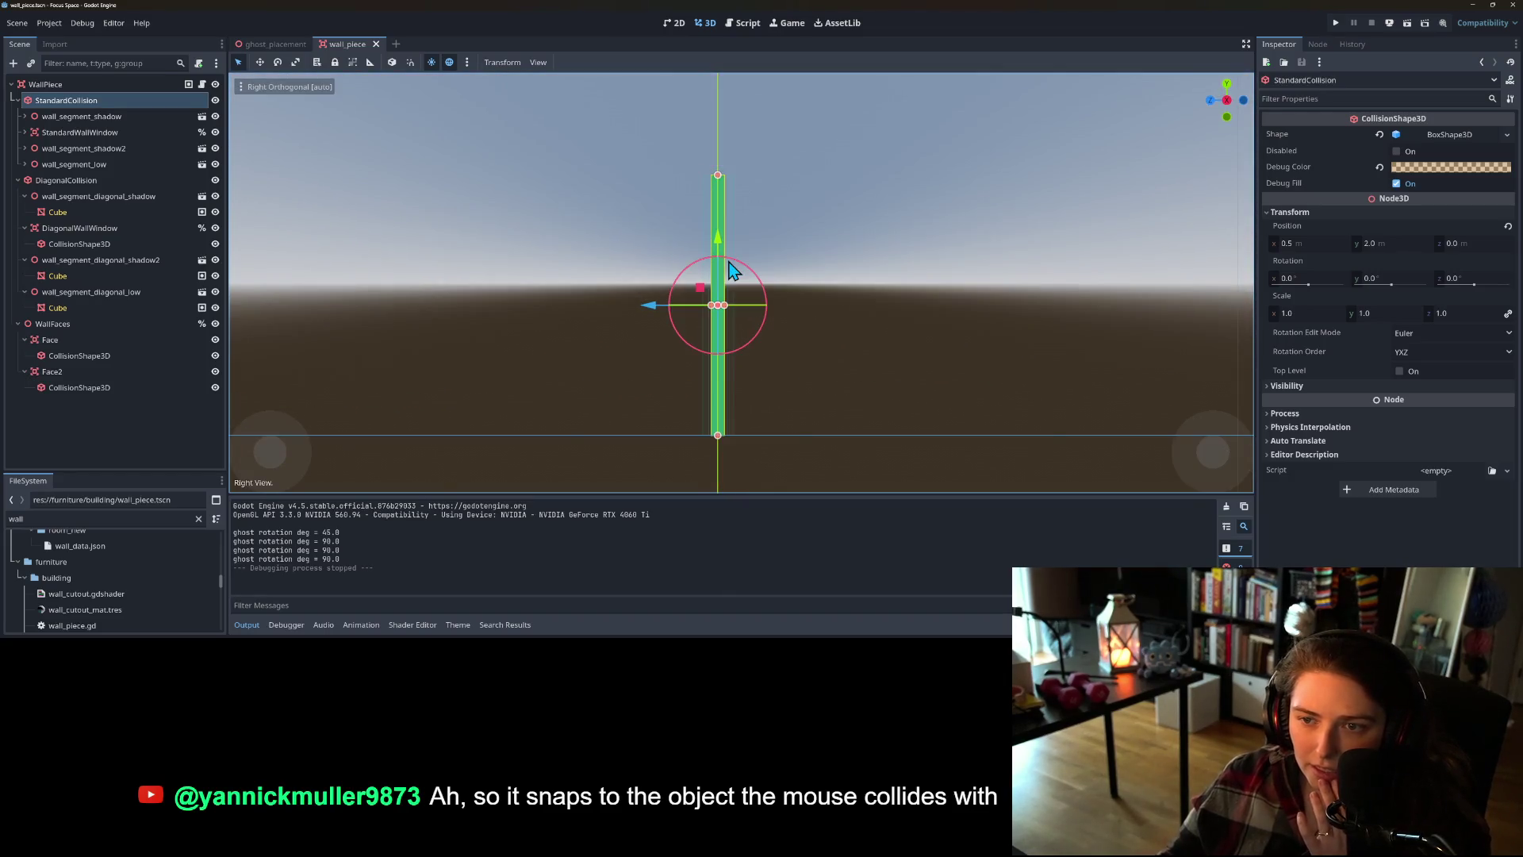
pyautogui.scroll(3, 698, 373)
pyautogui.moveTo(677, 340); pyautogui.dragTo(554, 304)
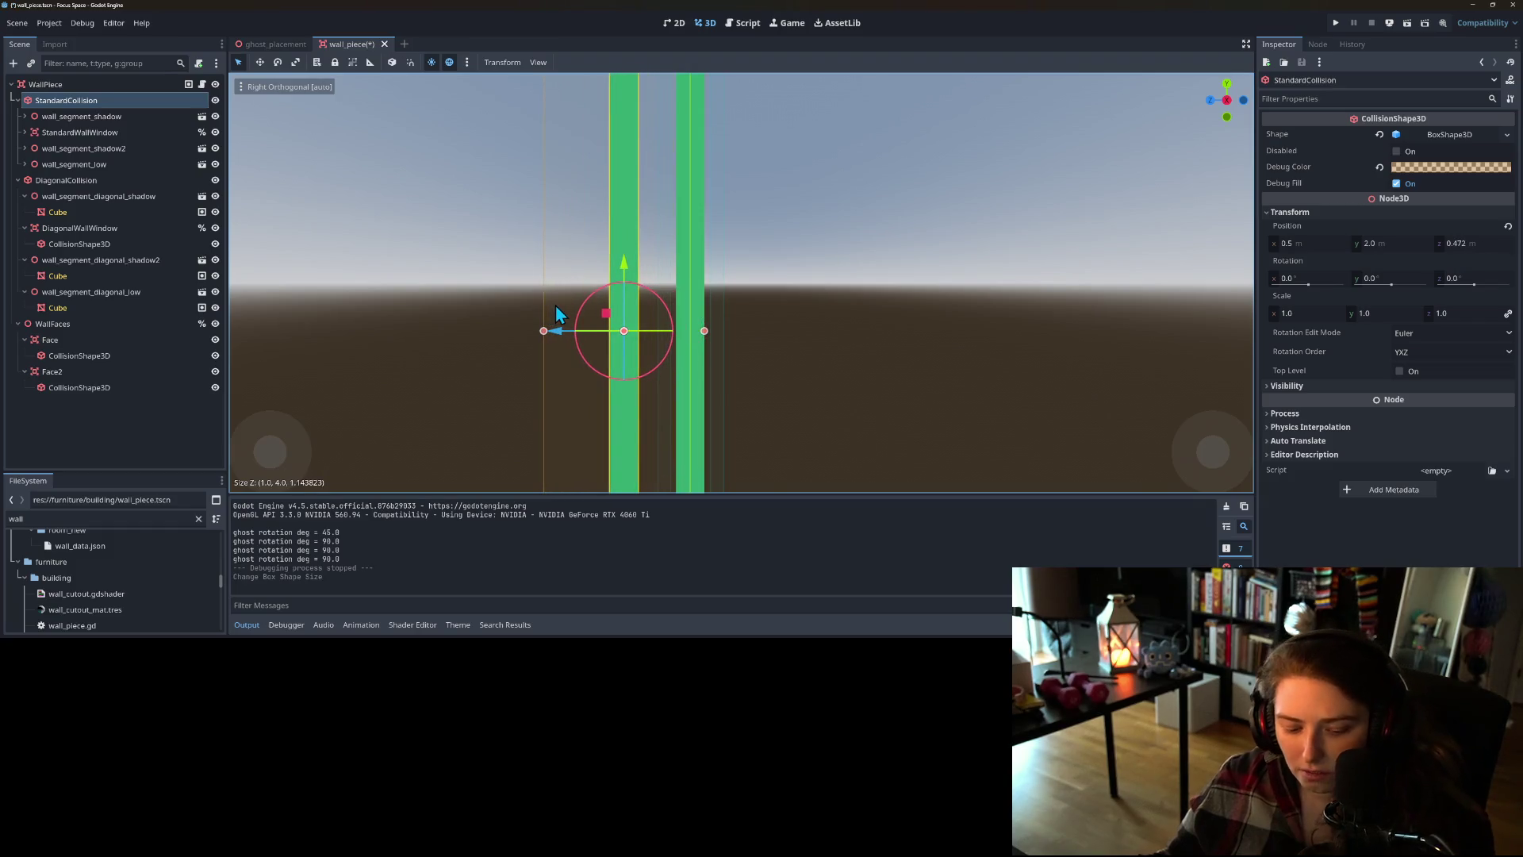
pyautogui.hotkey('ctrl', 'z')
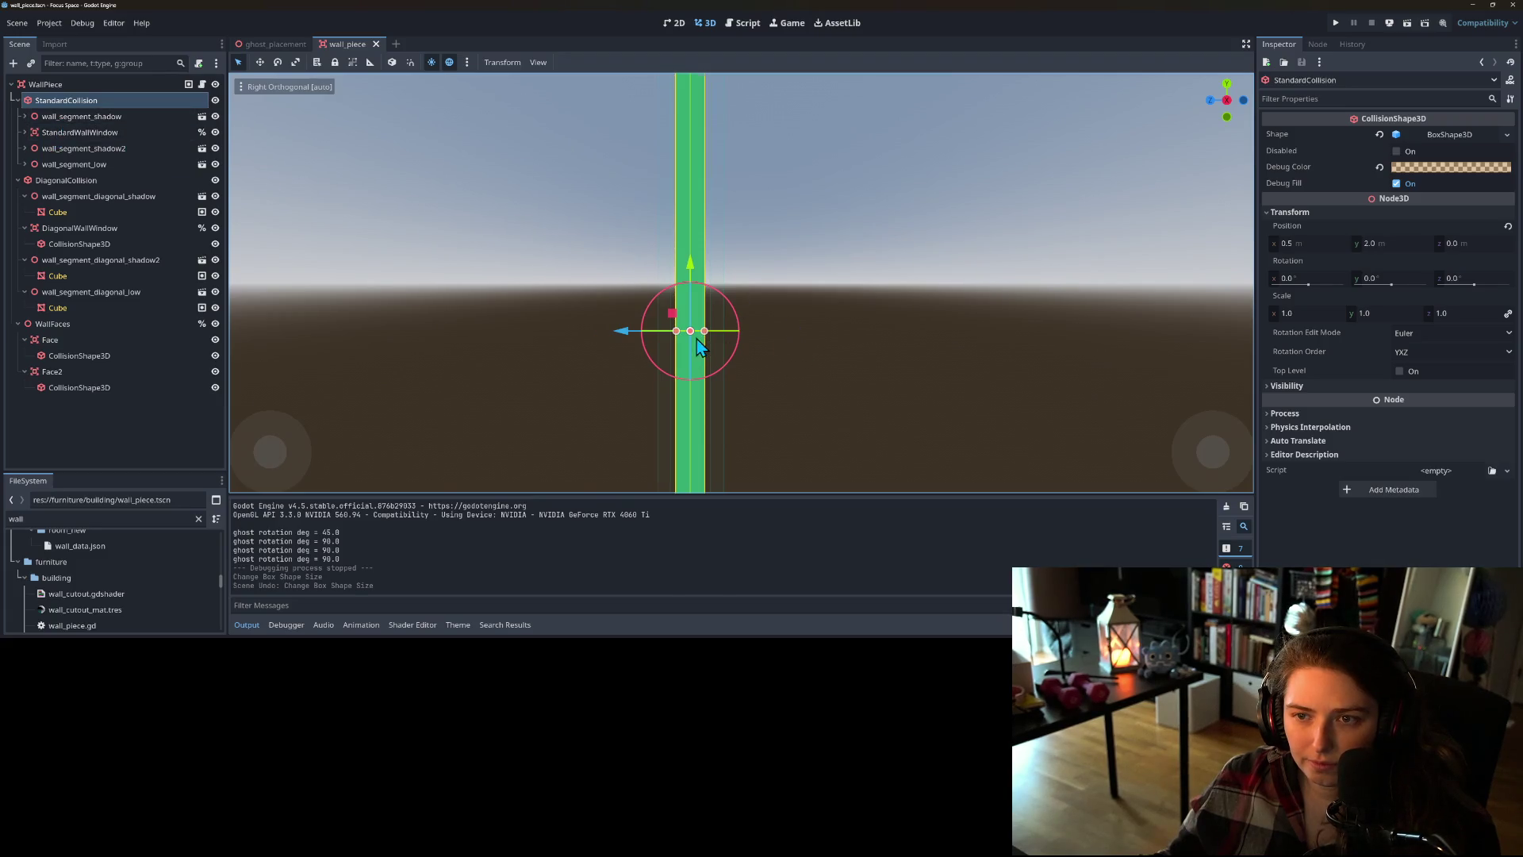
pyautogui.moveTo(697, 339)
pyautogui.mouseDown()
pyautogui.moveTo(954, 446)
pyautogui.moveTo(1022, 410)
pyautogui.moveTo(739, 417)
pyautogui.moveTo(727, 402)
pyautogui.moveTo(741, 407)
pyautogui.moveTo(725, 422)
pyautogui.mouseUp()
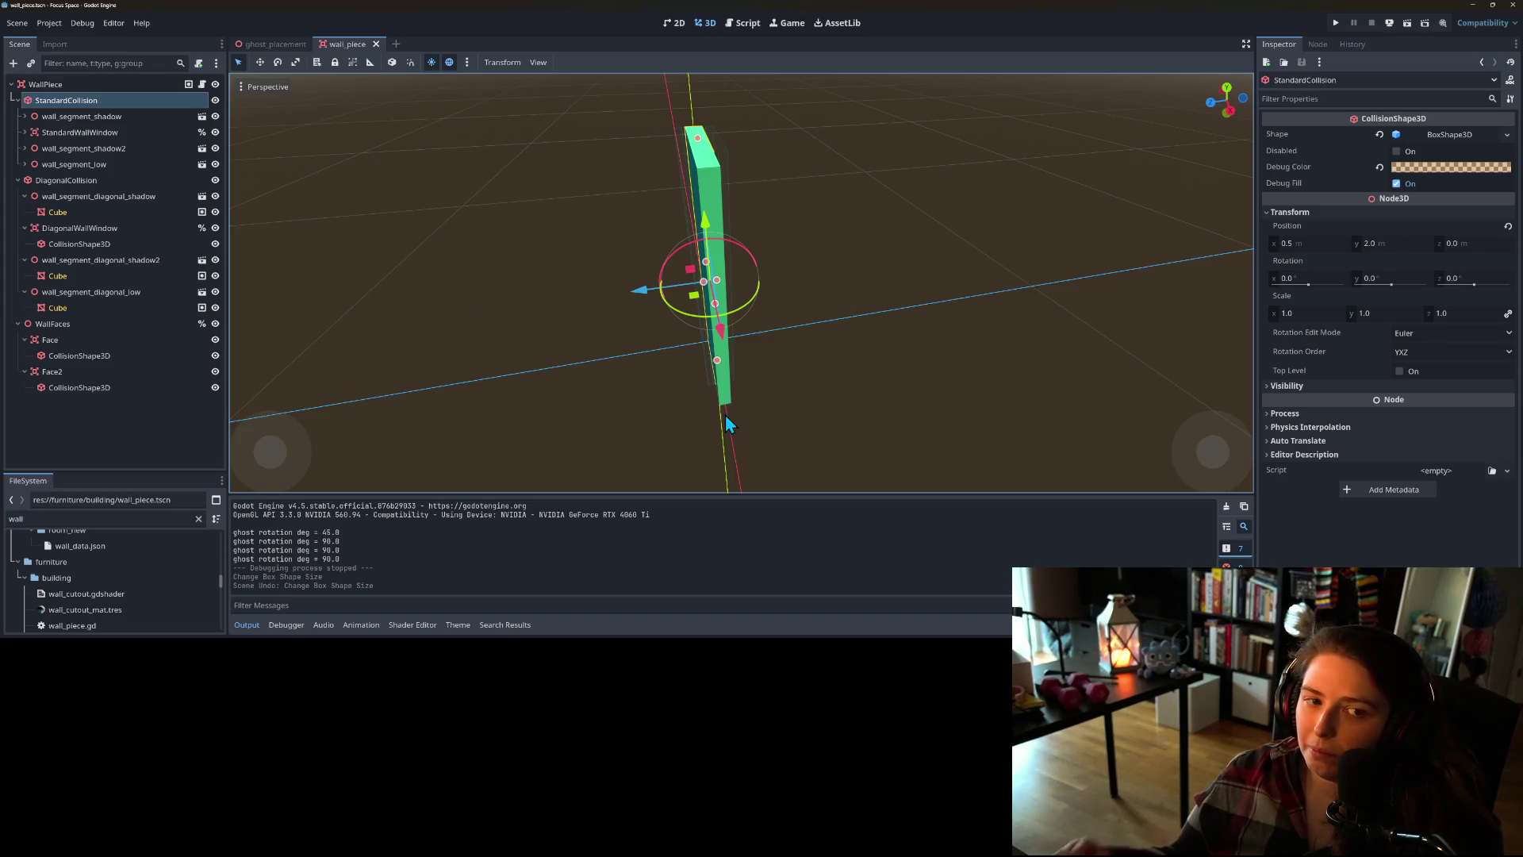
pyautogui.moveTo(559, 298)
pyautogui.mouseDown()
pyautogui.moveTo(660, 288)
pyautogui.moveTo(749, 313)
pyautogui.moveTo(797, 298)
pyautogui.moveTo(836, 321)
pyautogui.mouseUp()
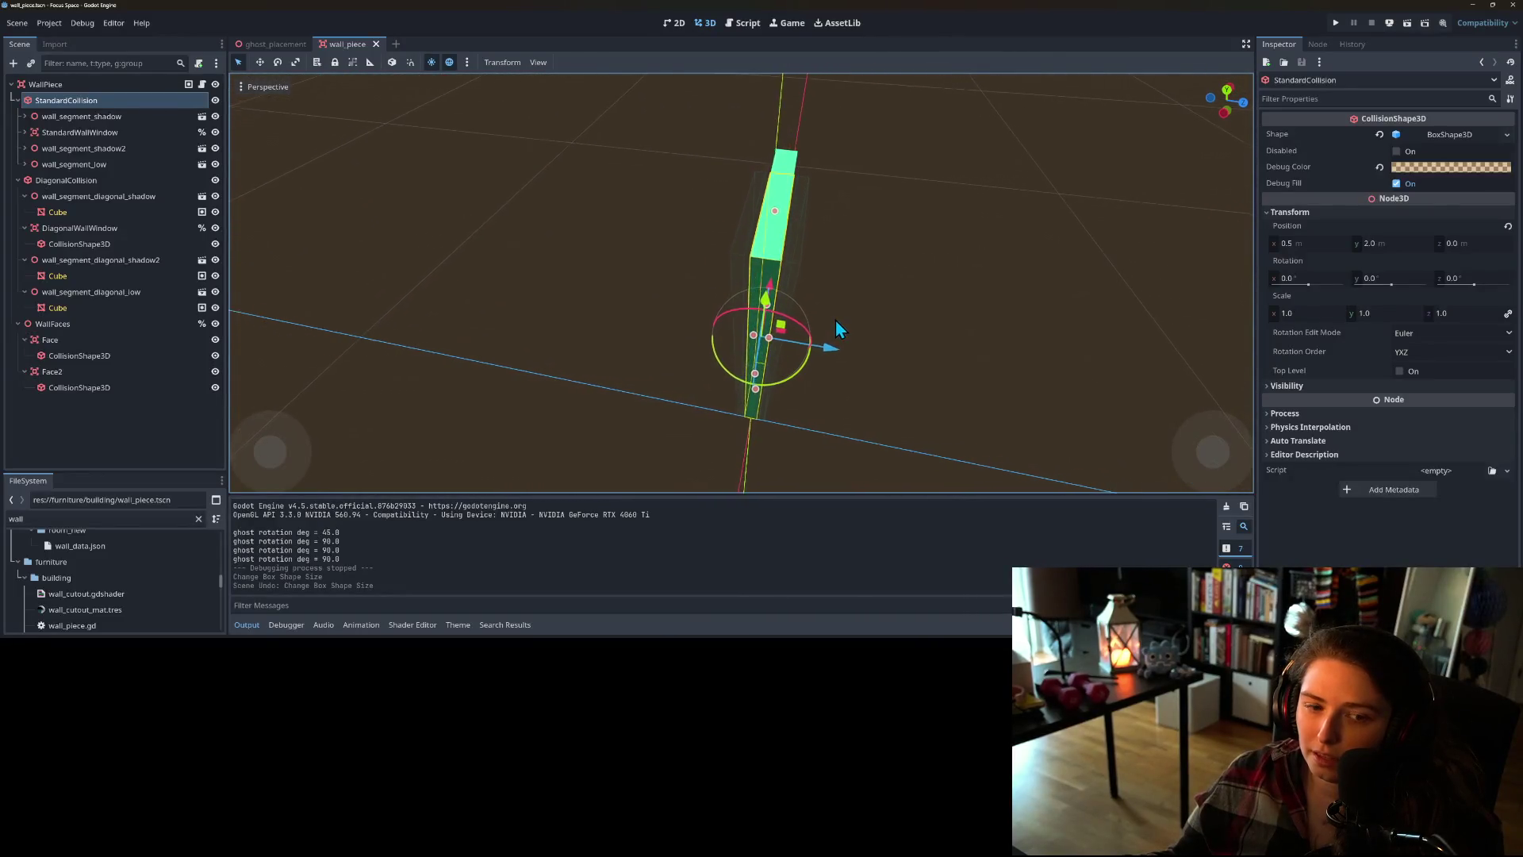
# - In Right view, nudge the Face trigger area slightly toward the wall, then relaunch the game
pyautogui.click(101, 355)
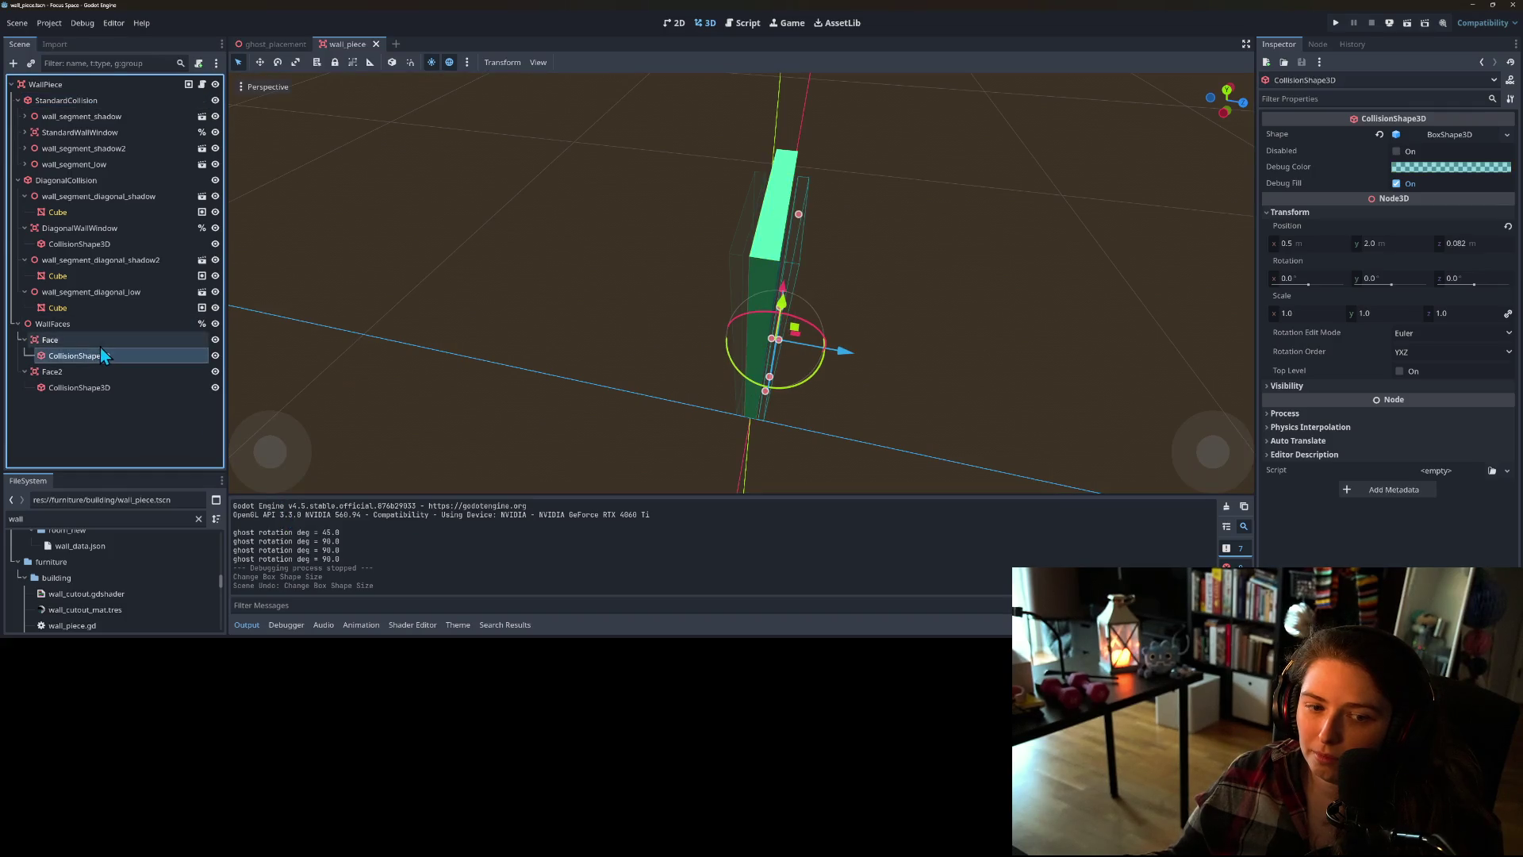
pyautogui.click(100, 347)
pyautogui.click(114, 372)
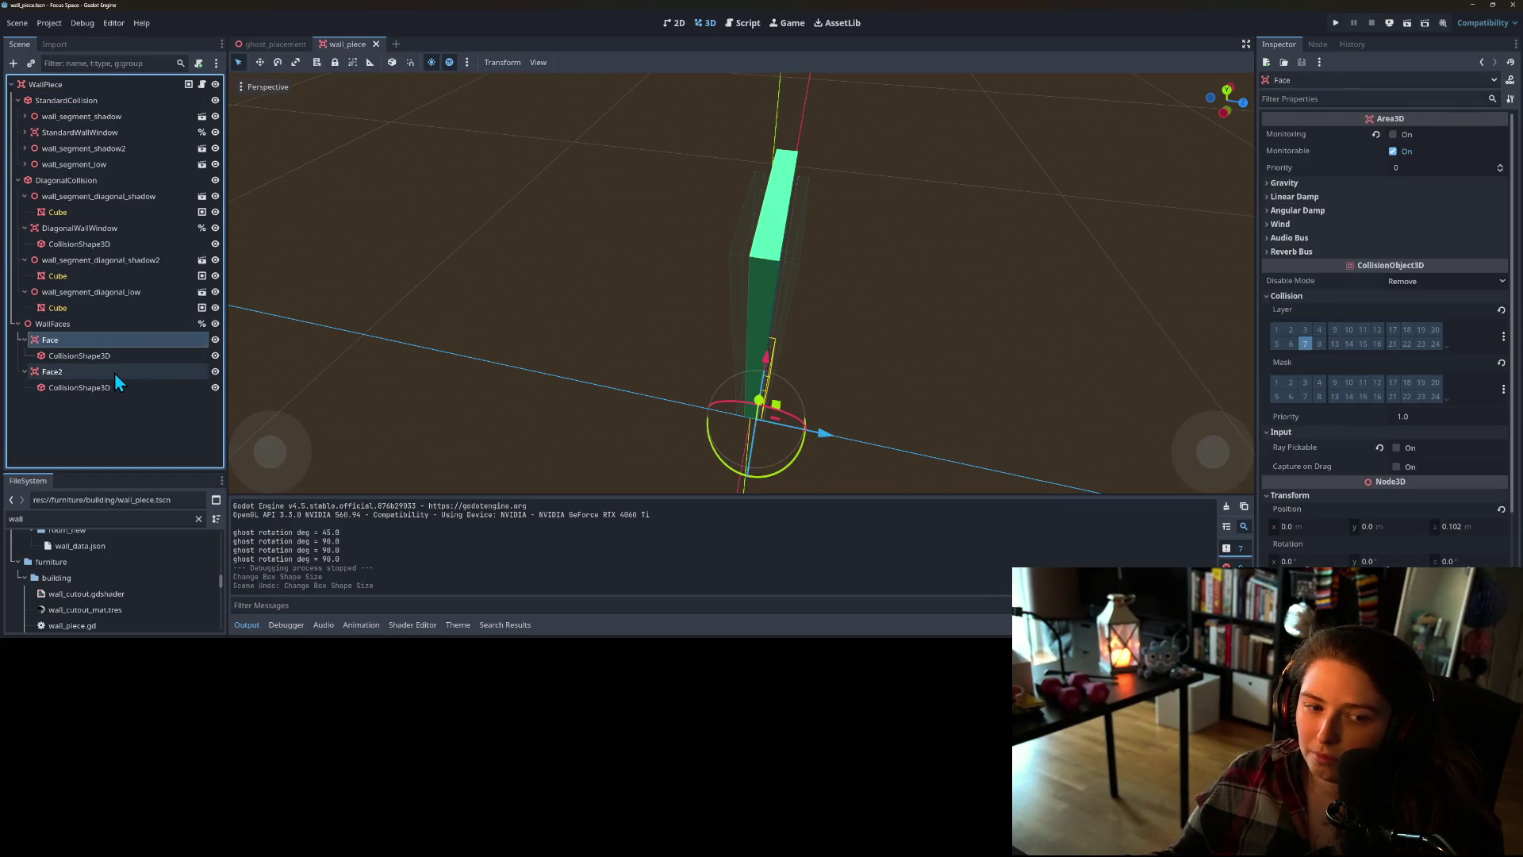
pyautogui.click(95, 341)
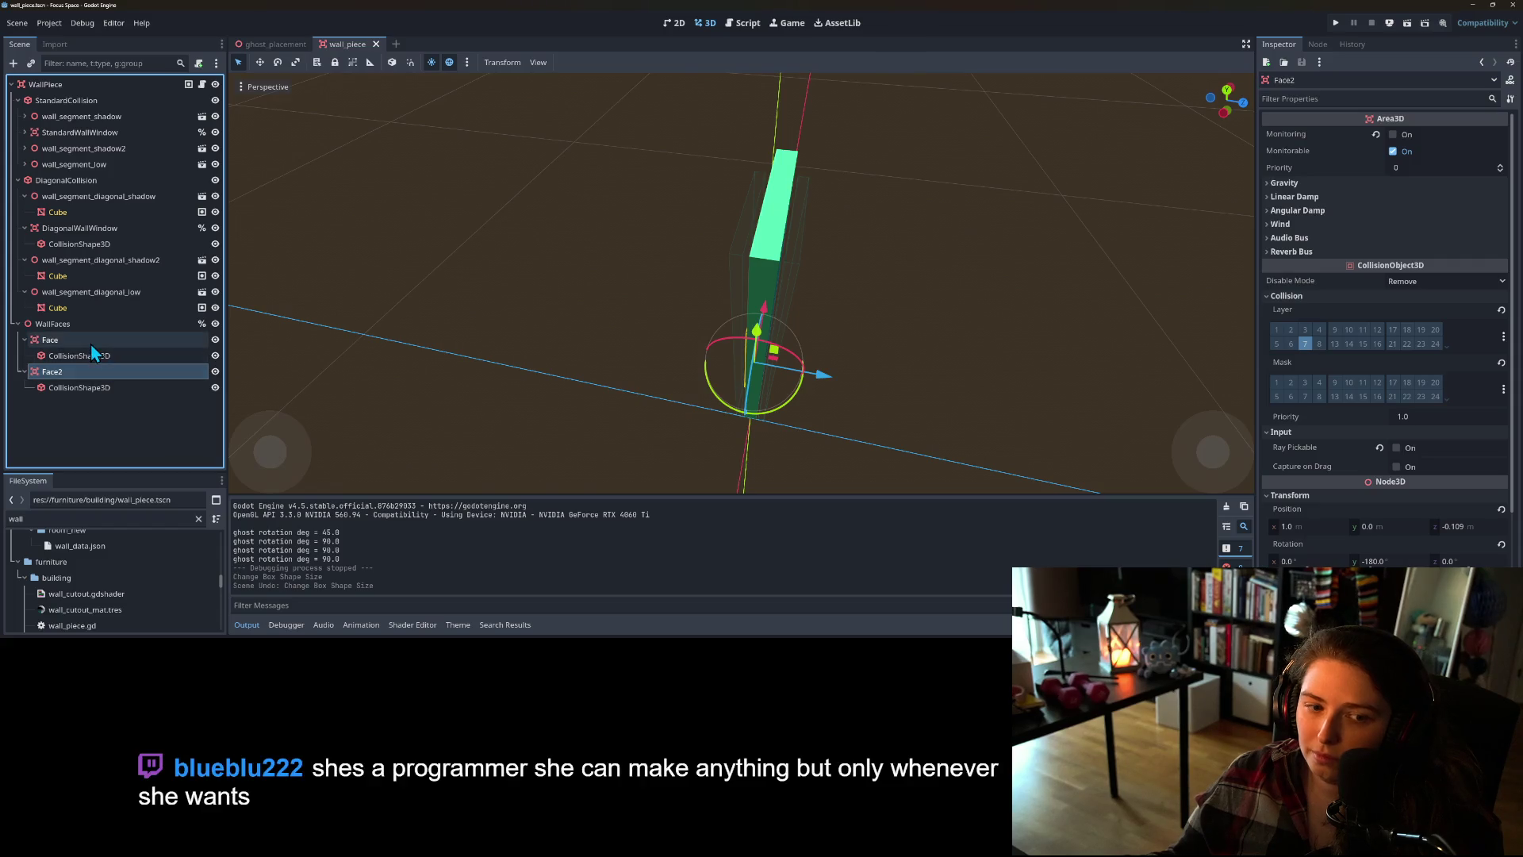
pyautogui.press('KP_3')
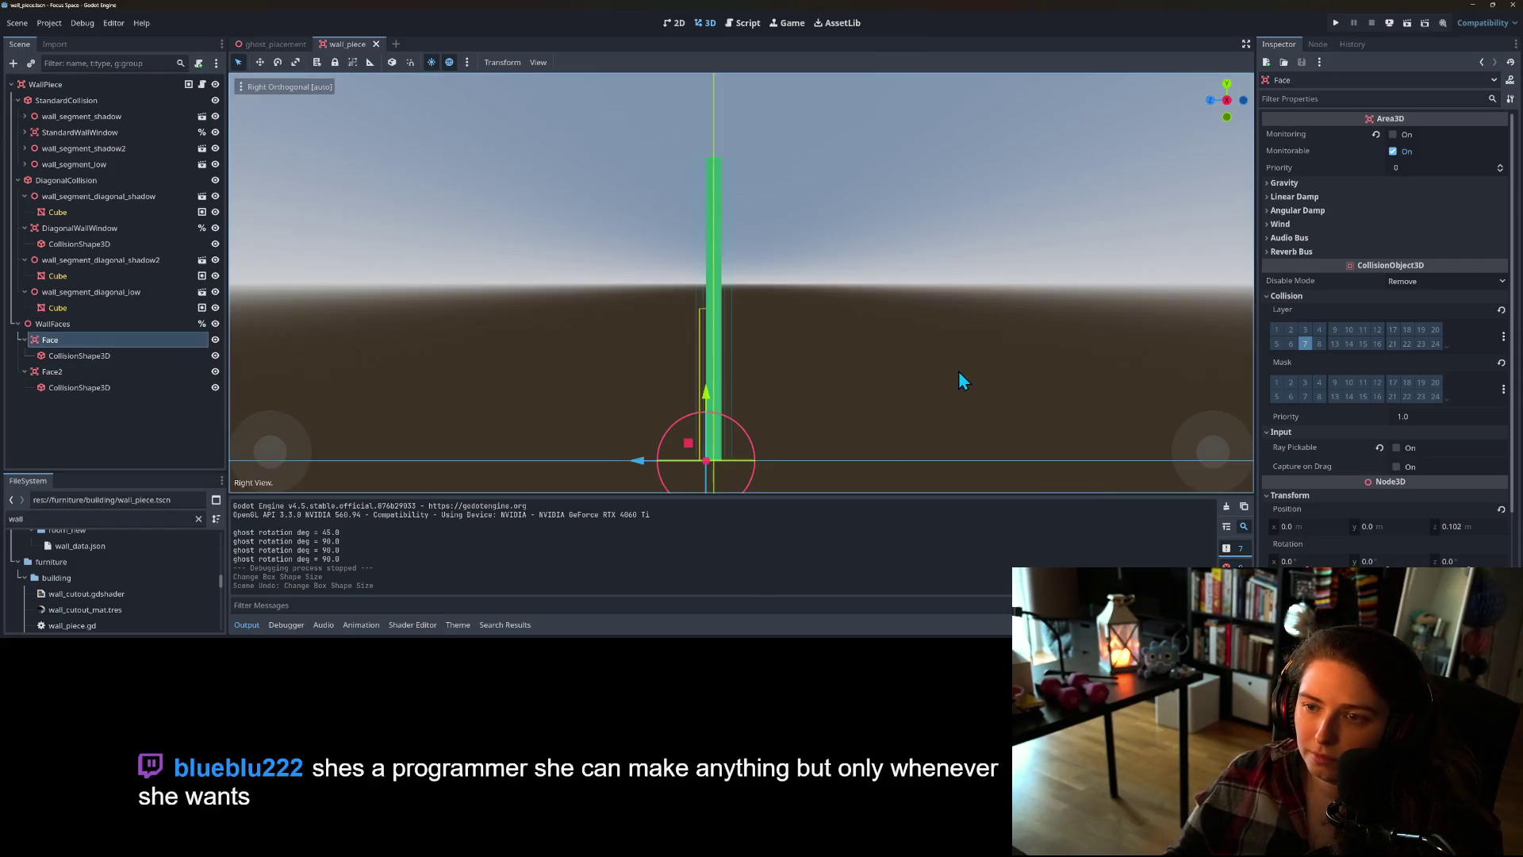
pyautogui.scroll(3, 637, 442)
pyautogui.scroll(-2, 668, 371)
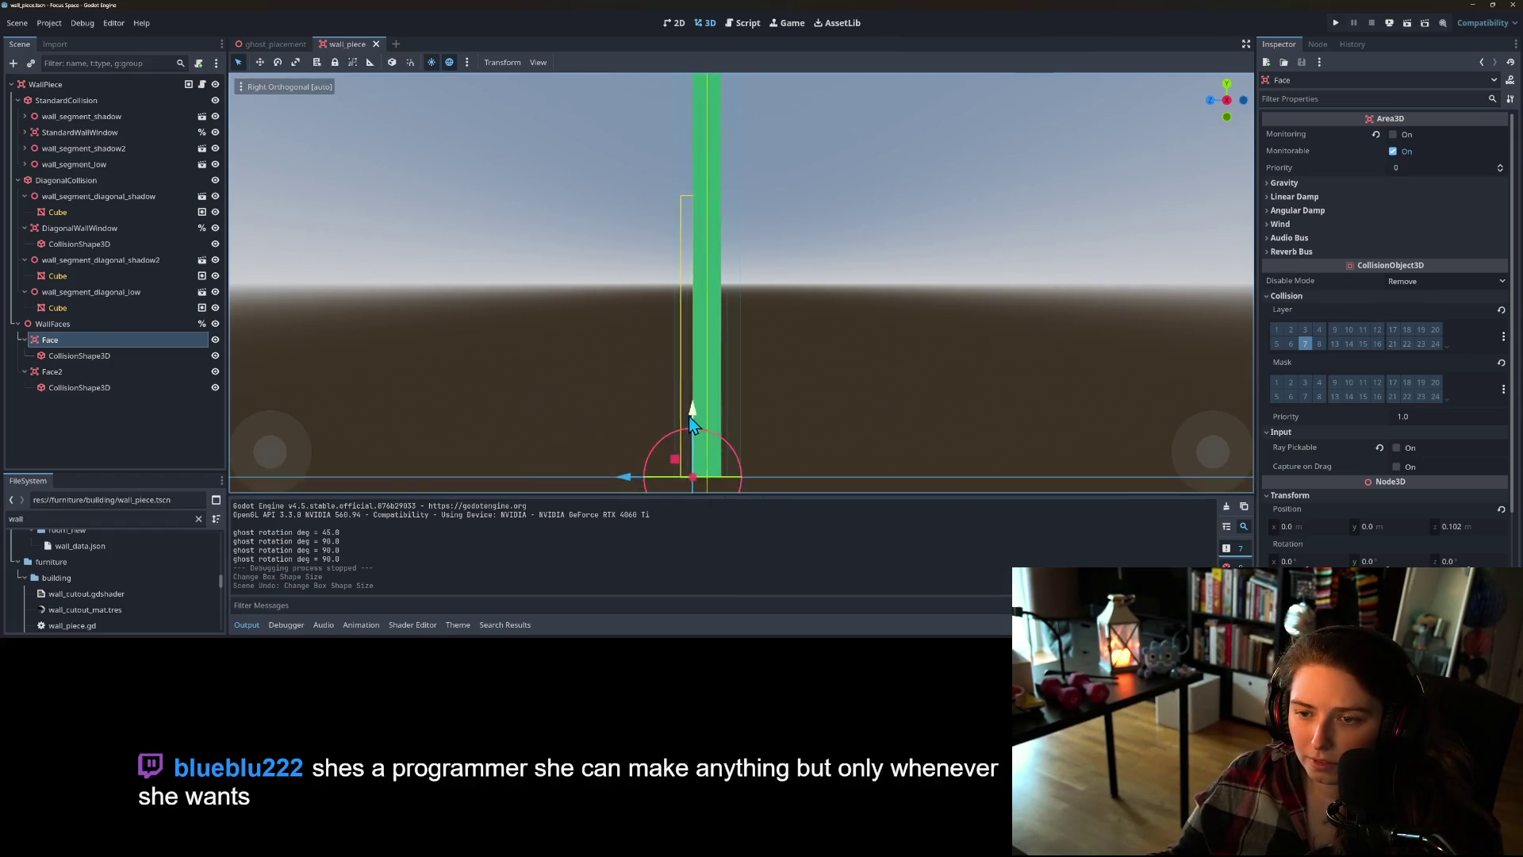
pyautogui.moveTo(622, 436); pyautogui.dragTo(656, 438)
pyautogui.click(52, 371)
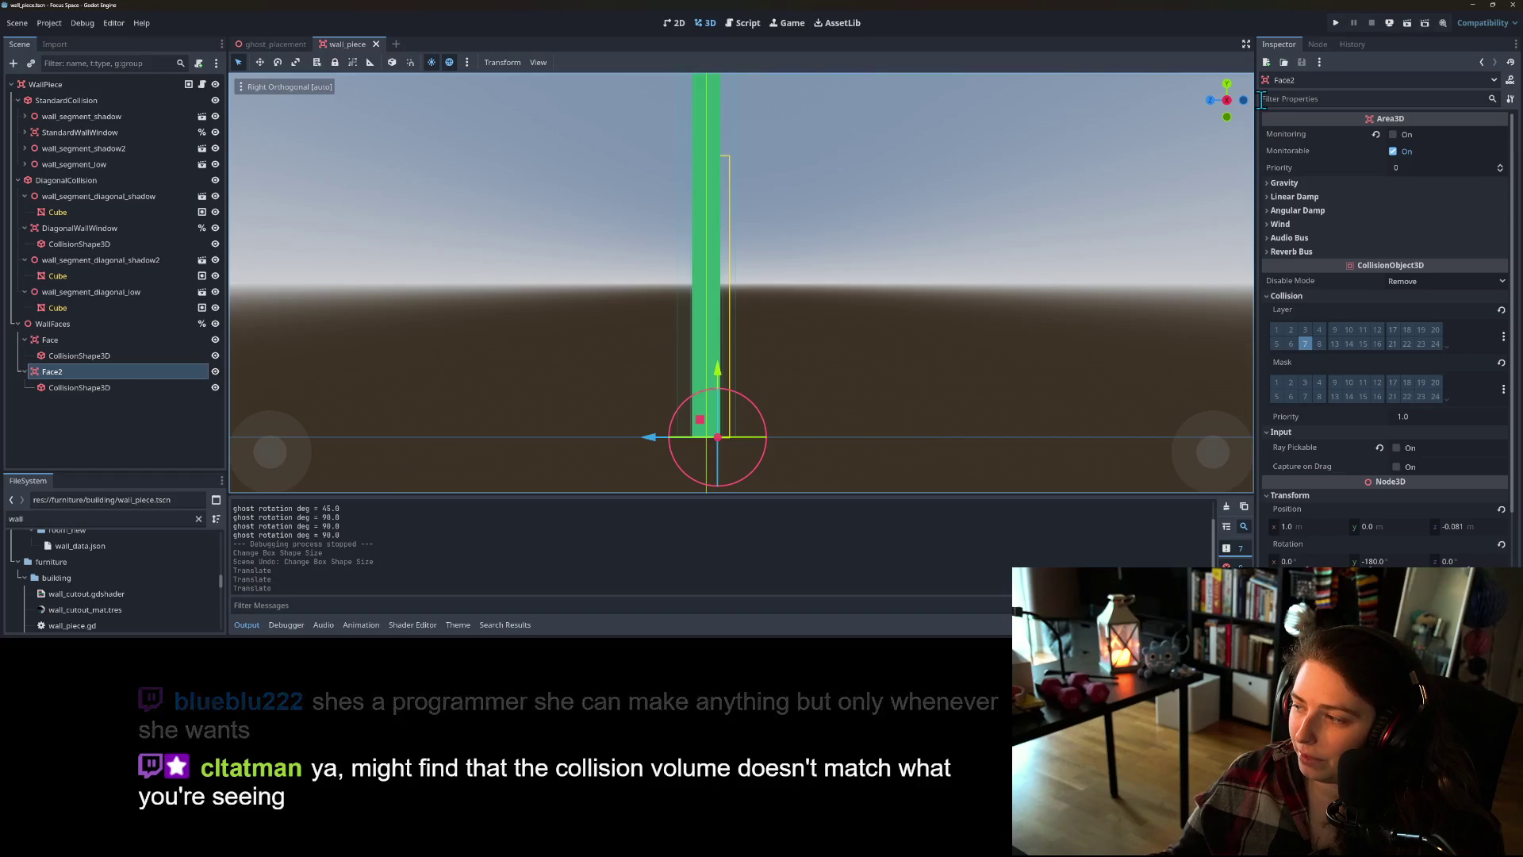
pyautogui.click(1337, 23)
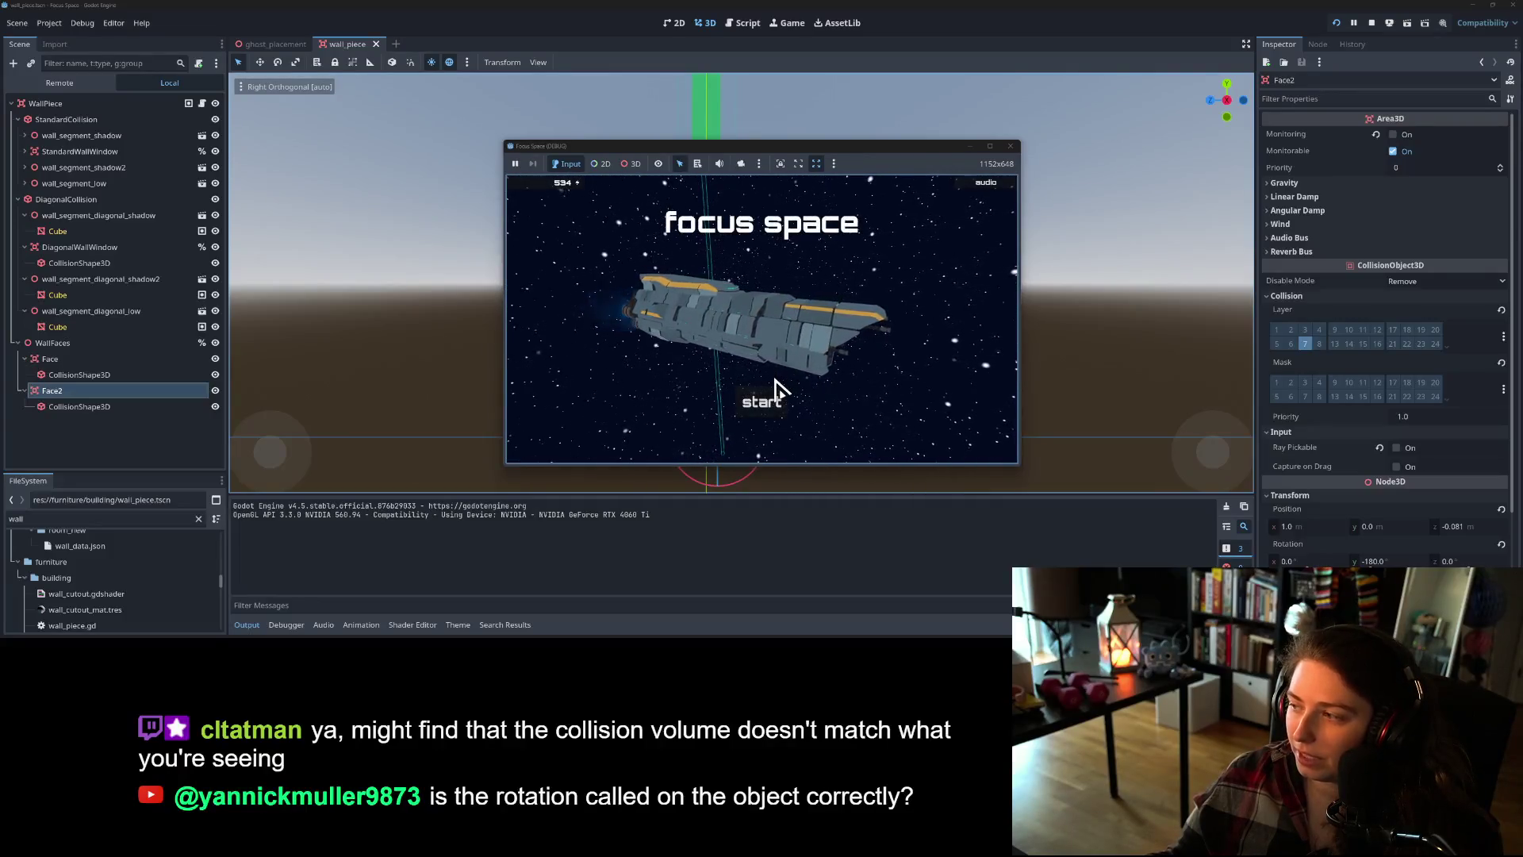
# - Start the game, load my_room1, and pick the tree of life from the wall art shelf
pyautogui.click(758, 409)
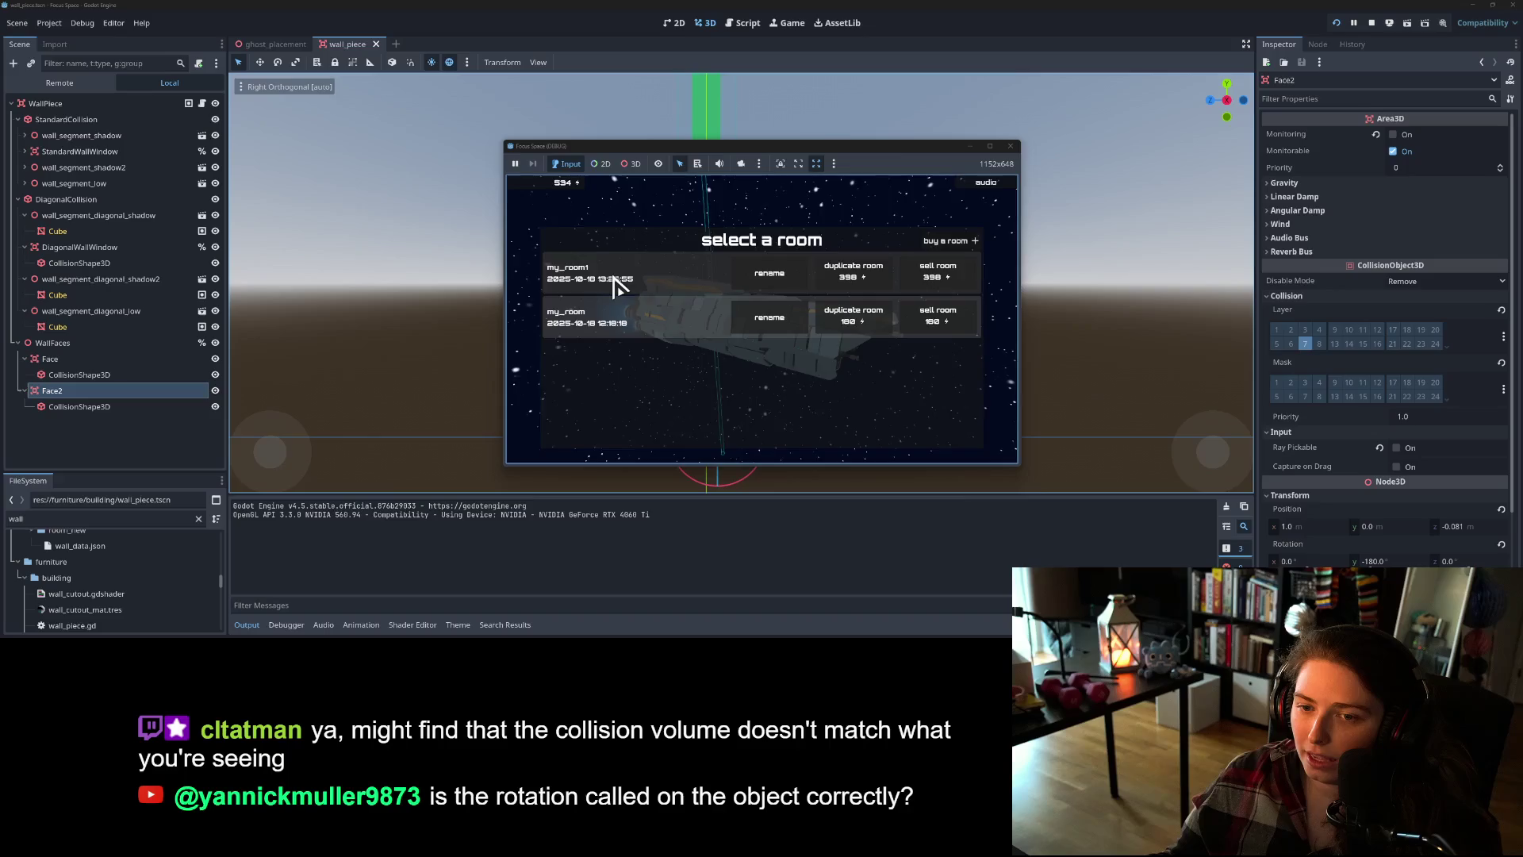
pyautogui.click(616, 286)
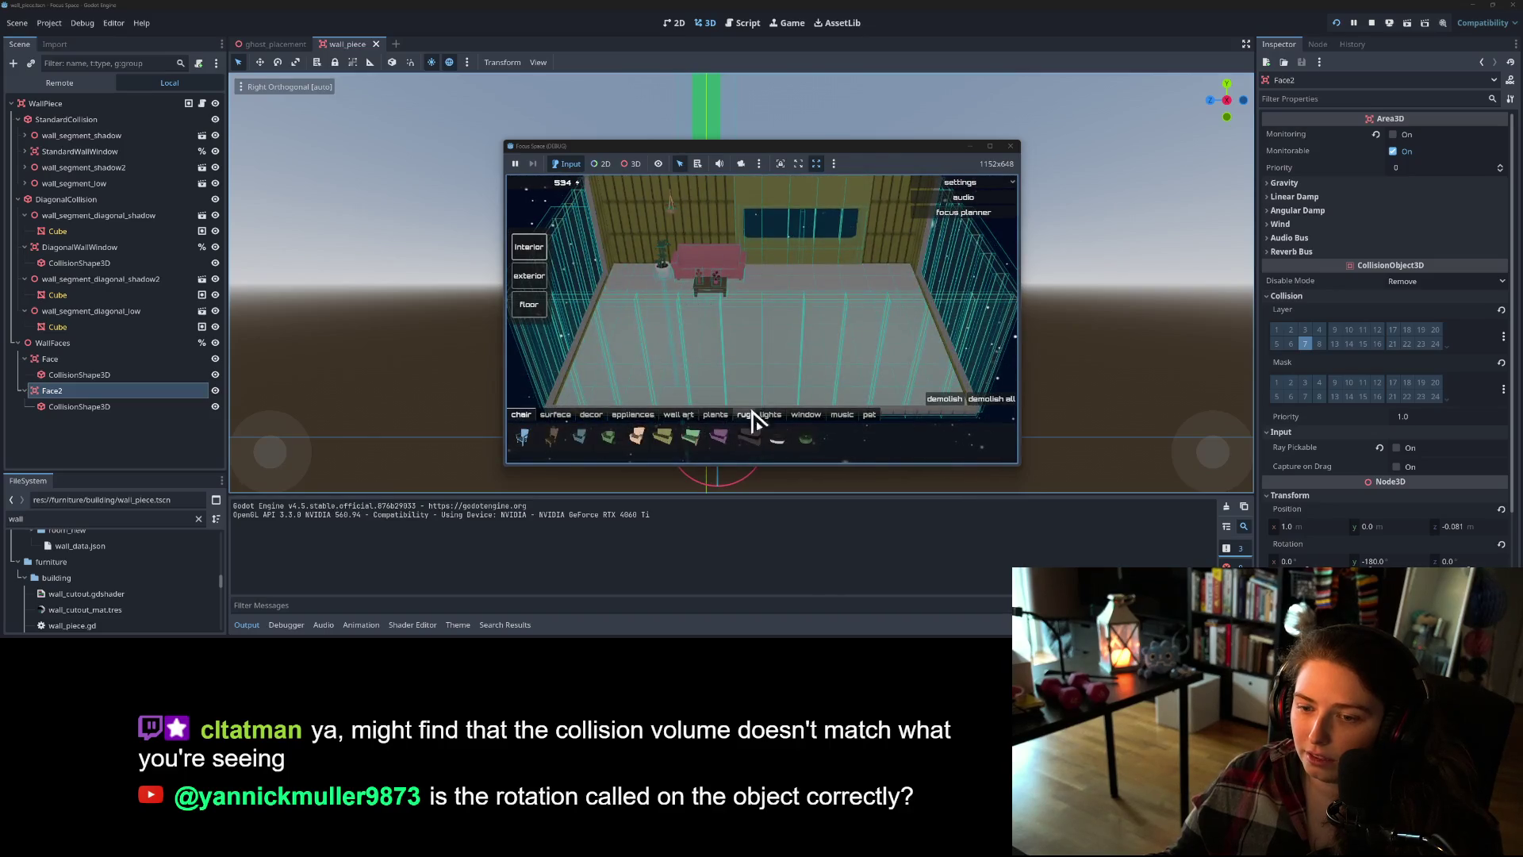
pyautogui.click(676, 416)
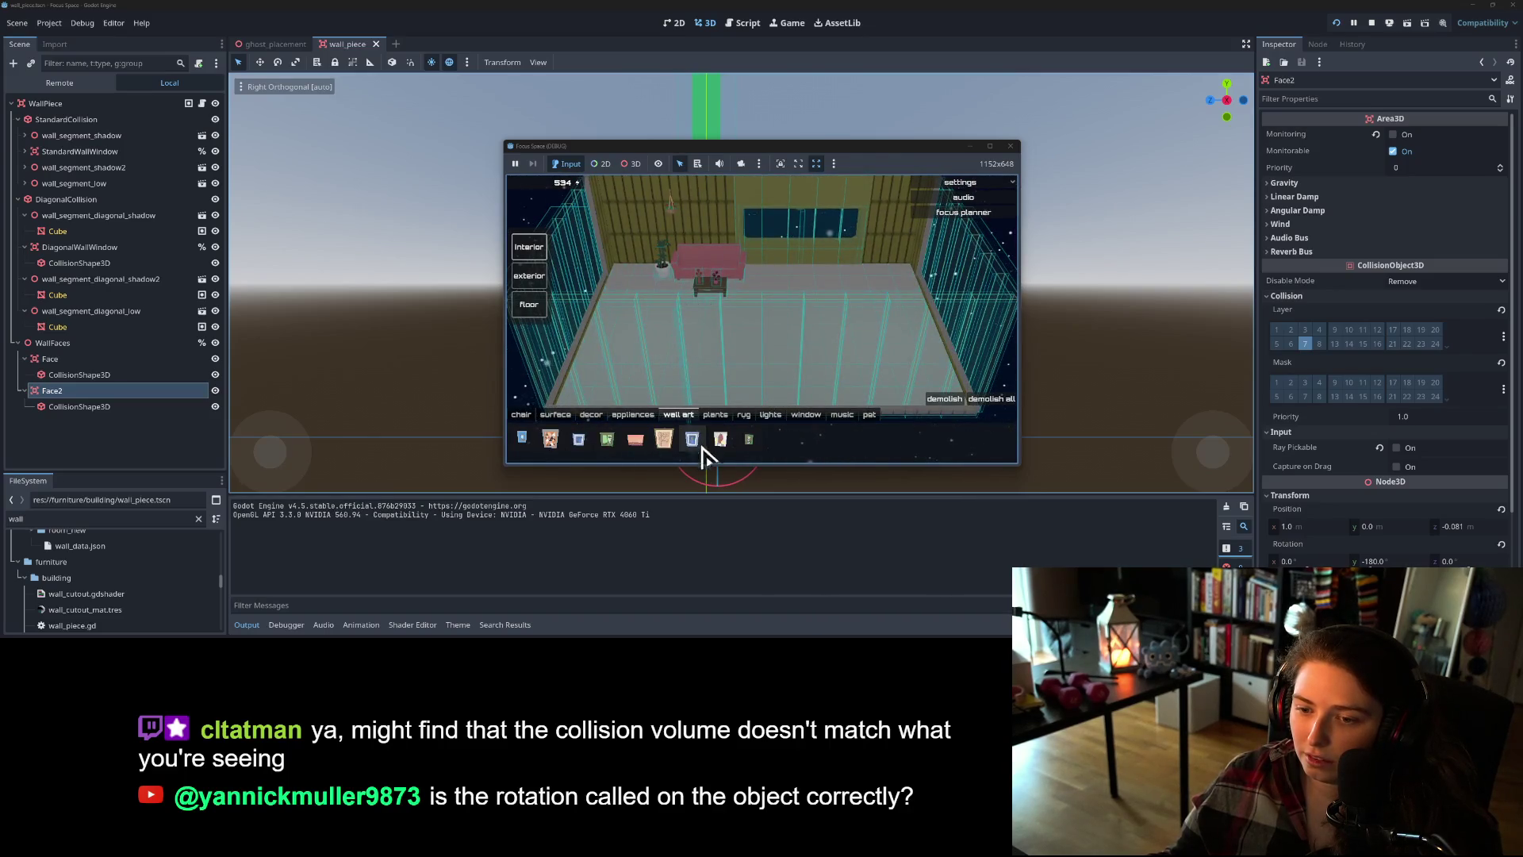
pyautogui.click(668, 443)
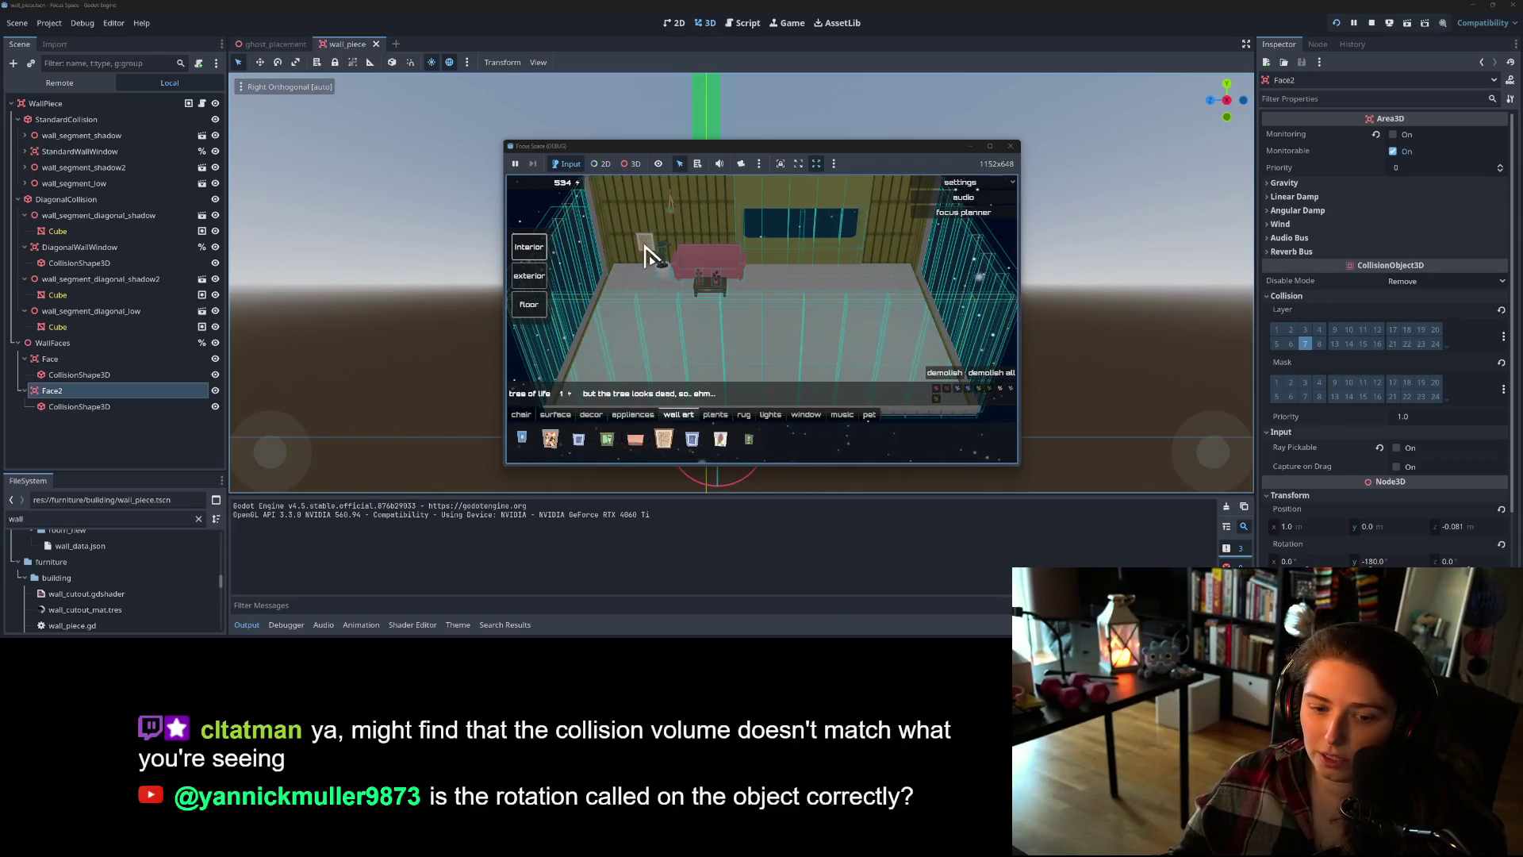
# - Rotate the wall-art ghost in 45-degree increments with the R key
pyautogui.press('e')
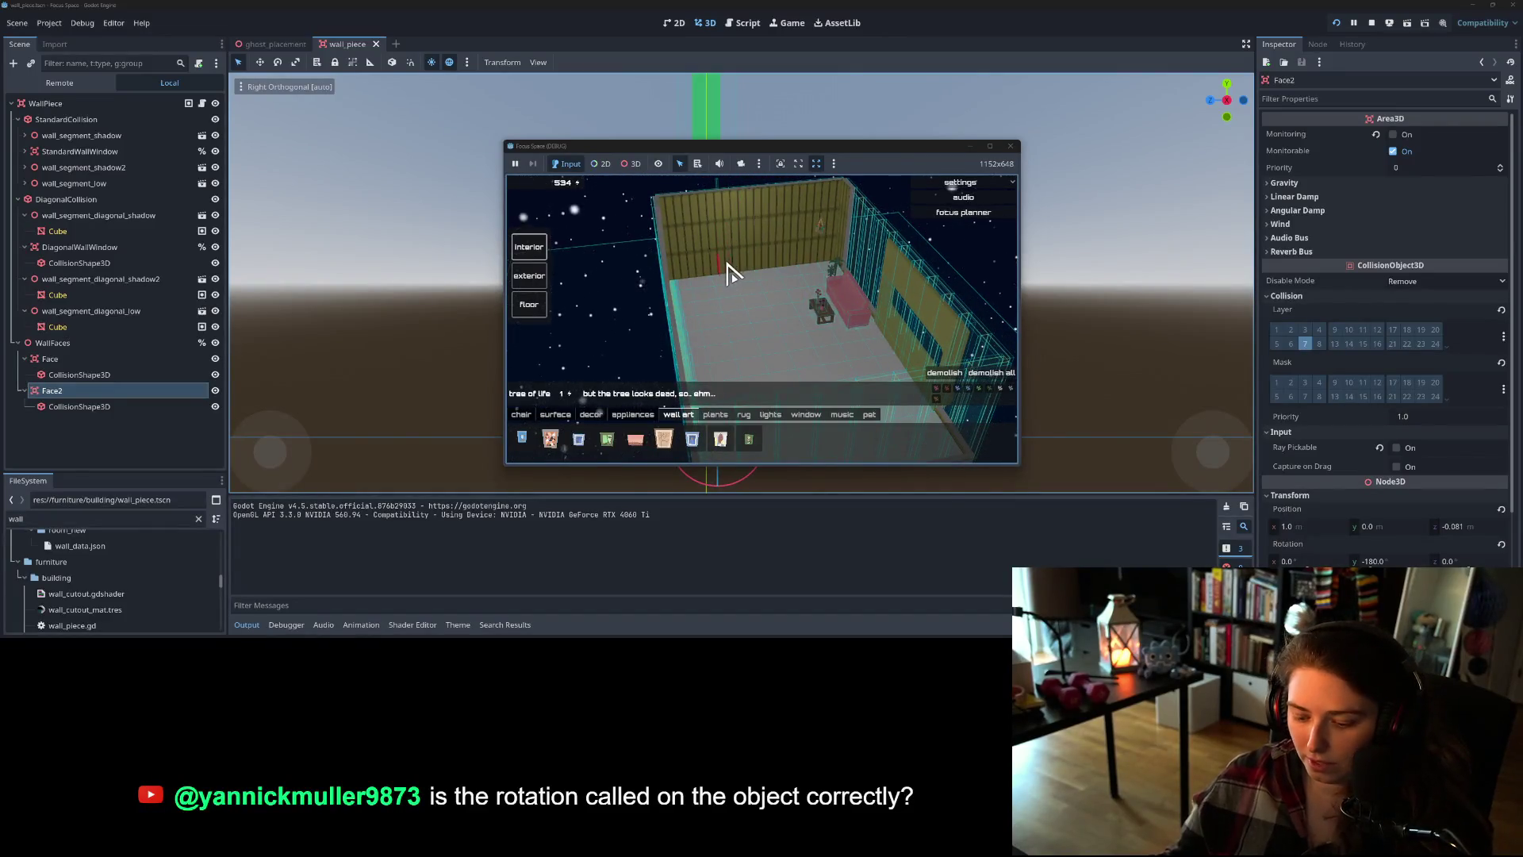
pyautogui.press('r')
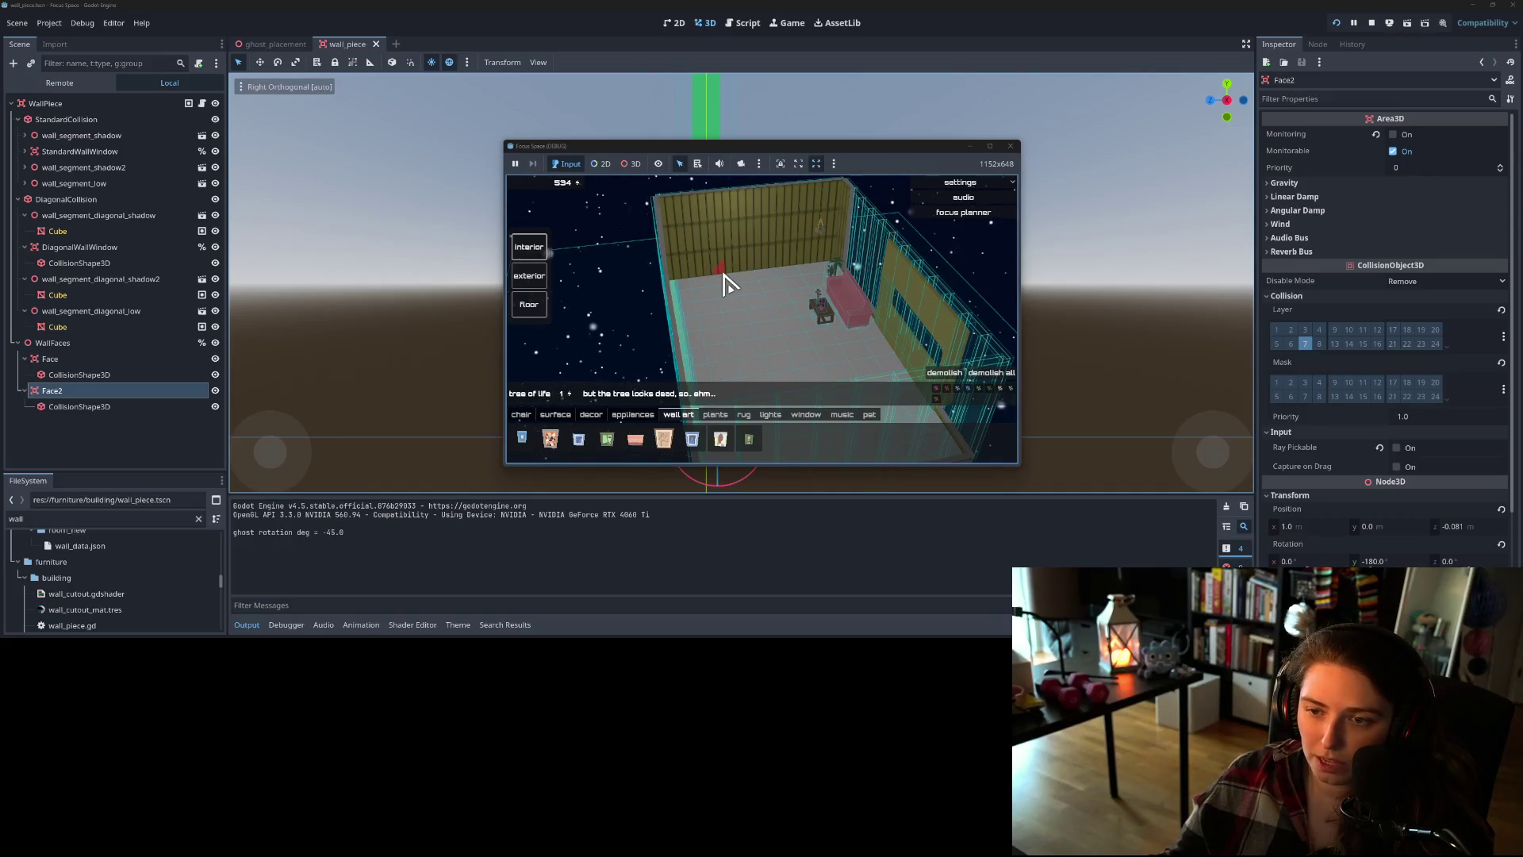
pyautogui.press('r')
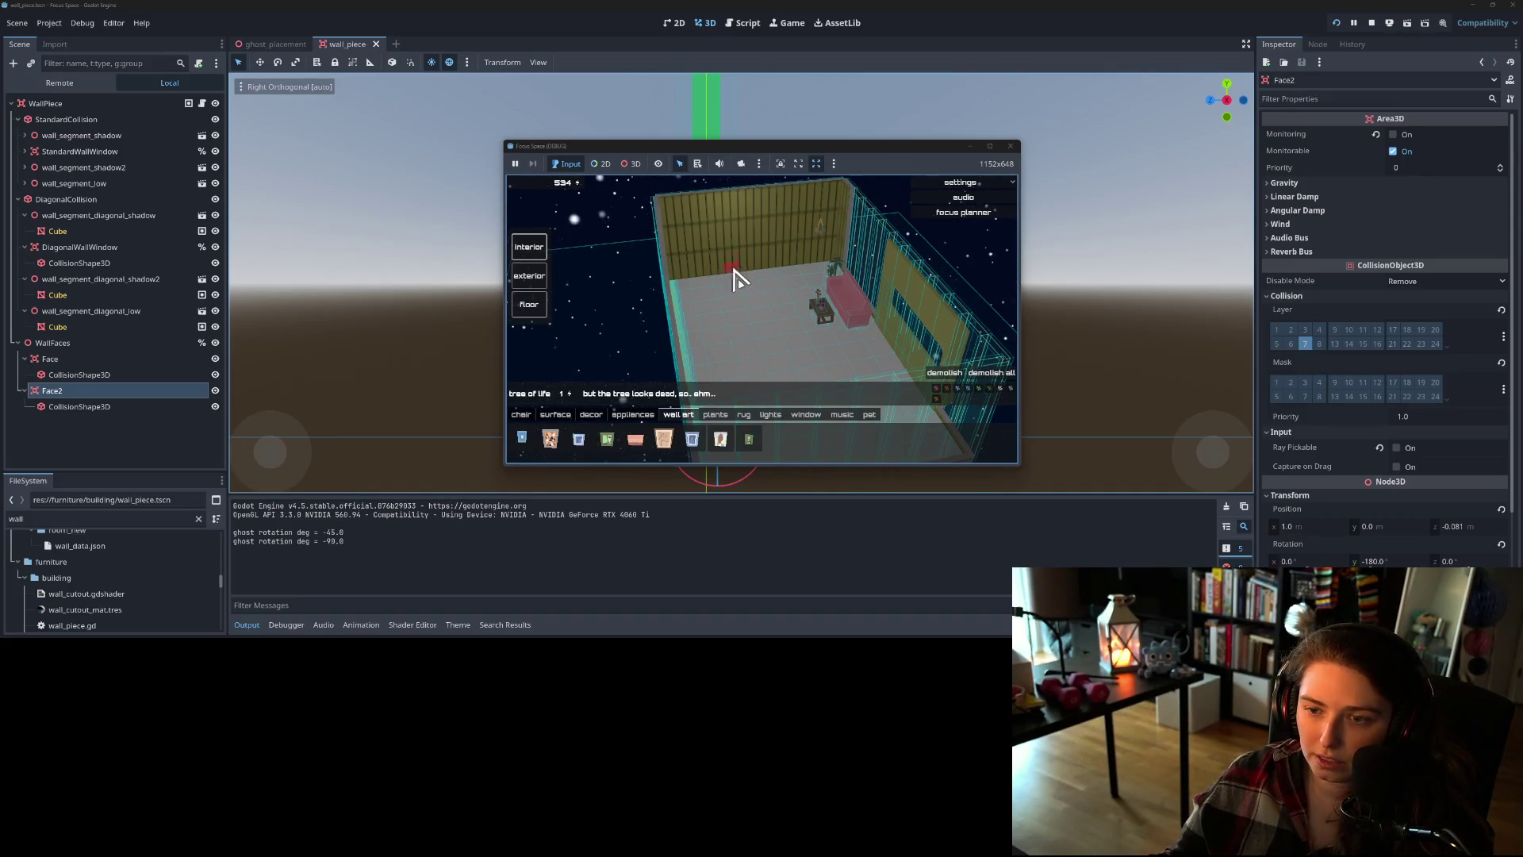
pyautogui.press('r')
pyautogui.press('r')
pyautogui.press('r')
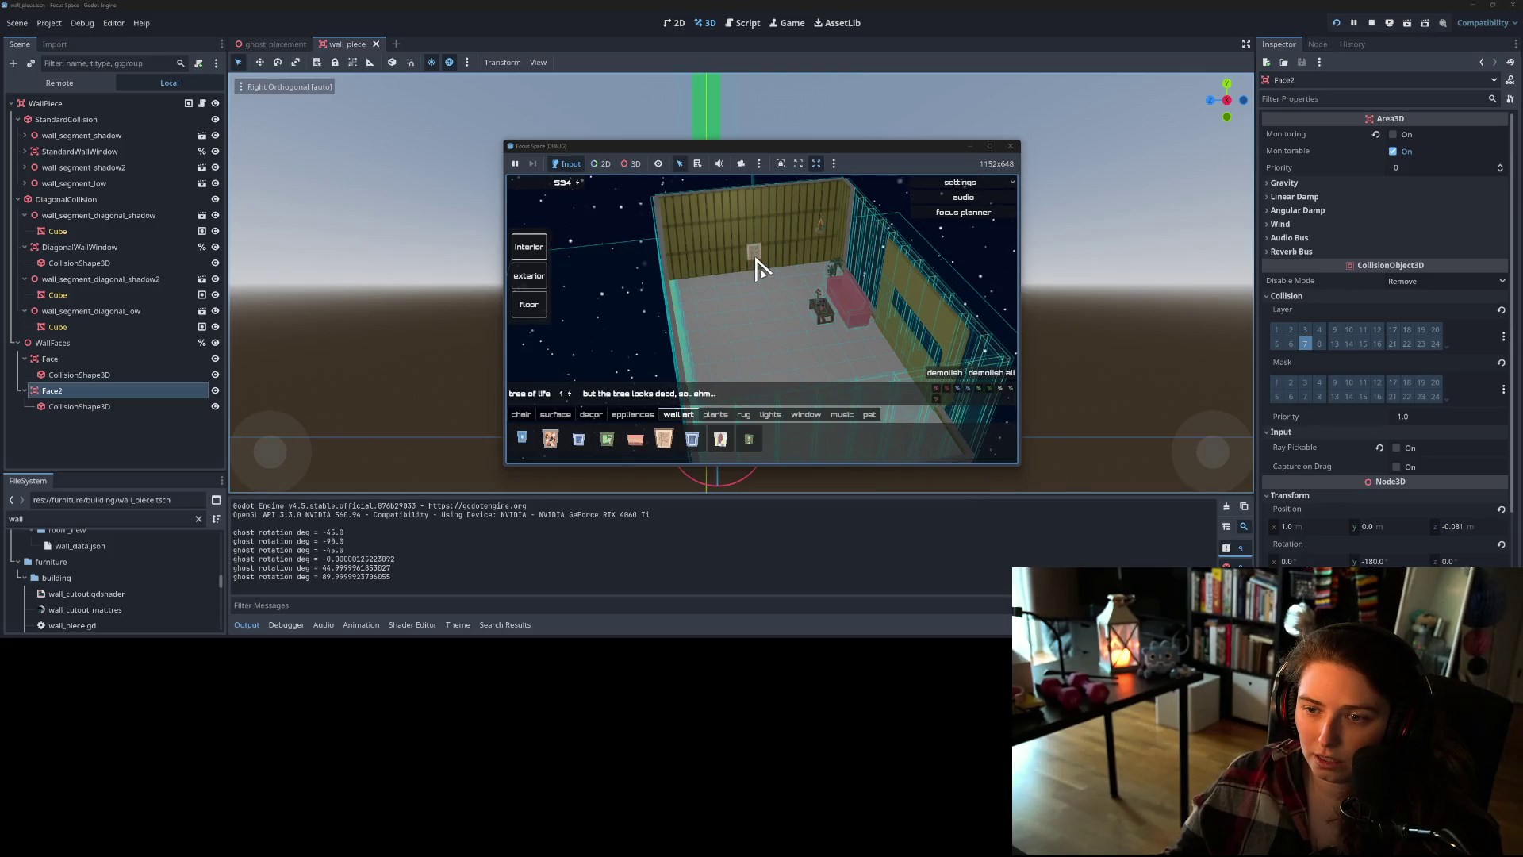
# - Orbit the camera back to face the window wall and open ghost_placement.gd
pyautogui.press('e')
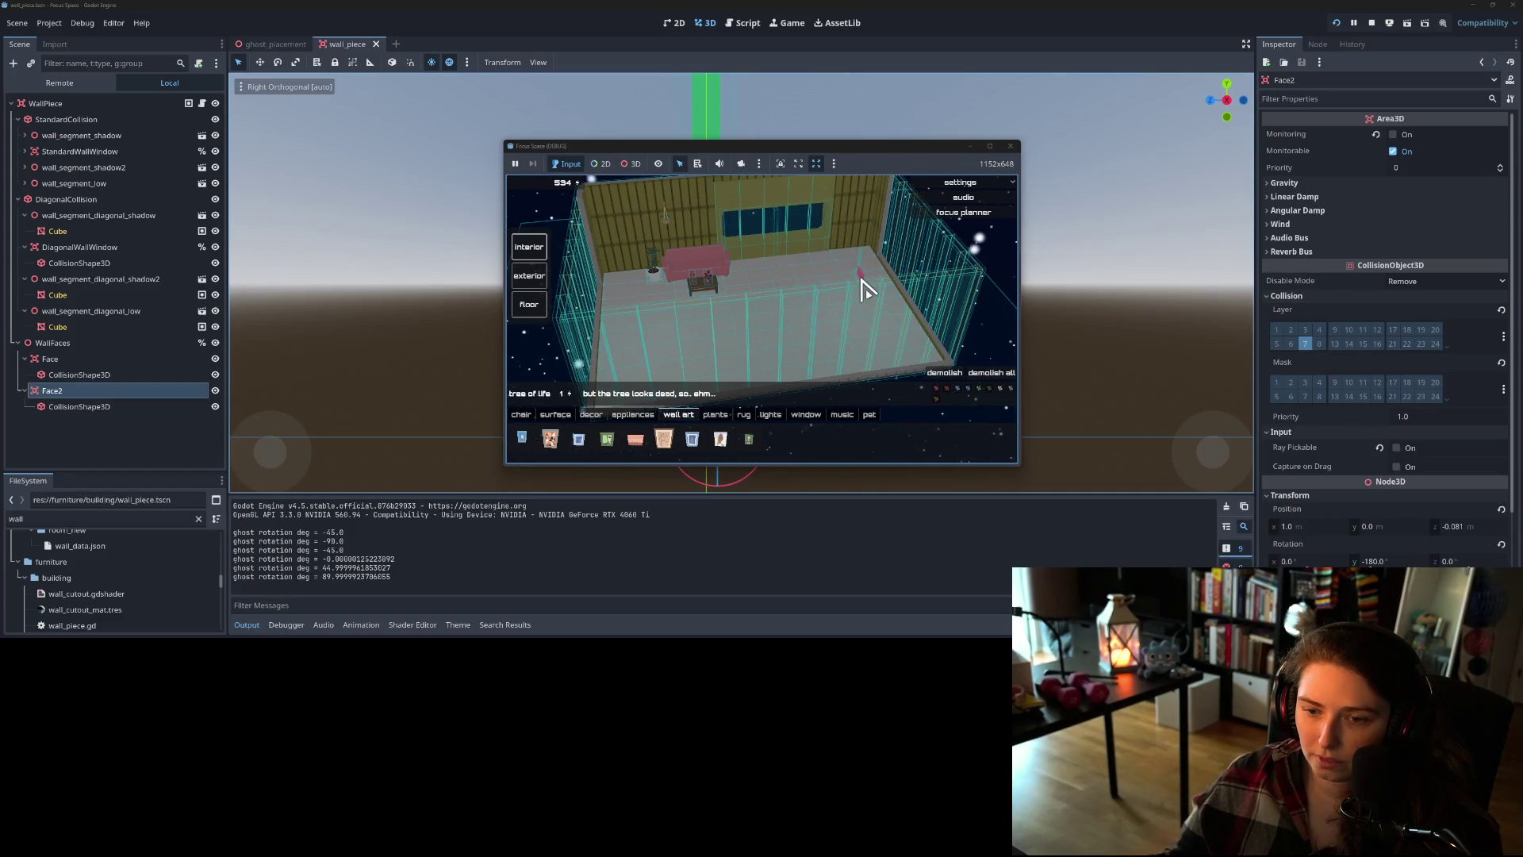
pyautogui.scroll(-3, 861, 284)
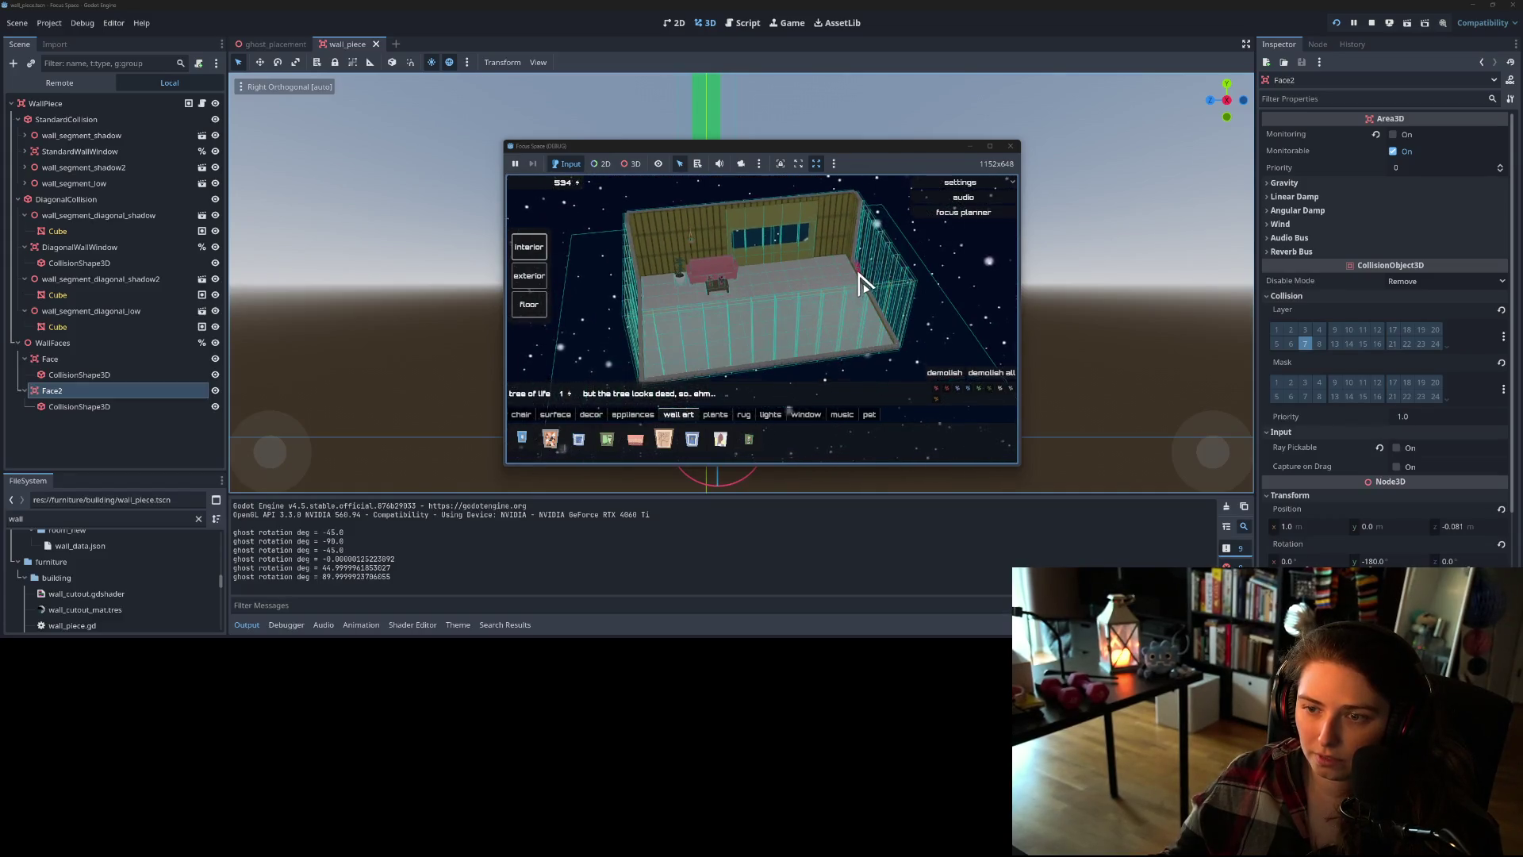
pyautogui.scroll(5, 861, 284)
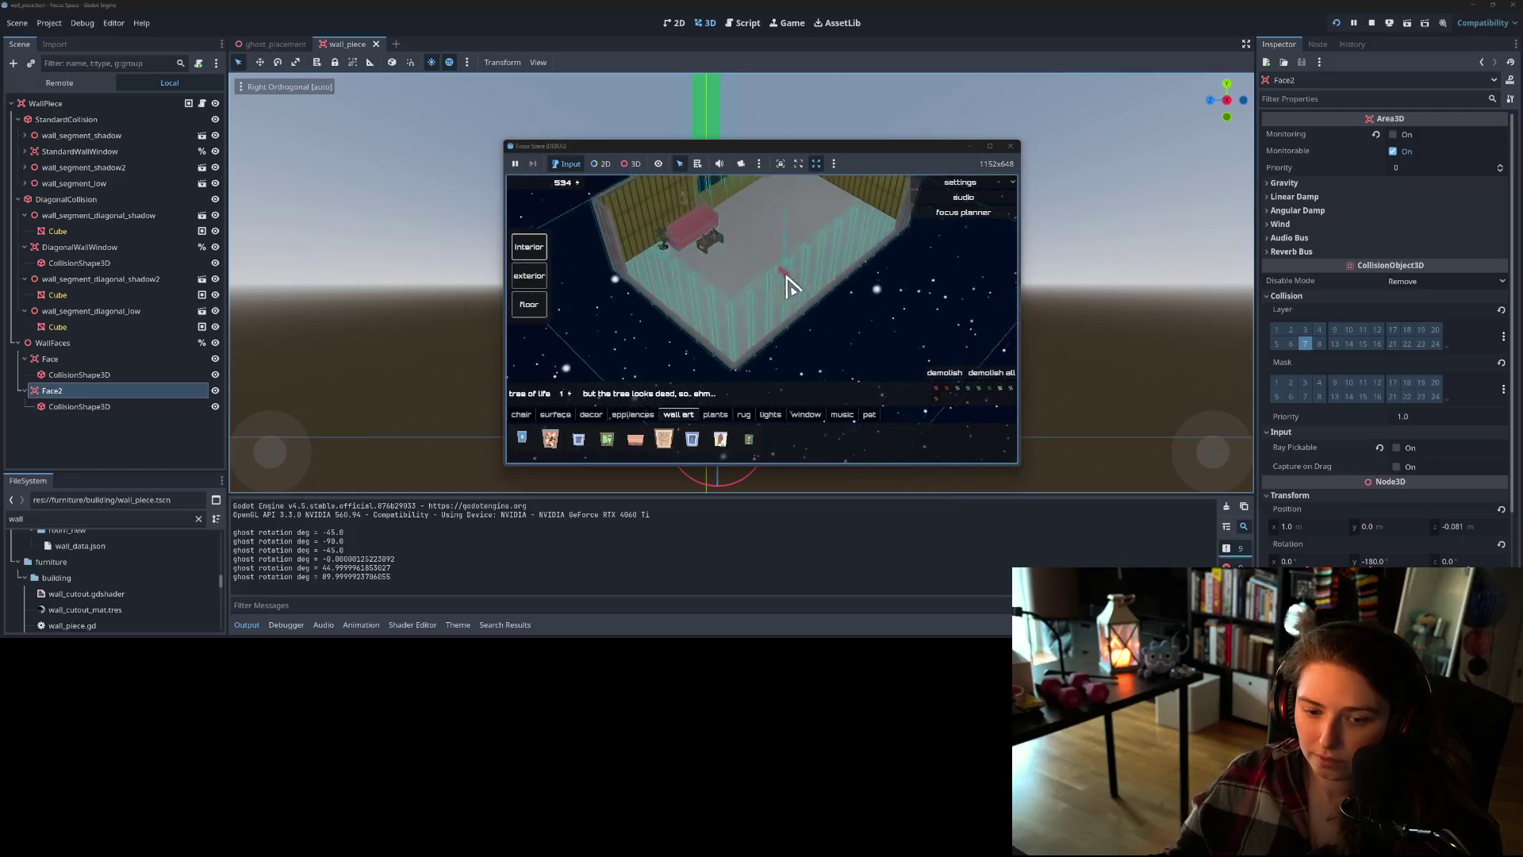
pyautogui.scroll(3, 790, 296)
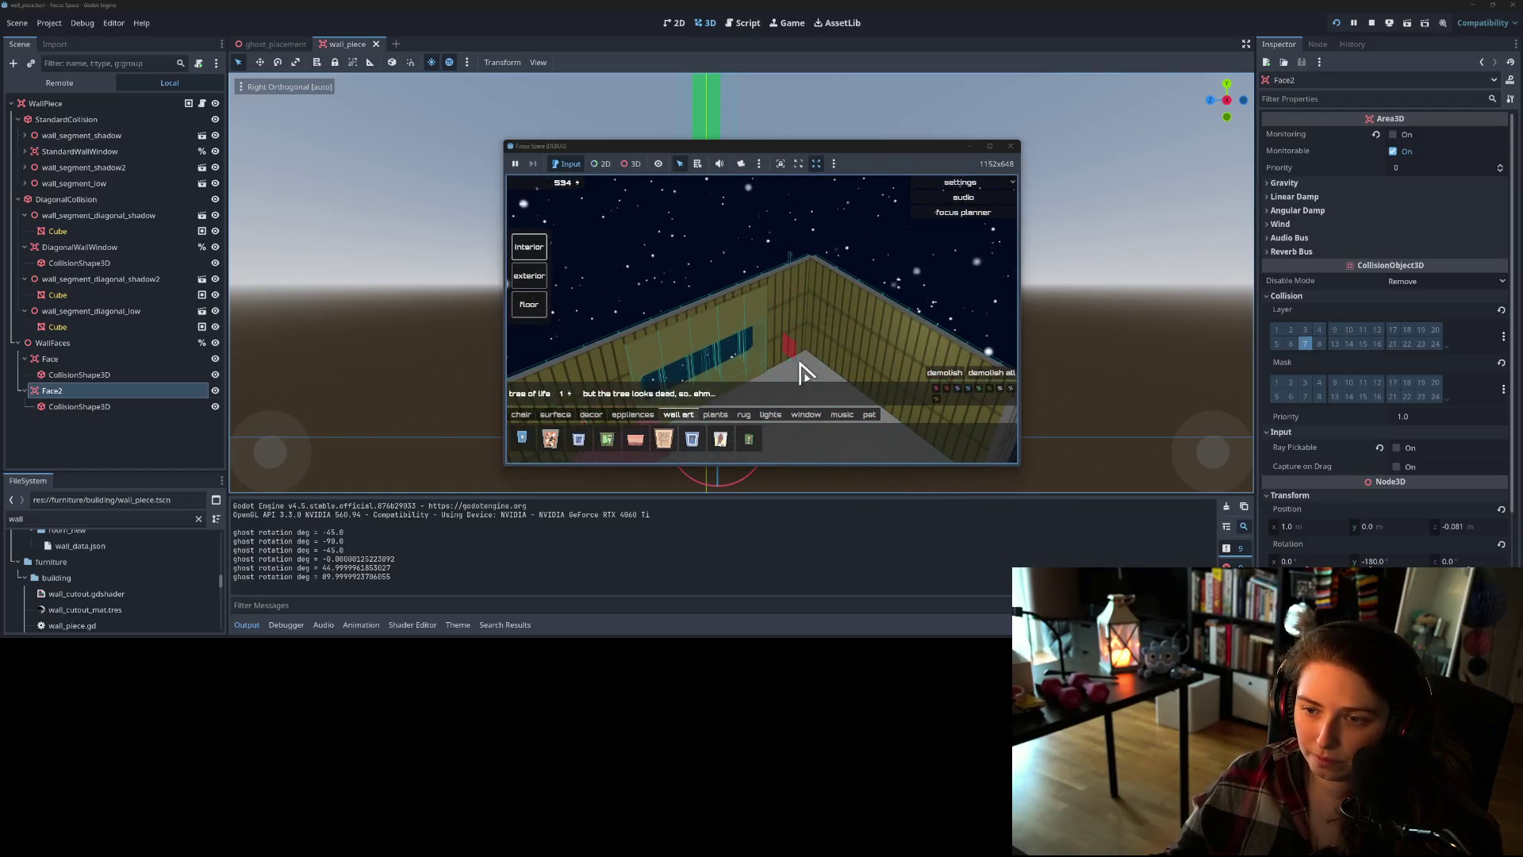
pyautogui.moveTo(787, 364); pyautogui.dragTo(697, 359)
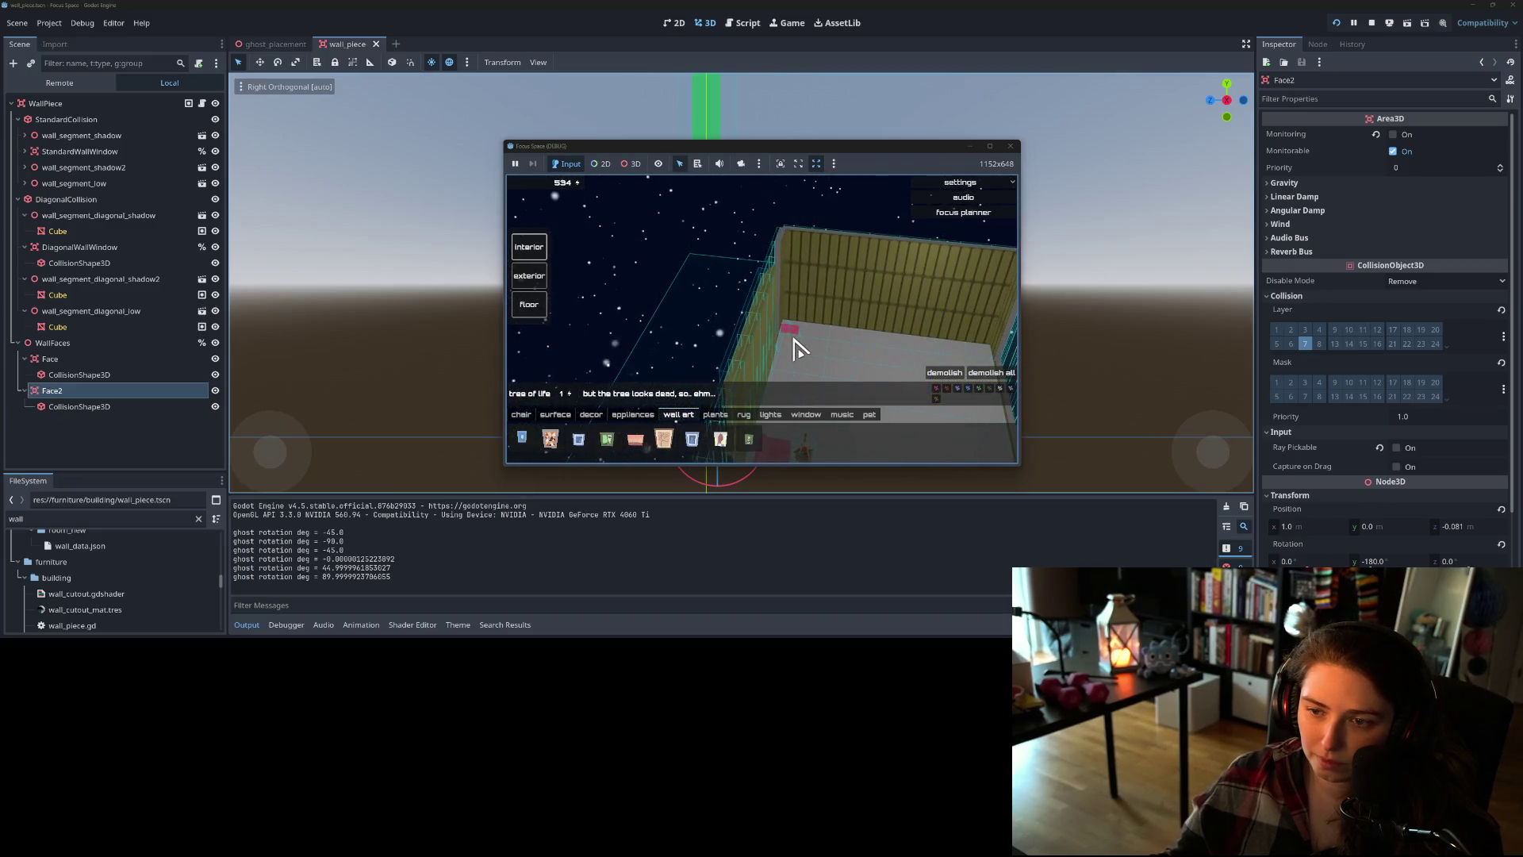
pyautogui.moveTo(717, 388)
pyautogui.mouseDown()
pyautogui.moveTo(834, 379)
pyautogui.moveTo(760, 333)
pyautogui.mouseUp()
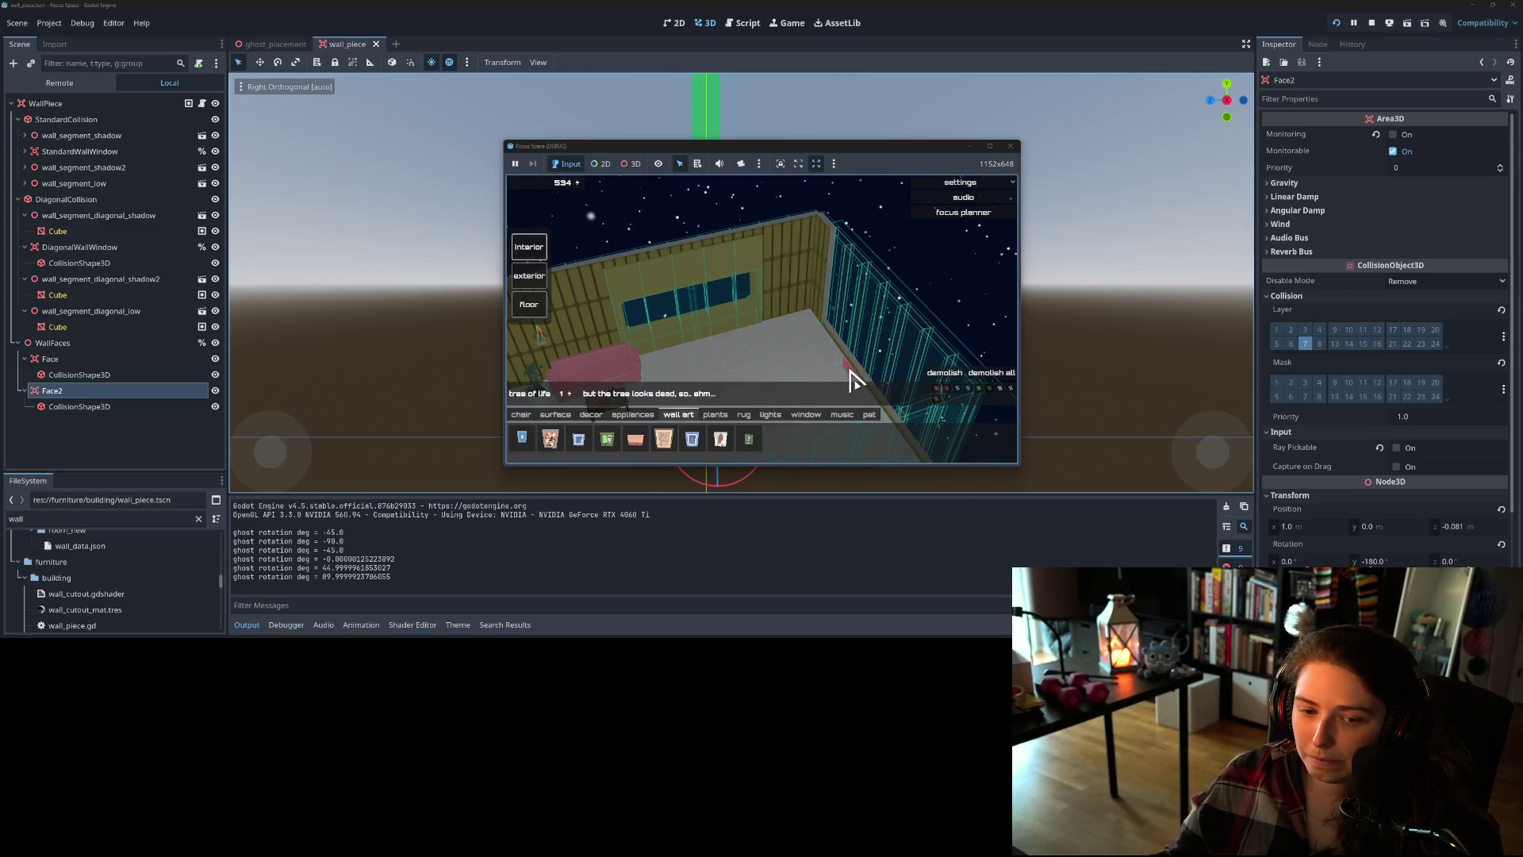
pyautogui.click(748, 24)
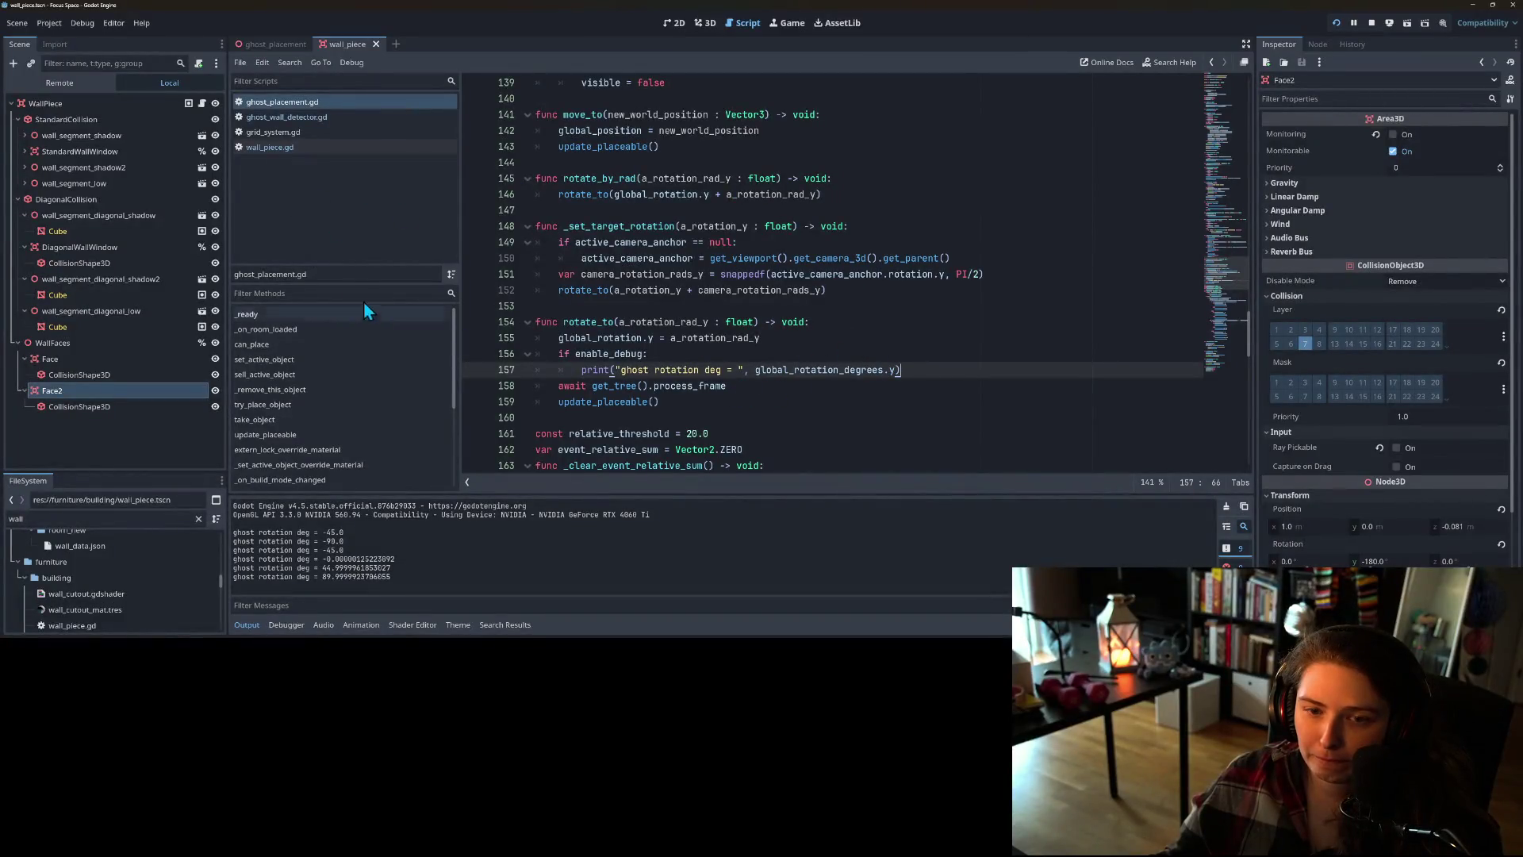
# - In ghost_wall_detector.gd, add print("rotating to " + str(areas[0].global_rotation.y)) after the first rotate_to
pyautogui.click(287, 117)
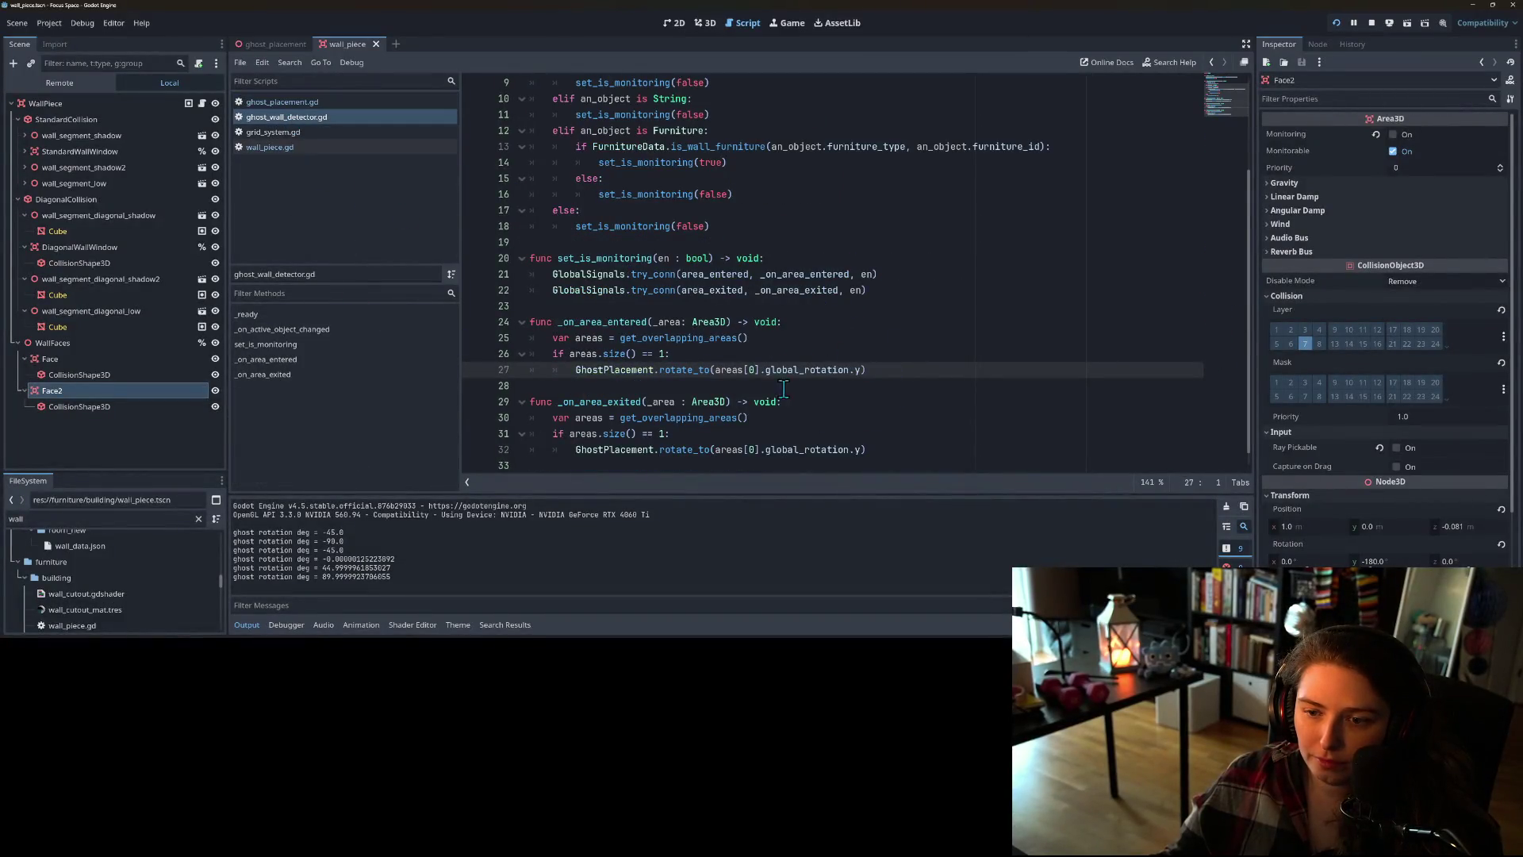
pyautogui.click(926, 358)
pyautogui.click(921, 367)
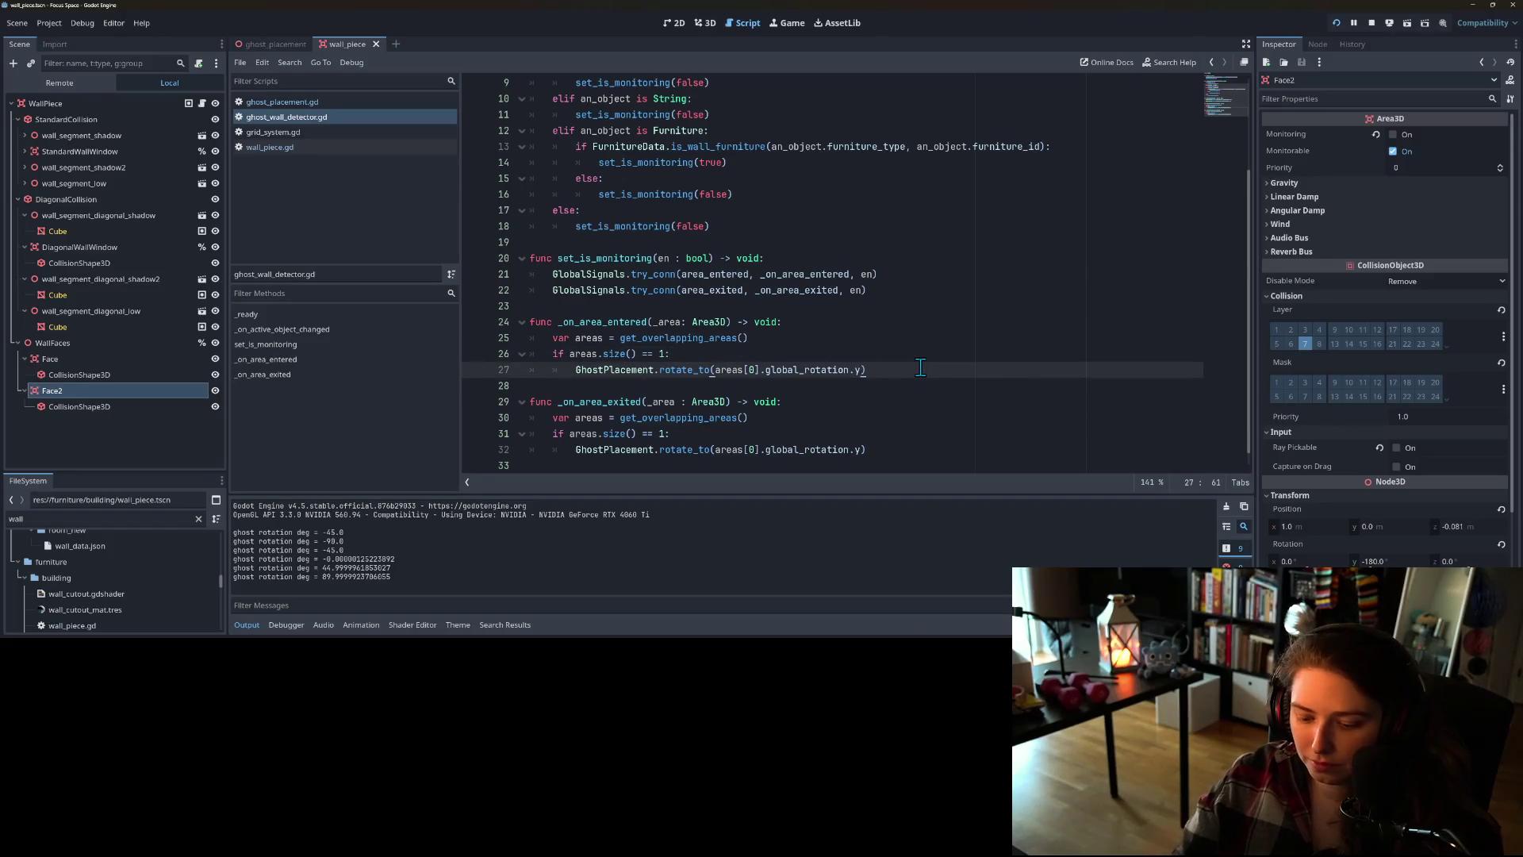
pyautogui.press('Up')
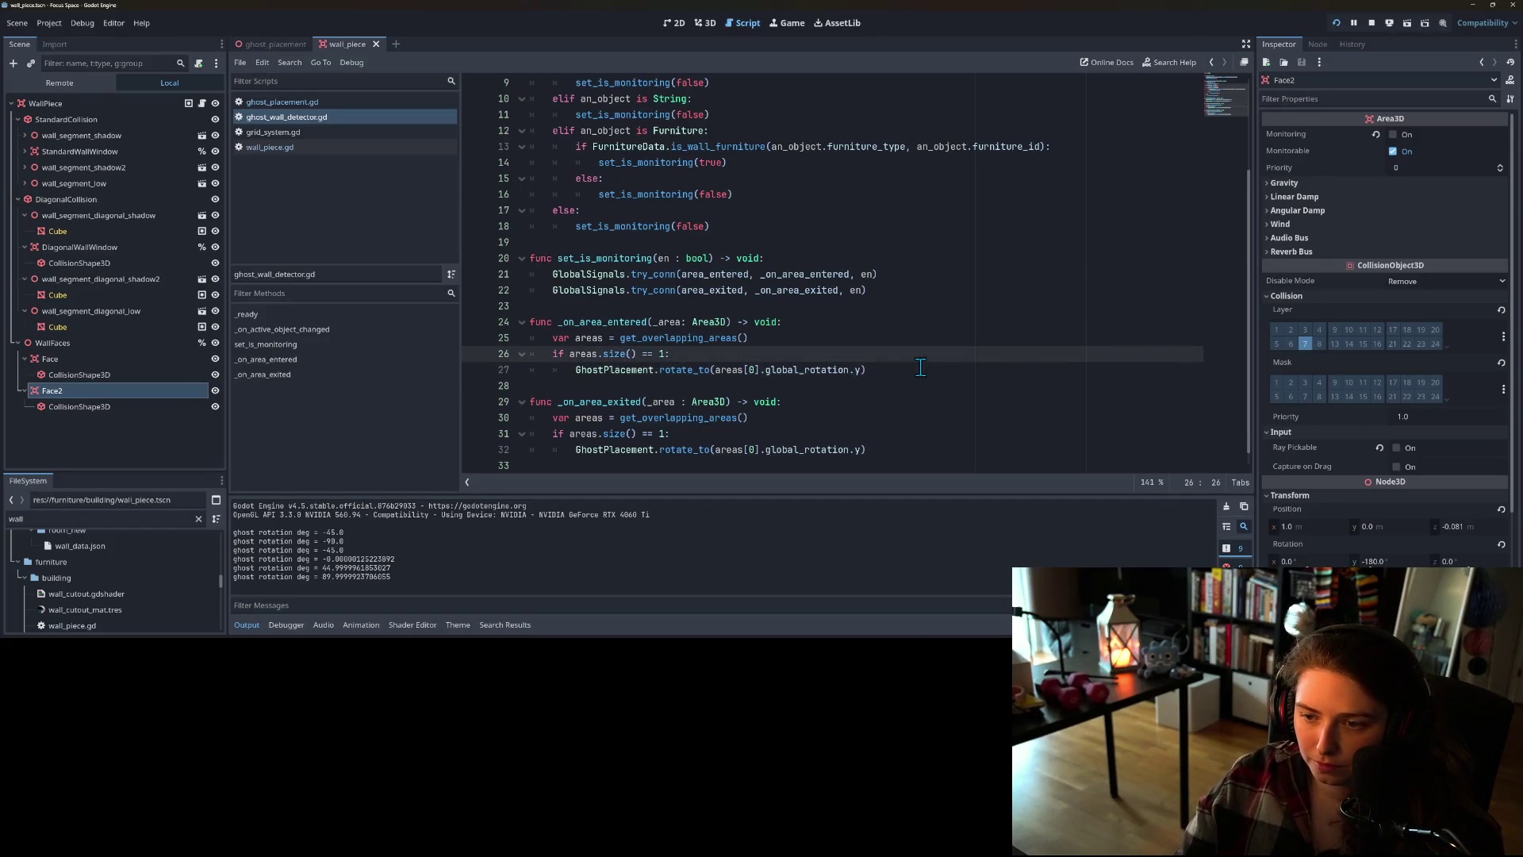
pyautogui.click(920, 367)
pyautogui.press('Return')
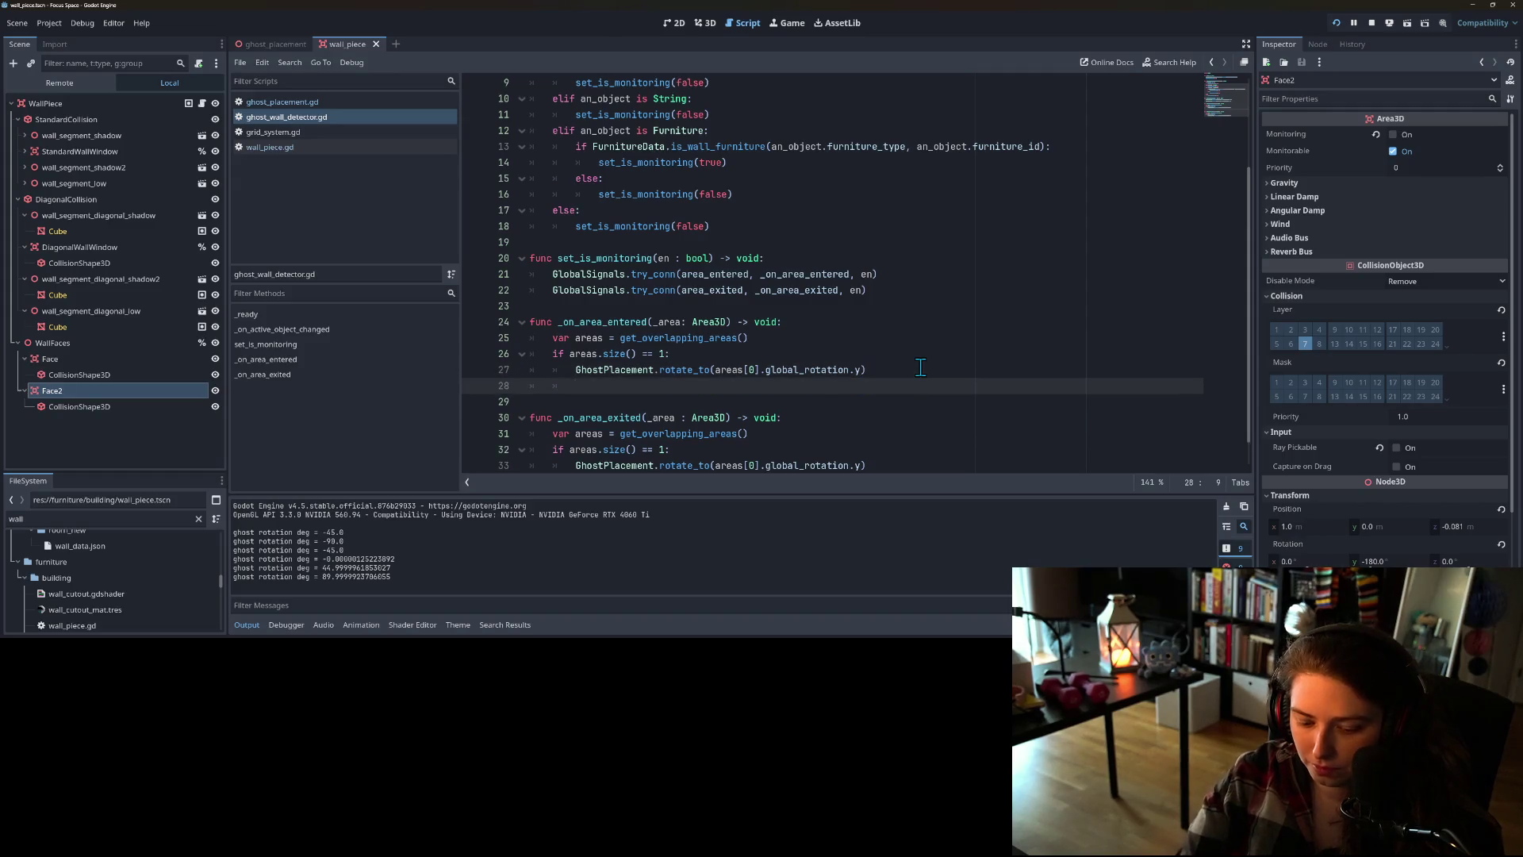
pyautogui.write('print("rotating to')
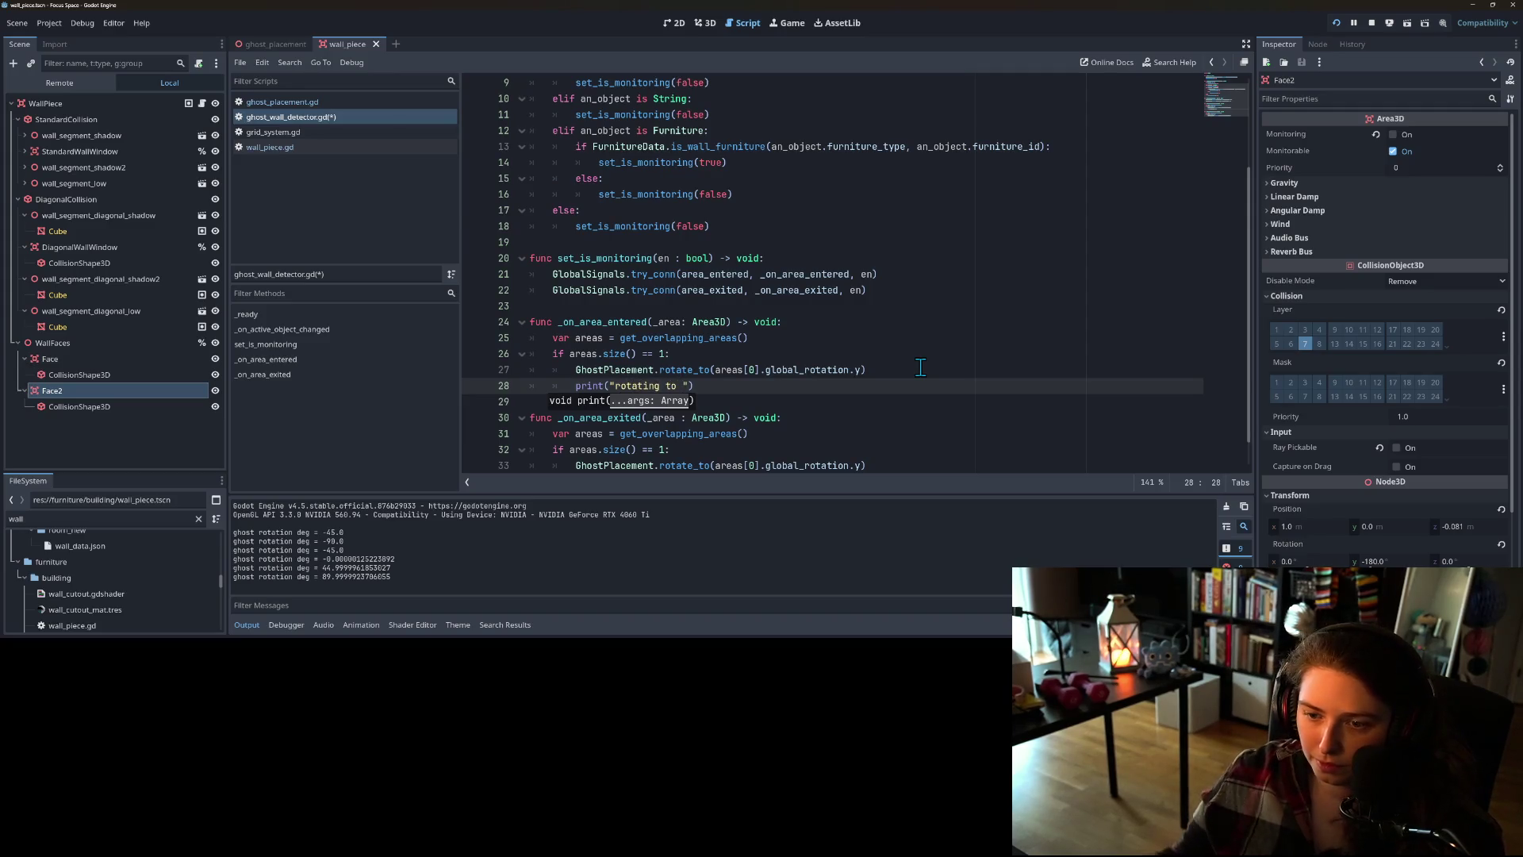
pyautogui.moveTo(714, 370); pyautogui.dragTo(867, 367)
pyautogui.hotkey('ctrl', 'c')
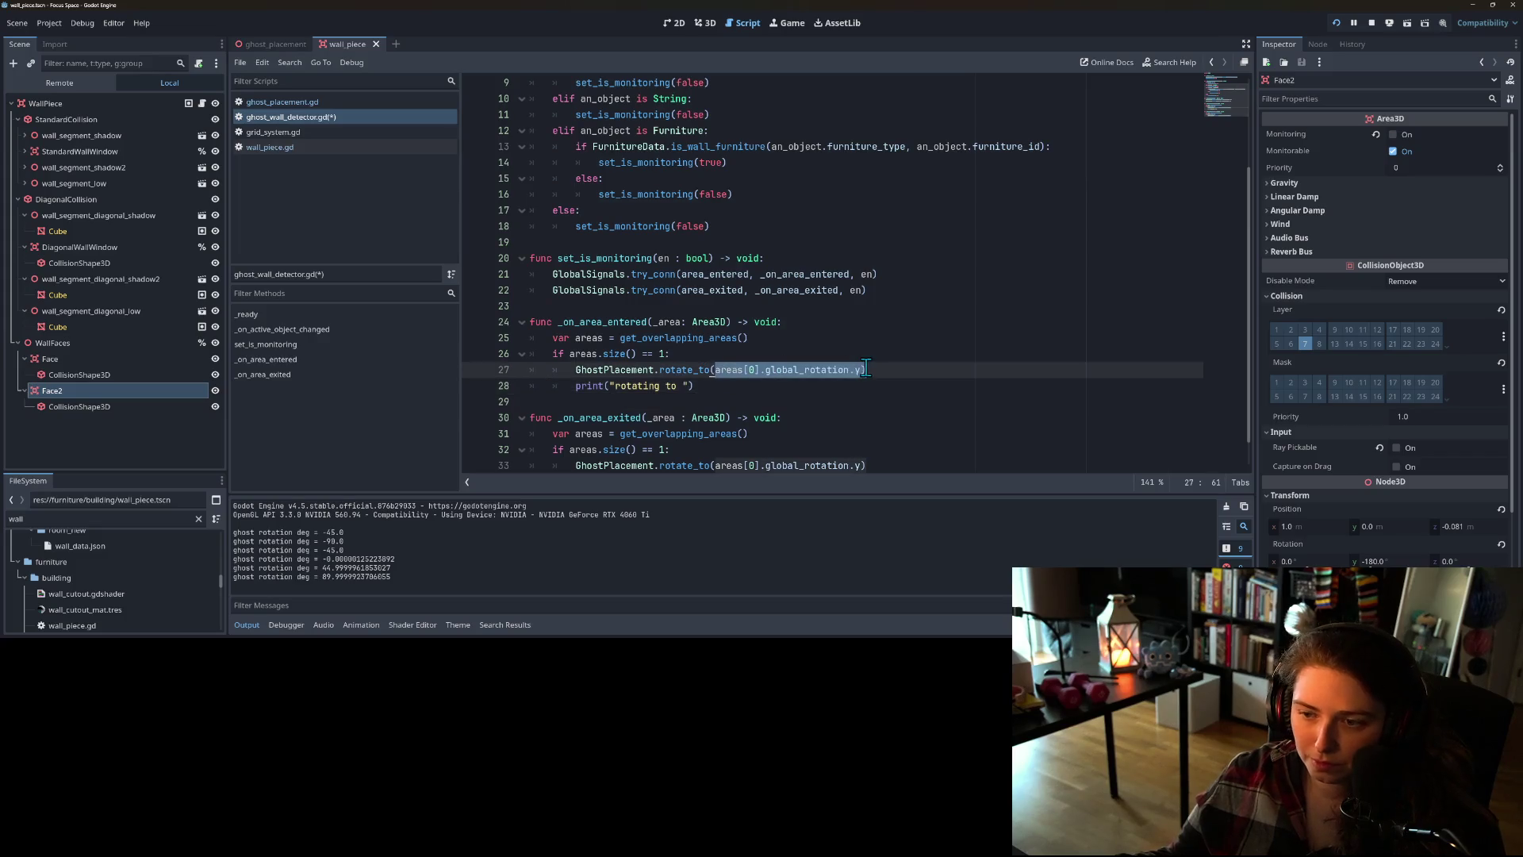
pyautogui.click(689, 385)
pyautogui.write('str(')
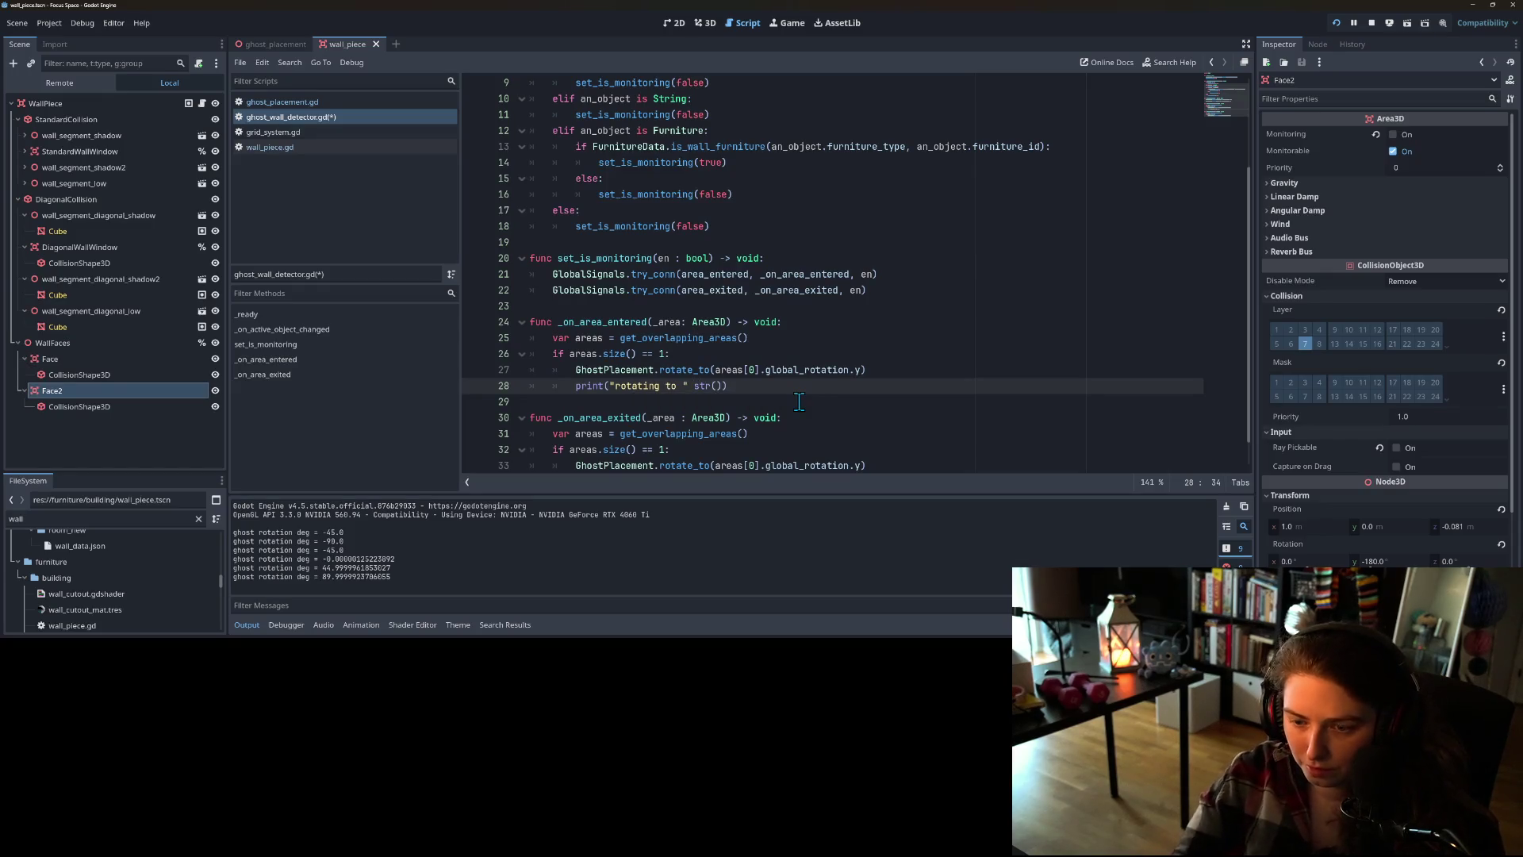
pyautogui.hotkey('ctrl', 'v')
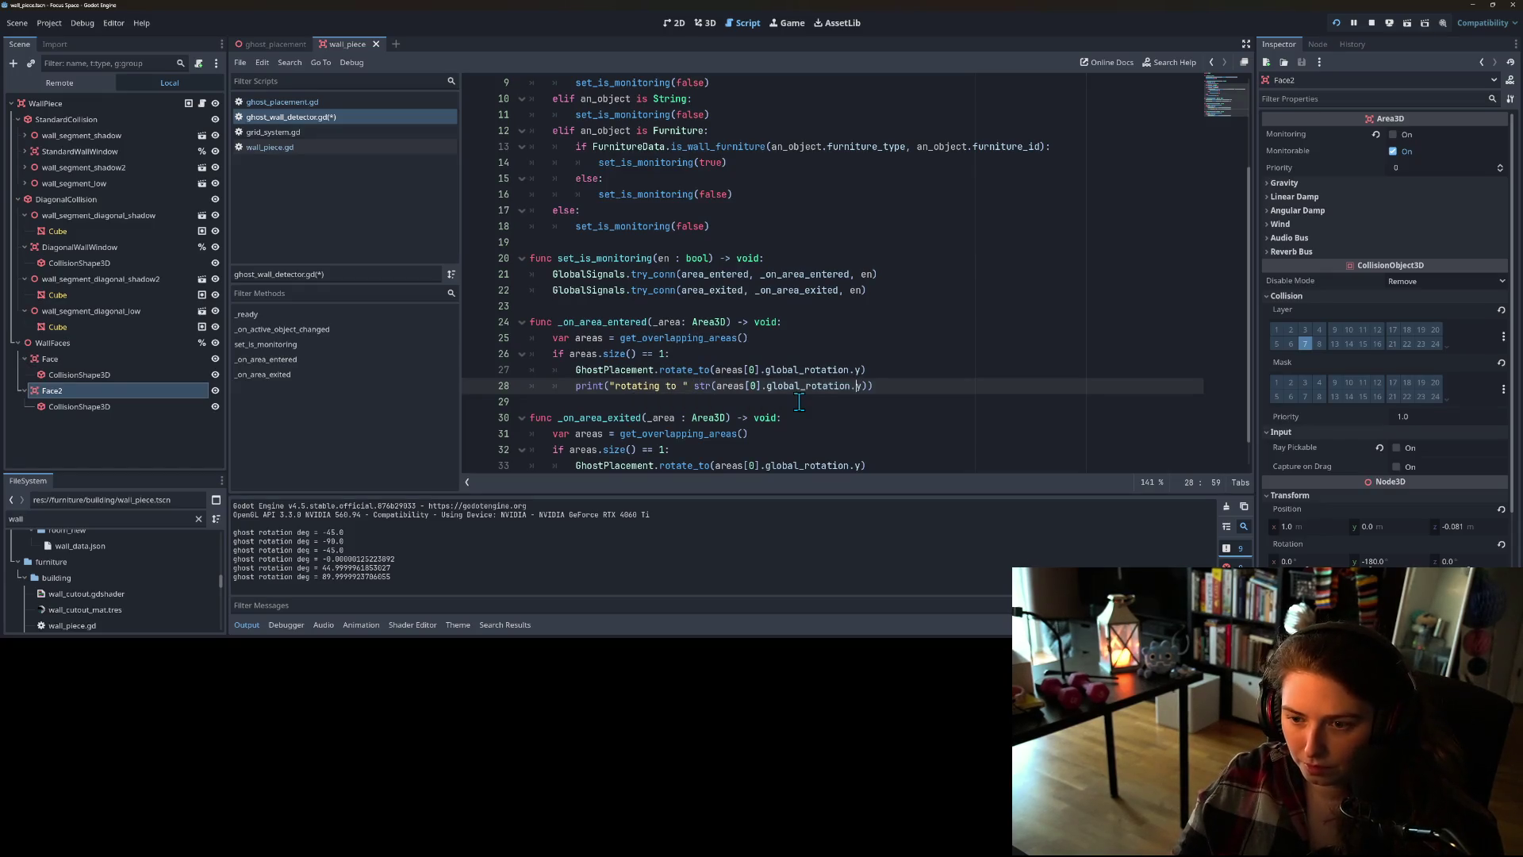
pyautogui.press('Left')
pyautogui.press('Left')
pyautogui.press('Left')
pyautogui.write('+')
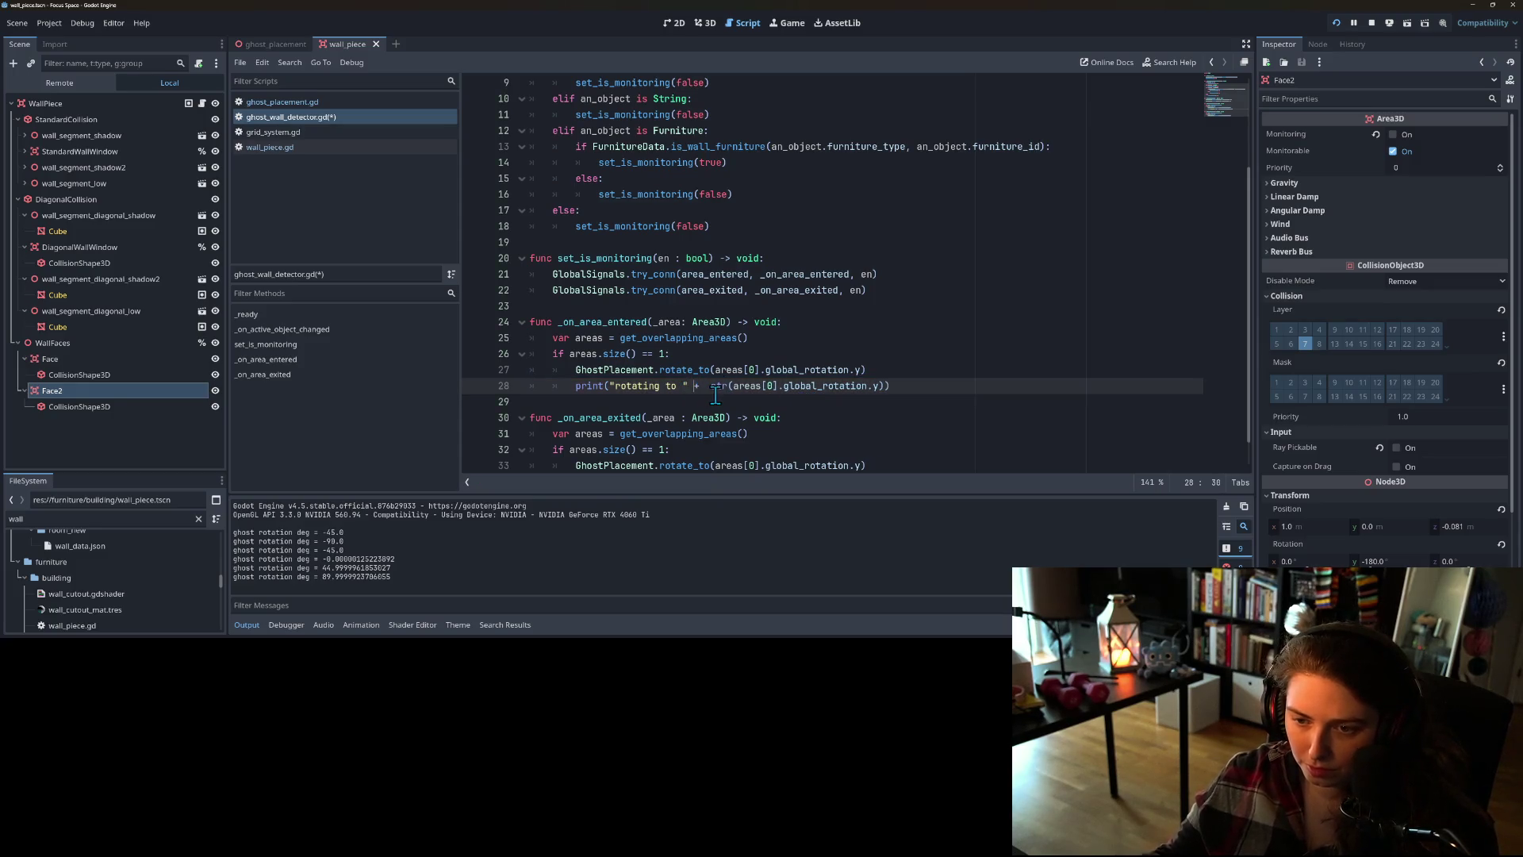
pyautogui.press('Delete')
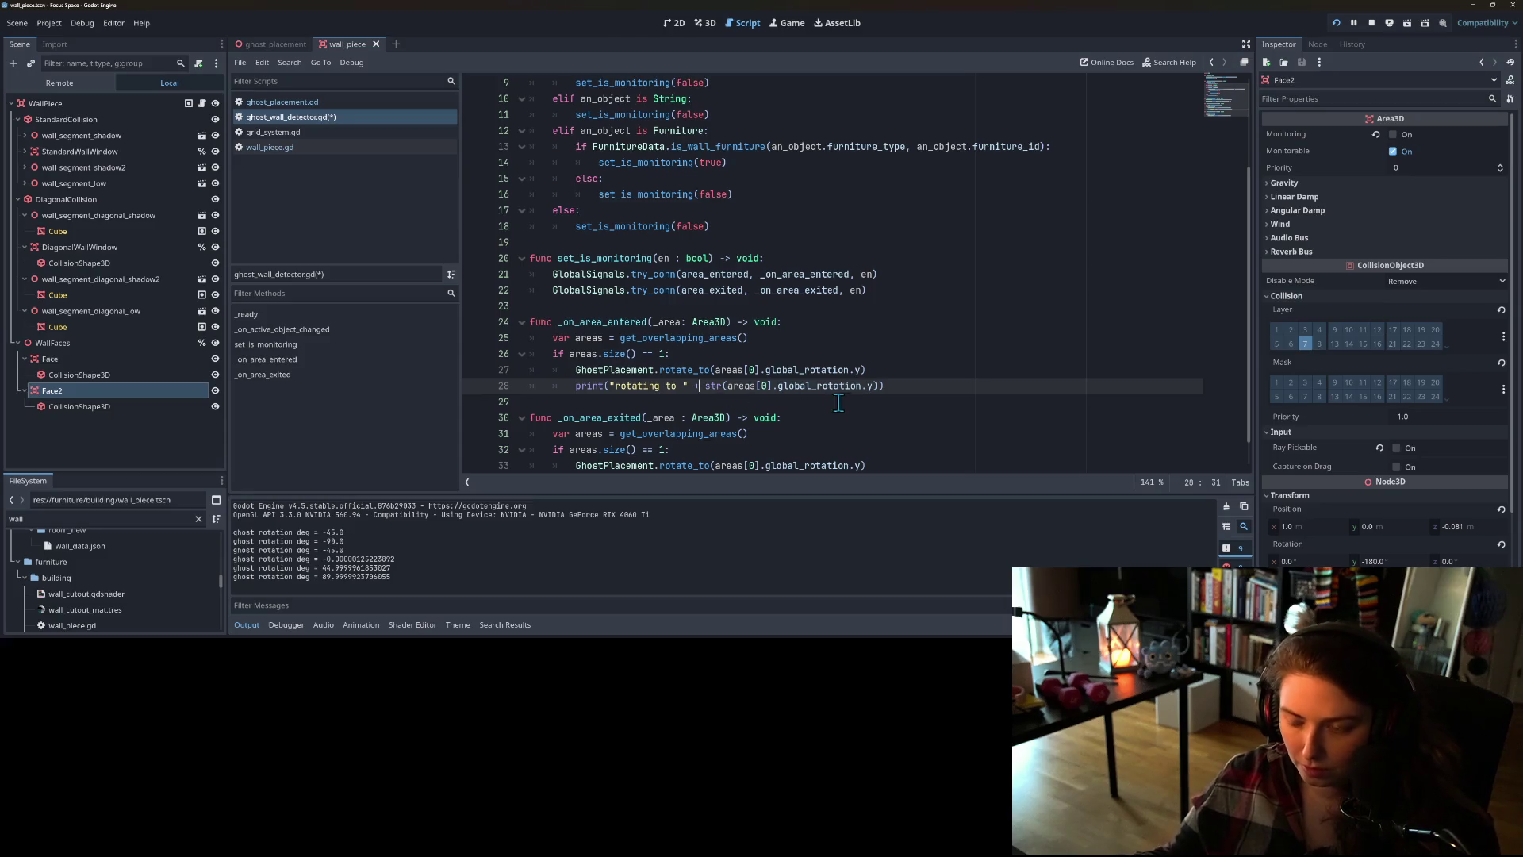
# - Paste the same print under rotate_to in _on_area_exited, save, and run the game with F5
pyautogui.click(883, 441)
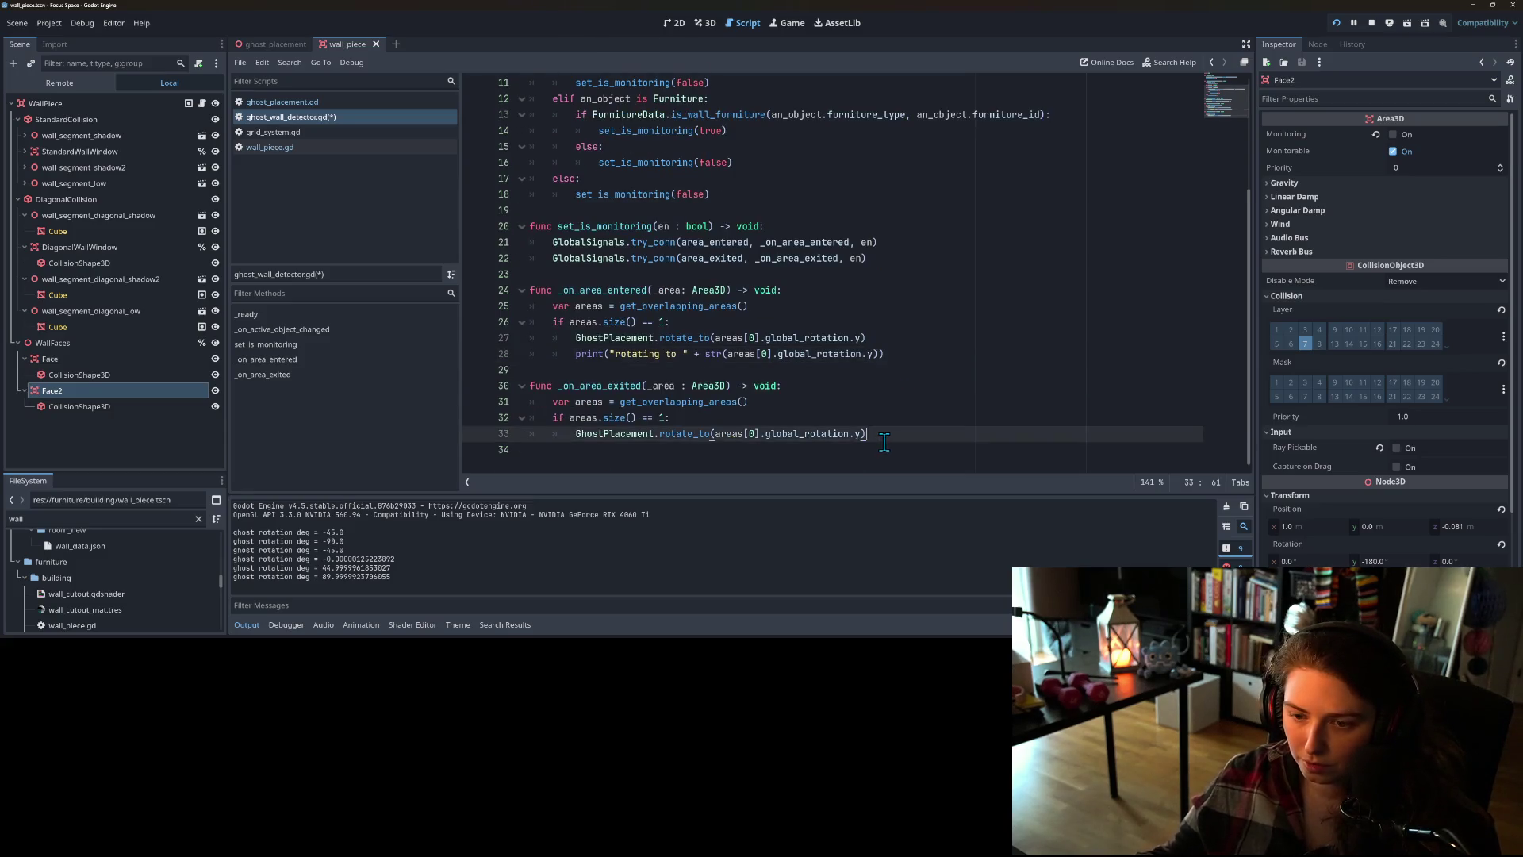
pyautogui.press('Return')
pyautogui.write('print("rotating to " + str(areas[0].global_rotation.y))')
pyautogui.hotkey('ctrl', 's')
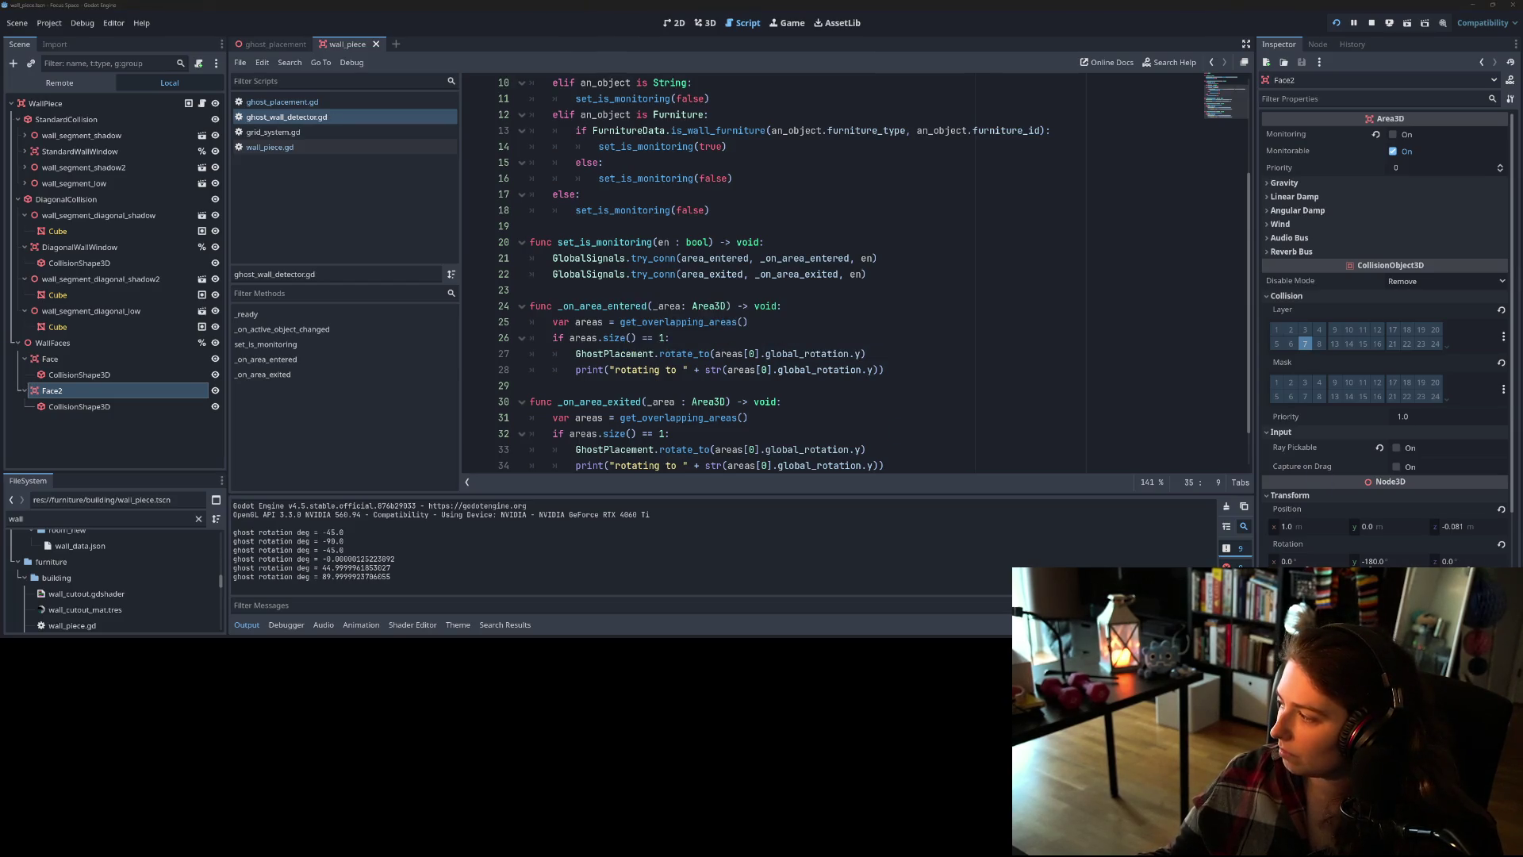
pyautogui.press('F5')
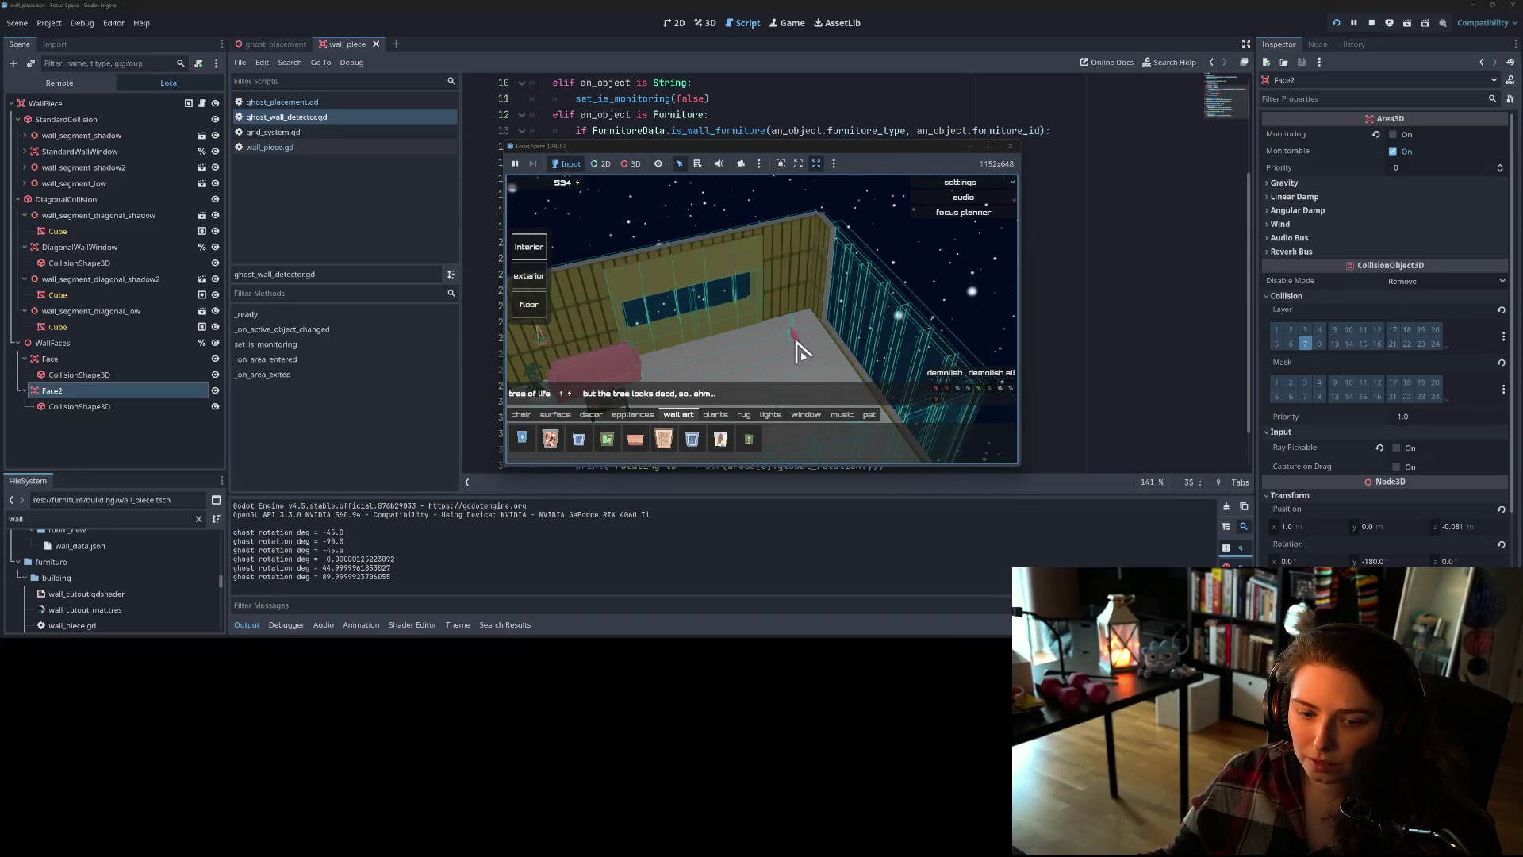
# - Restart the game, load the room, and orbit the camera above the window wall
pyautogui.click(1338, 23)
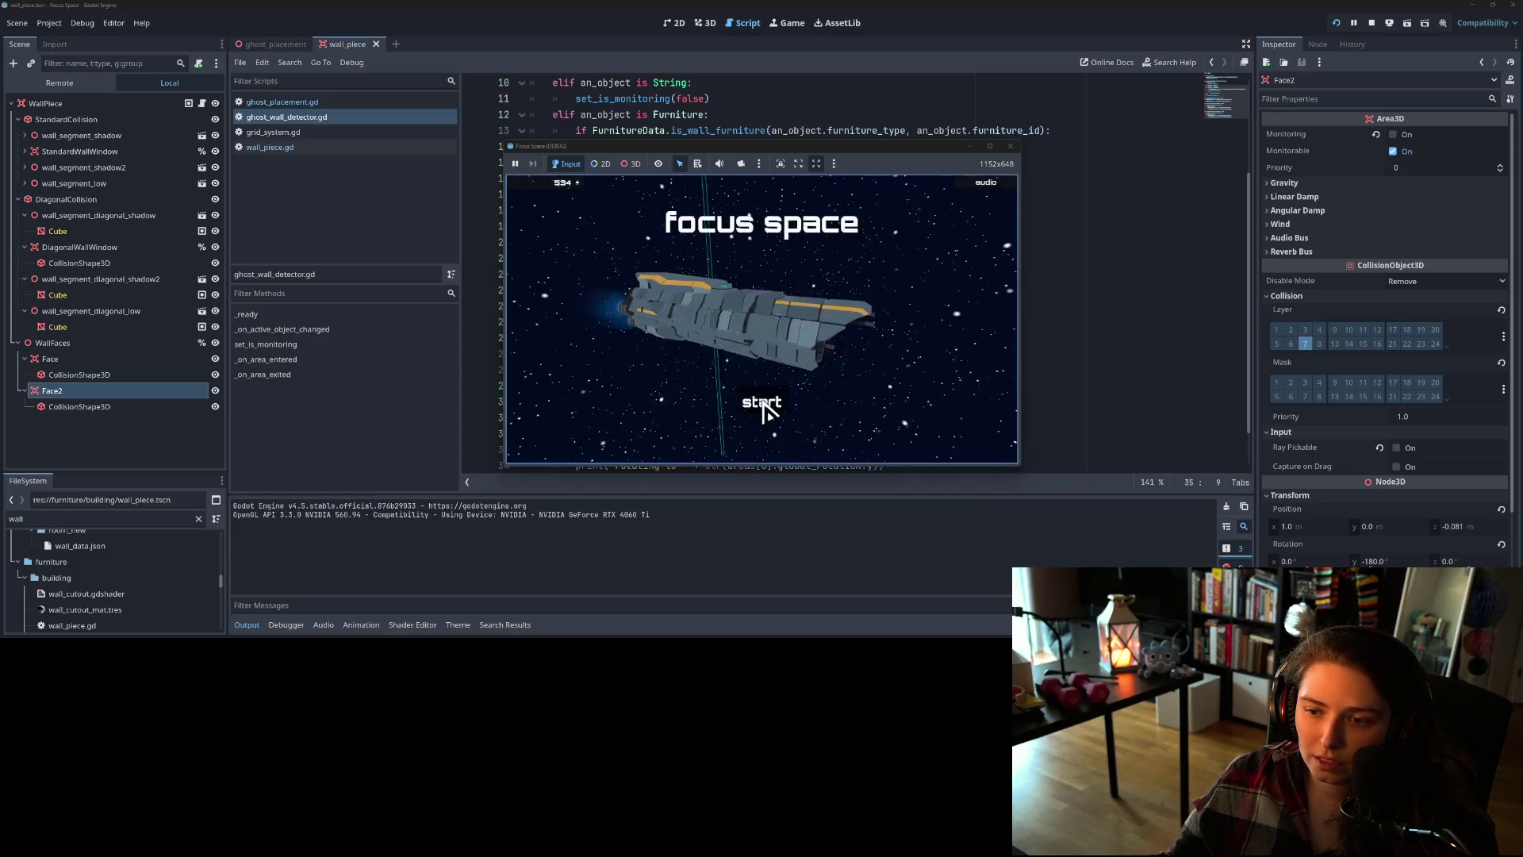
pyautogui.click(763, 404)
pyautogui.click(676, 296)
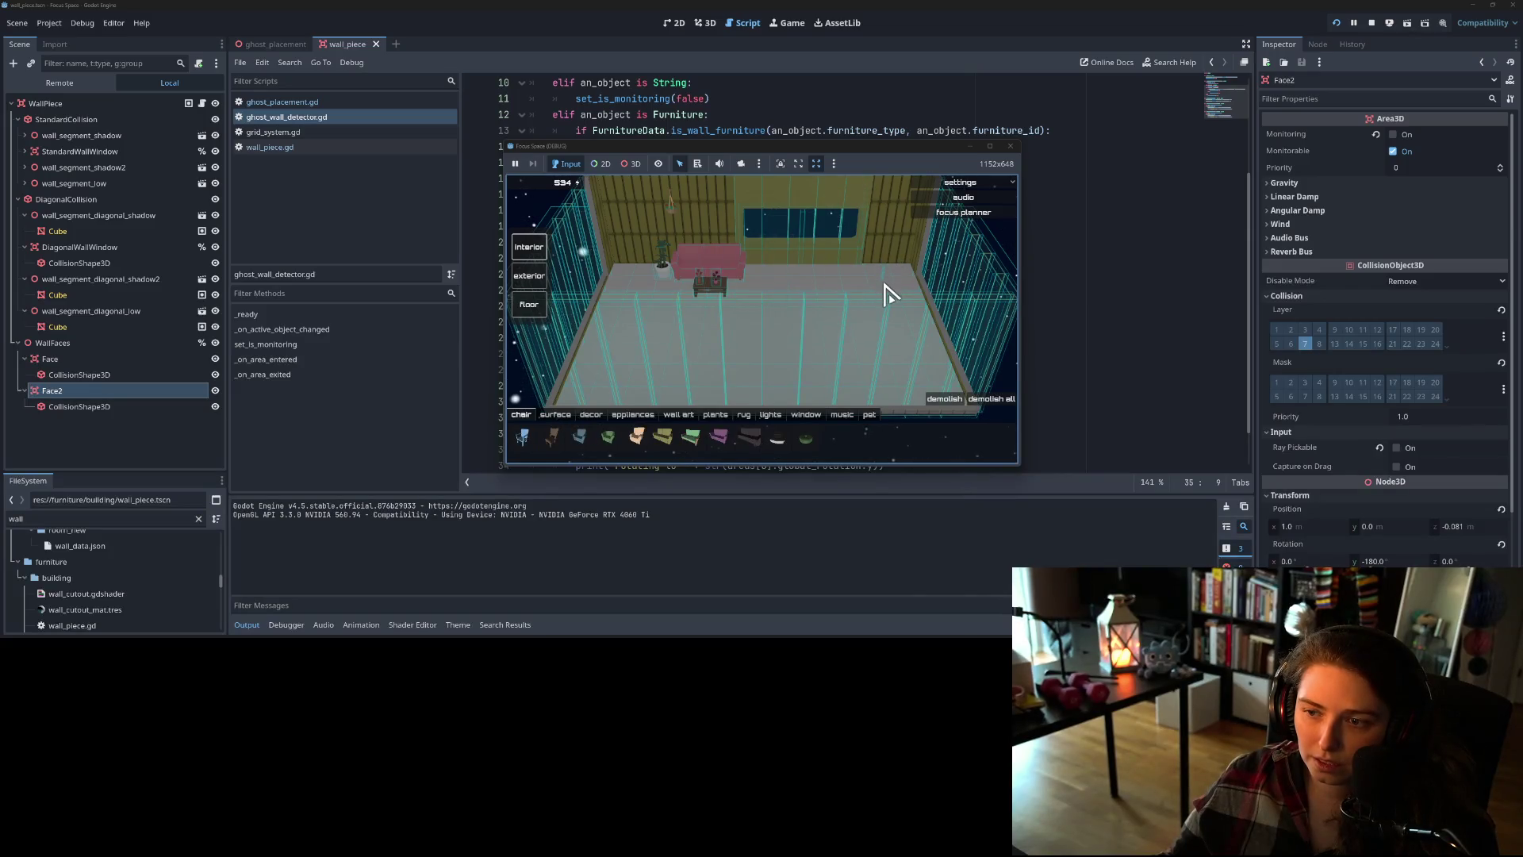
pyautogui.moveTo(870, 341); pyautogui.dragTo(840, 354)
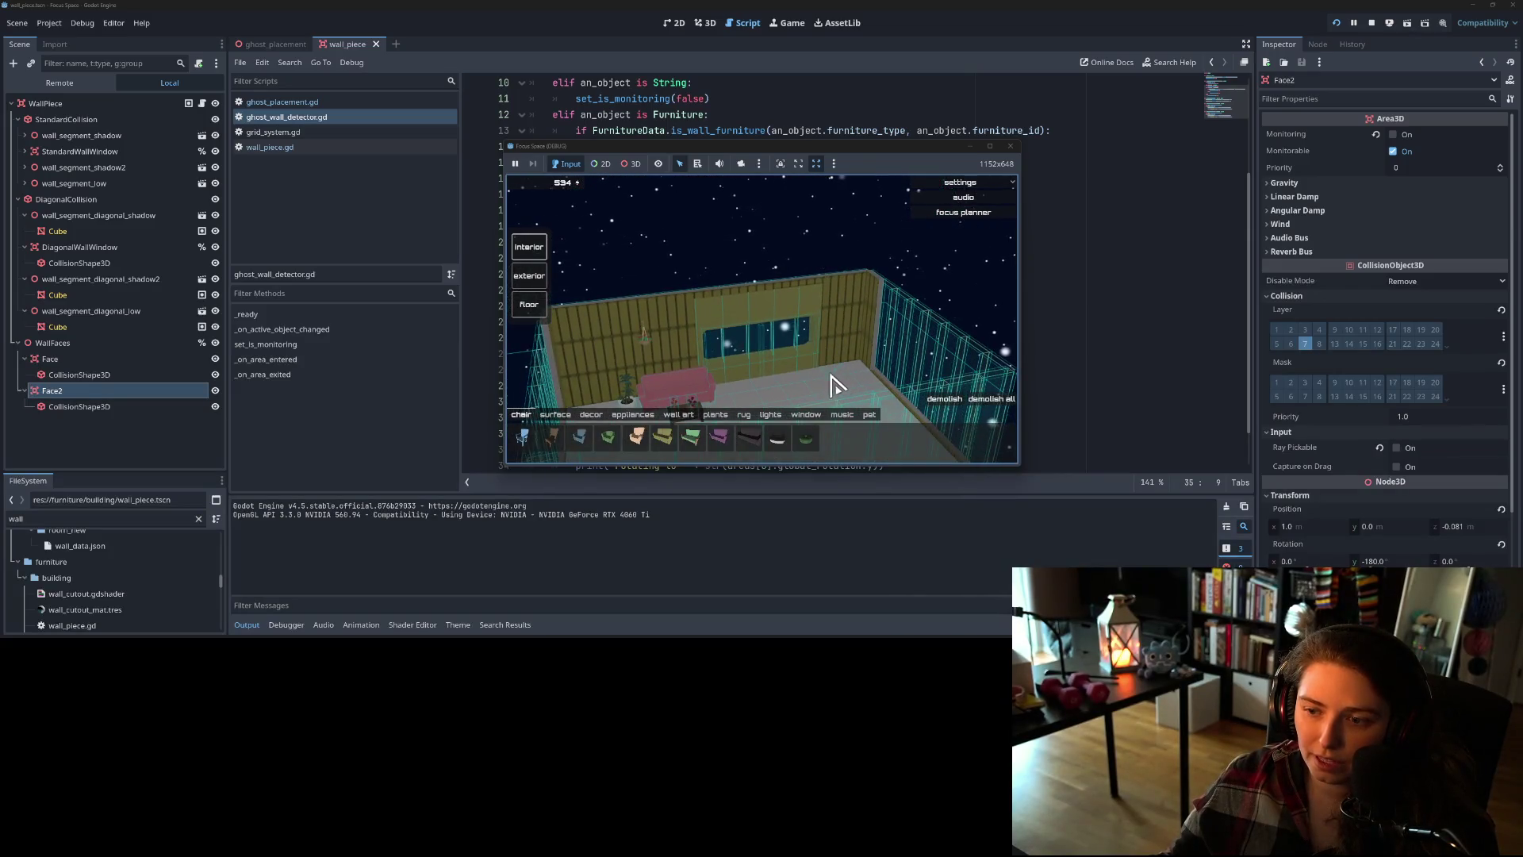
pyautogui.scroll(5, 839, 365)
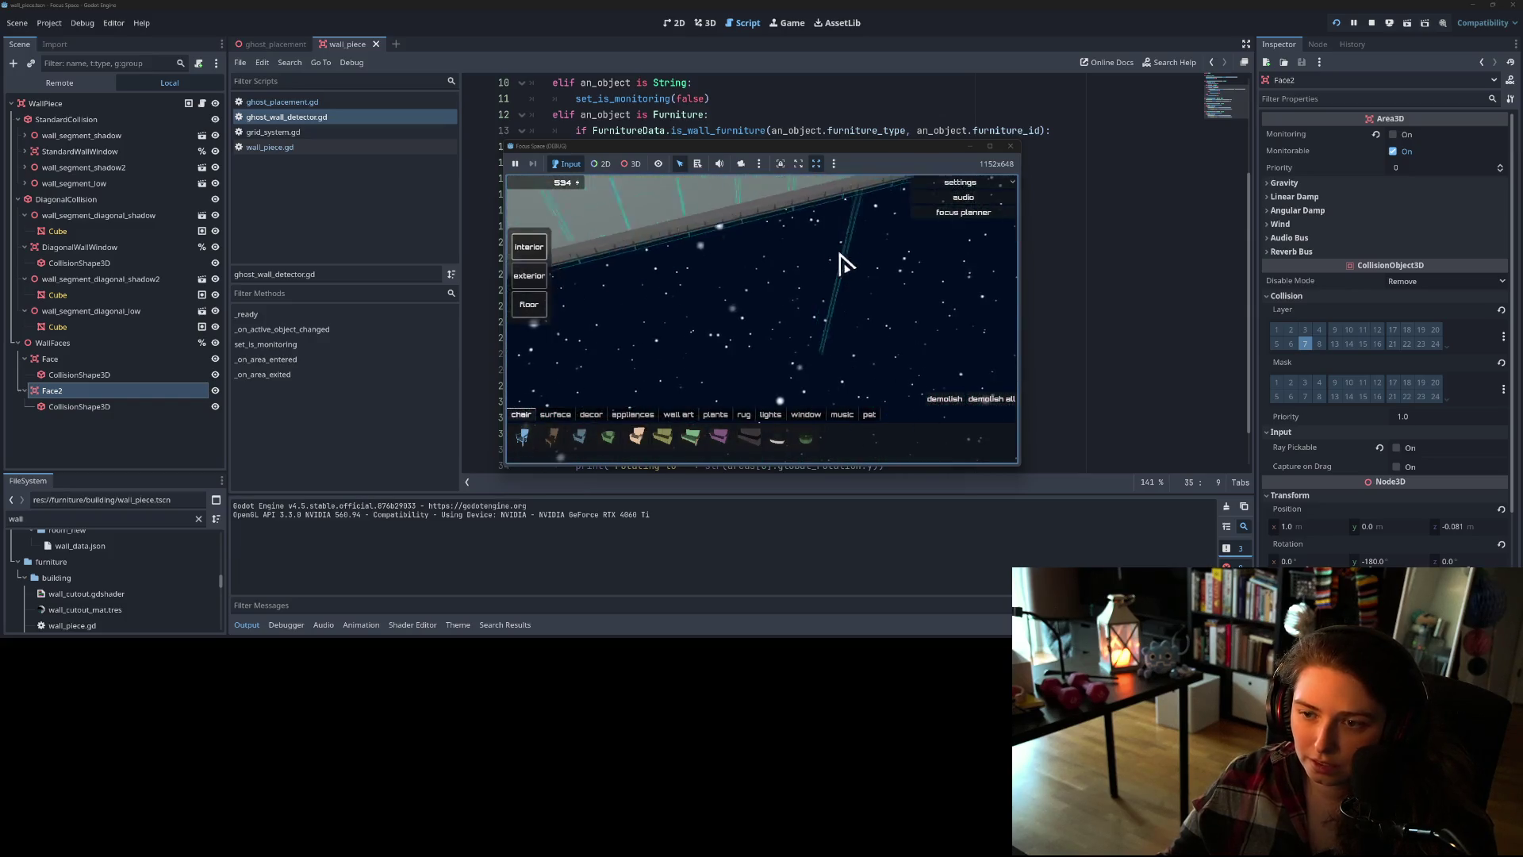
pyautogui.scroll(-5, 862, 325)
pyautogui.moveTo(860, 350); pyautogui.dragTo(768, 459)
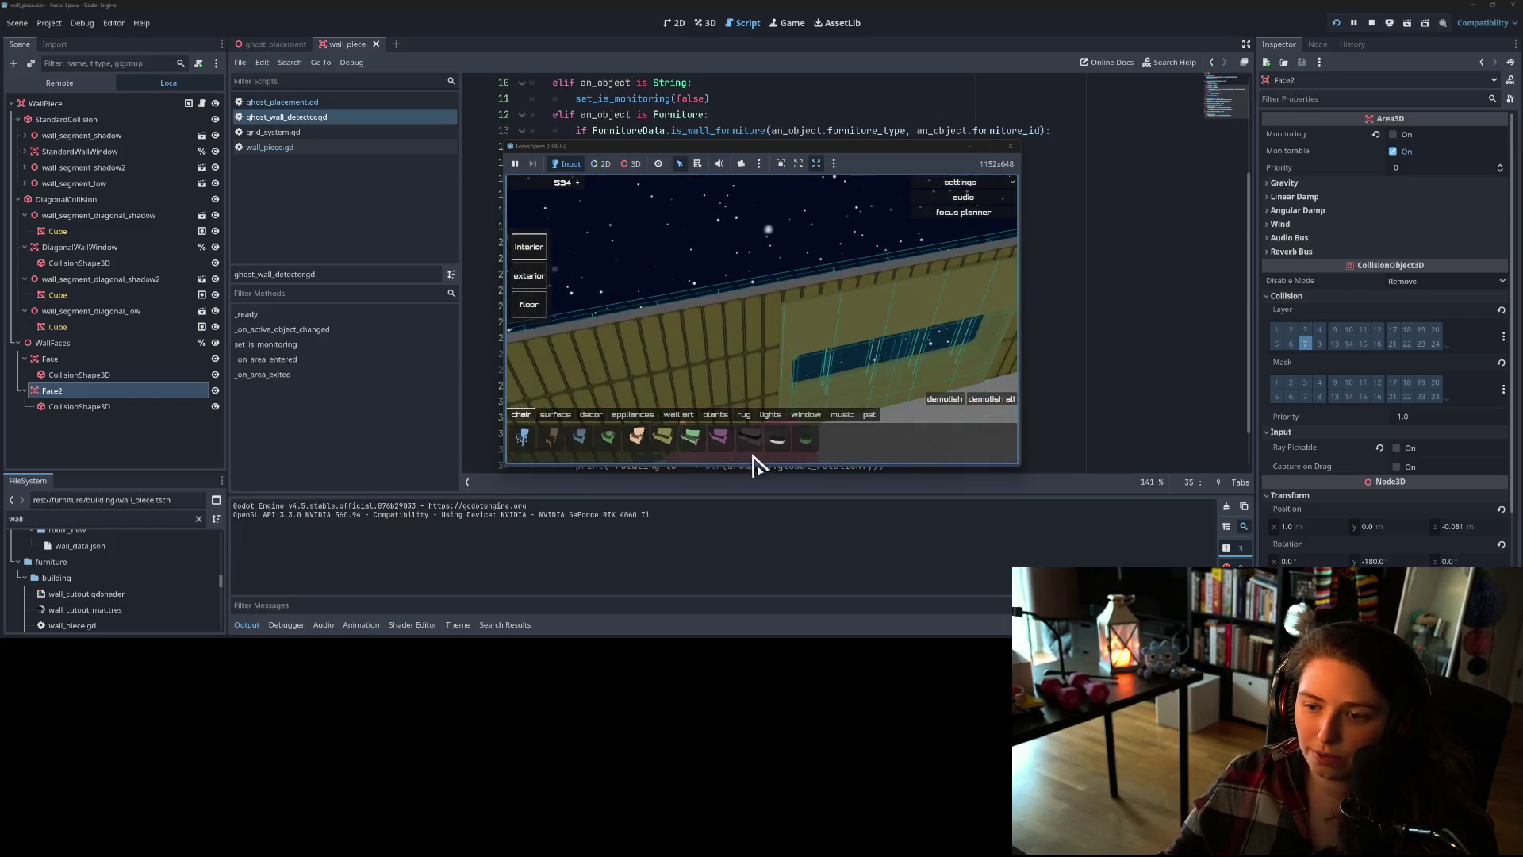
# - Pick the abstract forest wall art, view the room from outside, and bring the script forward
pyautogui.click(679, 414)
pyautogui.click(639, 441)
pyautogui.moveTo(650, 446)
pyautogui.mouseDown()
pyautogui.moveTo(901, 413)
pyautogui.moveTo(885, 349)
pyautogui.moveTo(873, 370)
pyautogui.mouseUp()
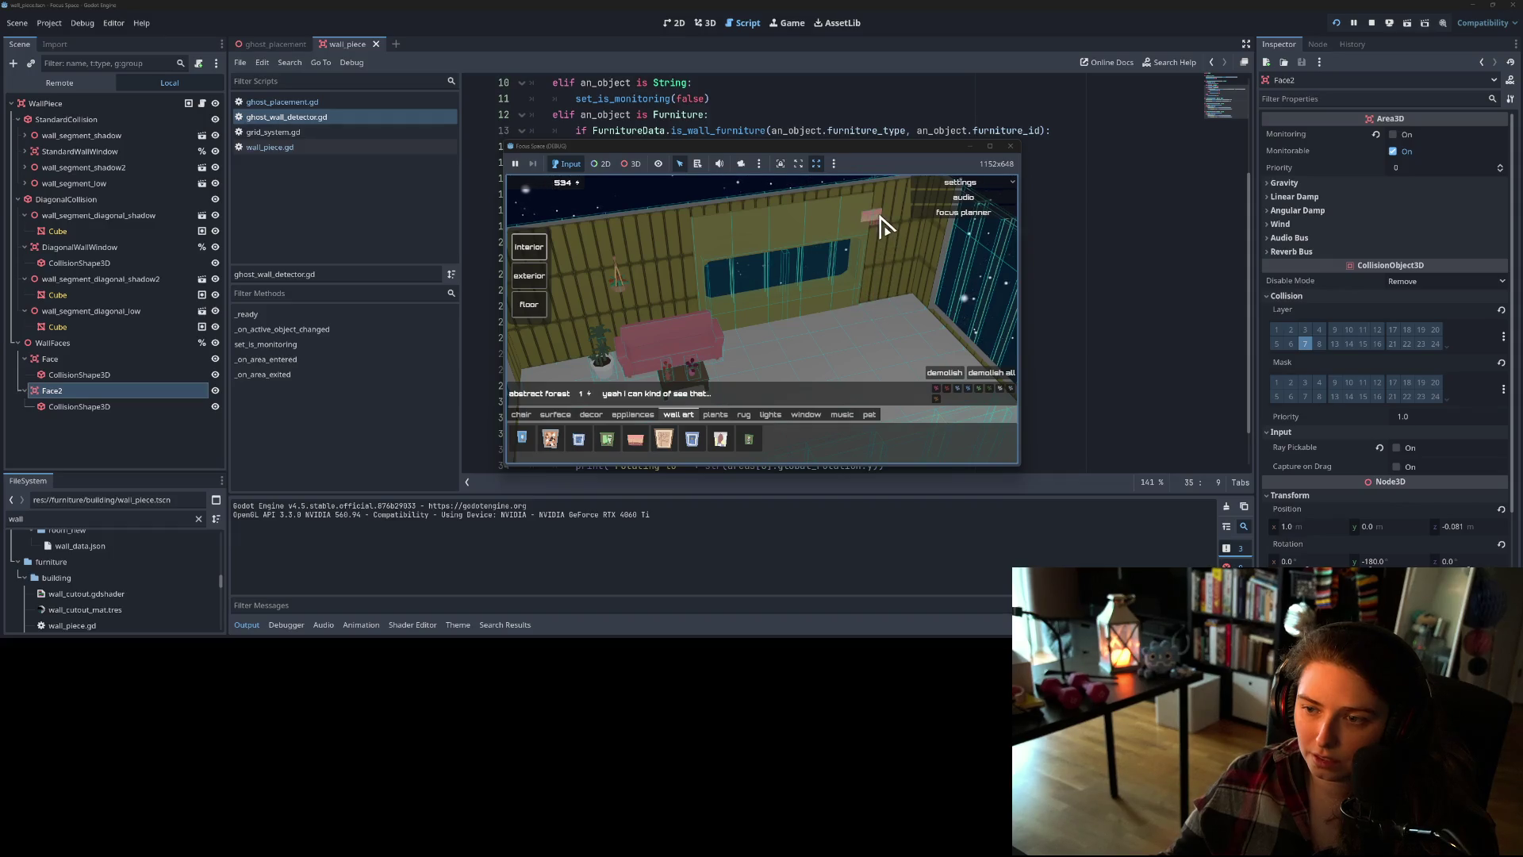
pyautogui.moveTo(970, 369)
pyautogui.mouseDown()
pyautogui.moveTo(717, 344)
pyautogui.moveTo(727, 384)
pyautogui.moveTo(817, 359)
pyautogui.mouseUp()
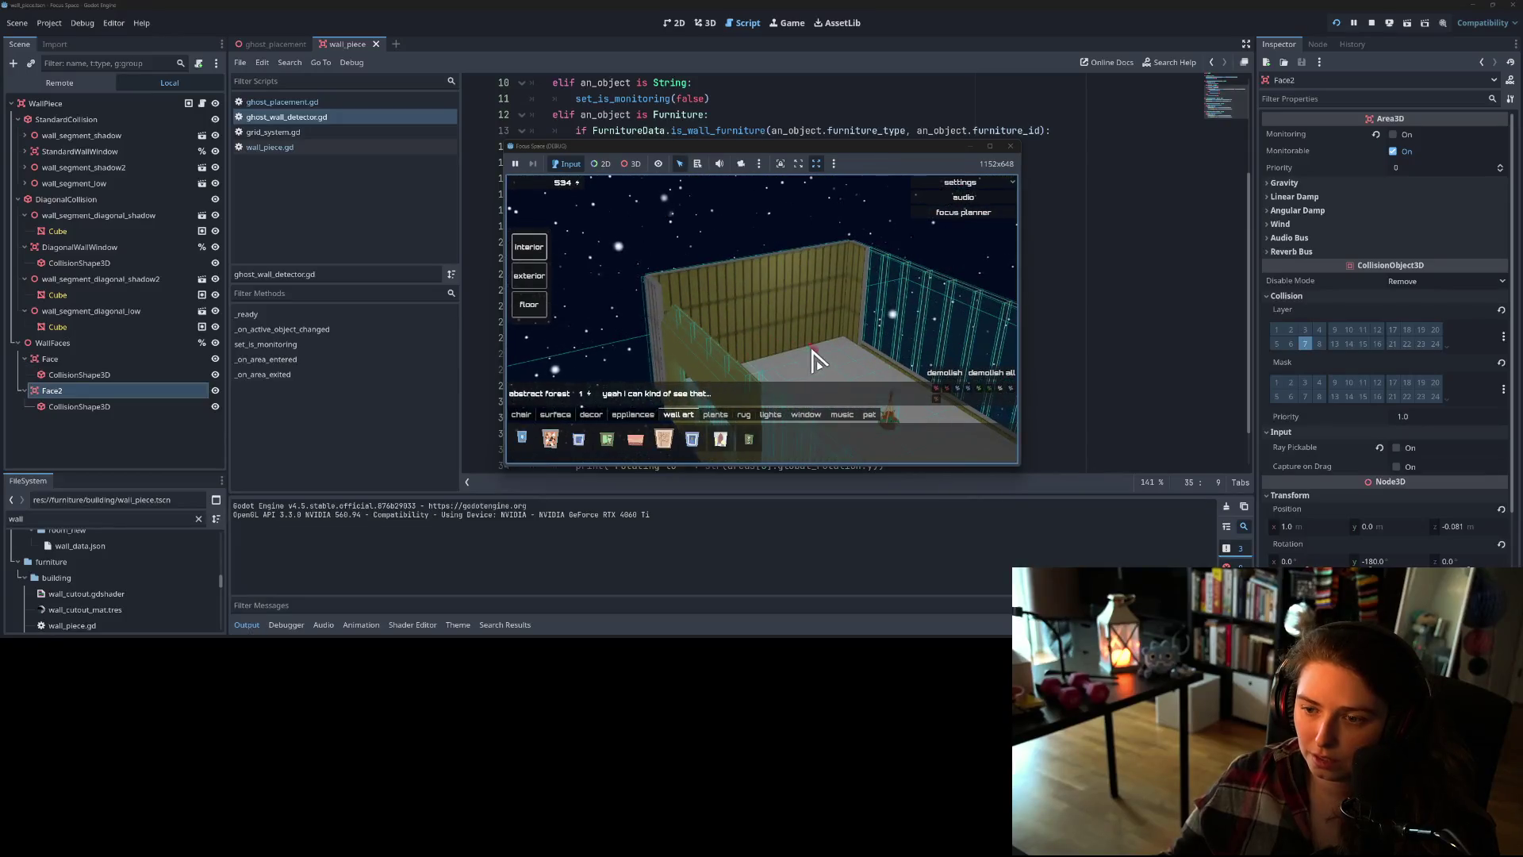
pyautogui.click(1094, 231)
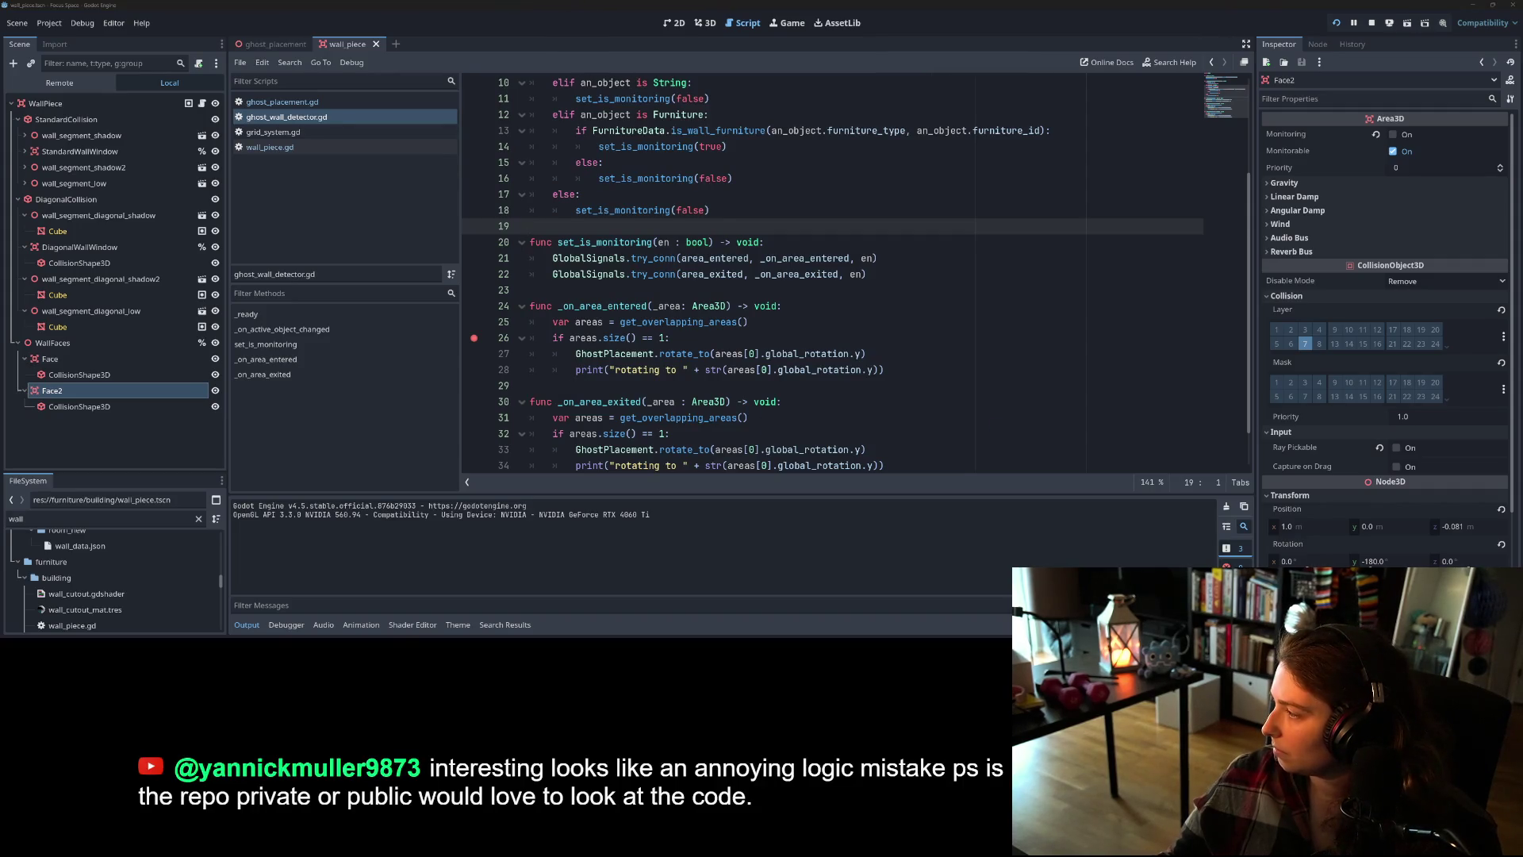
# - Spin the game view toward the back wall, stop the game, and open wall_piece.gd
pyautogui.hotkey('alt', 'Tab')
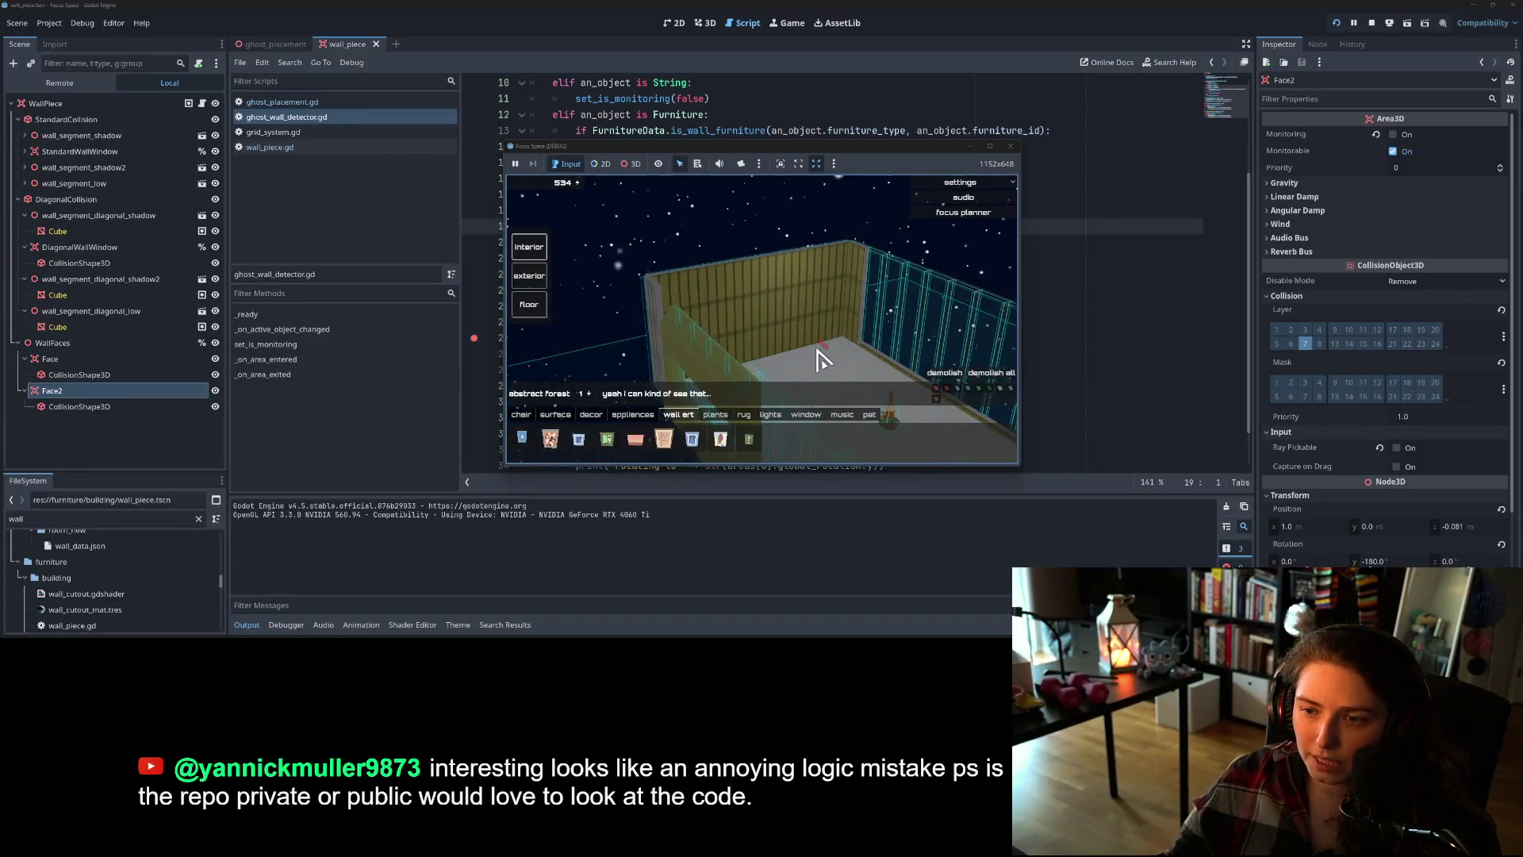
pyautogui.press('e')
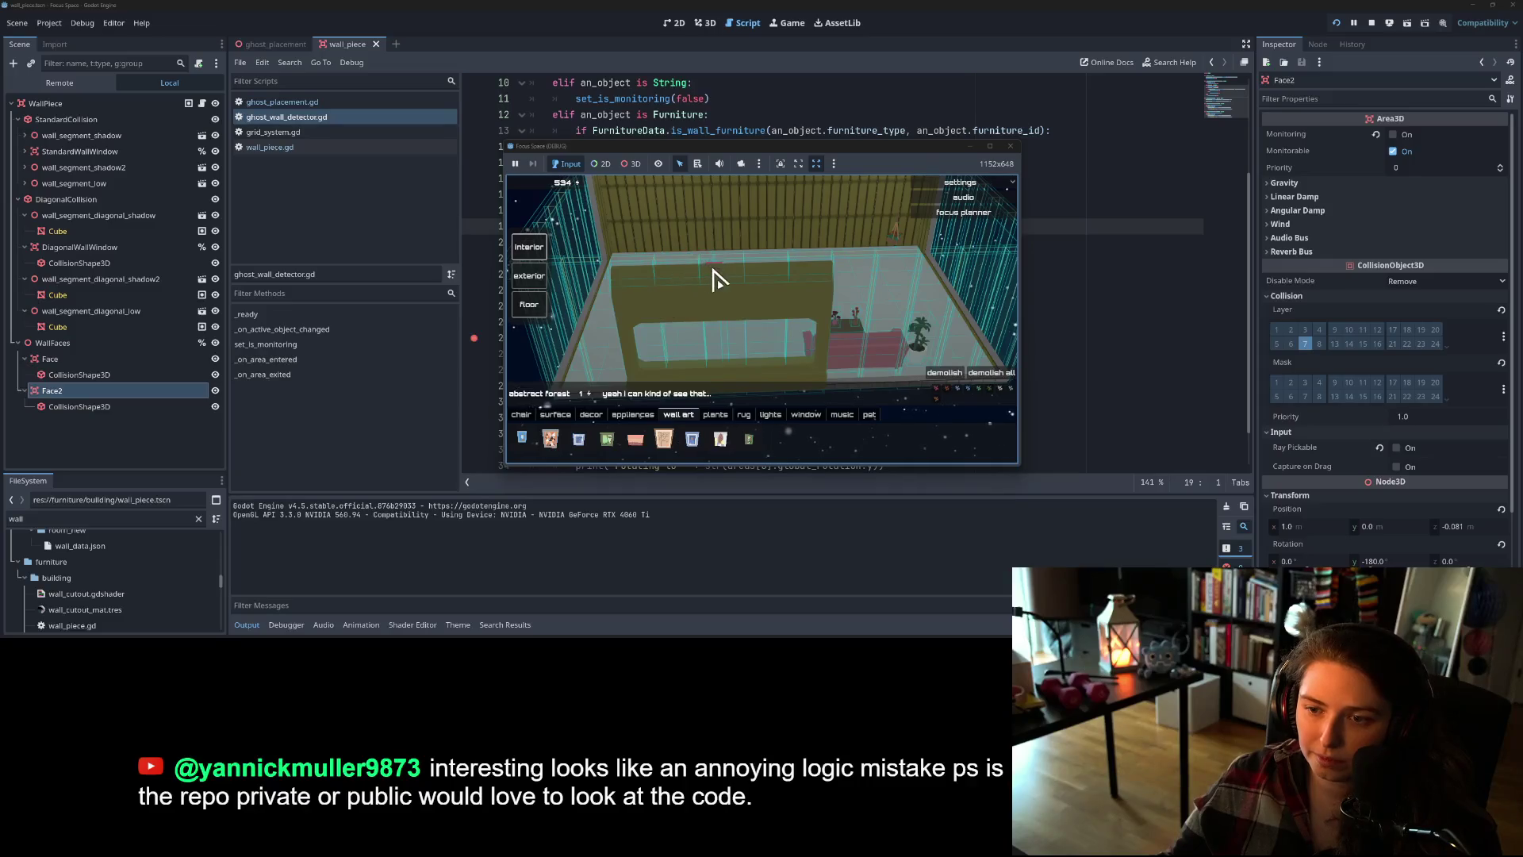
pyautogui.press('e')
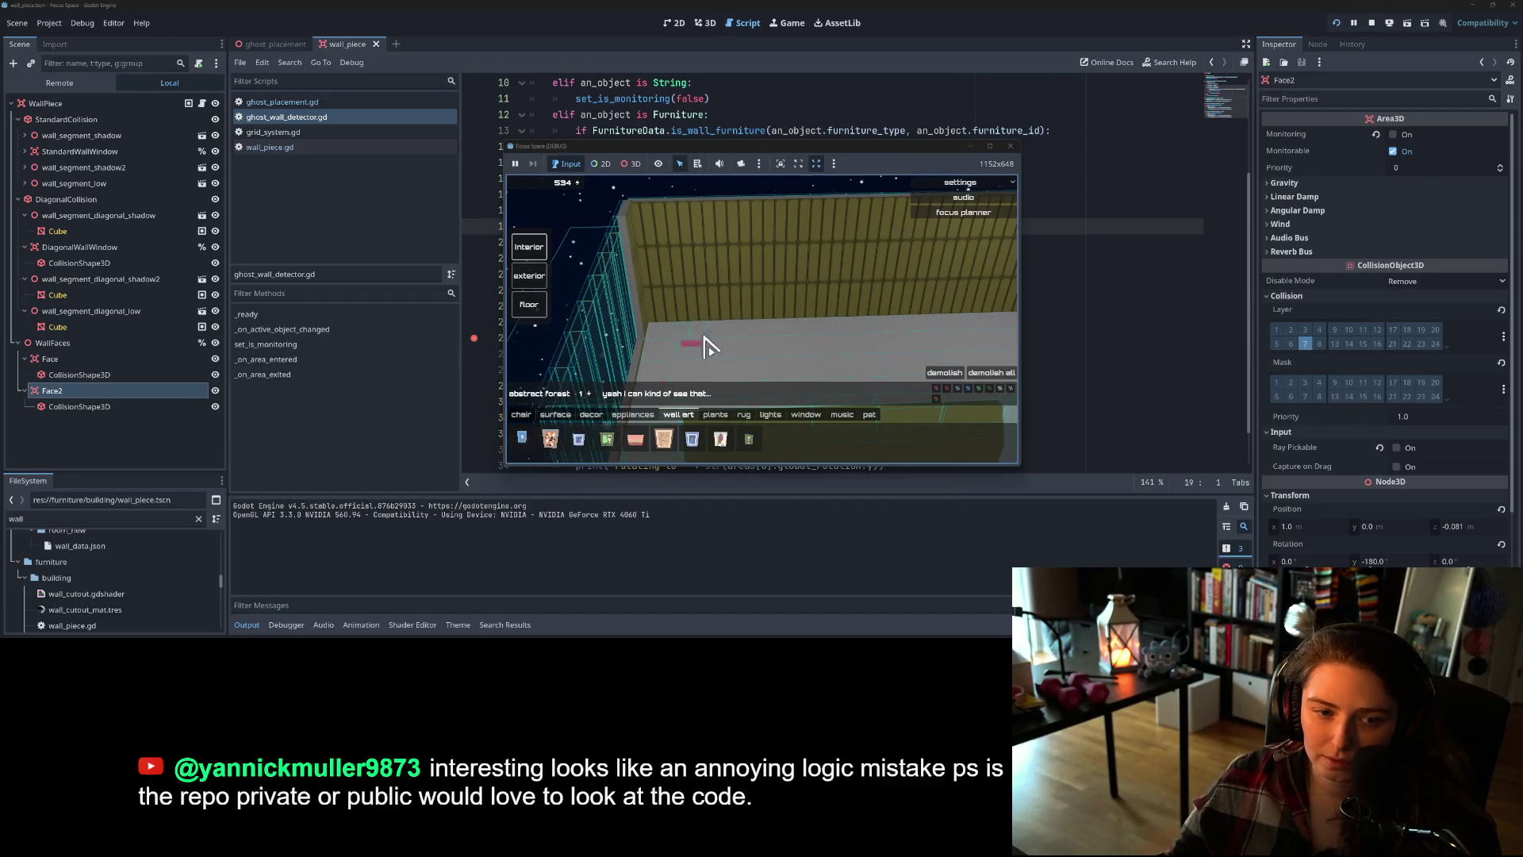
pyautogui.click(1011, 146)
pyautogui.click(270, 147)
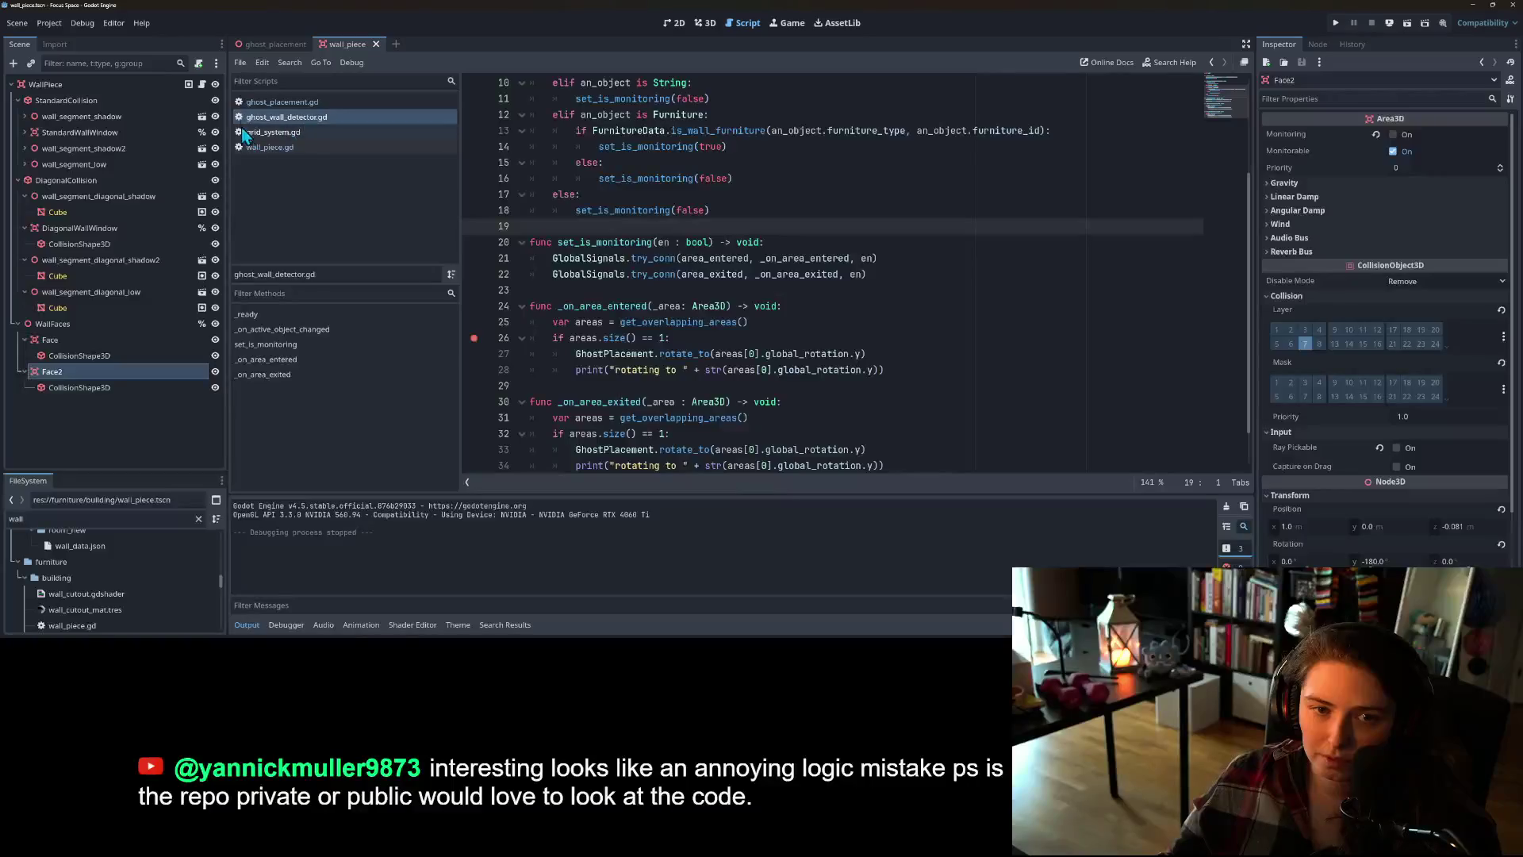
# - Search wall_piece.gd for 'wallfa' and highlight _disable_wall_faces on lines 200 and 205
pyautogui.click(804, 357)
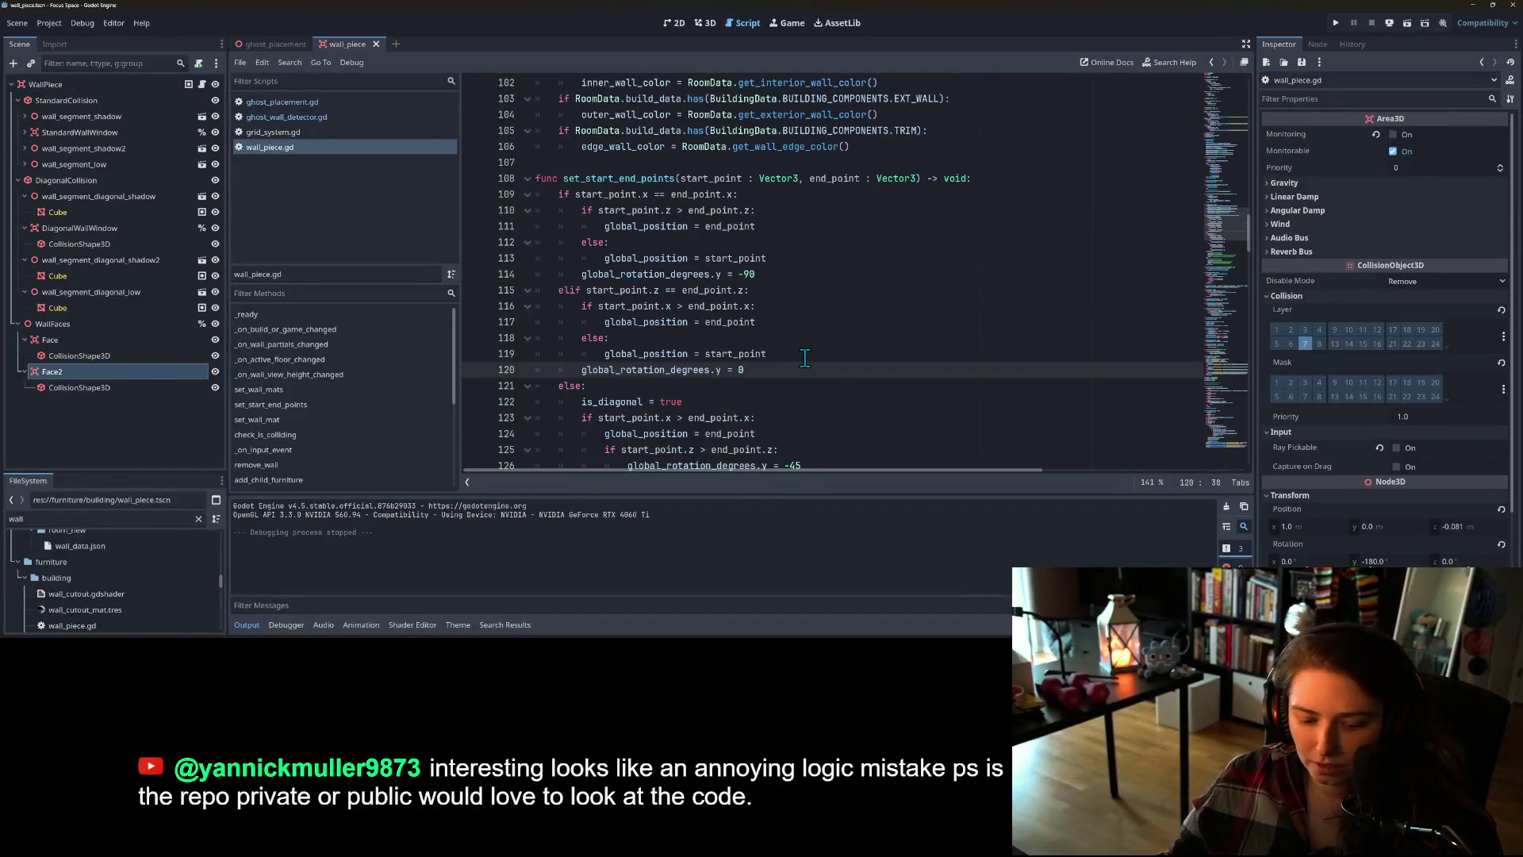
pyautogui.hotkey('ctrl', 'f')
pyautogui.write('wallfa')
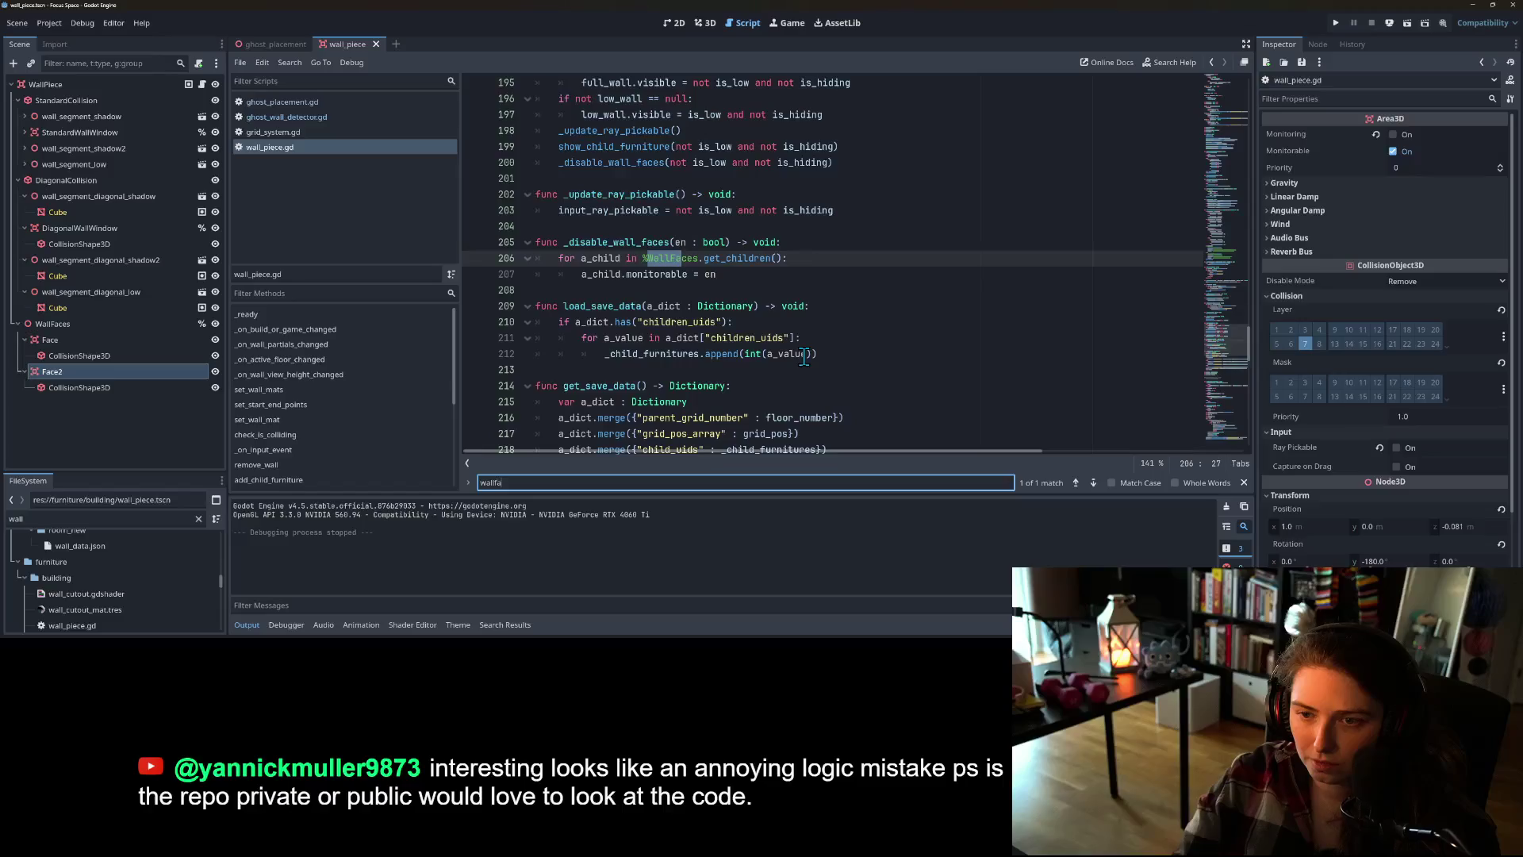
pyautogui.doubleClick(597, 245)
pyautogui.scroll(2, 602, 270)
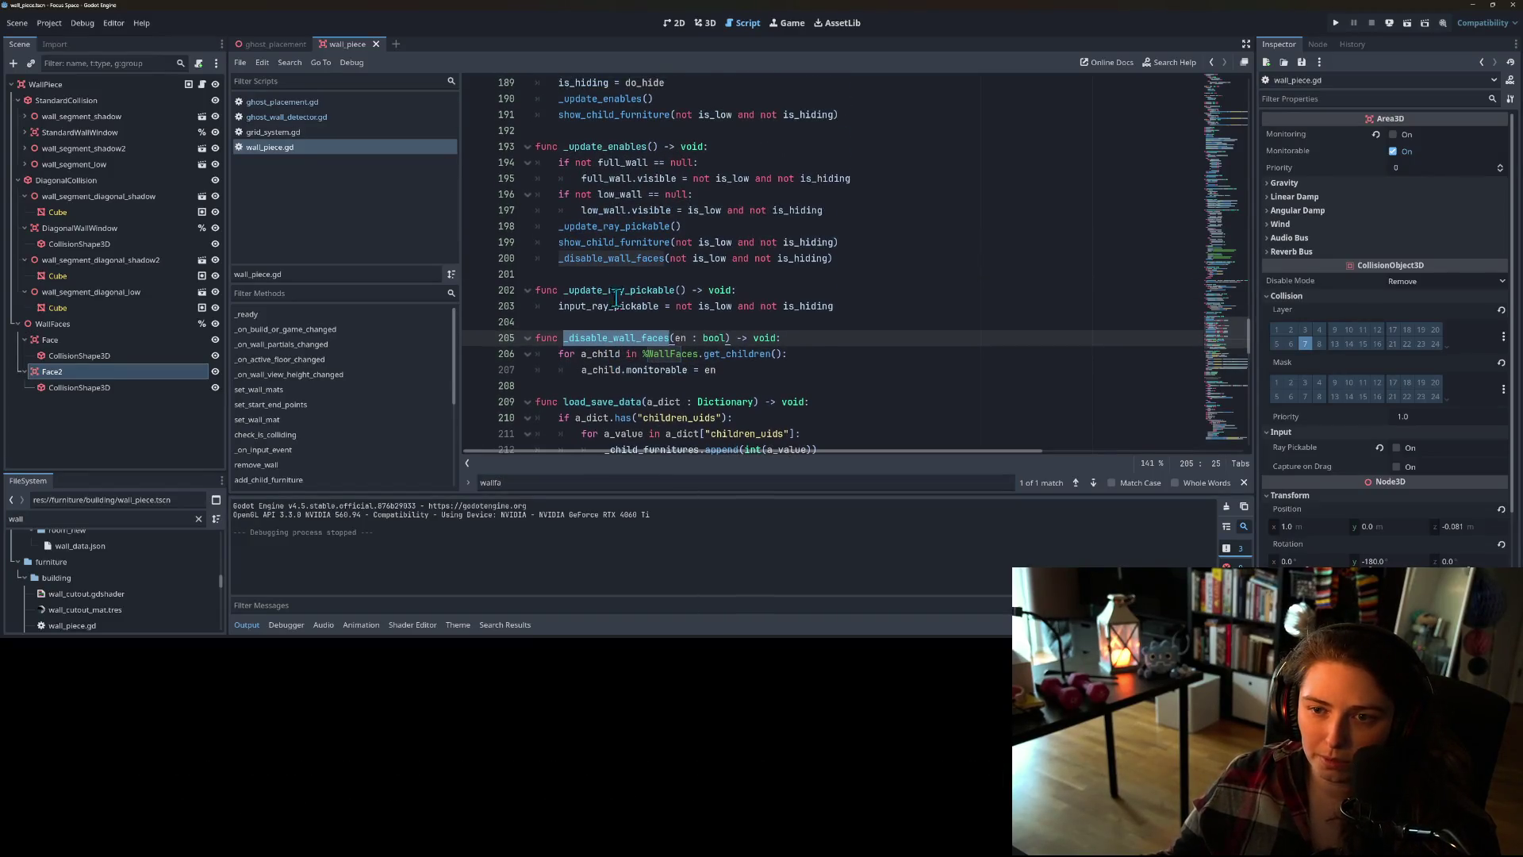
pyautogui.doubleClick(576, 259)
pyautogui.scroll(1, 641, 379)
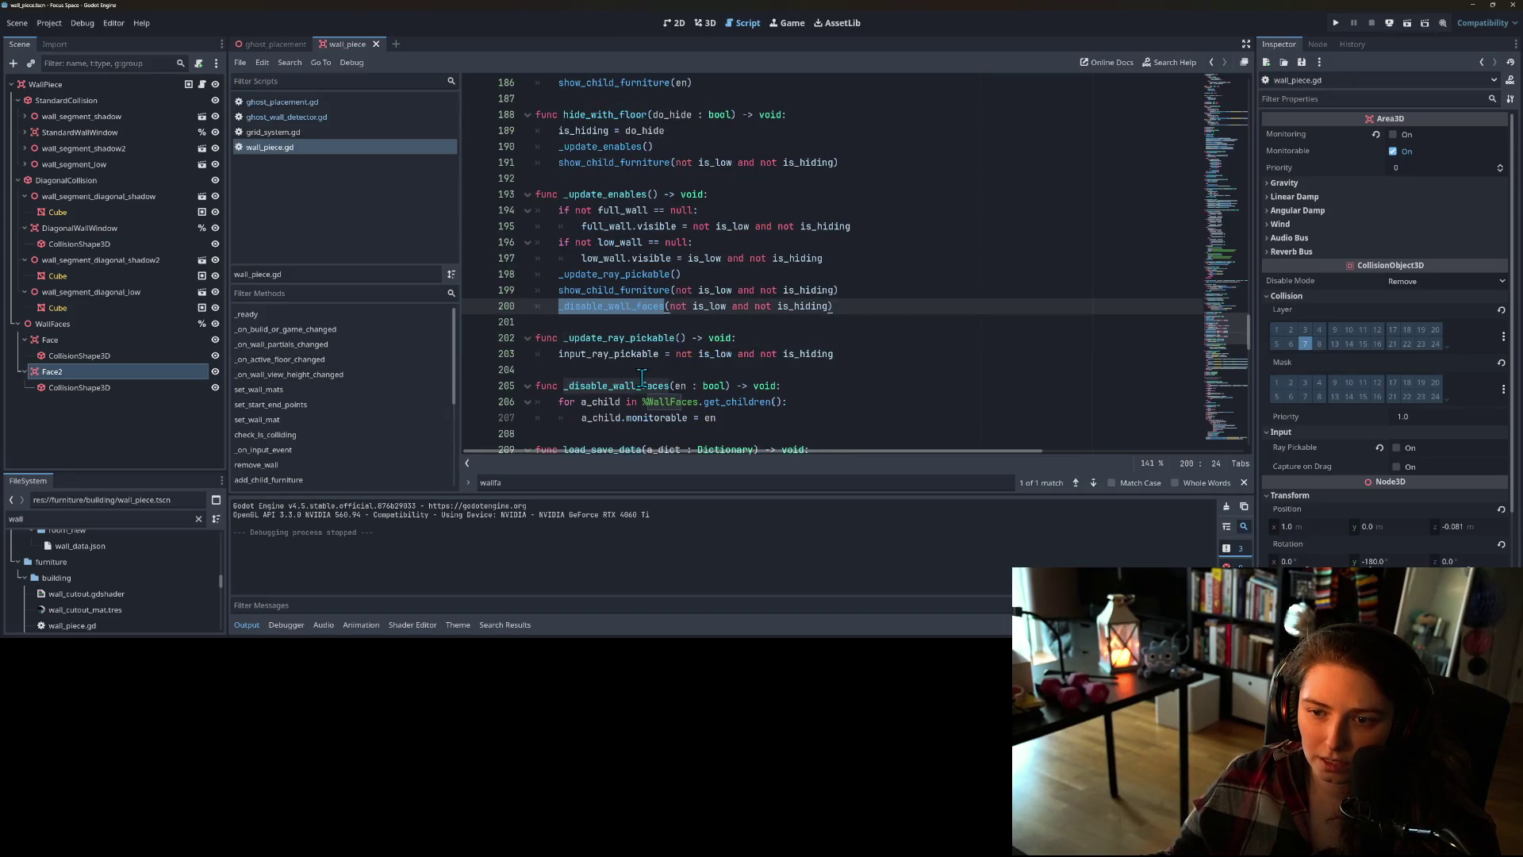
pyautogui.doubleClick(643, 385)
# - Reselect the line-200 _disable_wall_faces call and inspect the WallFaces children loop
pyautogui.scroll(5, 646, 387)
pyautogui.scroll(7, 656, 391)
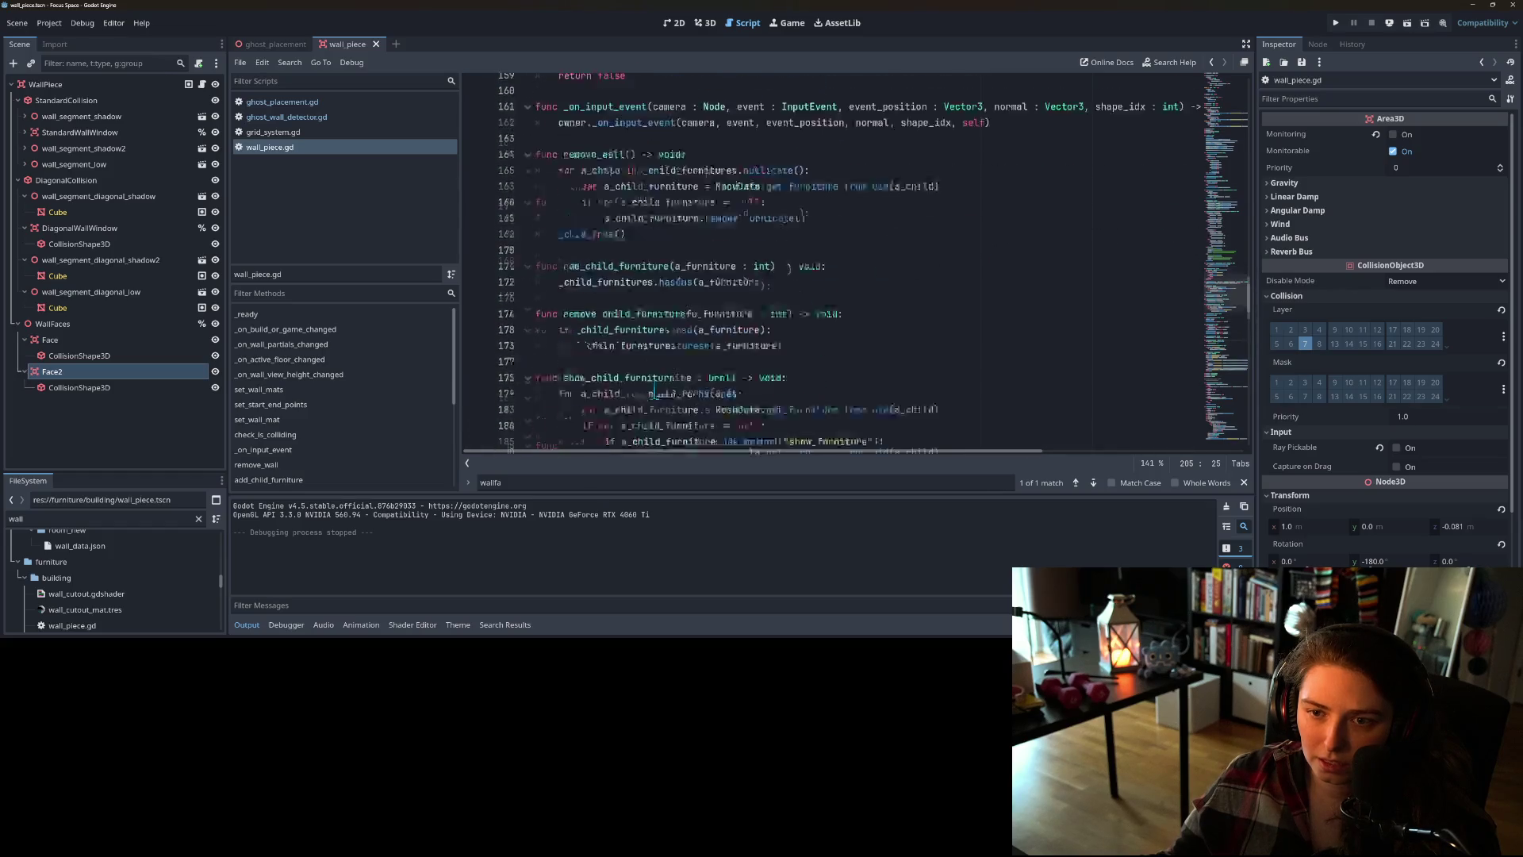
pyautogui.scroll(-14, 657, 392)
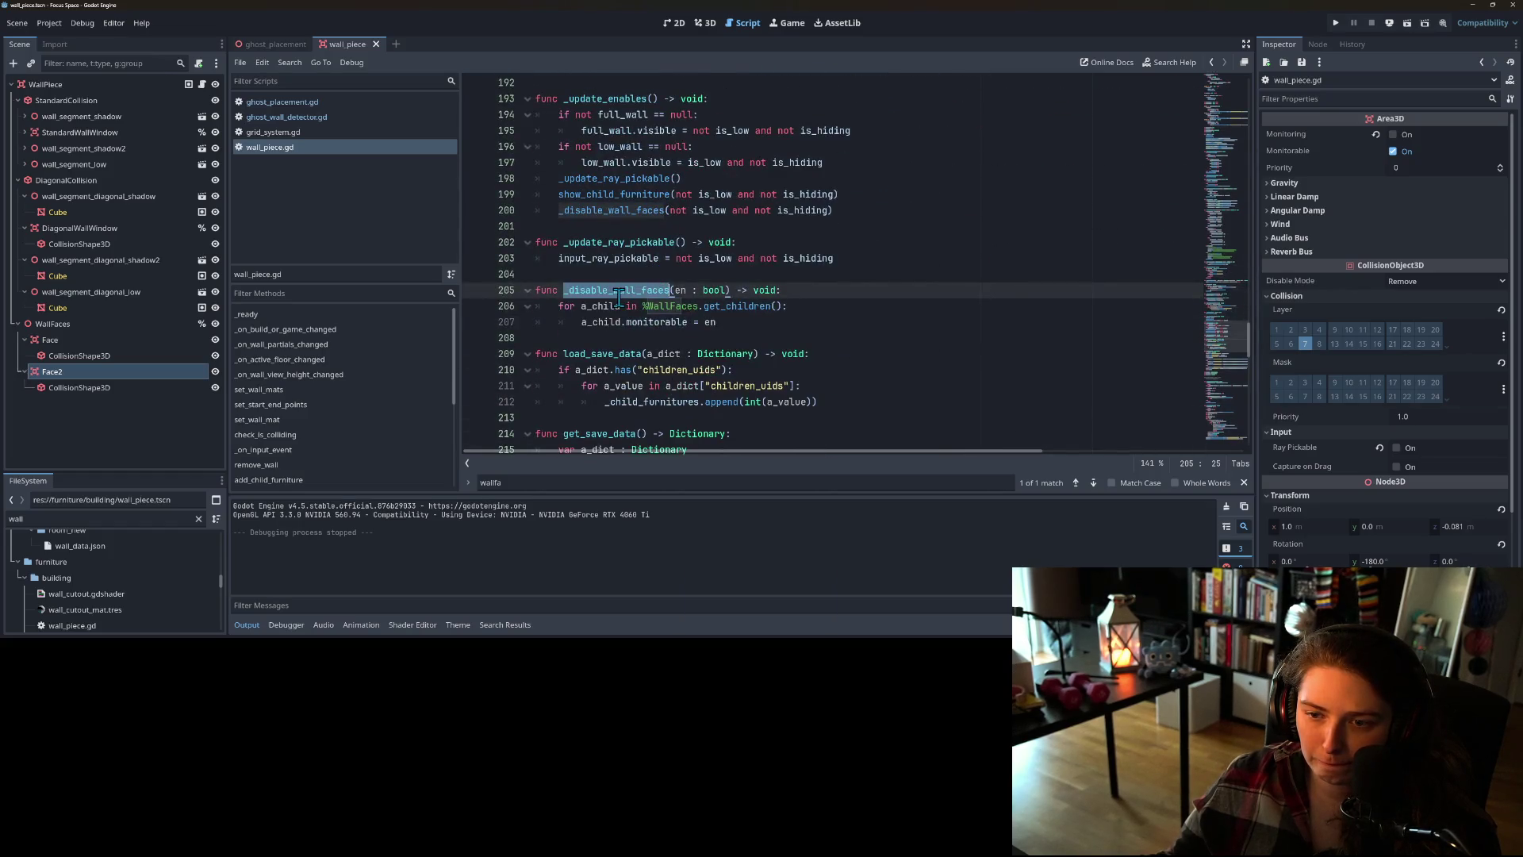
pyautogui.scroll(1, 771, 351)
pyautogui.scroll(5, 770, 352)
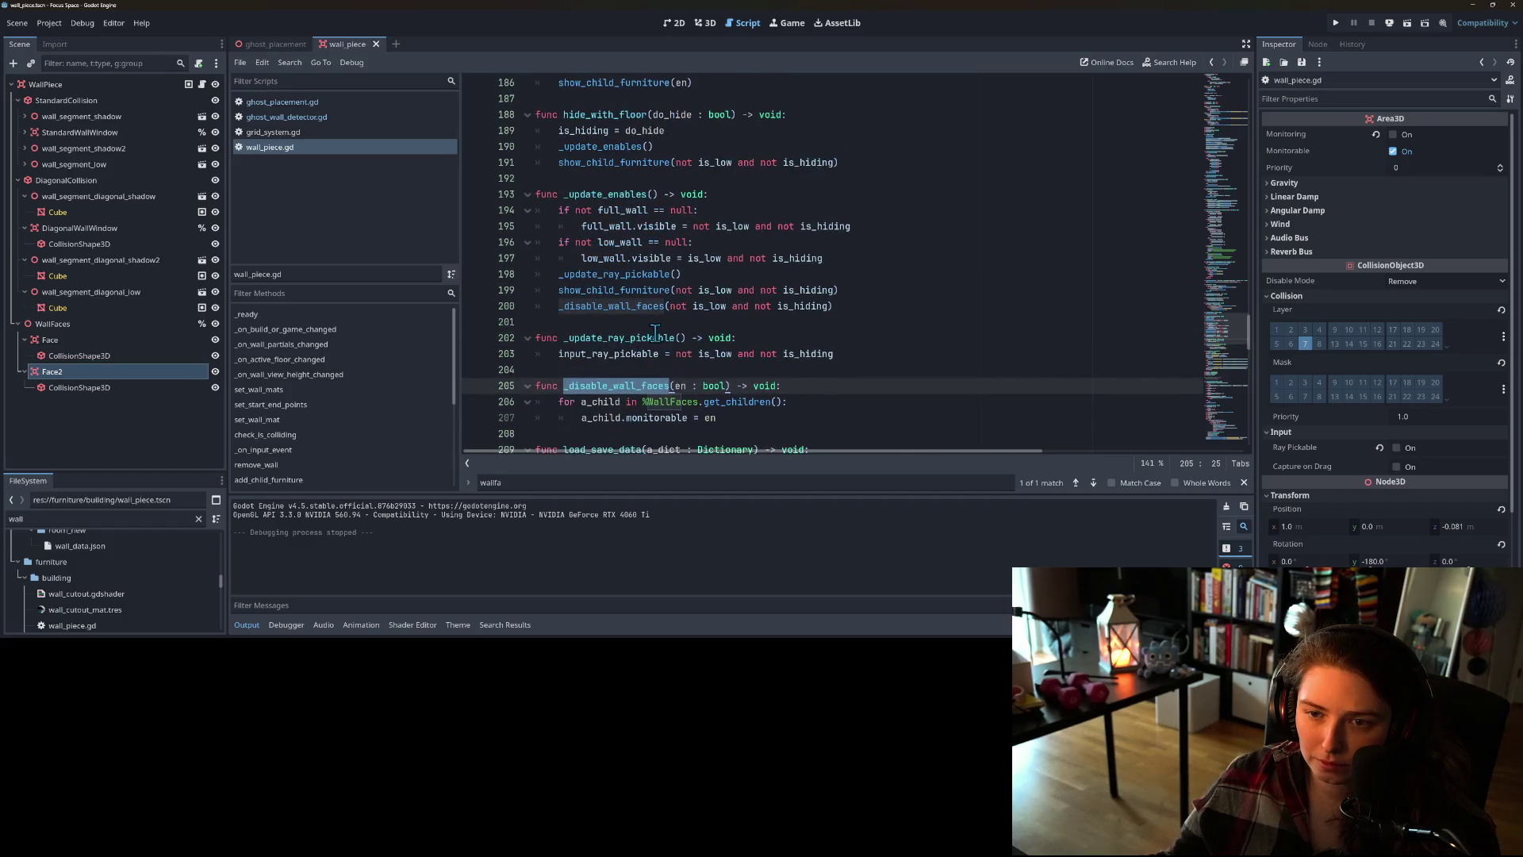
pyautogui.doubleClick(650, 306)
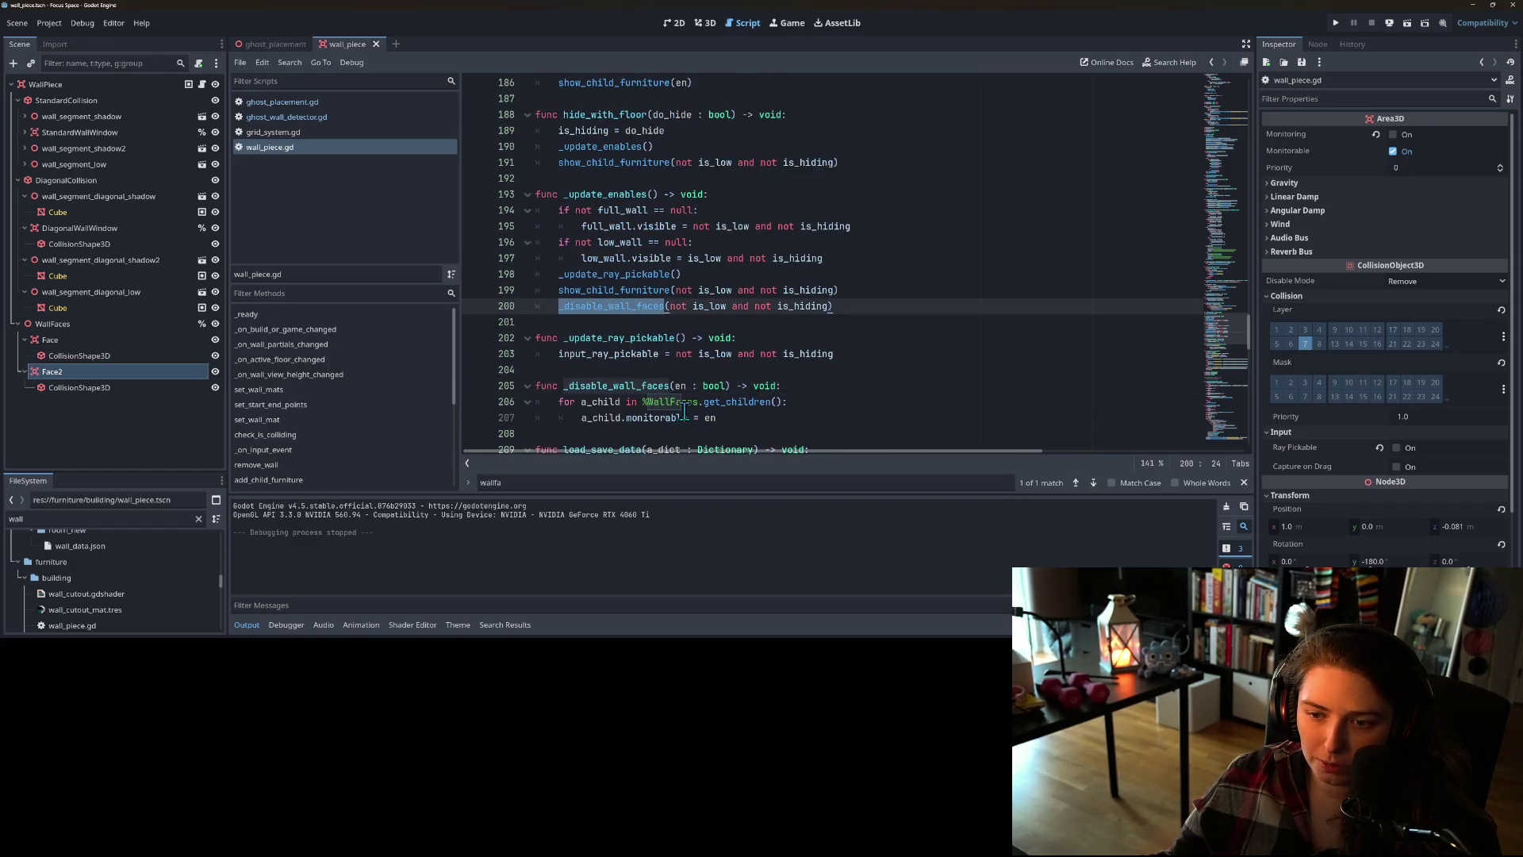
pyautogui.click(764, 399)
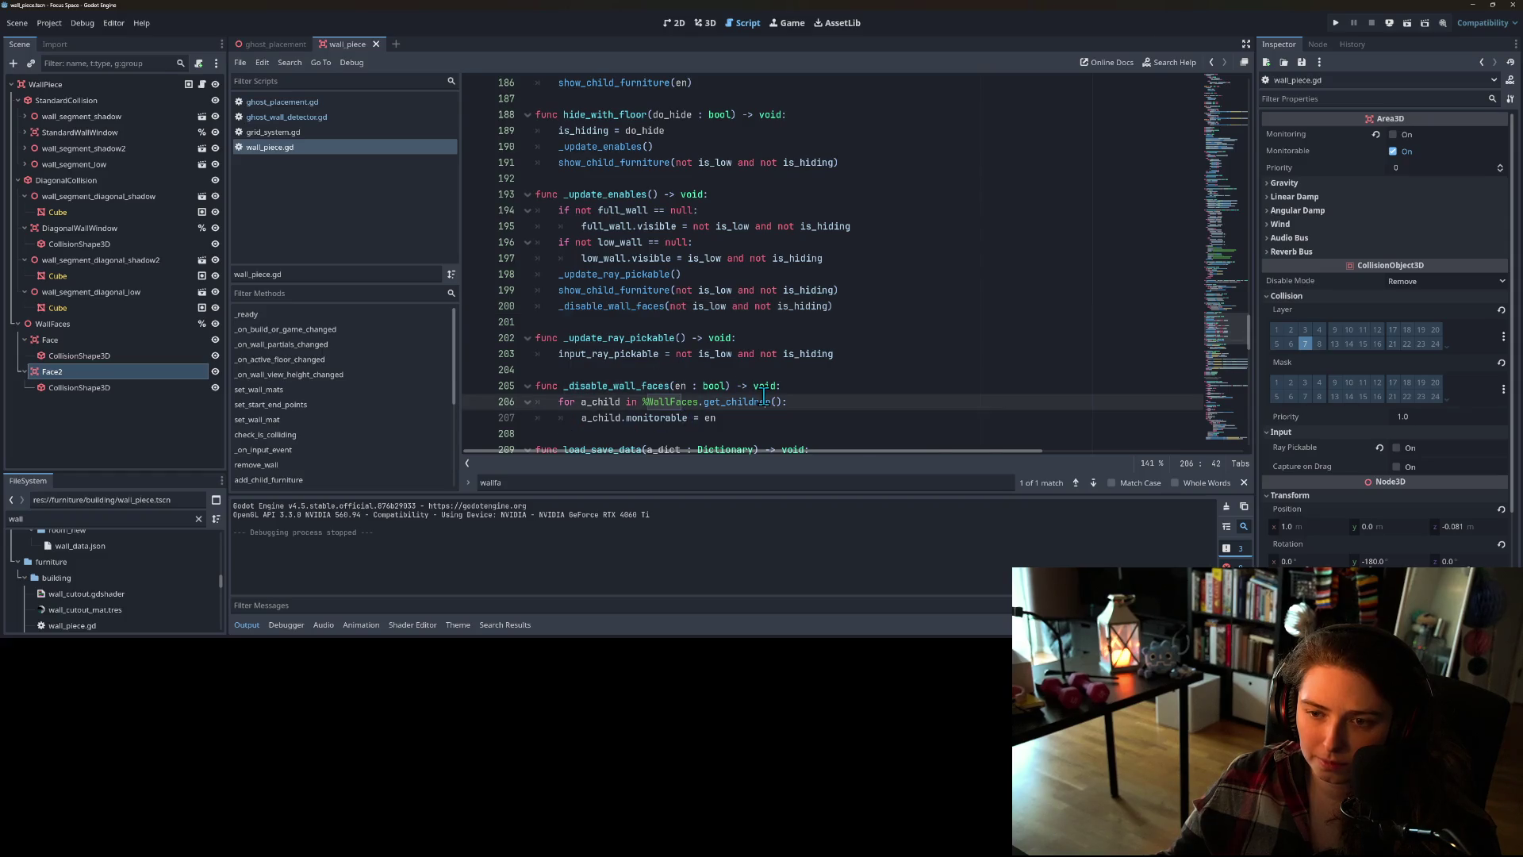
pyautogui.scroll(18, 705, 395)
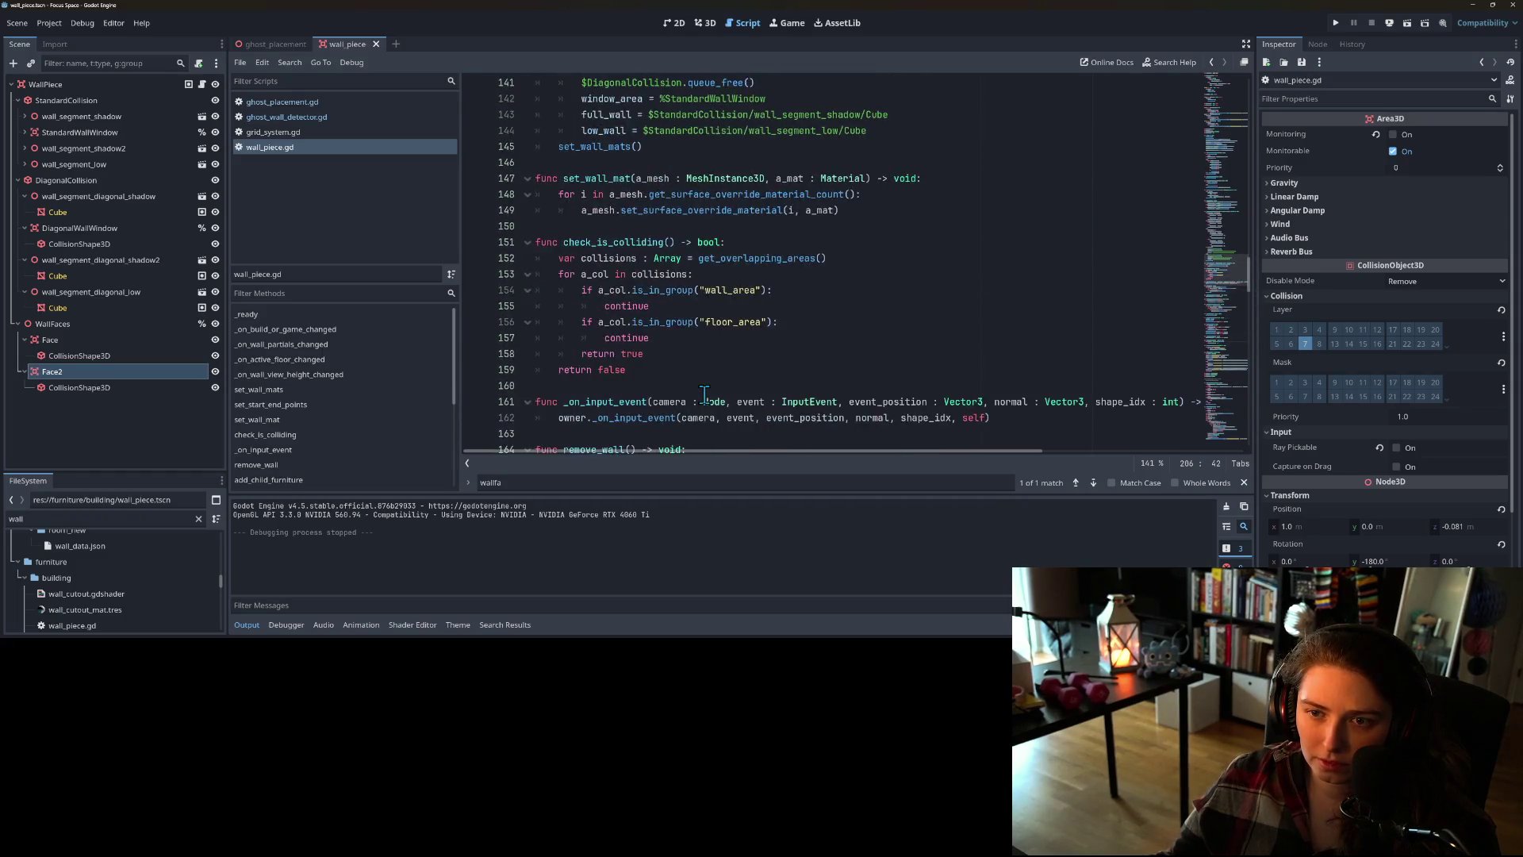
pyautogui.scroll(13, 704, 394)
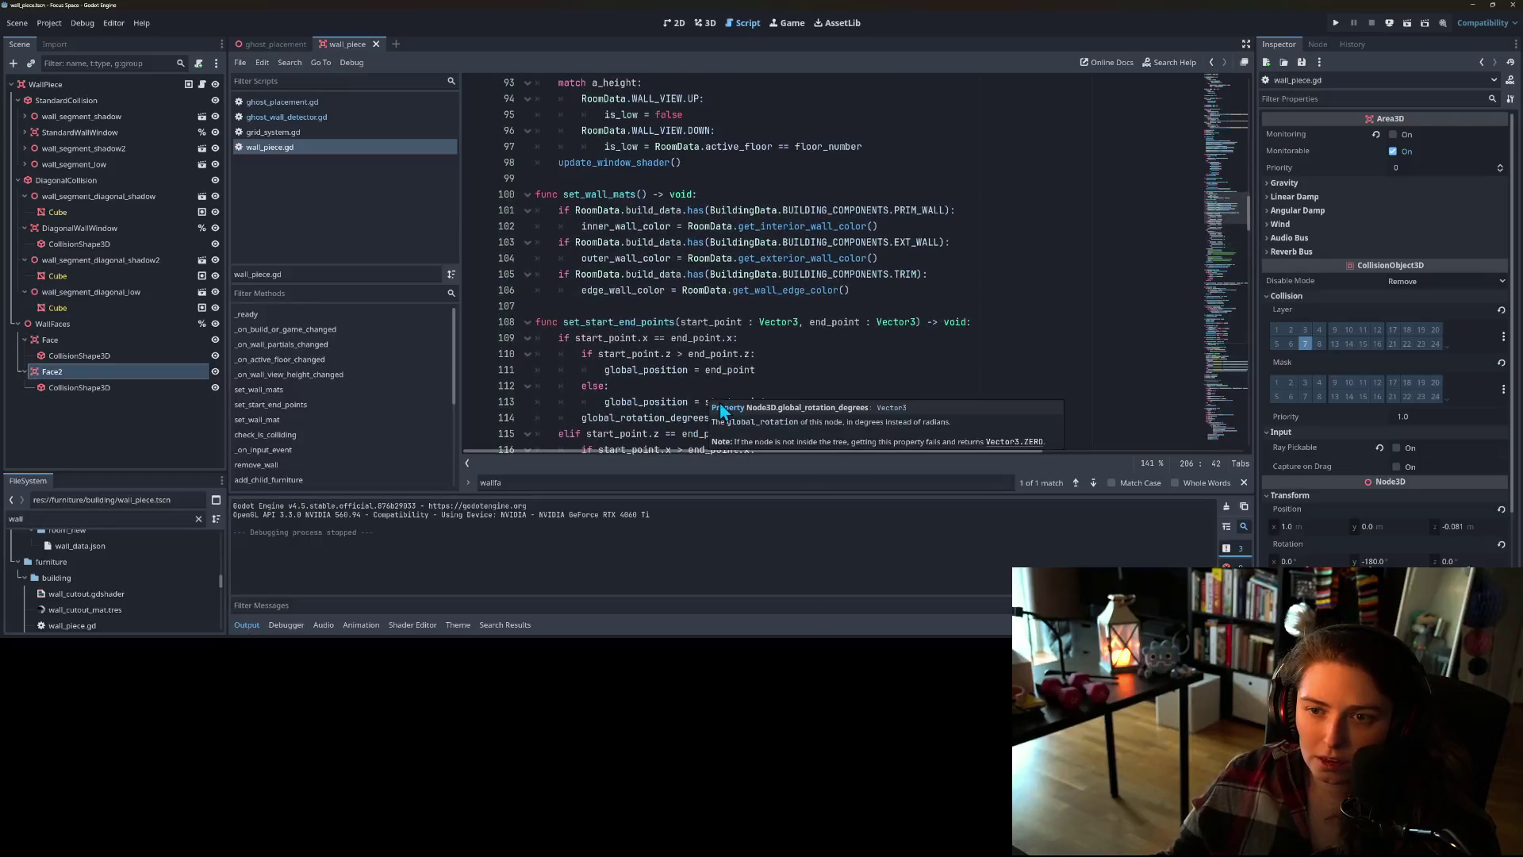
pyautogui.scroll(13, 722, 409)
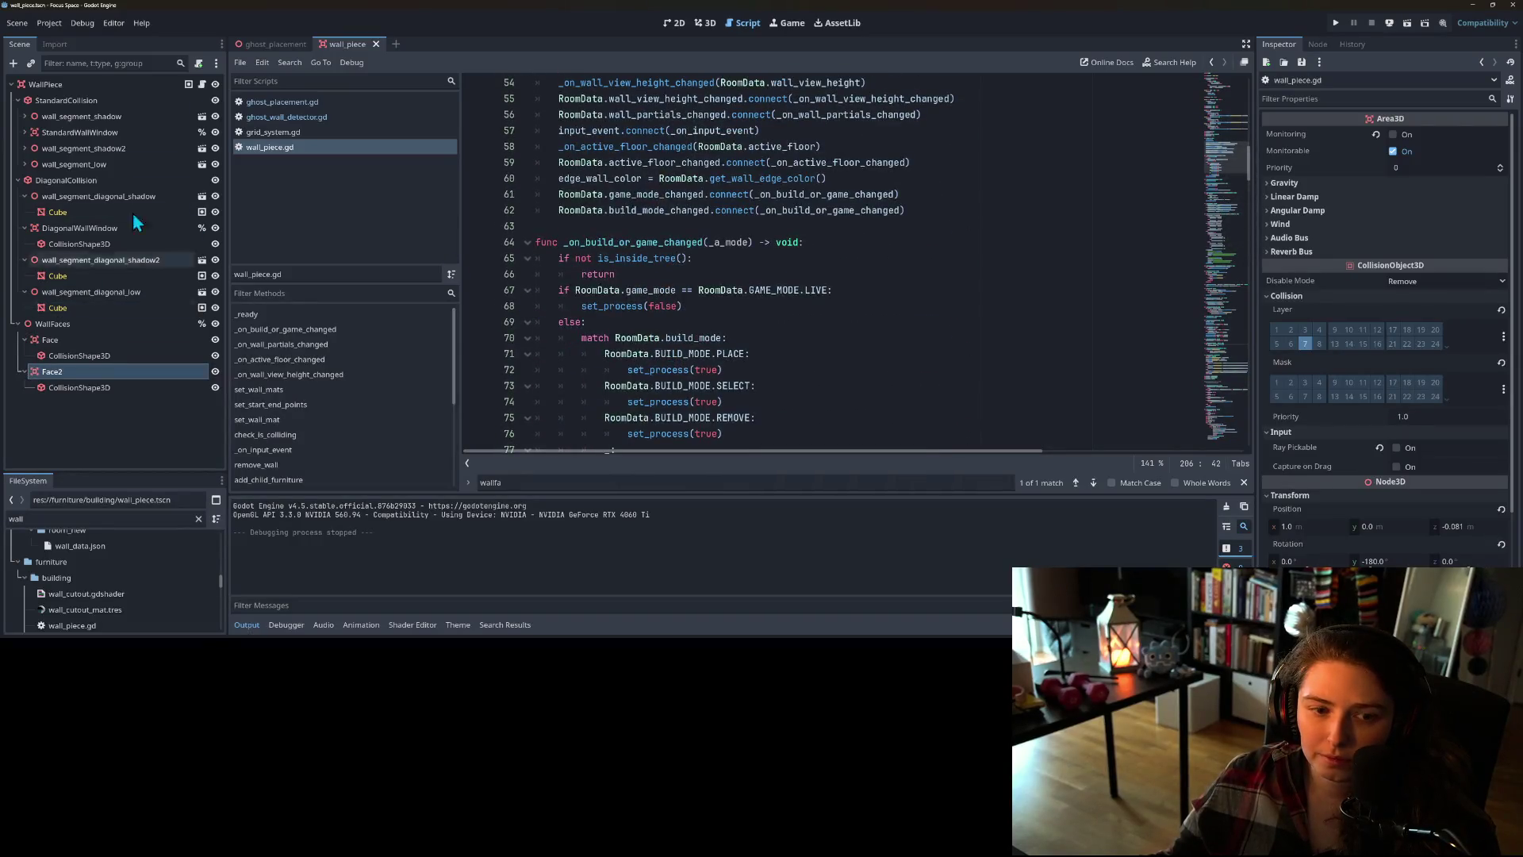
# - Set the ghost_placement CollisionShape3D cylinder radius to 0.1 m
pyautogui.click(257, 40)
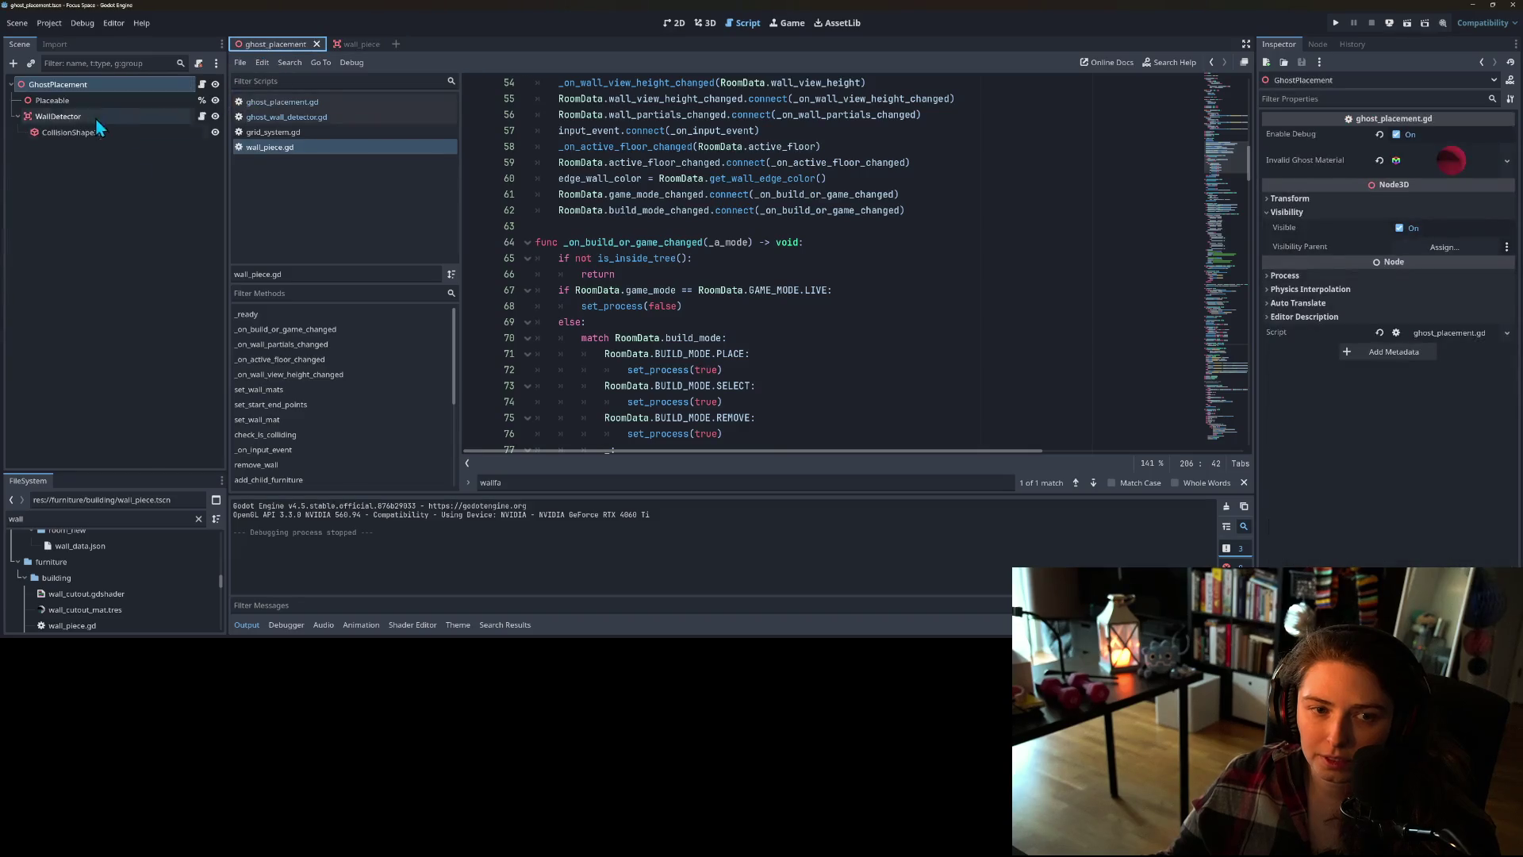
pyautogui.click(73, 132)
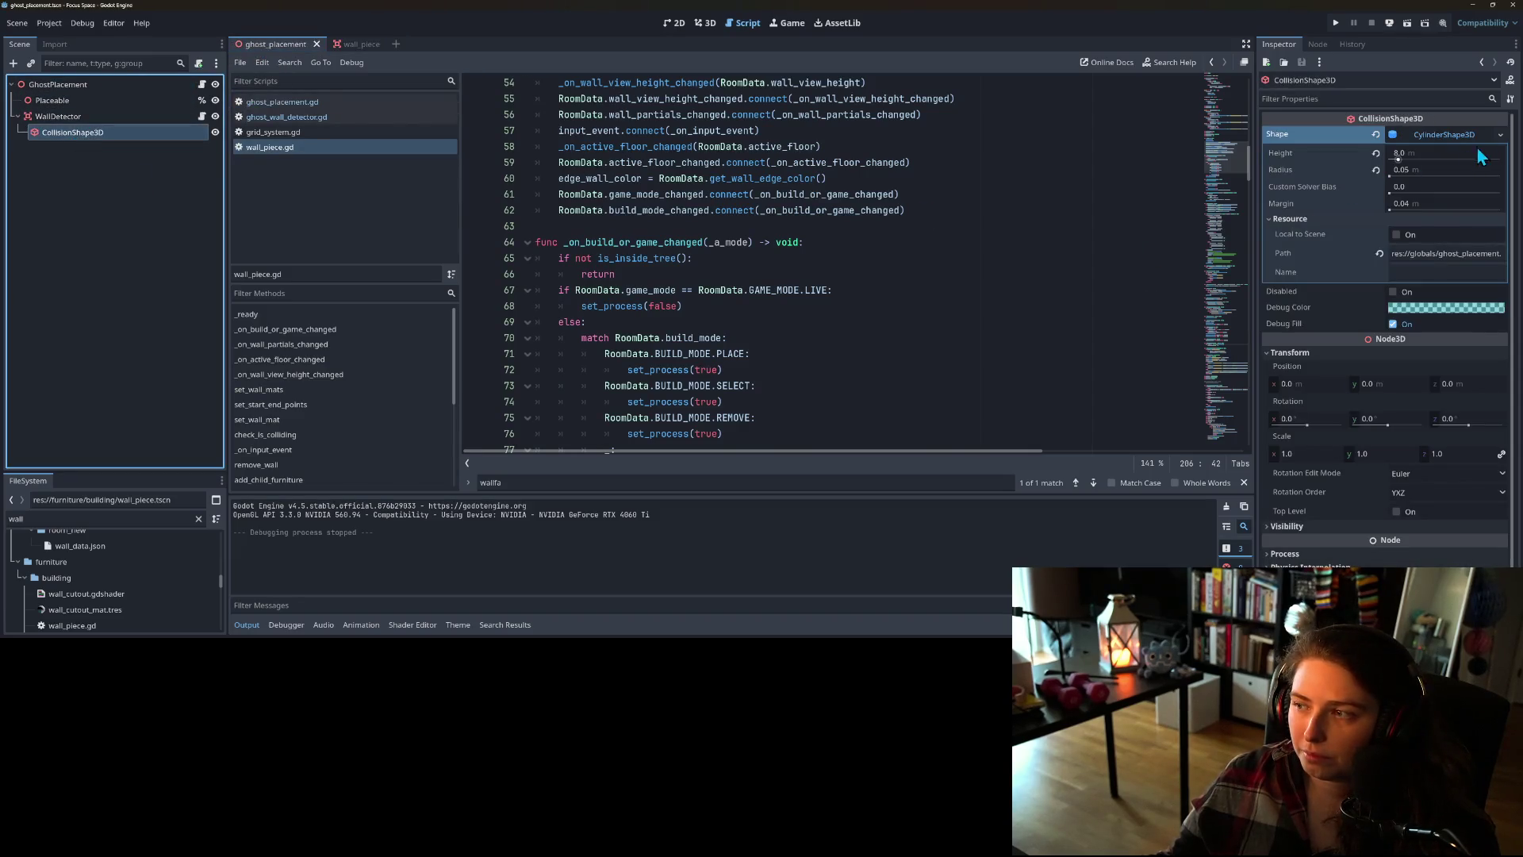
pyautogui.click(1437, 171)
pyautogui.write('0.1')
pyautogui.press('Return')
# - Run the game, start it from the title screen and load my_room1
pyautogui.click(1335, 23)
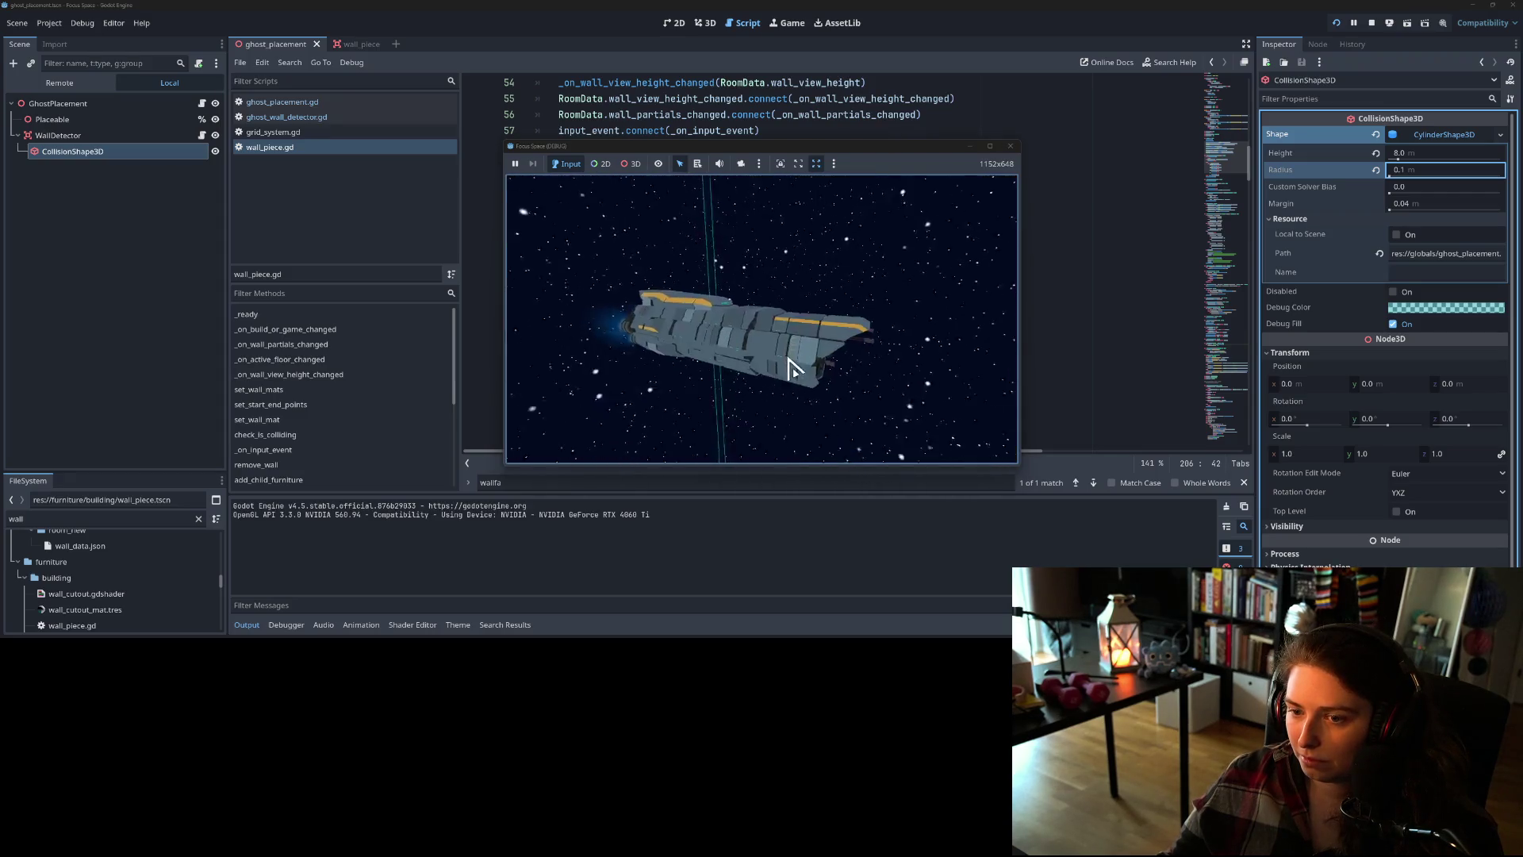
pyautogui.click(769, 407)
pyautogui.click(653, 283)
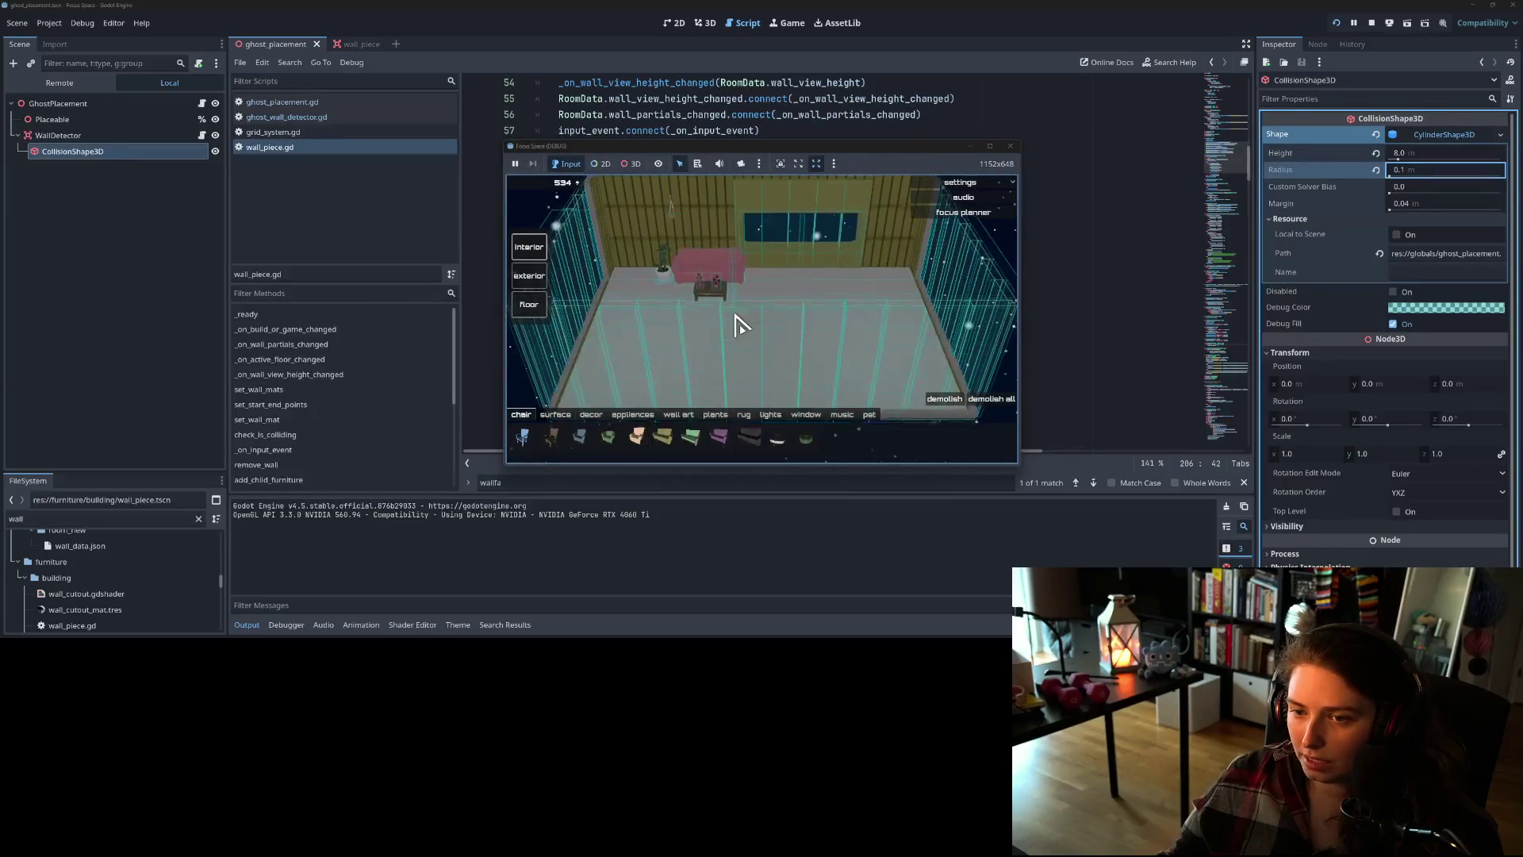
# - Test the tree of life wall-art ghost against the room's walls, then stop and select WallDetector
pyautogui.click(679, 414)
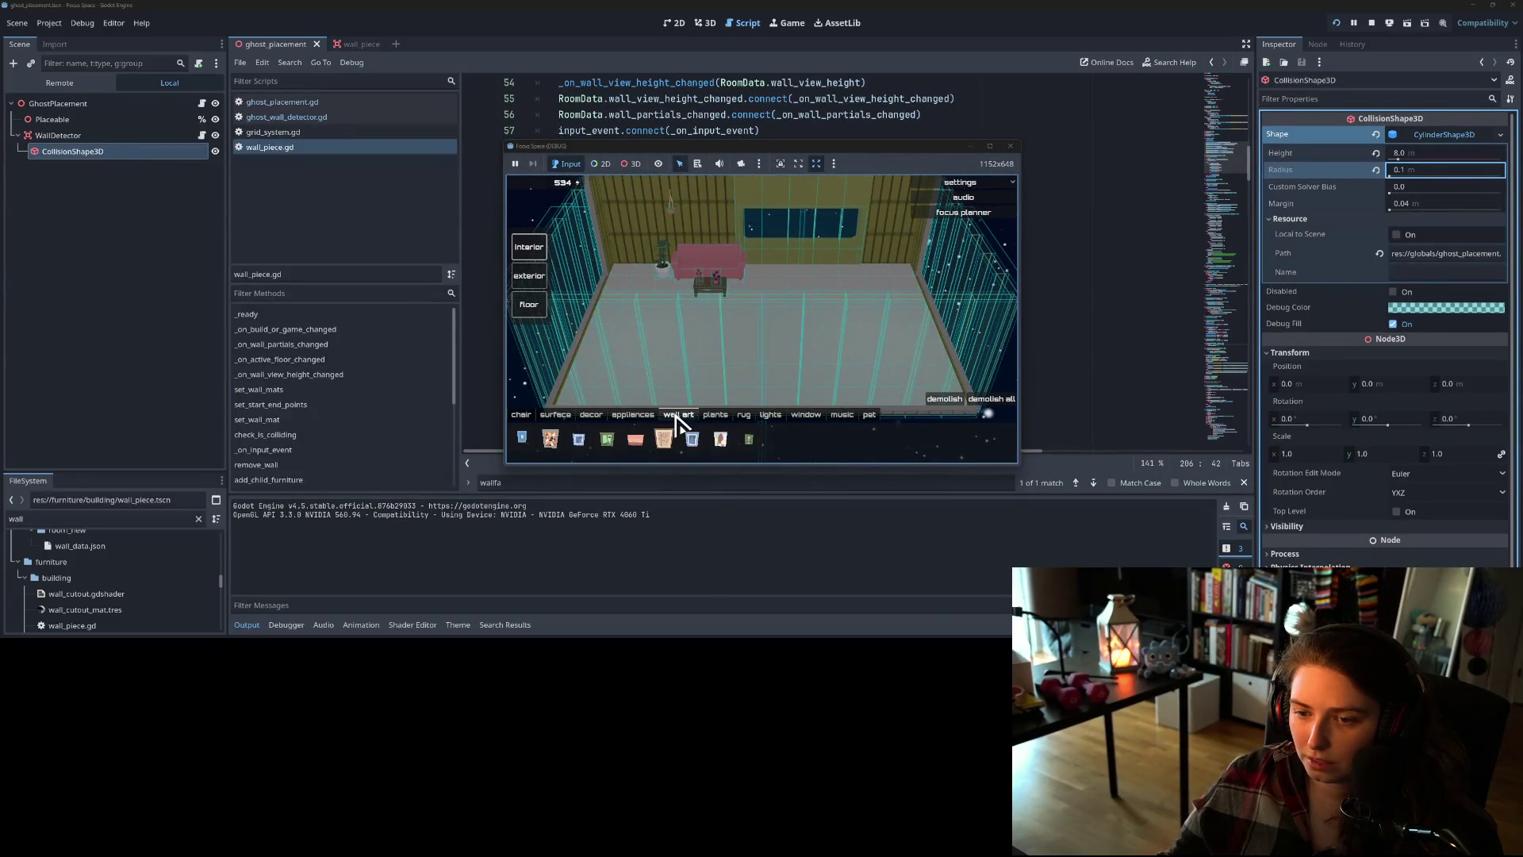
pyautogui.click(664, 439)
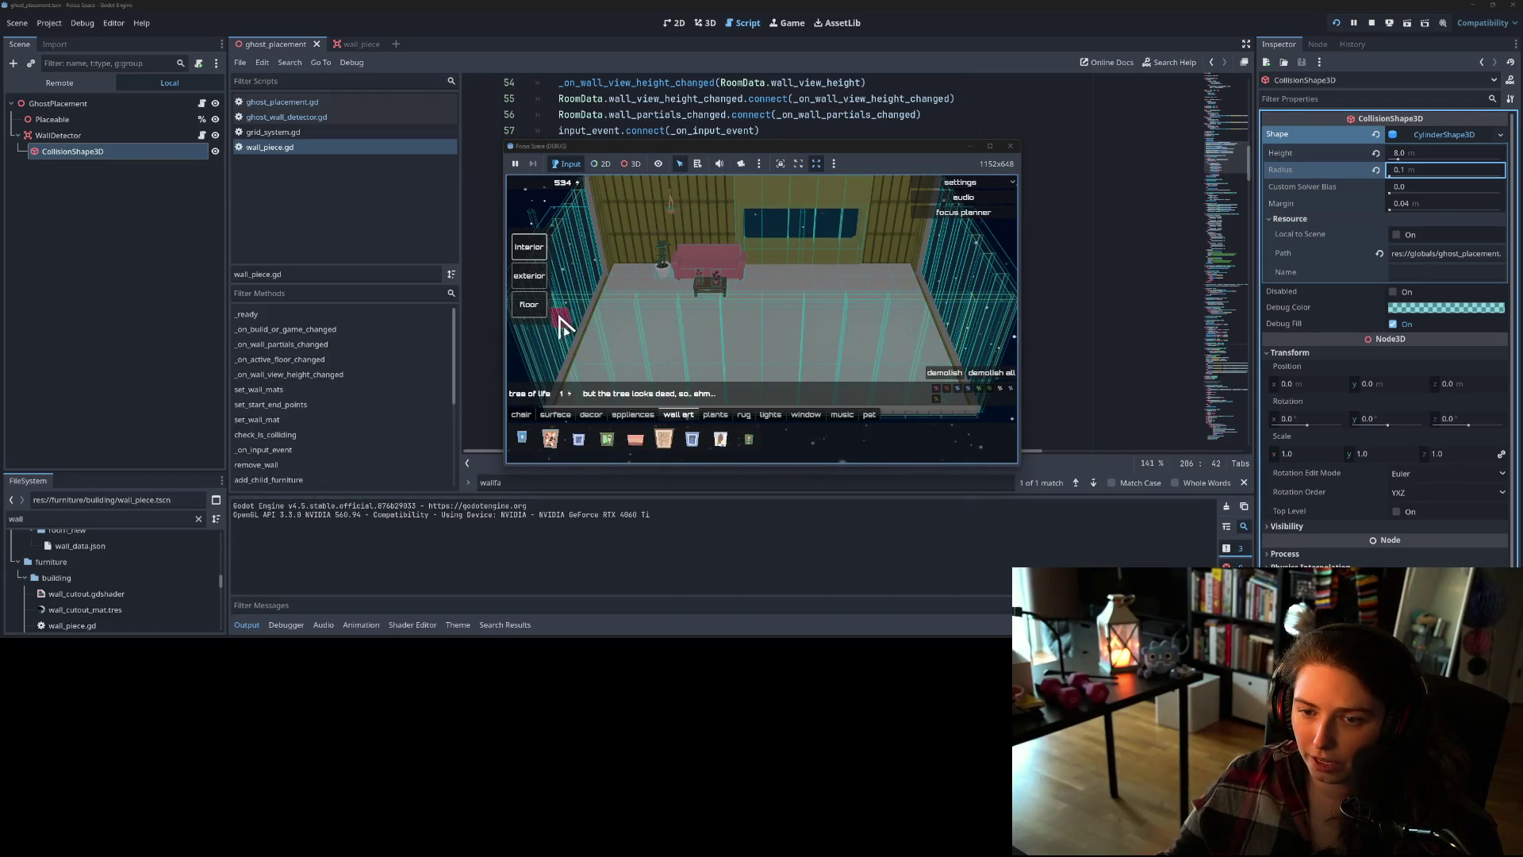
pyautogui.moveTo(965, 336); pyautogui.dragTo(697, 330)
pyautogui.moveTo(710, 258)
pyautogui.mouseDown()
pyautogui.moveTo(754, 316)
pyautogui.moveTo(761, 297)
pyautogui.mouseUp()
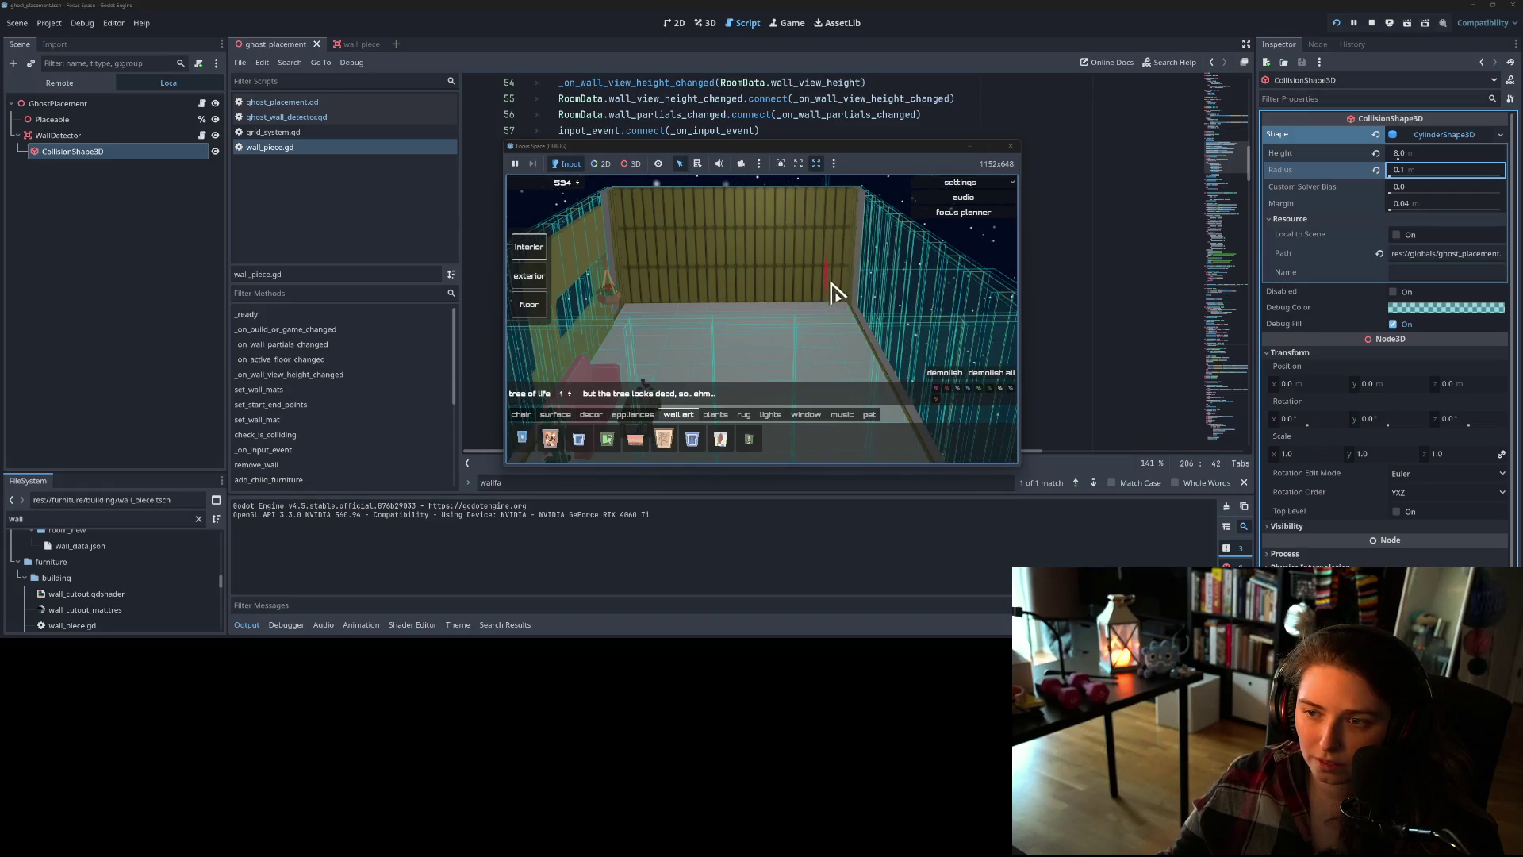
pyautogui.scroll(5, 820, 289)
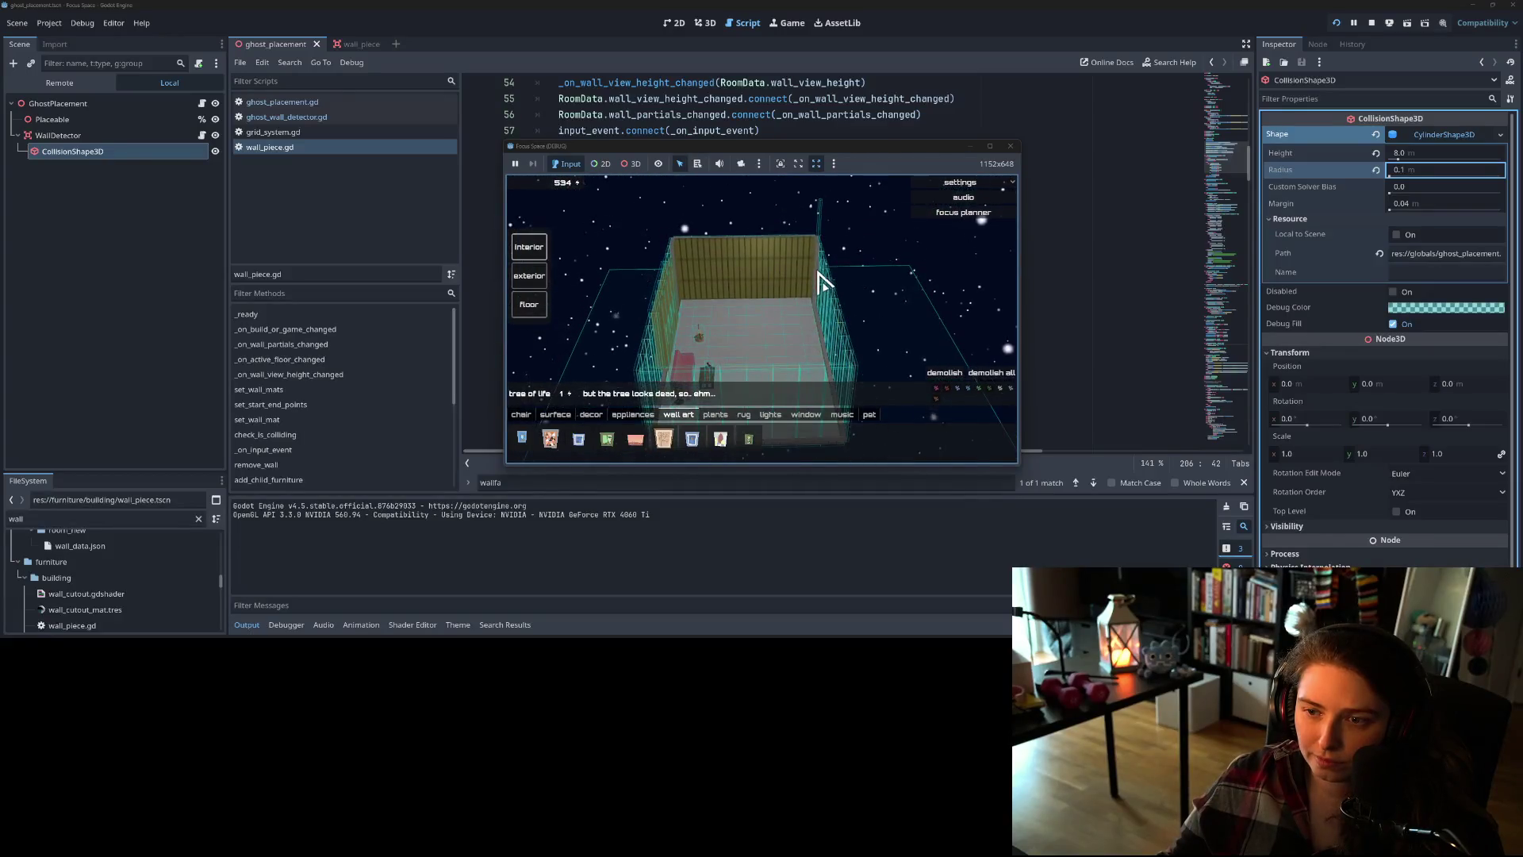
pyautogui.click(1010, 145)
pyautogui.click(99, 119)
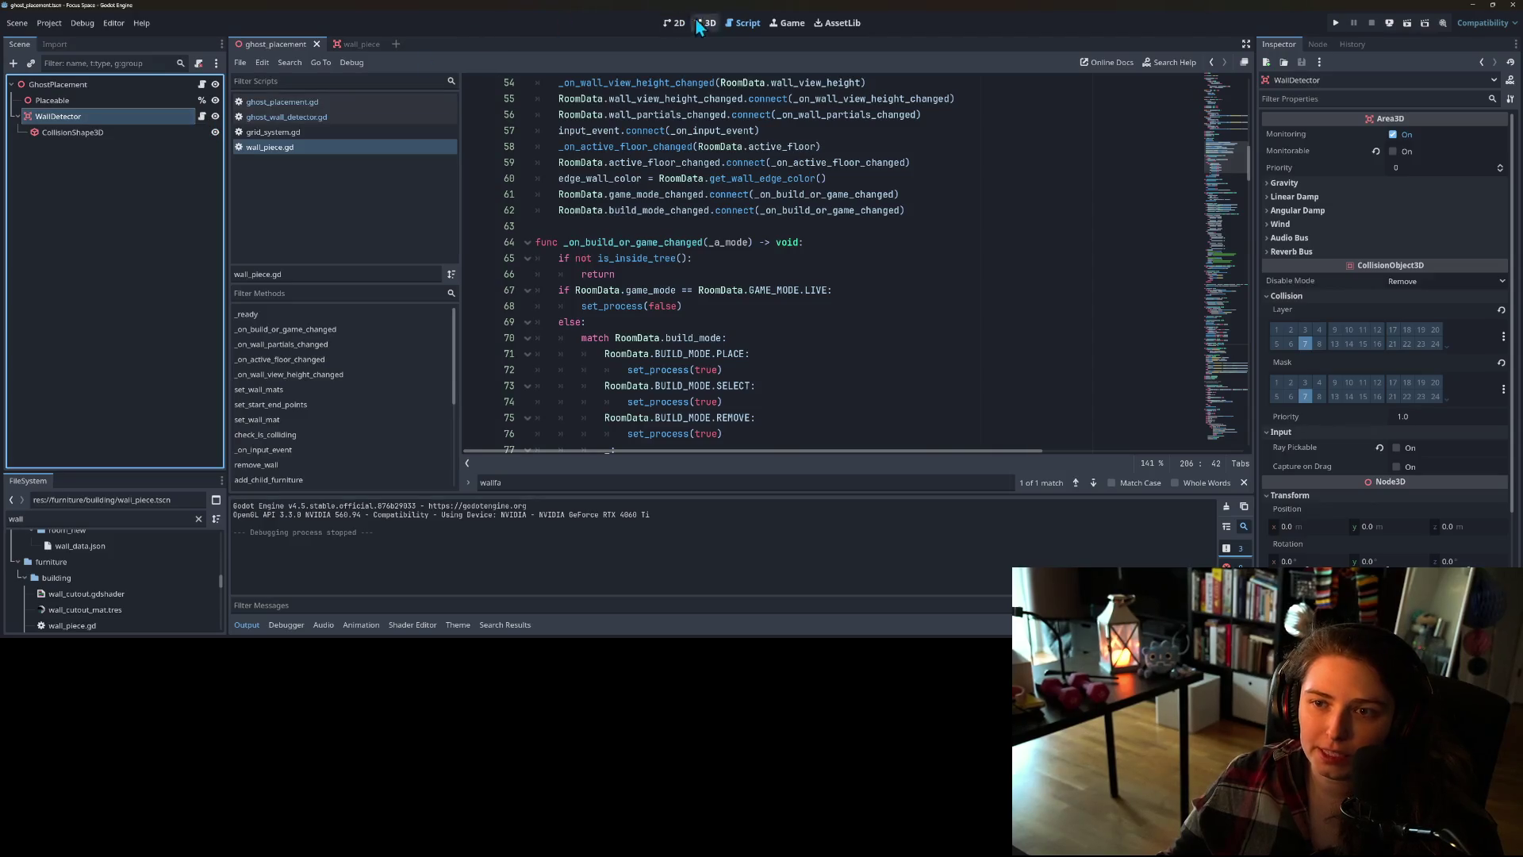
# - Inspect the wall_piece scene's Face2 wall face in the 3D view
pyautogui.click(705, 22)
pyautogui.scroll(3, 699, 354)
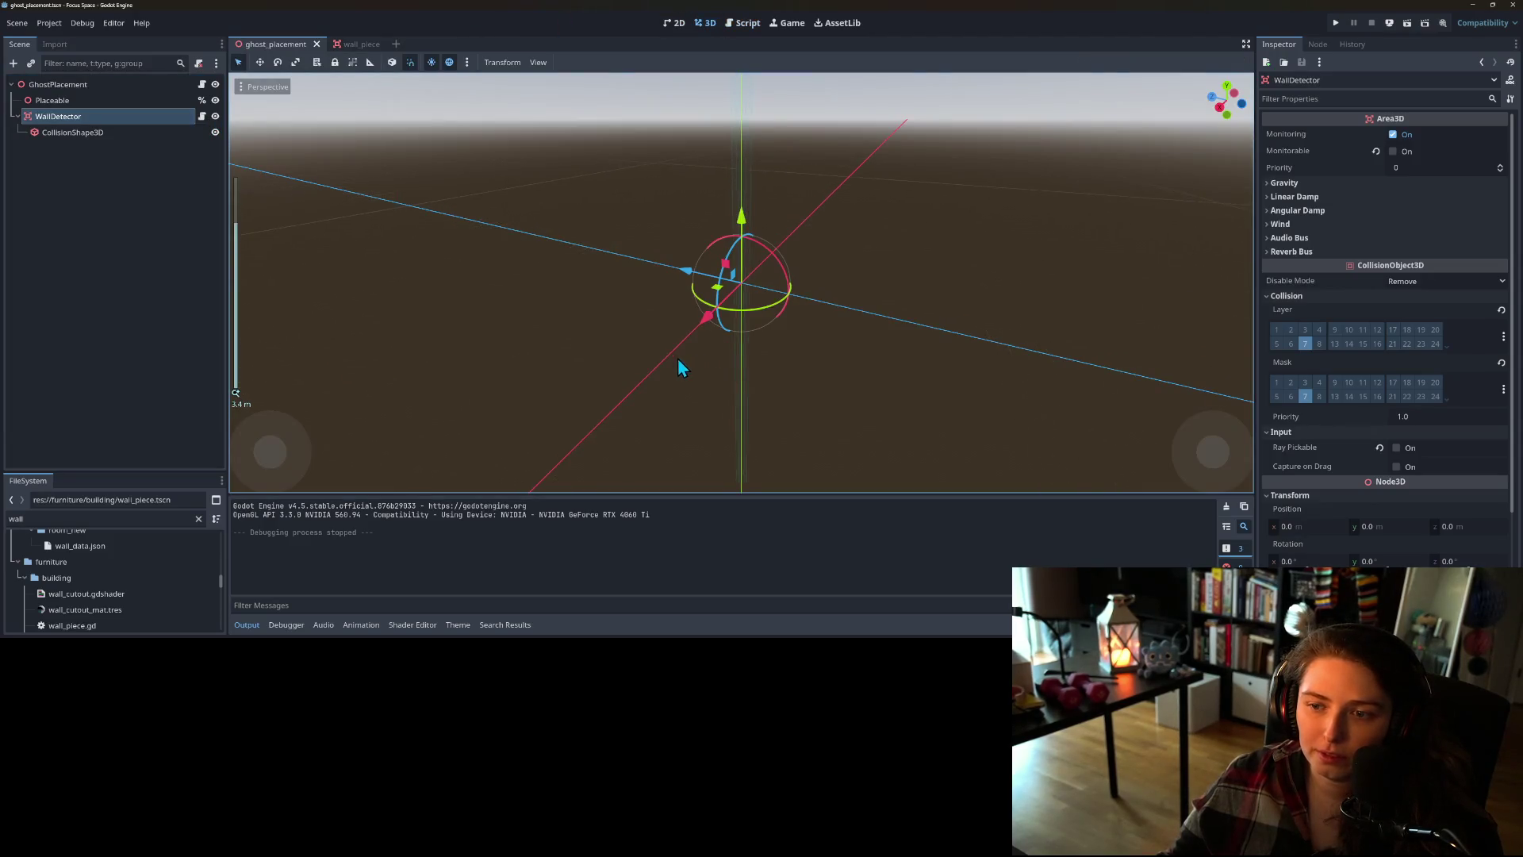
pyautogui.click(353, 46)
pyautogui.moveTo(452, 119)
pyautogui.mouseDown()
pyautogui.moveTo(714, 418)
pyautogui.moveTo(781, 443)
pyautogui.moveTo(859, 411)
pyautogui.moveTo(777, 430)
pyautogui.mouseUp()
# - Return to ghost_placement and open the ghost_placement.gd script at line 155
pyautogui.click(274, 45)
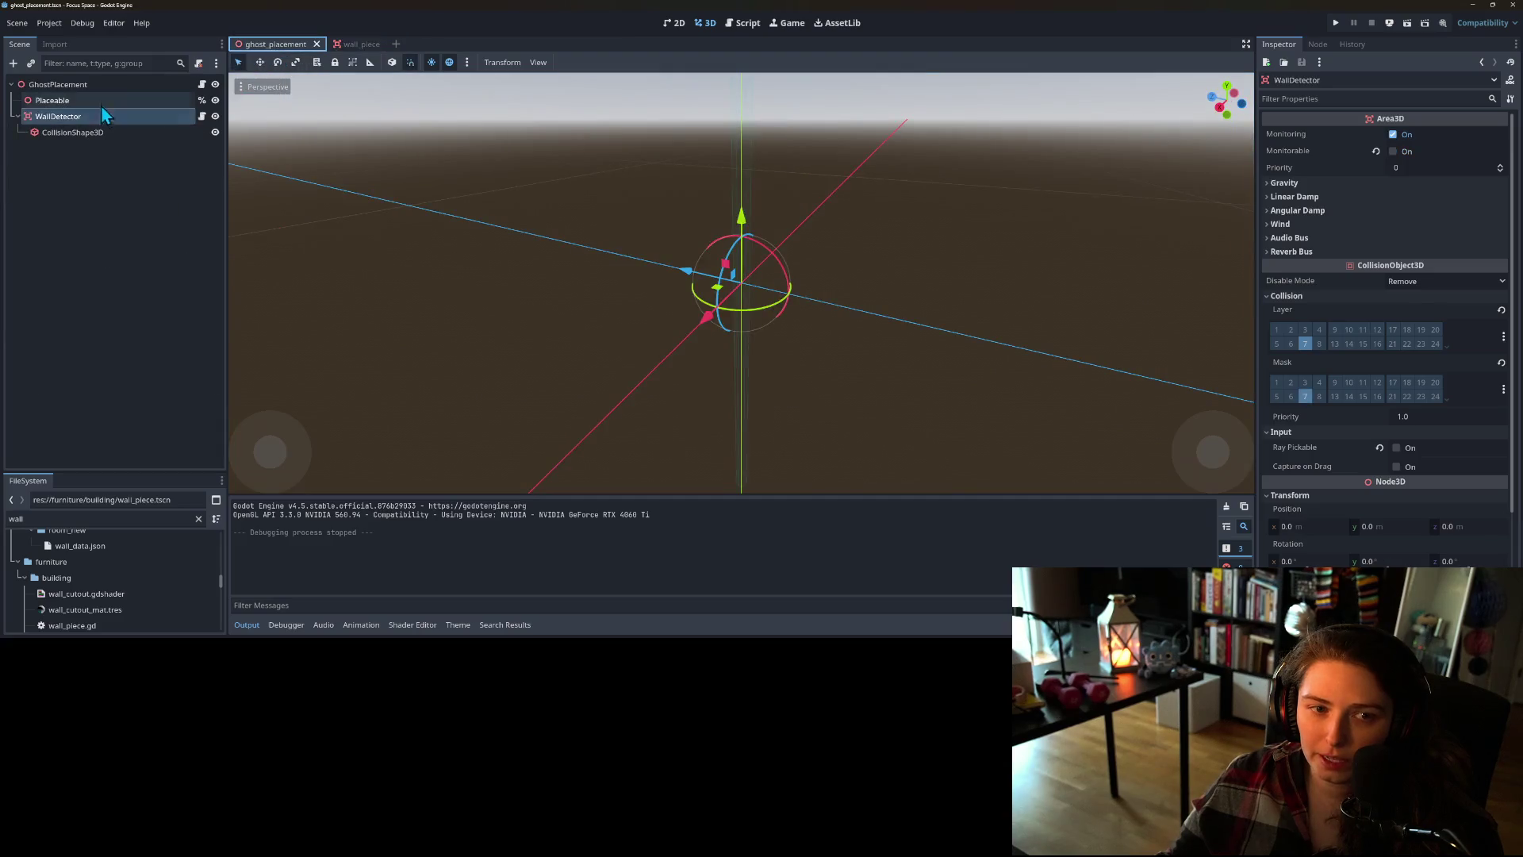
pyautogui.click(117, 82)
pyautogui.click(205, 85)
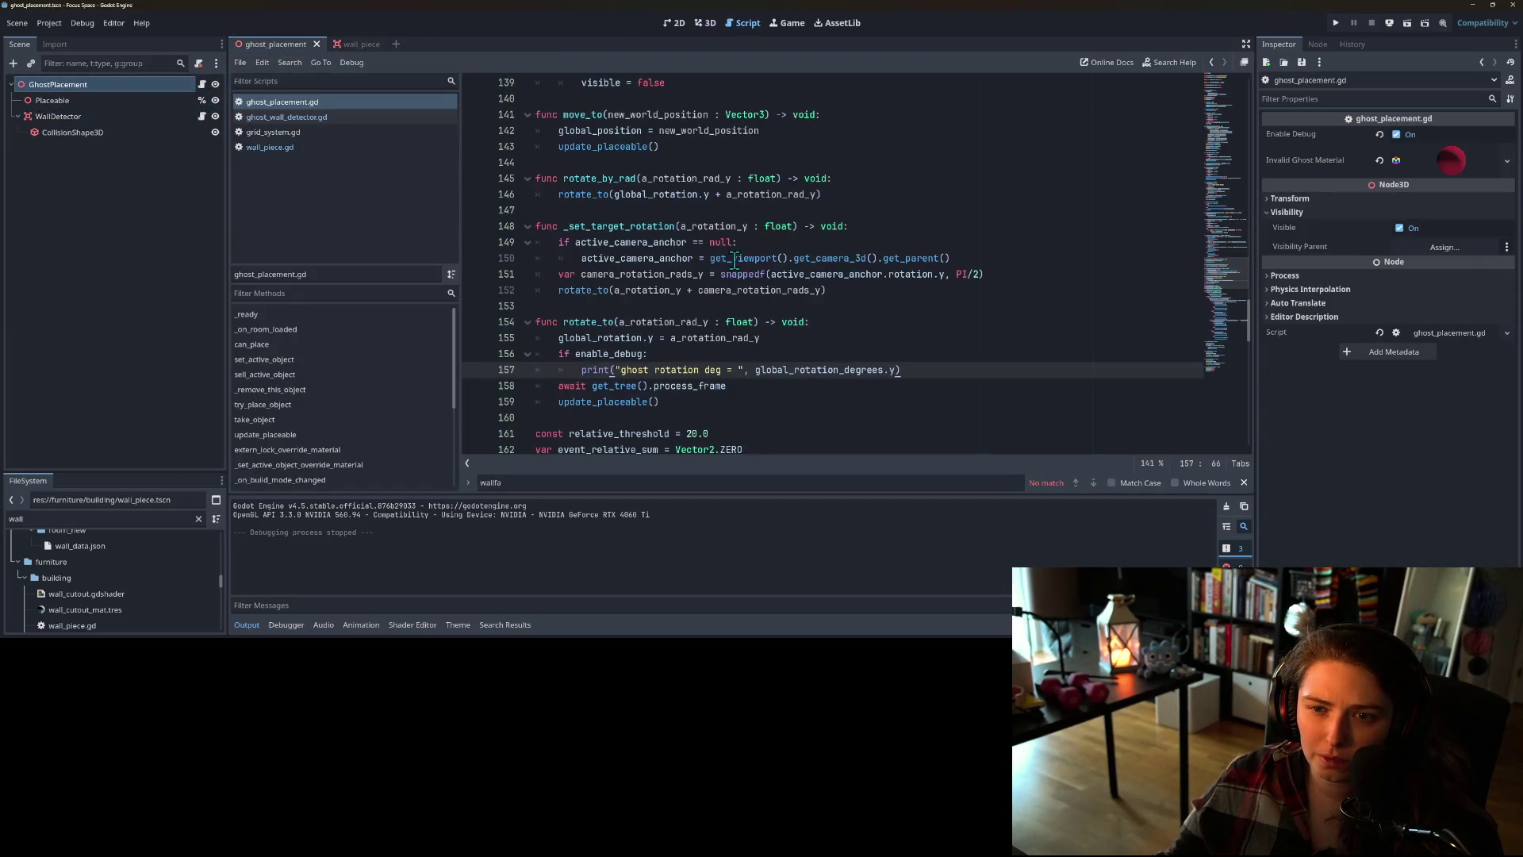
pyautogui.click(615, 337)
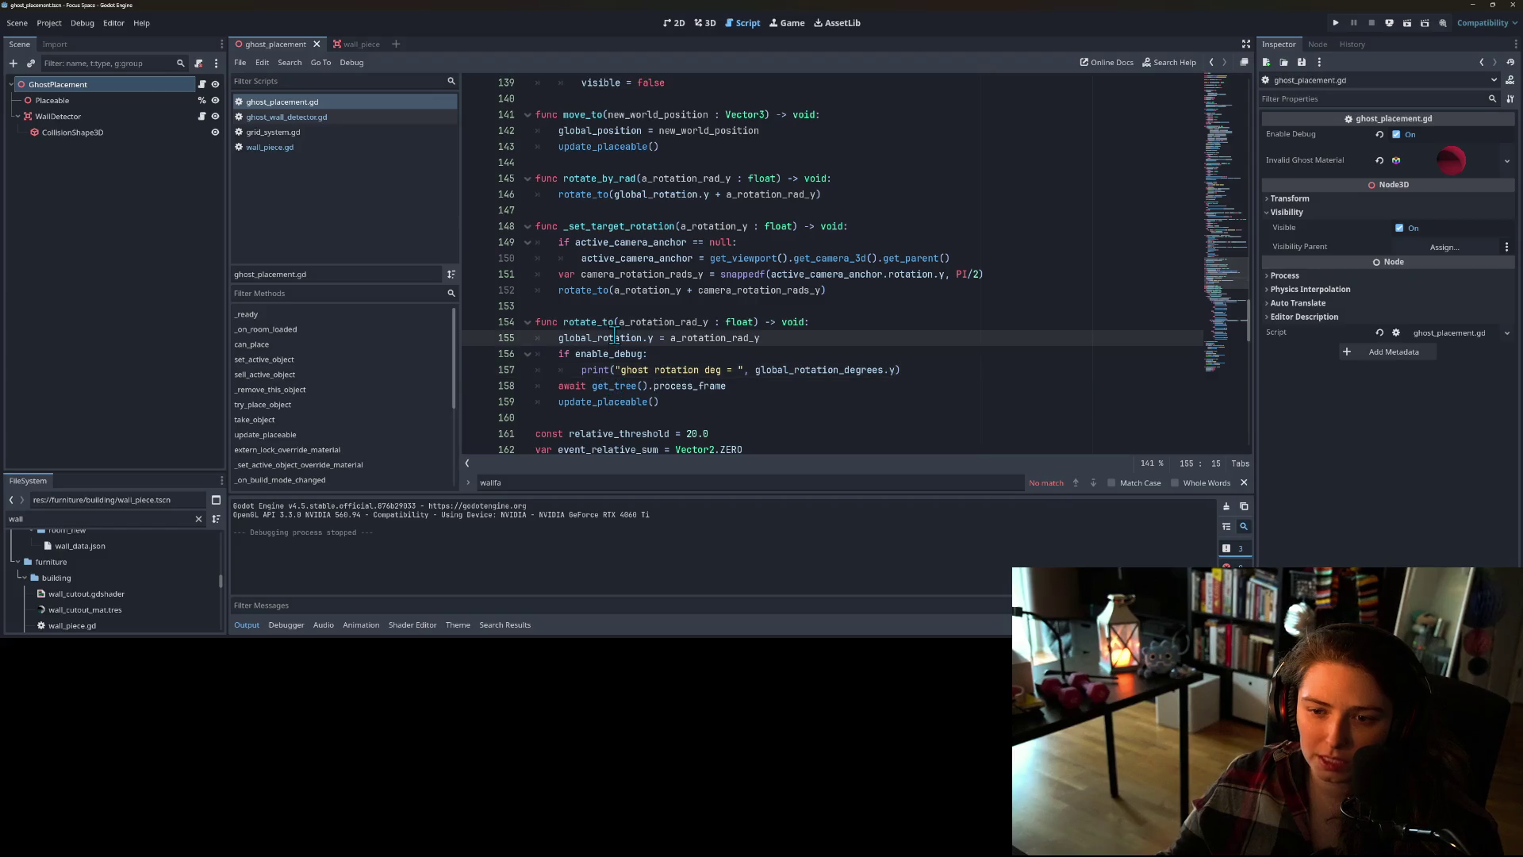
# - Select WallDetector and orbit the 3D view around its collision gizmo
pyautogui.click(67, 119)
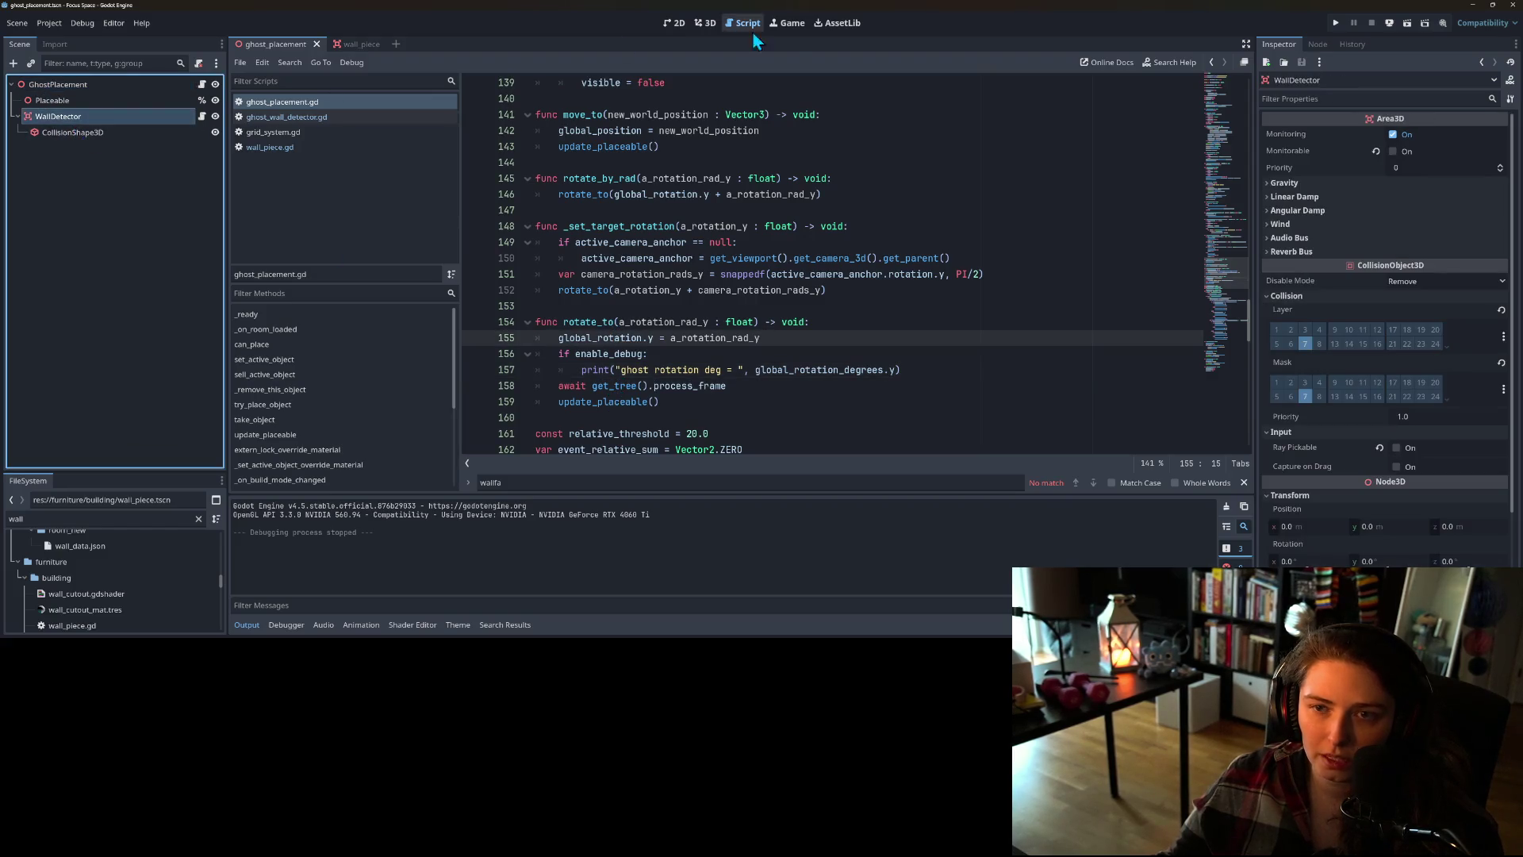
pyautogui.click(703, 25)
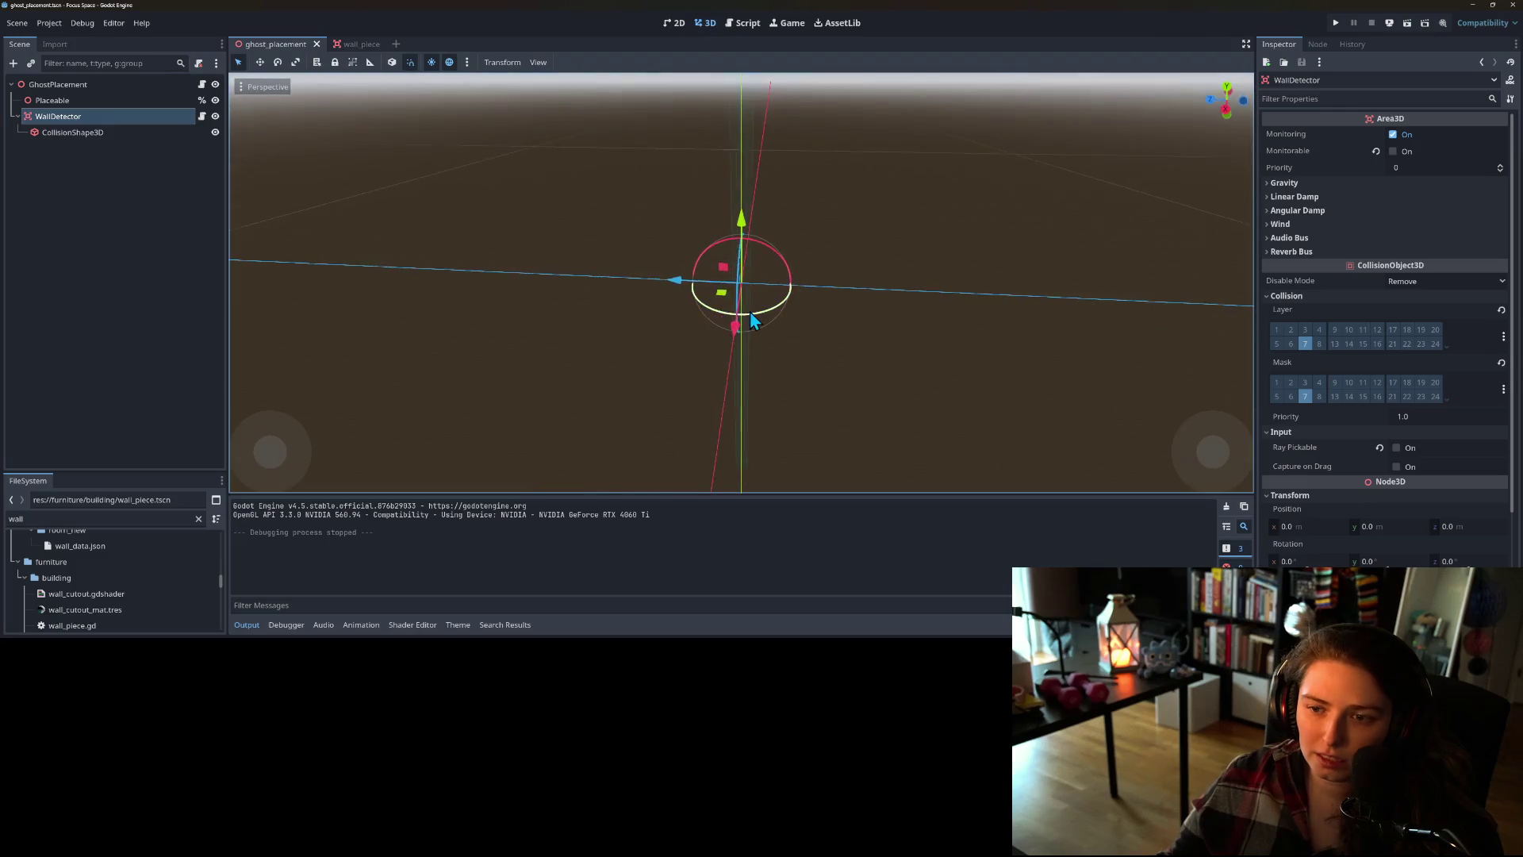
pyautogui.moveTo(760, 325); pyautogui.dragTo(794, 328)
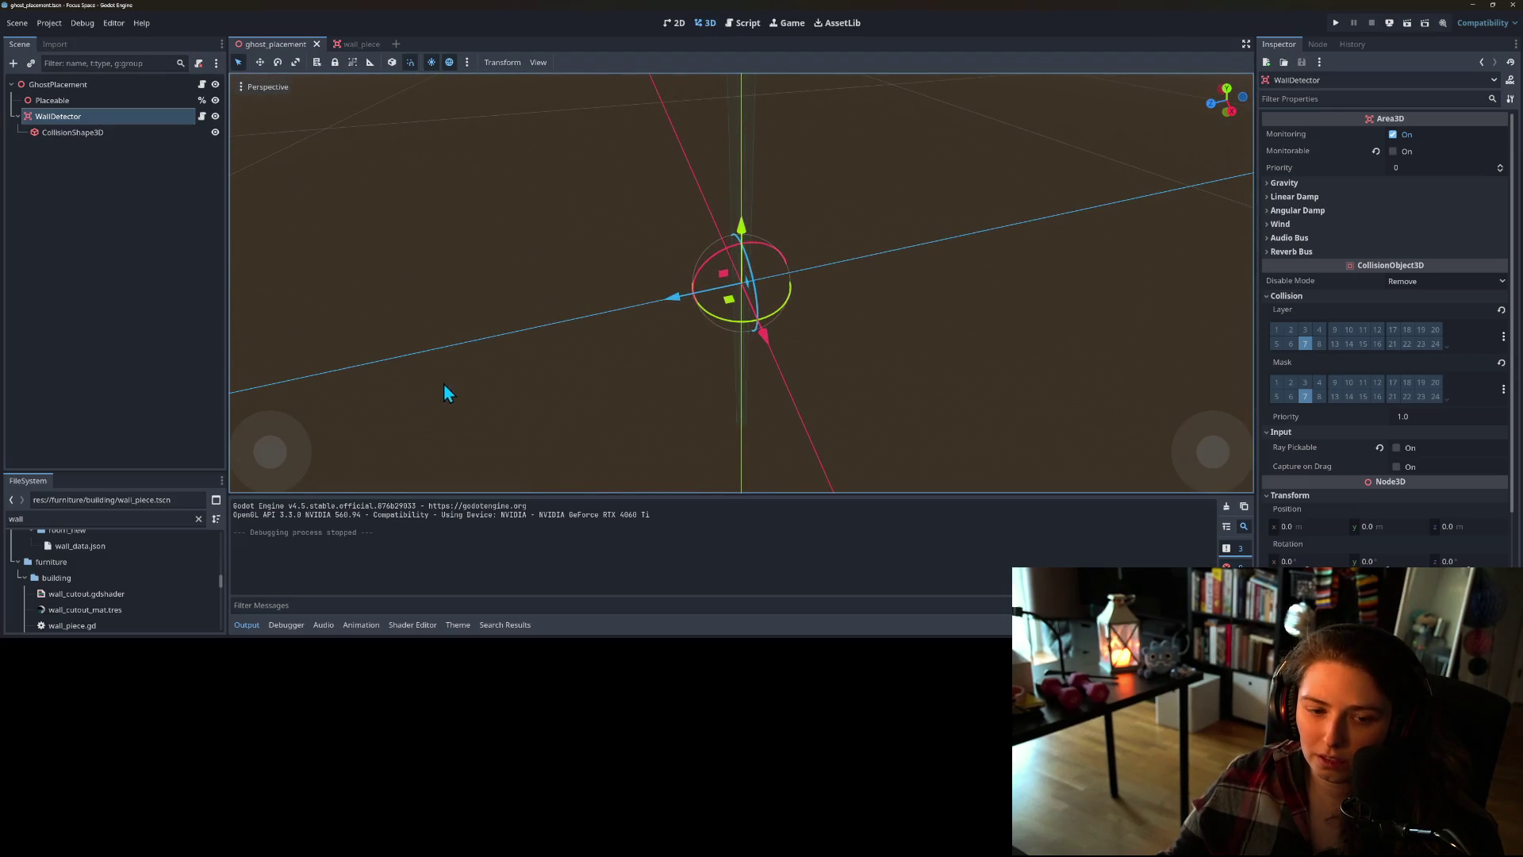
pyautogui.scroll(-5, 111, 591)
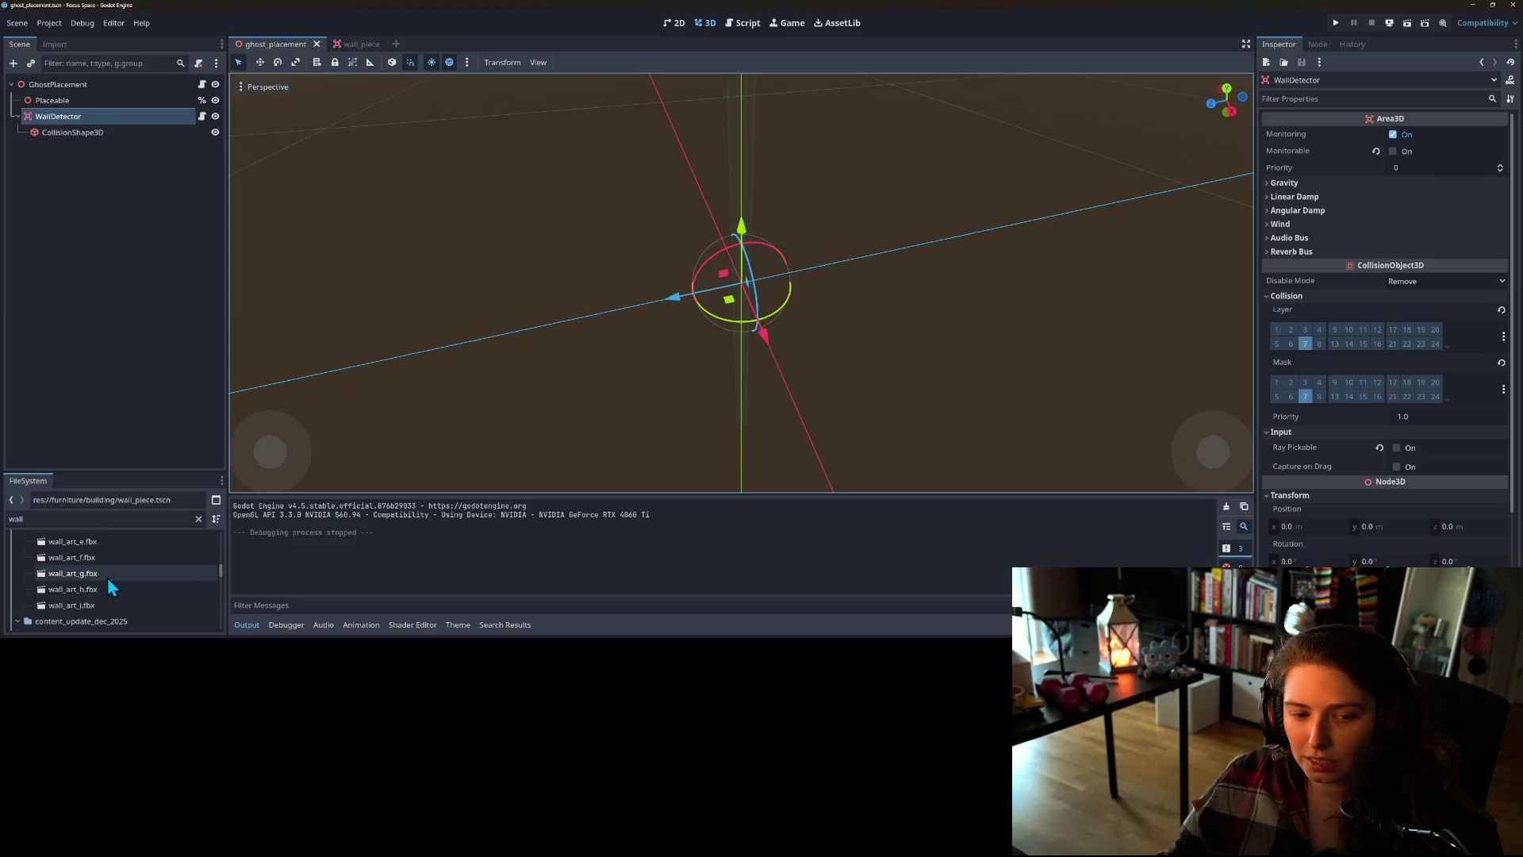
# - Preview the wall_art_g.fbx import settings, then close them
pyautogui.doubleClick(108, 577)
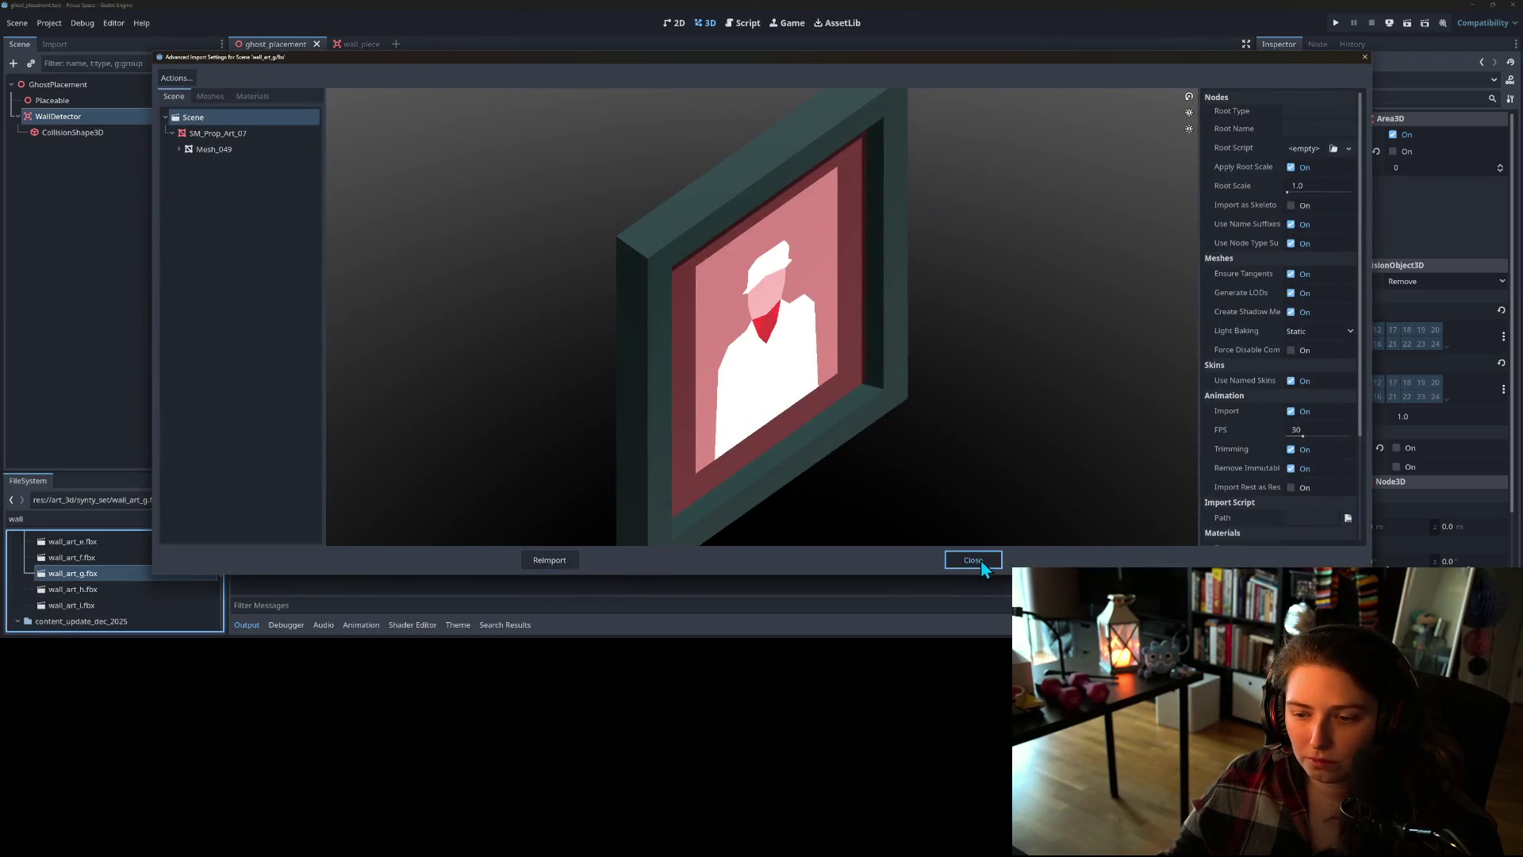
pyautogui.click(981, 560)
pyautogui.scroll(-3, 111, 595)
pyautogui.scroll(-4, 117, 597)
# - Open wall_art_c.tscn, check its Position z of 0.131, and return to ghost_placement's collision shape
pyautogui.doubleClick(117, 600)
pyautogui.moveTo(588, 416)
pyautogui.mouseDown()
pyautogui.moveTo(606, 438)
pyautogui.moveTo(507, 450)
pyautogui.moveTo(428, 405)
pyautogui.mouseUp()
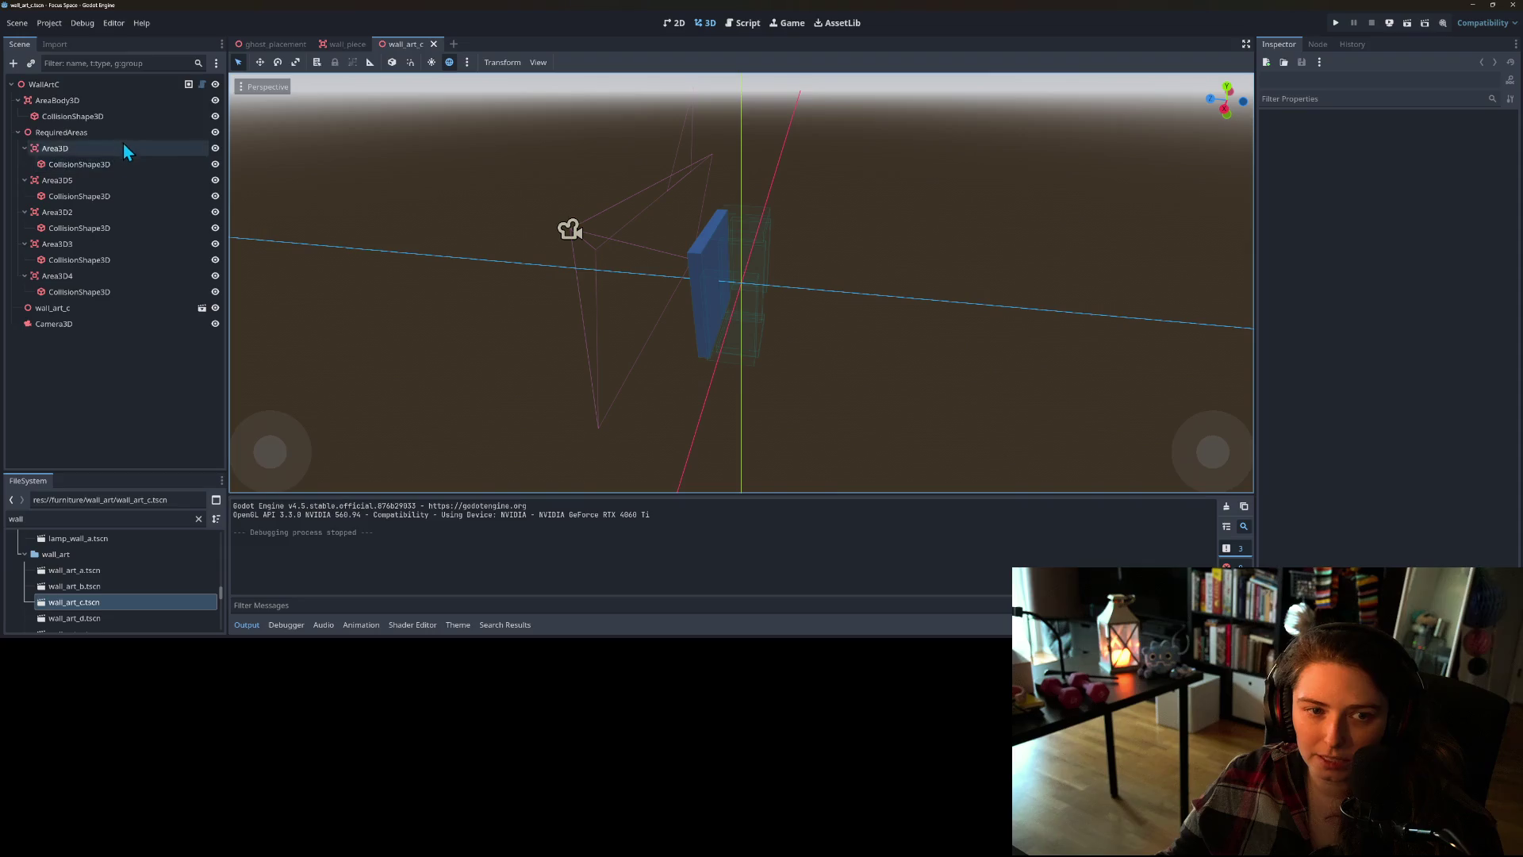
pyautogui.moveTo(537, 286)
pyautogui.mouseDown()
pyautogui.moveTo(615, 364)
pyautogui.moveTo(820, 334)
pyautogui.mouseUp()
pyautogui.click(766, 317)
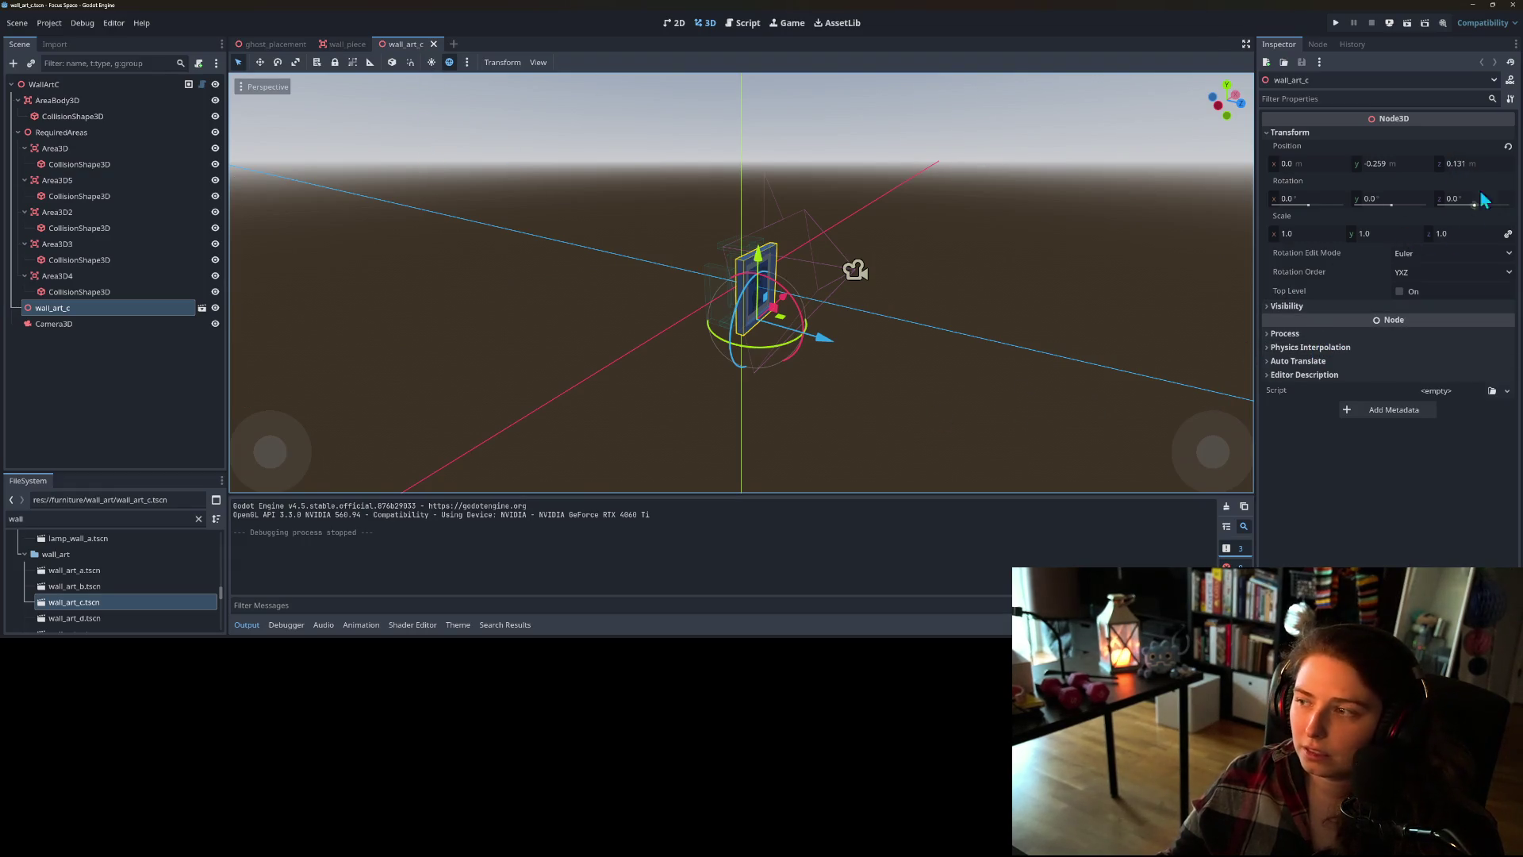
pyautogui.click(1487, 166)
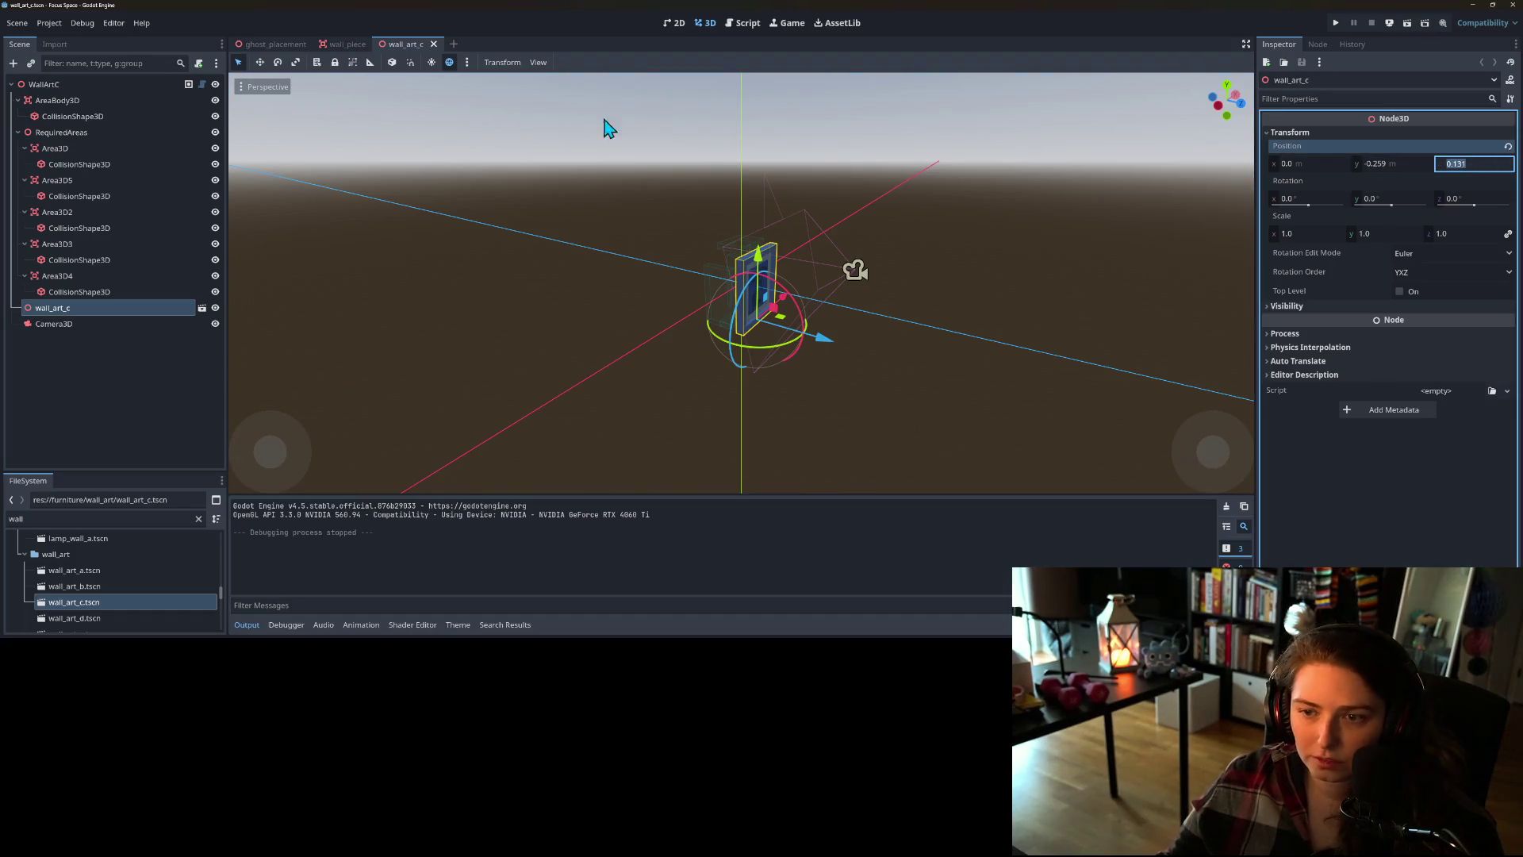
pyautogui.click(278, 44)
pyautogui.click(70, 135)
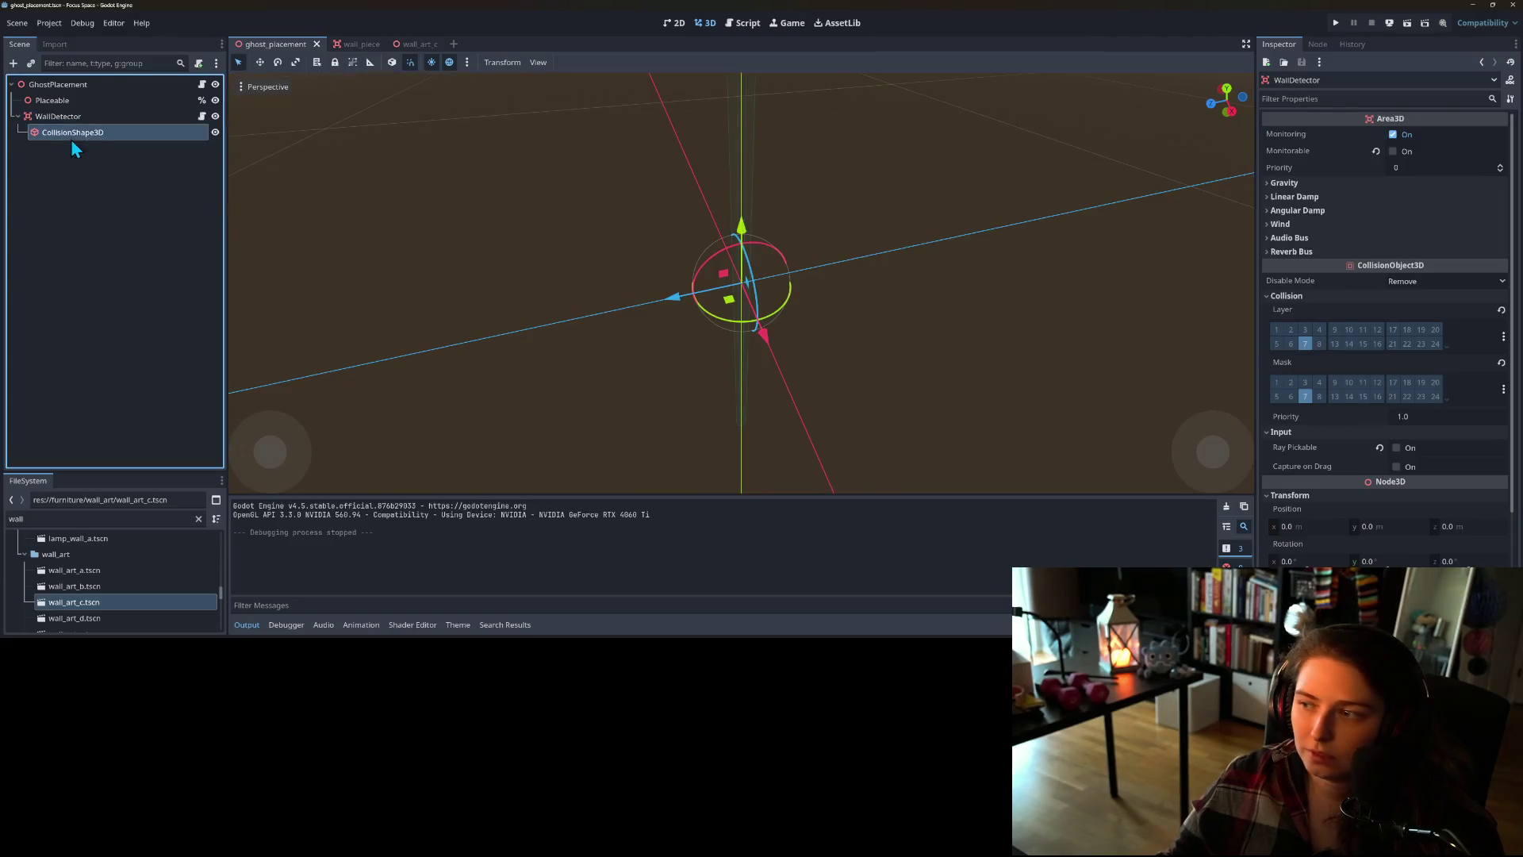
# - Set the collision shape's Position z to 0.131 and save the scene
pyautogui.click(1391, 384)
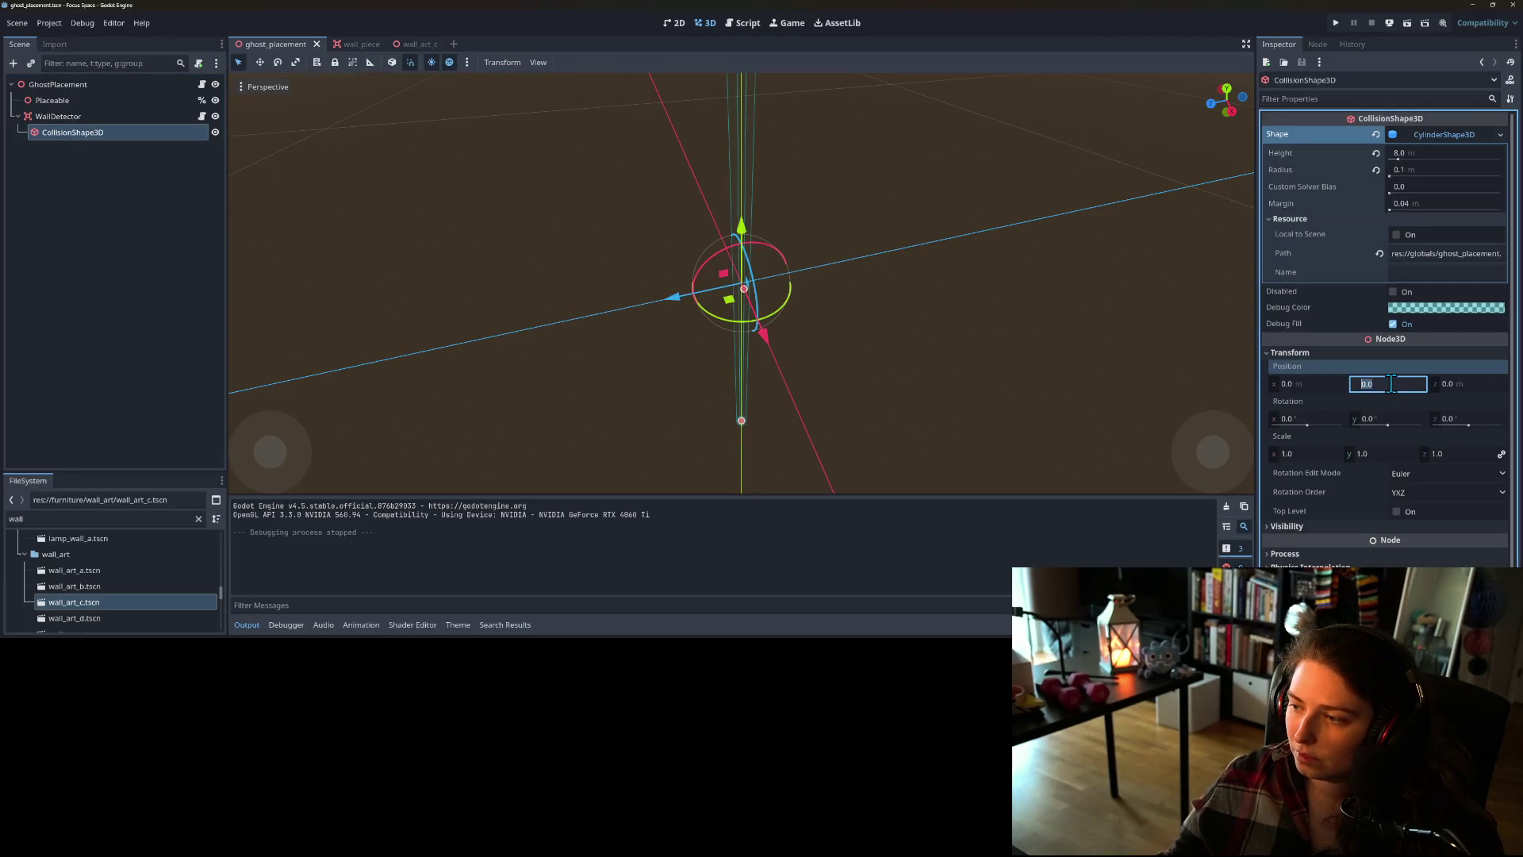
pyautogui.moveTo(1476, 395); pyautogui.dragTo(1466, 393)
pyautogui.write('0.131')
pyautogui.hotkey('ctrl', 's')
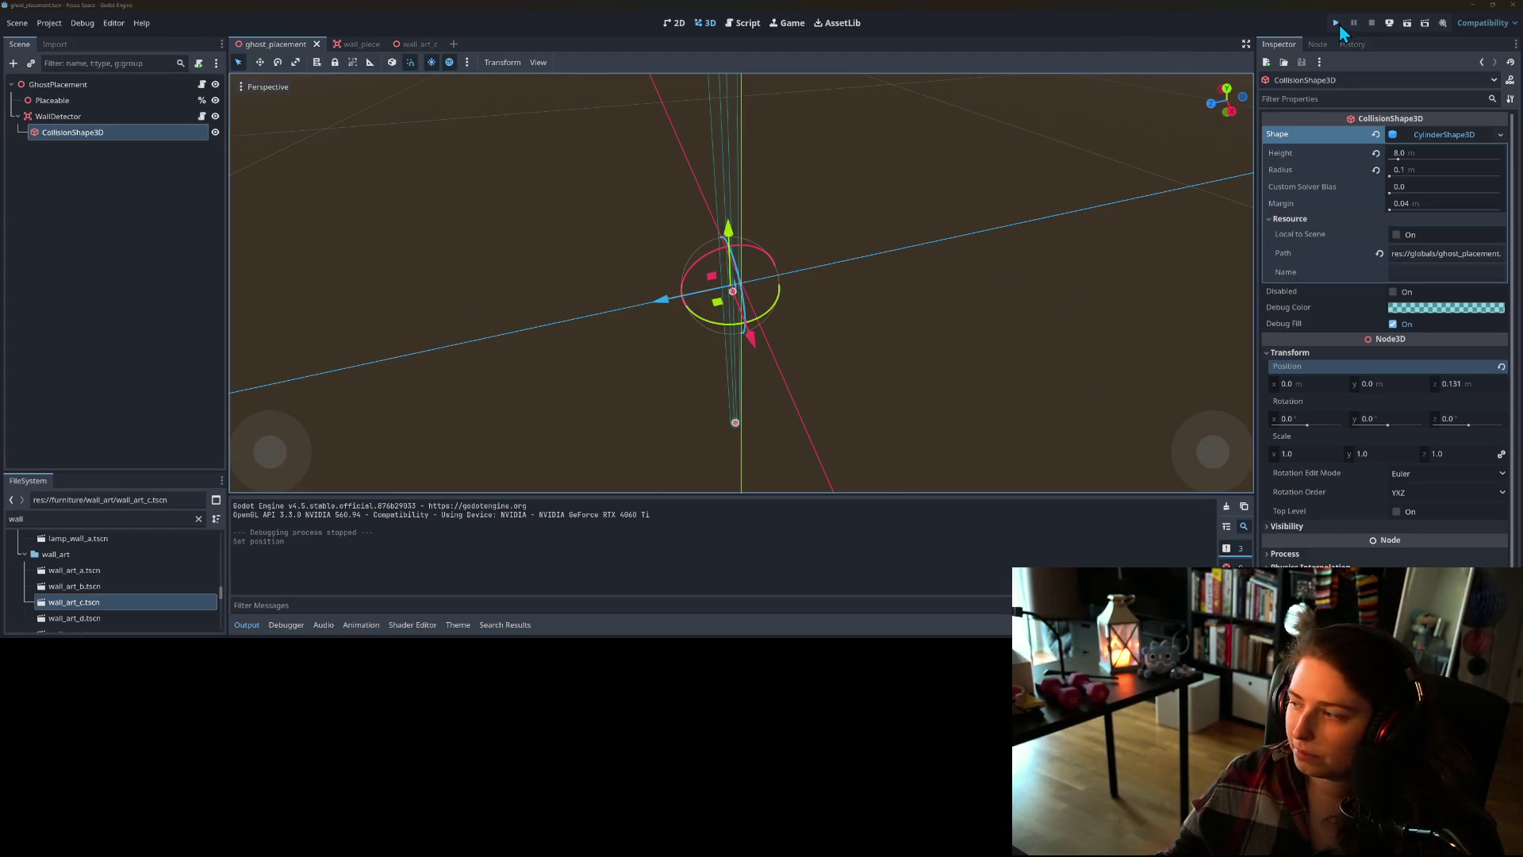
# - Run the game into my_room1 and pick a wall-art piece to place
pyautogui.click(1339, 26)
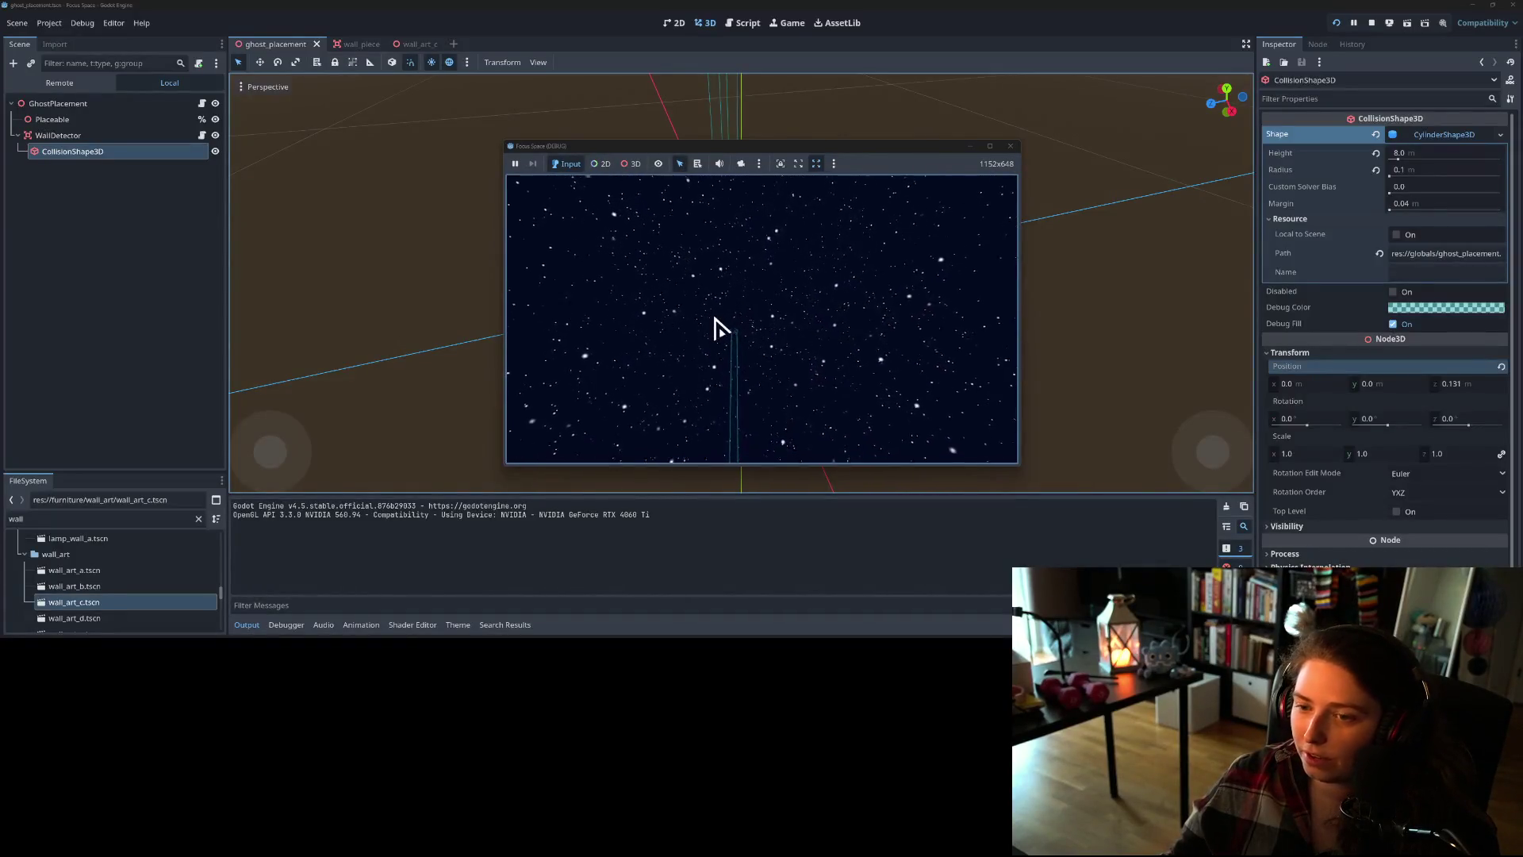
pyautogui.click(761, 394)
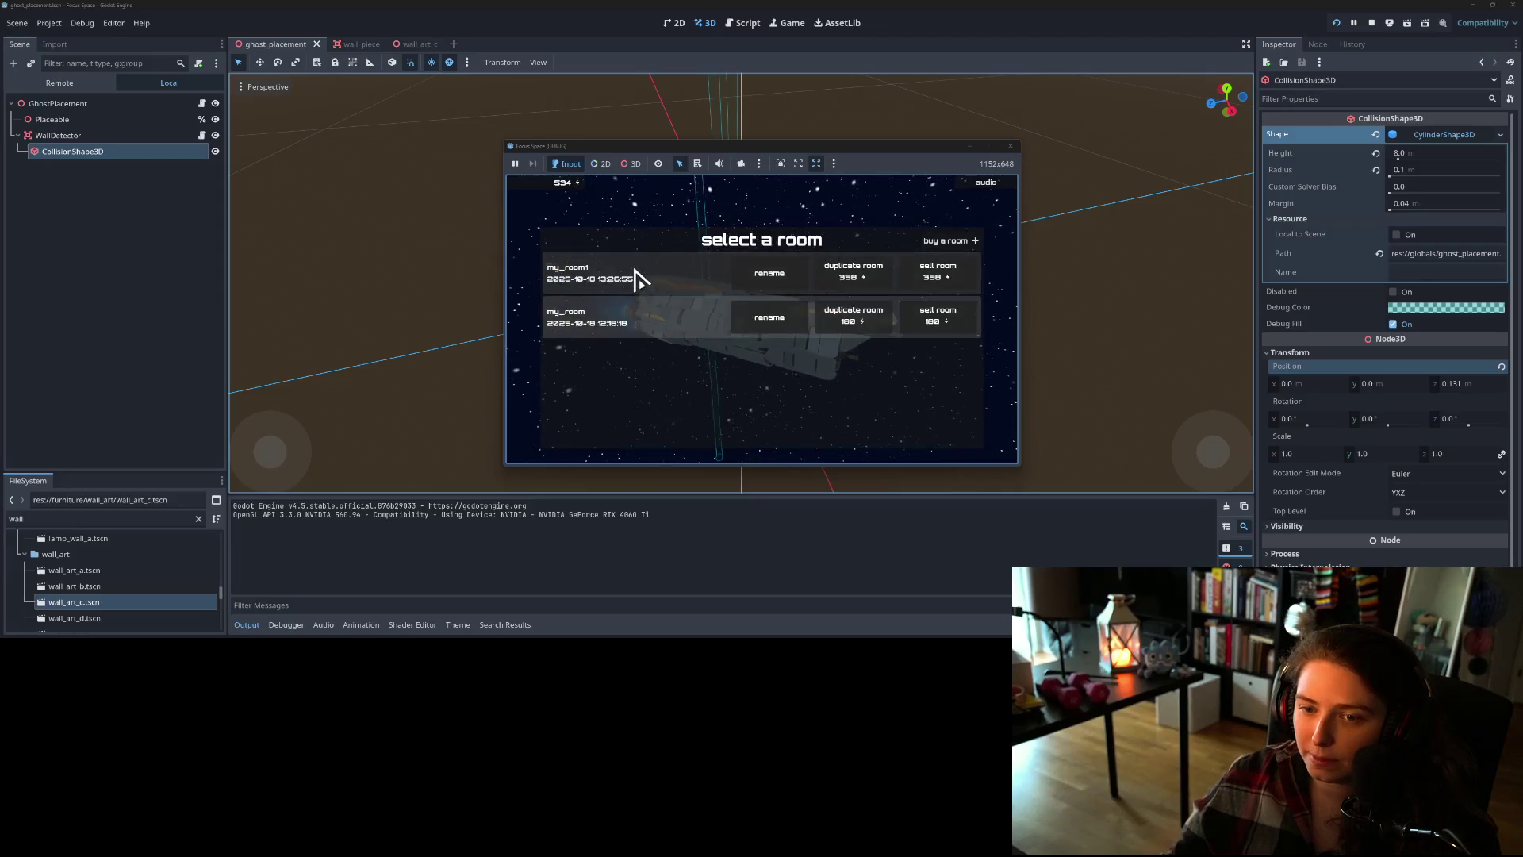
pyautogui.click(639, 278)
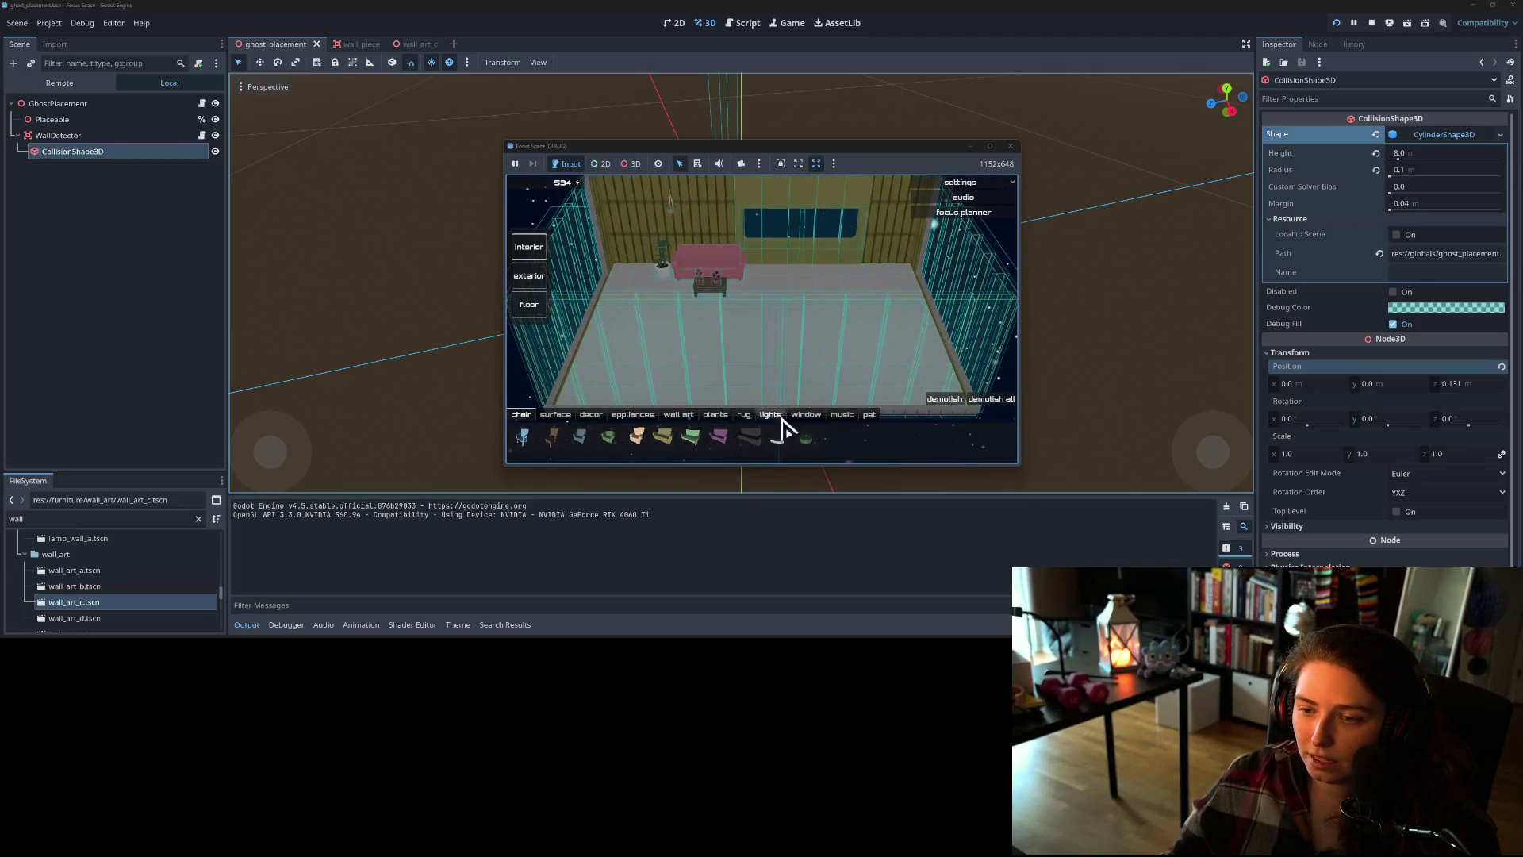
pyautogui.click(678, 415)
pyautogui.click(664, 445)
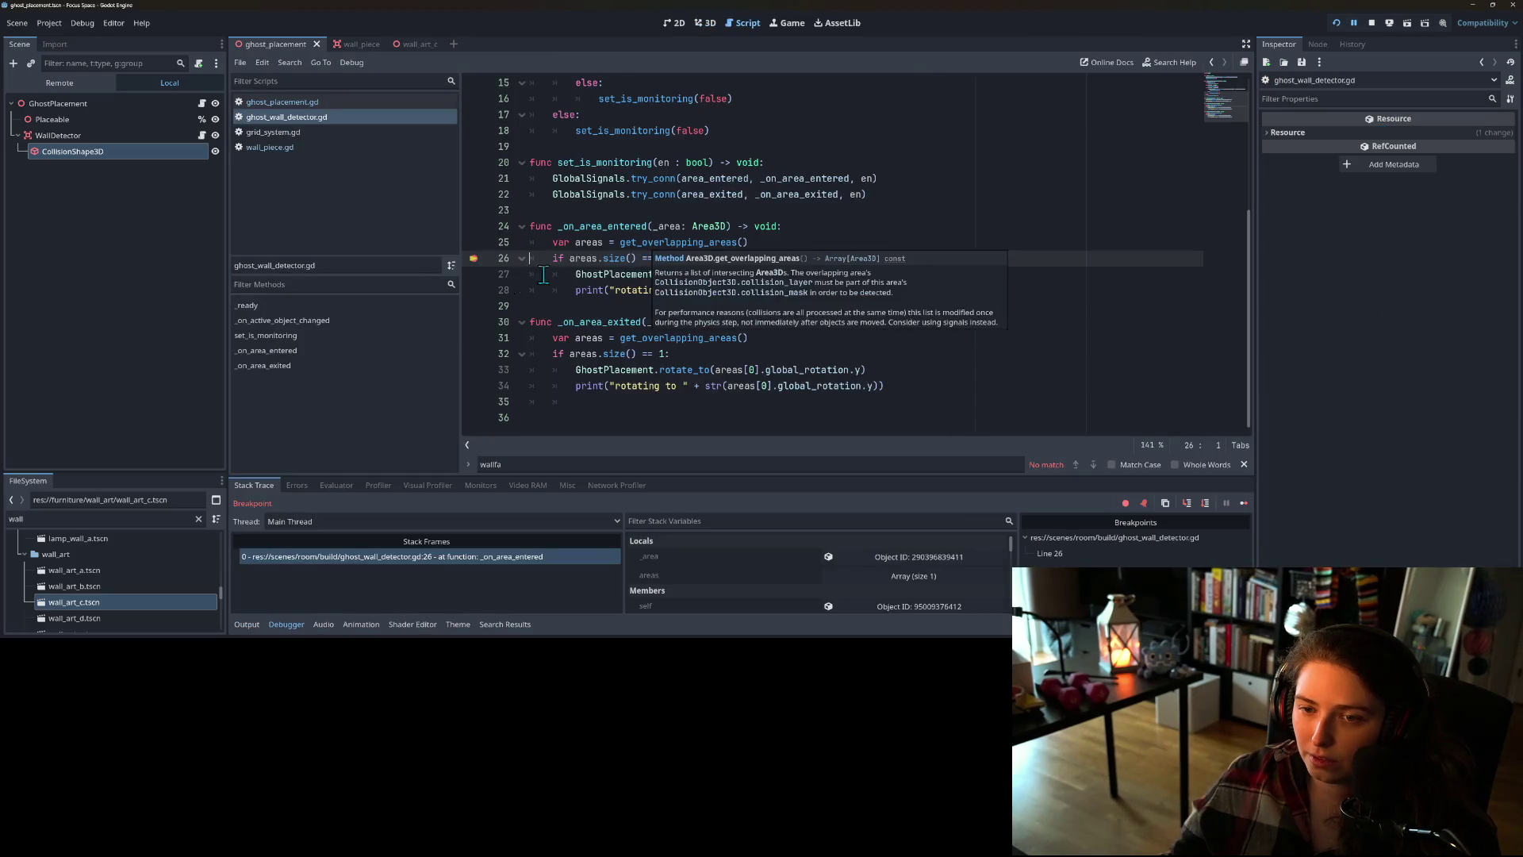
# - Remove the line 26 breakpoint, resume the game, check the rotation log, and refocus the game
pyautogui.press('F9')
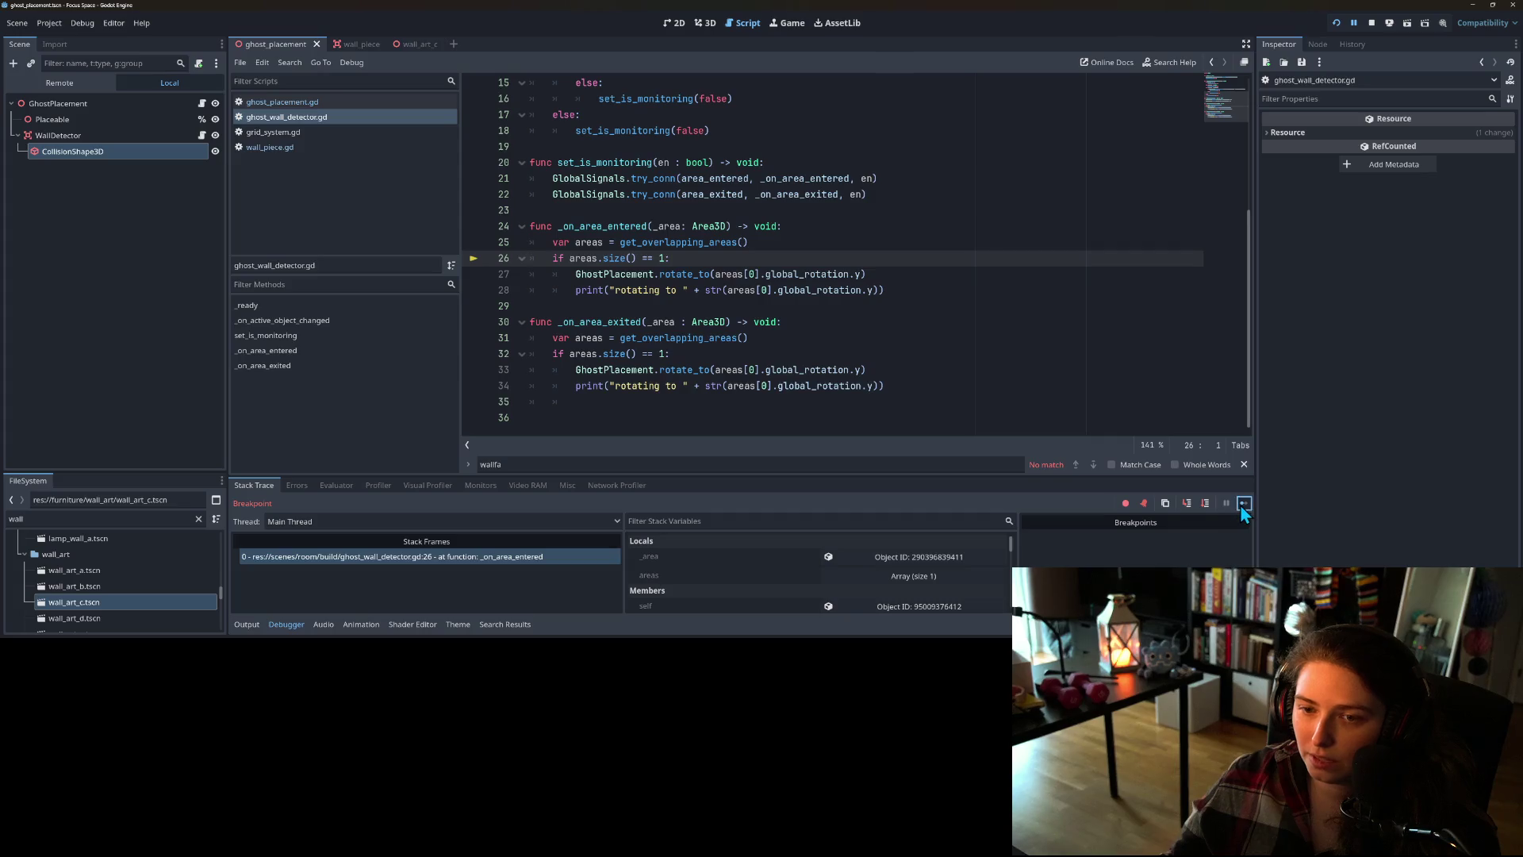
pyautogui.click(1242, 503)
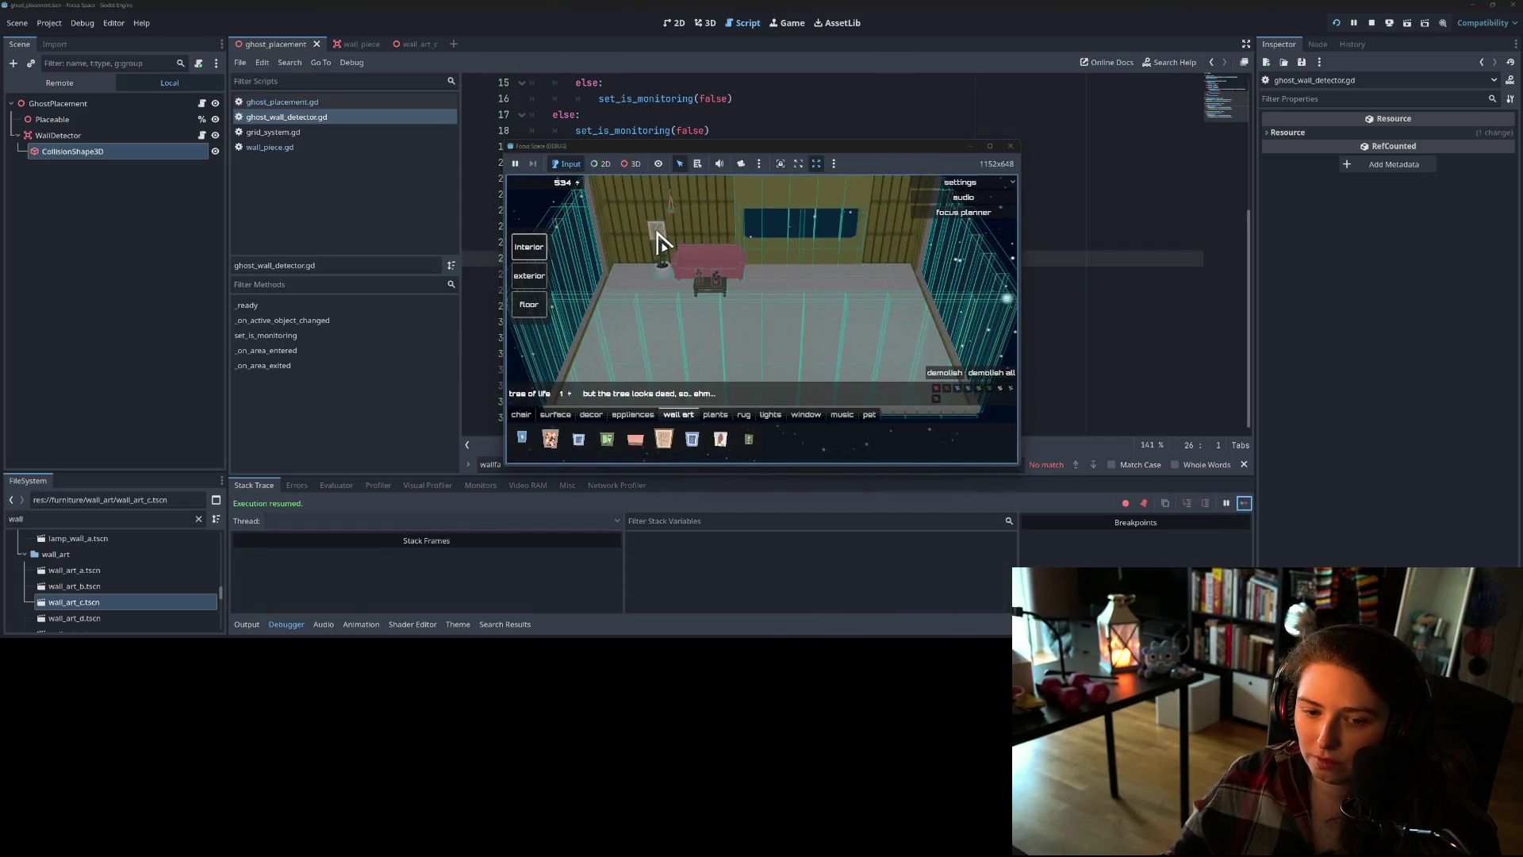
pyautogui.click(247, 625)
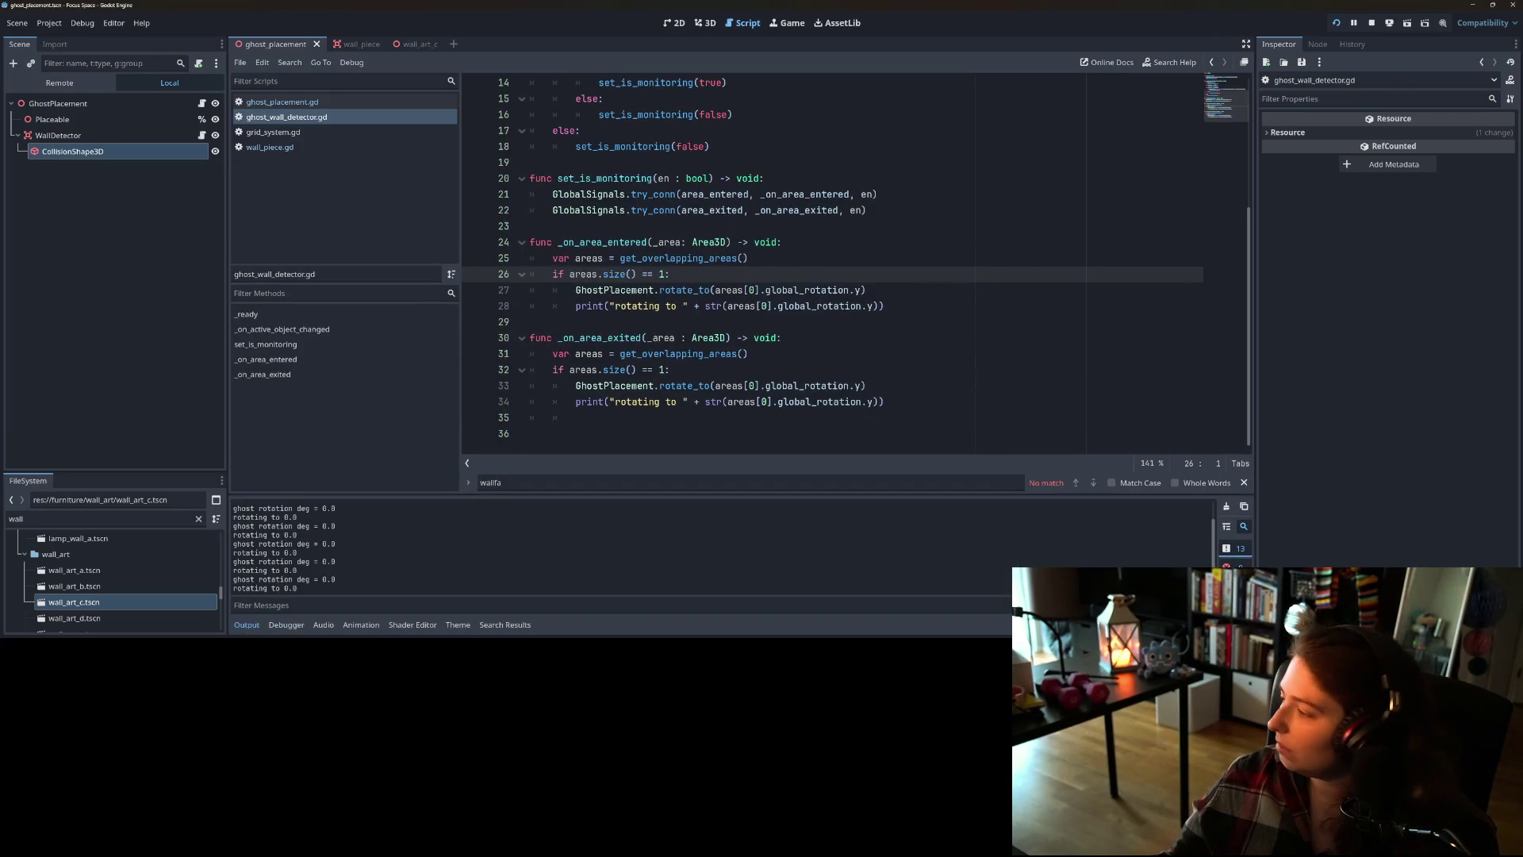
pyautogui.hotkey('alt', 'Tab')
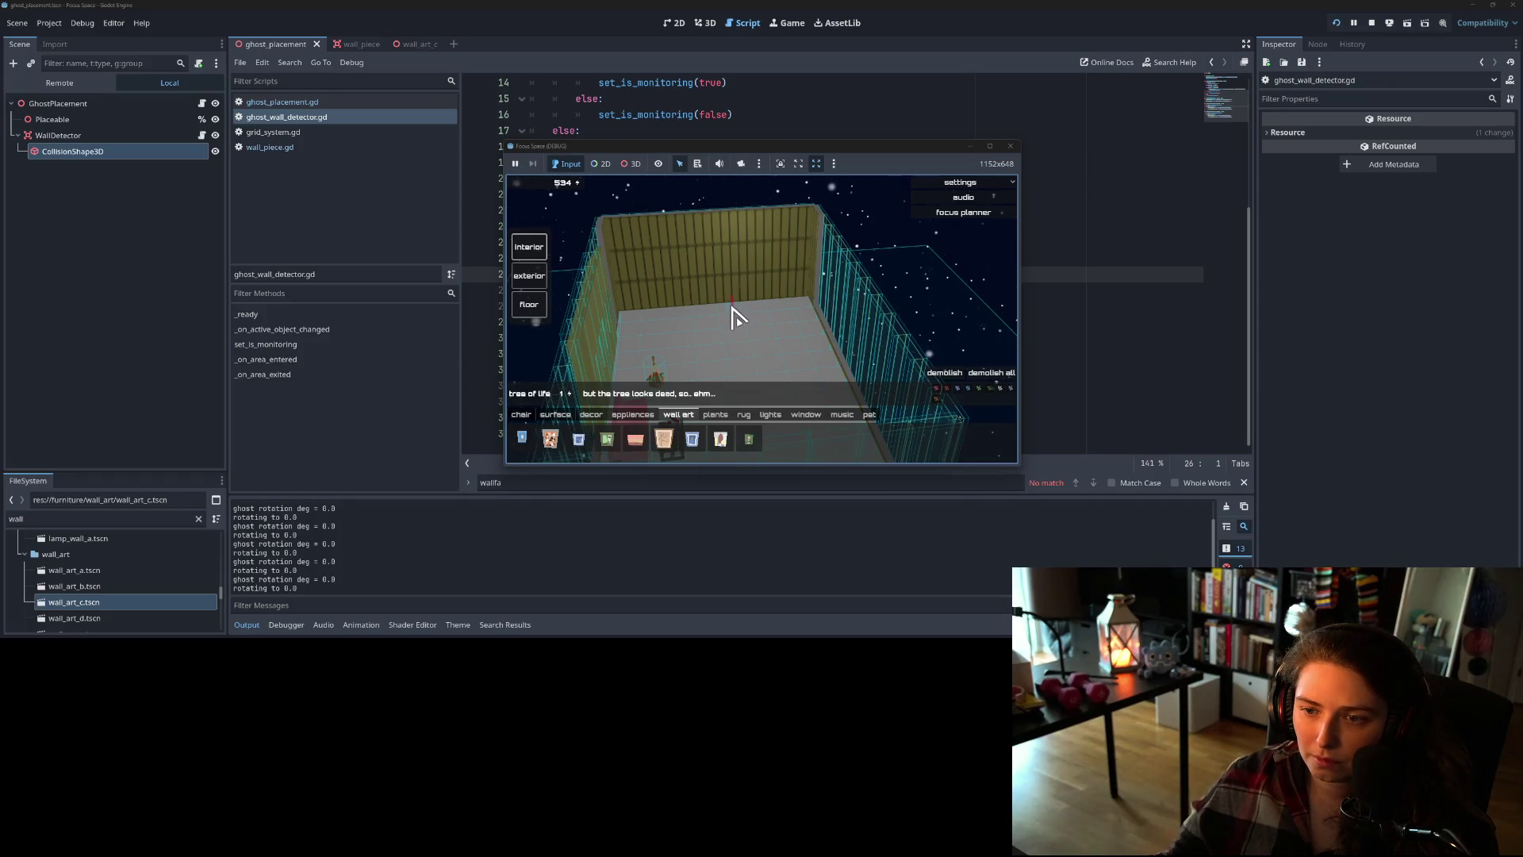
# - Scroll-rotate the wall-art ghost and orbit the room camera with Q past each wall
pyautogui.scroll(3, 736, 303)
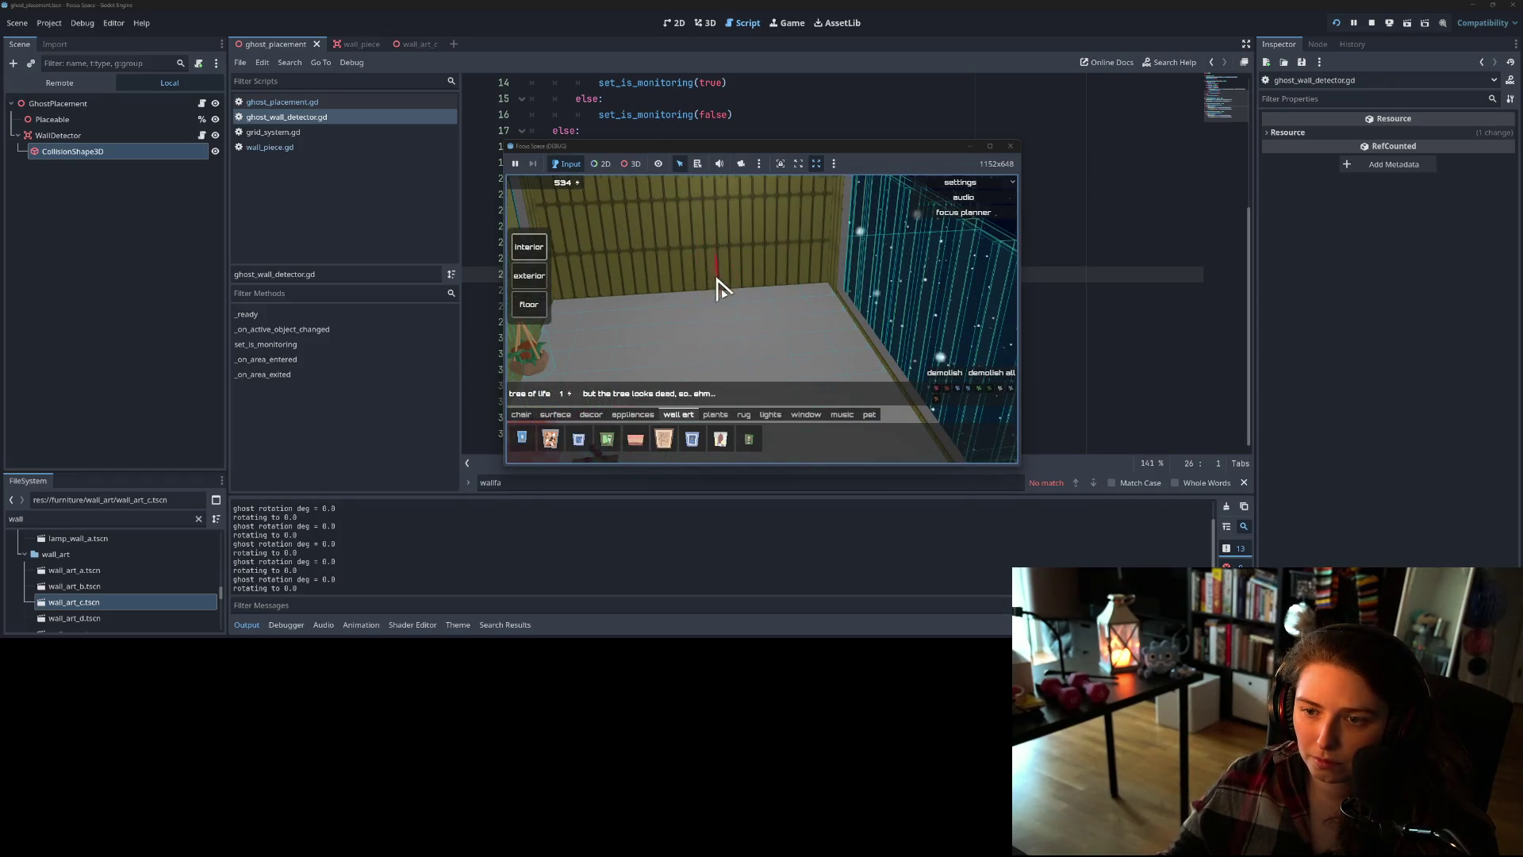
pyautogui.scroll(-4, 718, 295)
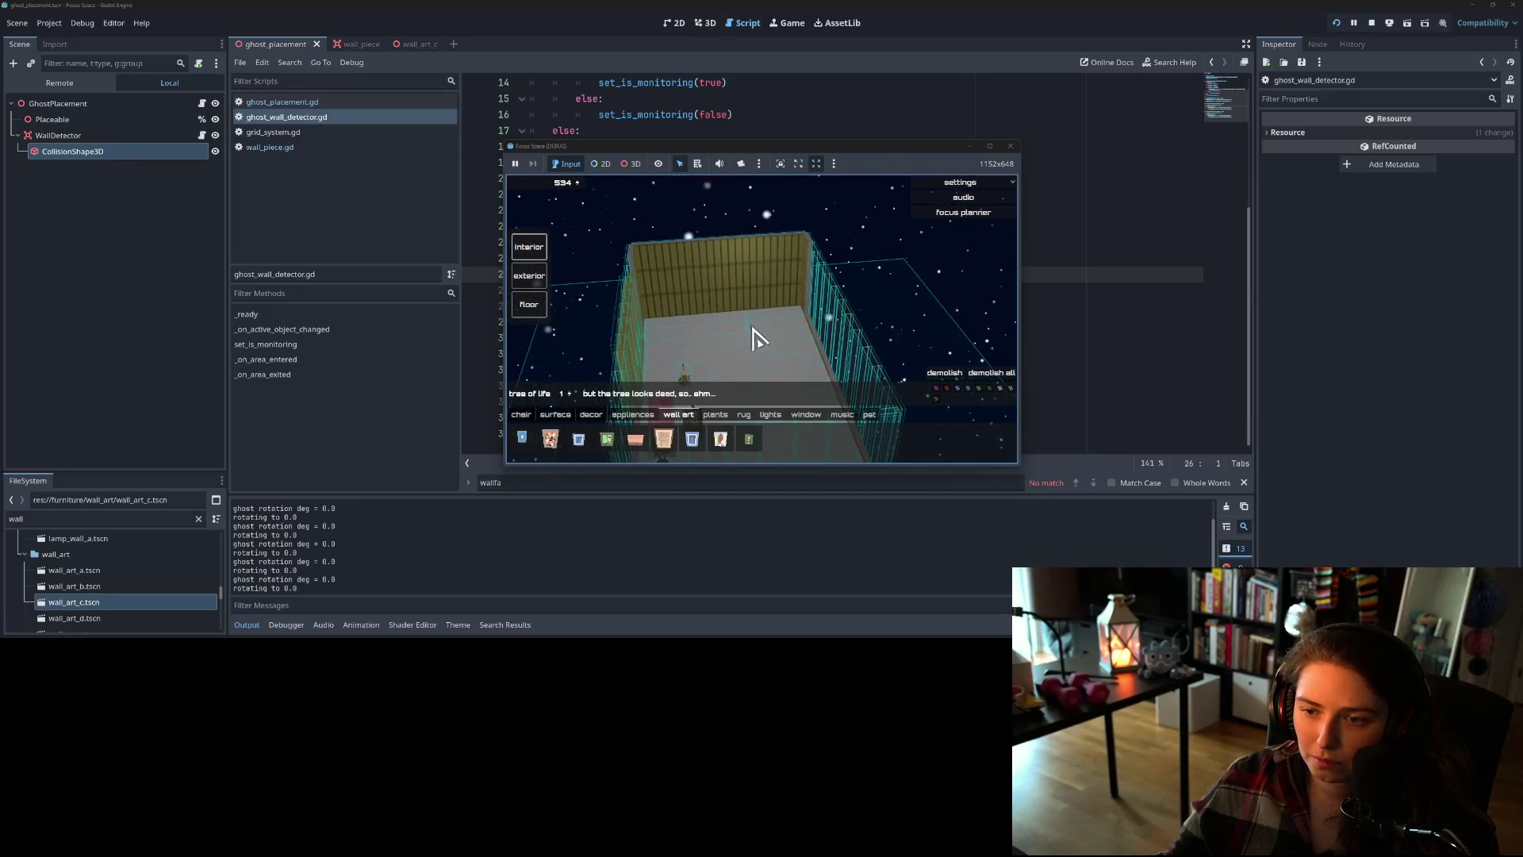
pyautogui.press('q')
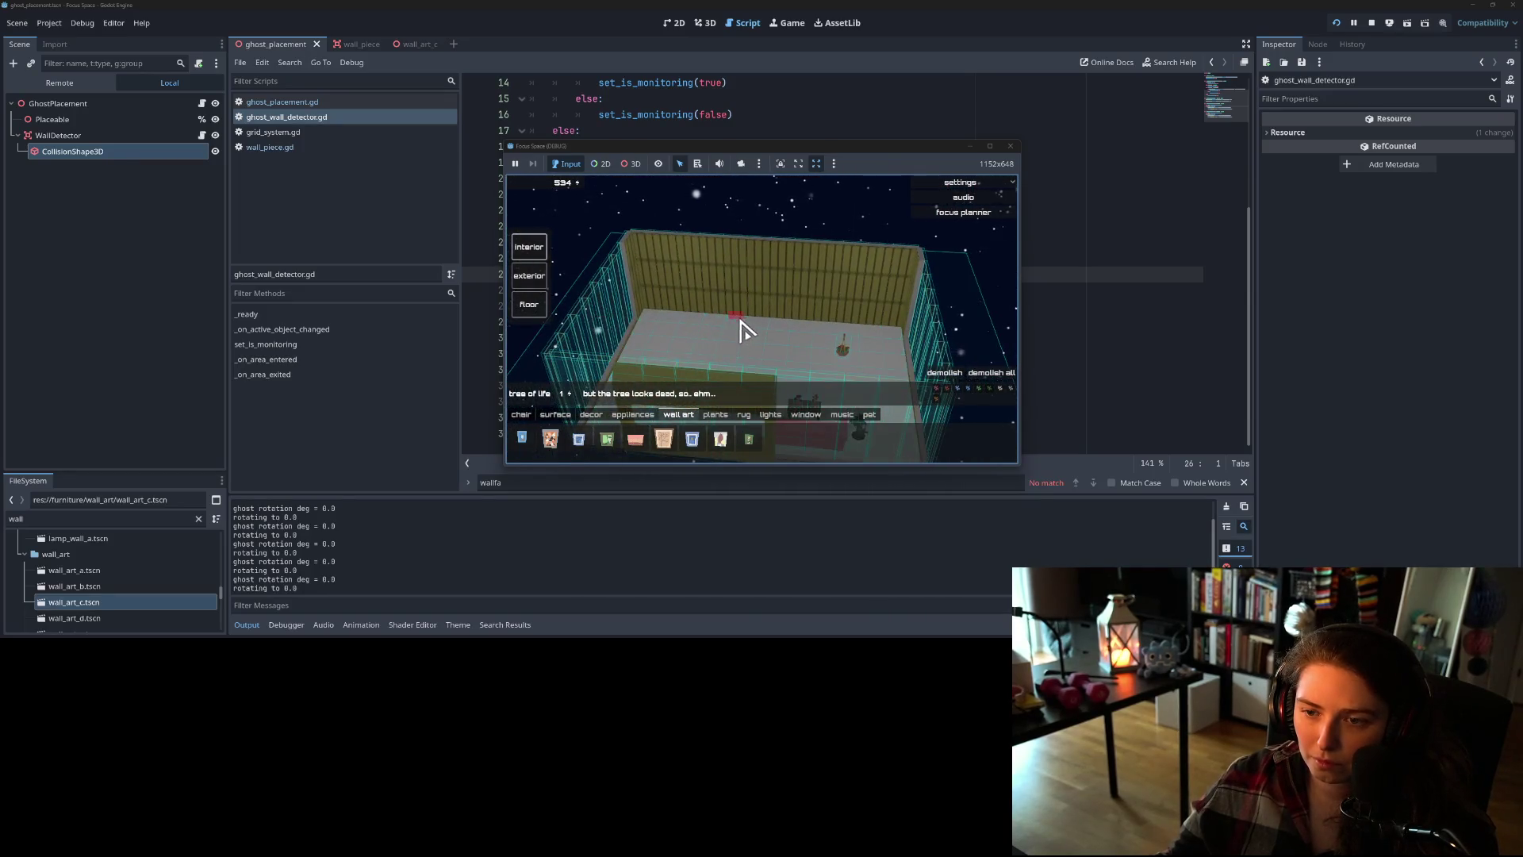
pyautogui.press('q')
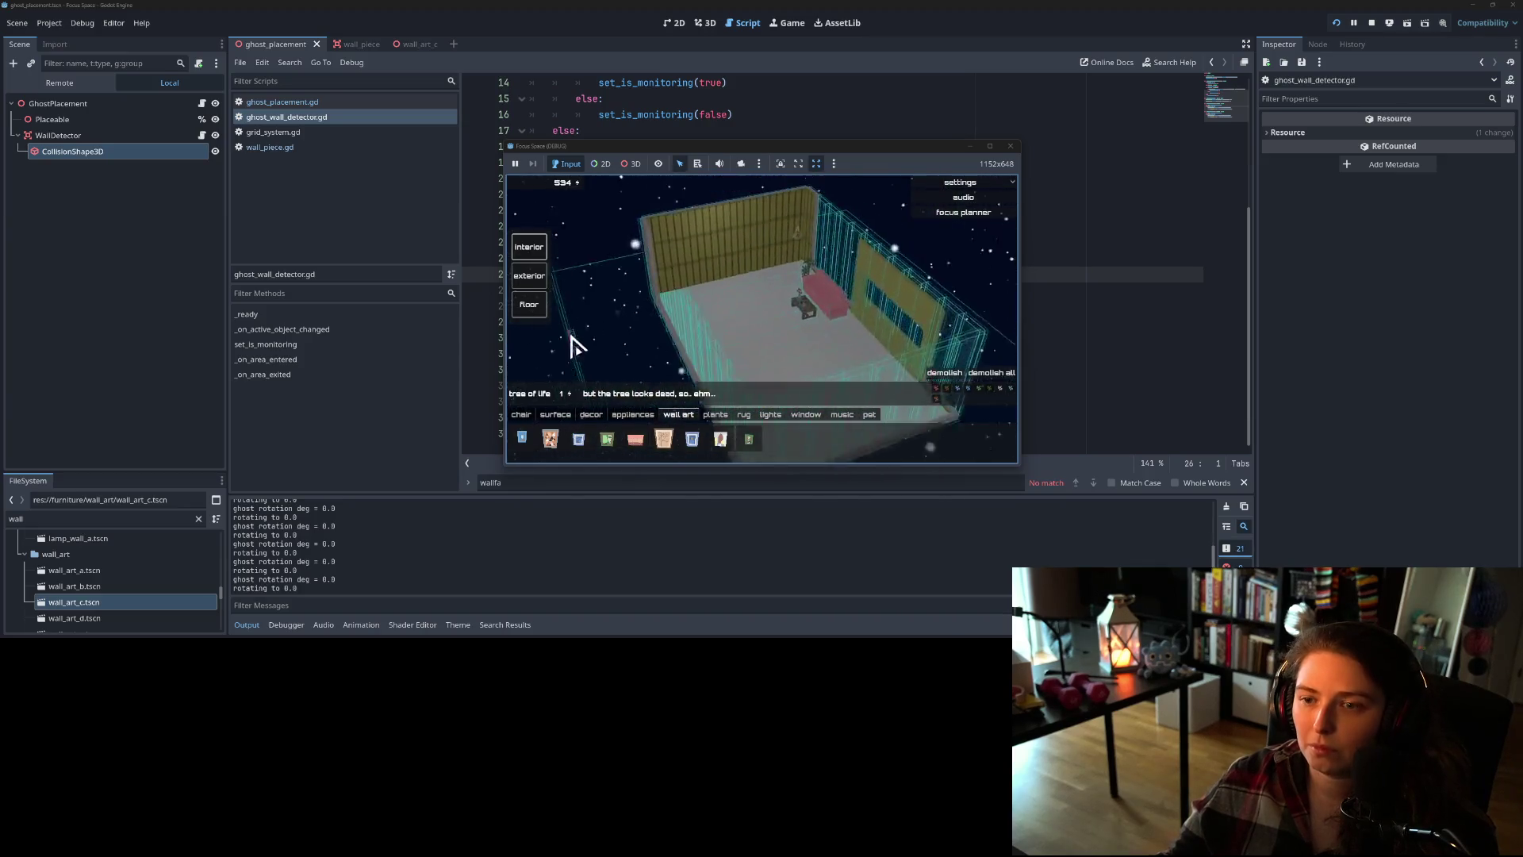
pyautogui.press('q')
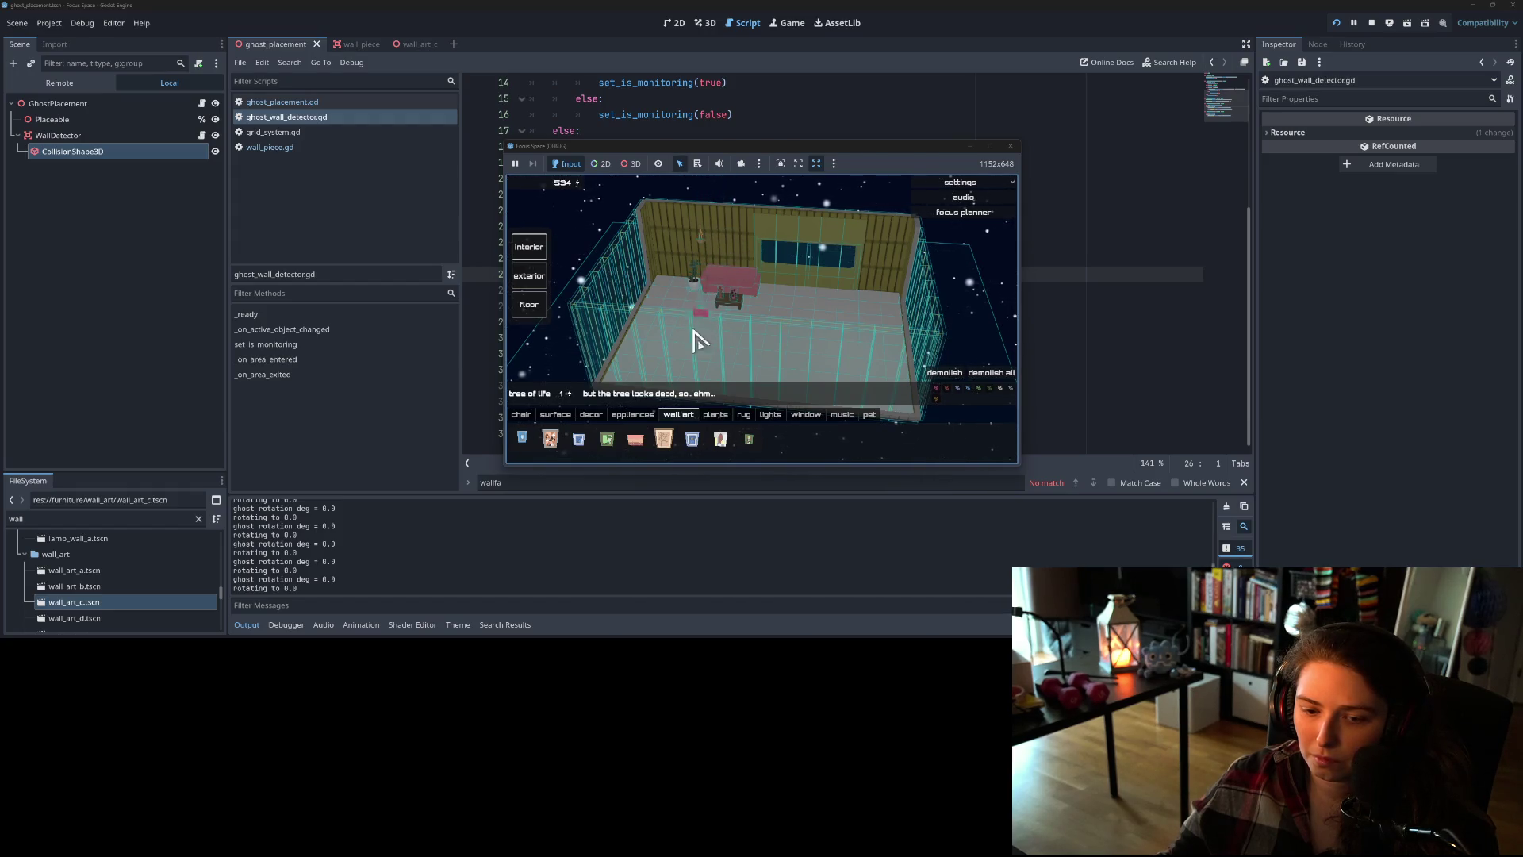
pyautogui.press('q')
pyautogui.press('q')
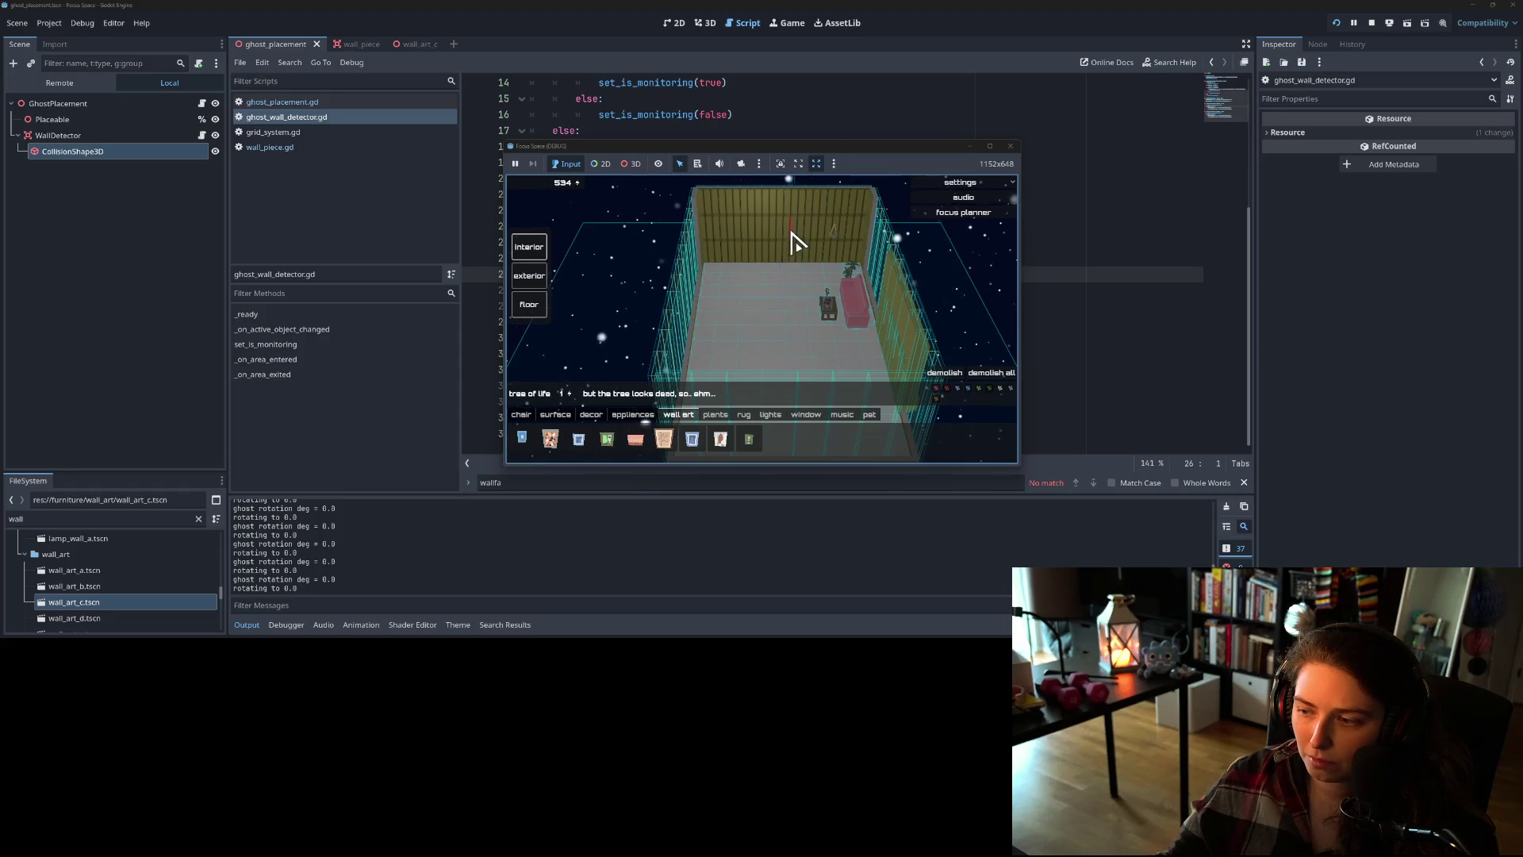
pyautogui.press('q')
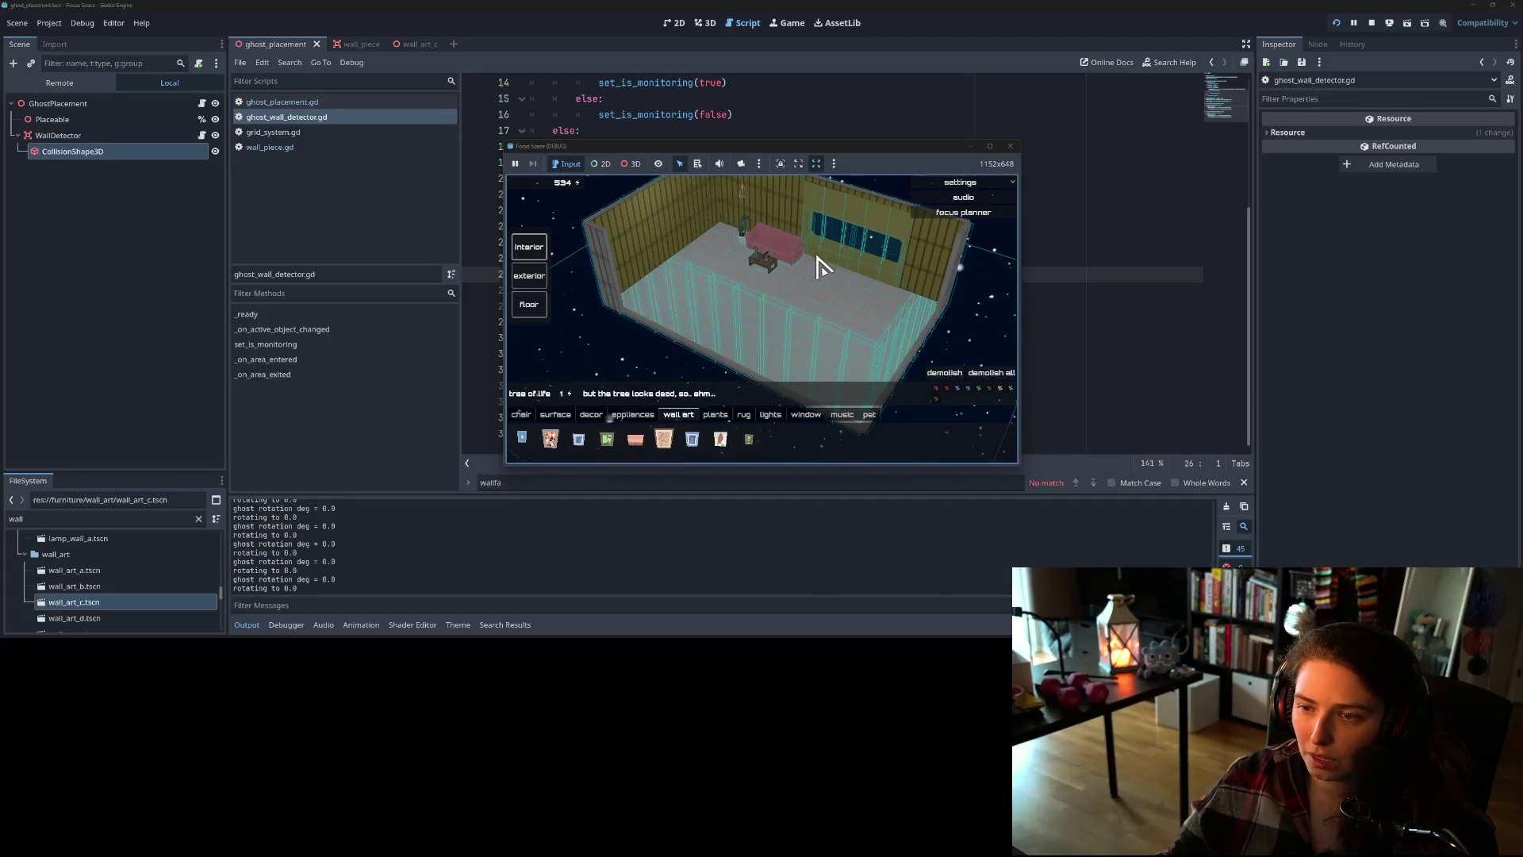
pyautogui.press('q')
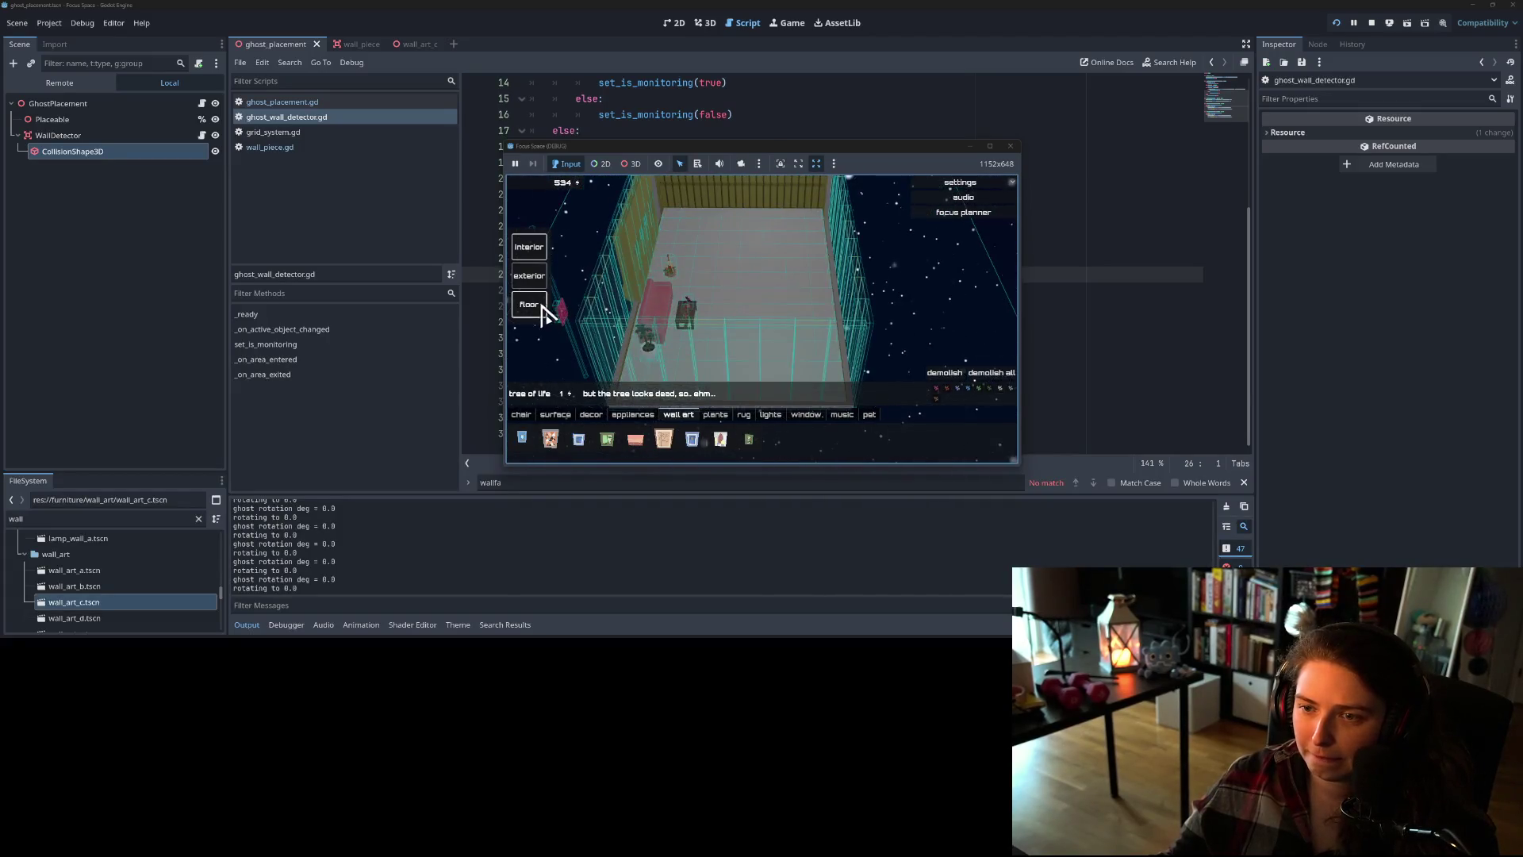
pyautogui.scroll(-1, 724, 256)
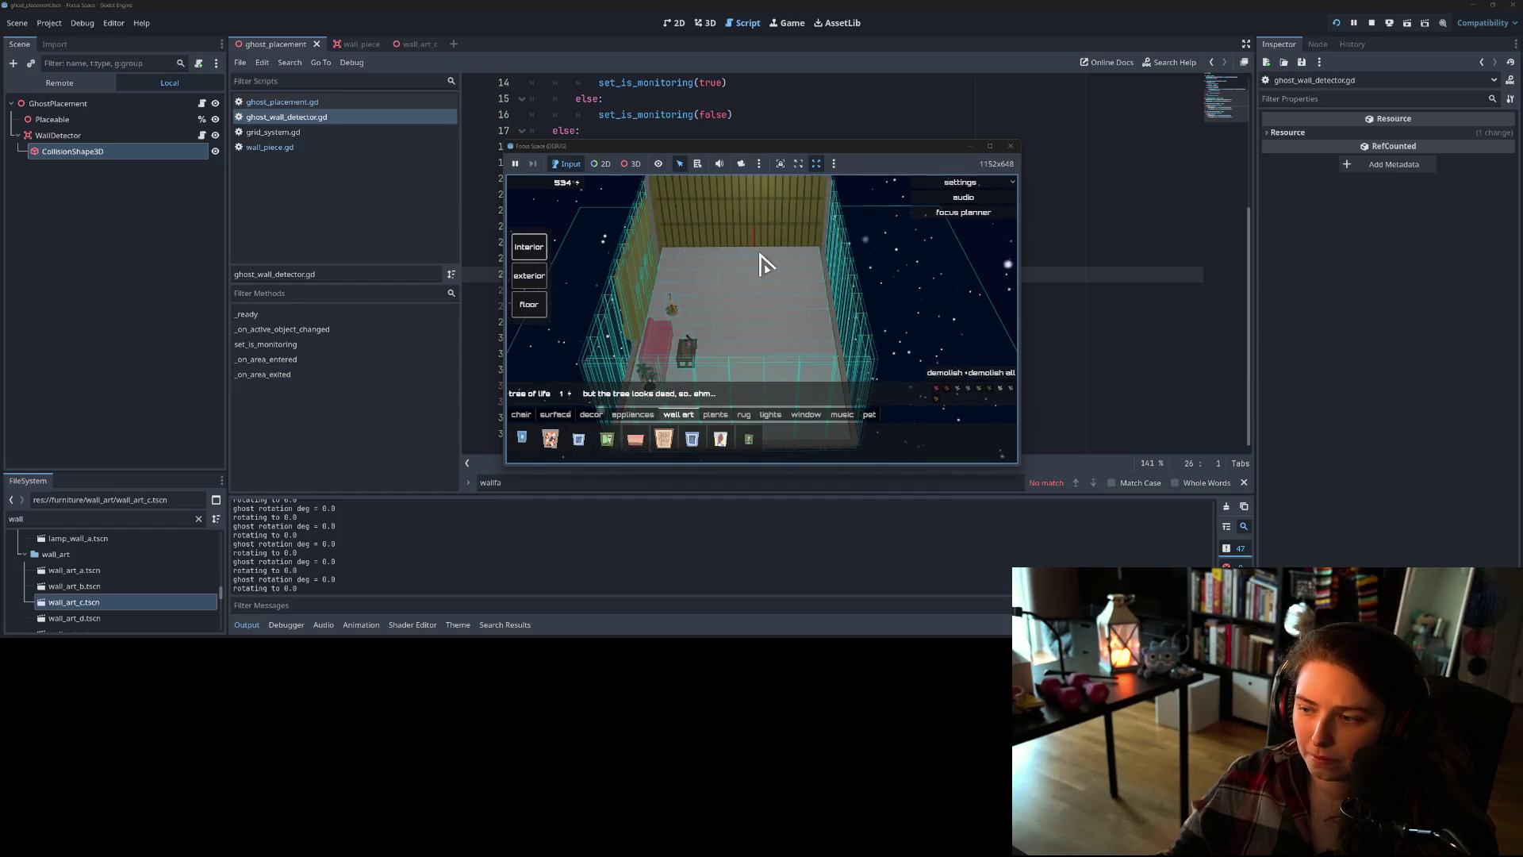
pyautogui.scroll(-2, 744, 344)
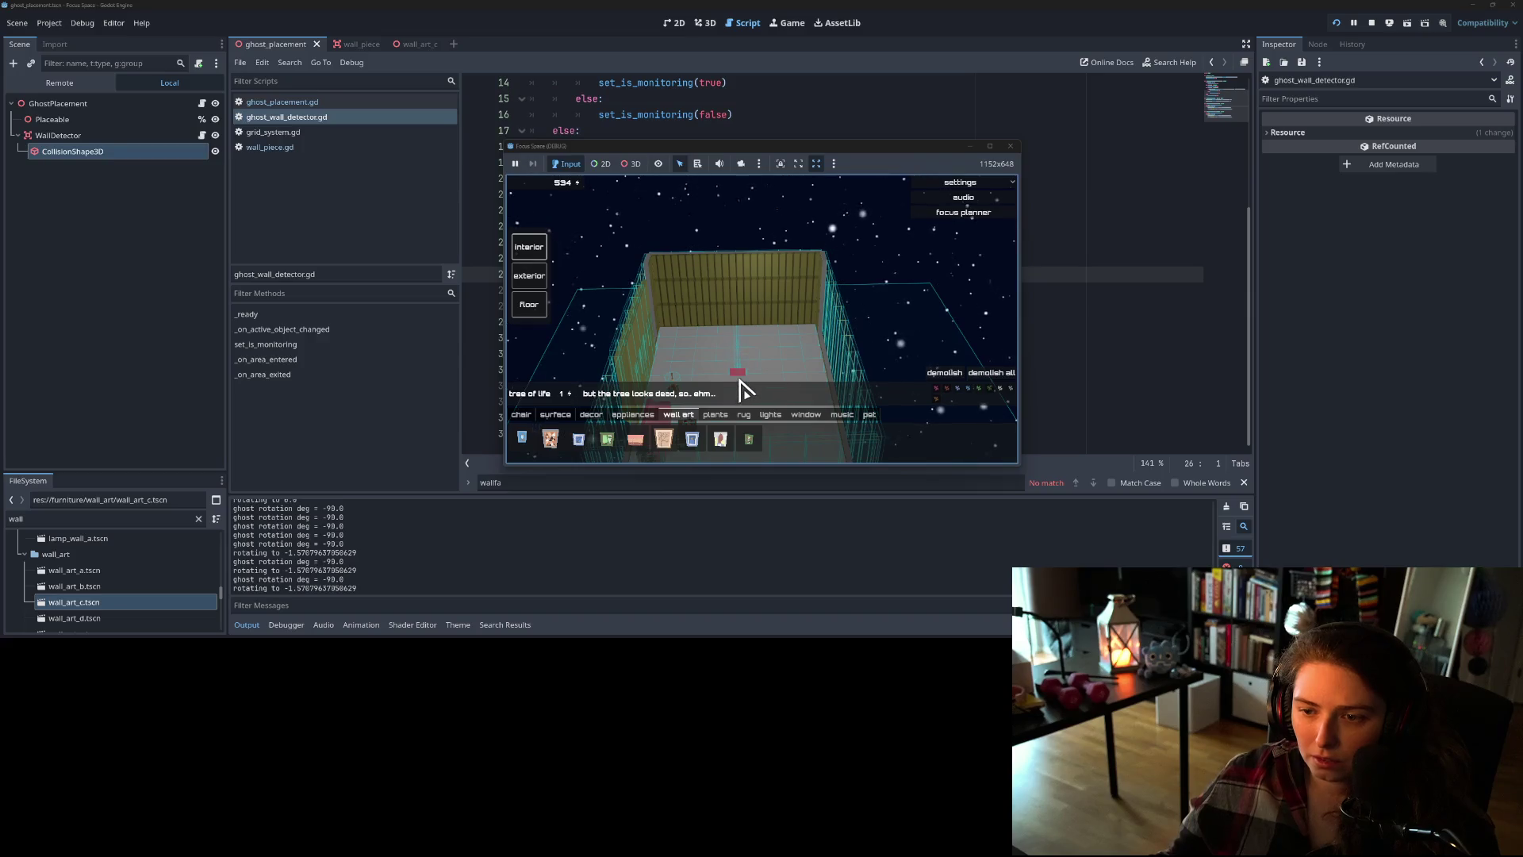
# - Turn the ghost a quarter turn with R and keep testing walls while orbiting with E and Q
pyautogui.press('e')
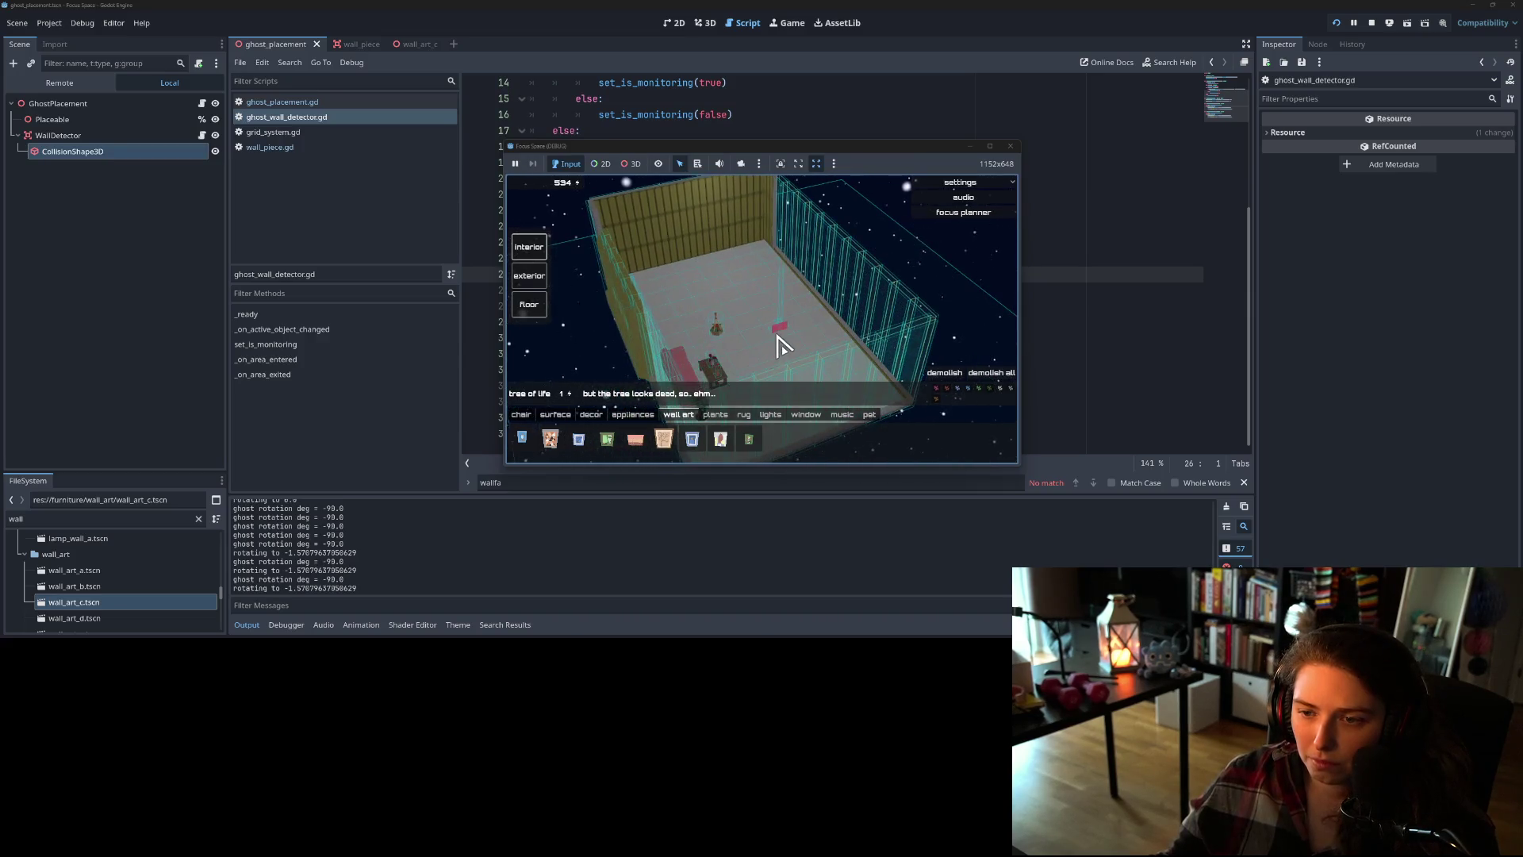
pyautogui.press('r')
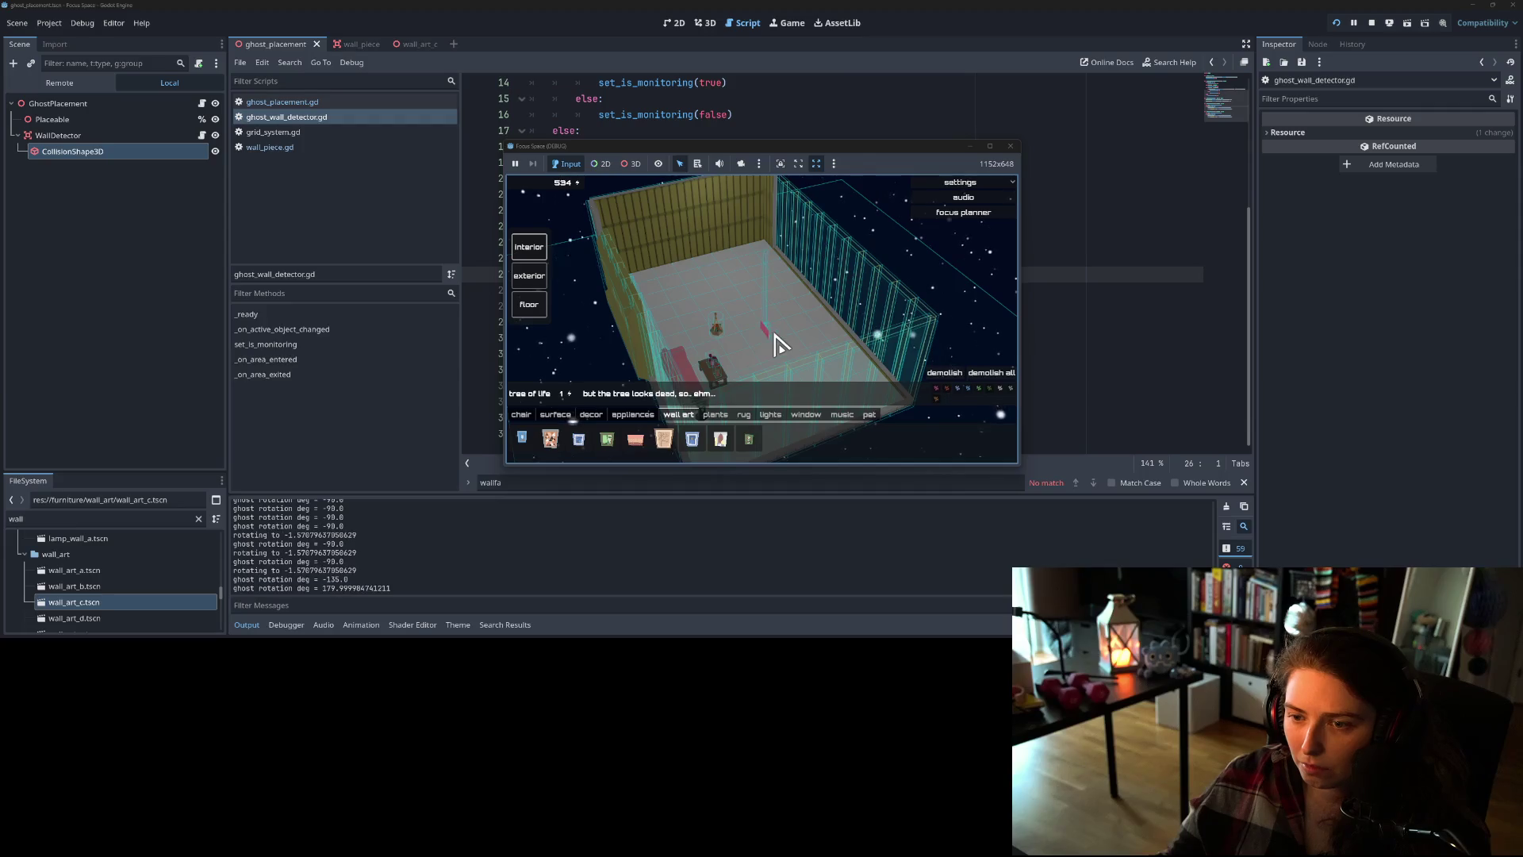
pyautogui.scroll(4, 777, 342)
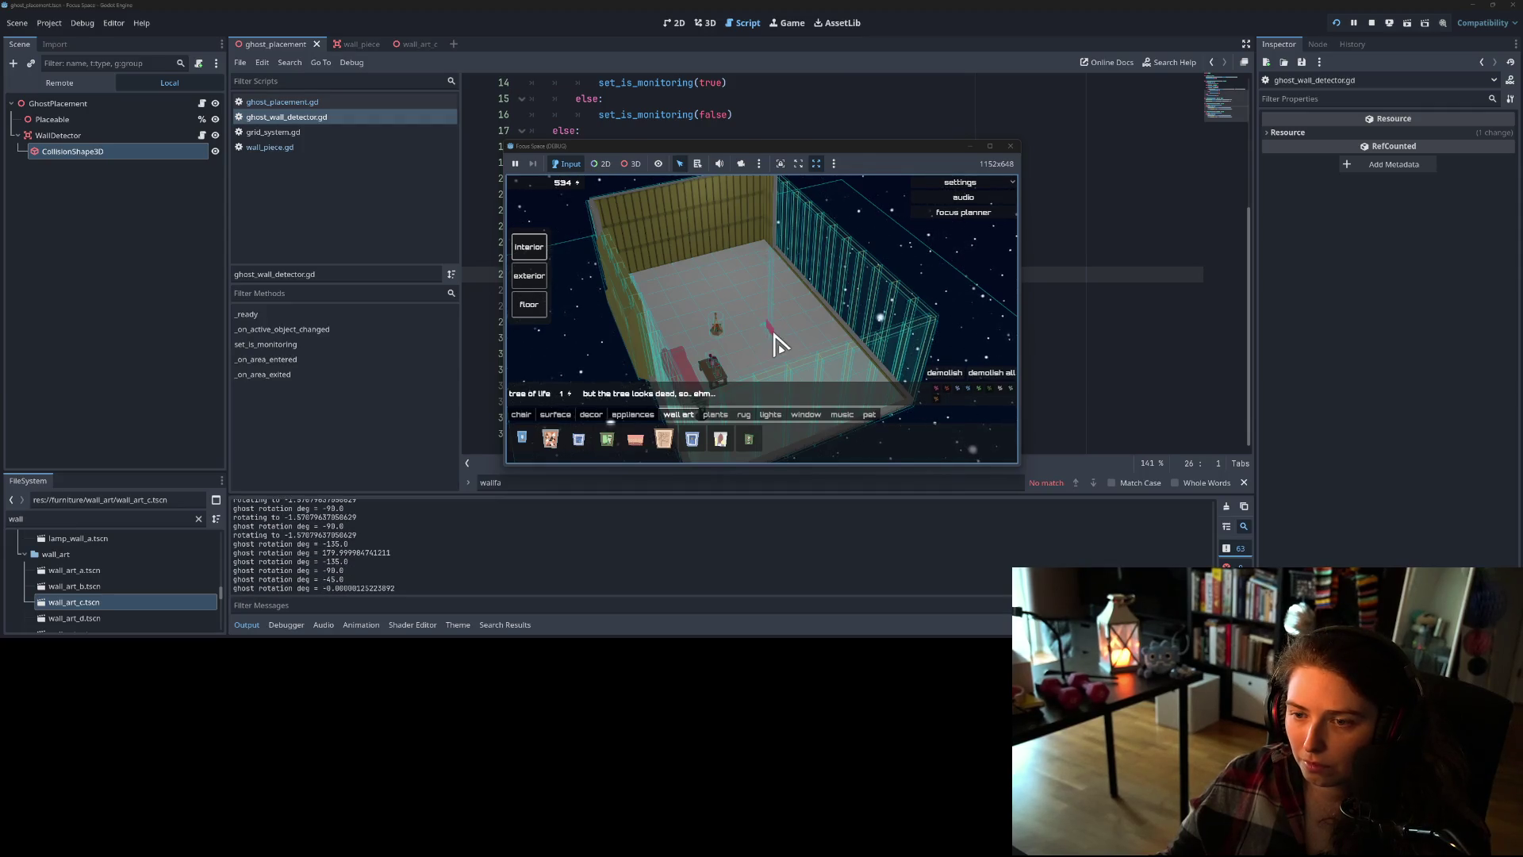
pyautogui.scroll(-5, 777, 343)
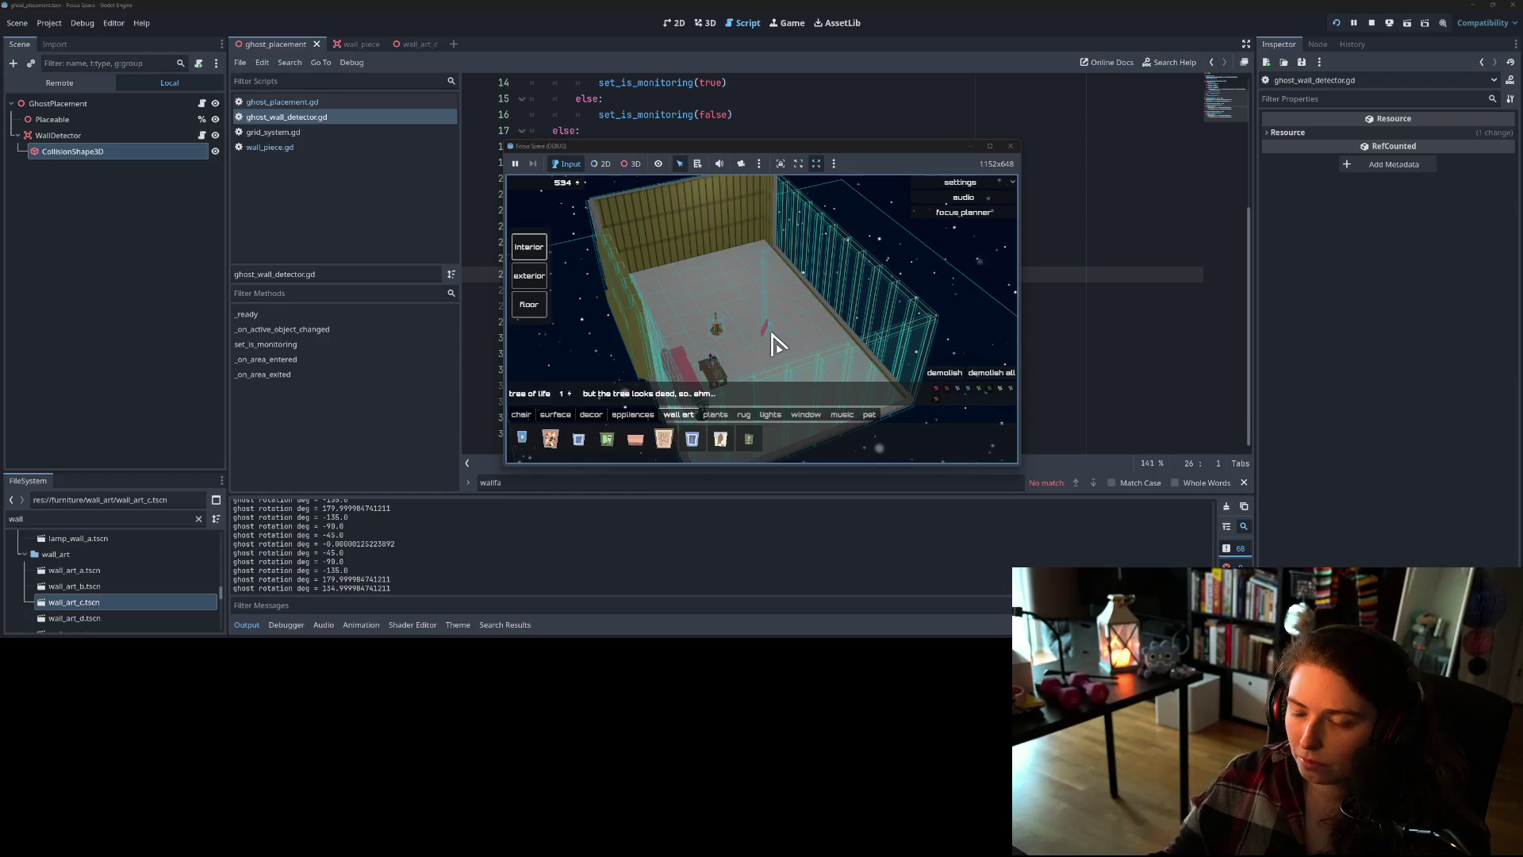
pyautogui.scroll(-5, 778, 343)
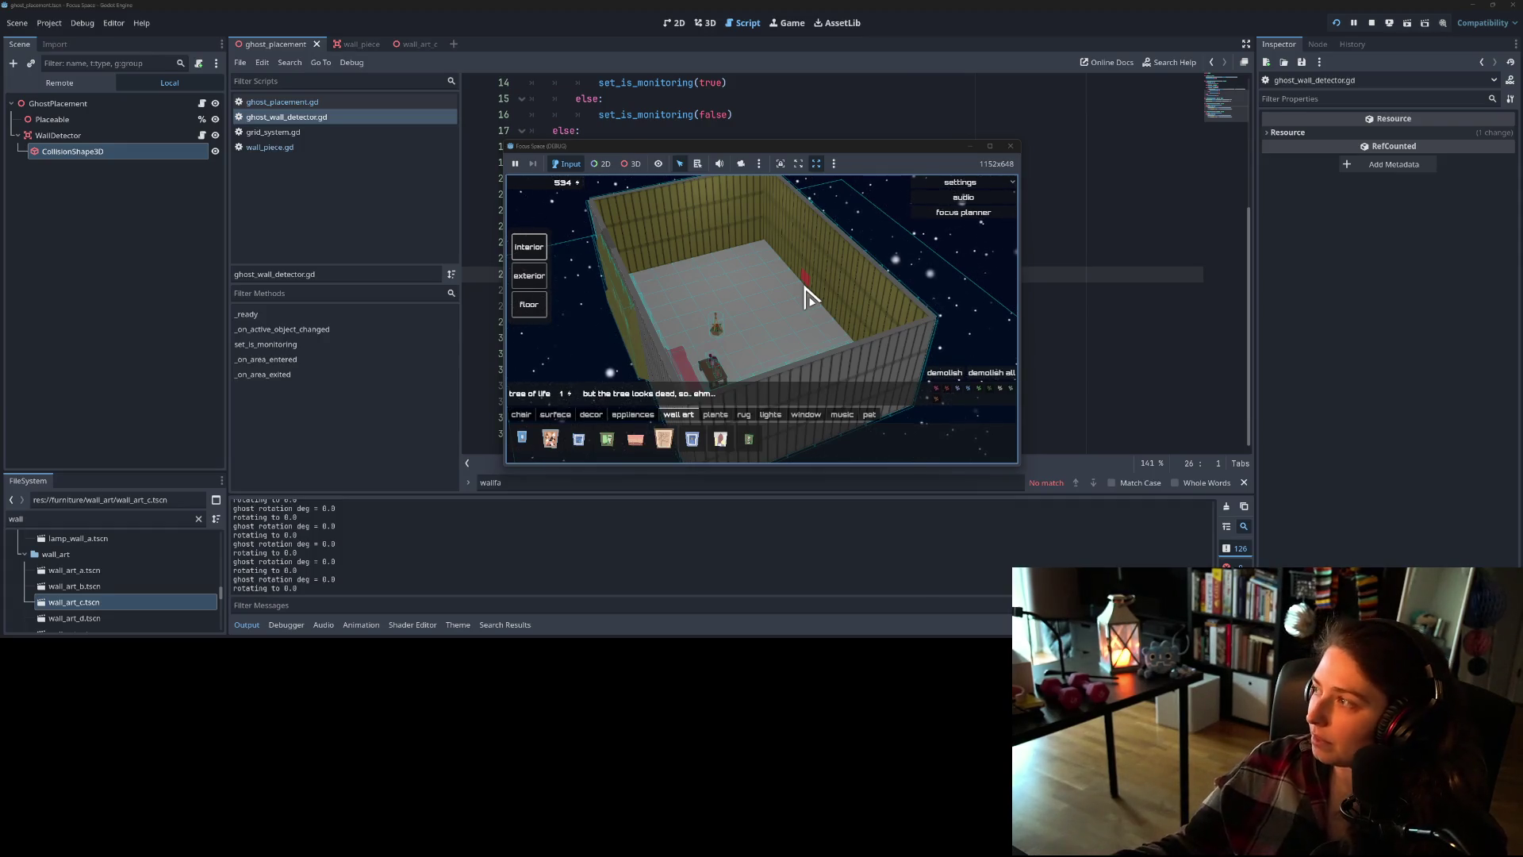
pyautogui.scroll(2, 830, 317)
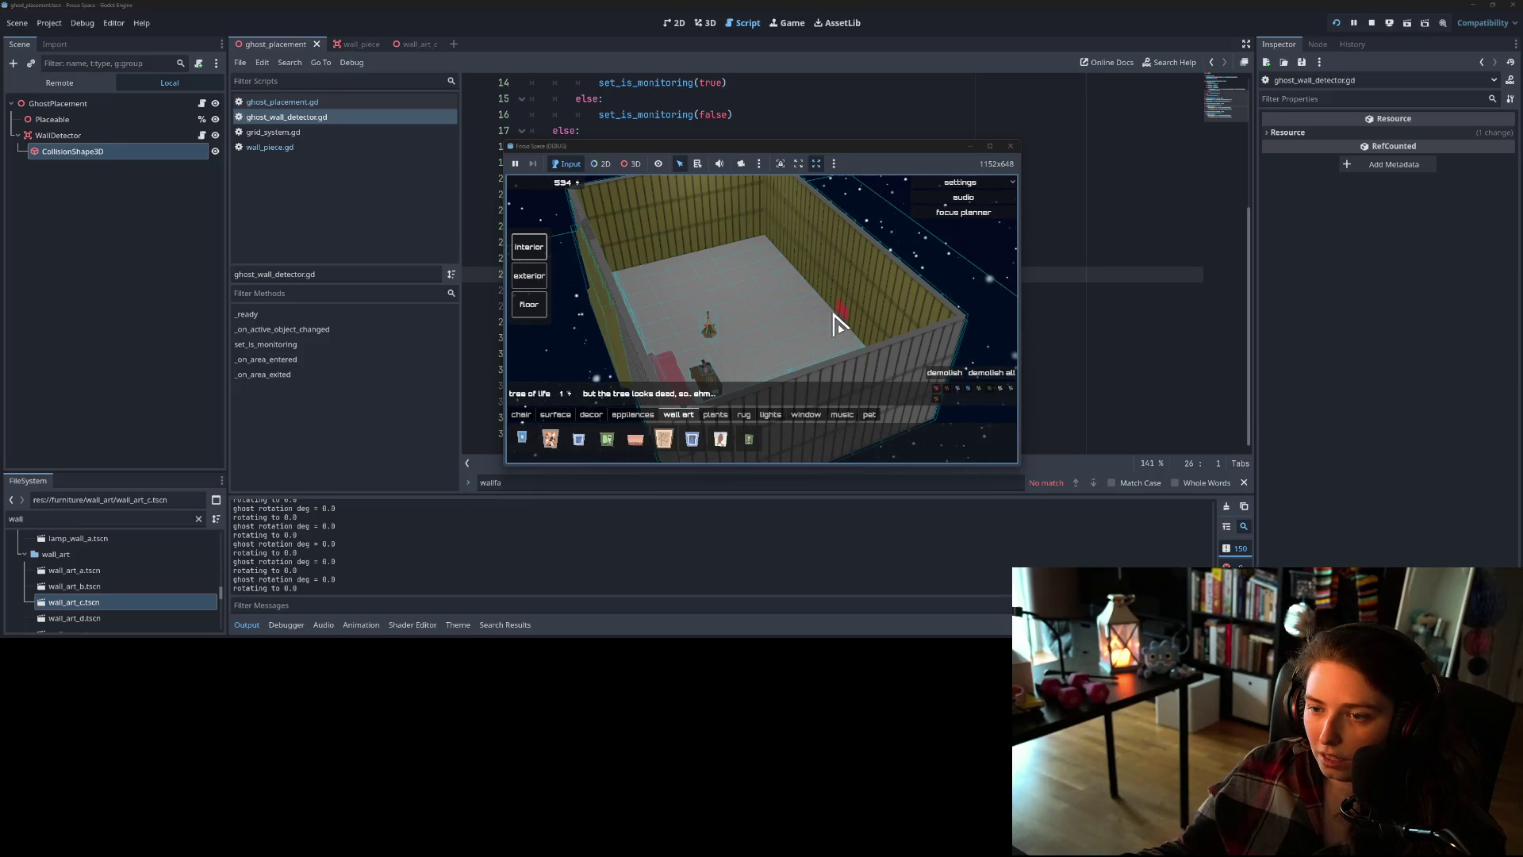
pyautogui.press('e')
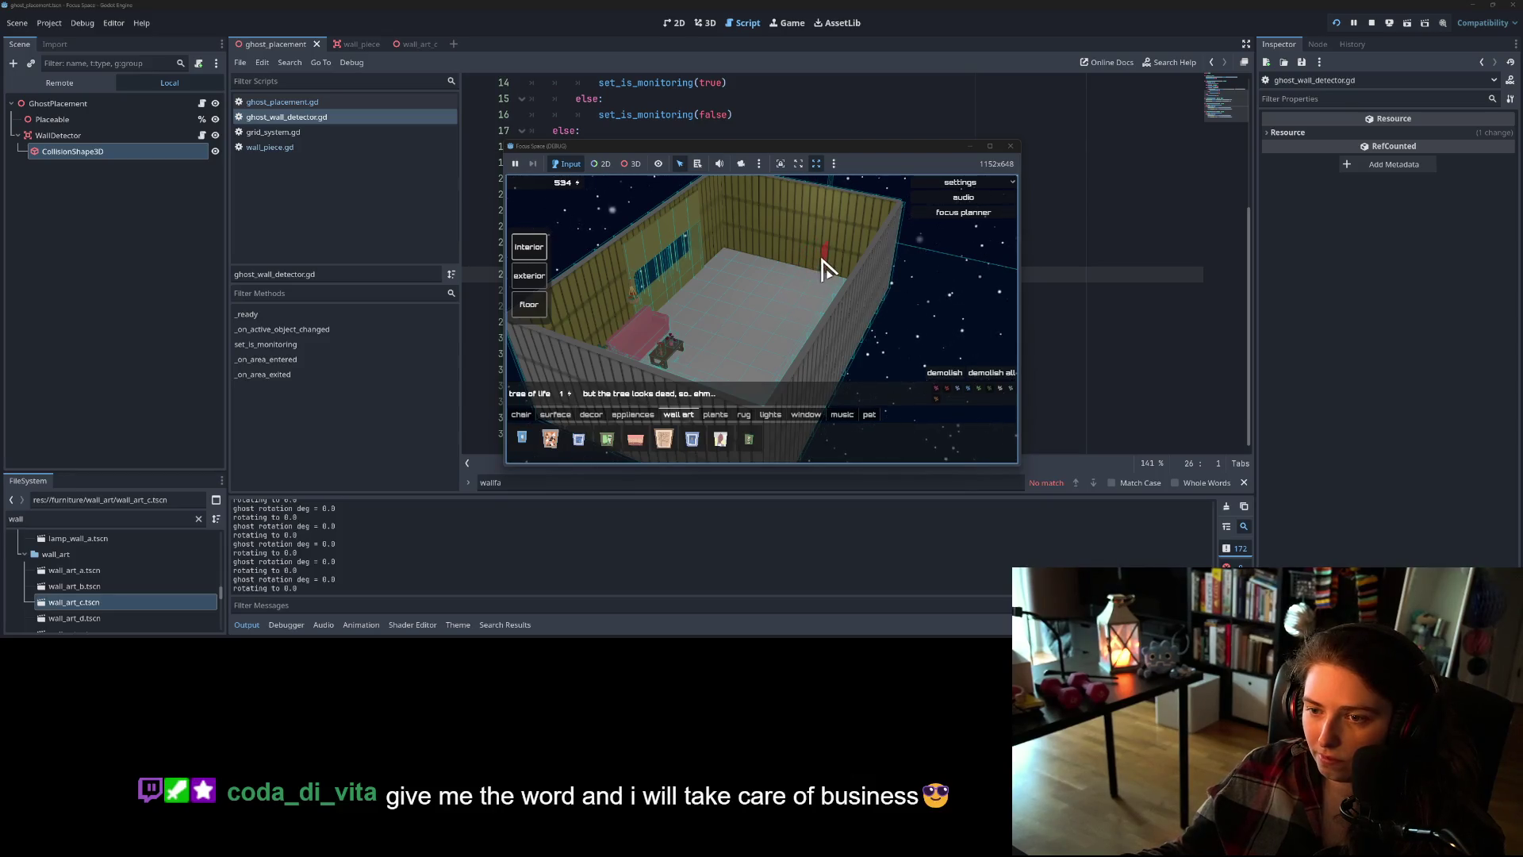
pyautogui.press('q')
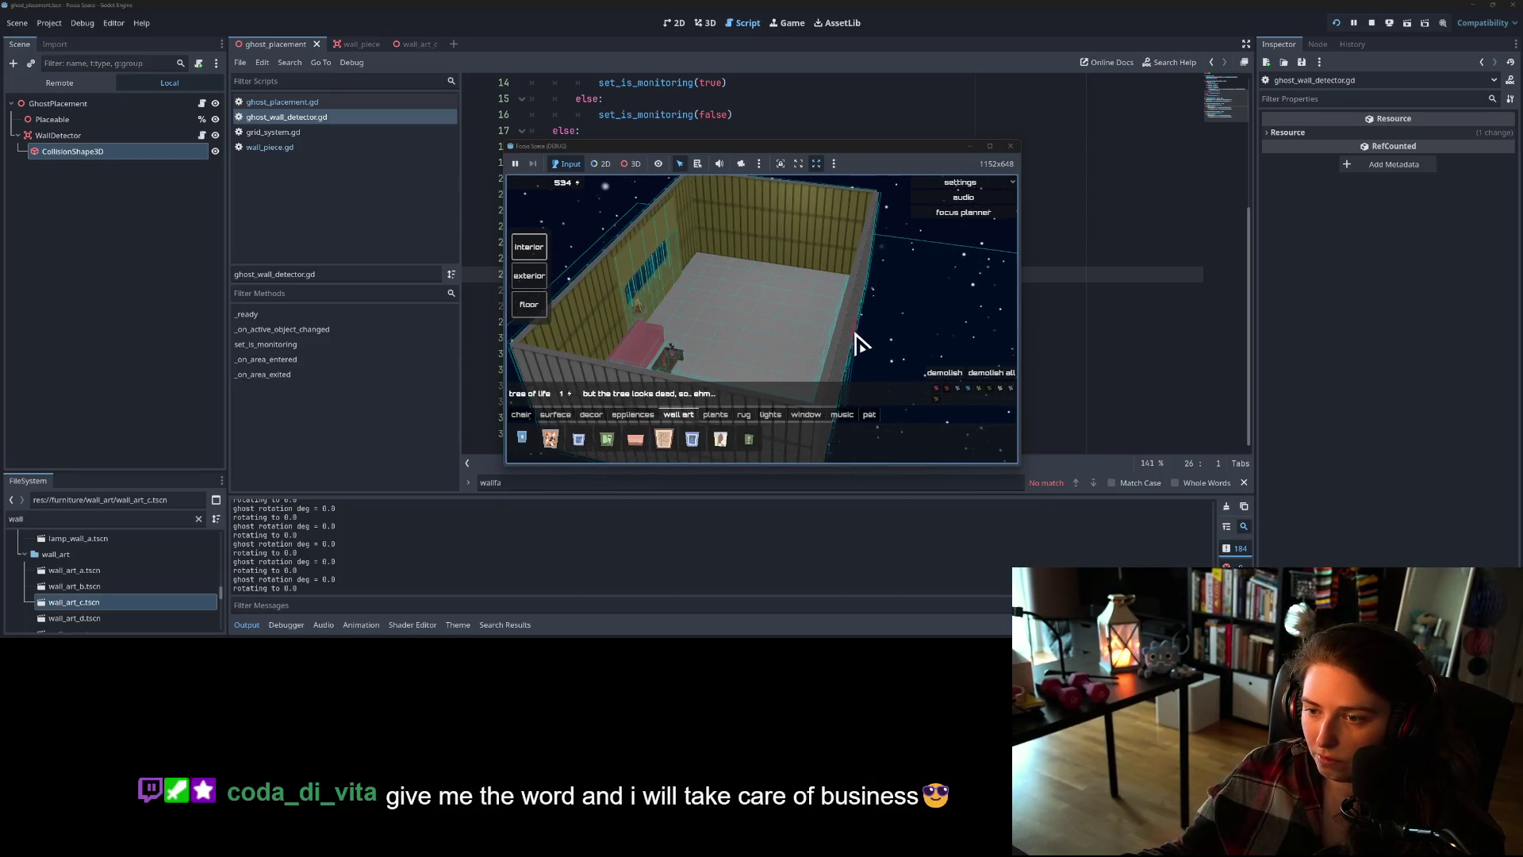
pyautogui.press('q')
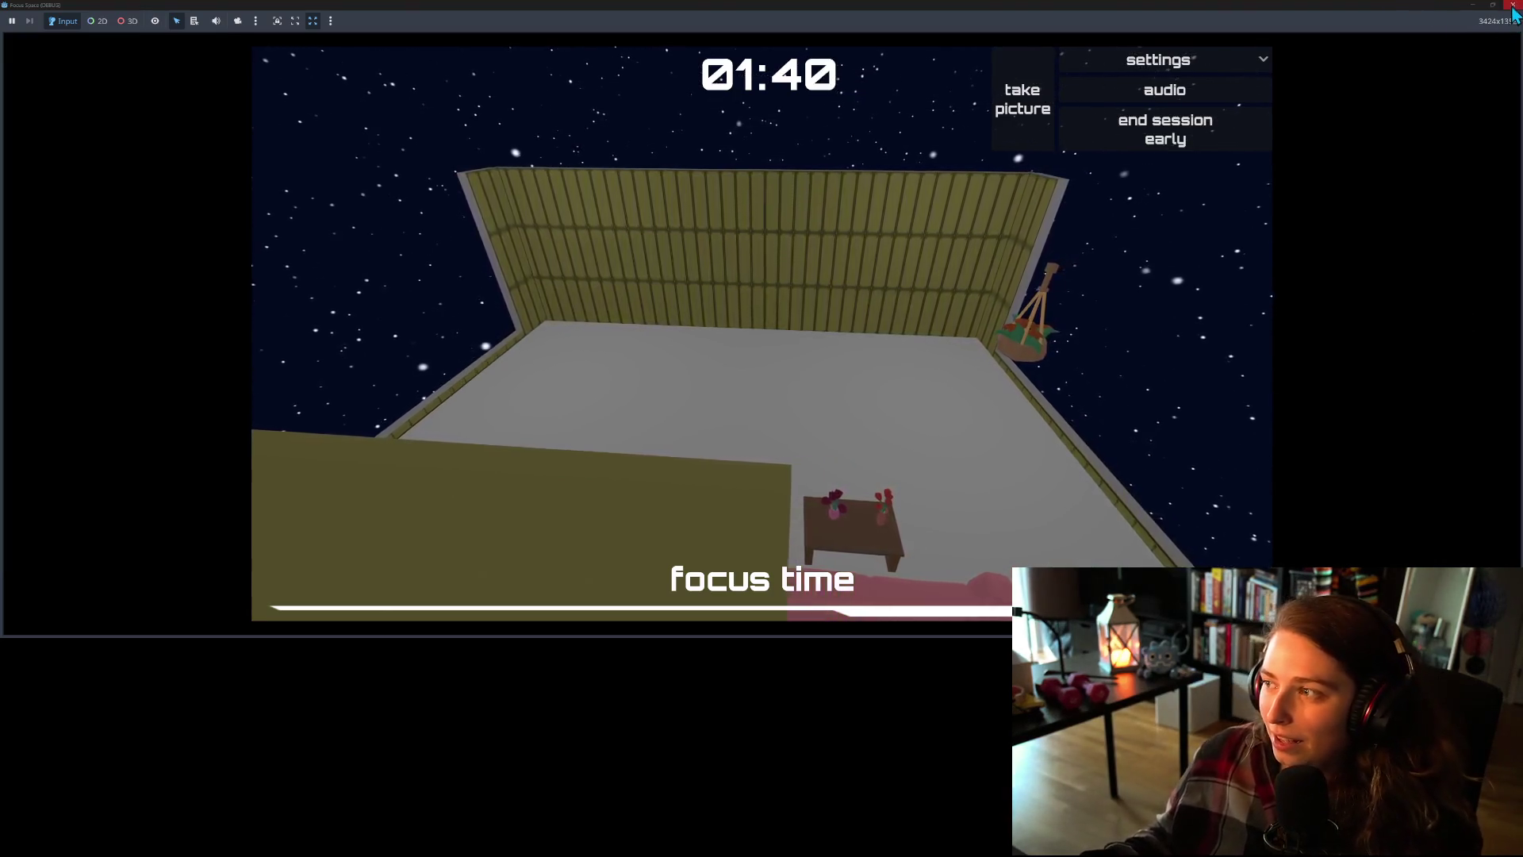
# - Stop the running game with F8
pyautogui.press('F8')
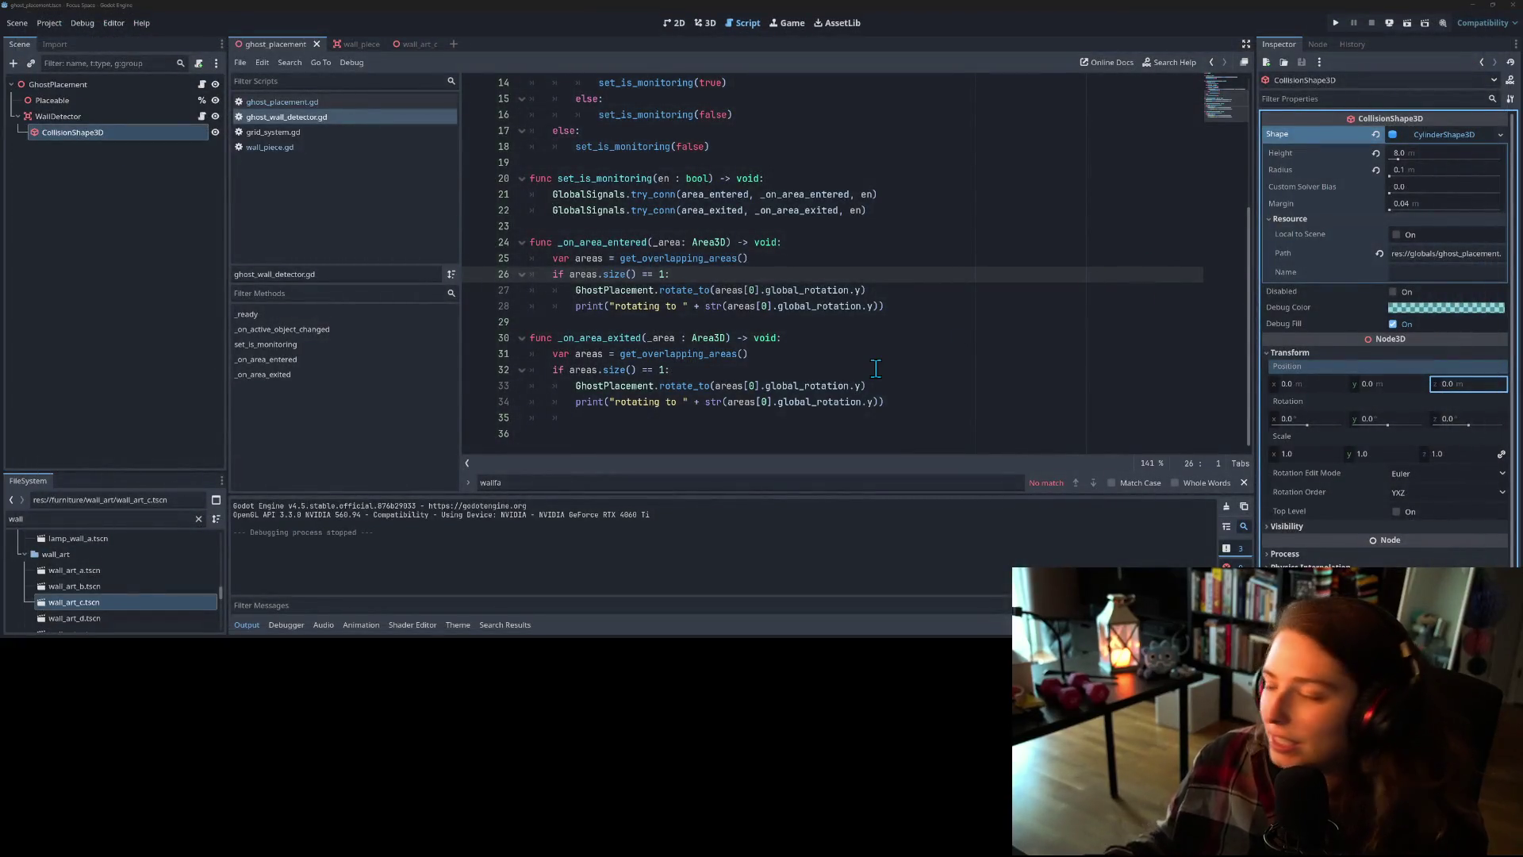
# - Review the pending diffs and leave only ghost_placement.gd ticked for the commit
pyautogui.hotkey('alt', 'Tab')
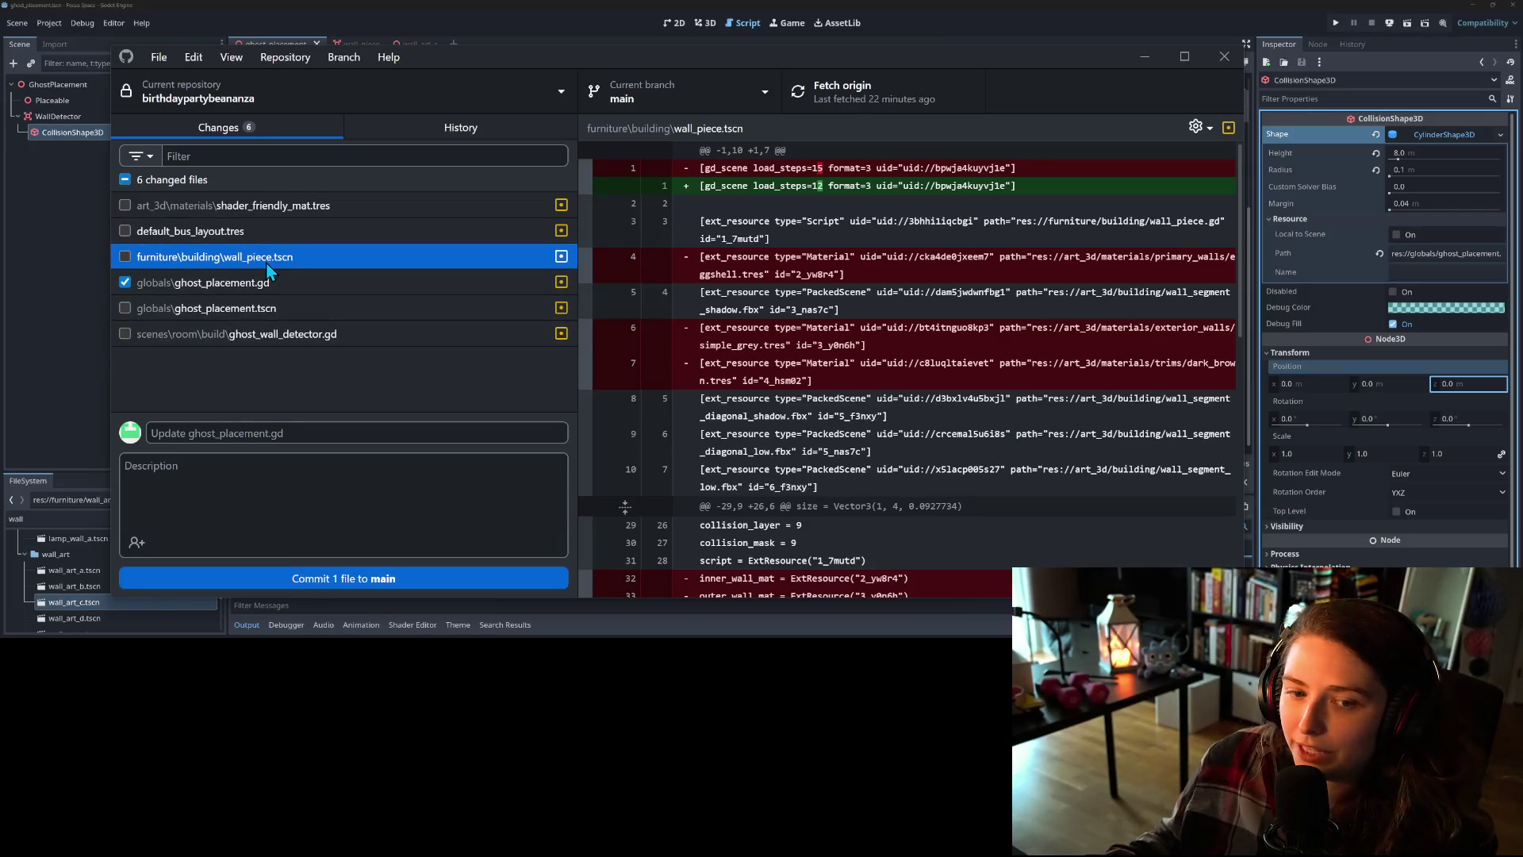
pyautogui.click(125, 257)
pyautogui.click(195, 286)
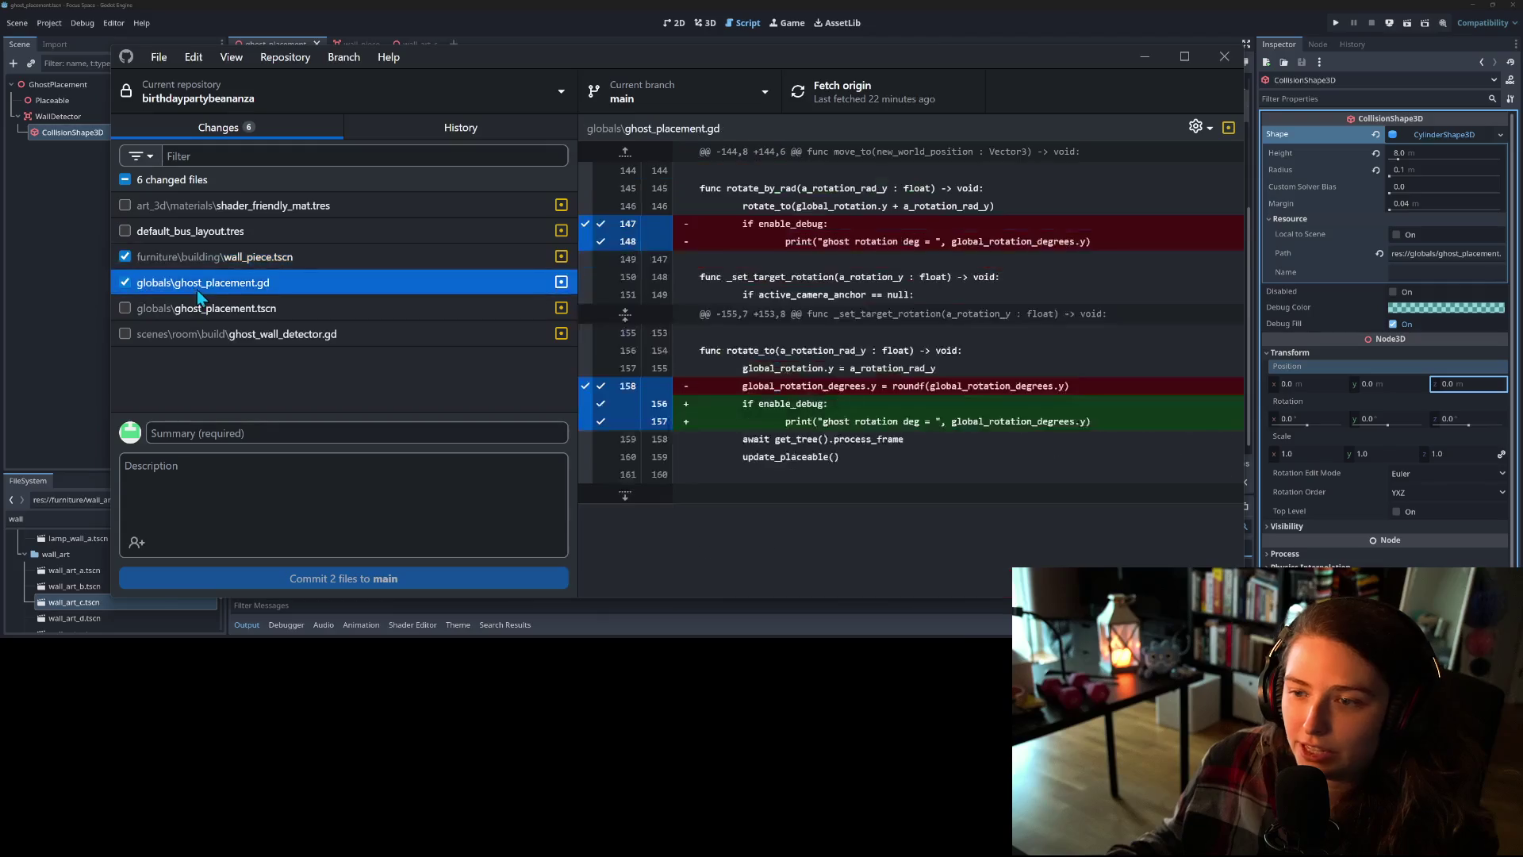
pyautogui.click(258, 310)
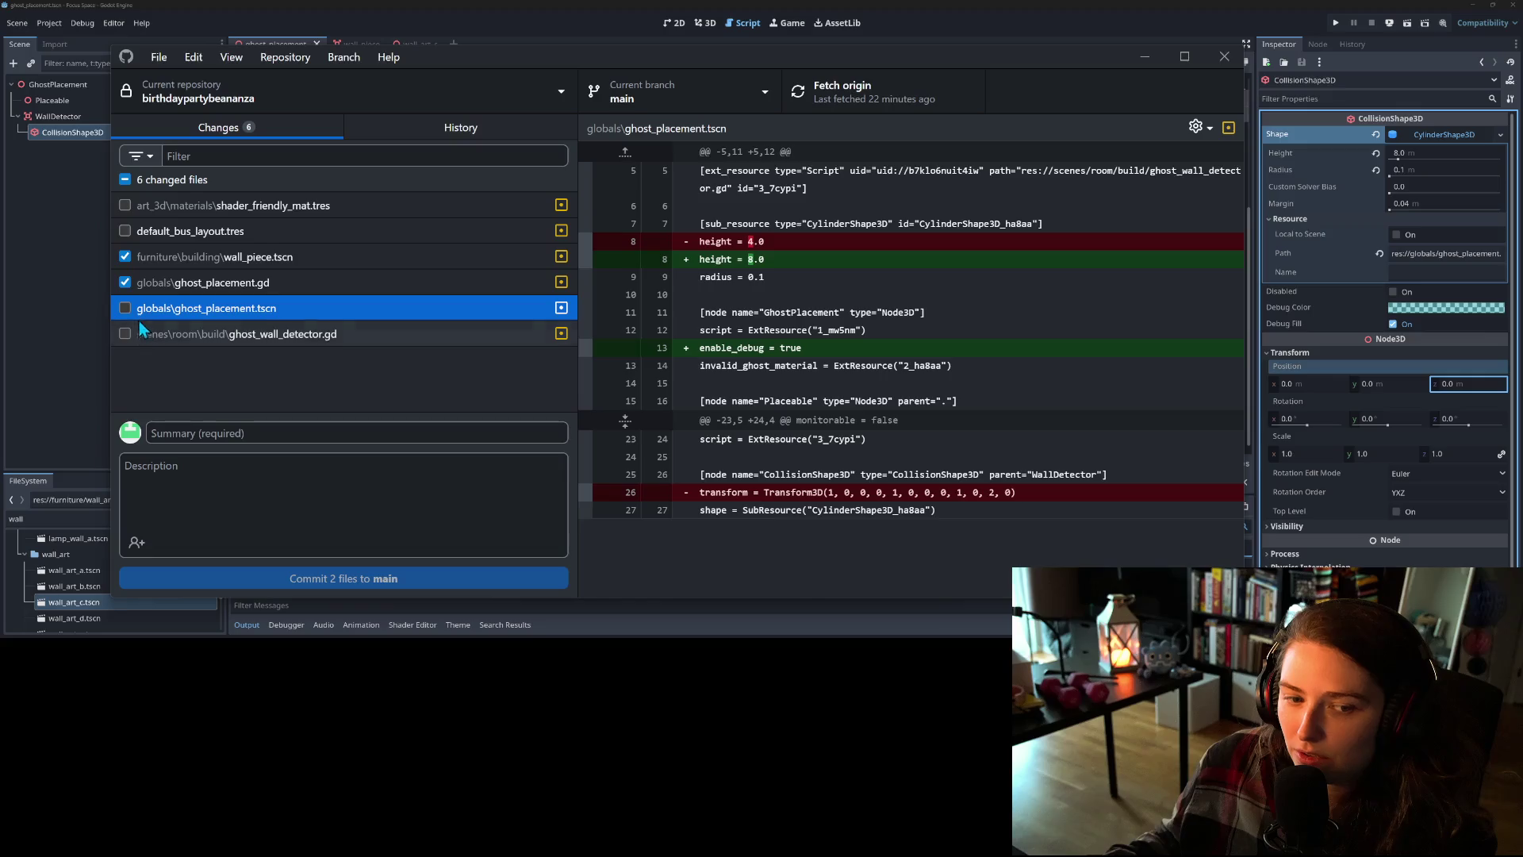
pyautogui.click(158, 284)
pyautogui.click(126, 283)
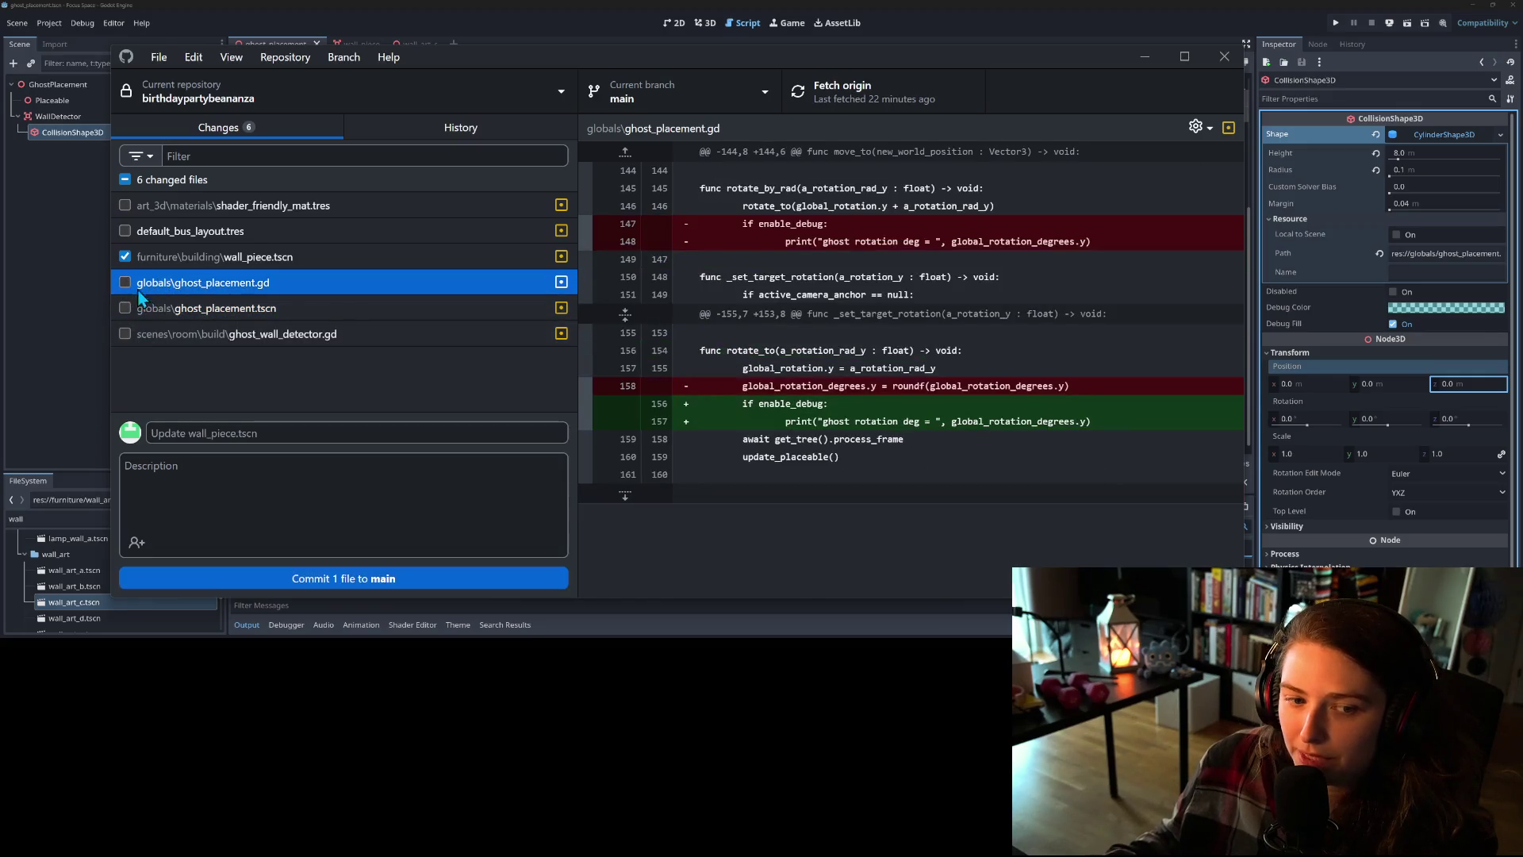
pyautogui.click(165, 308)
pyautogui.click(124, 256)
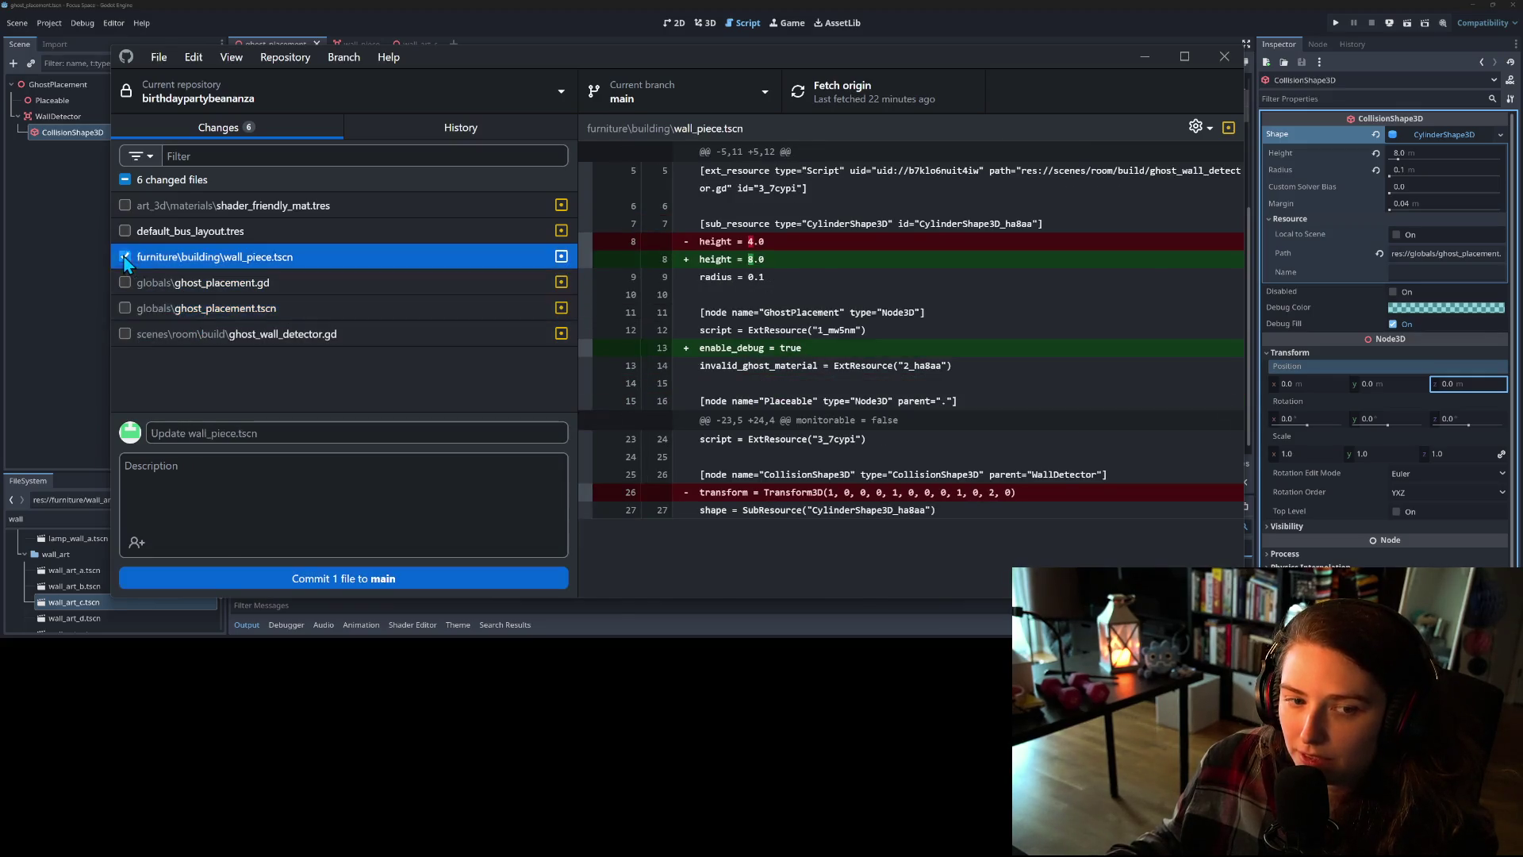
pyautogui.click(190, 284)
pyautogui.click(125, 282)
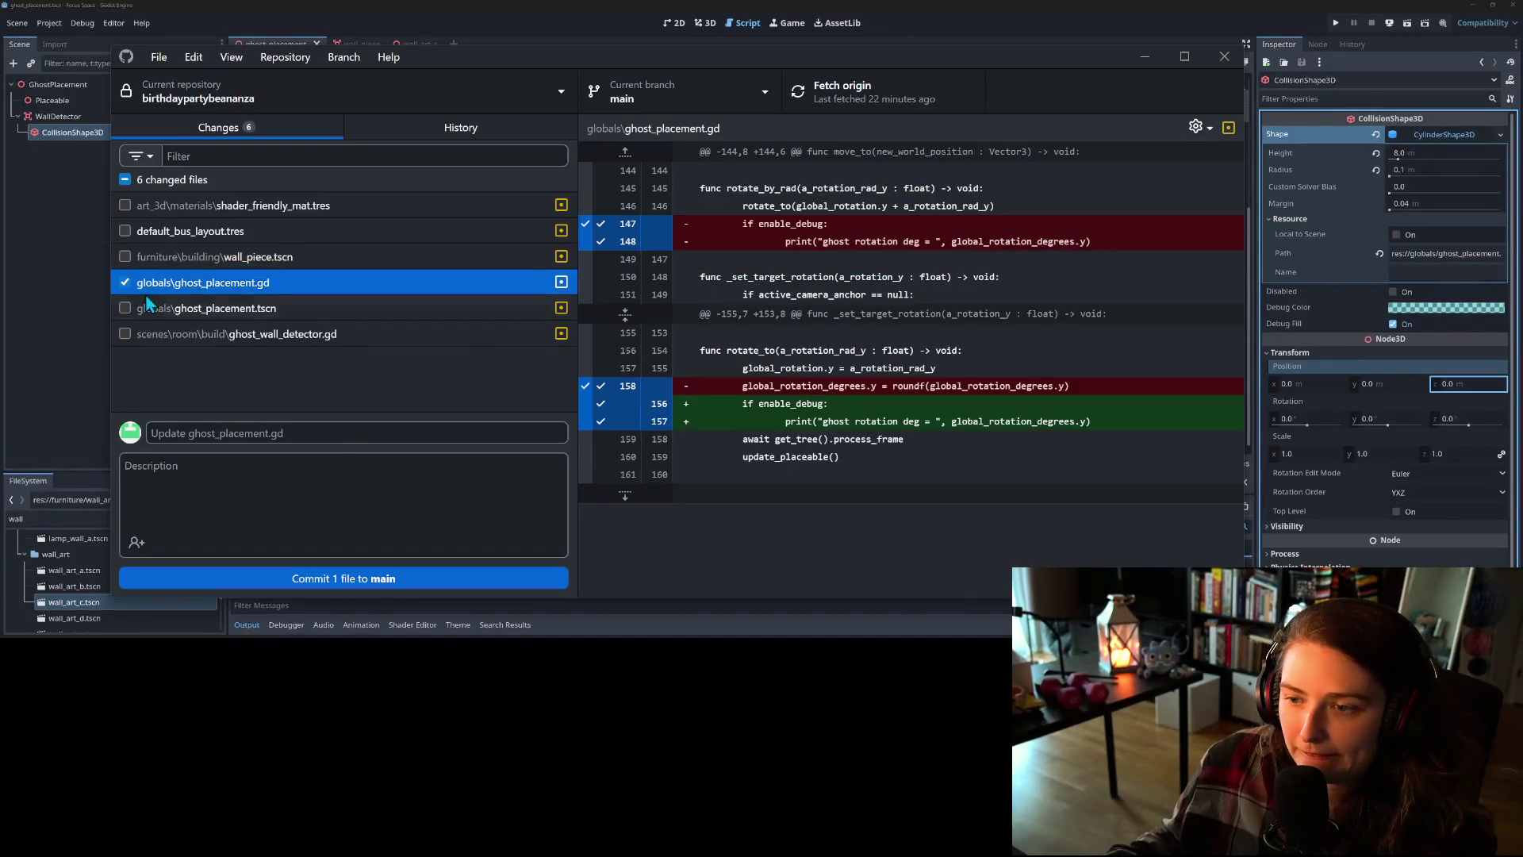
# - Commit it to main as 'moves ghost rotation print to anytime ghost rotation happens'
pyautogui.click(339, 428)
pyautogui.write('mov')
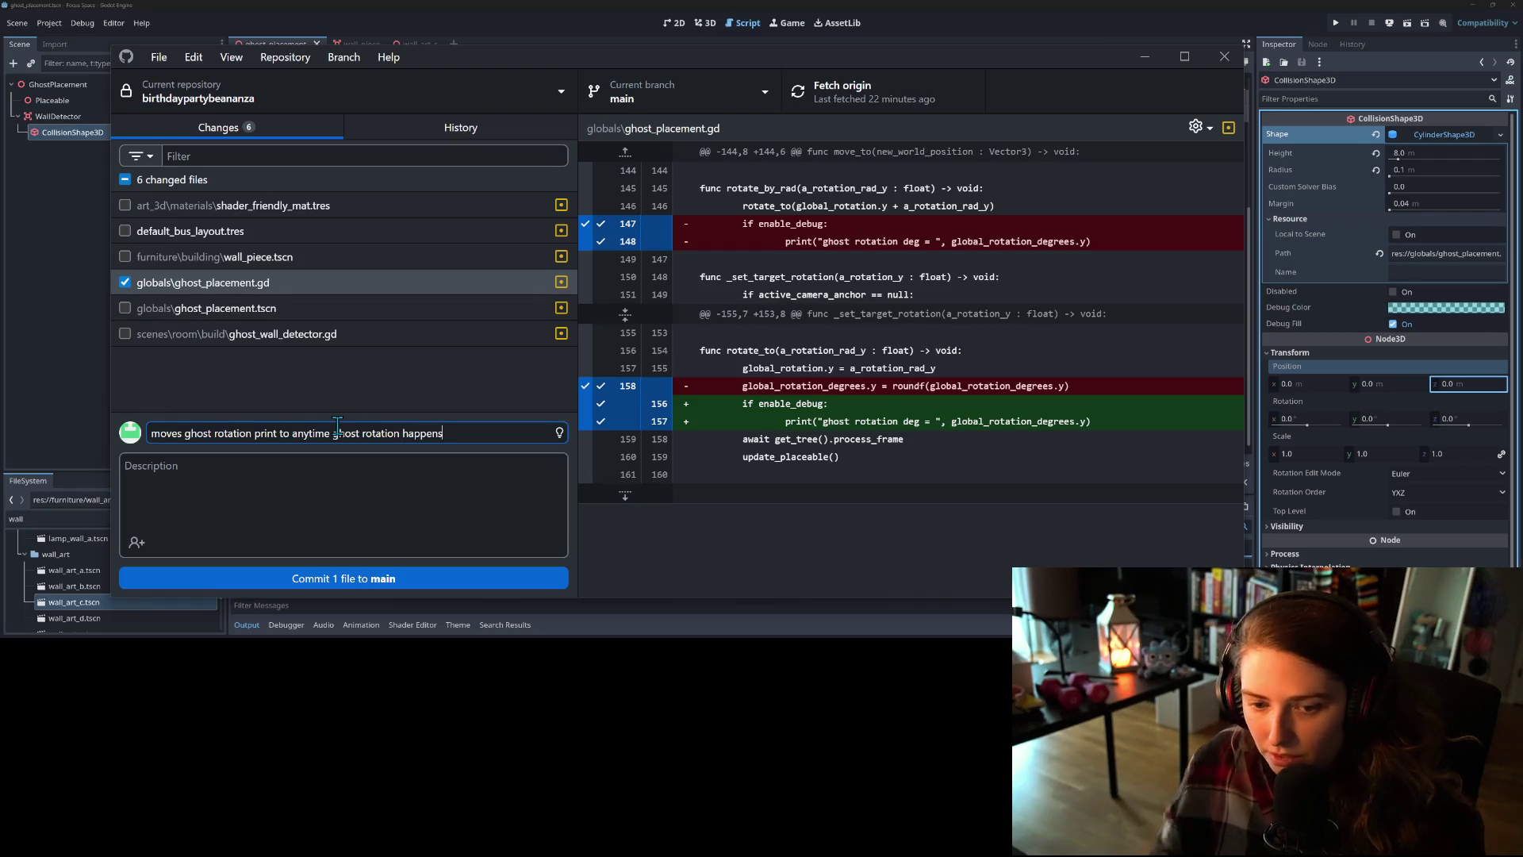
pyautogui.click(357, 579)
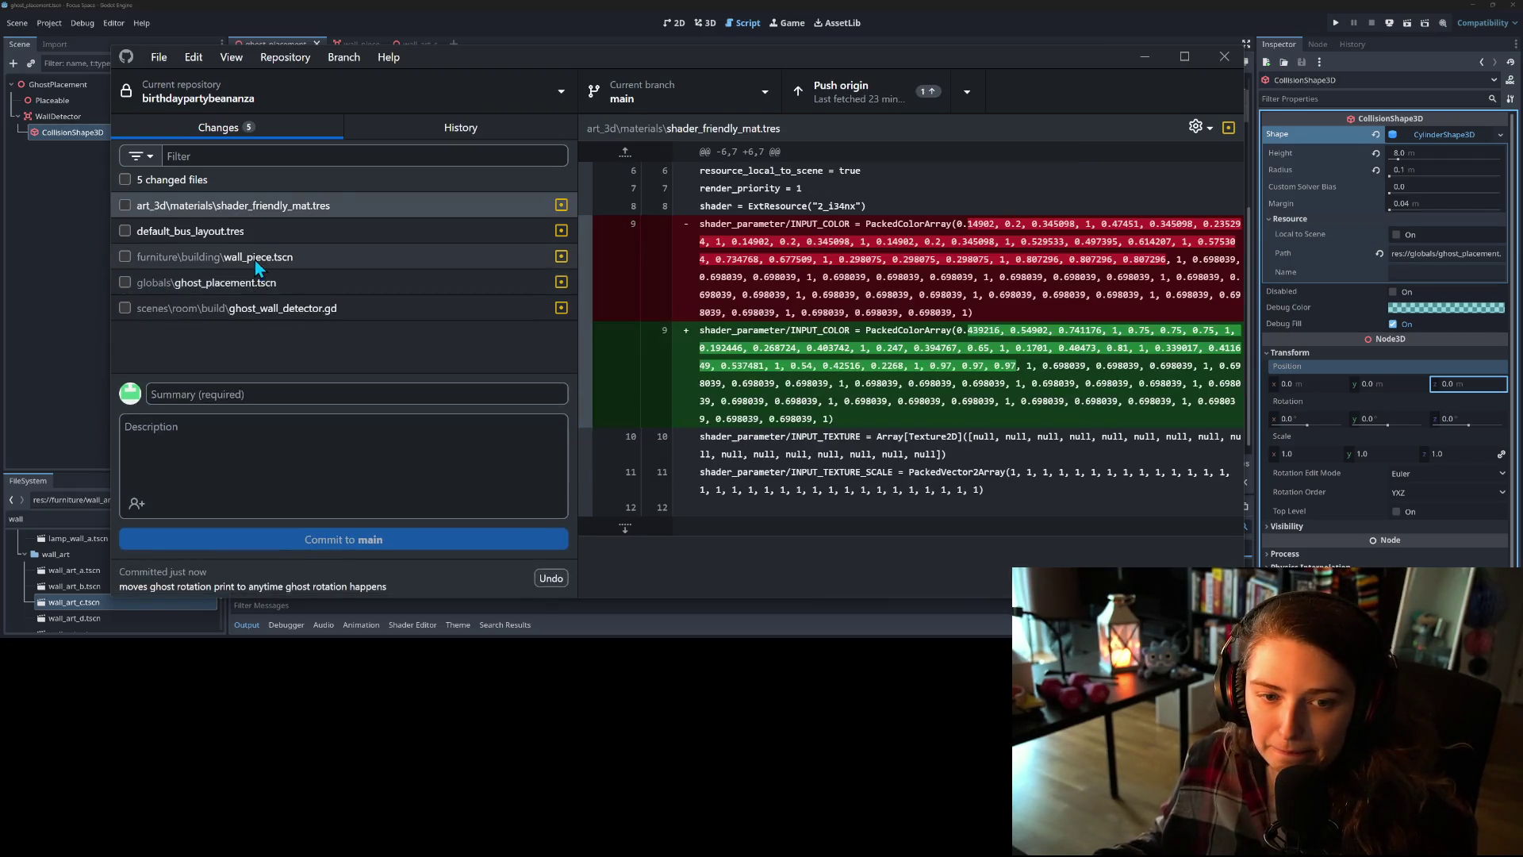
# - Review the ghost_placement.tscn and ghost_wall_detector.gd diffs and select the three leftover files
pyautogui.click(266, 289)
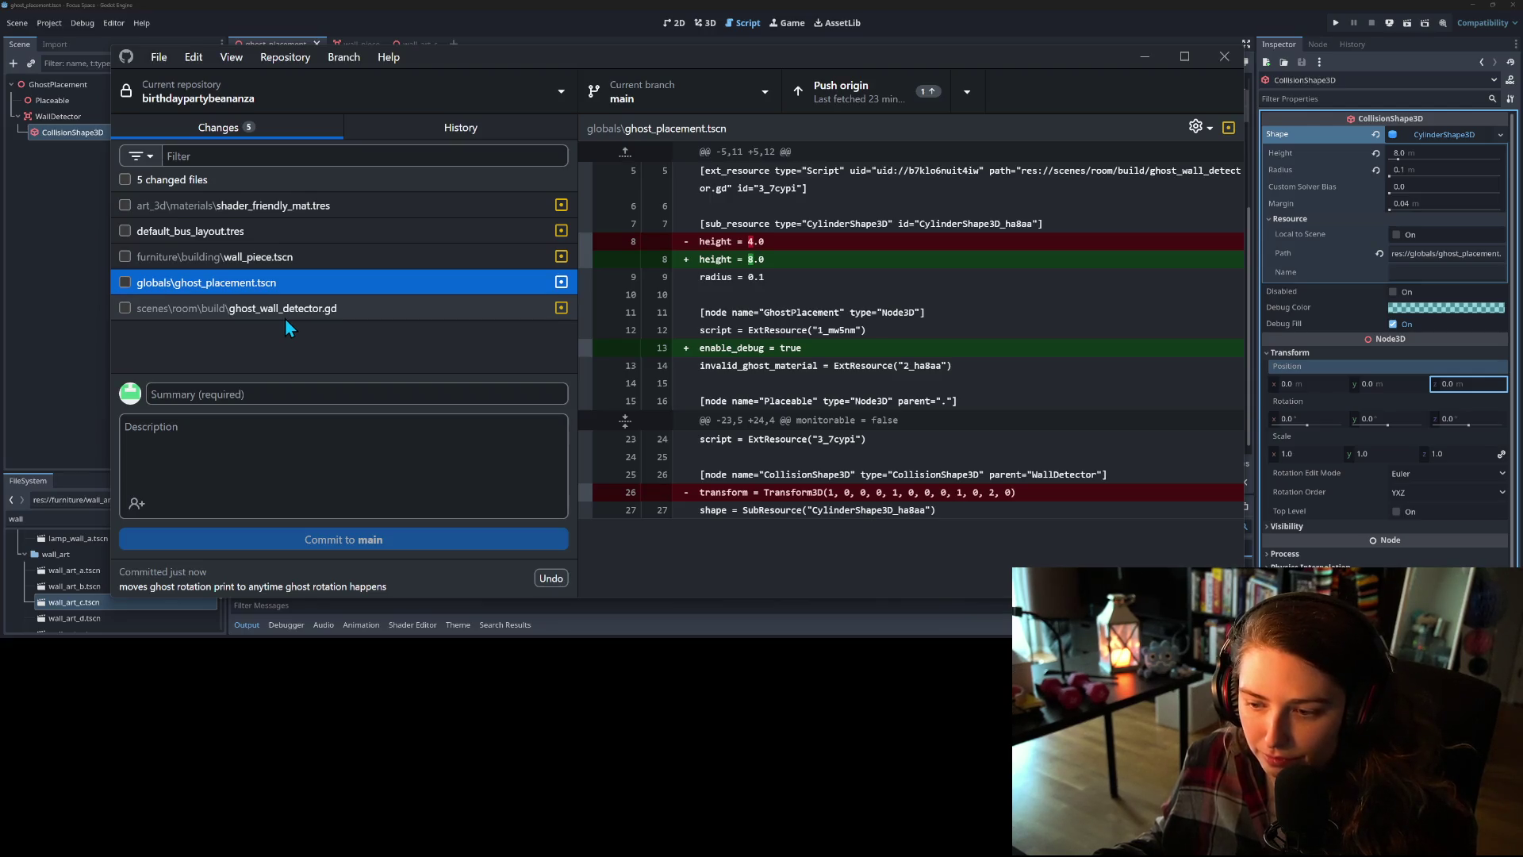
pyautogui.click(288, 318)
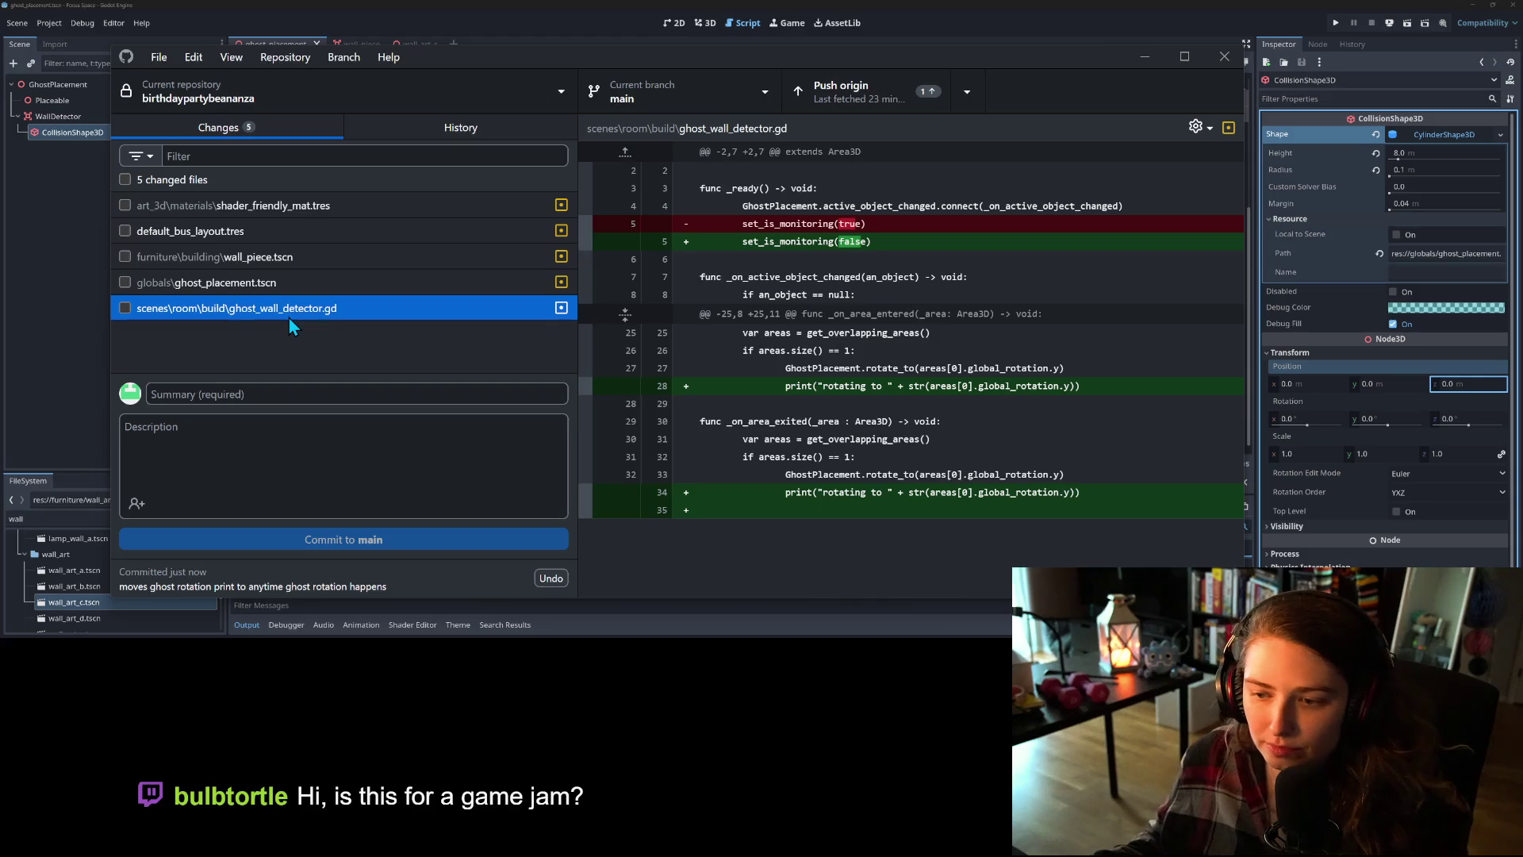
pyautogui.click(197, 253)
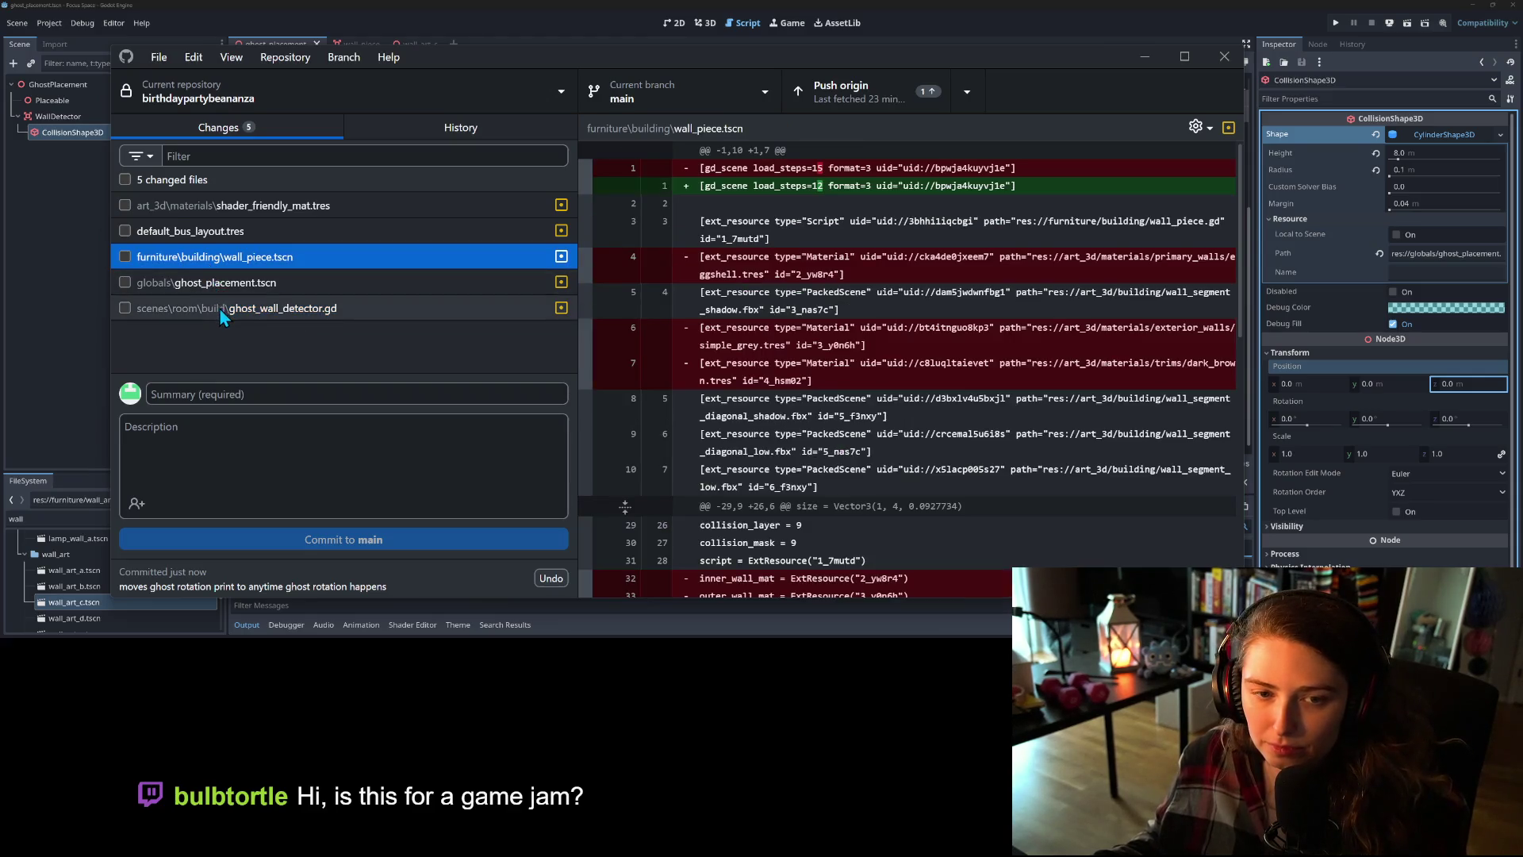
pyautogui.keyDown('shift'); pyautogui.click(219, 307); pyautogui.keyUp('shift')
# - Discard the three files' changes, push the commit to origin, and minimize GitHub Desktop
pyautogui.rightClick(231, 309)
pyautogui.click(262, 317)
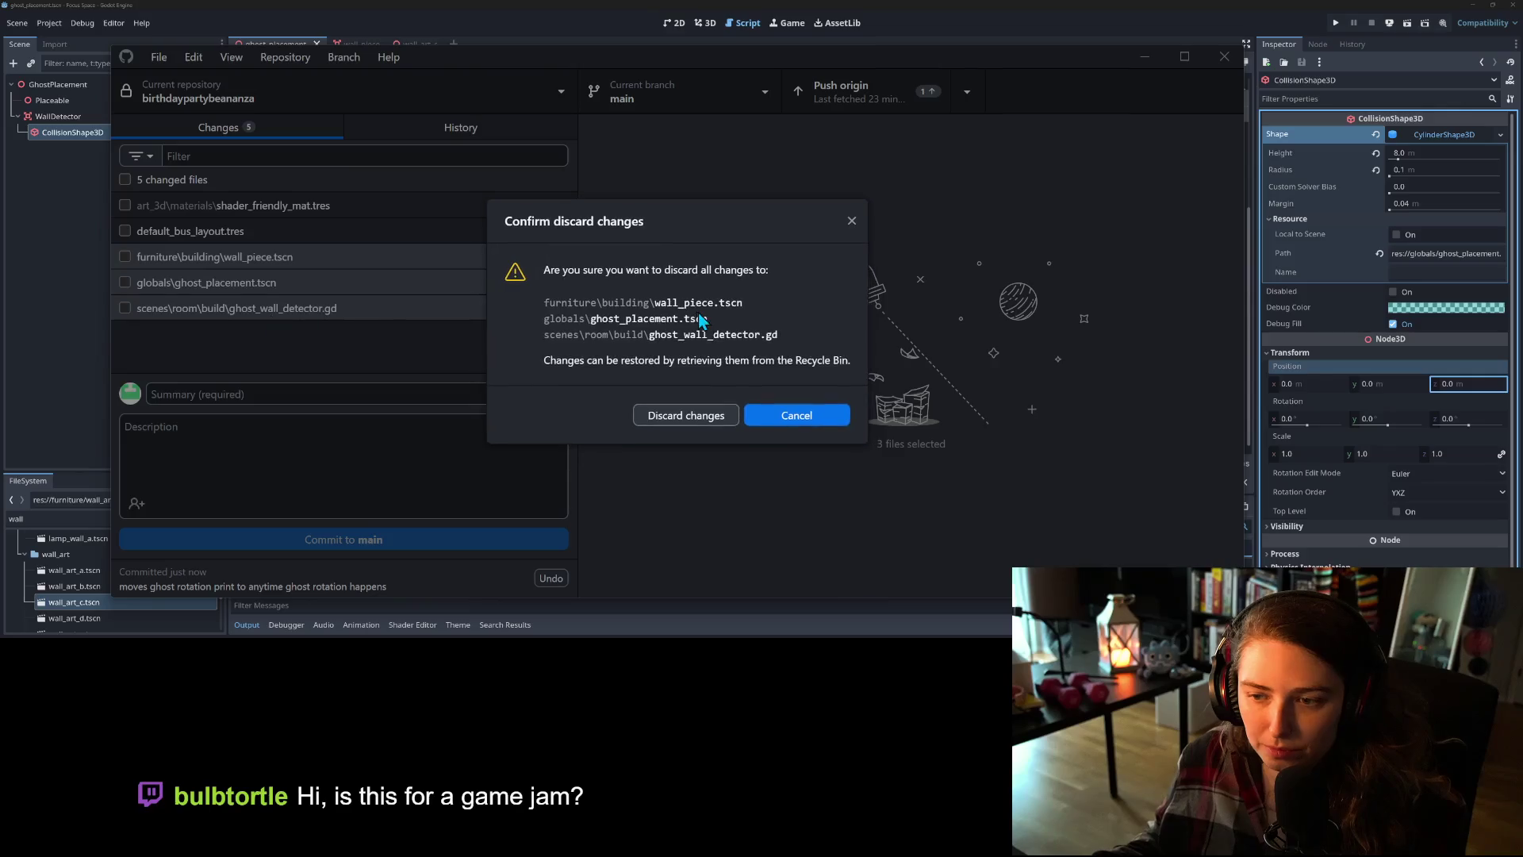
pyautogui.click(698, 419)
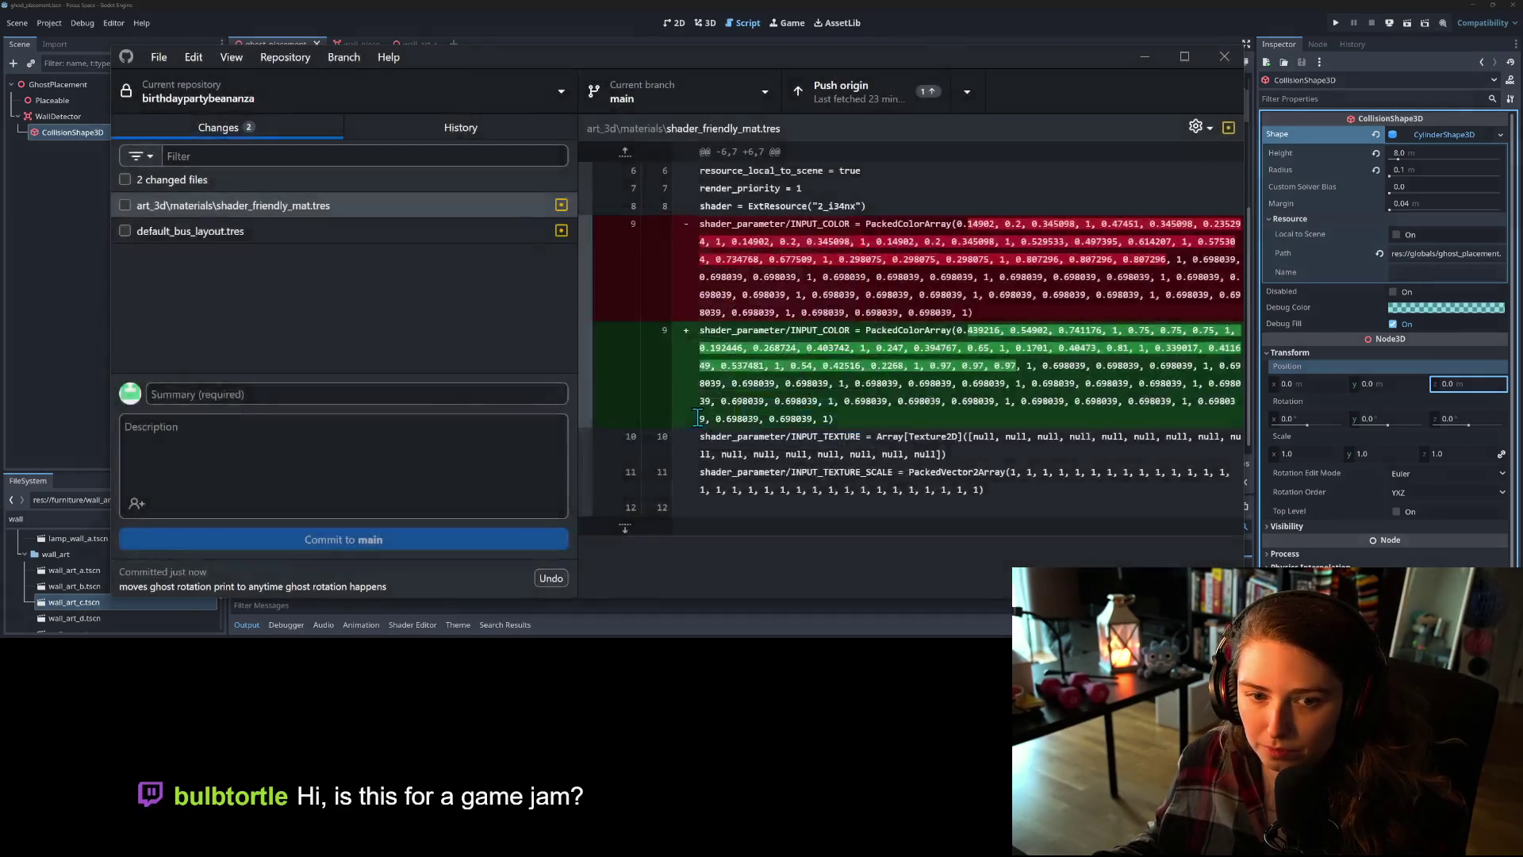
pyautogui.click(856, 80)
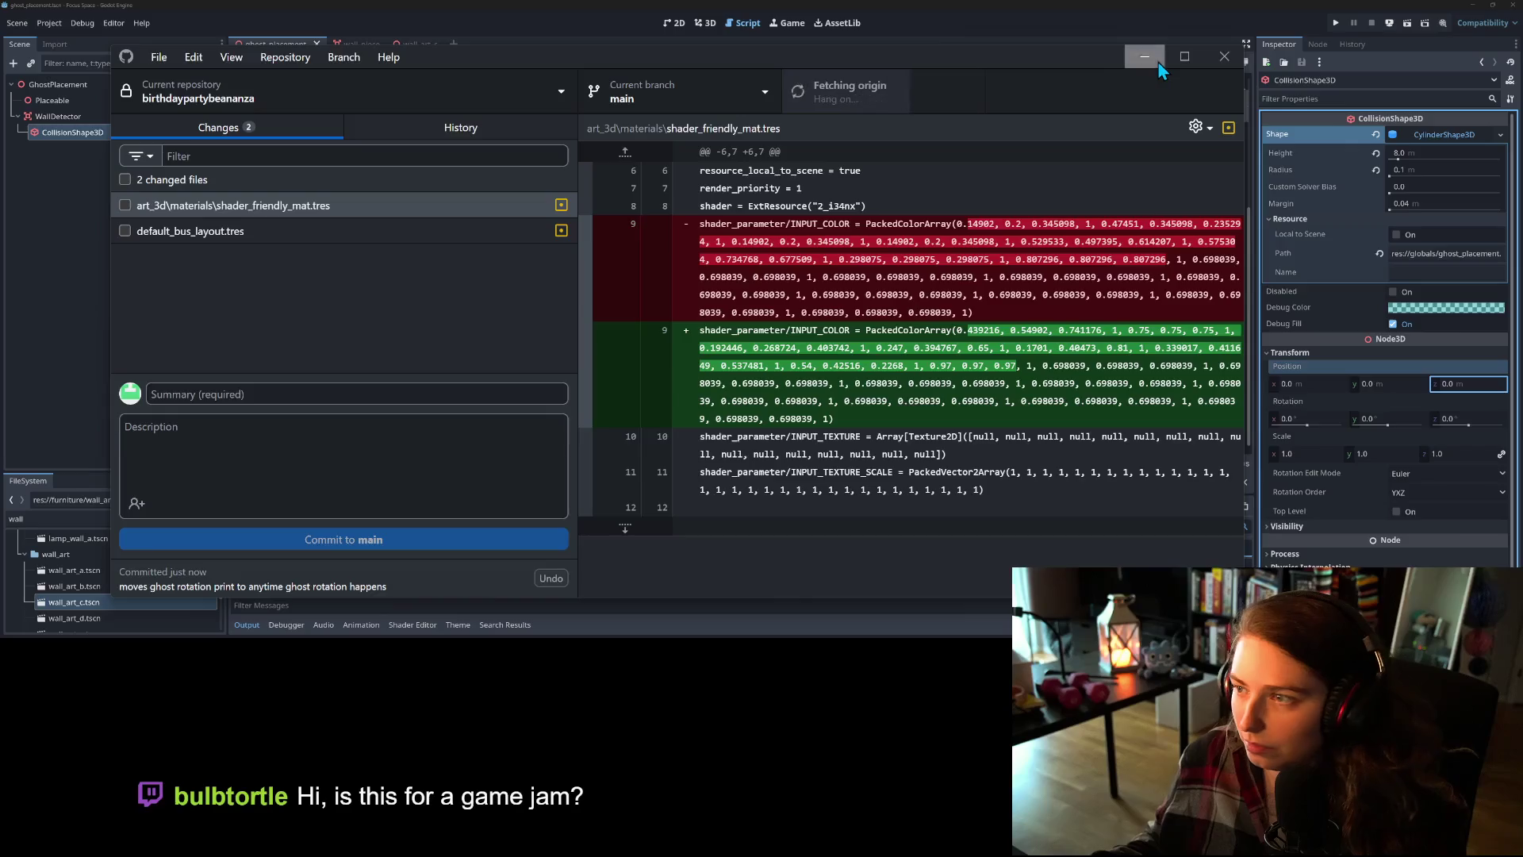
pyautogui.click(1144, 57)
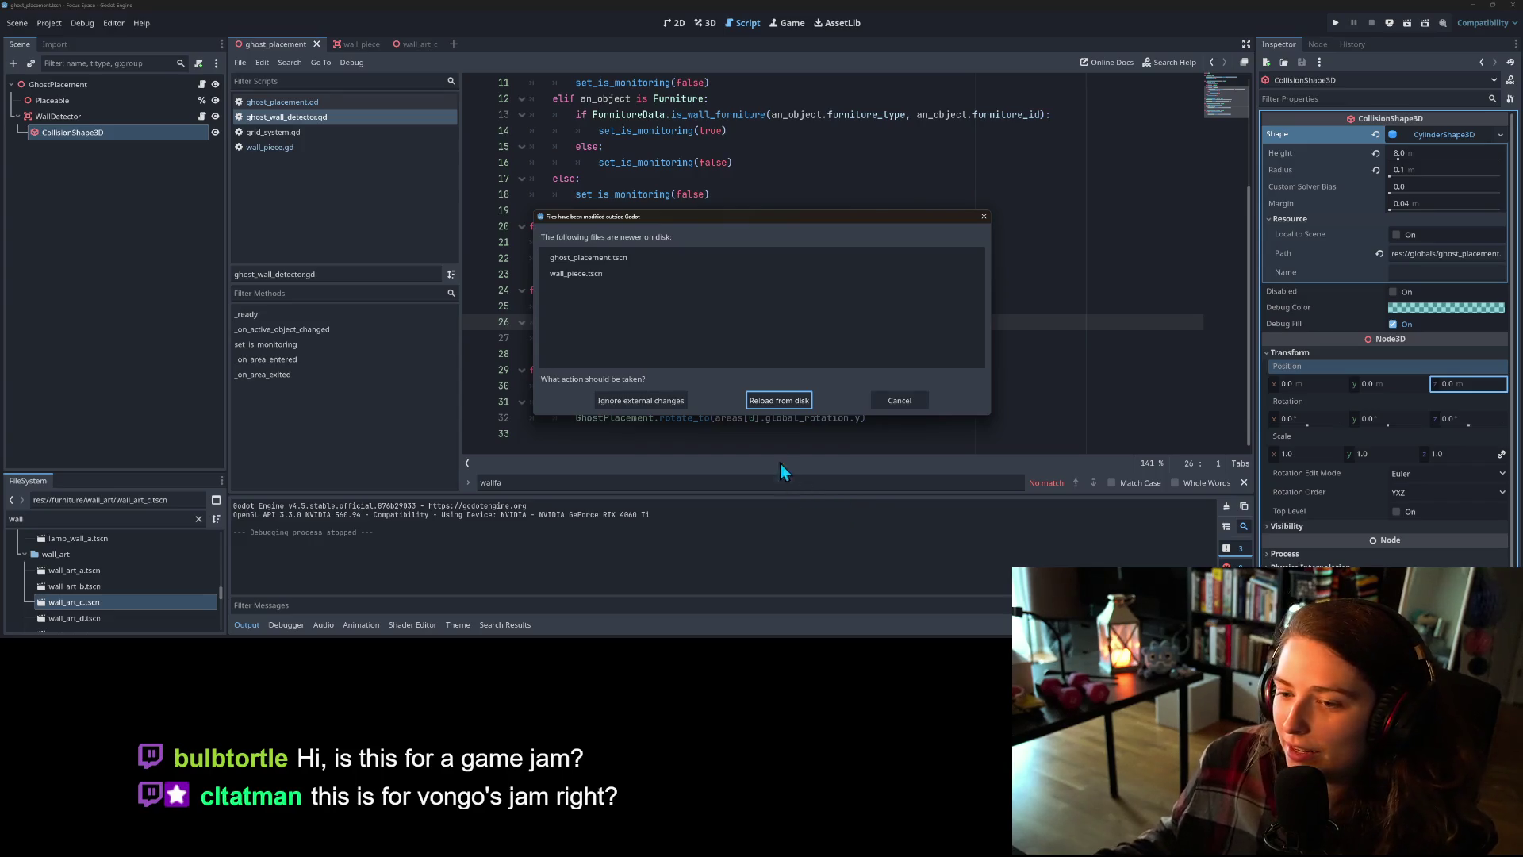
# - Reload the reverted wall detector script and collision shape from disk, close the find bar, and go to the browser
pyautogui.click(781, 400)
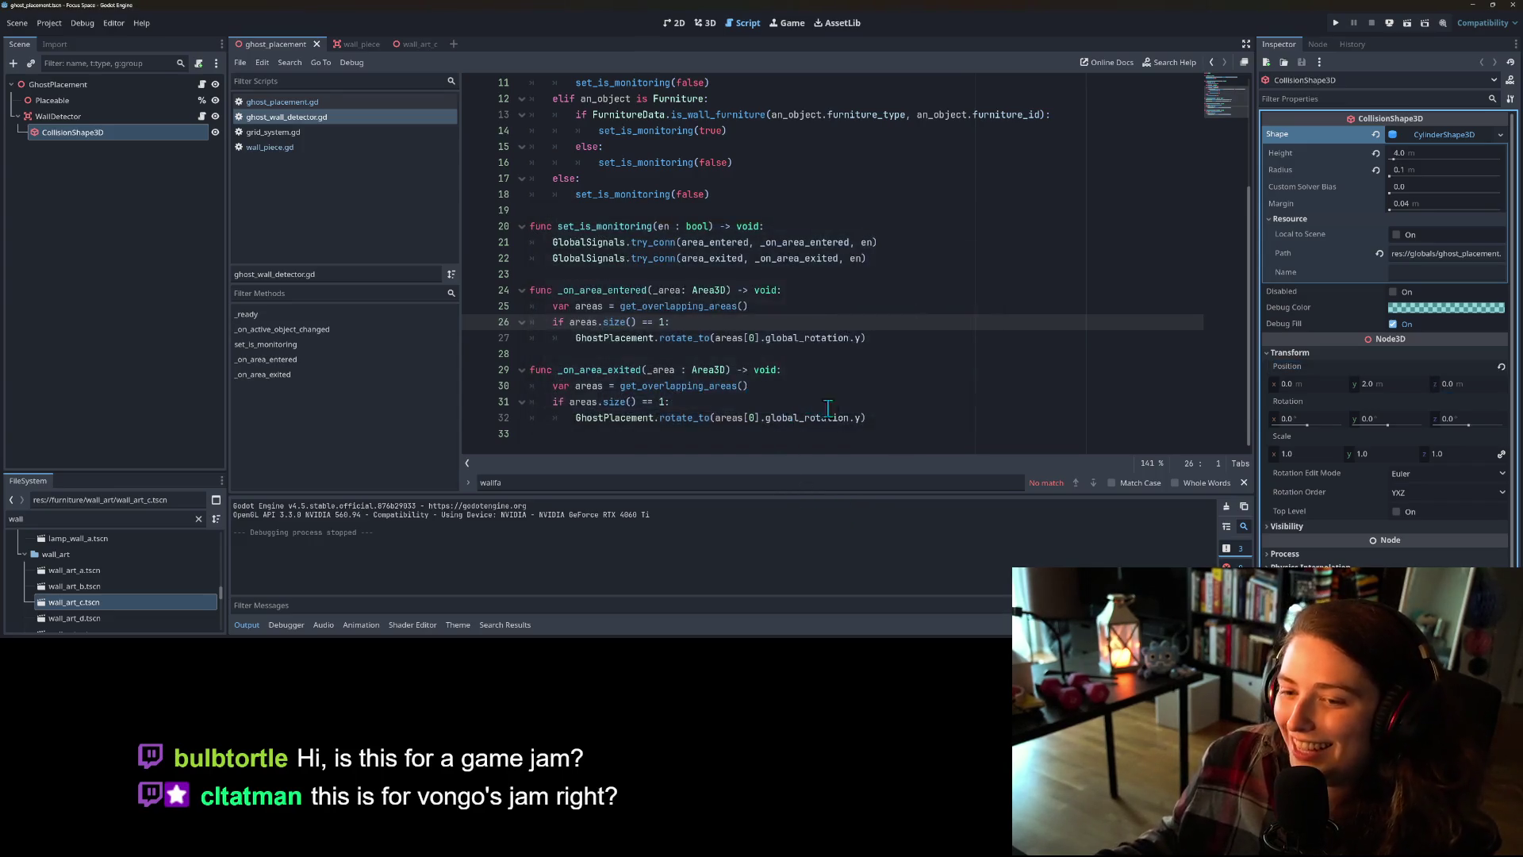
pyautogui.click(1250, 484)
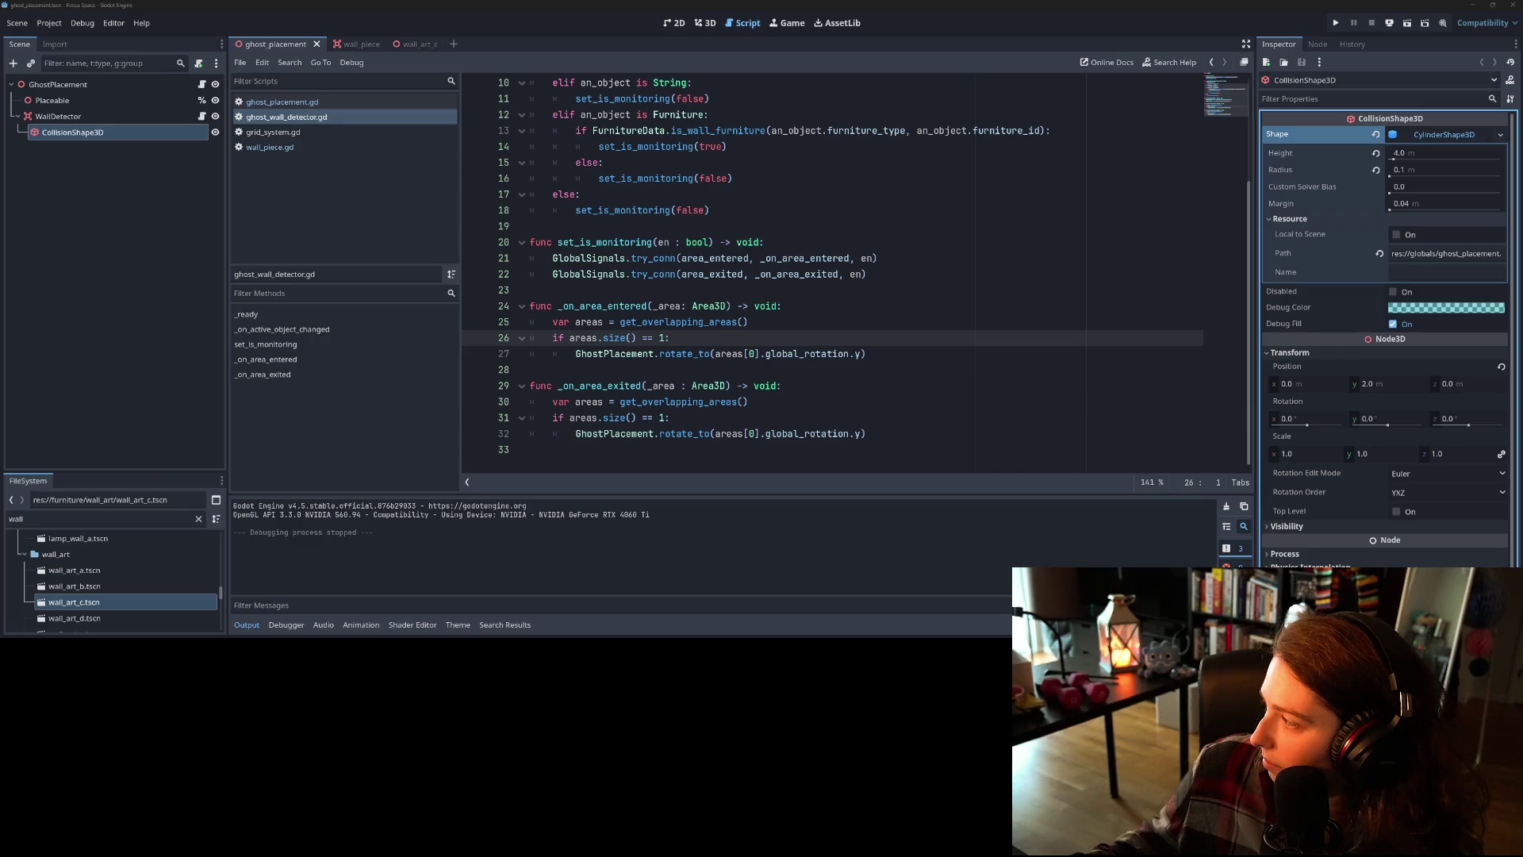
pyautogui.hotkey('alt', 'Tab')
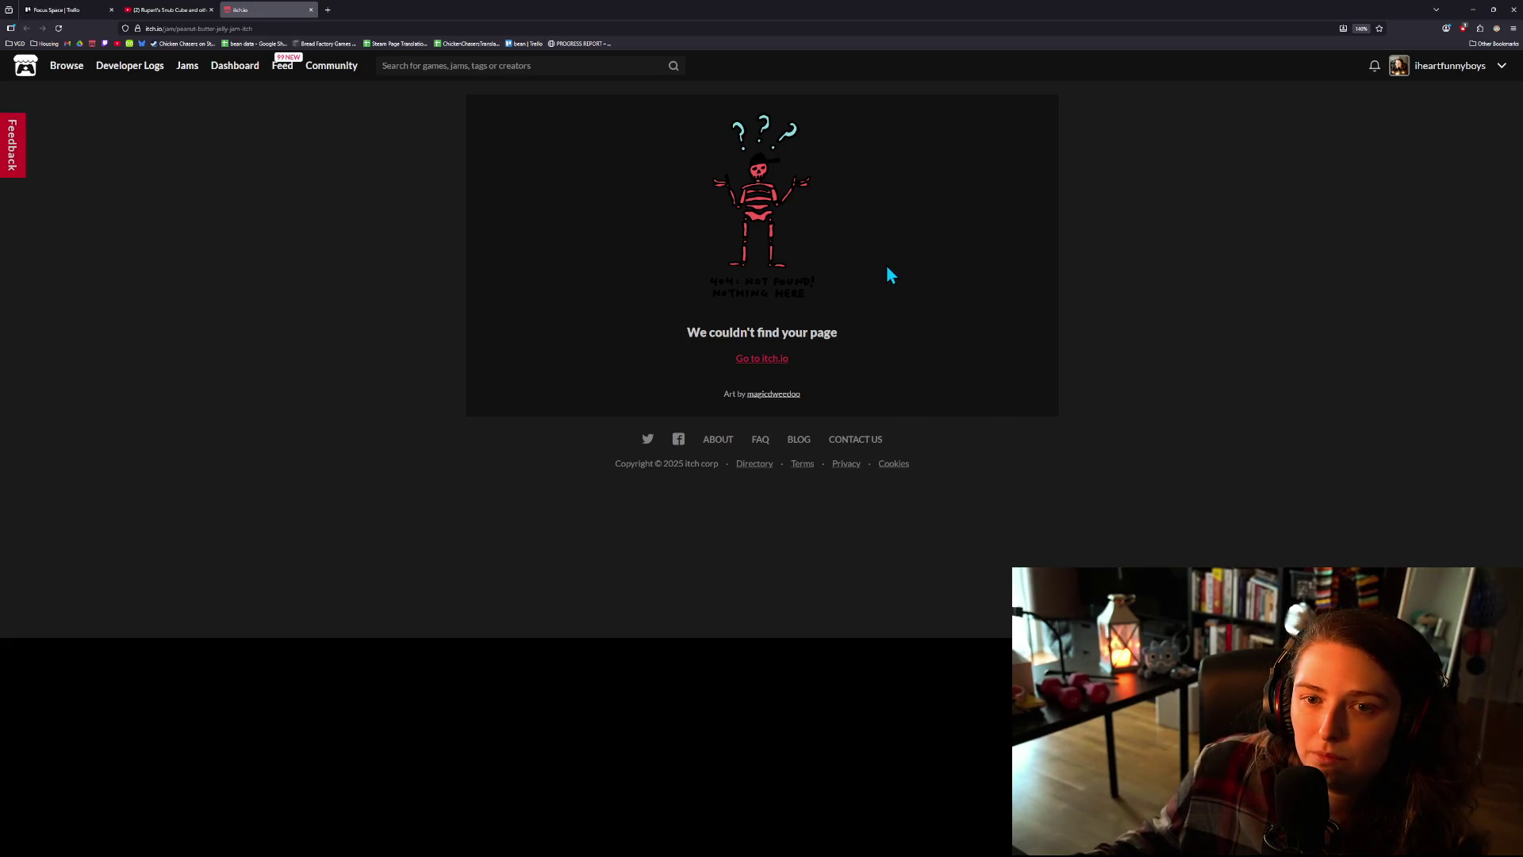
# - Bring up the itch.io Game Jams page and scroll down to the Jam Calendar
pyautogui.click(187, 67)
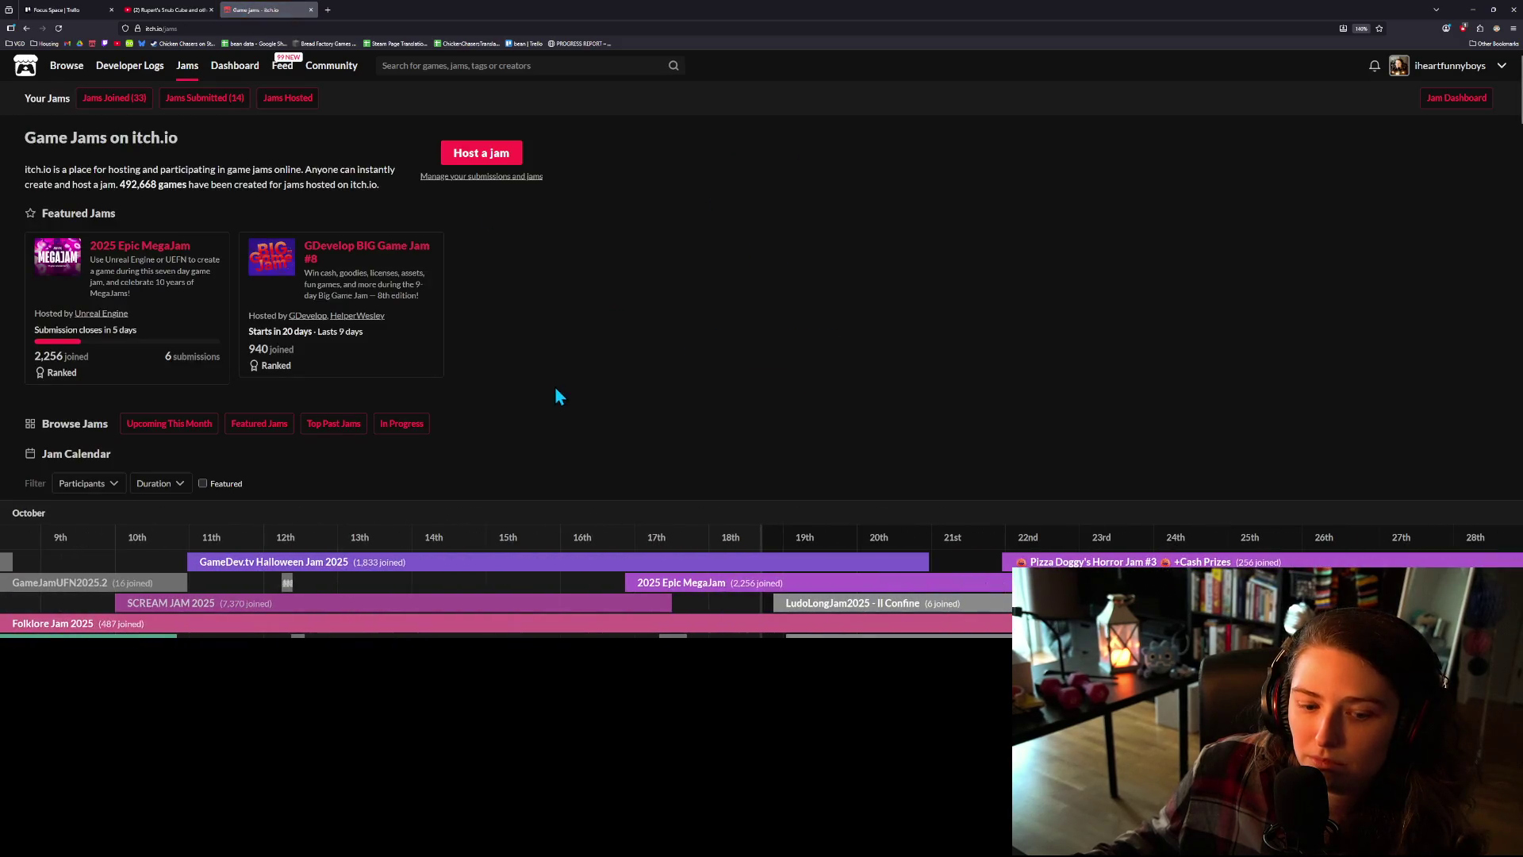
pyautogui.scroll(-3, 555, 387)
pyautogui.scroll(-4, 789, 466)
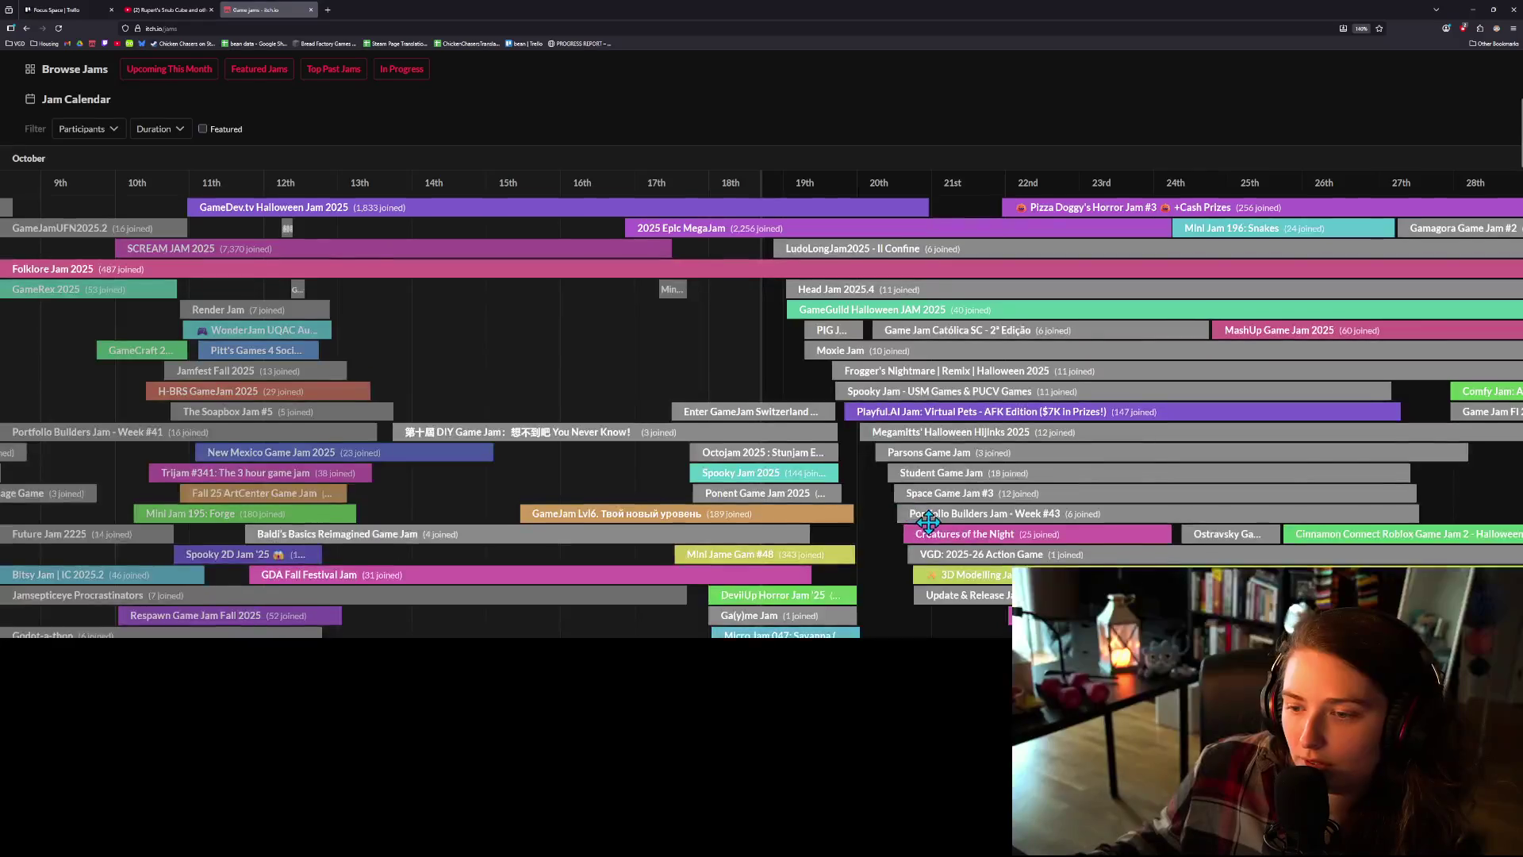
pyautogui.scroll(-6, 926, 522)
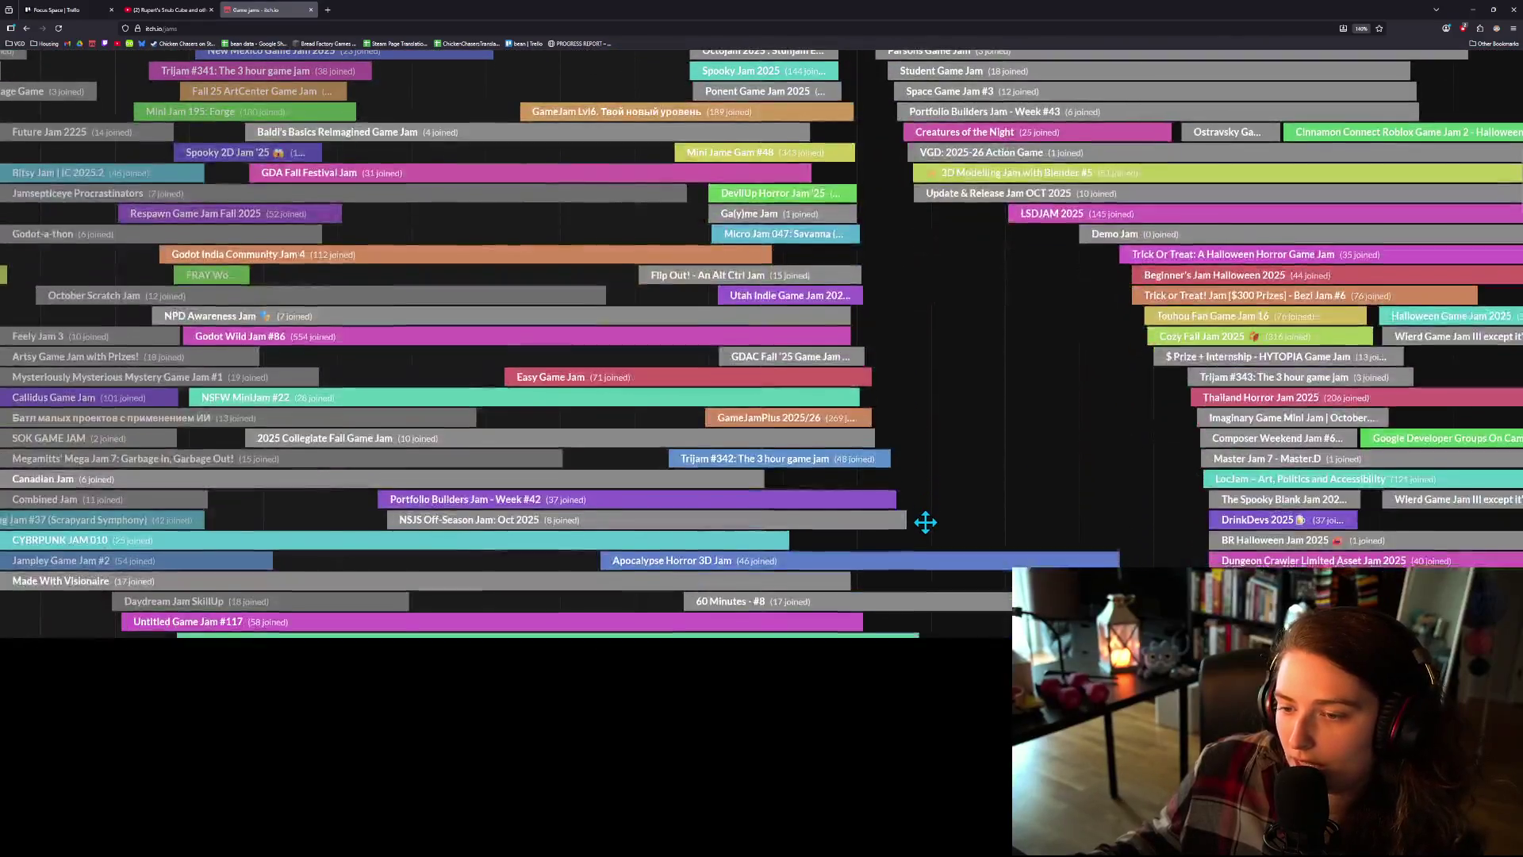
pyautogui.scroll(-7, 907, 503)
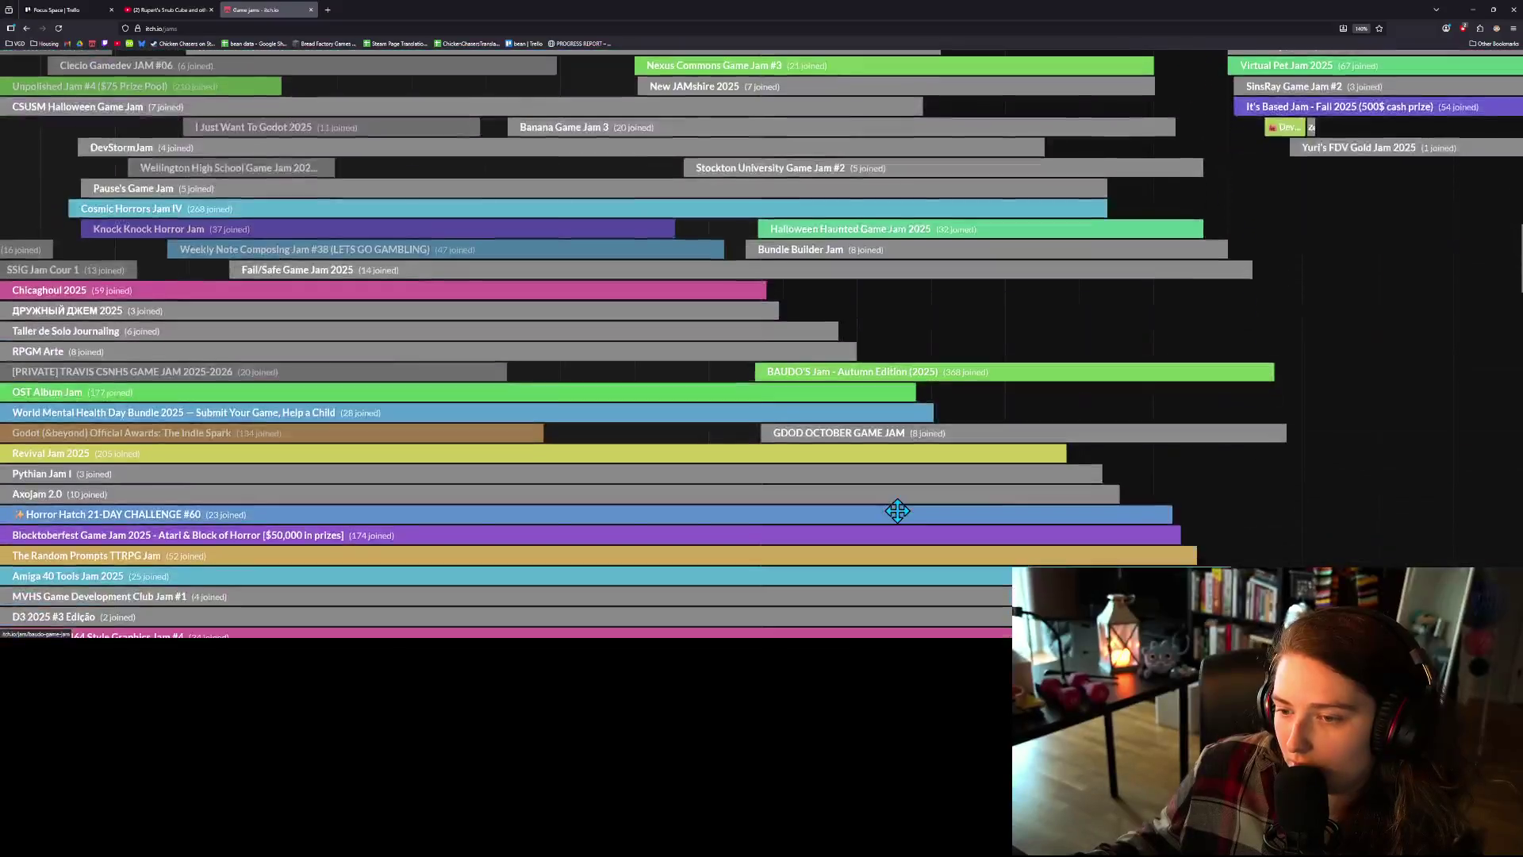
pyautogui.scroll(-3, 895, 511)
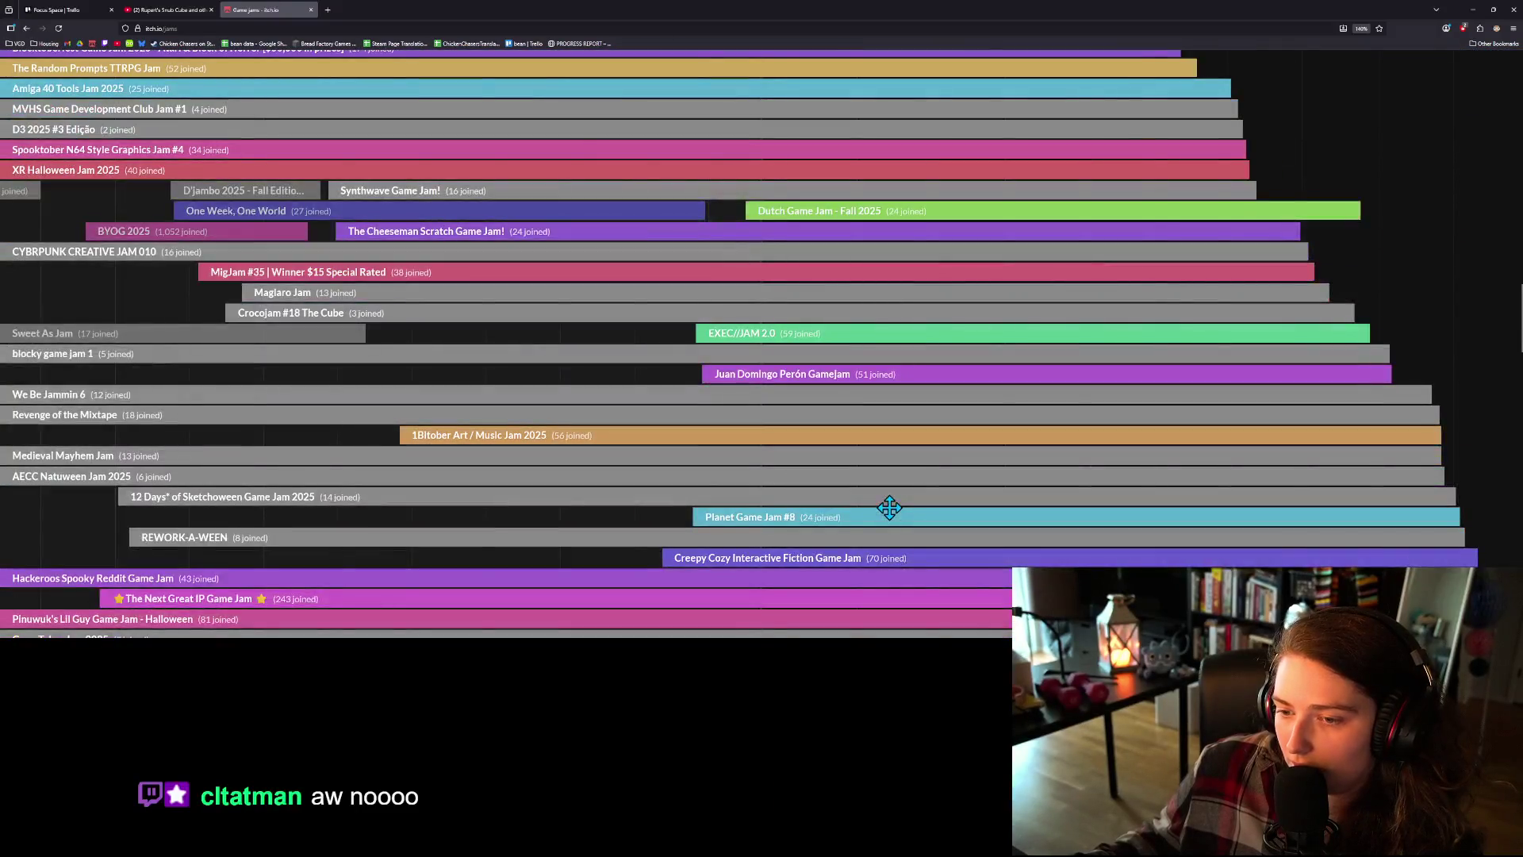
pyautogui.scroll(-6, 889, 507)
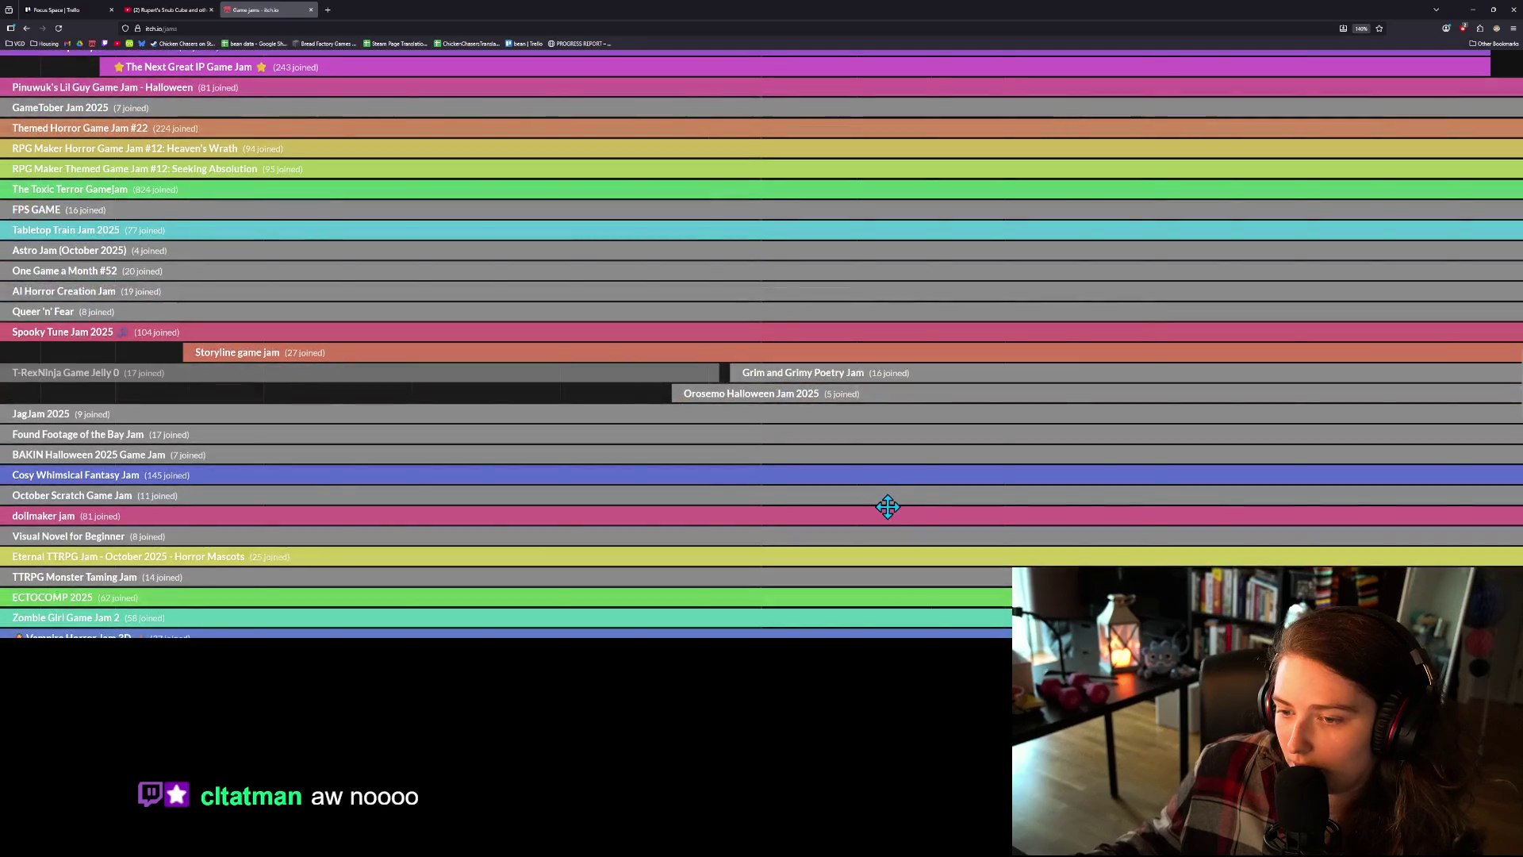
pyautogui.scroll(-10, 888, 506)
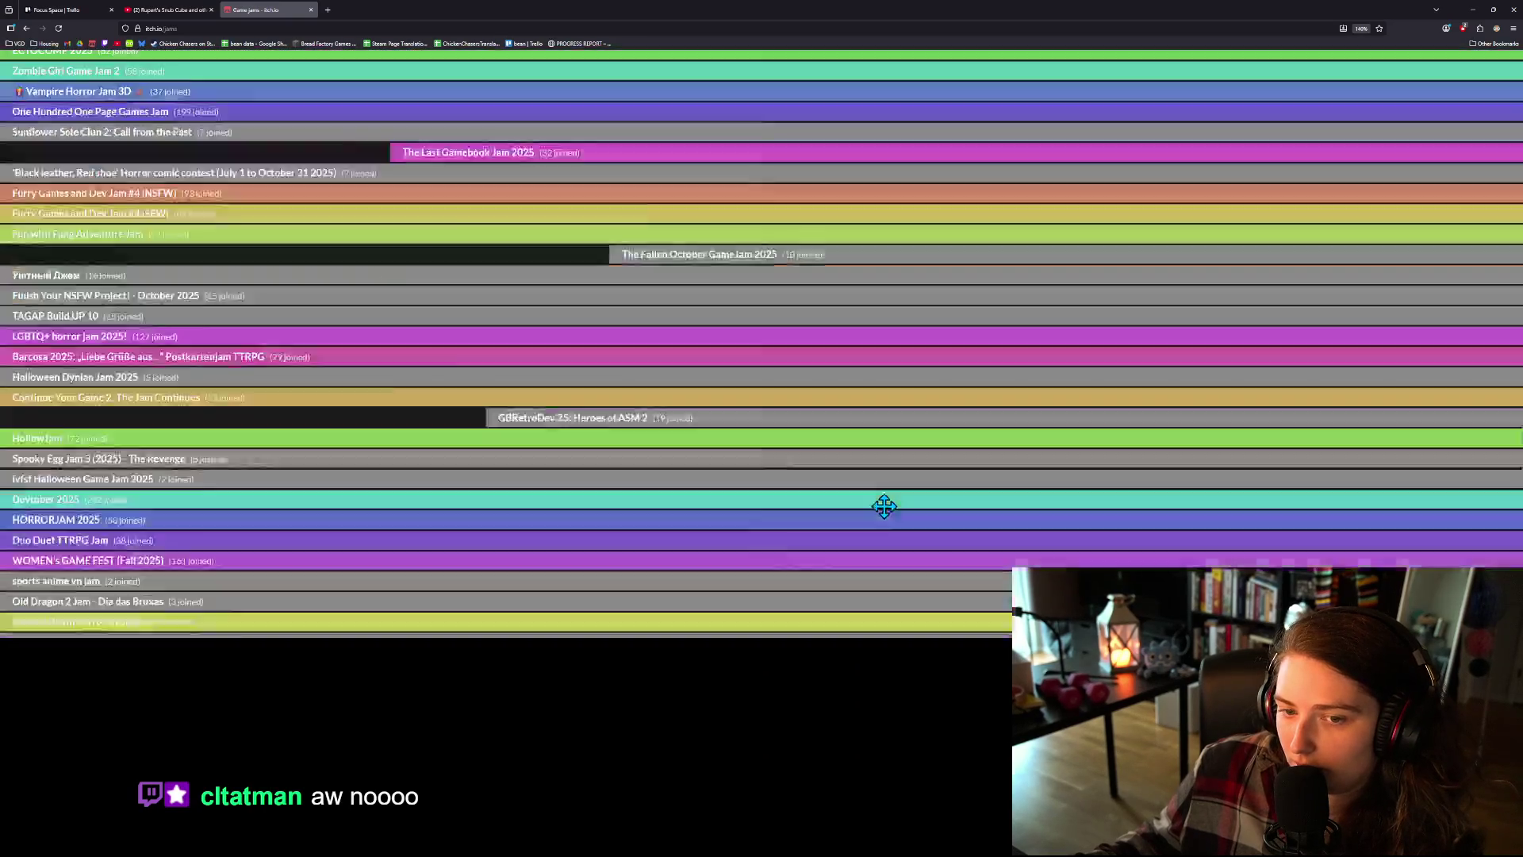
pyautogui.scroll(-15, 884, 506)
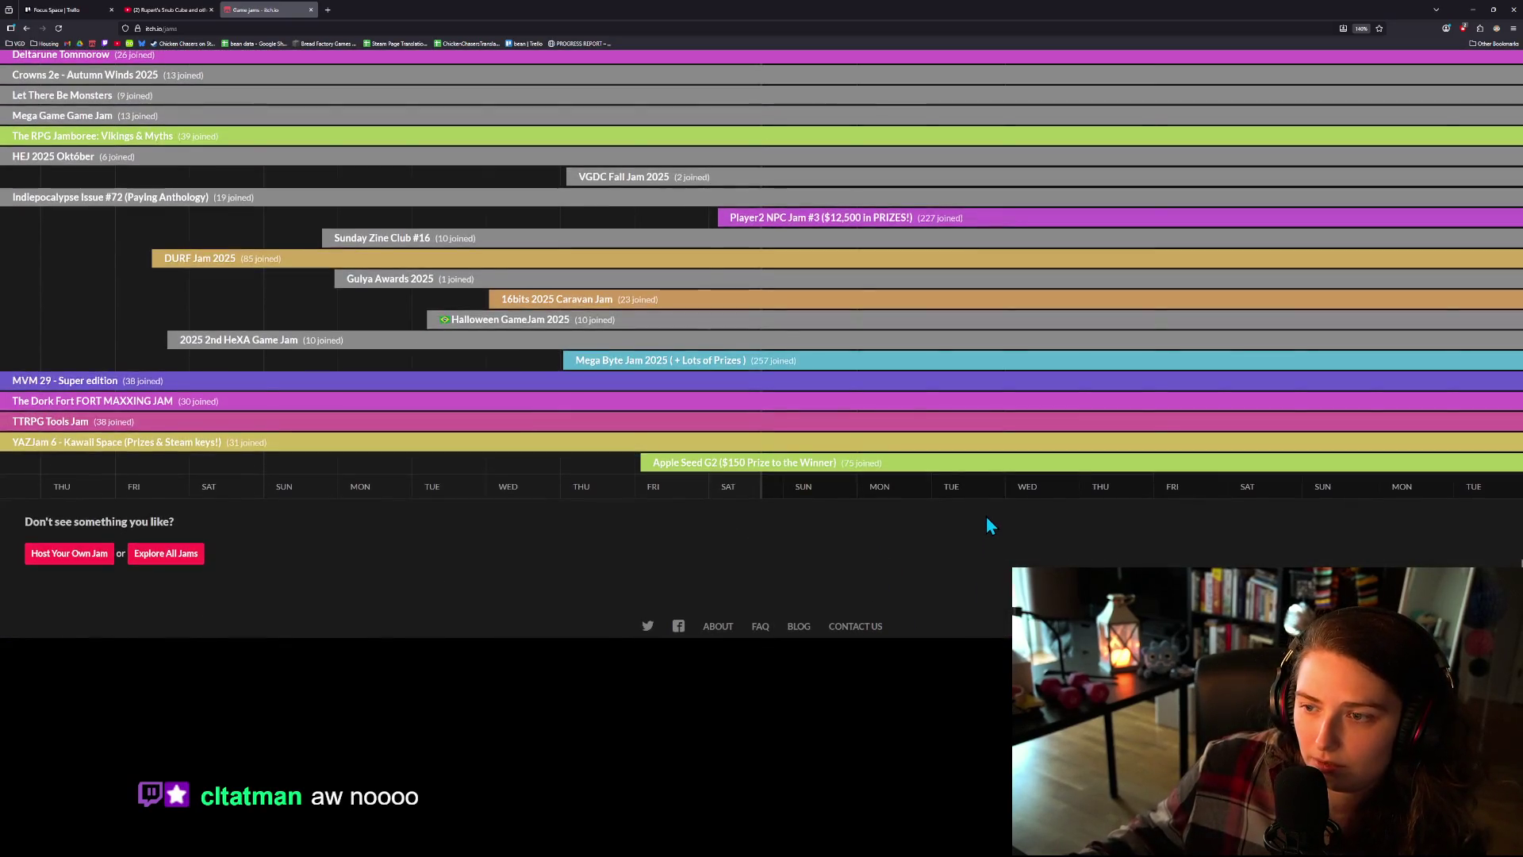
# - Autoscroll across the October calendar of running and upcoming jams
pyautogui.middleClick(986, 521)
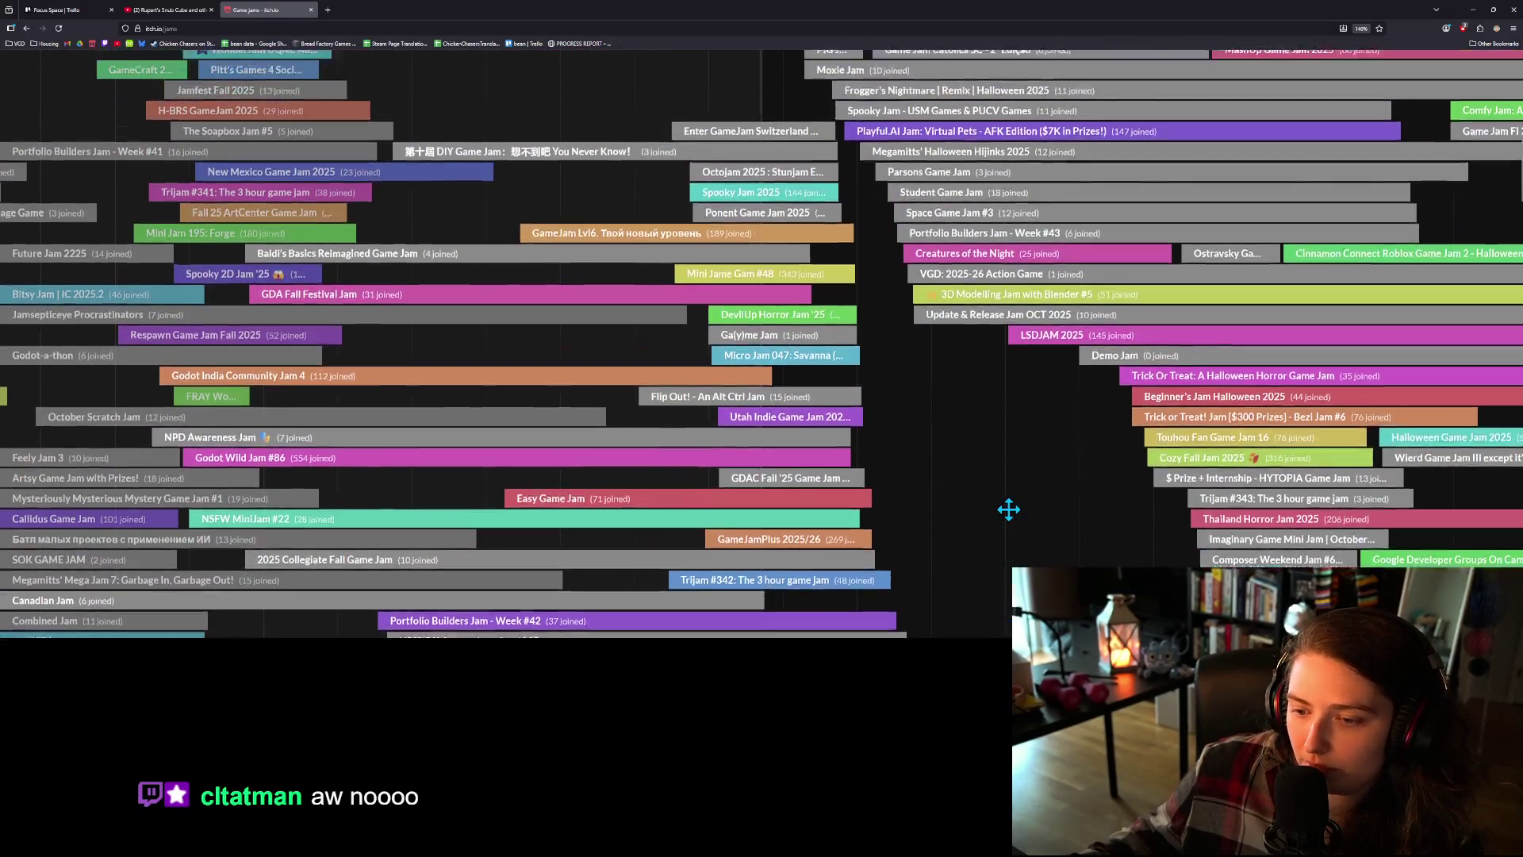
pyautogui.middleClick(1009, 512)
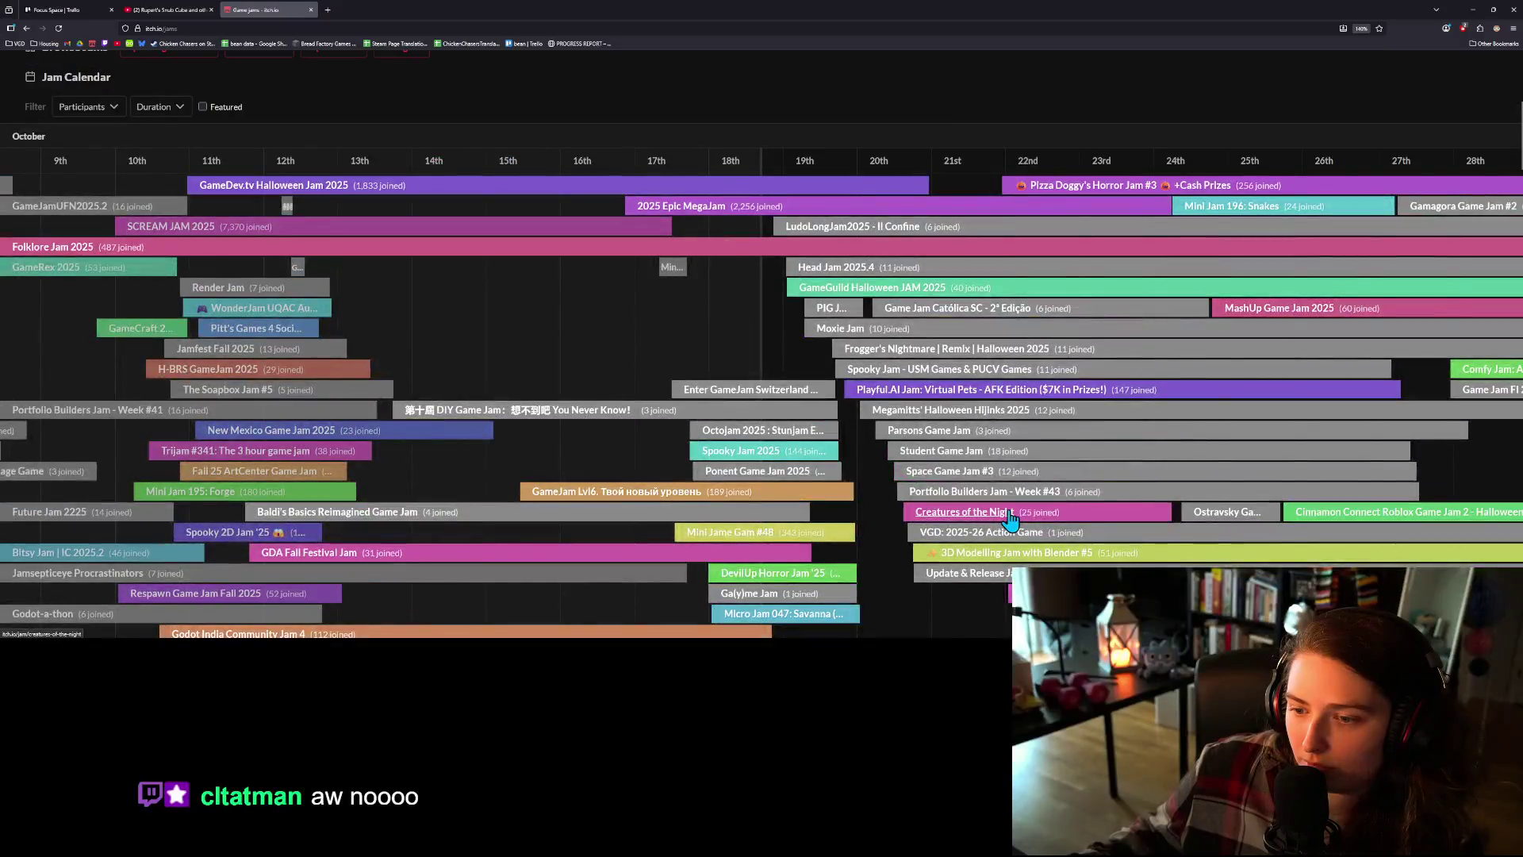
pyautogui.middleClick(1009, 514)
pyautogui.middleClick(1009, 514)
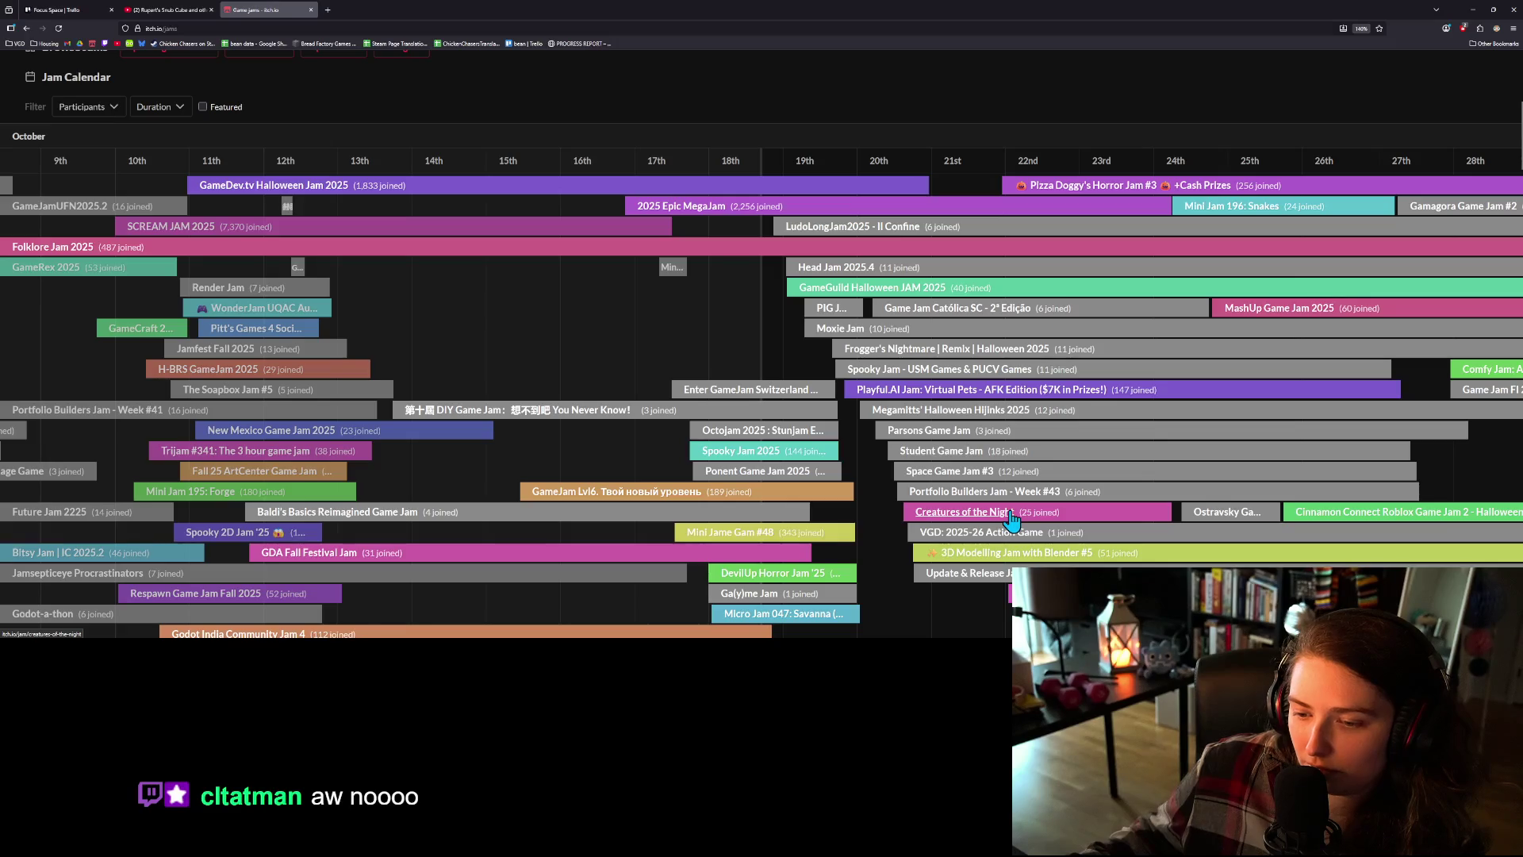
pyautogui.middleClick(1008, 514)
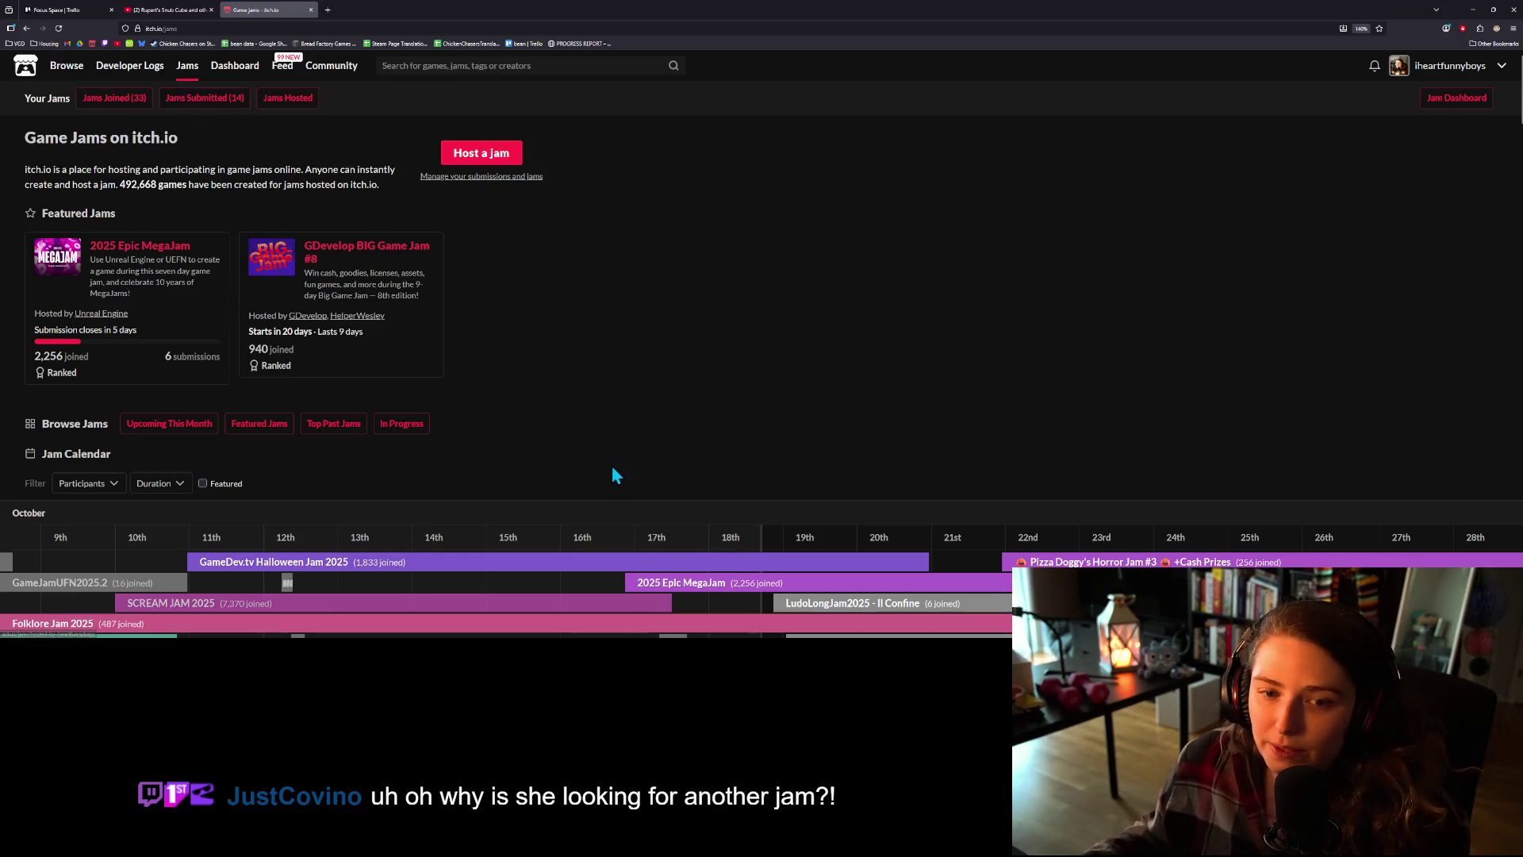
# - Scroll the Jam Calendar to the '60 Minutes - #8' bar and open its page in a new tab
pyautogui.scroll(-3, 609, 463)
pyautogui.scroll(-3, 608, 462)
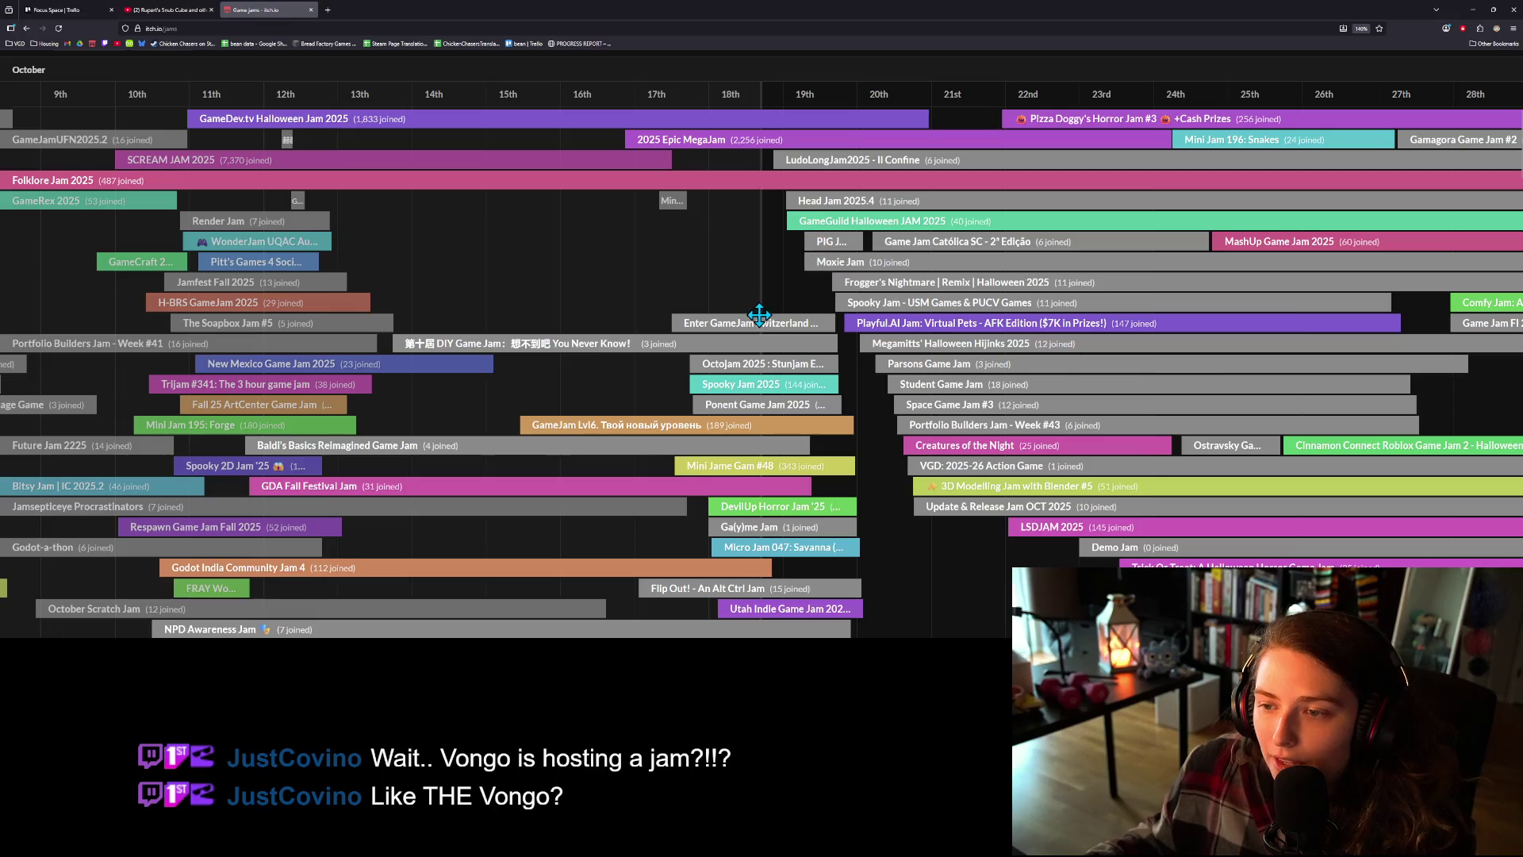
pyautogui.scroll(-2, 849, 370)
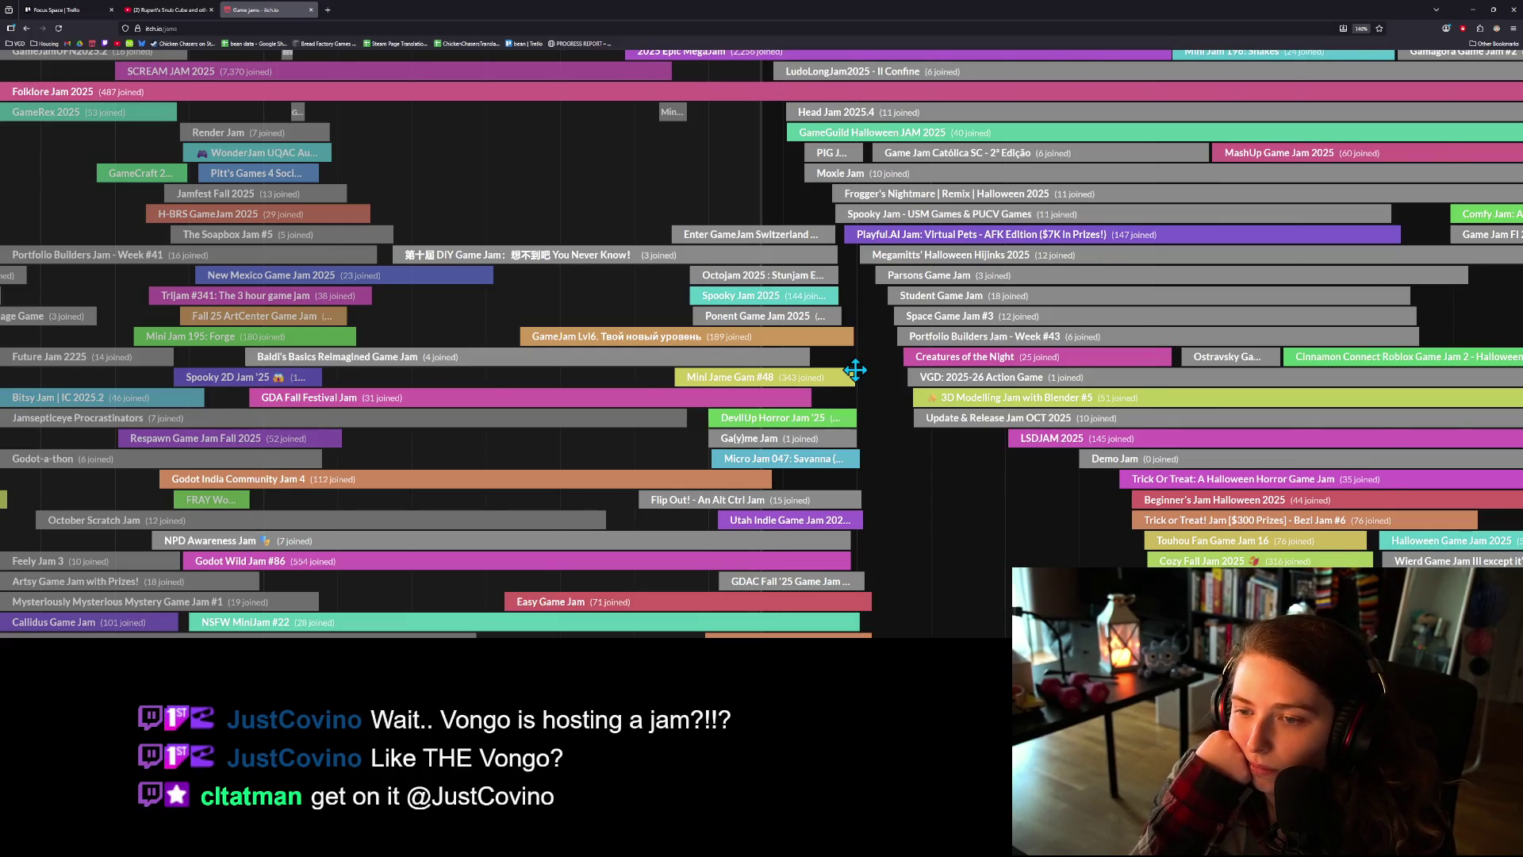
pyautogui.scroll(-2, 878, 309)
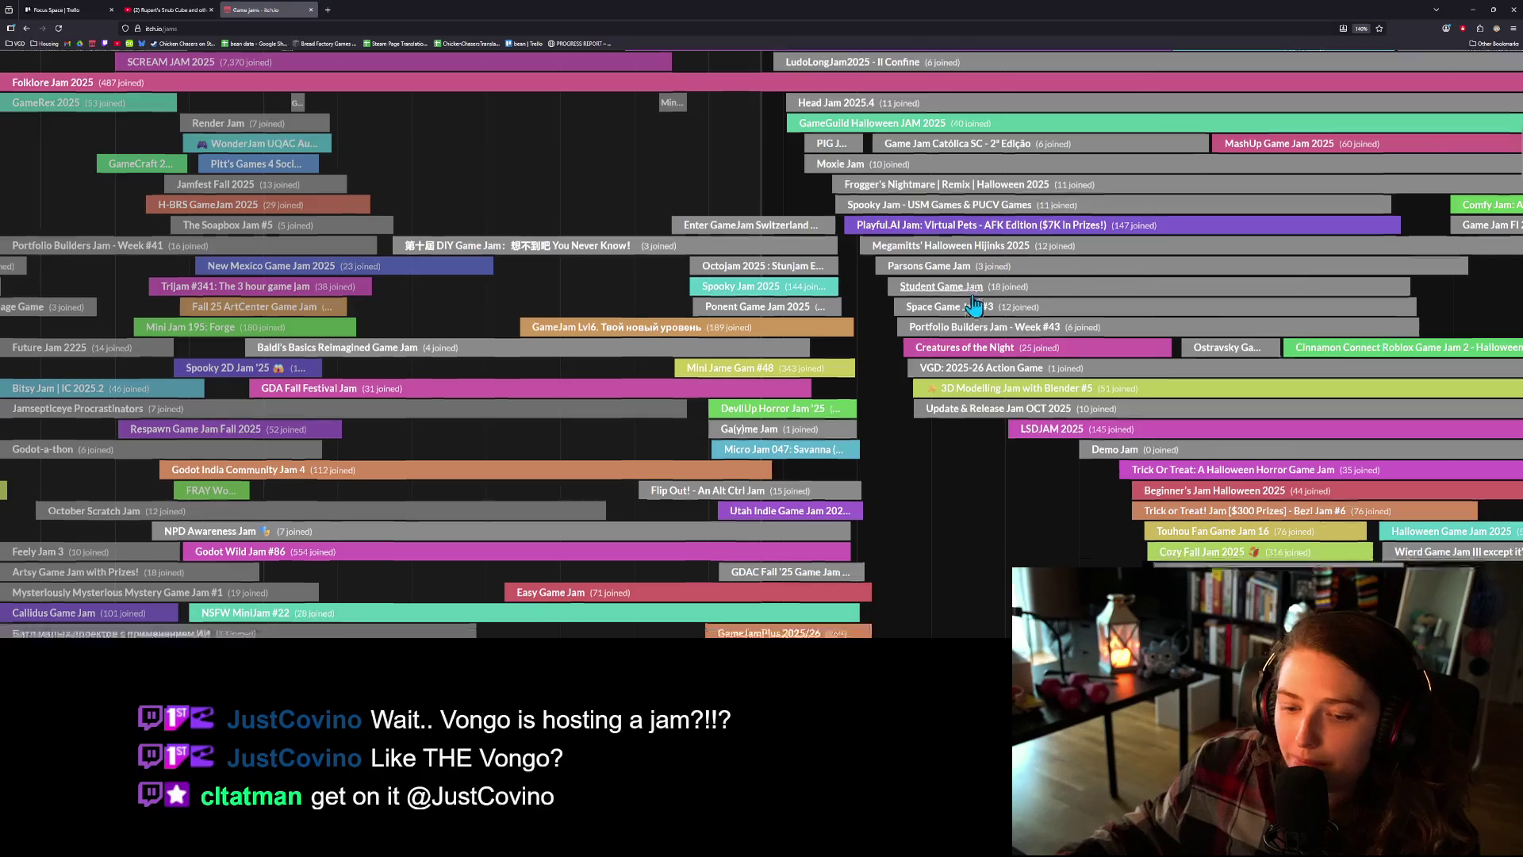
pyautogui.scroll(-3, 973, 294)
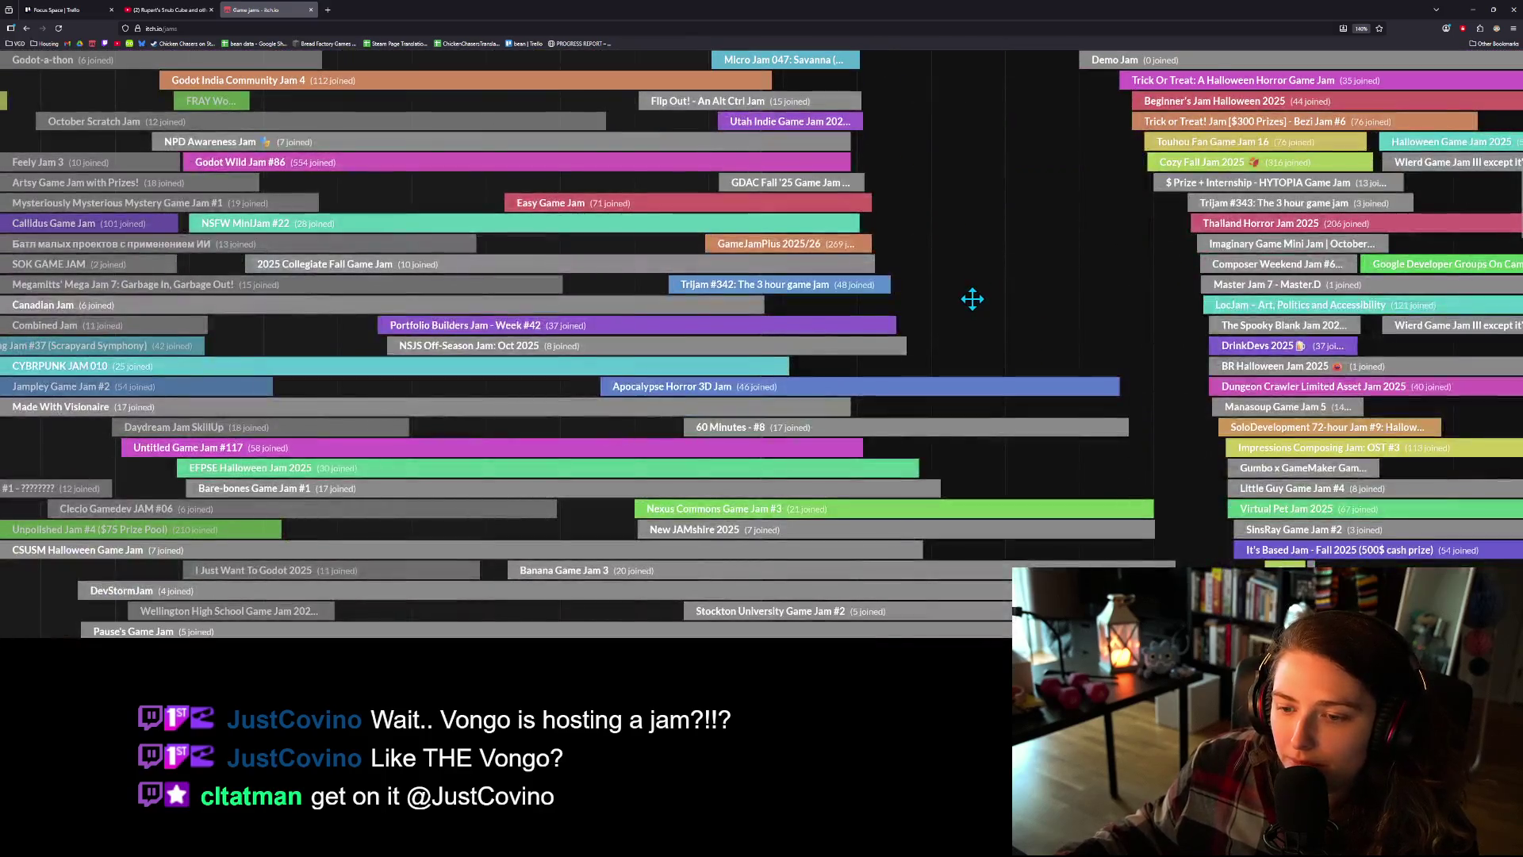
pyautogui.scroll(-3, 973, 300)
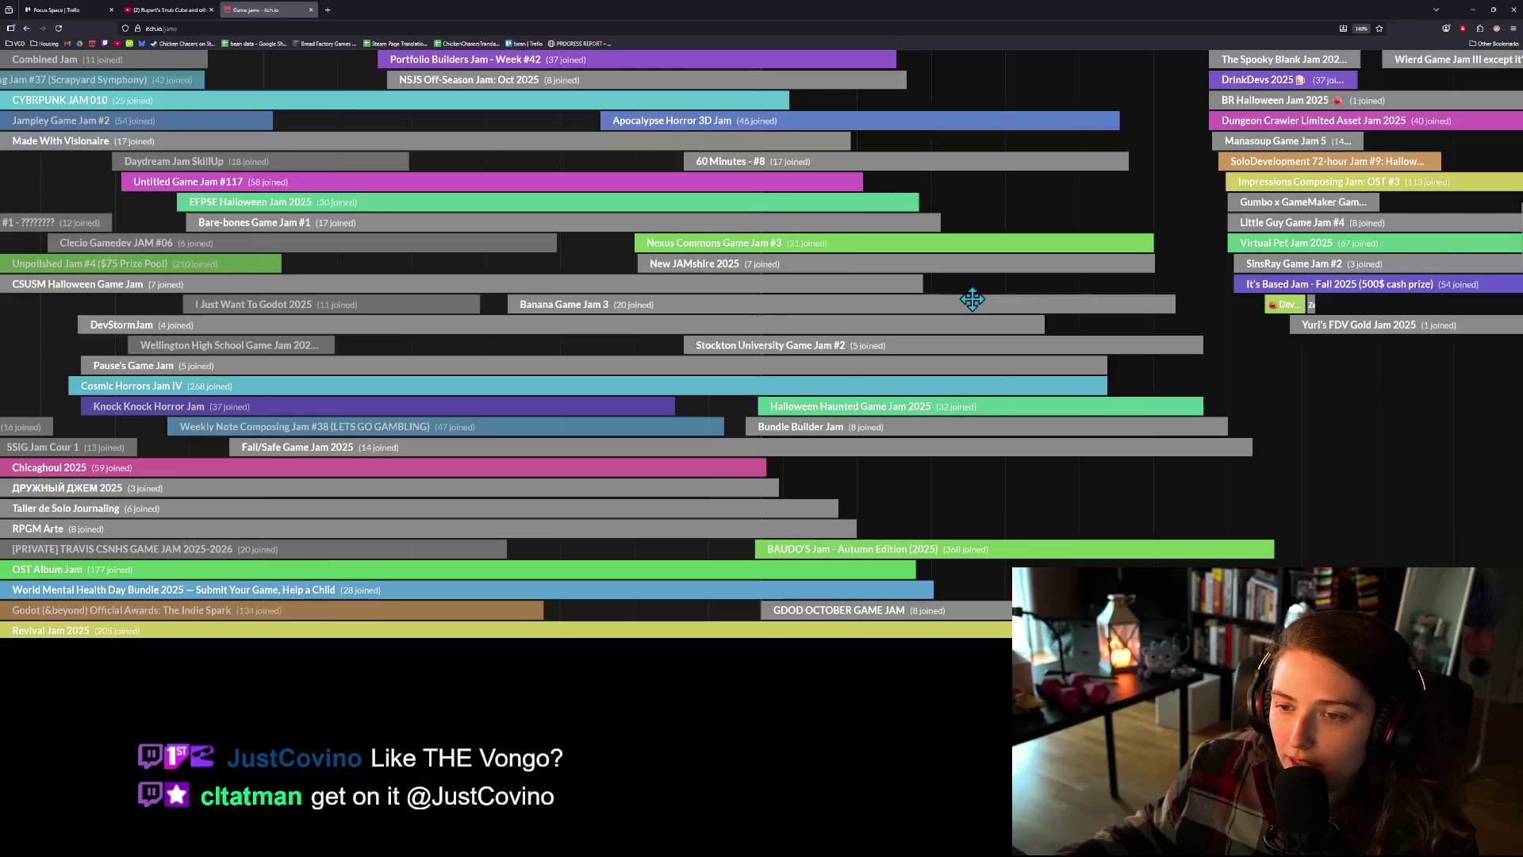
pyautogui.scroll(2, 952, 305)
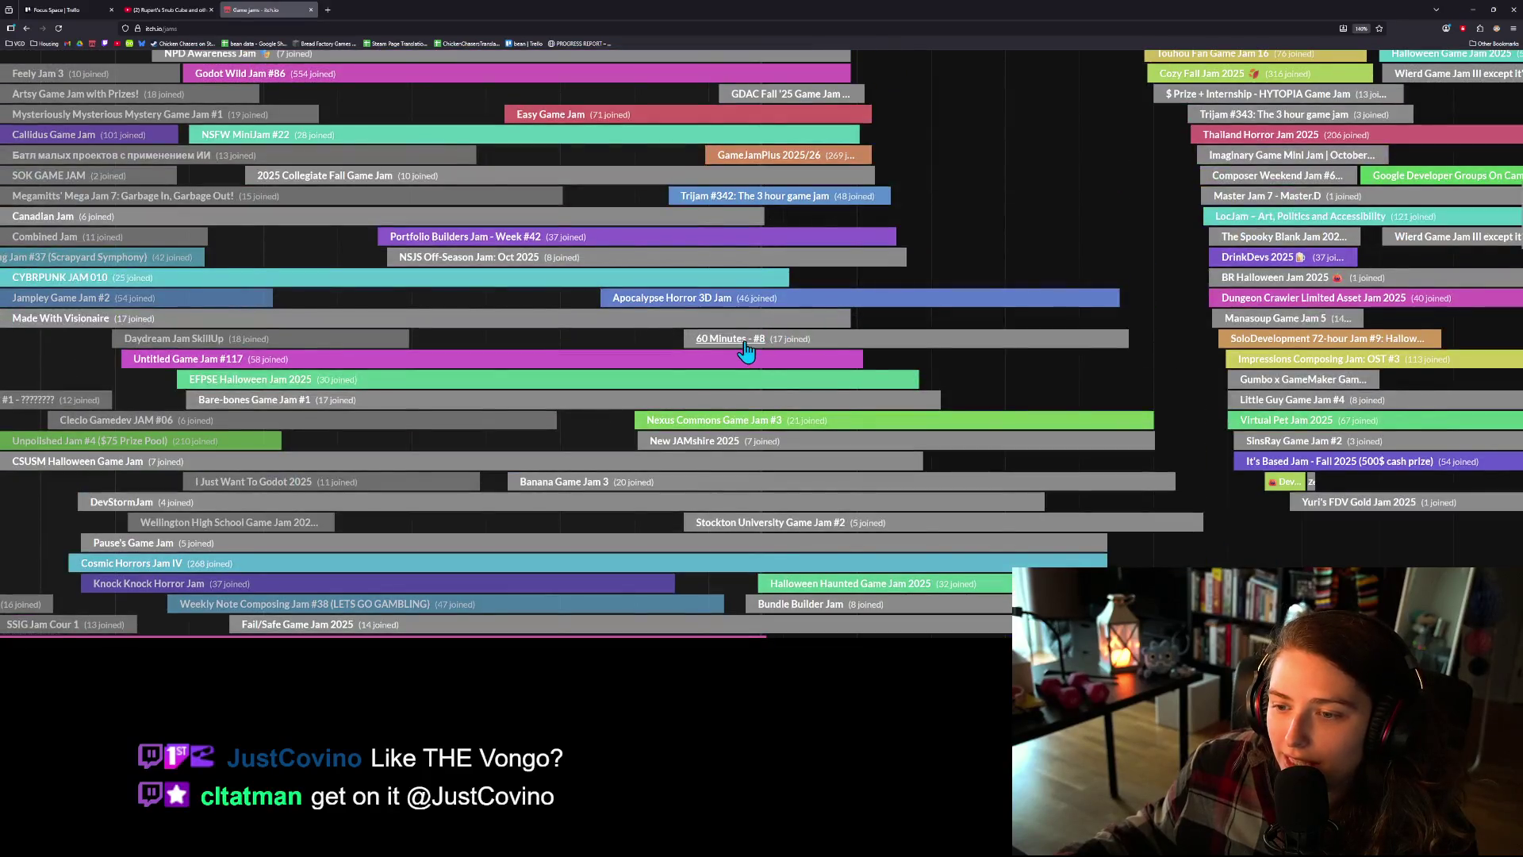
pyautogui.click(745, 342)
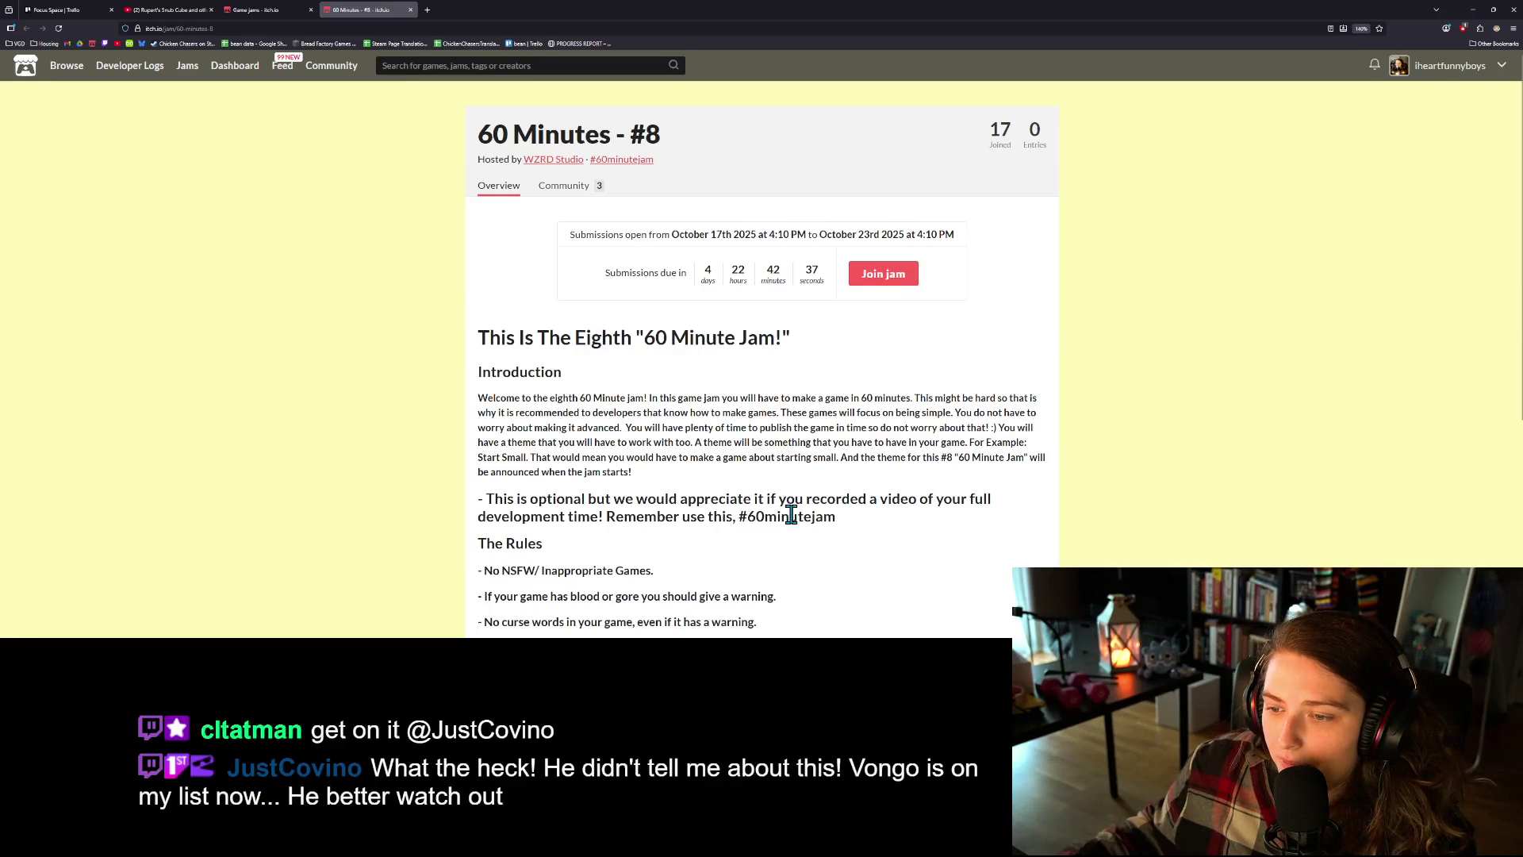
pyautogui.scroll(-2, 789, 512)
pyautogui.scroll(-2, 865, 515)
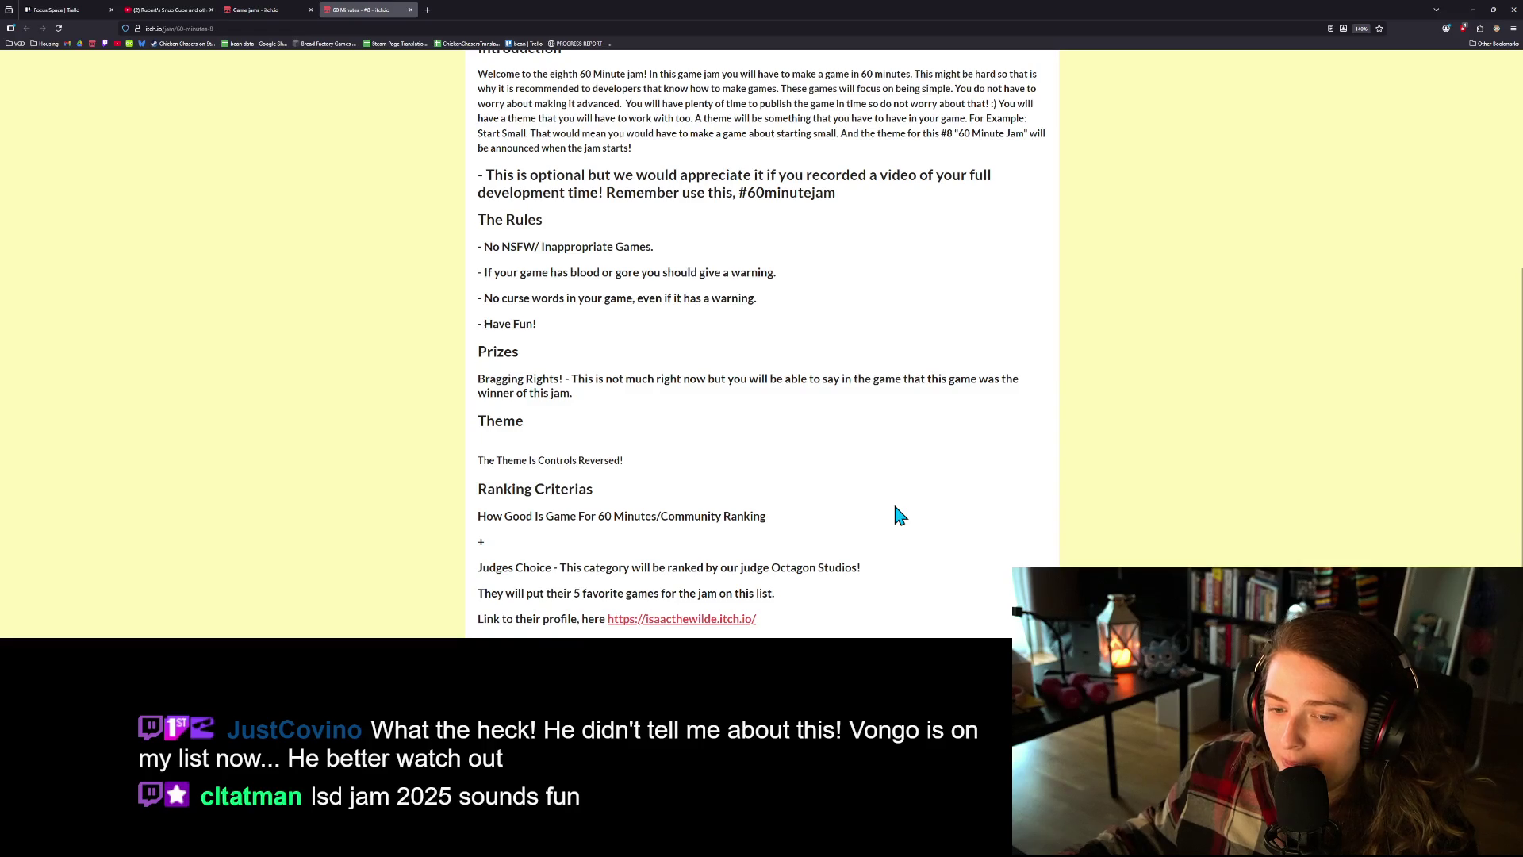
pyautogui.scroll(1, 653, 555)
pyautogui.scroll(3, 633, 521)
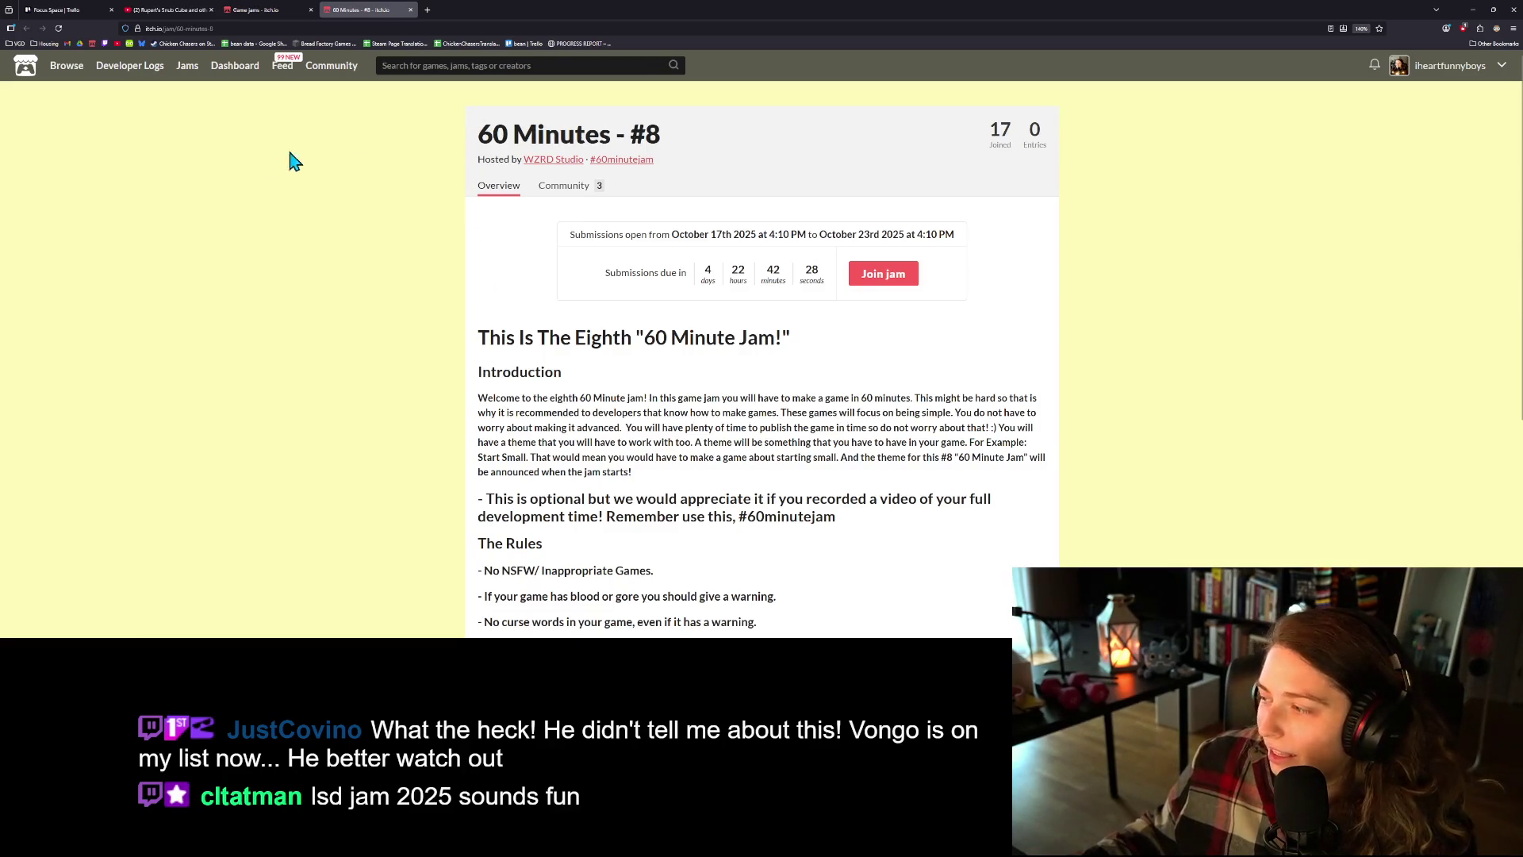
pyautogui.click(411, 10)
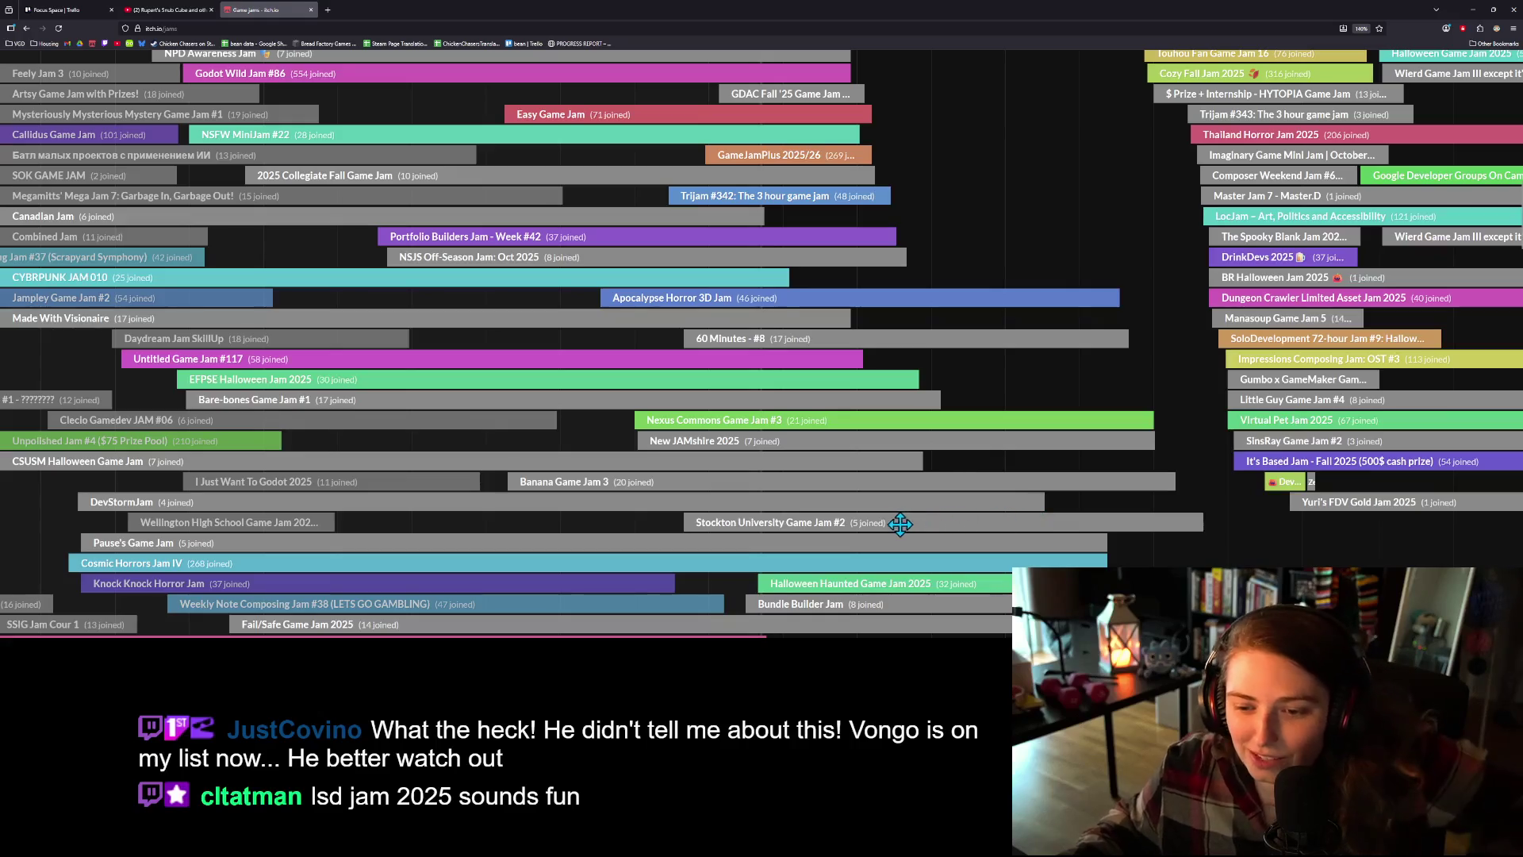
# - Scroll down through the October jam calendar entries on the Game Jams page
pyautogui.scroll(15, 907, 519)
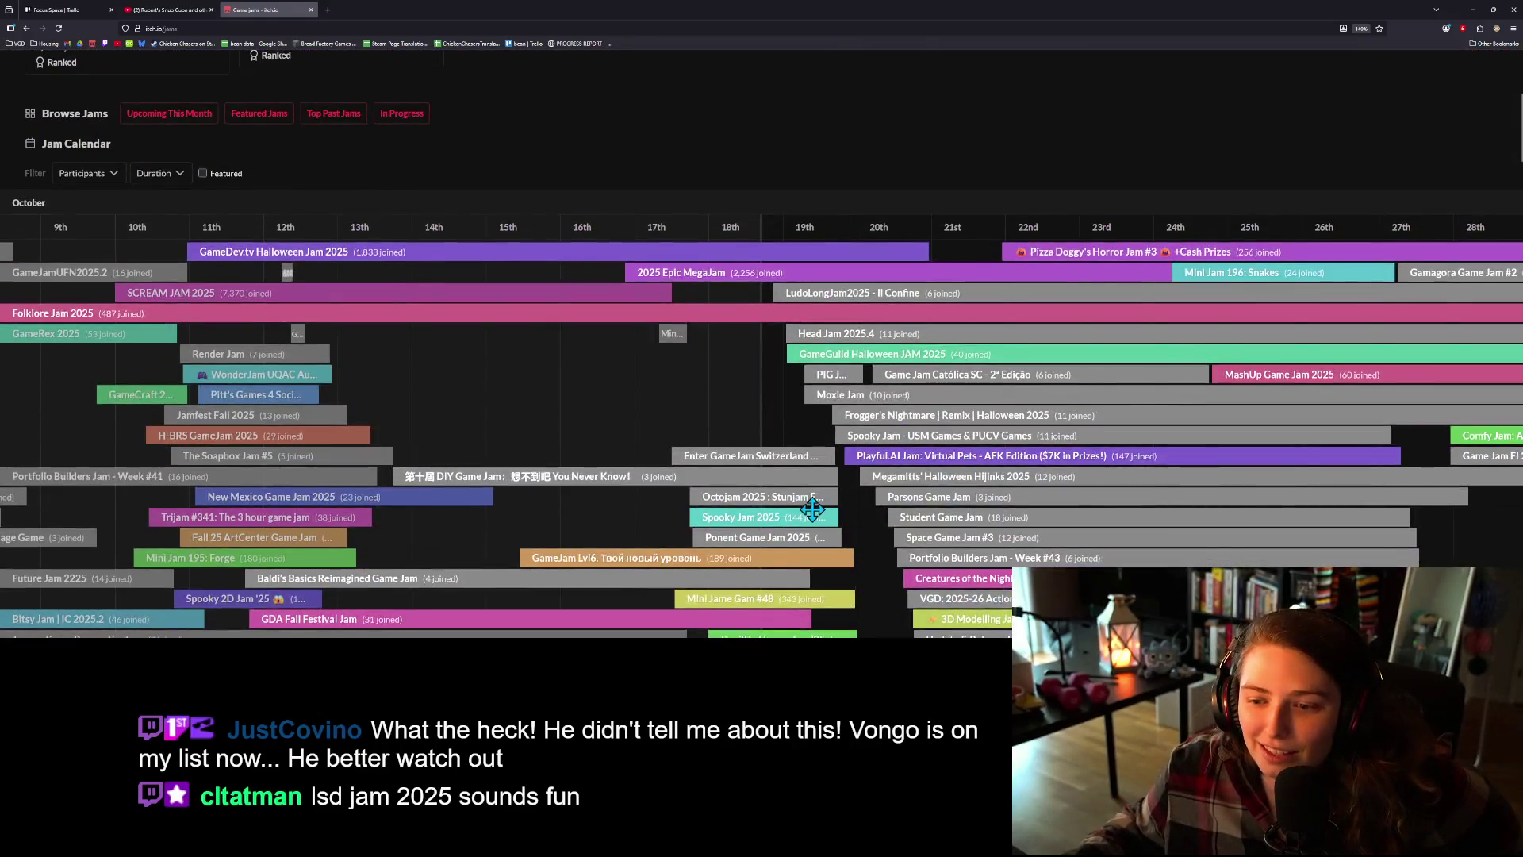
pyautogui.scroll(-4, 825, 513)
pyautogui.scroll(-1, 815, 512)
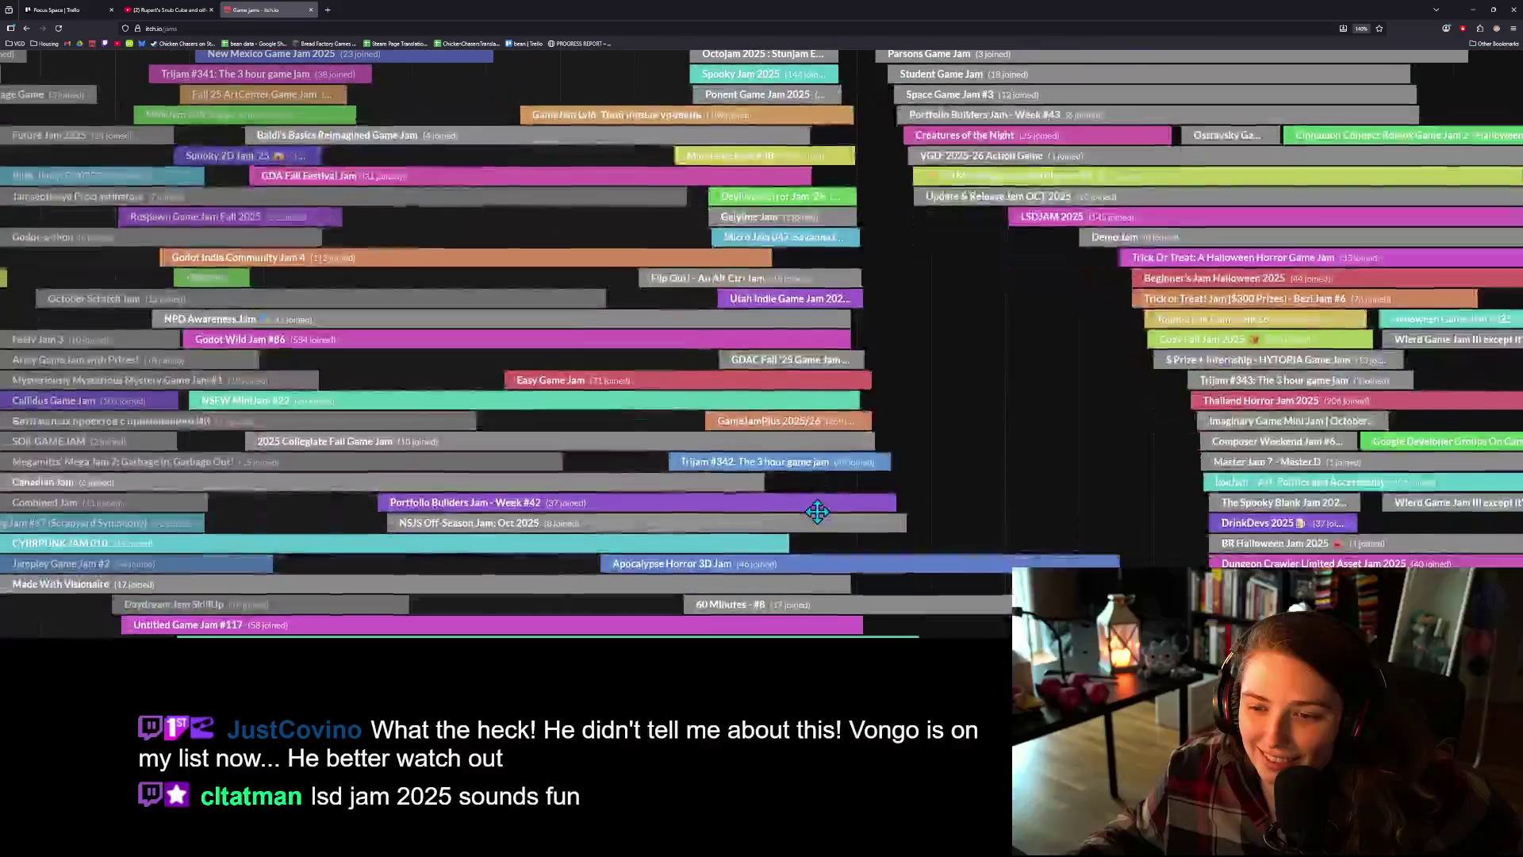
pyautogui.scroll(-2, 843, 512)
pyautogui.scroll(-1, 849, 511)
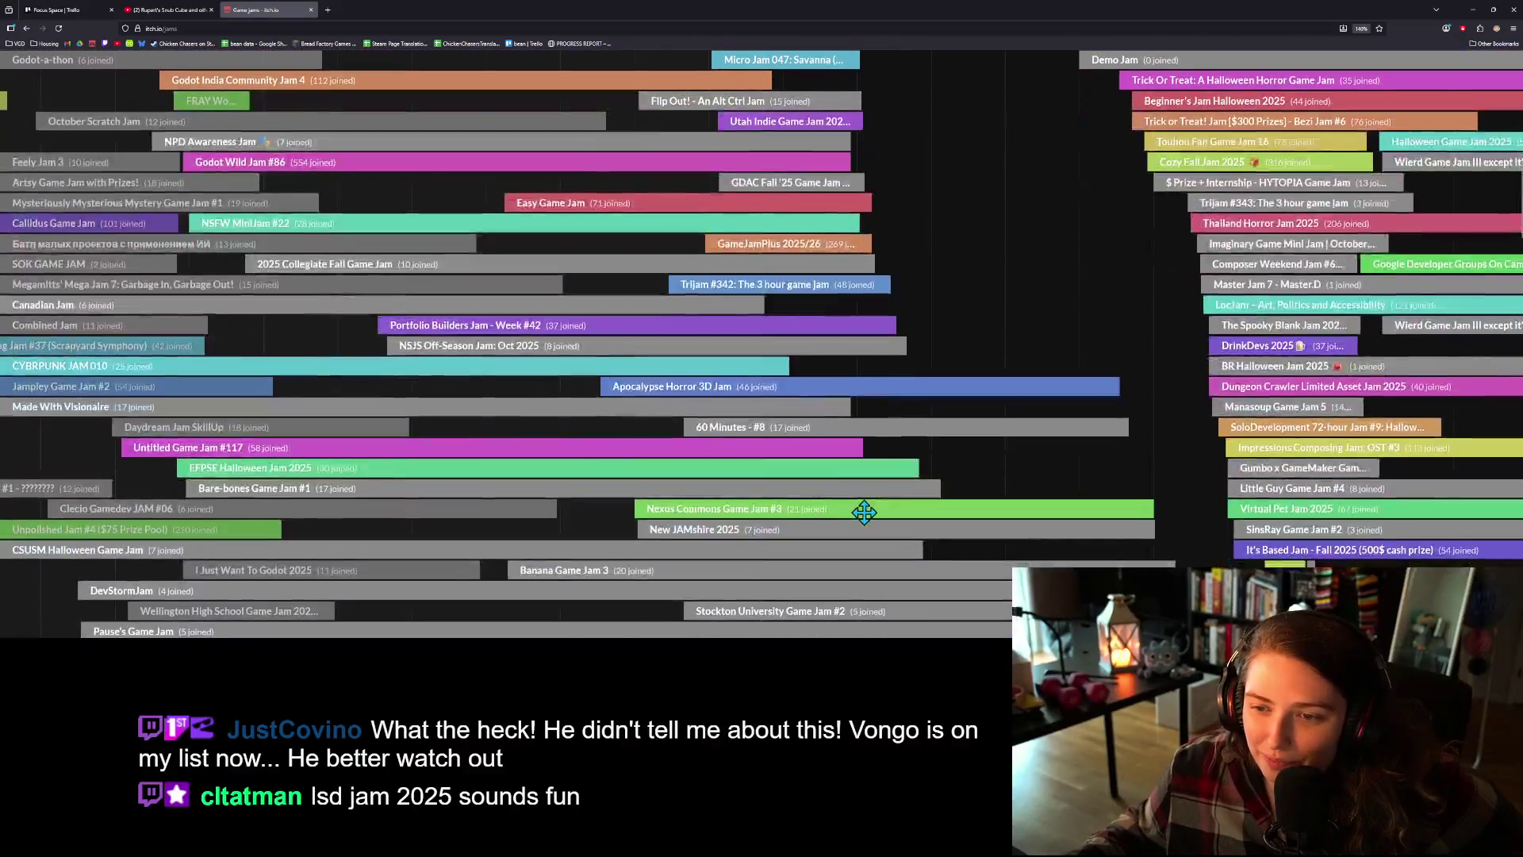
pyautogui.scroll(-1, 861, 513)
pyautogui.scroll(-1, 865, 513)
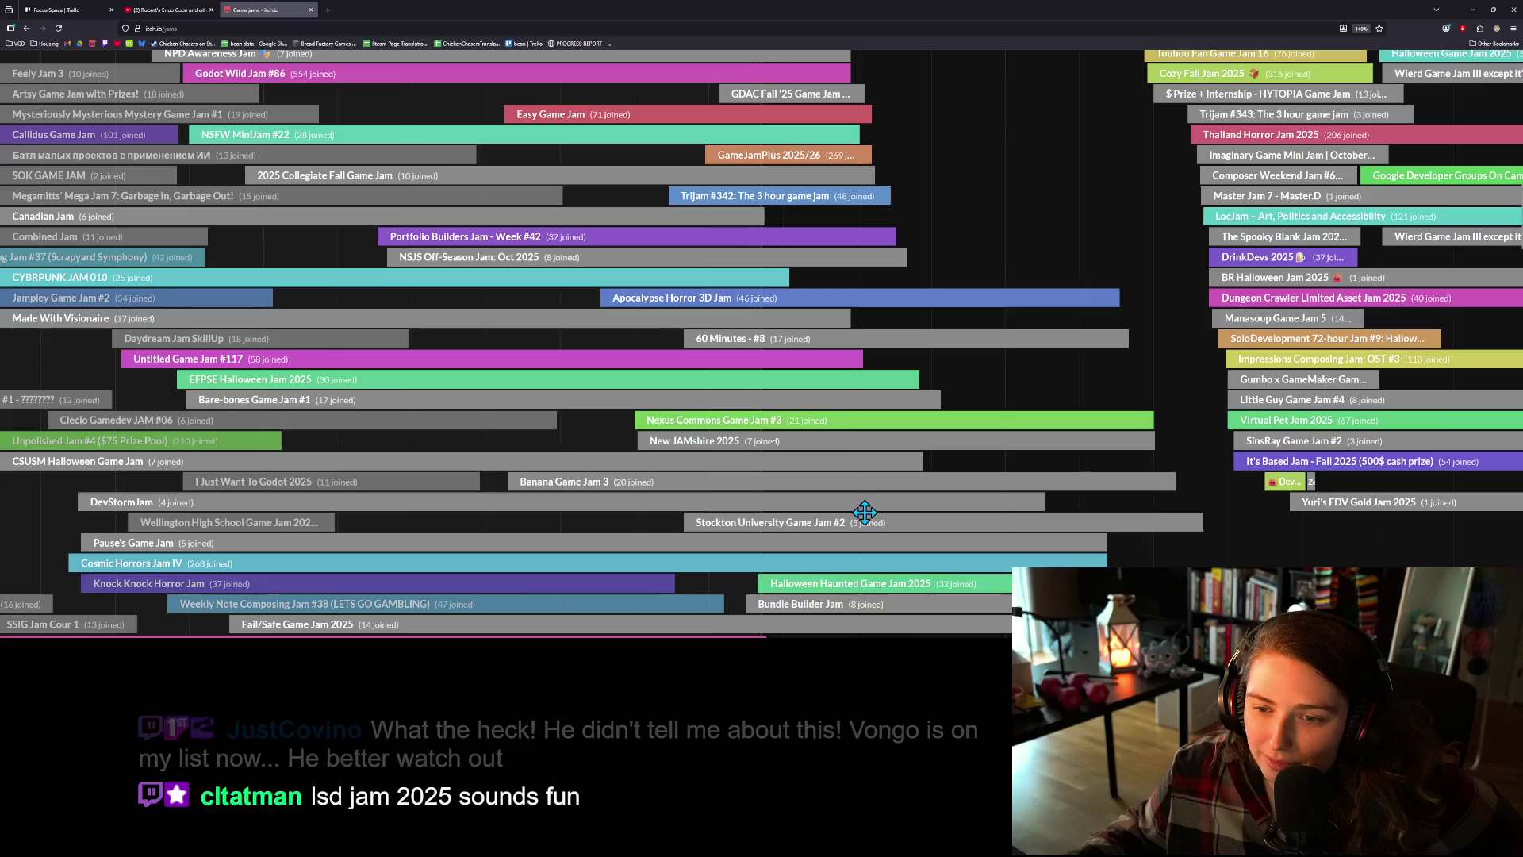
pyautogui.scroll(-1, 865, 512)
pyautogui.scroll(-1, 865, 513)
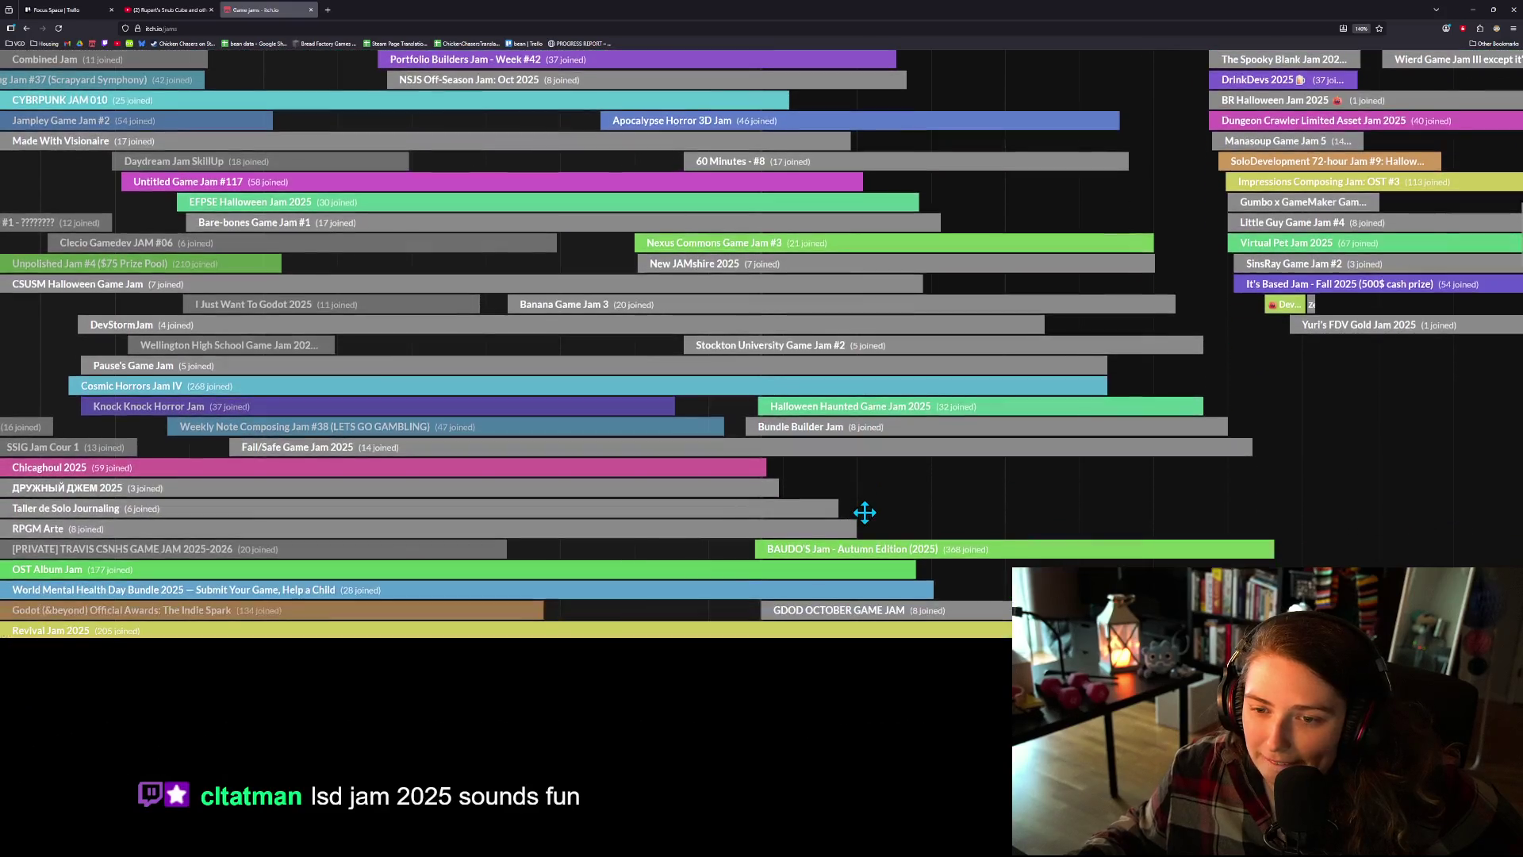
pyautogui.scroll(-1, 865, 512)
pyautogui.scroll(-1, 865, 513)
pyautogui.scroll(-1, 865, 513)
pyautogui.scroll(-1, 865, 512)
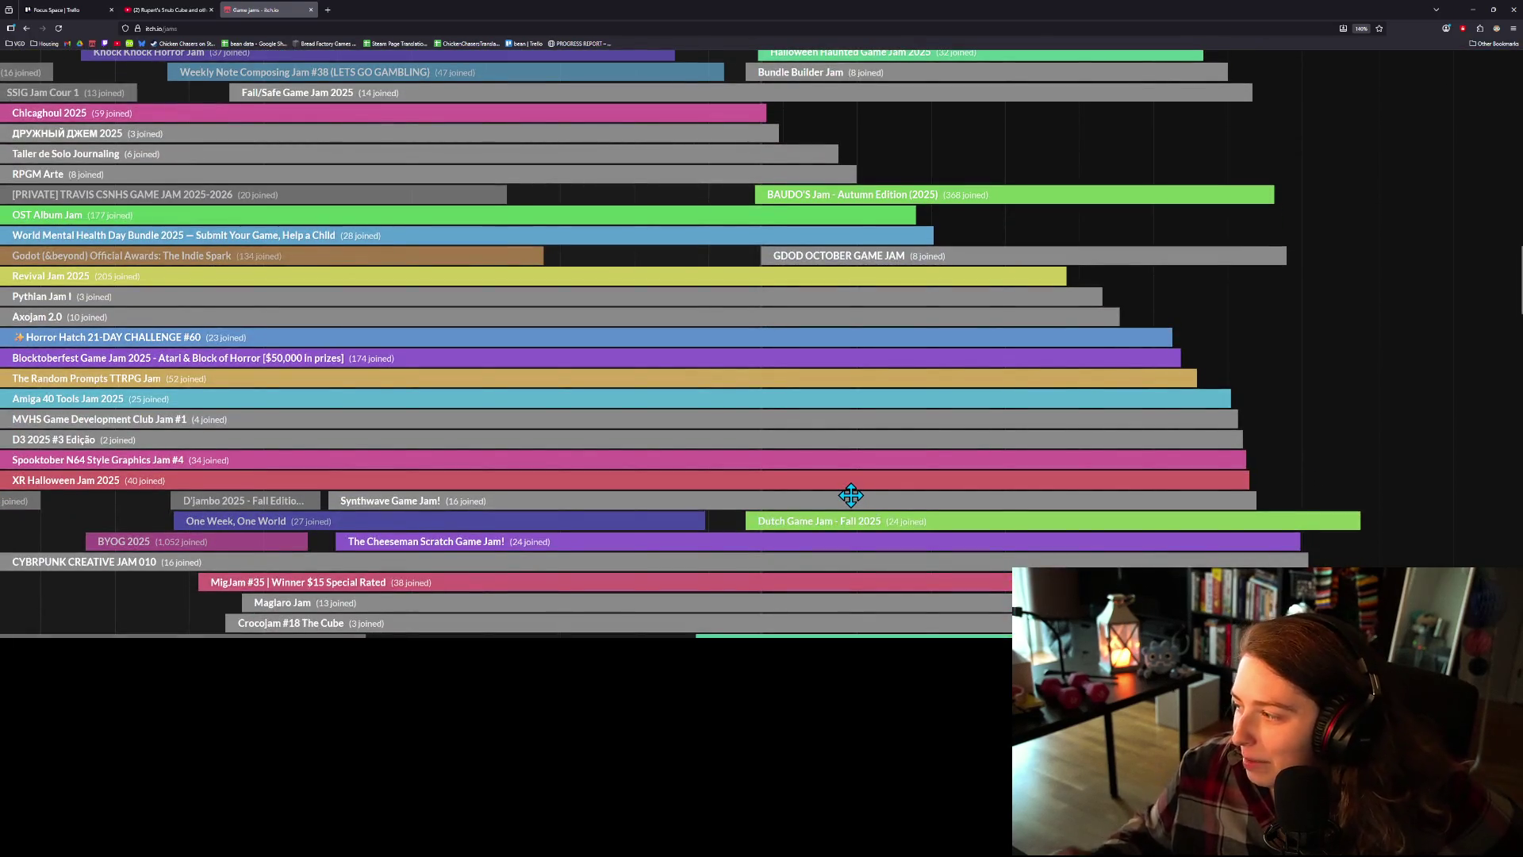
pyautogui.scroll(2, 856, 504)
pyautogui.scroll(-2, 863, 510)
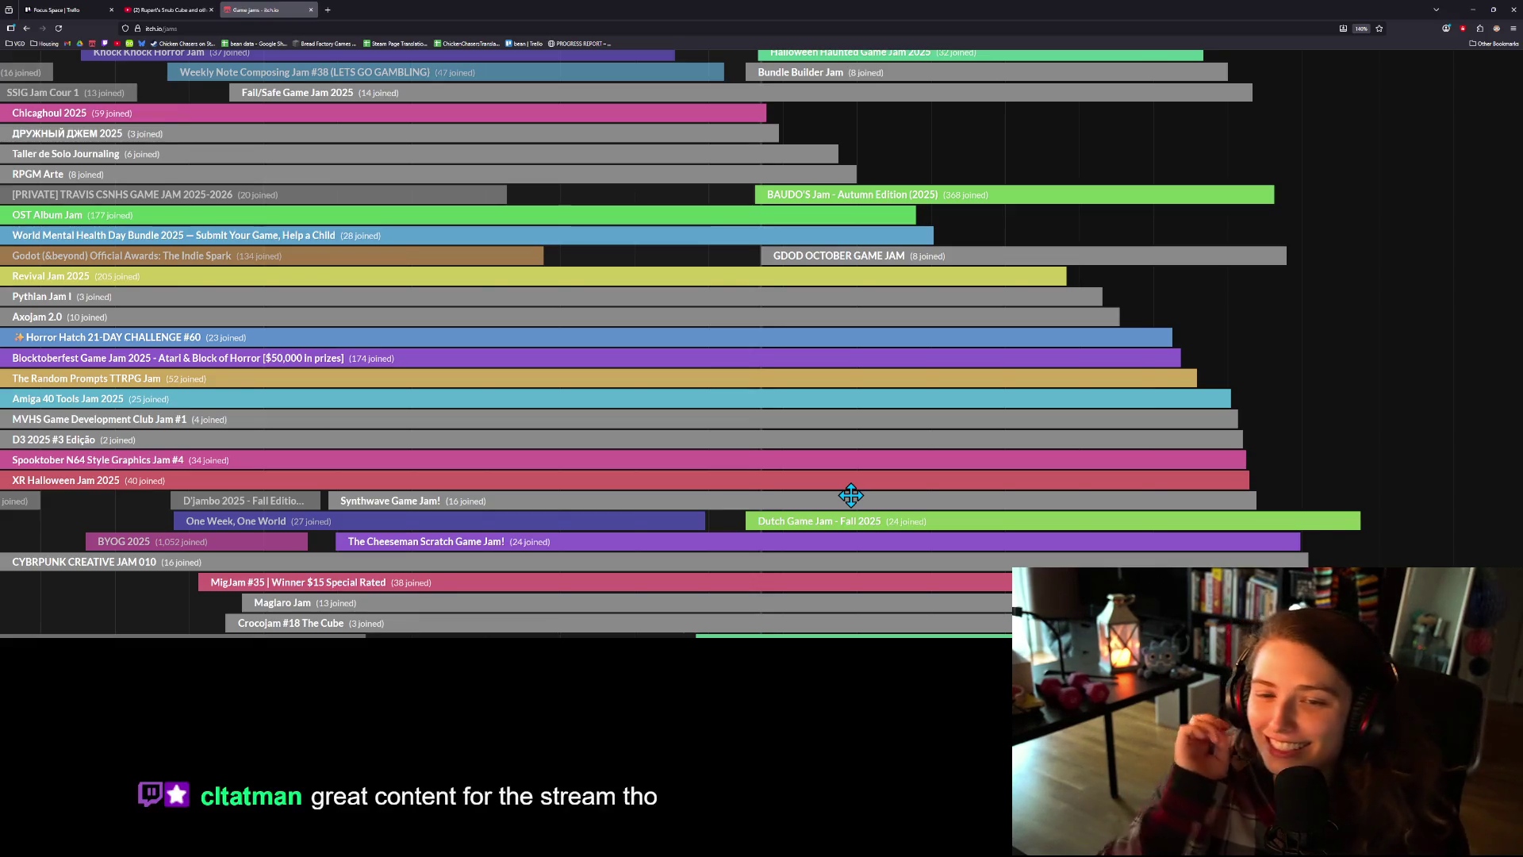
pyautogui.scroll(-2, 850, 495)
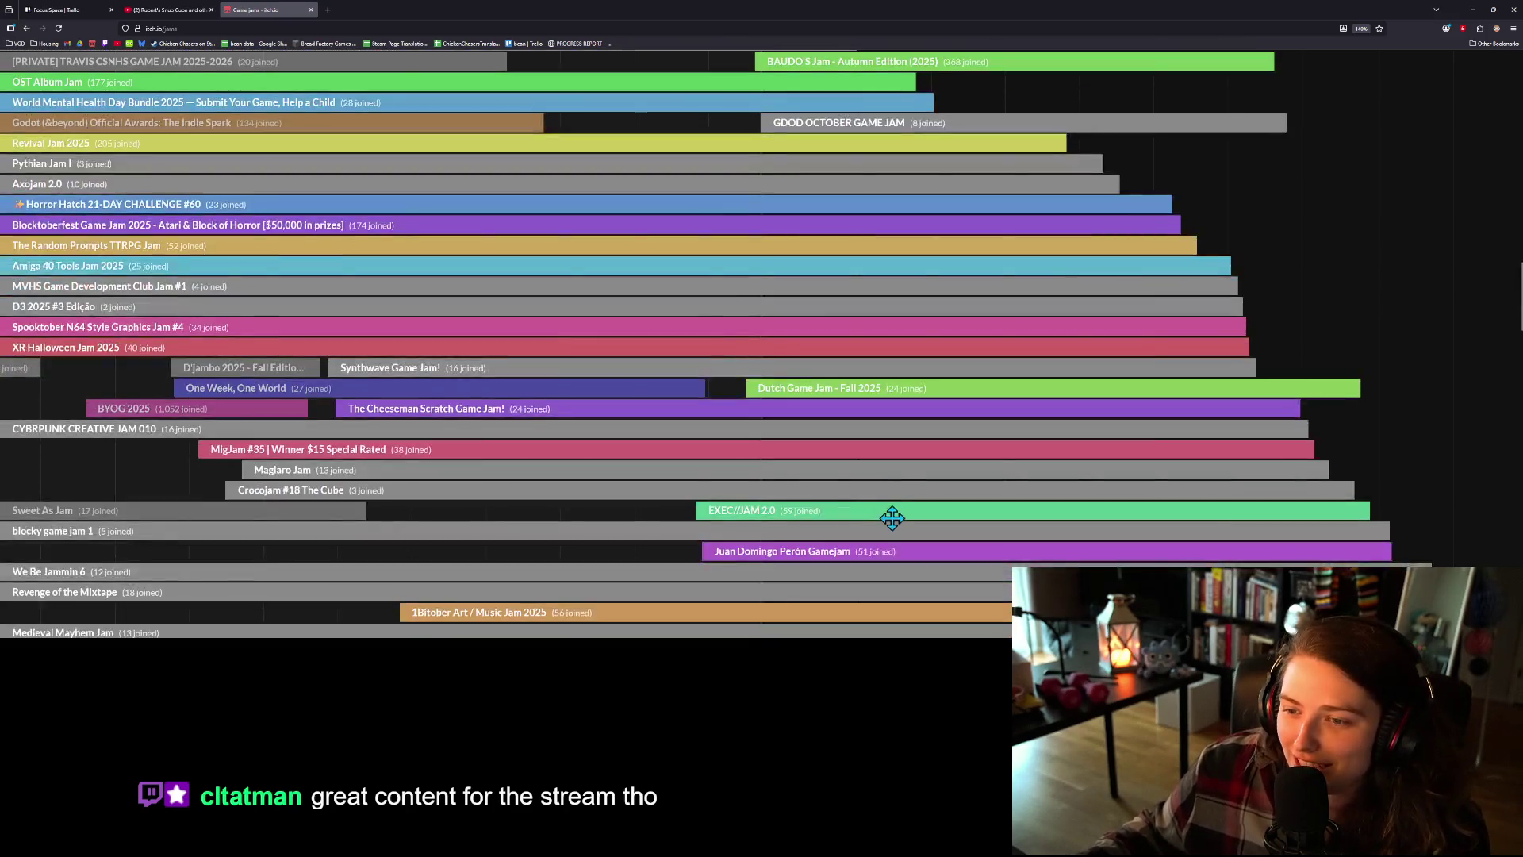
pyautogui.scroll(-3, 891, 517)
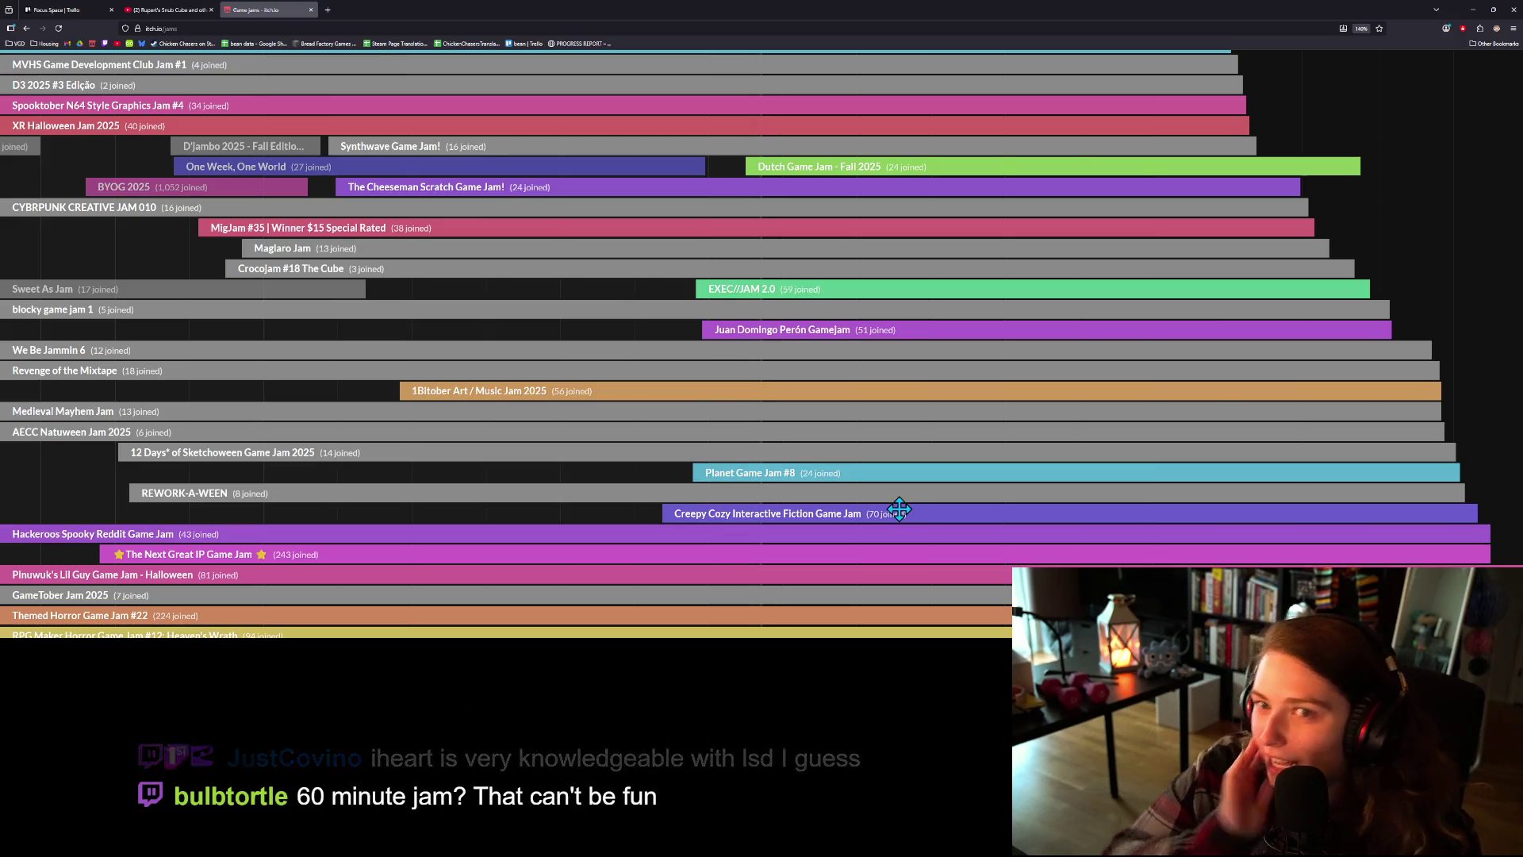
# - Scroll back up to GameDev.tv Halloween Jam 2025 and Megamitts' Halloween Hijinks 2025
pyautogui.scroll(4, 924, 501)
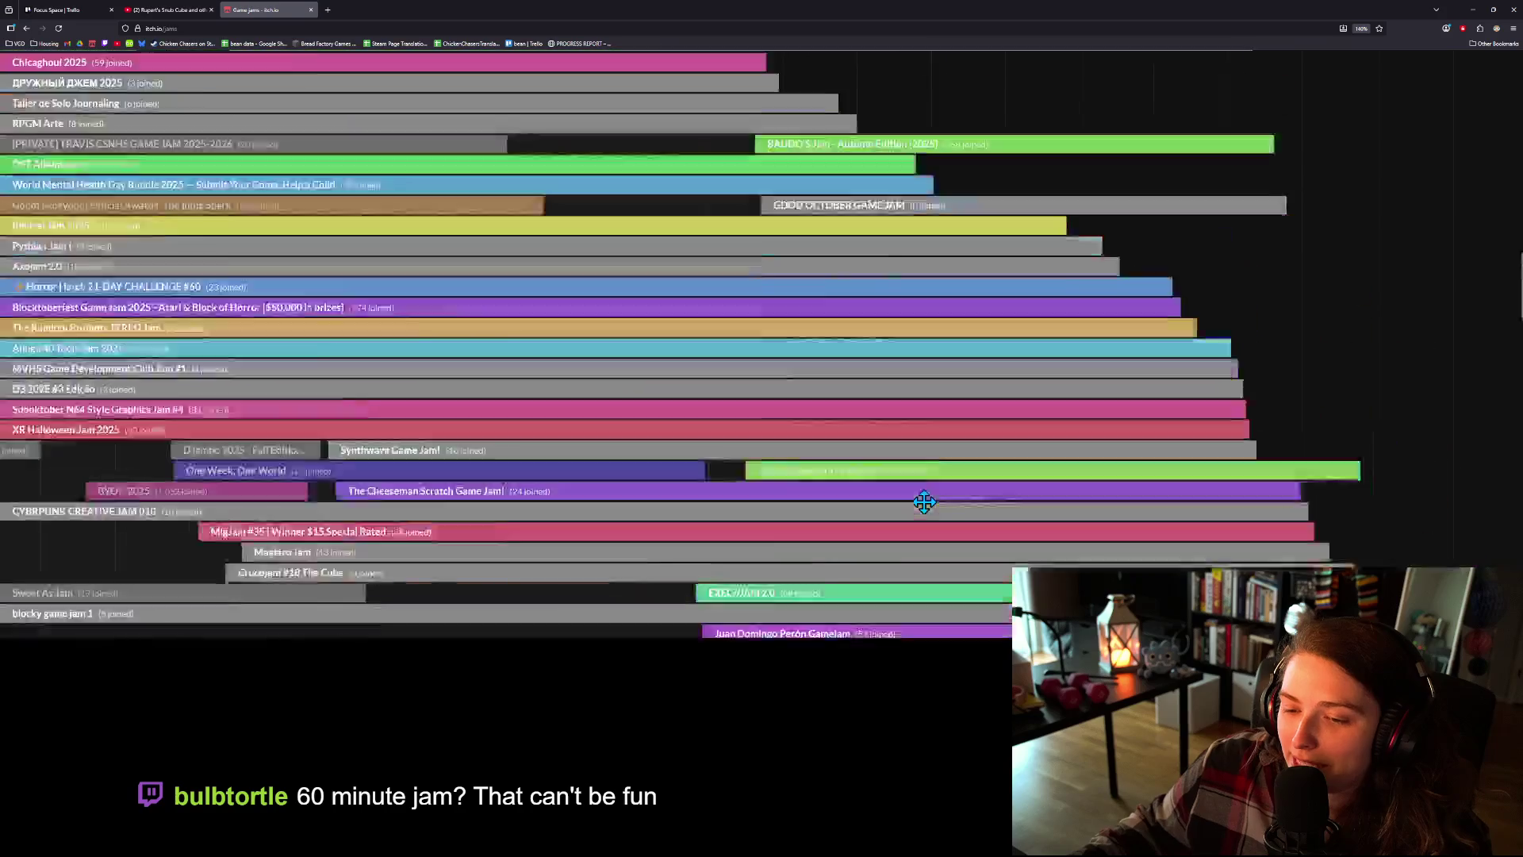
pyautogui.scroll(6, 924, 501)
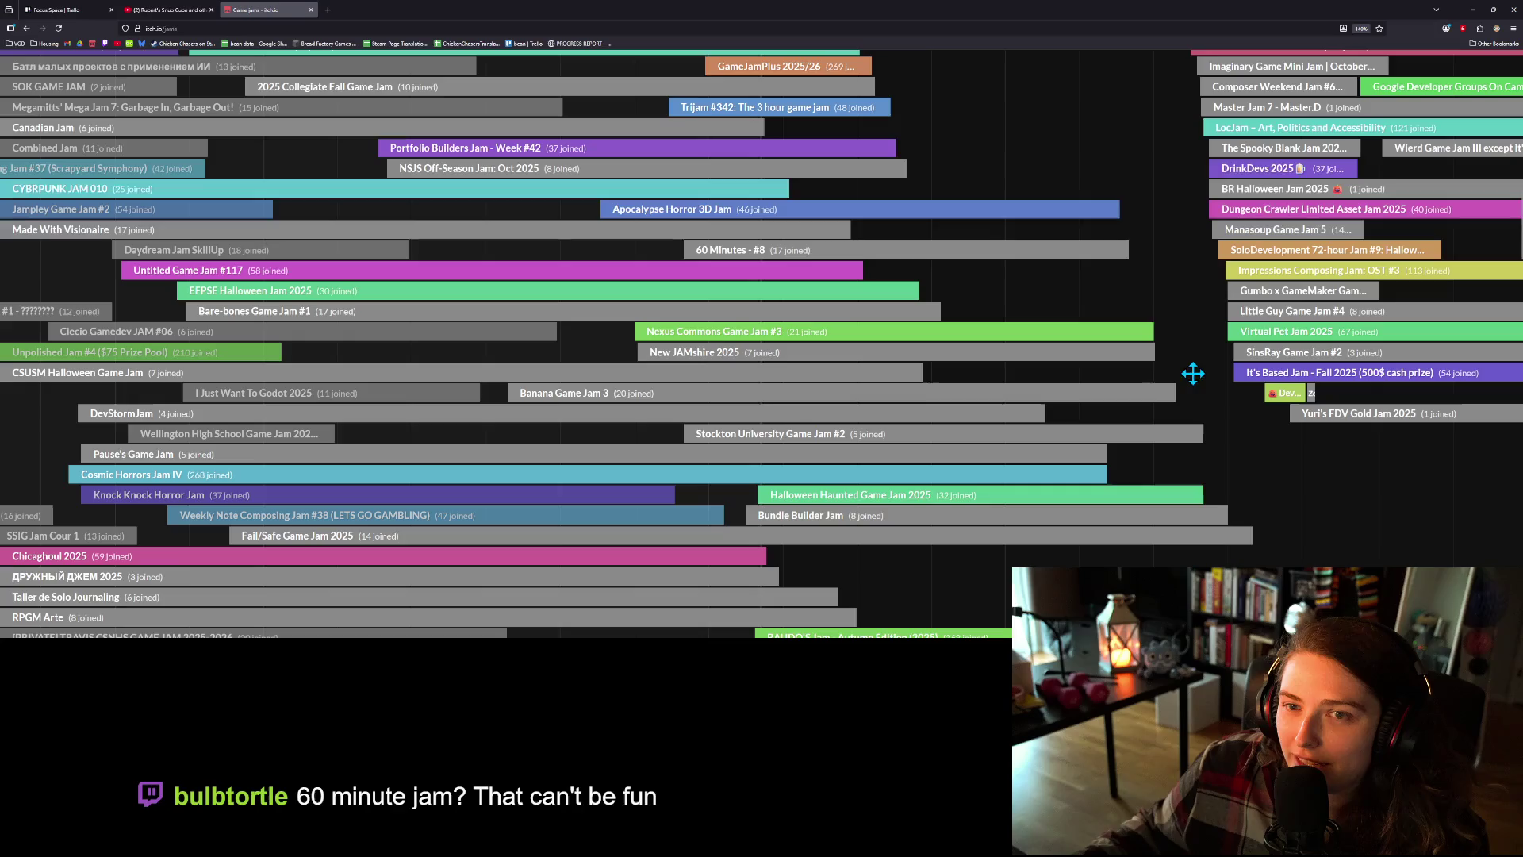
pyautogui.scroll(5, 1182, 496)
pyautogui.scroll(5, 1176, 495)
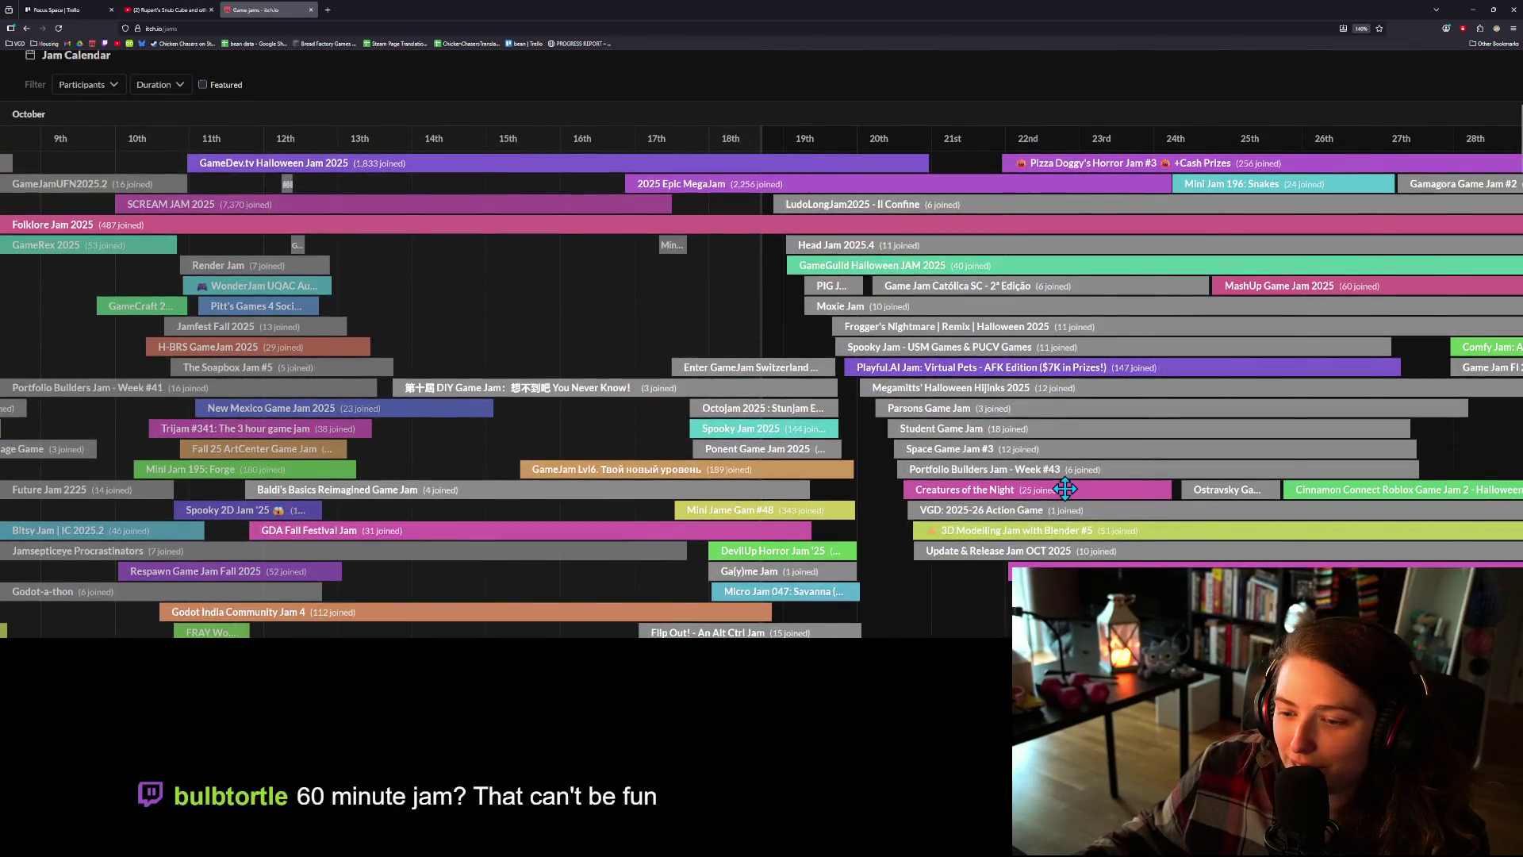
pyautogui.scroll(1, 1066, 488)
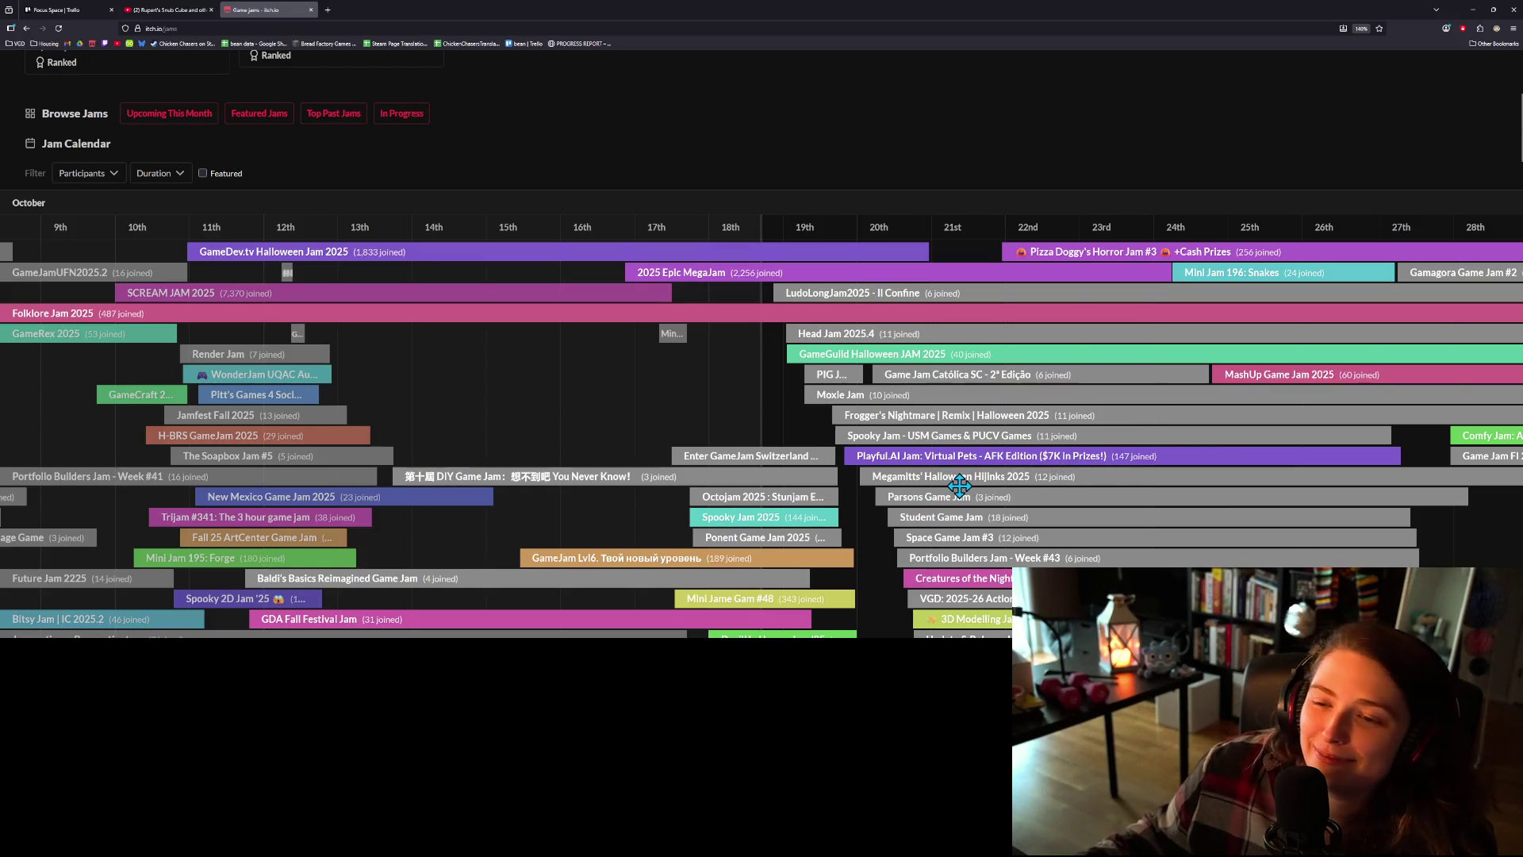
pyautogui.scroll(1, 960, 485)
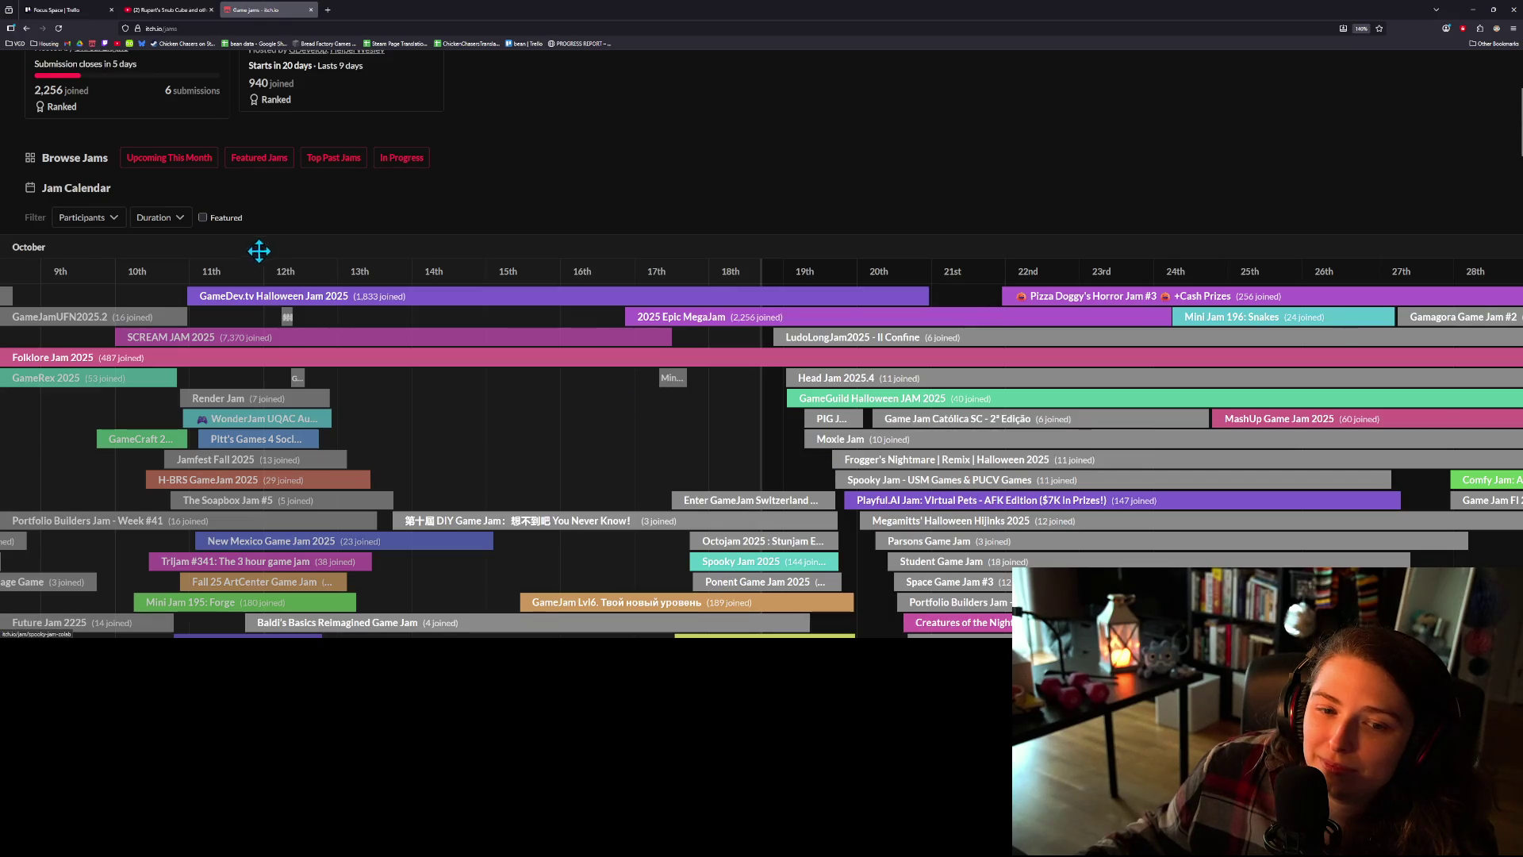
# - Open the GameDev.tv Halloween Jam 2025 page and read through its details
pyautogui.click(294, 303)
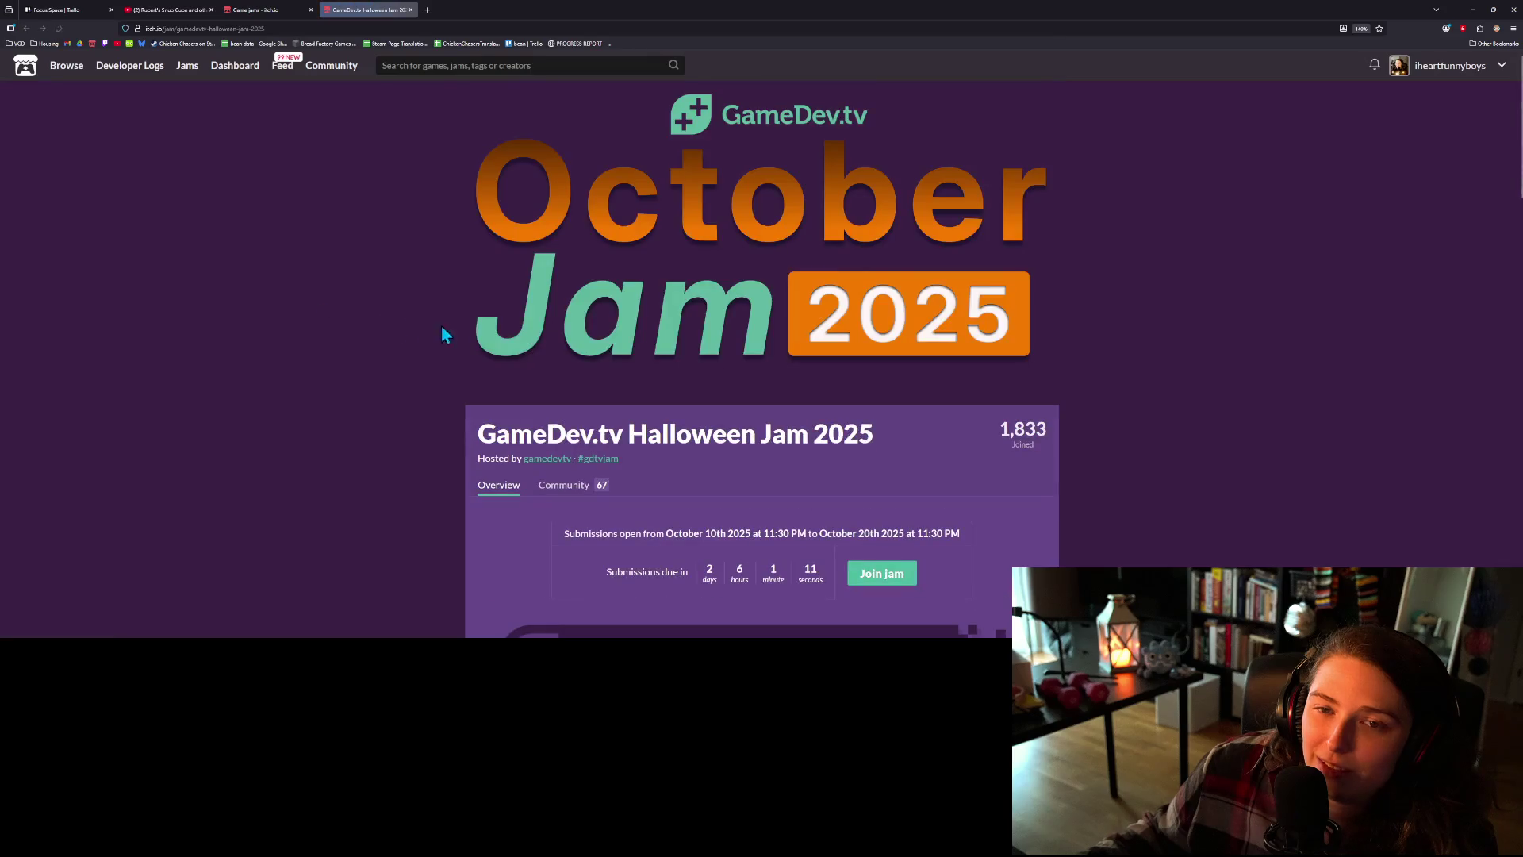
pyautogui.scroll(-3, 1147, 435)
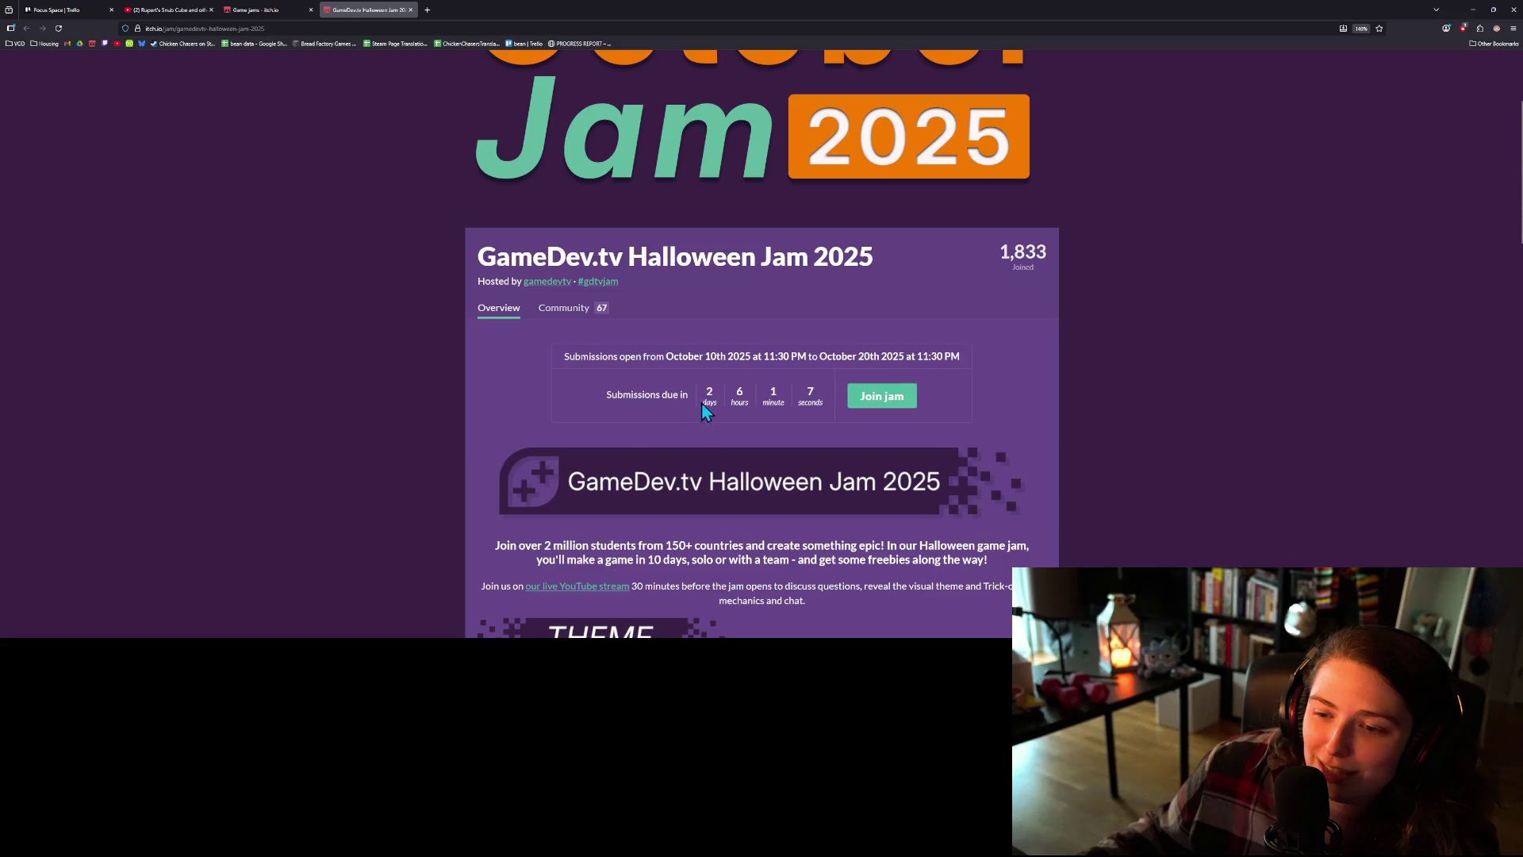
pyautogui.scroll(-4, 706, 411)
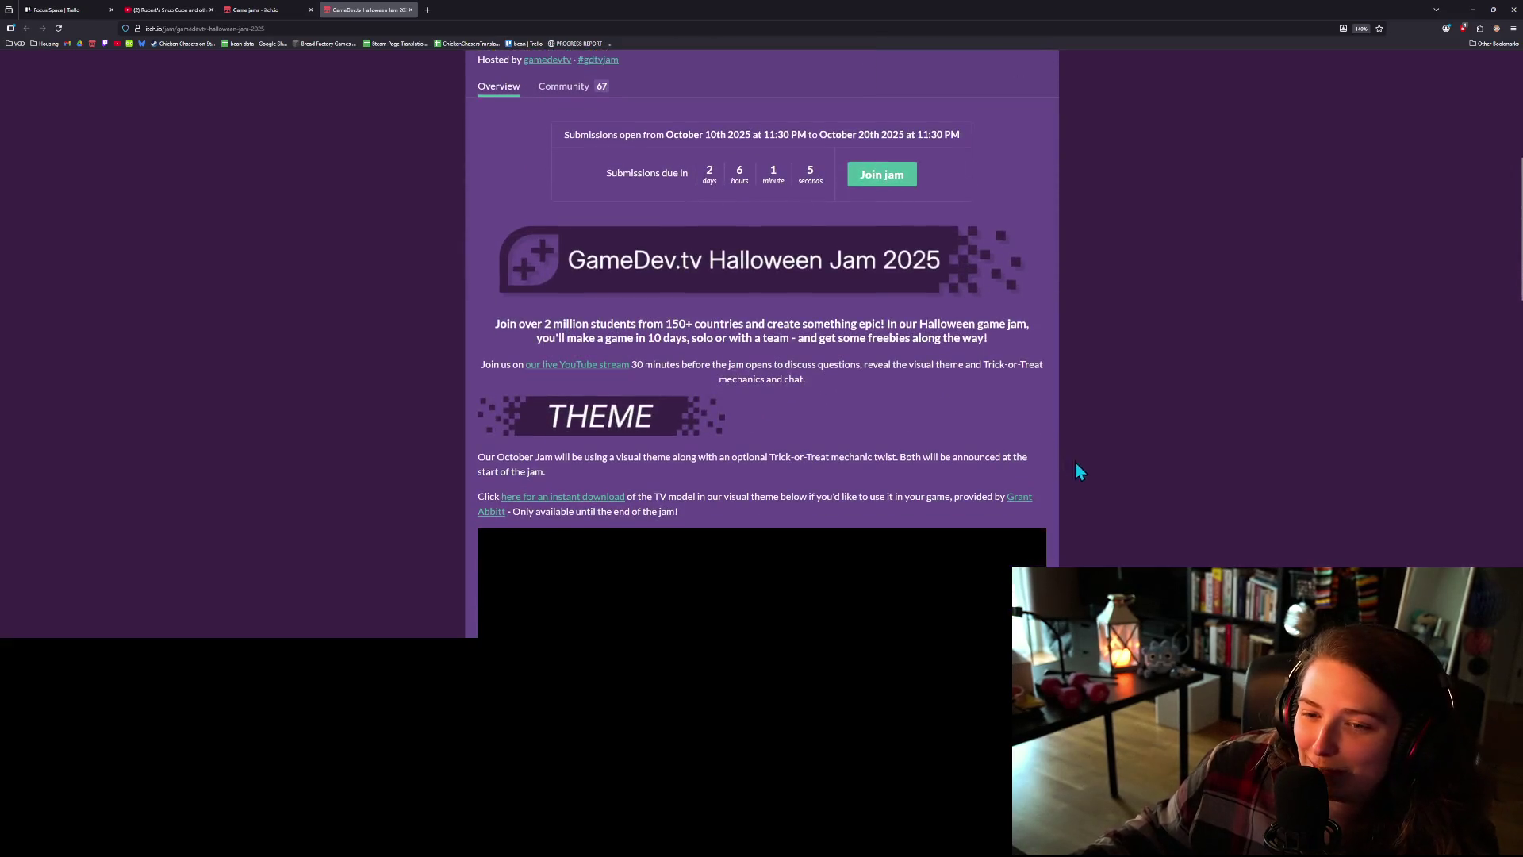
pyautogui.scroll(-1, 1133, 479)
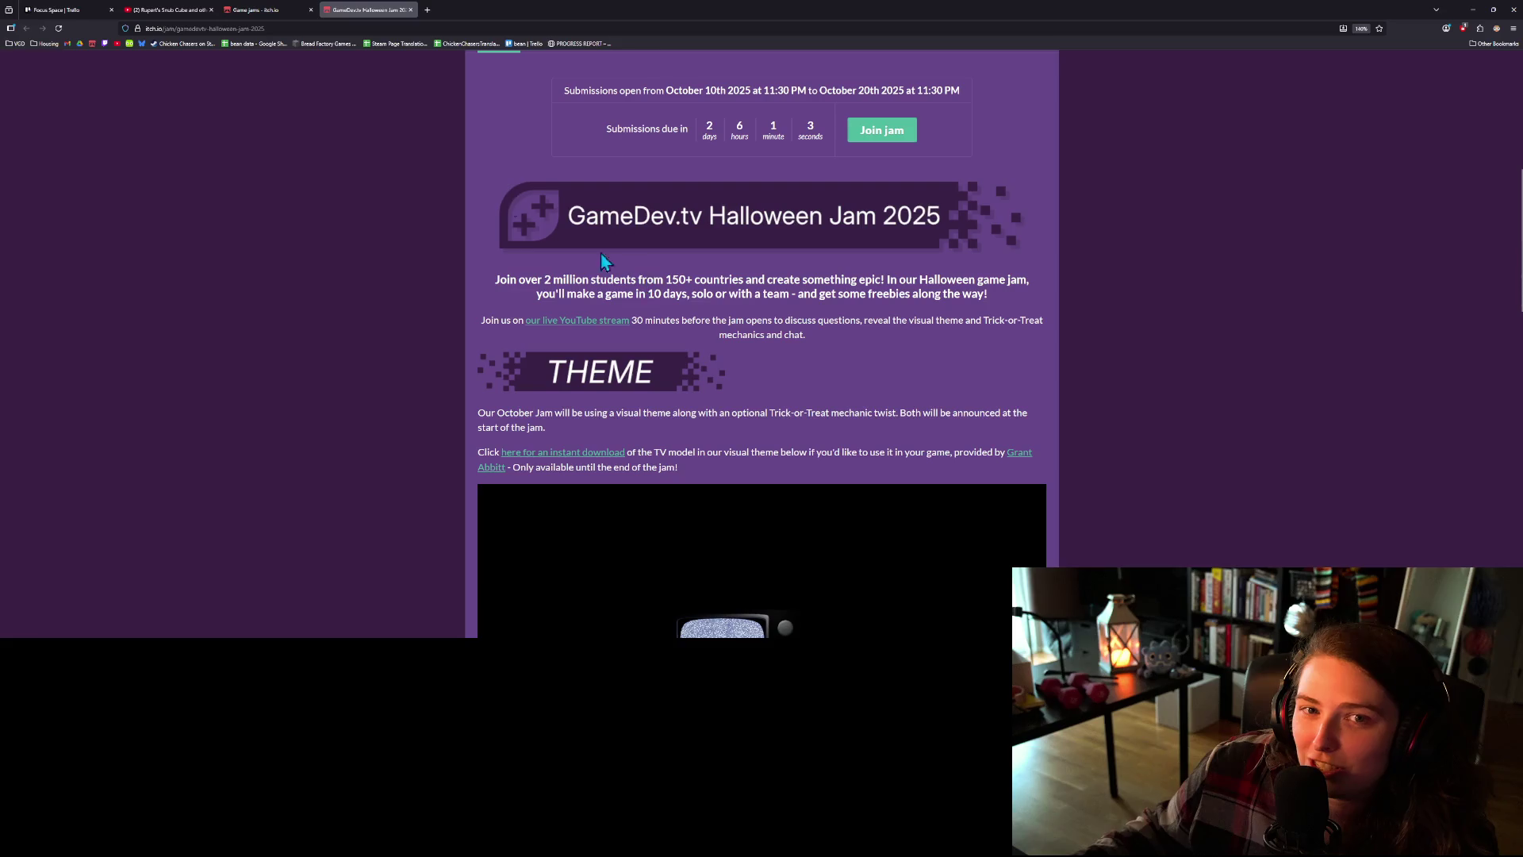
# - Close the jam page, pan the calendar to other dates, and start a blank browser tab
pyautogui.click(411, 10)
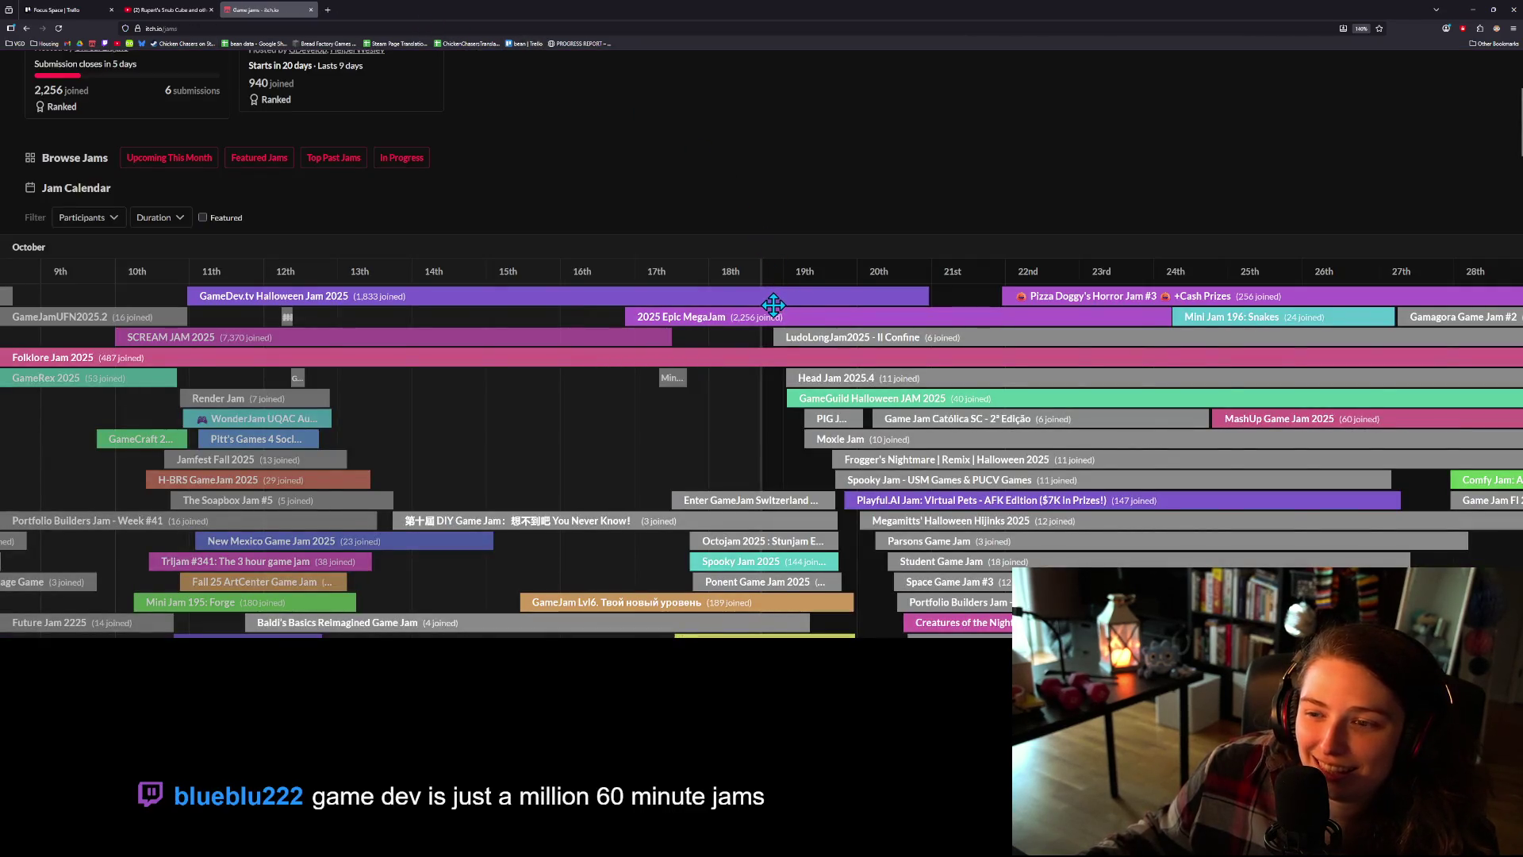
pyautogui.scroll(-2, 773, 305)
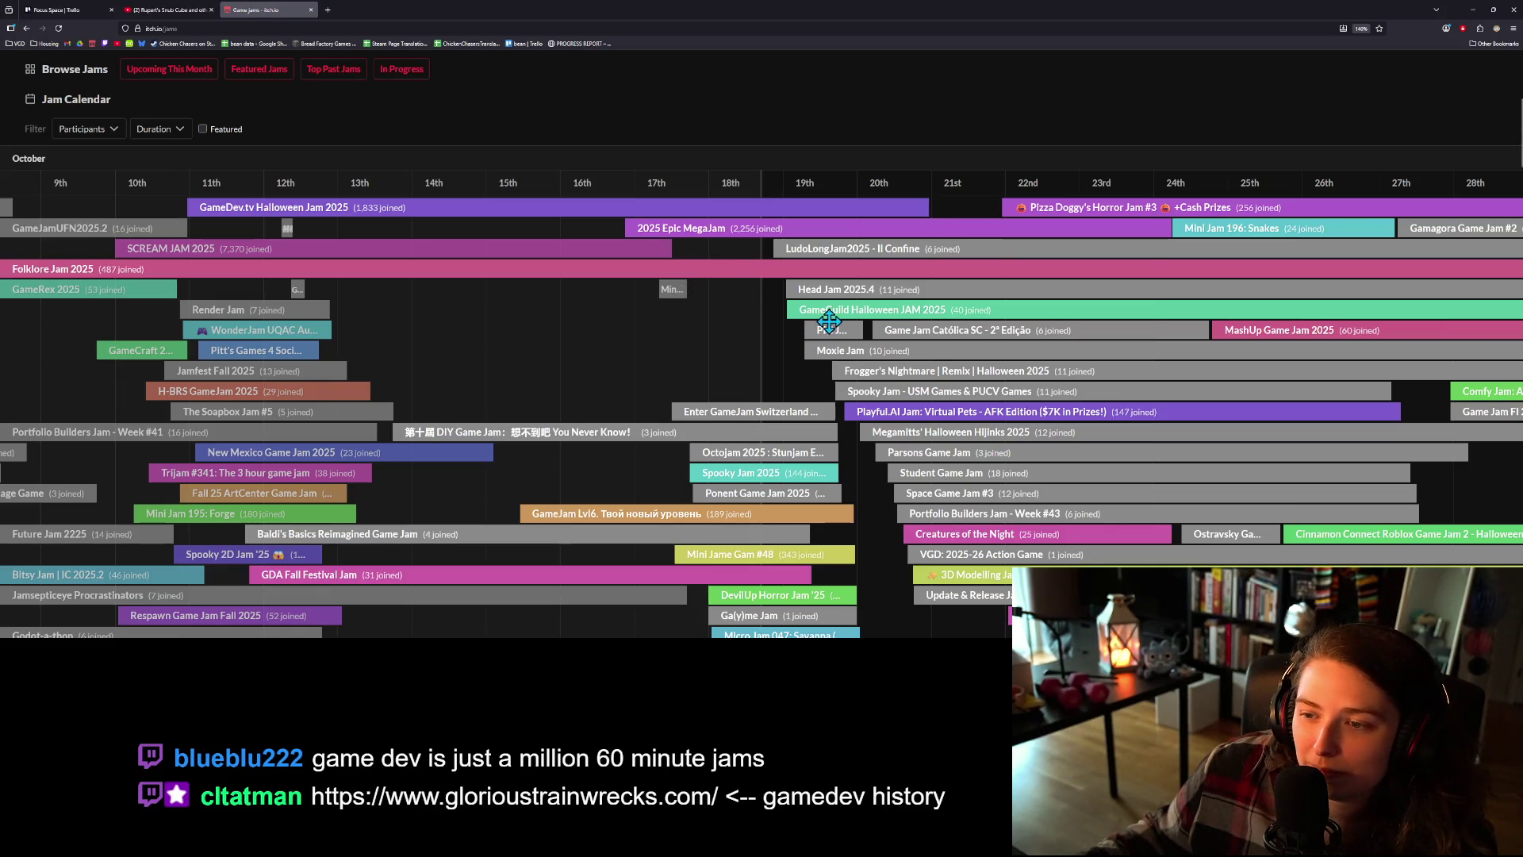
pyautogui.moveTo(776, 337); pyautogui.dragTo(722, 331)
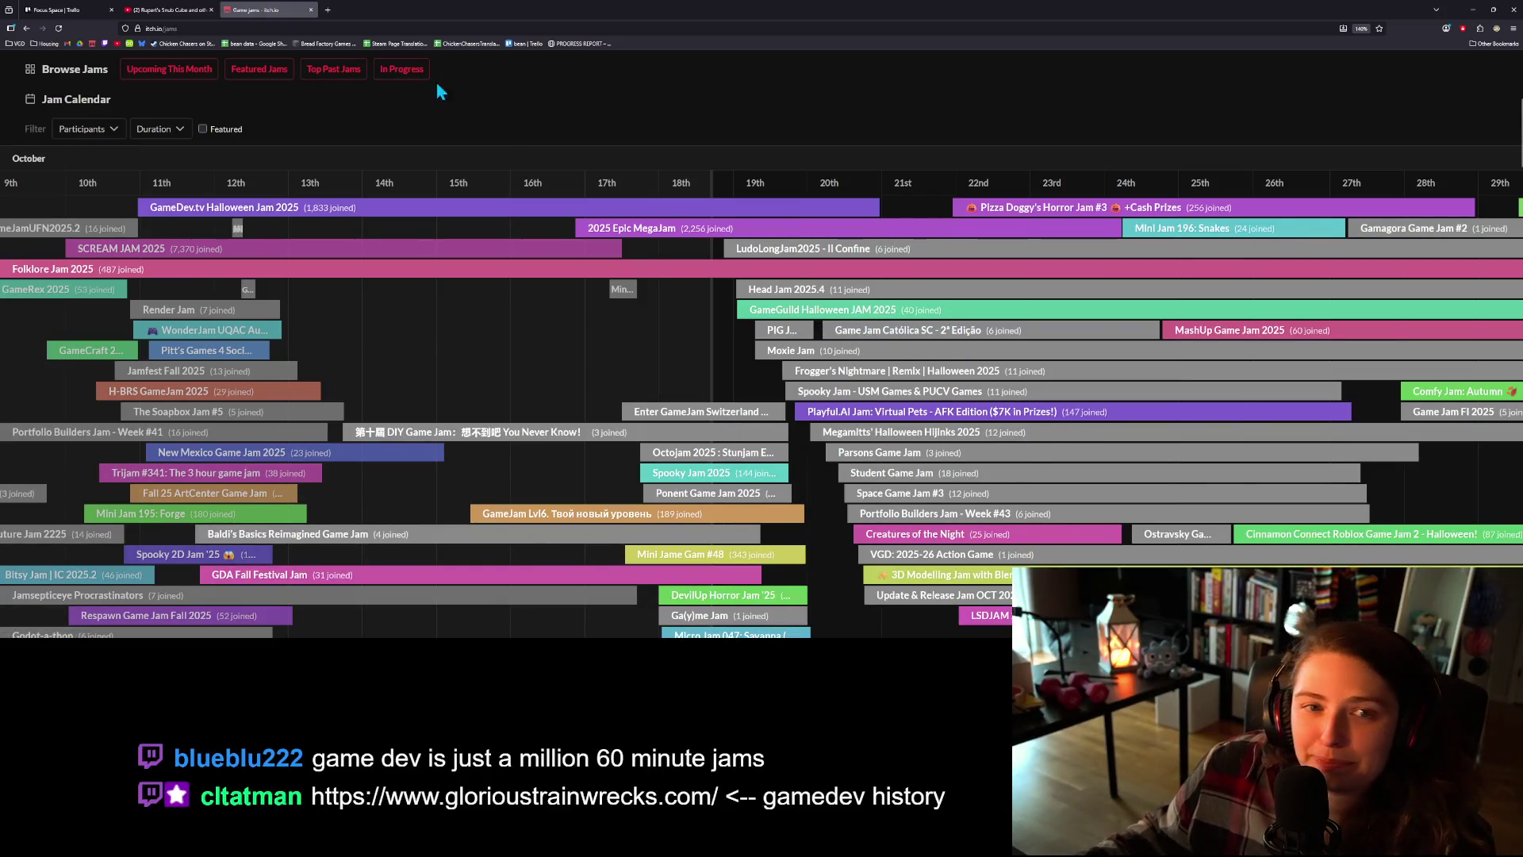
pyautogui.click(328, 9)
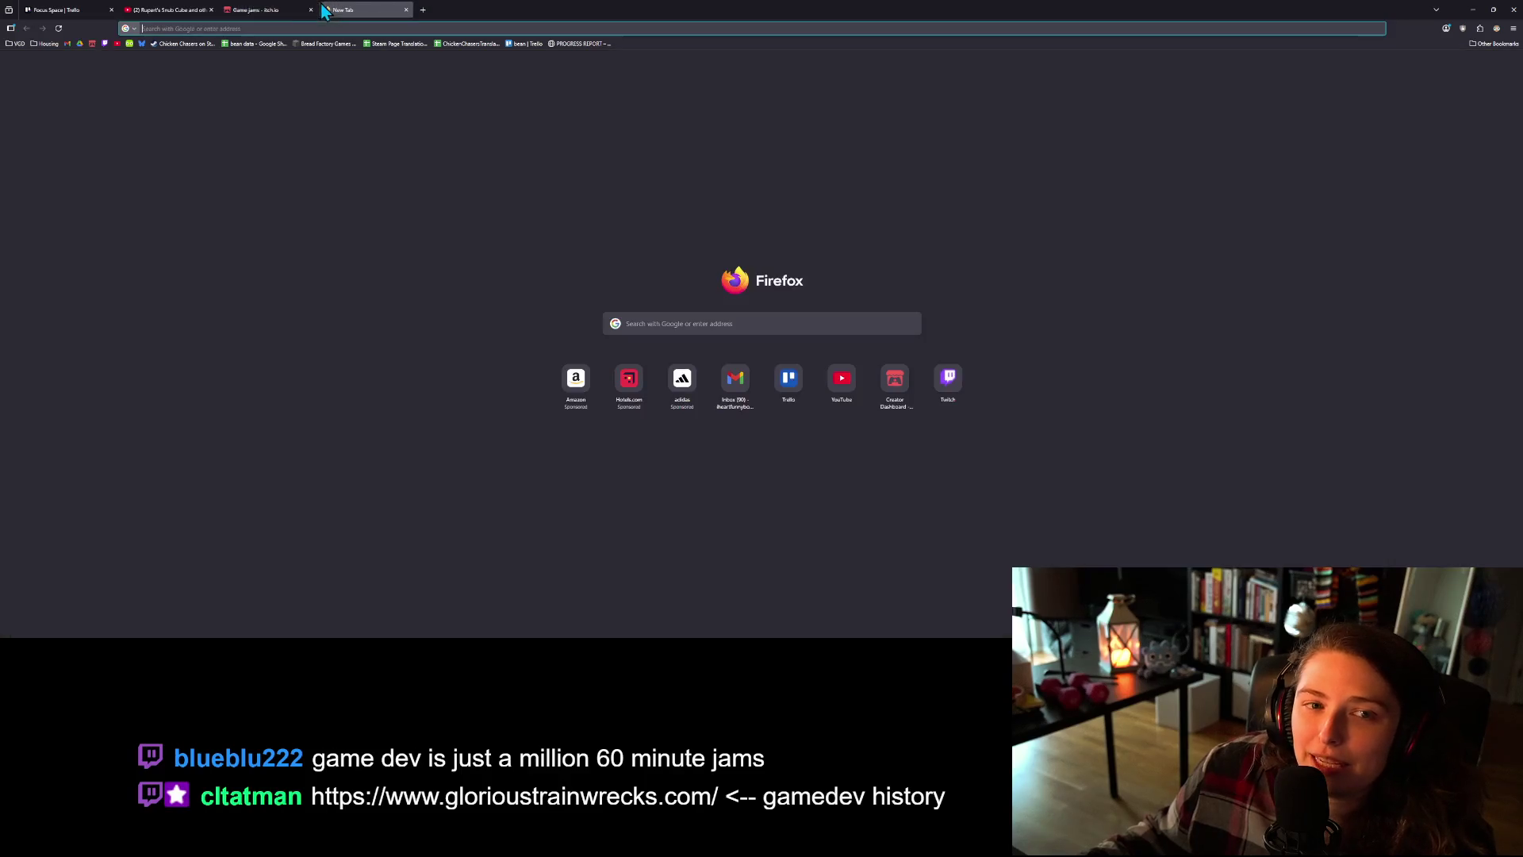
# - Load the CraftPix Animals Farm 3D Low Poly Models page from the VGD bookmarks folder
pyautogui.click(15, 43)
pyautogui.scroll(-5, 80, 468)
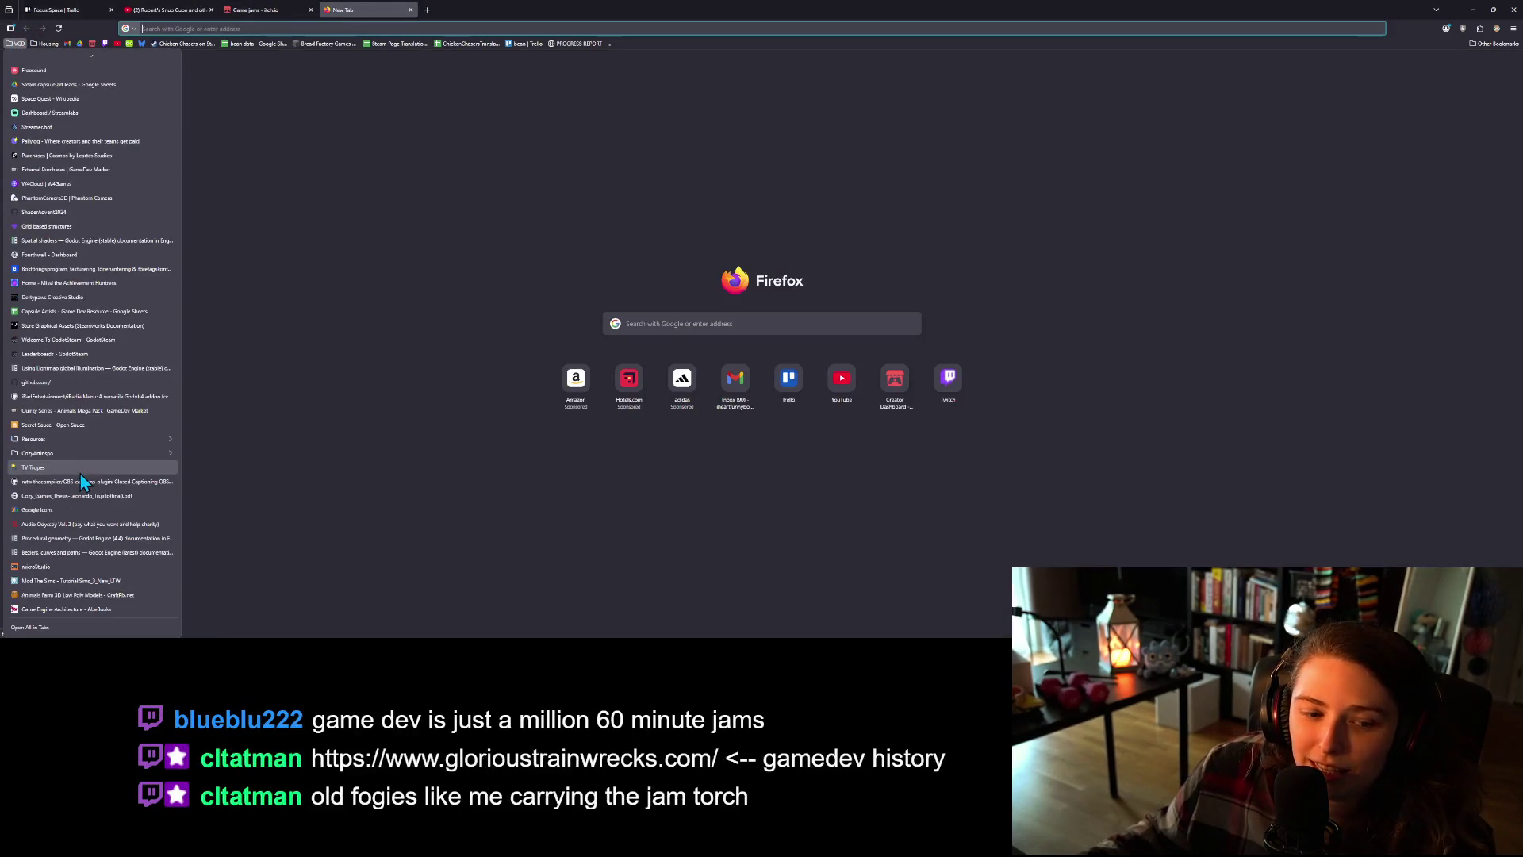
pyautogui.click(107, 595)
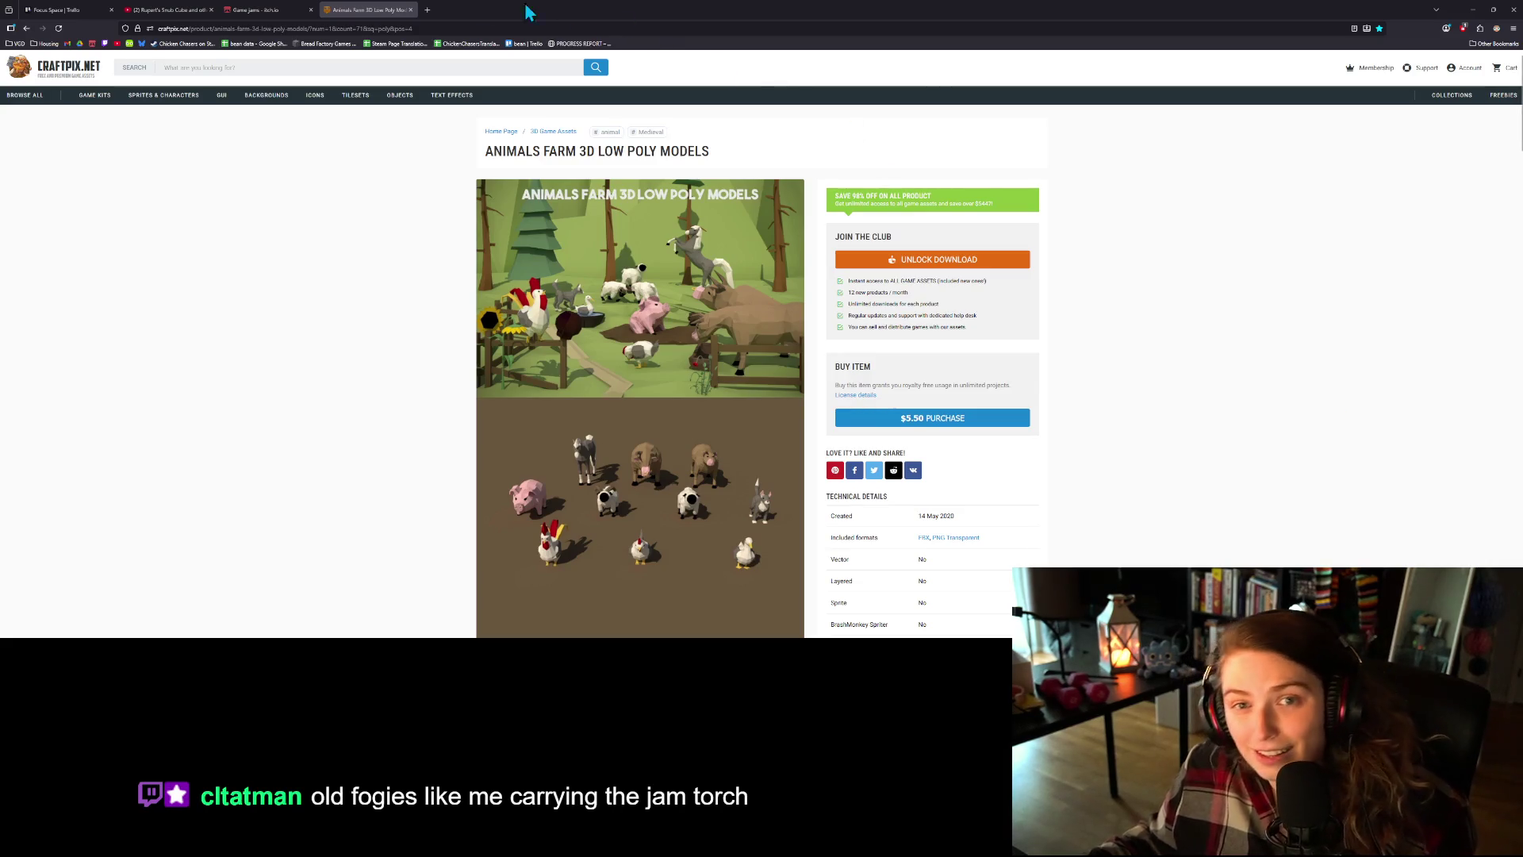
pyautogui.click(426, 11)
# - Load glorioustrainwrecks.com and scroll through its Sekret Santa event posts
pyautogui.write('glorioustrainwrecks.com')
pyautogui.press('Return')
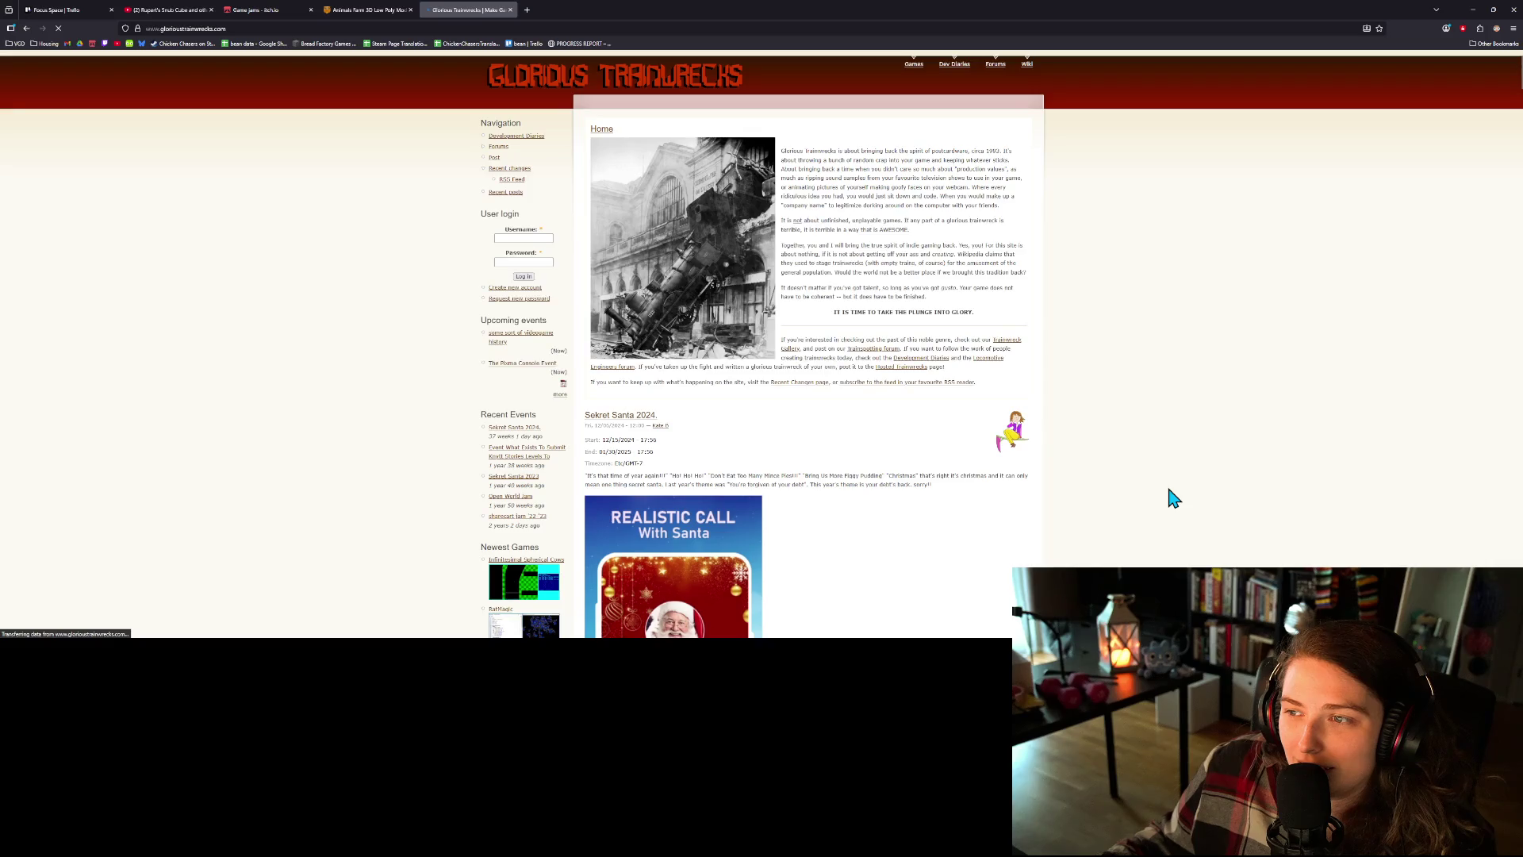
pyautogui.scroll(-3, 1173, 498)
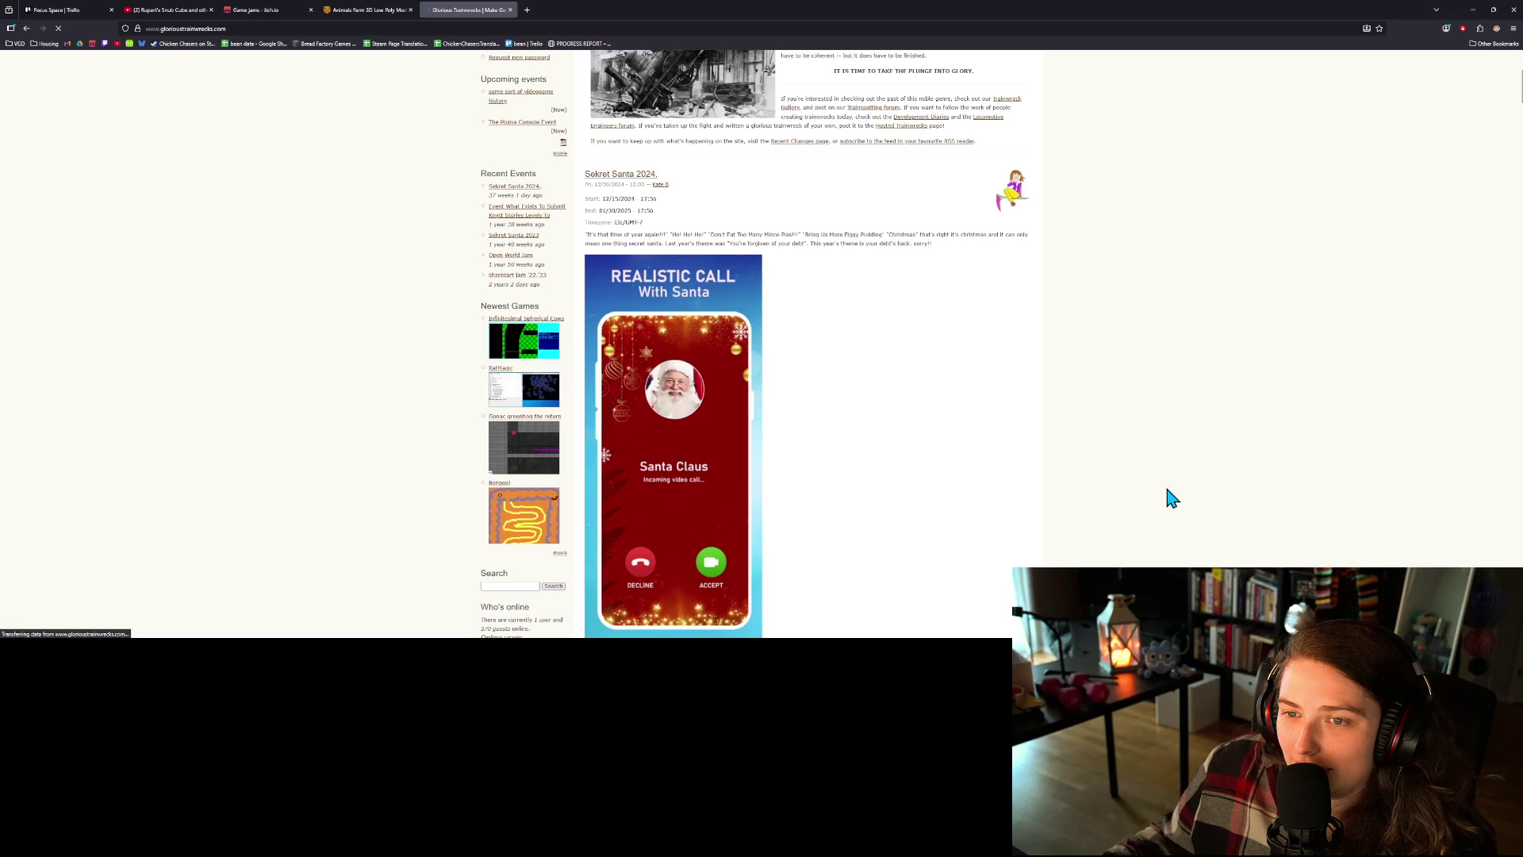
pyautogui.scroll(-4, 1173, 498)
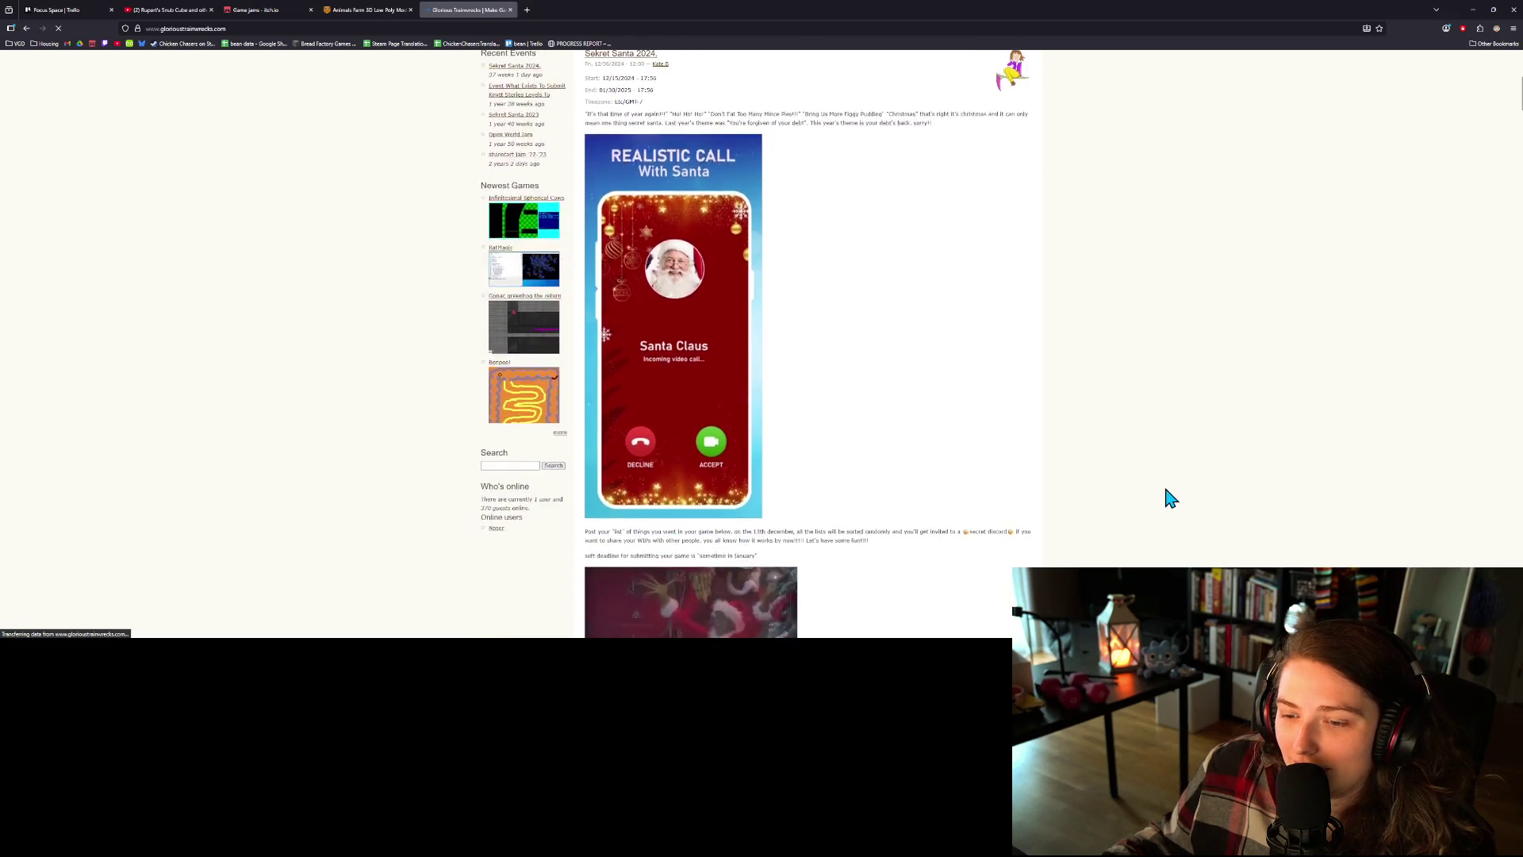
pyautogui.scroll(-3, 1170, 498)
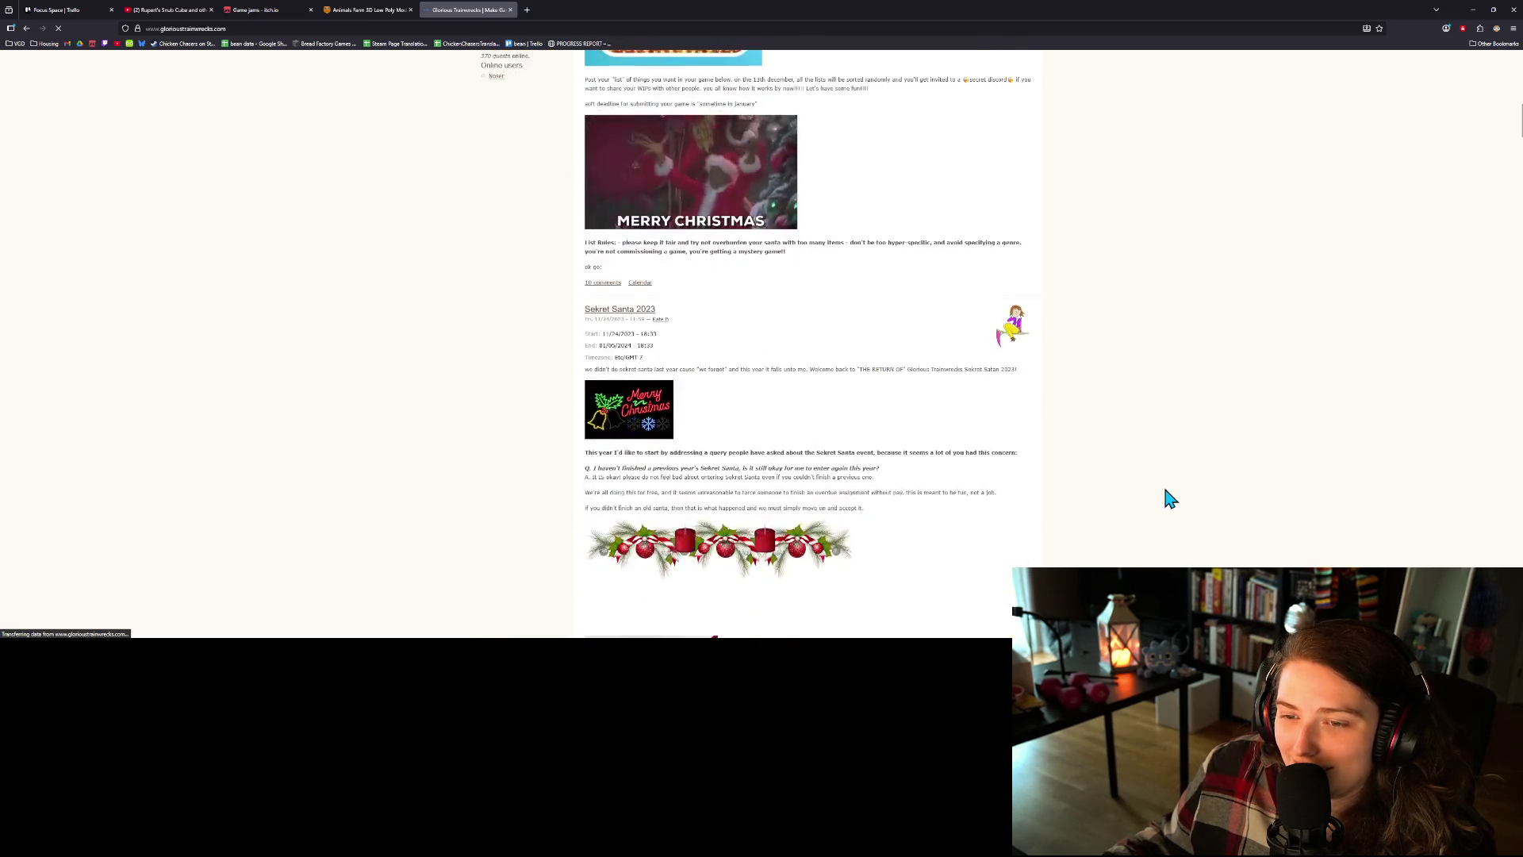
pyautogui.scroll(-1, 1171, 498)
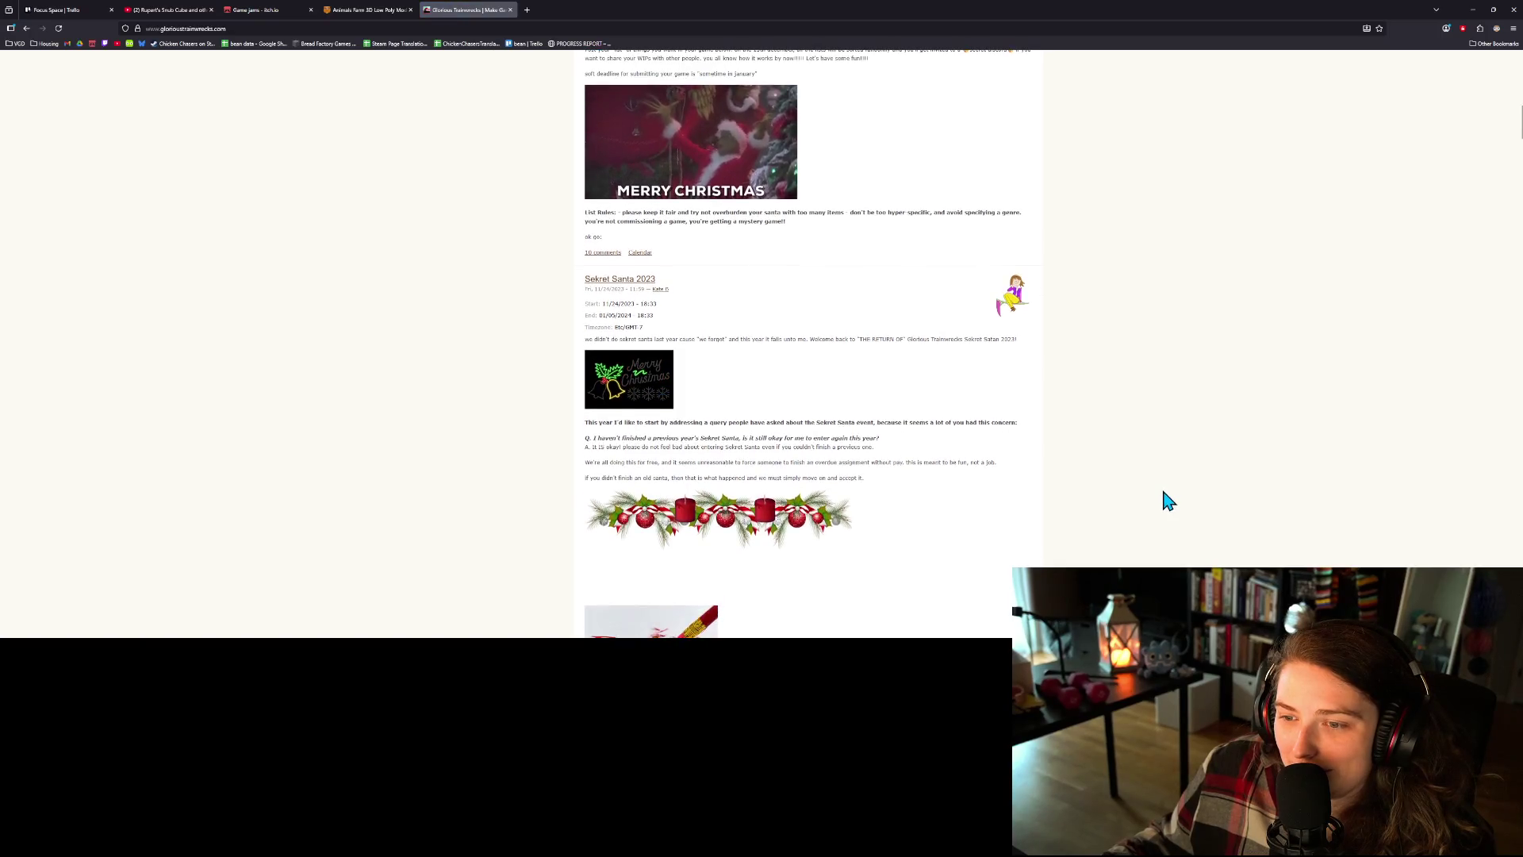
pyautogui.scroll(-1, 1172, 499)
pyautogui.scroll(-1, 1171, 503)
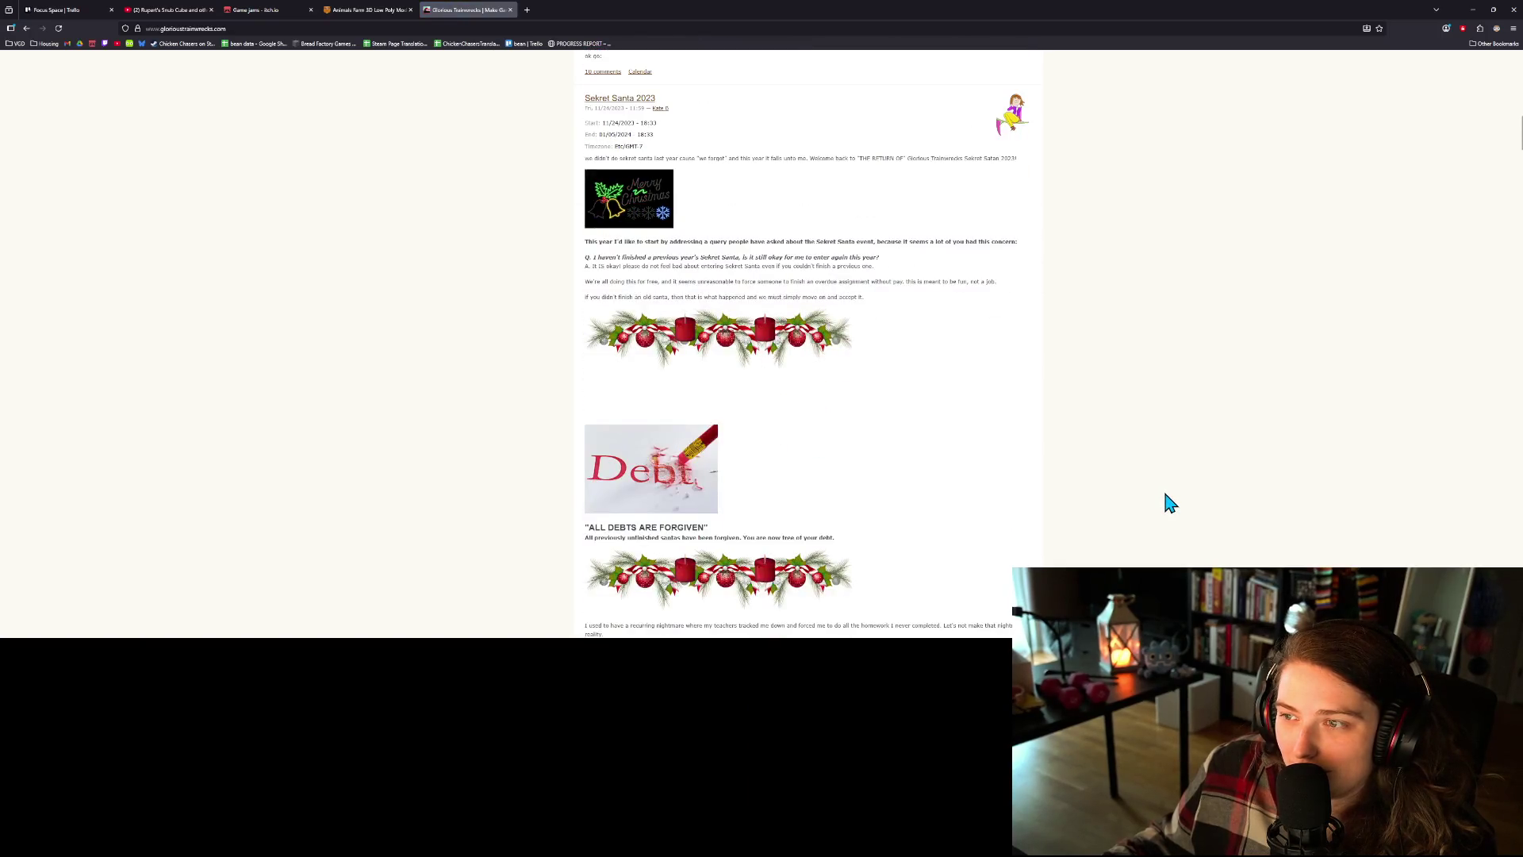
pyautogui.scroll(-1, 1171, 503)
pyautogui.scroll(-1, 1171, 503)
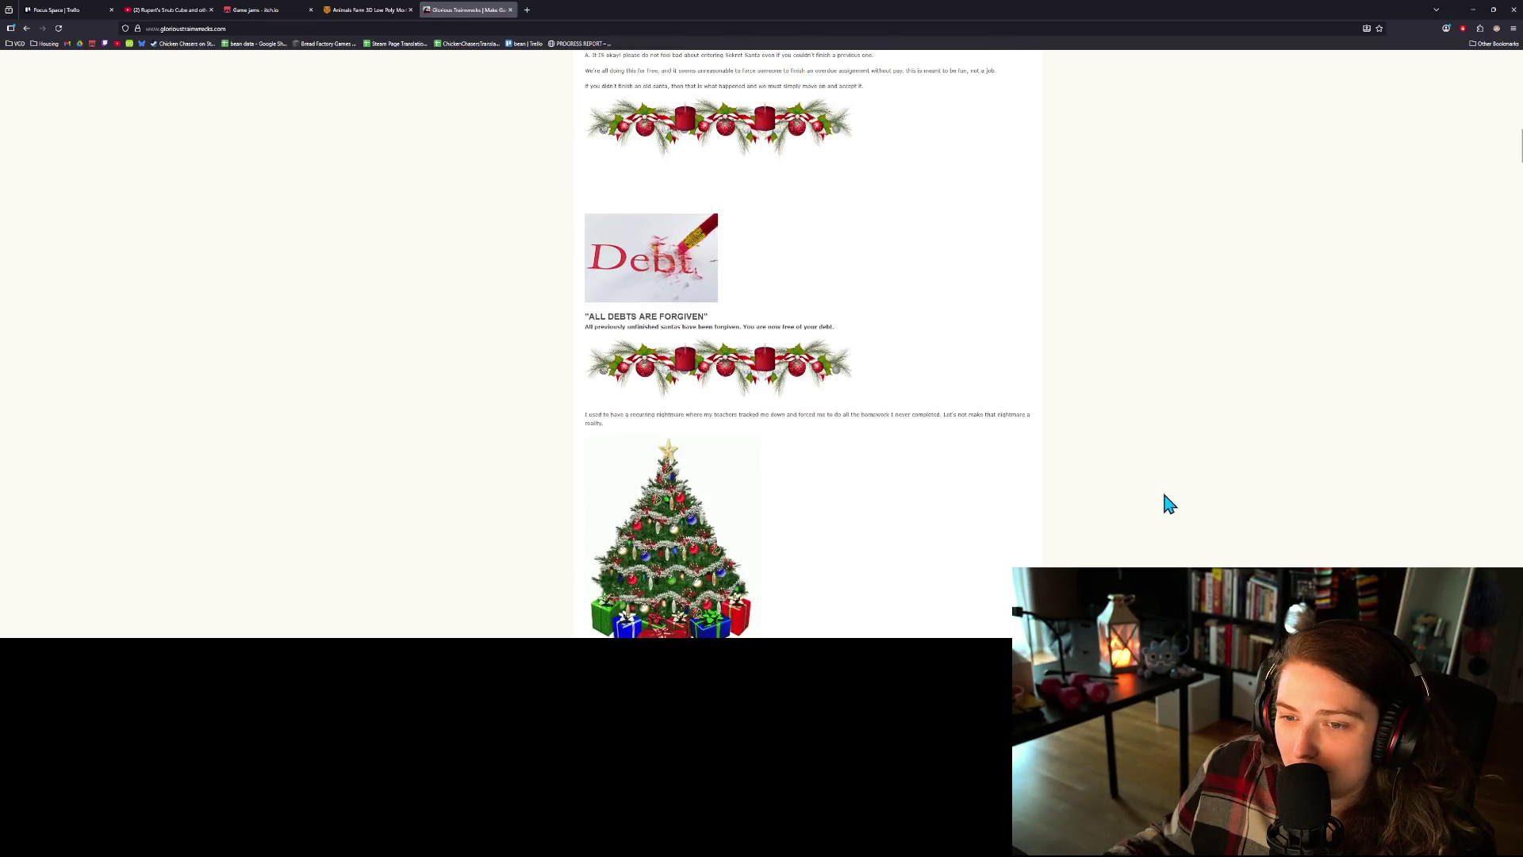
pyautogui.scroll(-1, 1169, 503)
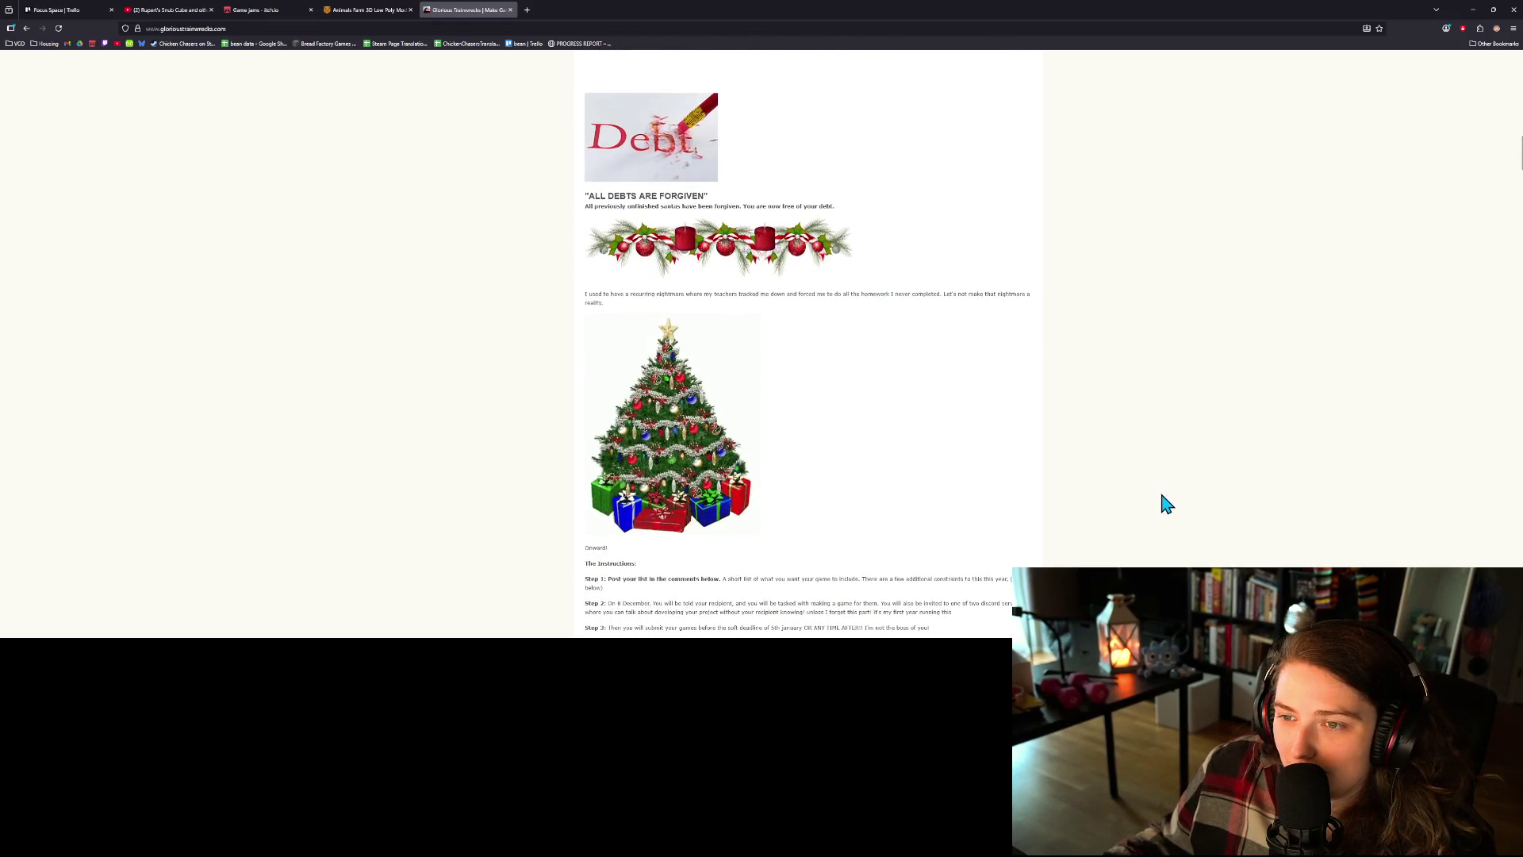
pyautogui.scroll(-2, 1166, 503)
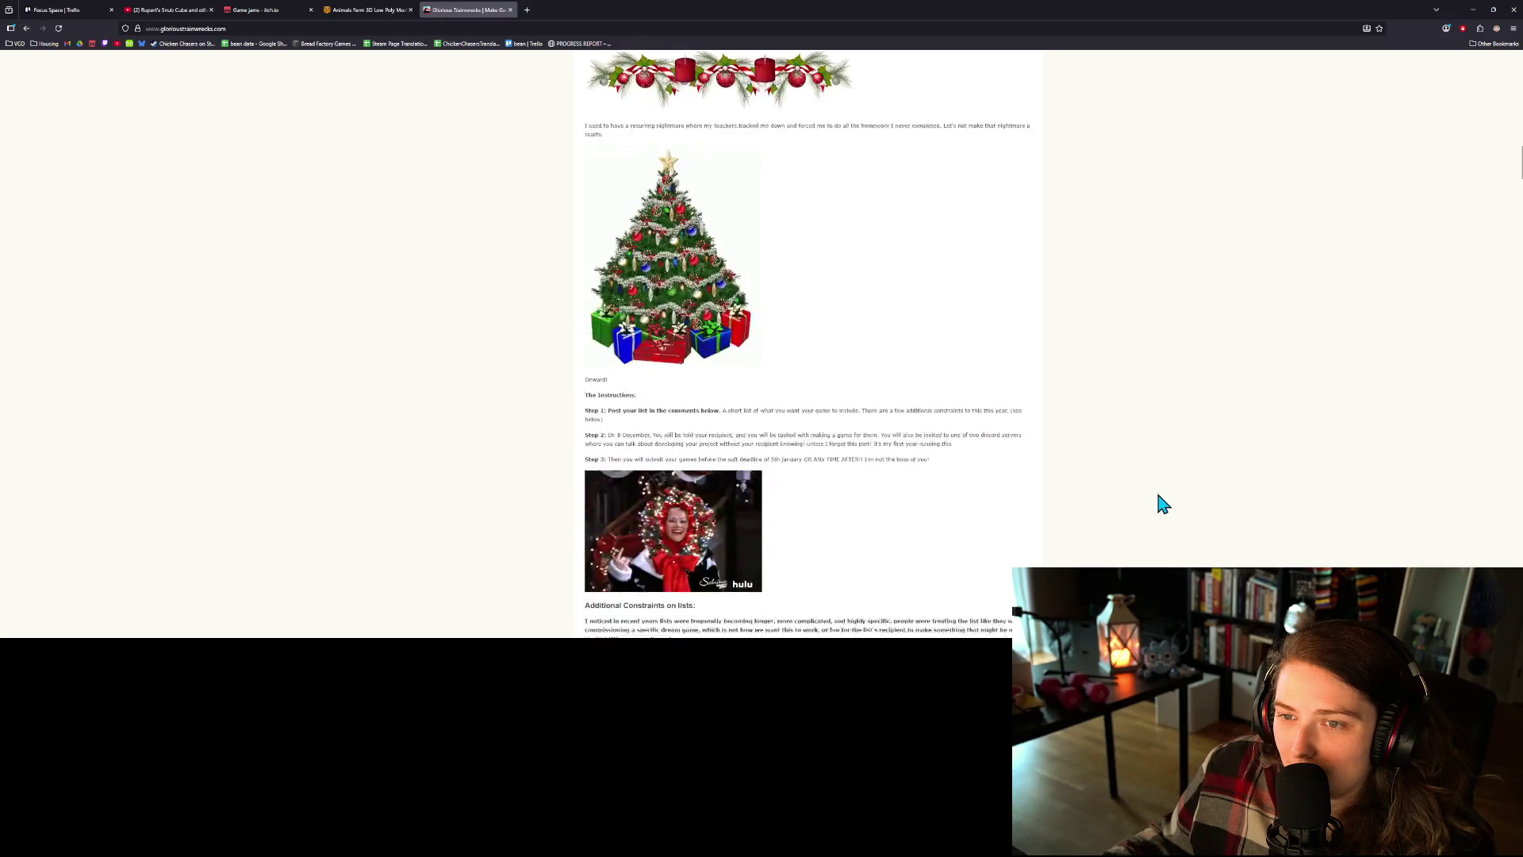
pyautogui.scroll(-1, 1158, 501)
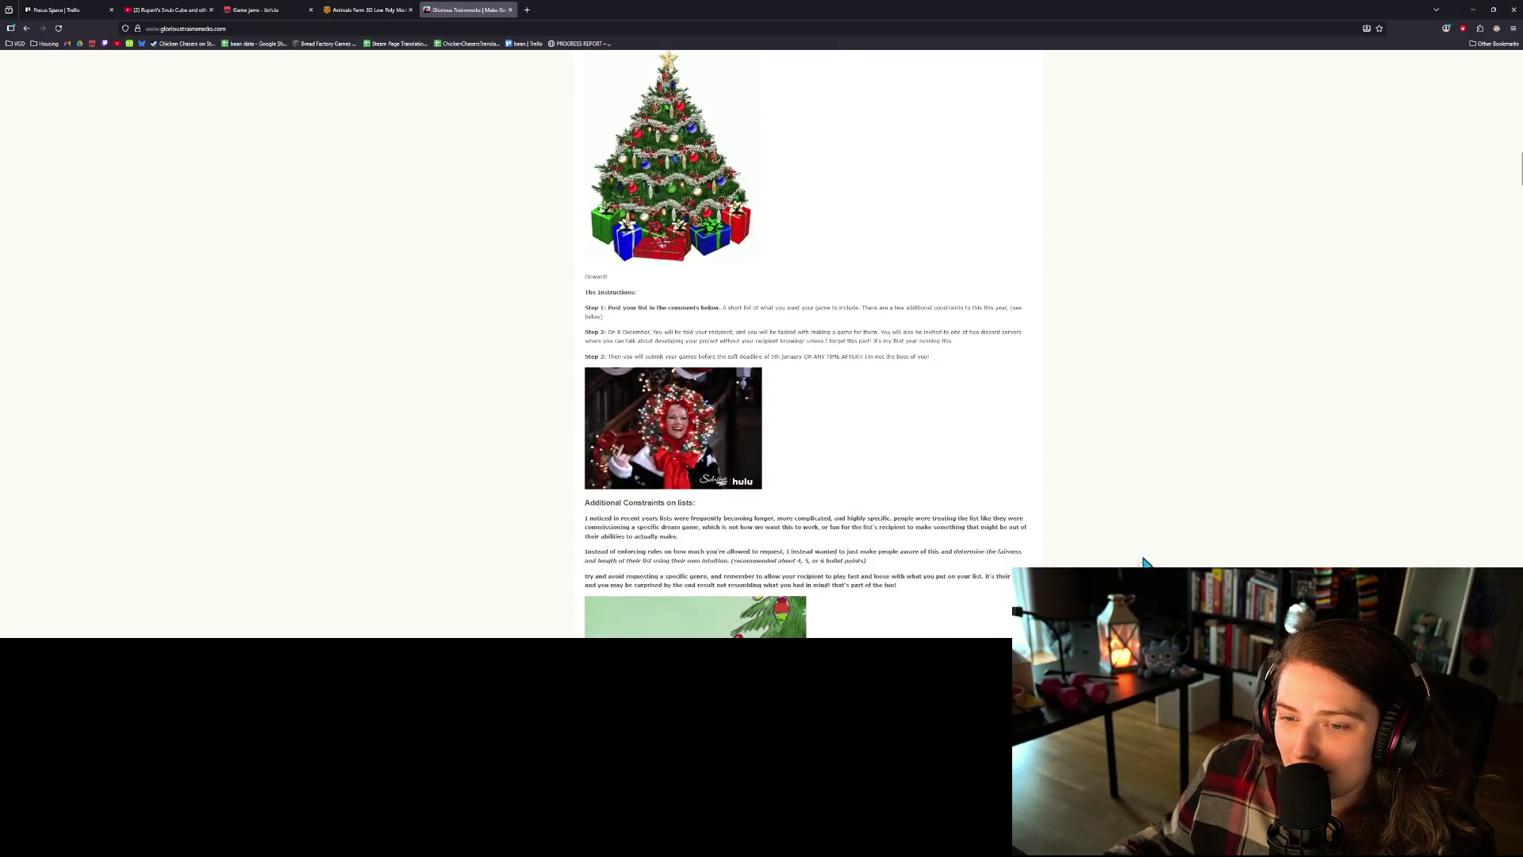
pyautogui.scroll(15, 1145, 555)
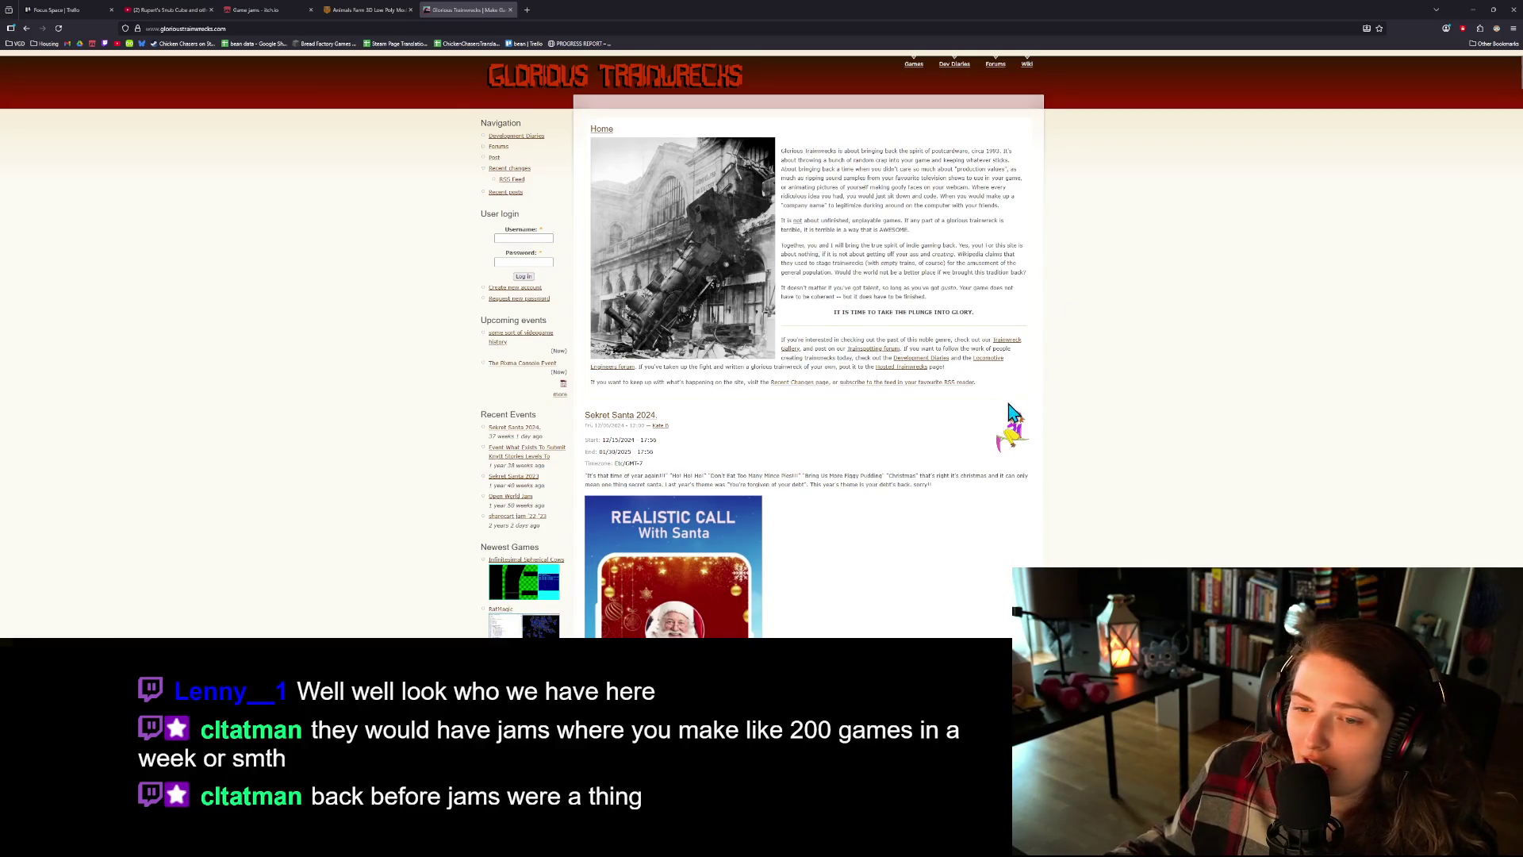
# - Return to the top of the homepage with its welcome text and 'Sekret Santa 2024' post
pyautogui.scroll(-1, 1009, 410)
pyautogui.scroll(-1, 1060, 425)
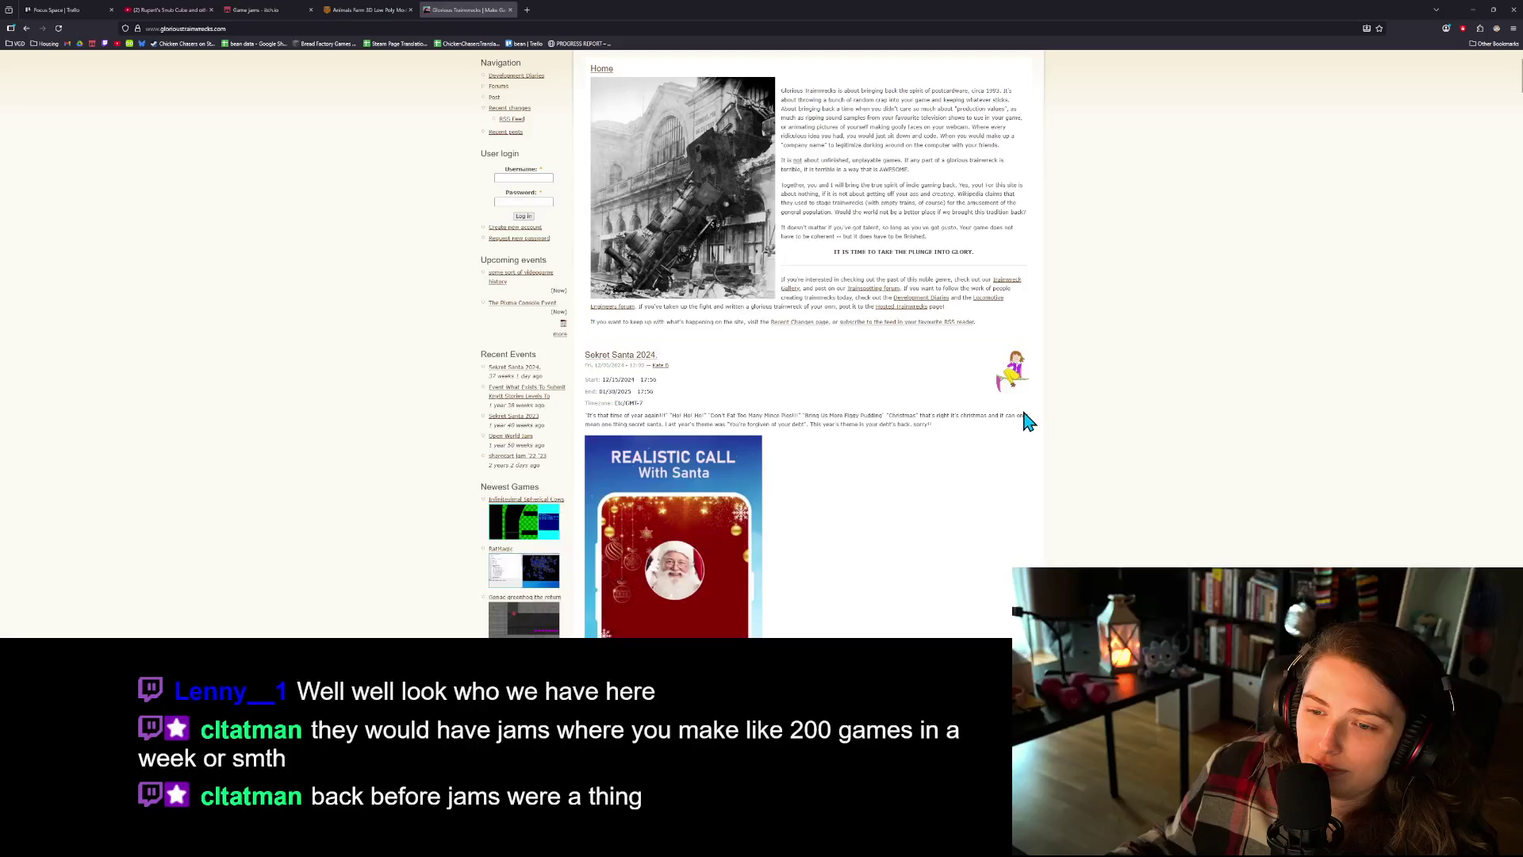
pyautogui.scroll(1, 1019, 437)
pyautogui.scroll(1, 1012, 433)
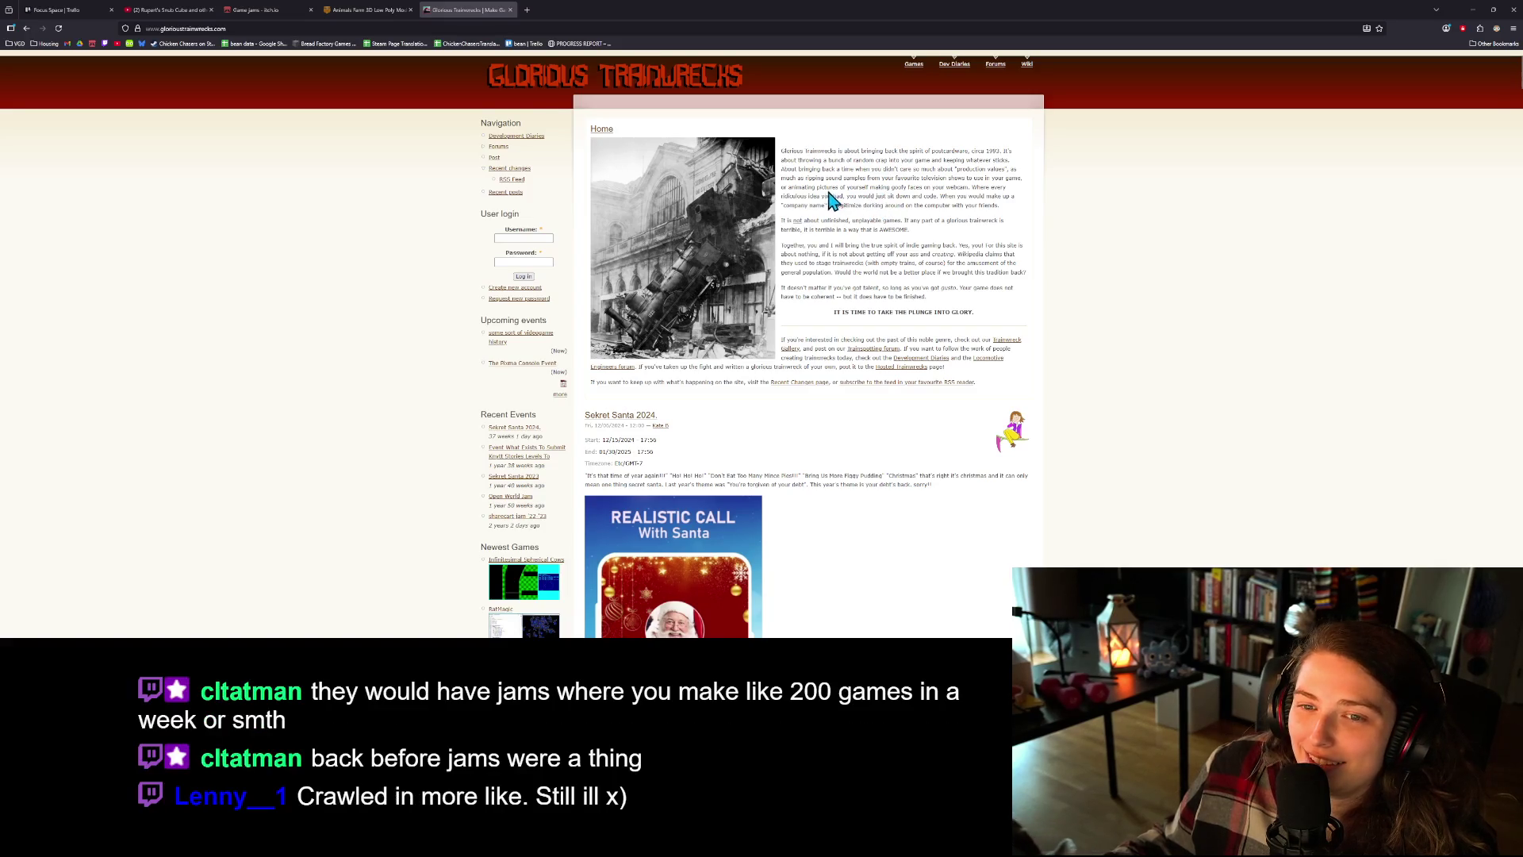
# - Go back to the CraftPix Animals Farm page and scroll through the product listing
pyautogui.click(369, 9)
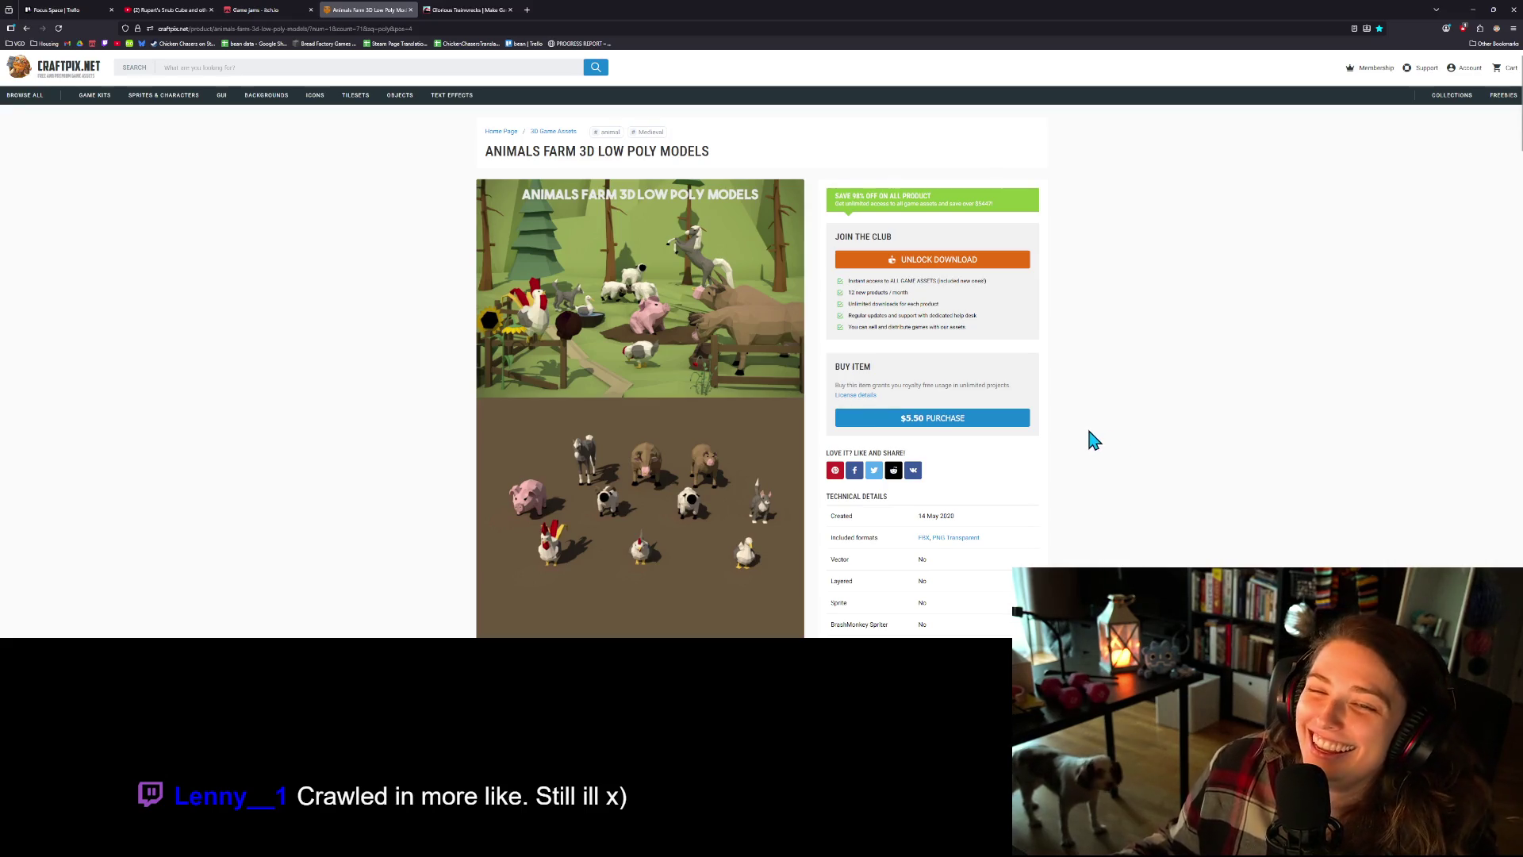
pyautogui.scroll(-2, 1073, 468)
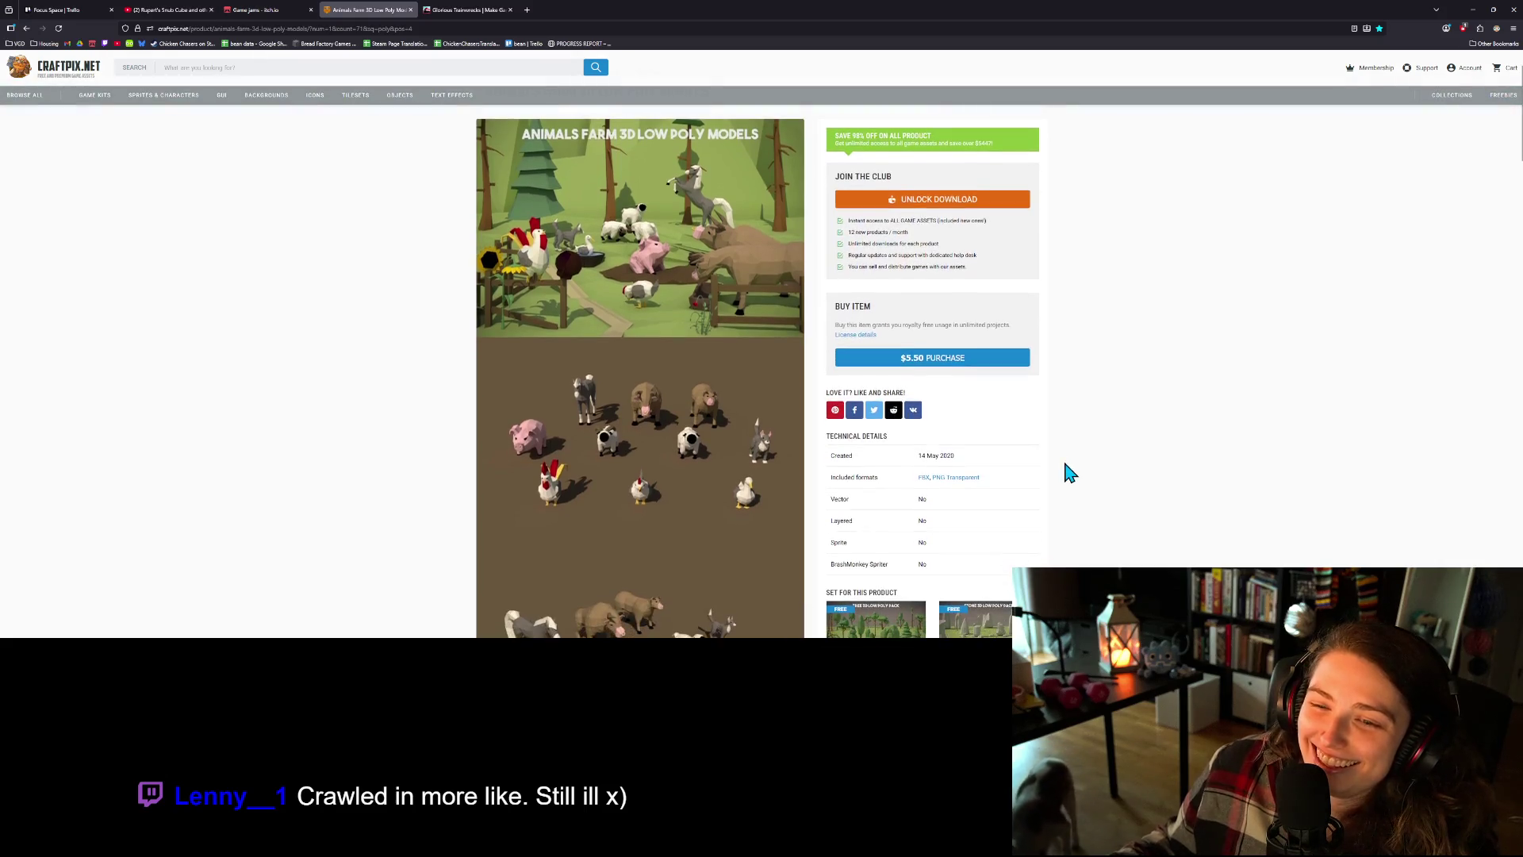
pyautogui.scroll(2, 886, 553)
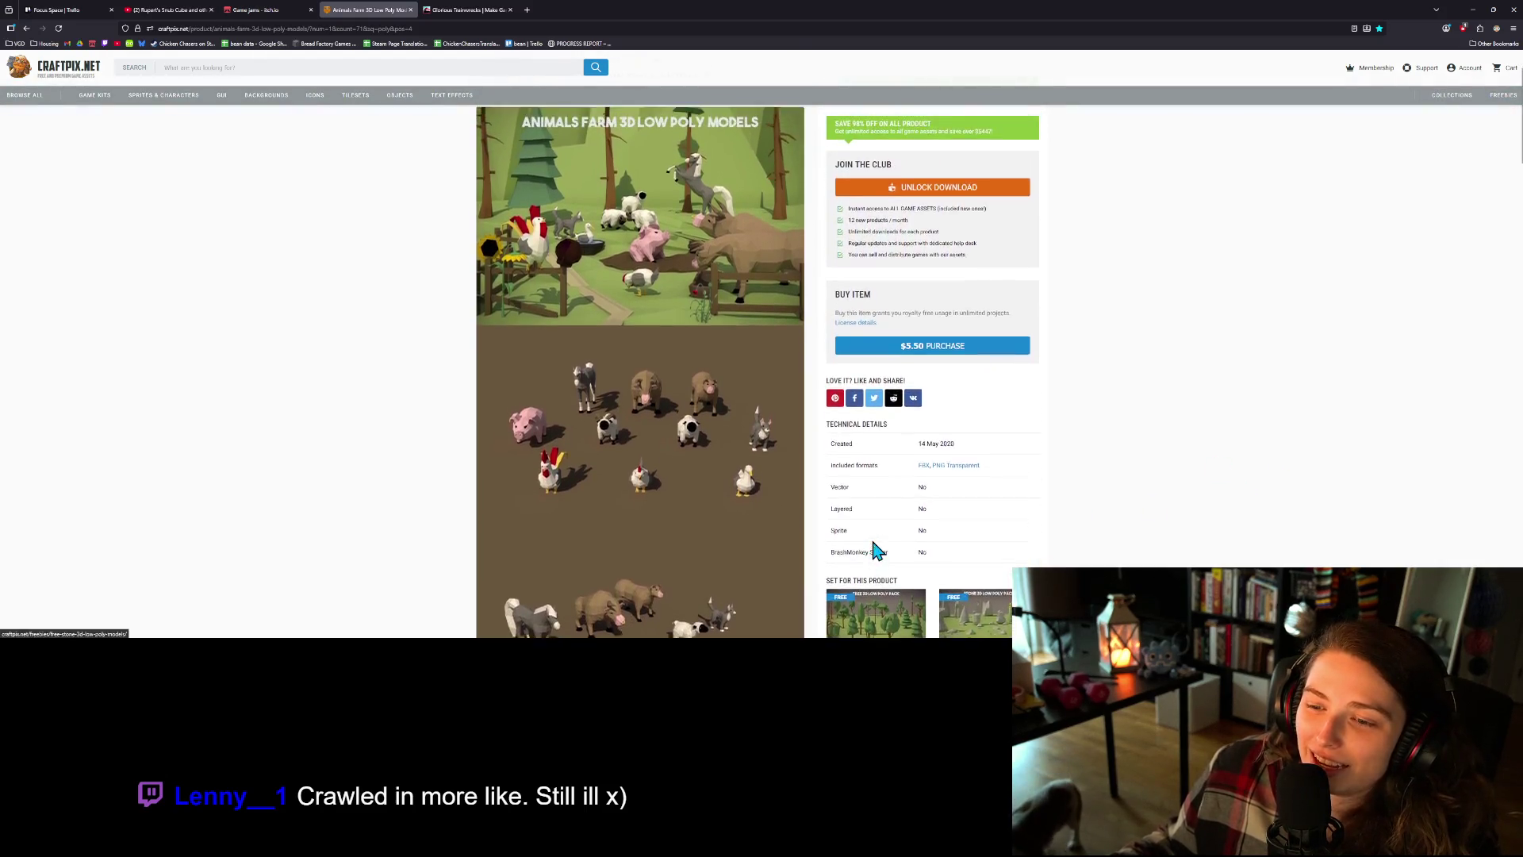
pyautogui.scroll(-5, 1036, 537)
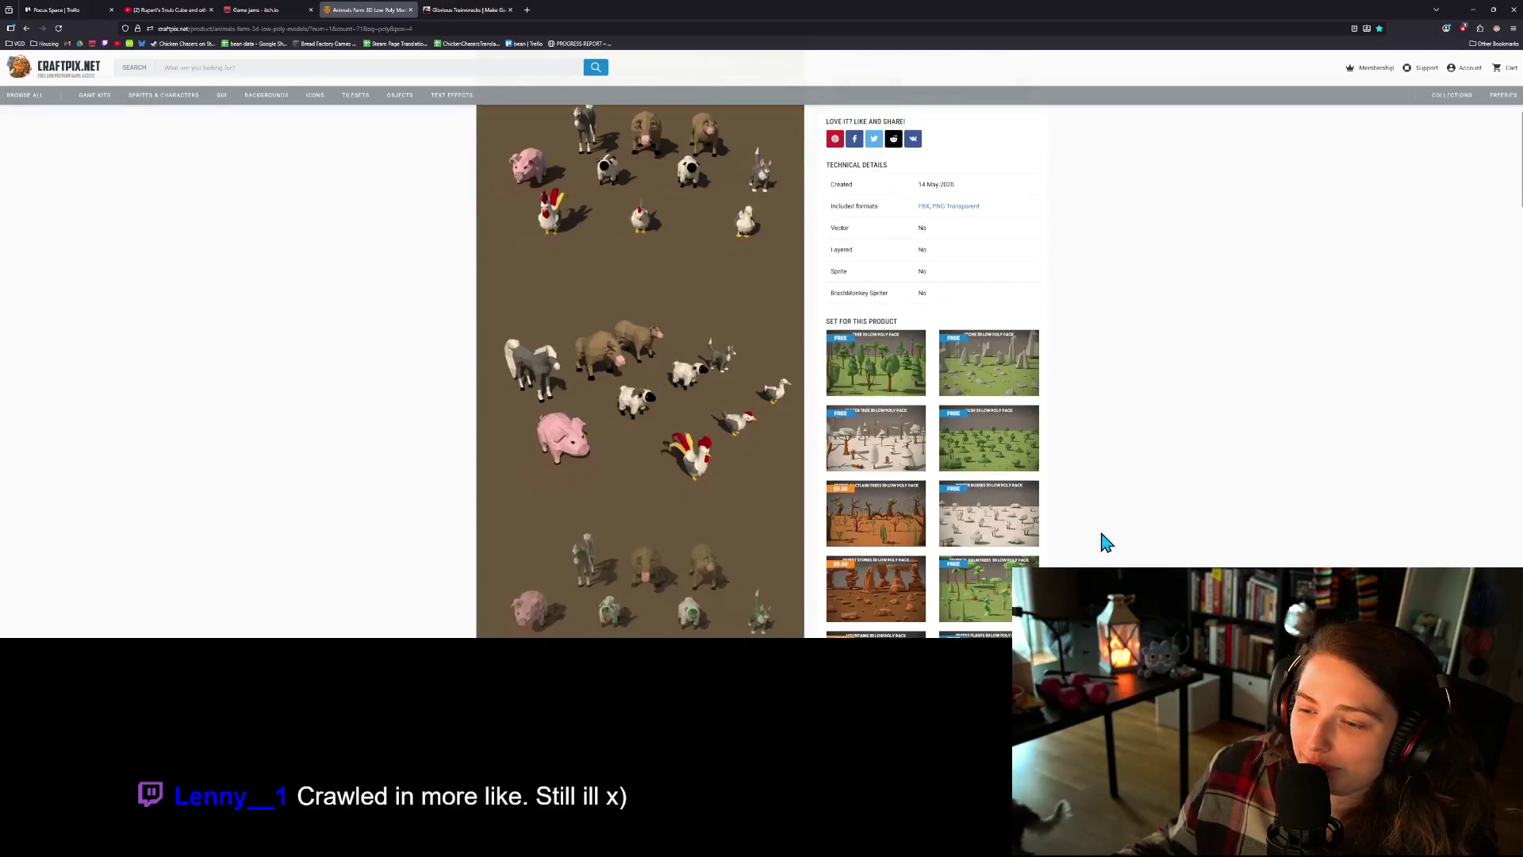
pyautogui.scroll(-1, 1104, 540)
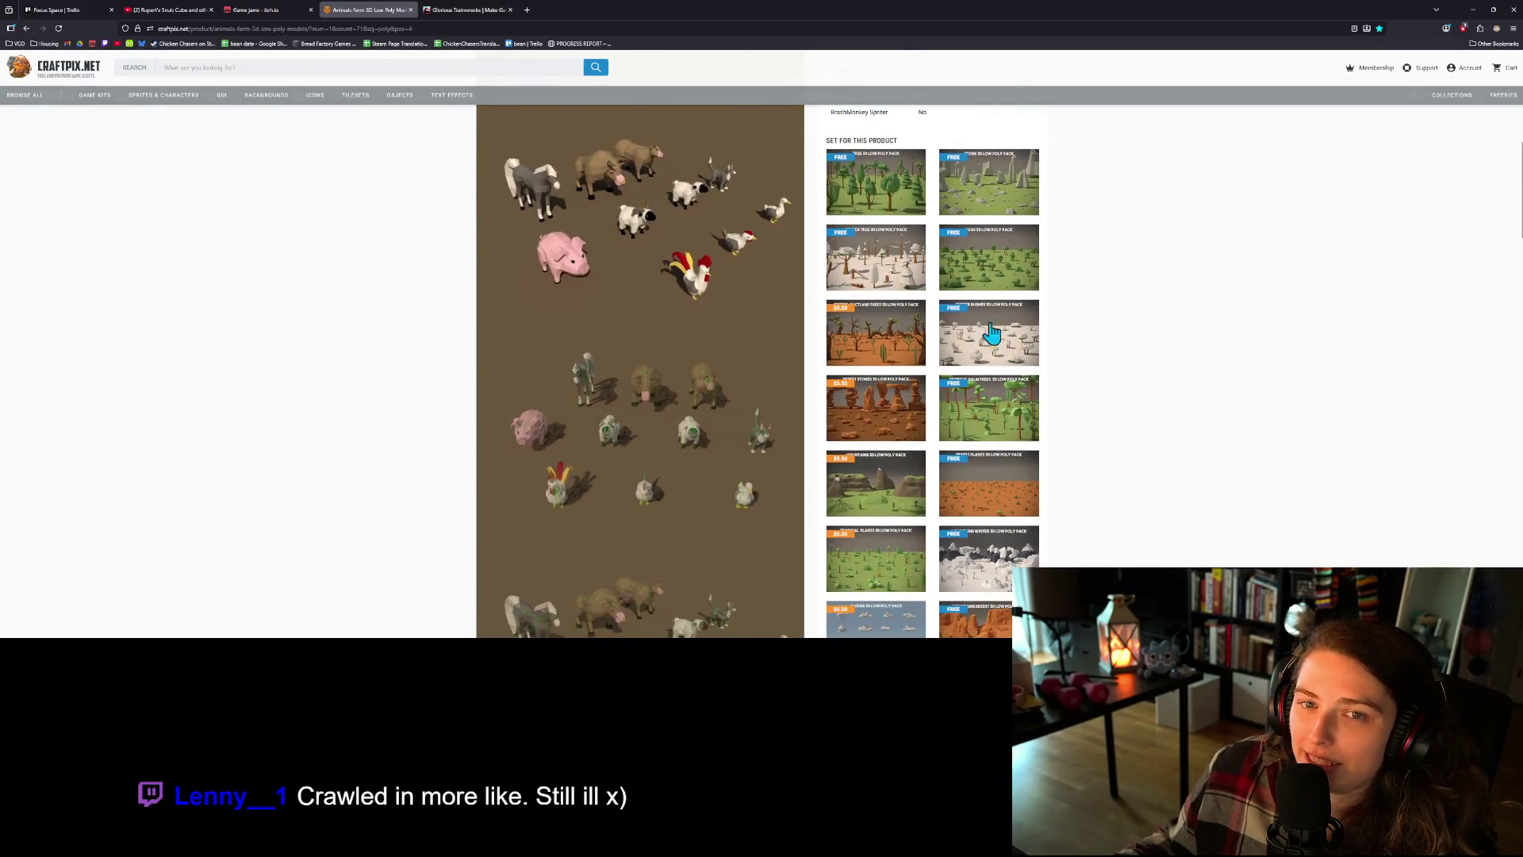
pyautogui.scroll(-4, 1037, 476)
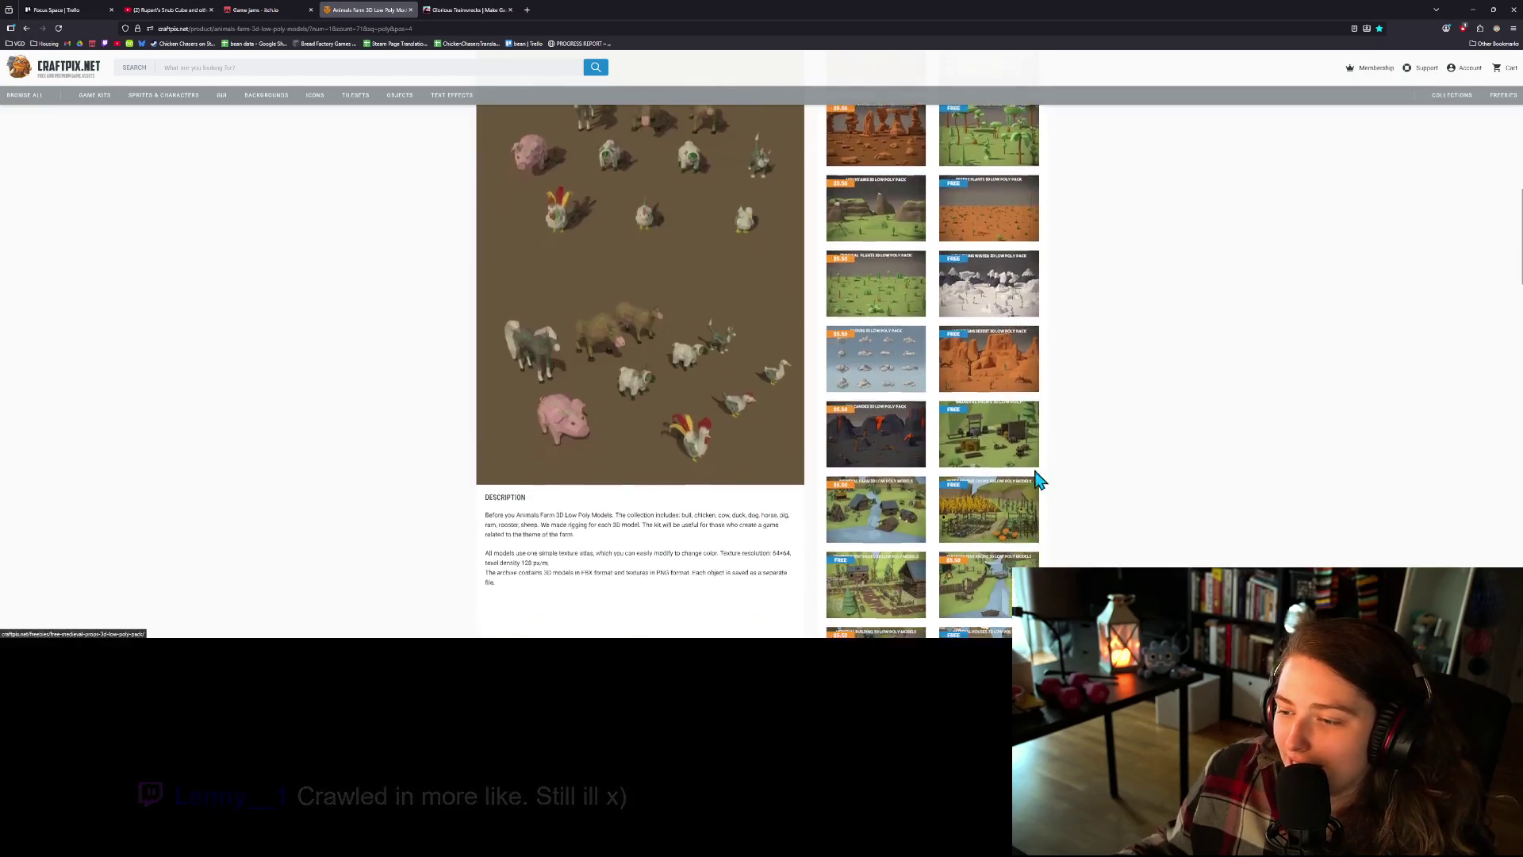
pyautogui.scroll(-2, 1037, 478)
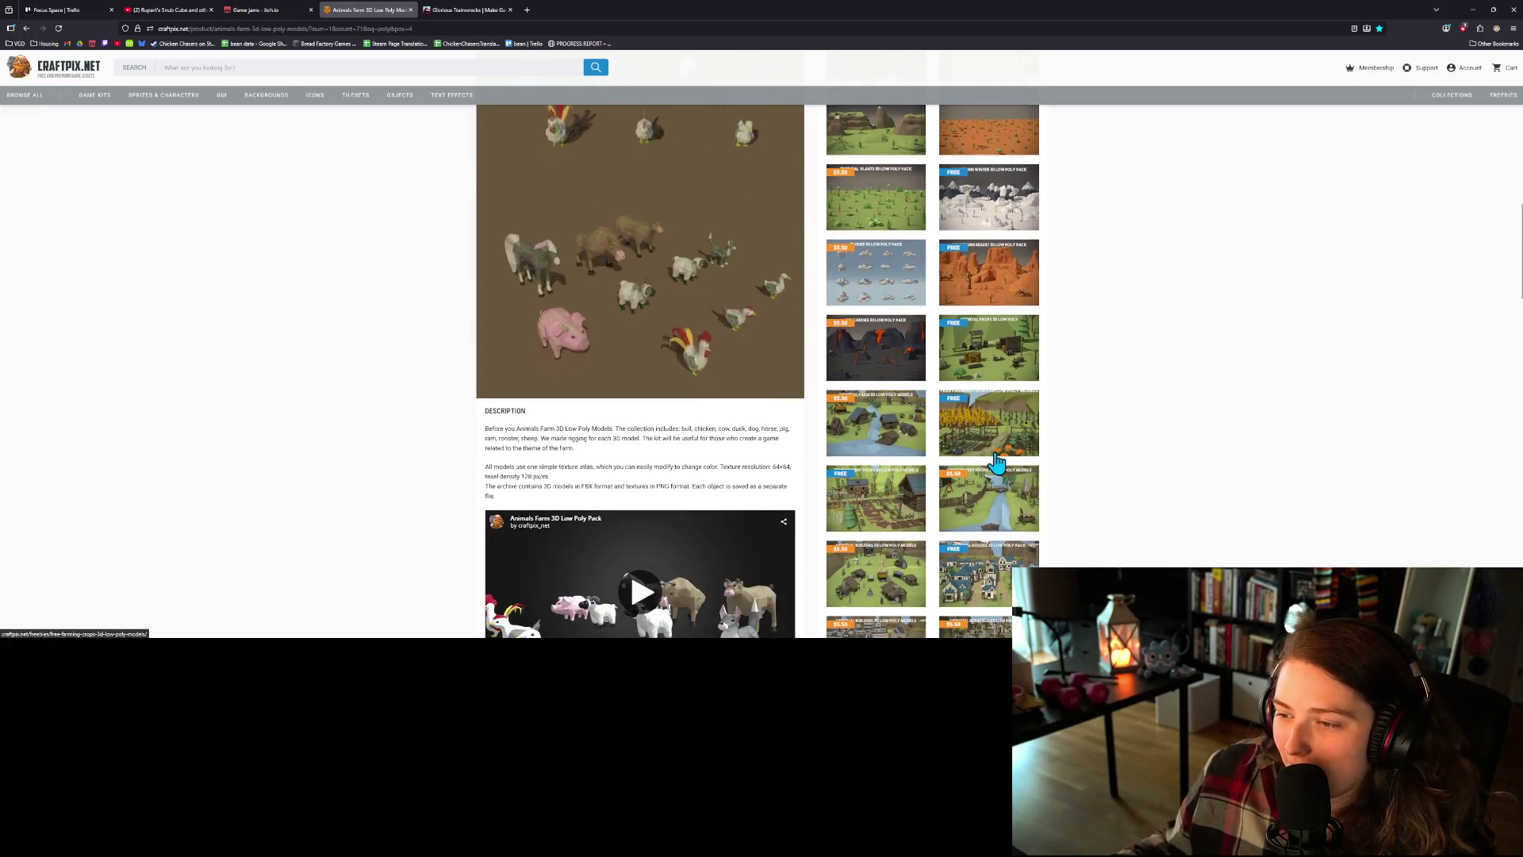
# - Open the Free Farming Crops product page and scroll down its related products
pyautogui.click(984, 435)
pyautogui.scroll(-2, 633, 544)
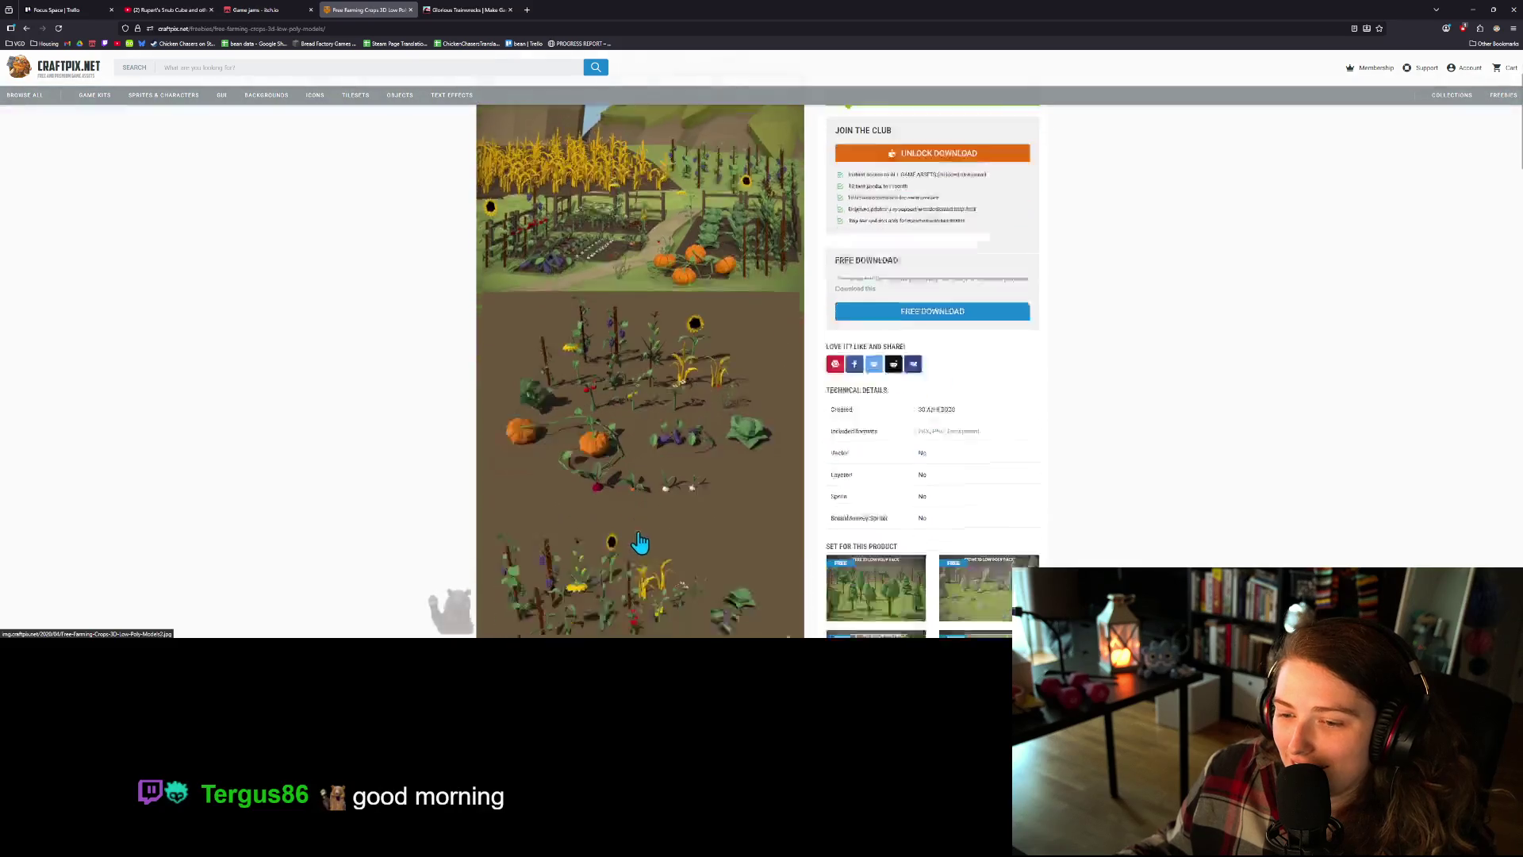
pyautogui.scroll(-5, 671, 519)
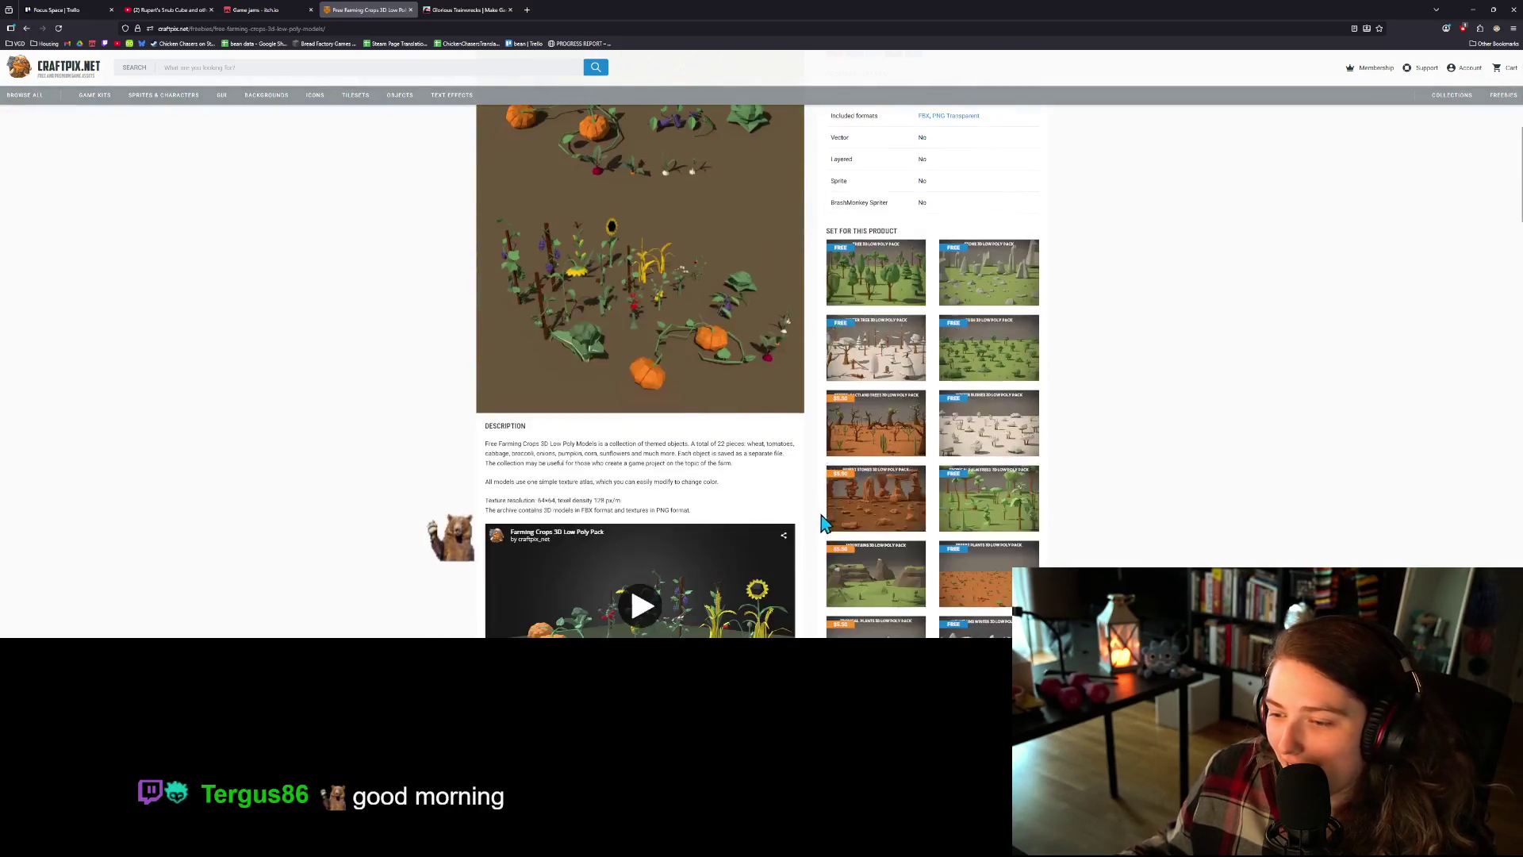
pyautogui.scroll(-3, 741, 367)
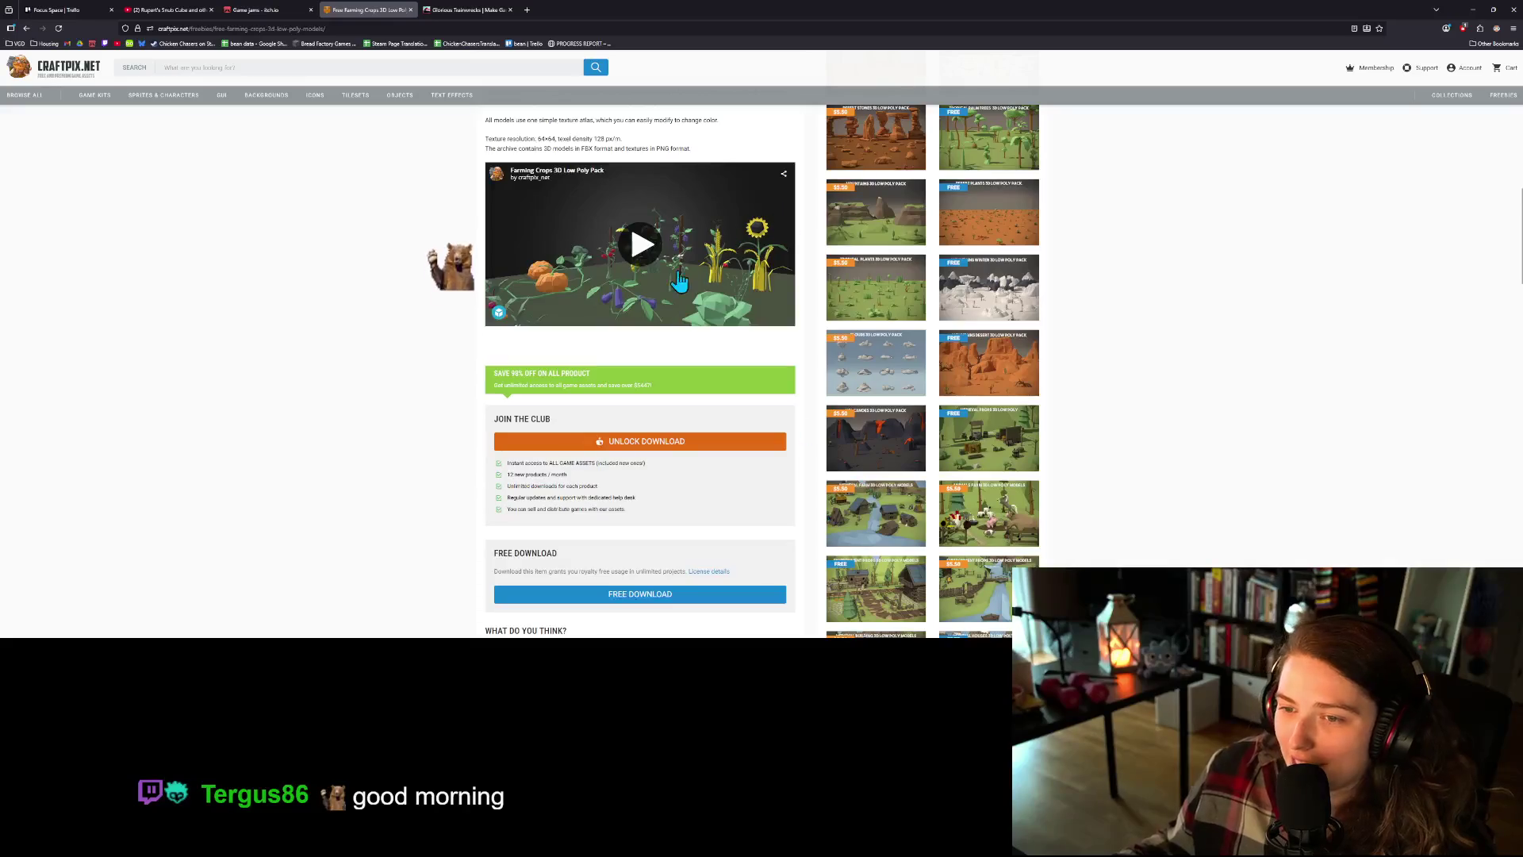
pyautogui.scroll(-1, 906, 504)
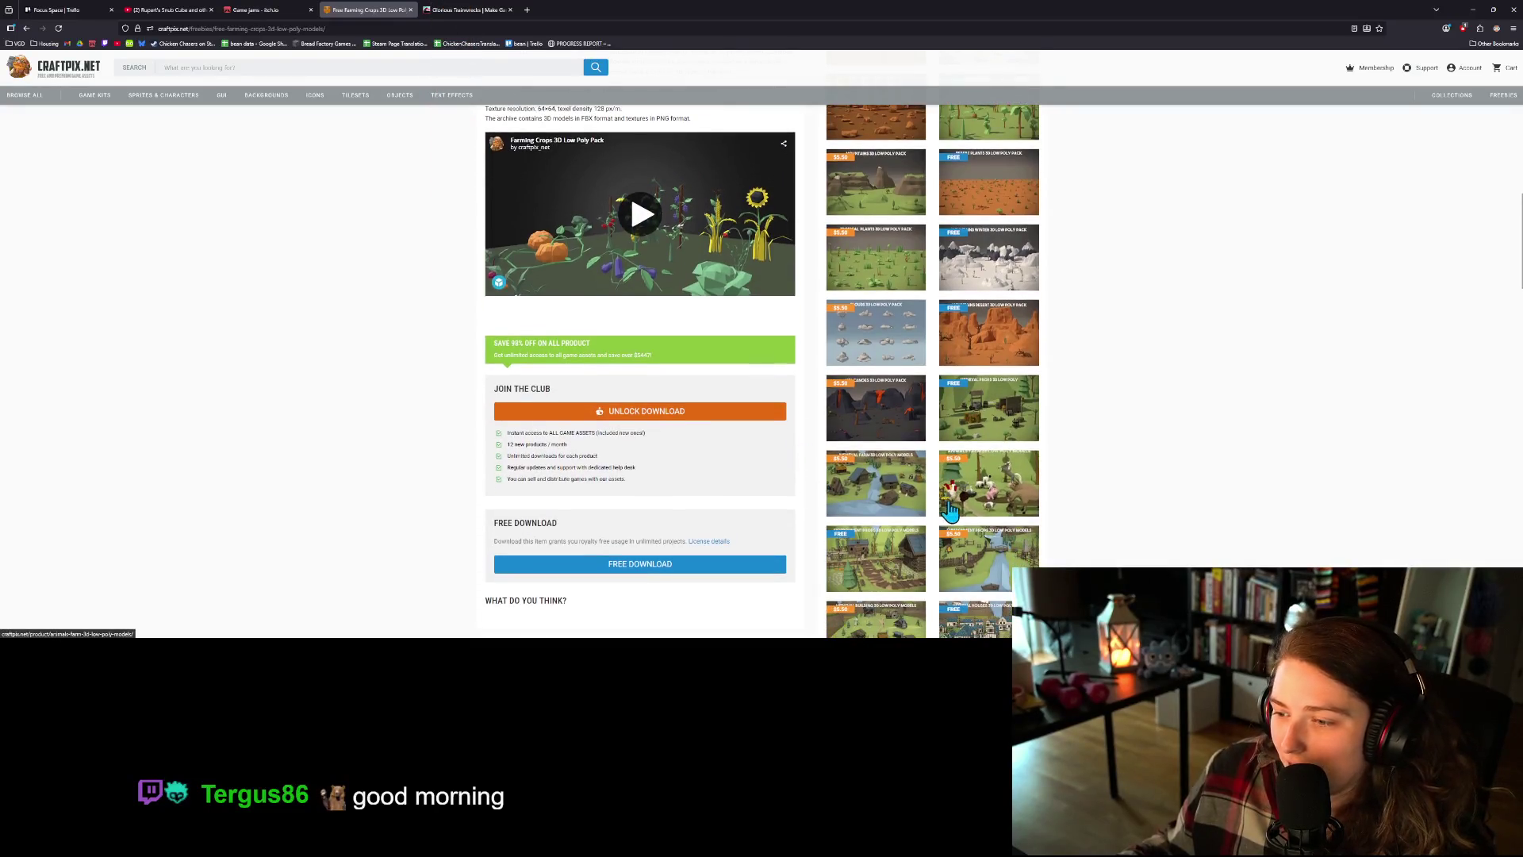
pyautogui.scroll(-1, 1043, 546)
pyautogui.scroll(-2, 1007, 571)
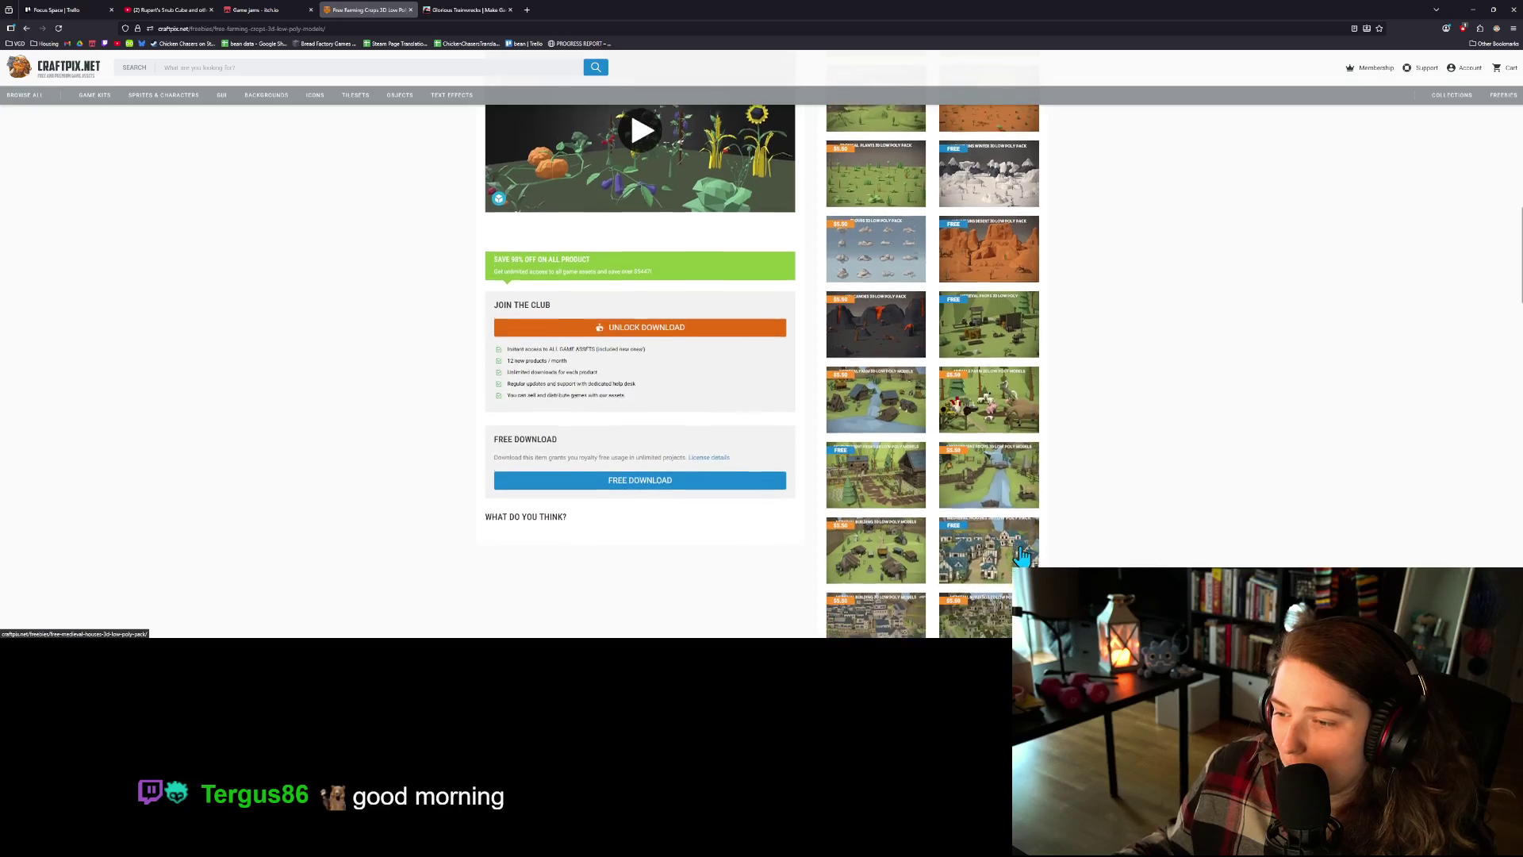
# - Open the Free Medieval Houses 3D Low Poly Pack page, scroll it, then return to itch.io jams
pyautogui.click(996, 565)
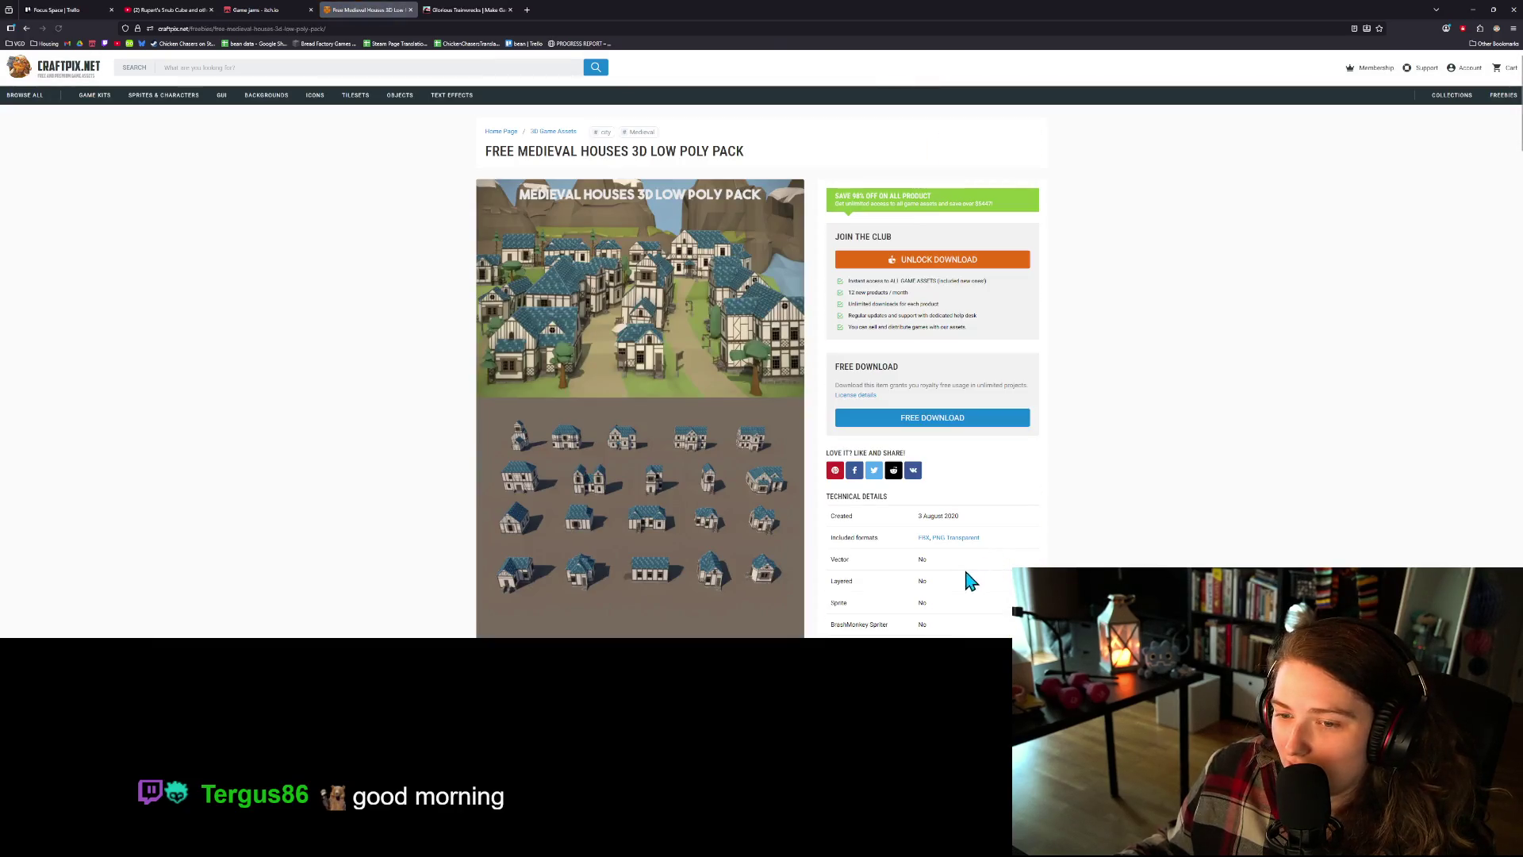
pyautogui.scroll(-5, 968, 547)
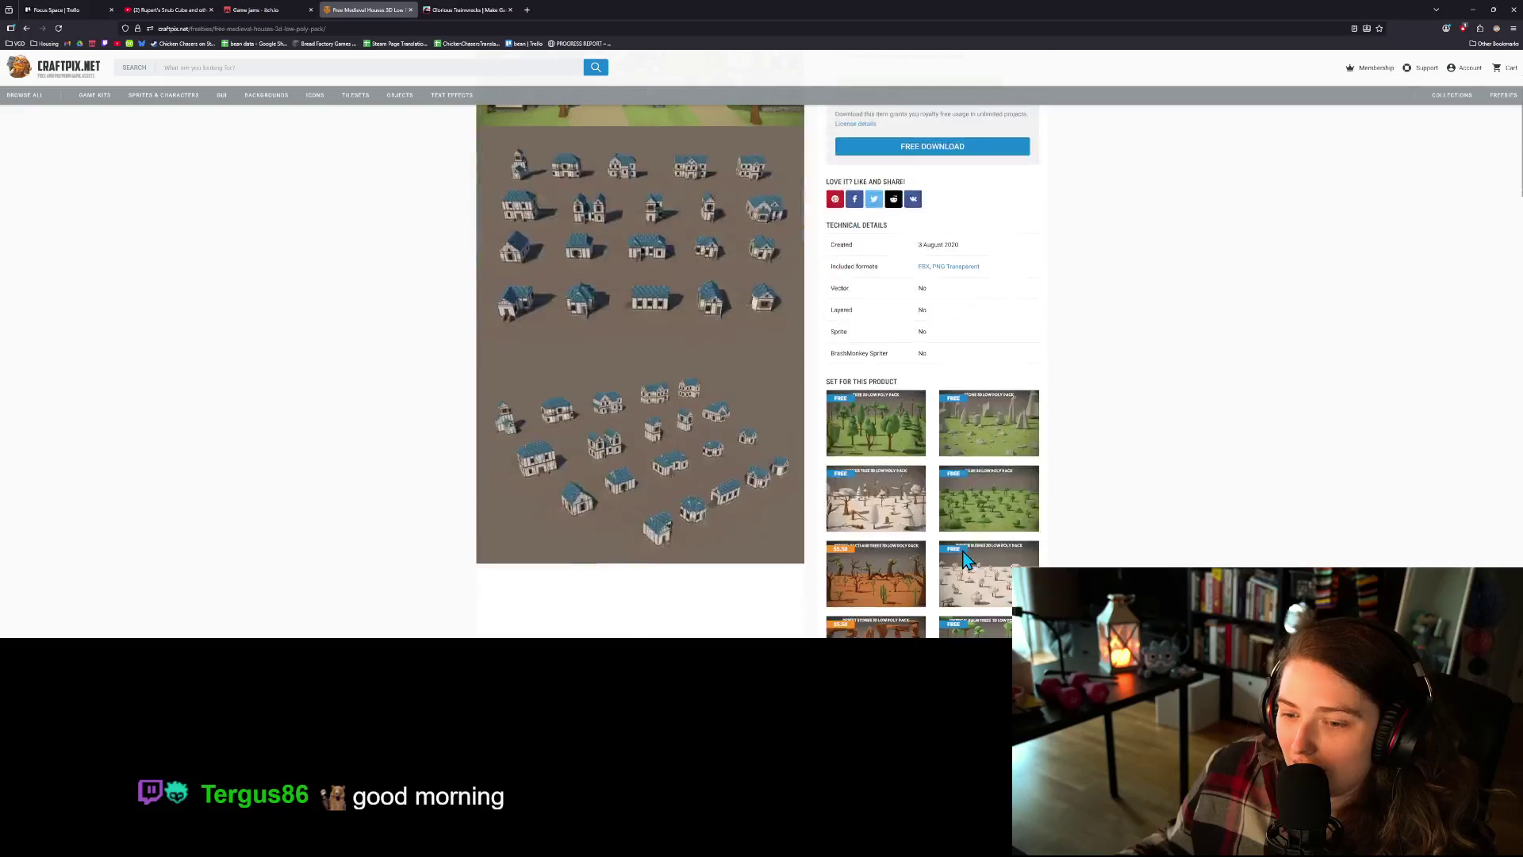
pyautogui.scroll(-3, 976, 547)
pyautogui.scroll(-2, 951, 535)
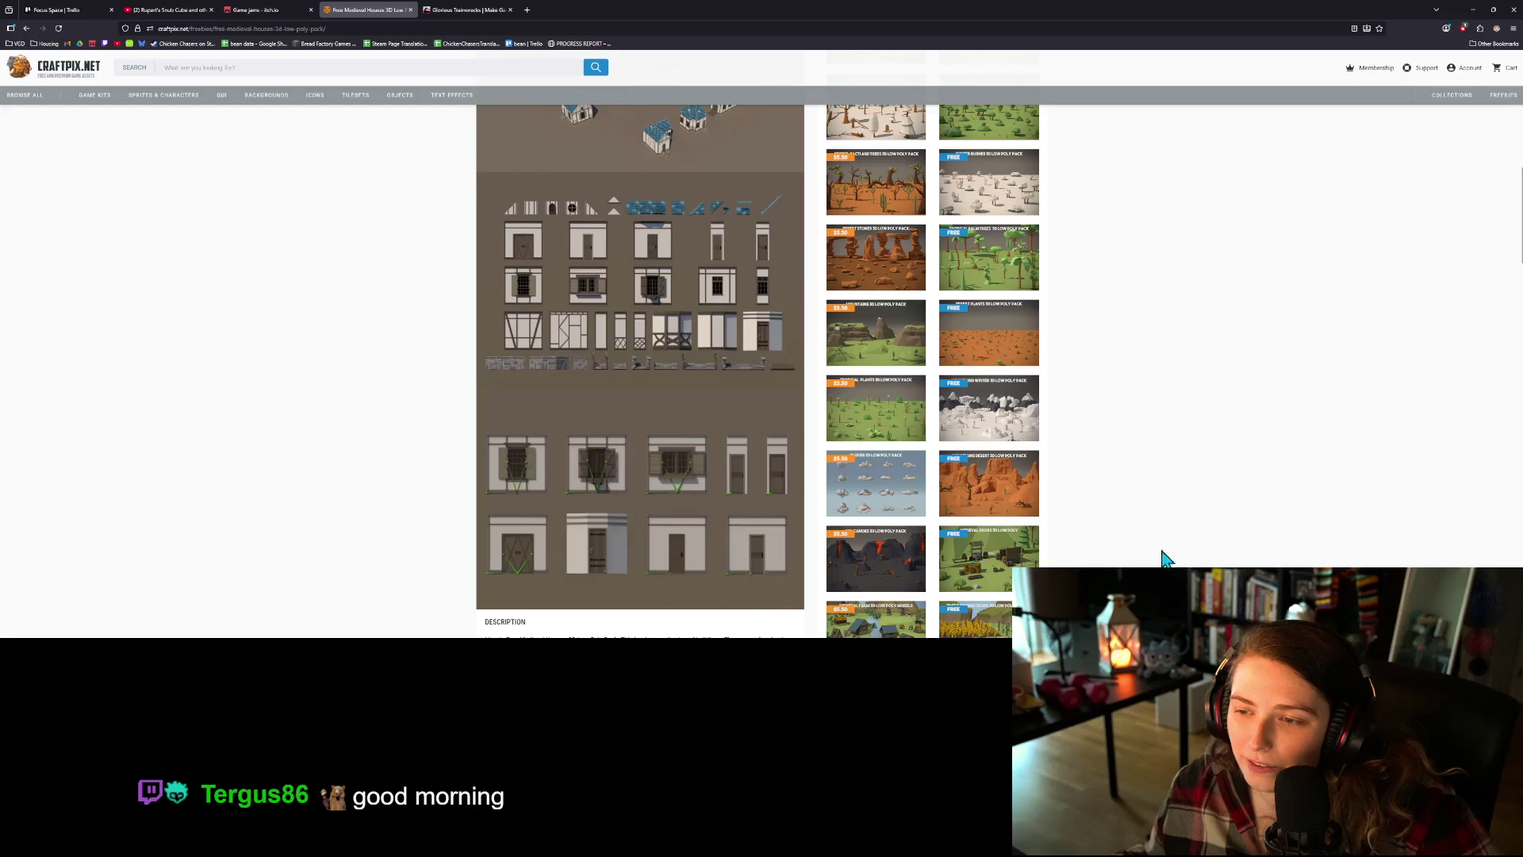
pyautogui.scroll(10, 1158, 556)
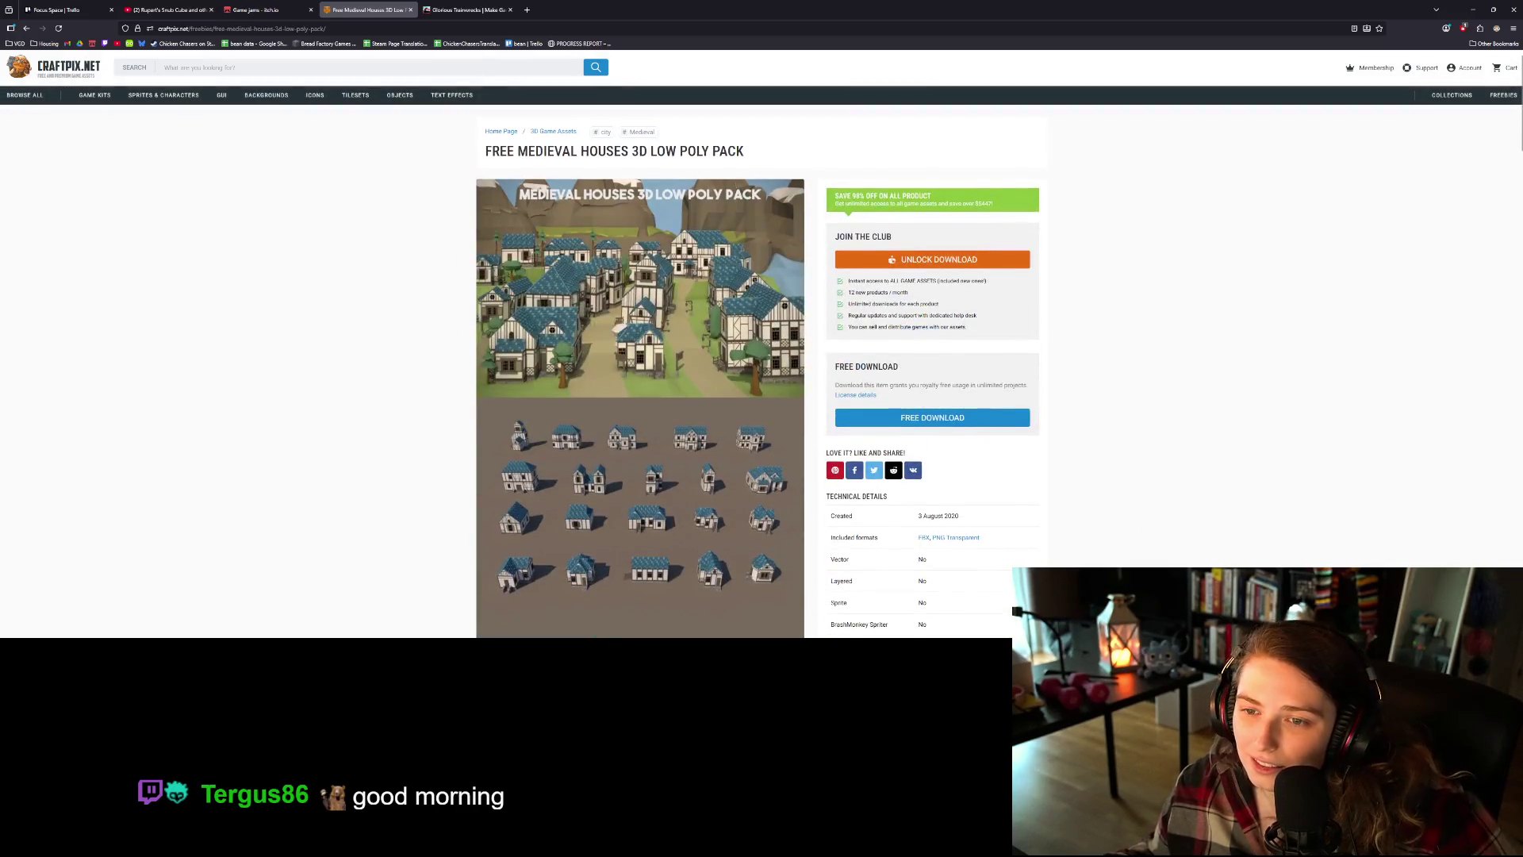
pyautogui.click(305, 10)
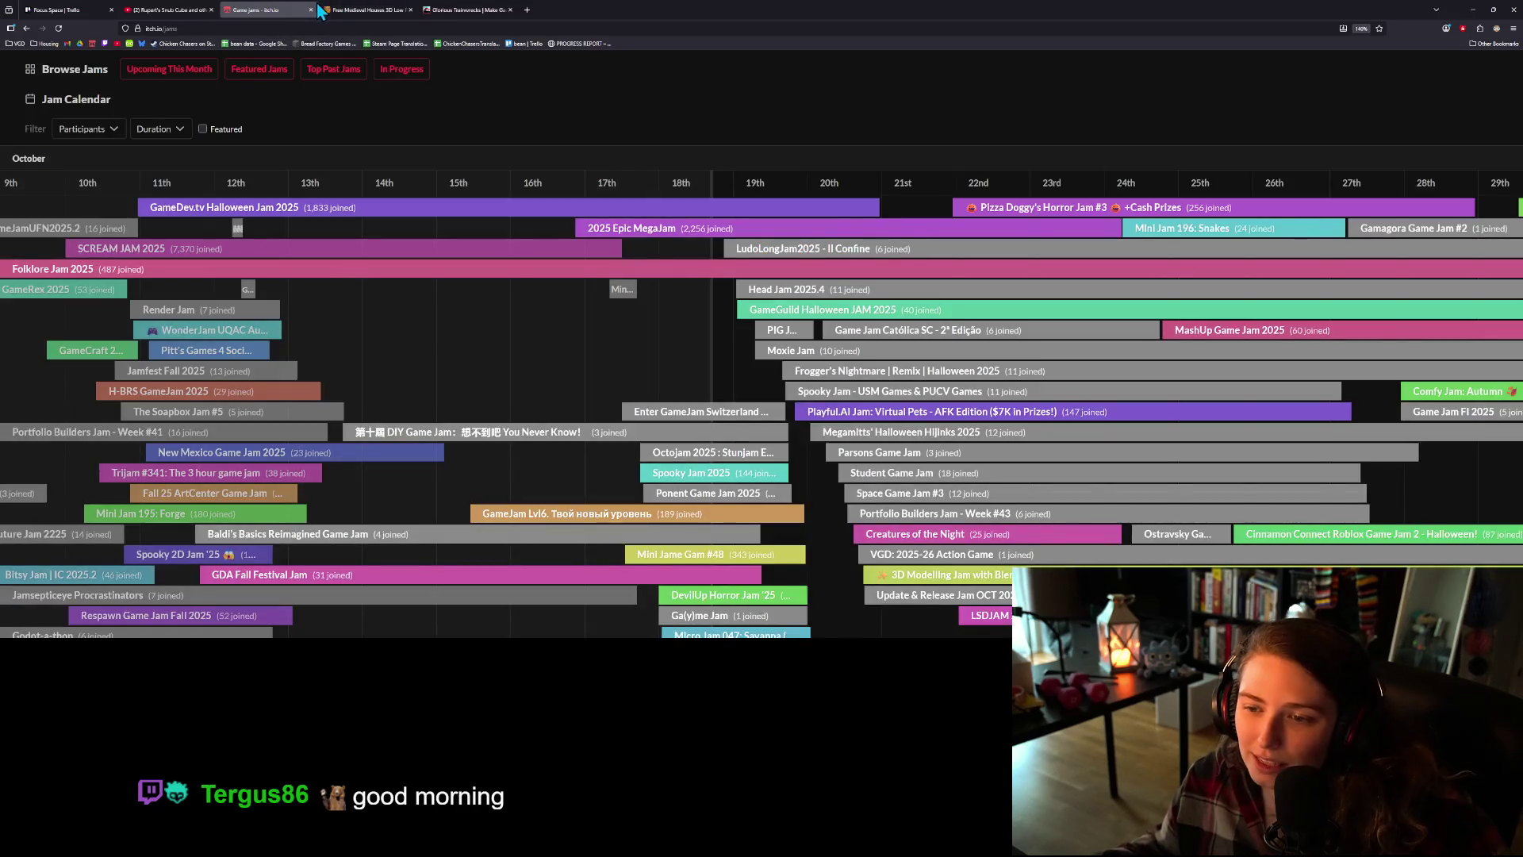
# - Switch from the itch.io jams page to the Focus Space Trello tab, then minimize the browser
pyautogui.scroll(5, 654, 504)
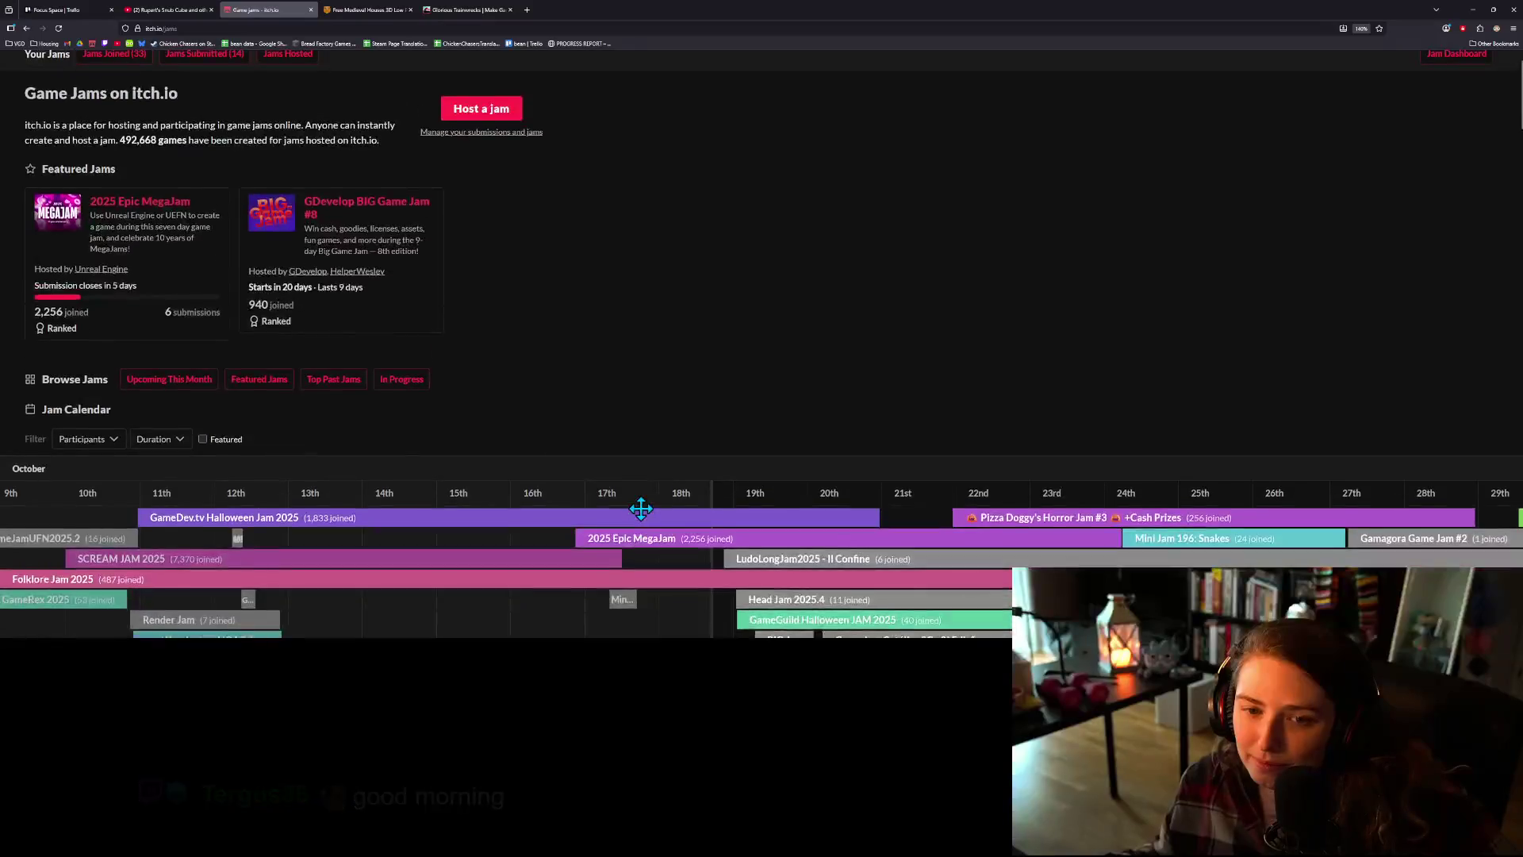
pyautogui.click(68, 9)
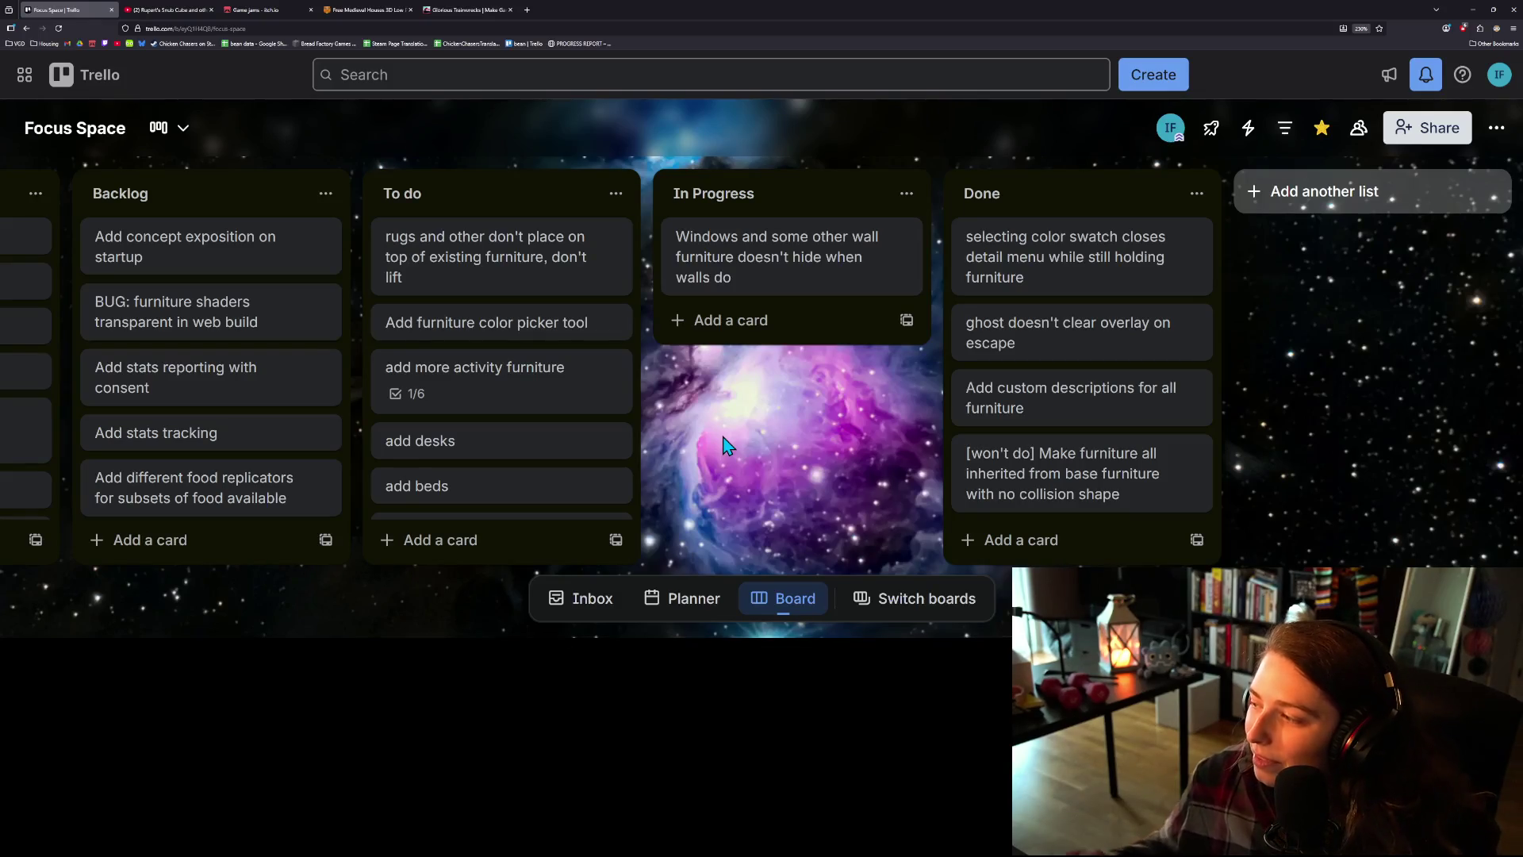
pyautogui.click(1467, 11)
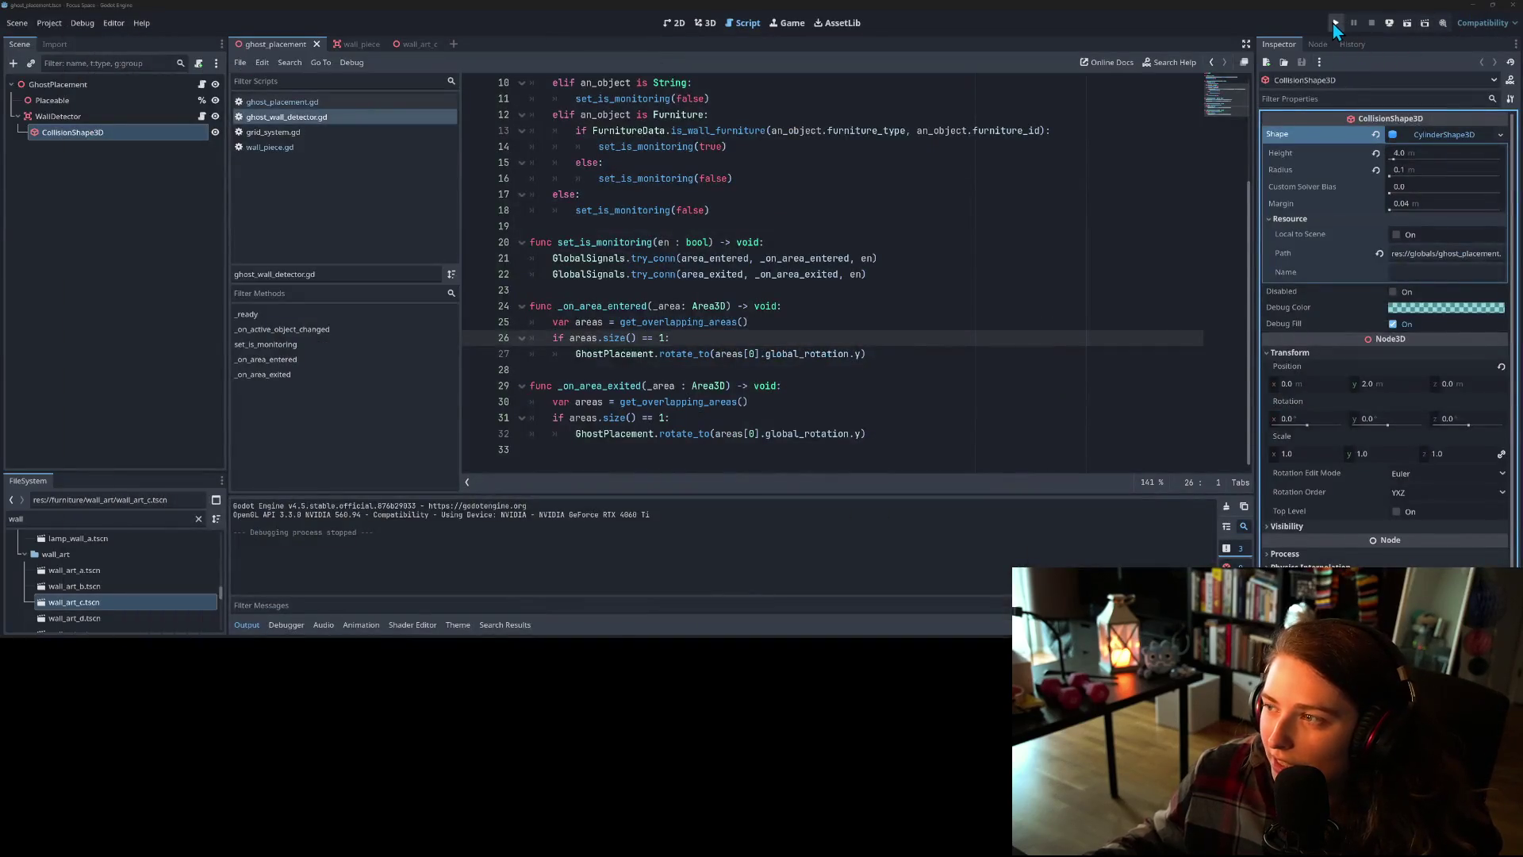
# - Run the Focus Space project, start from the title screen, and load a room into the builder
pyautogui.click(1335, 23)
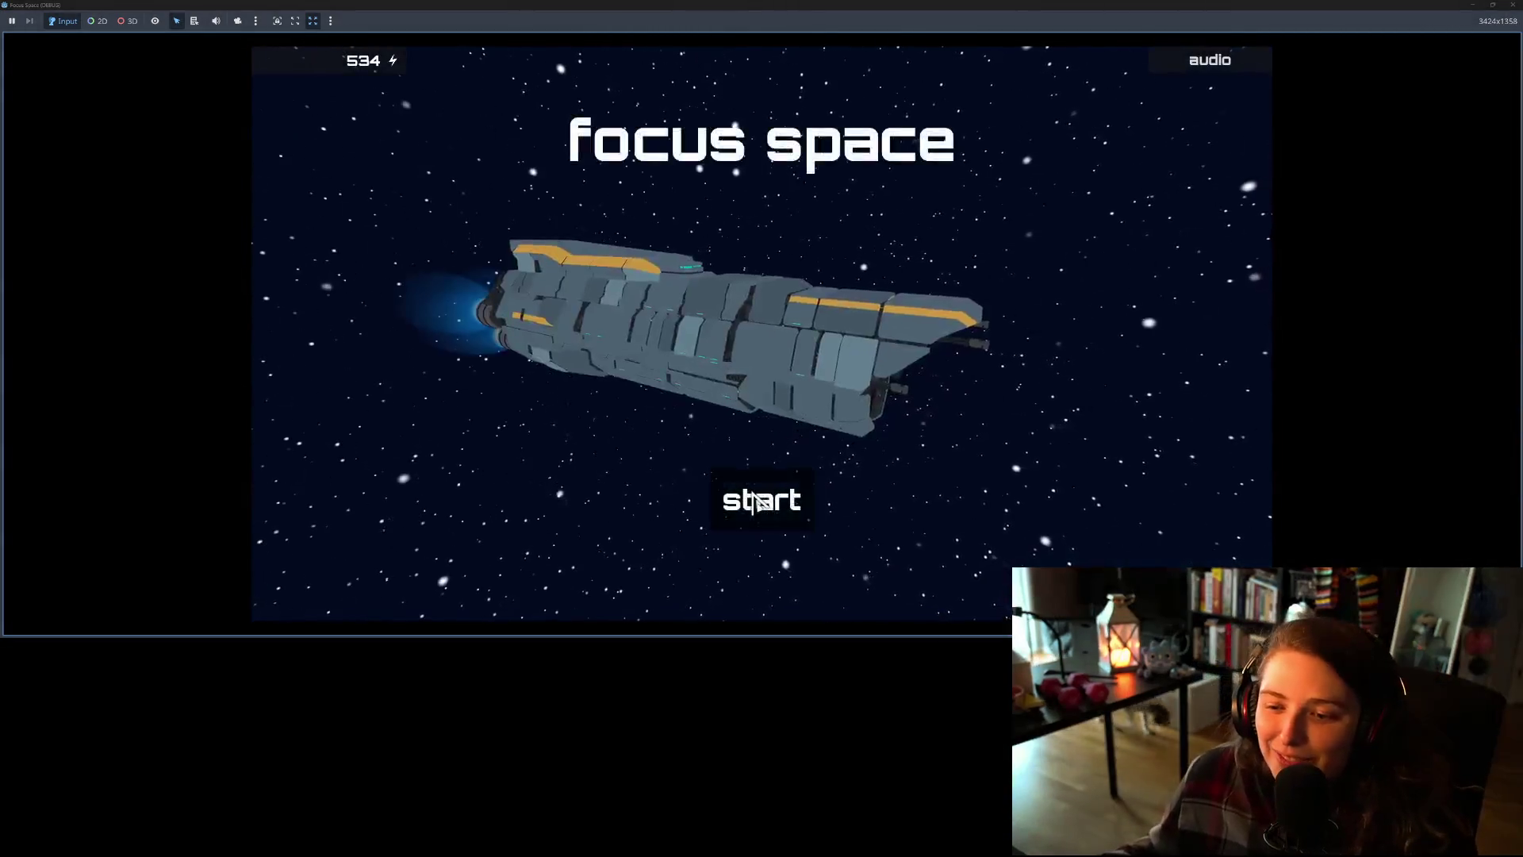
pyautogui.click(762, 500)
pyautogui.click(544, 312)
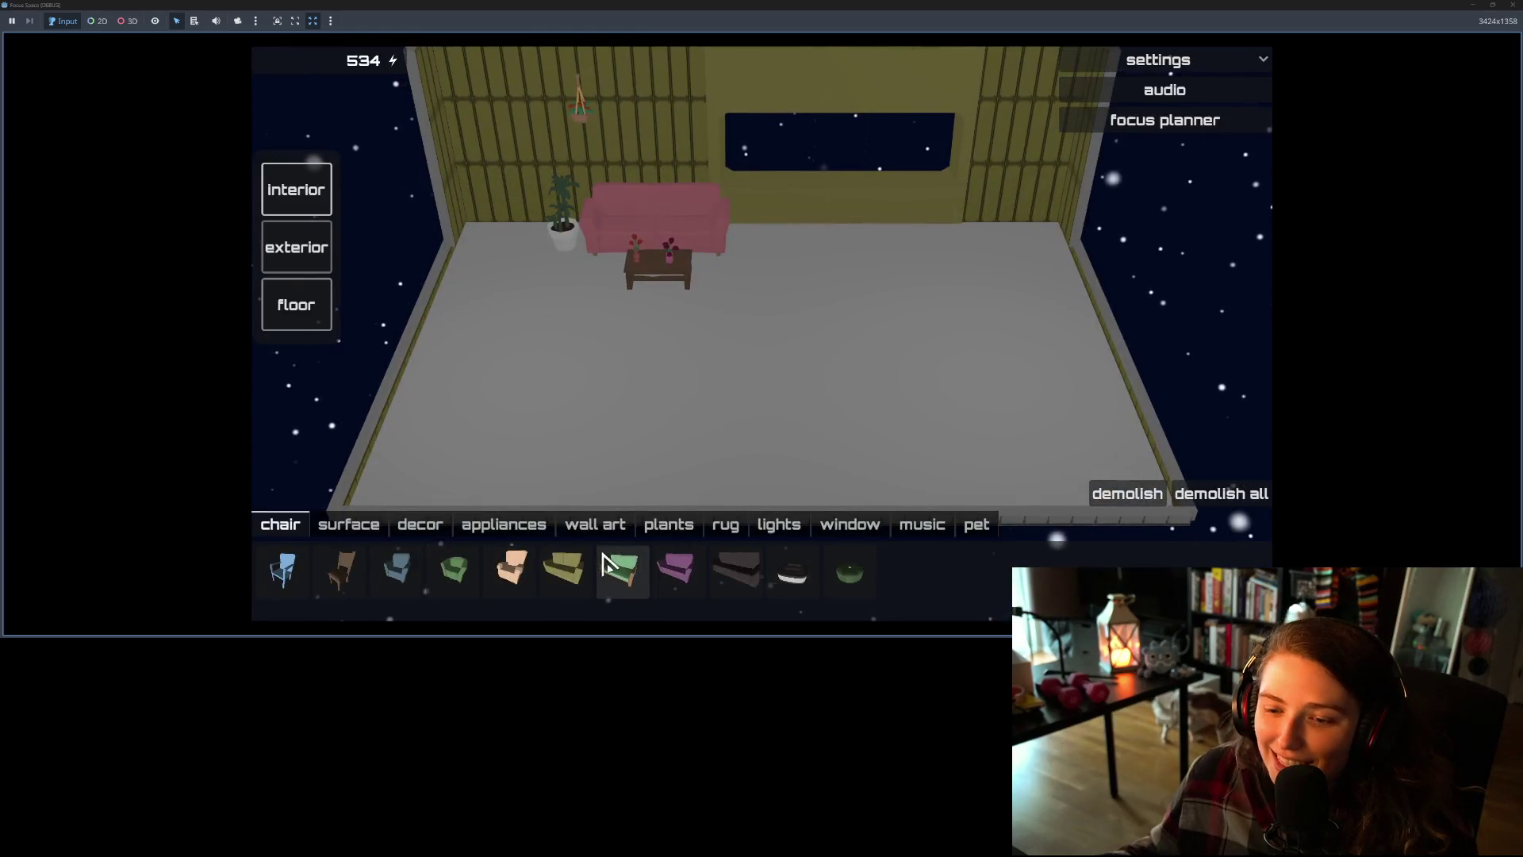
# - Pick the tree of life piece from the wall art category and shrink the game window
pyautogui.click(595, 524)
pyautogui.moveTo(566, 572)
pyautogui.moveTo(847, 9); pyautogui.dragTo(775, 102)
# - Orbit the camera around walls, corners, floor and window to confirm the ghost sticks to walls
pyautogui.moveTo(686, 187)
pyautogui.mouseDown()
pyautogui.moveTo(622, 238)
pyautogui.moveTo(775, 255)
pyautogui.moveTo(717, 310)
pyautogui.moveTo(782, 272)
pyautogui.moveTo(877, 285)
pyautogui.moveTo(839, 325)
pyautogui.mouseUp()
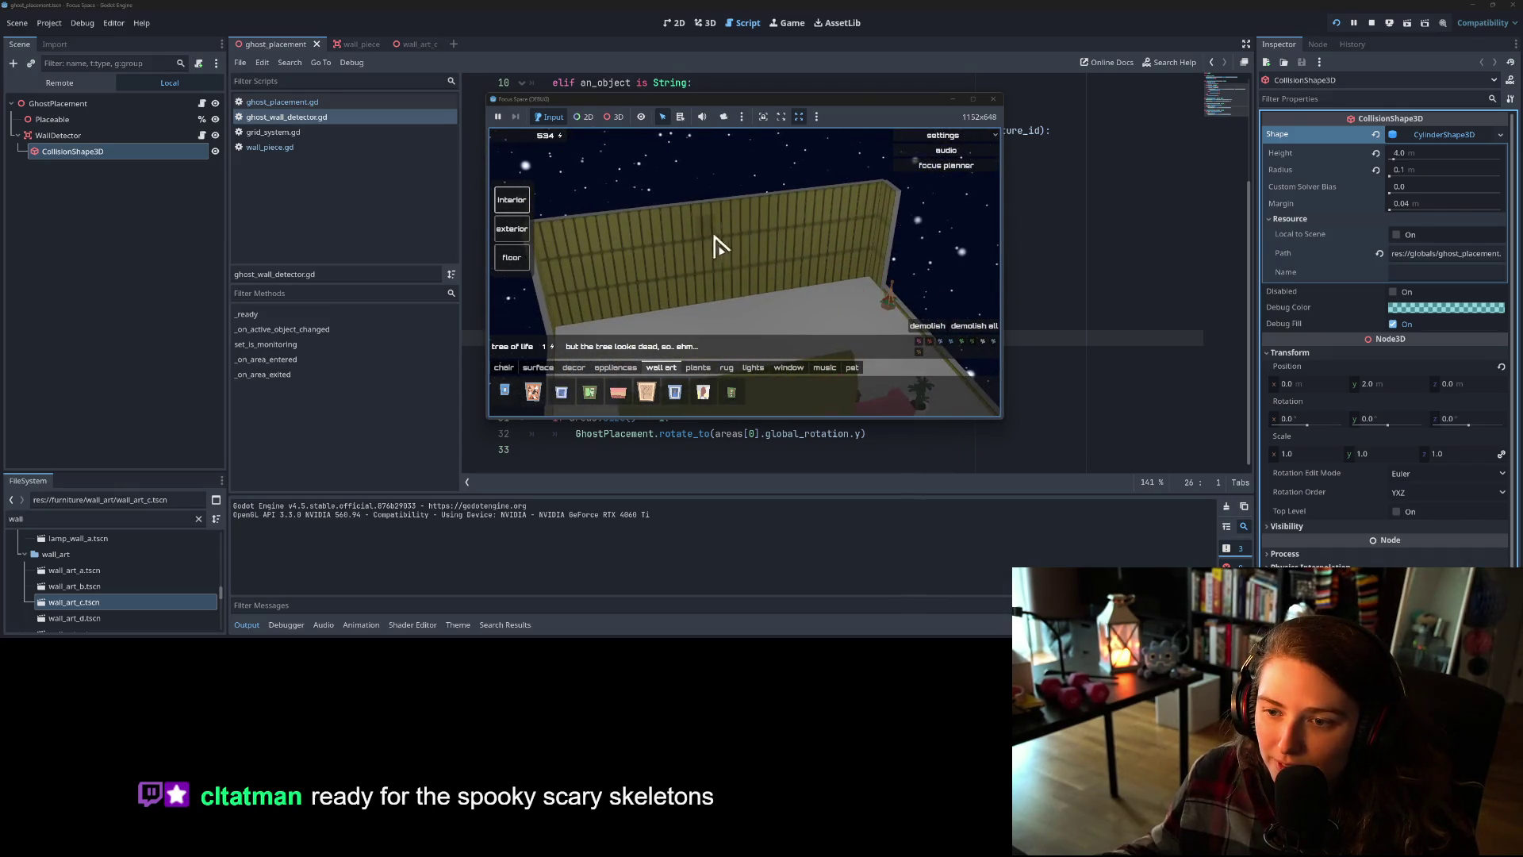
pyautogui.moveTo(666, 330); pyautogui.dragTo(884, 320)
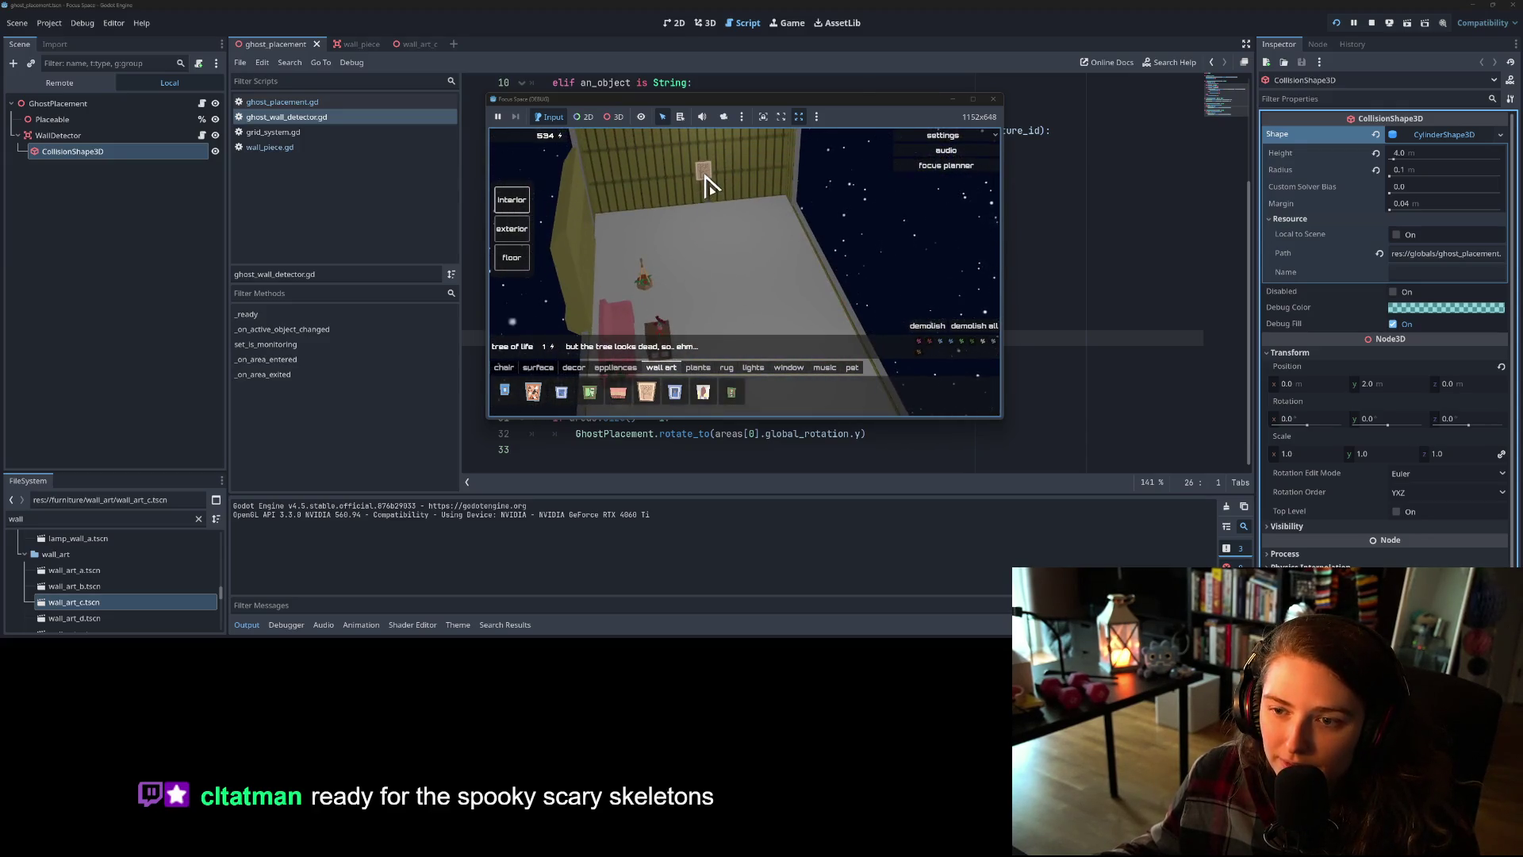
pyautogui.moveTo(768, 270)
pyautogui.mouseDown()
pyautogui.moveTo(571, 259)
pyautogui.moveTo(585, 272)
pyautogui.mouseUp()
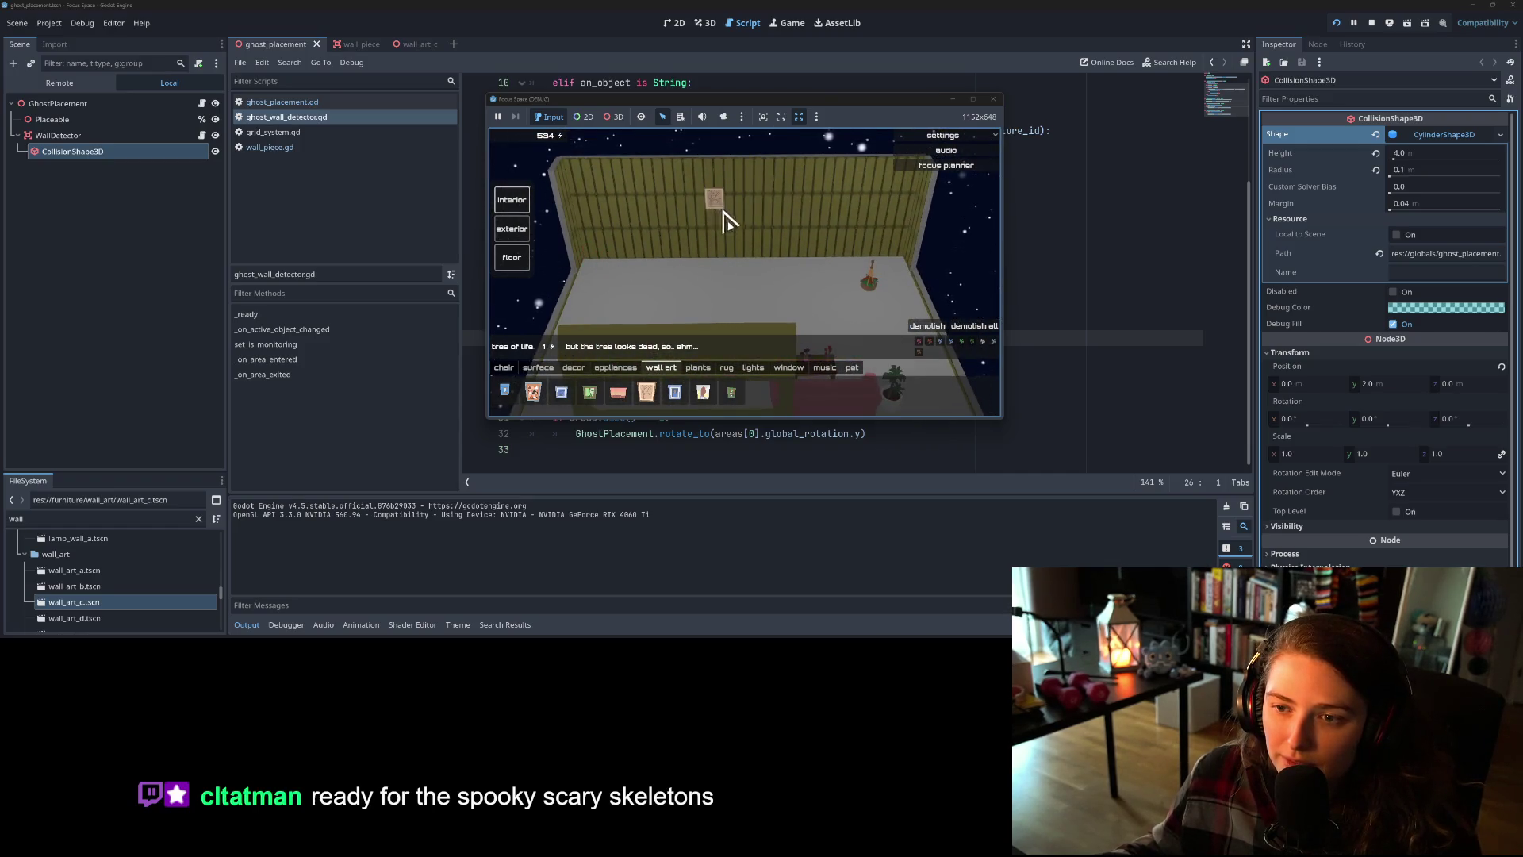
pyautogui.moveTo(568, 299); pyautogui.dragTo(708, 328)
pyautogui.moveTo(697, 272)
pyautogui.mouseDown()
pyautogui.moveTo(873, 254)
pyautogui.moveTo(717, 238)
pyautogui.mouseUp()
pyautogui.moveTo(783, 169)
pyautogui.mouseDown()
pyautogui.moveTo(714, 187)
pyautogui.moveTo(754, 306)
pyautogui.moveTo(738, 299)
pyautogui.moveTo(721, 164)
pyautogui.mouseUp()
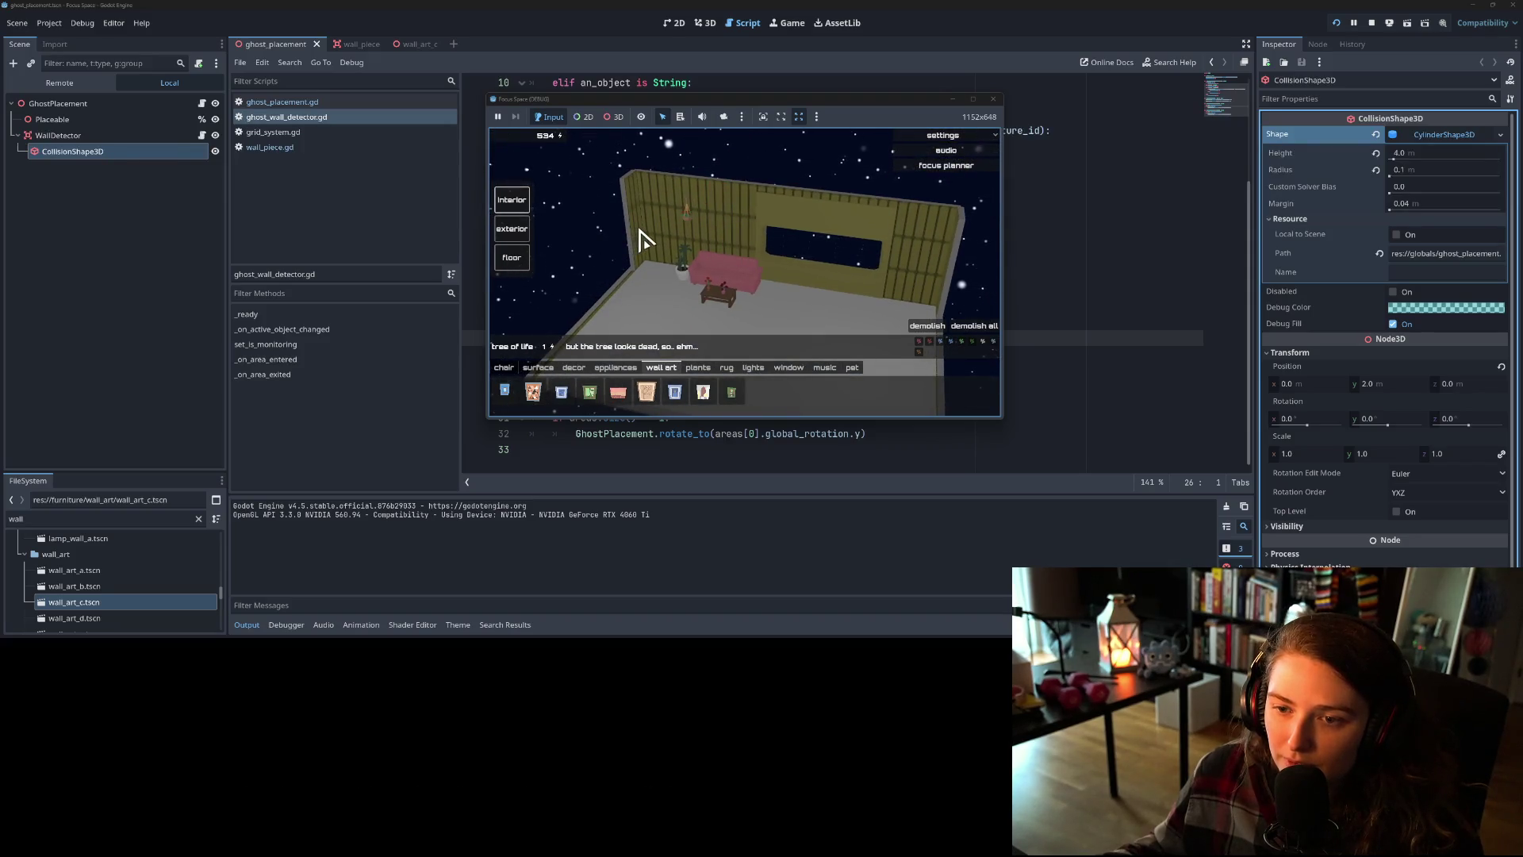
pyautogui.moveTo(640, 289)
pyautogui.mouseDown()
pyautogui.moveTo(717, 289)
pyautogui.moveTo(798, 262)
pyautogui.moveTo(890, 268)
pyautogui.mouseUp()
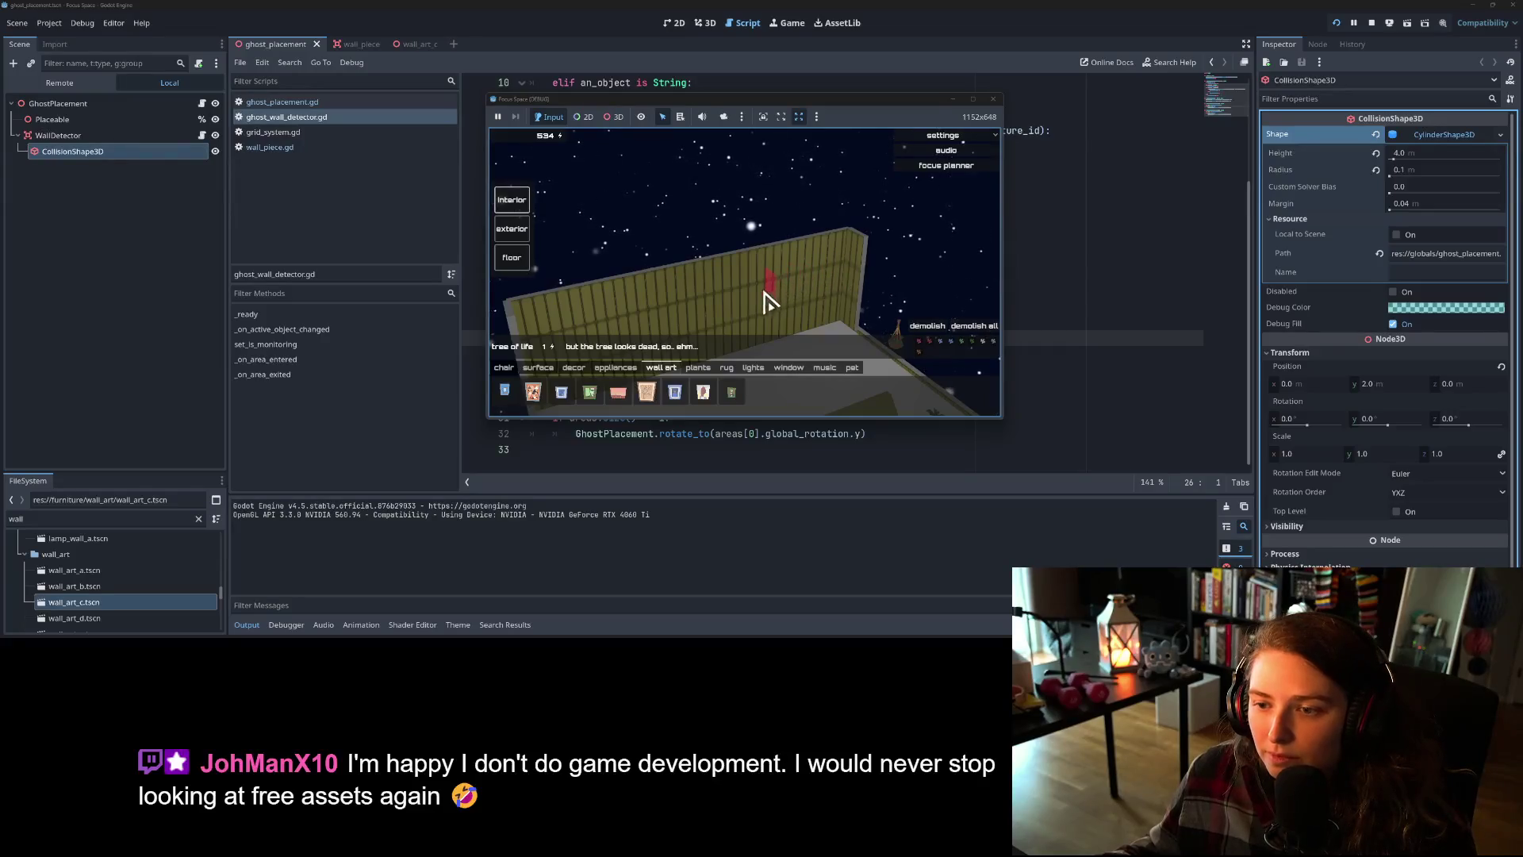
pyautogui.moveTo(704, 299); pyautogui.dragTo(870, 299)
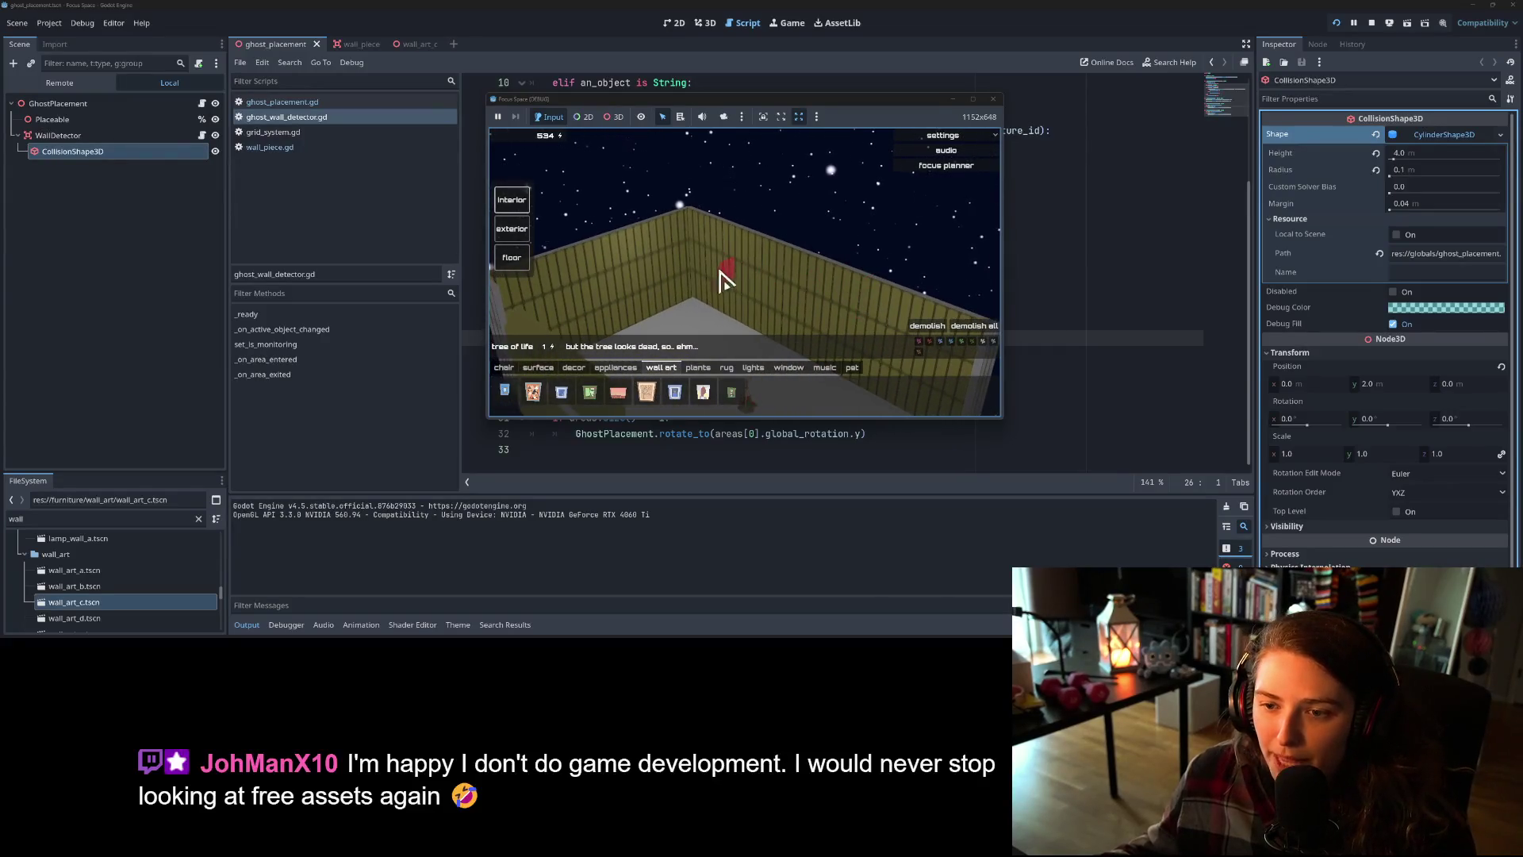
pyautogui.moveTo(646, 278); pyautogui.dragTo(864, 290)
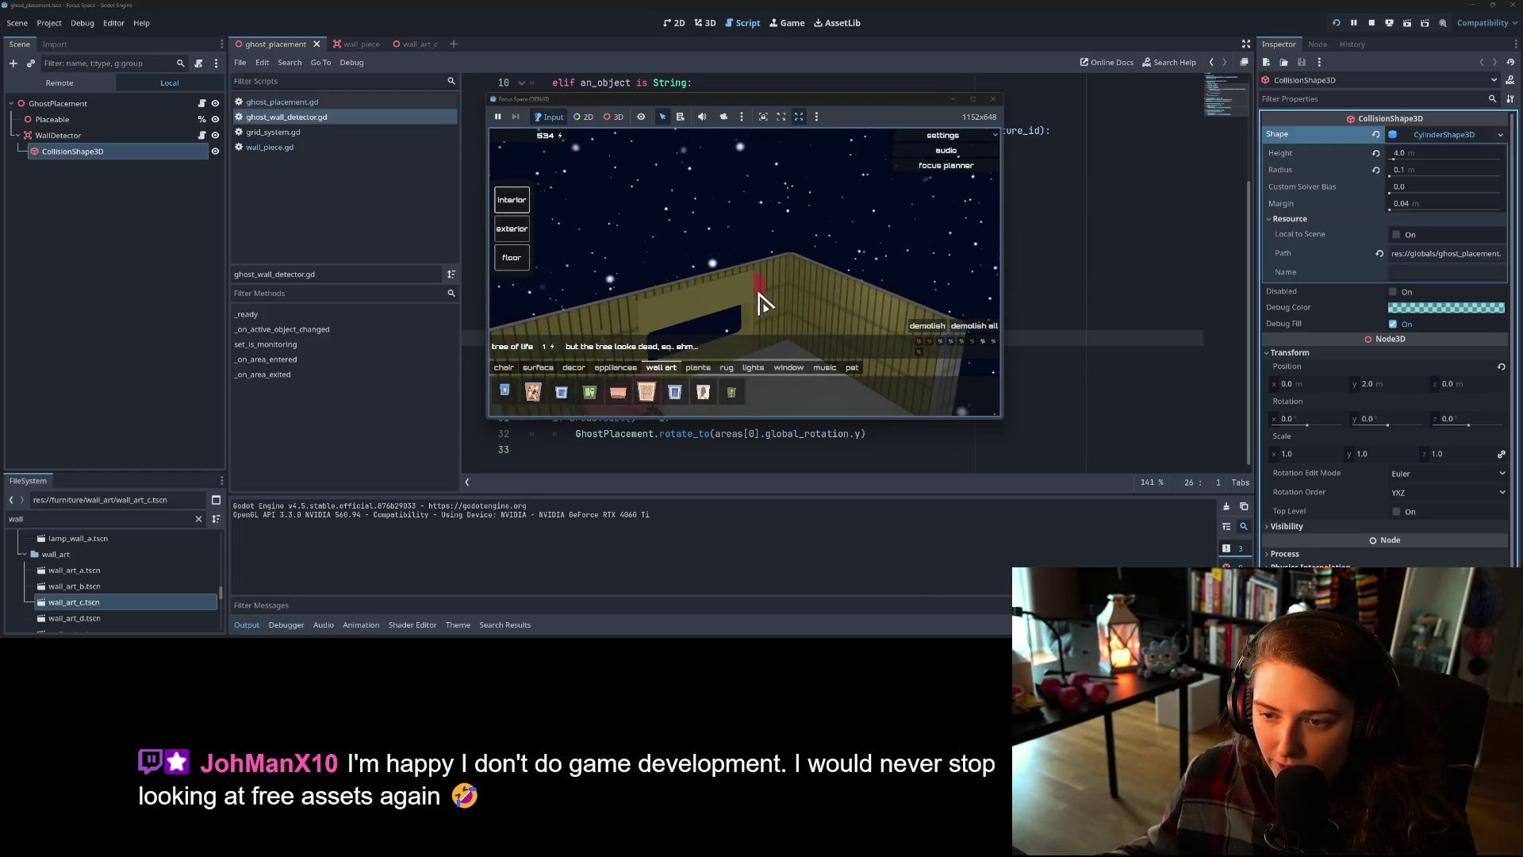
pyautogui.moveTo(609, 317)
pyautogui.mouseDown()
pyautogui.moveTo(724, 326)
pyautogui.moveTo(722, 290)
pyautogui.mouseUp()
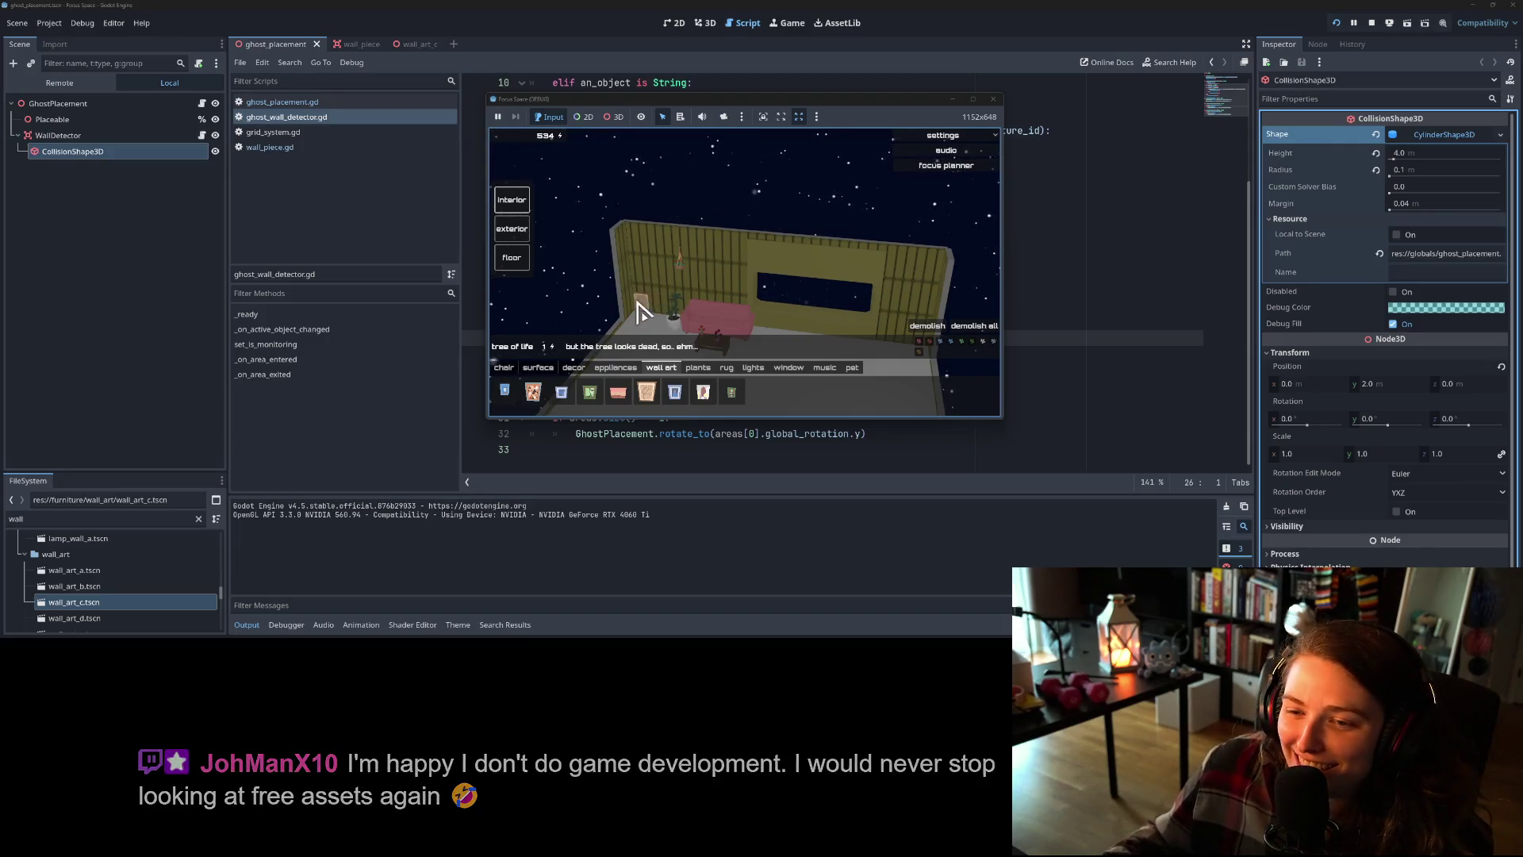
# - Rotate the view with E and place the tree of life art on the back wall
pyautogui.press('e')
pyautogui.press('e')
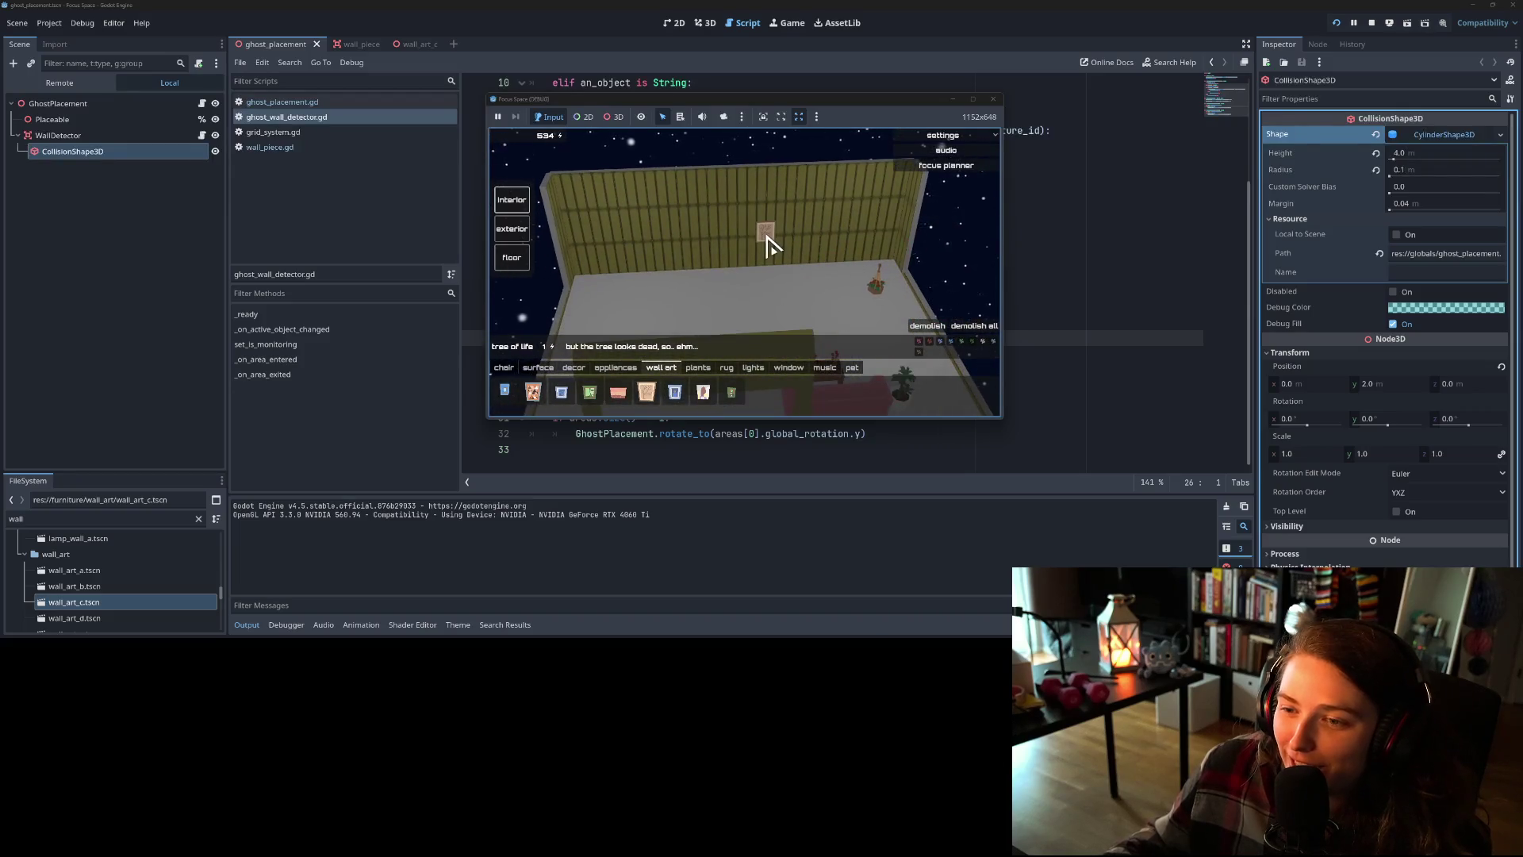
pyautogui.scroll(2, 766, 256)
pyautogui.scroll(-4, 785, 270)
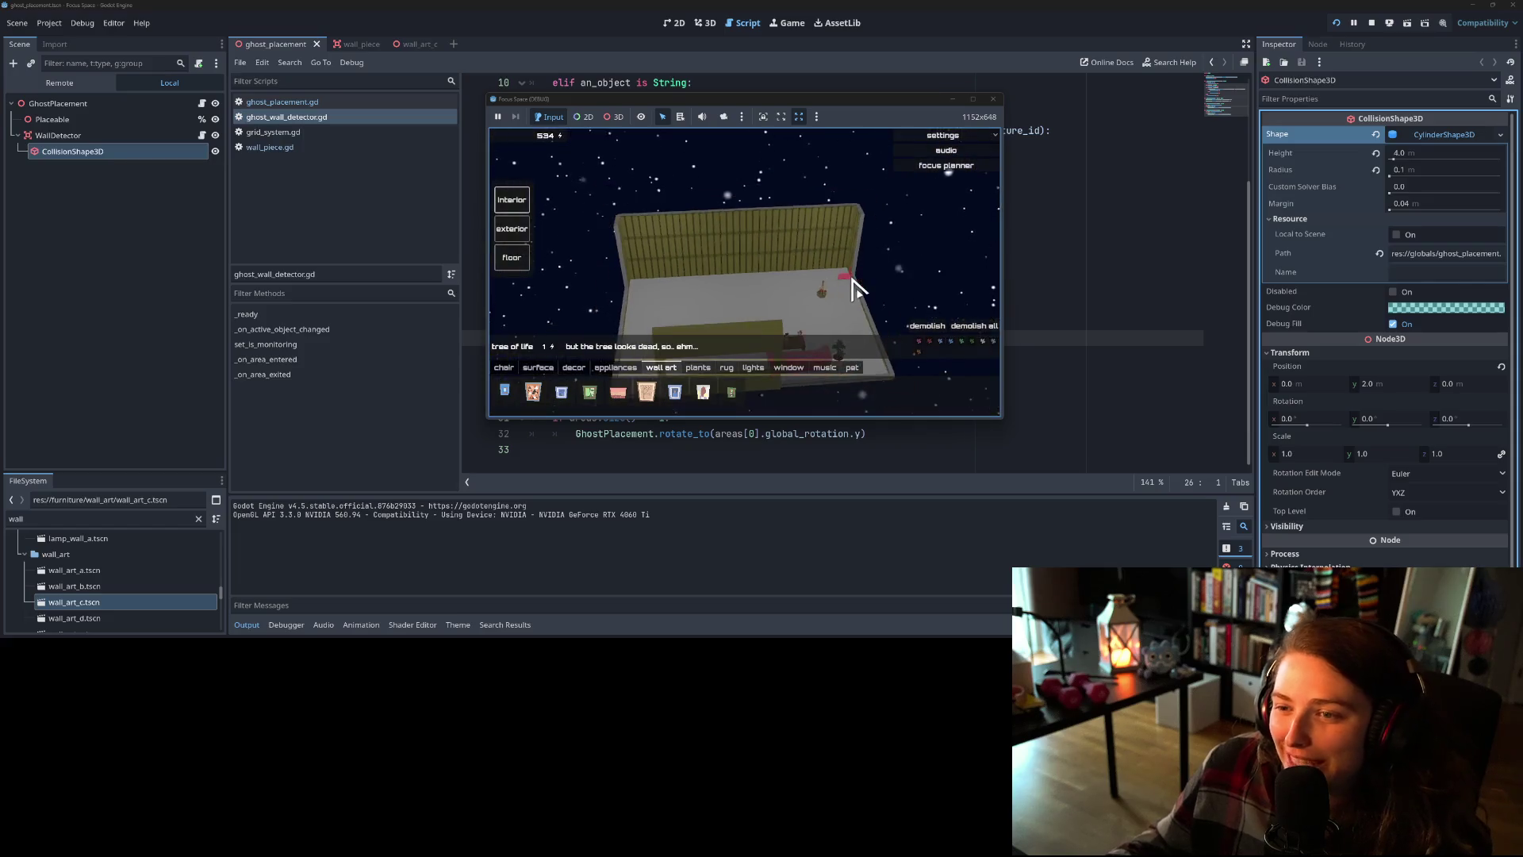
pyautogui.press('e')
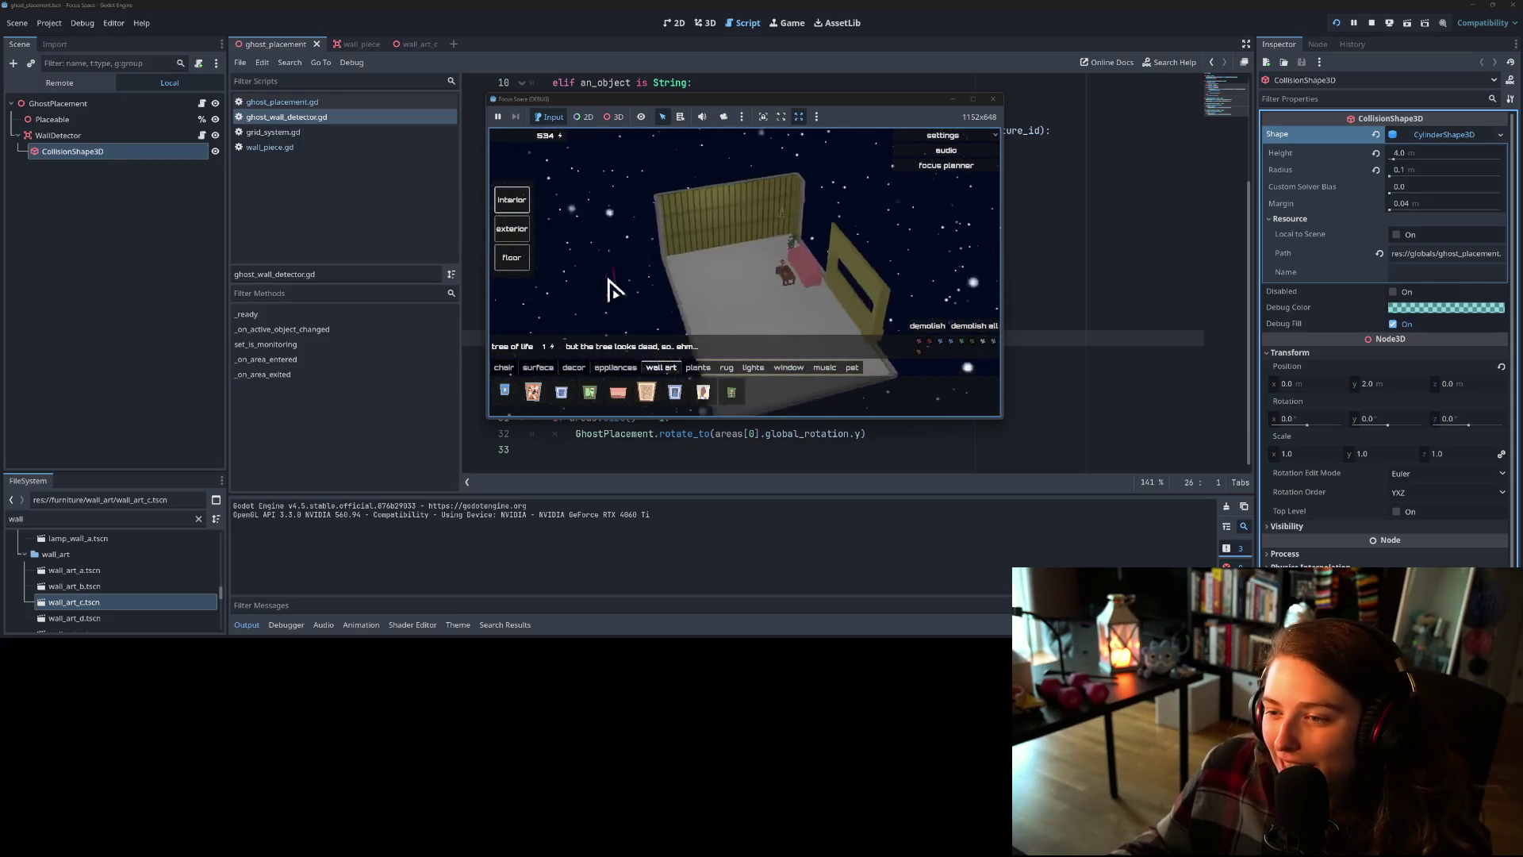
pyautogui.press('e')
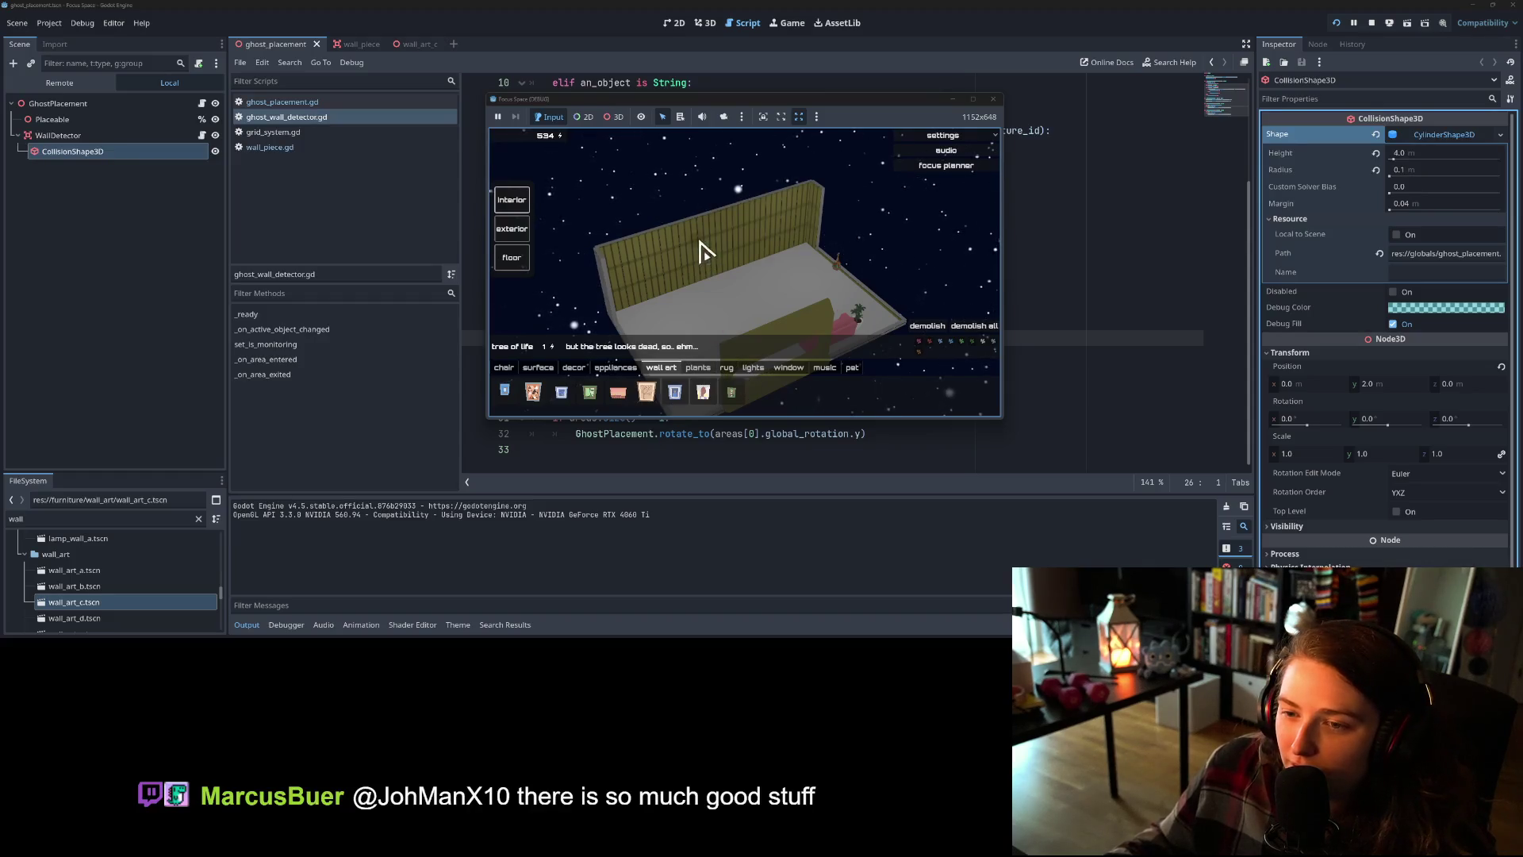
pyautogui.click(691, 266)
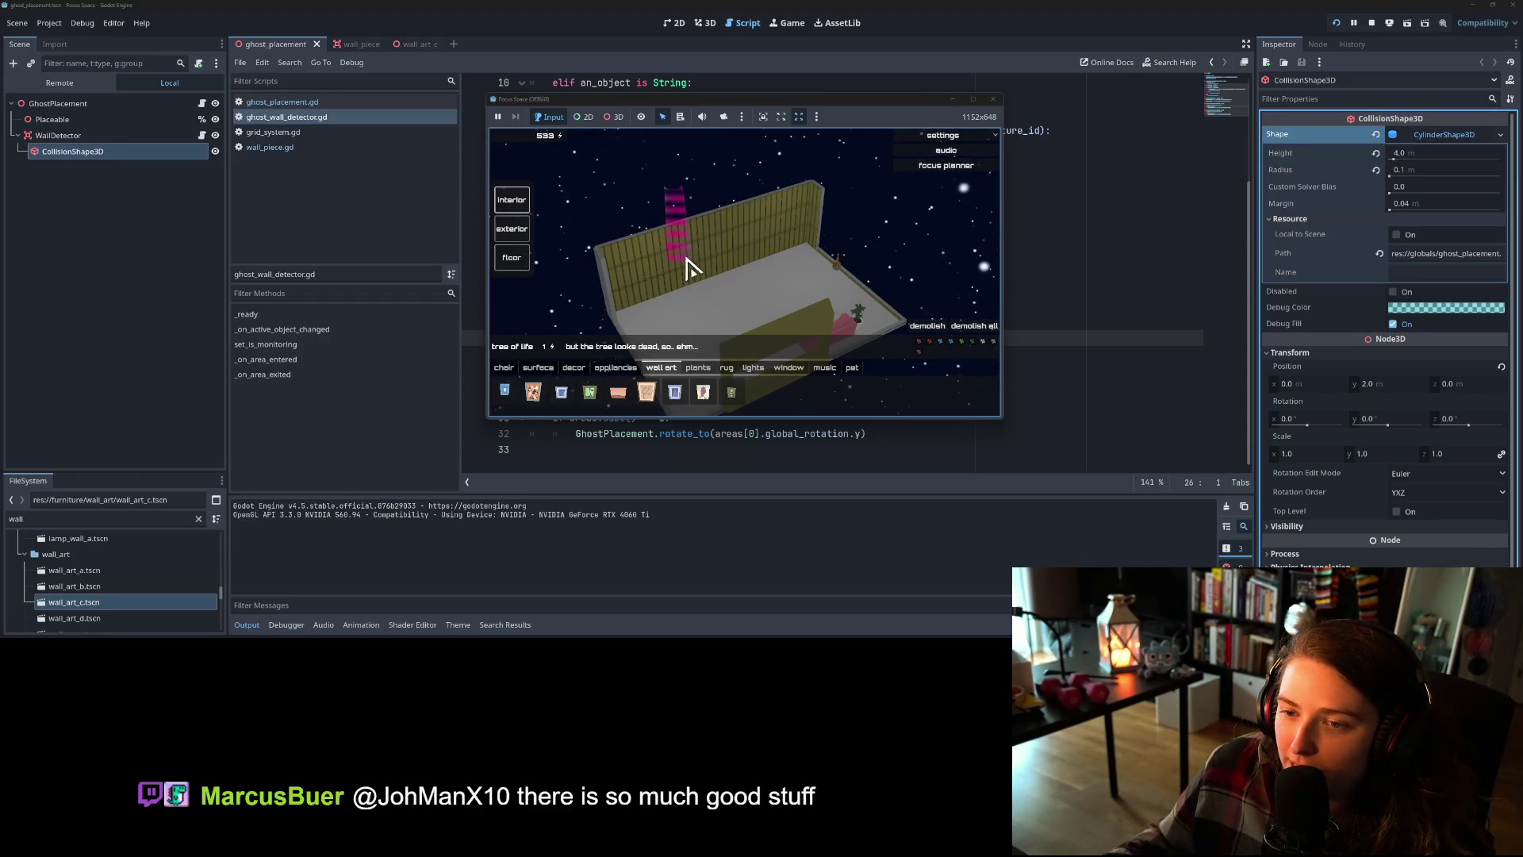
# - Orbit to another angle and bring up the game's settings menu
pyautogui.press('e')
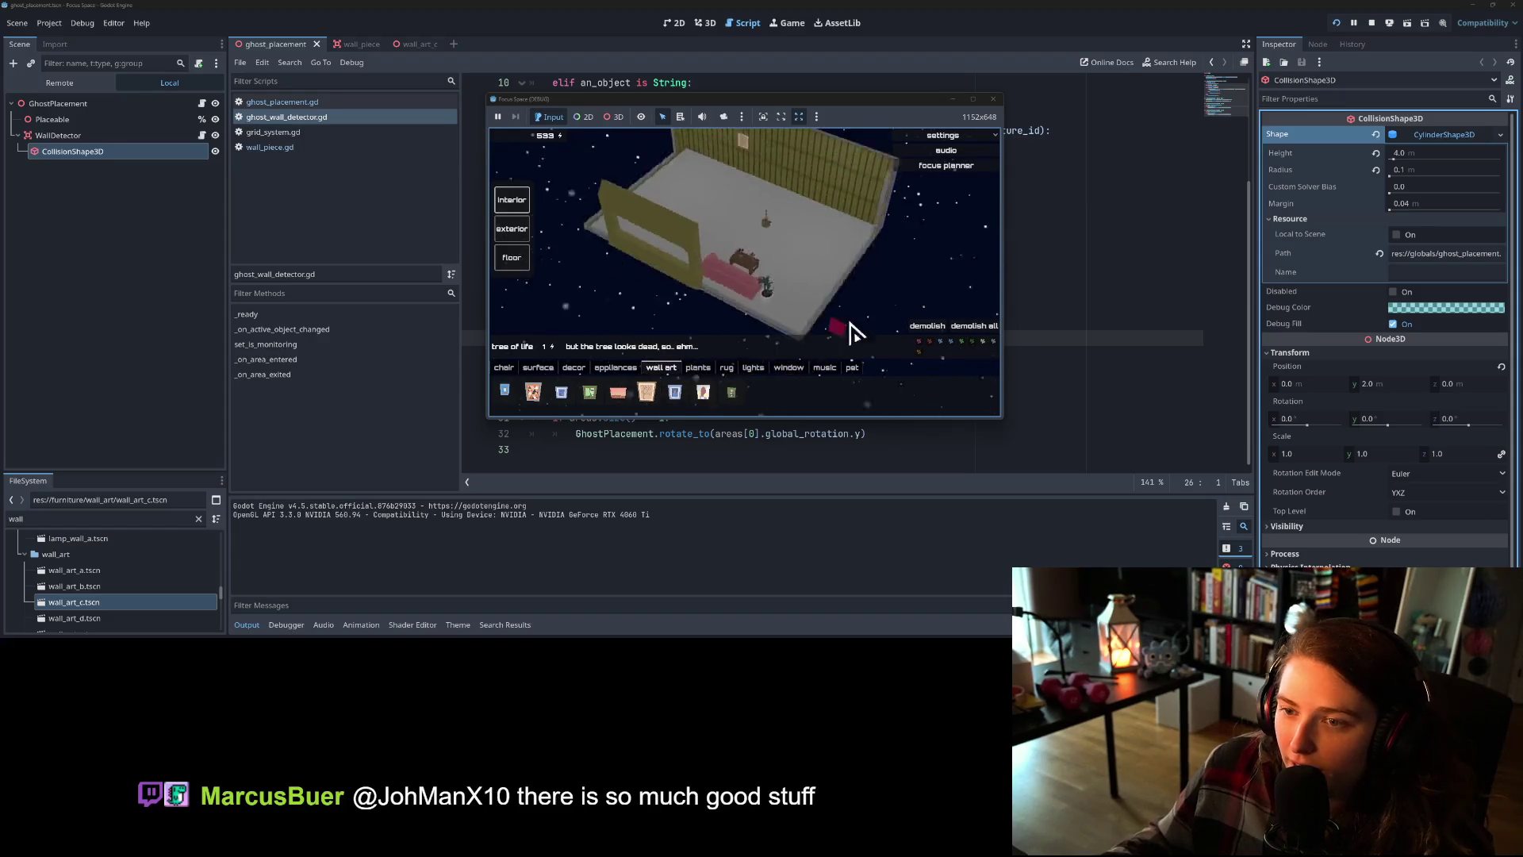
pyautogui.moveTo(854, 333)
pyautogui.mouseDown()
pyautogui.moveTo(566, 337)
pyautogui.moveTo(738, 330)
pyautogui.mouseUp()
pyautogui.click(952, 137)
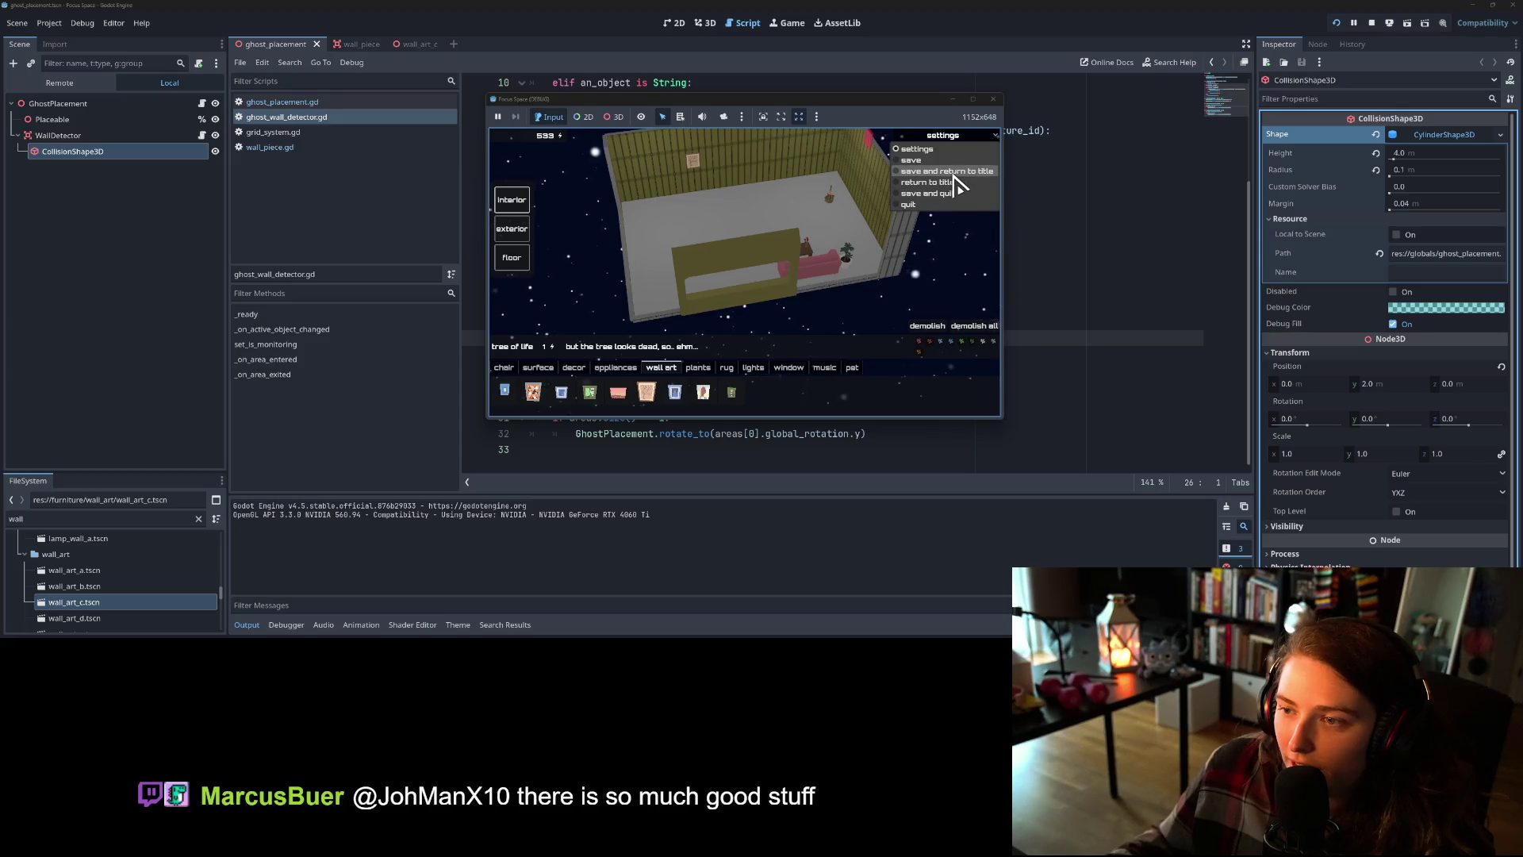
# - Save and return to title, reload my_room1 to verify the wall art persisted, then close the game
pyautogui.click(955, 183)
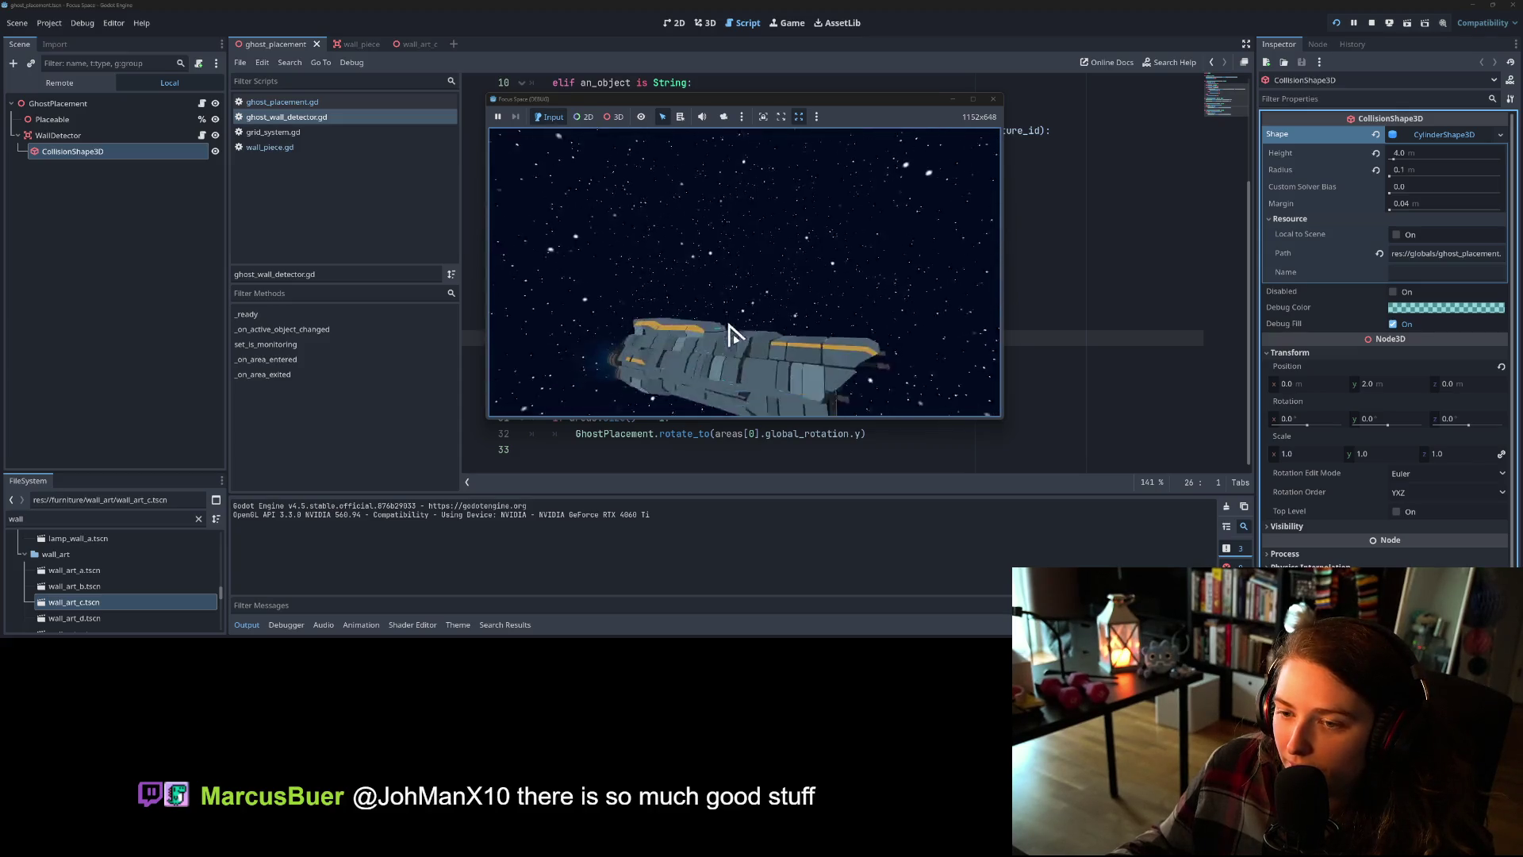
pyautogui.click(738, 345)
pyautogui.click(629, 225)
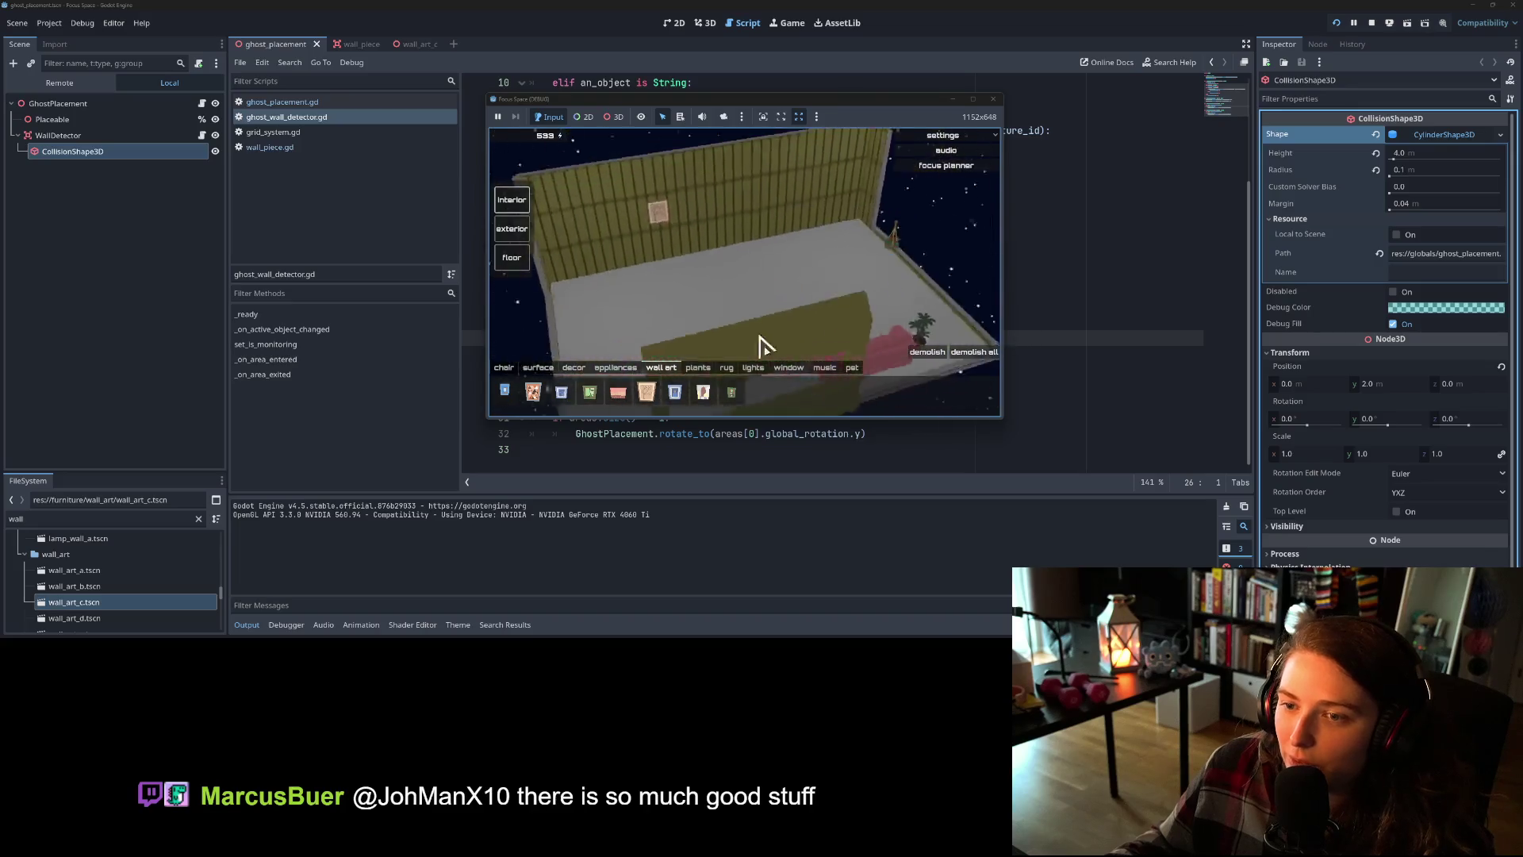
pyautogui.click(993, 101)
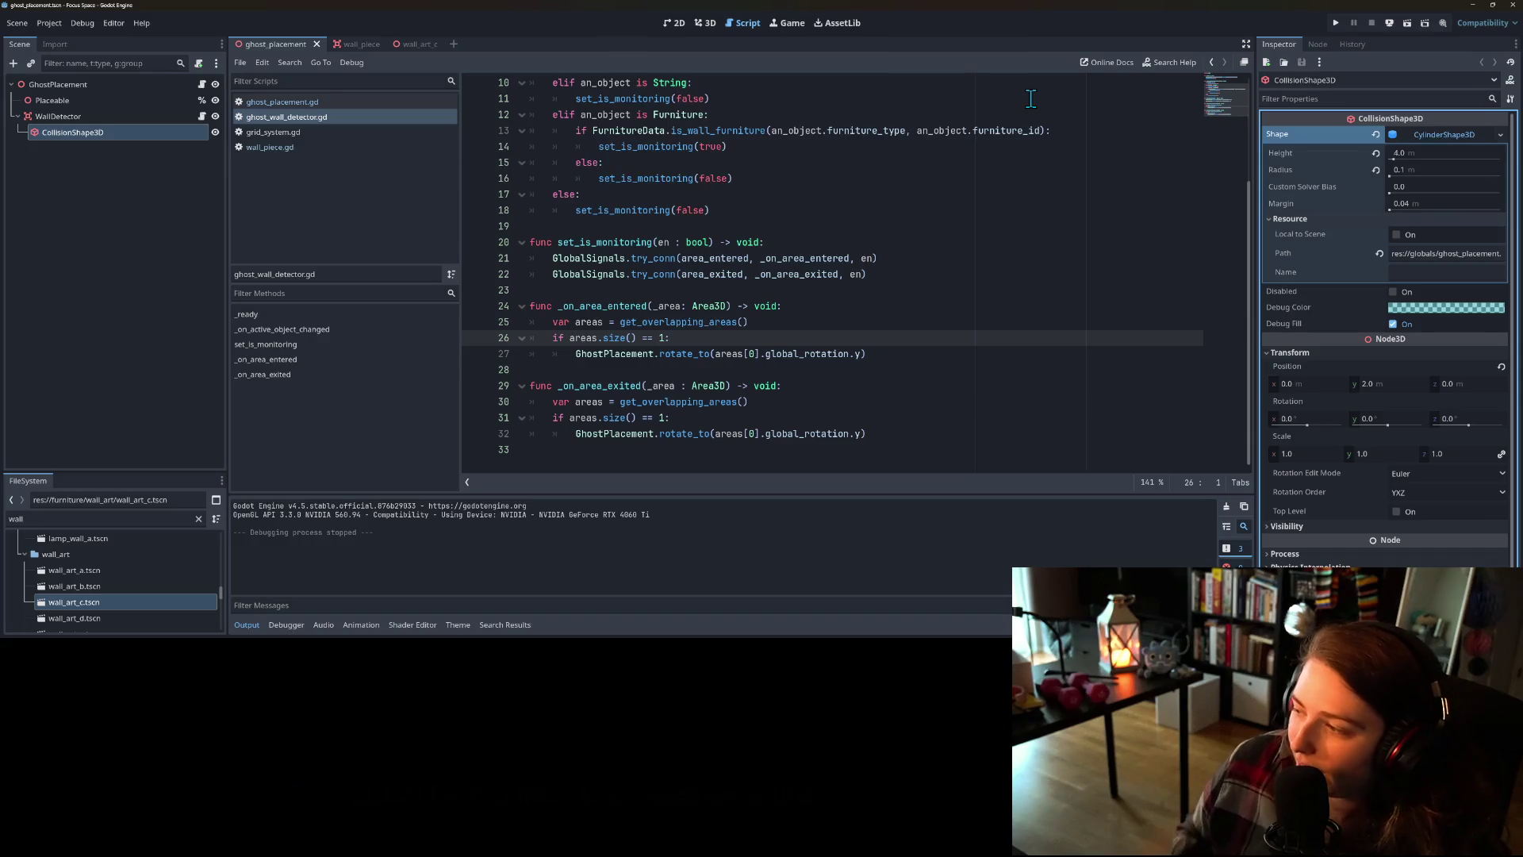
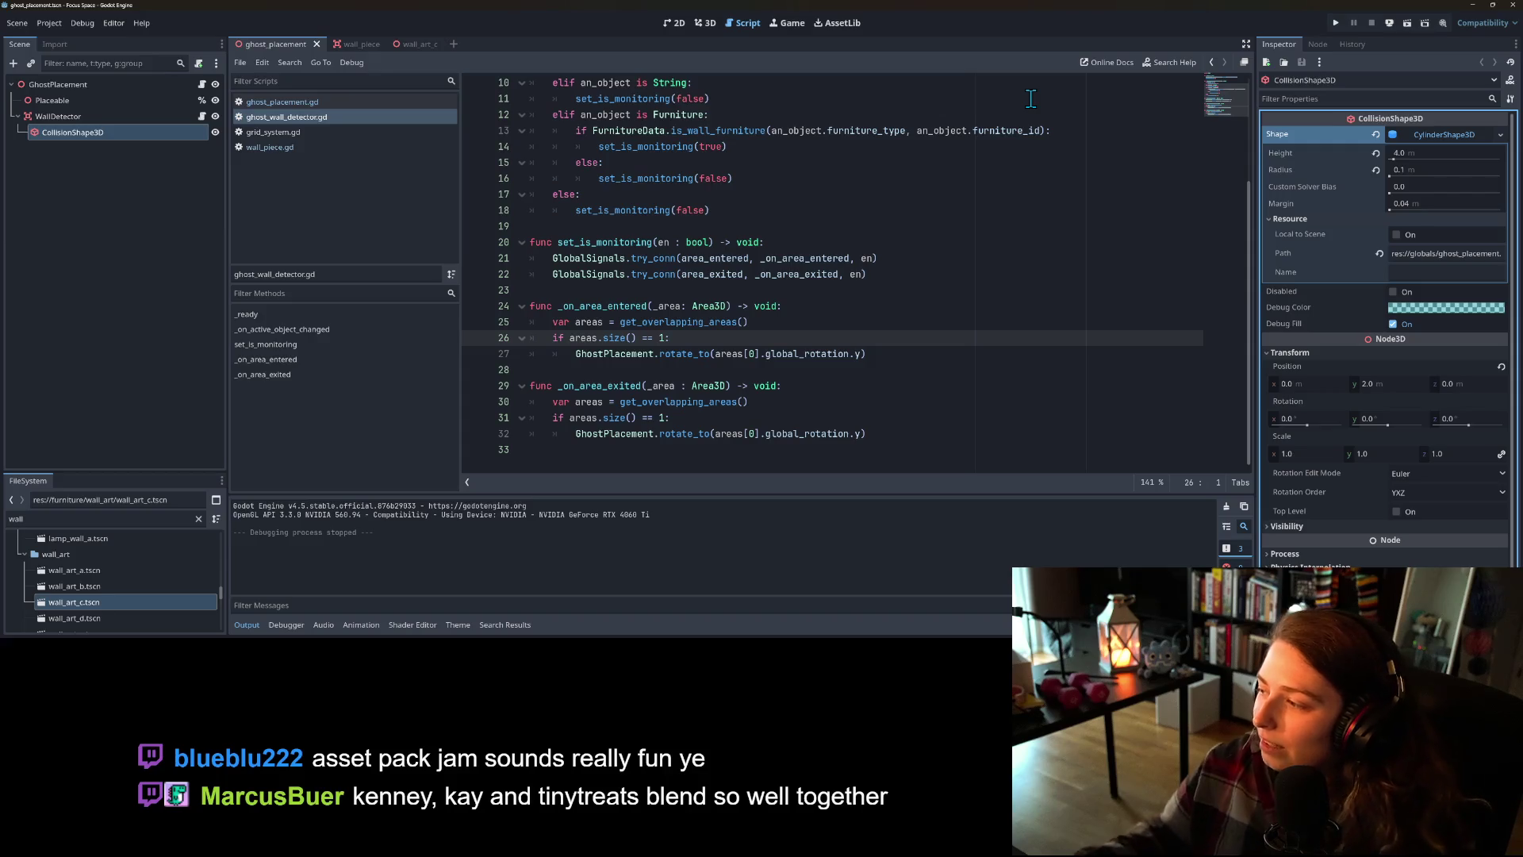
# - In Firefox, search the web for 'tiny treats' and open the Tiny Treats itch.io page
pyautogui.hotkey('alt', 'Tab')
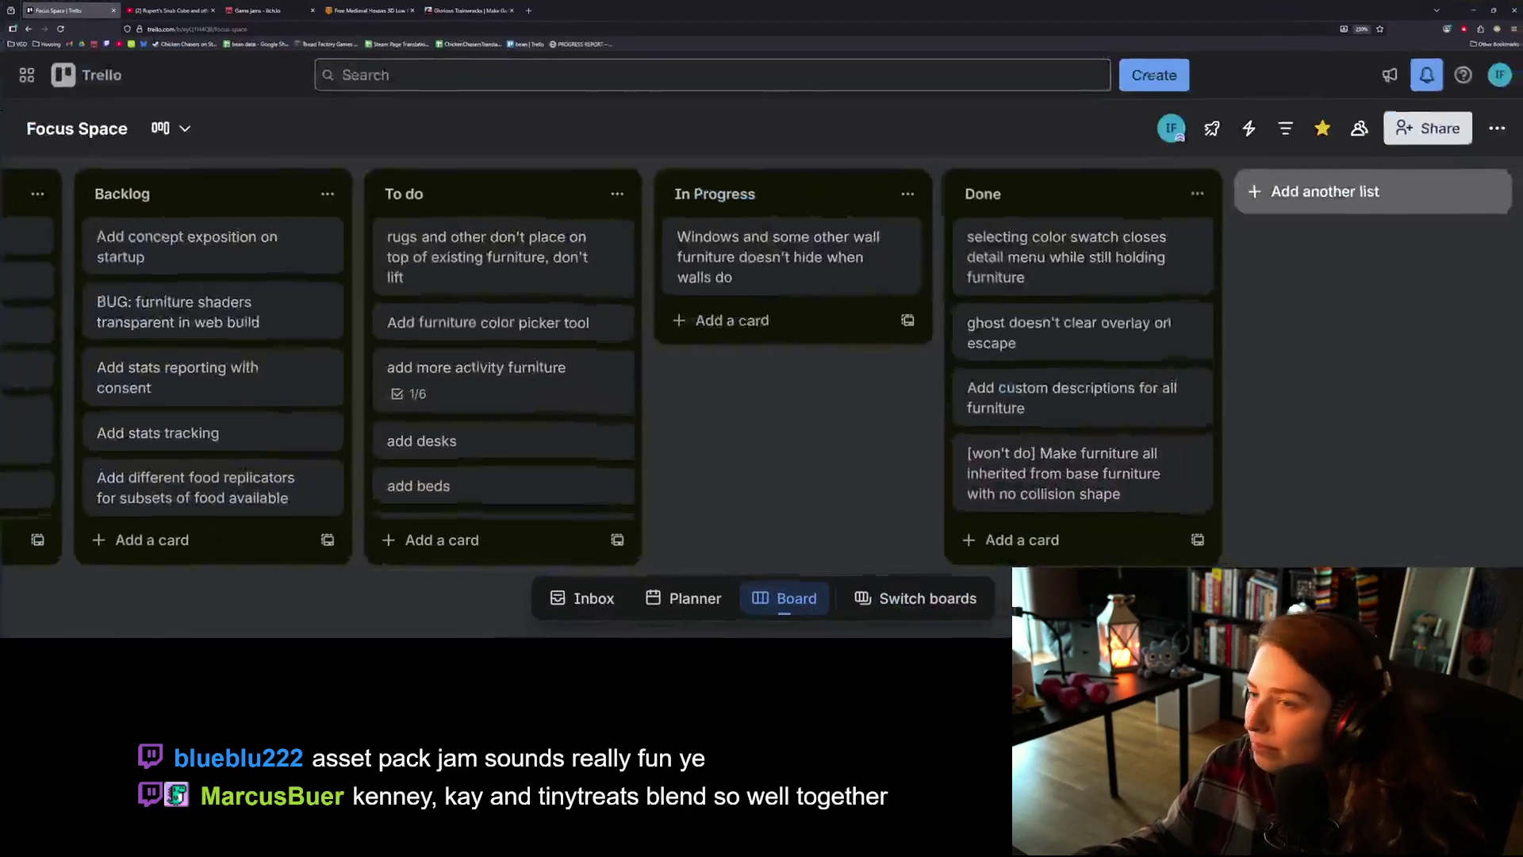
pyautogui.click(528, 9)
pyautogui.write('tiny treats')
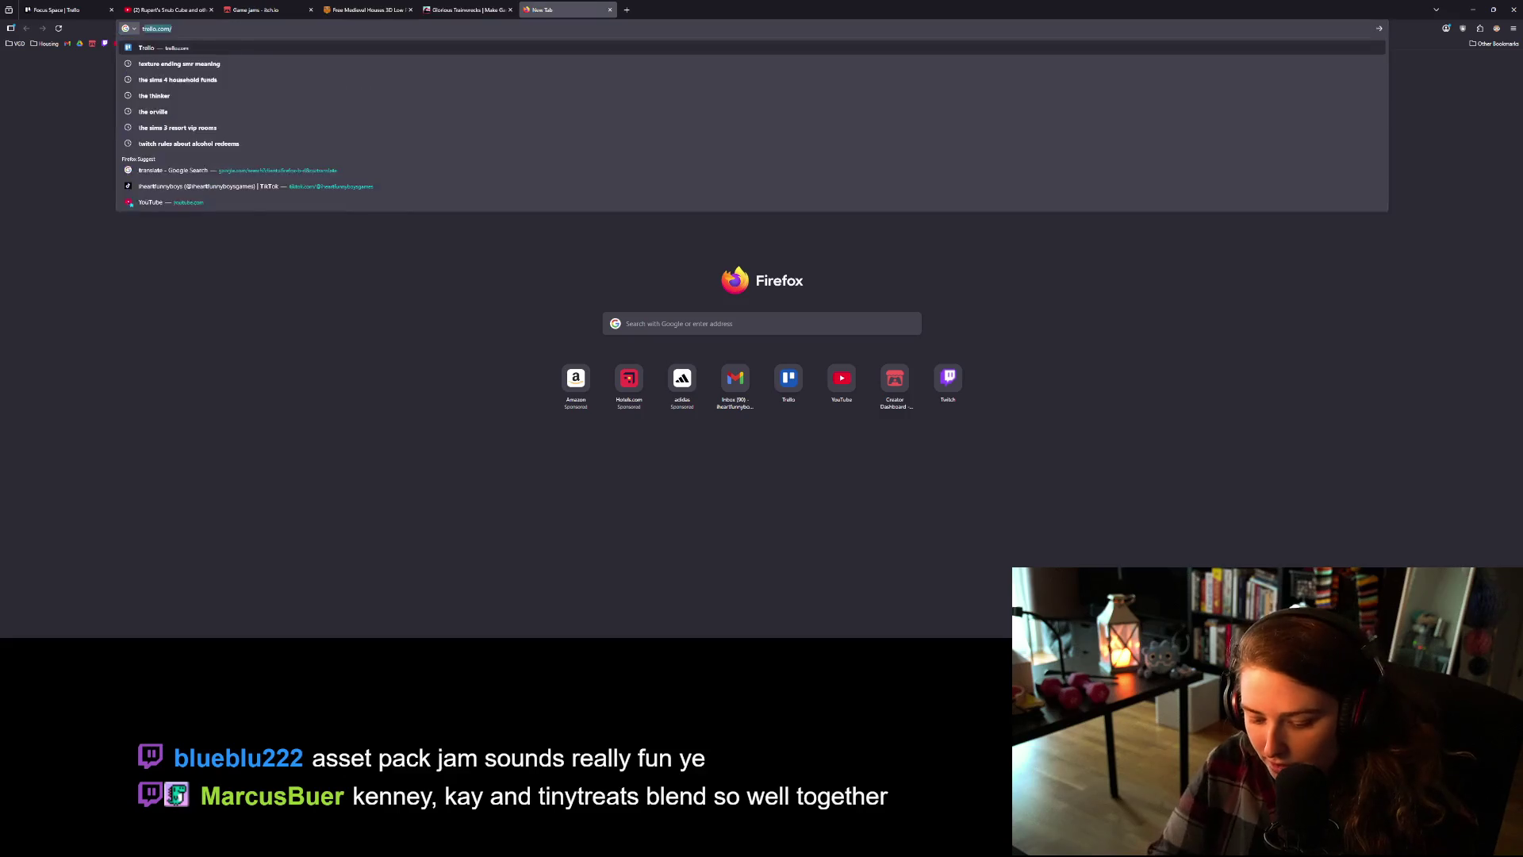
pyautogui.press('Return')
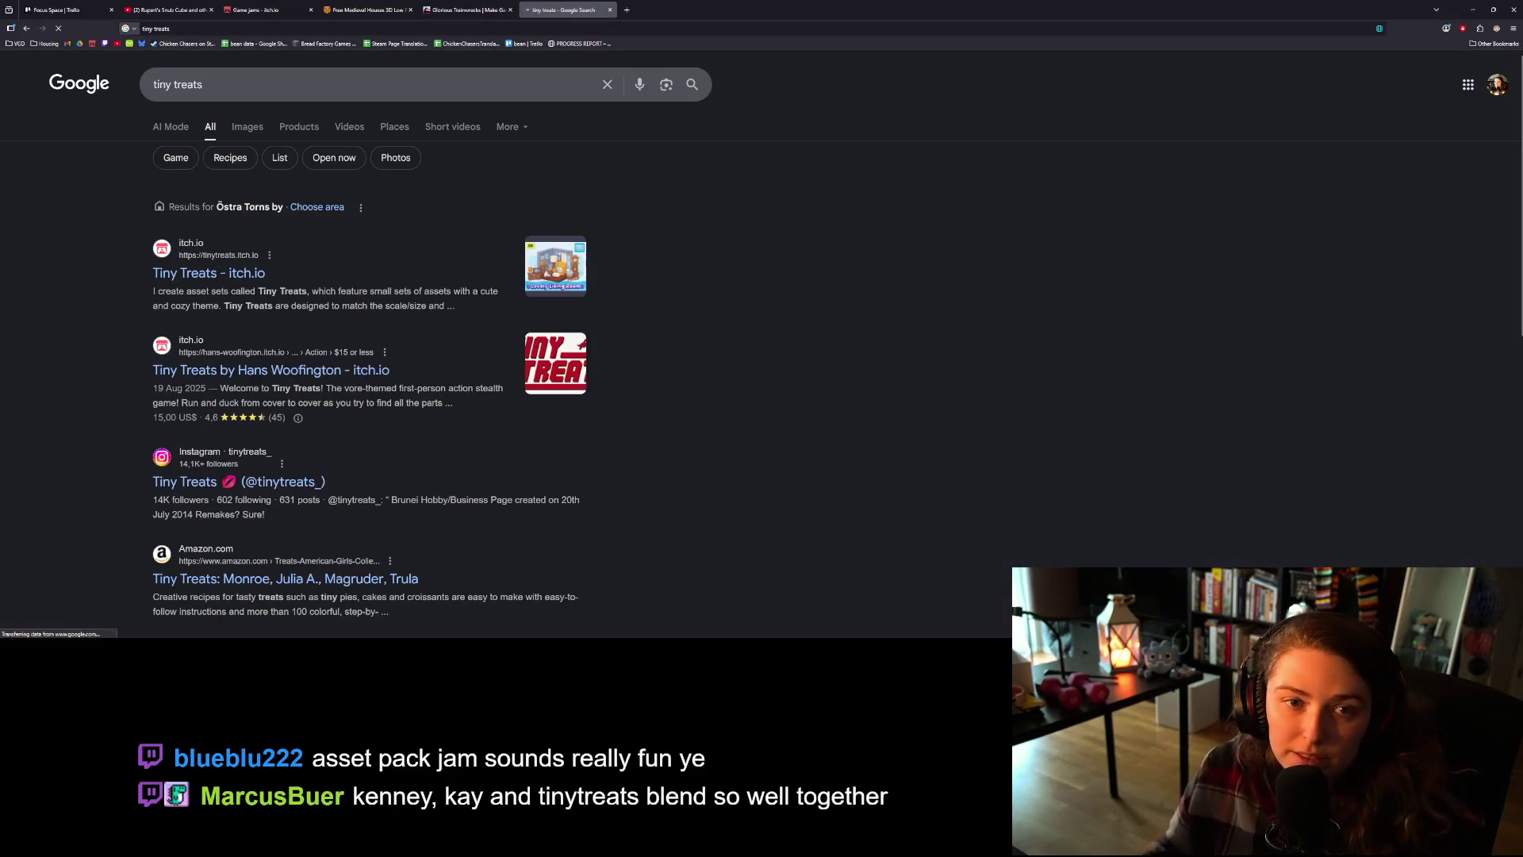
pyautogui.click(238, 274)
# - Browse the Tiny Treats sets and open Charming Kitchen and House Plants in background tabs
pyautogui.scroll(-5, 565, 472)
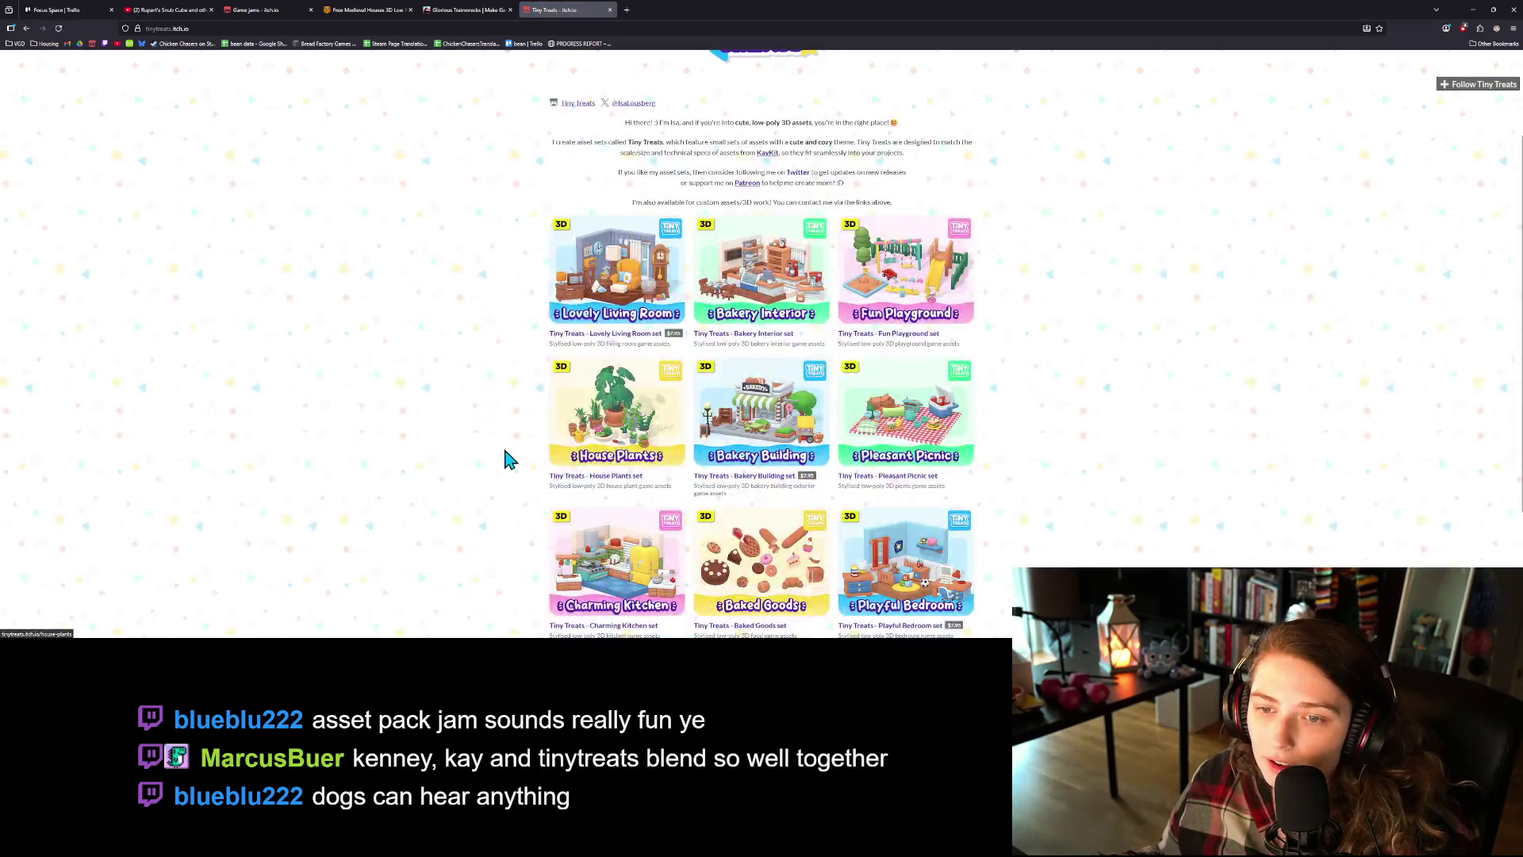
pyautogui.scroll(-1, 508, 458)
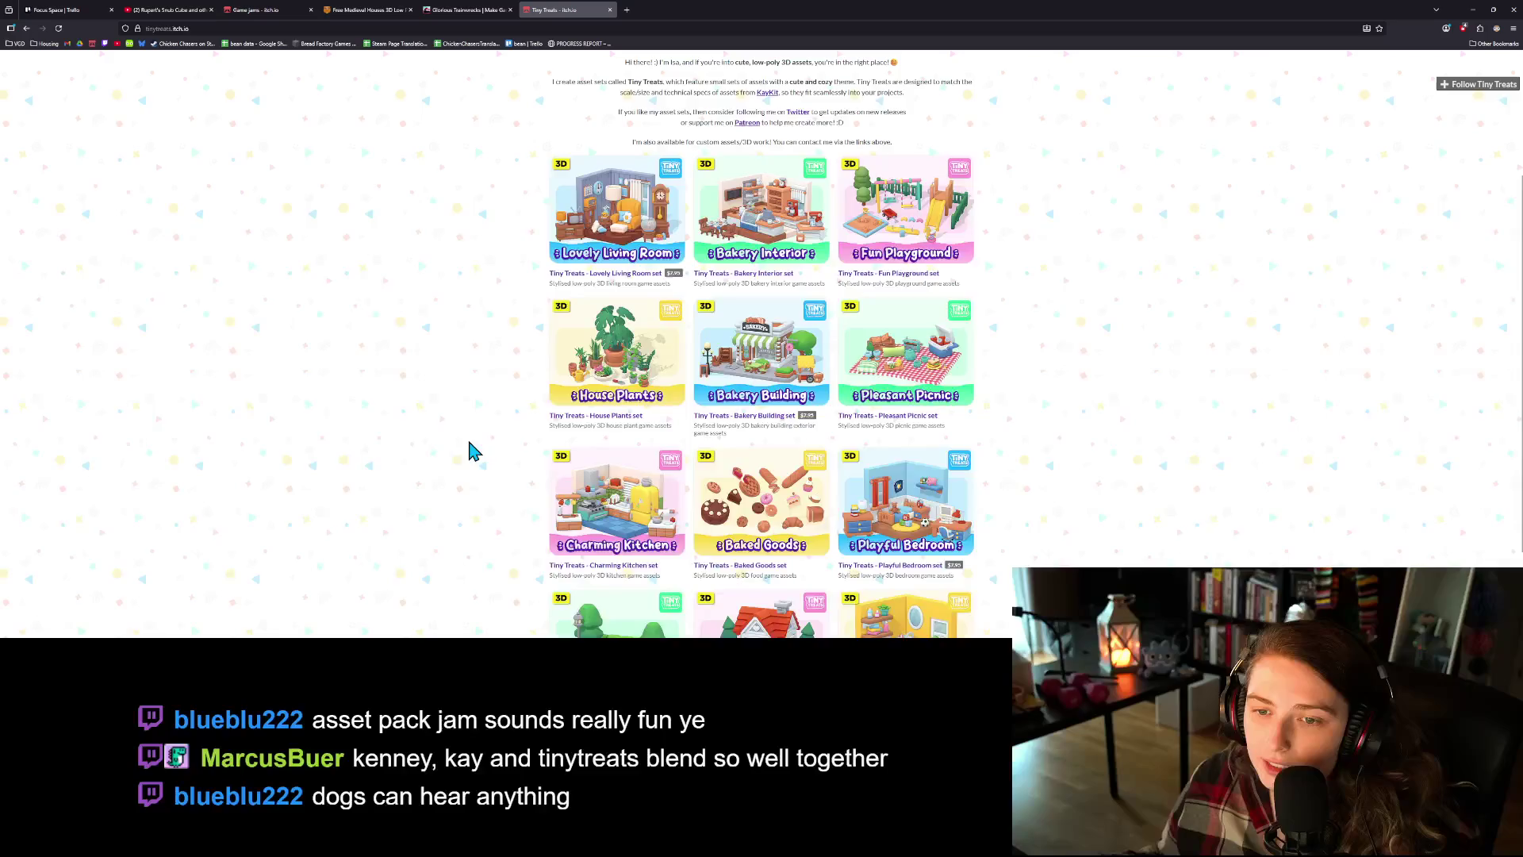
pyautogui.keyDown('ctrl'); pyautogui.scroll(4, 473, 450); pyautogui.keyUp('ctrl')
pyautogui.scroll(-1, 324, 411)
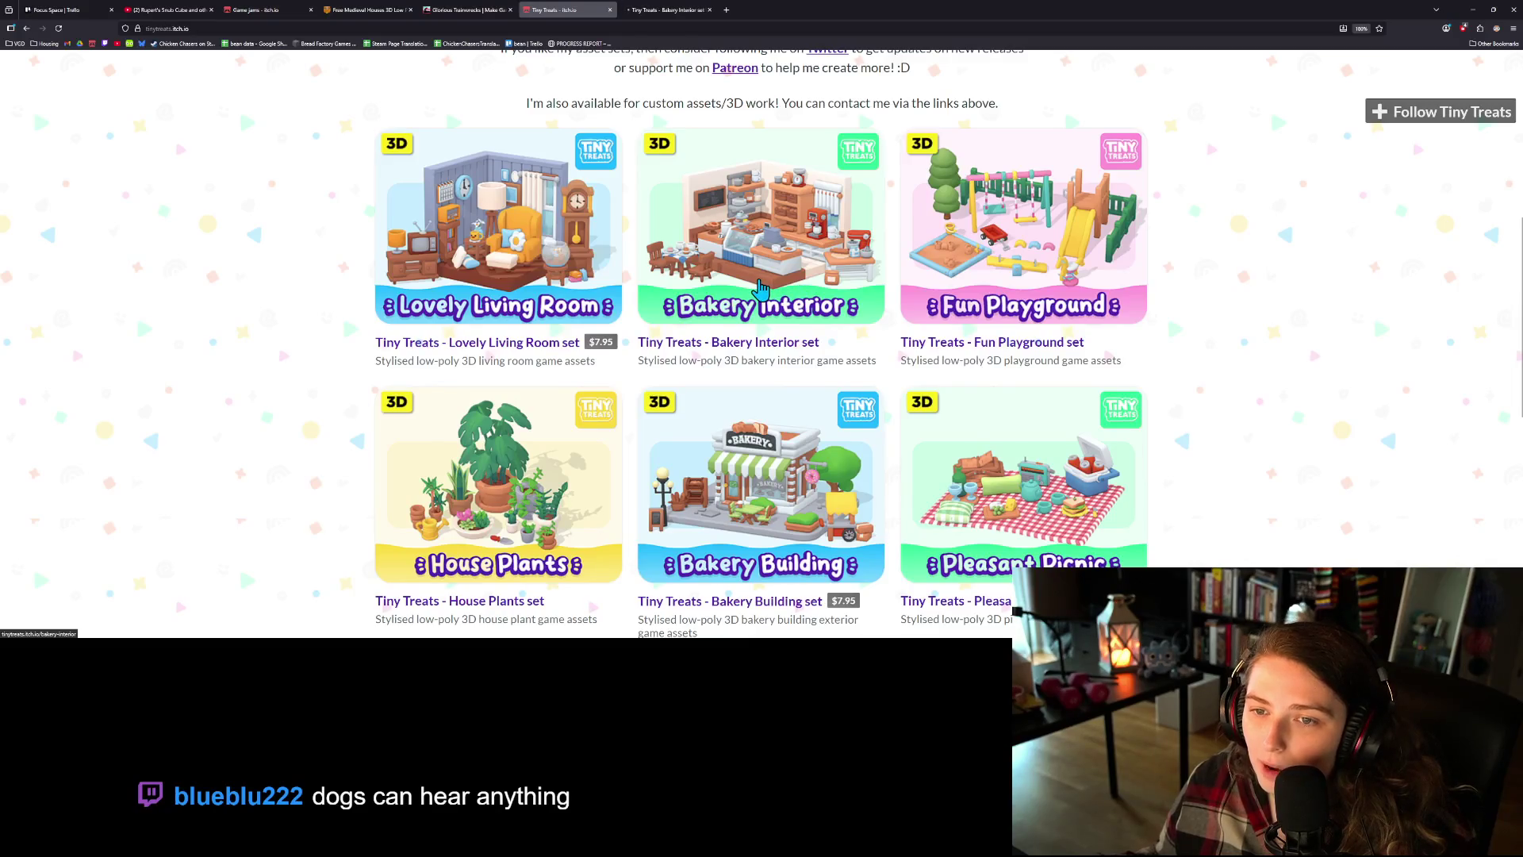
pyautogui.scroll(-2, 762, 288)
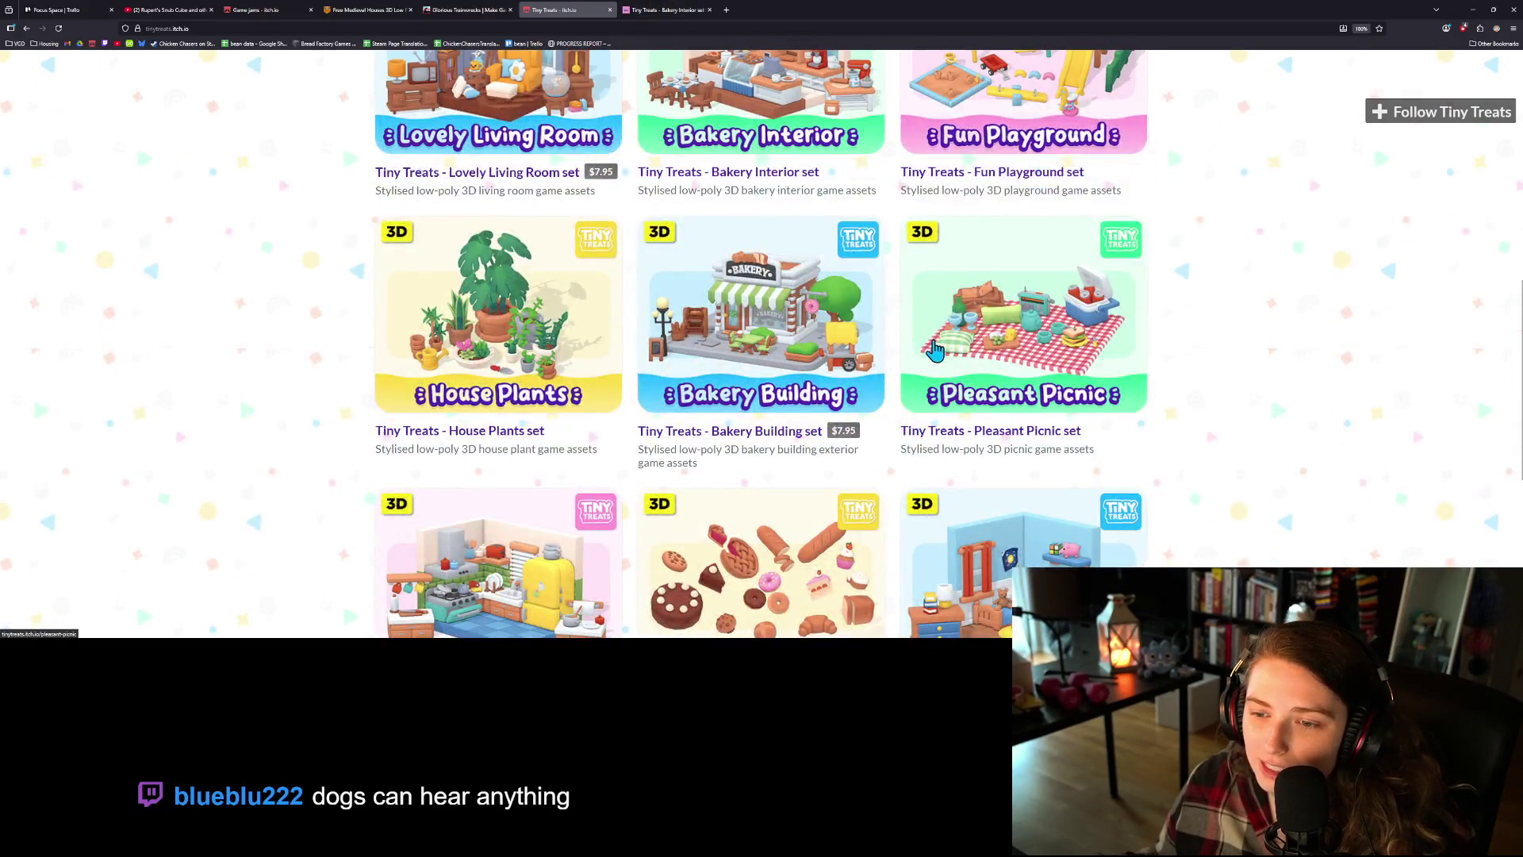
pyautogui.scroll(2, 1214, 466)
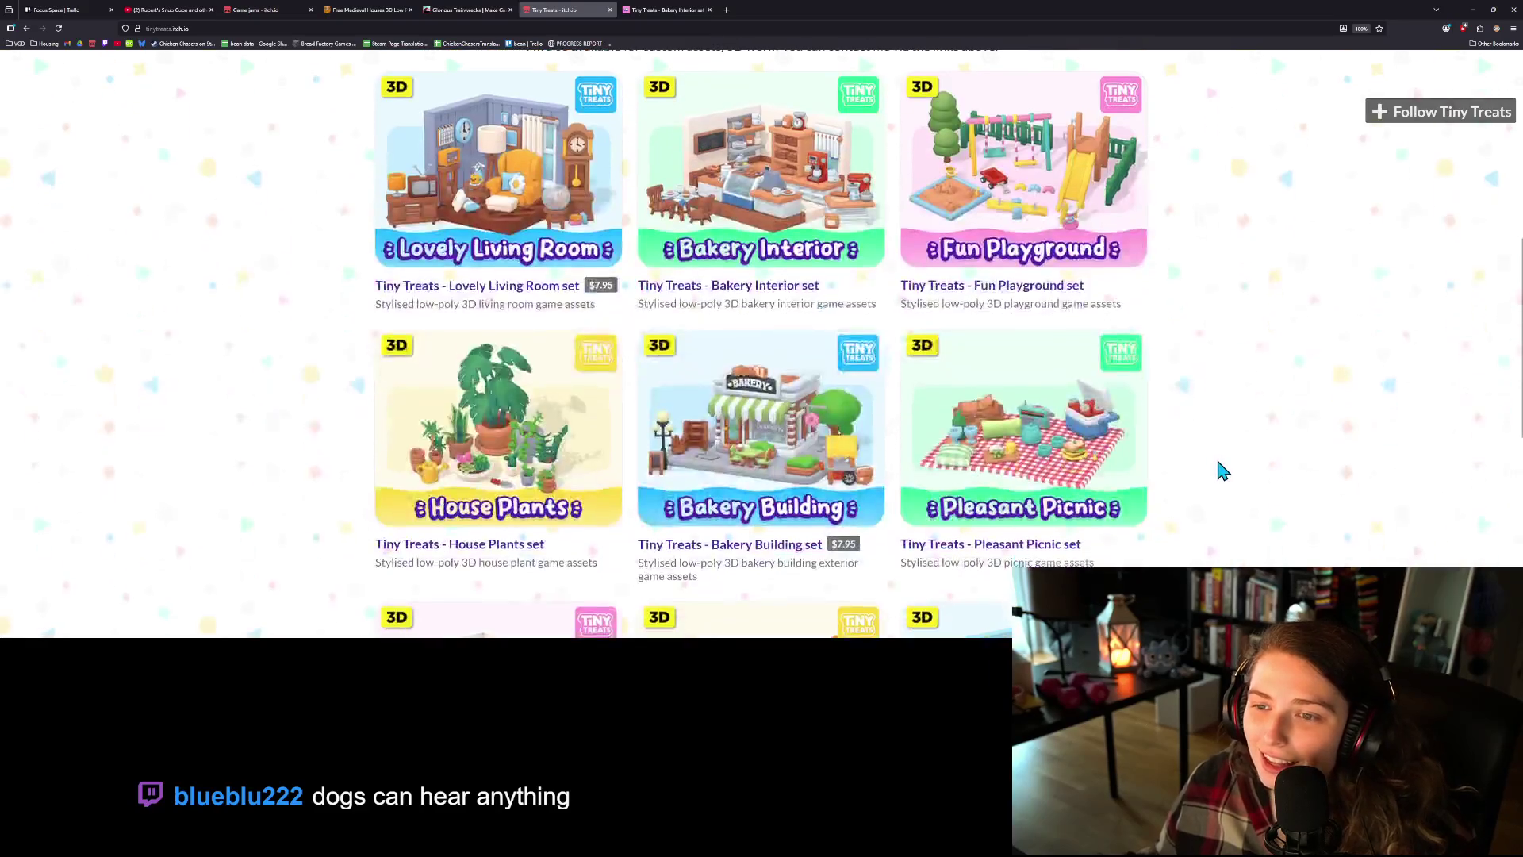
pyautogui.scroll(-1, 1222, 470)
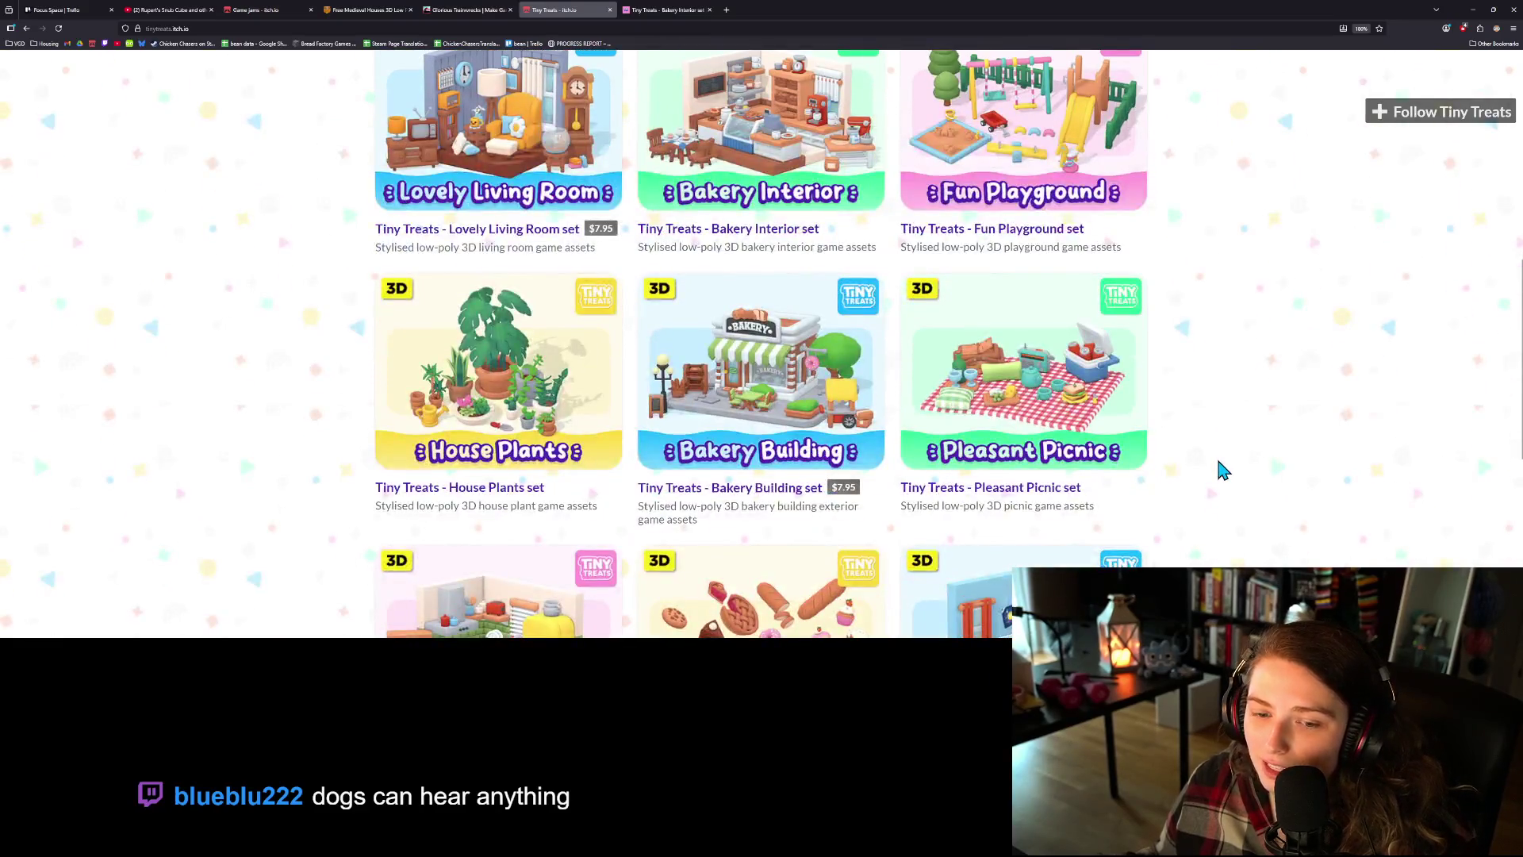
pyautogui.scroll(2, 1222, 470)
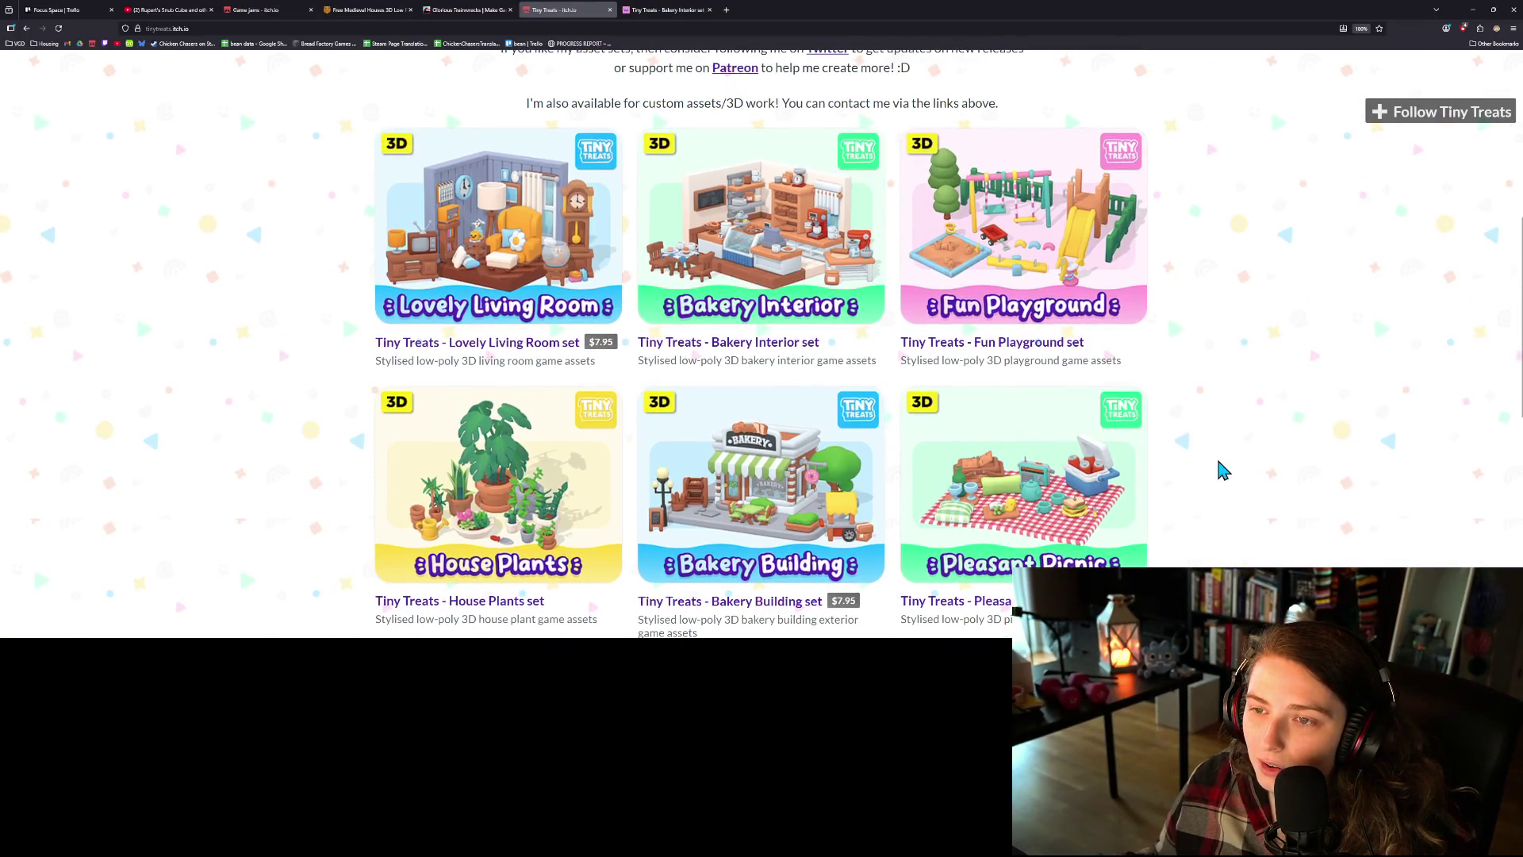
pyautogui.scroll(-5, 1221, 469)
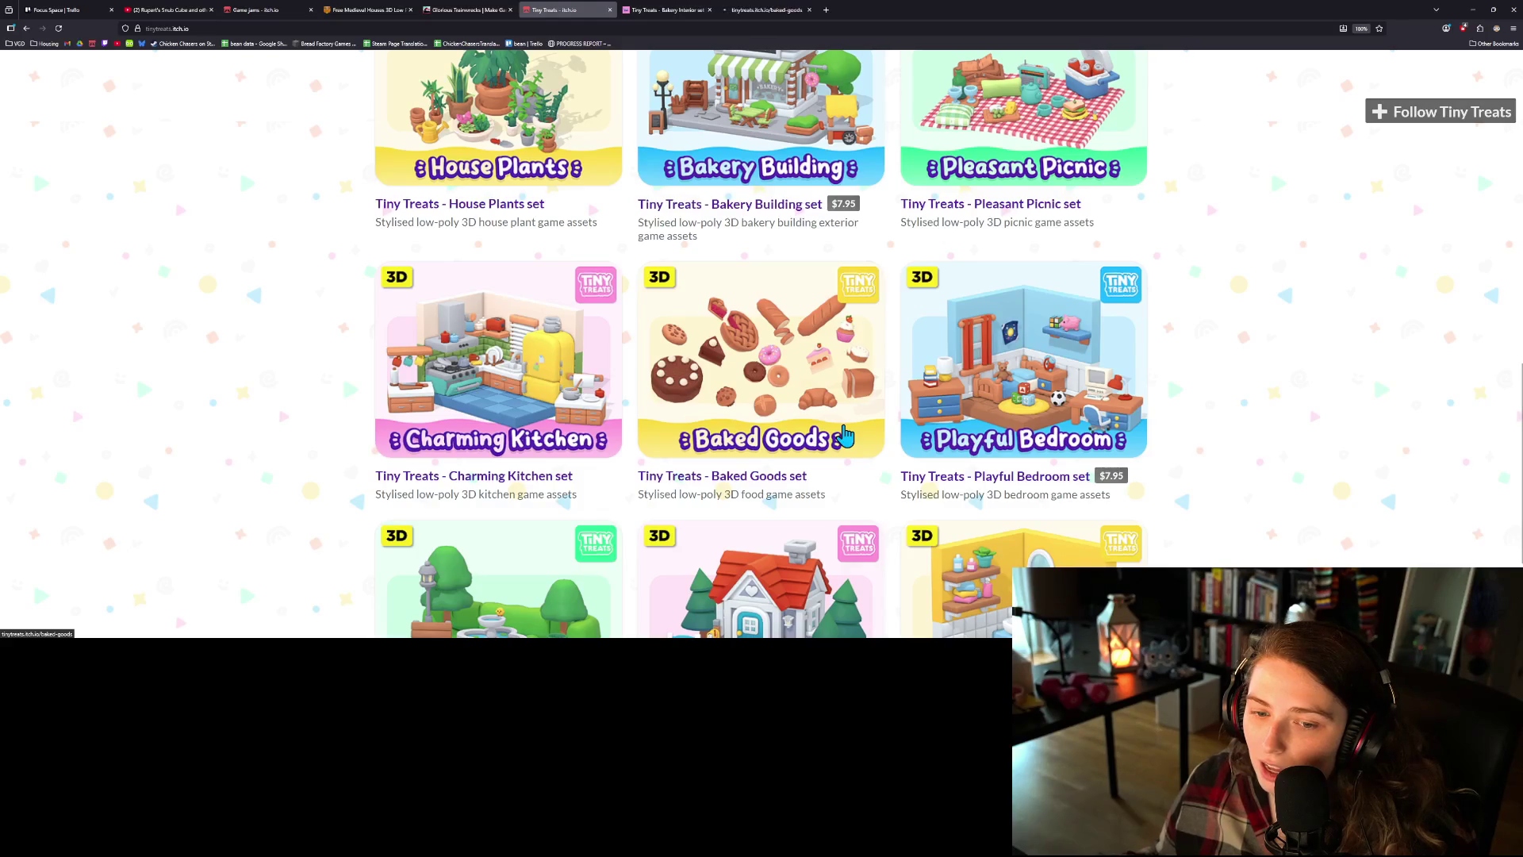
pyautogui.middleClick(563, 377)
pyautogui.scroll(3, 710, 406)
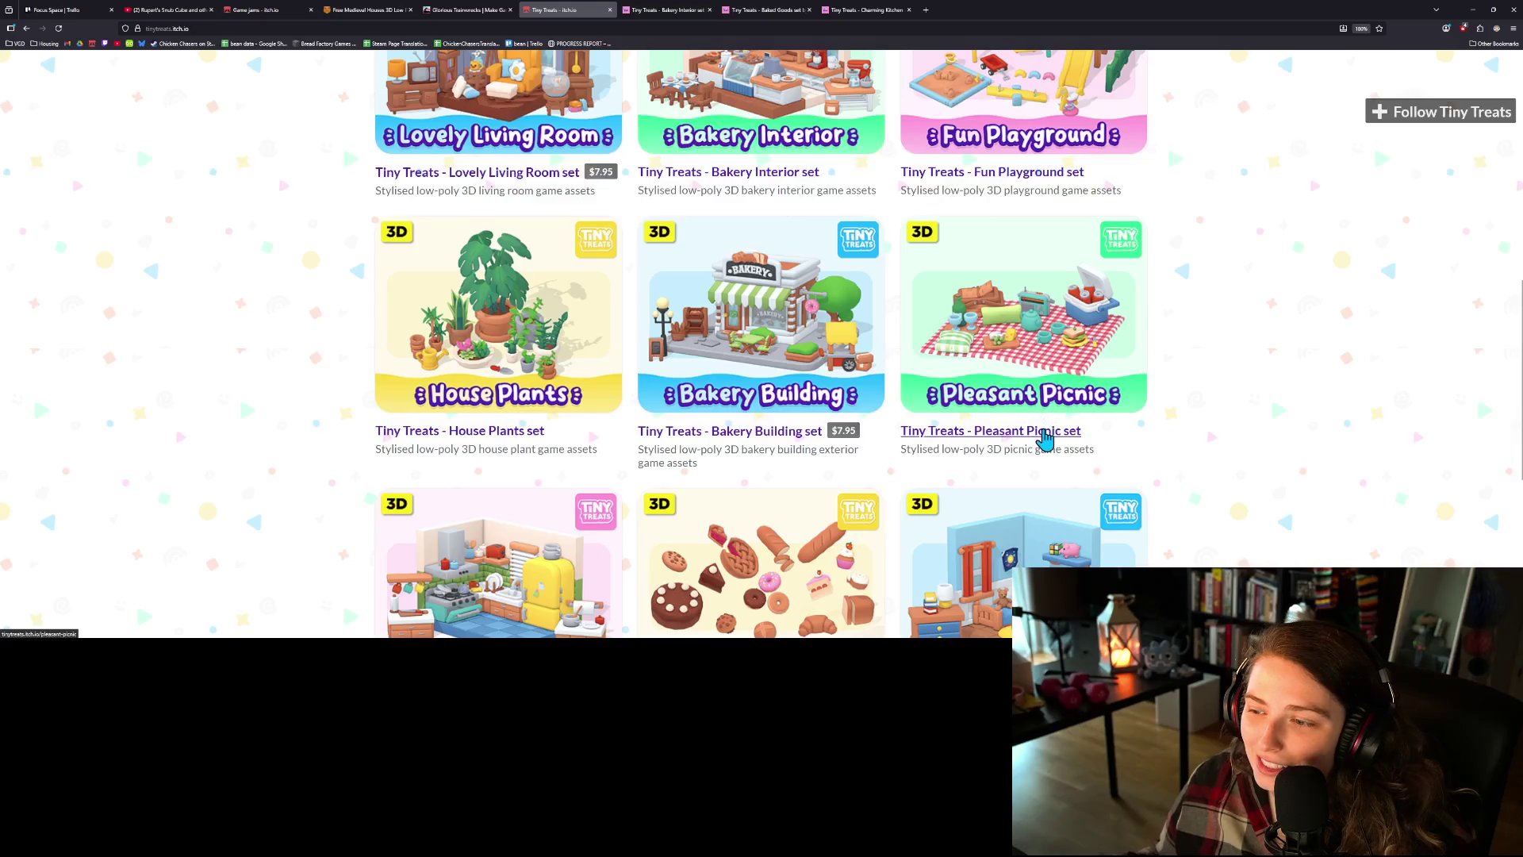
pyautogui.middleClick(496, 357)
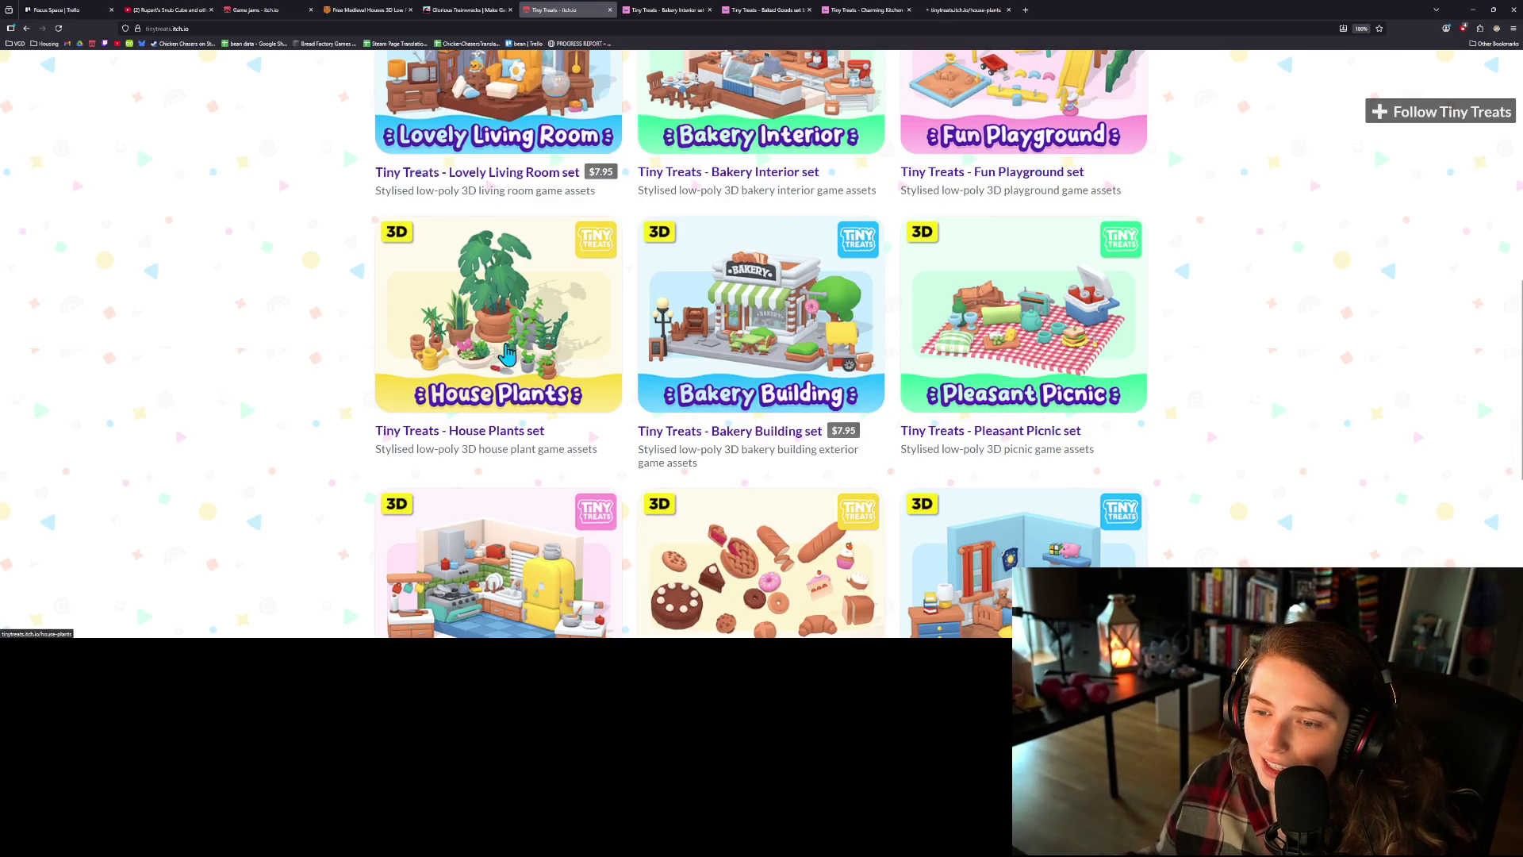
pyautogui.scroll(-10, 825, 261)
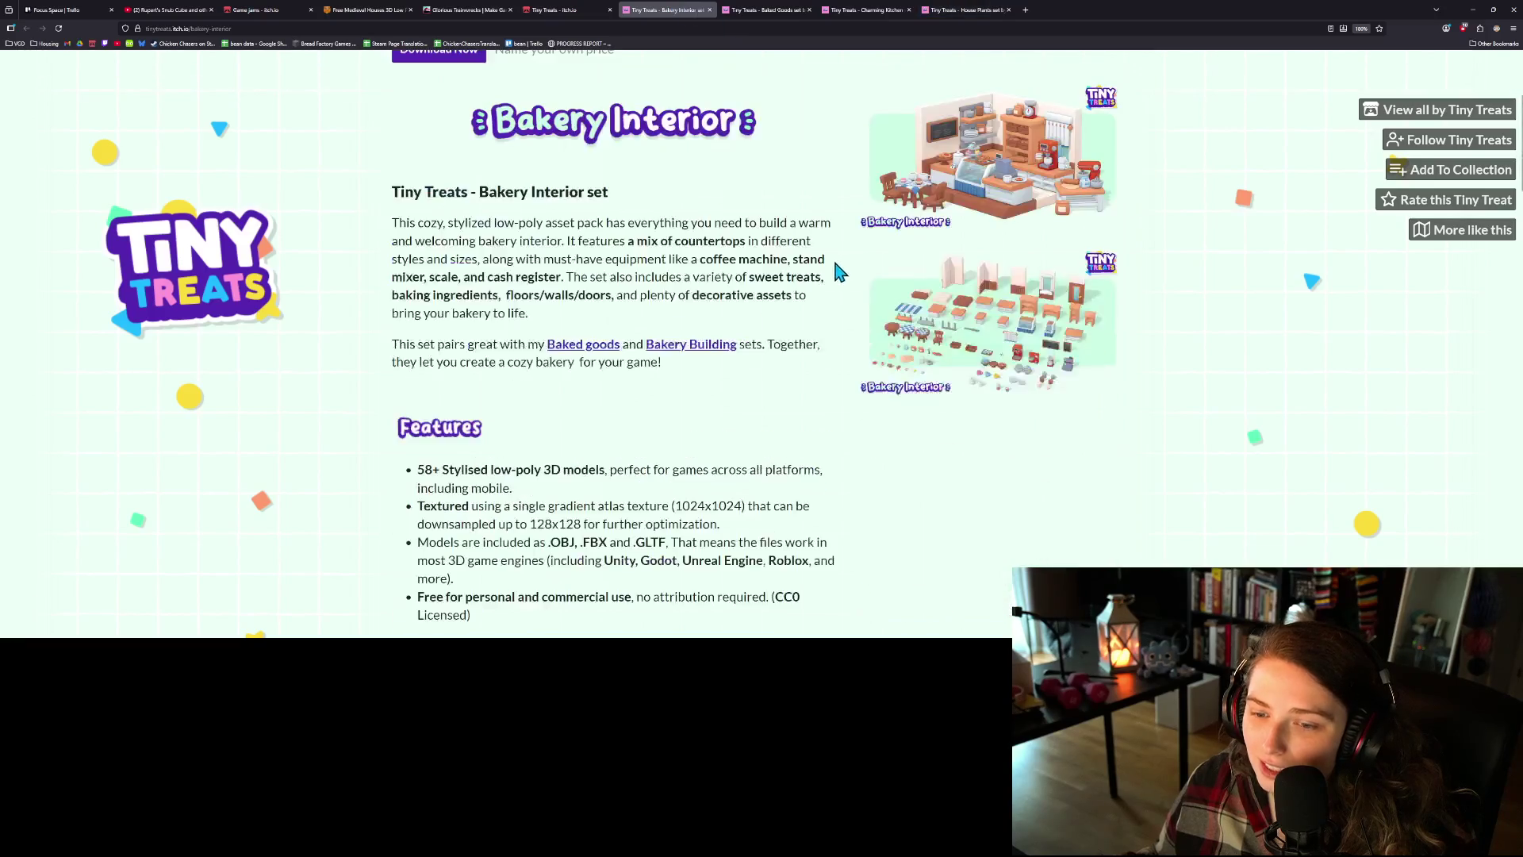
pyautogui.scroll(-9, 799, 253)
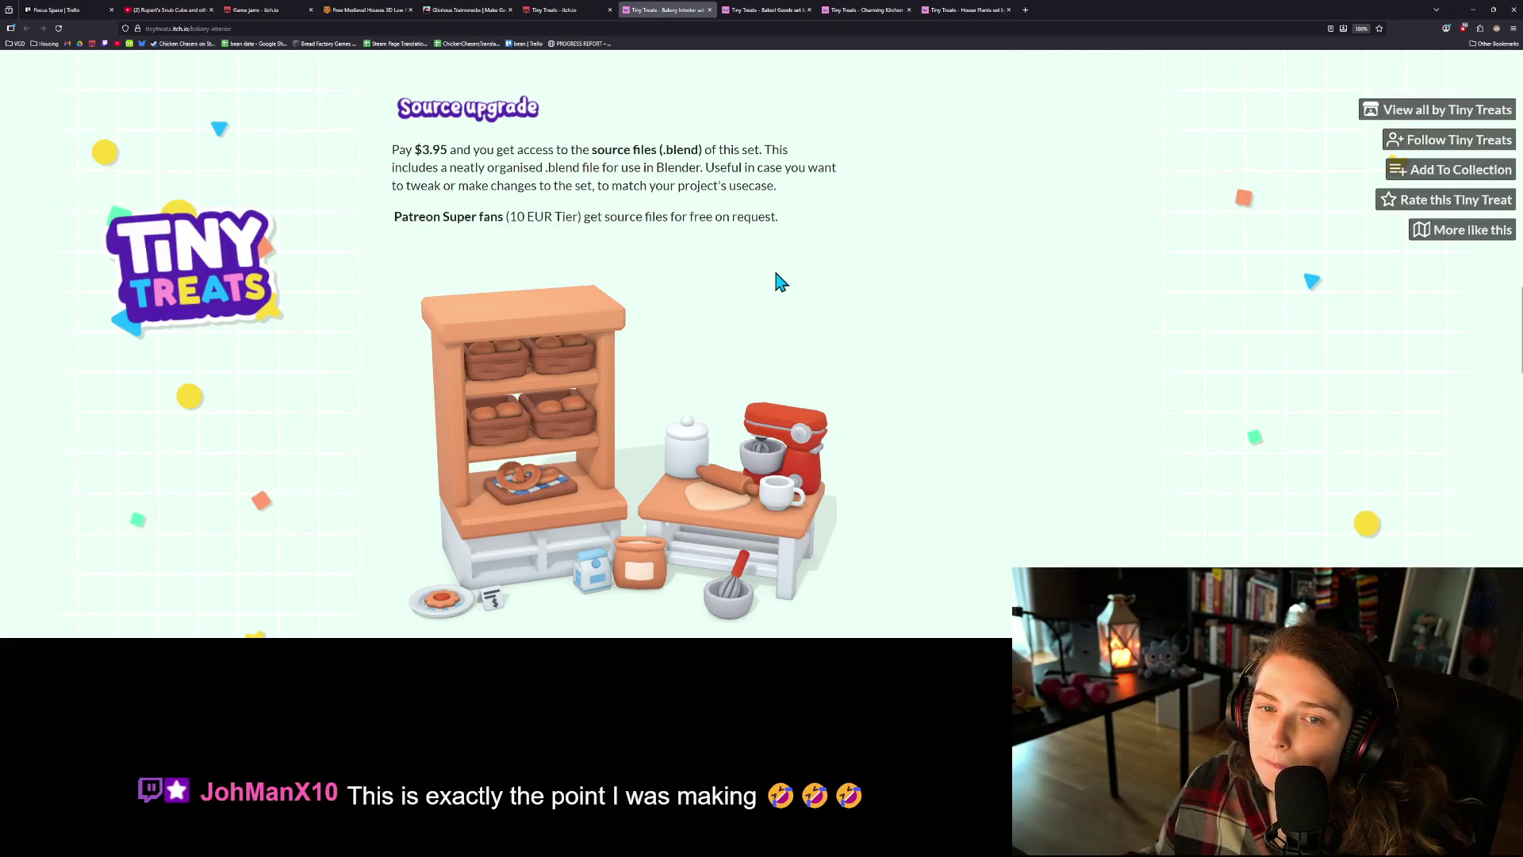
pyautogui.scroll(2, 571, 262)
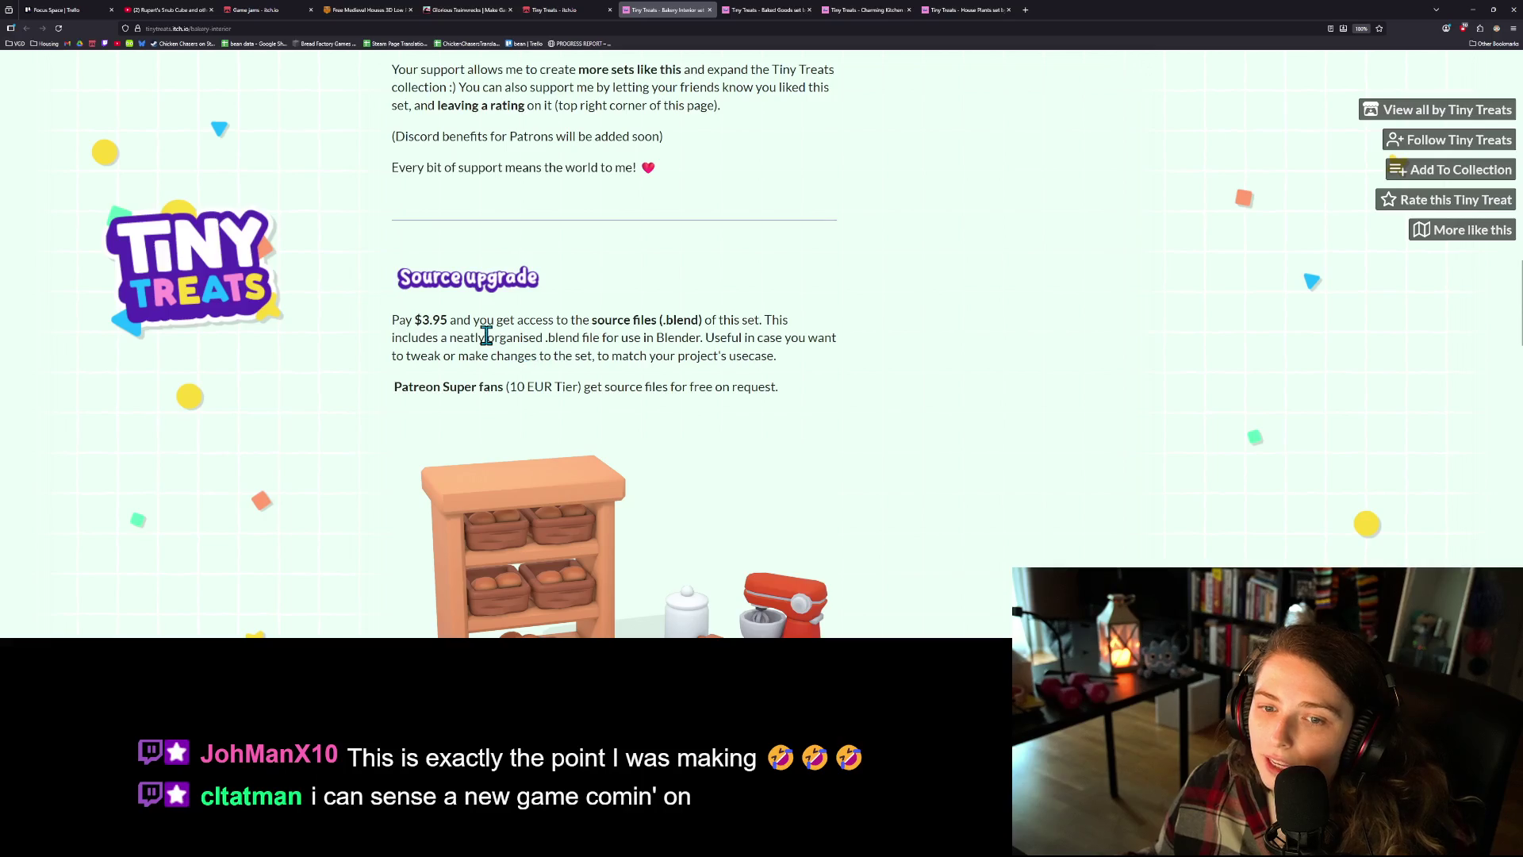
pyautogui.scroll(16, 486, 336)
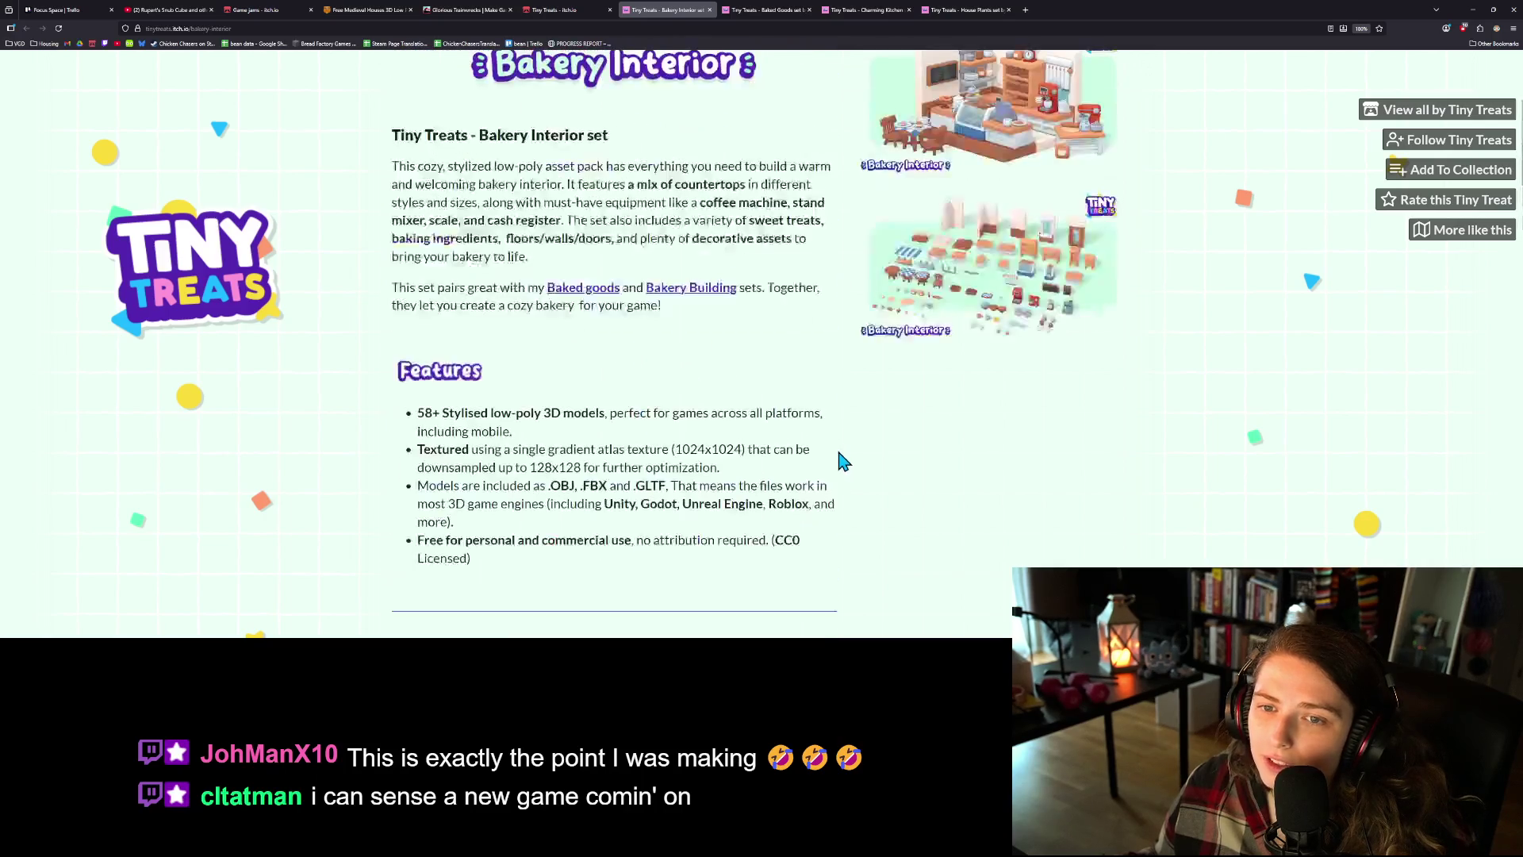
pyautogui.scroll(2, 843, 460)
pyautogui.scroll(-1, 825, 444)
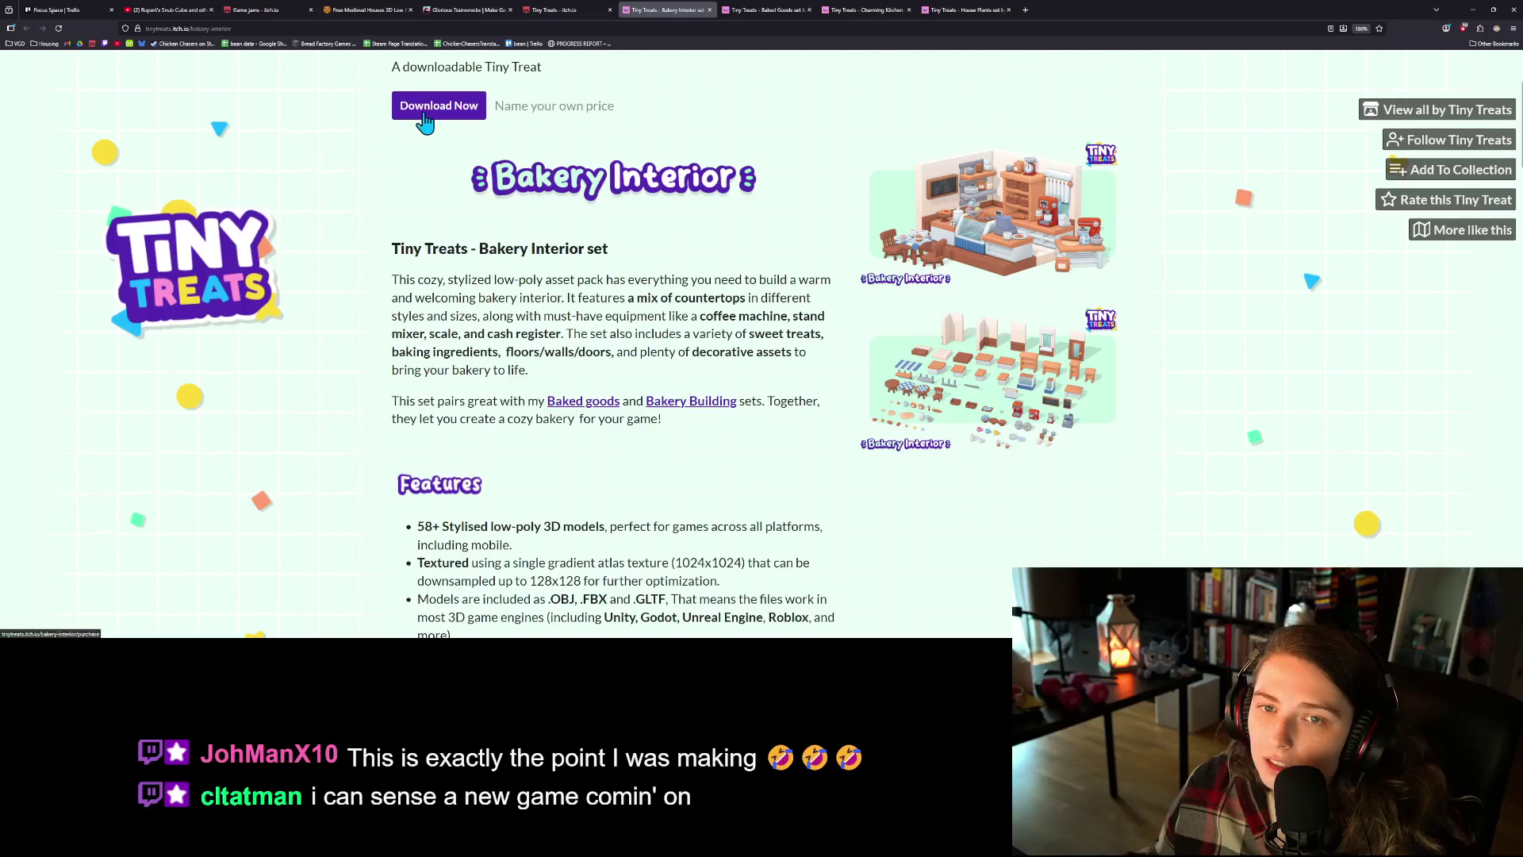
pyautogui.scroll(-4, 534, 357)
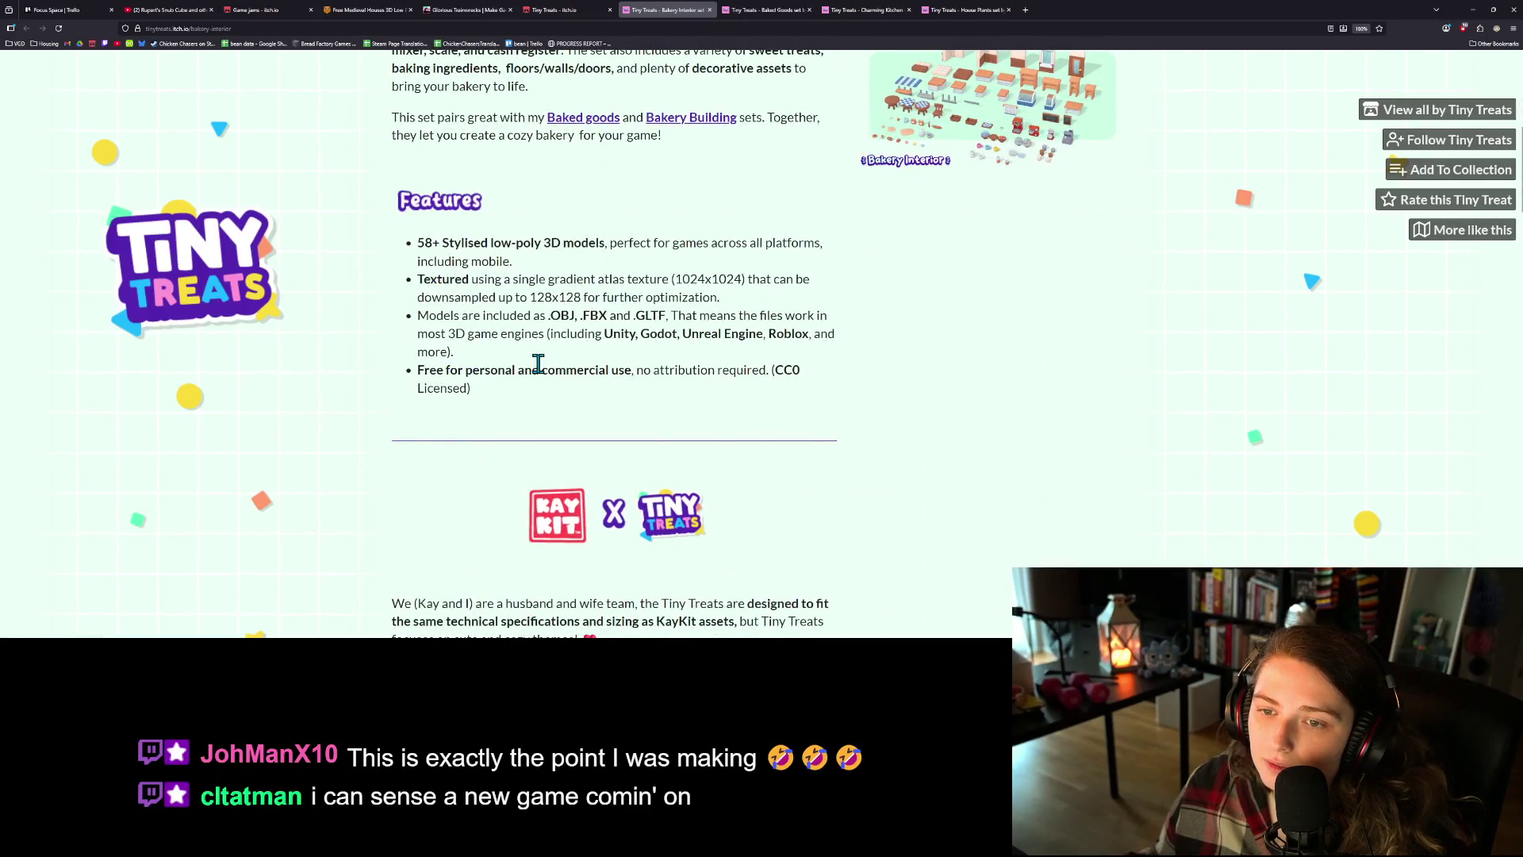
pyautogui.scroll(-1, 529, 361)
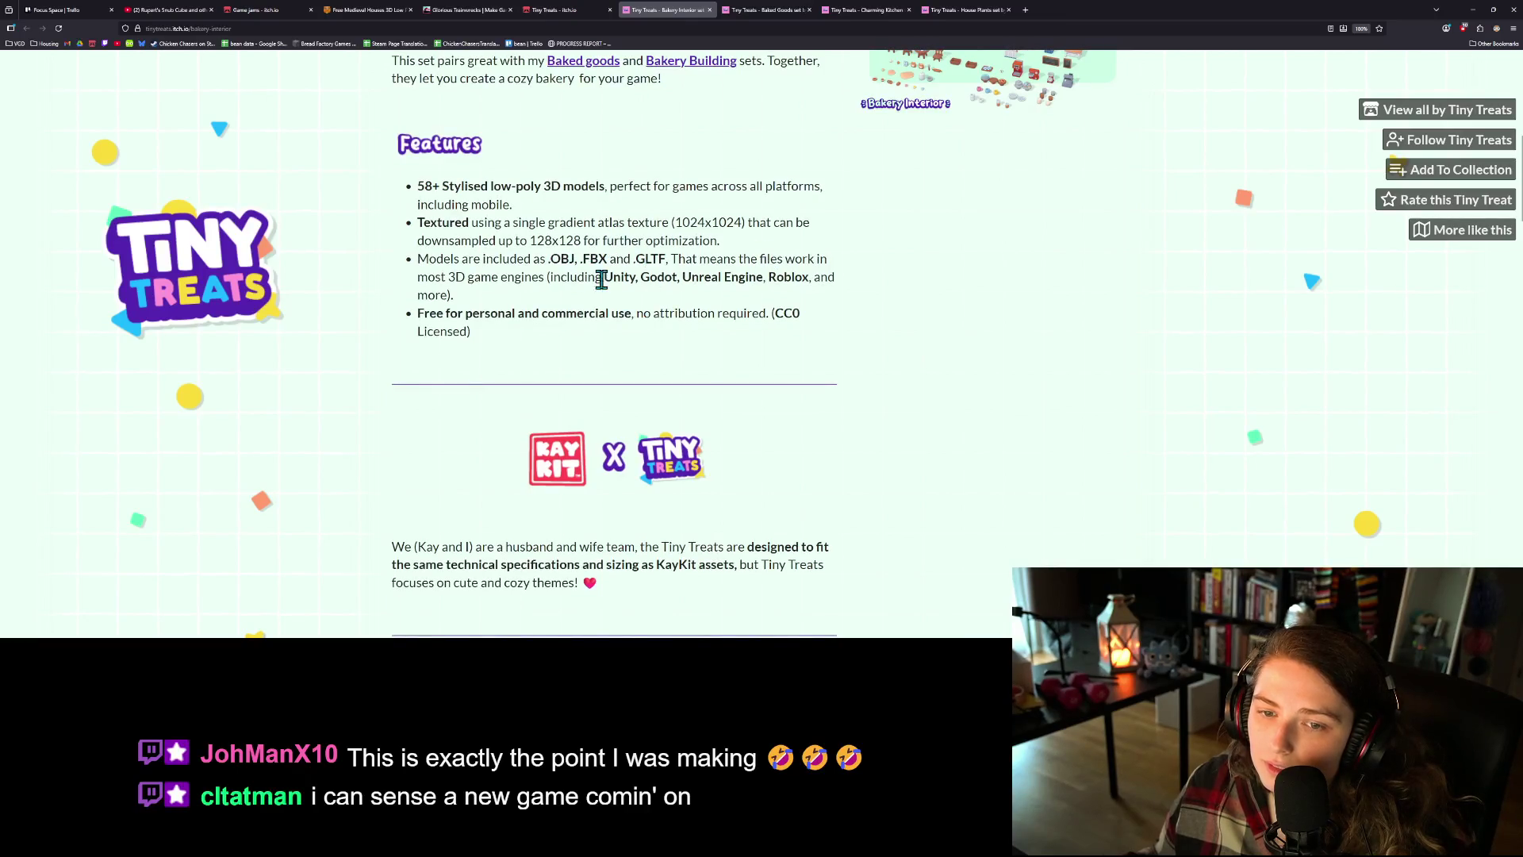
pyautogui.scroll(-14, 603, 302)
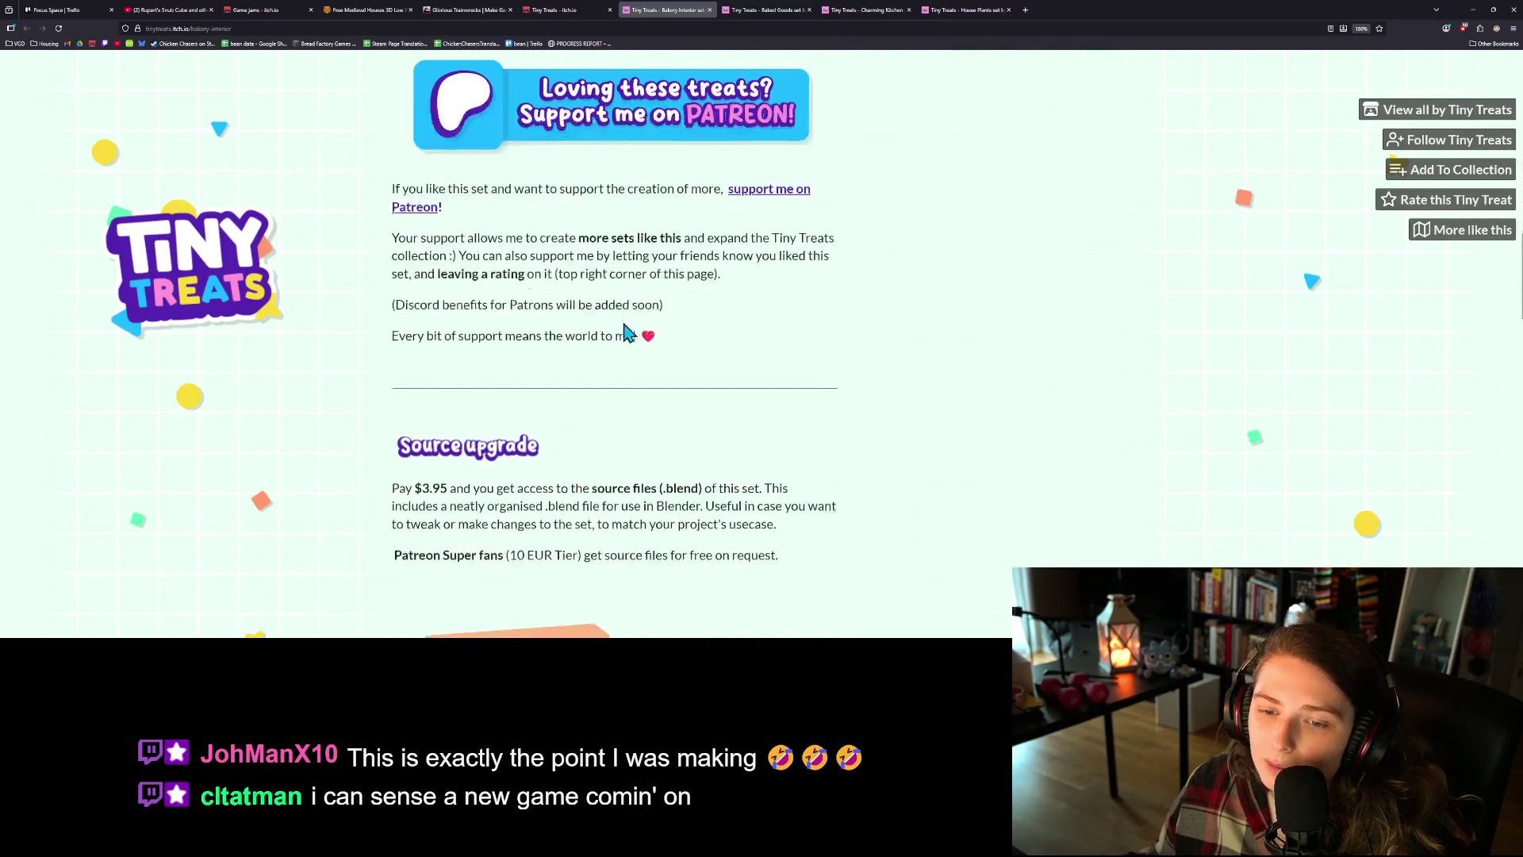
pyautogui.scroll(-3, 630, 333)
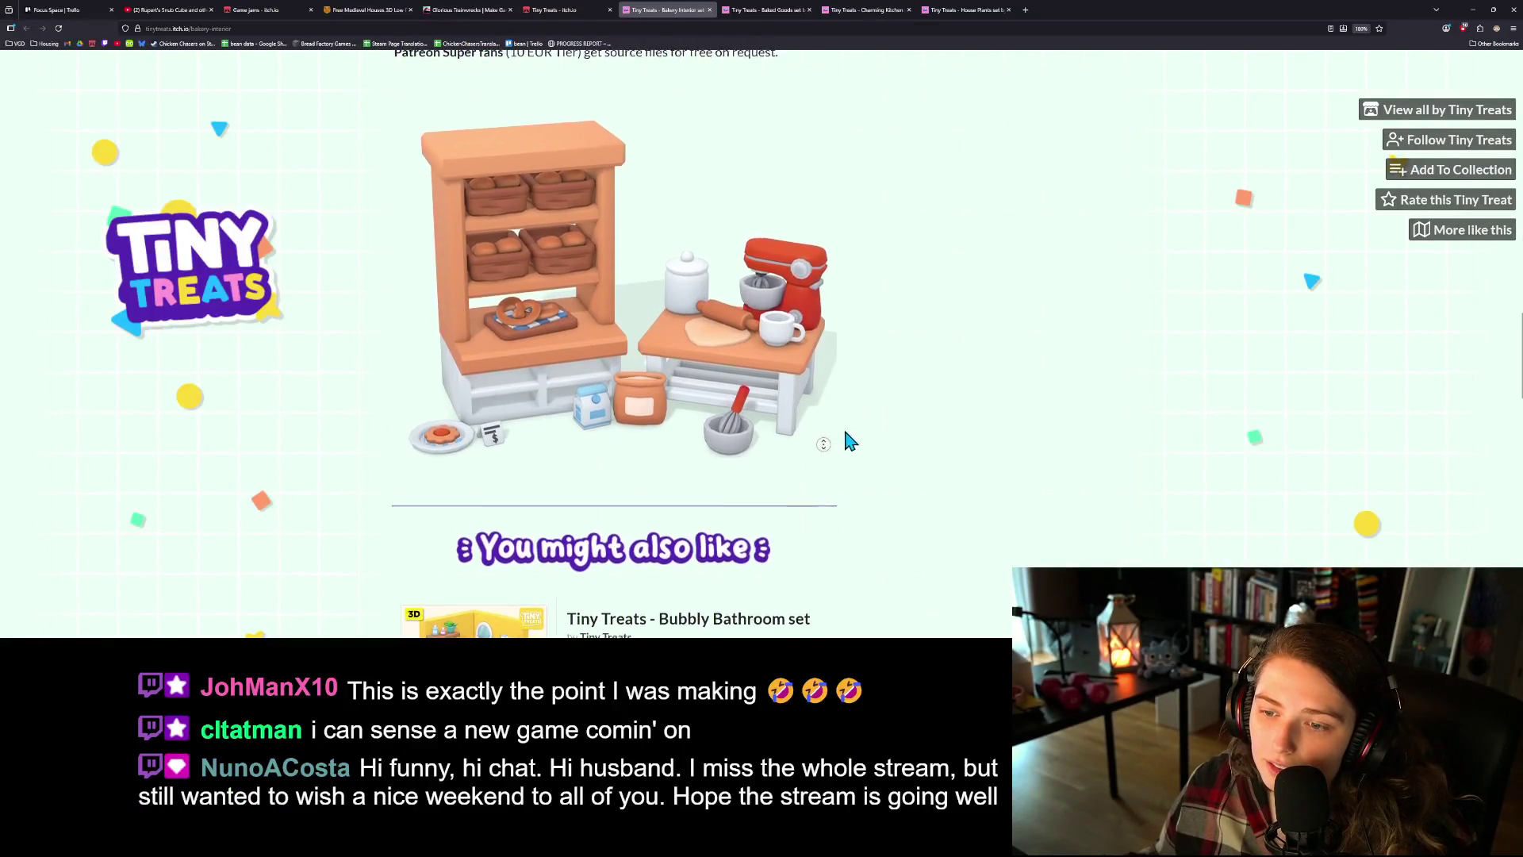
pyautogui.scroll(-2, 843, 432)
pyautogui.scroll(1, 843, 432)
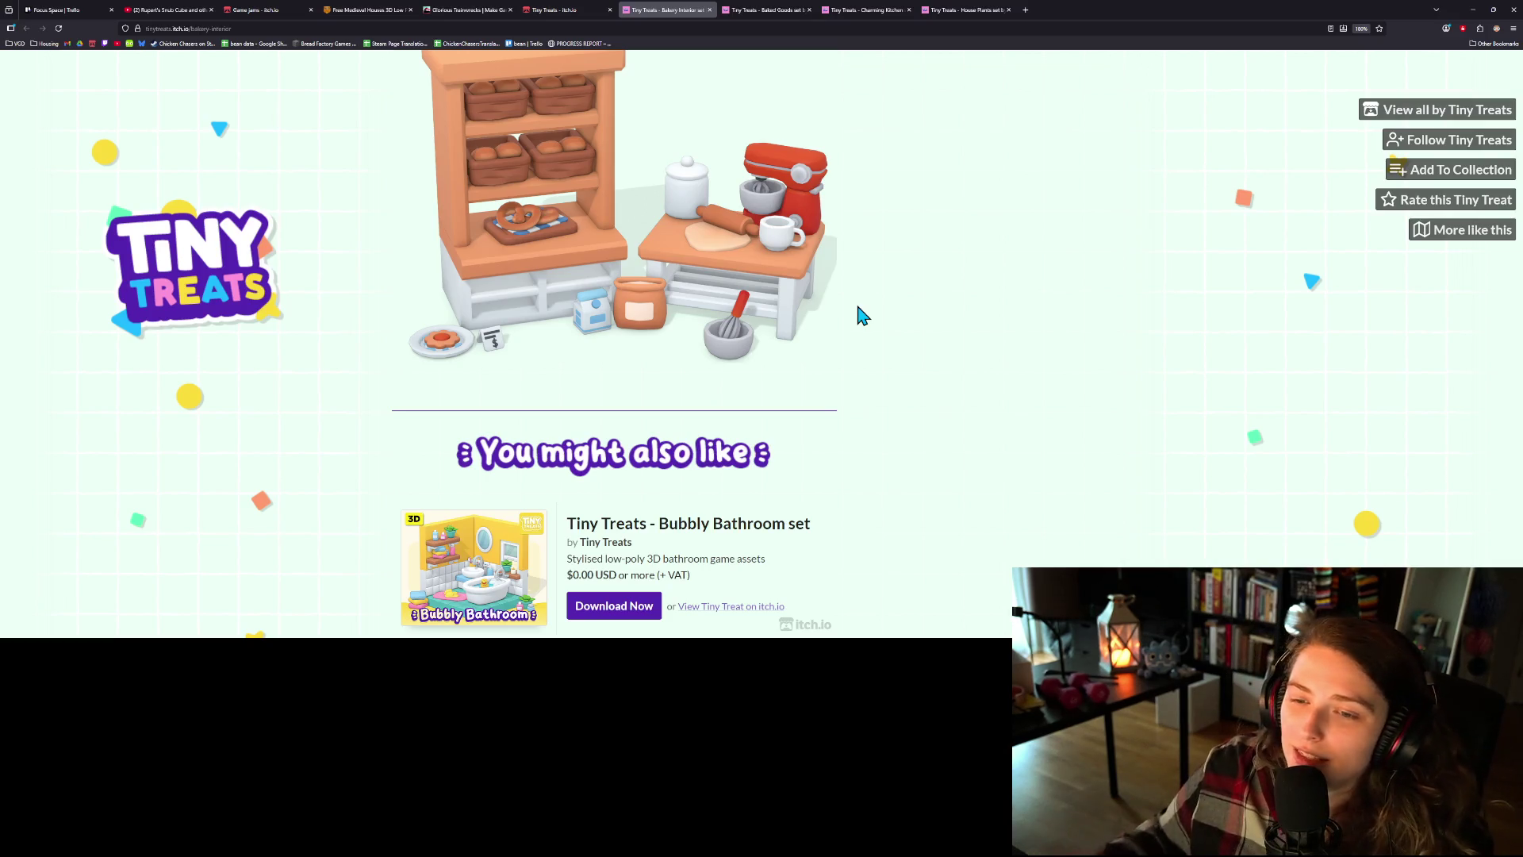
pyautogui.scroll(-2, 861, 341)
pyautogui.scroll(-3, 860, 341)
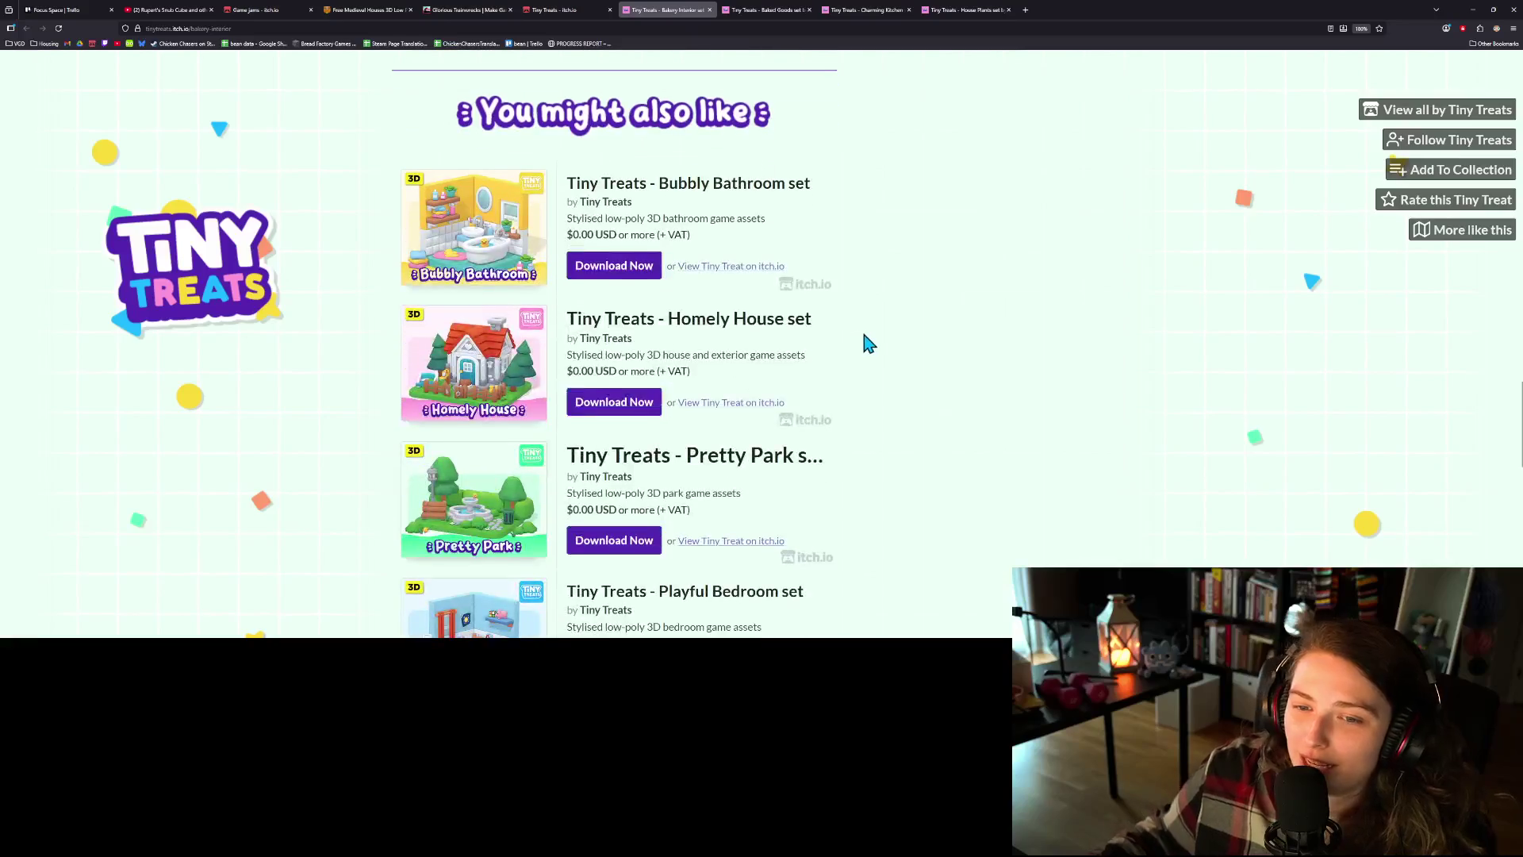
pyautogui.scroll(-2, 1004, 409)
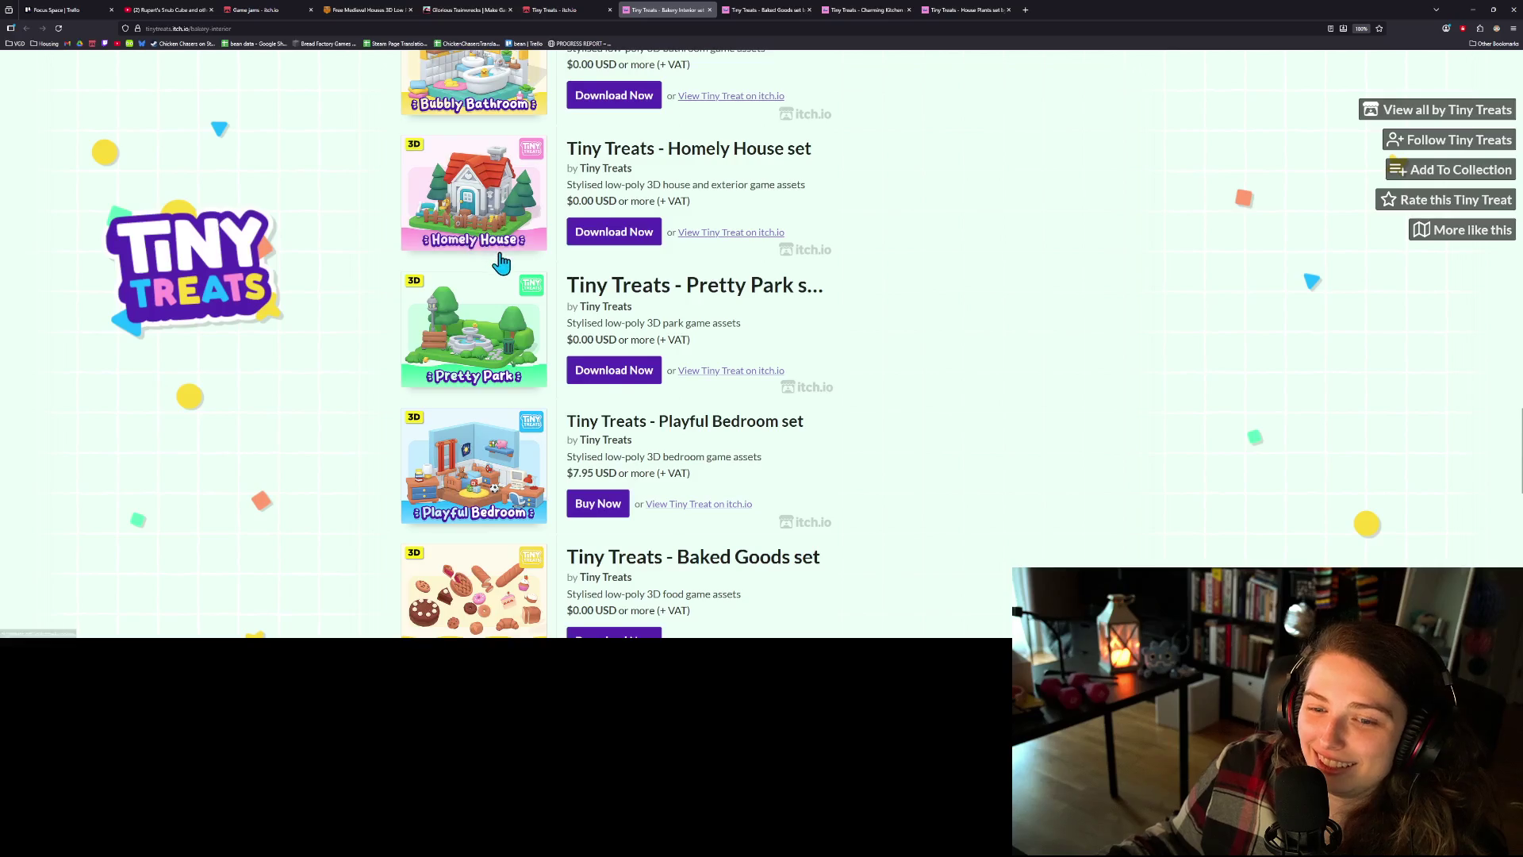
pyautogui.scroll(-2, 556, 273)
pyautogui.scroll(-1, 674, 302)
pyautogui.scroll(2, 750, 312)
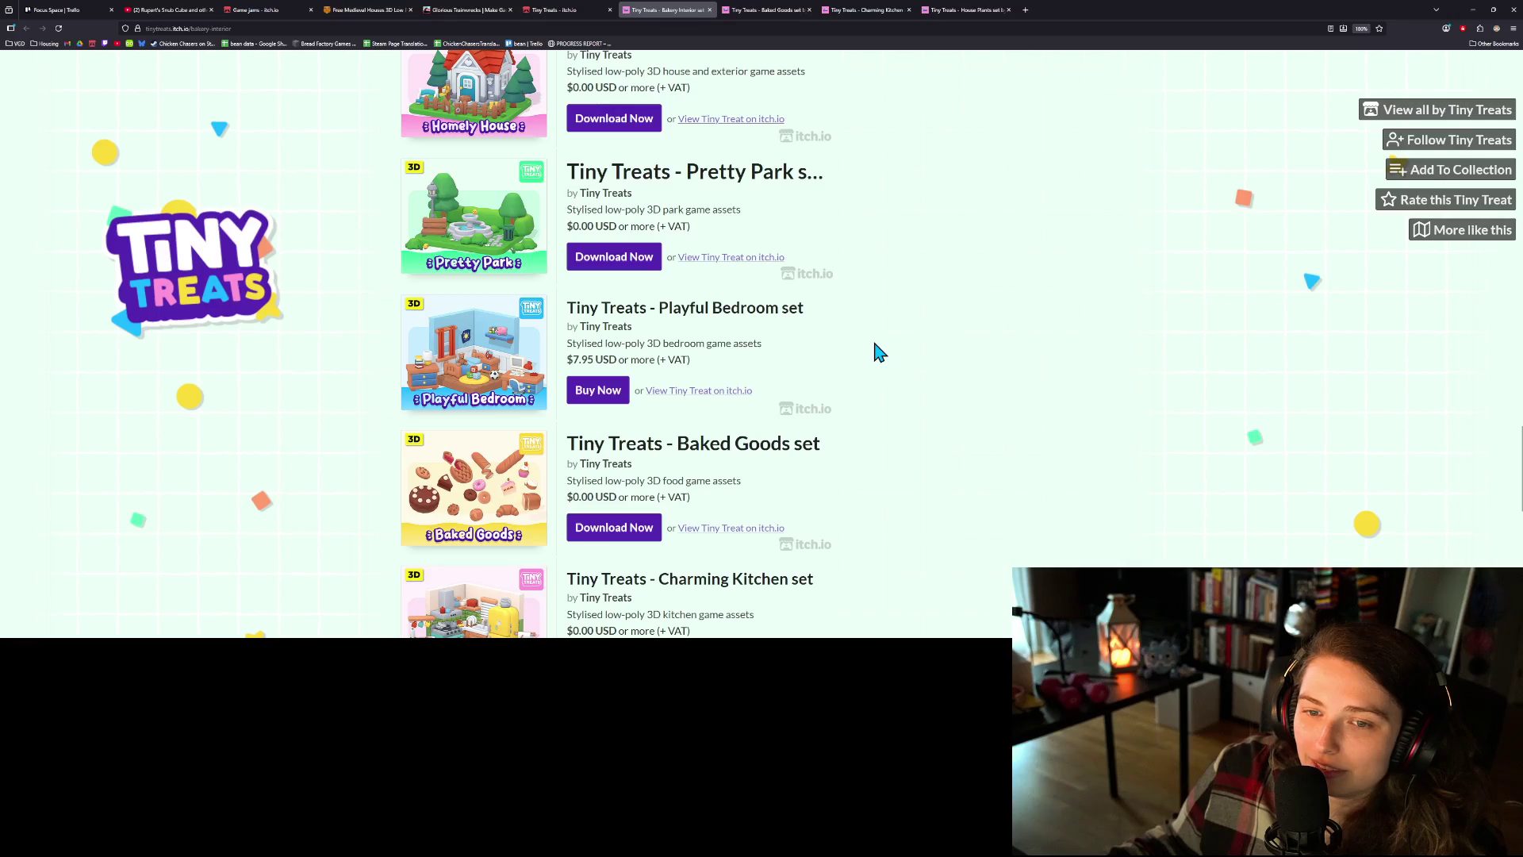
pyautogui.scroll(-1, 872, 349)
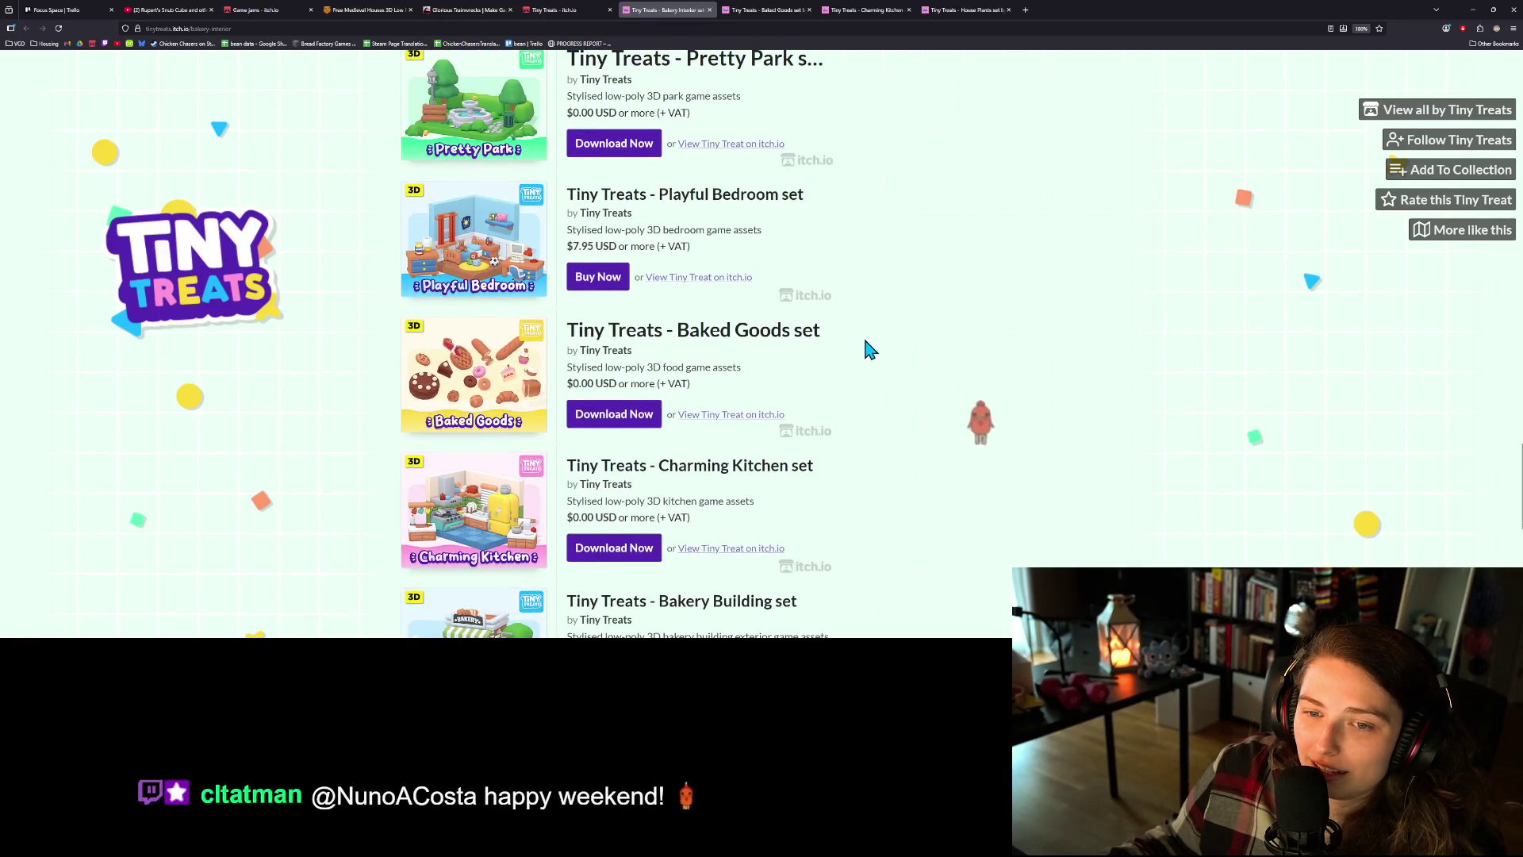
pyautogui.scroll(-2, 870, 349)
pyautogui.scroll(-1, 870, 349)
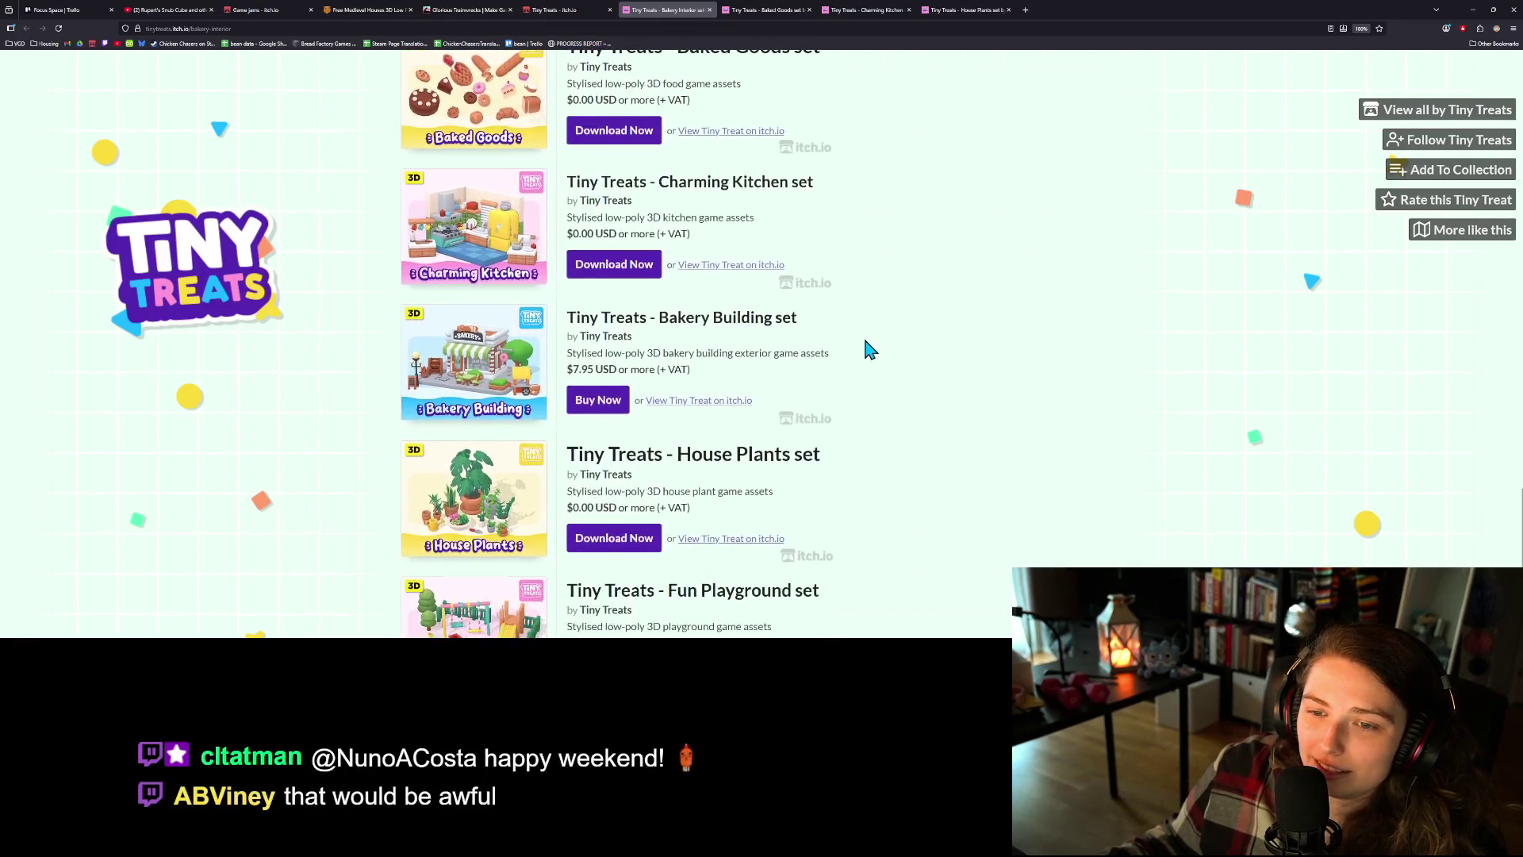
pyautogui.scroll(-1, 870, 349)
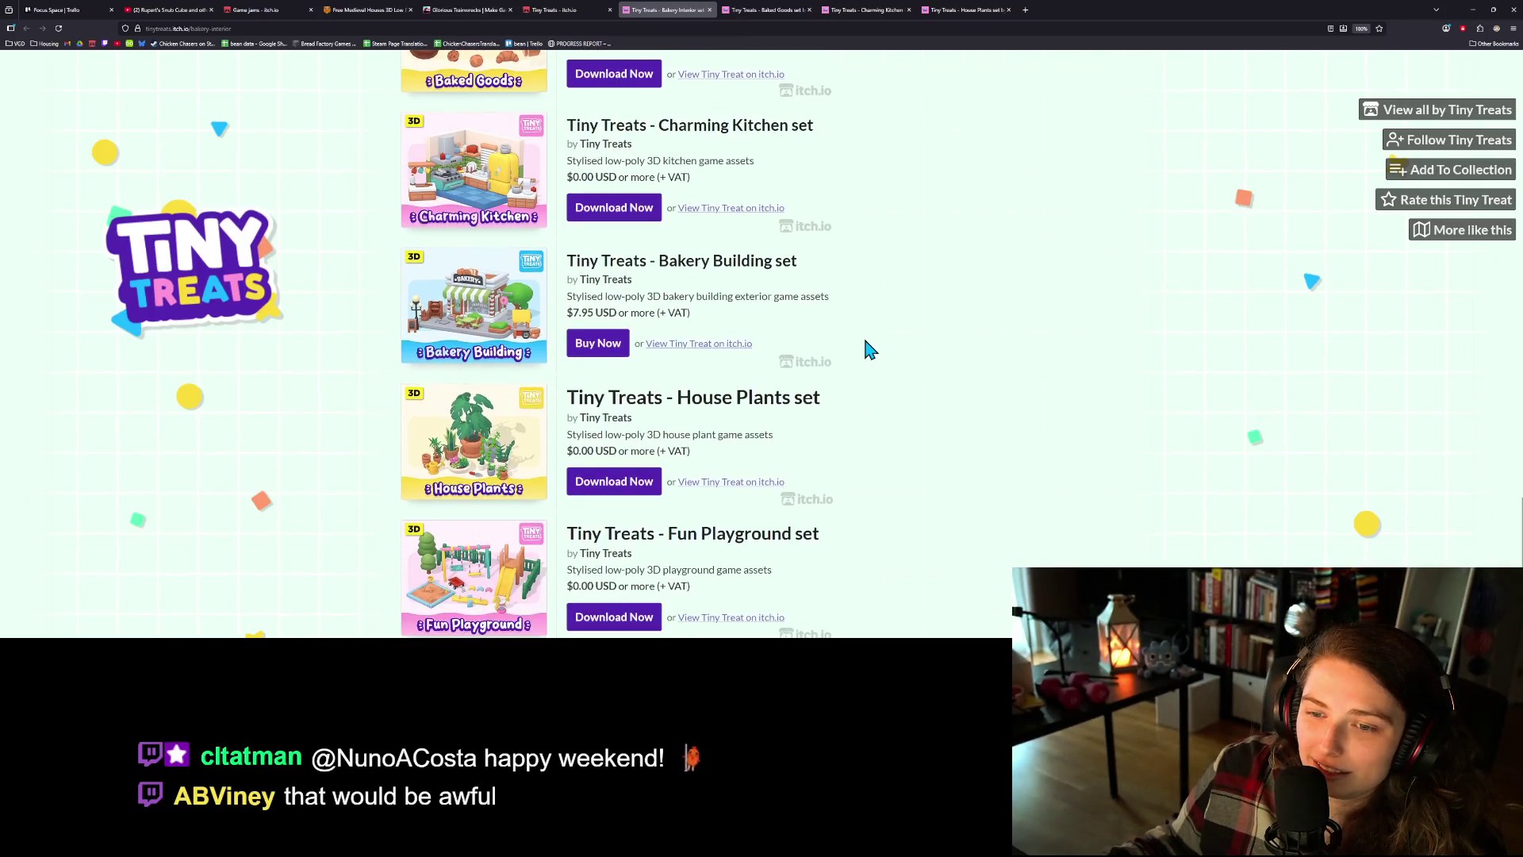
pyautogui.scroll(-4, 868, 349)
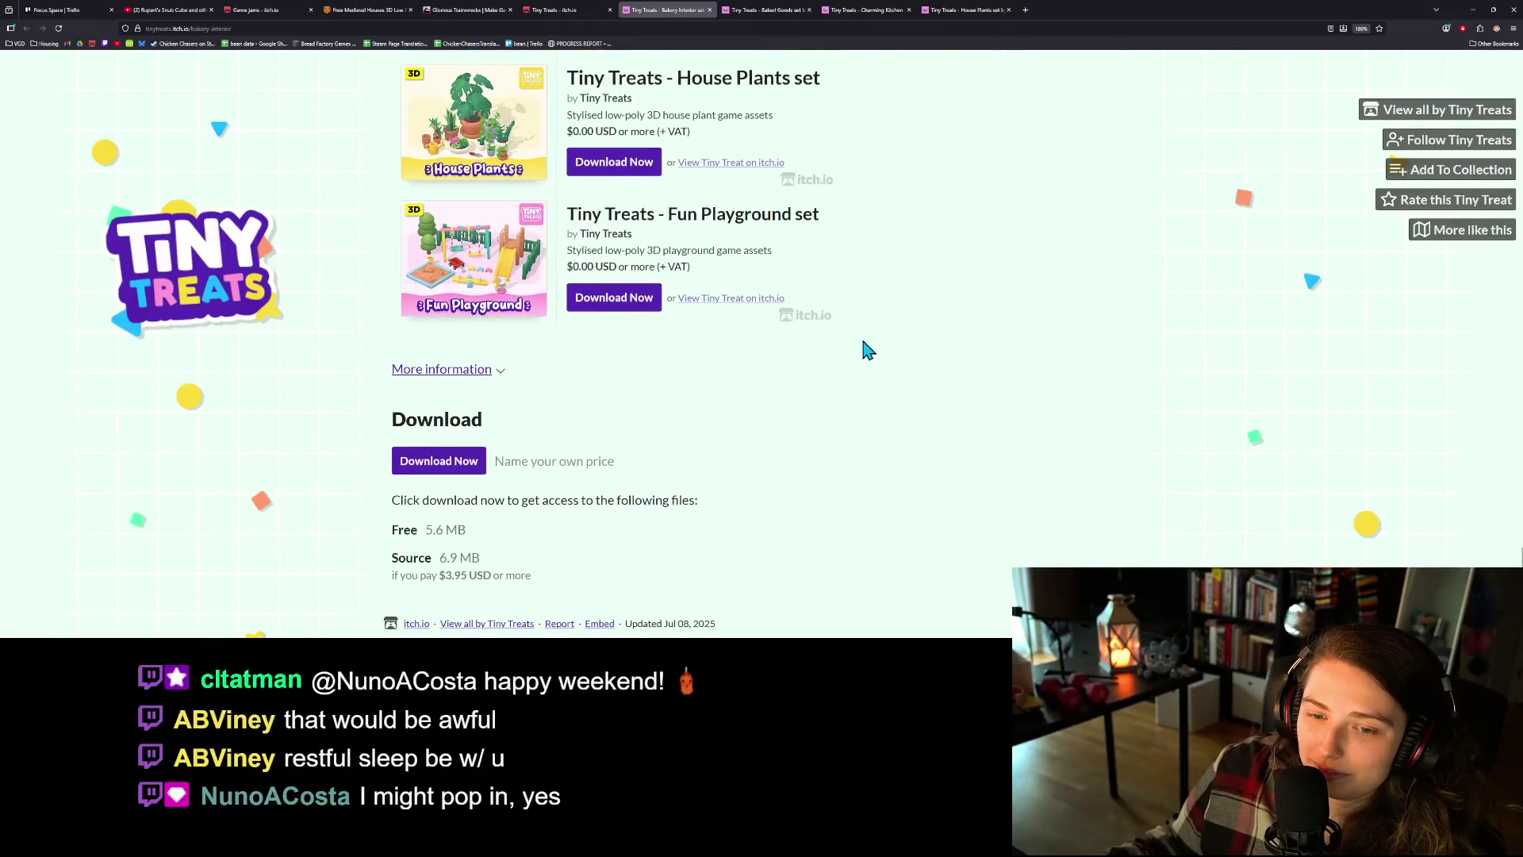
pyautogui.scroll(15, 859, 405)
pyautogui.scroll(10, 860, 405)
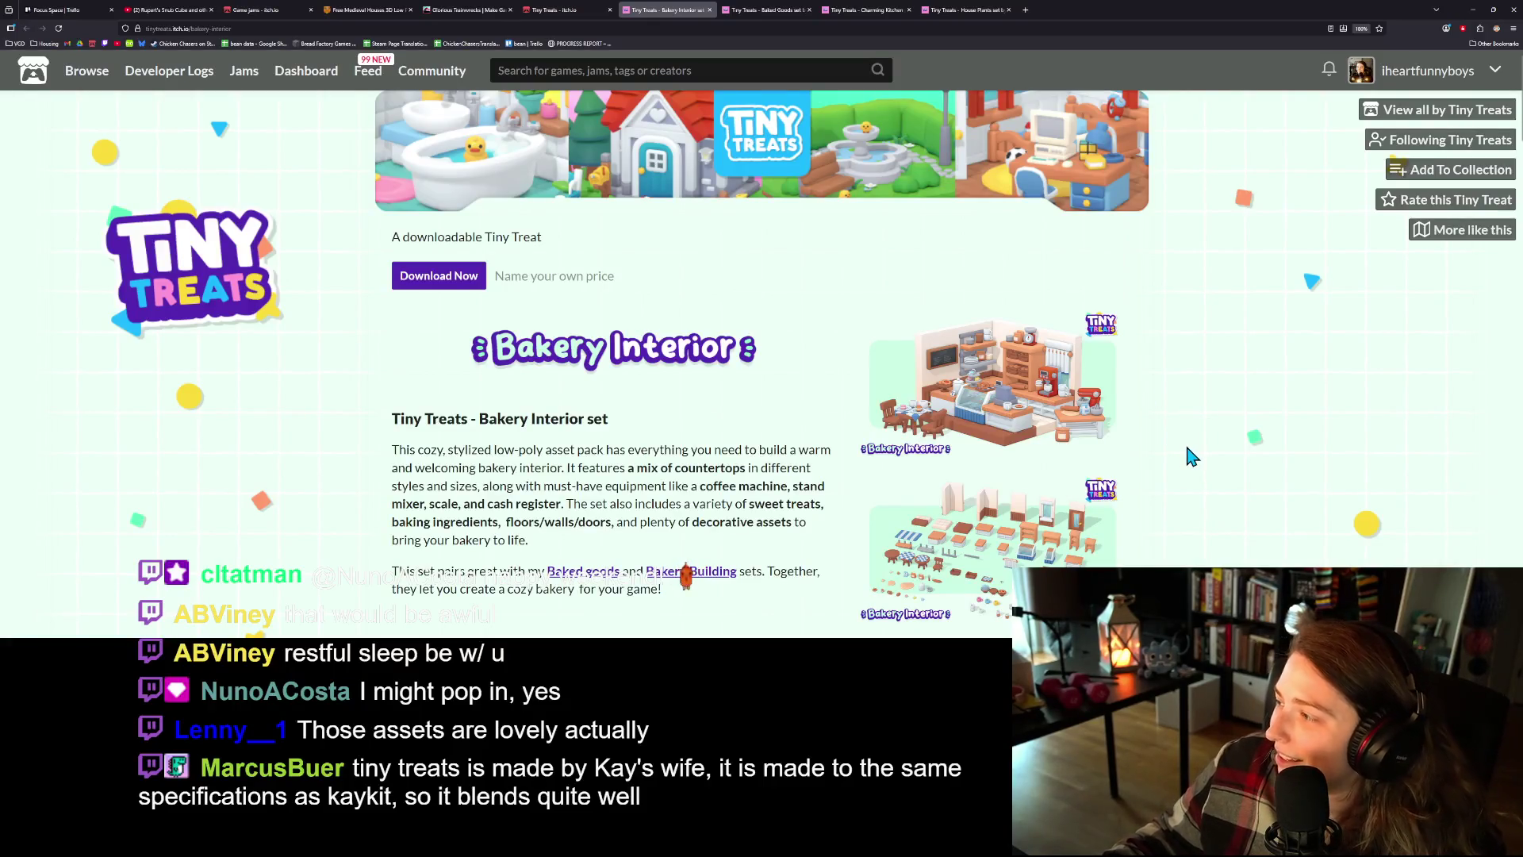
pyautogui.scroll(-2, 1158, 476)
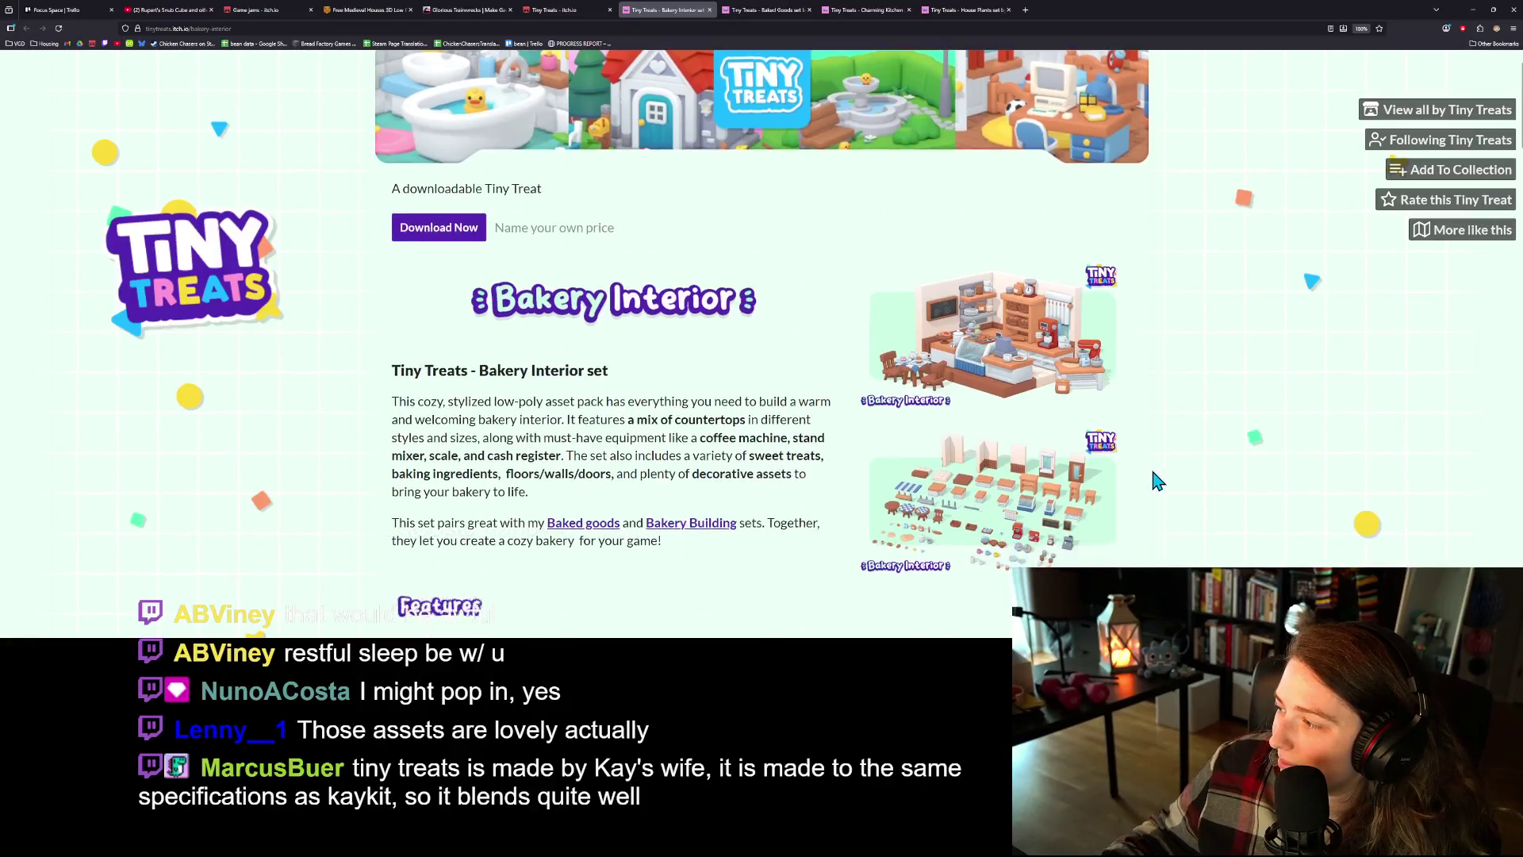
pyautogui.scroll(2, 1157, 480)
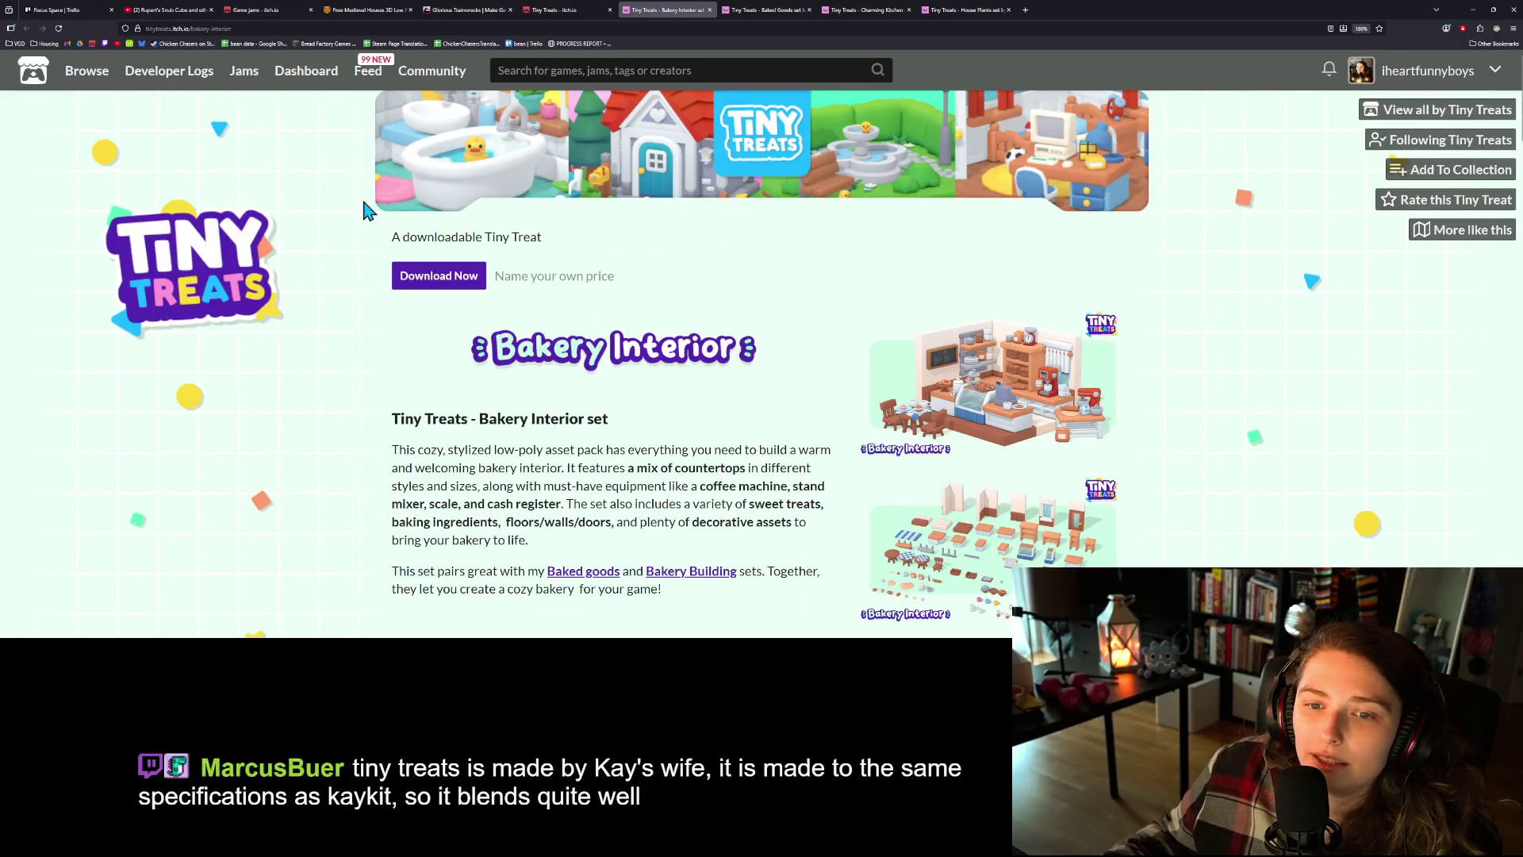
pyautogui.scroll(-2, 639, 378)
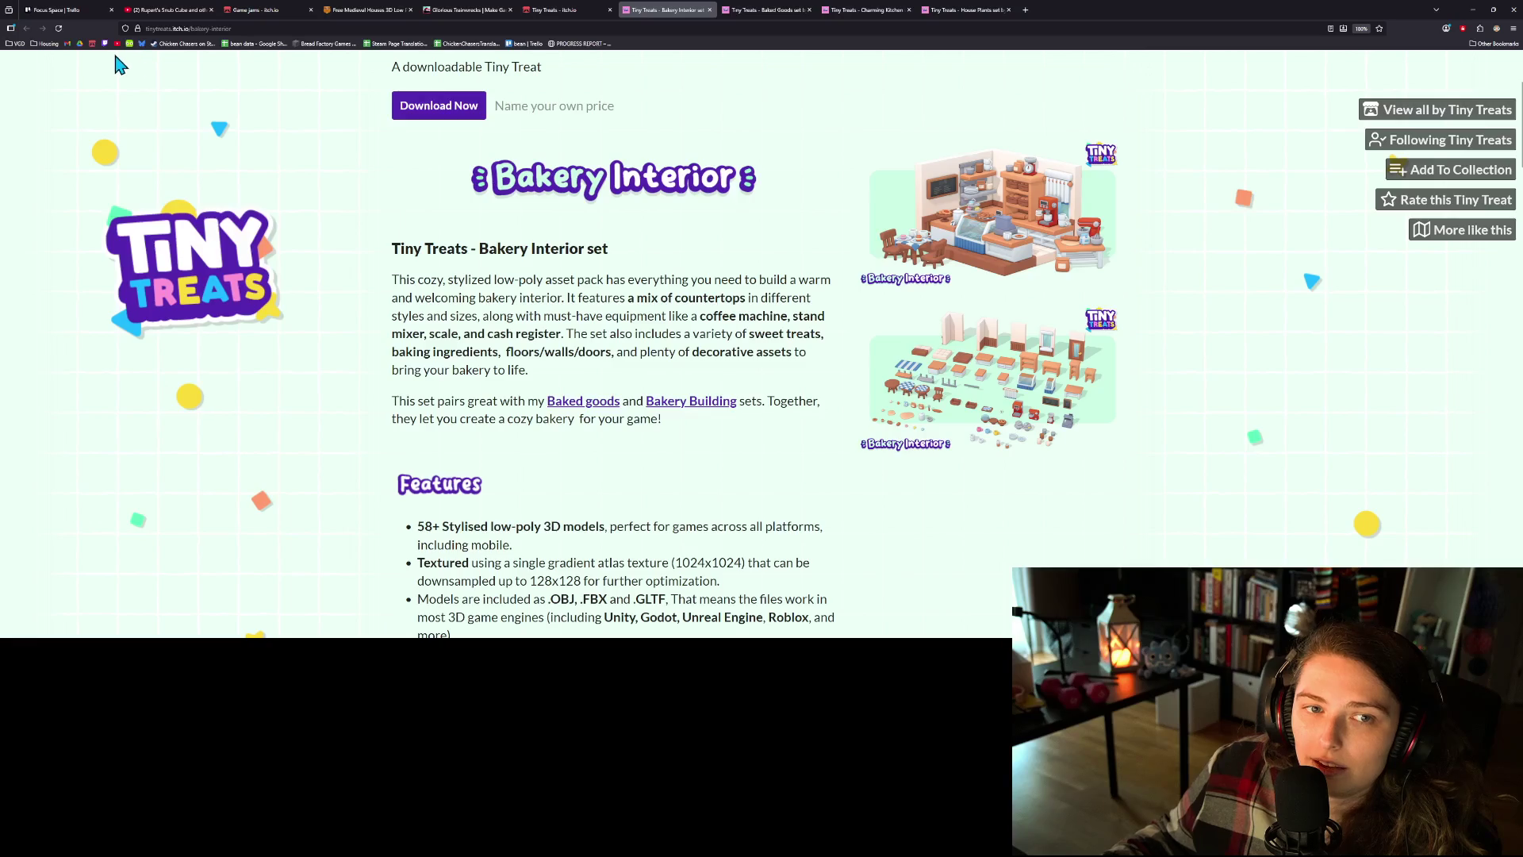
# - Open the itch.io Creator Dashboard from the bookmark and go to the Farm to Bakery game page
pyautogui.click(92, 43)
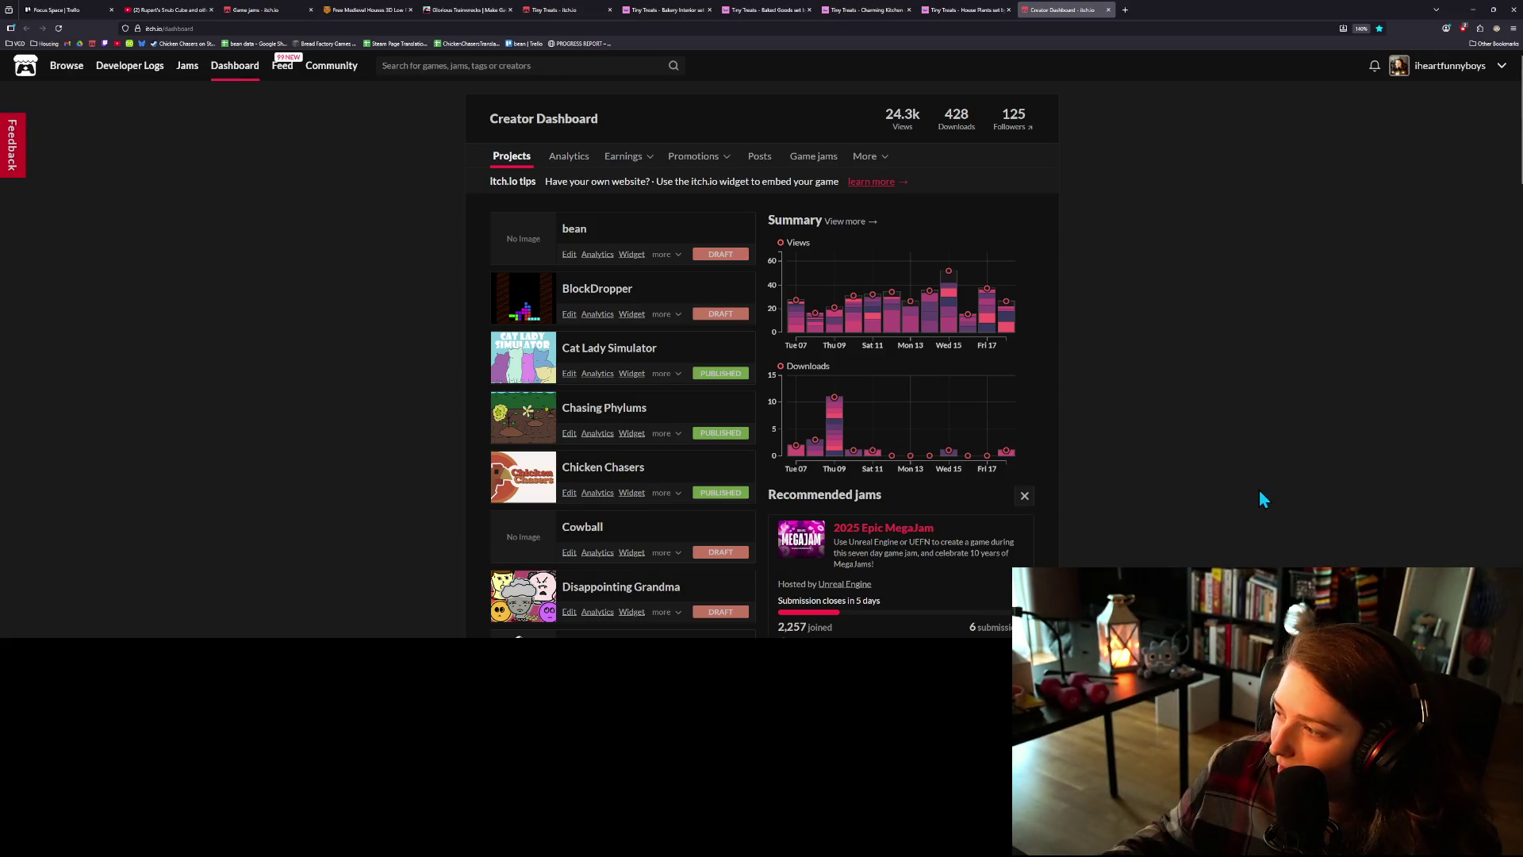
pyautogui.scroll(-7, 560, 460)
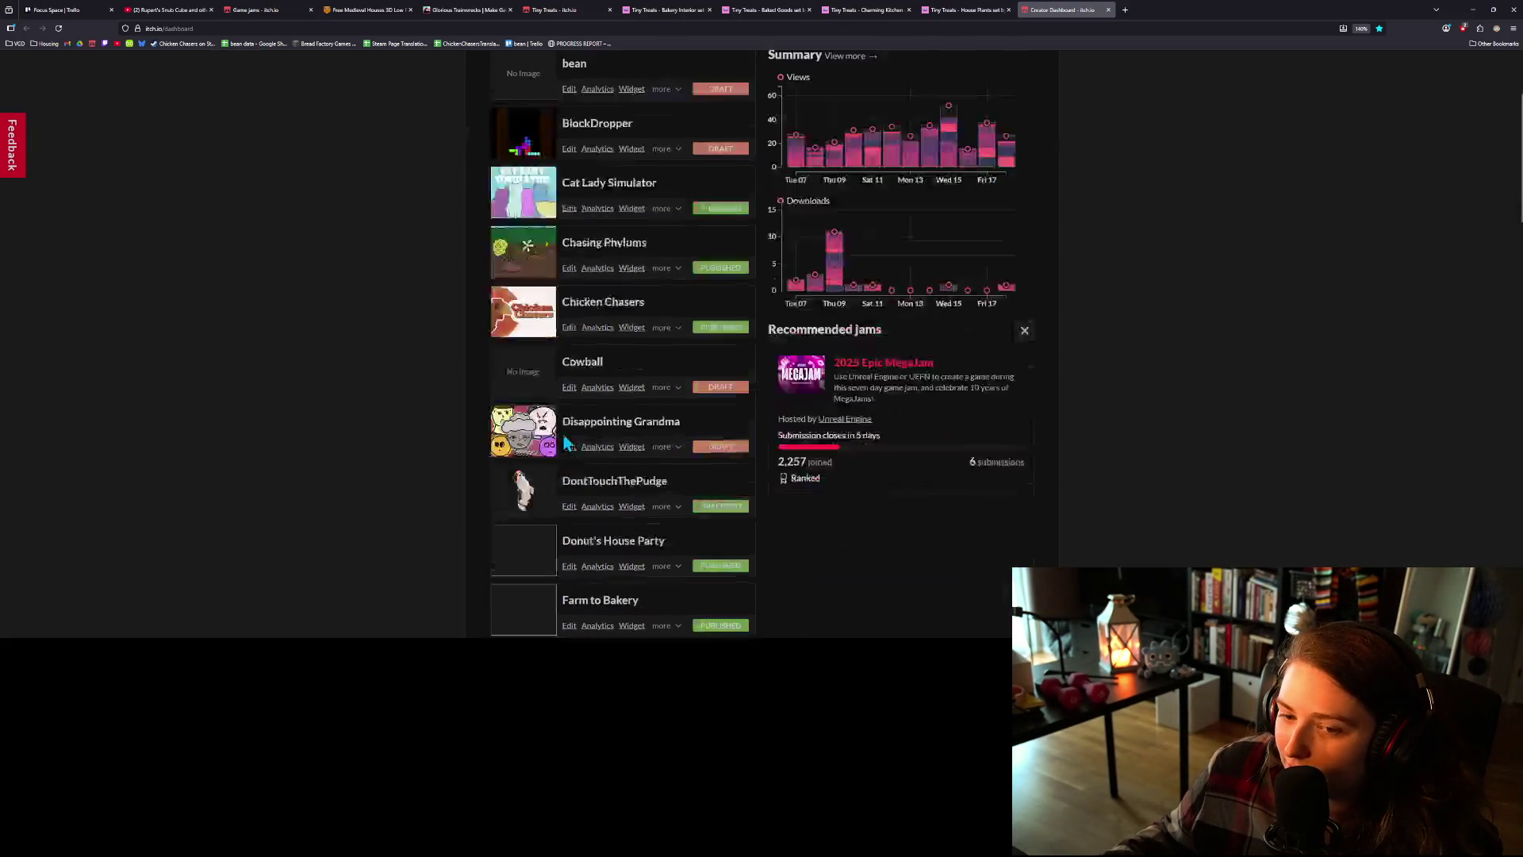
pyautogui.click(605, 236)
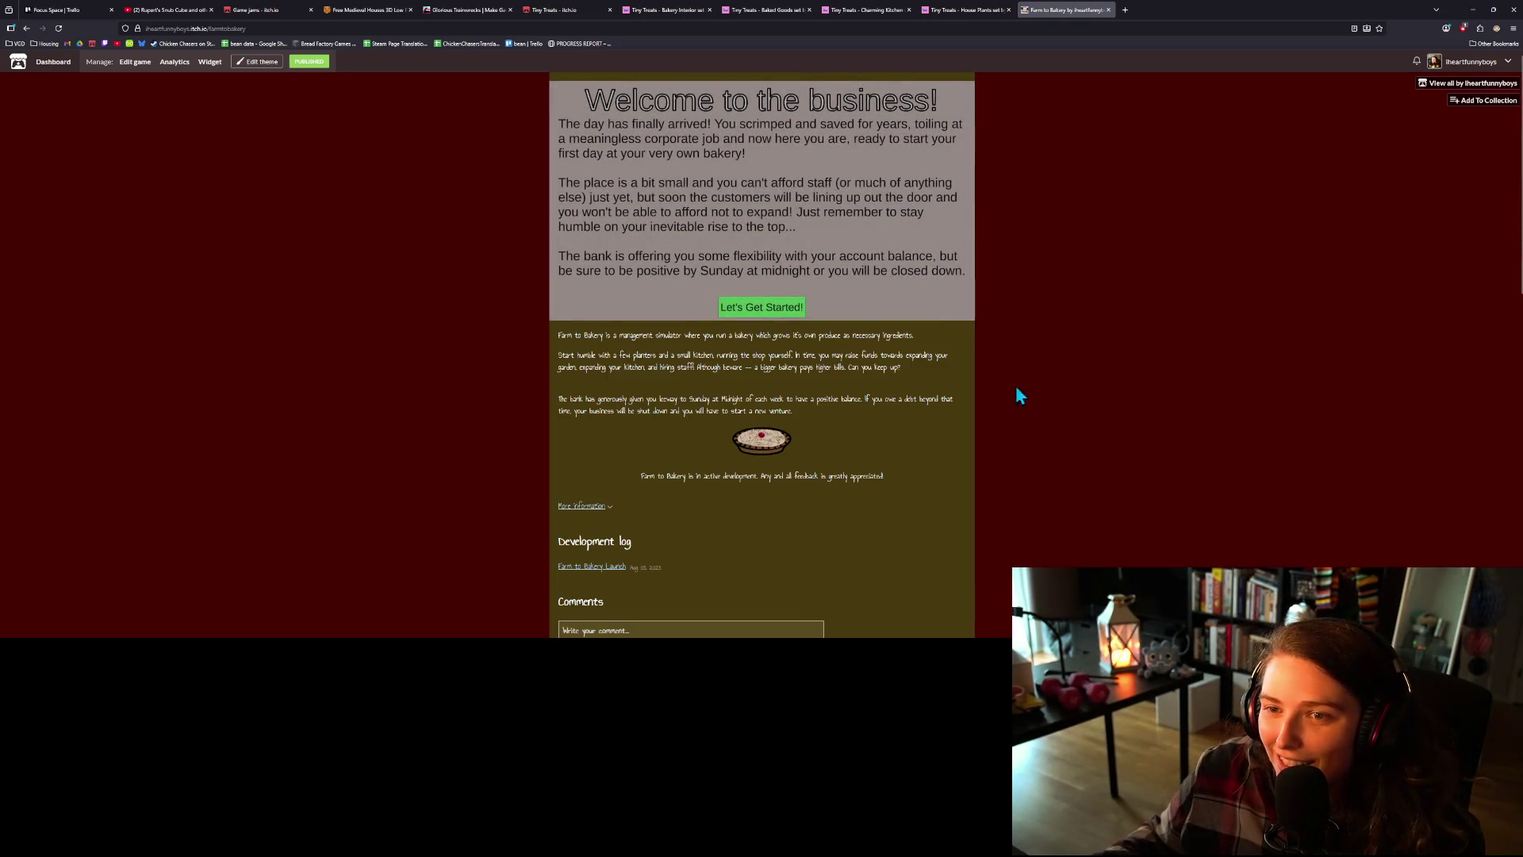
# - Start Farm to Bakery and harvest the first blueberries from the bush
pyautogui.keyDown('ctrl'); pyautogui.scroll(6, 1130, 465); pyautogui.keyUp('ctrl')
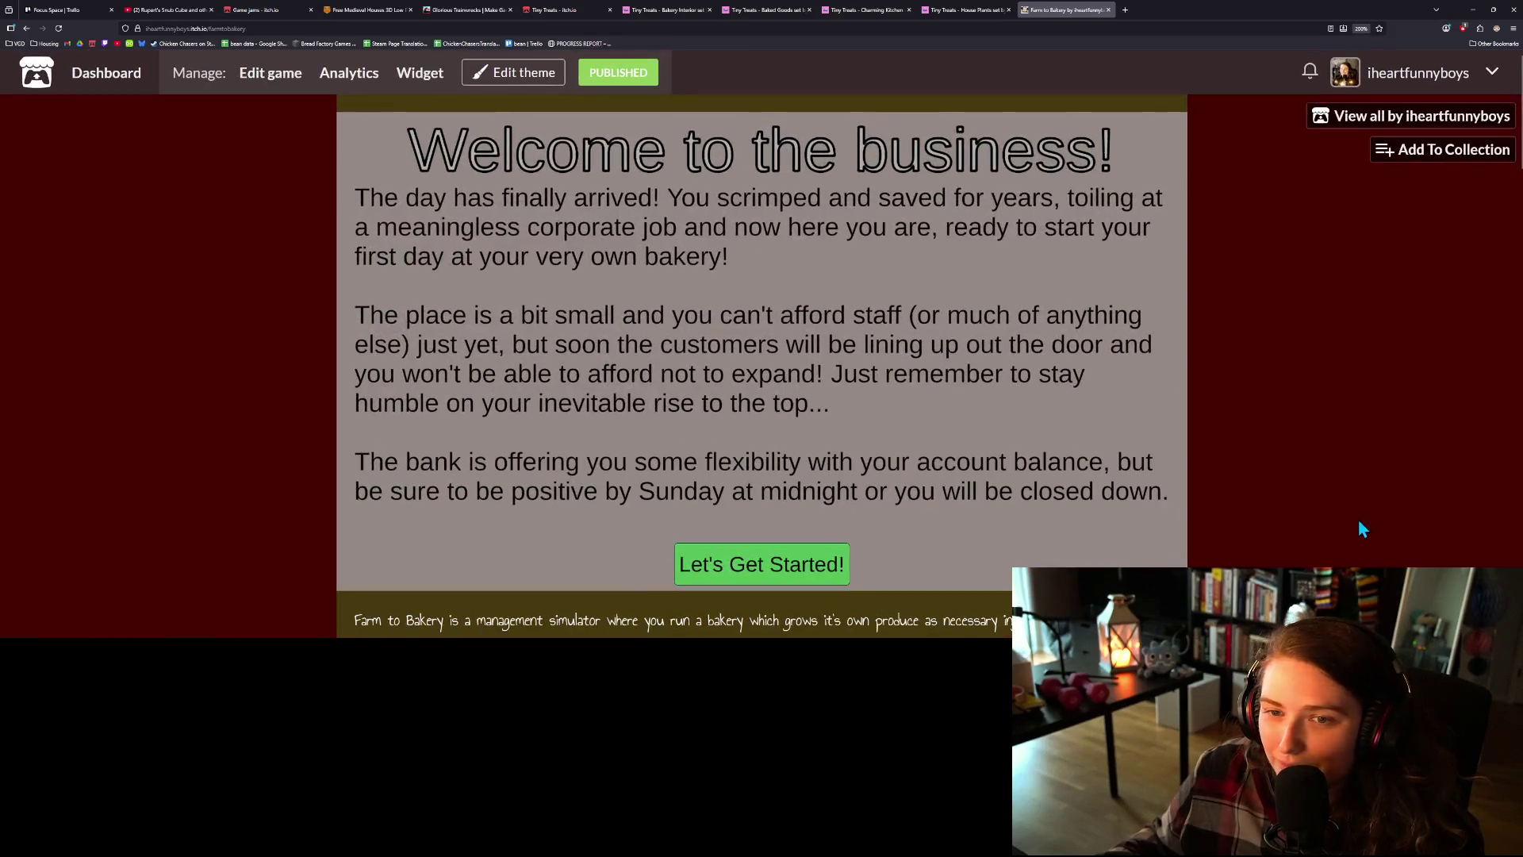
pyautogui.click(778, 575)
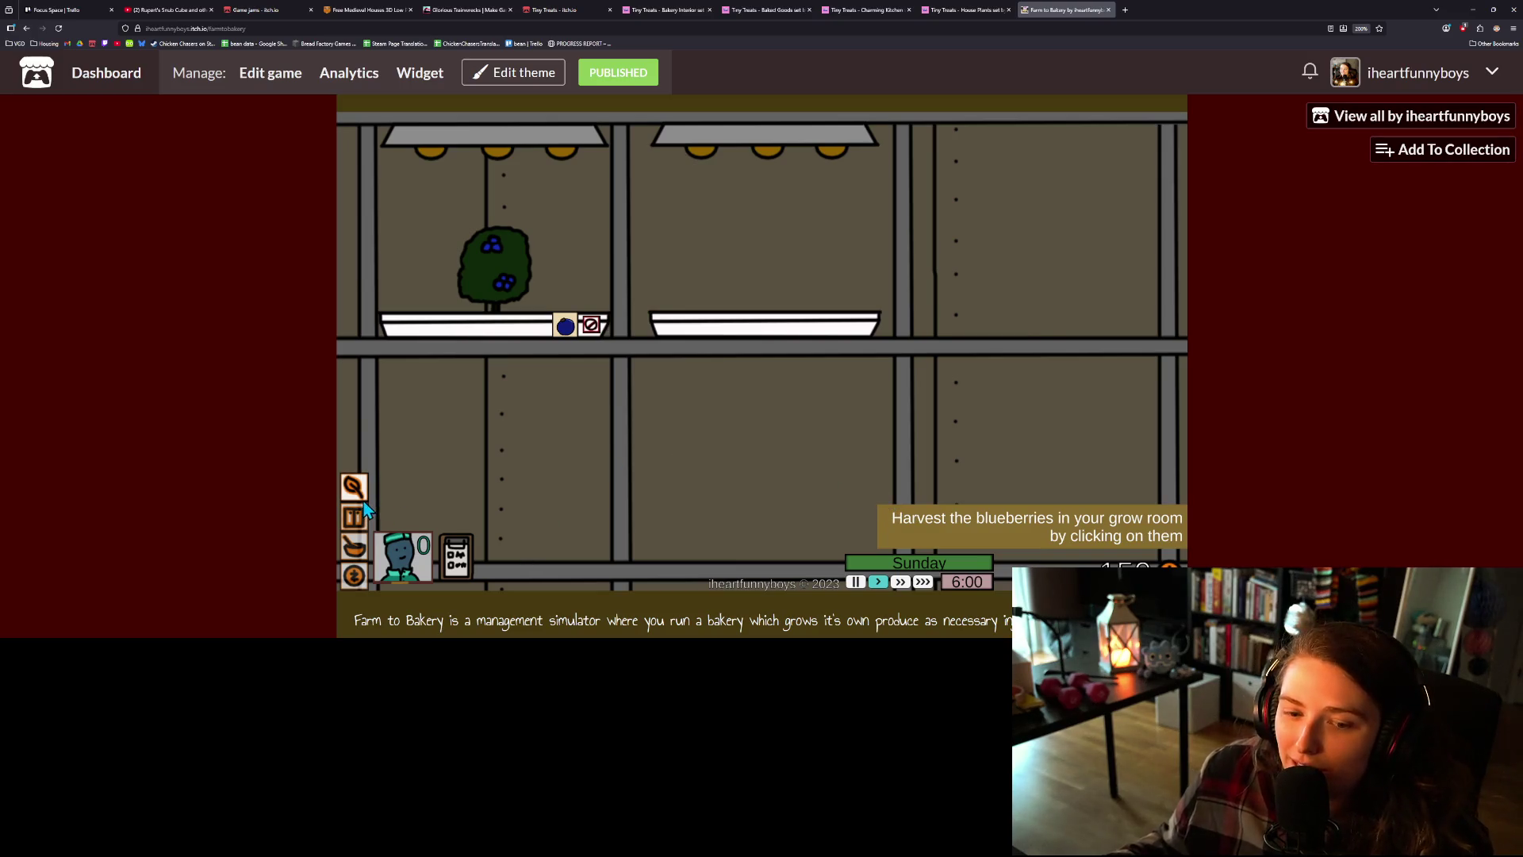
pyautogui.click(487, 300)
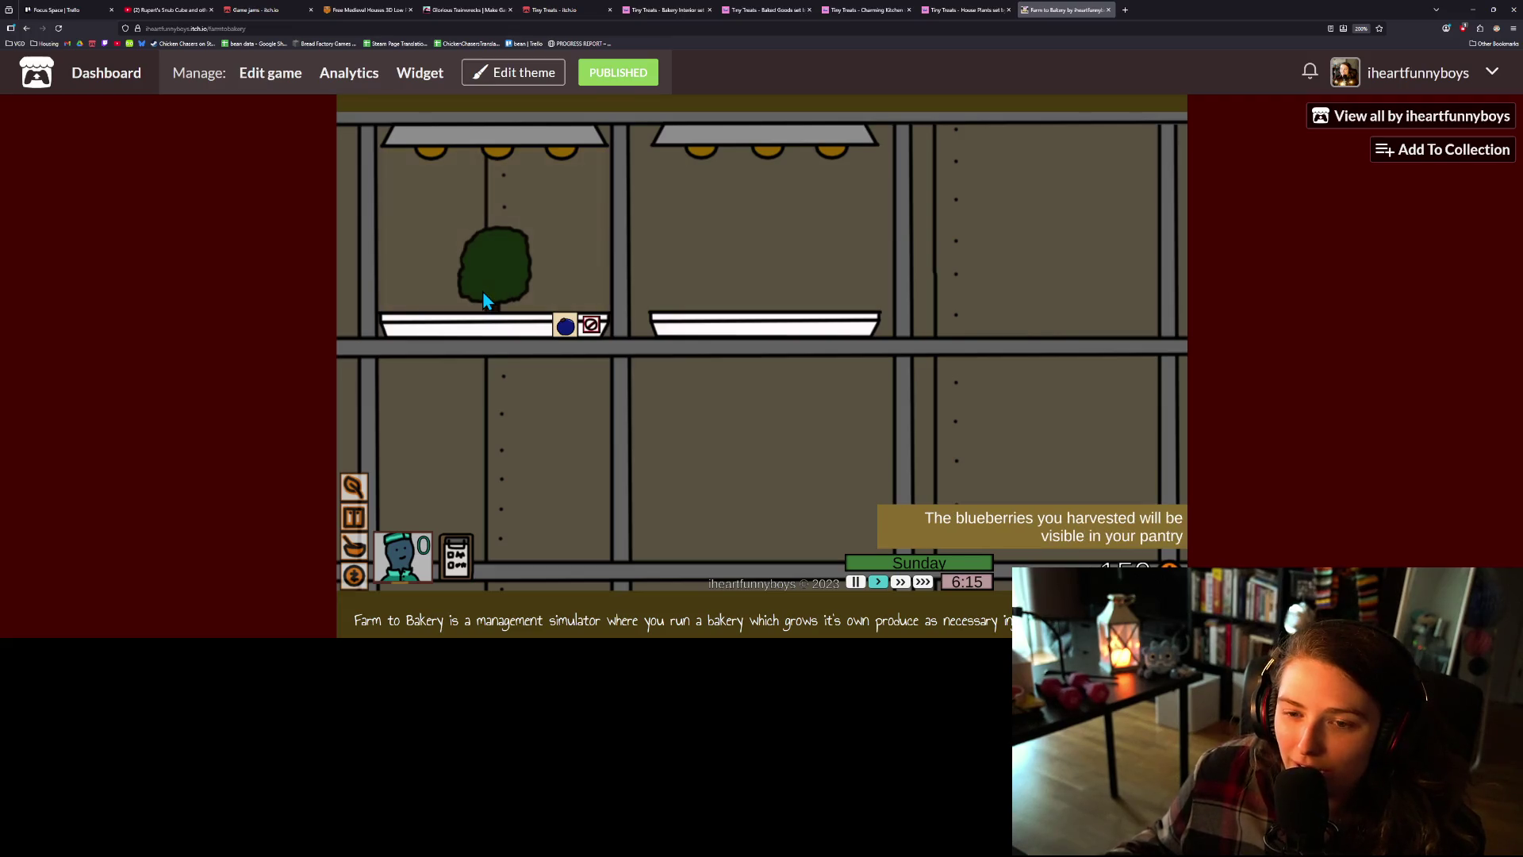
pyautogui.click(354, 524)
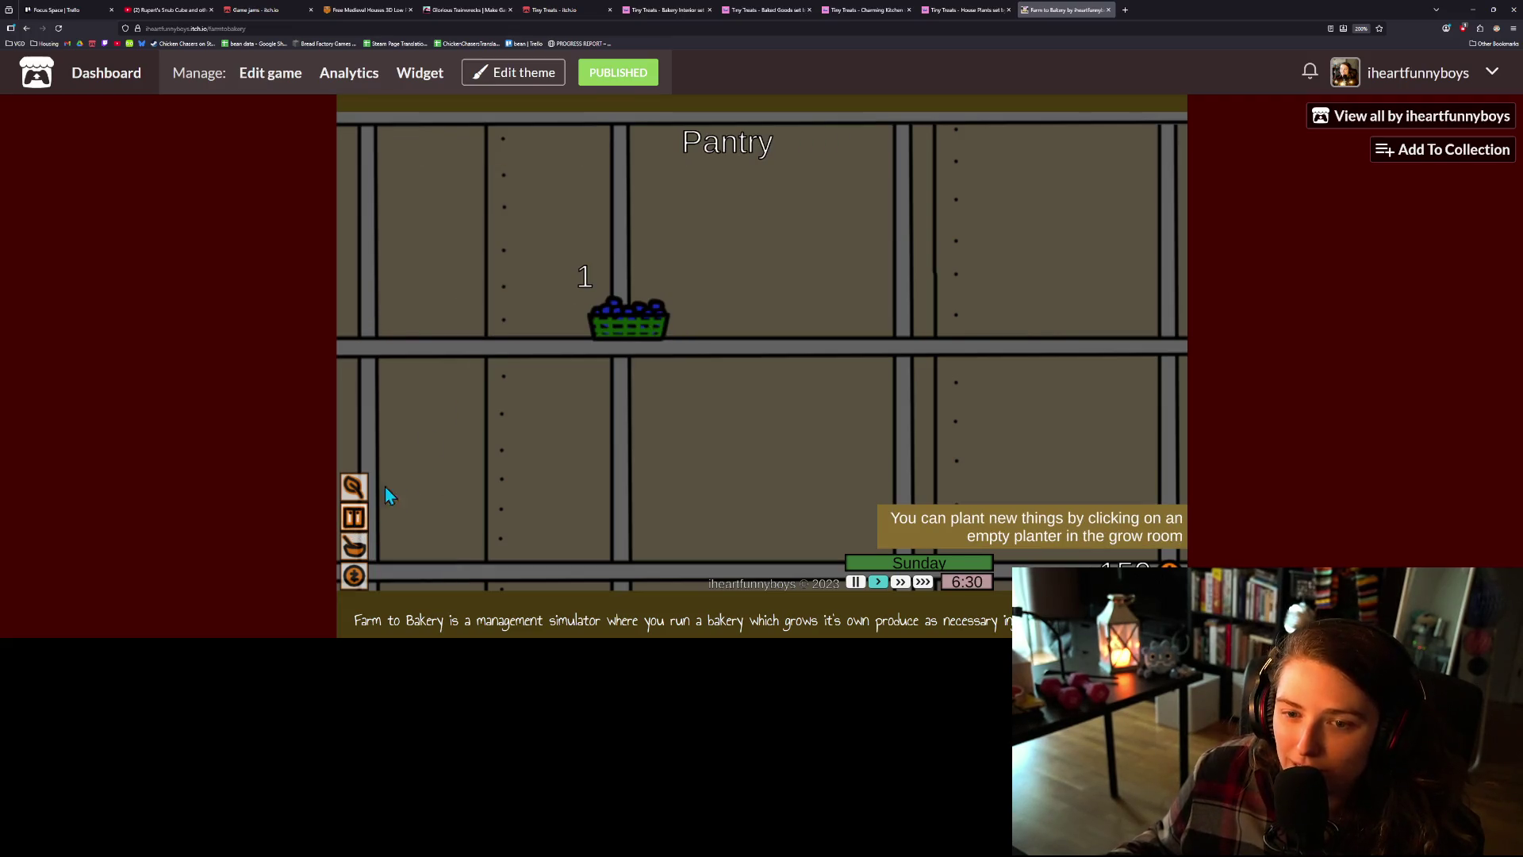
pyautogui.click(355, 545)
# - Bake a blueberry pie from the Pie Galore book and stock the shop display case
pyautogui.click(907, 182)
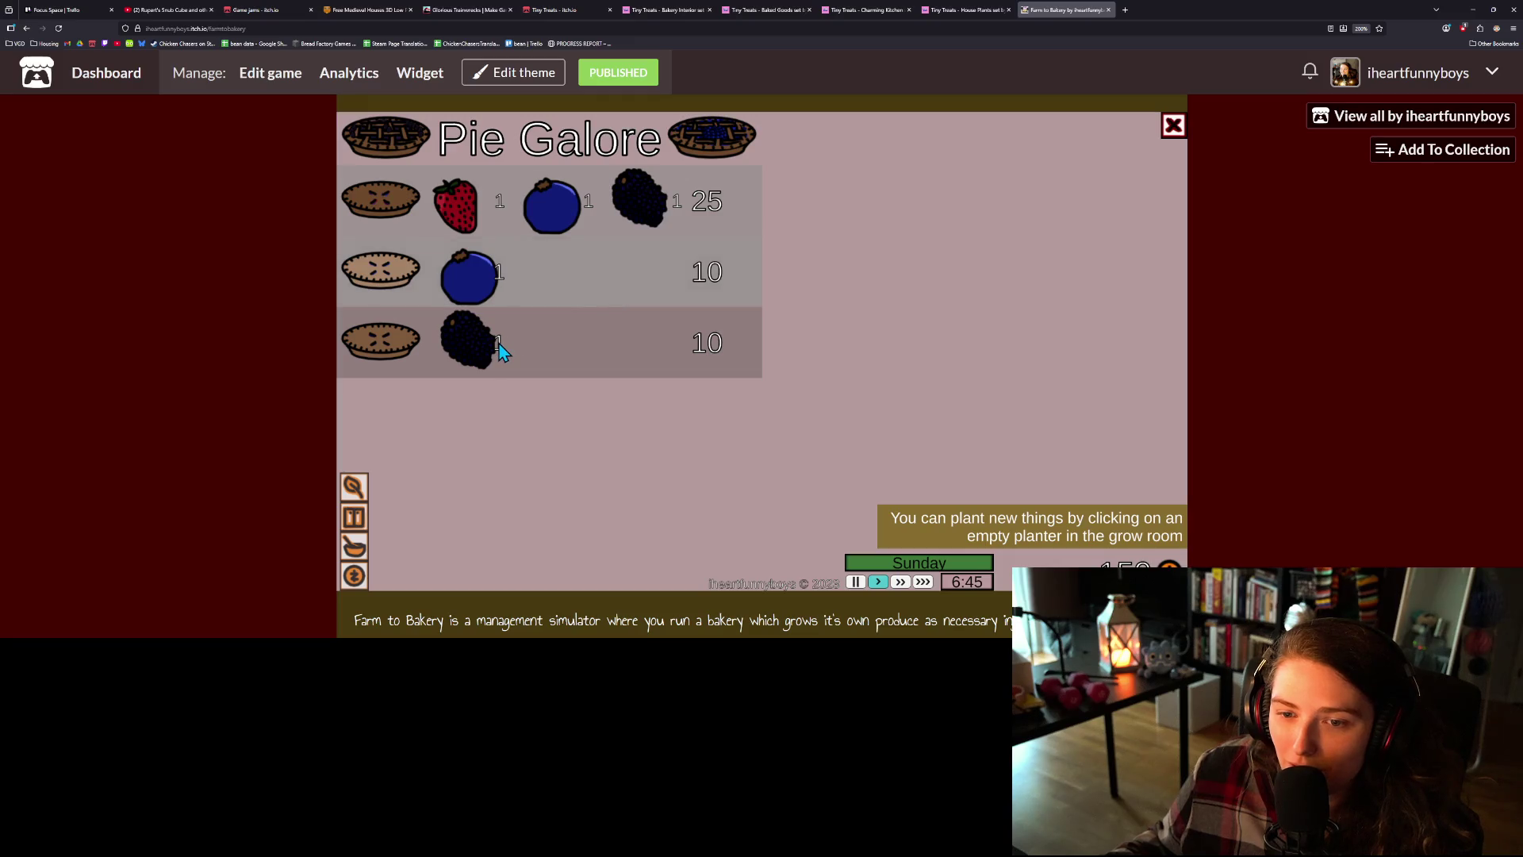
pyautogui.click(512, 295)
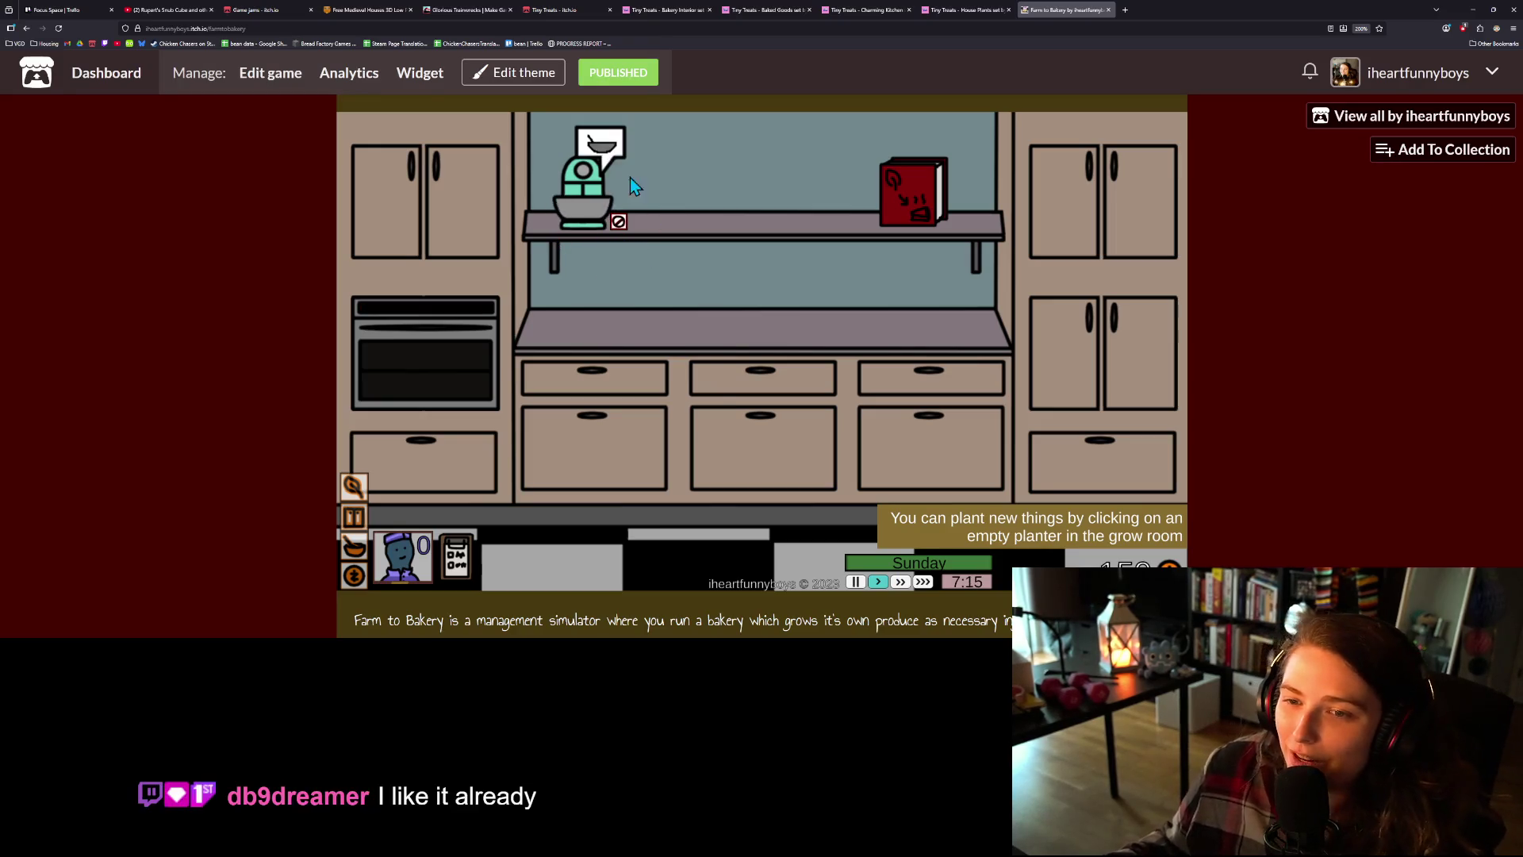
pyautogui.click(587, 198)
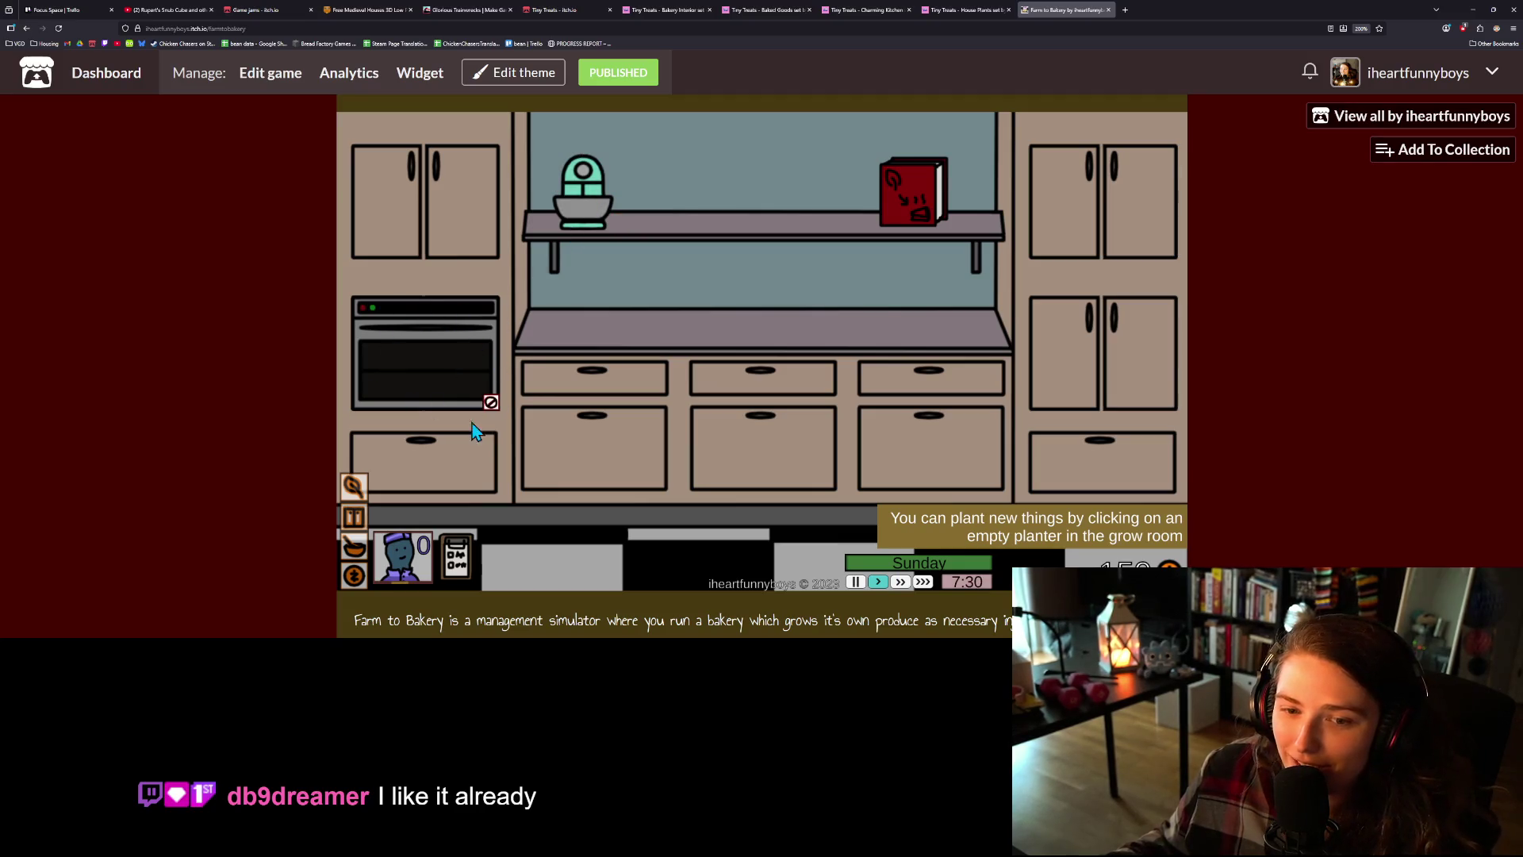
pyautogui.click(388, 341)
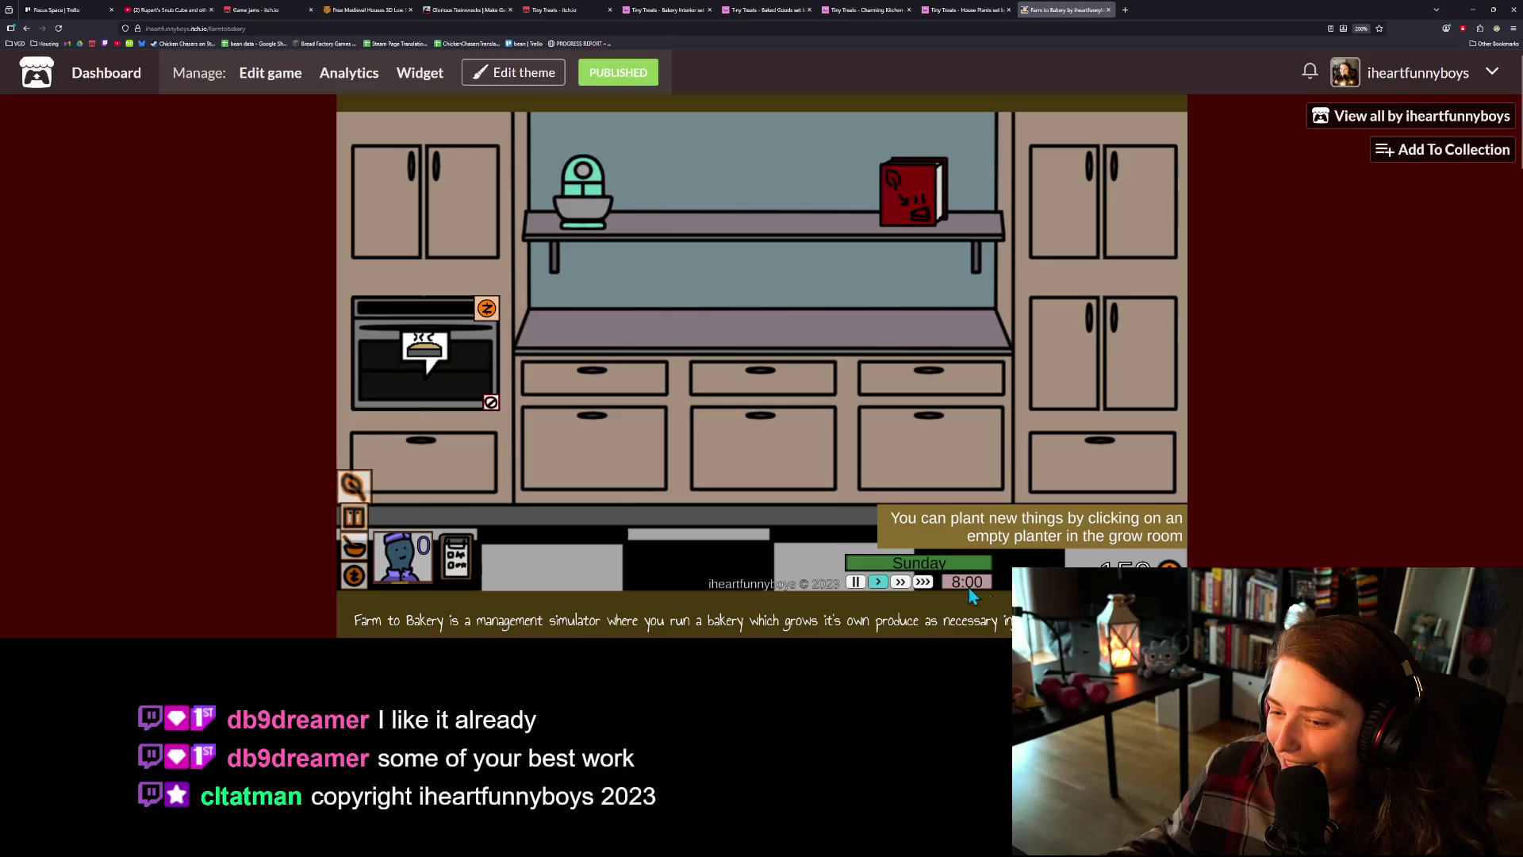
pyautogui.click(486, 309)
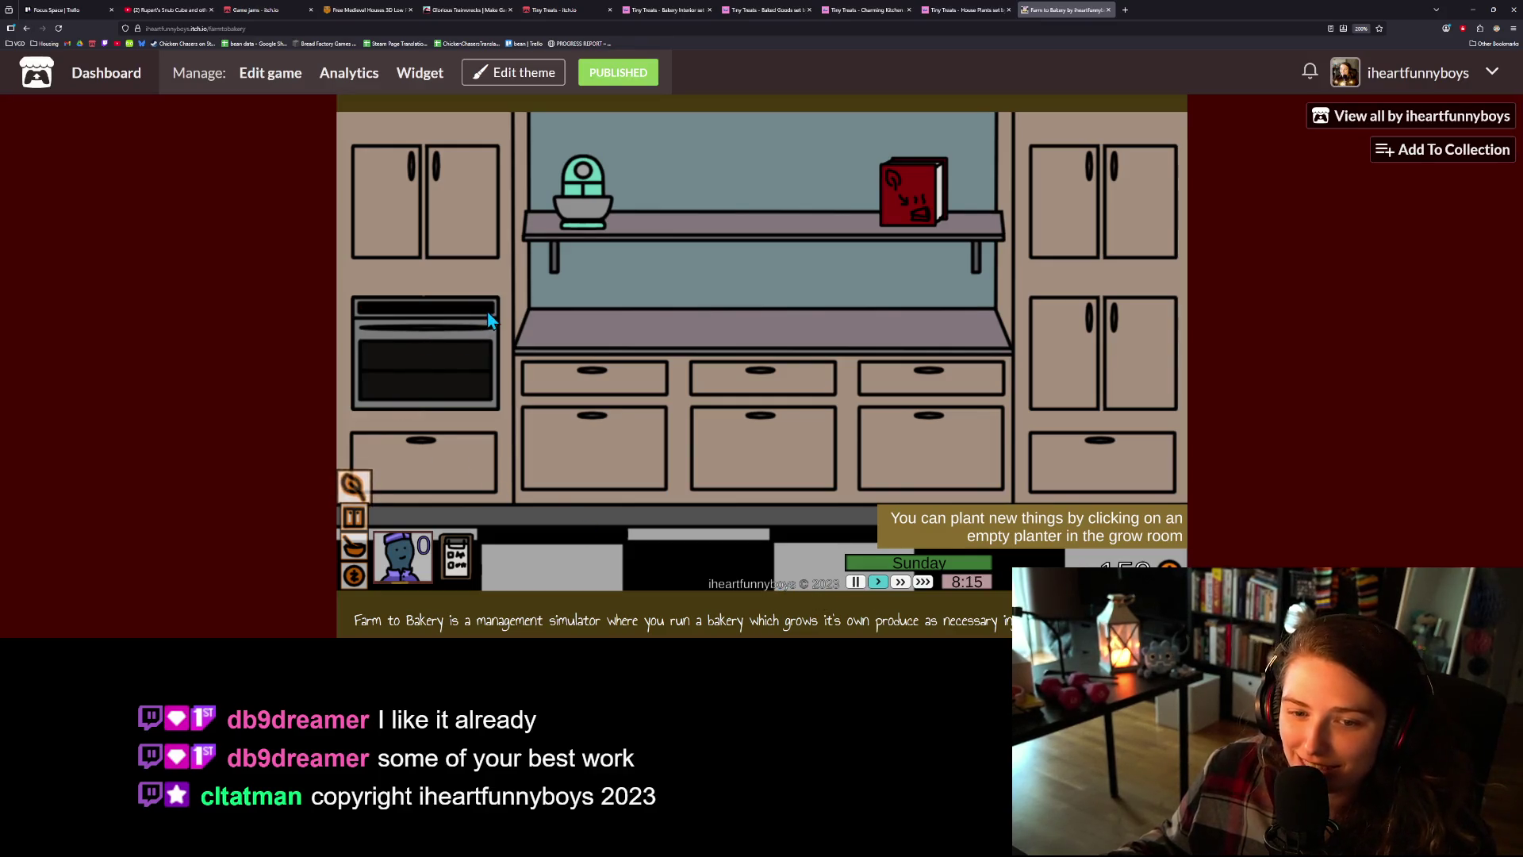
pyautogui.press('Right')
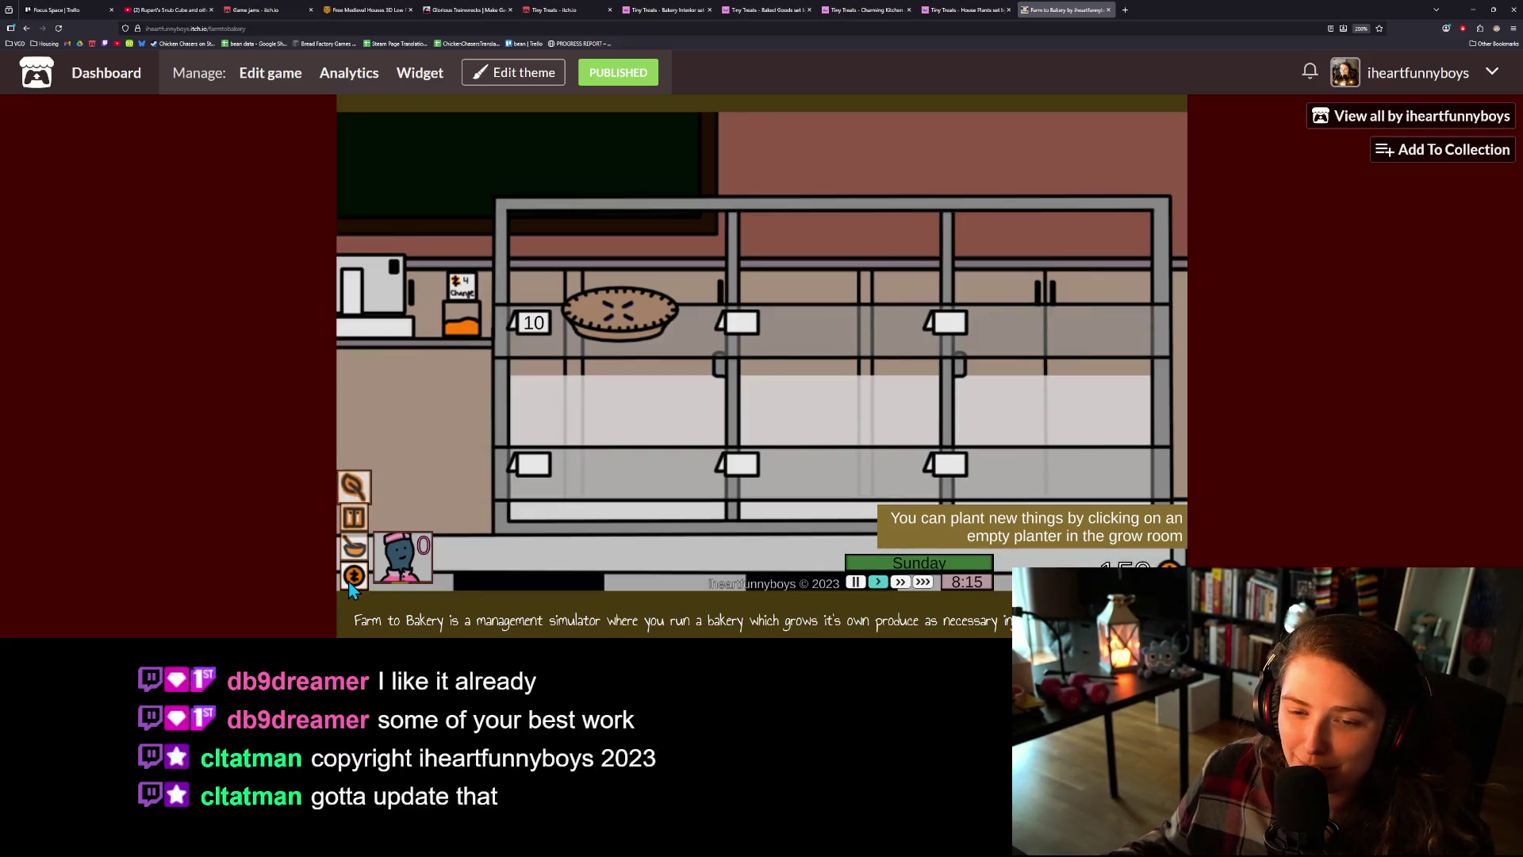
# - Harvest the blueberries again and plant a blackberry seedling in the second planter
pyautogui.click(363, 480)
pyautogui.click(474, 251)
pyautogui.click(767, 273)
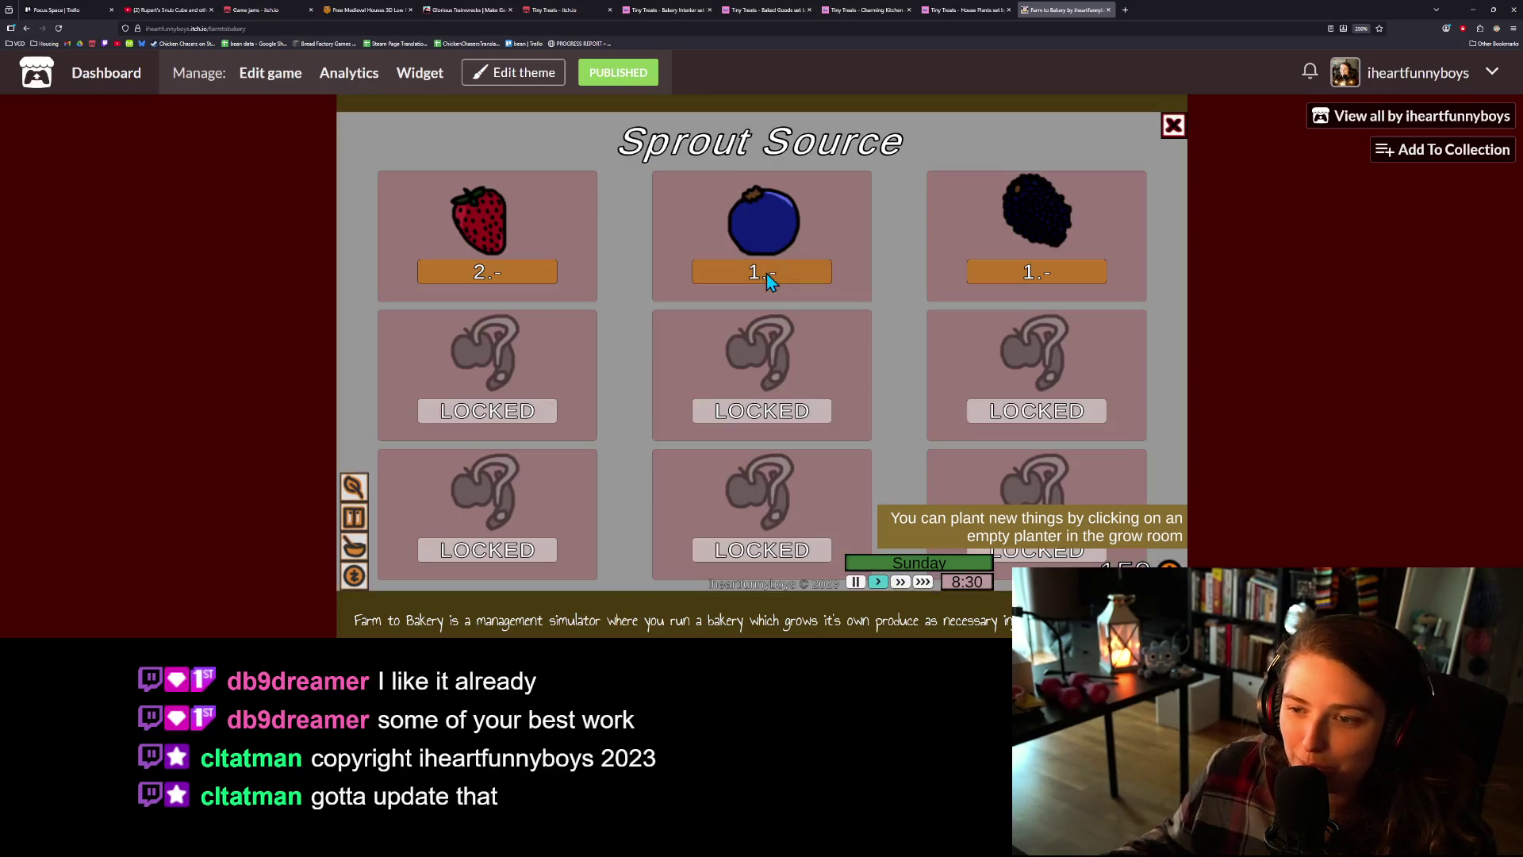
pyautogui.click(1064, 279)
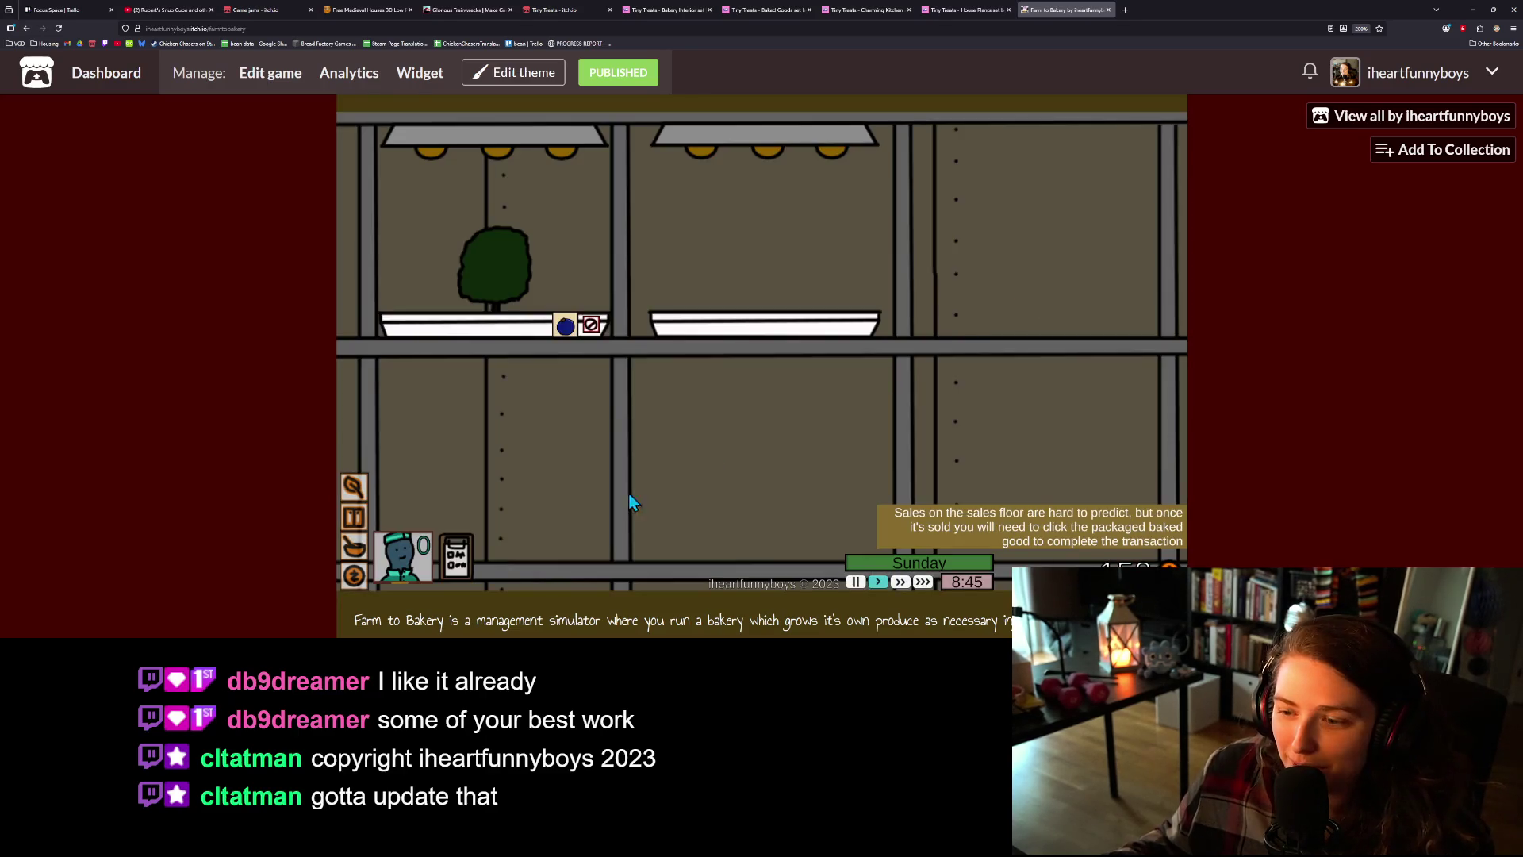
# - Collect payment for the sold pie and check the berry stock in the pantry
pyautogui.click(353, 576)
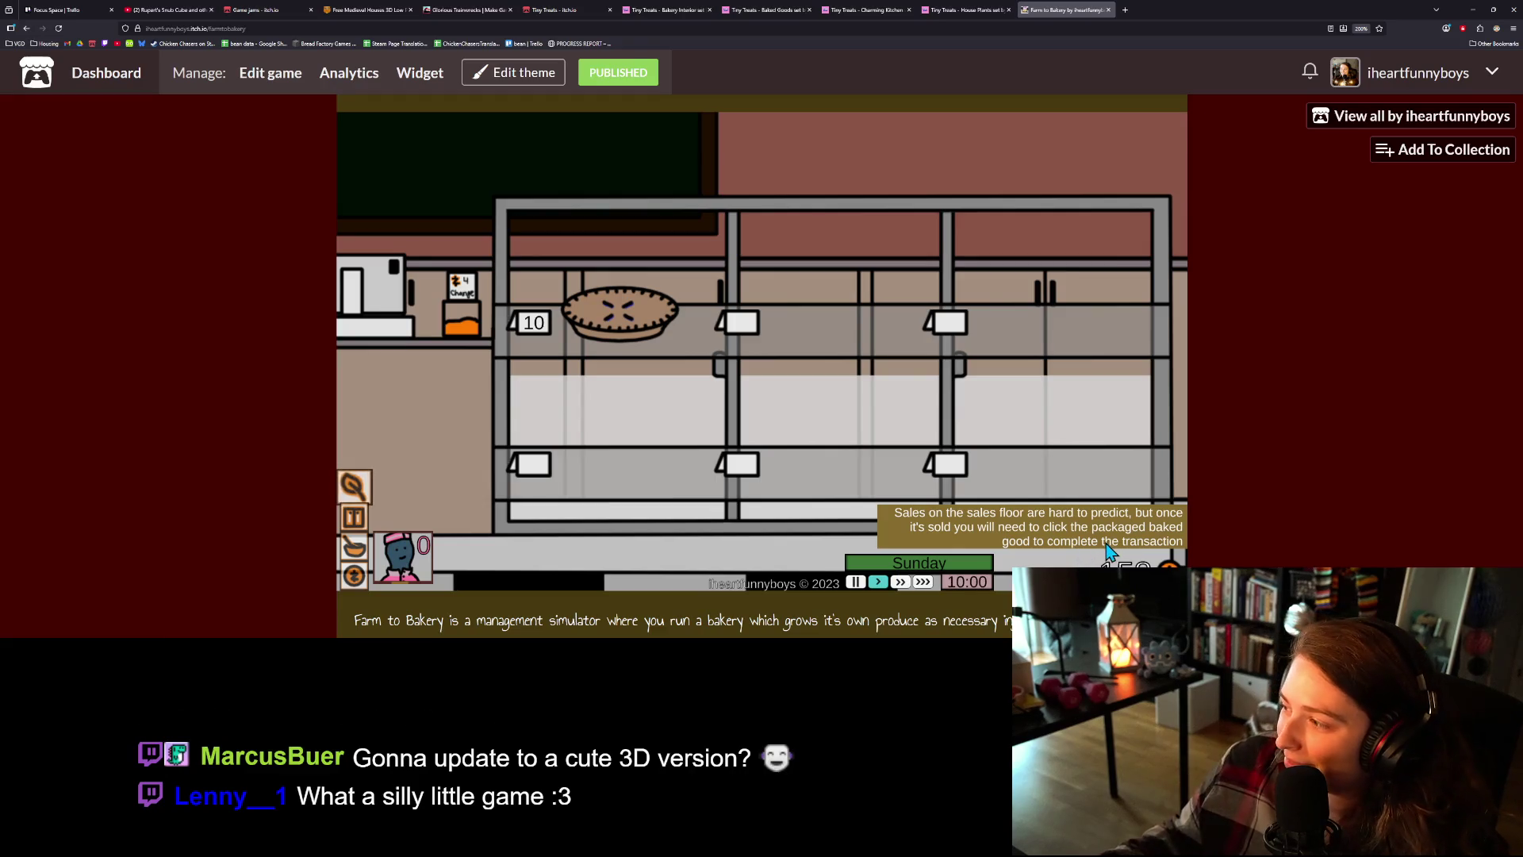
pyautogui.click(635, 324)
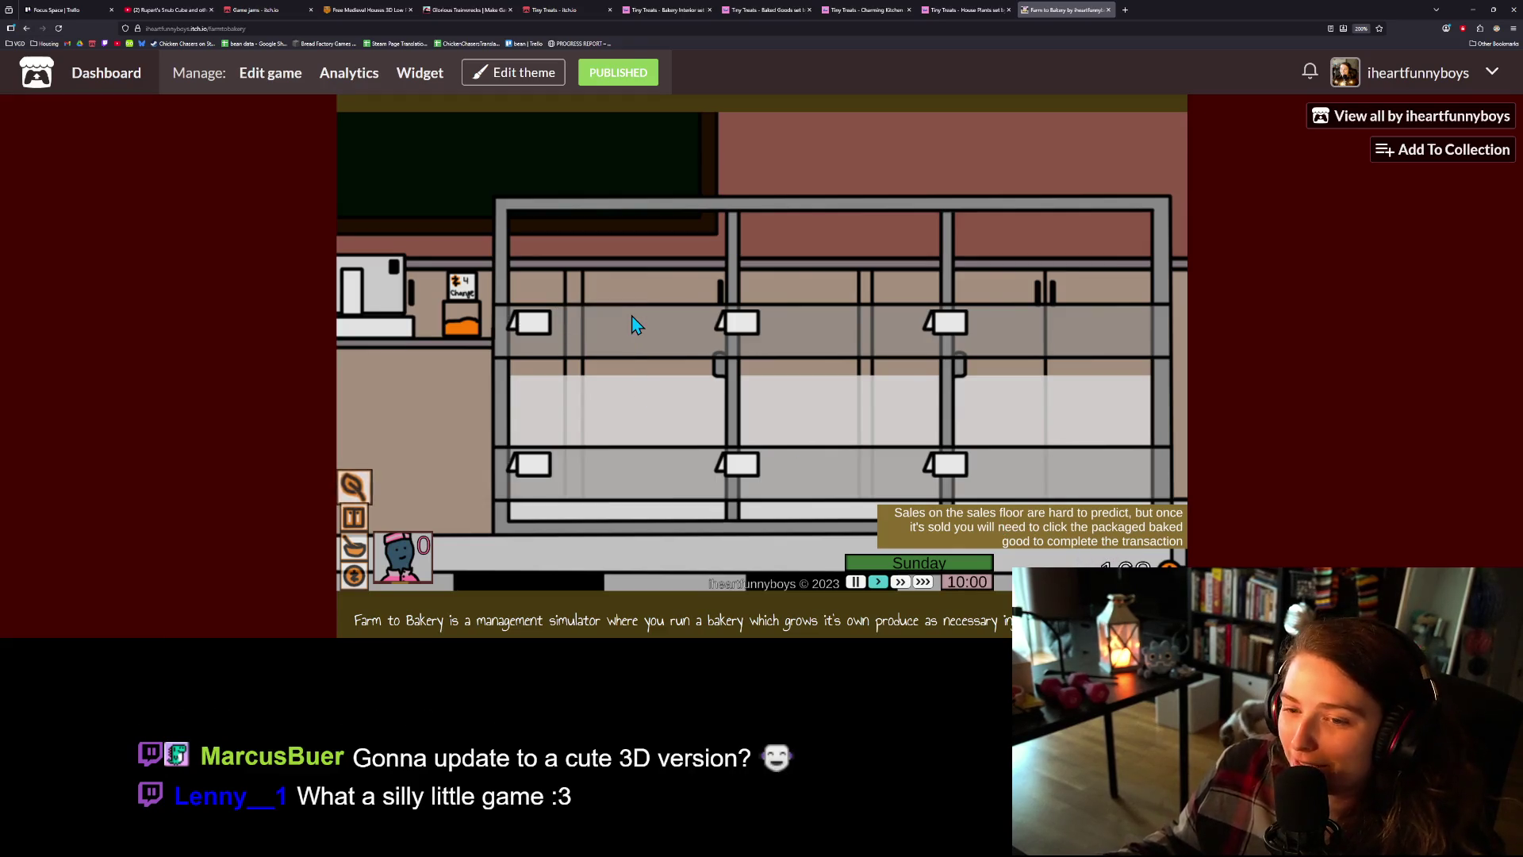
pyautogui.click(351, 489)
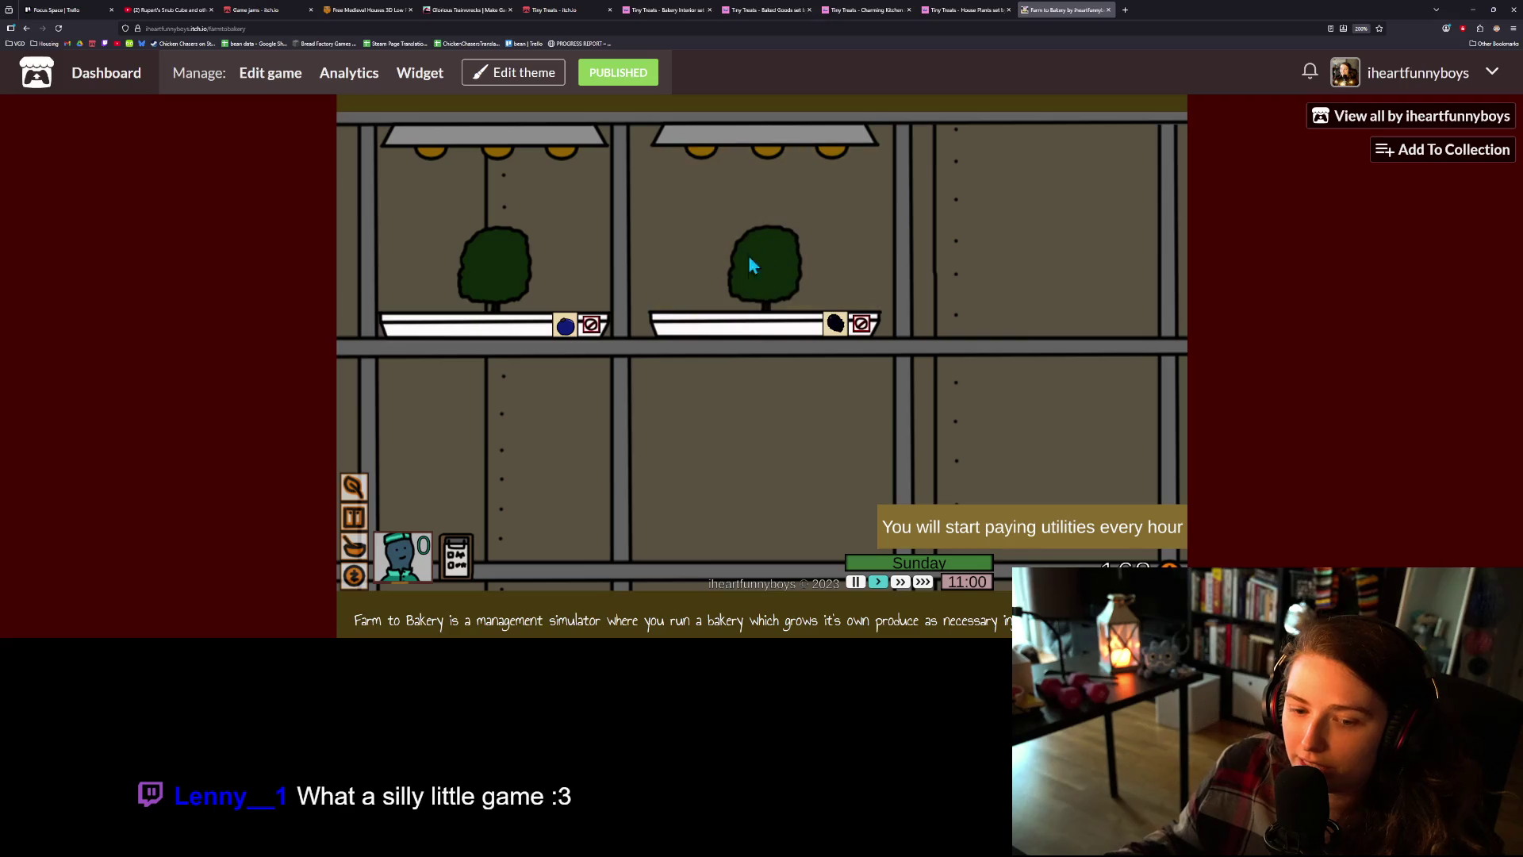
pyautogui.click(354, 520)
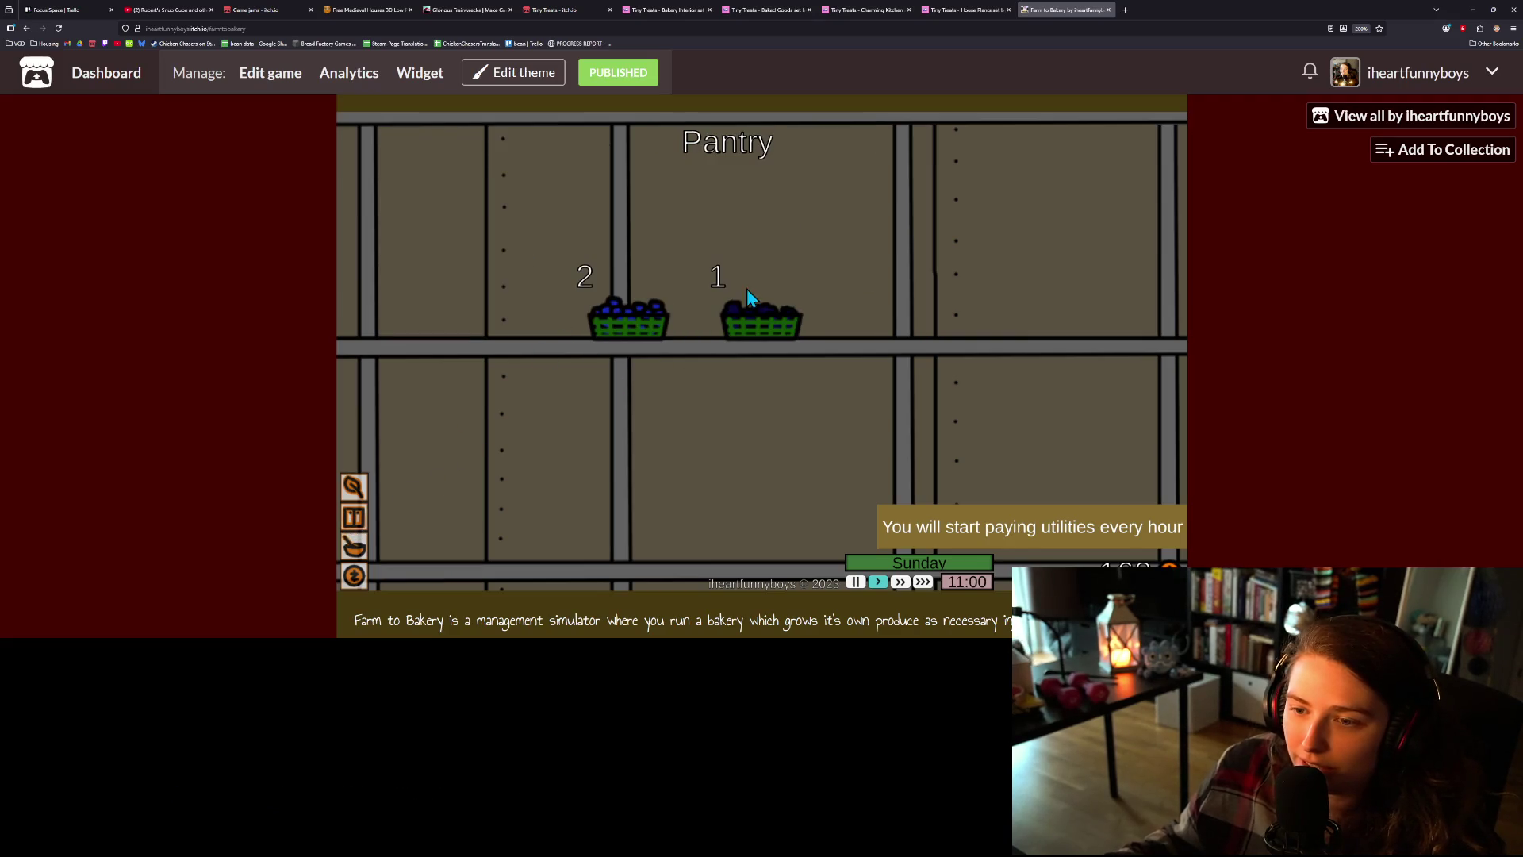
# - Choose another Pie Galore recipe and plant a blueberry sprout in the empty left planter
pyautogui.click(354, 547)
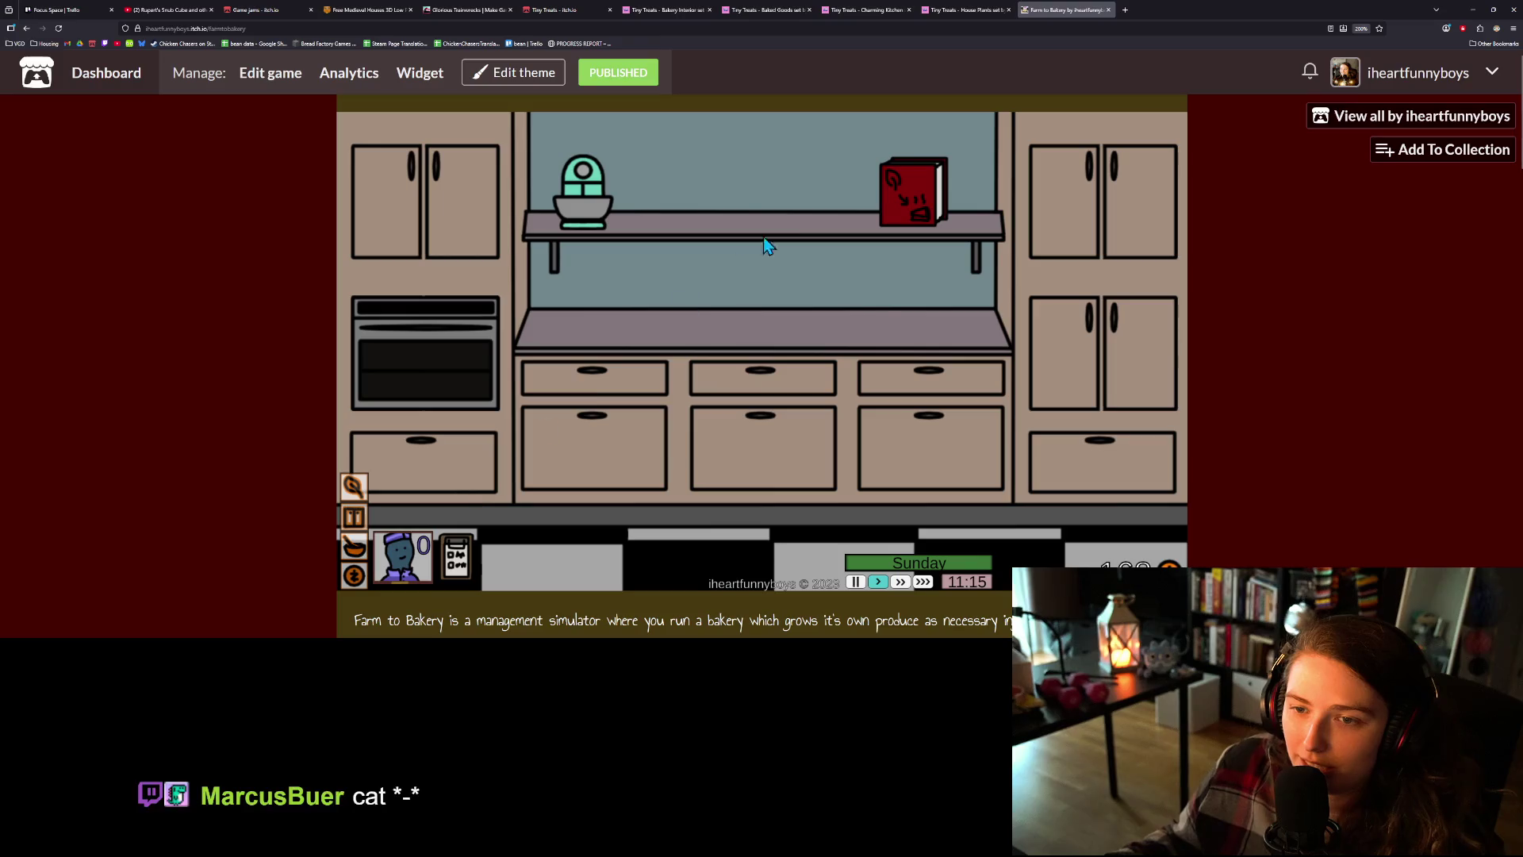
pyautogui.click(933, 194)
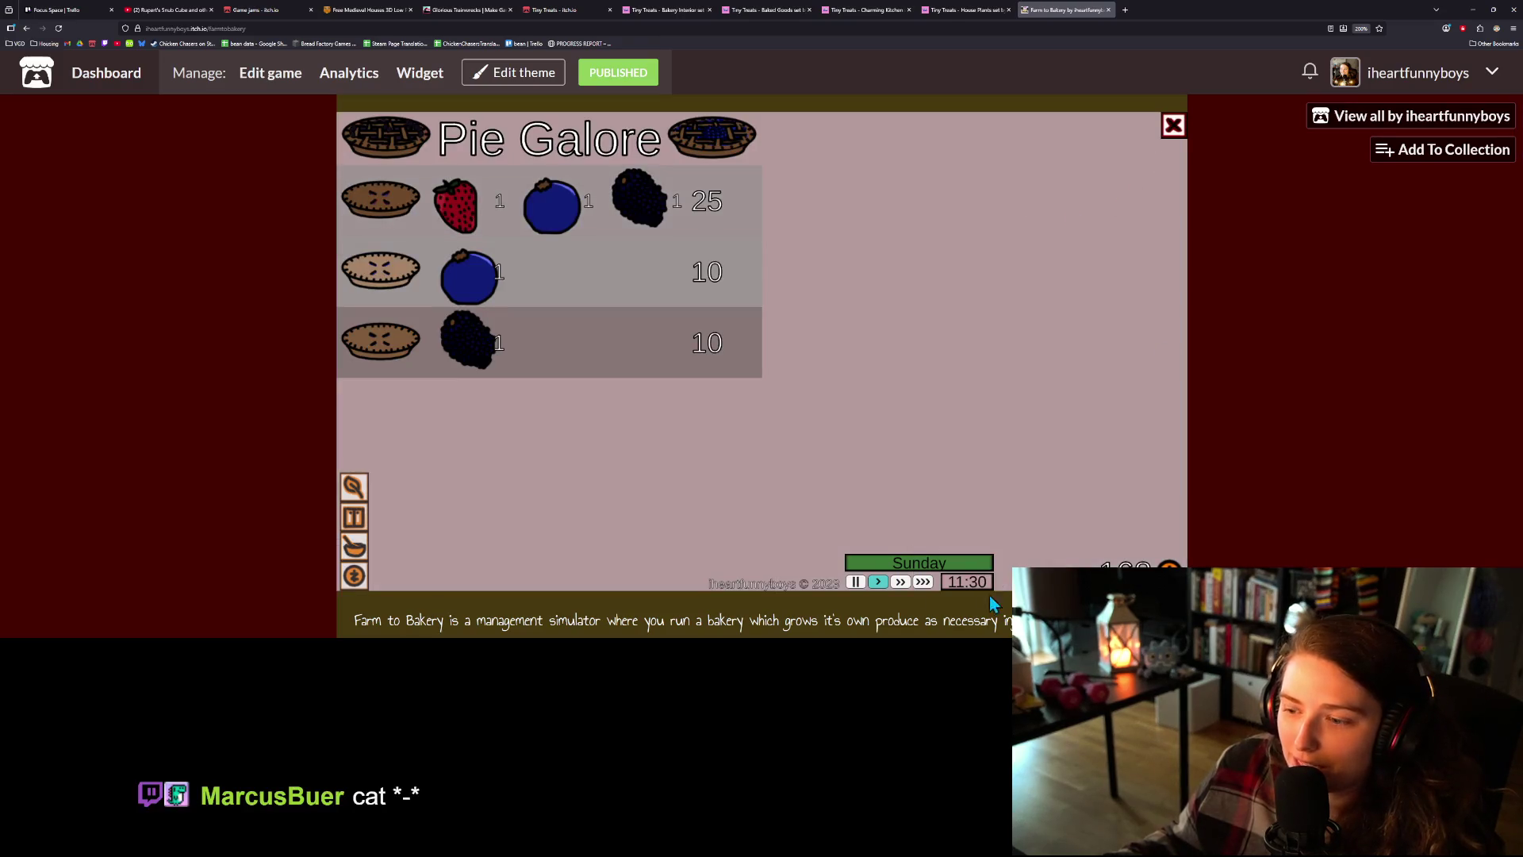
pyautogui.click(540, 296)
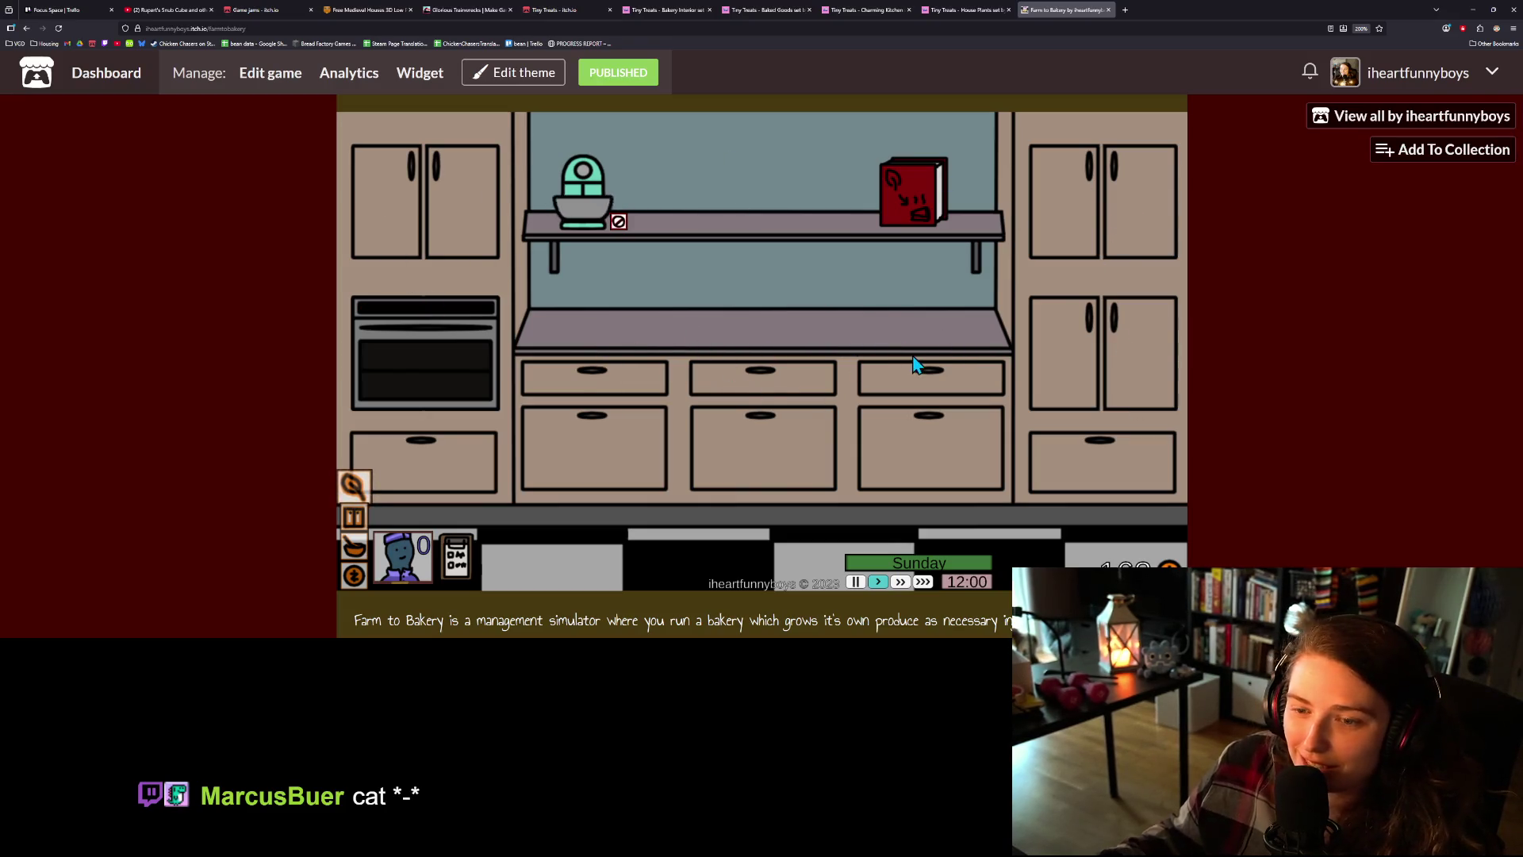
pyautogui.press('Left')
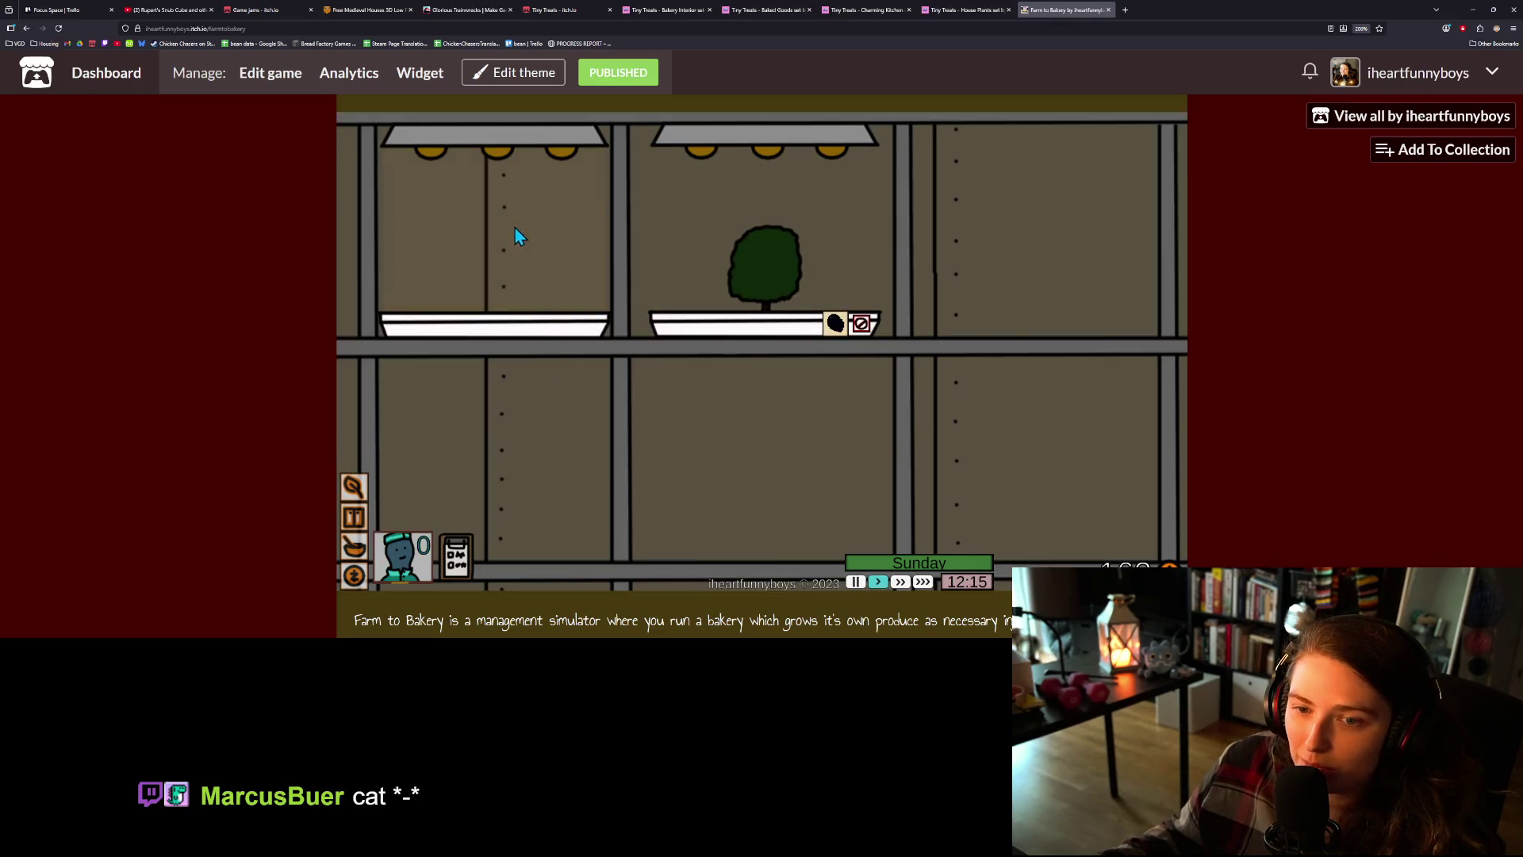
pyautogui.click(399, 525)
pyautogui.click(761, 271)
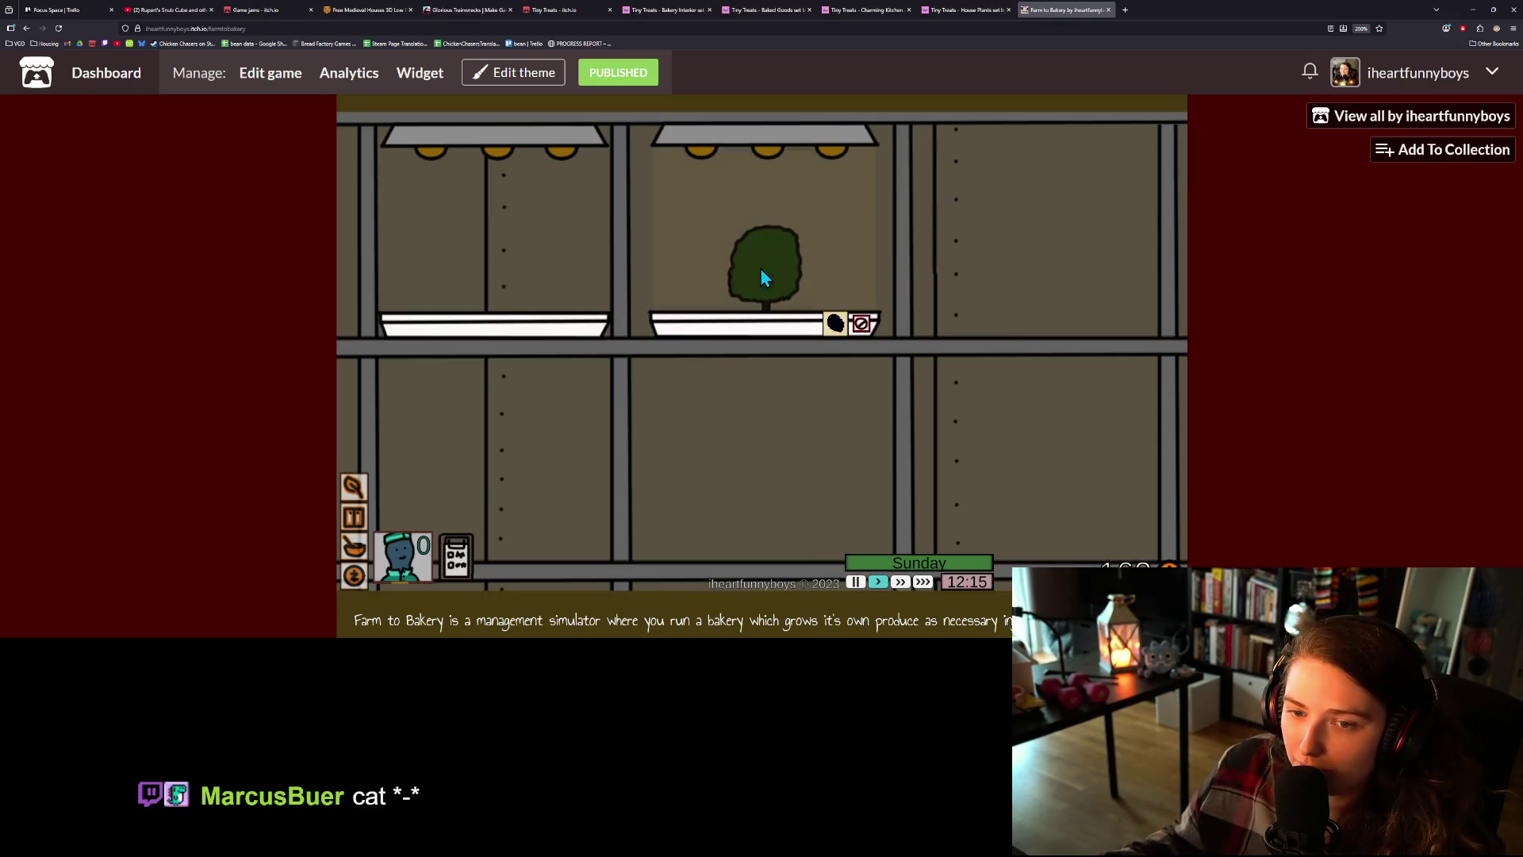
# - Check the sales floor and kitchen, then bring up the greenhouse Chores panel
pyautogui.click(349, 577)
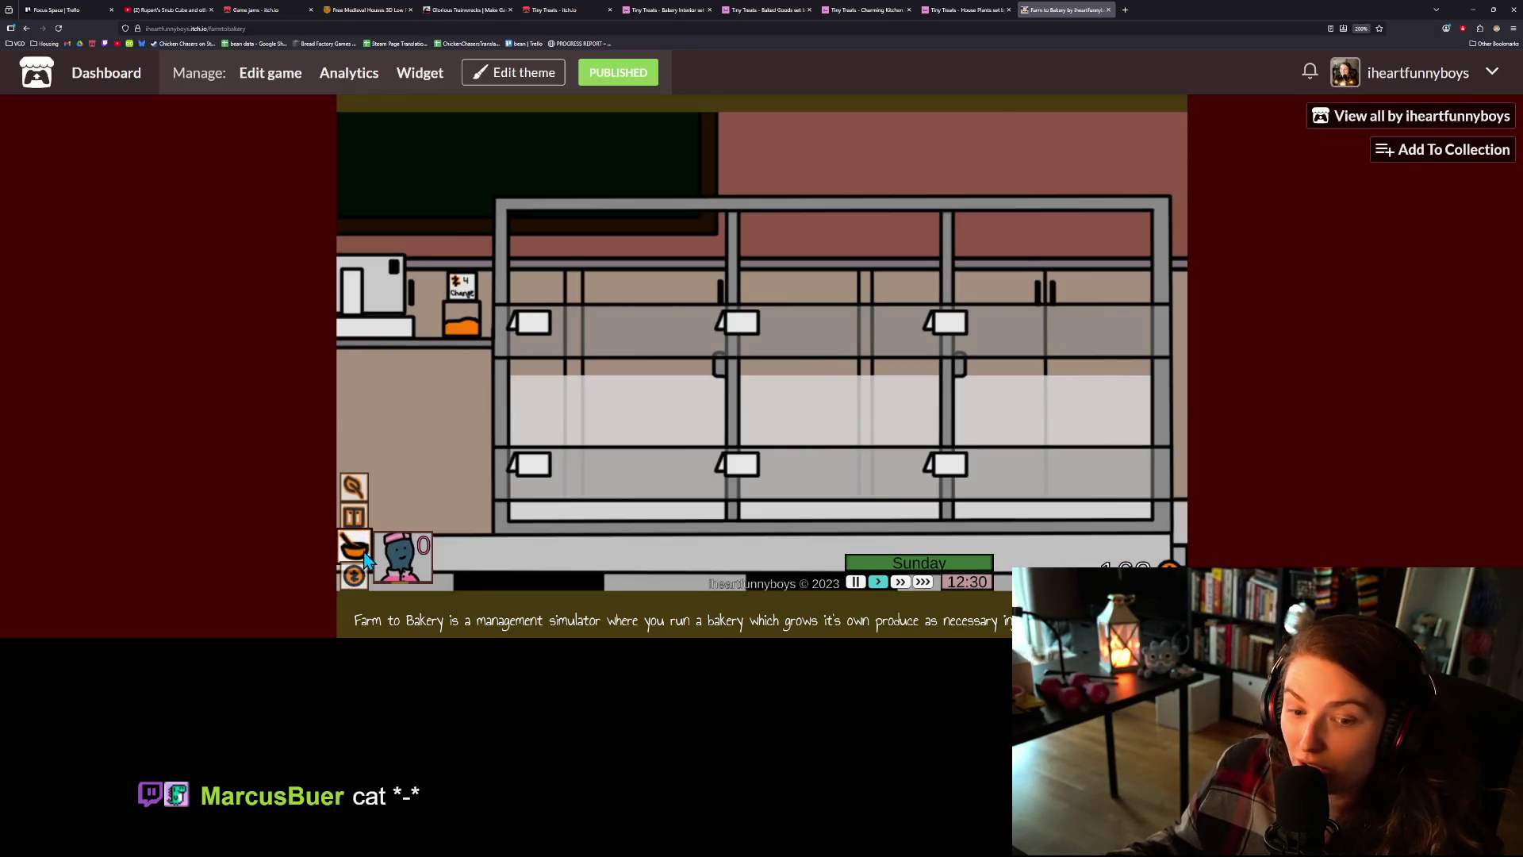
pyautogui.click(353, 546)
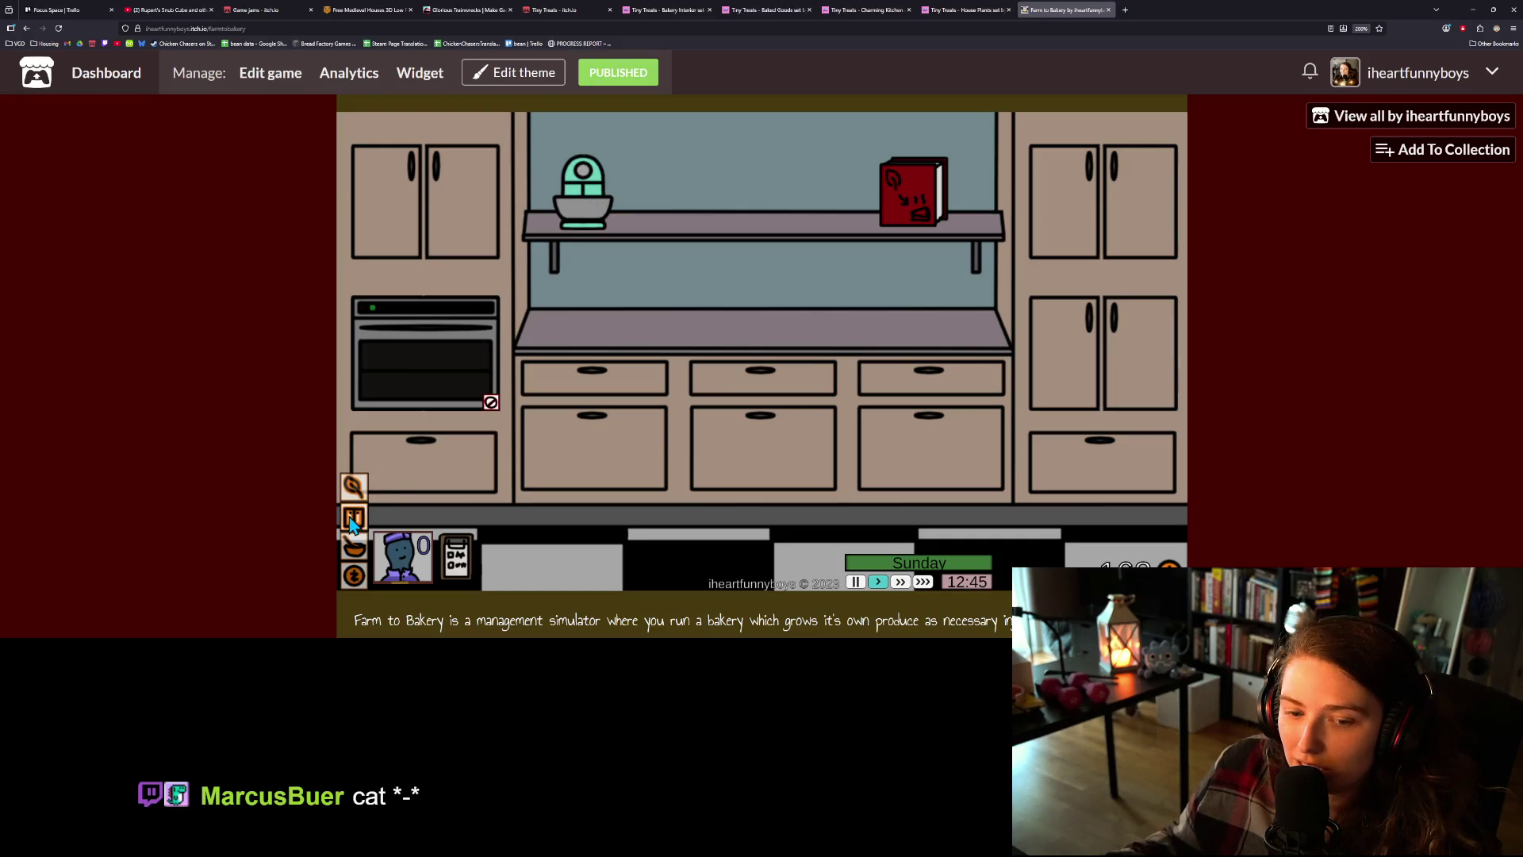
pyautogui.click(354, 577)
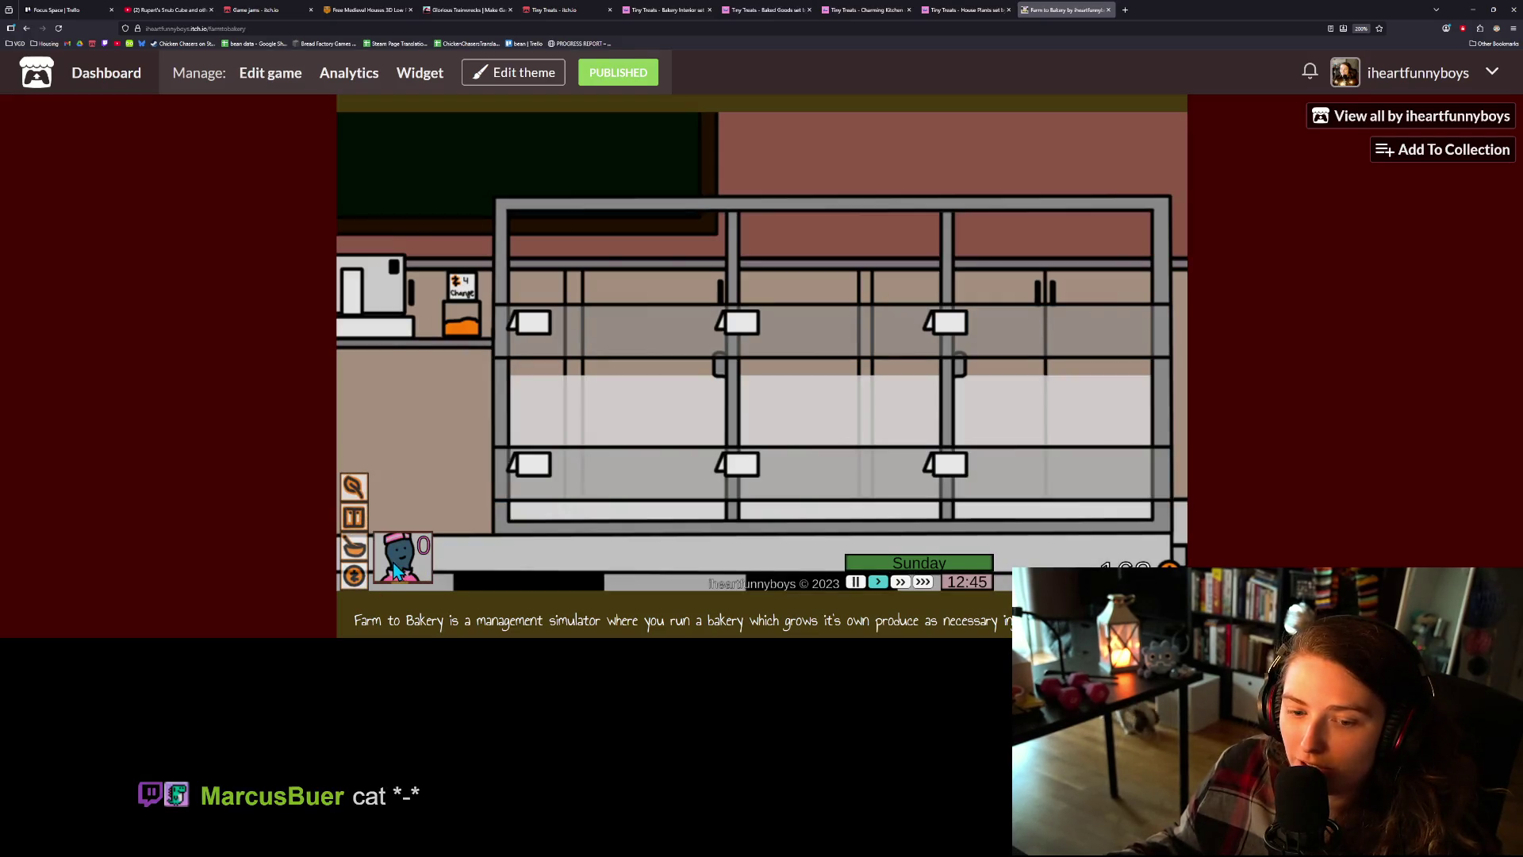
pyautogui.click(423, 563)
pyautogui.click(456, 558)
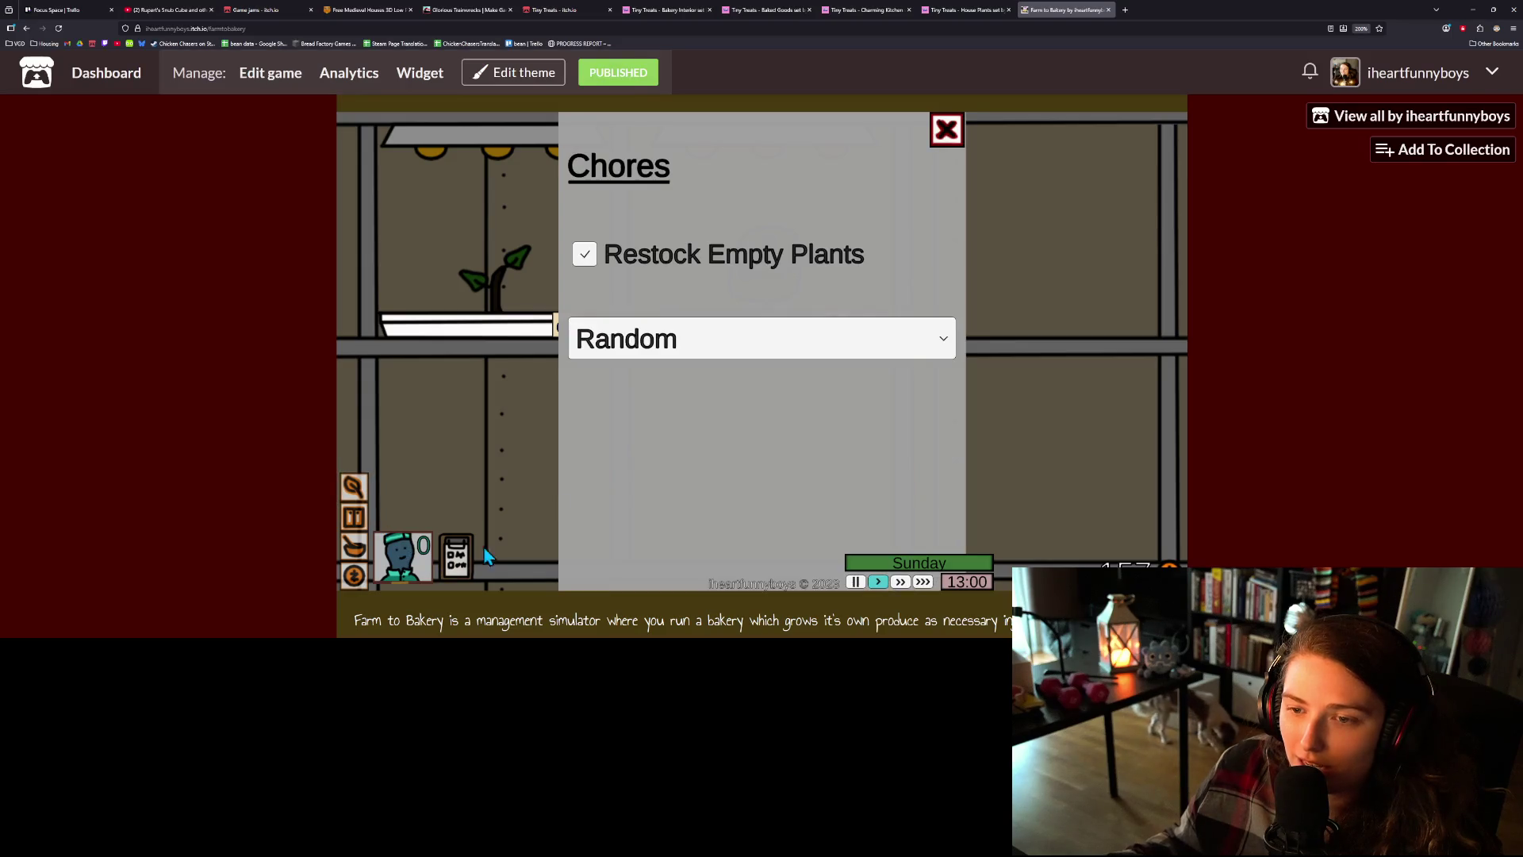
# - Leave the greenhouse Restock Empty Plants chore on Random and close the panel
pyautogui.click(690, 347)
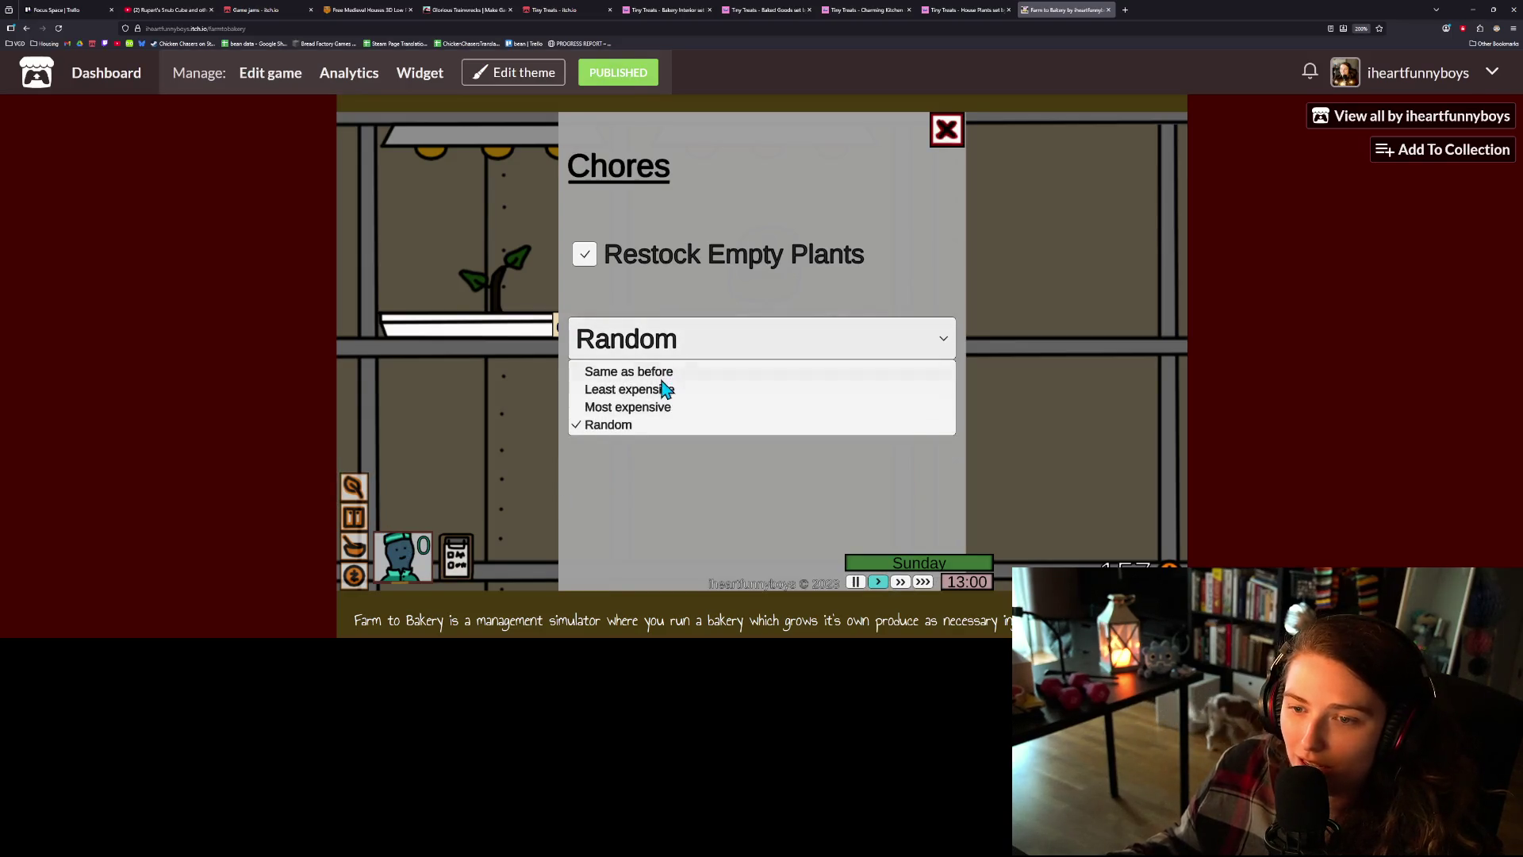
pyautogui.click(811, 259)
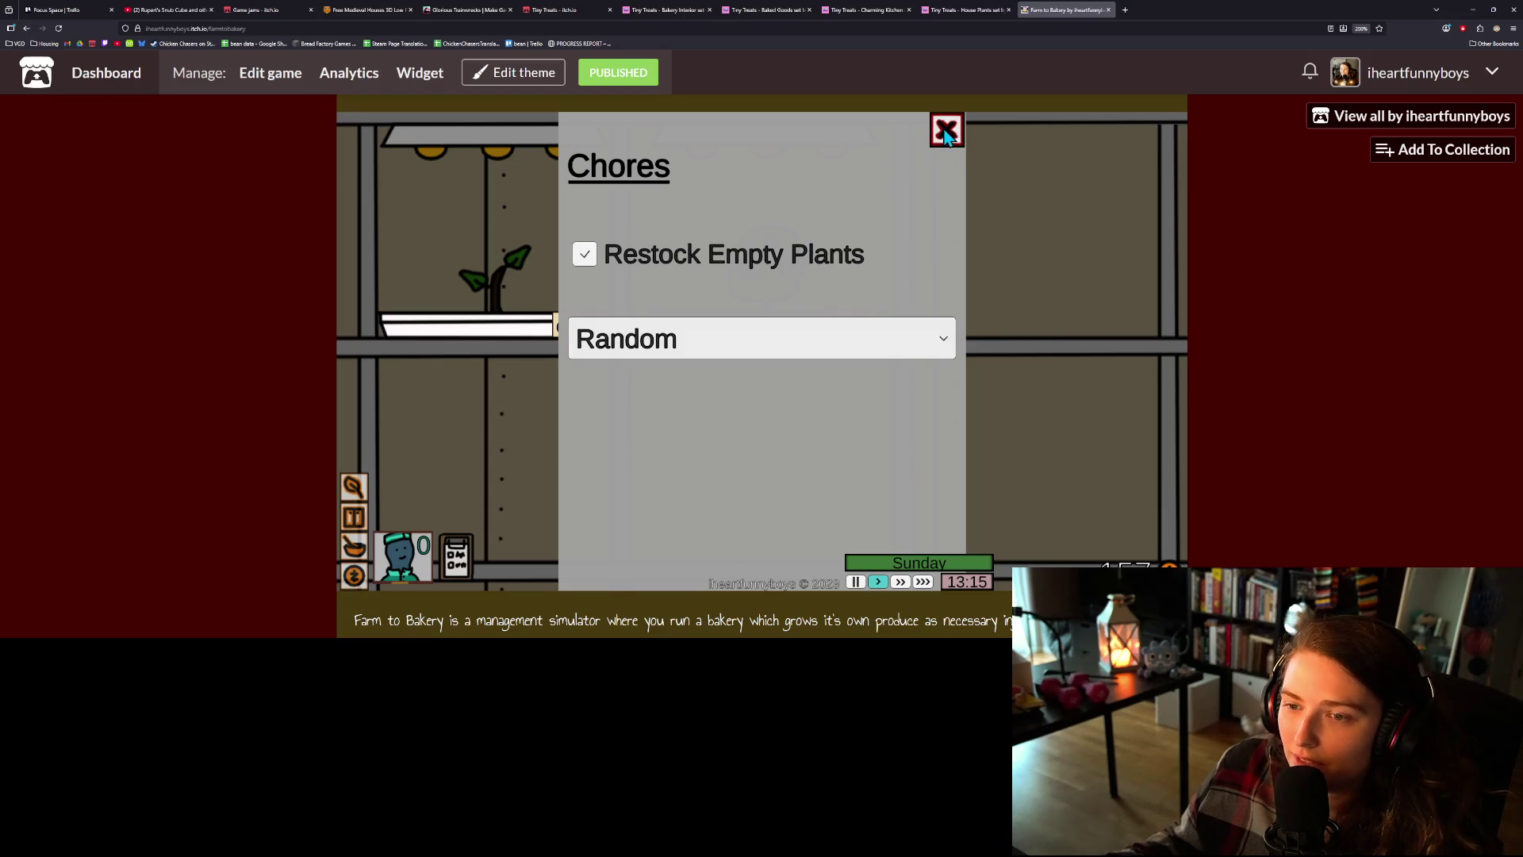
pyautogui.click(947, 129)
# - In the kitchen, keep the mixer recipe chore on Random and close its settings
pyautogui.click(353, 517)
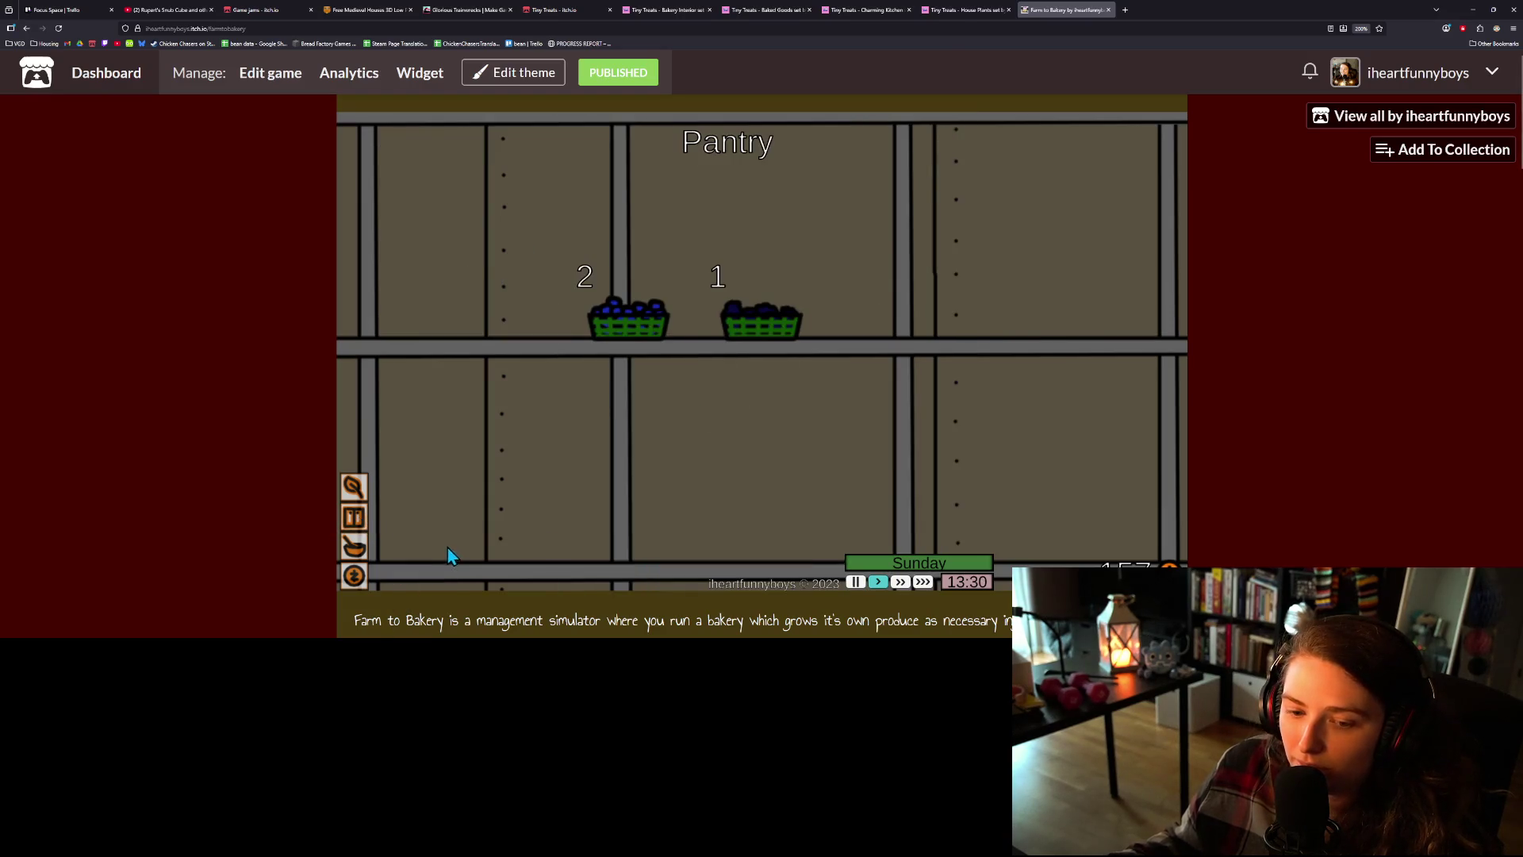
pyautogui.click(354, 547)
pyautogui.click(448, 564)
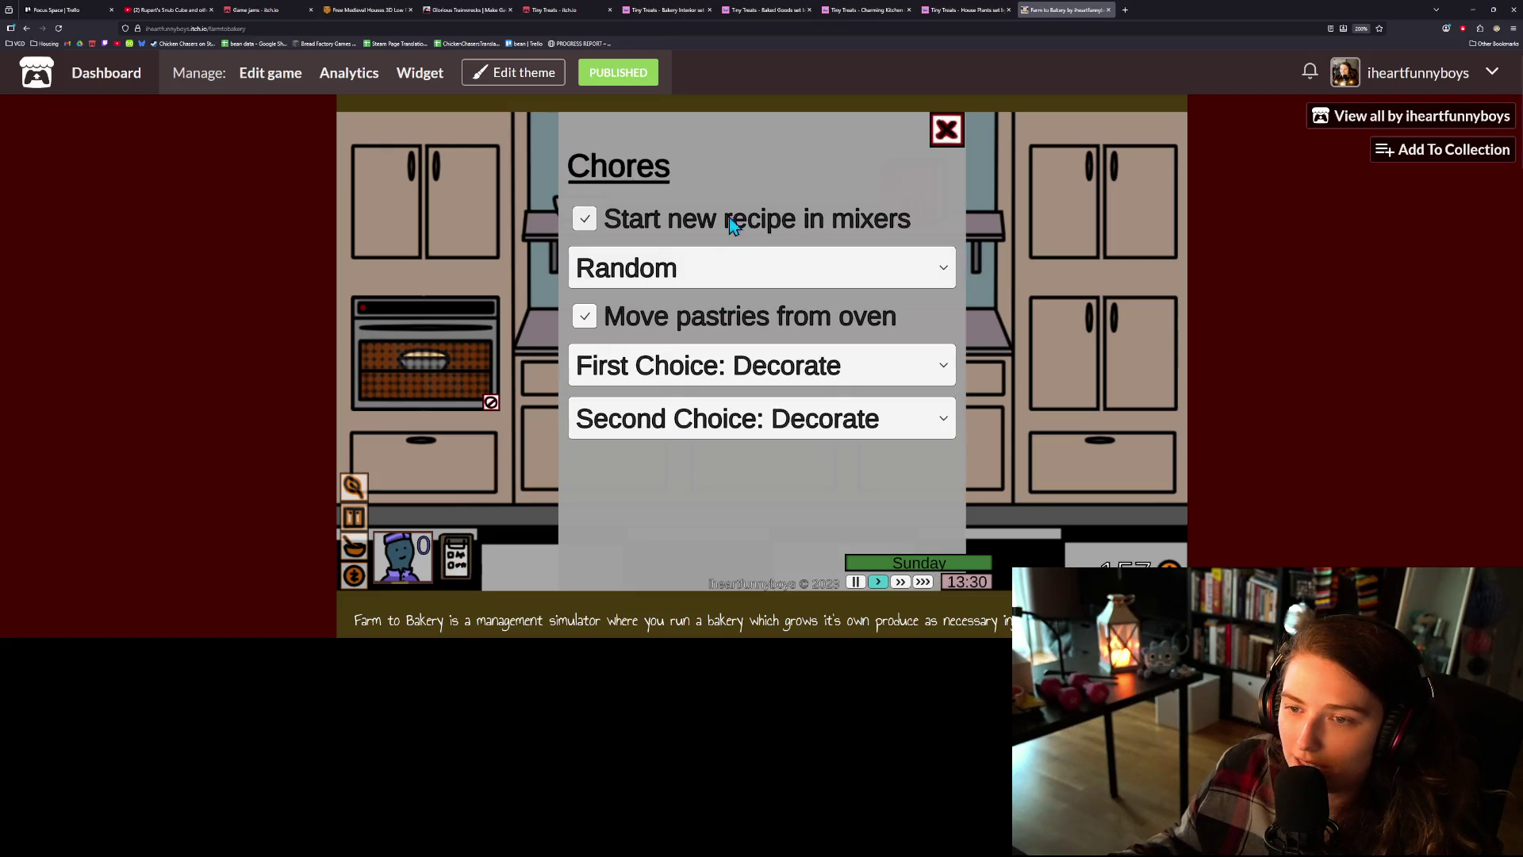
pyautogui.click(783, 269)
pyautogui.click(783, 268)
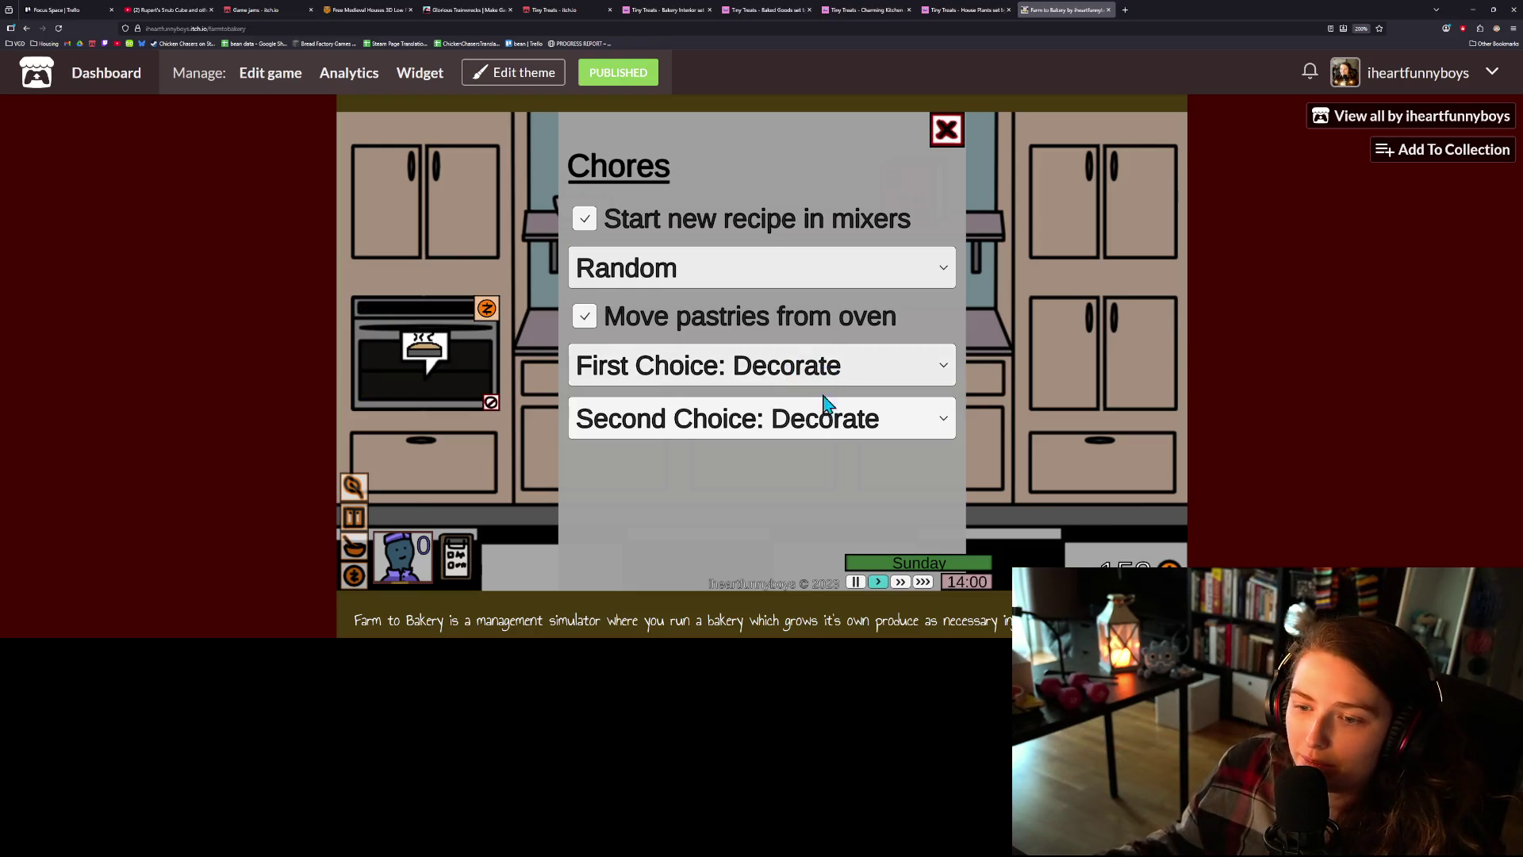
pyautogui.click(948, 131)
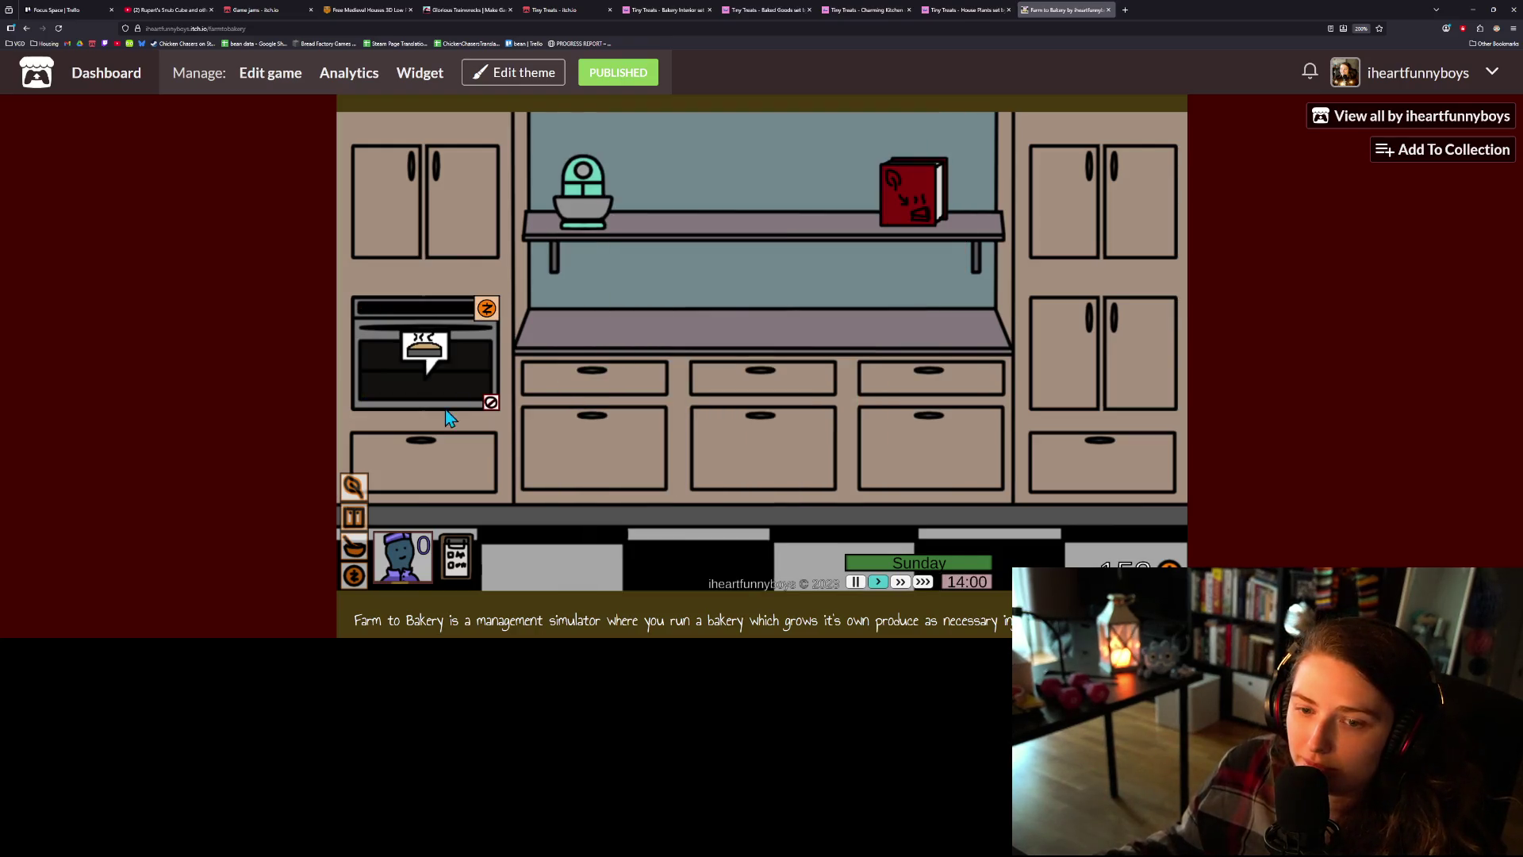
# - Collect the finished pastry from the oven and look over the Pie Galore recipes
pyautogui.click(493, 307)
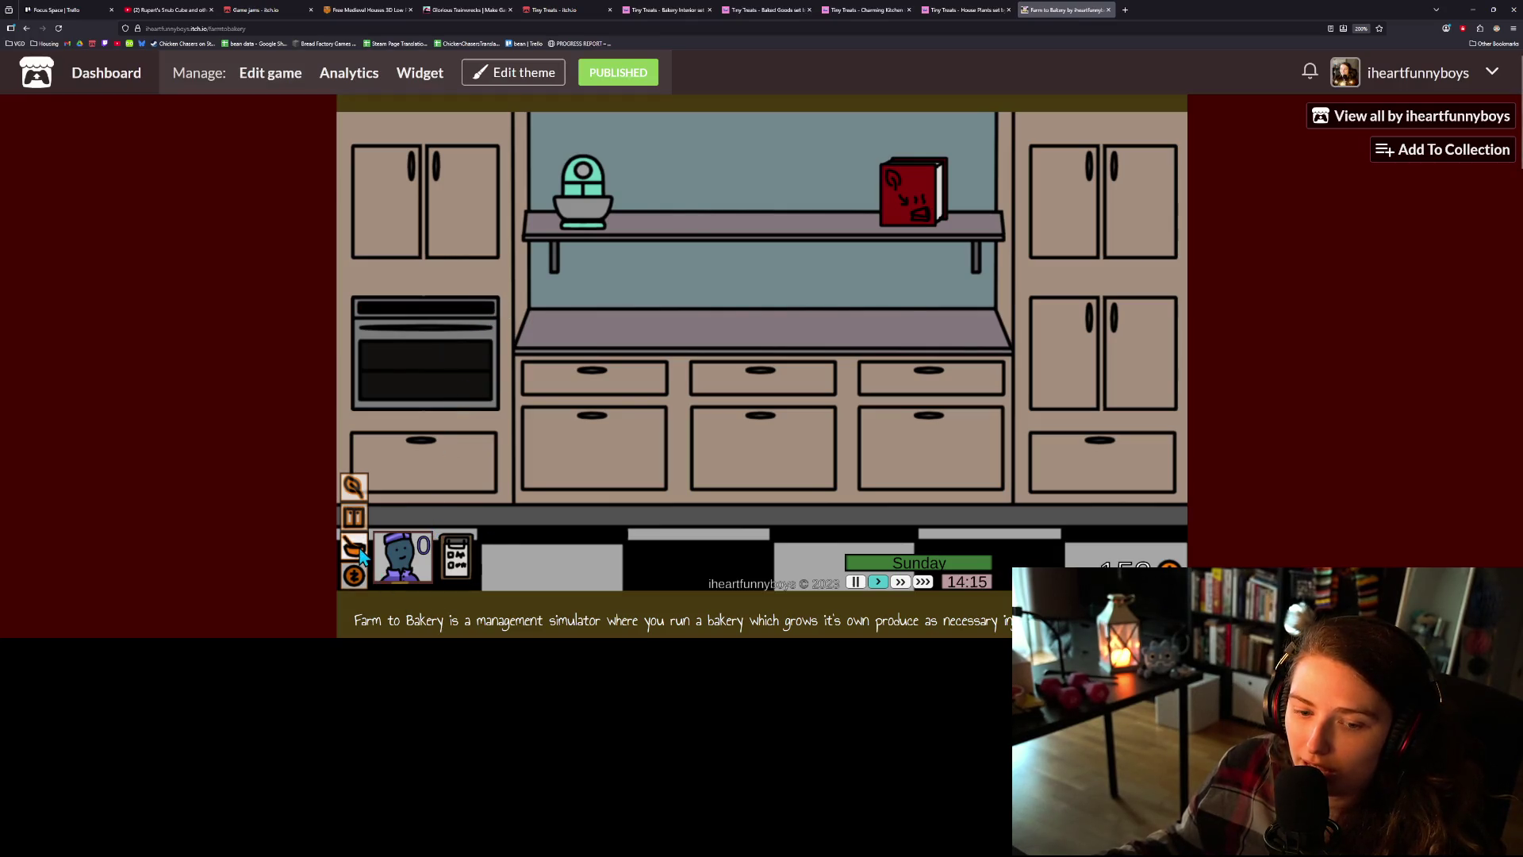
pyautogui.click(407, 556)
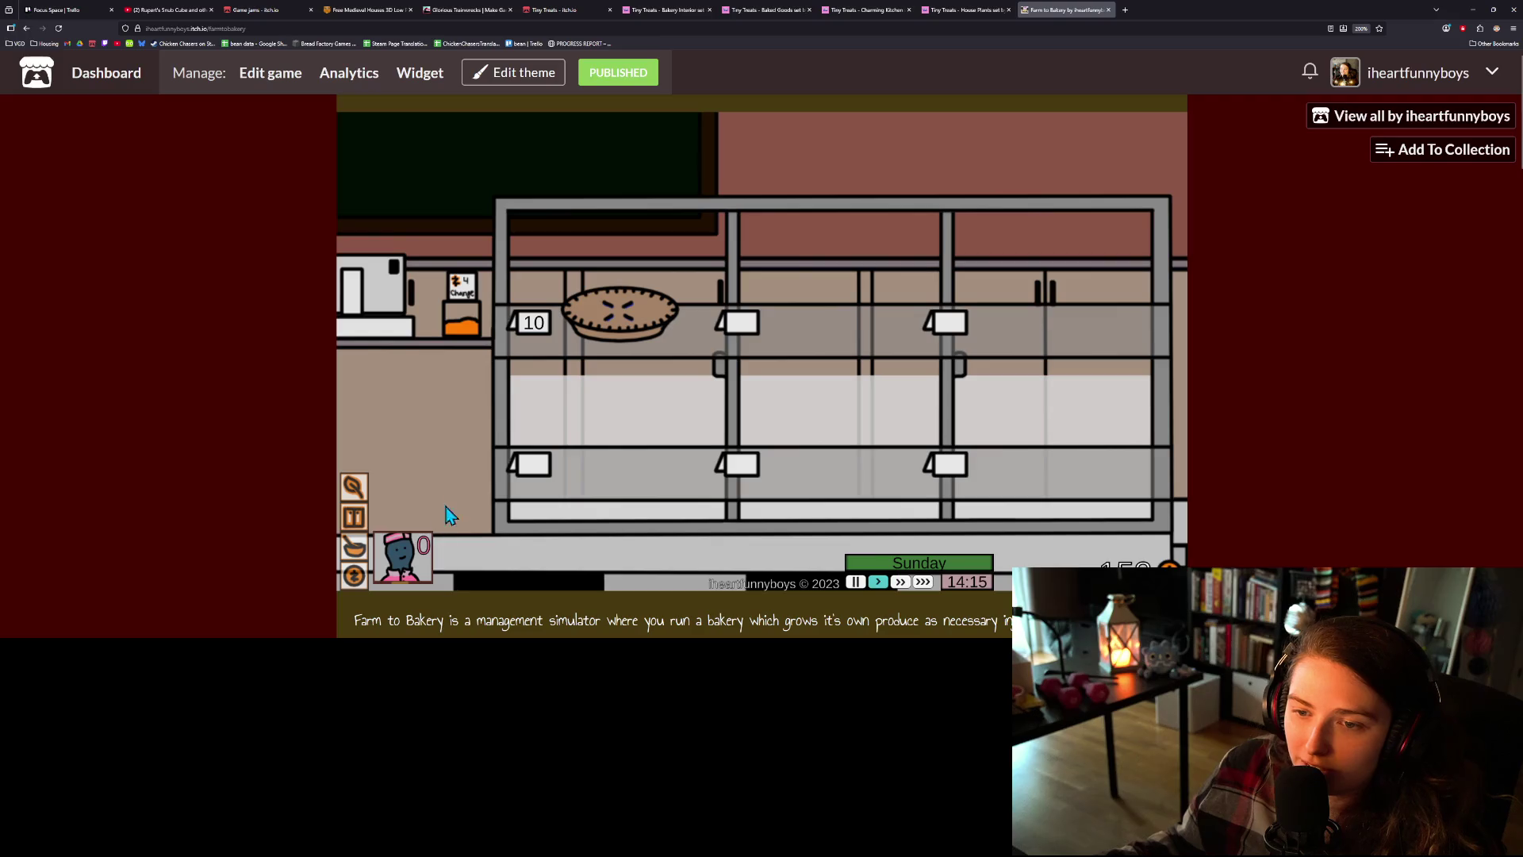
pyautogui.click(365, 555)
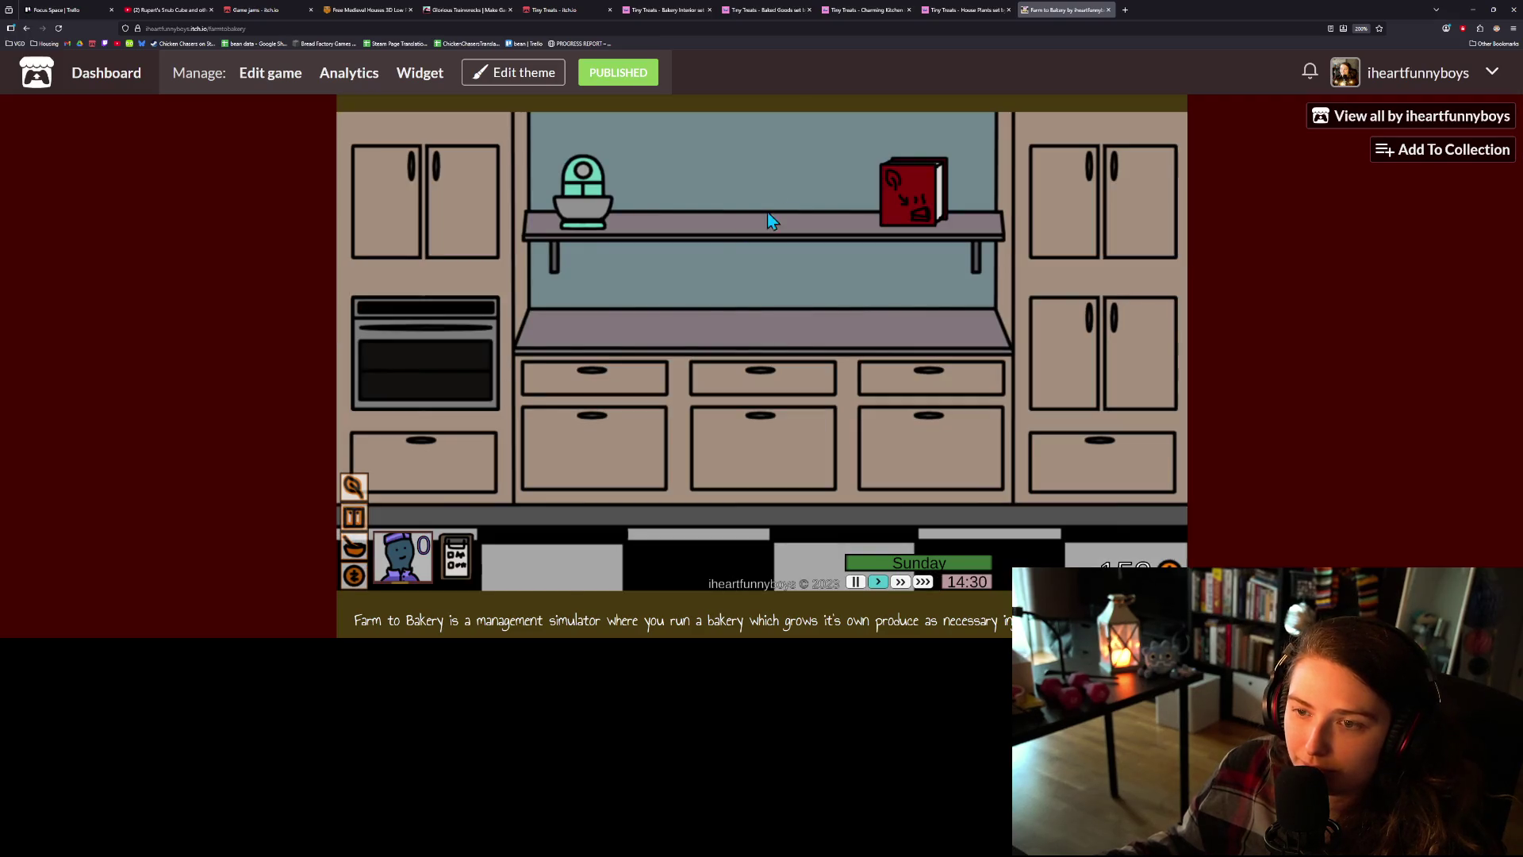
pyautogui.click(883, 190)
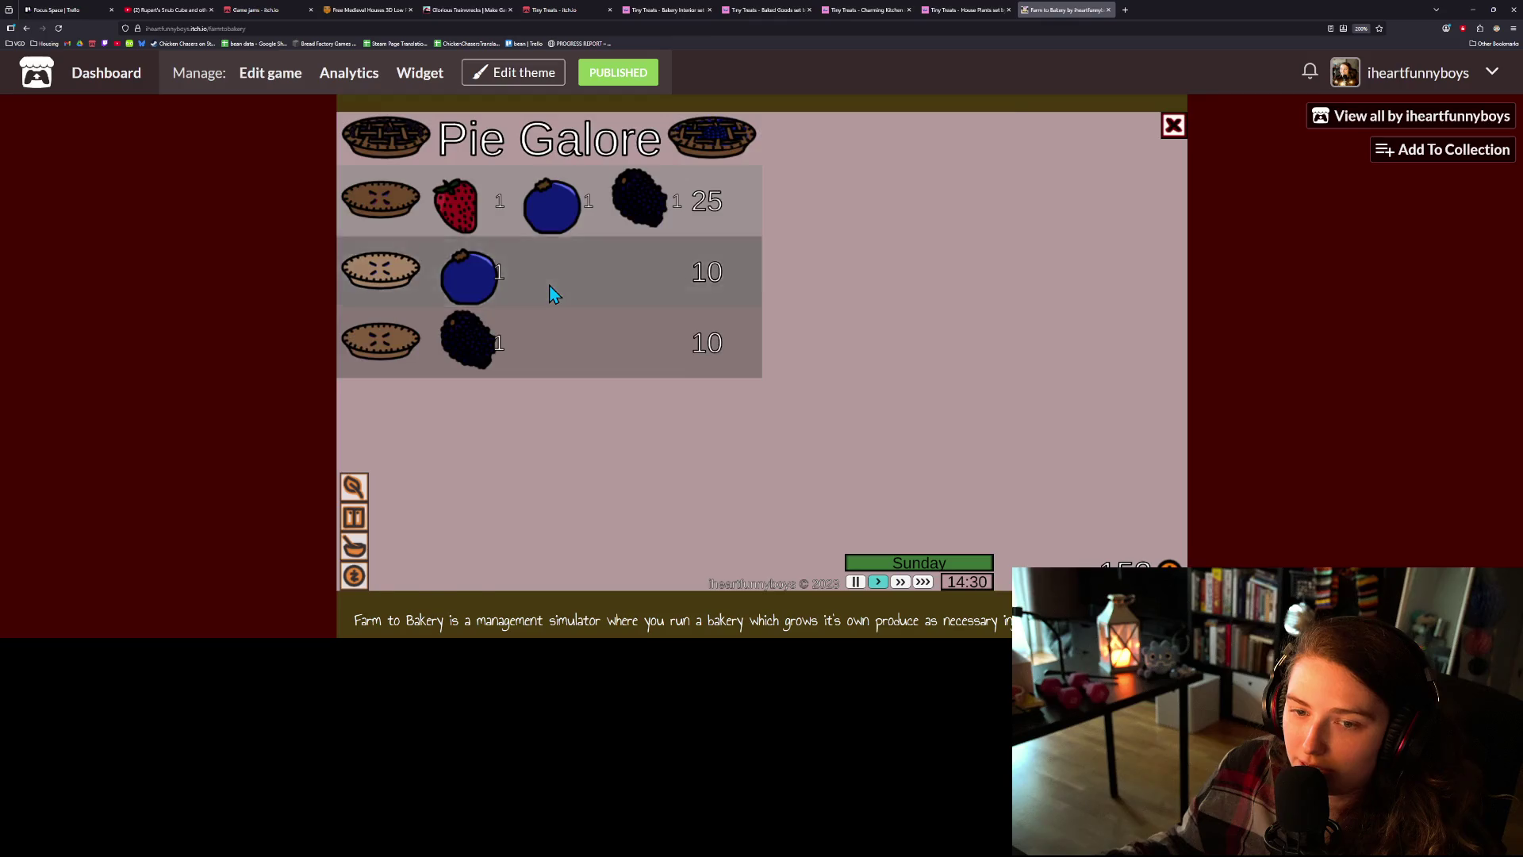
pyautogui.click(550, 292)
# - Harvest blueberries from both bushes in the grow room
pyautogui.click(358, 528)
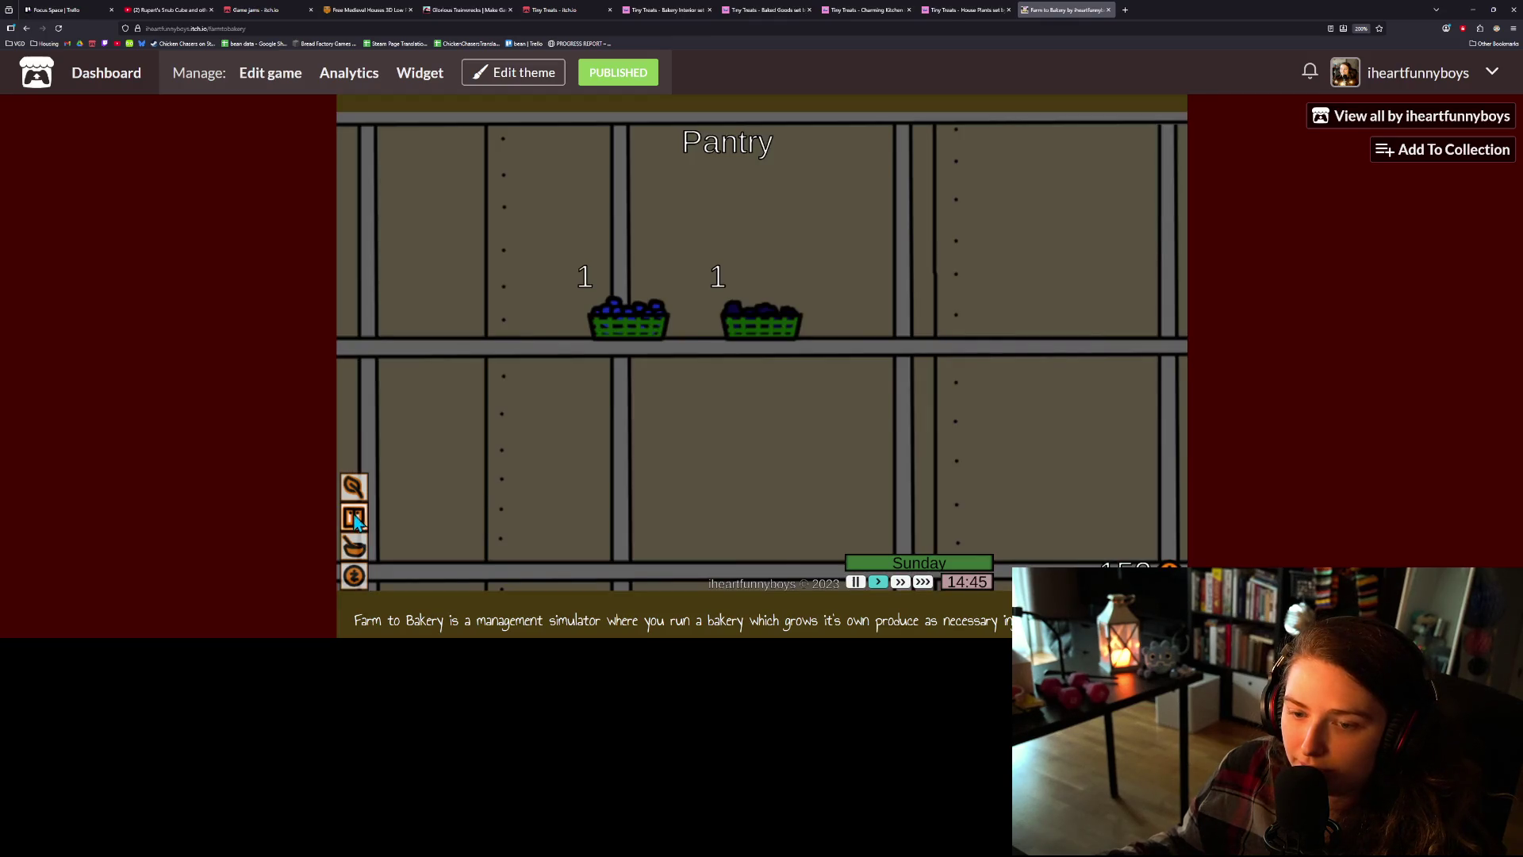
pyautogui.click(354, 486)
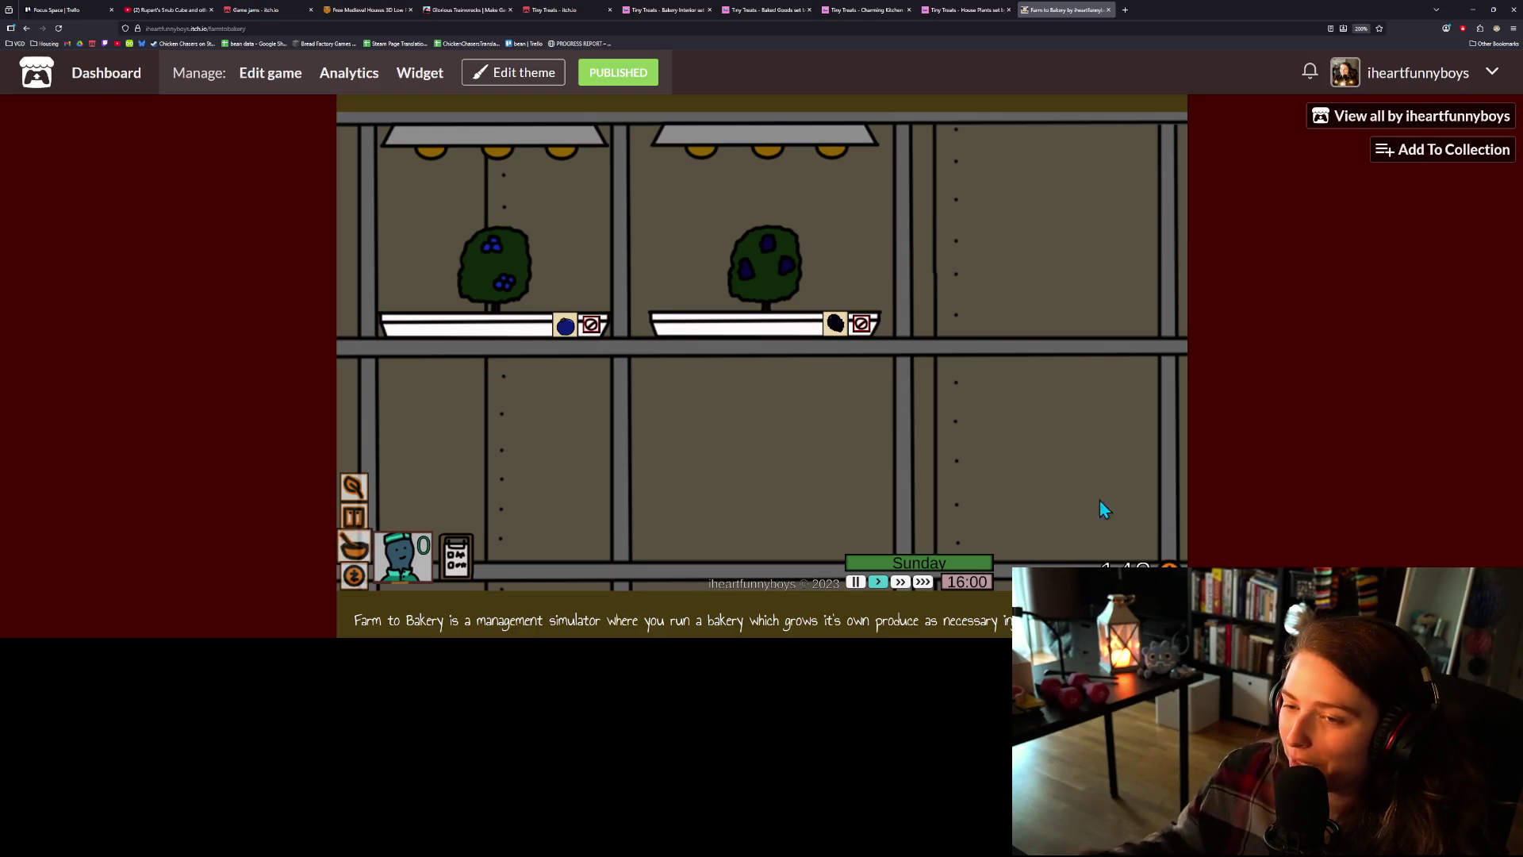
pyautogui.click(806, 242)
pyautogui.click(526, 260)
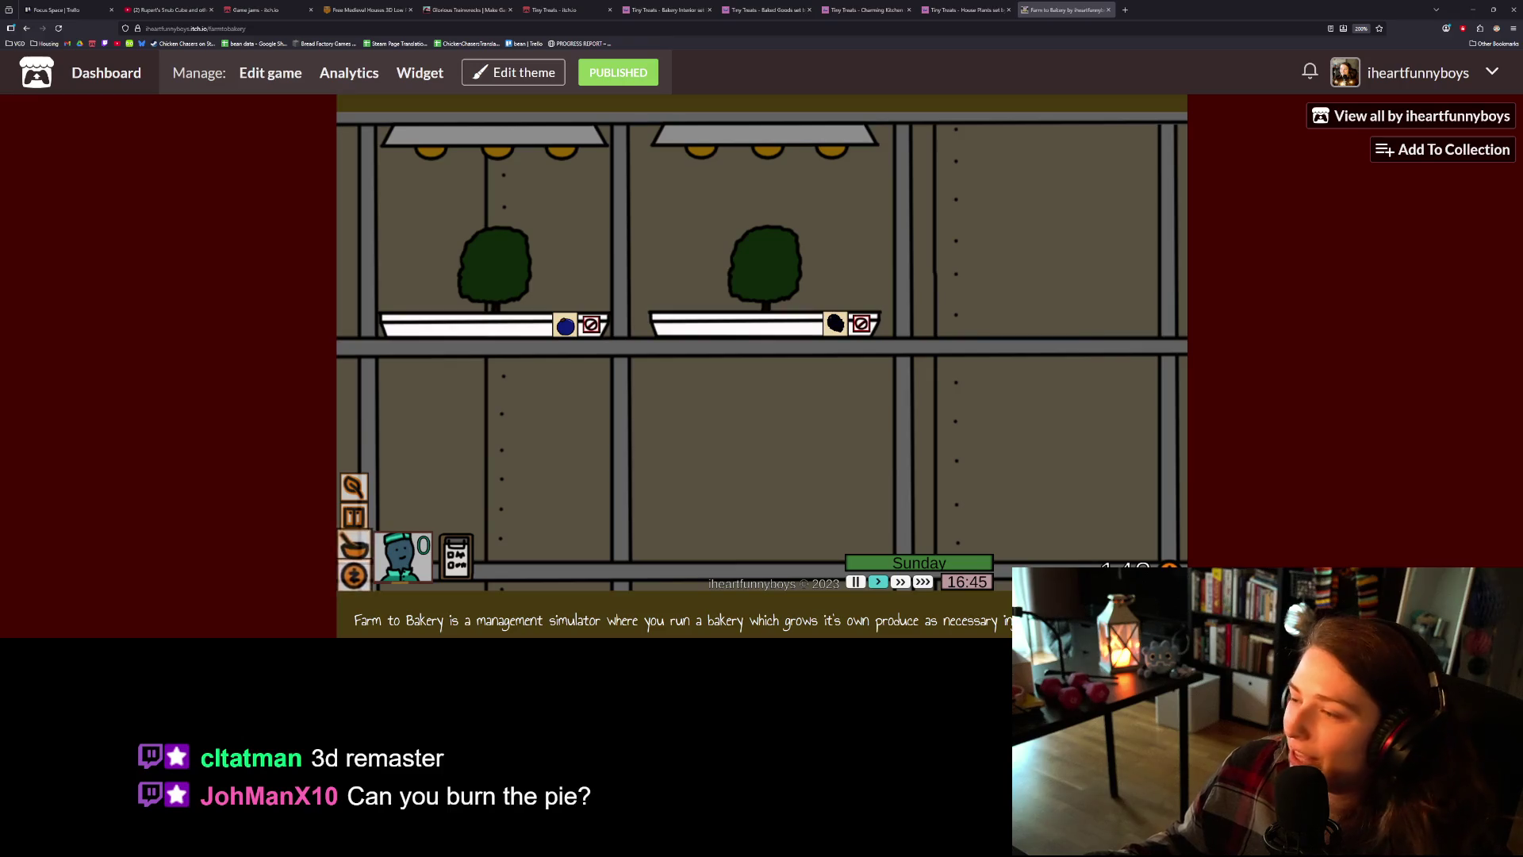
# - Check the shop display and the pie baking in the kitchen
pyautogui.click(349, 552)
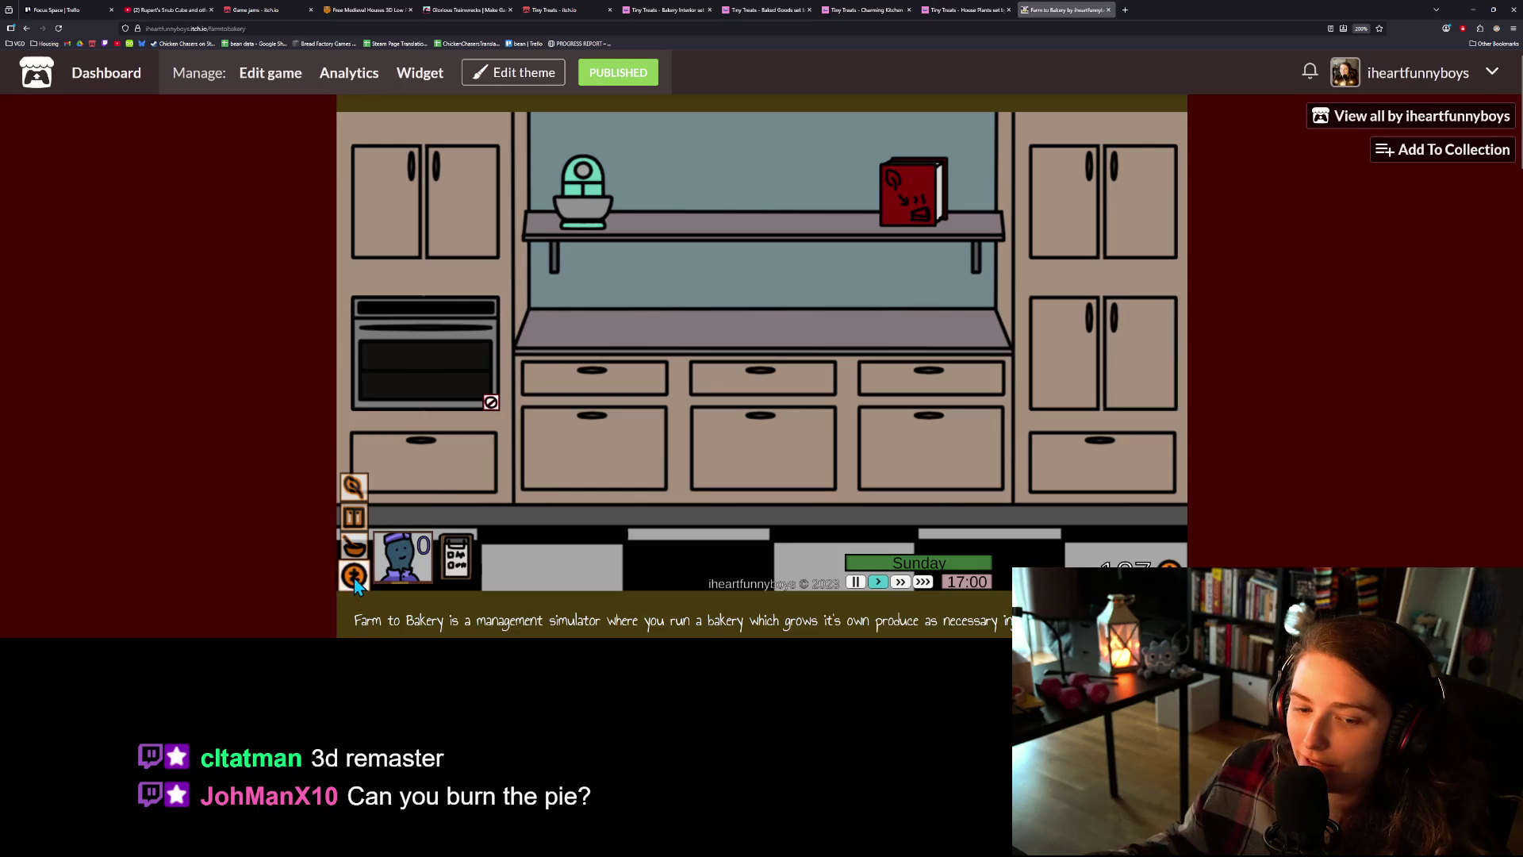
pyautogui.click(354, 577)
pyautogui.click(619, 317)
pyautogui.click(354, 548)
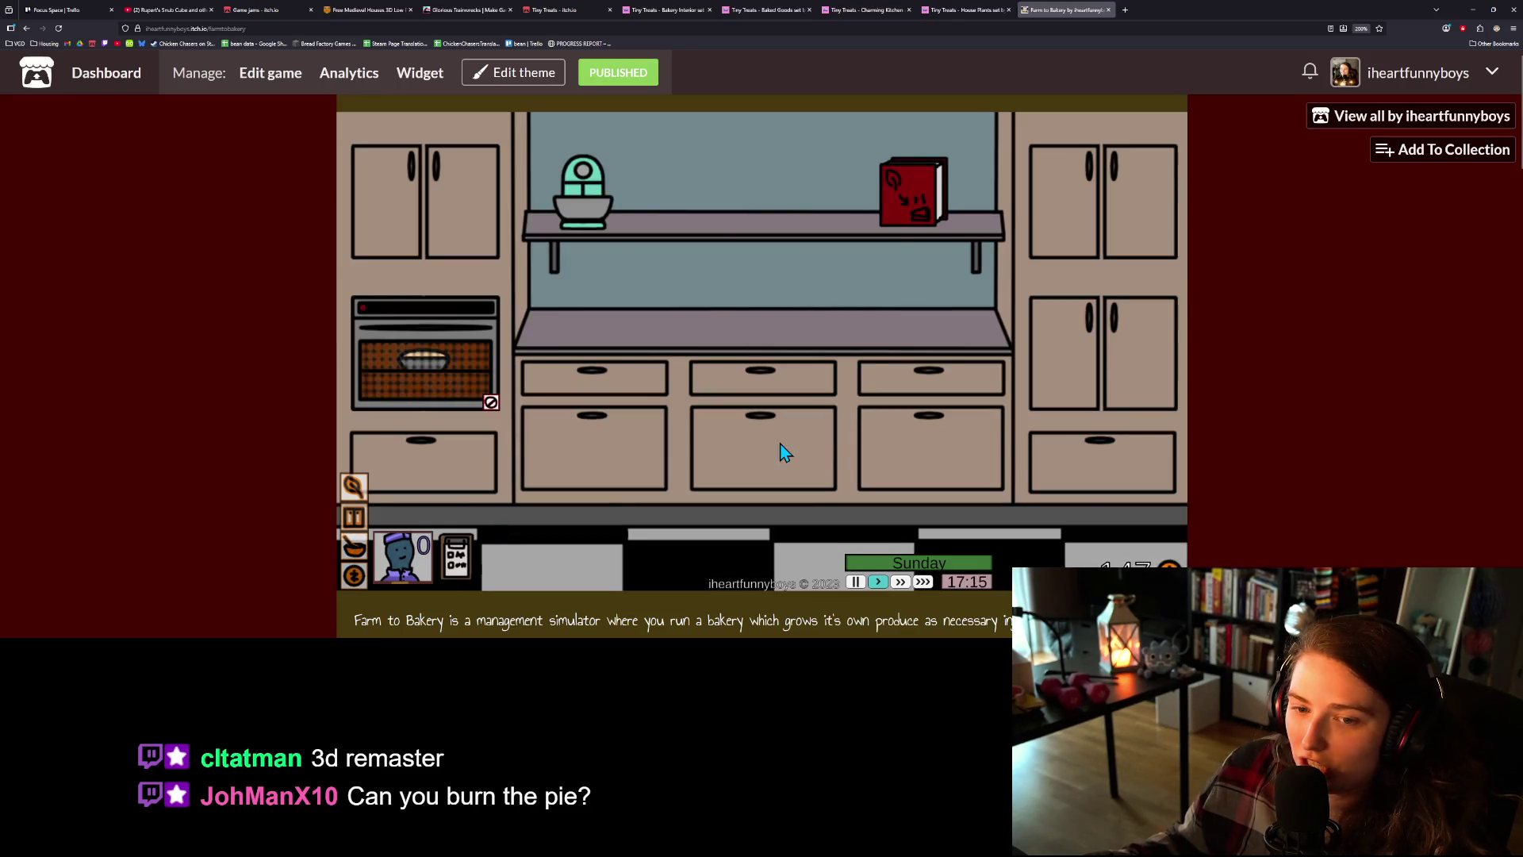
pyautogui.click(944, 204)
pyautogui.click(468, 302)
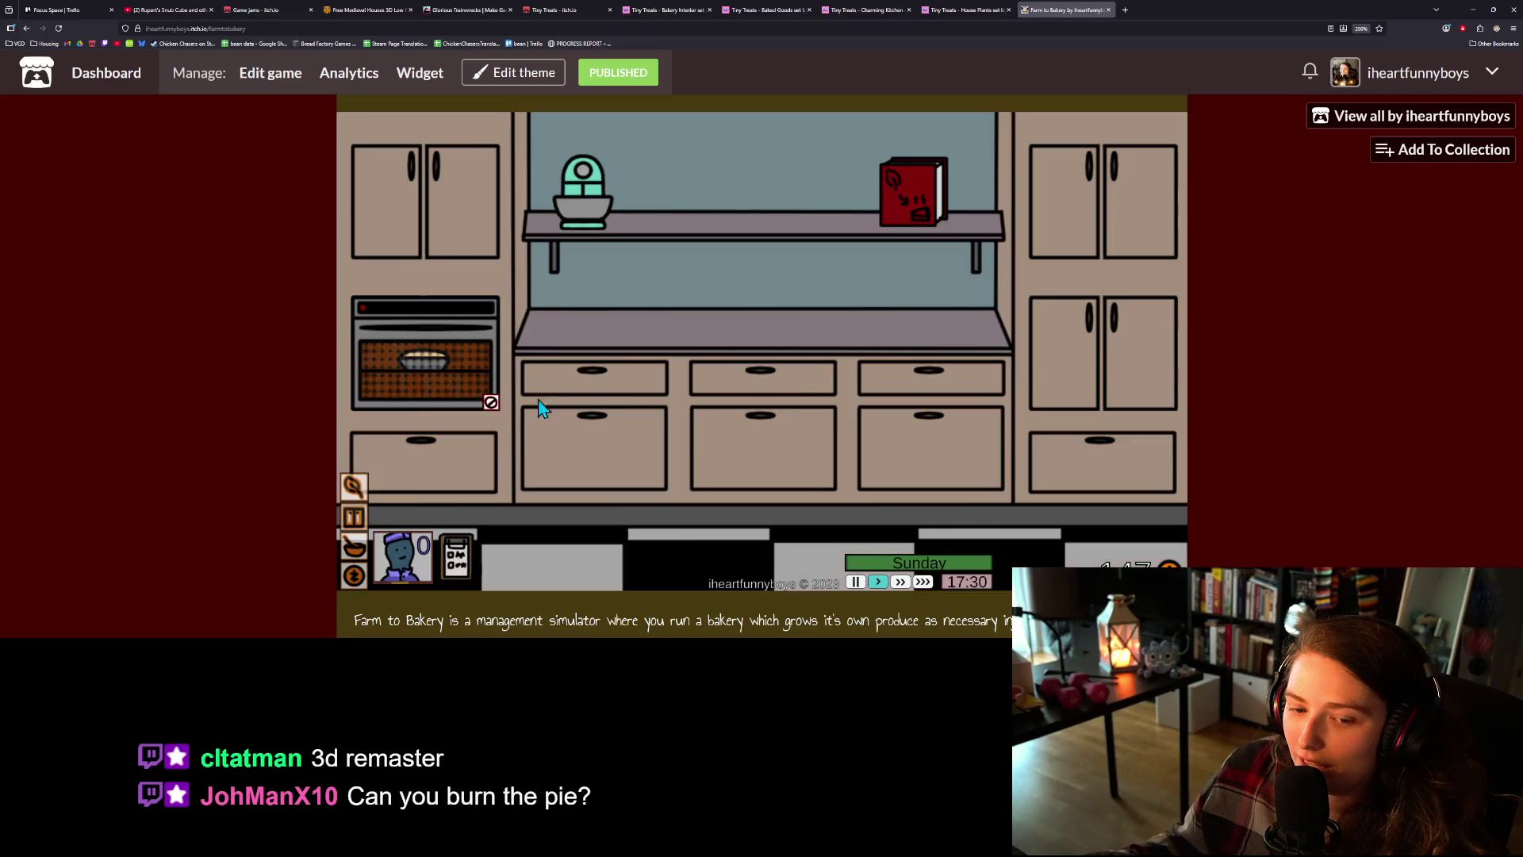
# - Harvest both blueberry bushes in the garden again
pyautogui.click(354, 517)
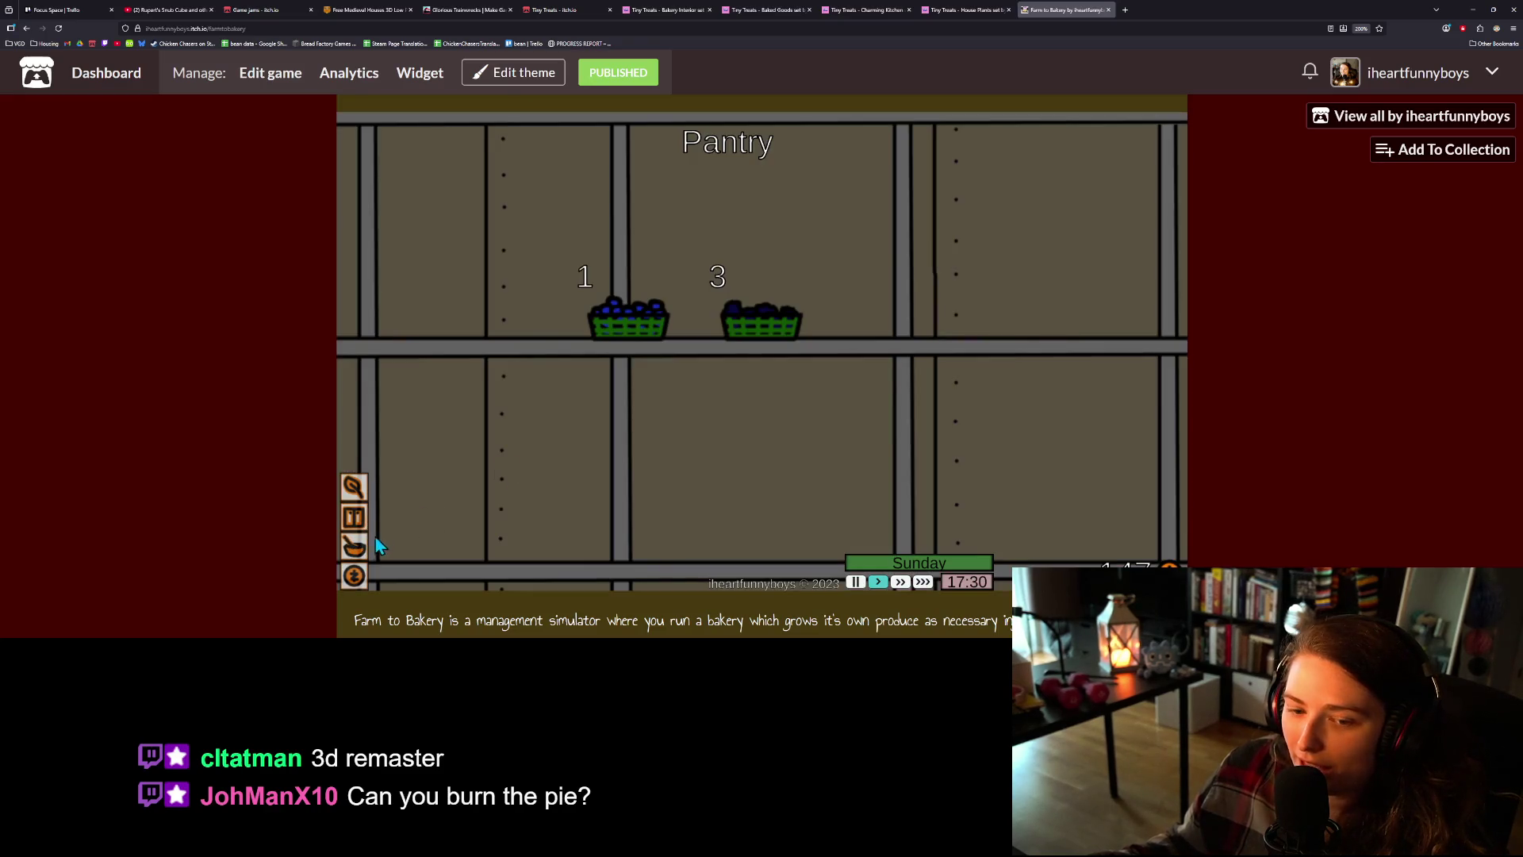
pyautogui.click(357, 582)
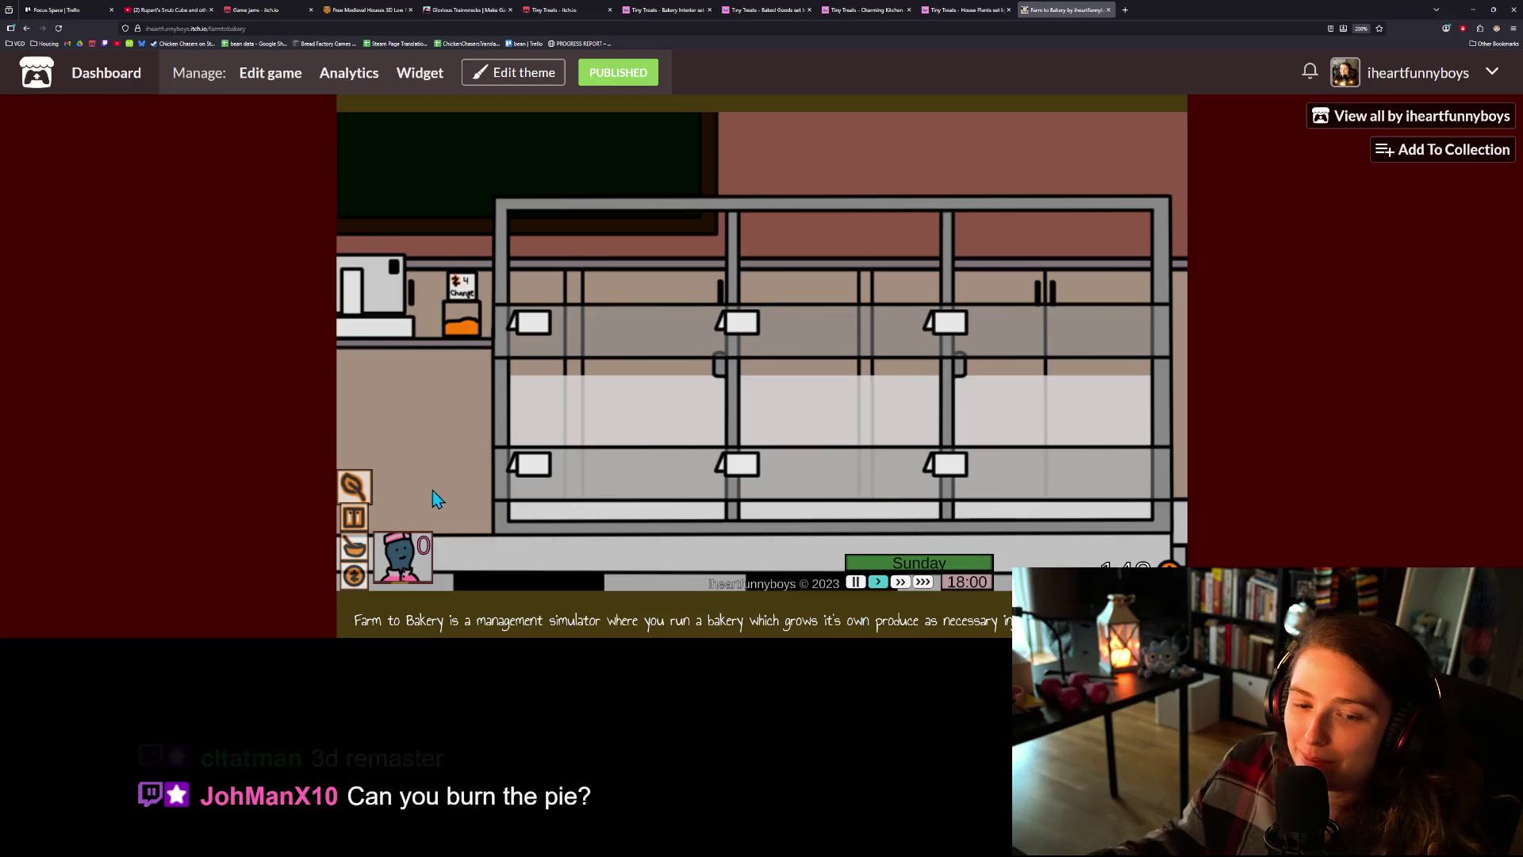
pyautogui.click(358, 492)
pyautogui.click(746, 254)
pyautogui.click(528, 250)
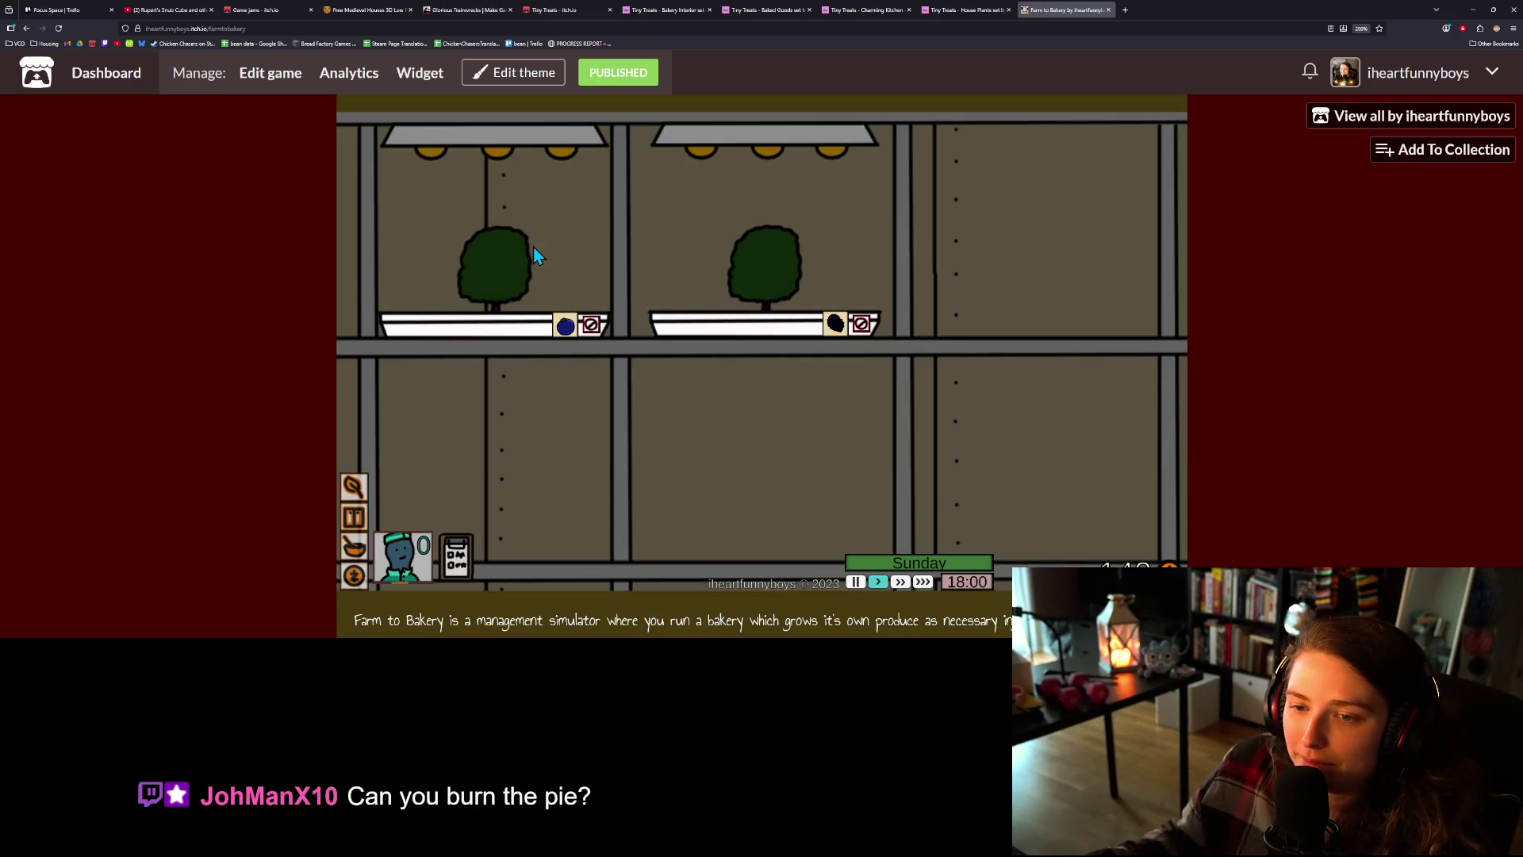
# - Collect the next baked pastry, then switch to the Tiny Treats Bakery Interior tab
pyautogui.click(354, 546)
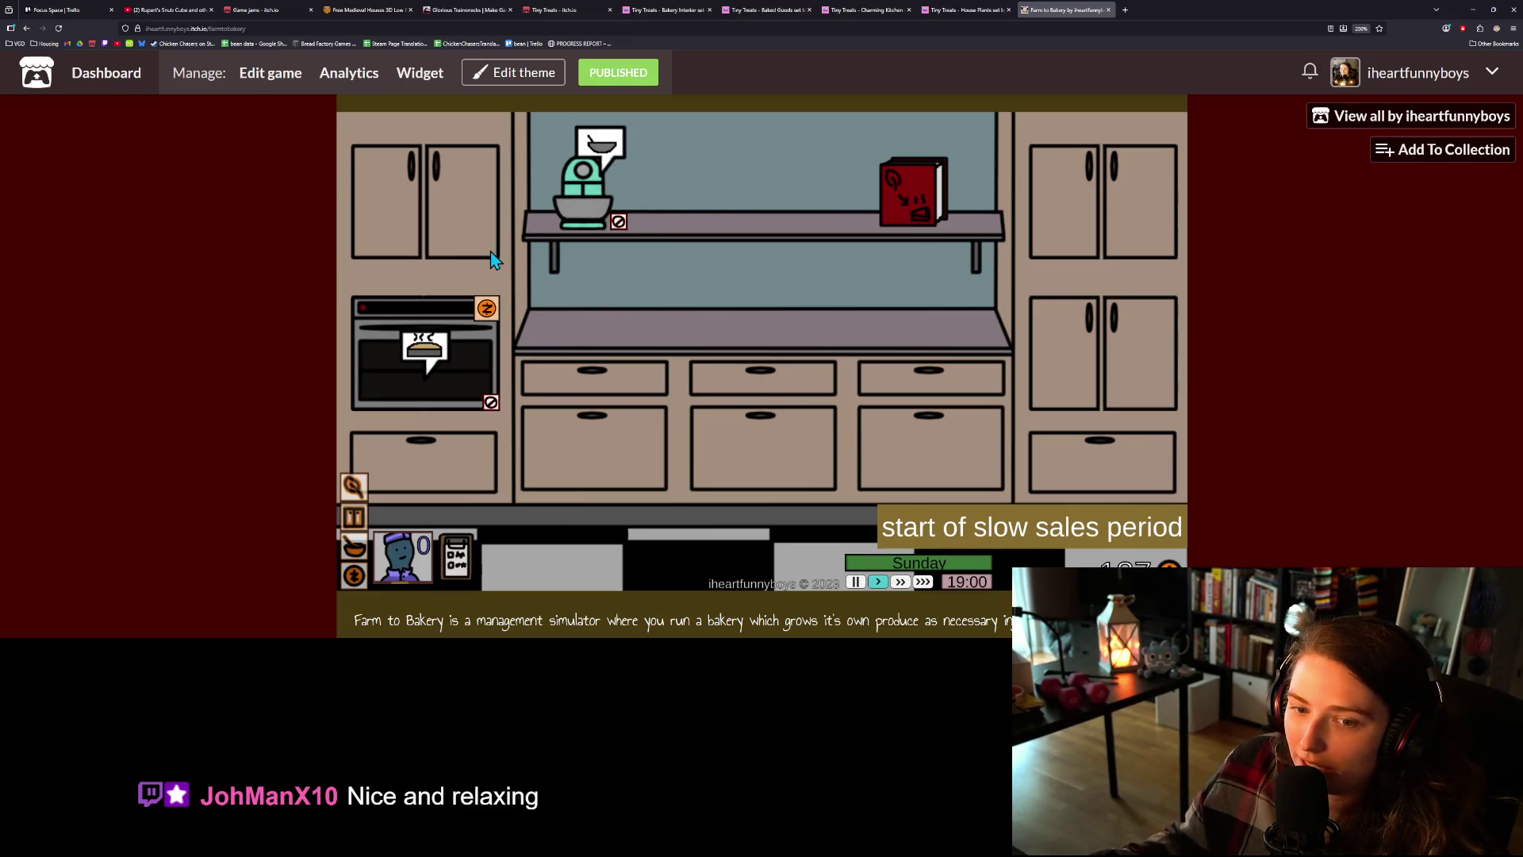
pyautogui.click(487, 309)
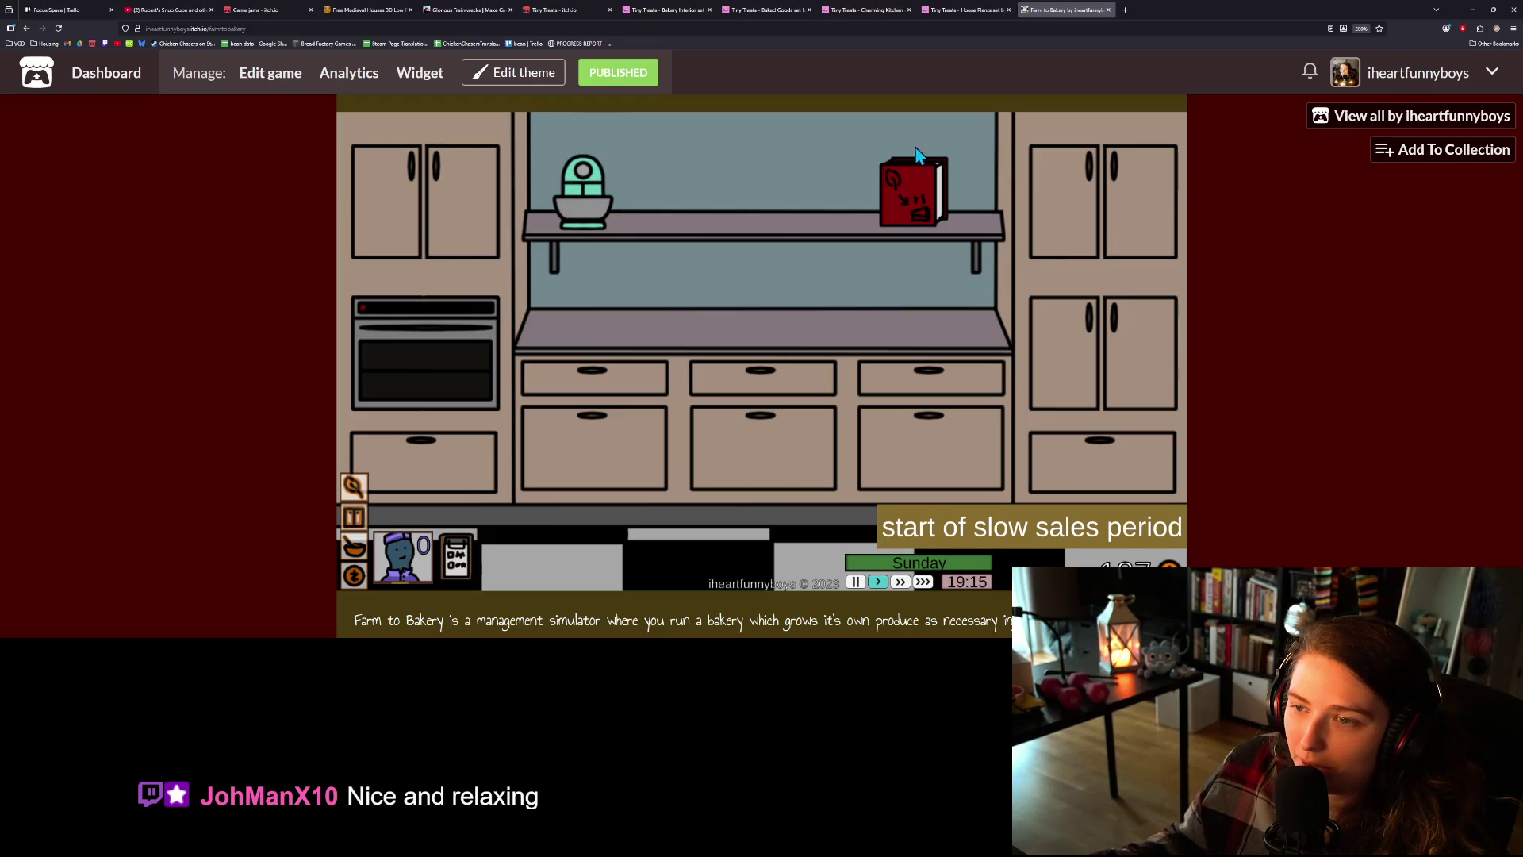
pyautogui.click(915, 203)
pyautogui.click(536, 350)
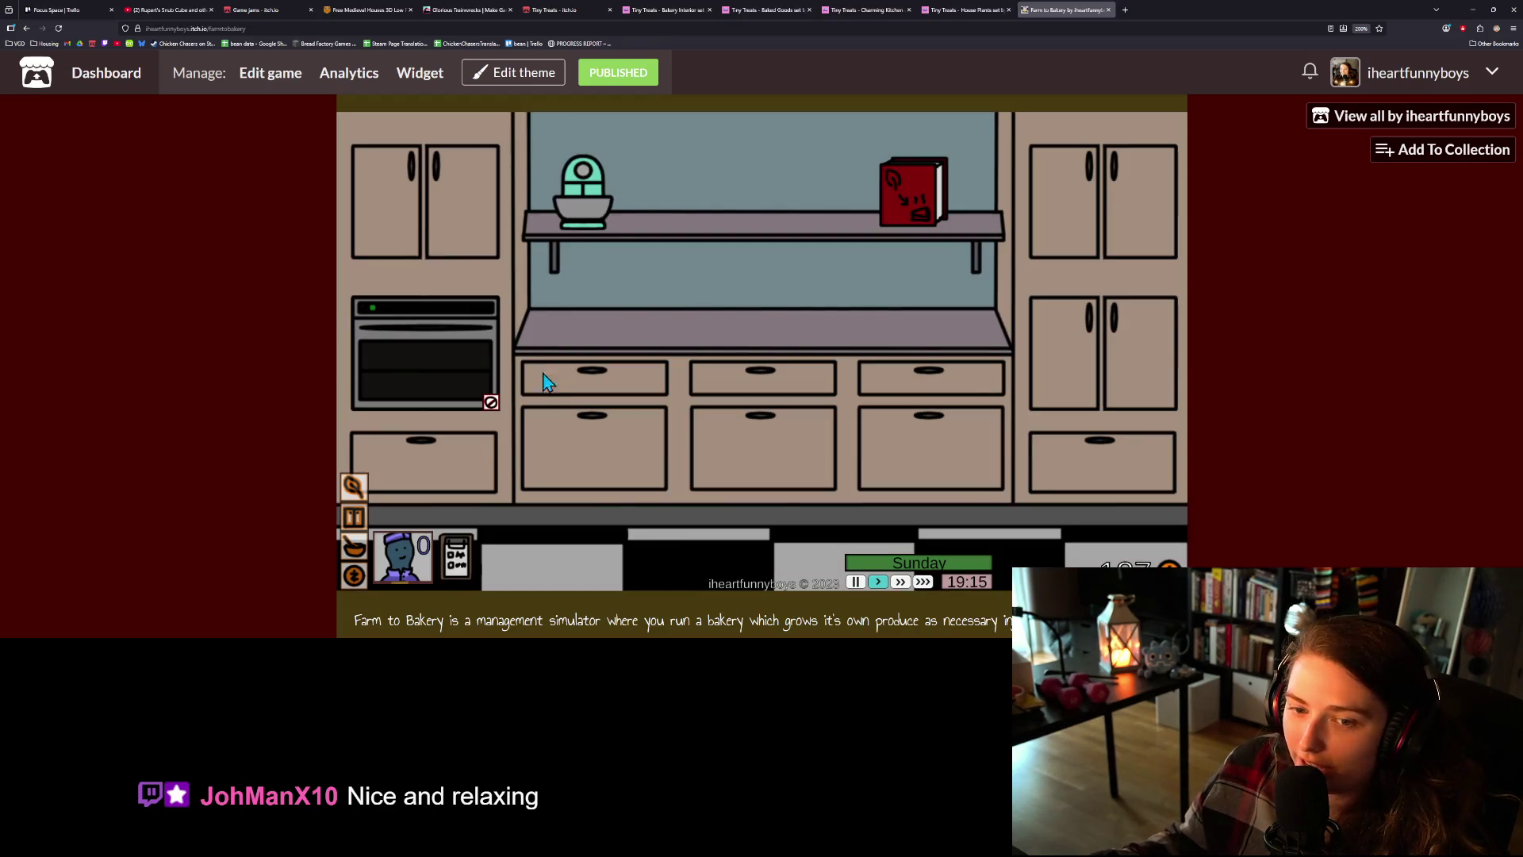
pyautogui.click(681, 11)
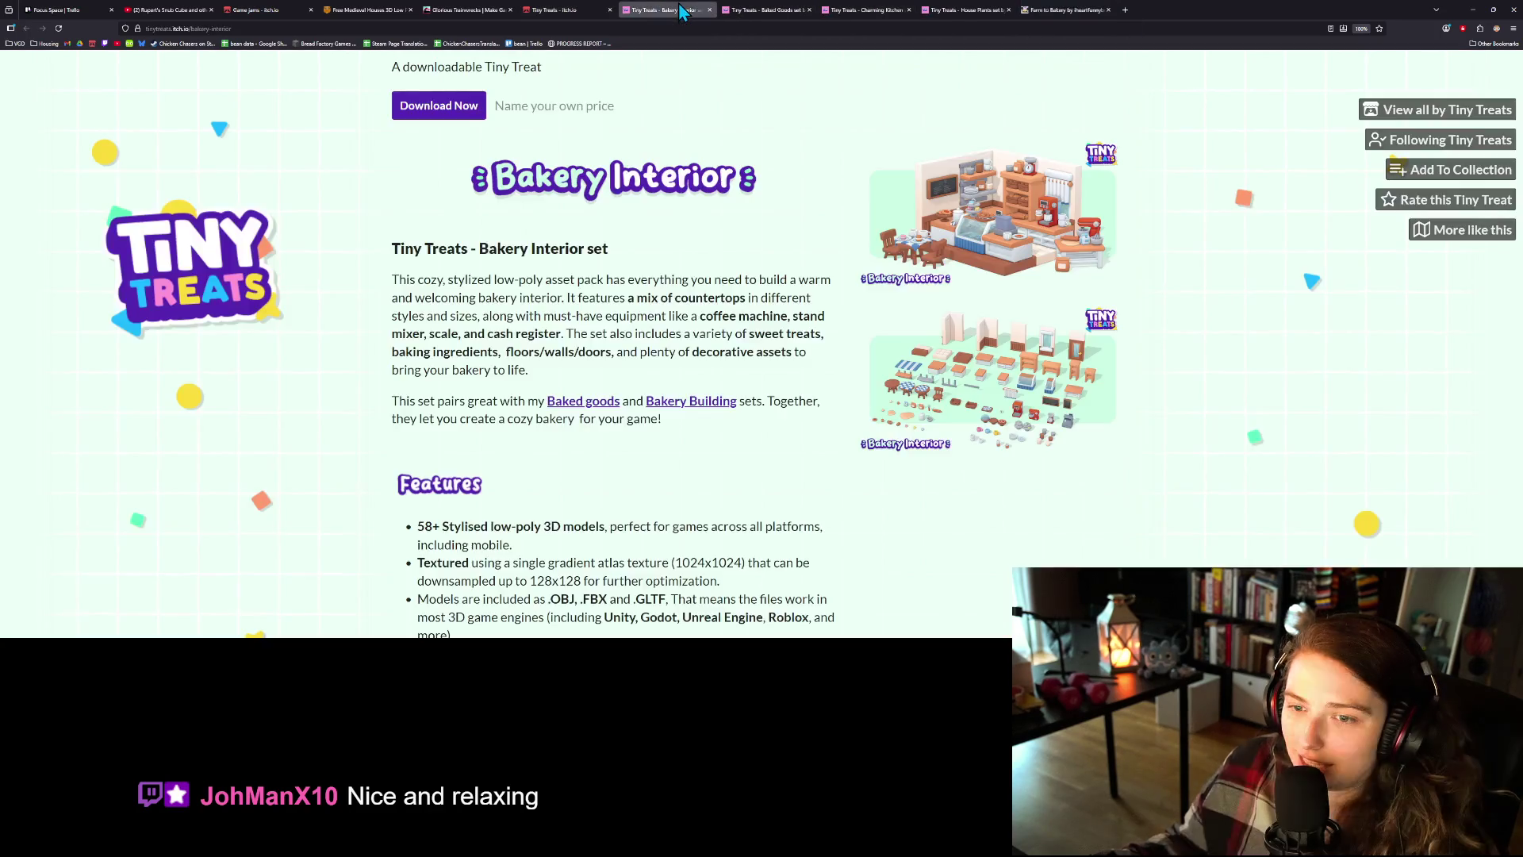
# - Enlarge the Bakery Interior preview and page through the Charming Kitchen preview images
pyautogui.scroll(-1, 1031, 356)
pyautogui.scroll(3, 1063, 402)
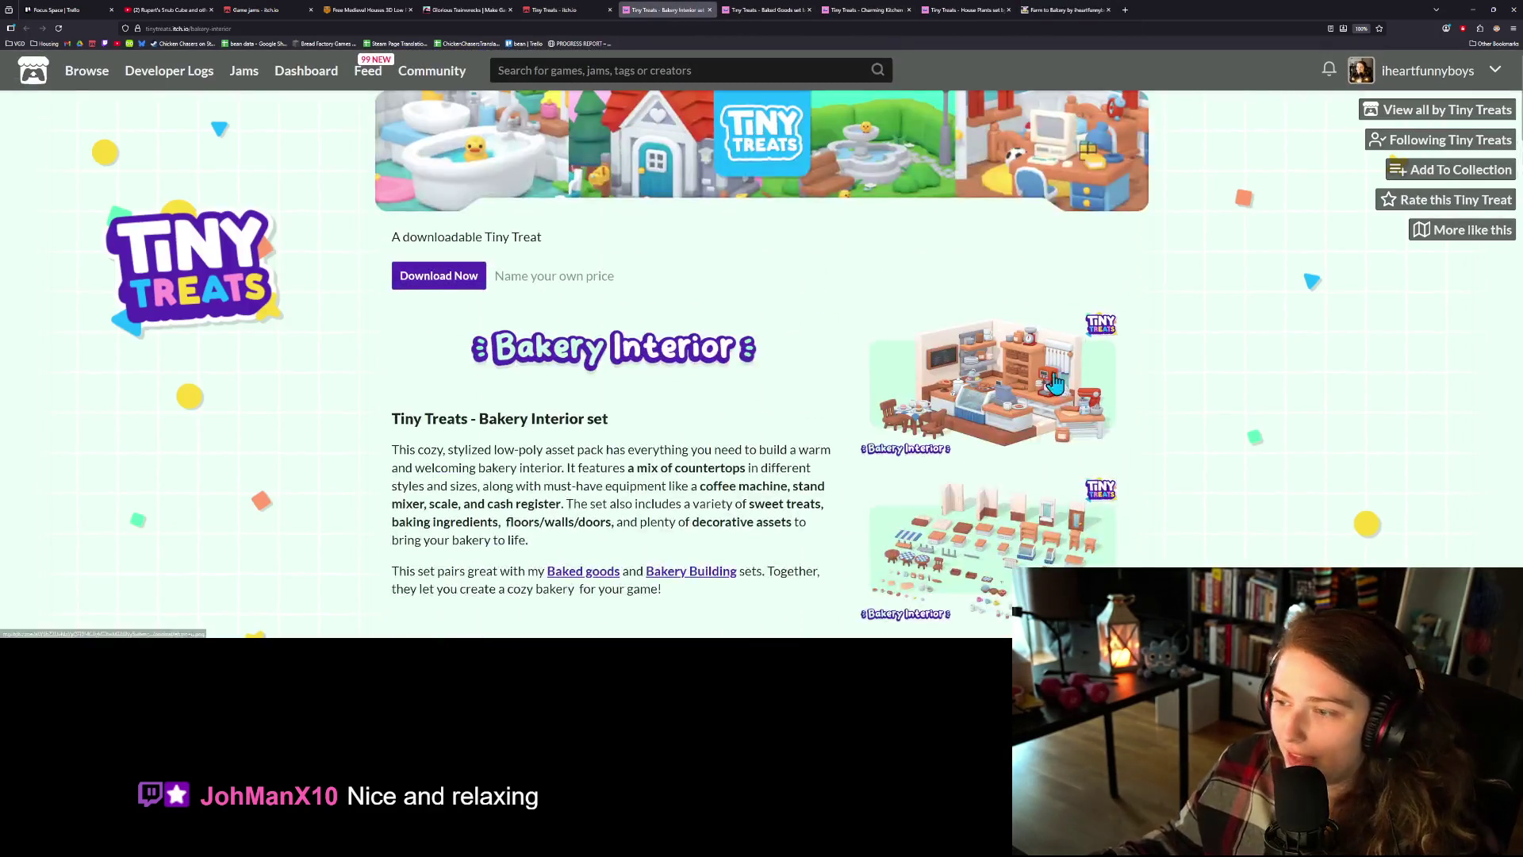
pyautogui.click(1064, 402)
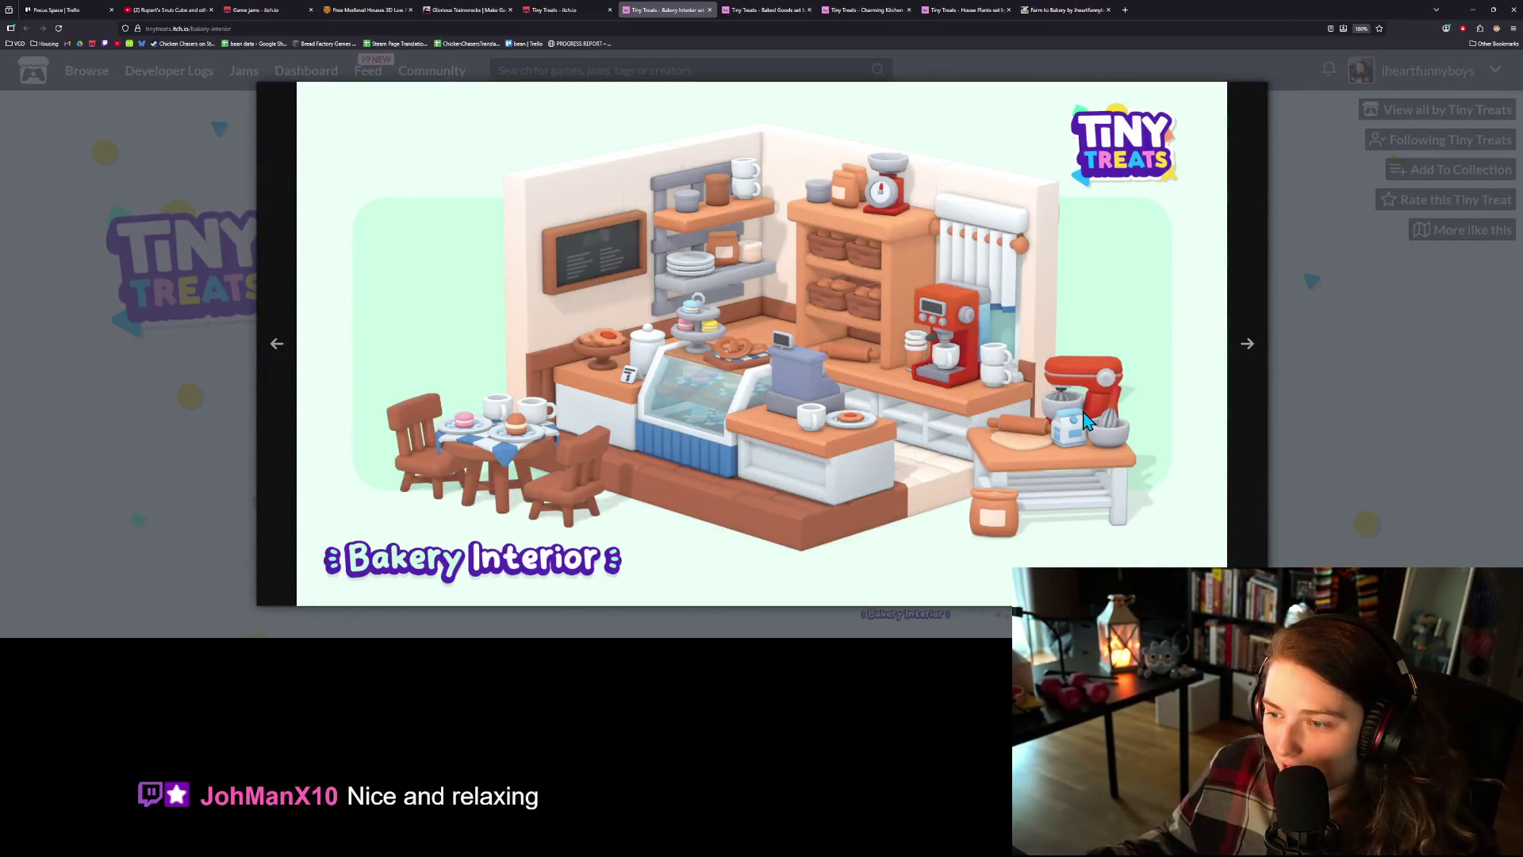
pyautogui.click(762, 10)
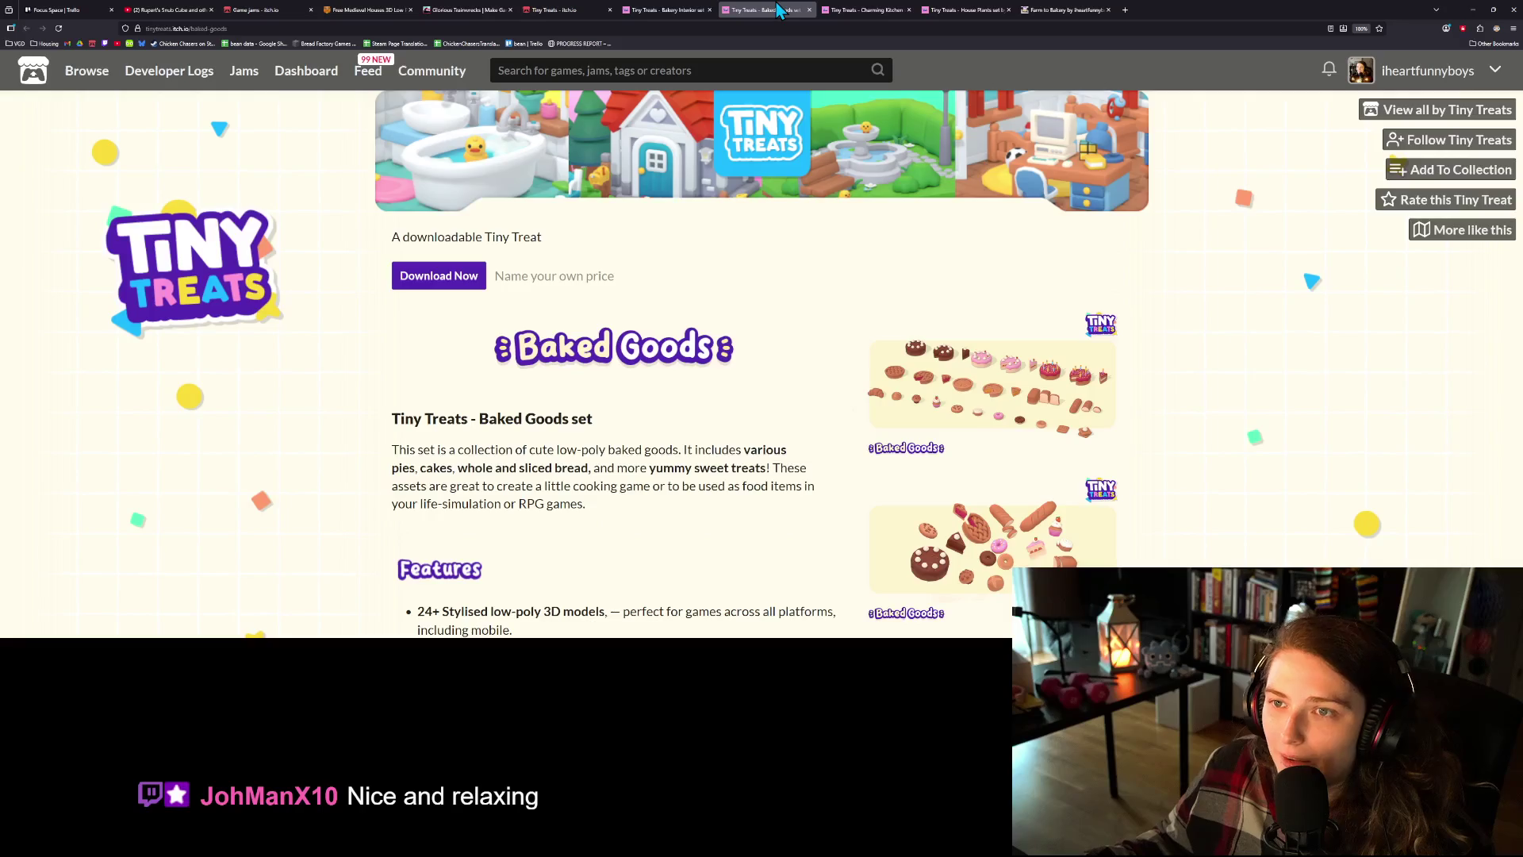
pyautogui.click(876, 9)
pyautogui.click(983, 507)
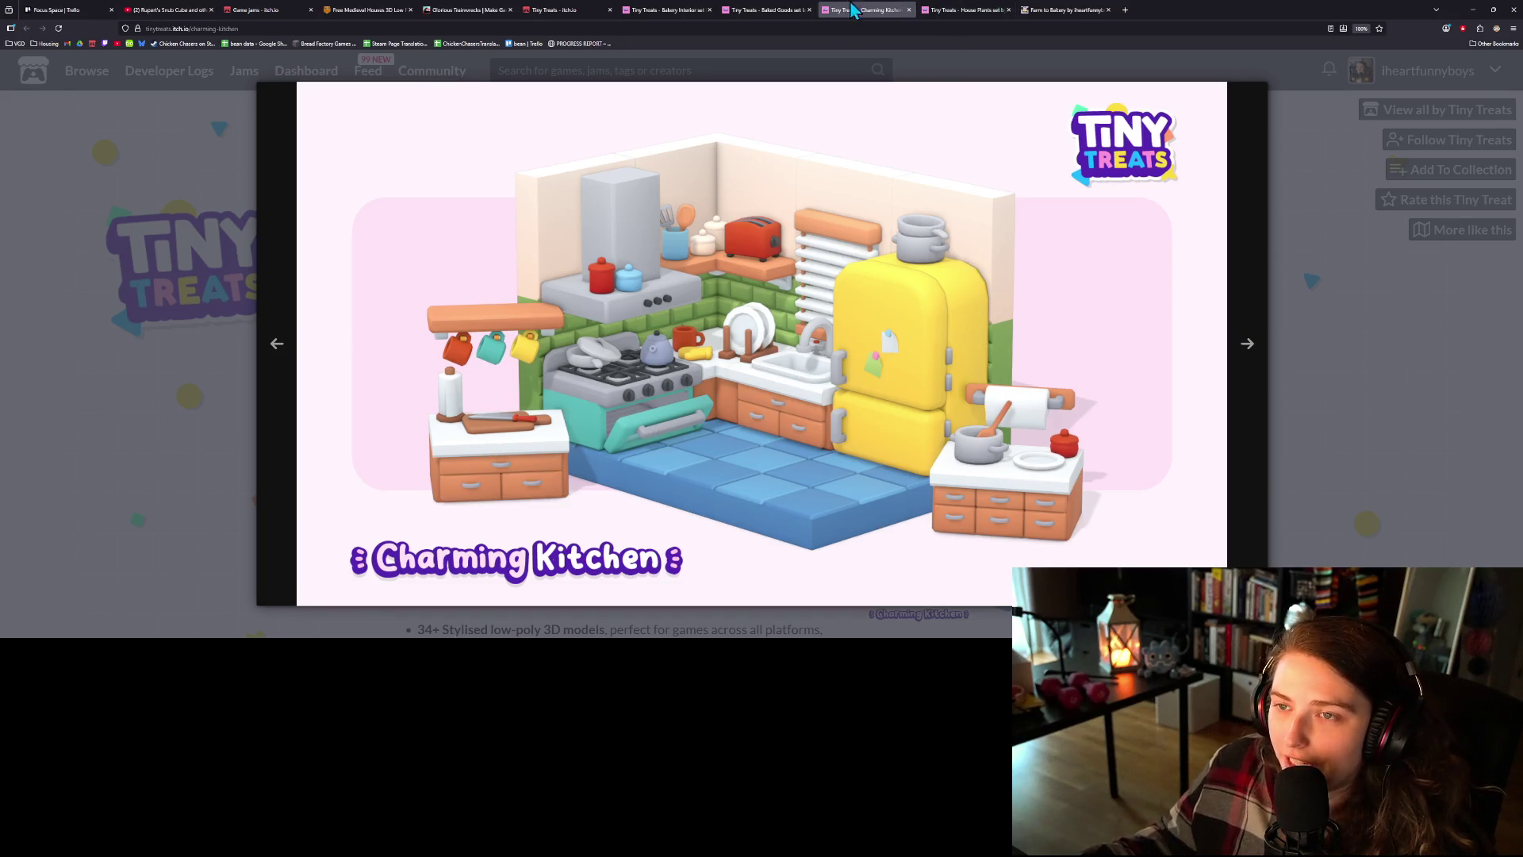
pyautogui.click(1247, 346)
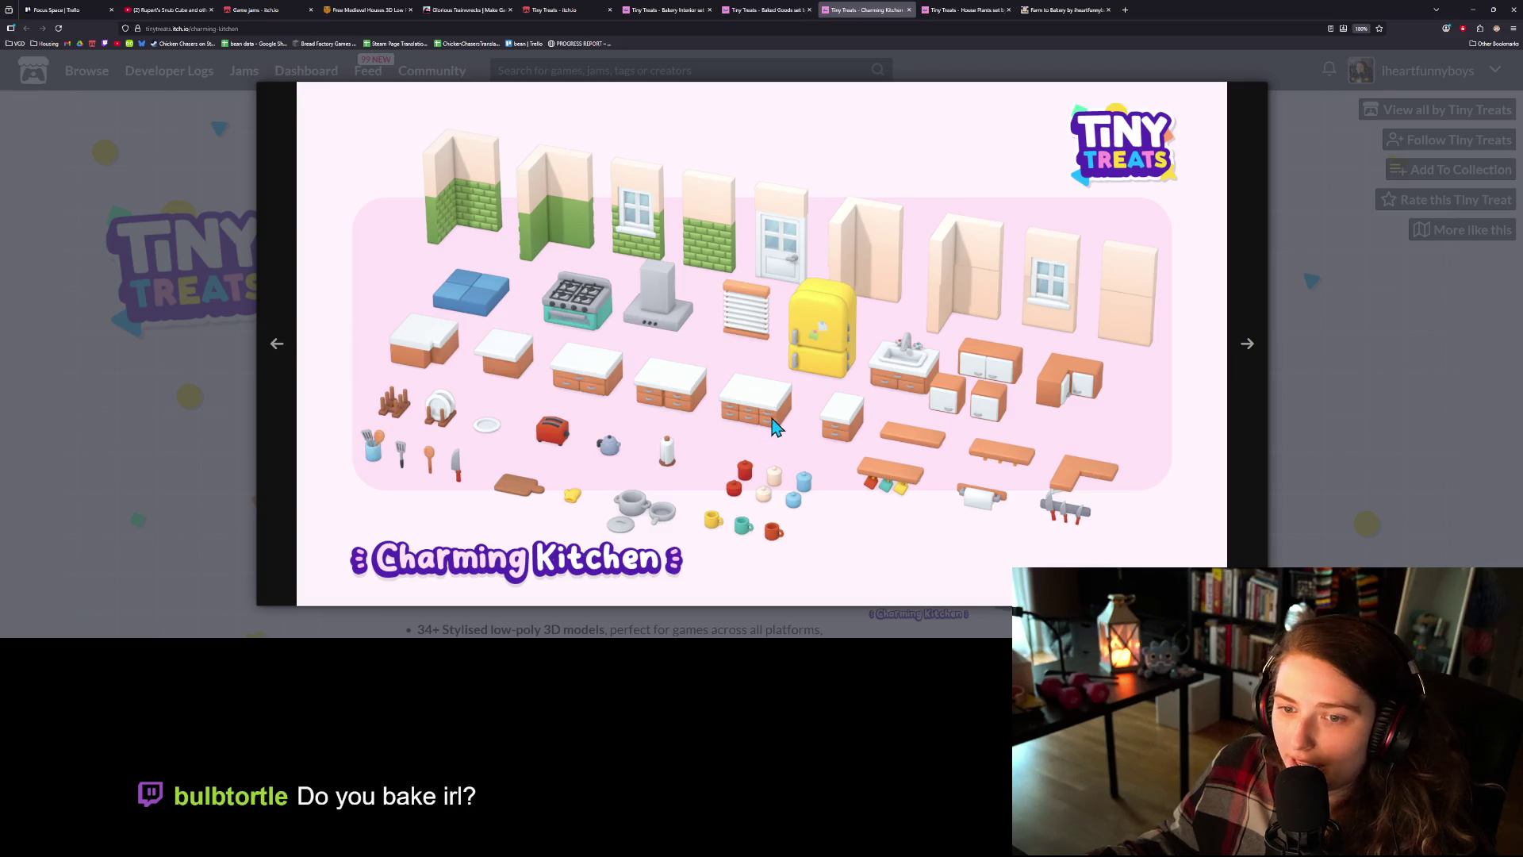
# - Revisit Bakery Interior and enlarge the first Baked Goods preview image
pyautogui.click(764, 10)
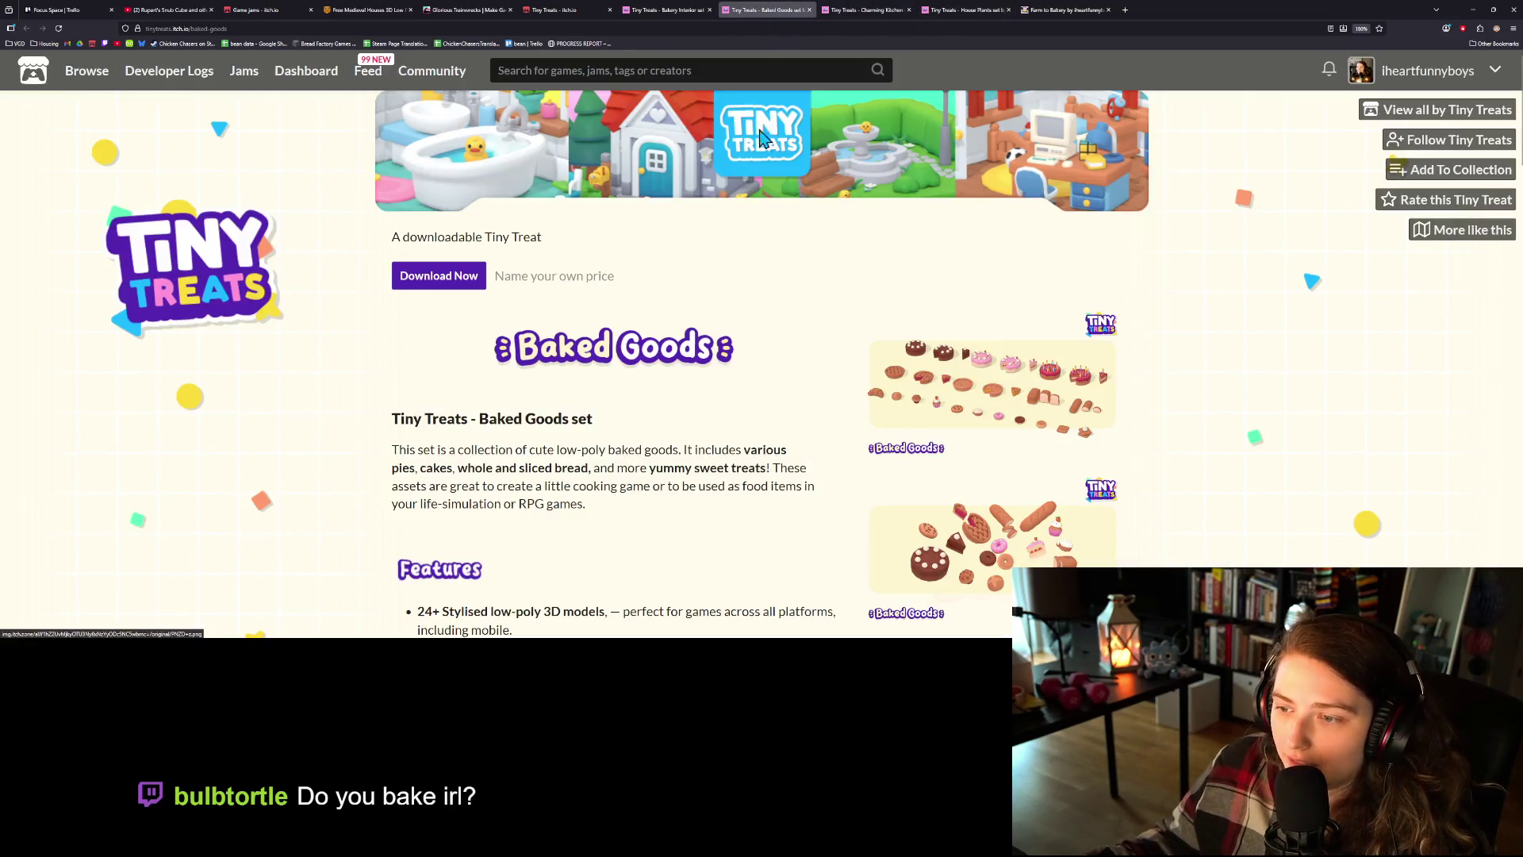
pyautogui.click(652, 9)
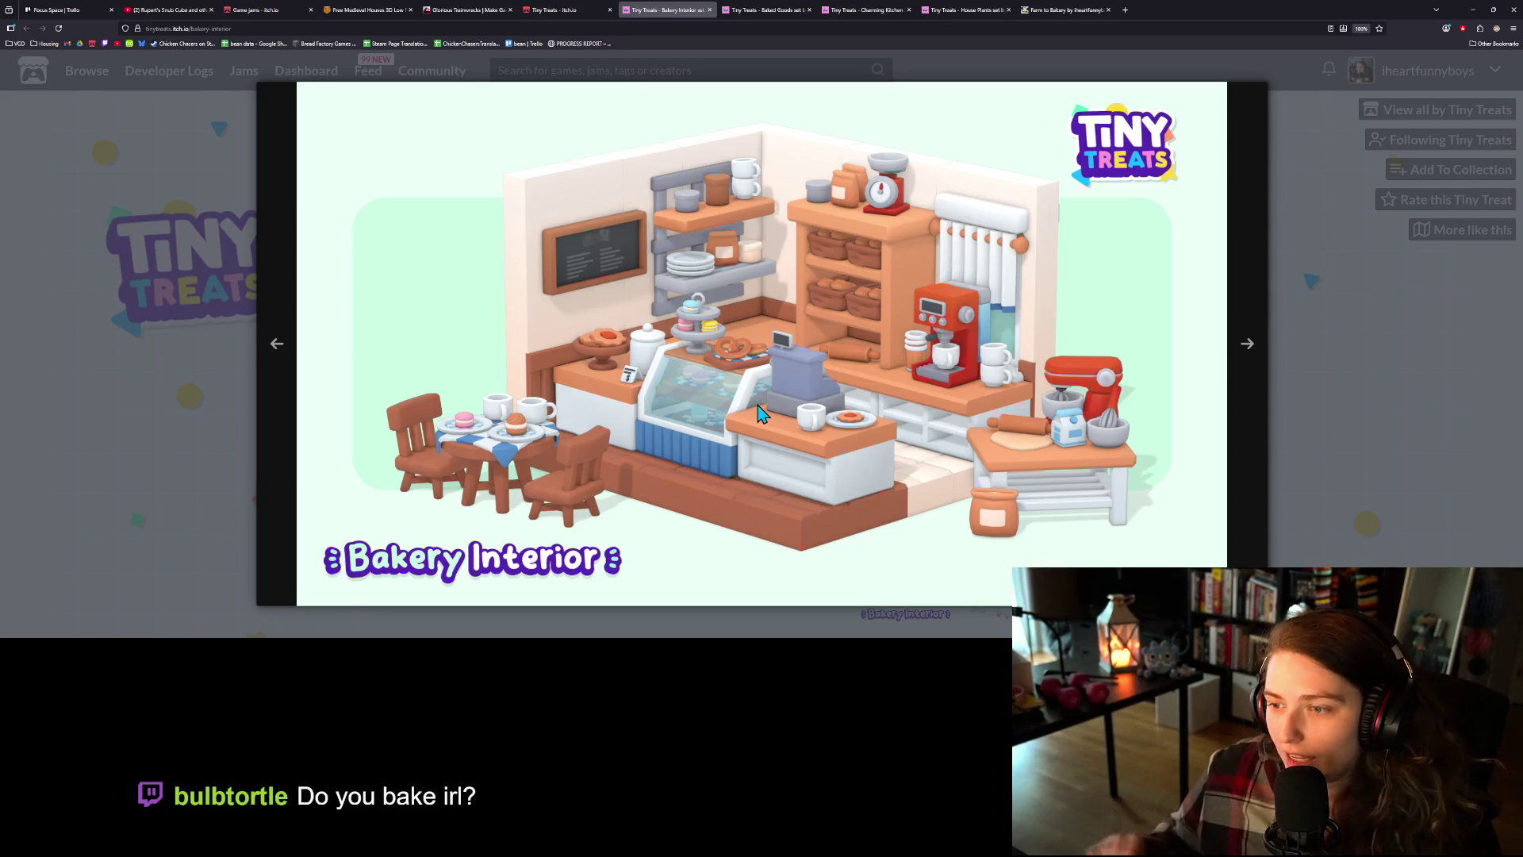
pyautogui.click(764, 9)
pyautogui.scroll(-3, 699, 417)
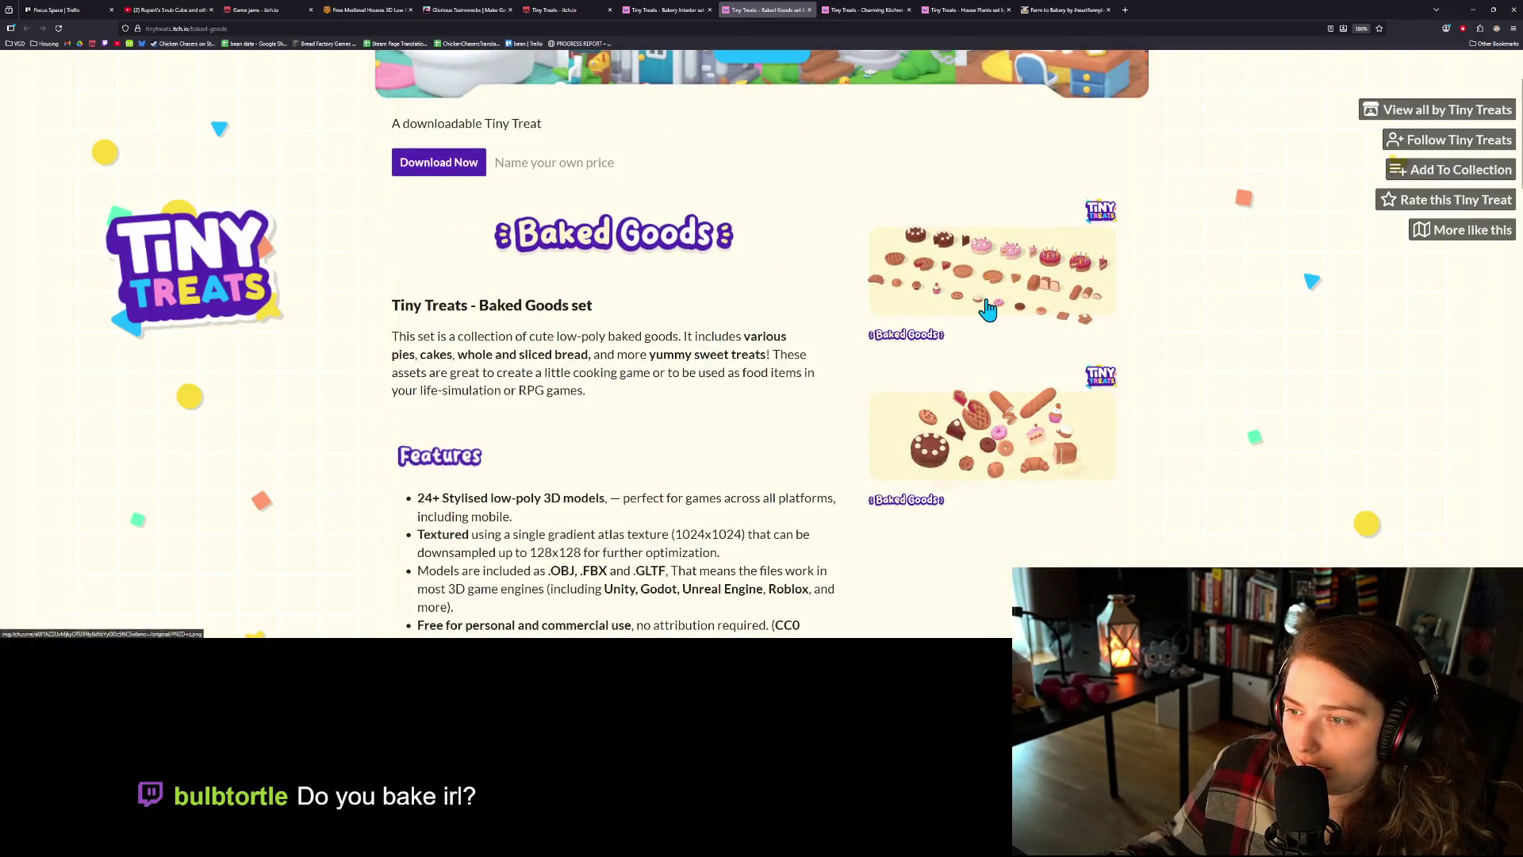
pyautogui.click(986, 310)
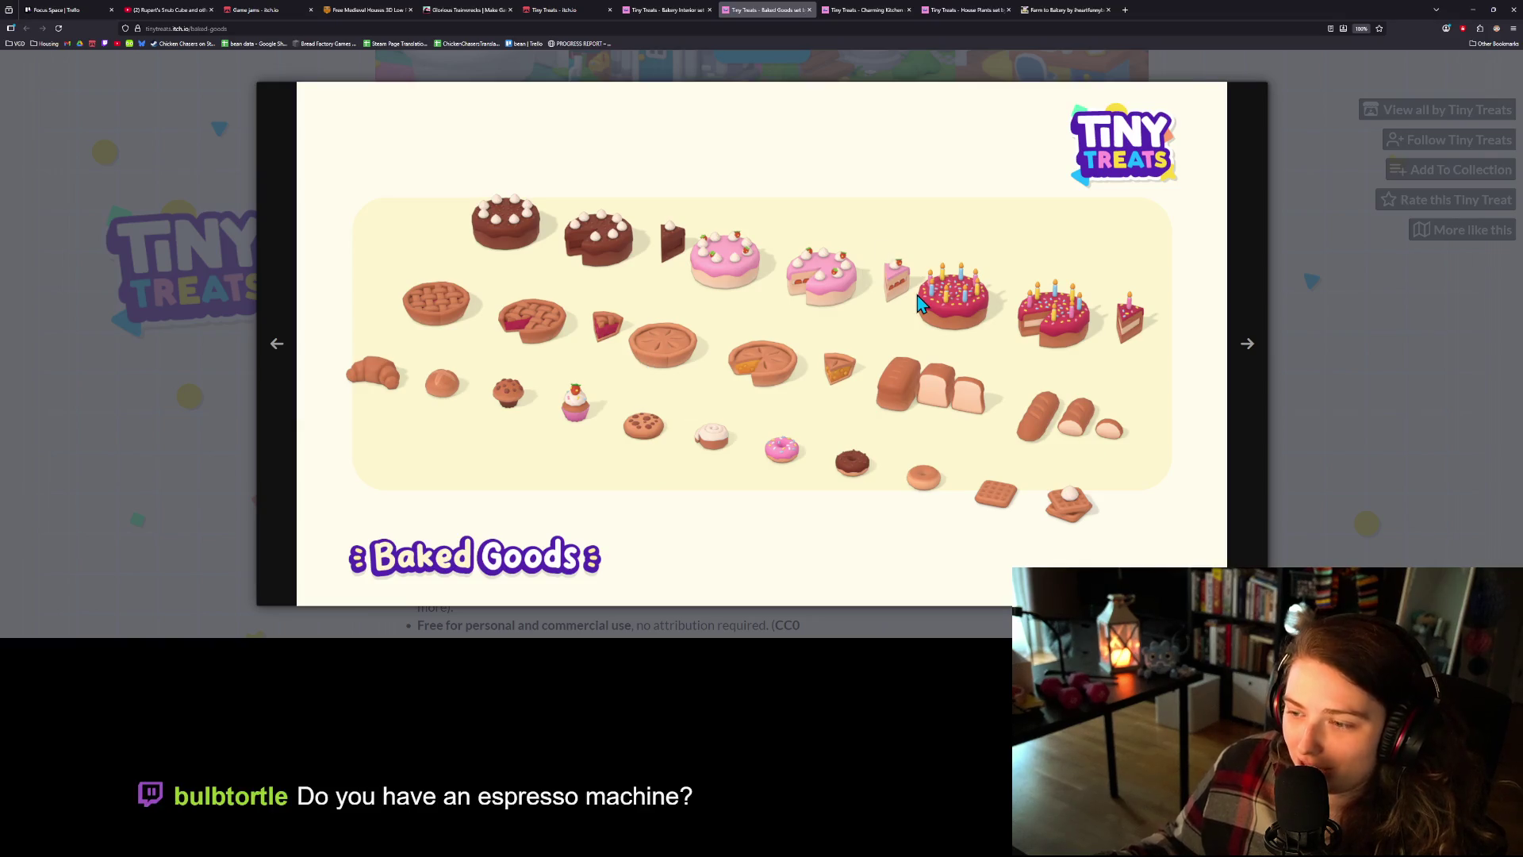
# - Glance at the Charming Kitchen and House Plants pages, then return to Farm to Bakery
pyautogui.click(867, 10)
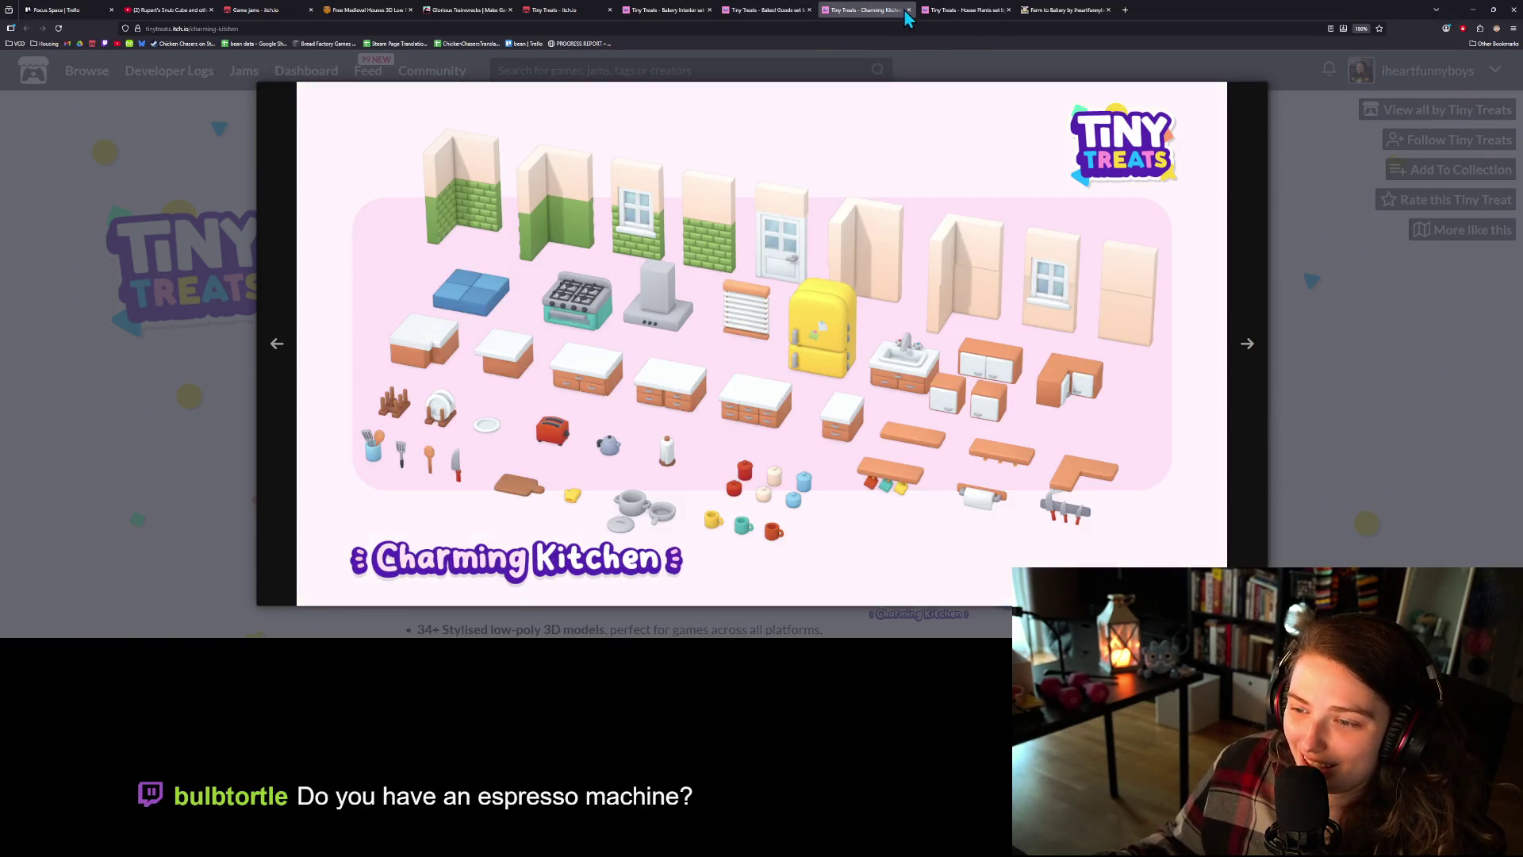
pyautogui.click(967, 14)
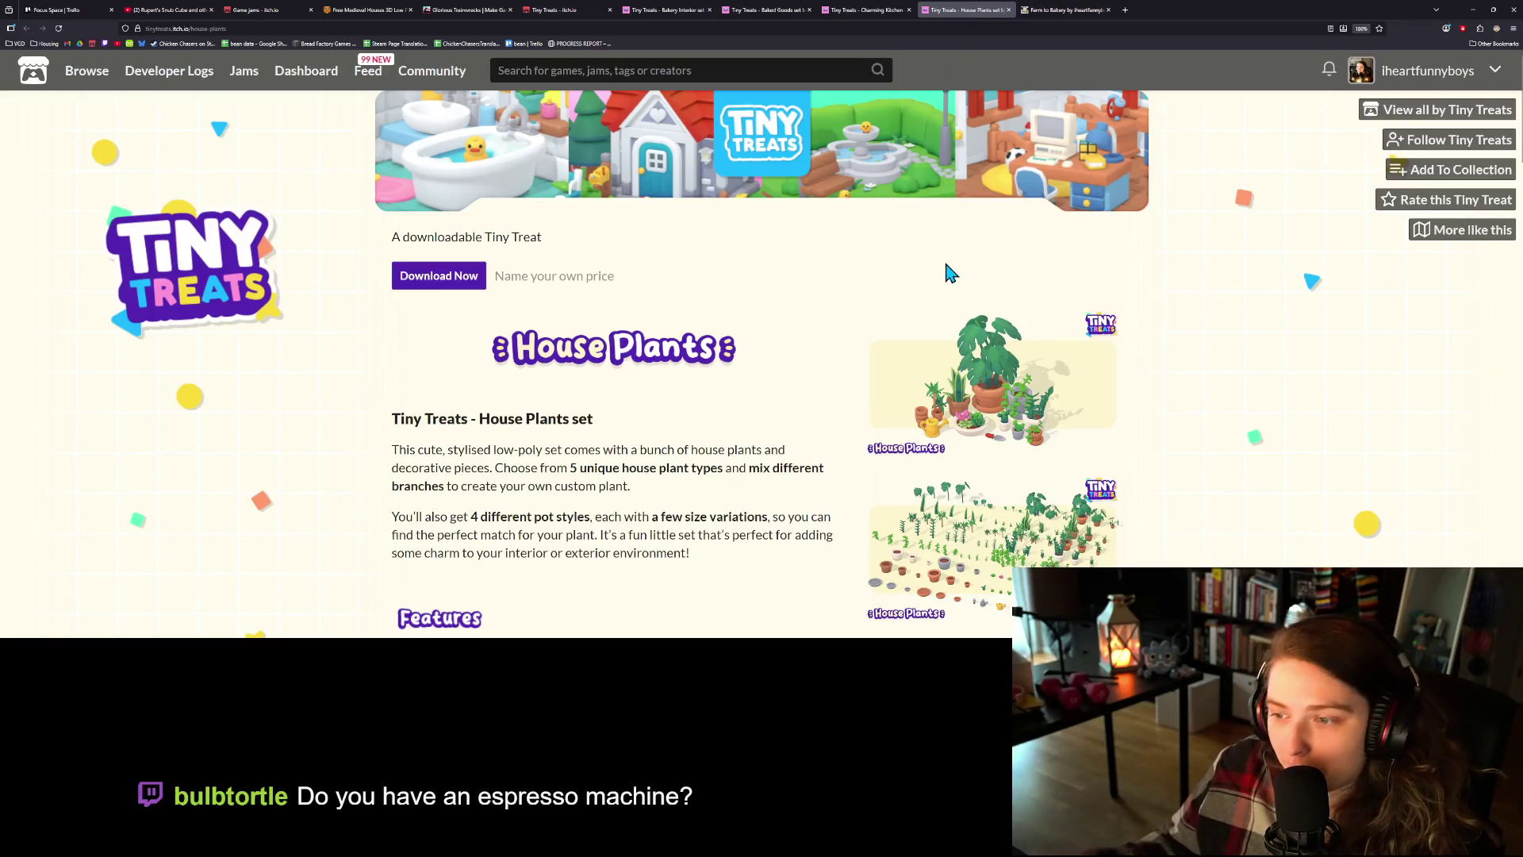
pyautogui.click(1063, 11)
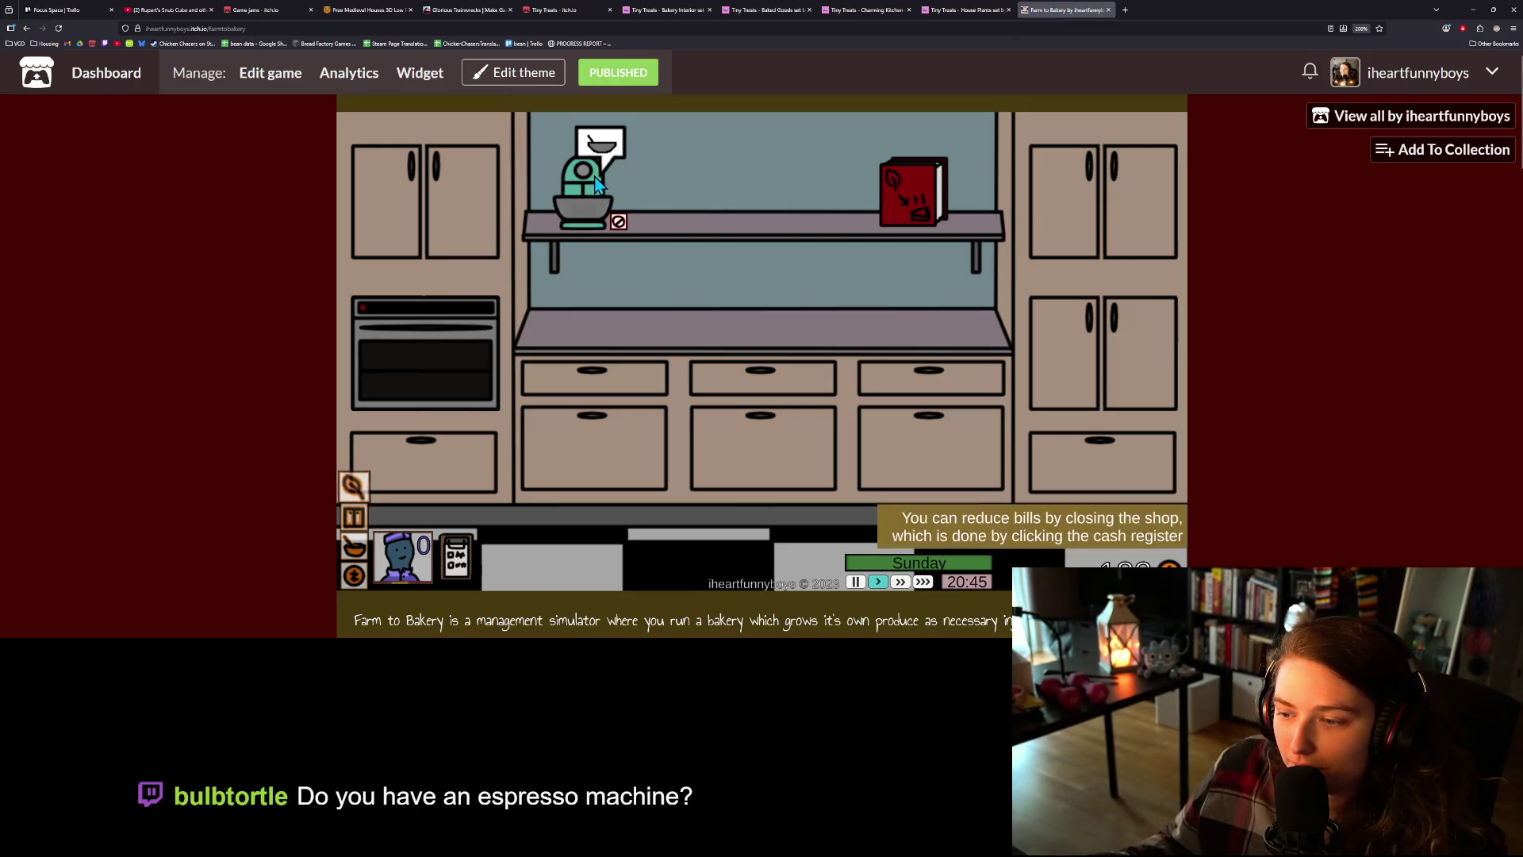
# - Move the mix into the oven and replant the right tray with a blackberry seedling
pyautogui.click(571, 226)
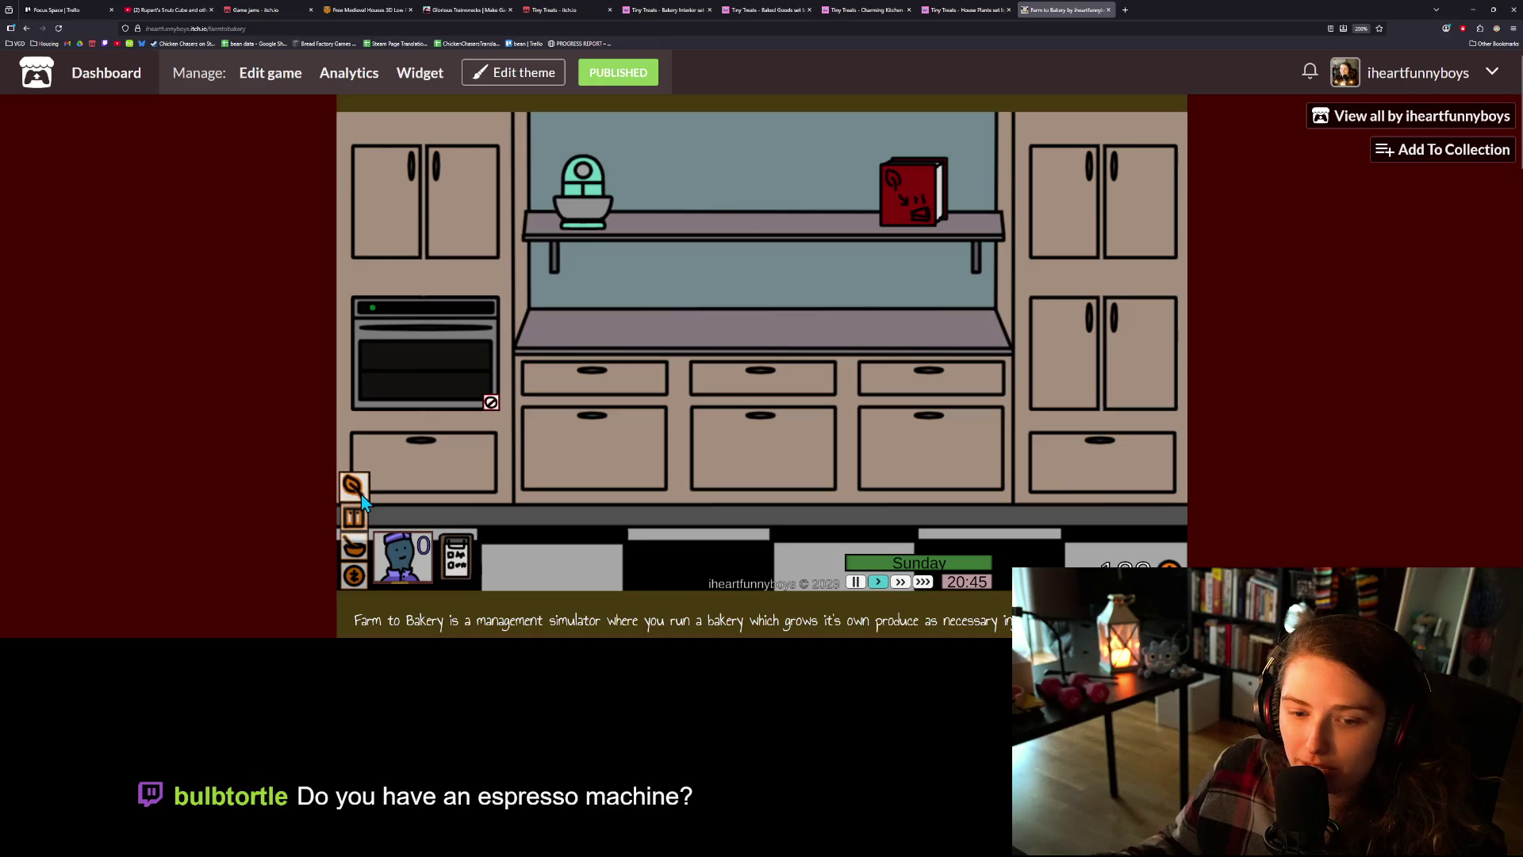
pyautogui.click(357, 488)
pyautogui.click(750, 258)
pyautogui.click(774, 264)
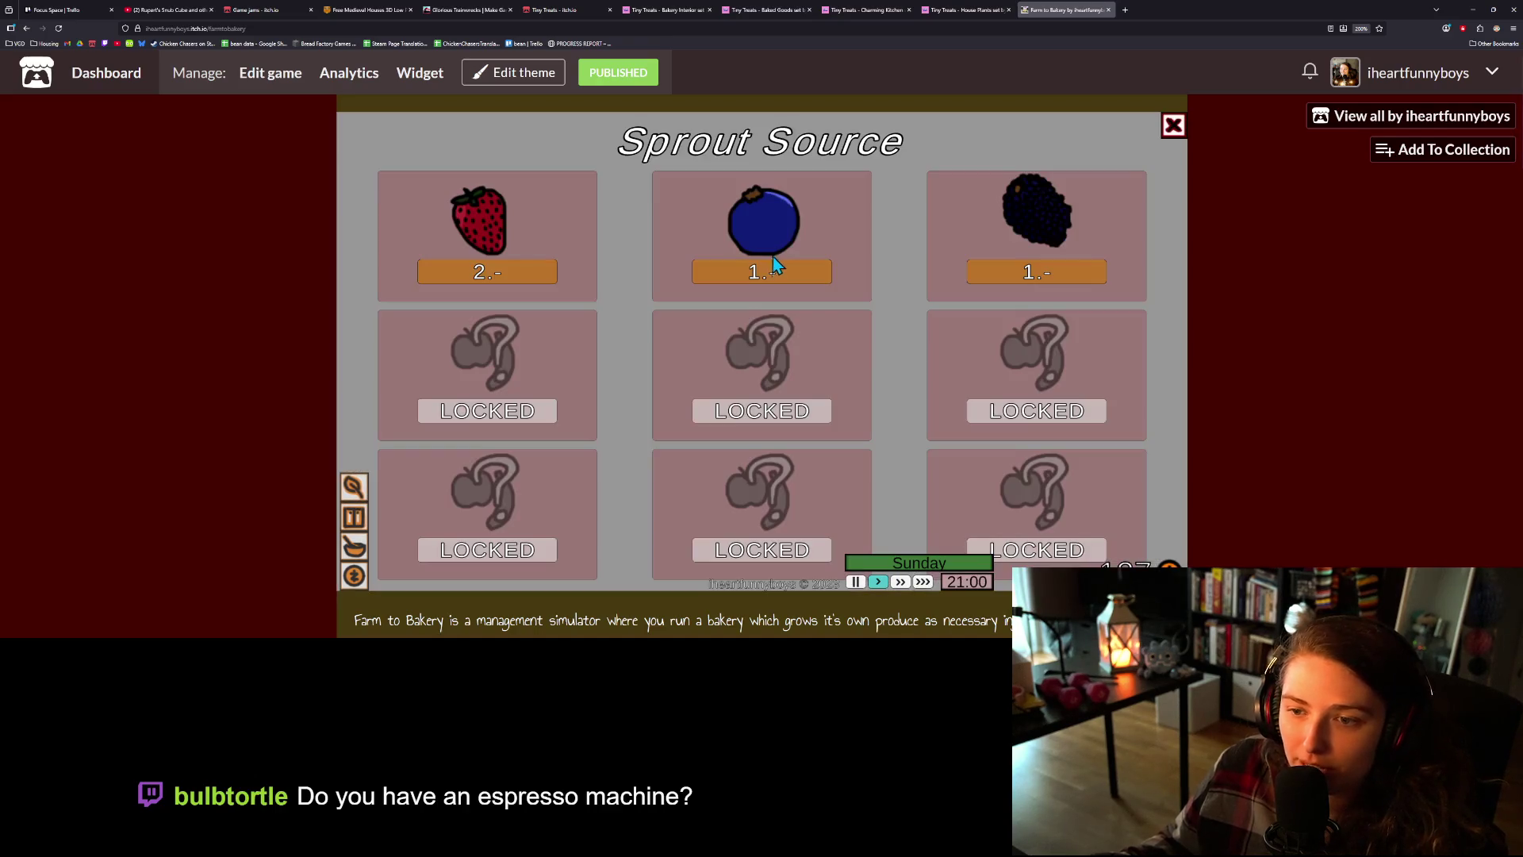
pyautogui.click(1041, 263)
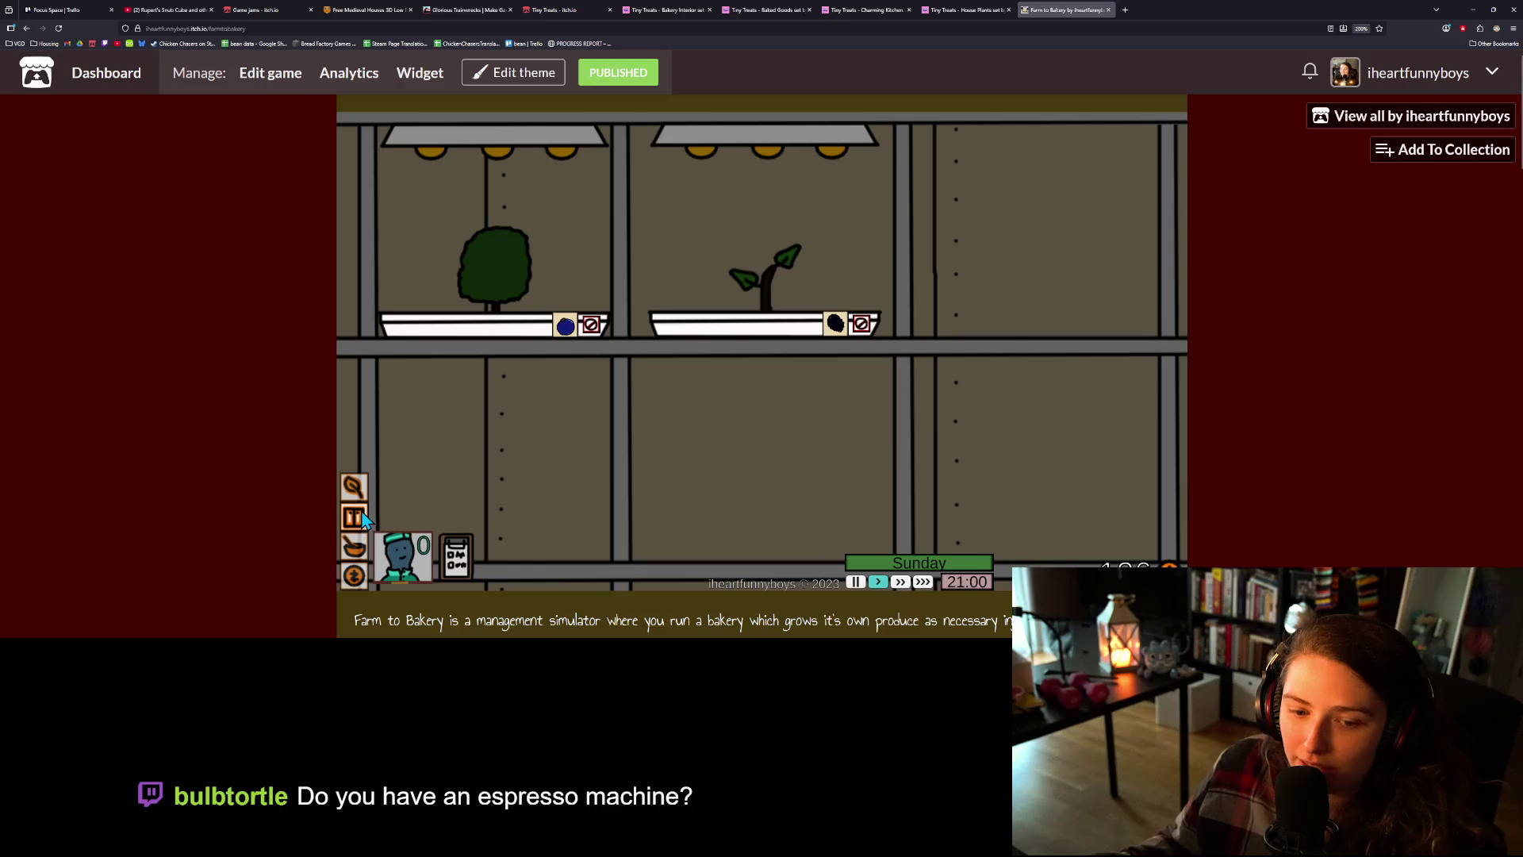
# - Check the pantry and shop, then speed the game up to the fastest rate
pyautogui.click(364, 517)
pyautogui.click(361, 543)
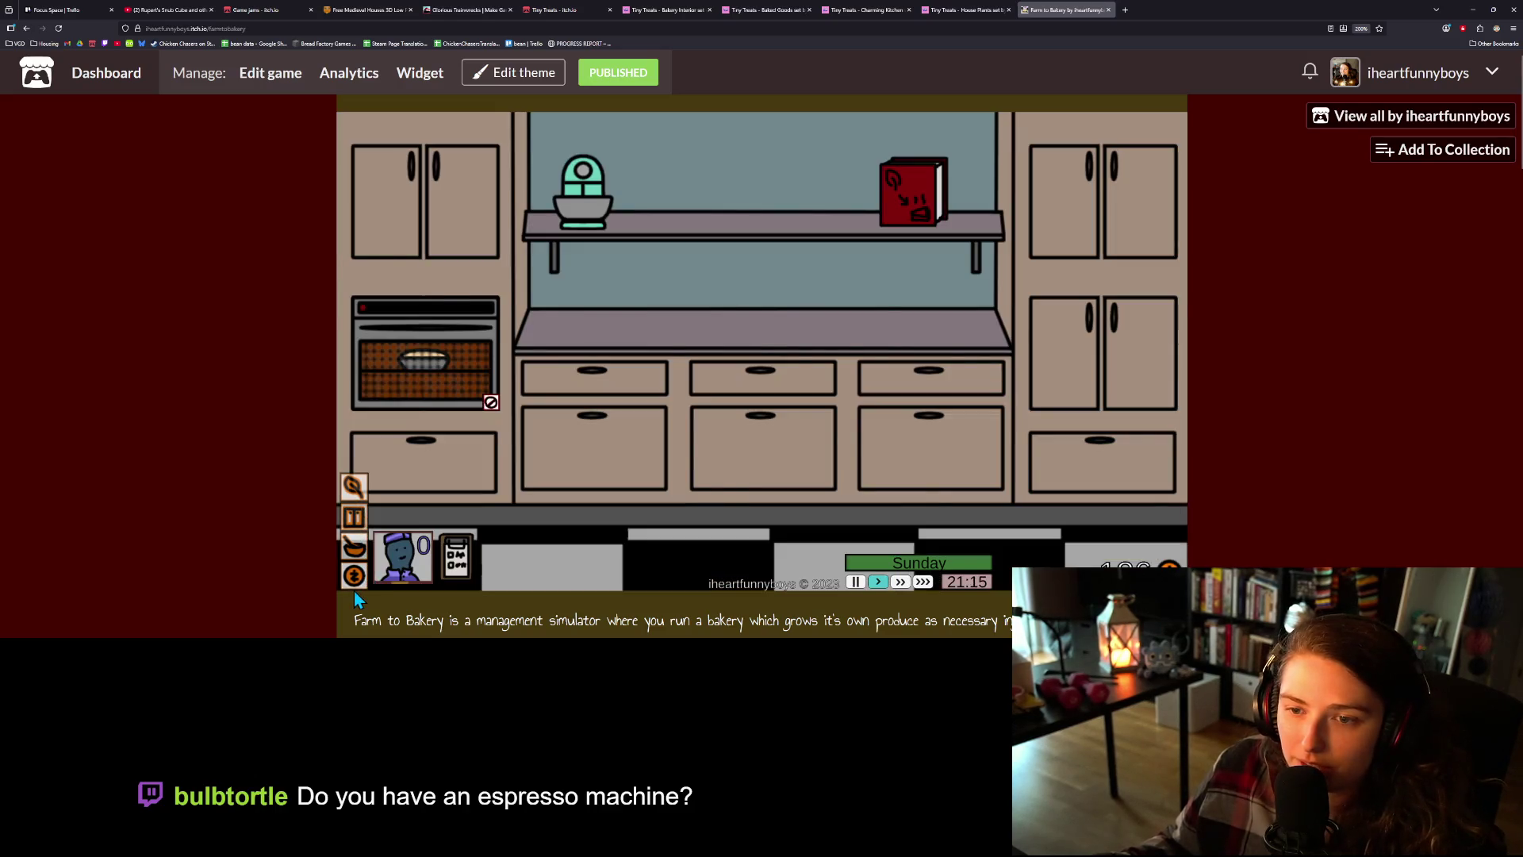
pyautogui.click(358, 572)
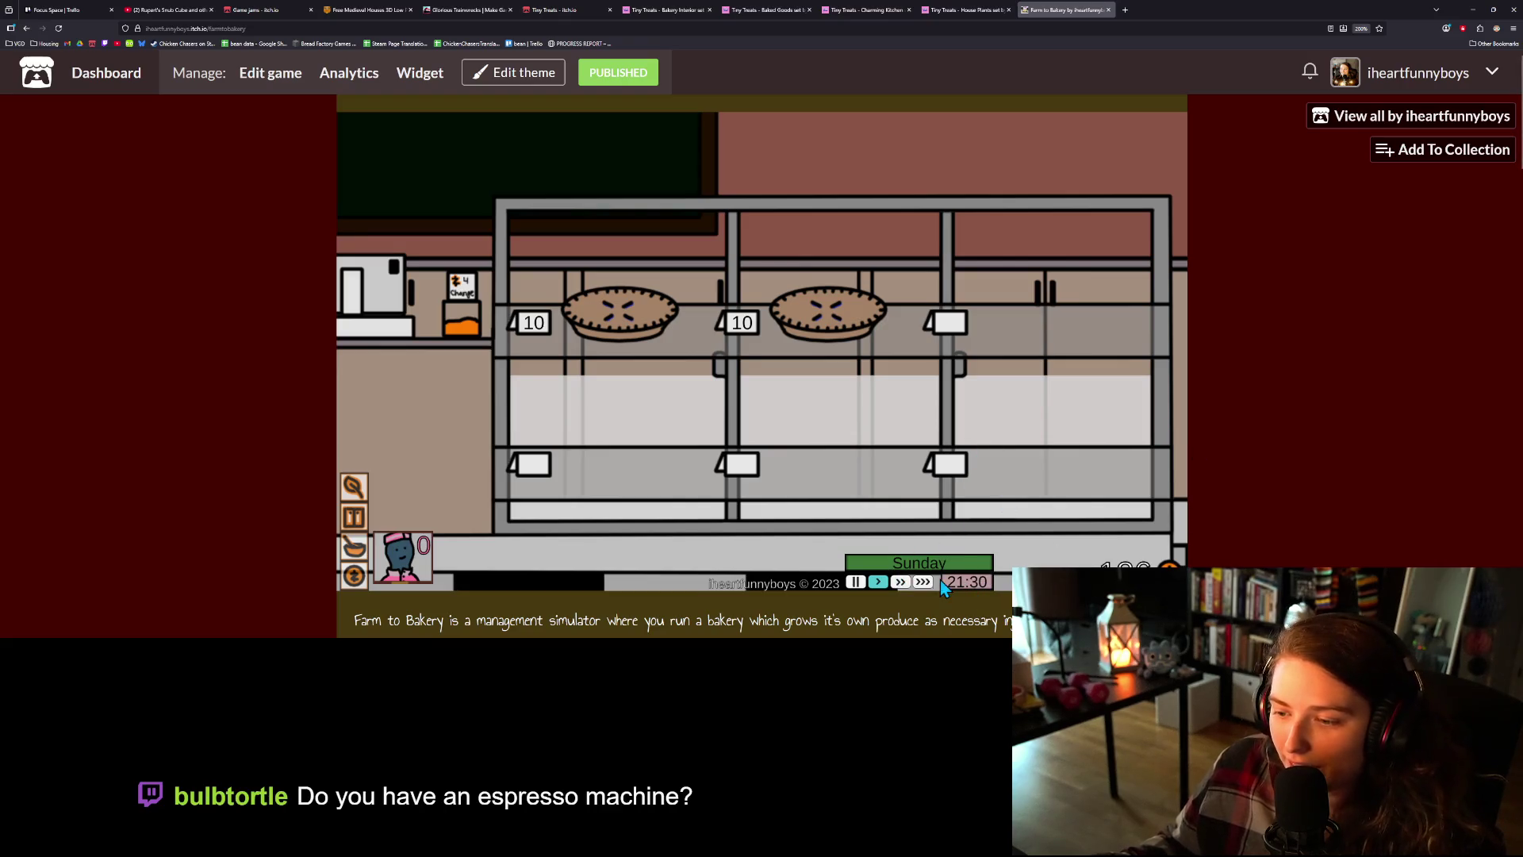
pyautogui.click(923, 582)
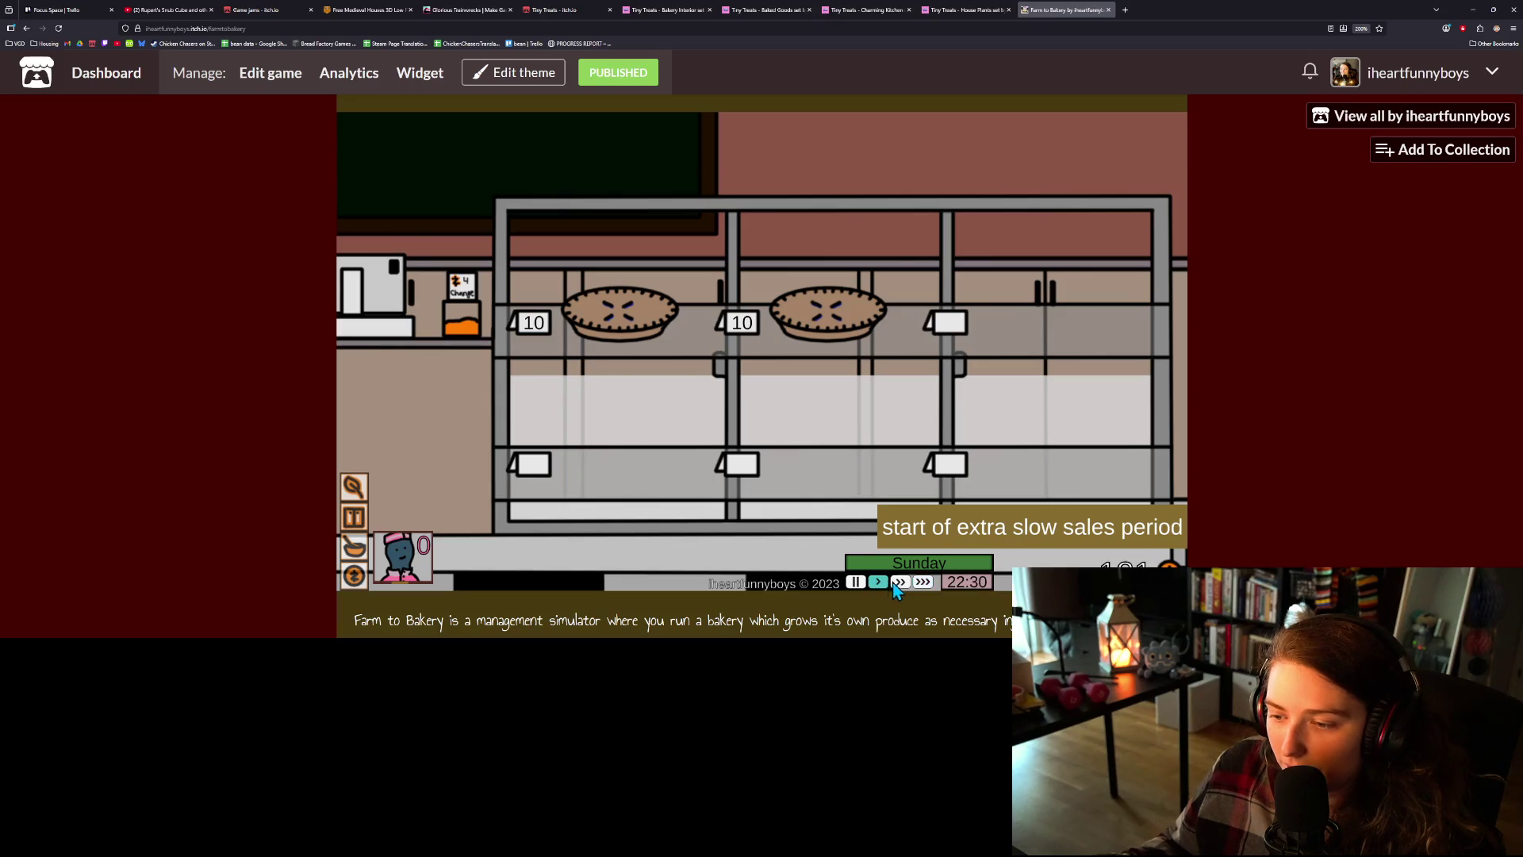
pyautogui.click(922, 583)
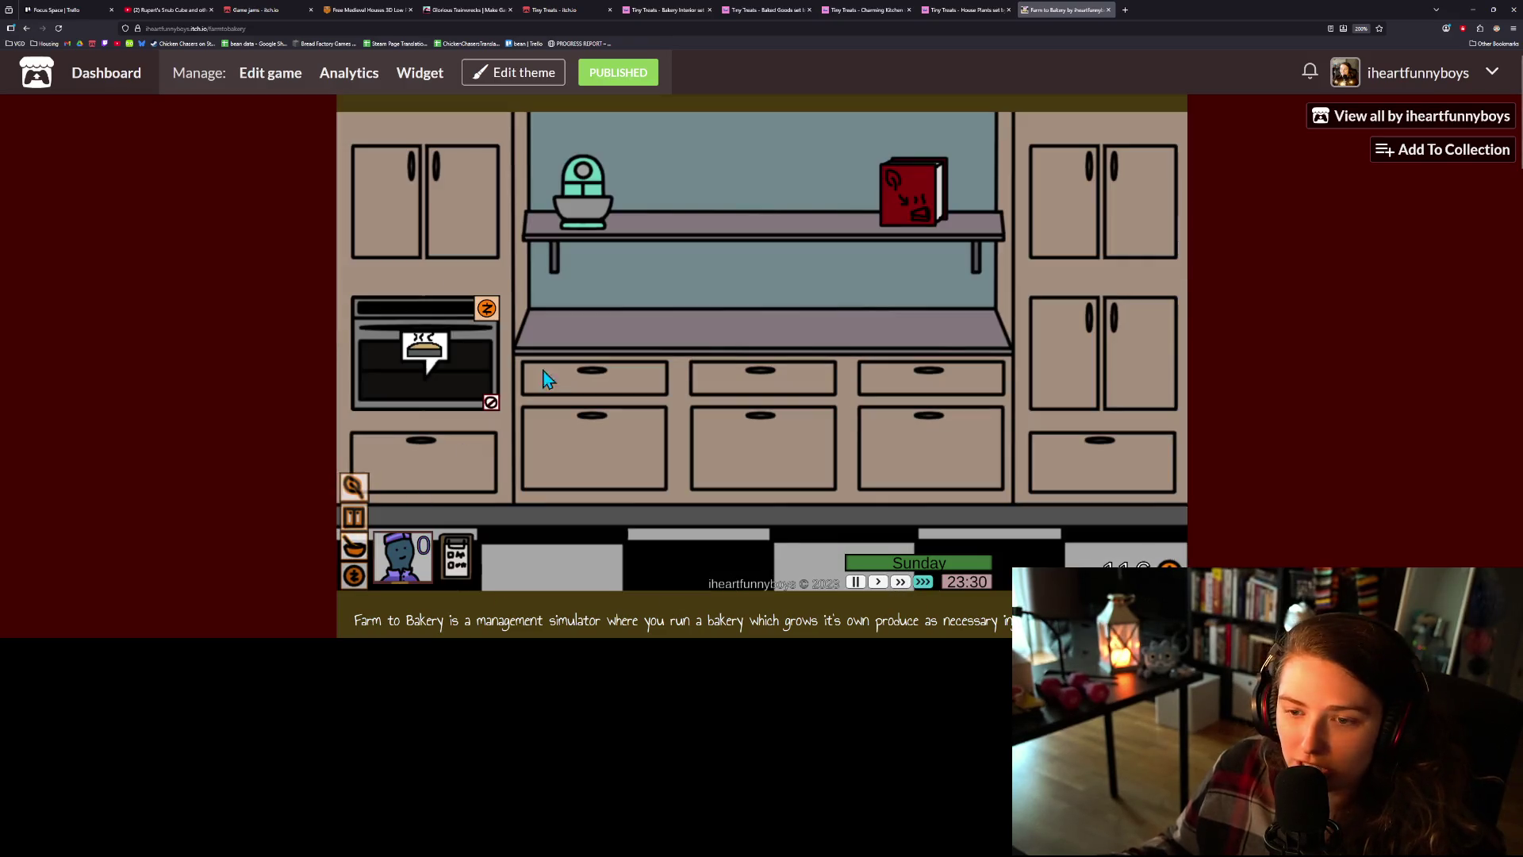
# - Choose a pie recipe for the mixer and set the game back to normal speed
pyautogui.click(350, 484)
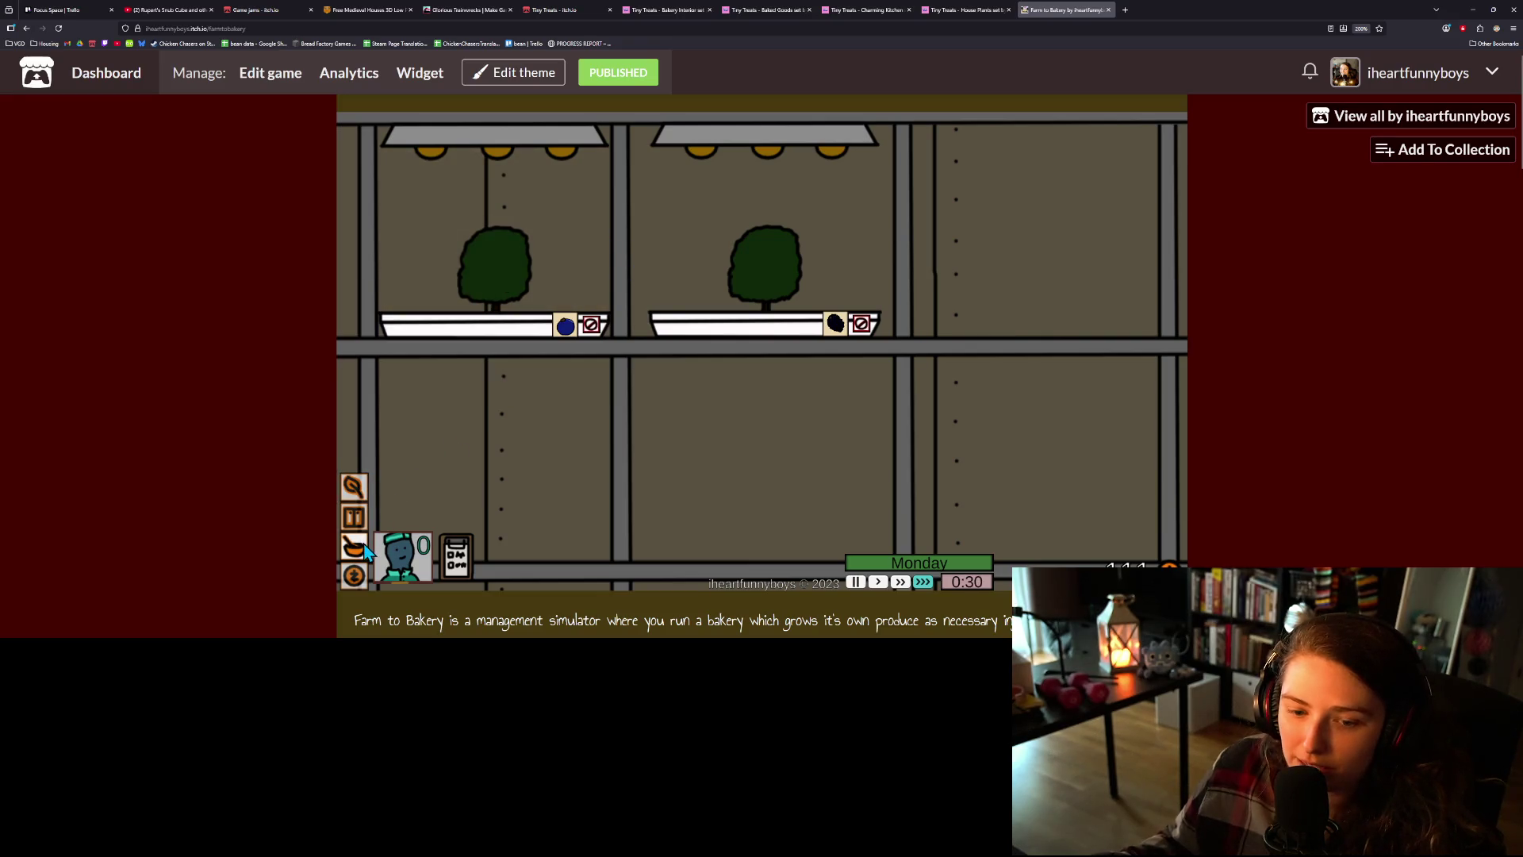
pyautogui.click(361, 548)
pyautogui.click(921, 199)
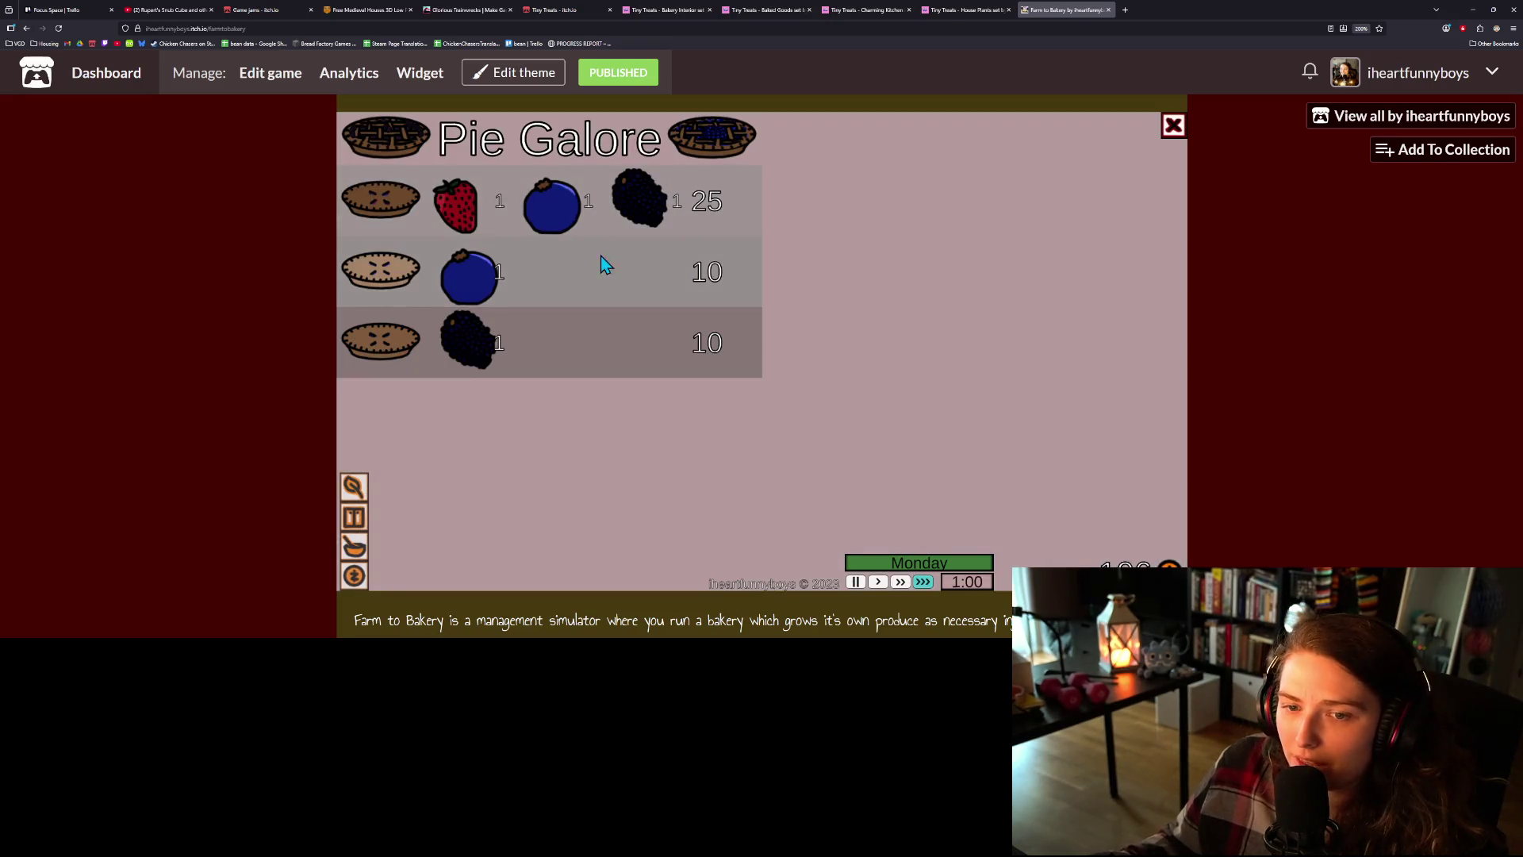
pyautogui.click(596, 349)
pyautogui.click(612, 218)
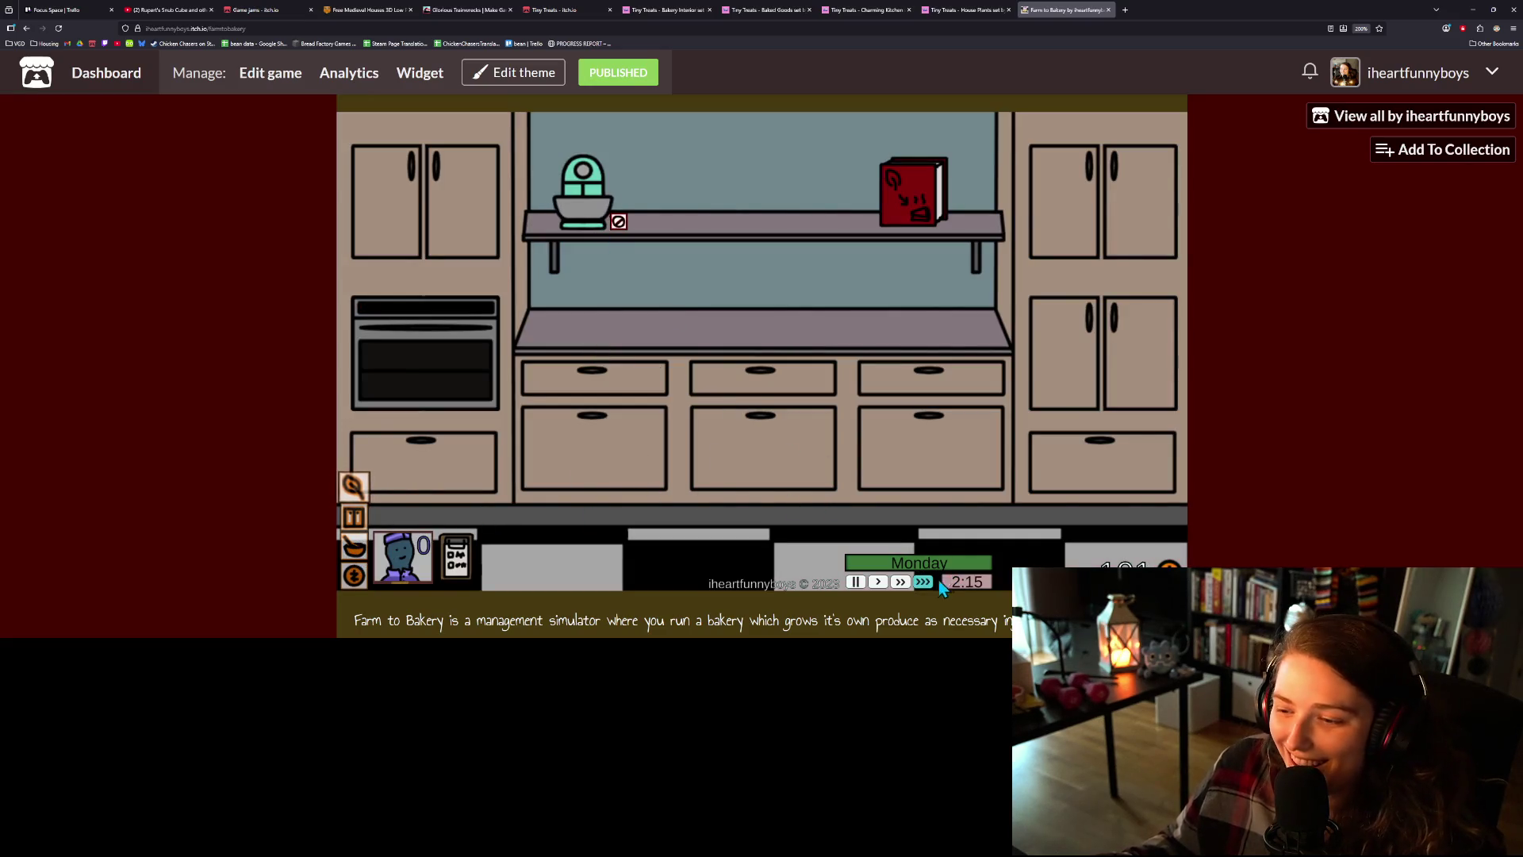
pyautogui.click(879, 582)
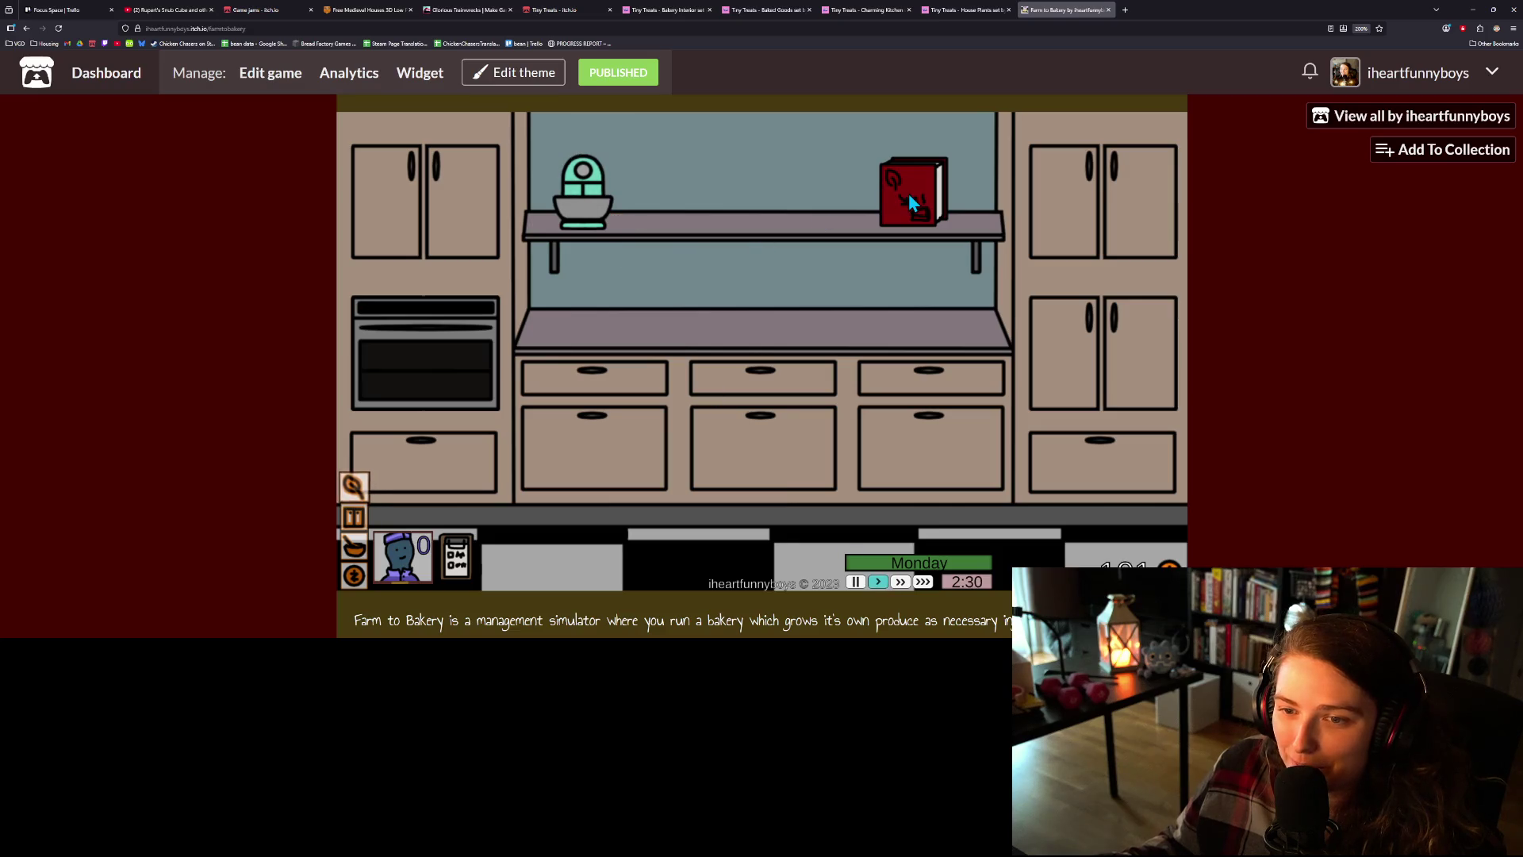
# - Pick the blackberry pie recipe, harvest the right bush, and replant the left tray with blueberry
pyautogui.click(909, 197)
pyautogui.click(491, 310)
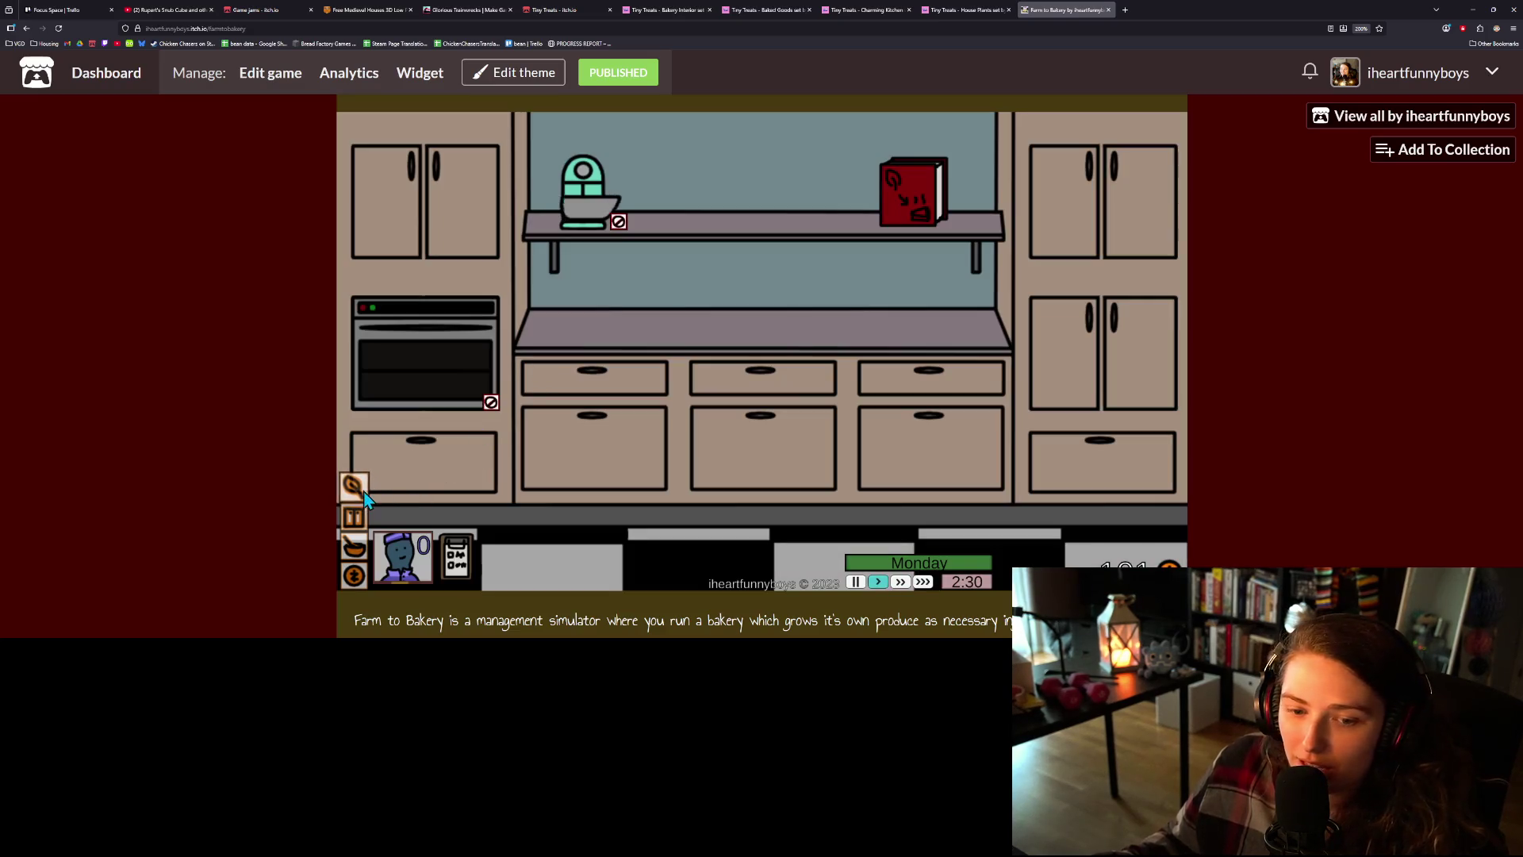
pyautogui.click(612, 210)
pyautogui.click(751, 250)
pyautogui.click(502, 236)
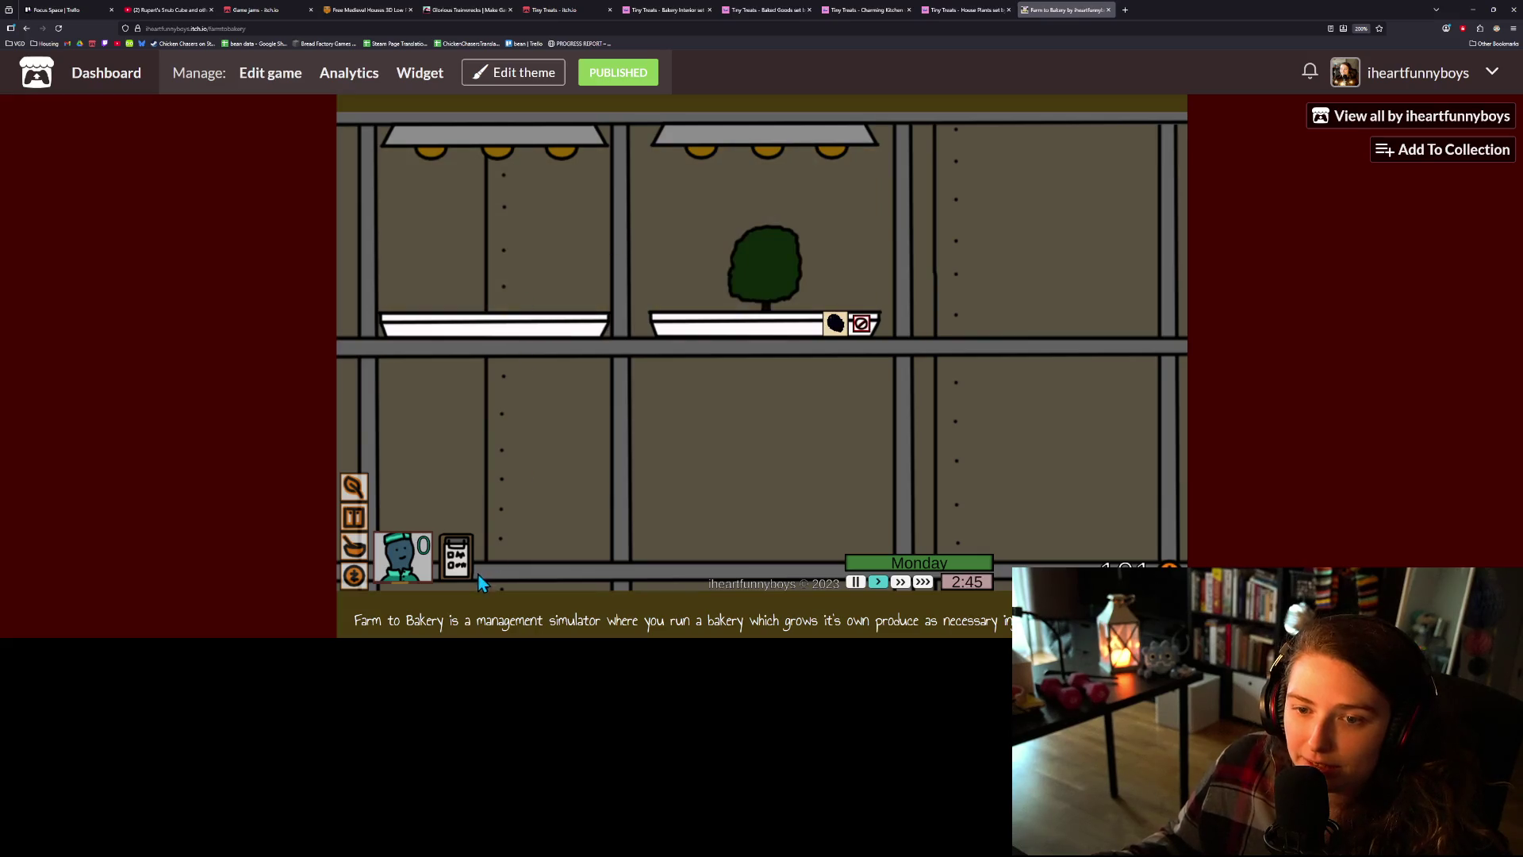
pyautogui.click(524, 265)
pyautogui.click(758, 274)
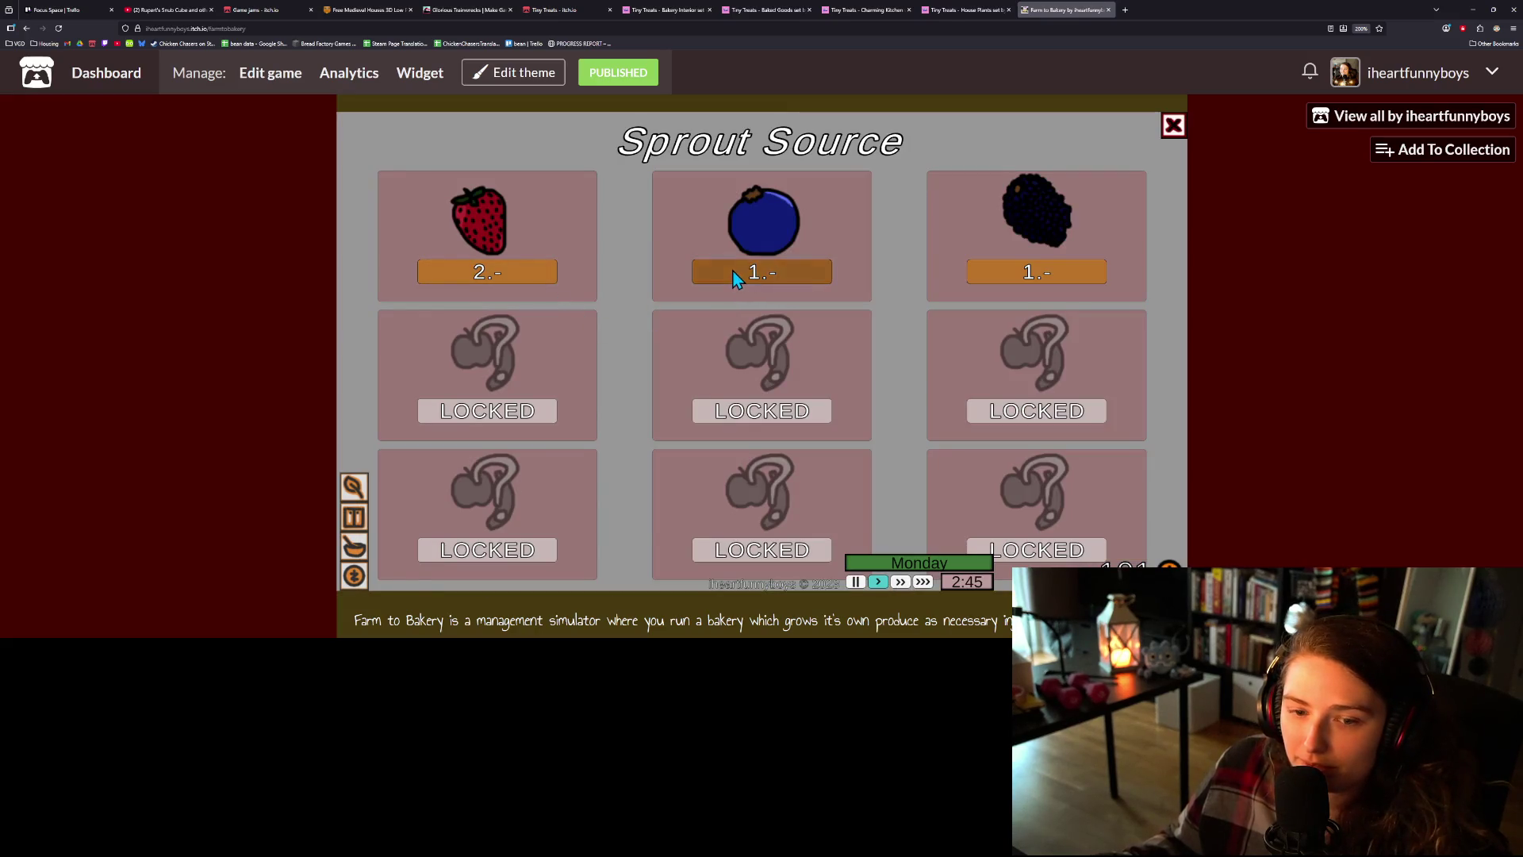
pyautogui.click(357, 524)
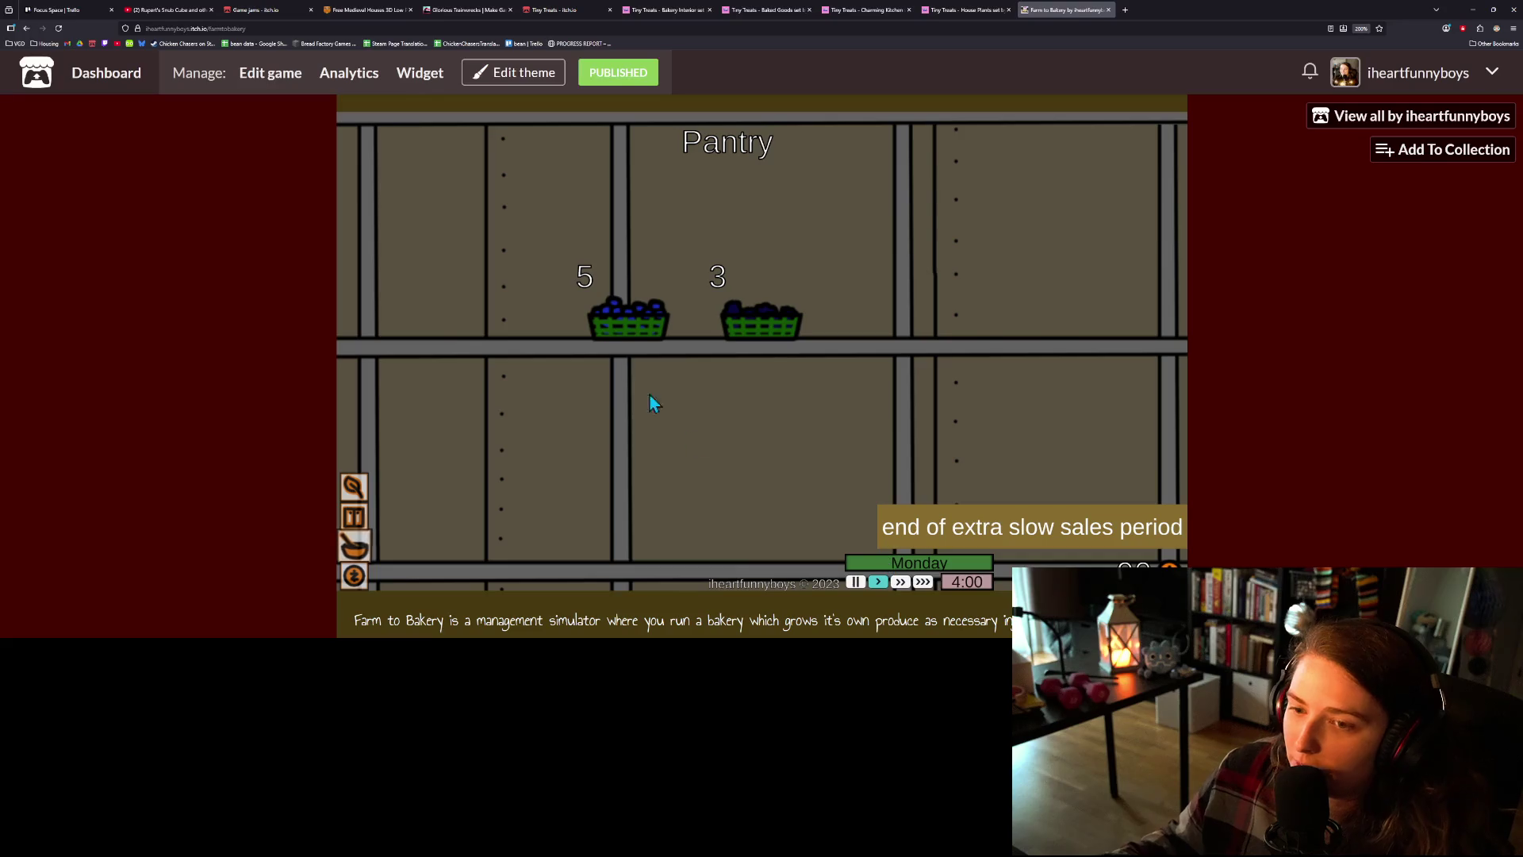
# - Collect the baked pie so the display holds four pies, then harvest the greenhouse blueberries
pyautogui.click(354, 547)
pyautogui.click(458, 372)
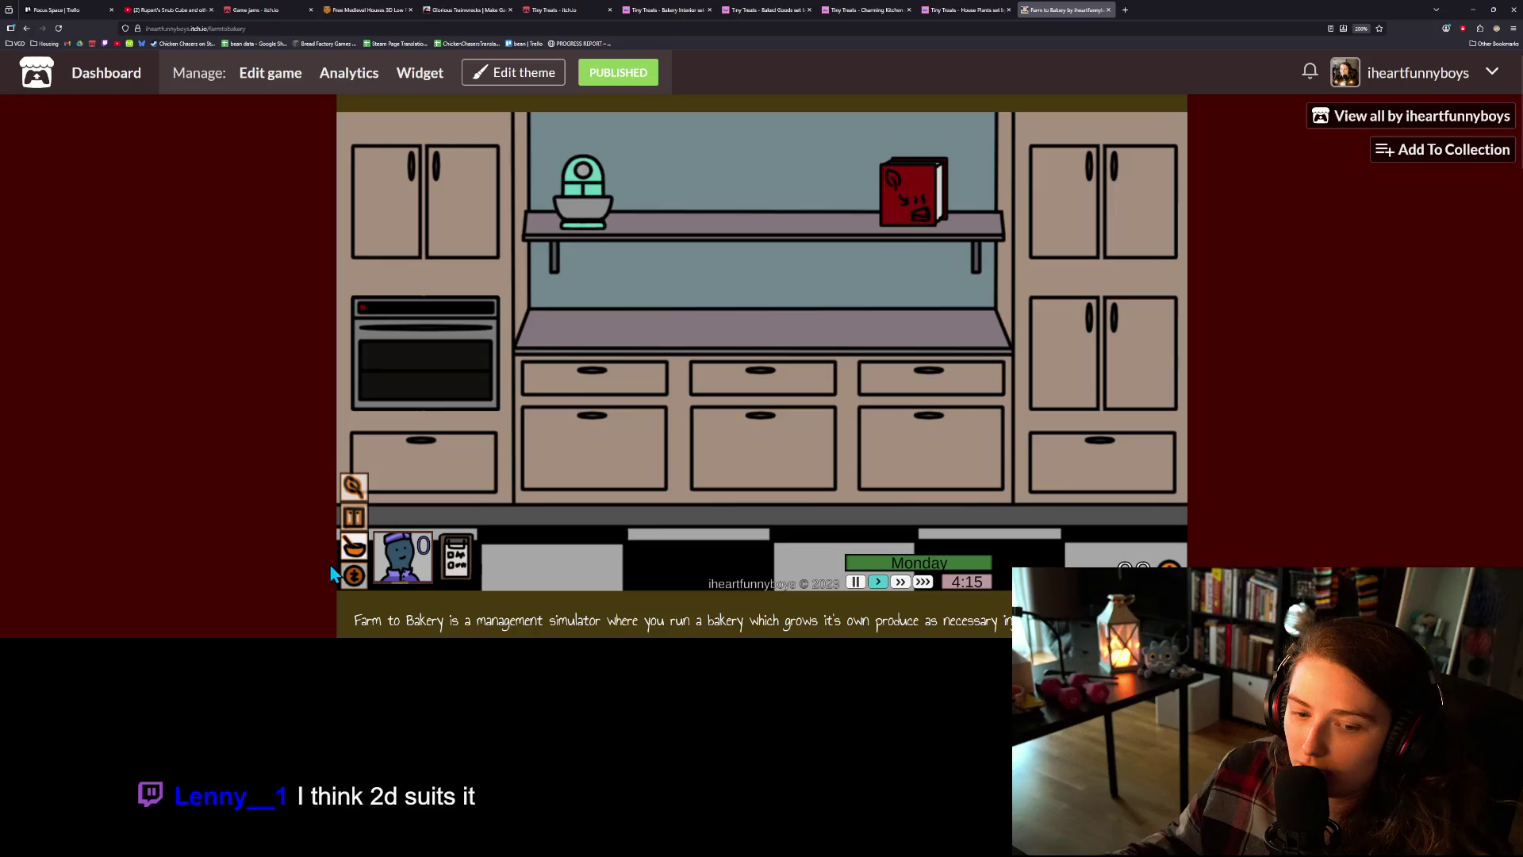
pyautogui.click(355, 575)
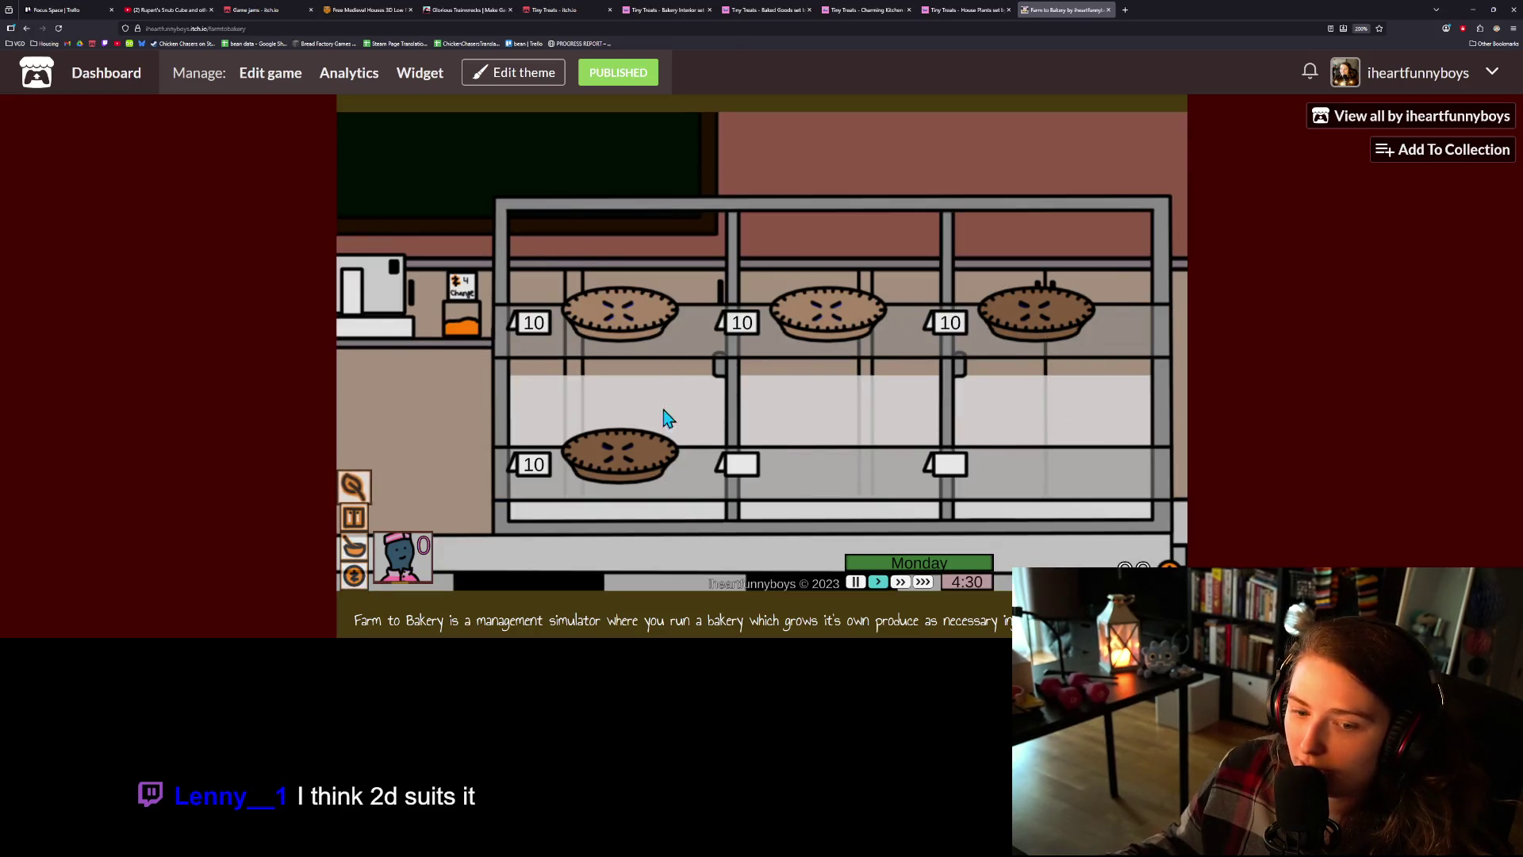
pyautogui.click(355, 486)
pyautogui.click(749, 220)
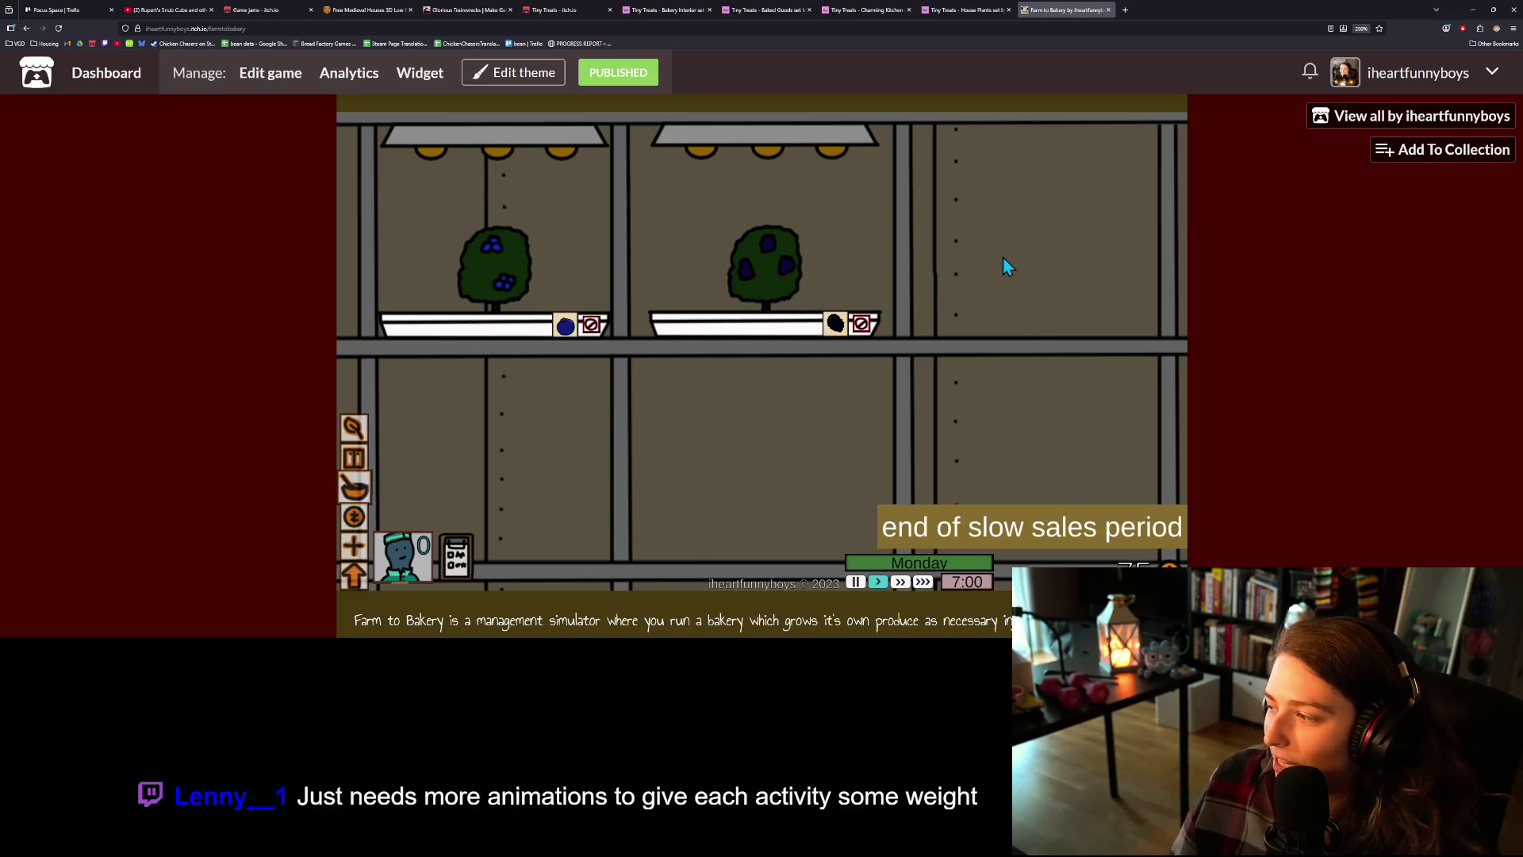
# - Harvest both greenhouse blueberry bushes, collect the baked pie, and check the recipes and pantry stock
pyautogui.click(741, 249)
pyautogui.click(511, 257)
pyautogui.click(354, 487)
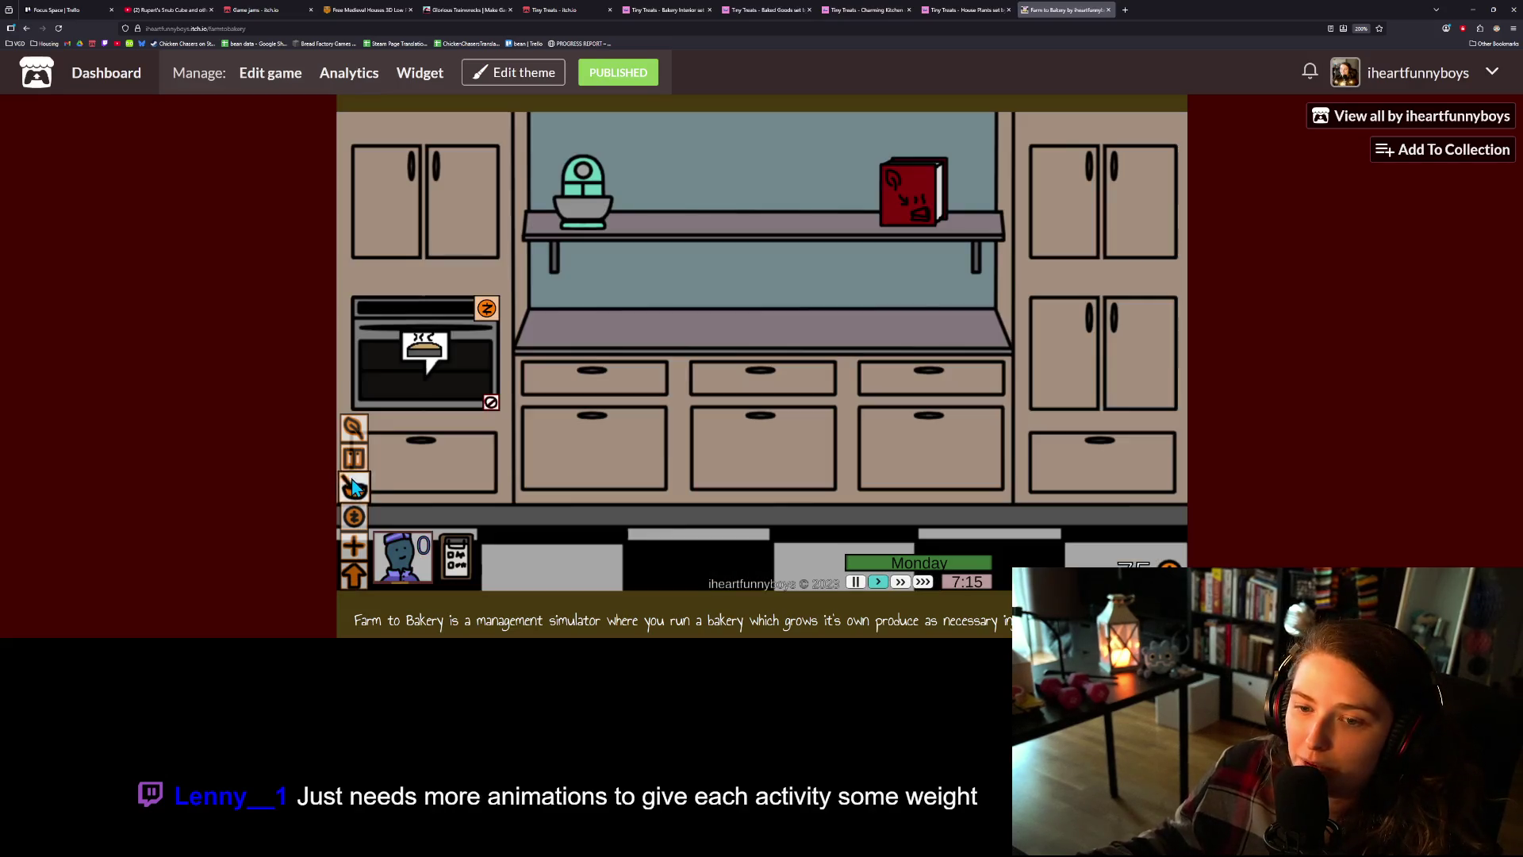
pyautogui.click(486, 309)
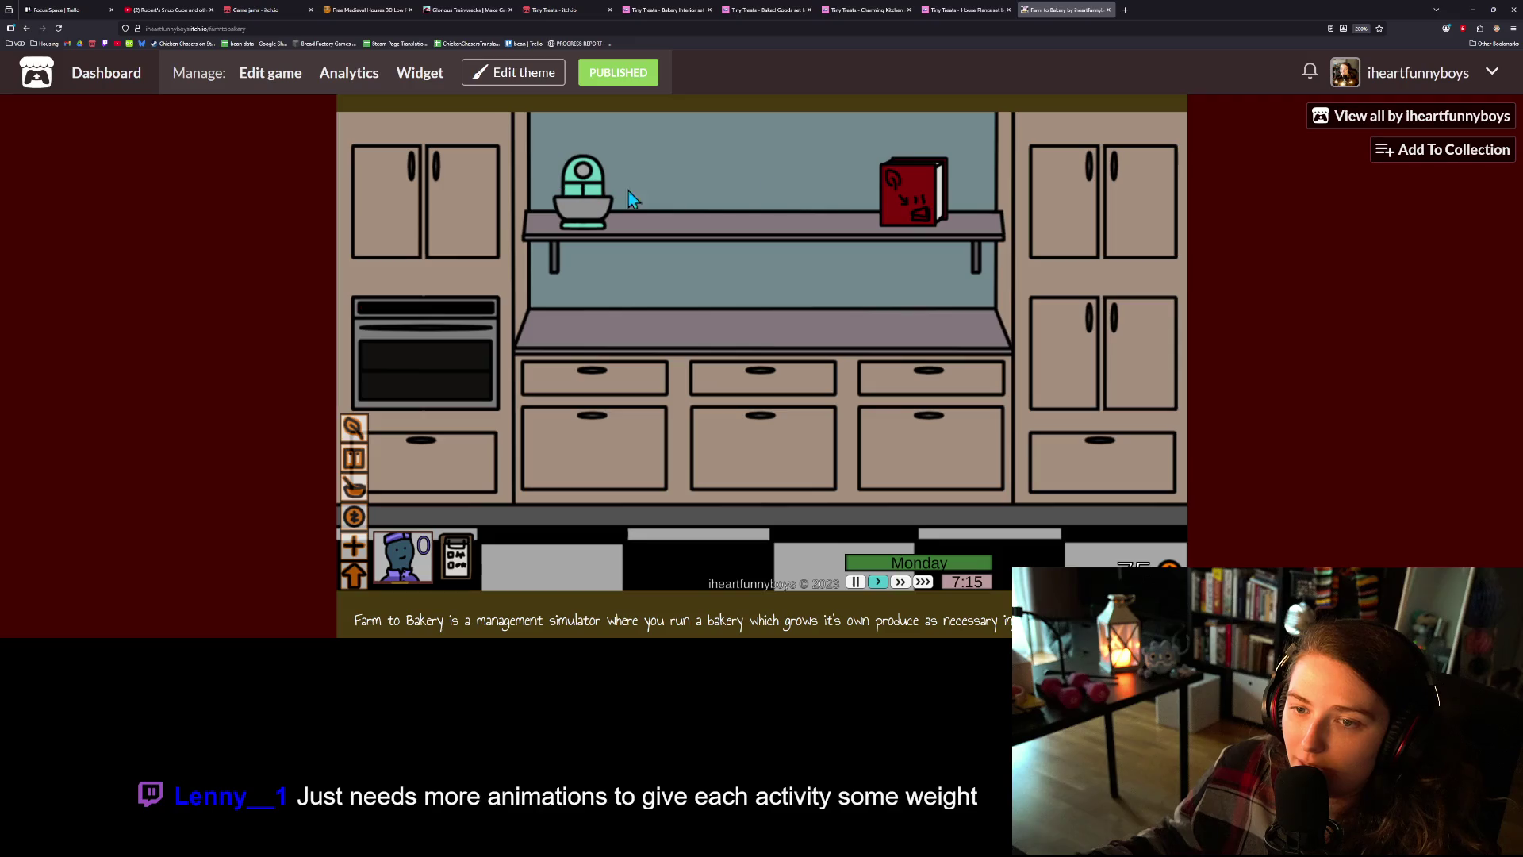
pyautogui.click(925, 198)
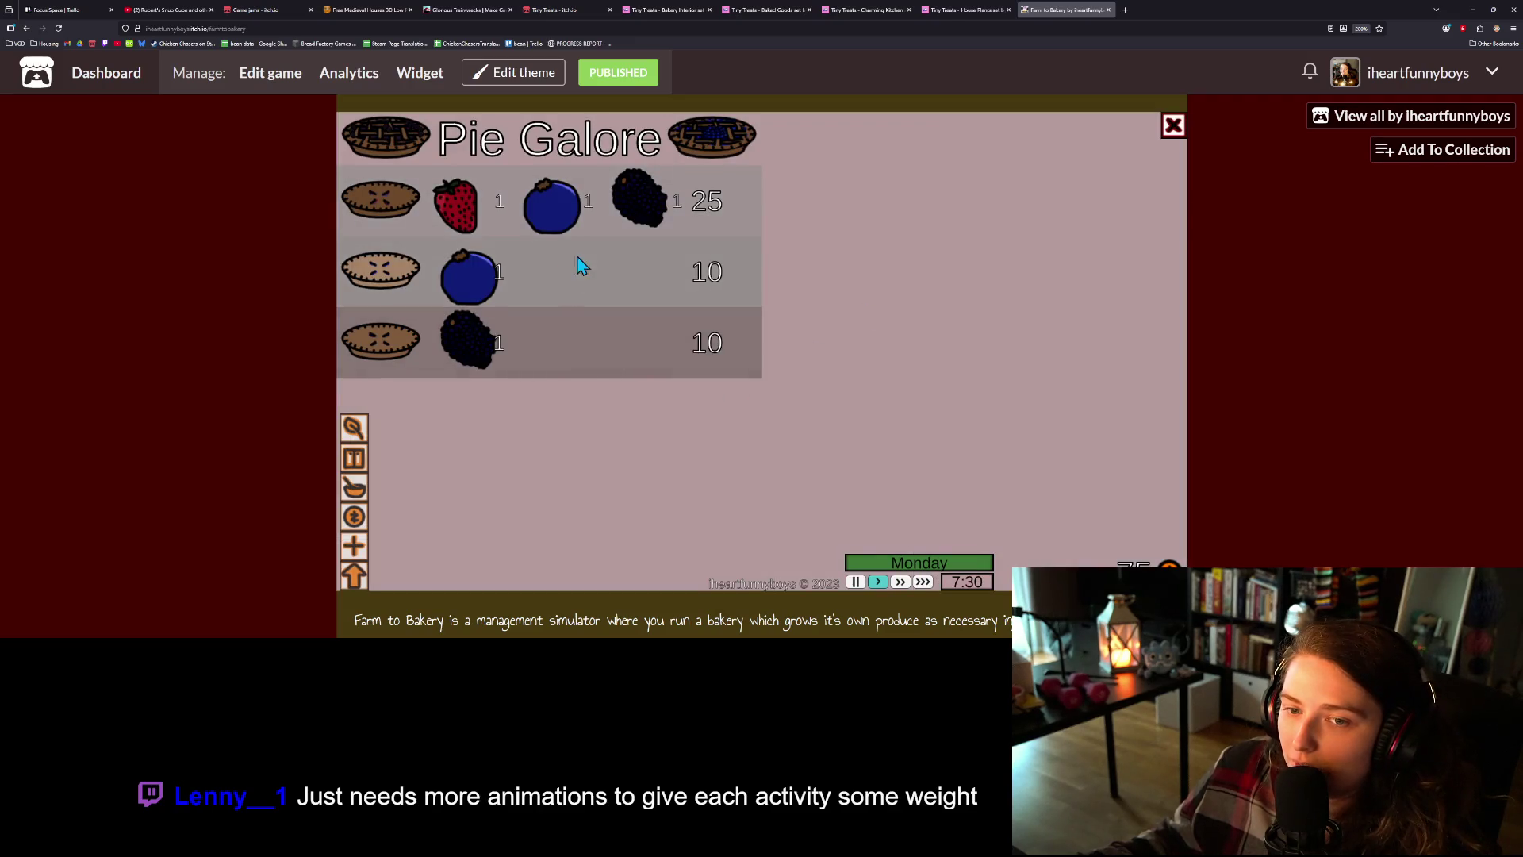
pyautogui.click(363, 468)
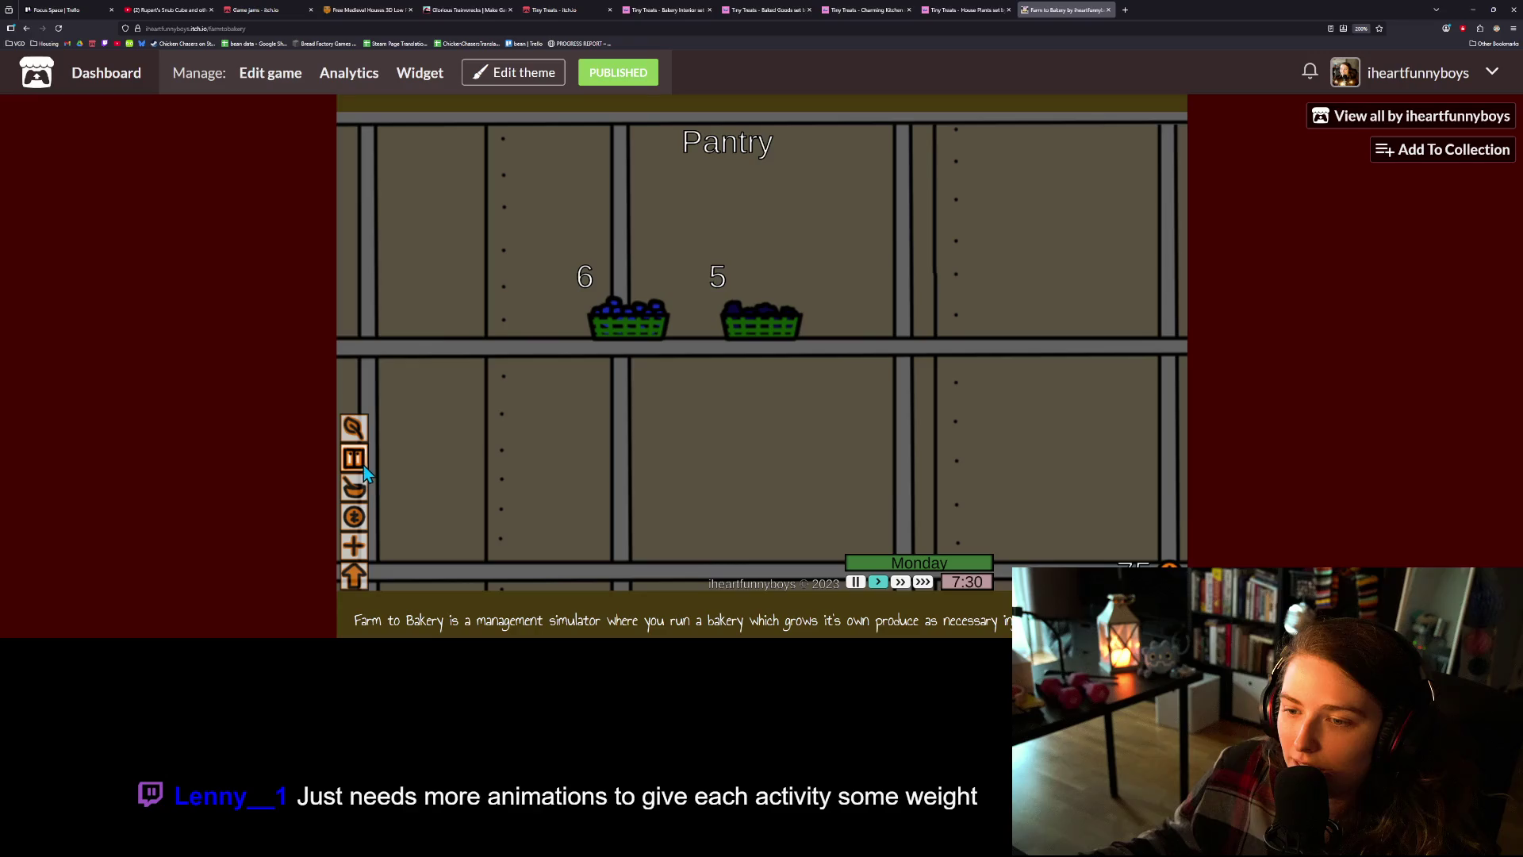
# - Review the expenses and loans overview, then bring up the equipment upgrades screen
pyautogui.click(355, 574)
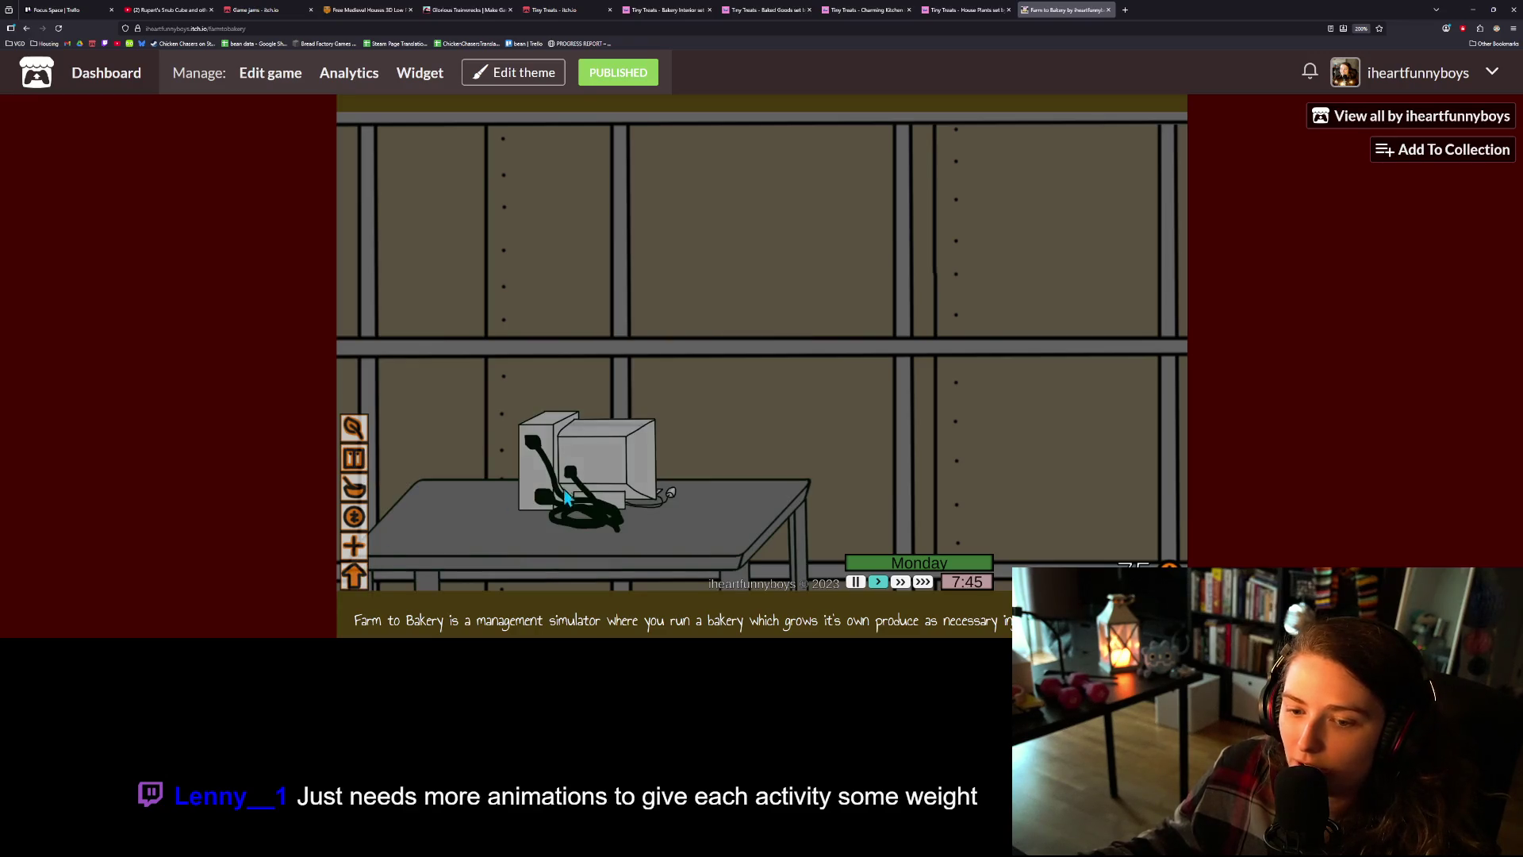
pyautogui.click(569, 498)
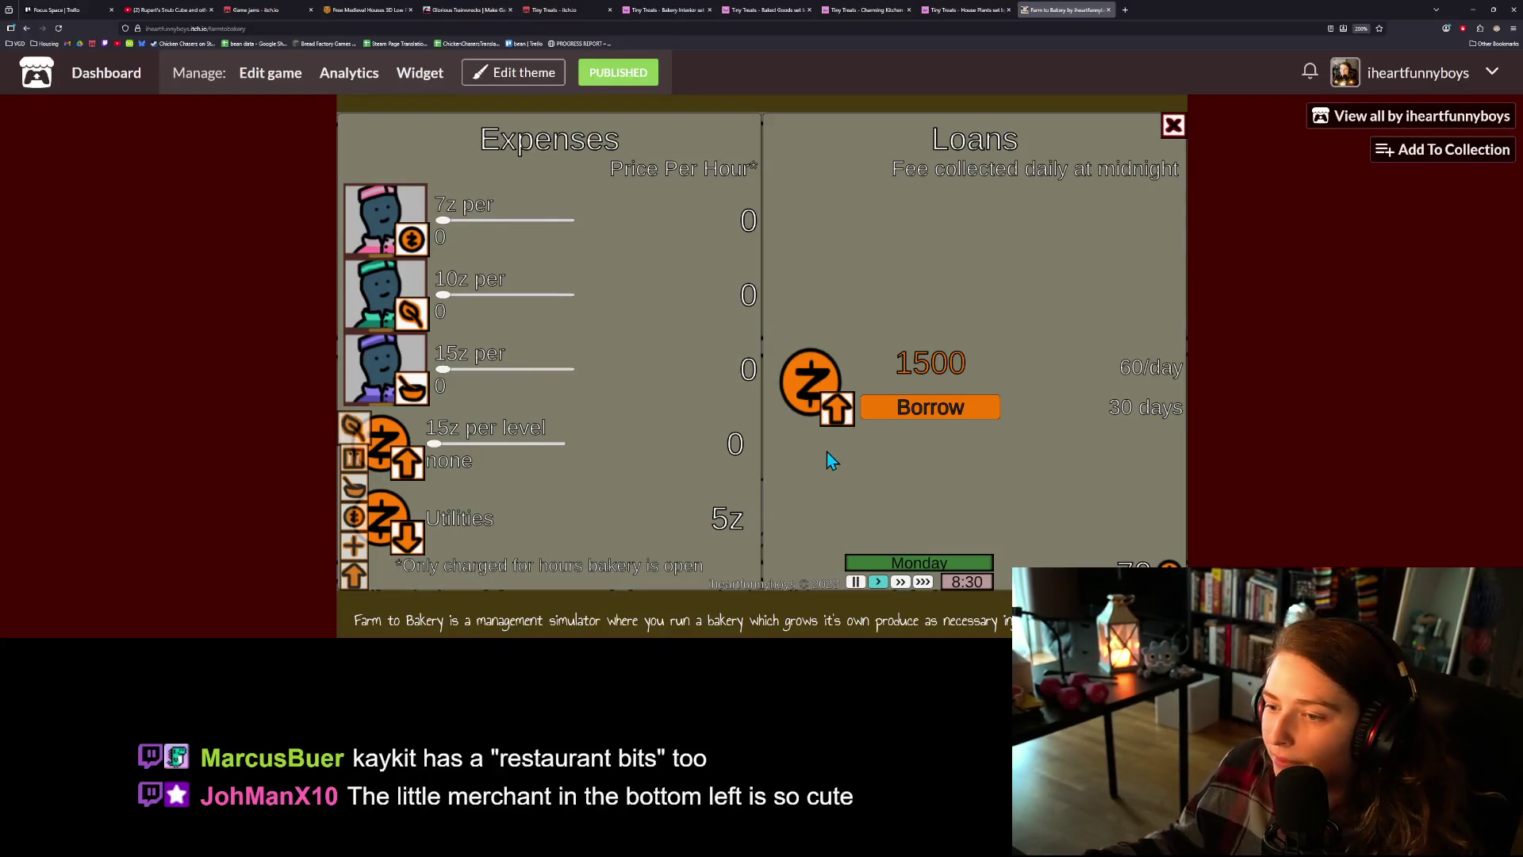
pyautogui.click(355, 547)
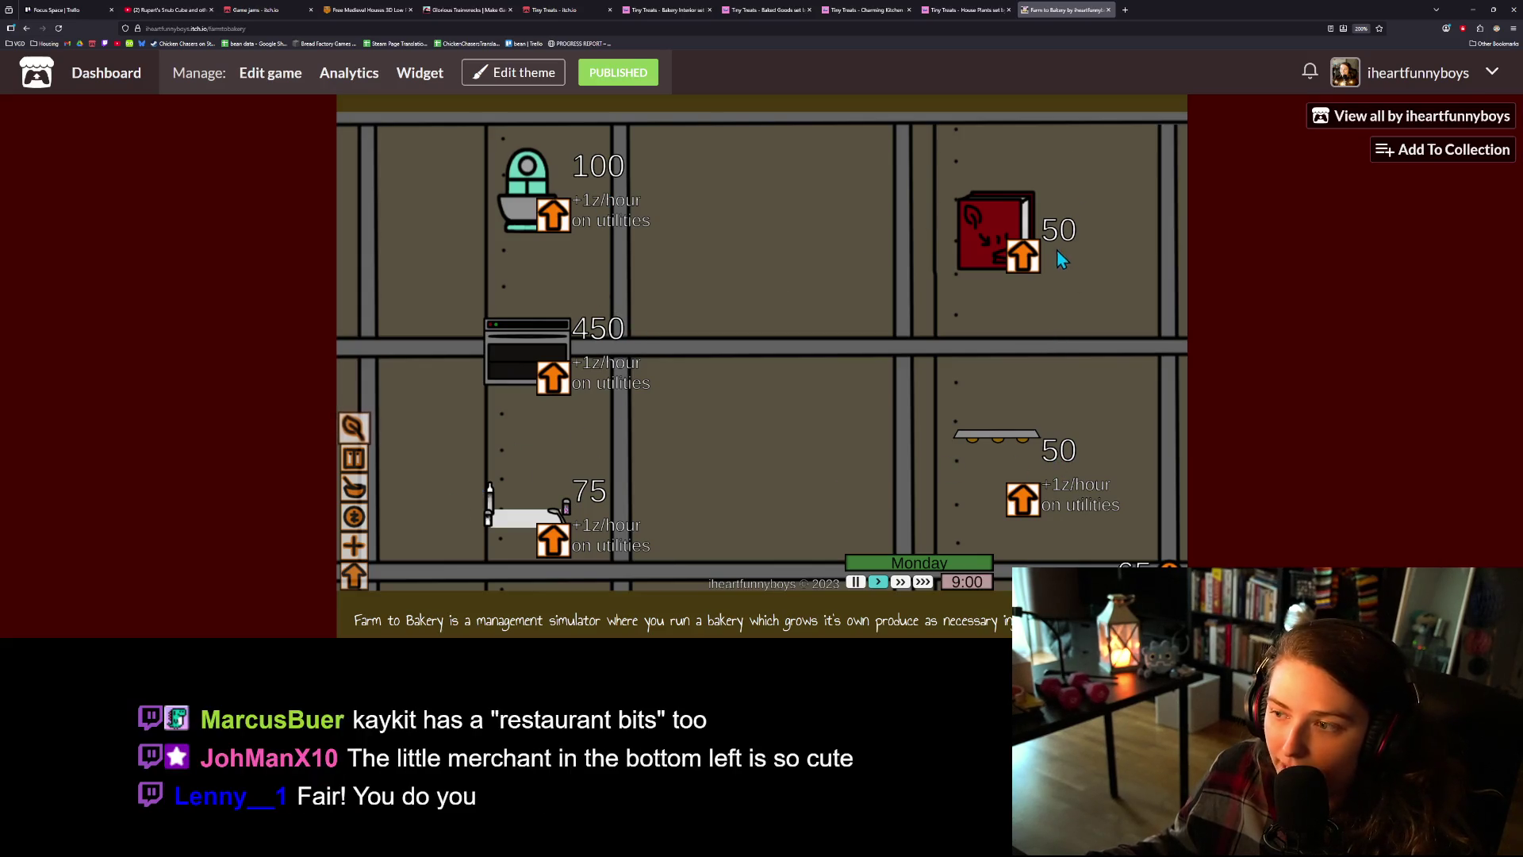
pyautogui.click(349, 429)
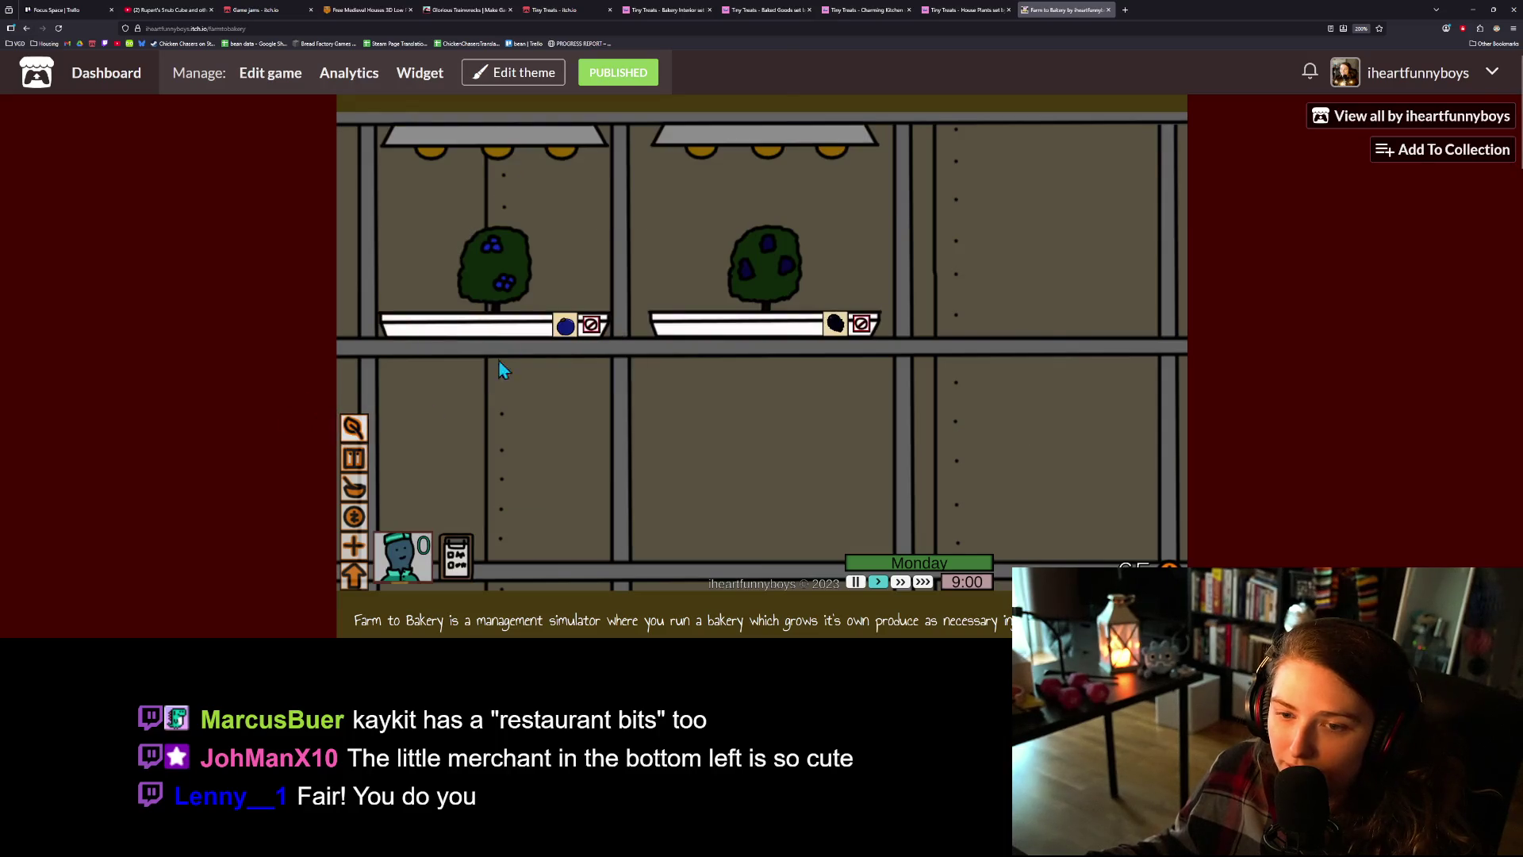
pyautogui.click(357, 542)
pyautogui.click(357, 543)
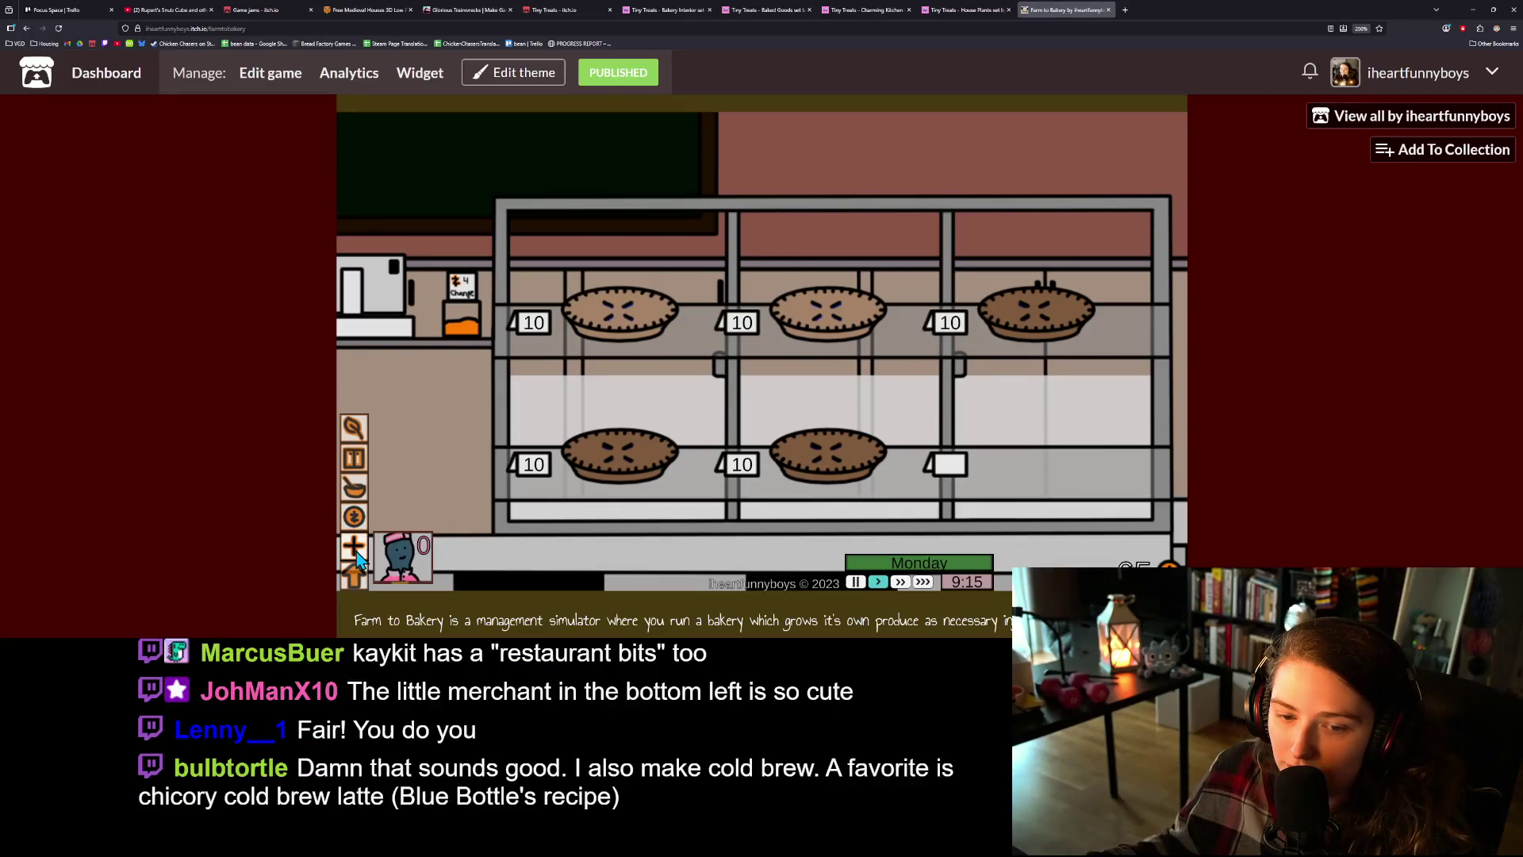
pyautogui.click(355, 545)
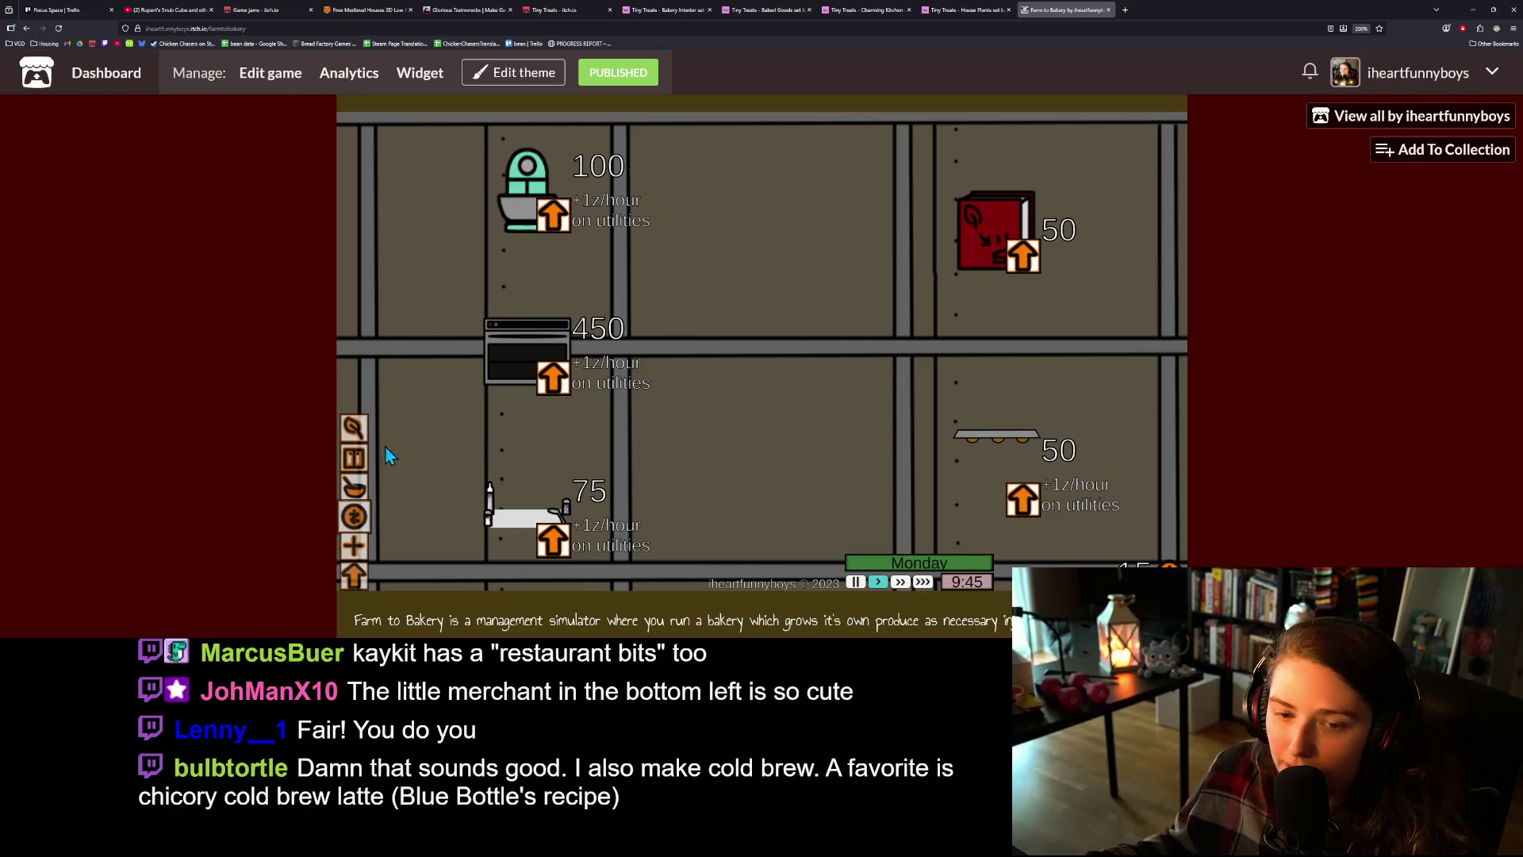
pyautogui.click(360, 443)
# - Browse the seed choices, then collect payment for four sold pie boxes in the shop
pyautogui.click(931, 265)
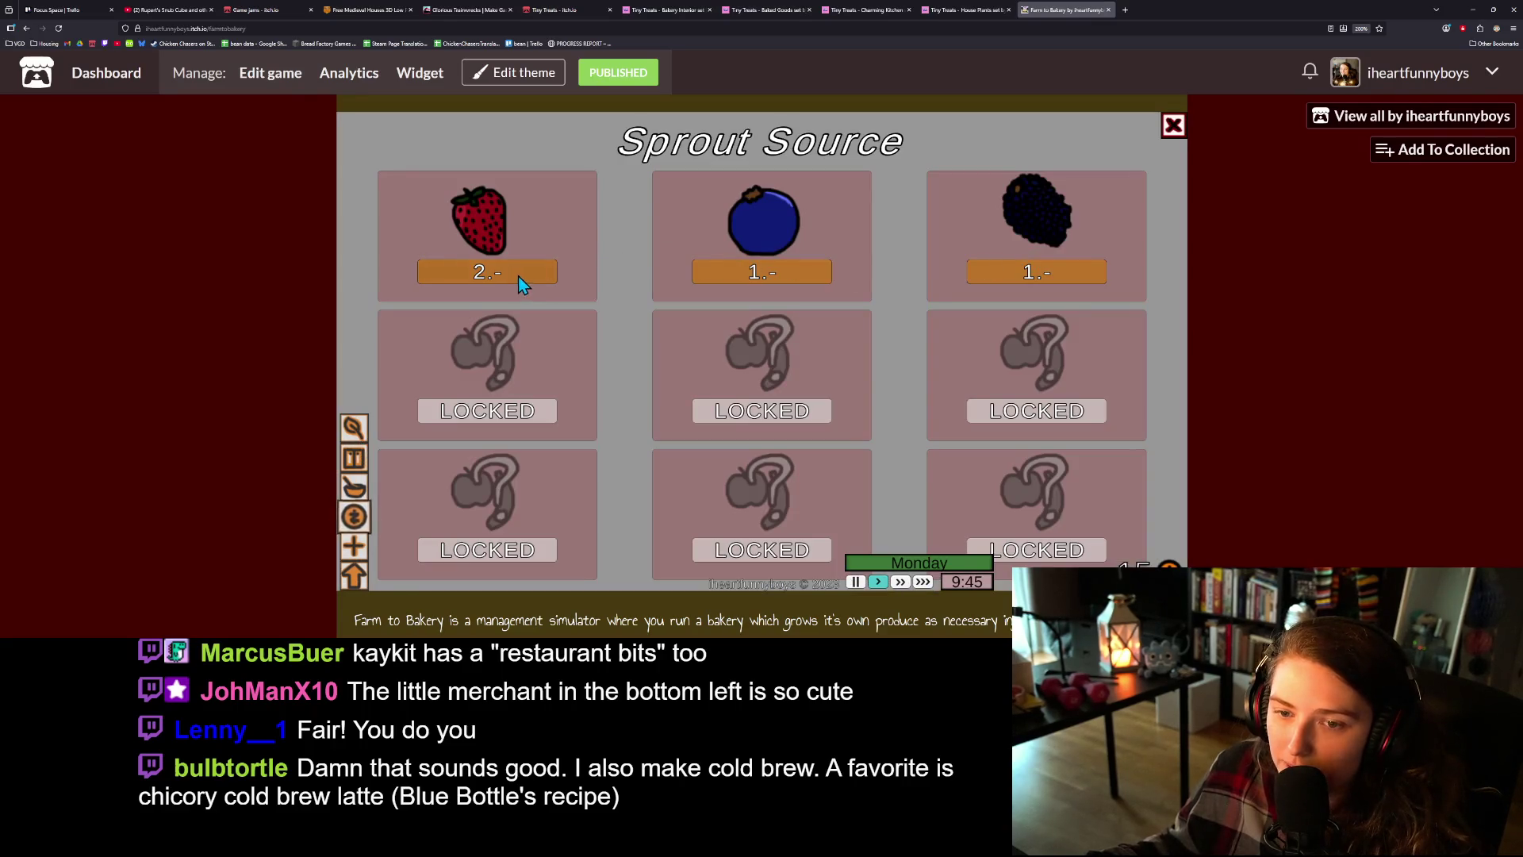
pyautogui.click(516, 275)
pyautogui.click(355, 512)
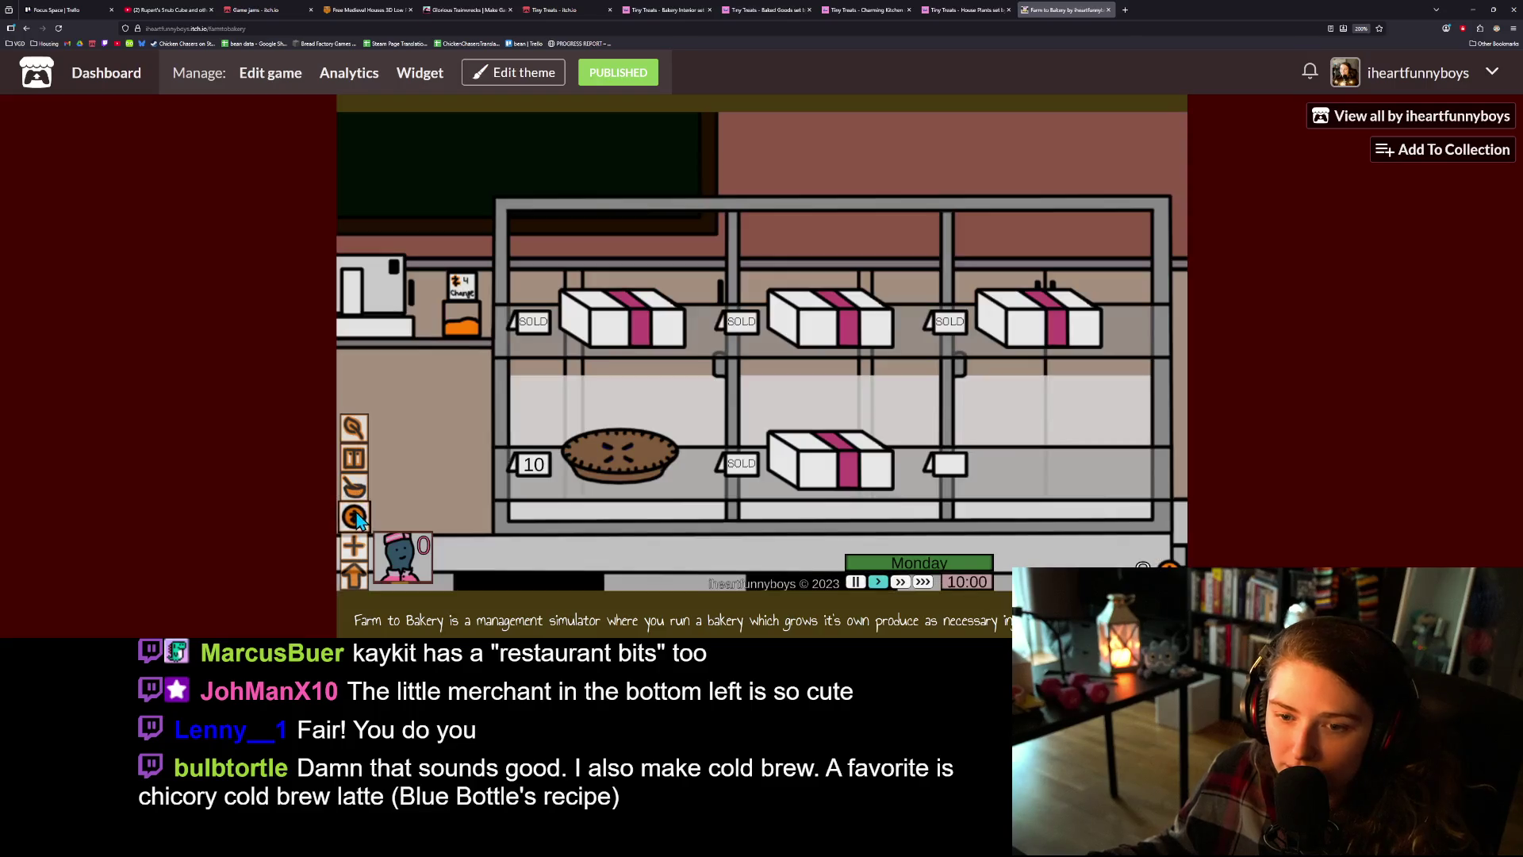
pyautogui.click(621, 320)
pyautogui.click(812, 320)
pyautogui.click(1000, 326)
pyautogui.click(833, 468)
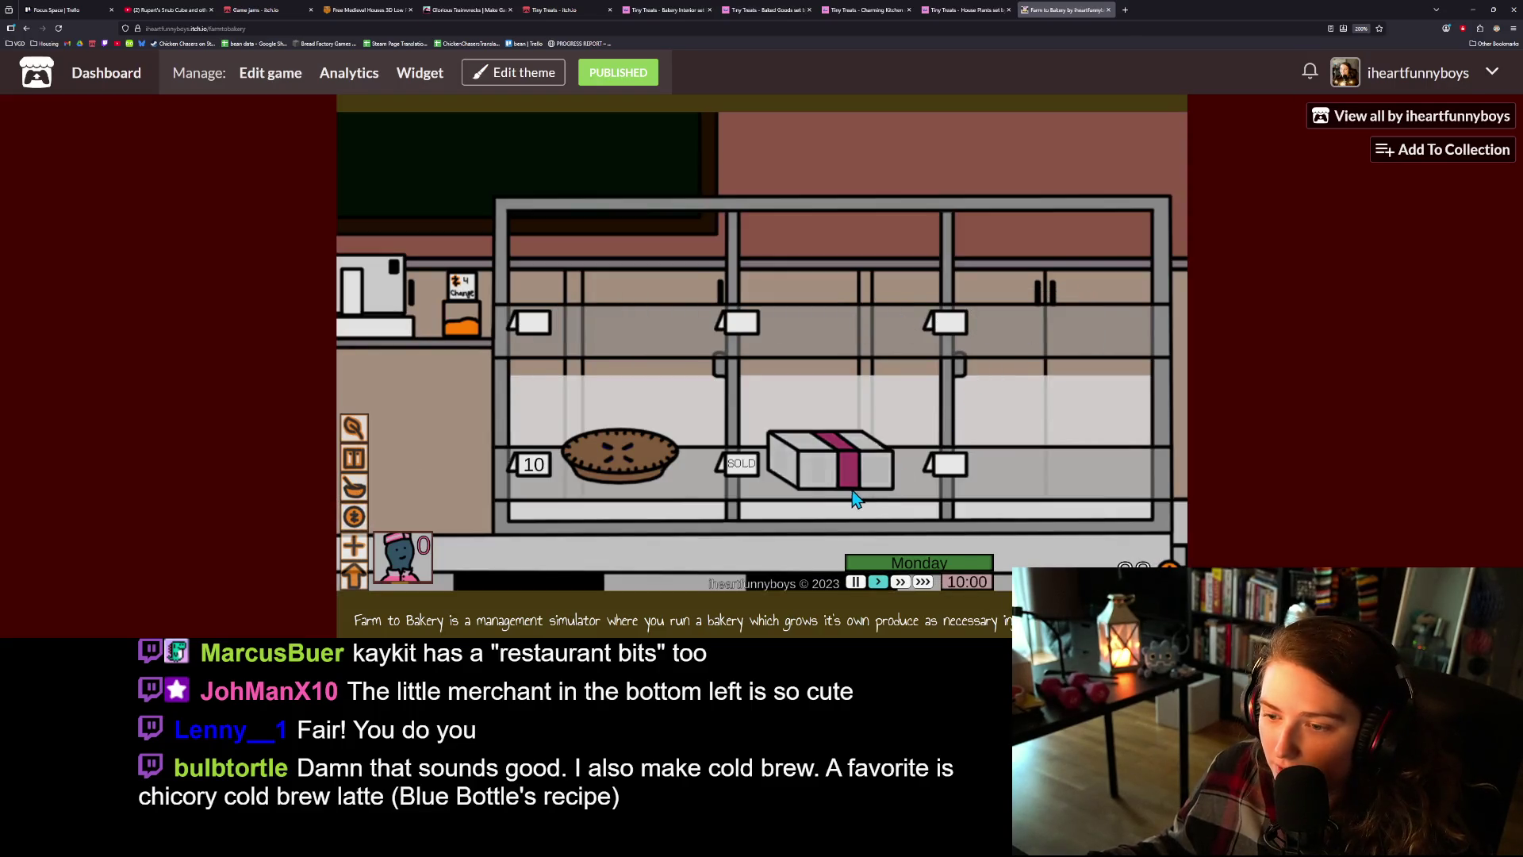
# - Check the recipe book and pantry, then harvest and replant blackberry in the middle planter
pyautogui.click(355, 487)
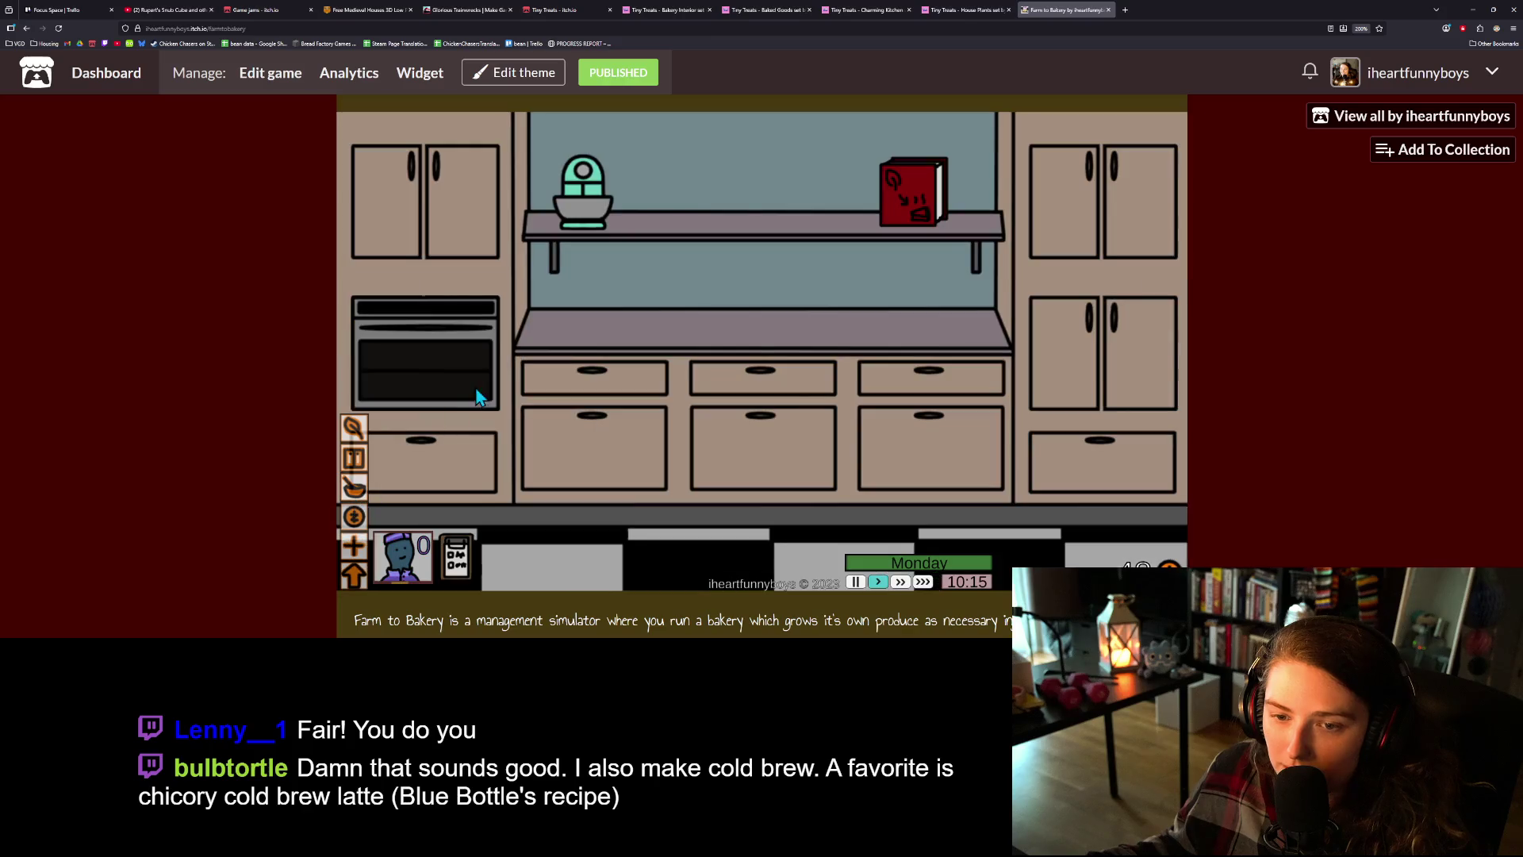
pyautogui.click(920, 198)
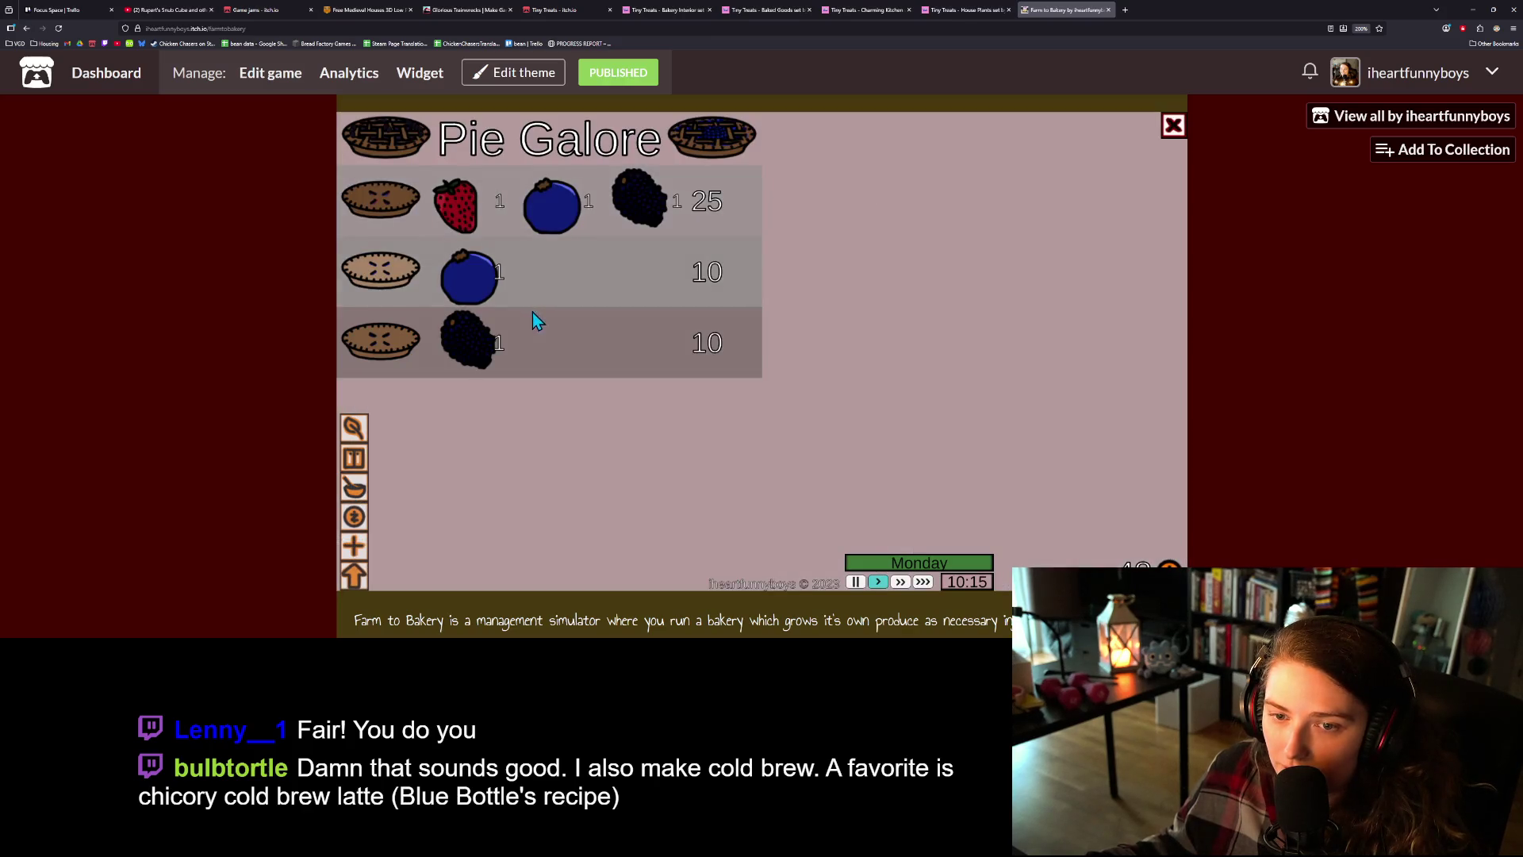
pyautogui.click(579, 262)
pyautogui.click(353, 468)
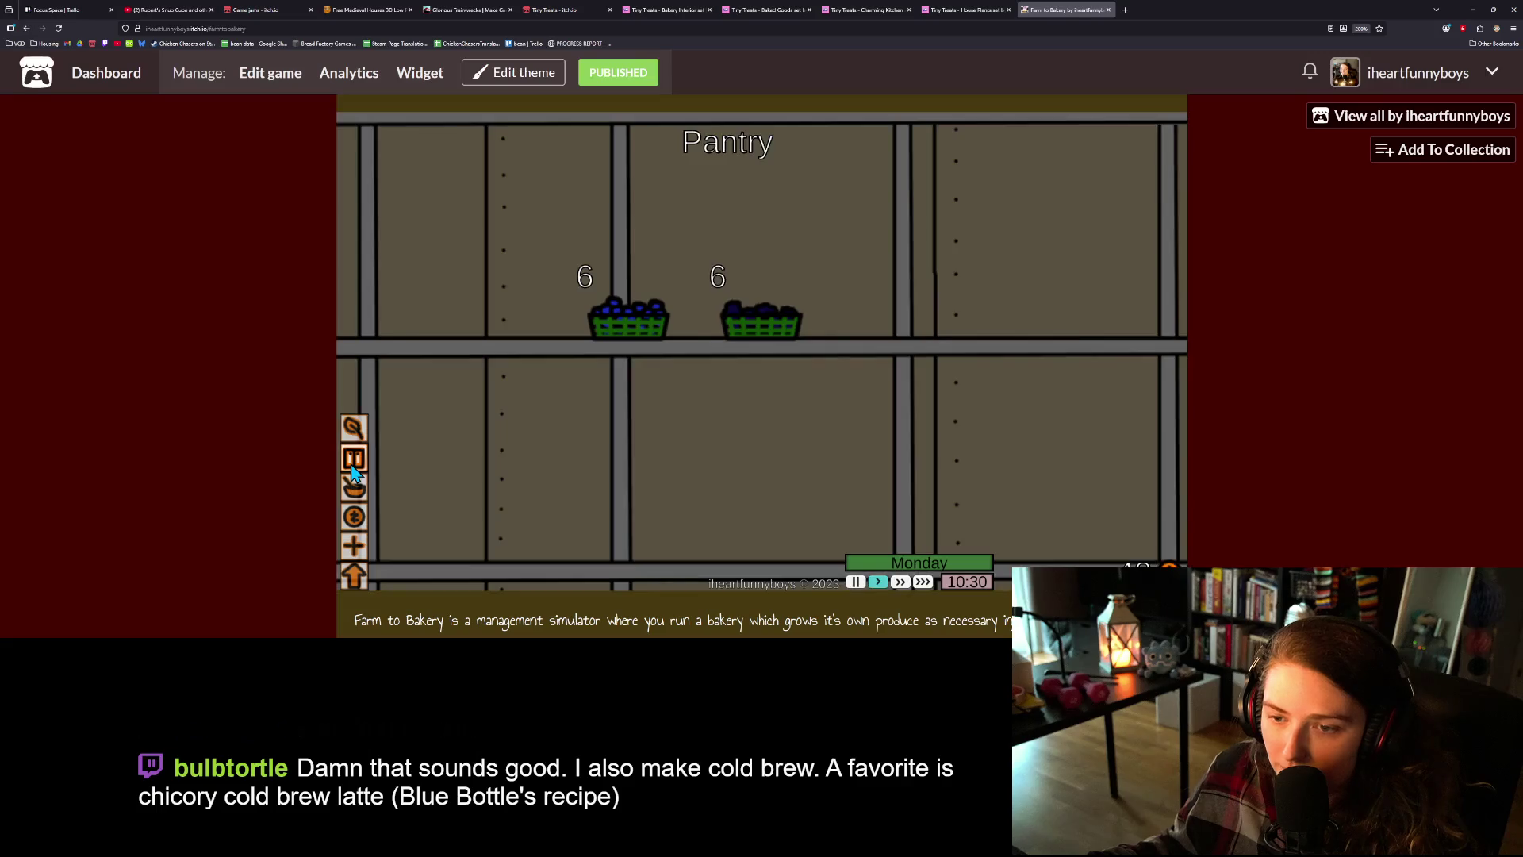
pyautogui.click(355, 488)
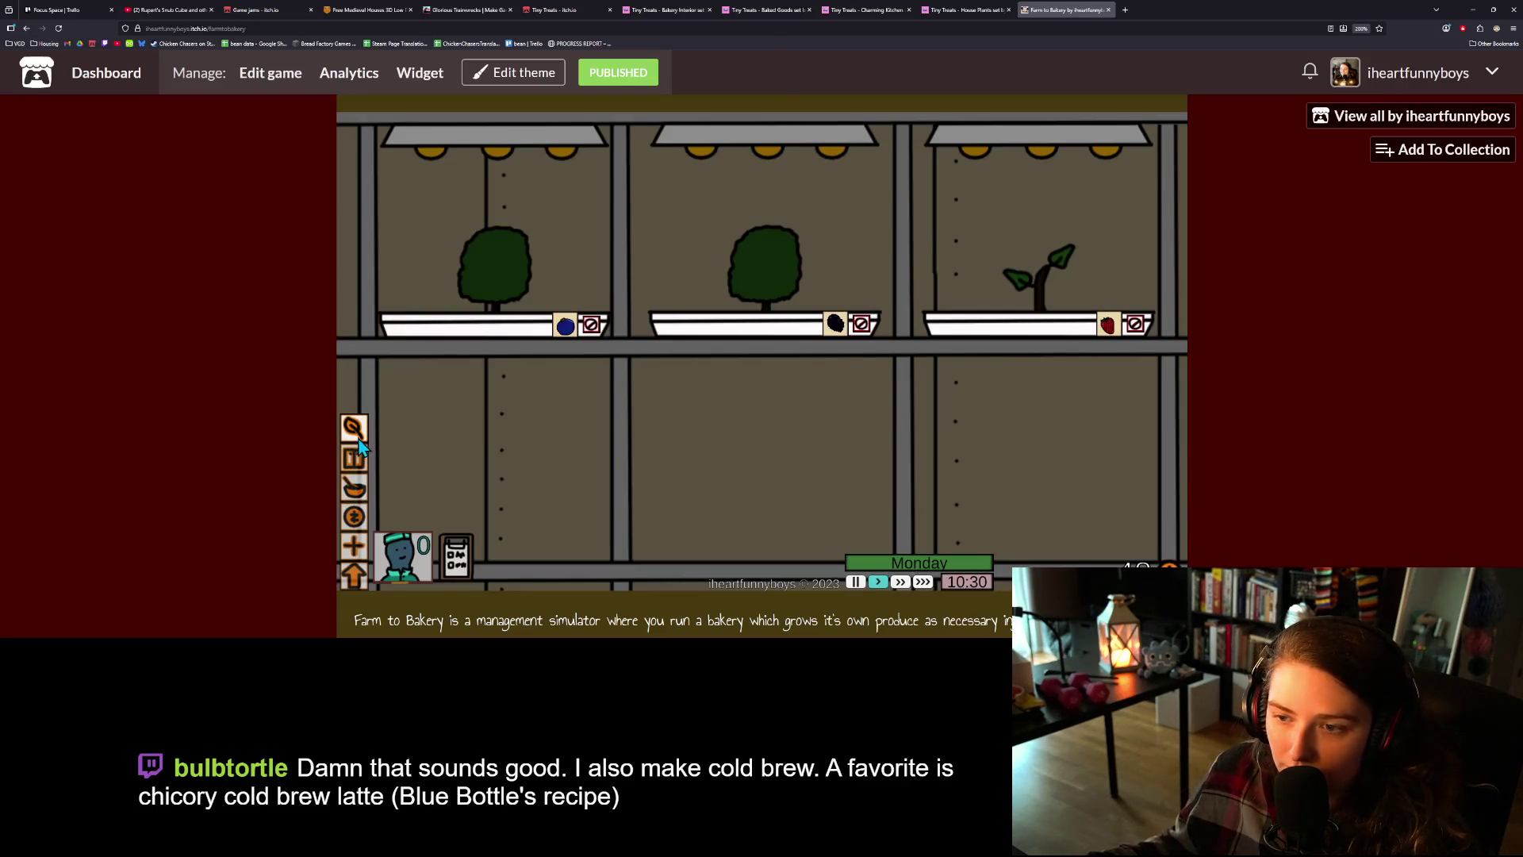
pyautogui.click(733, 253)
pyautogui.click(793, 331)
pyautogui.click(1028, 270)
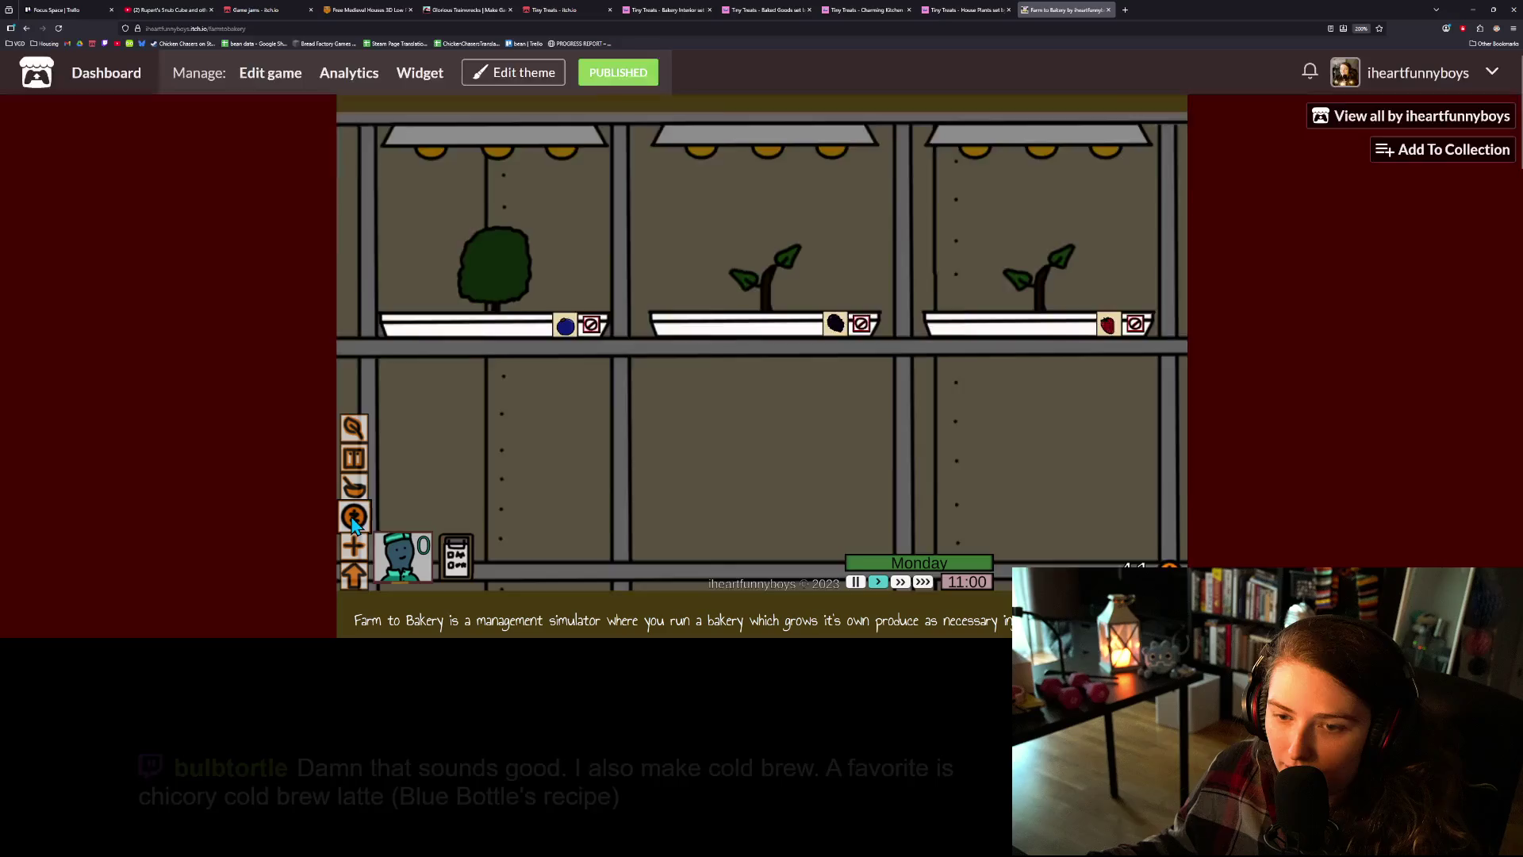
# - Check the pantry stock and start baking the three-berry pie worth 25
pyautogui.click(354, 574)
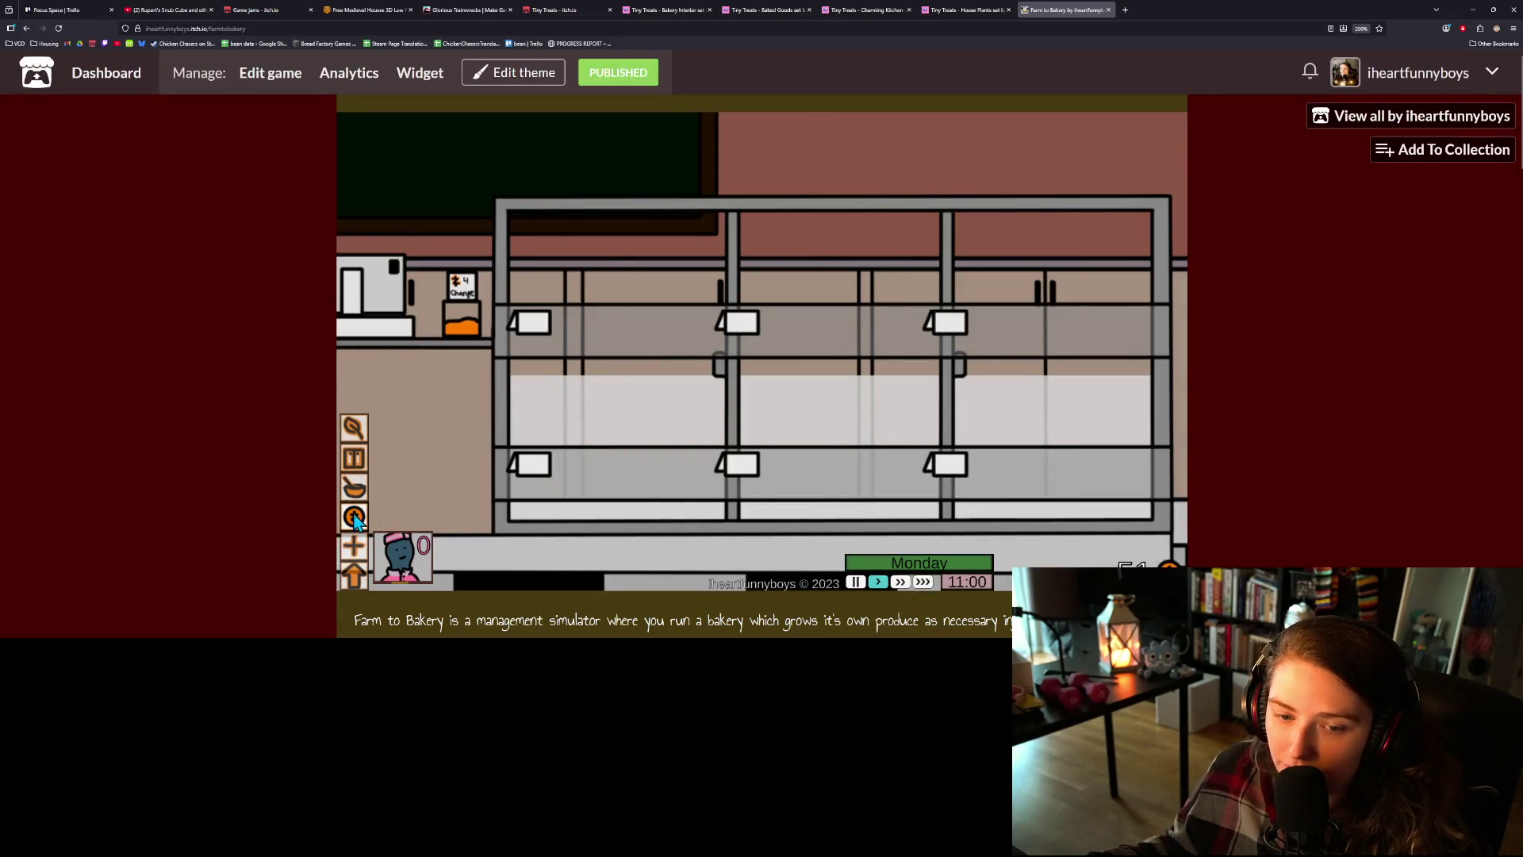
pyautogui.click(354, 498)
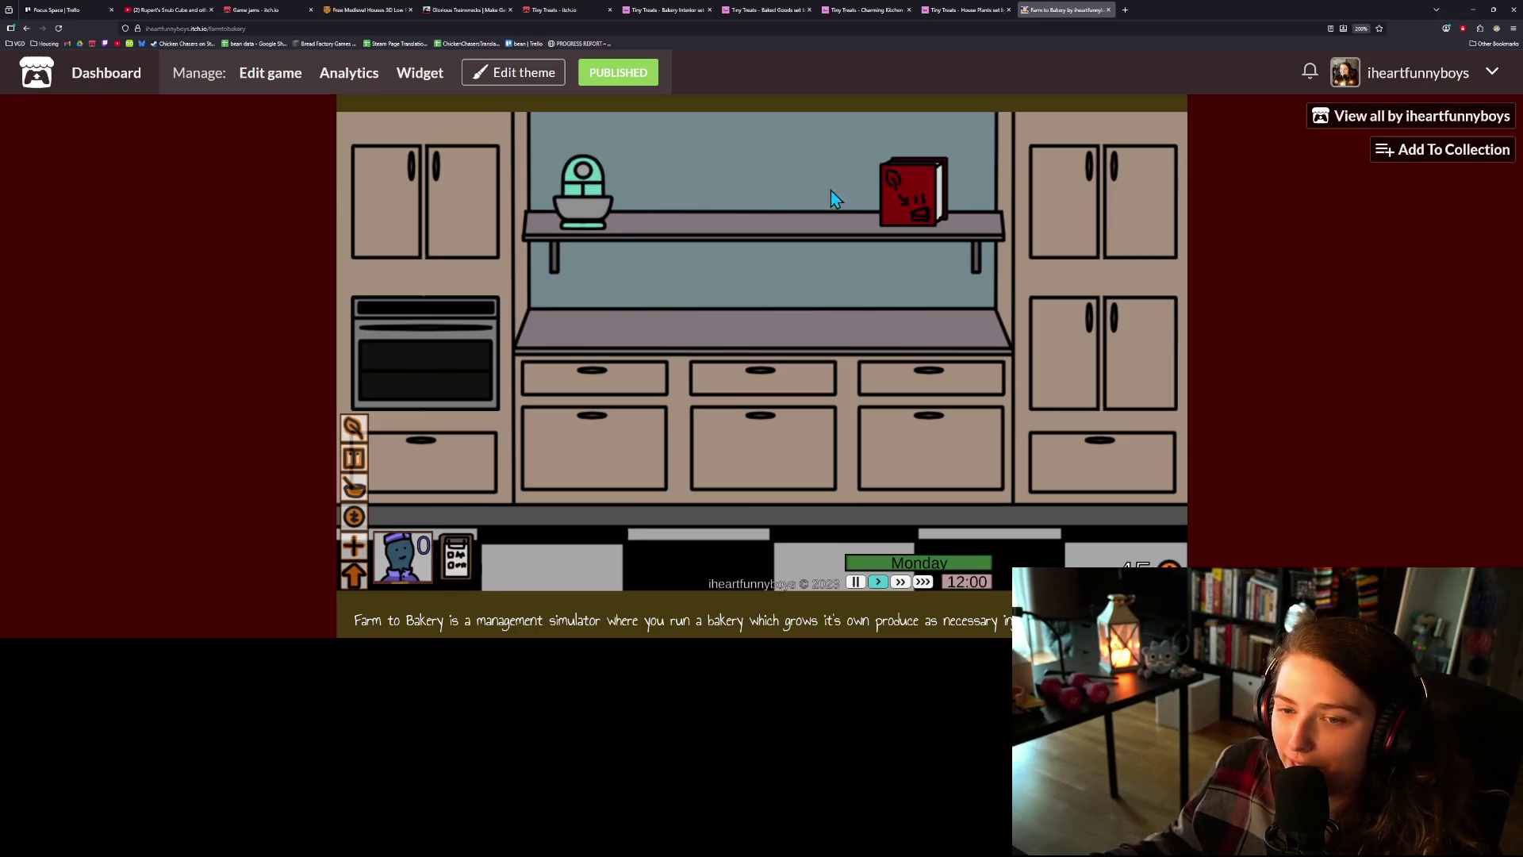
pyautogui.click(901, 195)
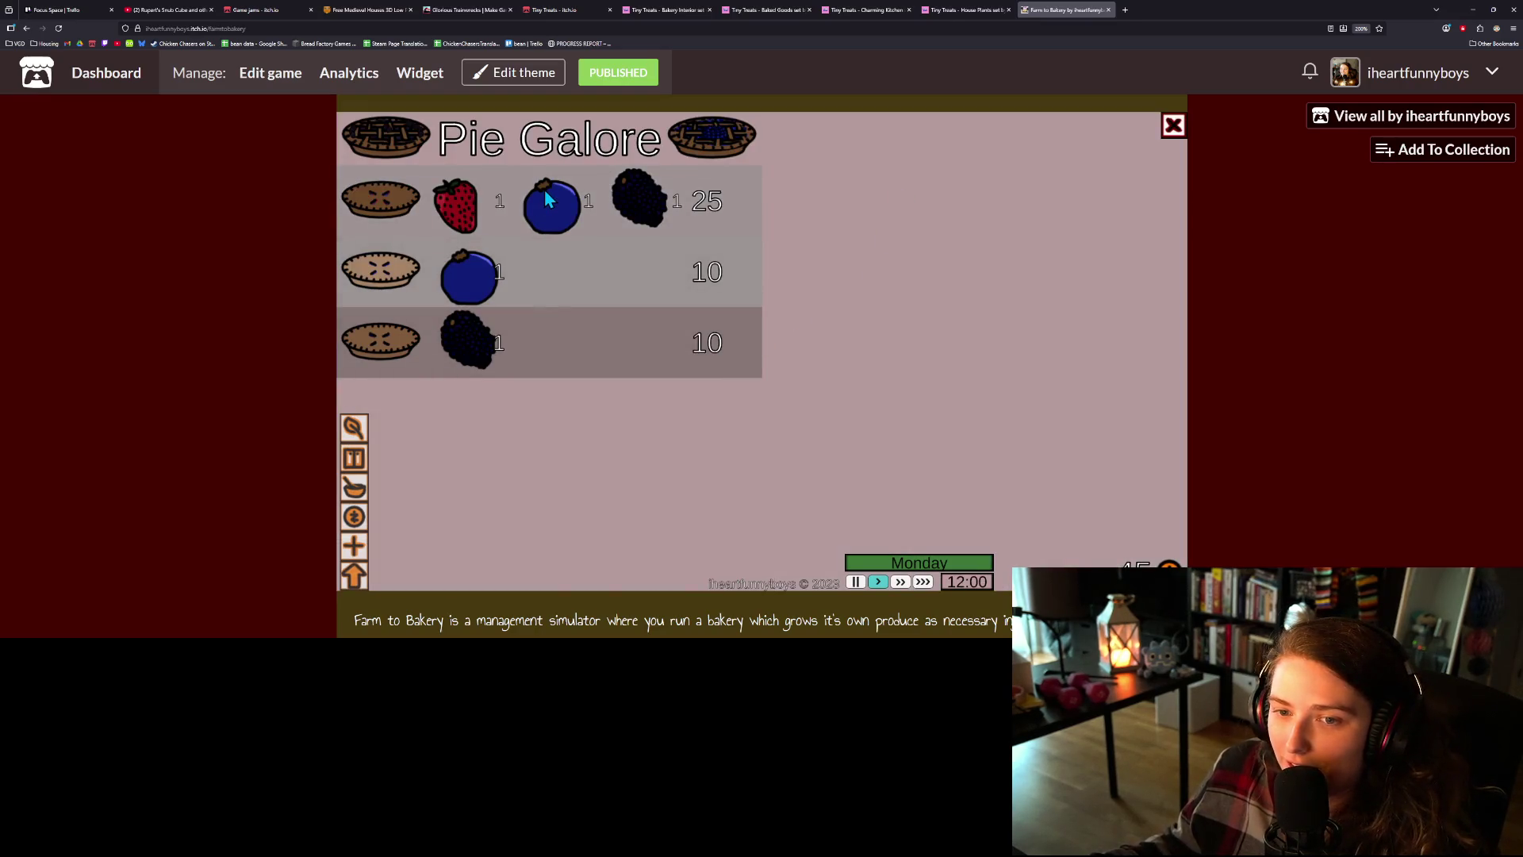
pyautogui.click(354, 433)
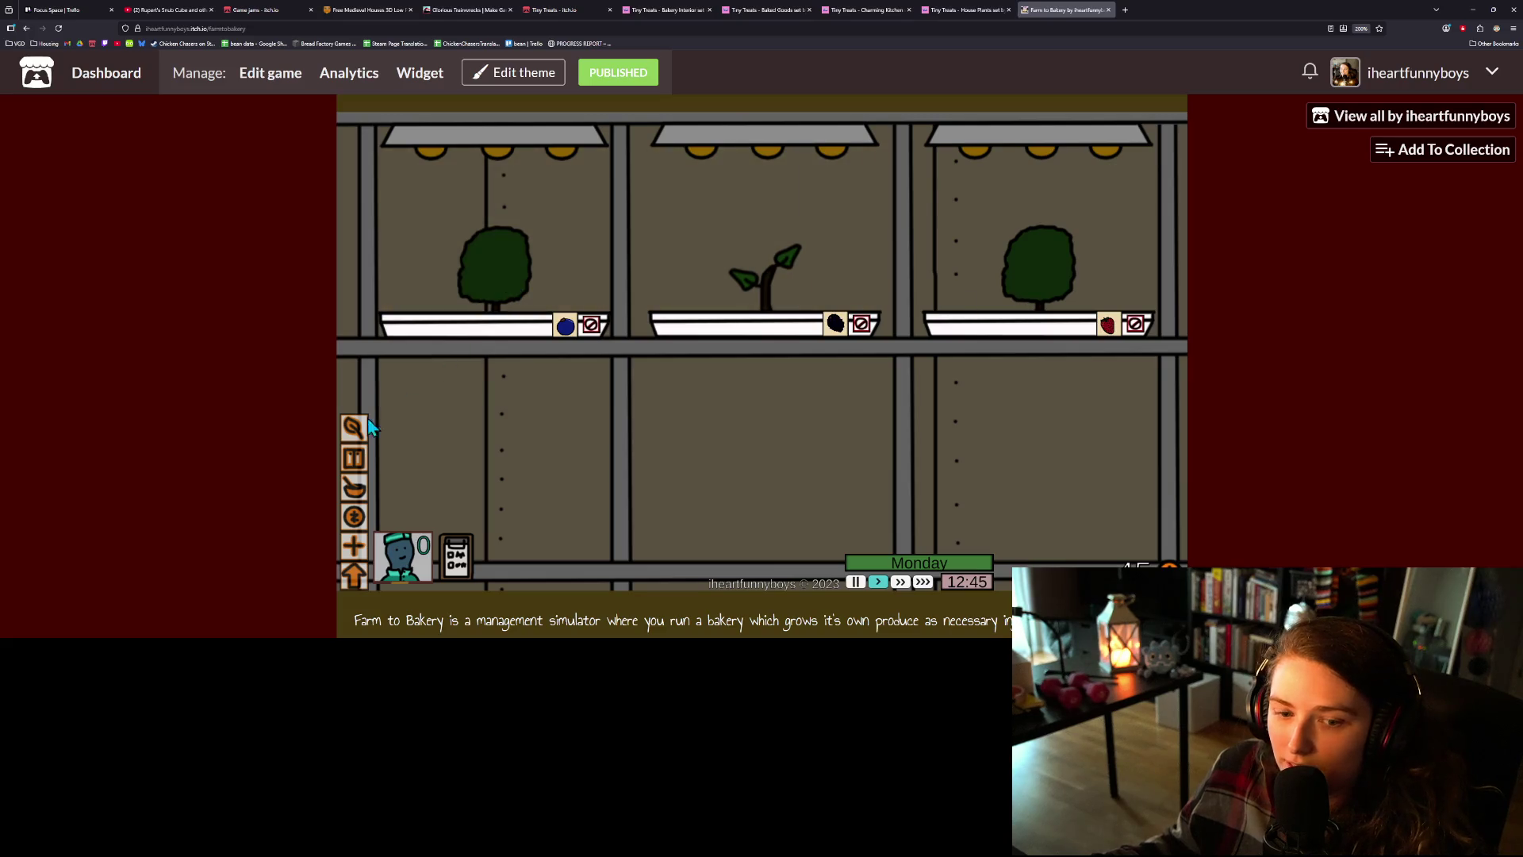
pyautogui.click(354, 458)
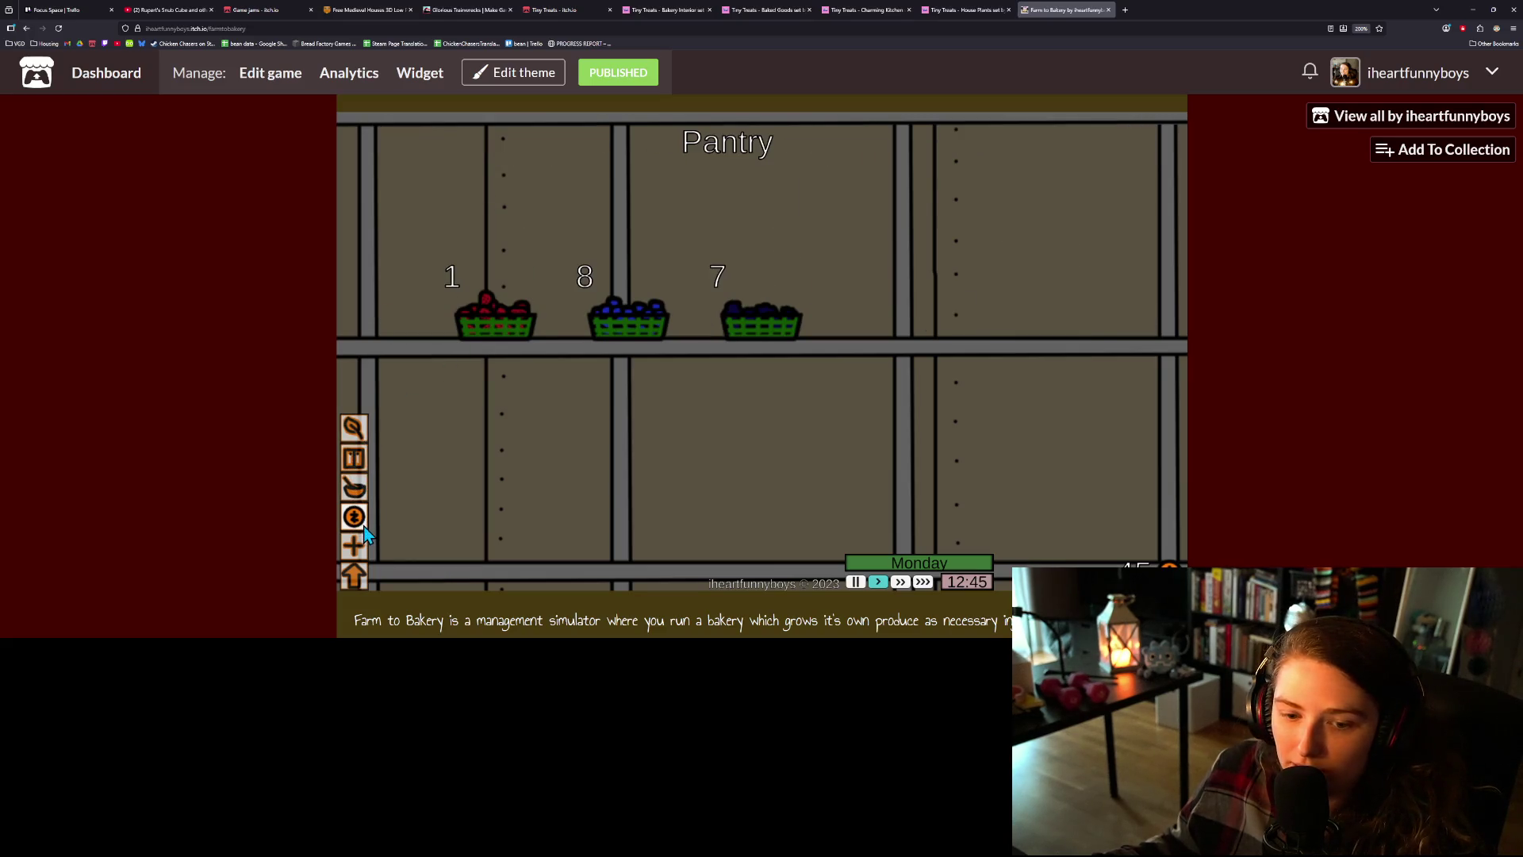
pyautogui.click(355, 494)
pyautogui.click(938, 196)
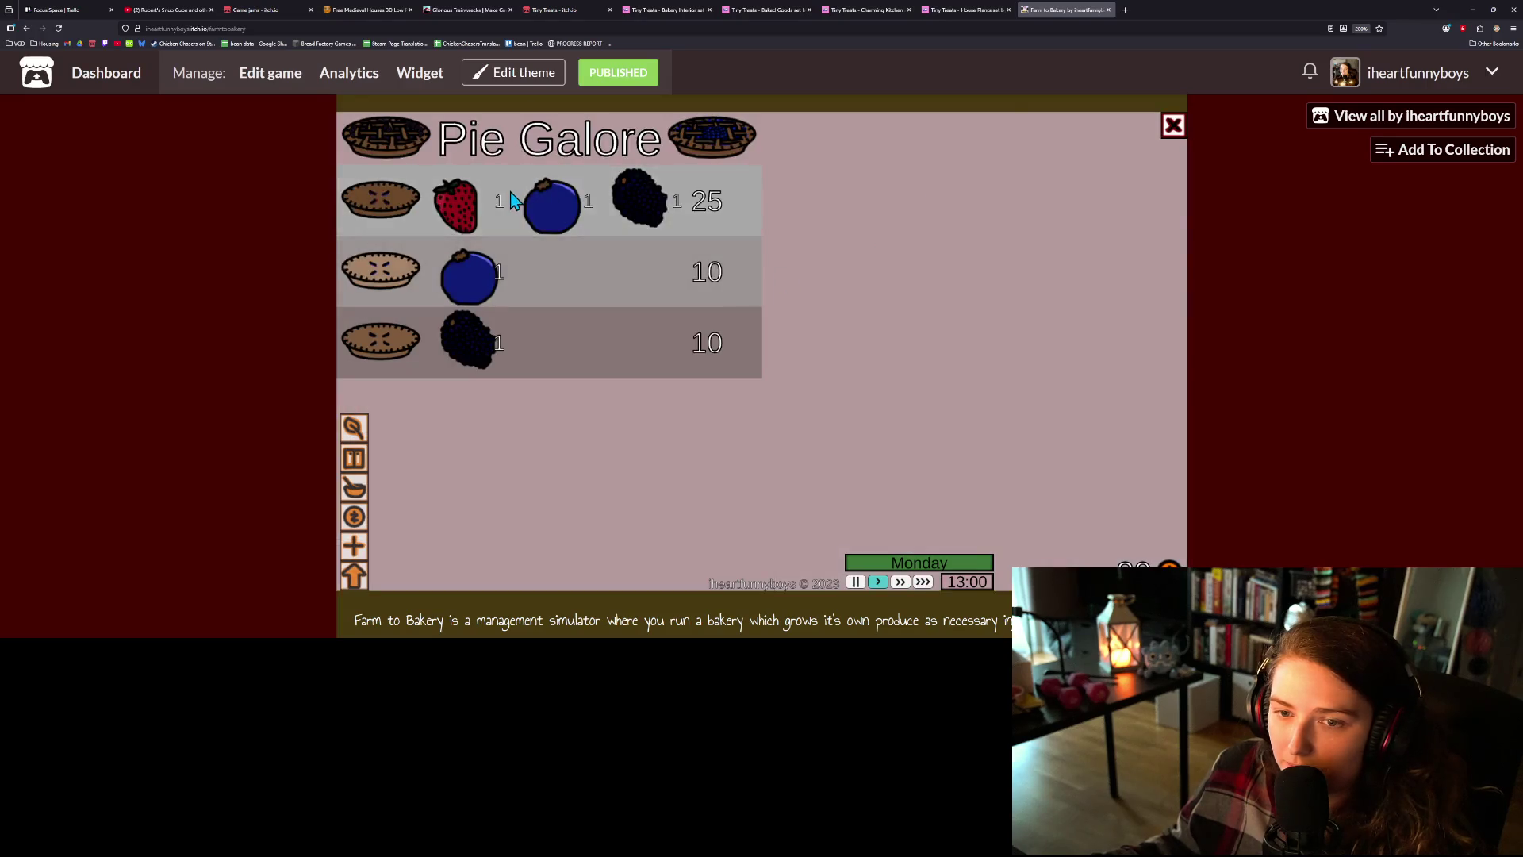
pyautogui.click(514, 200)
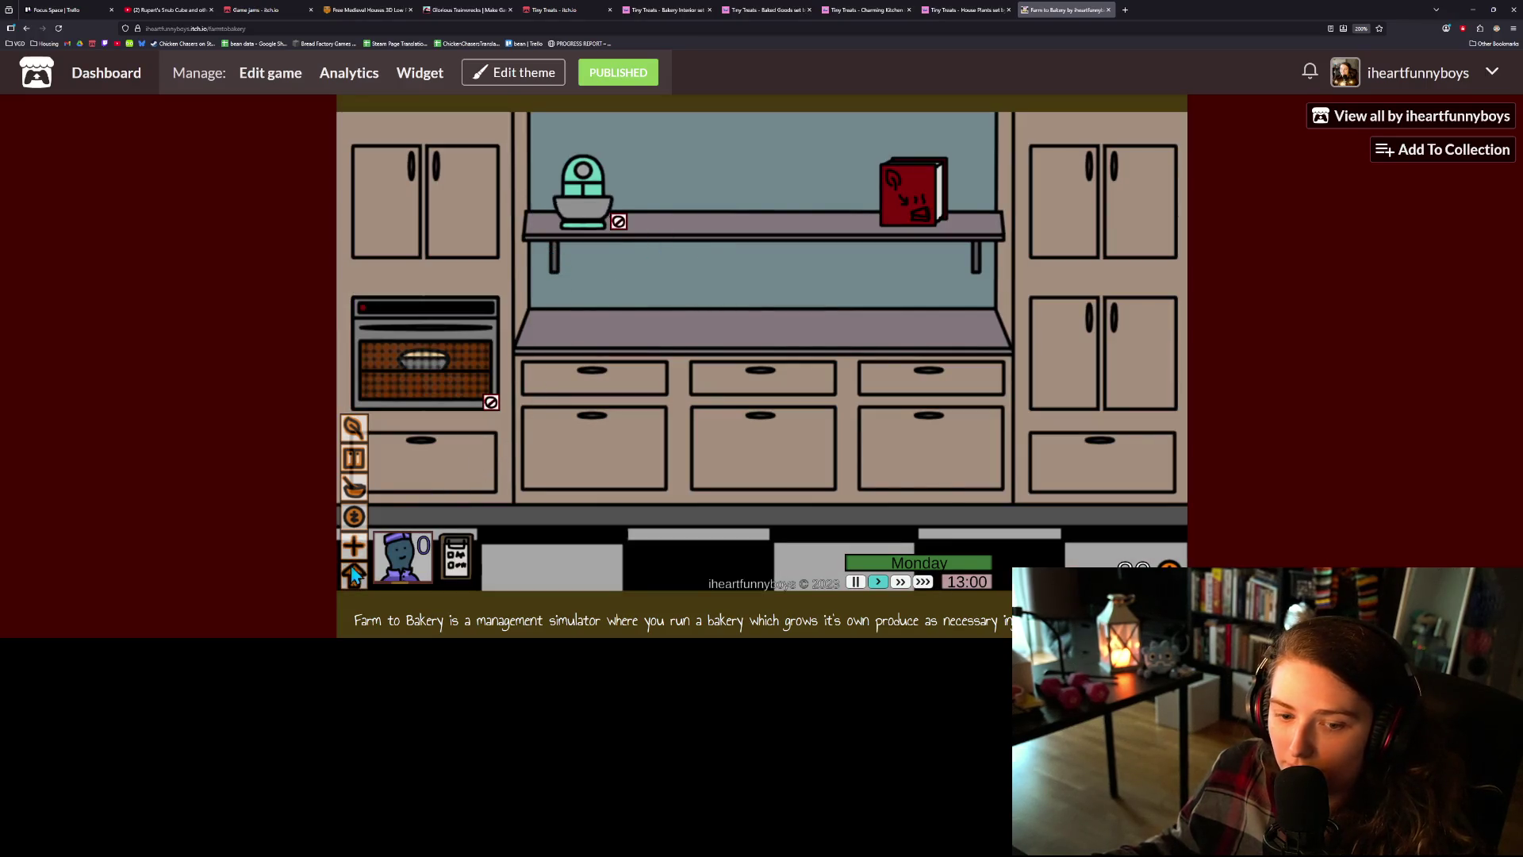
# - Take the finished pie from the oven, then harvest and replant blueberry in the left planter
pyautogui.click(355, 523)
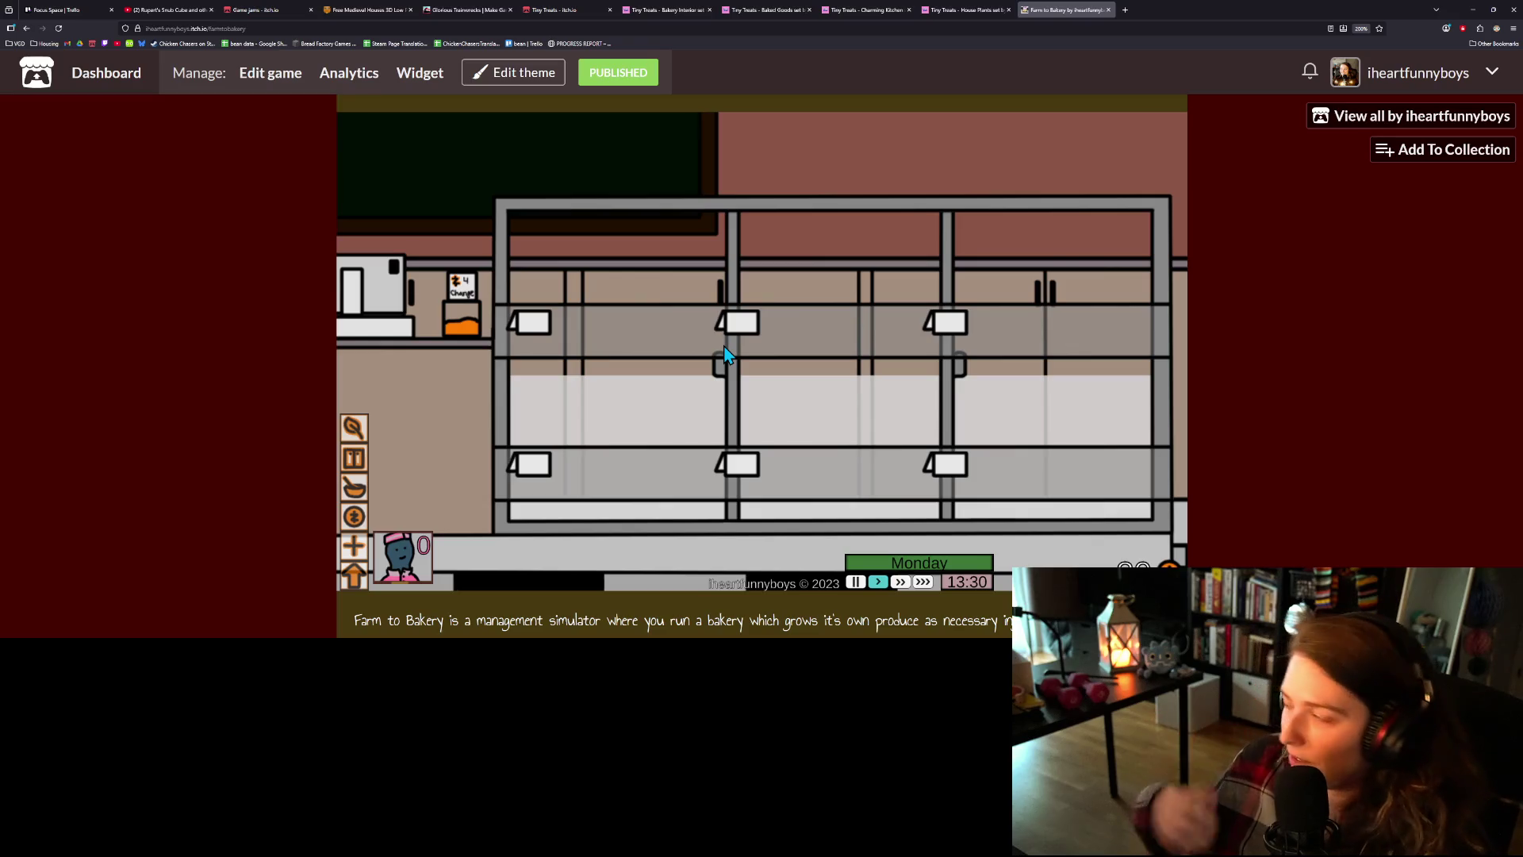
pyautogui.click(354, 487)
pyautogui.click(489, 311)
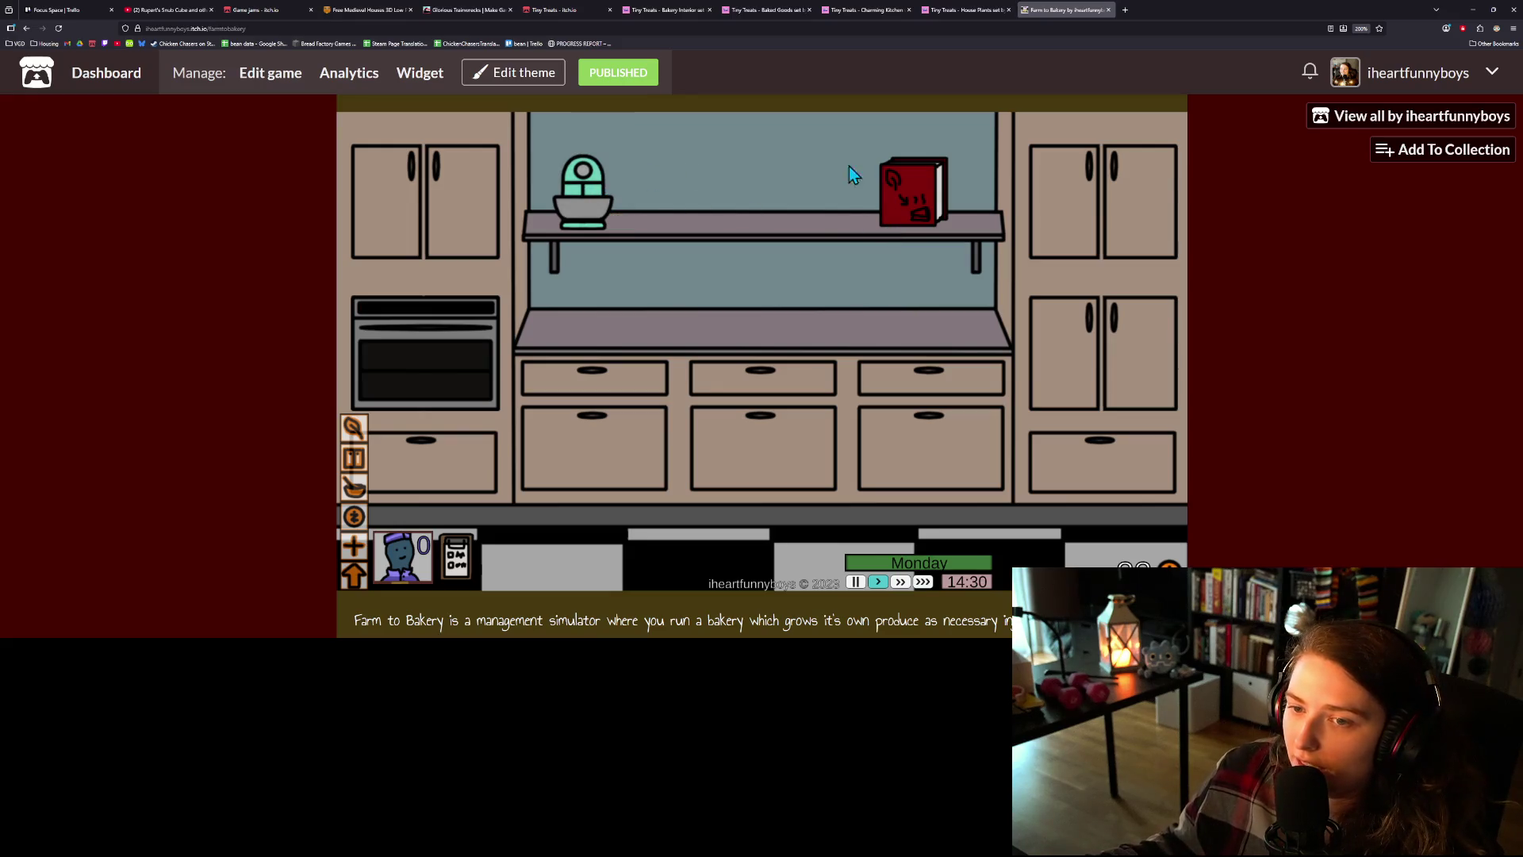
pyautogui.click(896, 185)
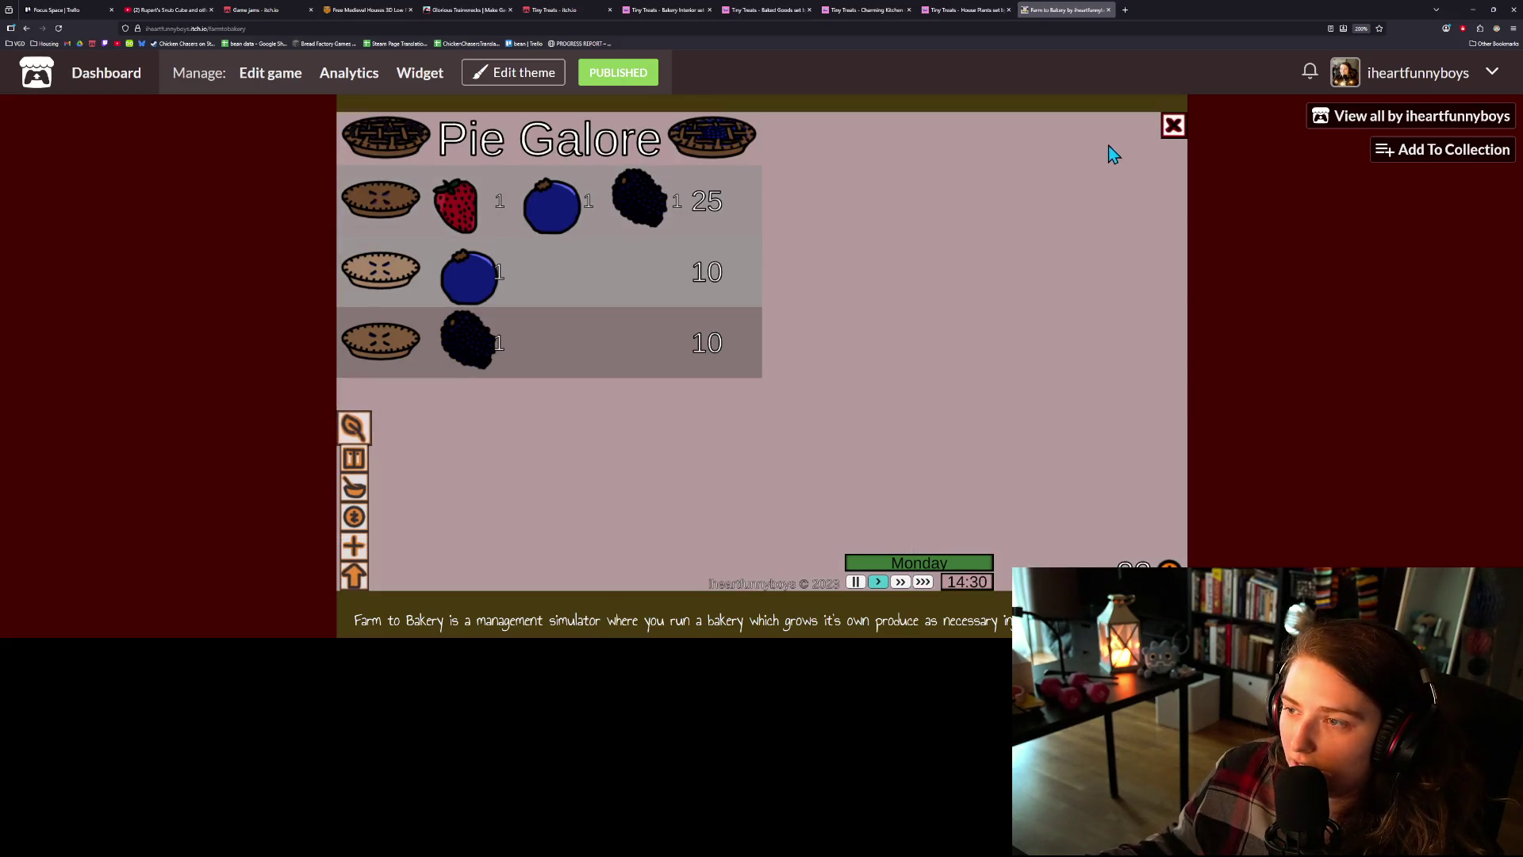
pyautogui.click(1174, 126)
pyautogui.click(354, 426)
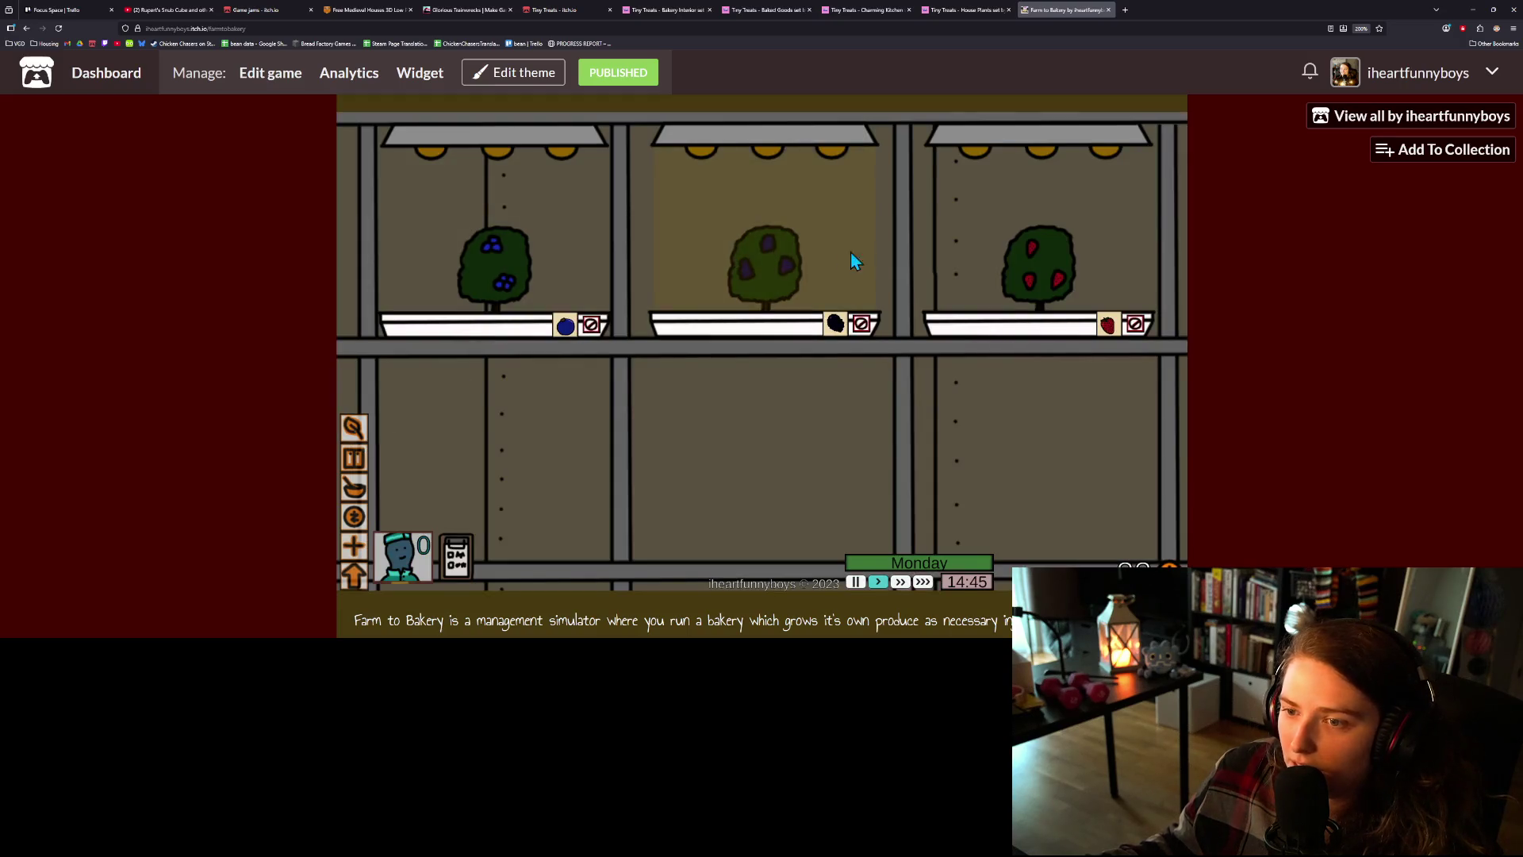
pyautogui.click(551, 263)
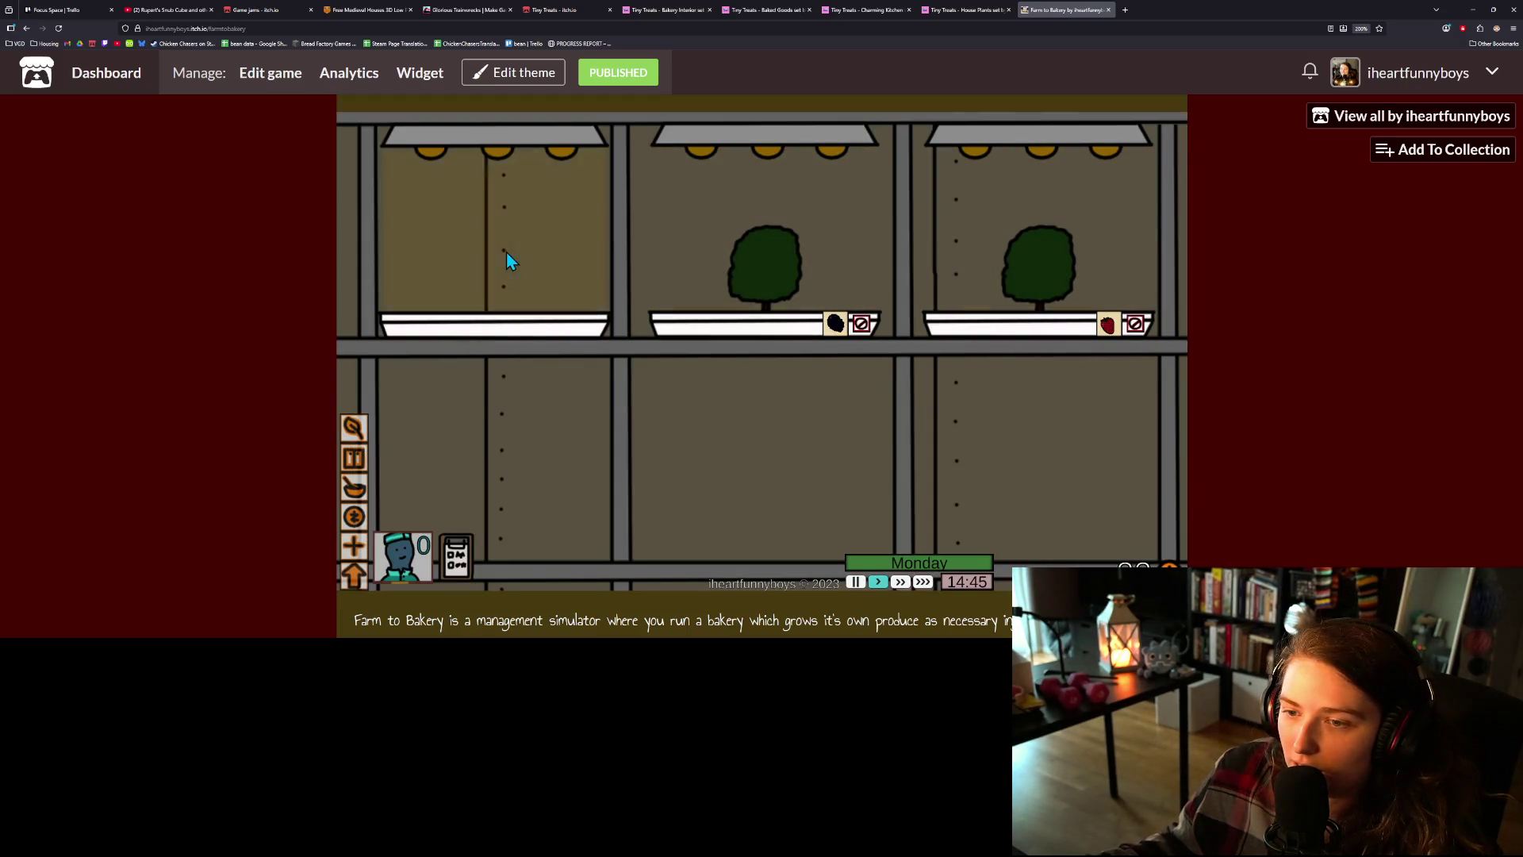
pyautogui.click(504, 259)
pyautogui.click(816, 276)
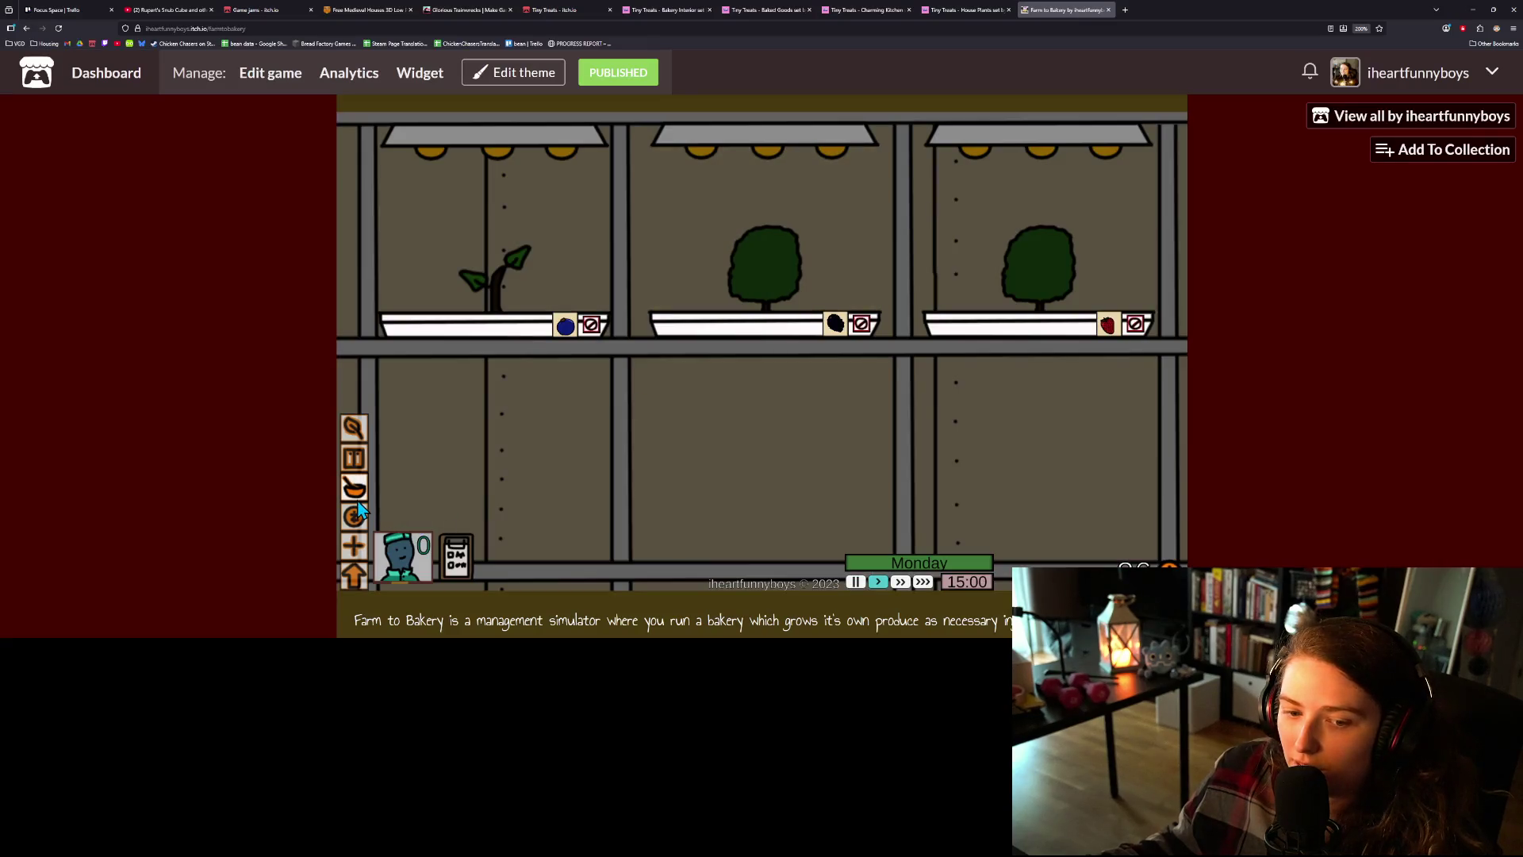
# - Bake another three-berry pie, take it out of the oven, and visit the display case
pyautogui.click(355, 487)
pyautogui.click(933, 187)
pyautogui.click(652, 282)
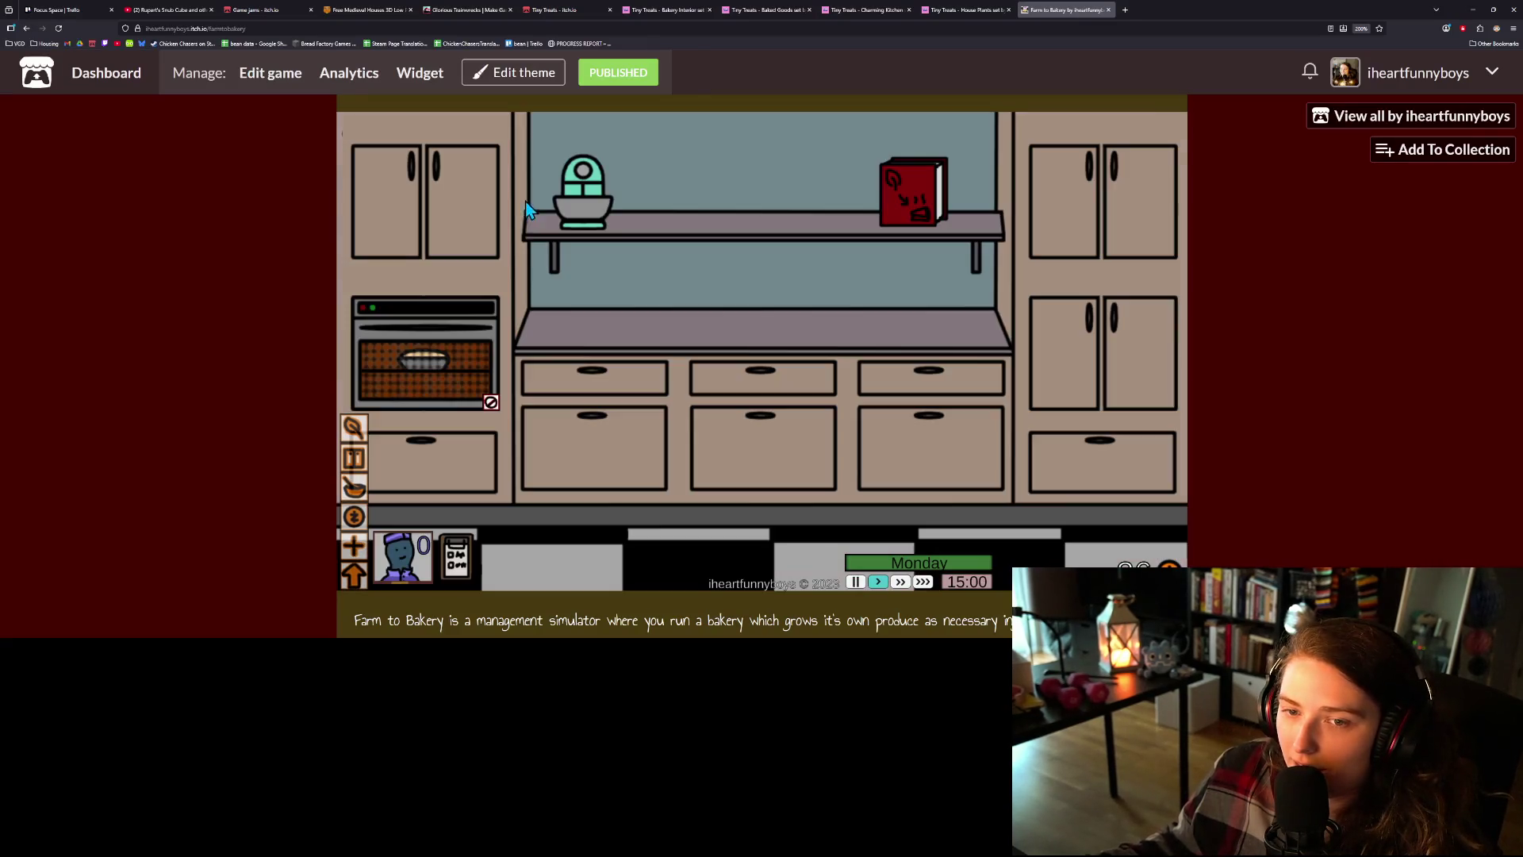
pyautogui.click(353, 427)
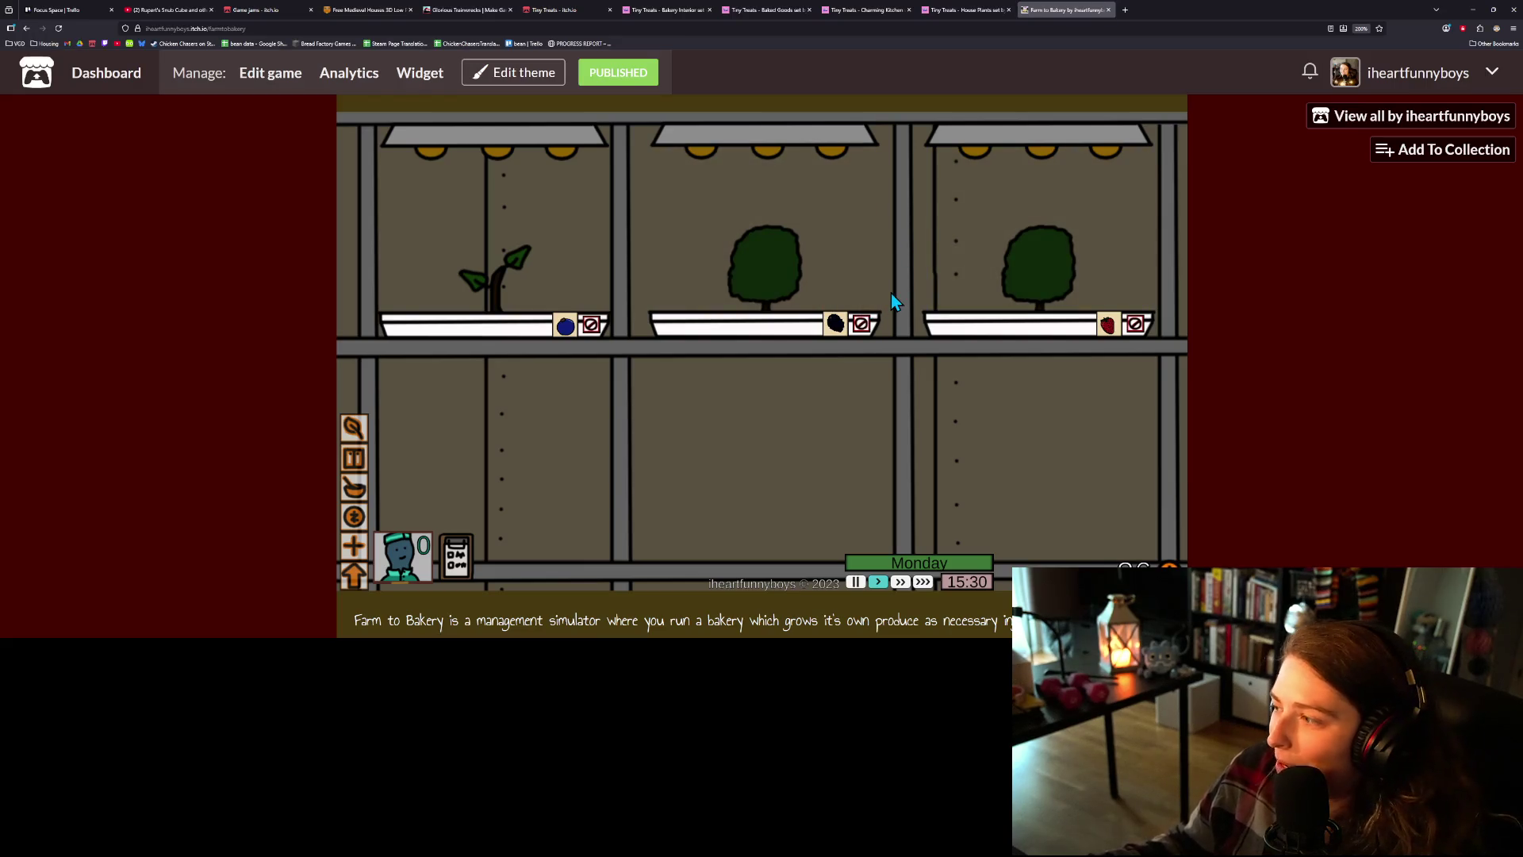
pyautogui.click(353, 487)
pyautogui.click(488, 309)
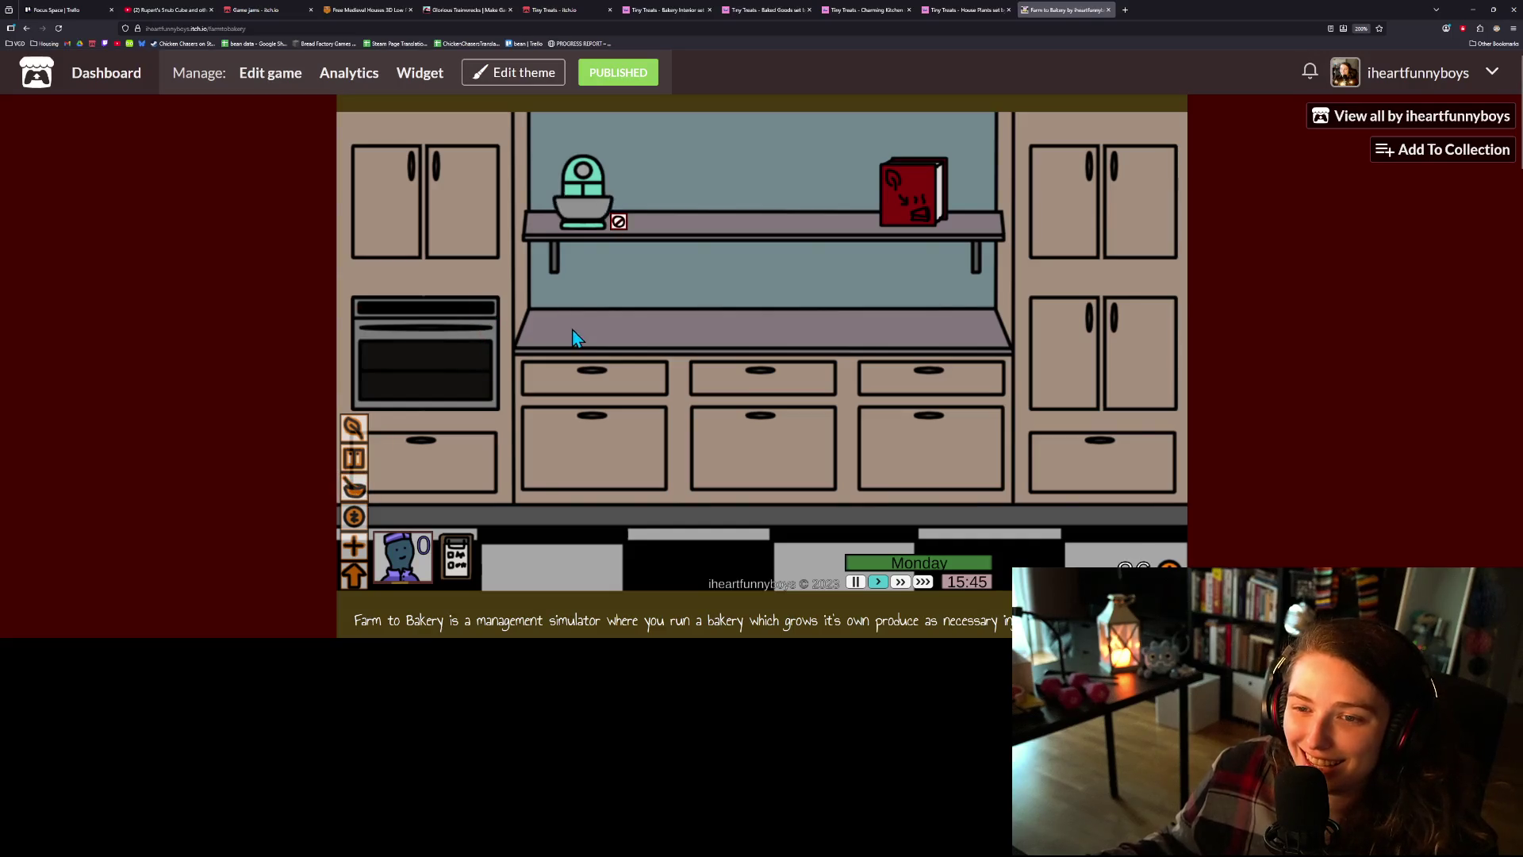
pyautogui.click(358, 529)
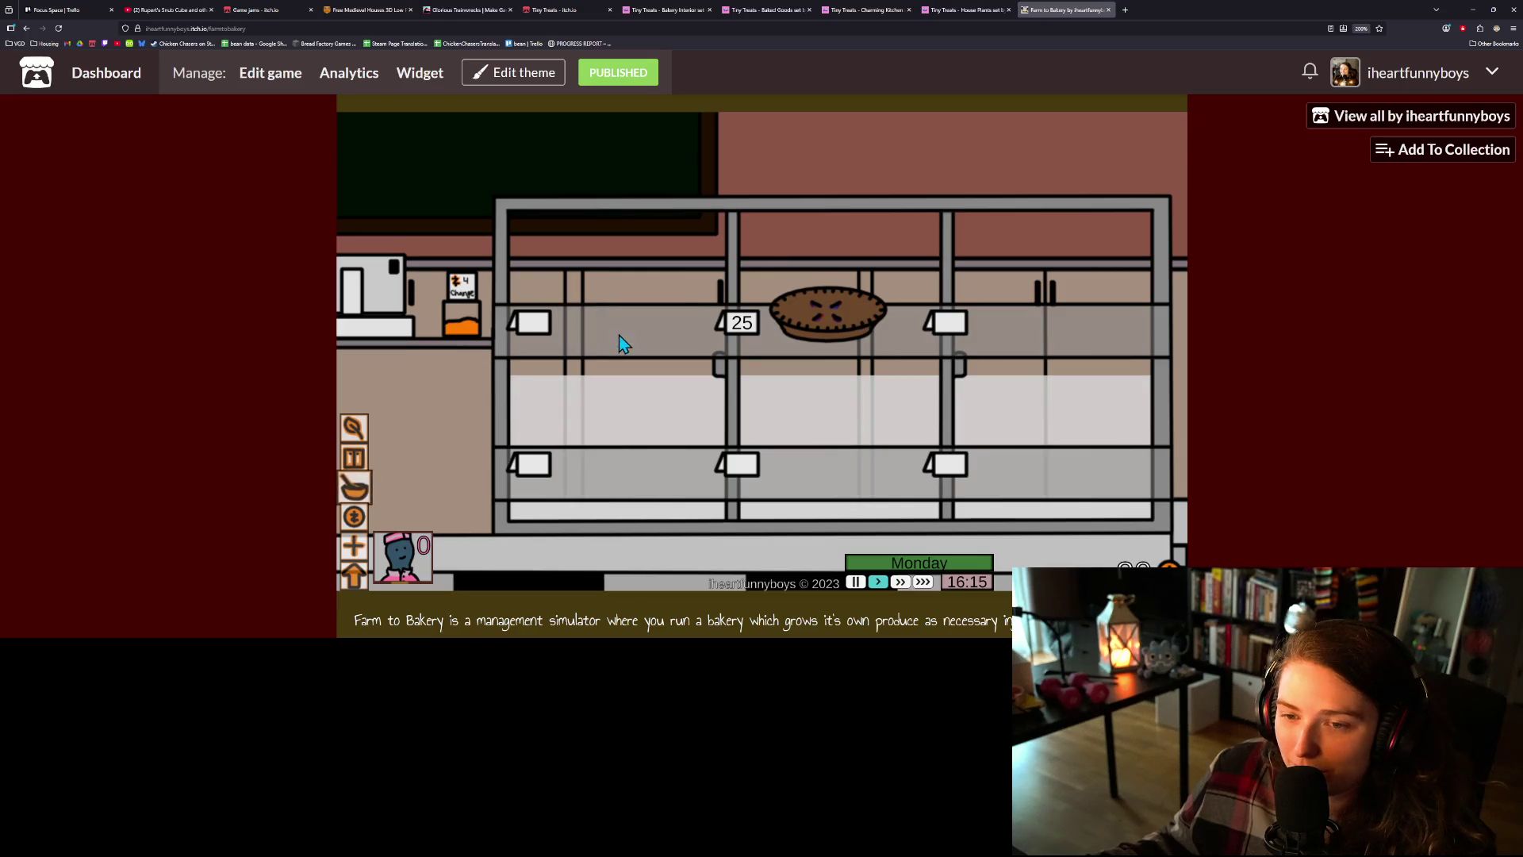
# - Start a third three-berry pie, then open the office computer's expenses and loans panel
pyautogui.click(353, 487)
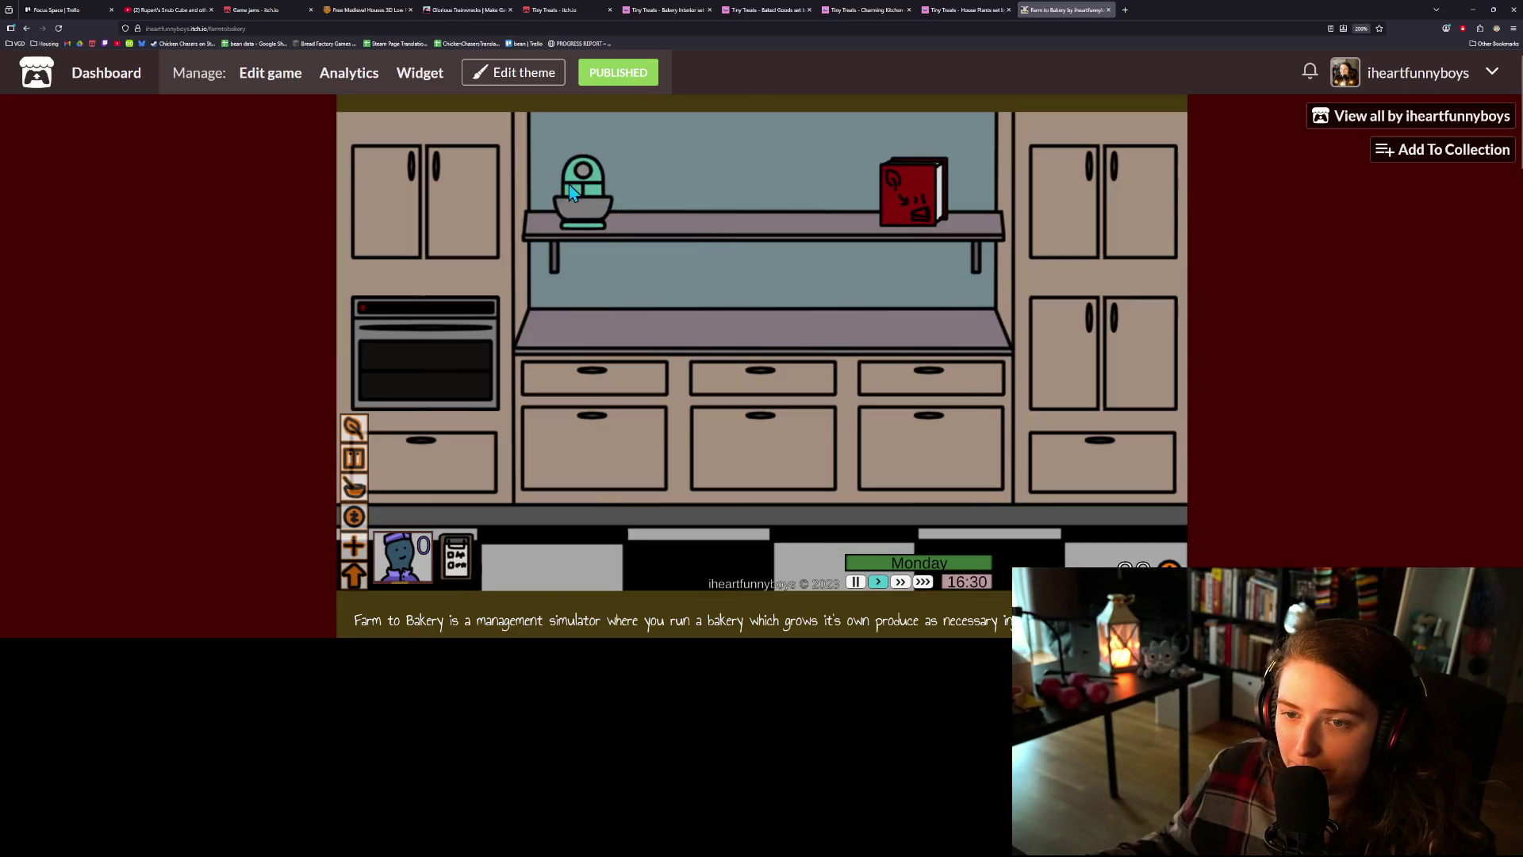
pyautogui.click(928, 205)
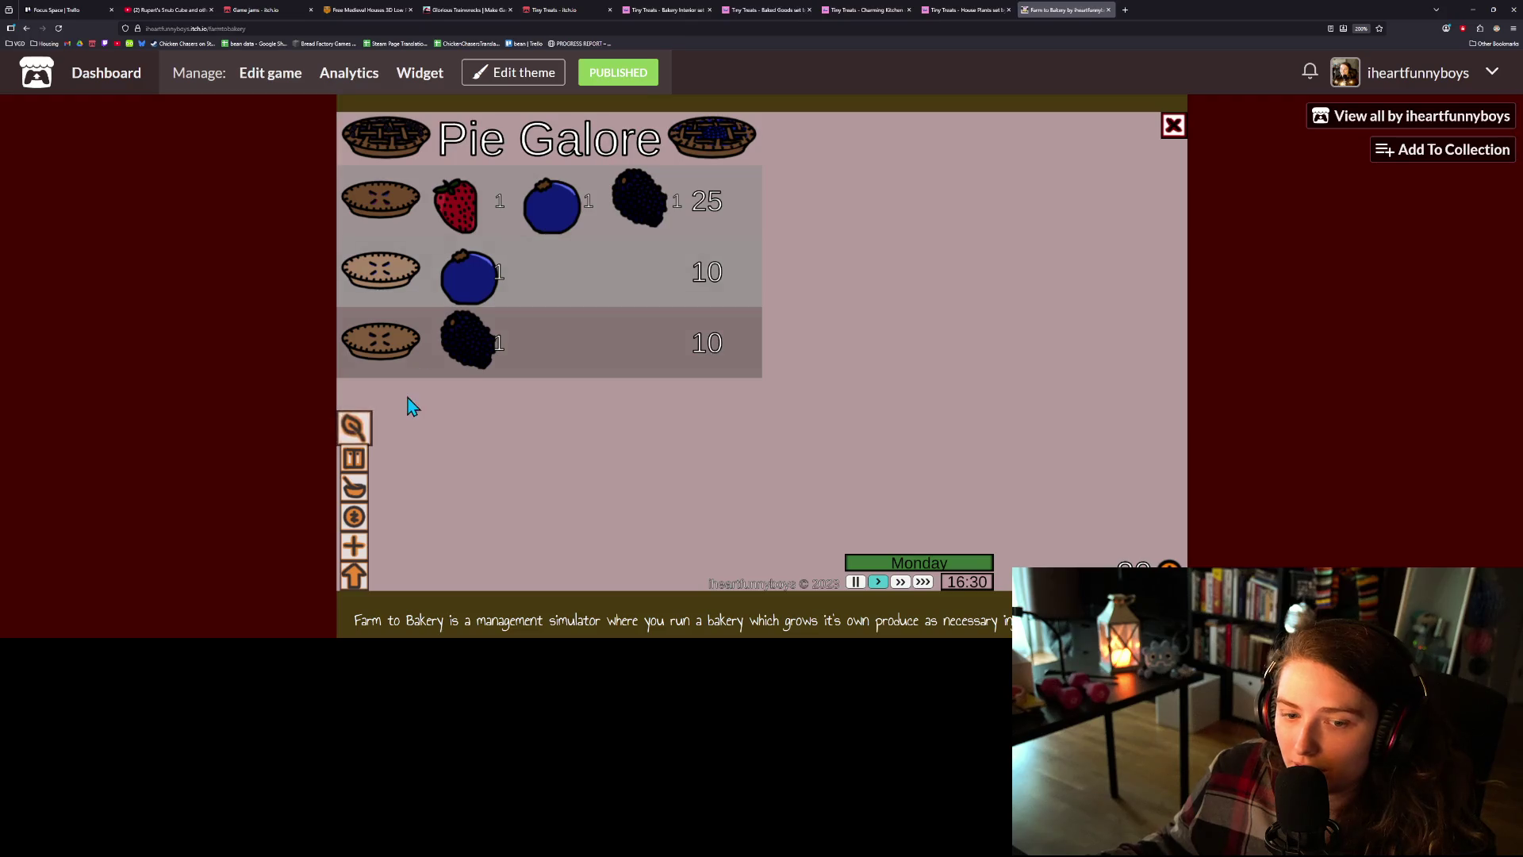
pyautogui.click(356, 436)
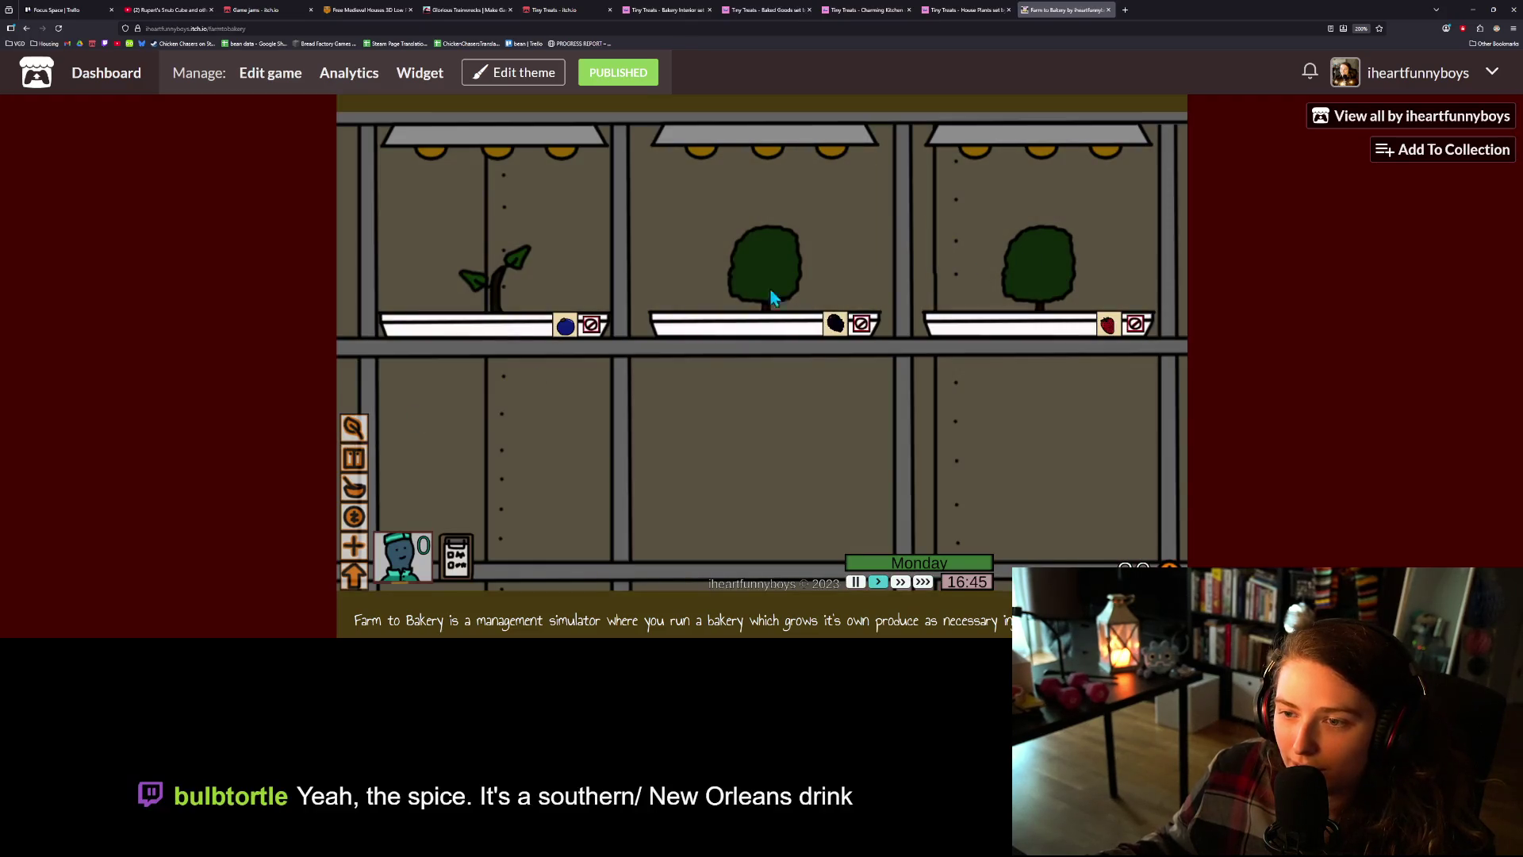
pyautogui.click(347, 490)
pyautogui.click(916, 203)
pyautogui.click(545, 208)
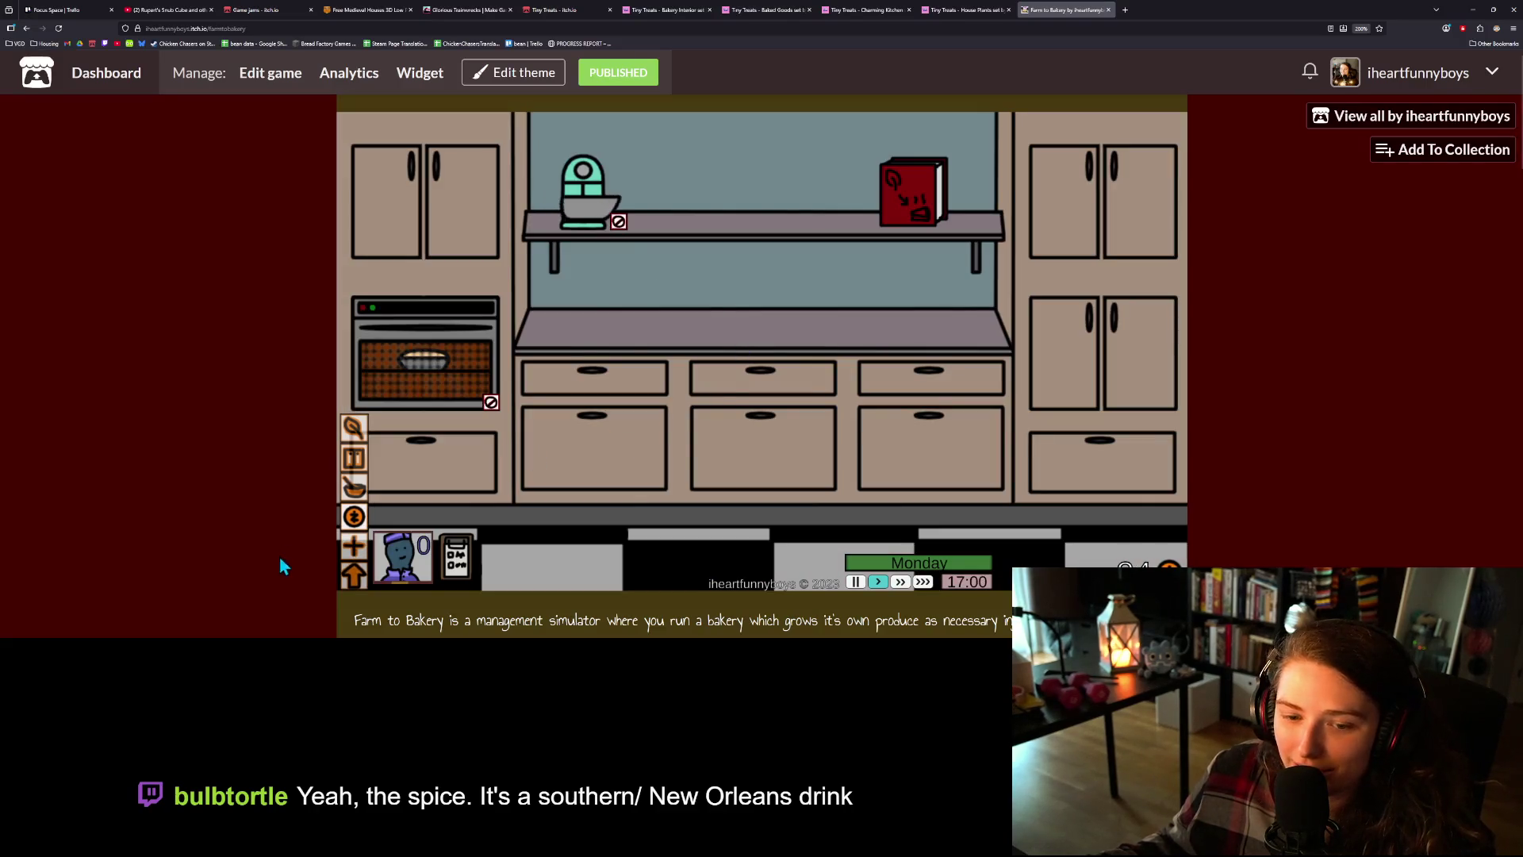
pyautogui.click(354, 575)
pyautogui.click(354, 545)
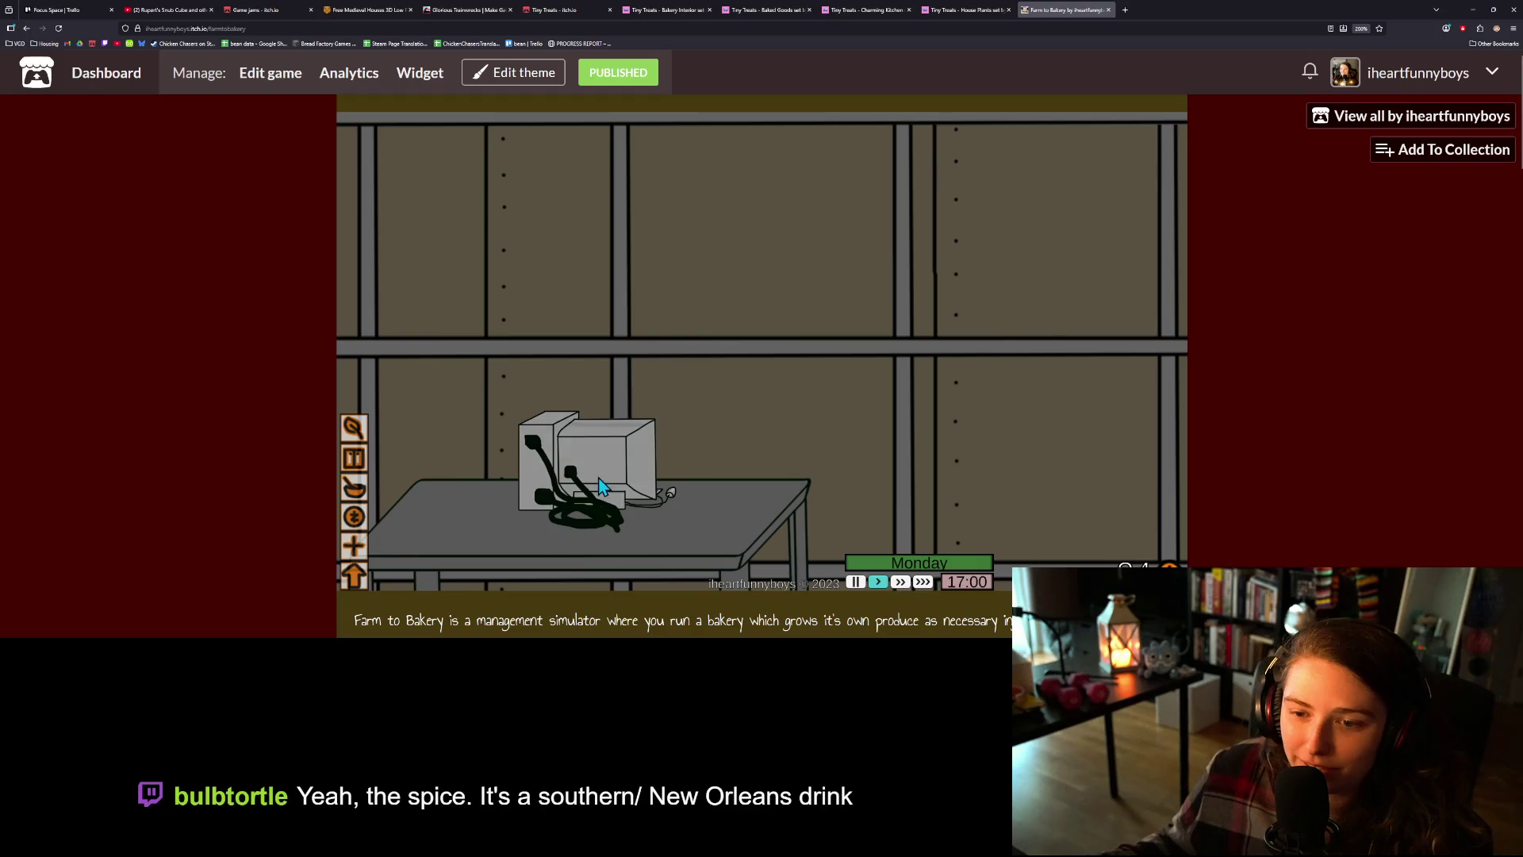
pyautogui.click(601, 486)
# - Take out the 1500 loan and buy the 50-cost red book upgrade
pyautogui.click(942, 413)
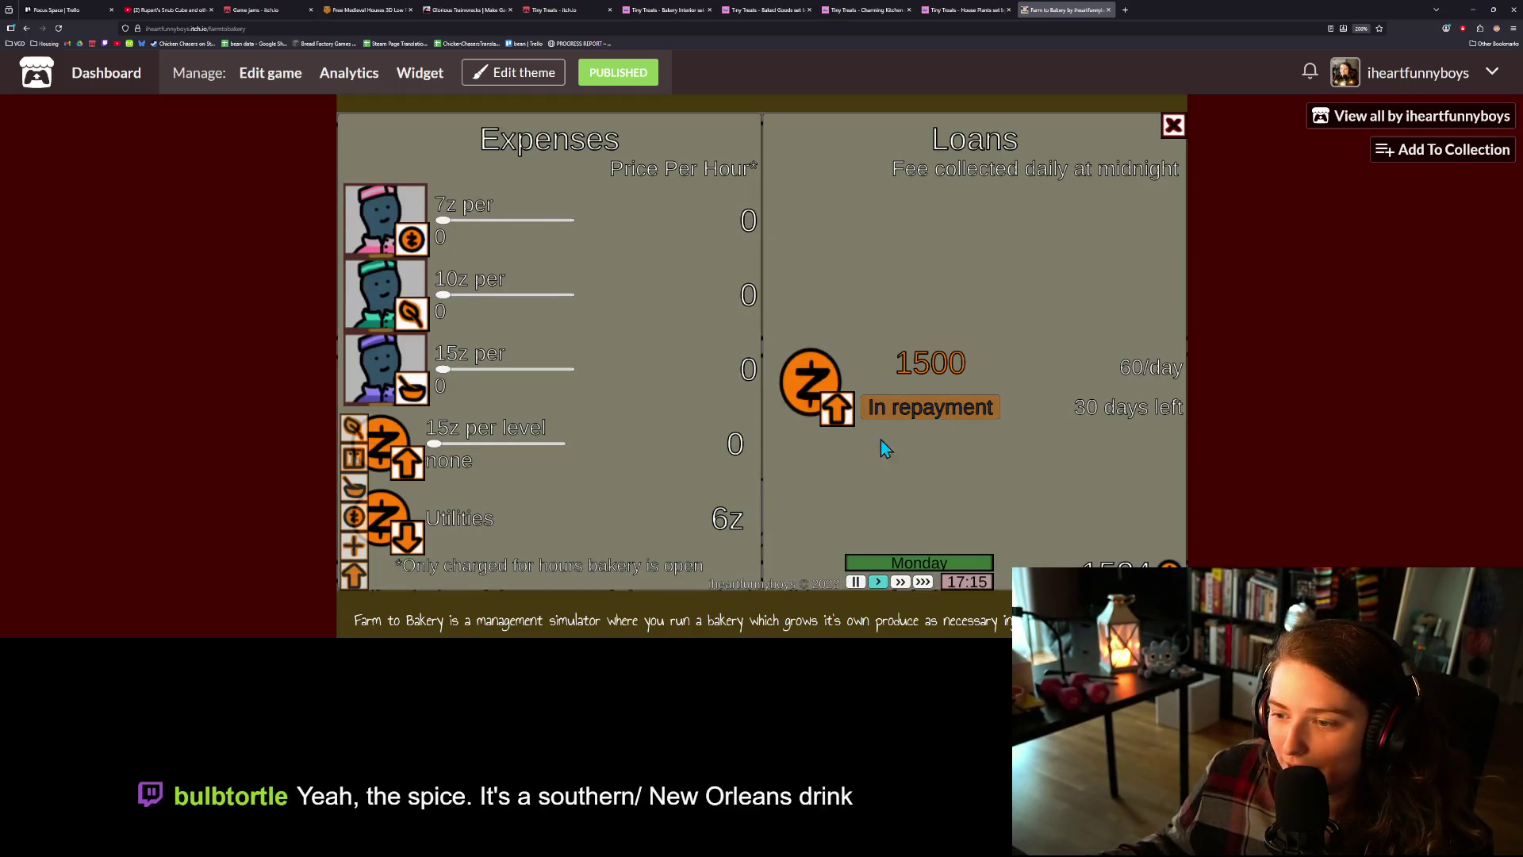
pyautogui.click(353, 549)
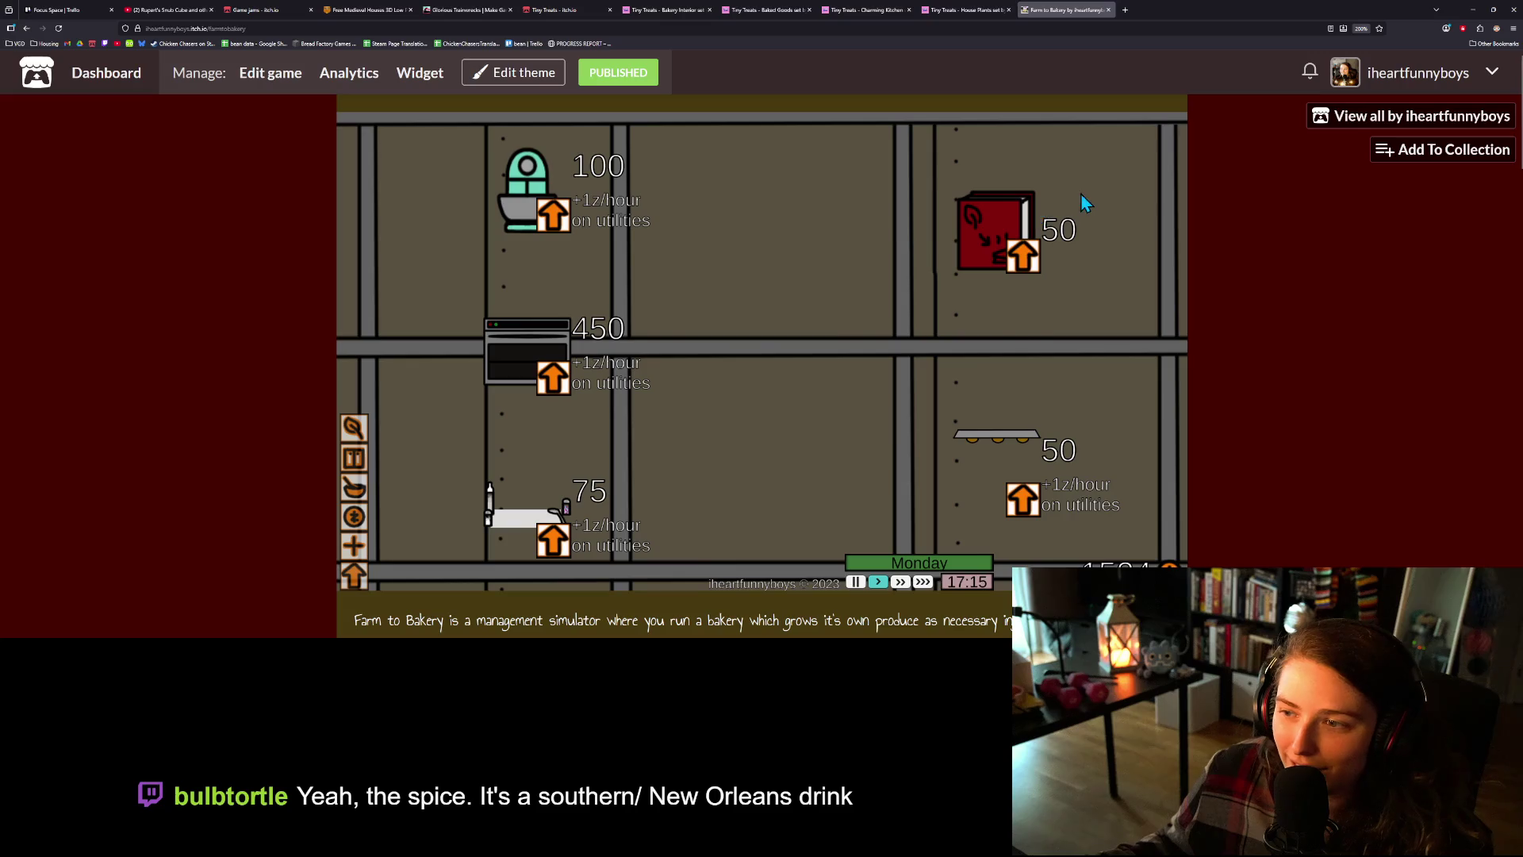
pyautogui.click(1019, 232)
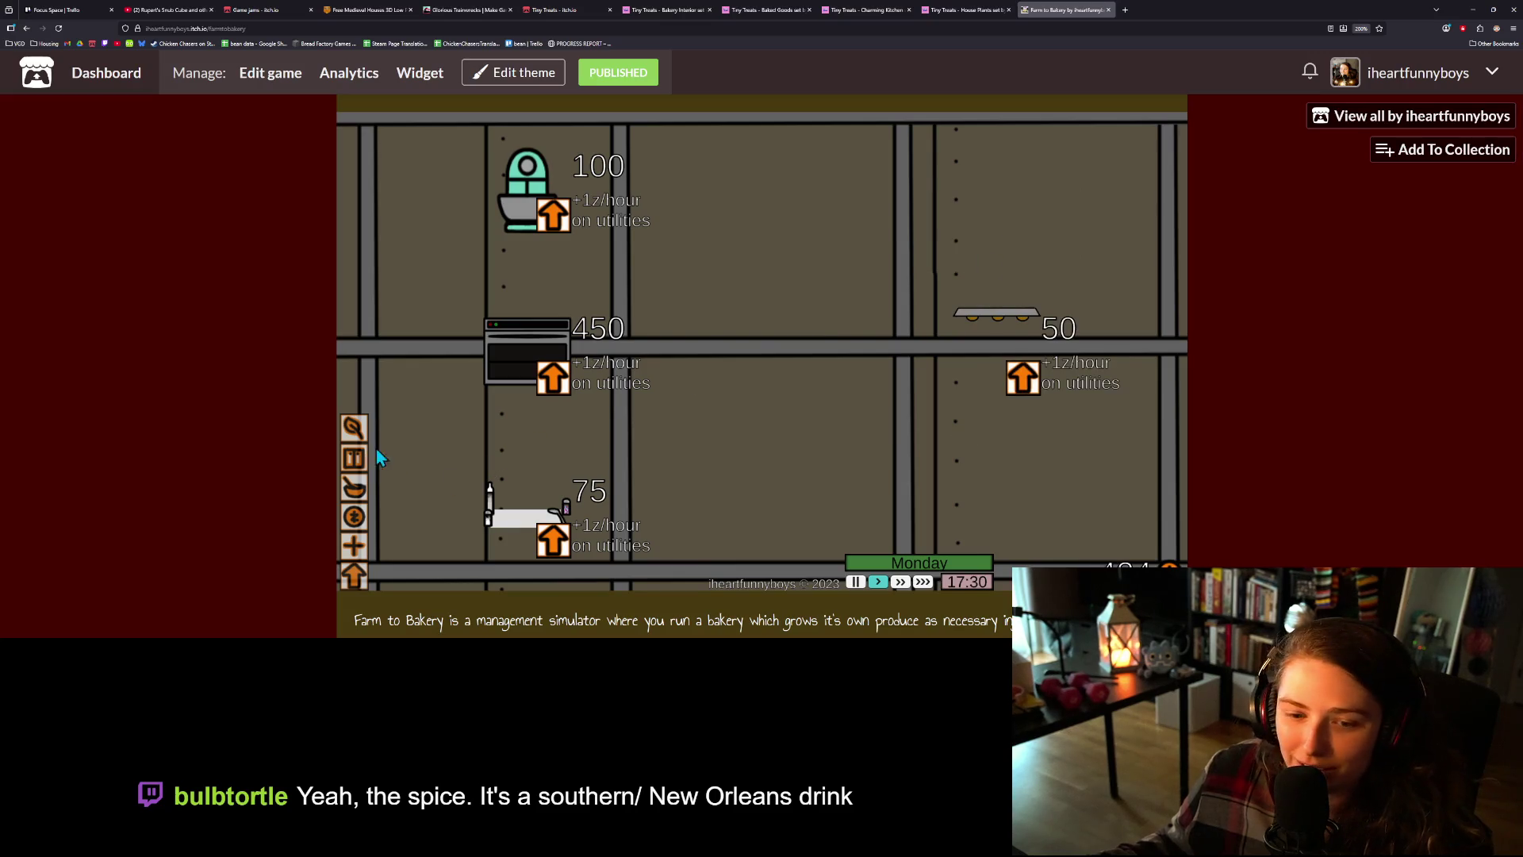
# - Page through the recipe book to Odds and Ends, then start baking the pie
pyautogui.click(354, 487)
pyautogui.click(915, 195)
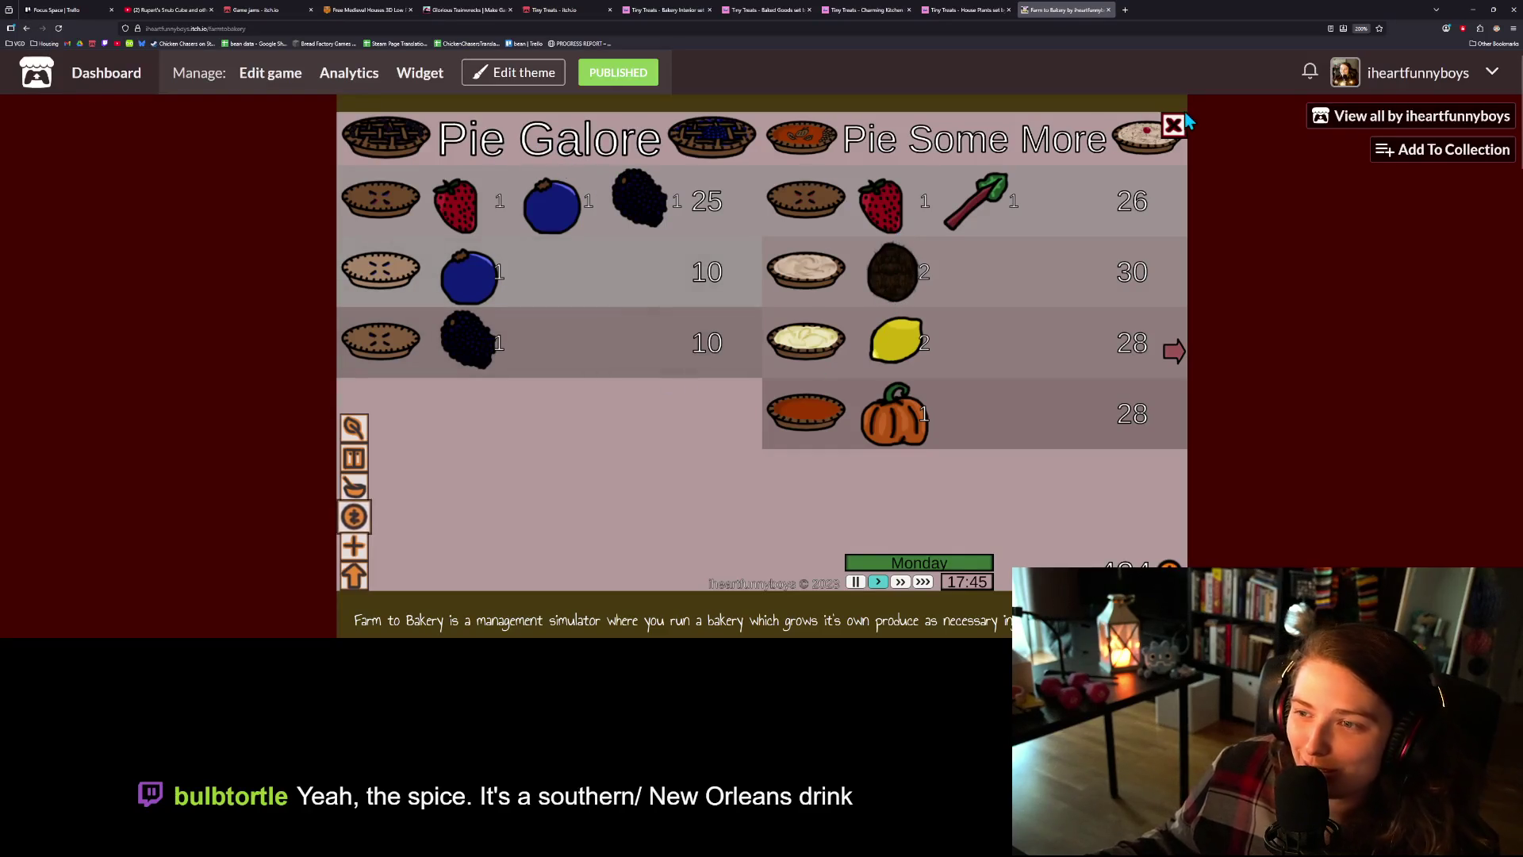
pyautogui.click(1178, 354)
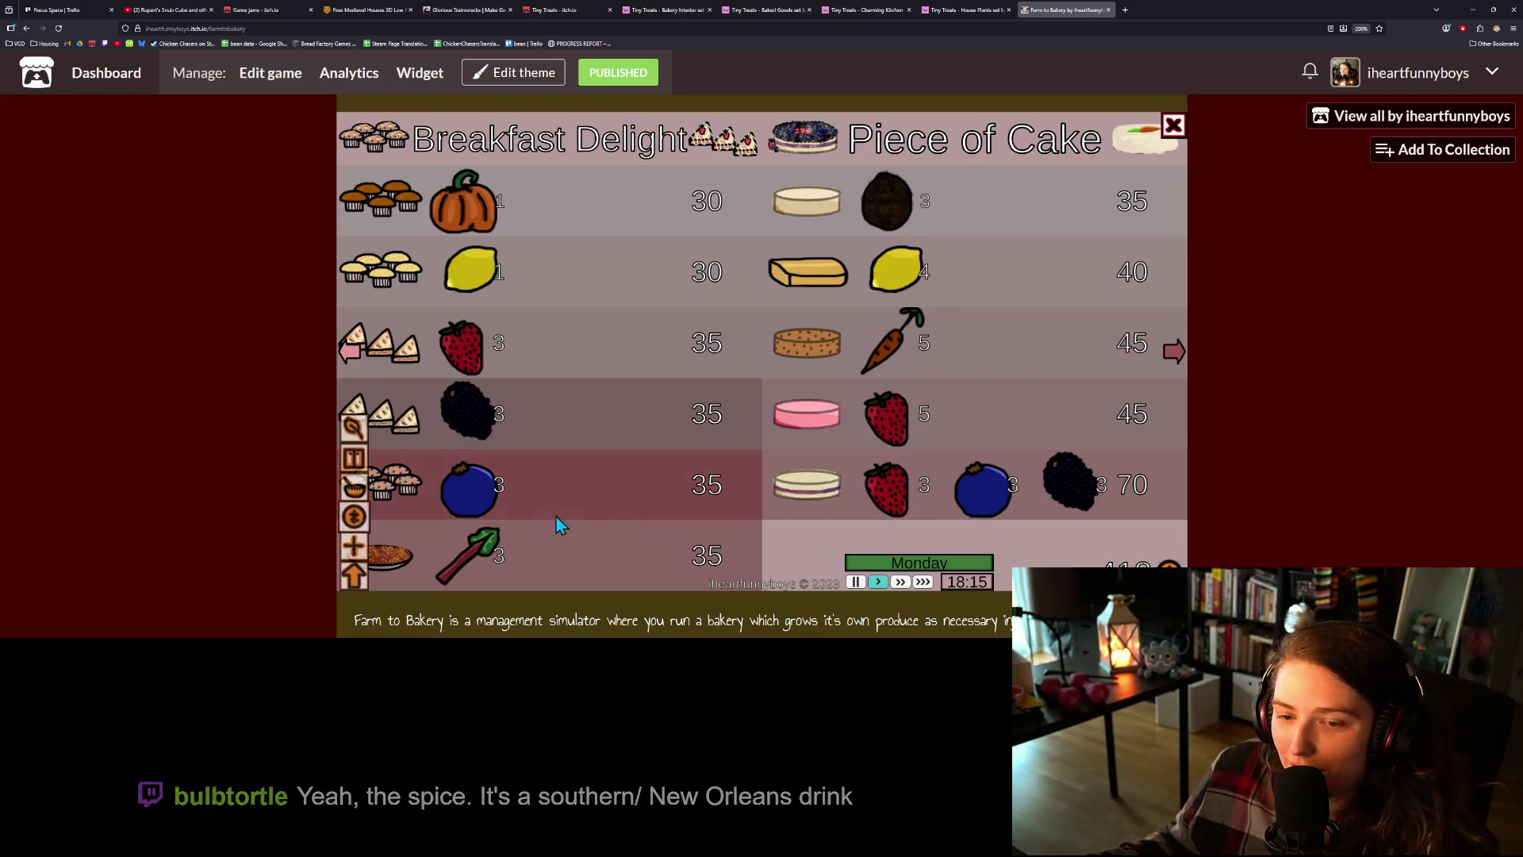
pyautogui.click(1175, 347)
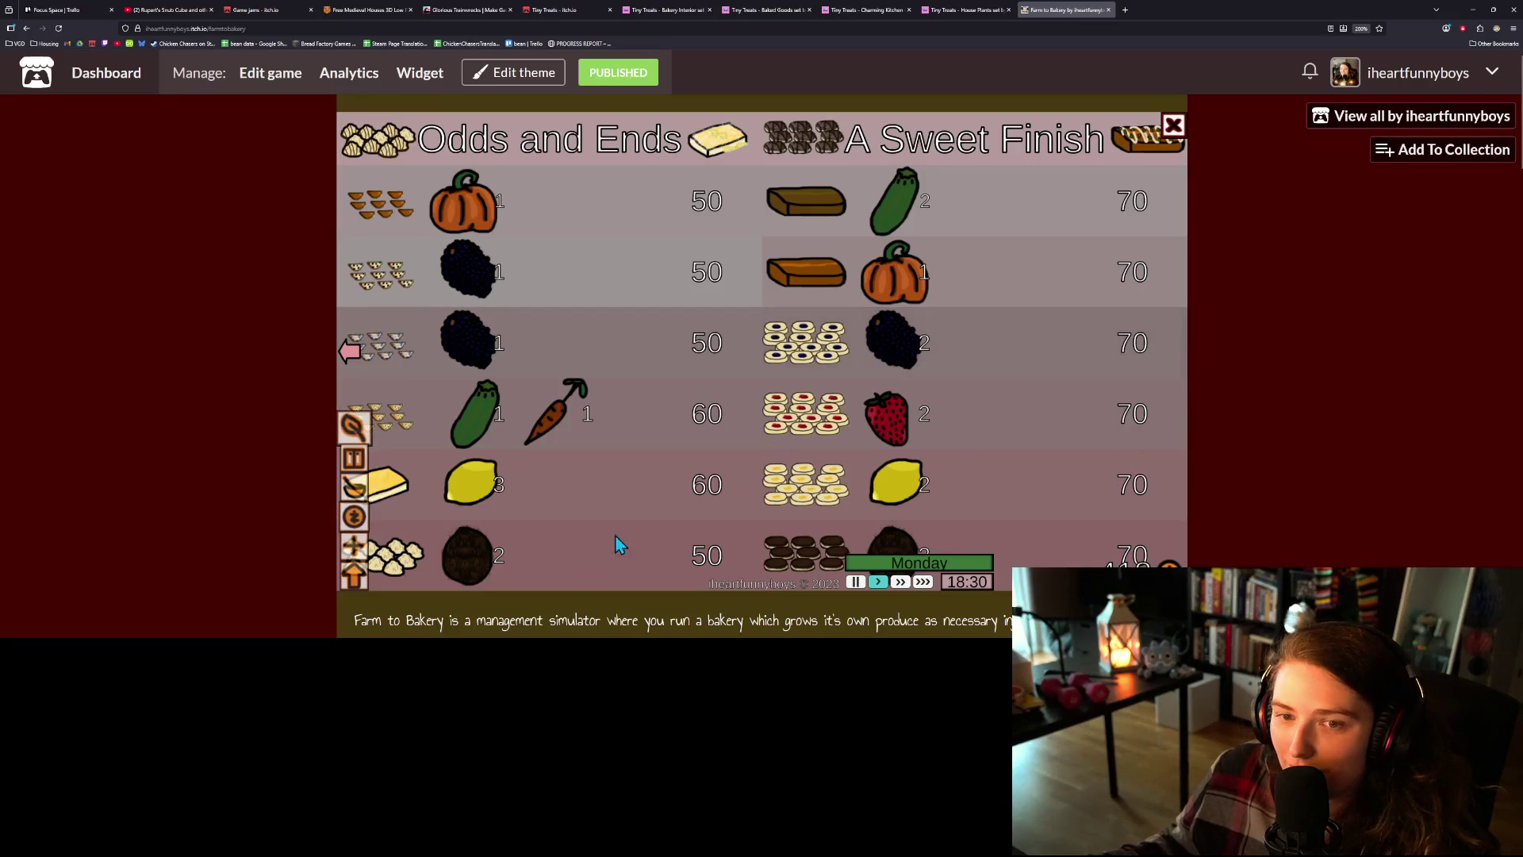
pyautogui.click(1174, 126)
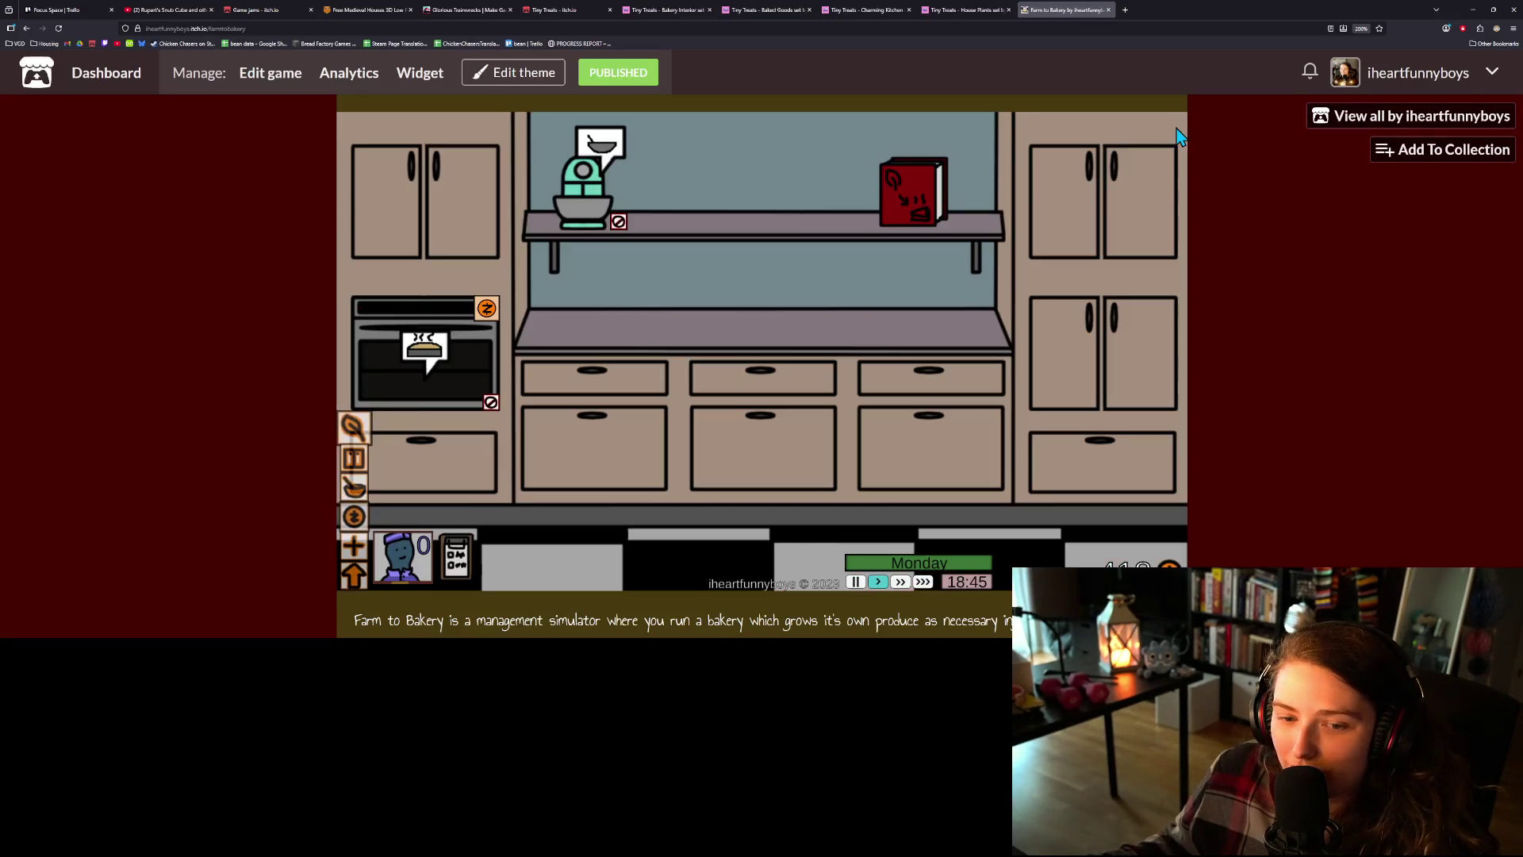
pyautogui.click(486, 308)
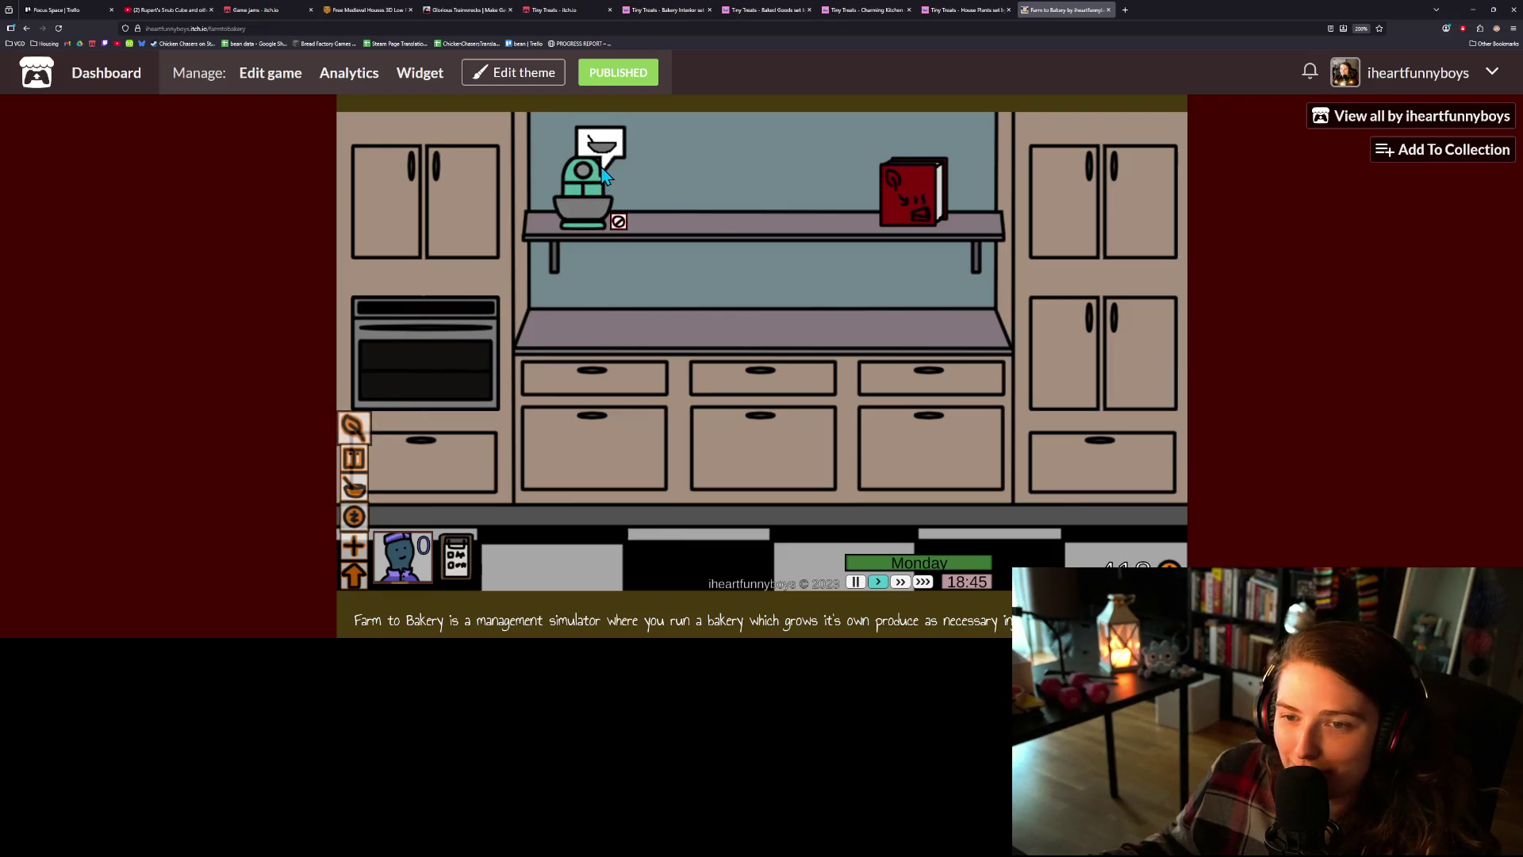
# - Collect payment for the sold gift box, then view the Breakfast Delight recipes
pyautogui.click(354, 435)
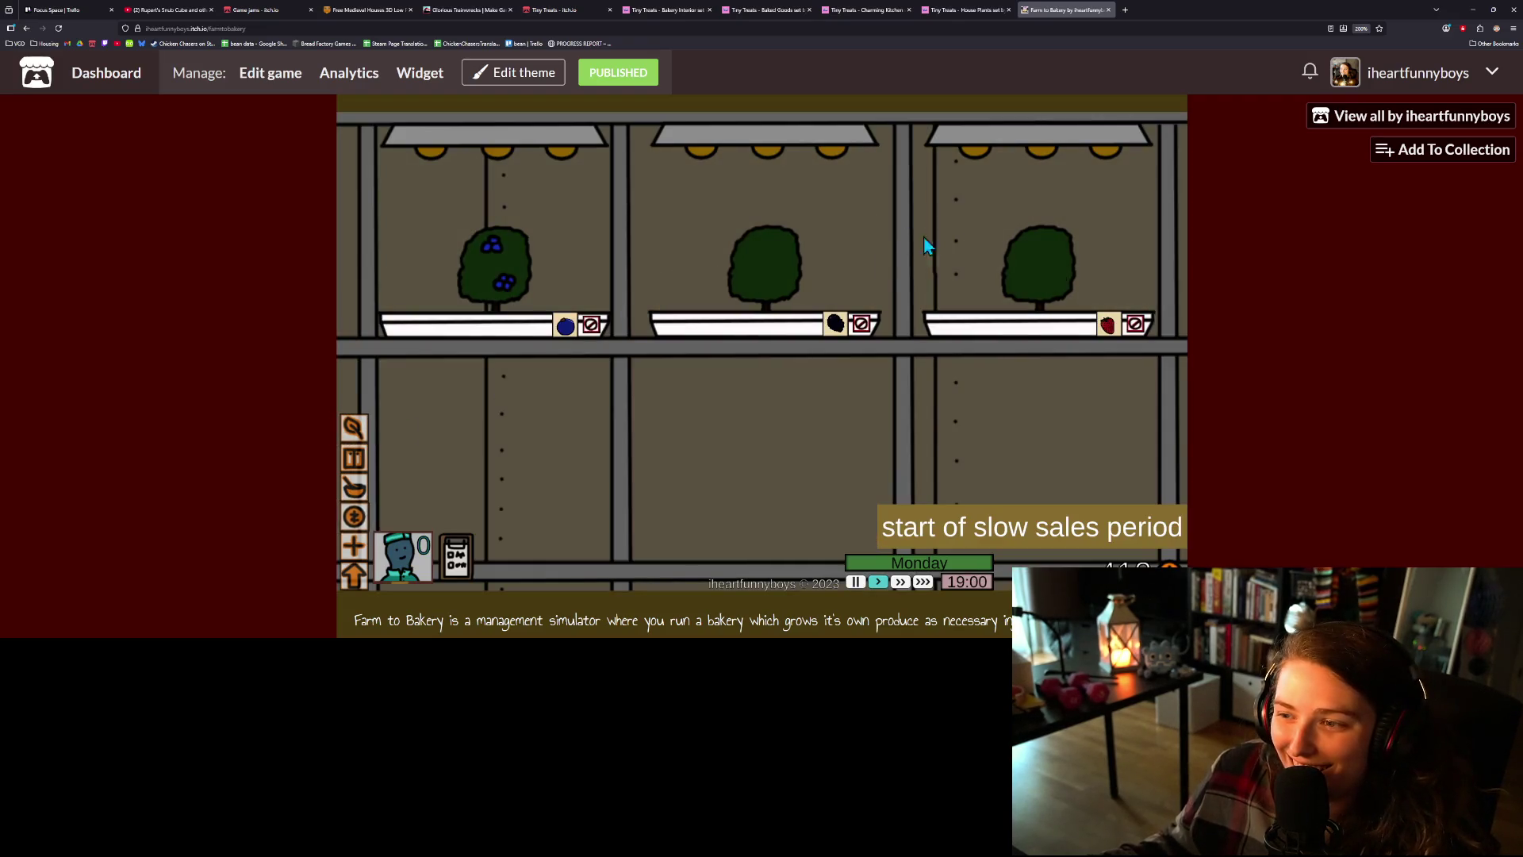
pyautogui.click(353, 508)
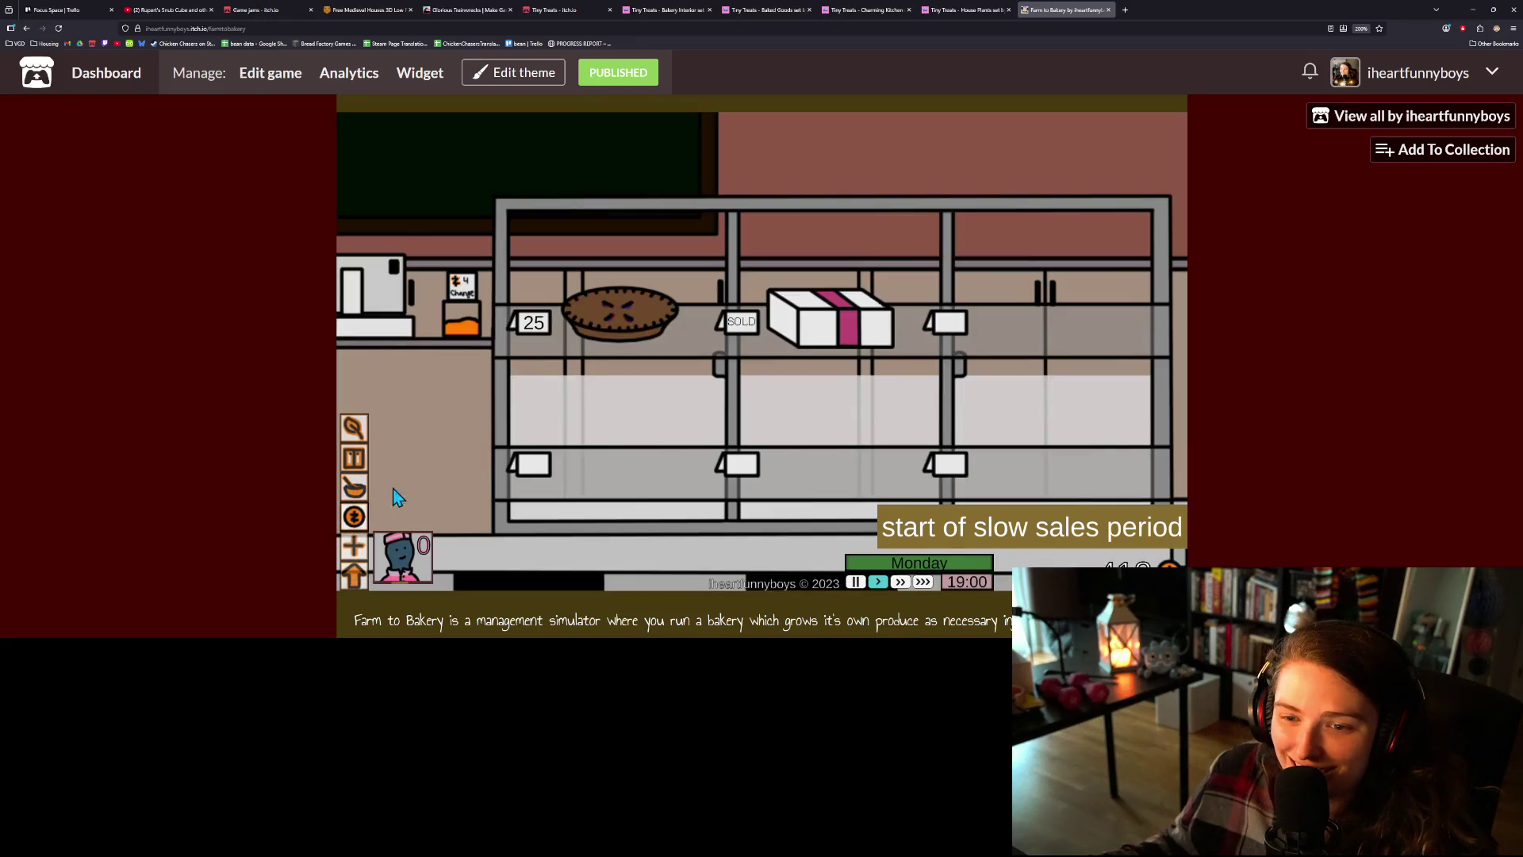
pyautogui.click(794, 301)
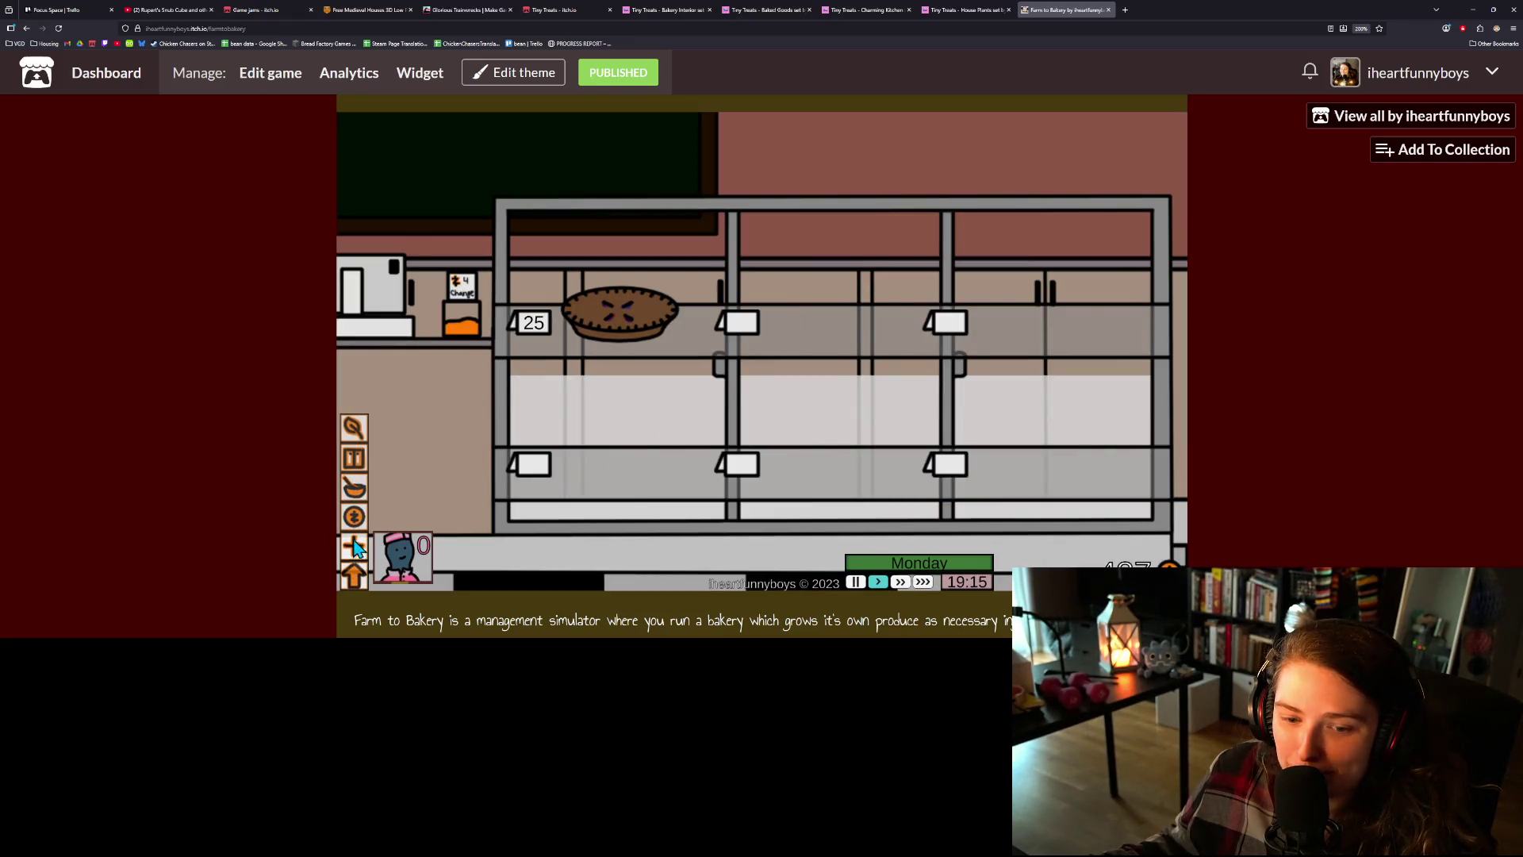
pyautogui.click(356, 570)
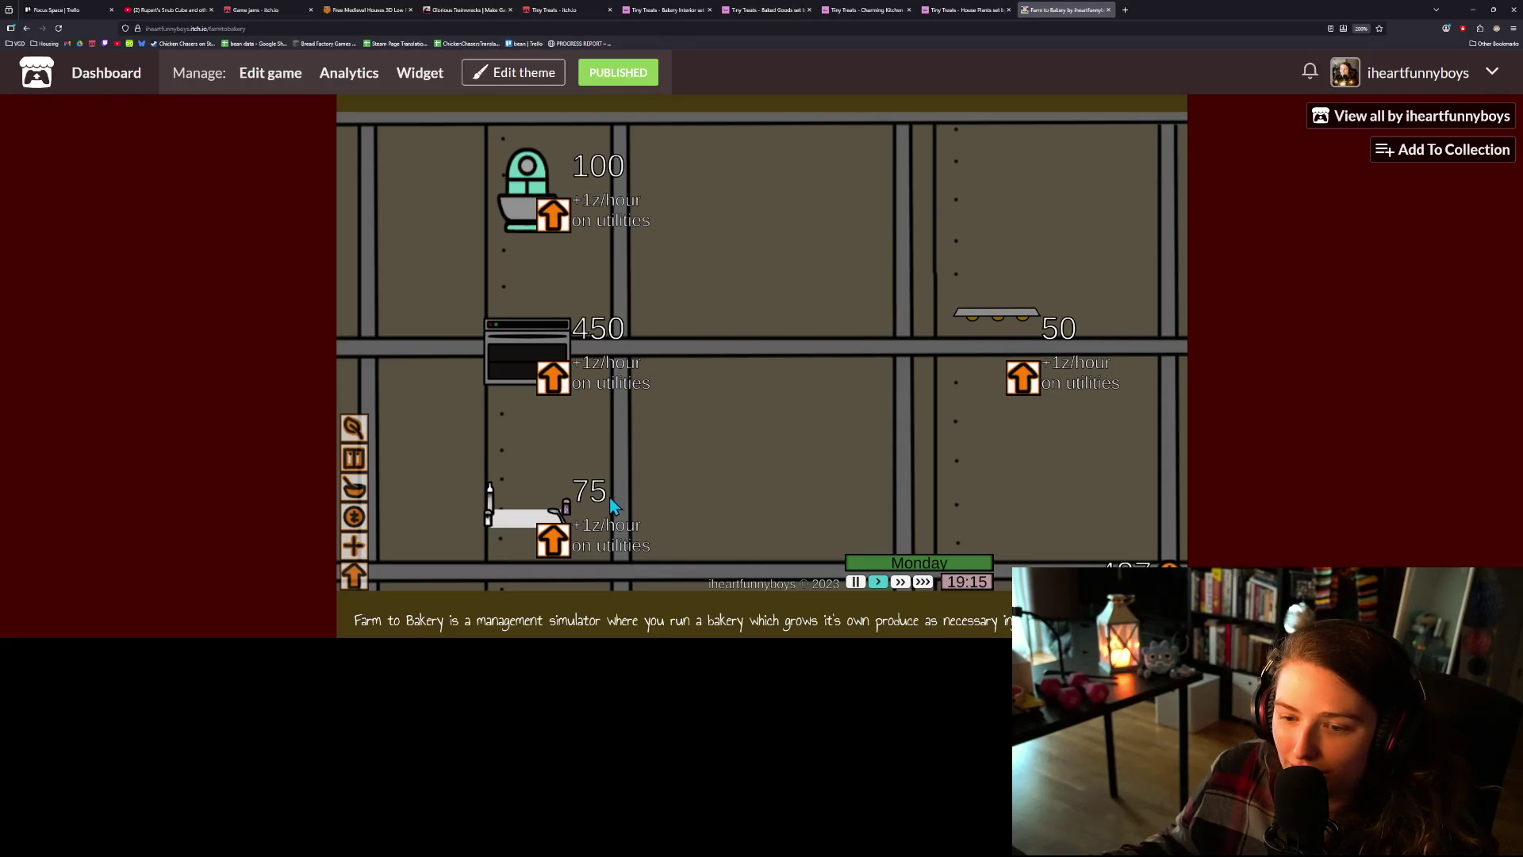
pyautogui.click(356, 496)
pyautogui.click(882, 187)
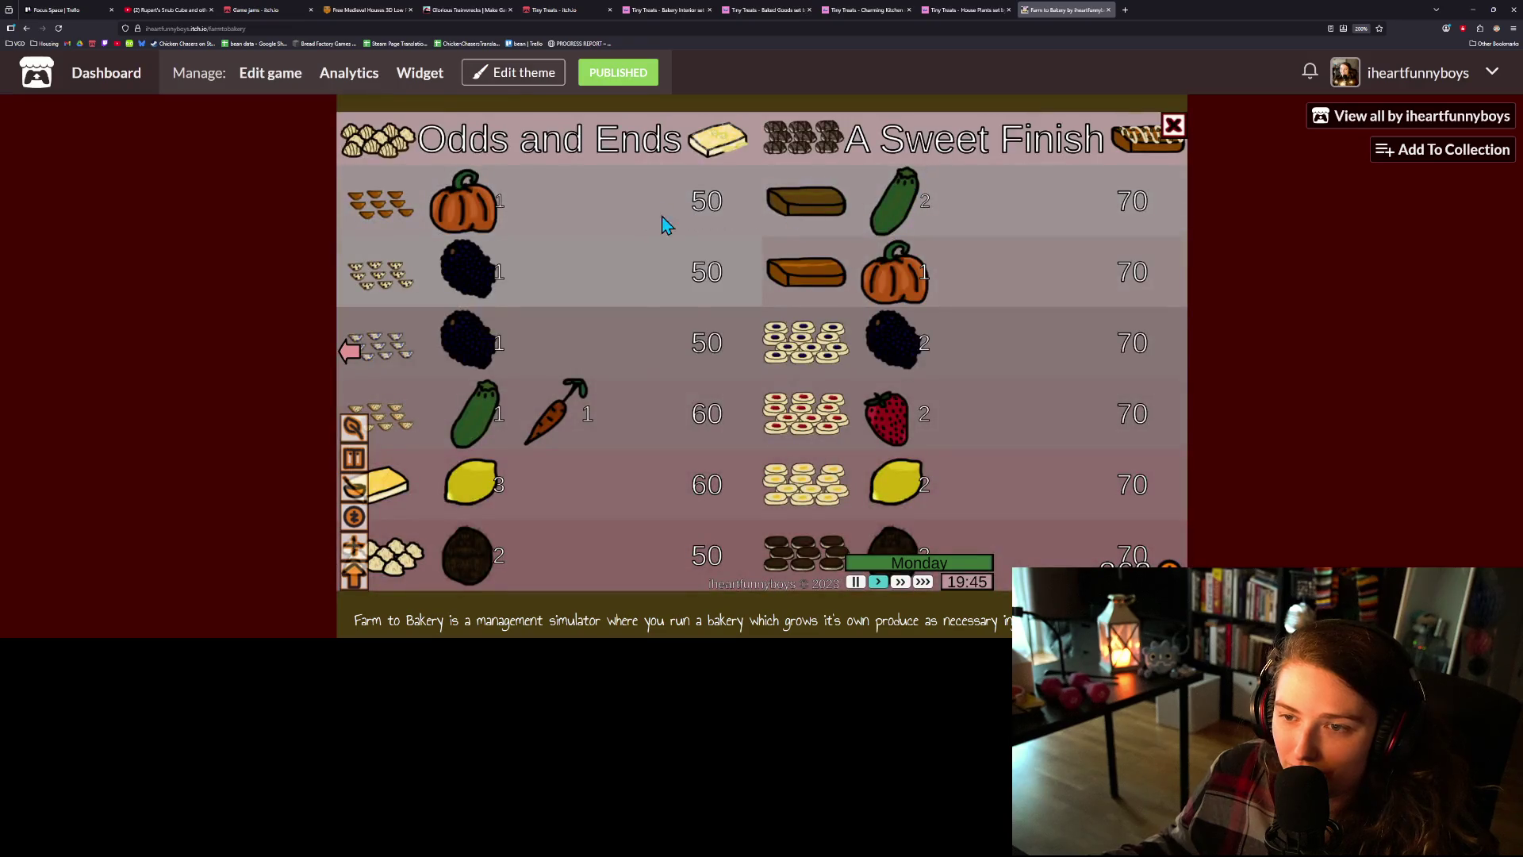
pyautogui.click(357, 369)
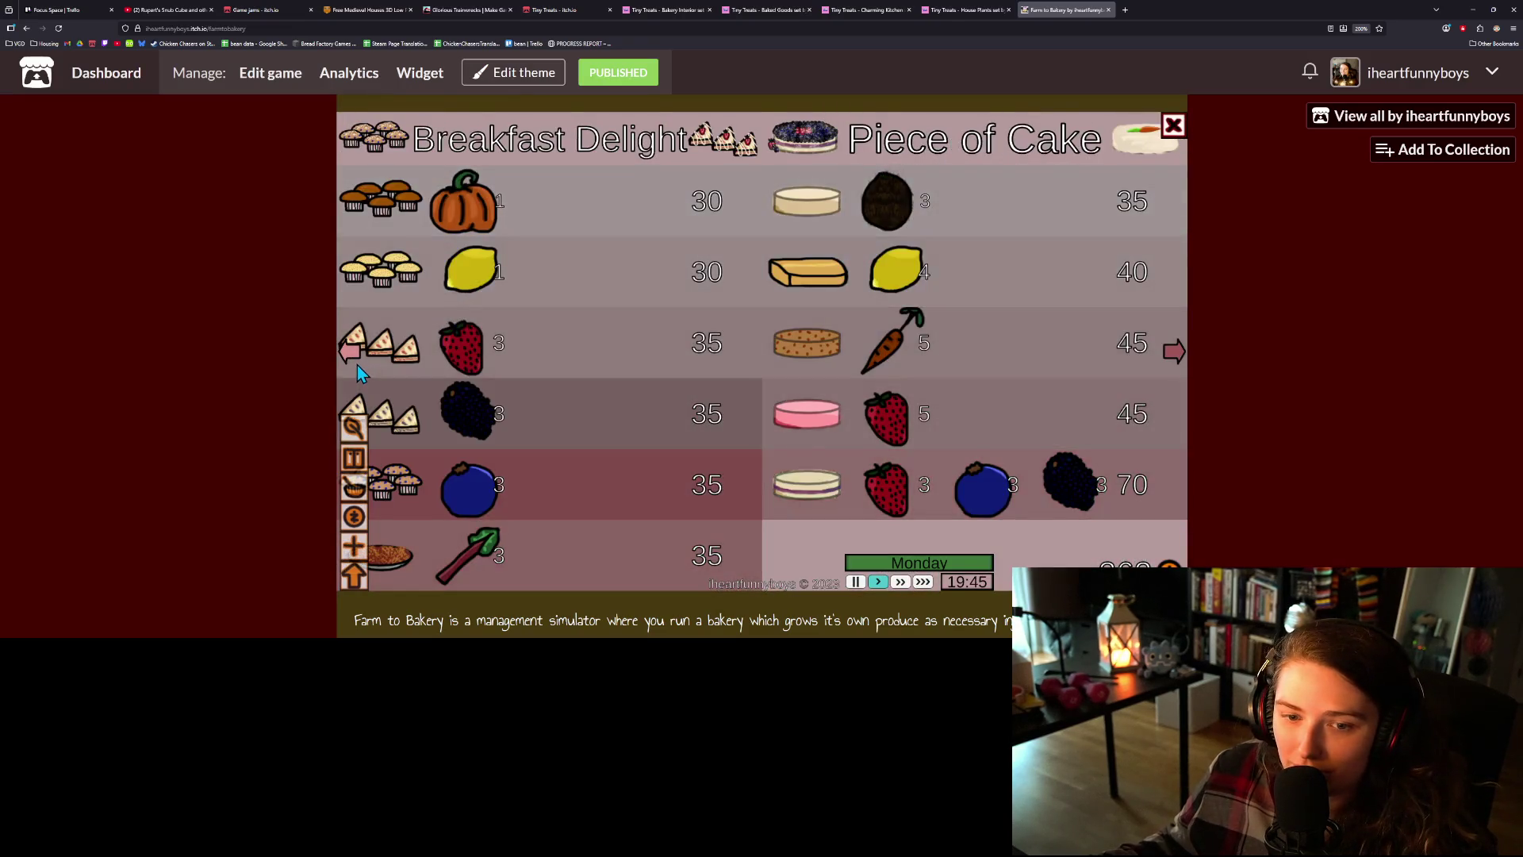
pyautogui.click(357, 365)
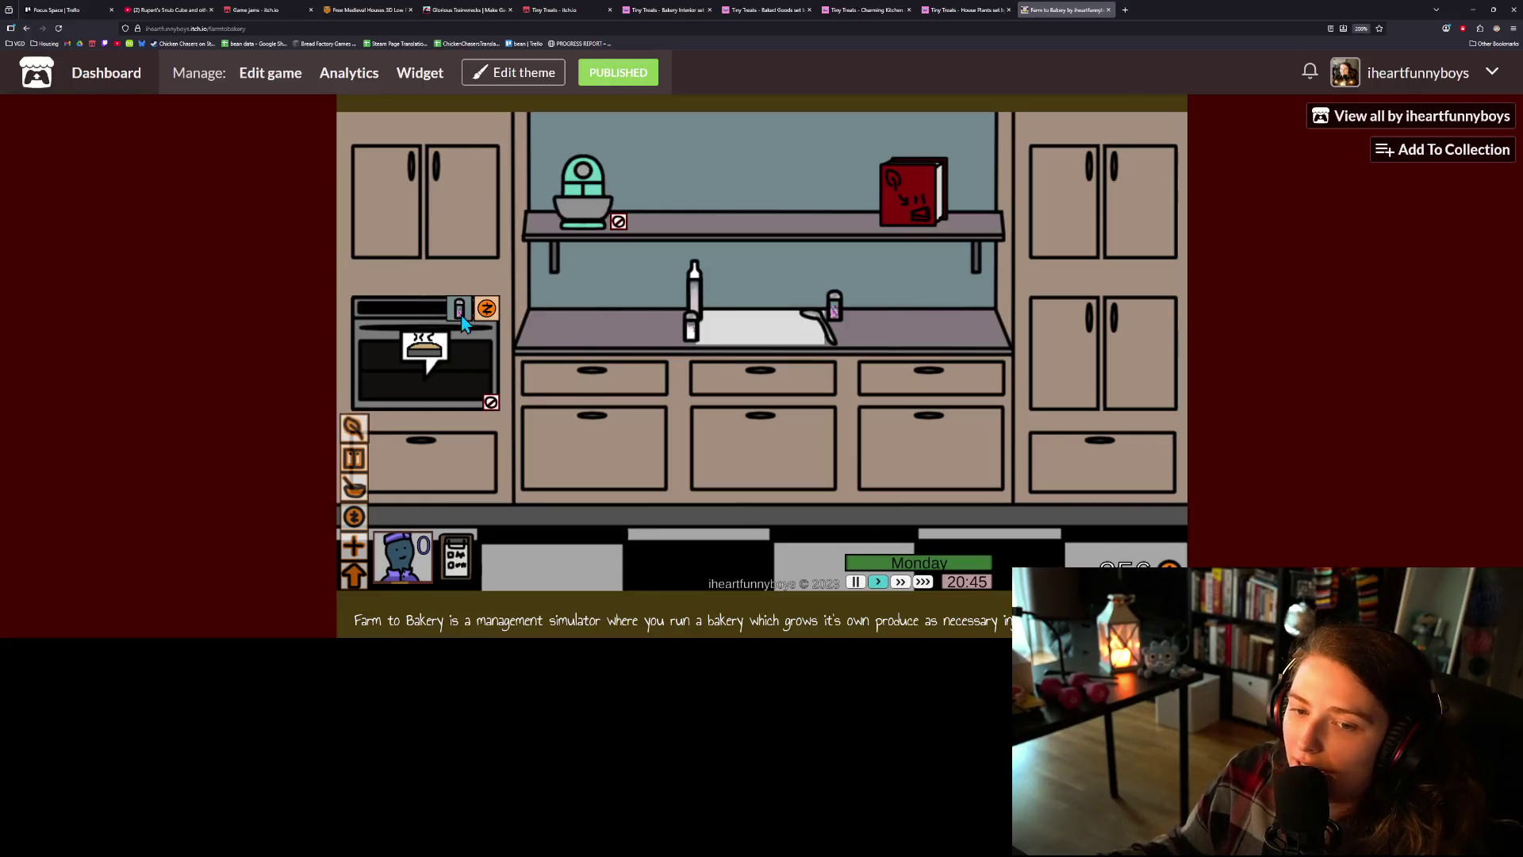
# - Restart the oven, harvest the blueberry, blackberry and strawberry bushes, and plant a new seed
pyautogui.click(464, 321)
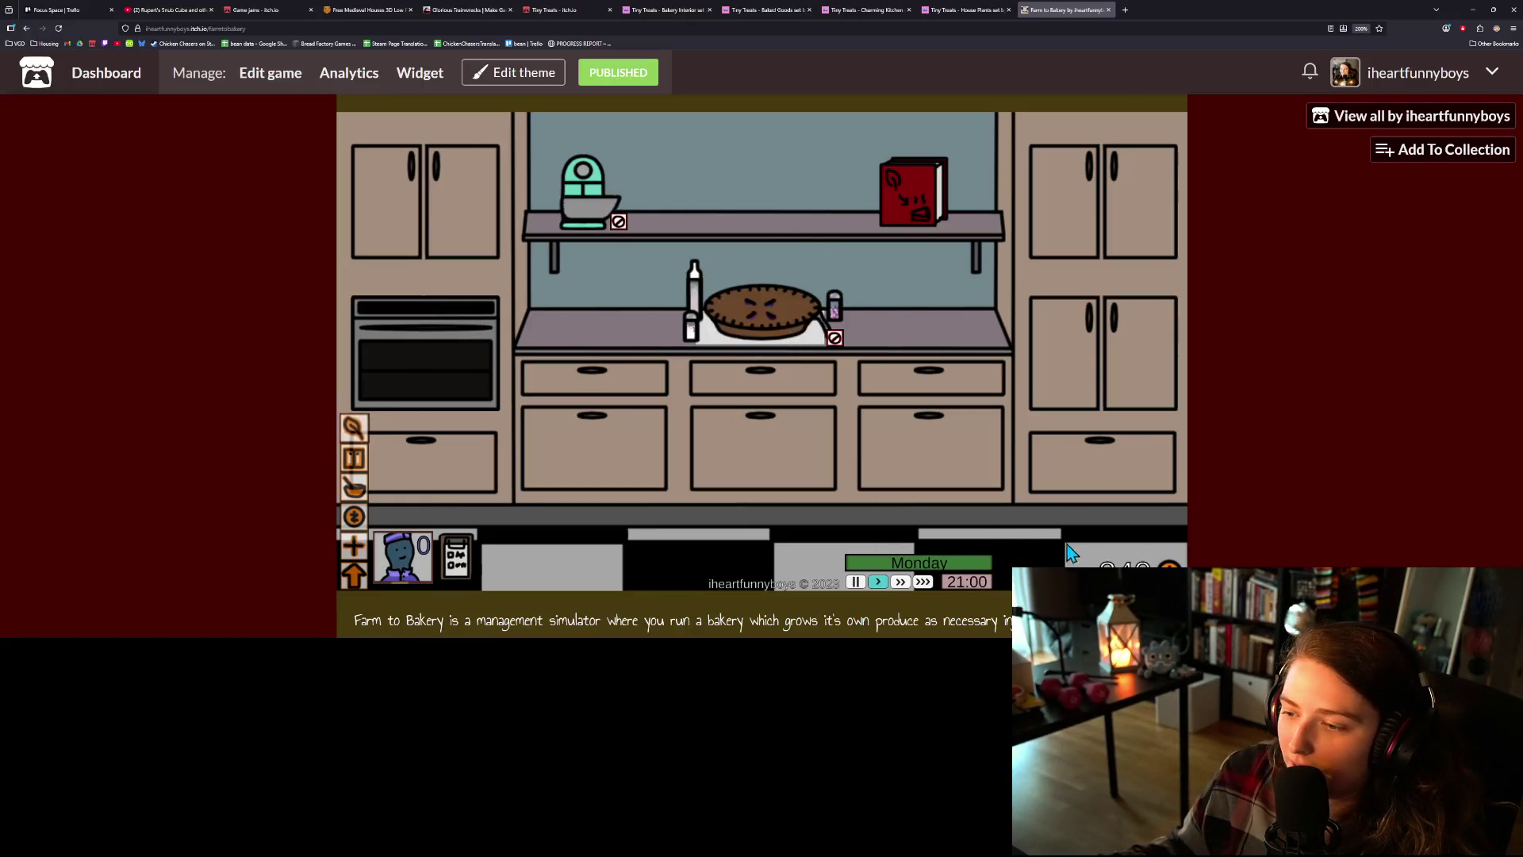
pyautogui.click(592, 194)
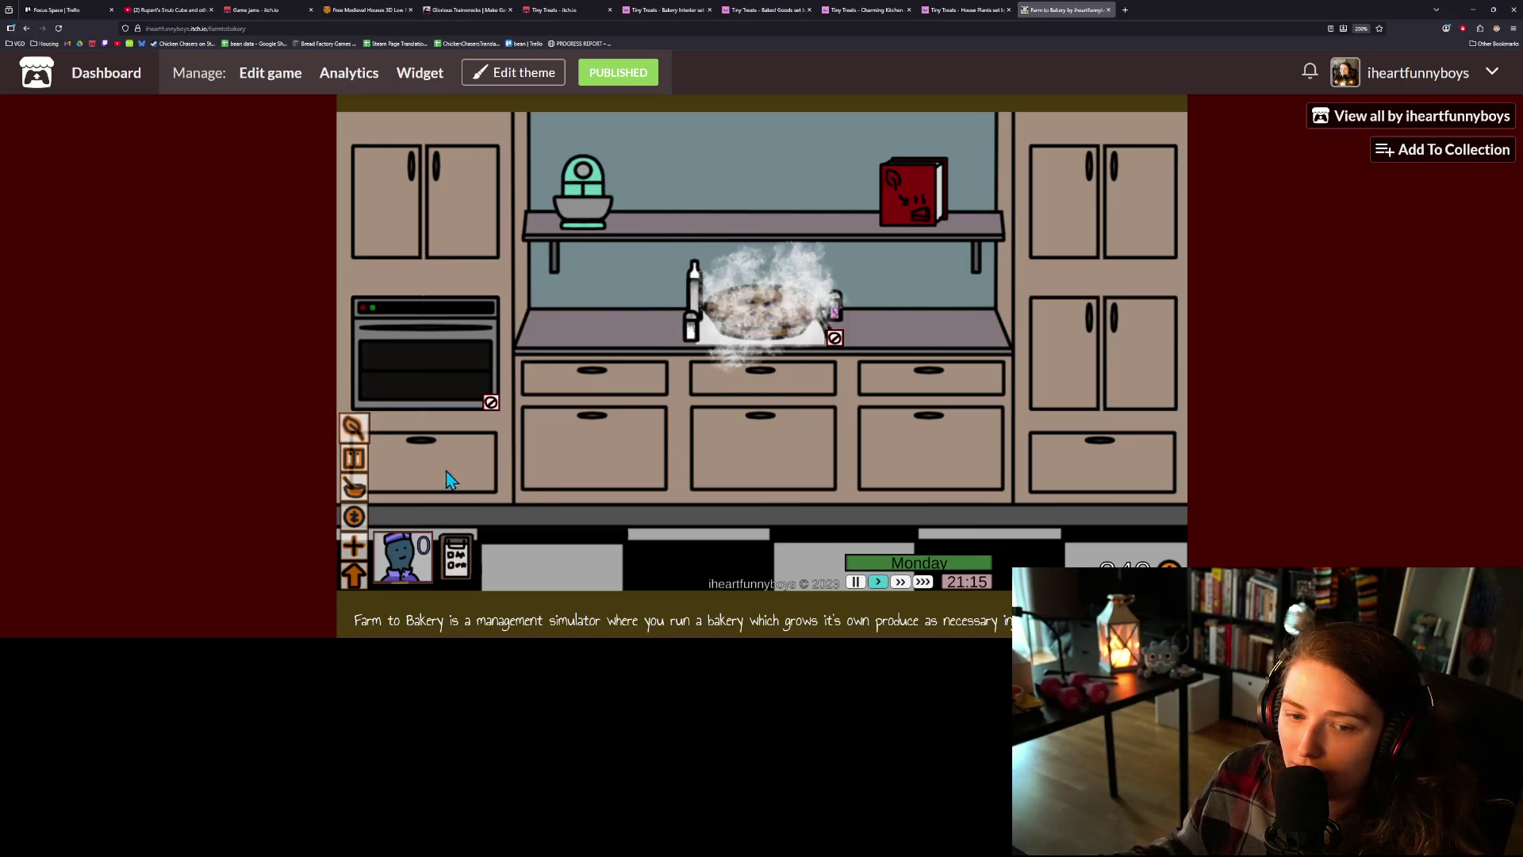
pyautogui.click(354, 428)
pyautogui.click(495, 261)
pyautogui.click(765, 262)
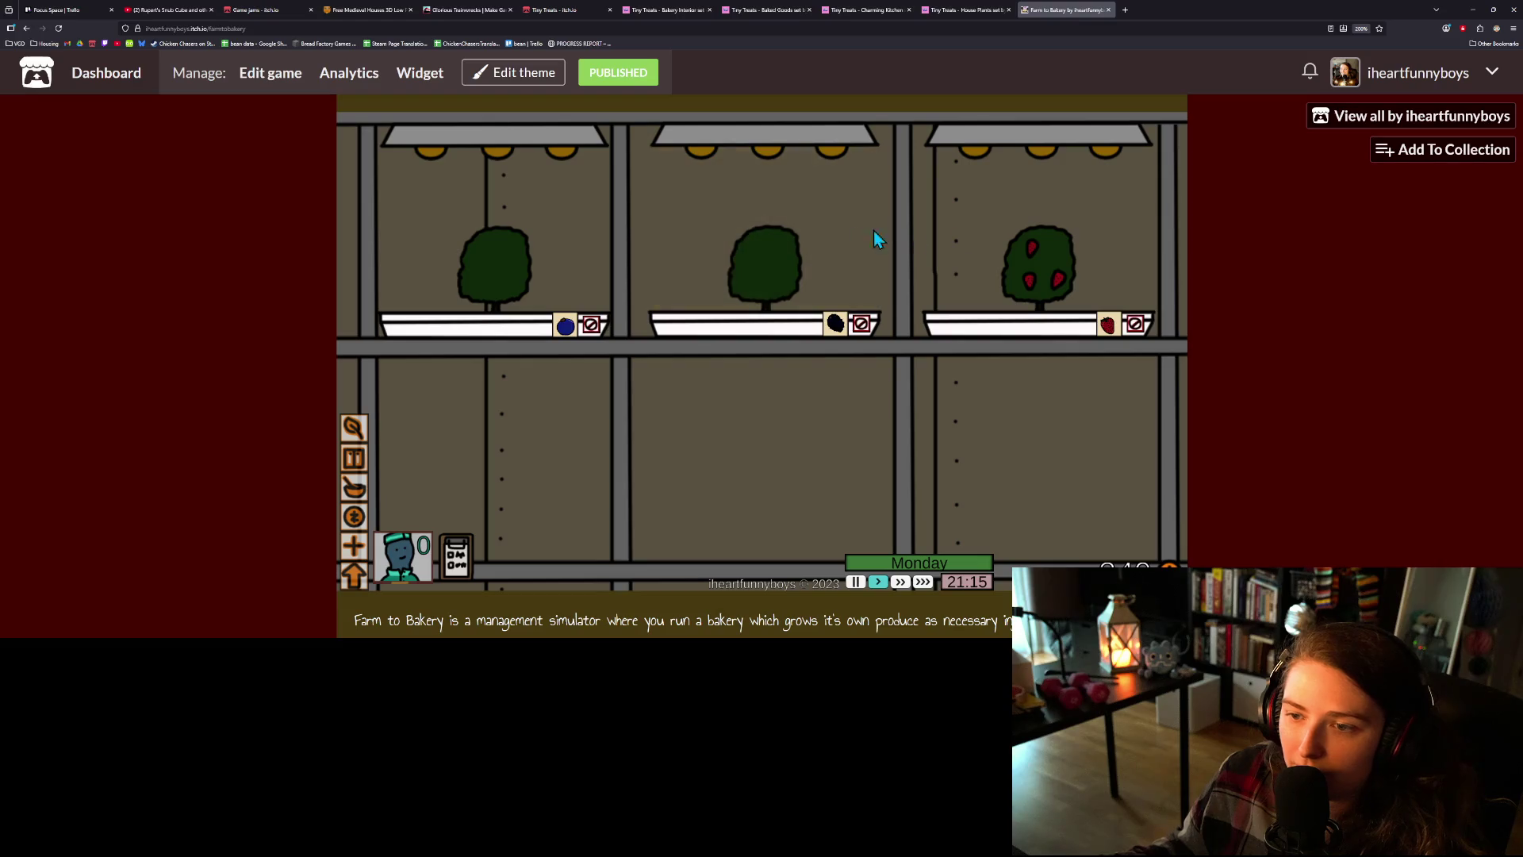
pyautogui.click(1038, 262)
pyautogui.click(1023, 243)
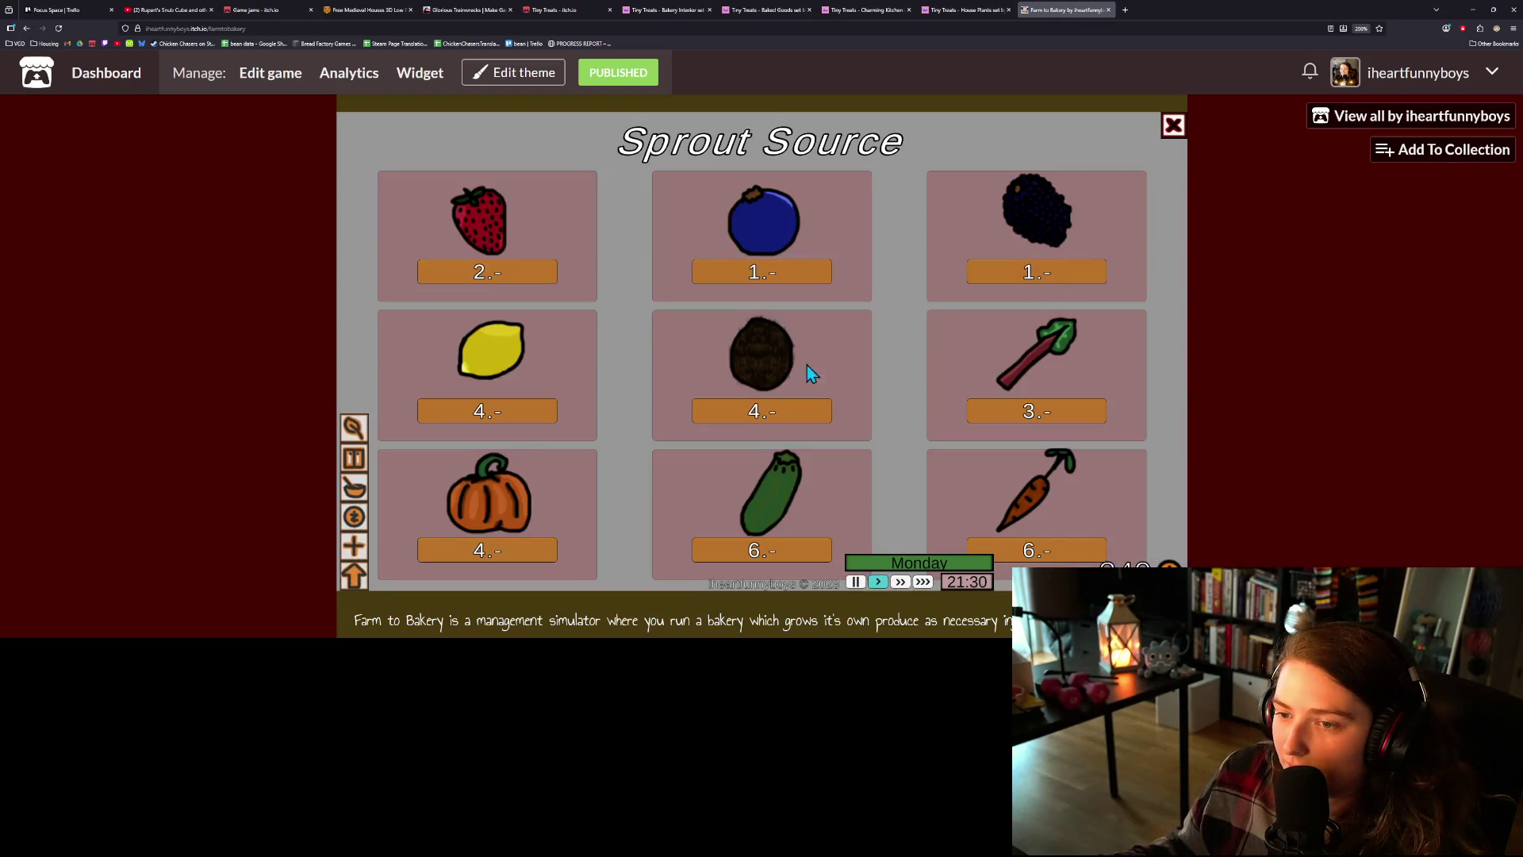
pyautogui.click(511, 560)
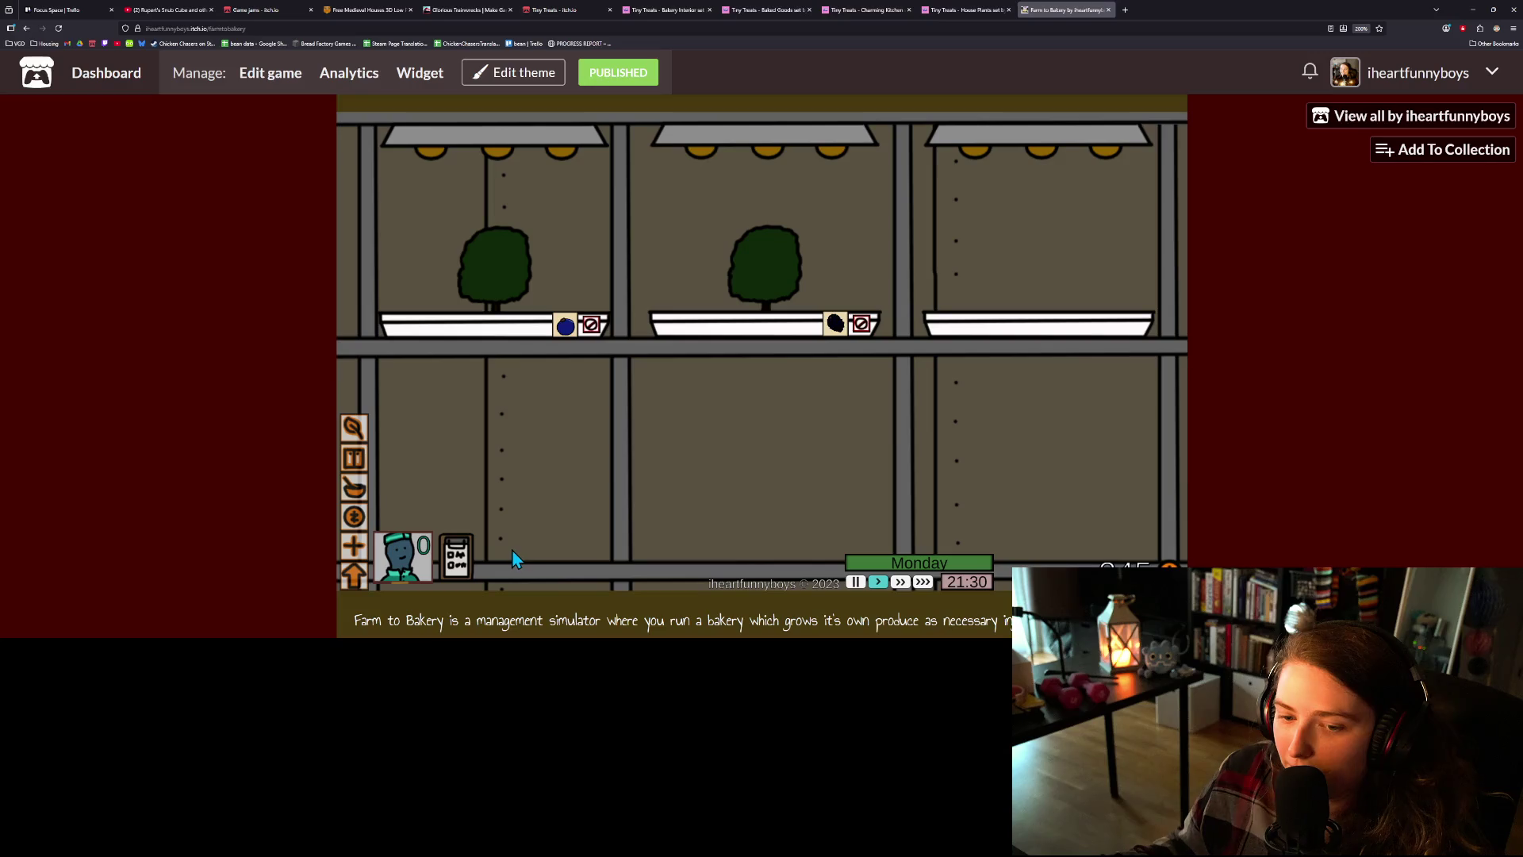
# - Finish the counter pie, then harvest the middle plot and plant a coconut seed
pyautogui.click(354, 487)
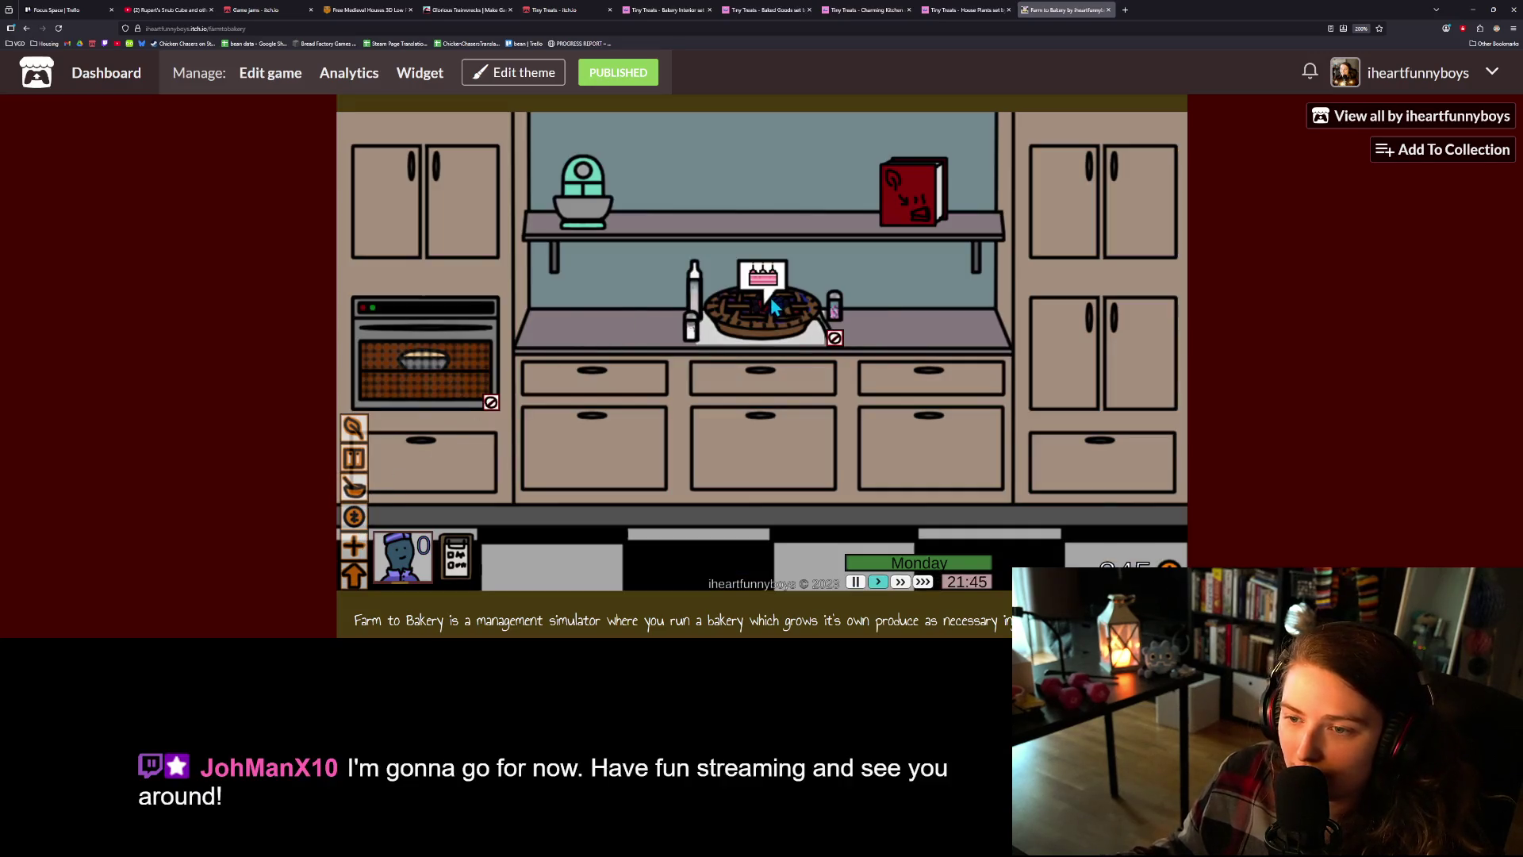
pyautogui.click(782, 336)
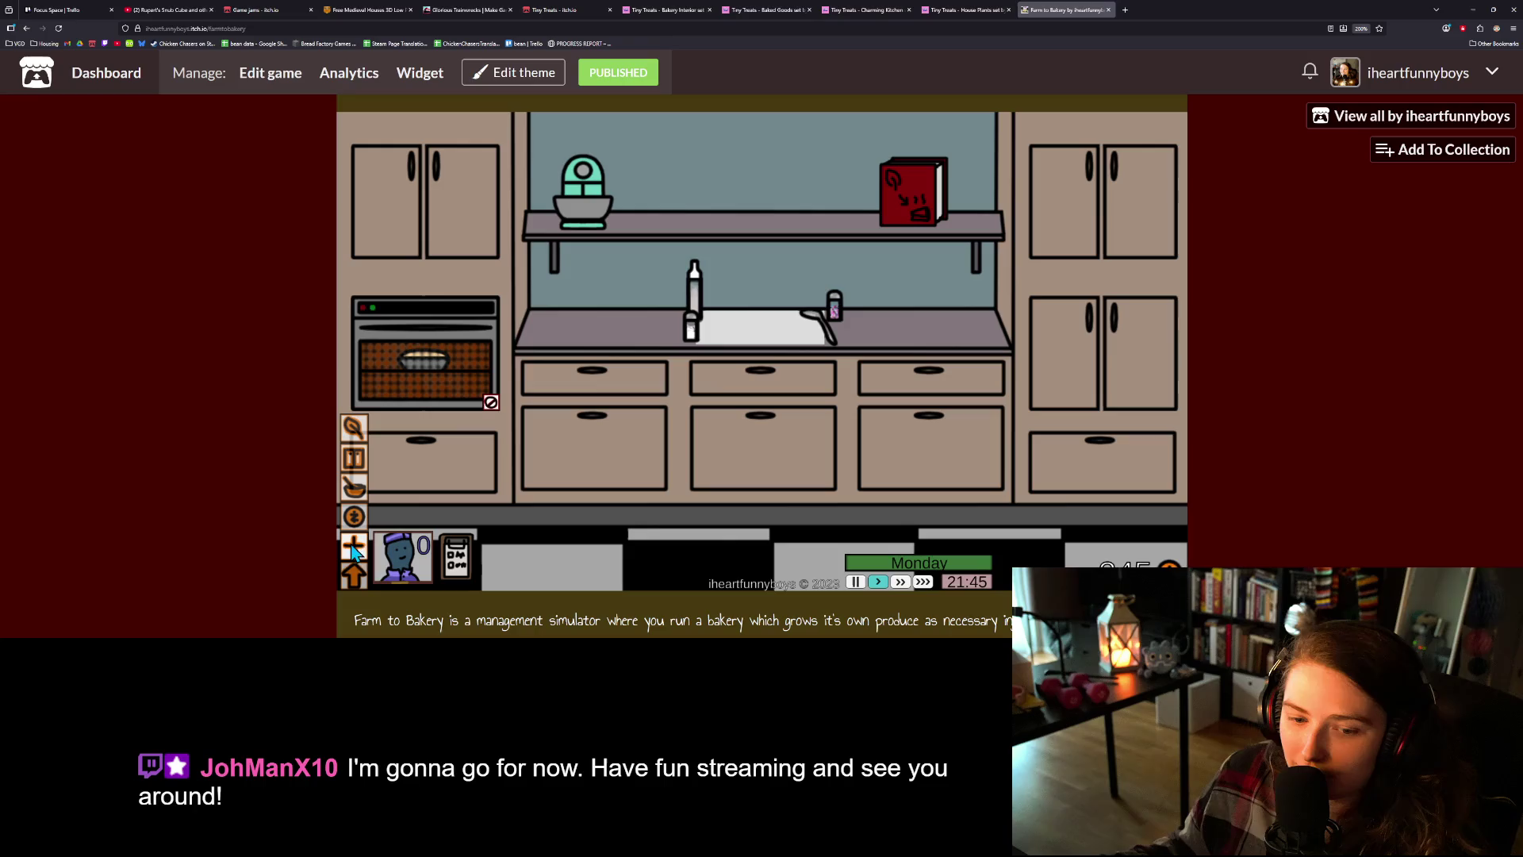
pyautogui.click(354, 516)
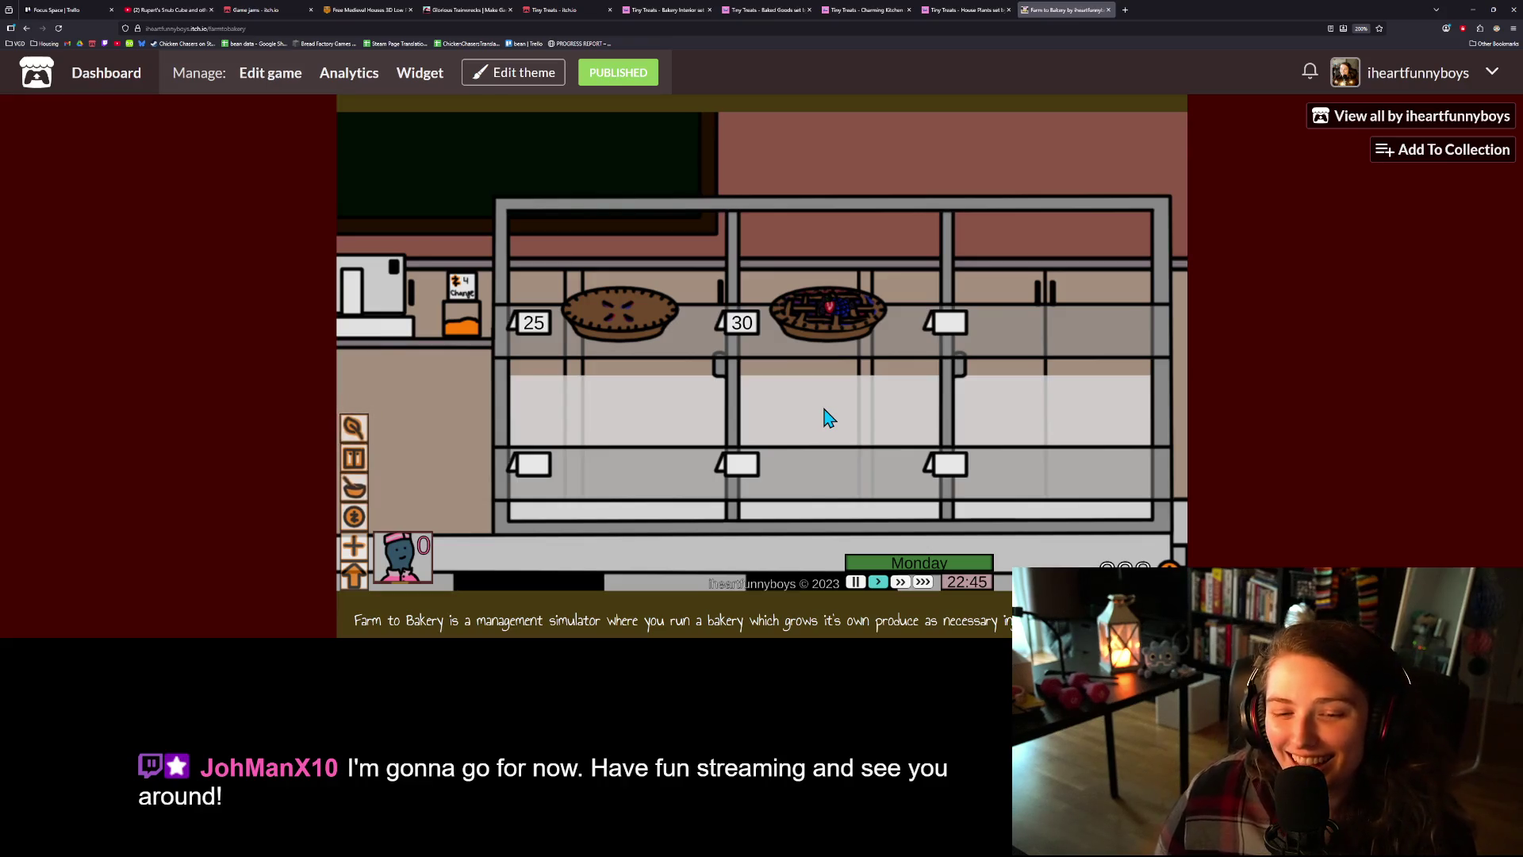
pyautogui.click(349, 424)
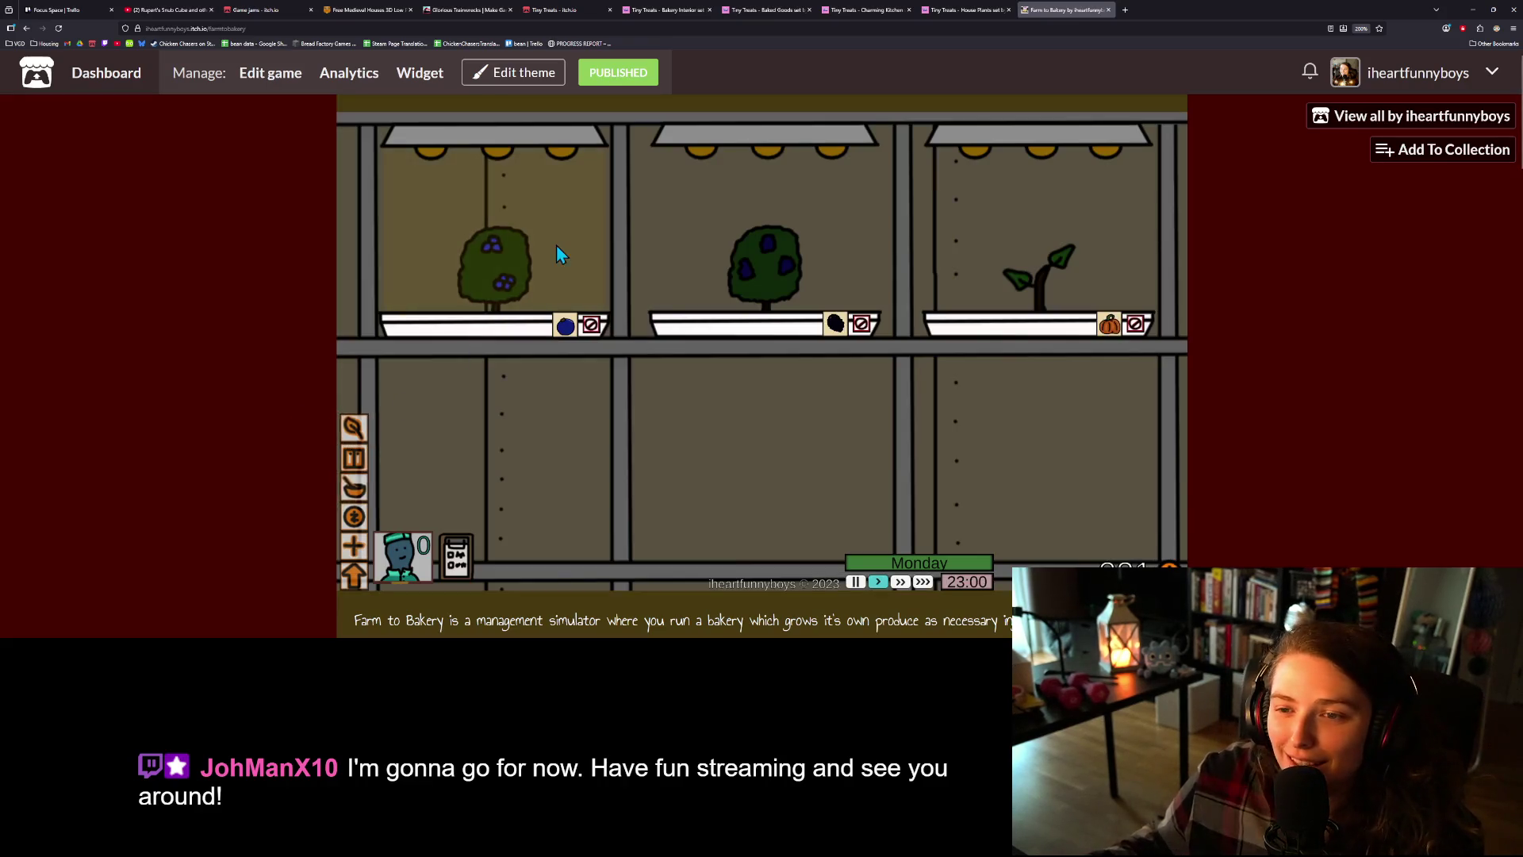
pyautogui.click(734, 242)
pyautogui.click(754, 240)
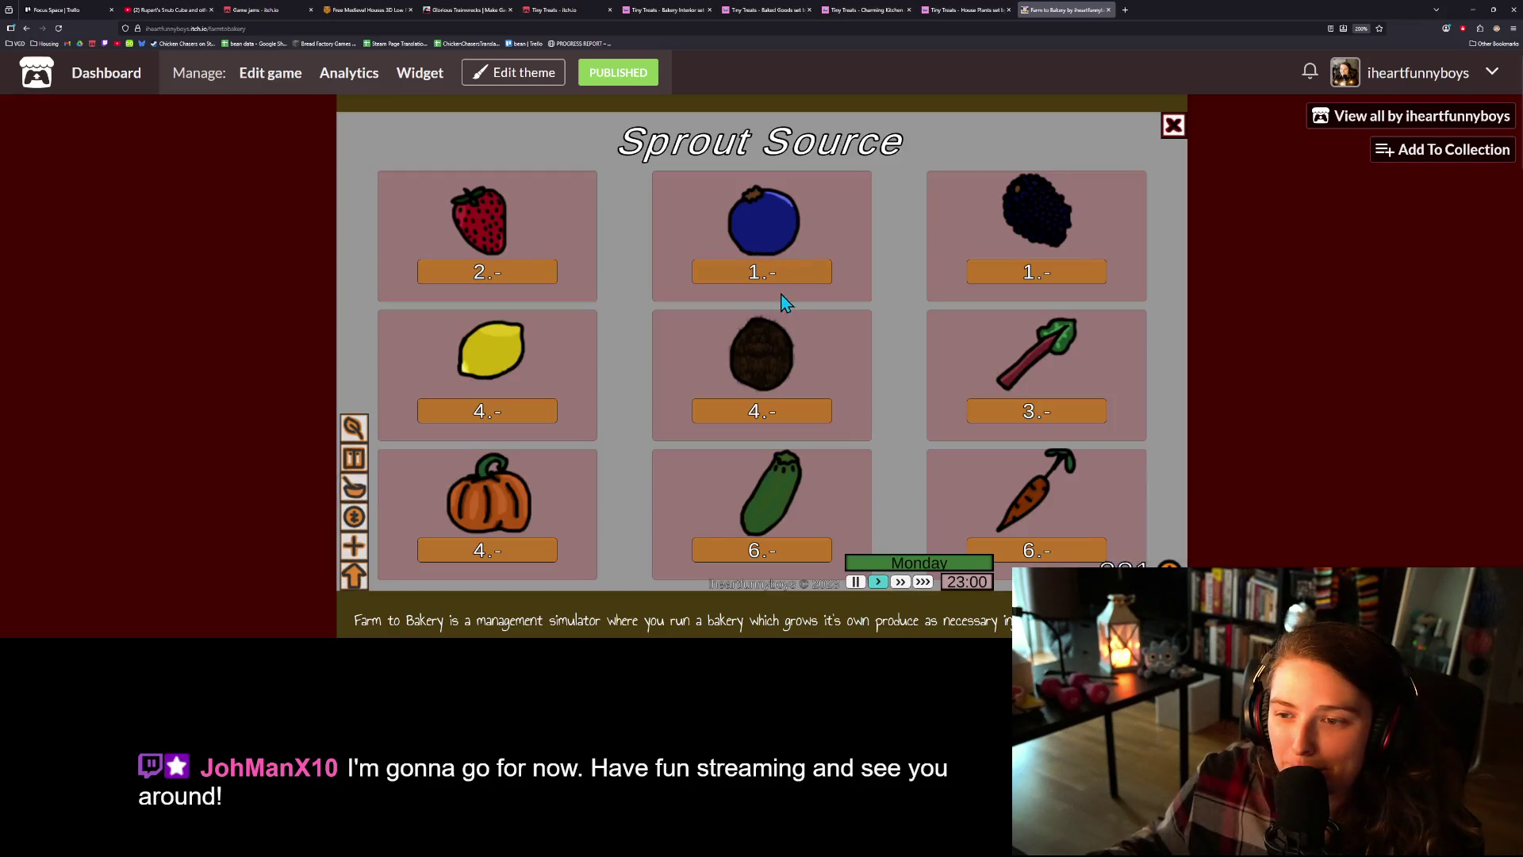
pyautogui.click(790, 427)
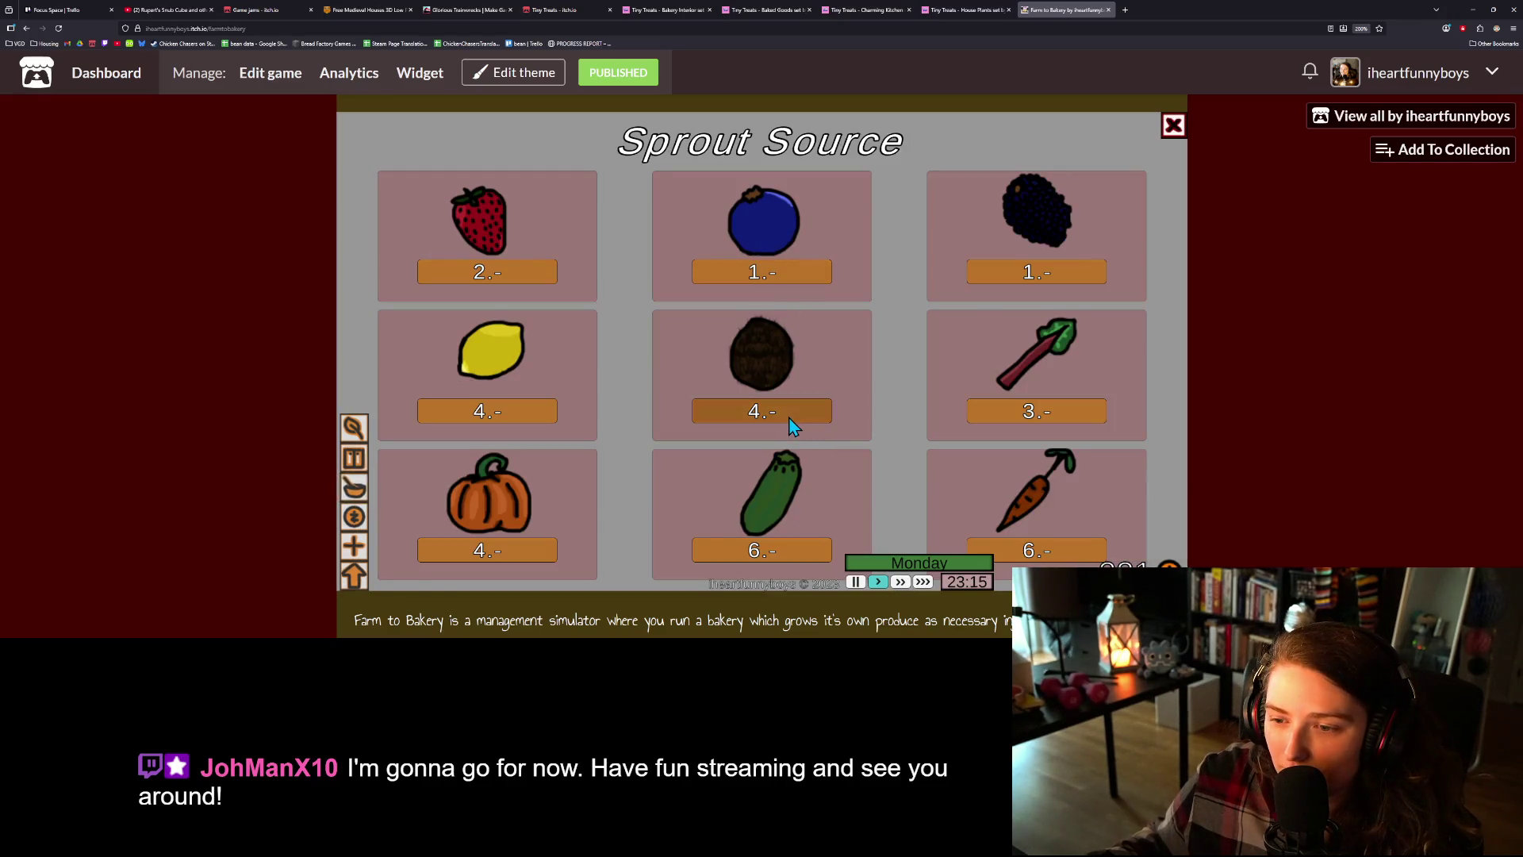
# - Start a mixed-berry Pie Galore pie and take the finished pie off the counter
pyautogui.click(354, 507)
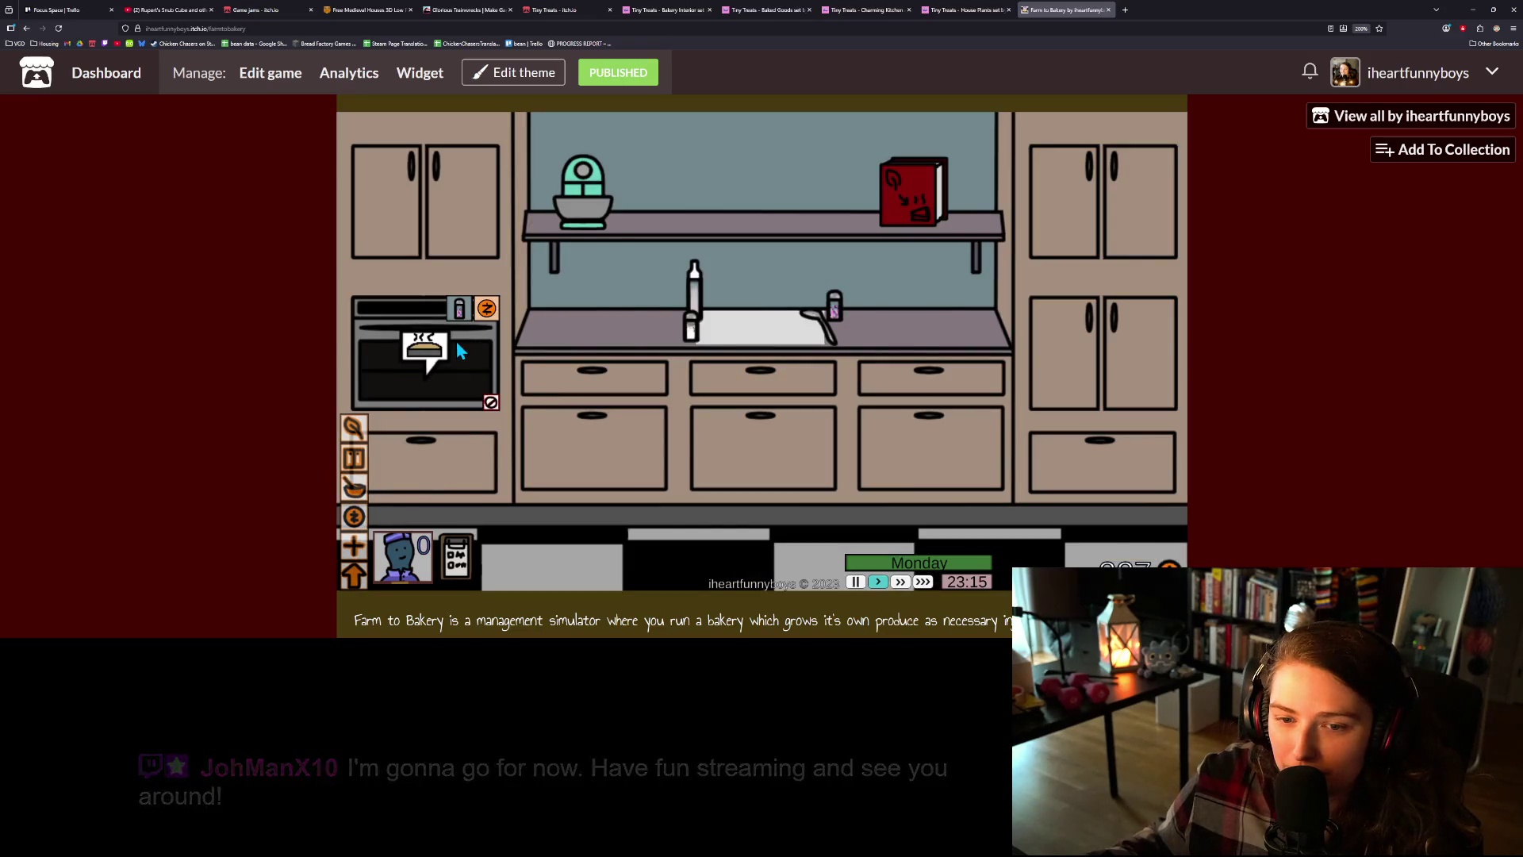
pyautogui.click(913, 190)
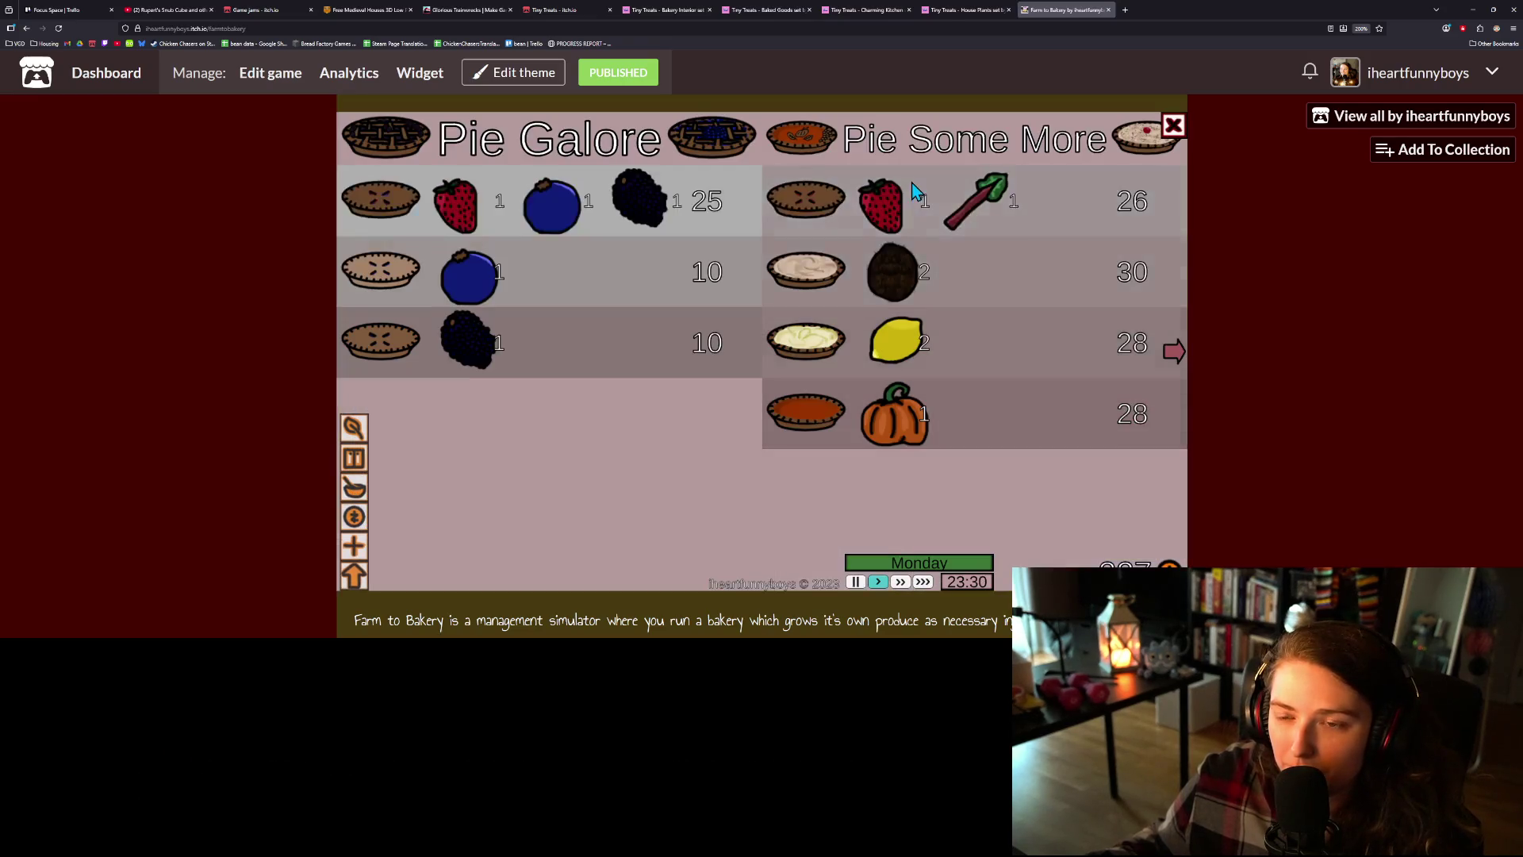
pyautogui.click(634, 221)
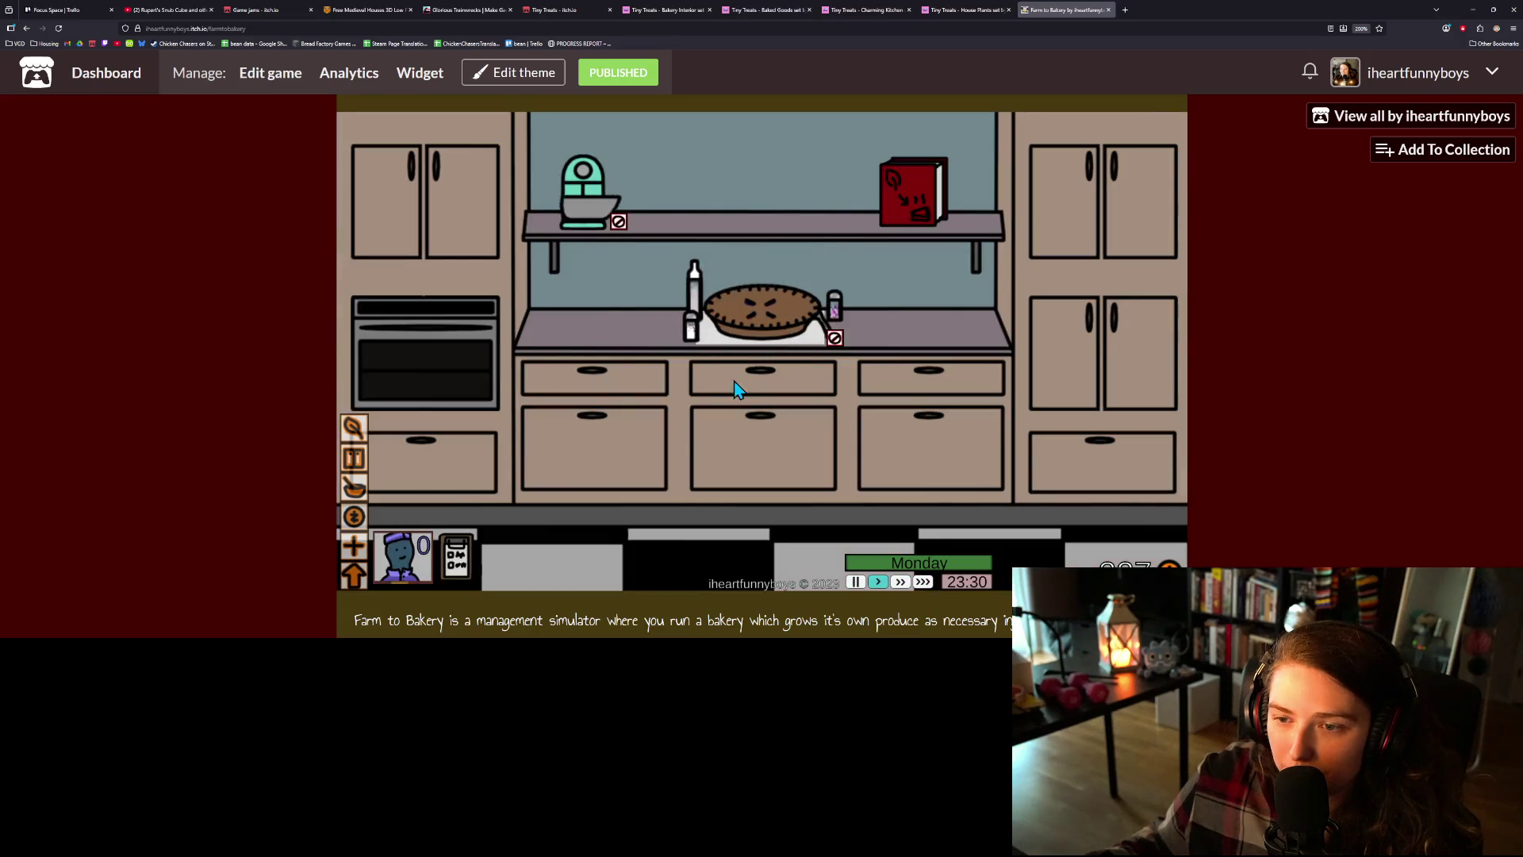
pyautogui.click(354, 433)
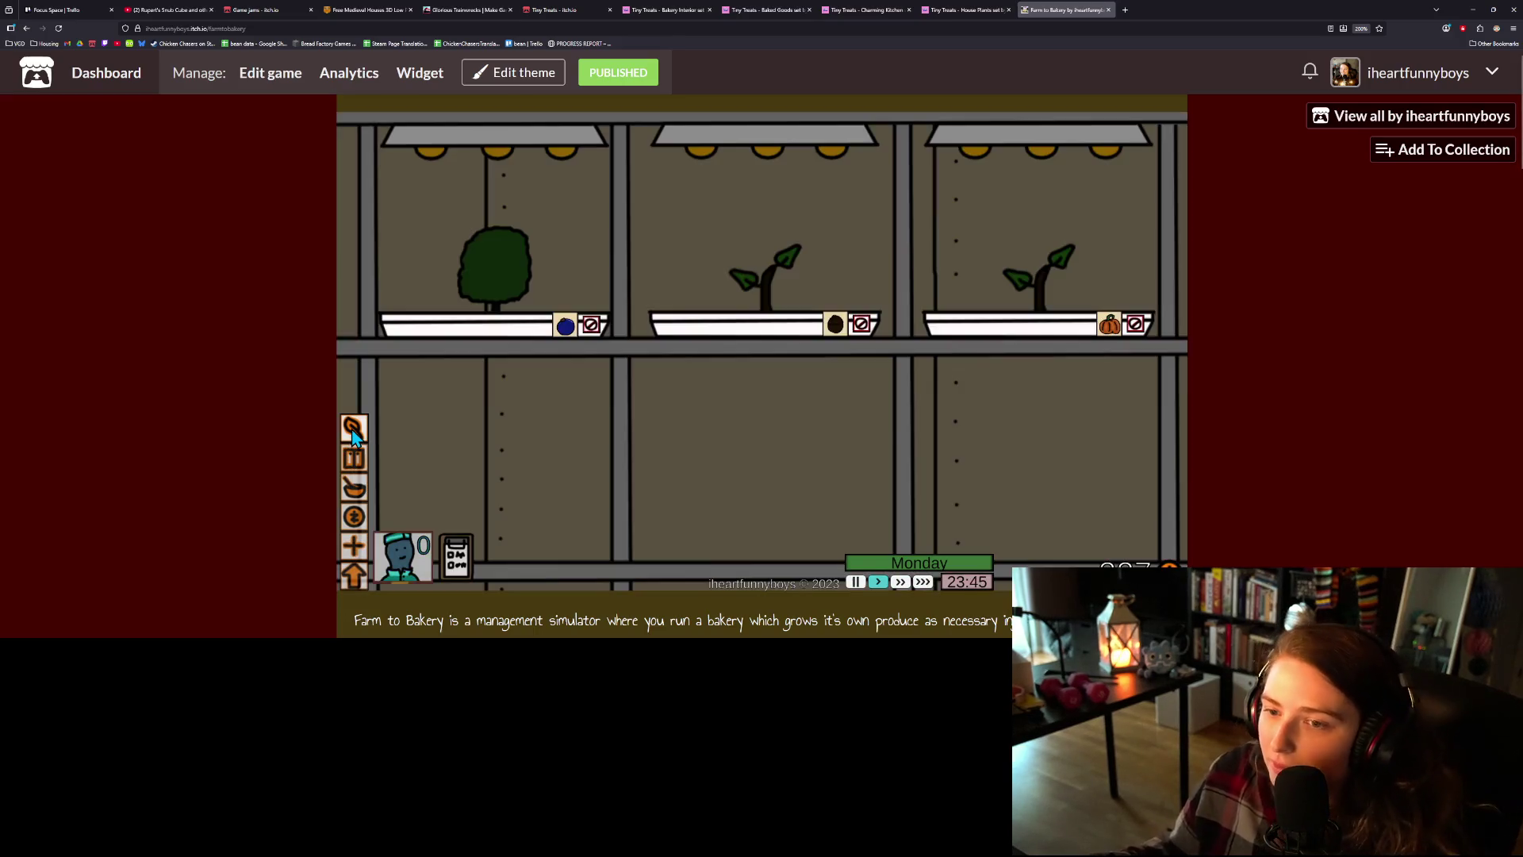
pyautogui.click(355, 489)
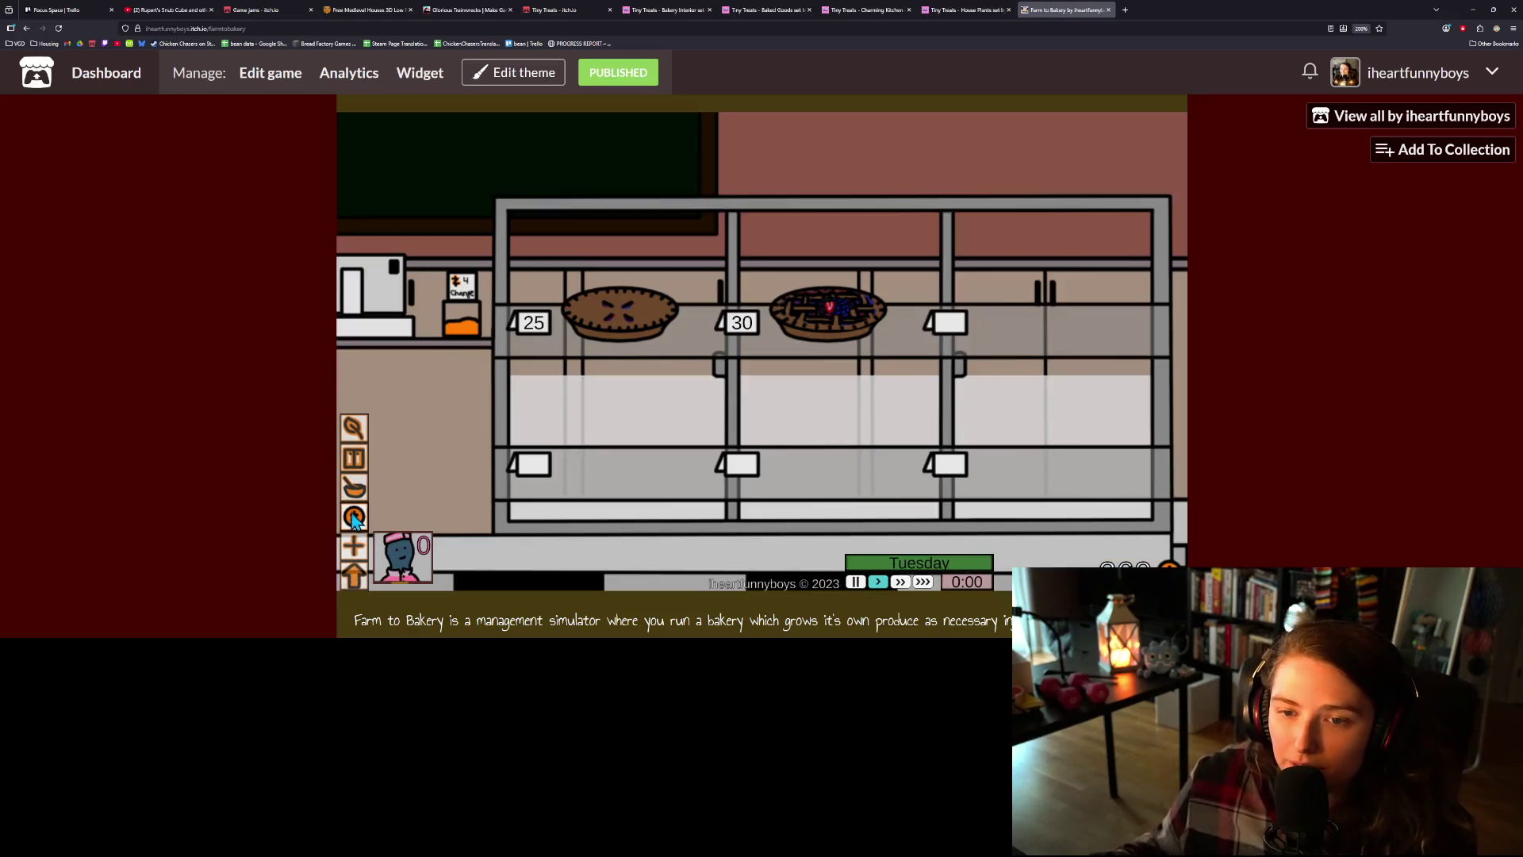
pyautogui.click(354, 492)
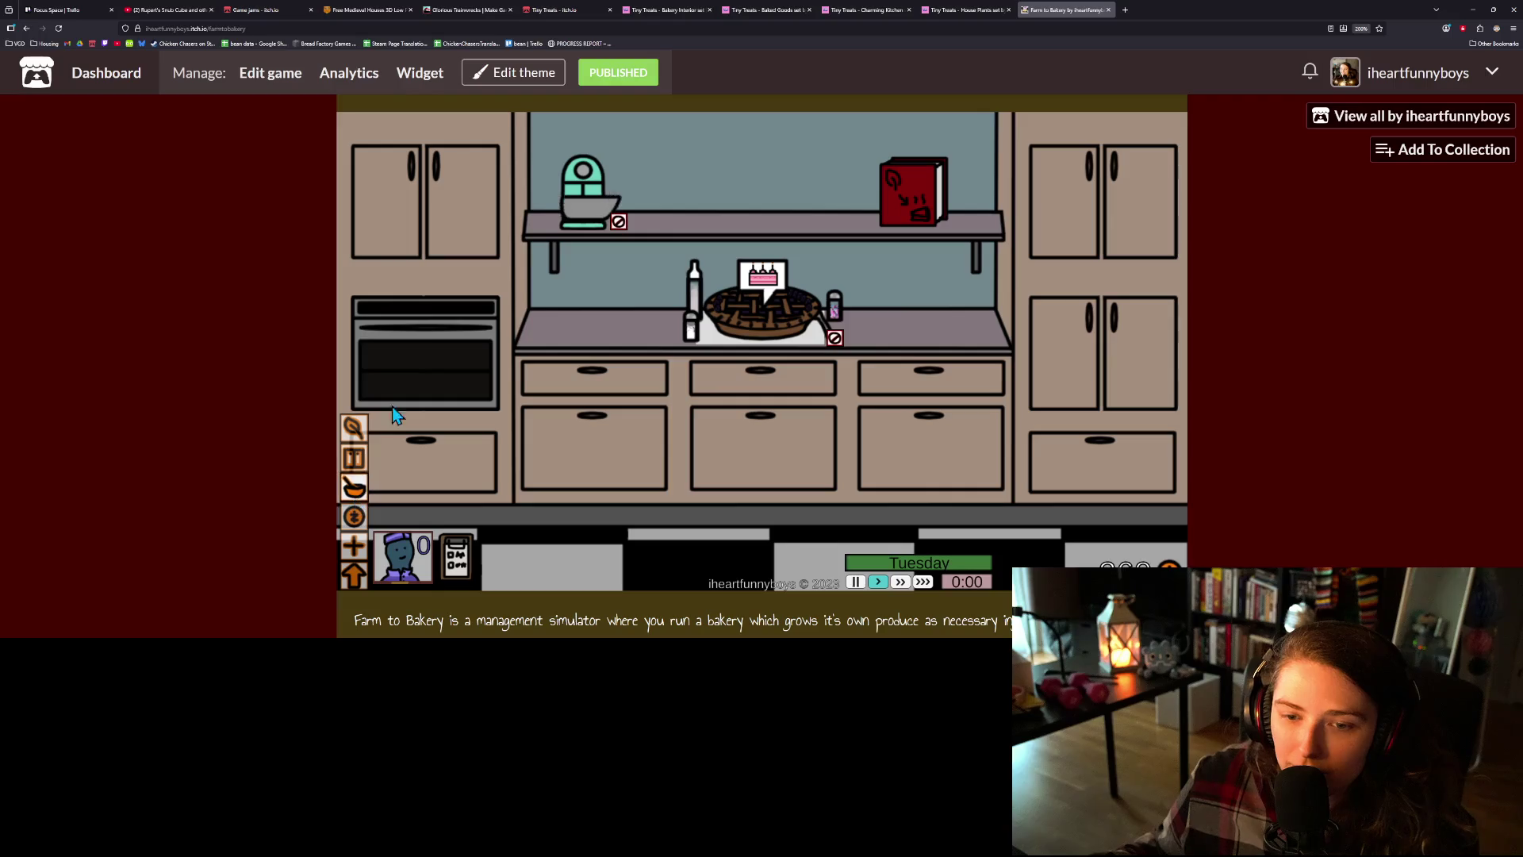
pyautogui.click(758, 318)
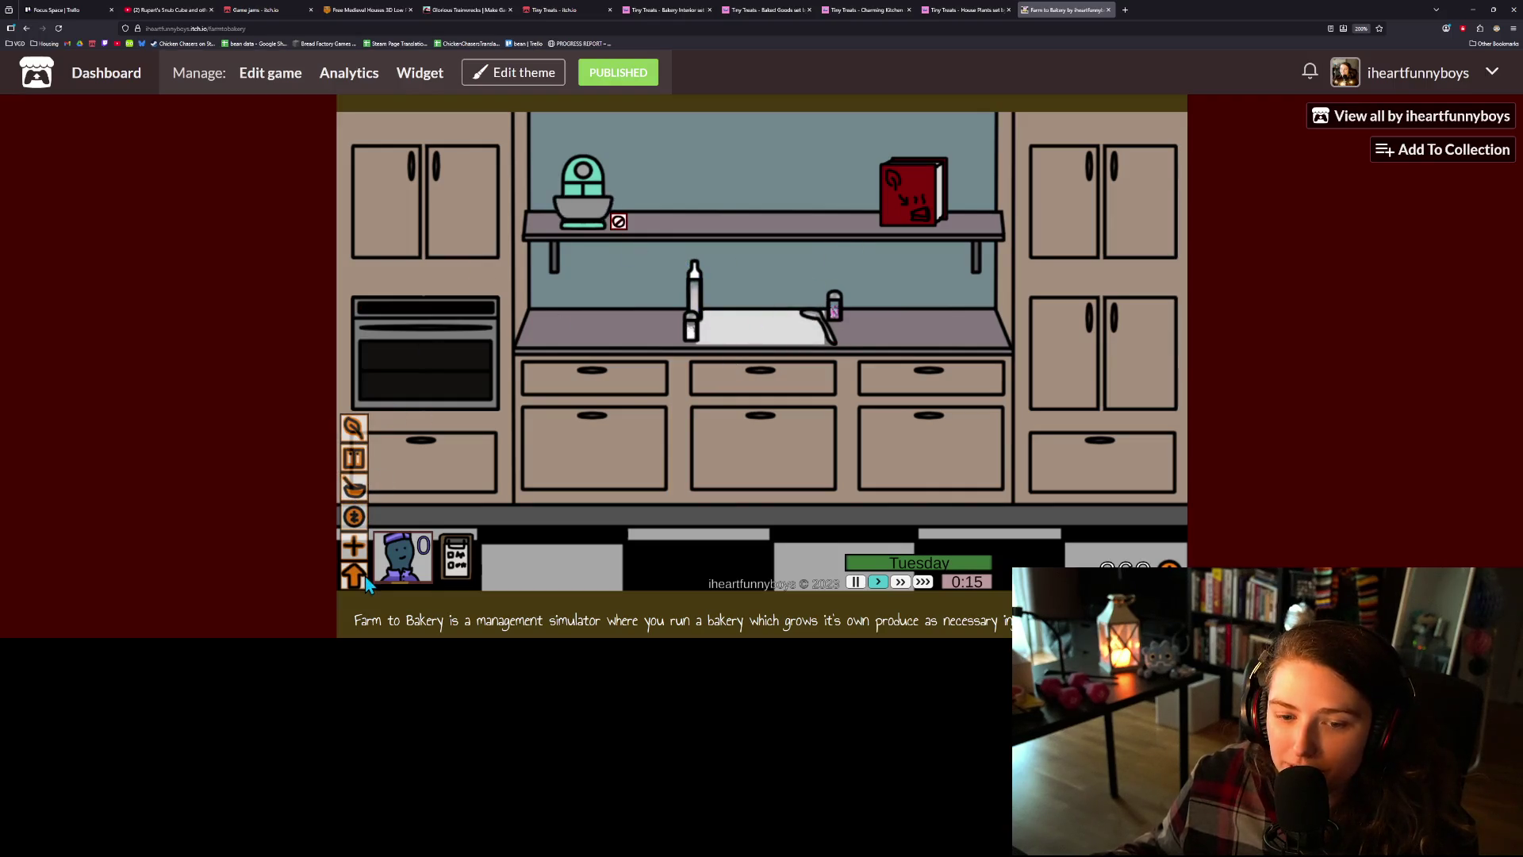
# - Harvest the left bush's blueberries and check the pantry stock
pyautogui.moveTo(587, 186)
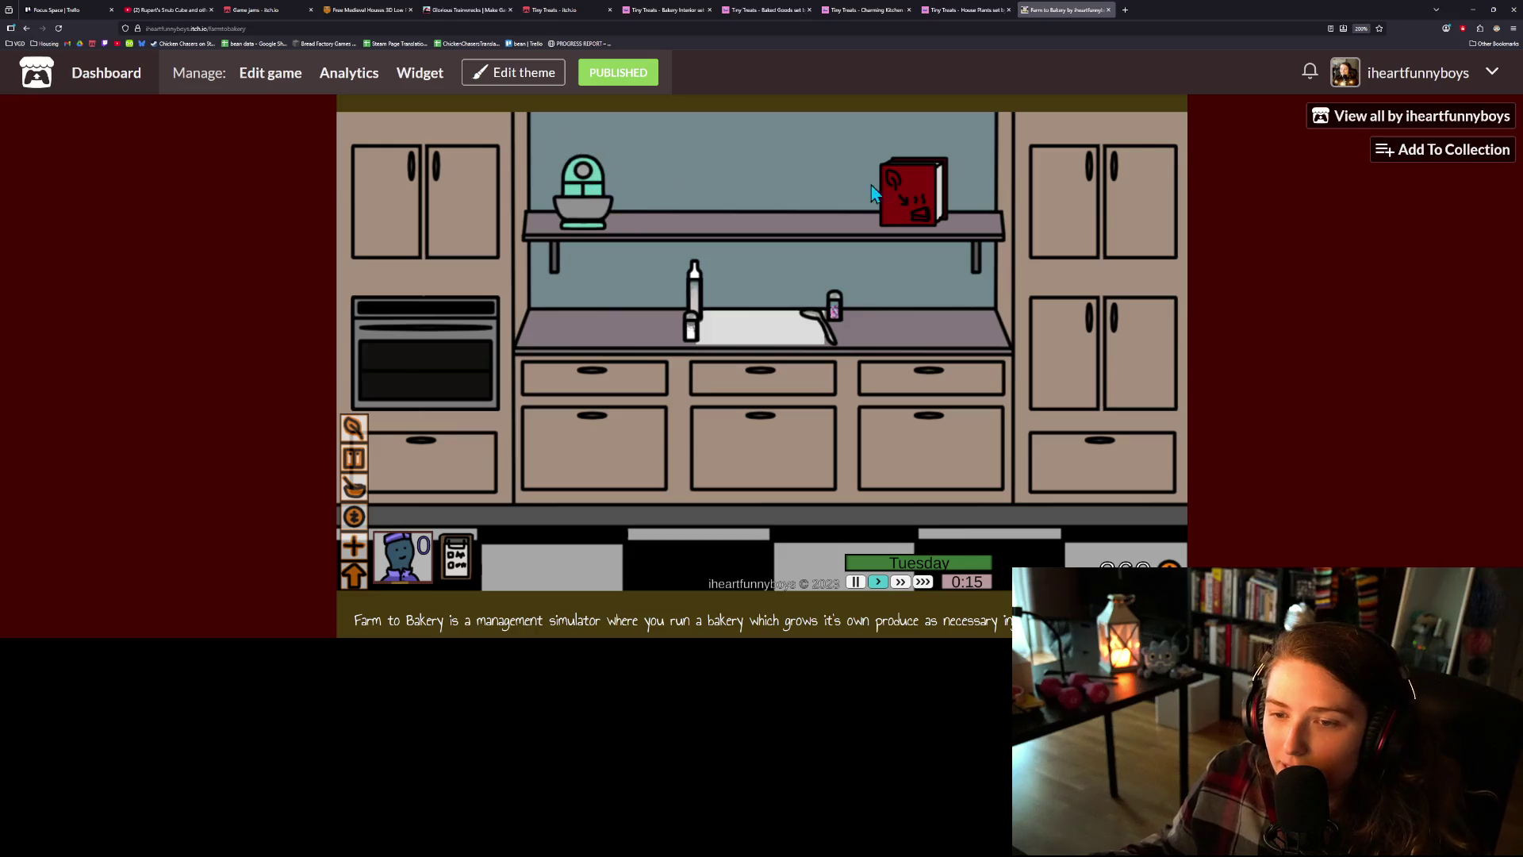
pyautogui.click(944, 202)
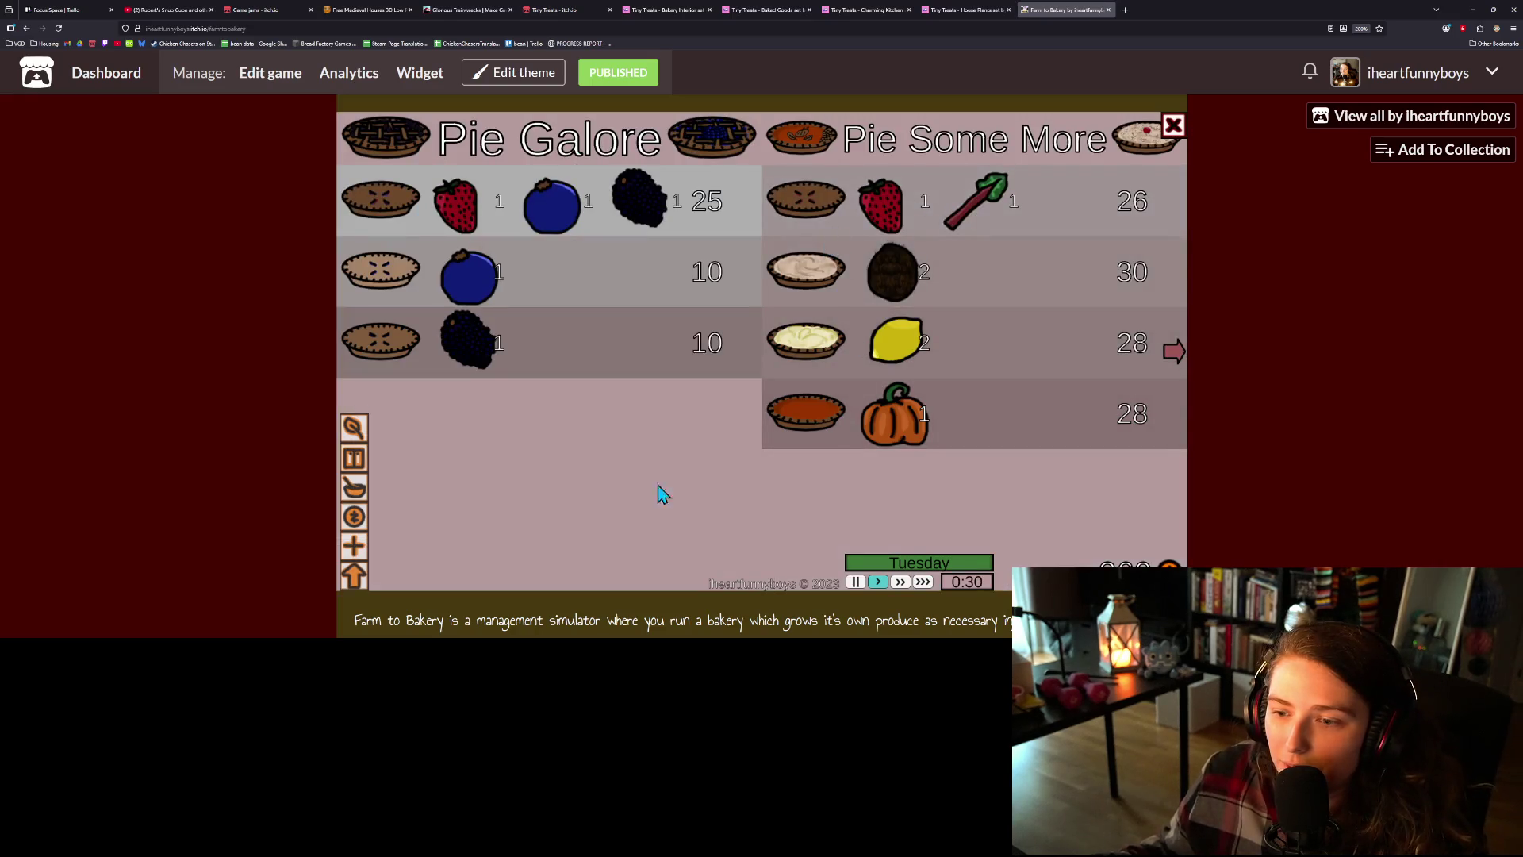
pyautogui.press('Escape')
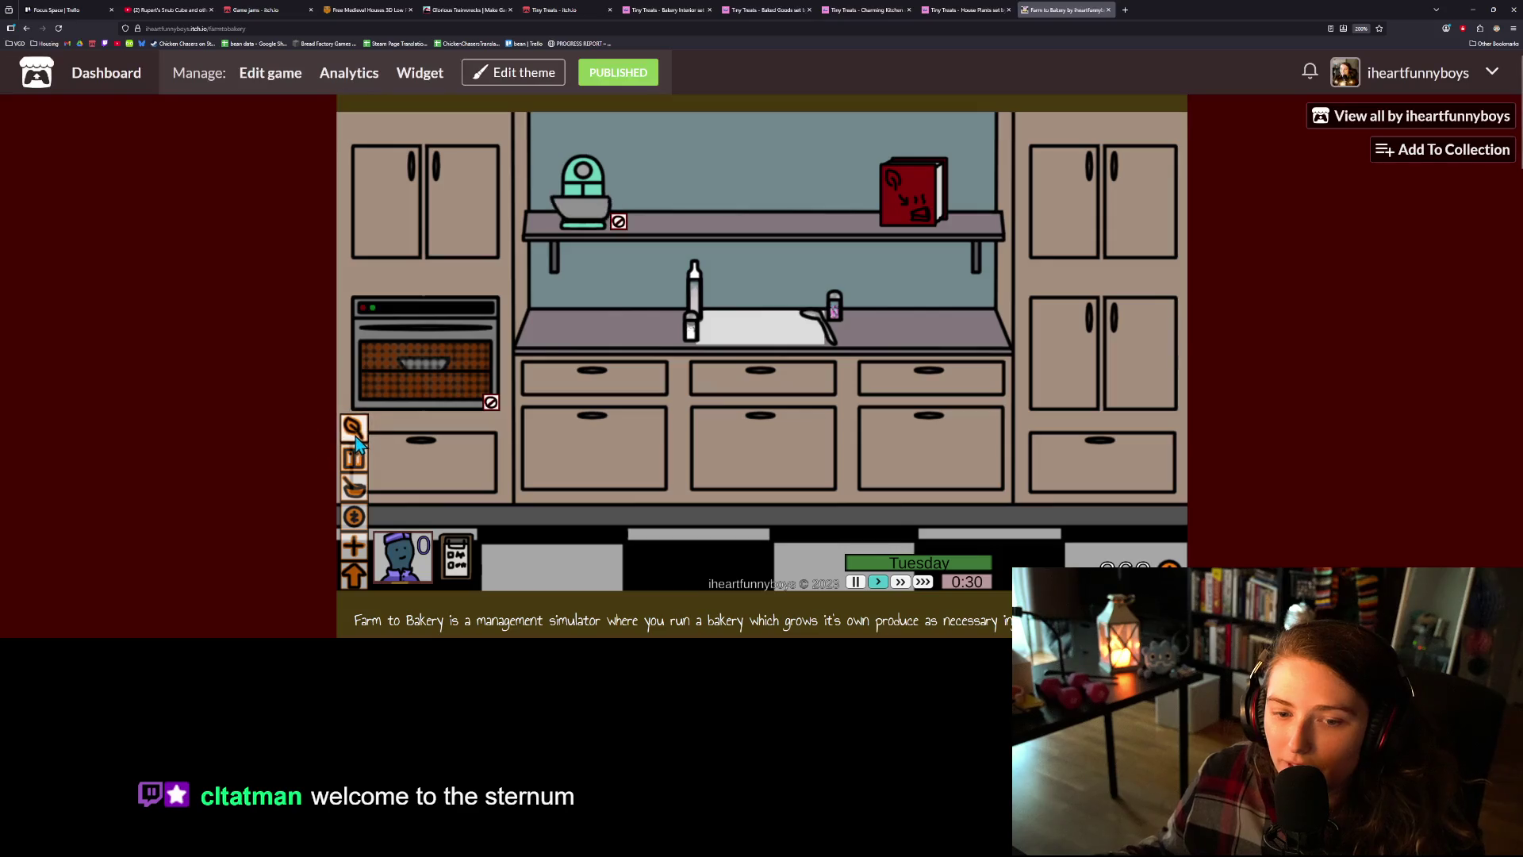
pyautogui.click(355, 432)
pyautogui.click(530, 268)
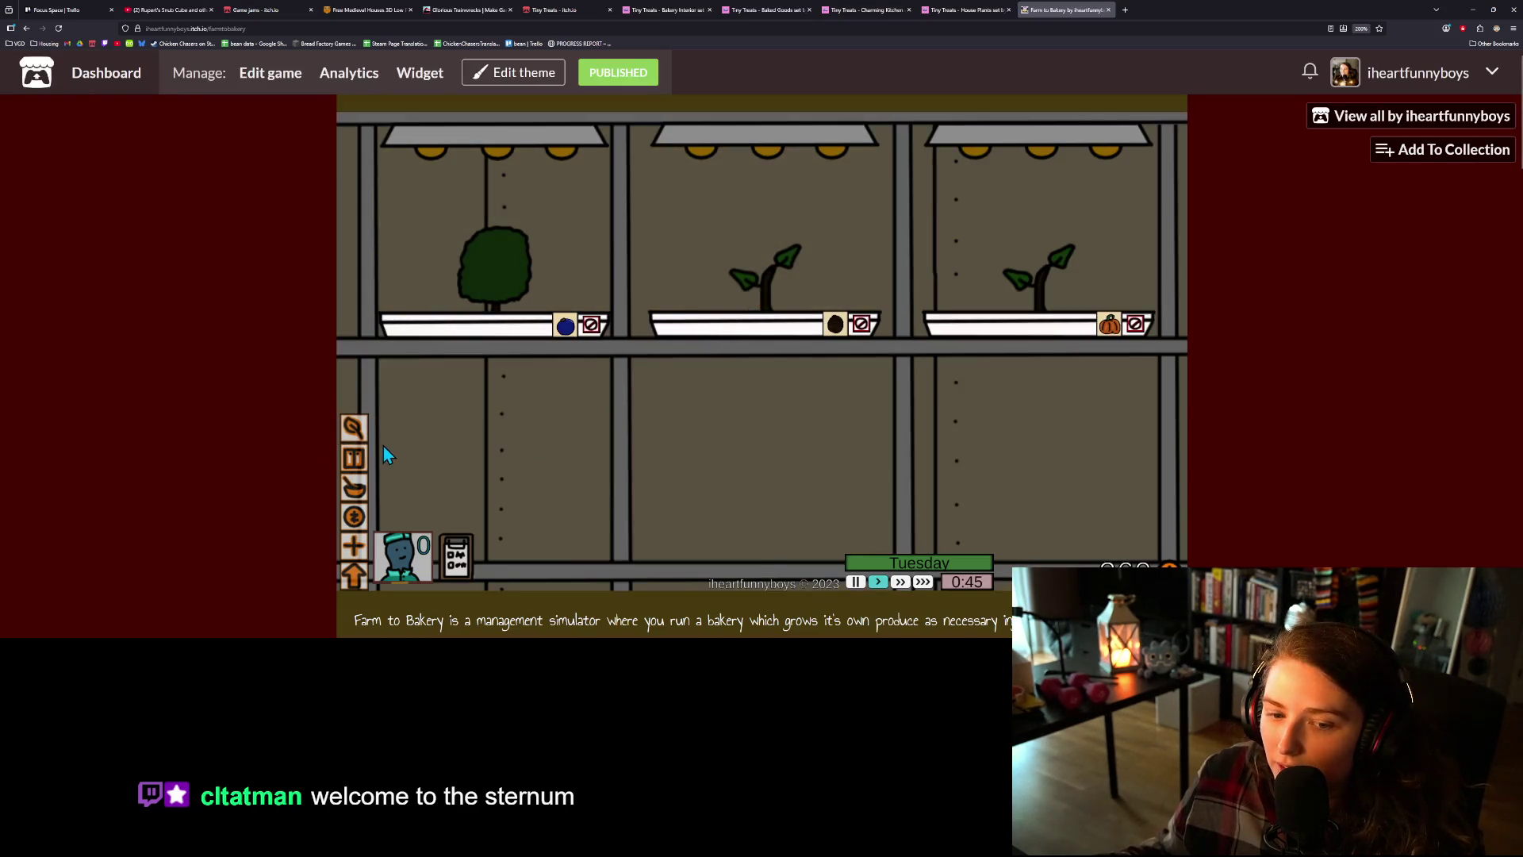
pyautogui.click(354, 460)
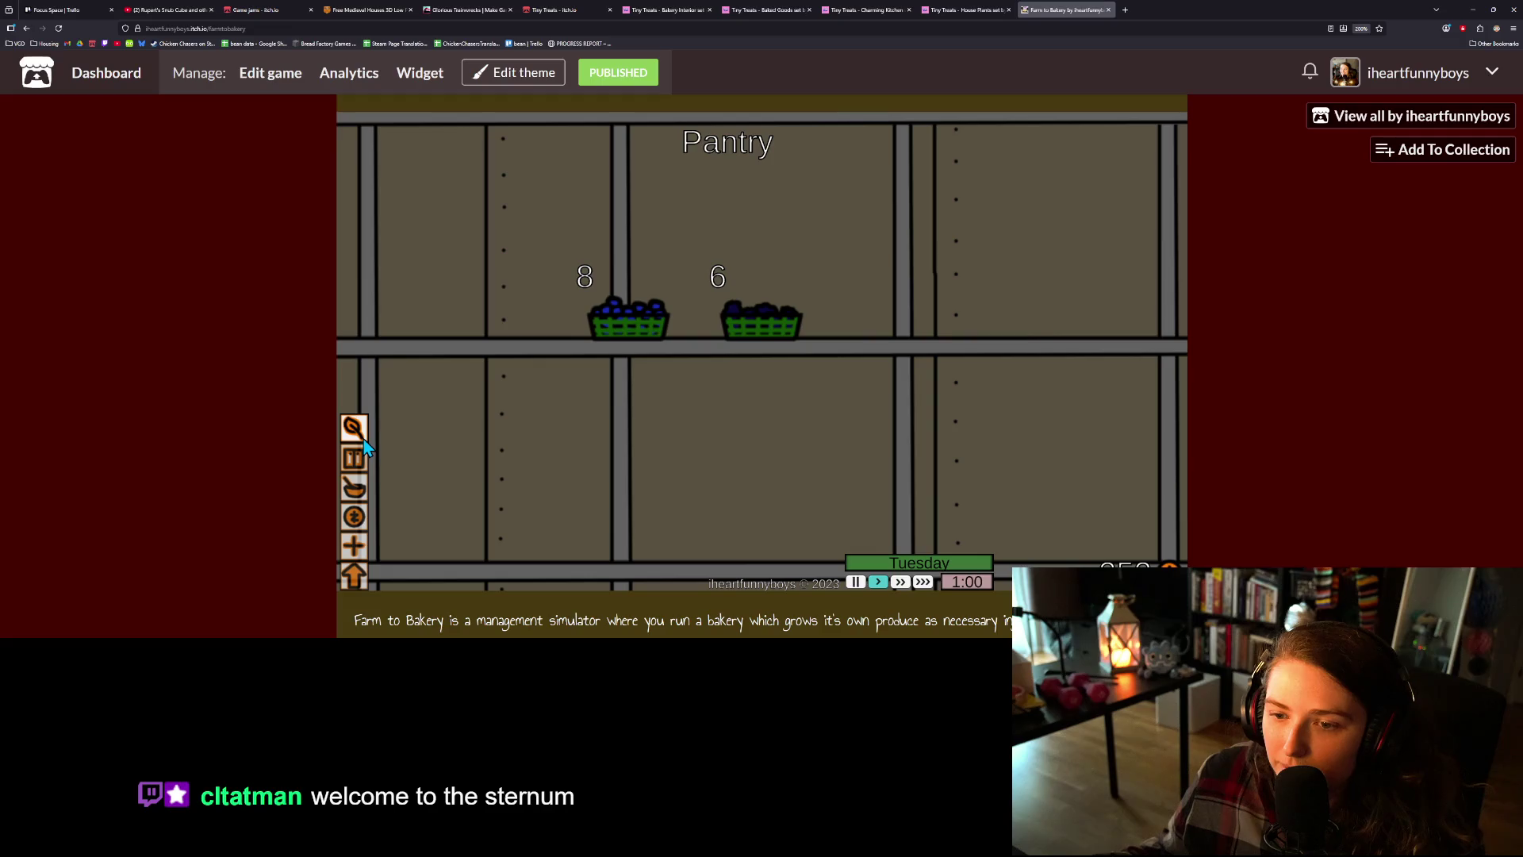
pyautogui.click(358, 493)
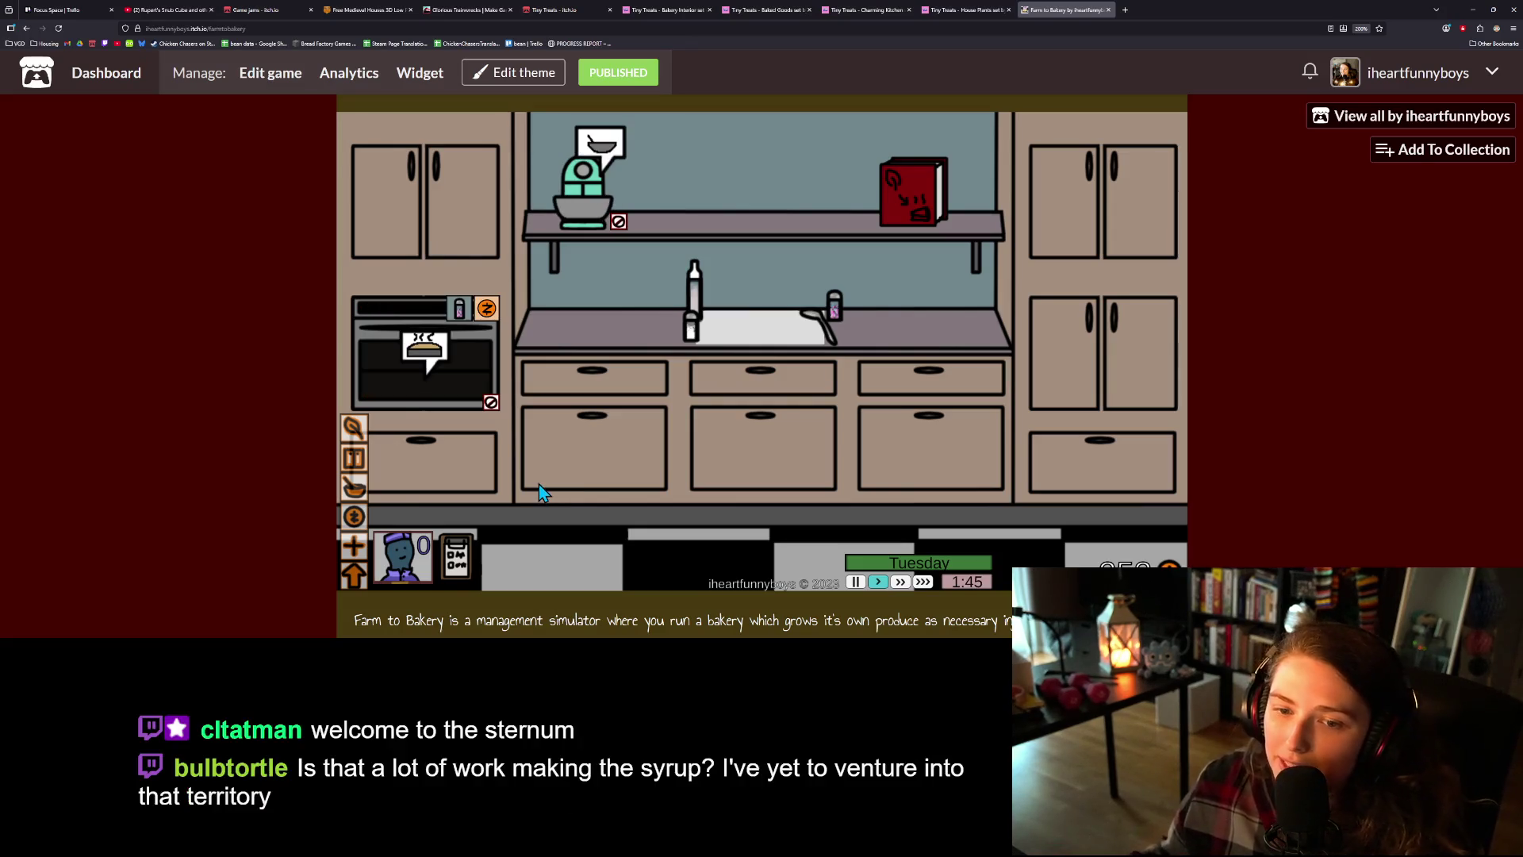
# - Collect the oven and mixer output, then clear the spent blueberry bush
pyautogui.click(460, 316)
pyautogui.click(600, 143)
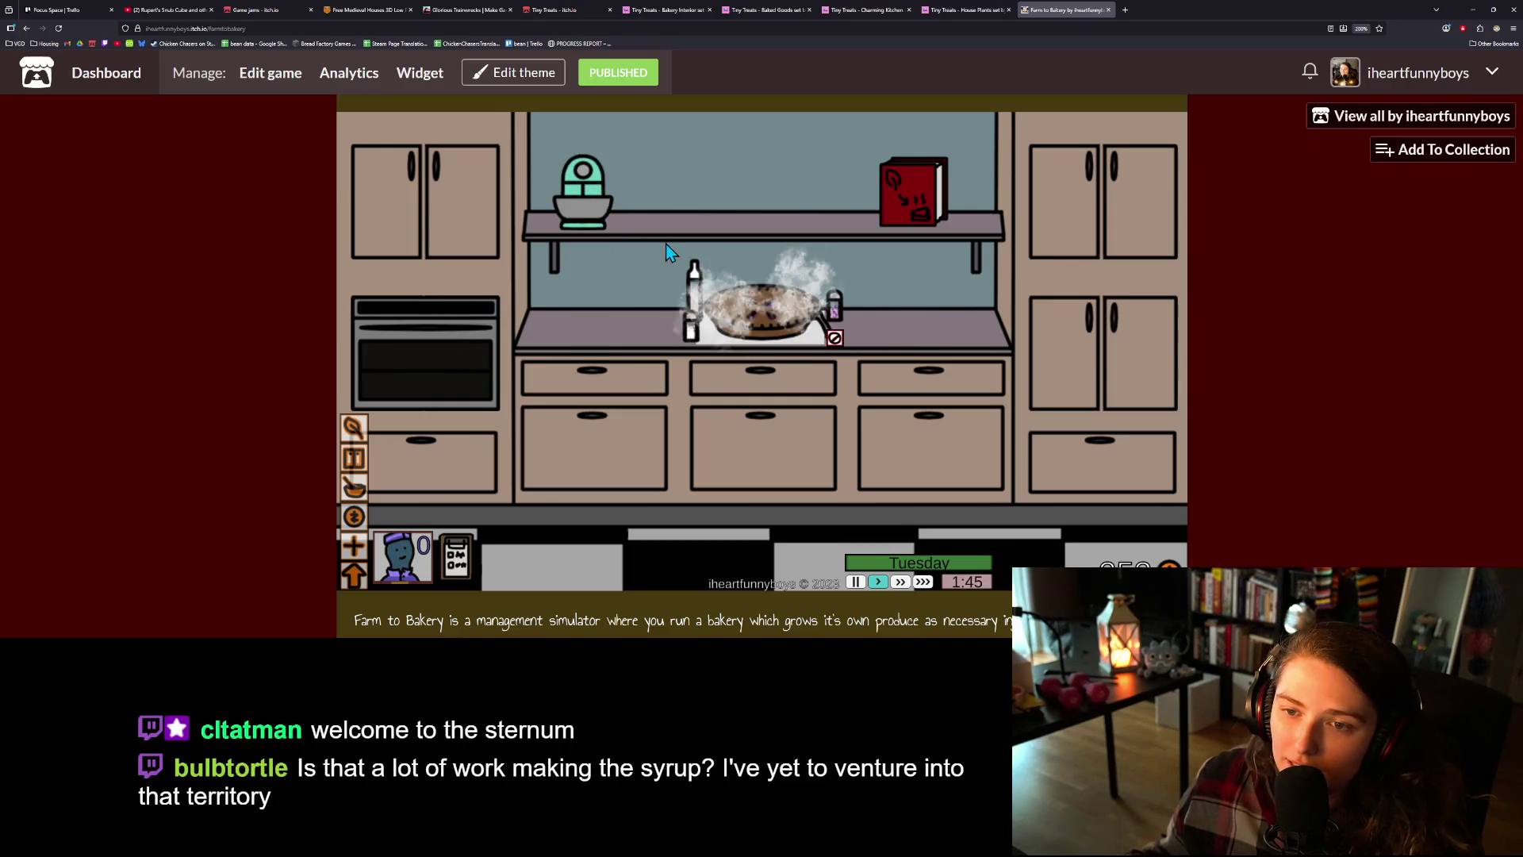
pyautogui.click(904, 205)
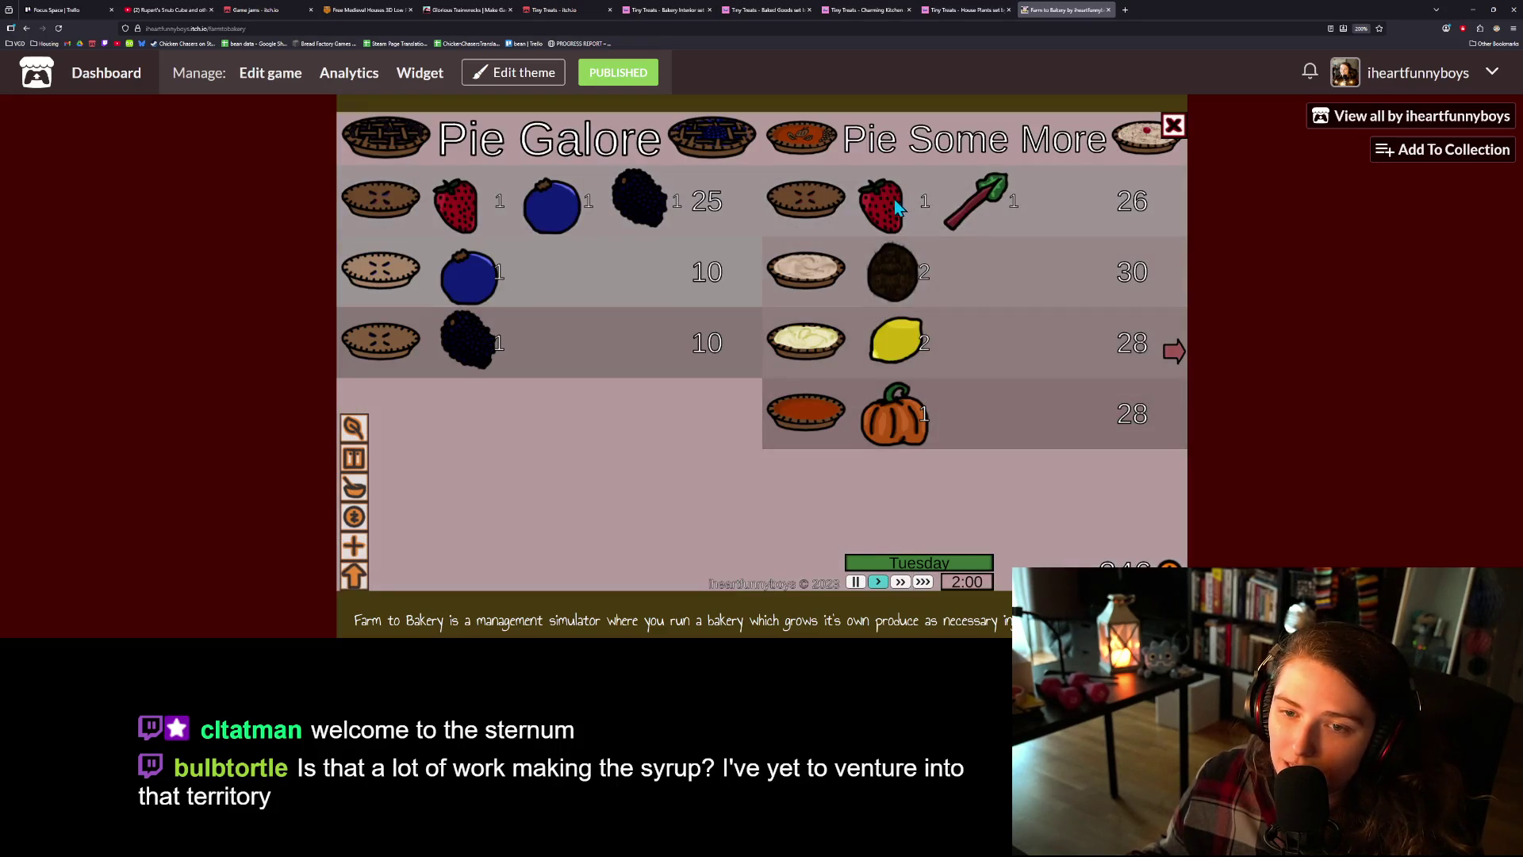
pyautogui.click(353, 428)
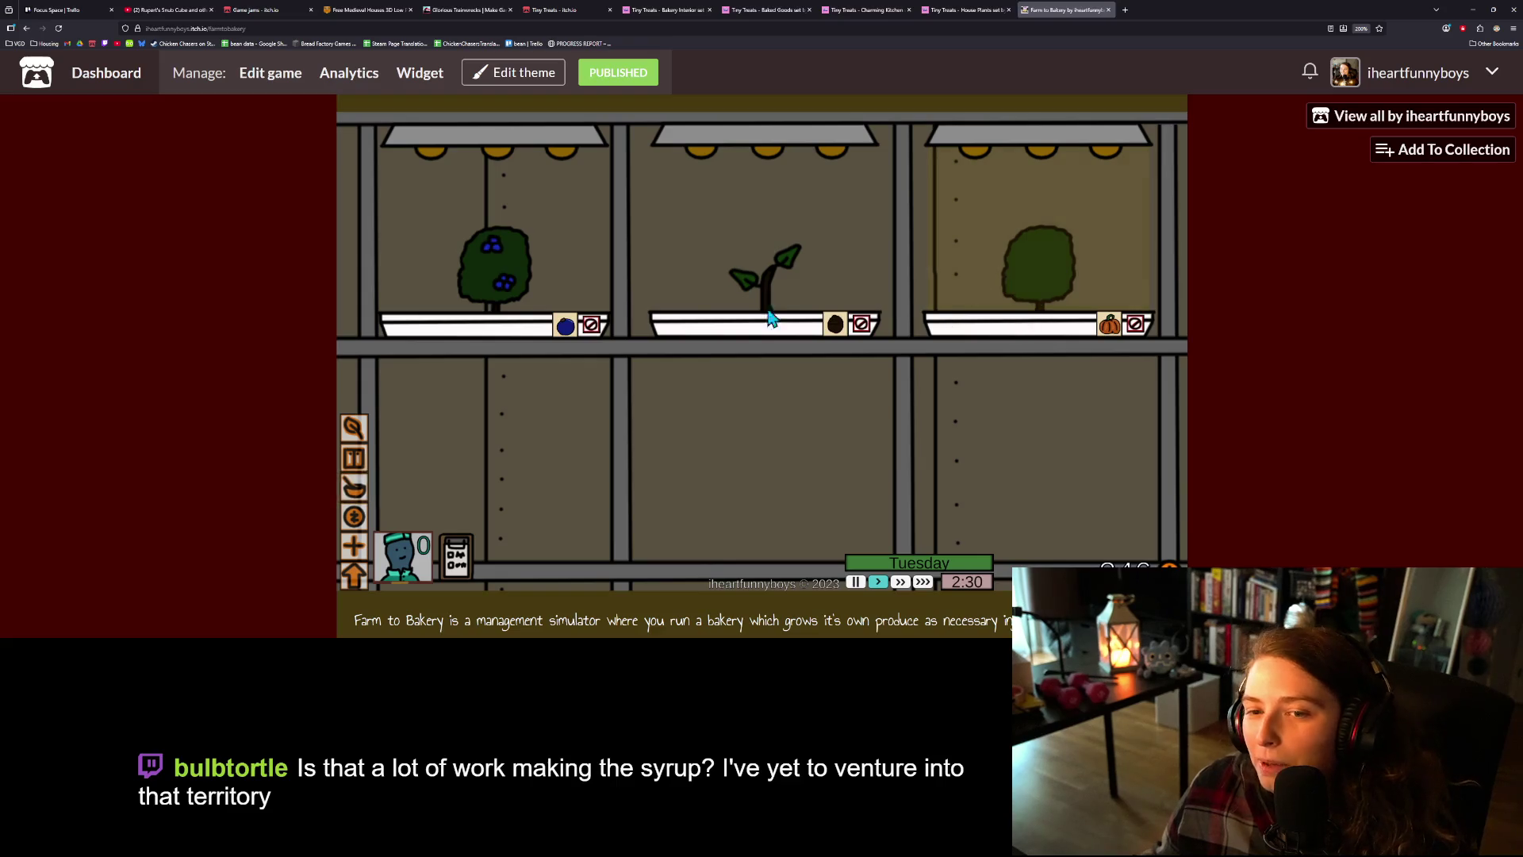
pyautogui.click(506, 265)
# - Plant a zucchini sprout, harvest the pumpkins, and collect the pies from counter and oven
pyautogui.click(490, 247)
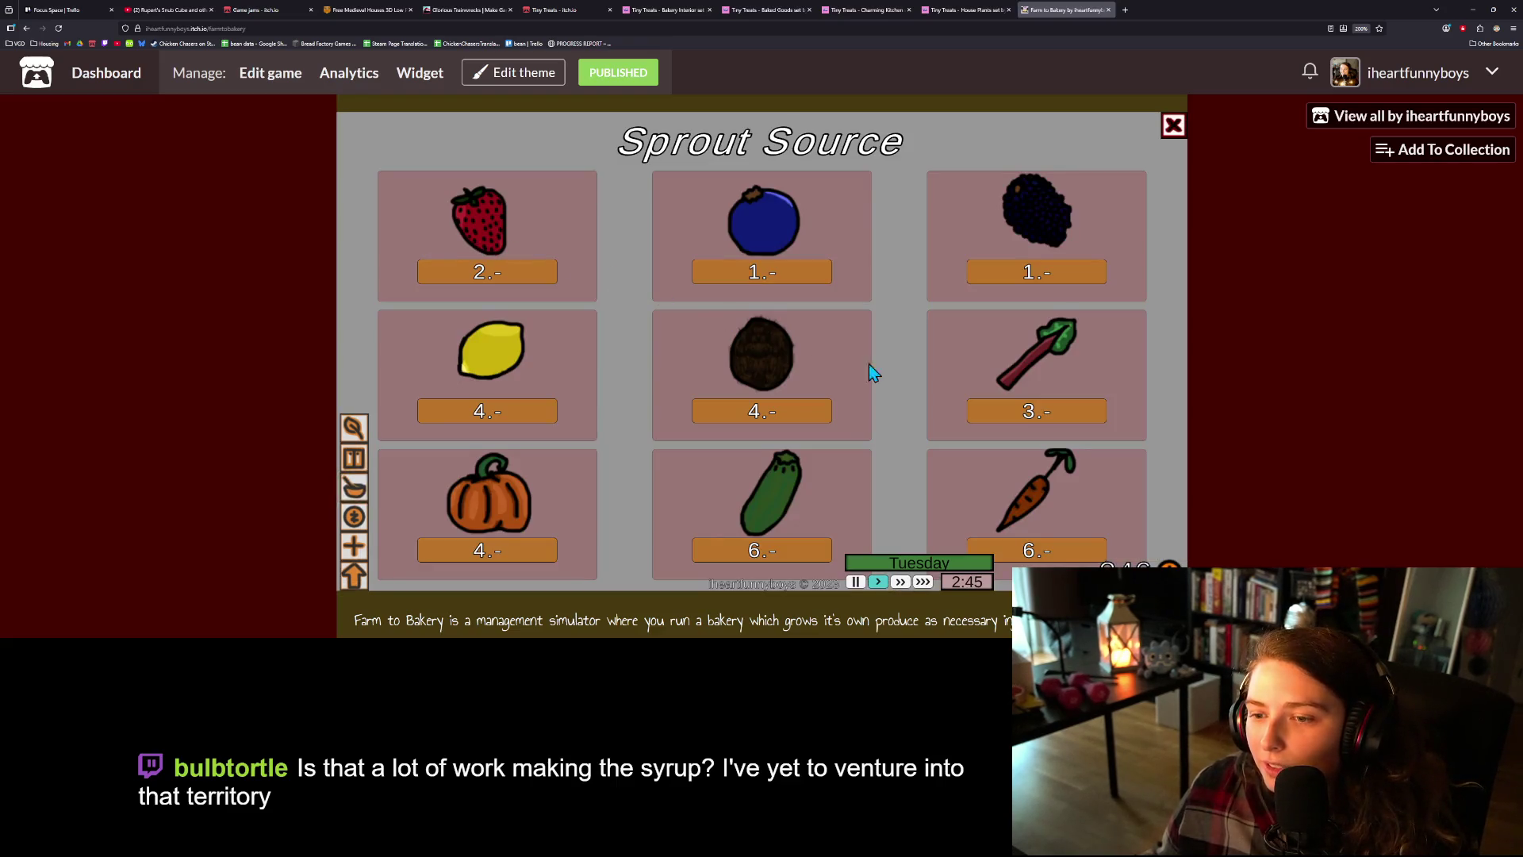
pyautogui.click(779, 549)
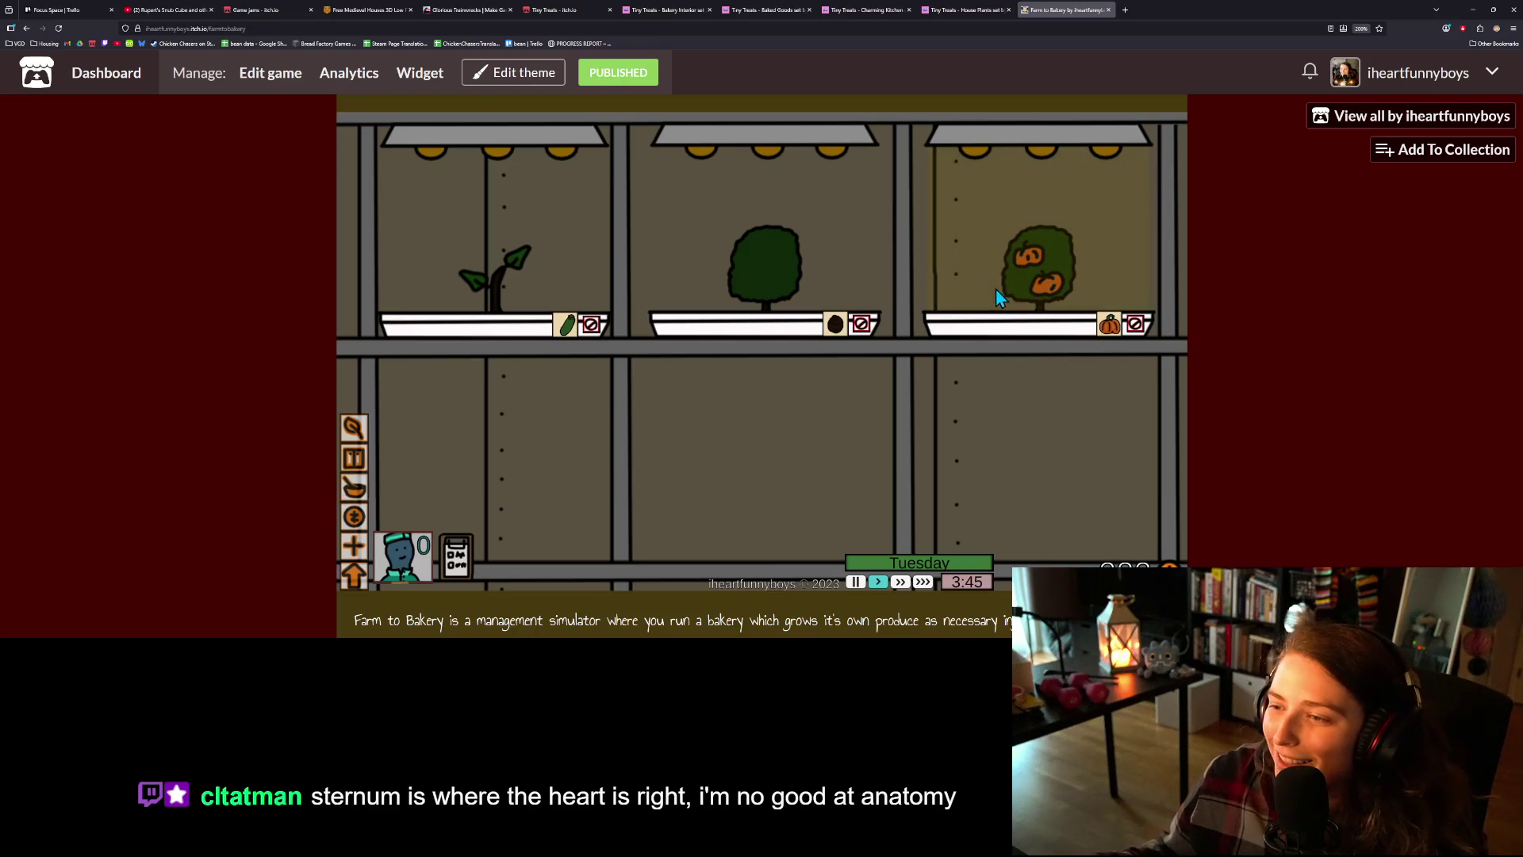
pyautogui.click(995, 321)
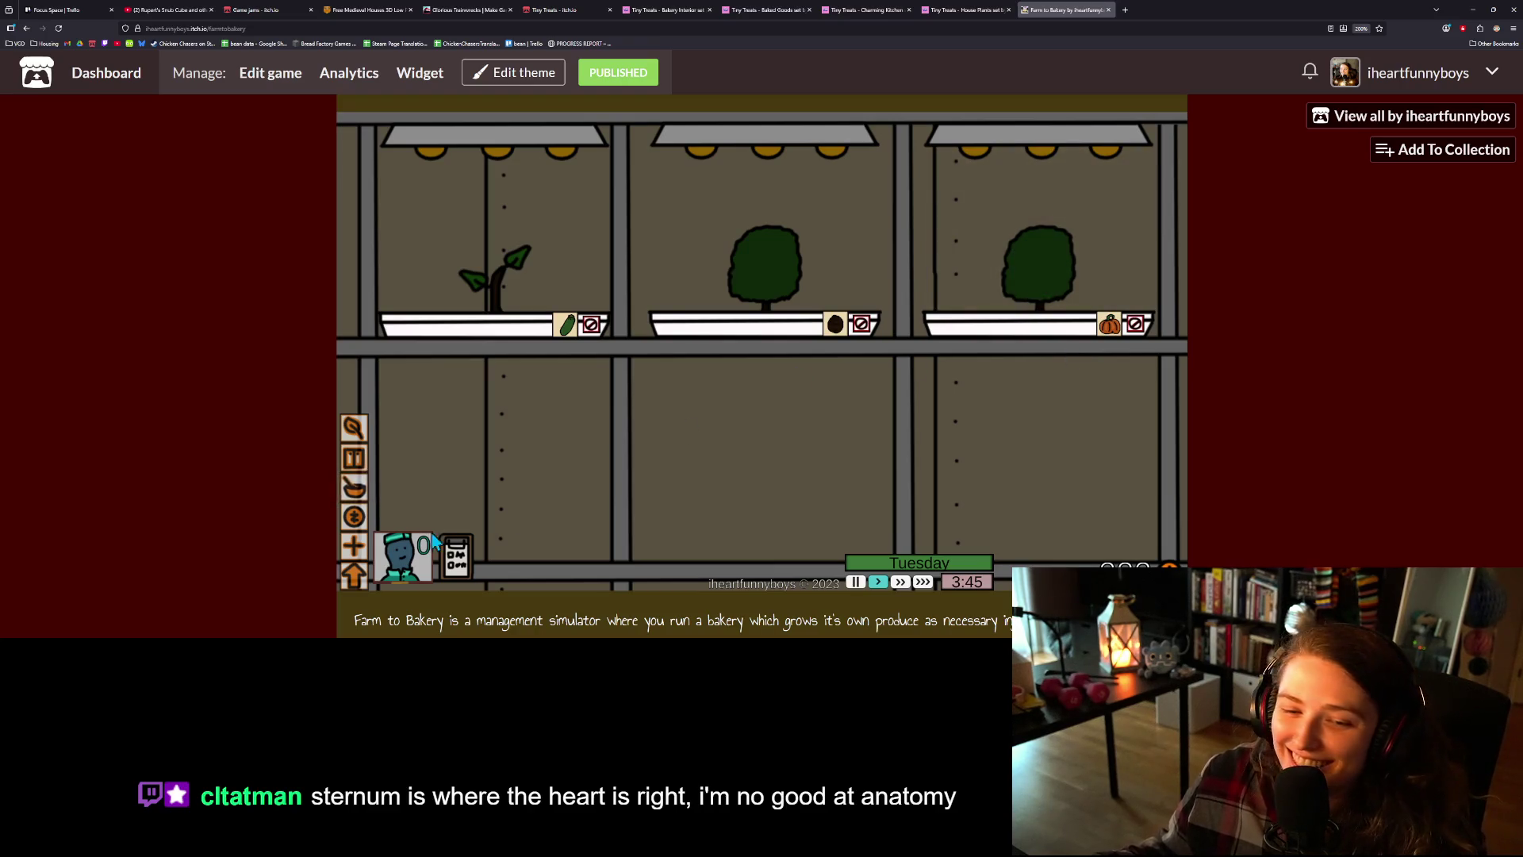
pyautogui.click(353, 486)
pyautogui.click(763, 305)
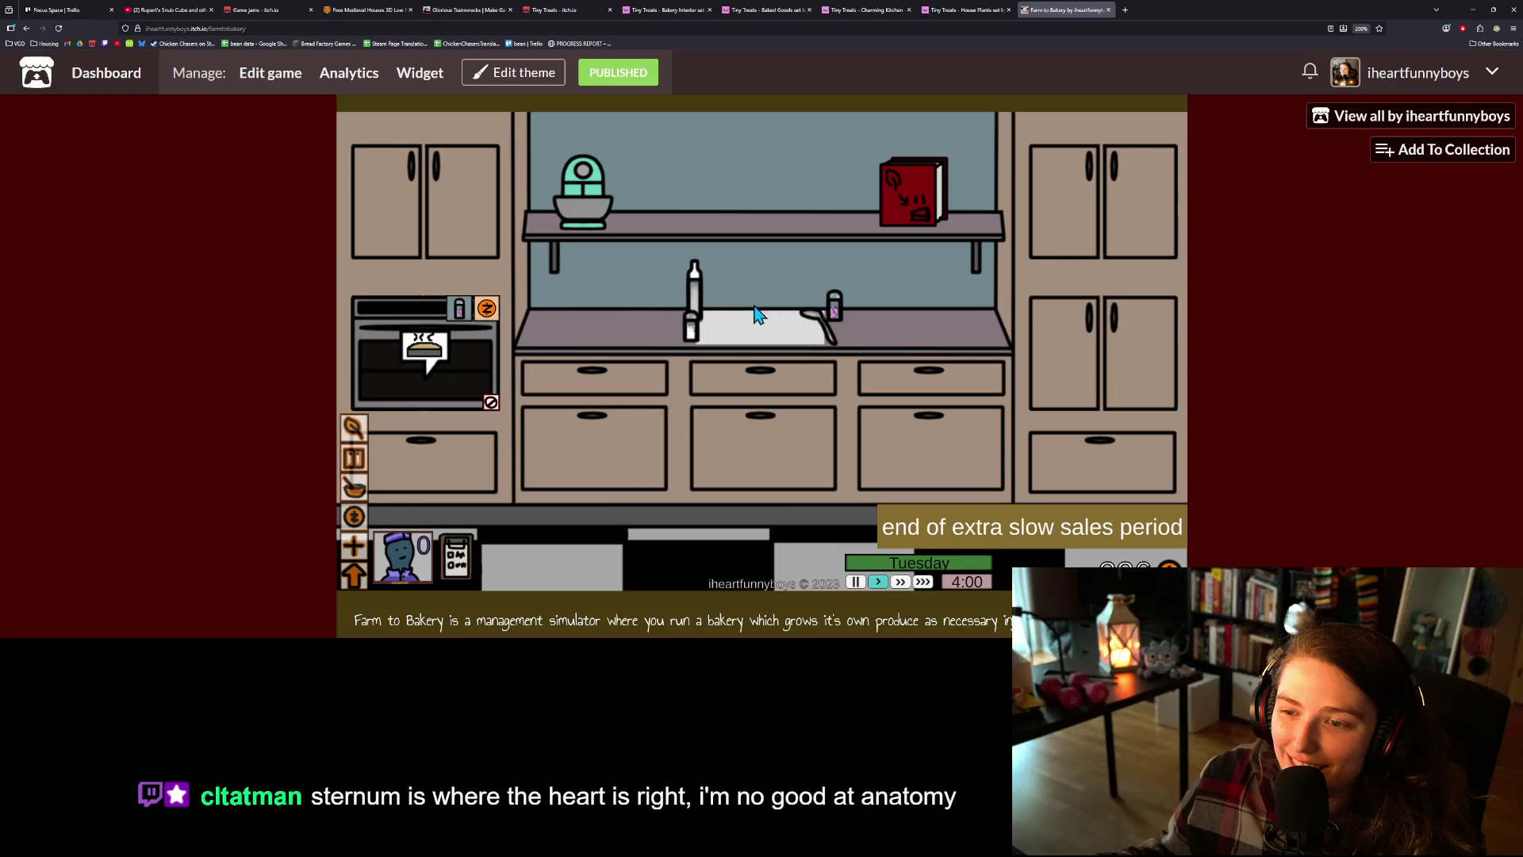
pyautogui.click(453, 303)
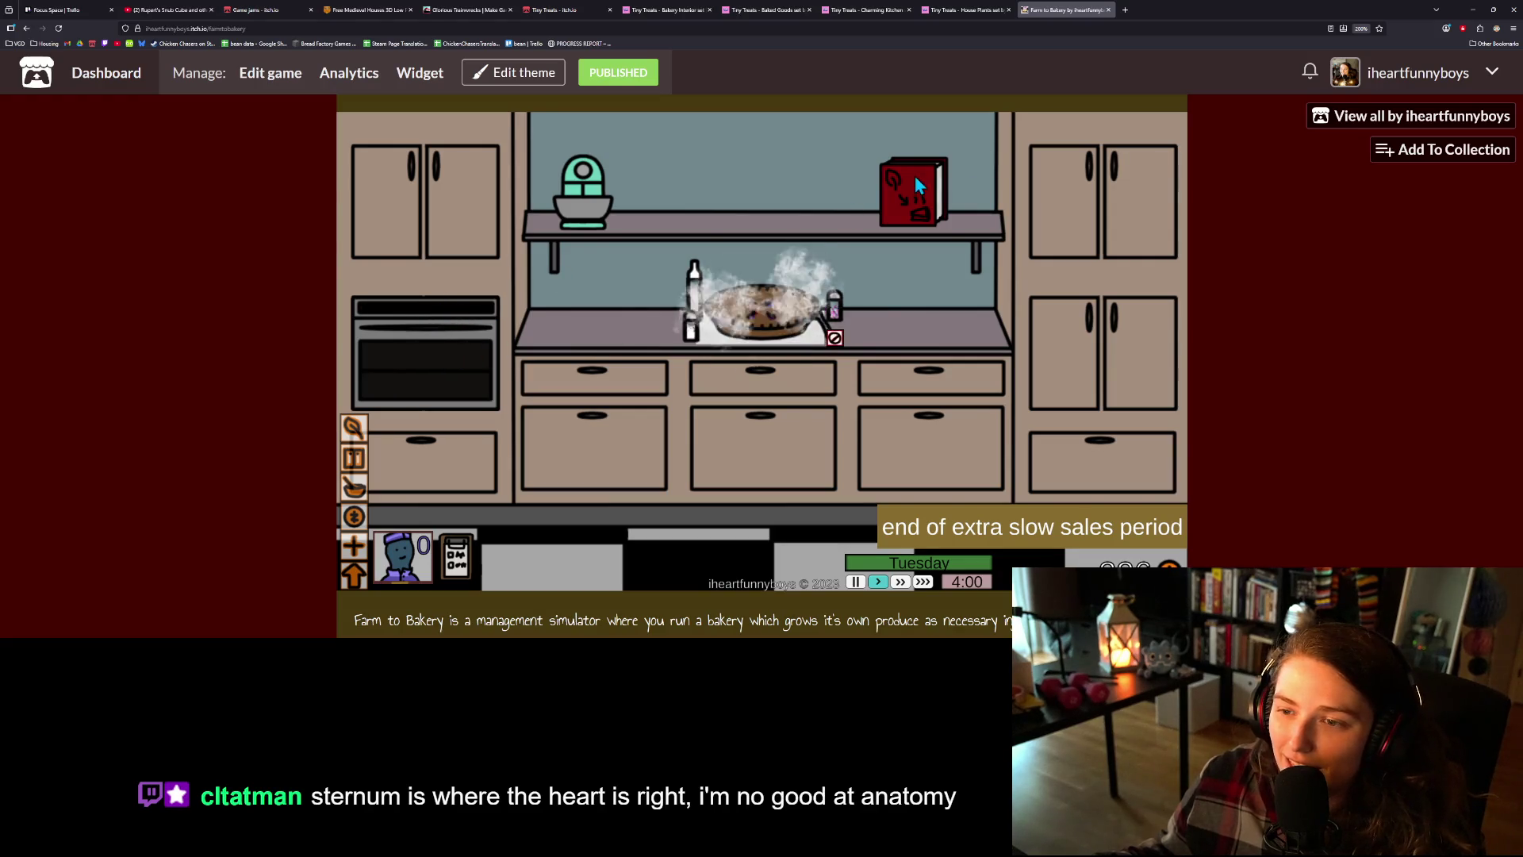
# - Start a new pie, harvest the middle tree, and page the recipe book to Odds and Ends
pyautogui.click(914, 187)
pyautogui.click(902, 421)
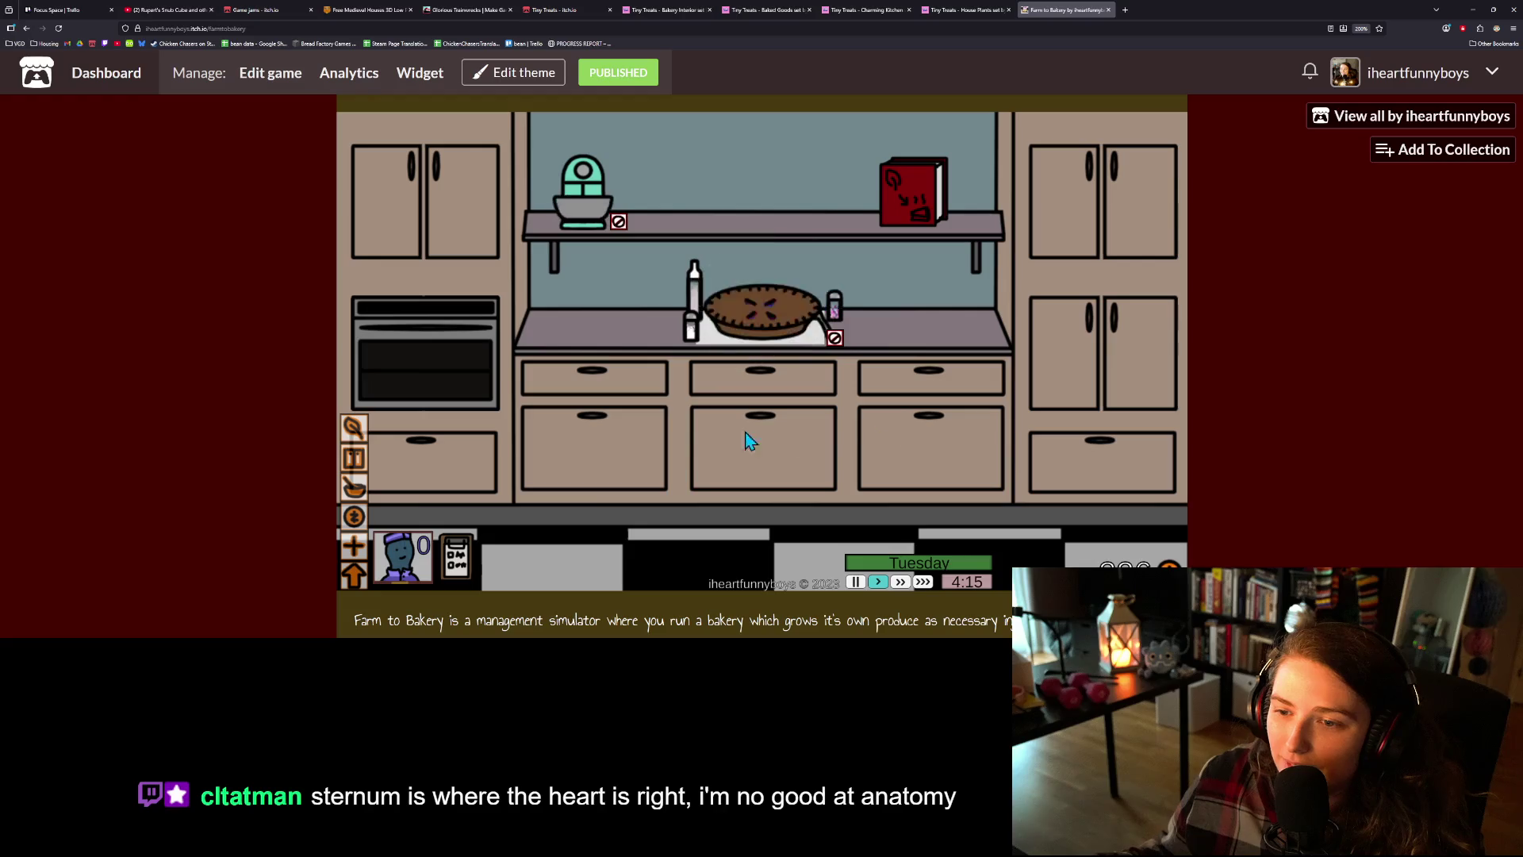
pyautogui.click(354, 429)
pyautogui.click(768, 263)
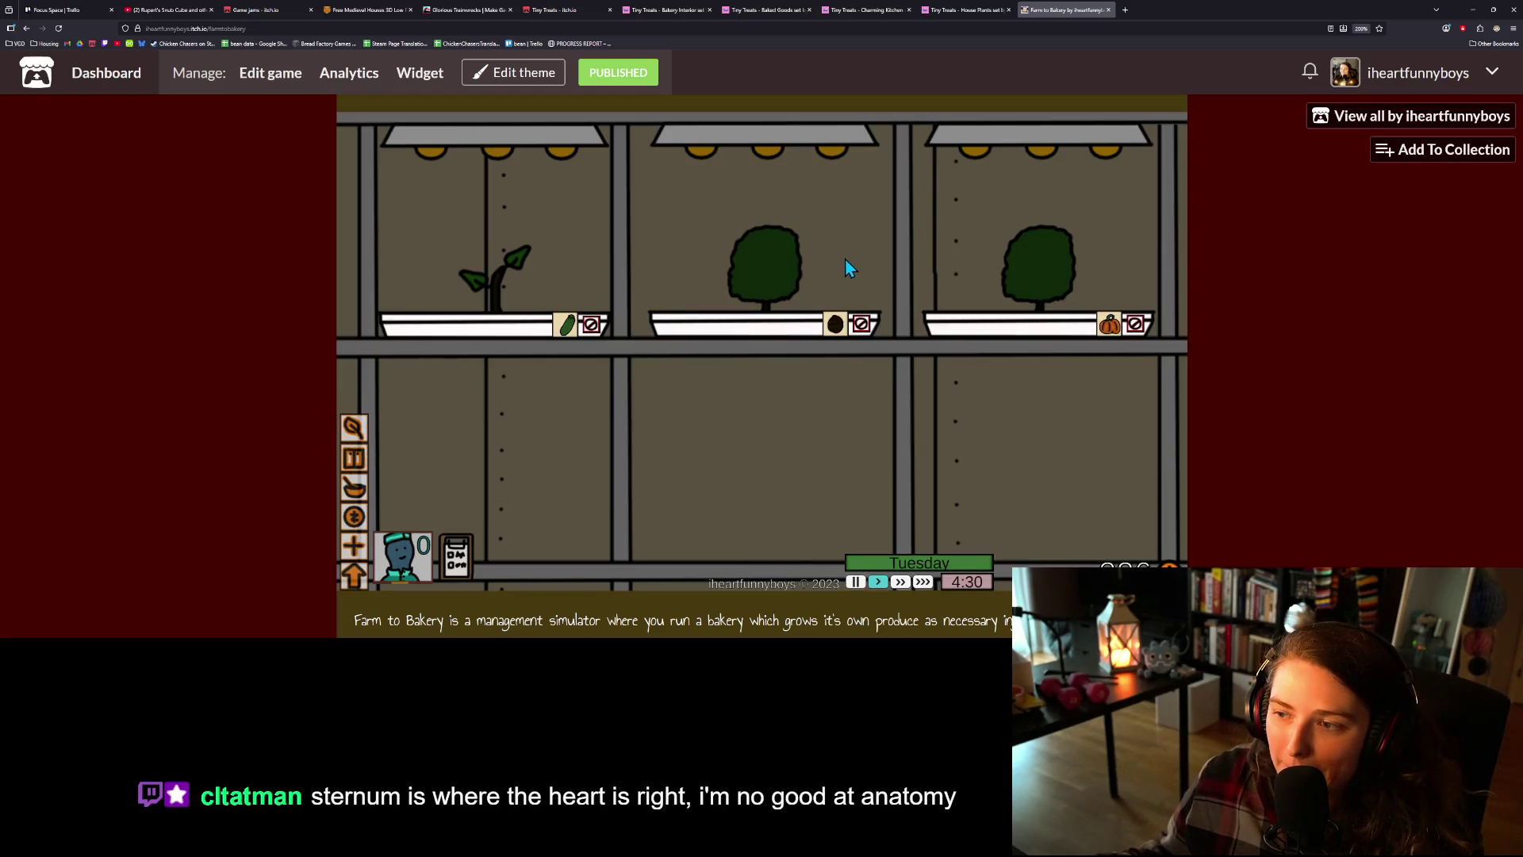
pyautogui.click(354, 487)
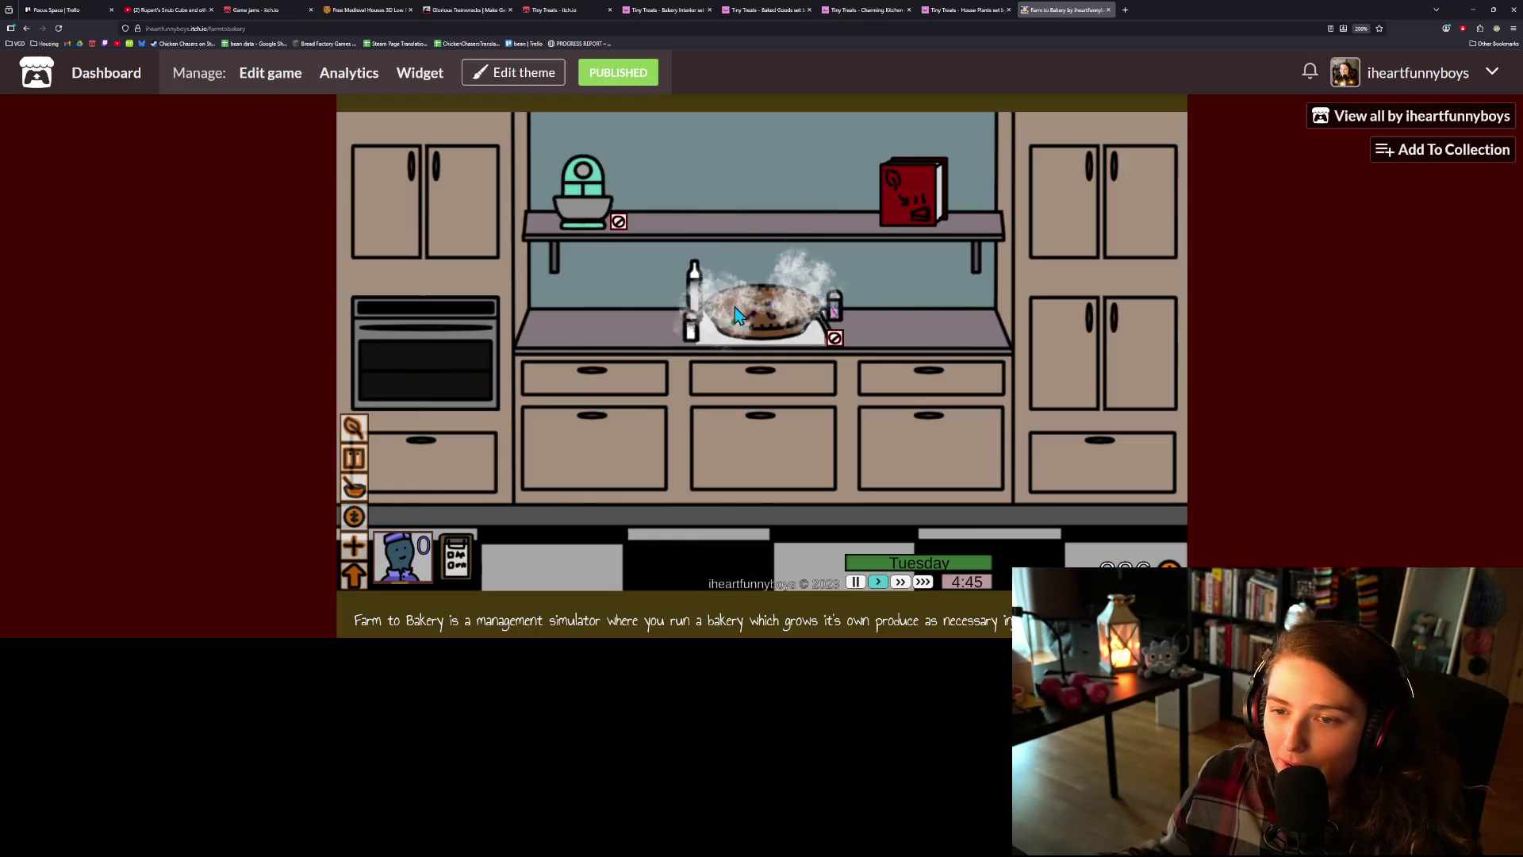
pyautogui.click(903, 183)
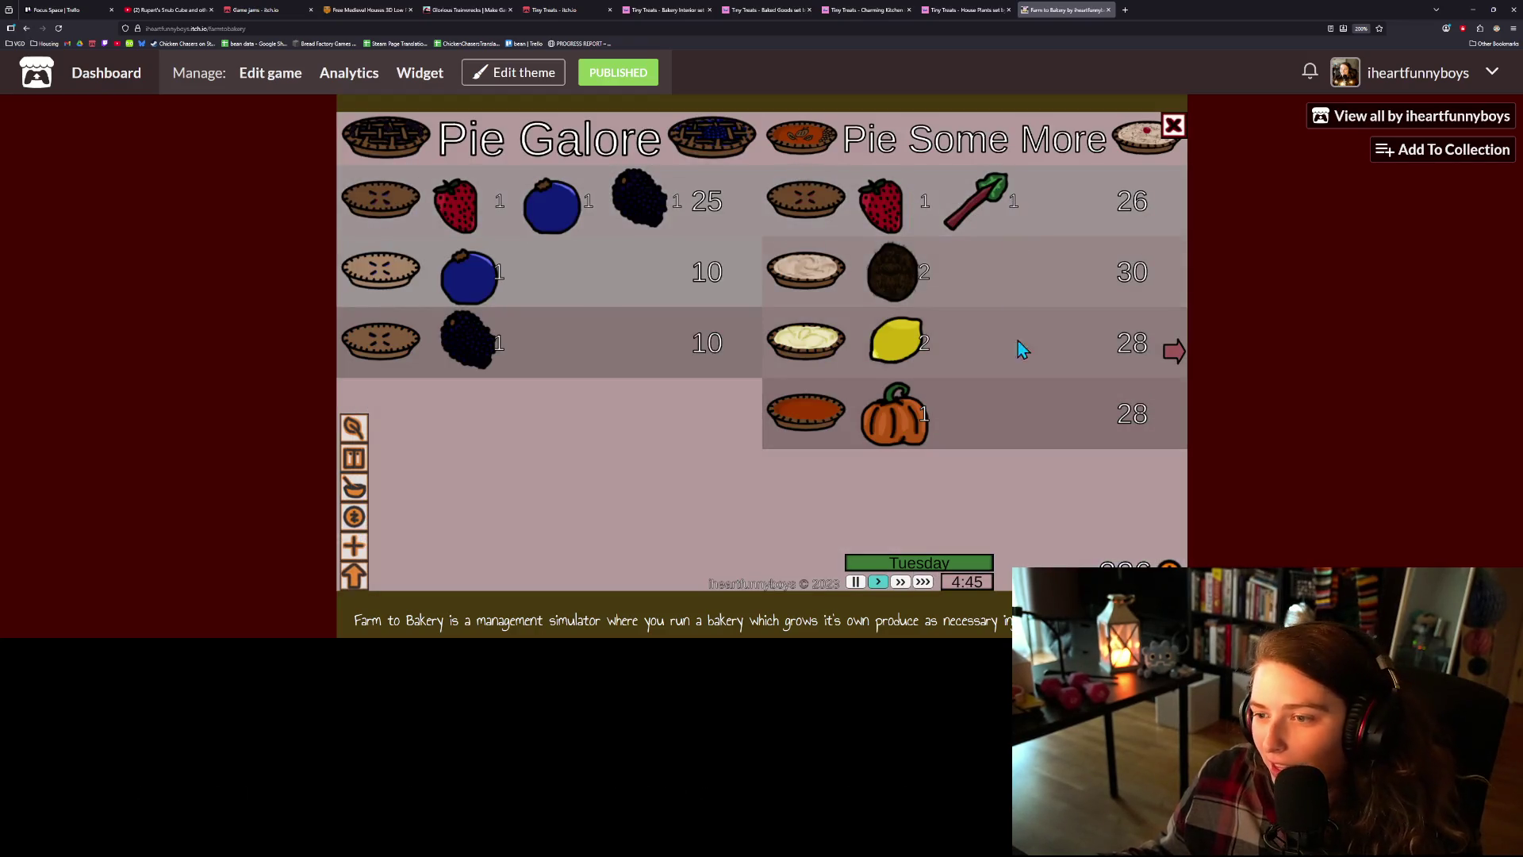
pyautogui.click(1174, 350)
pyautogui.click(1172, 351)
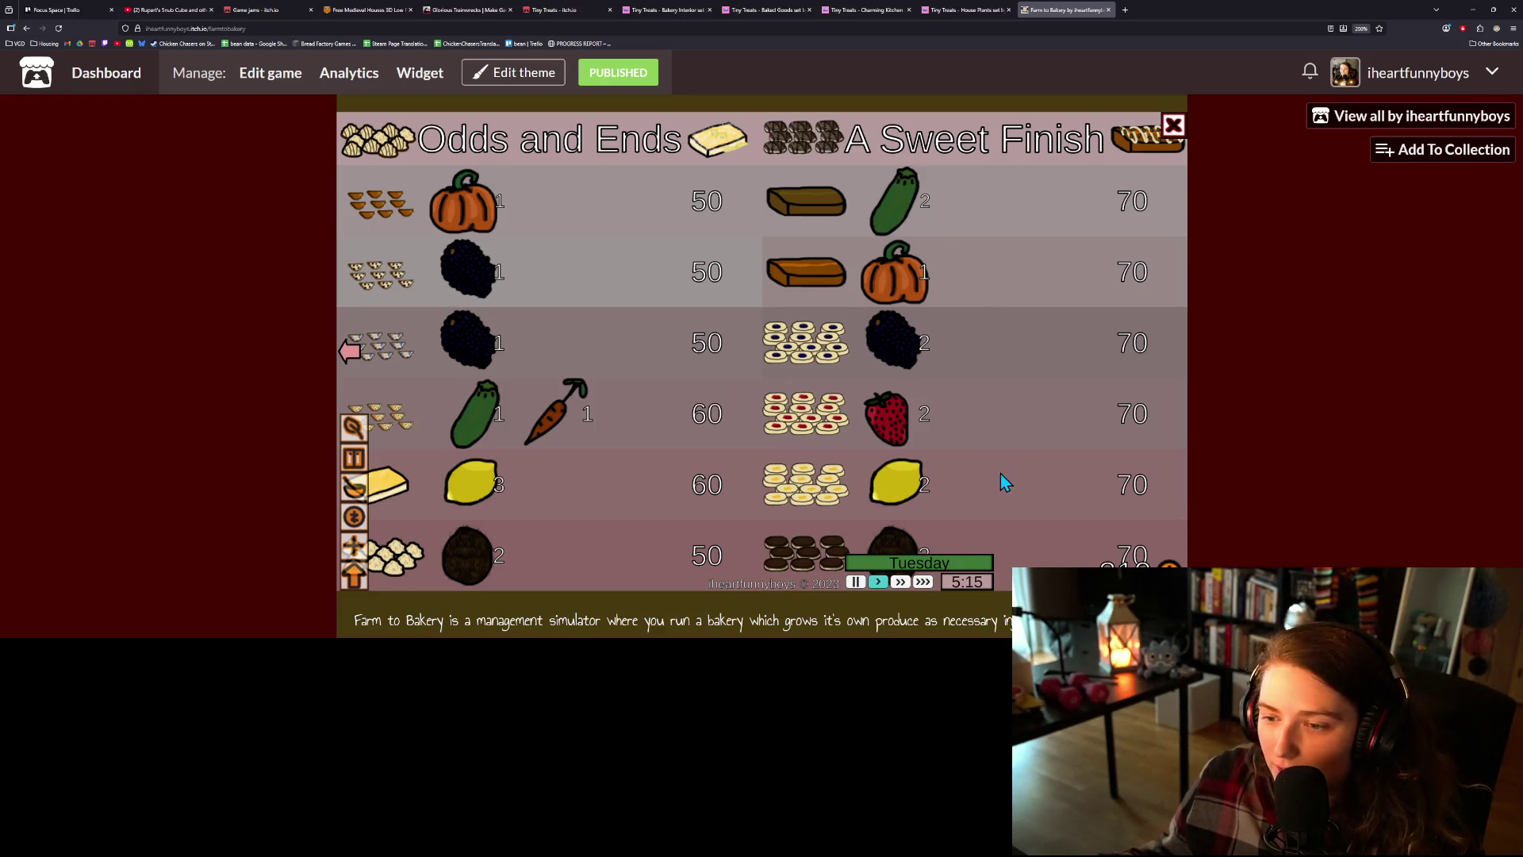
# - Check the display case, collect the mixer batch, and start a new recipe baking
pyautogui.click(1174, 127)
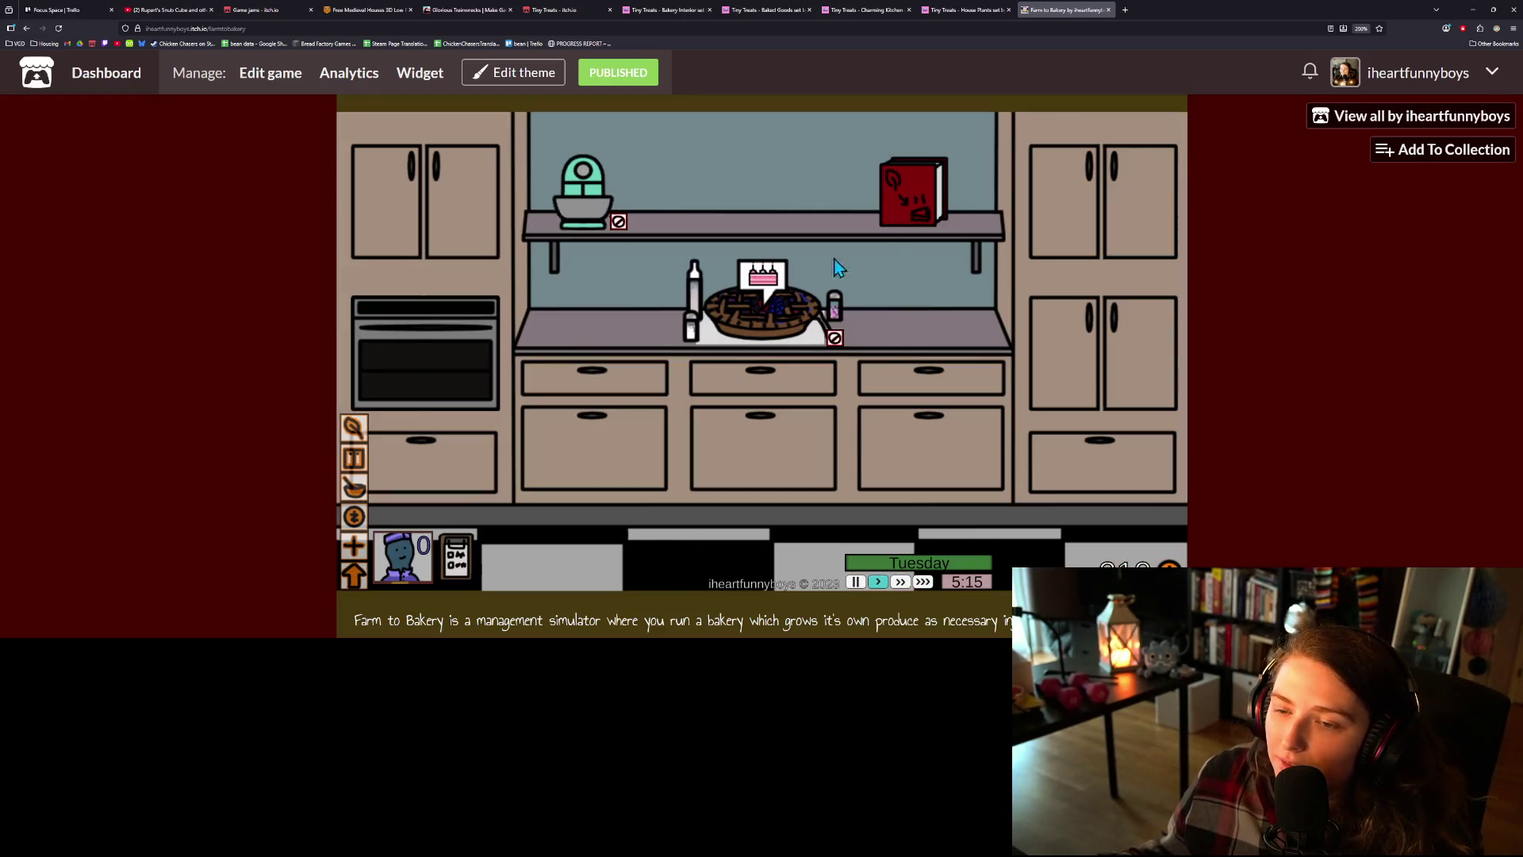
pyautogui.click(354, 517)
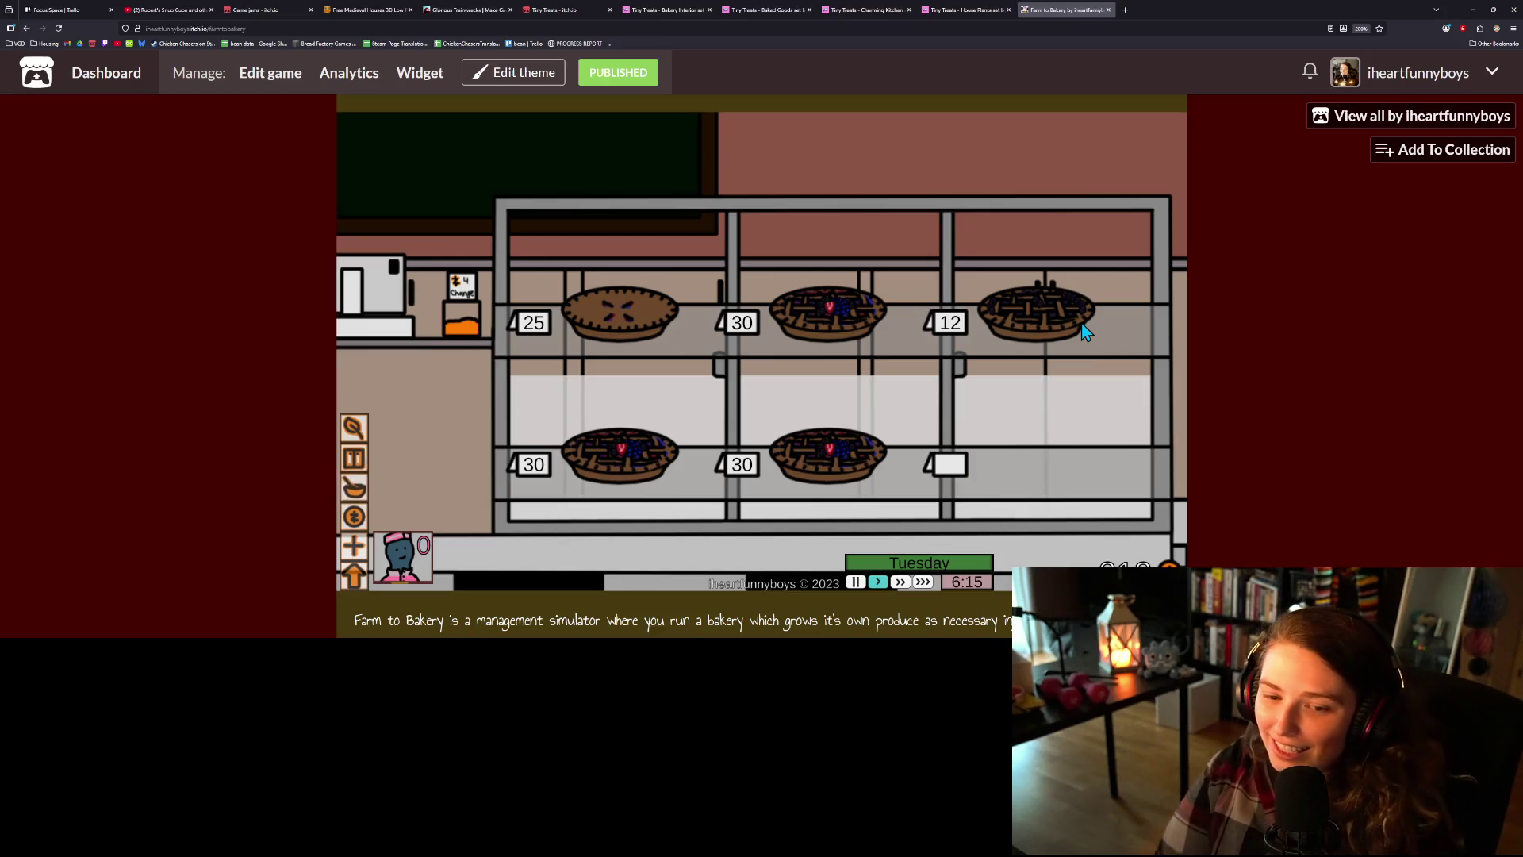
pyautogui.click(355, 487)
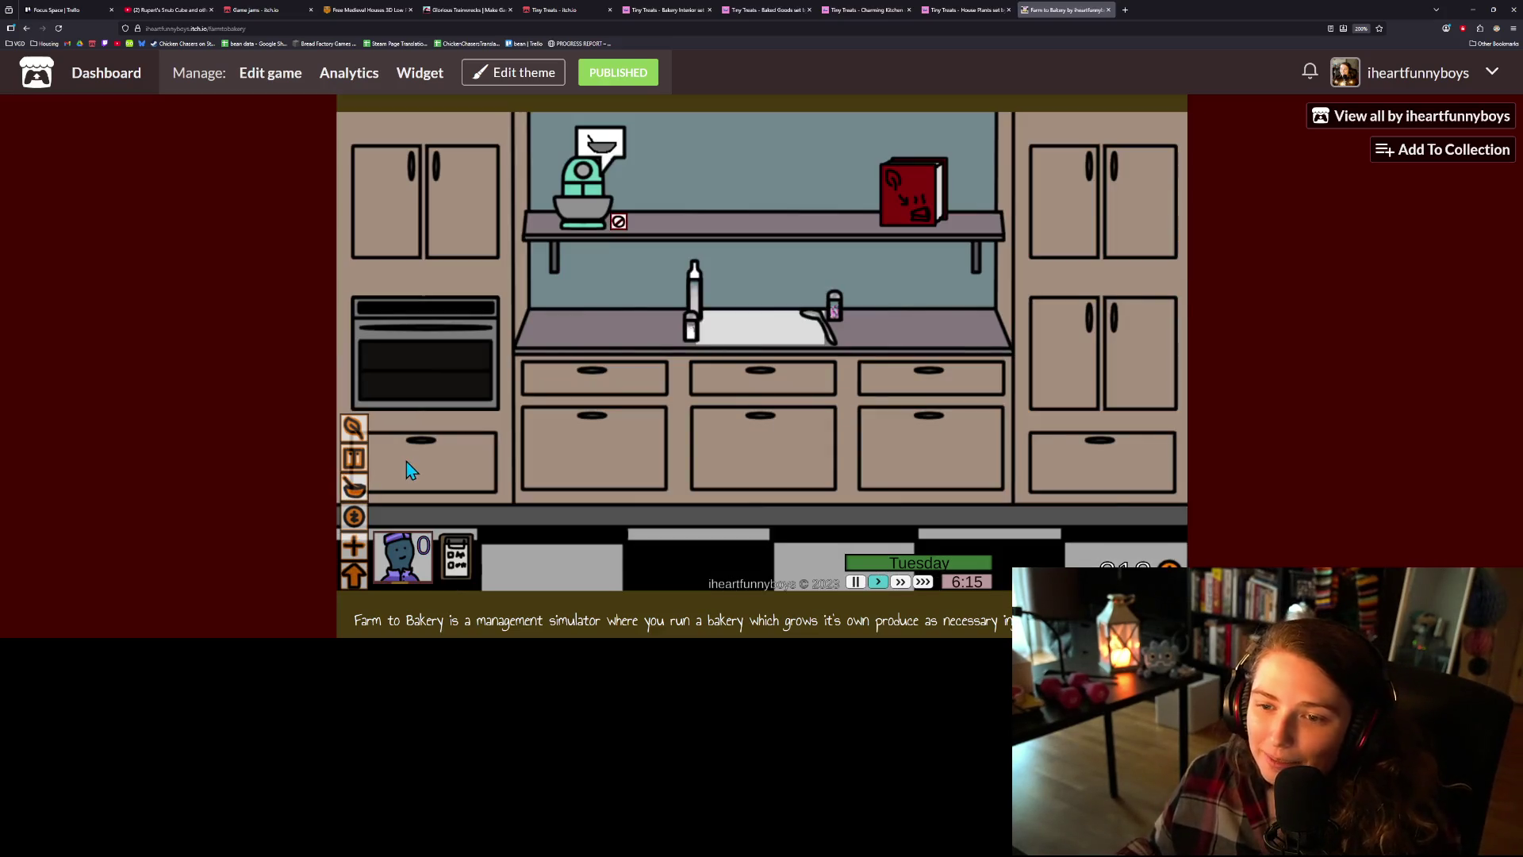
pyautogui.click(621, 184)
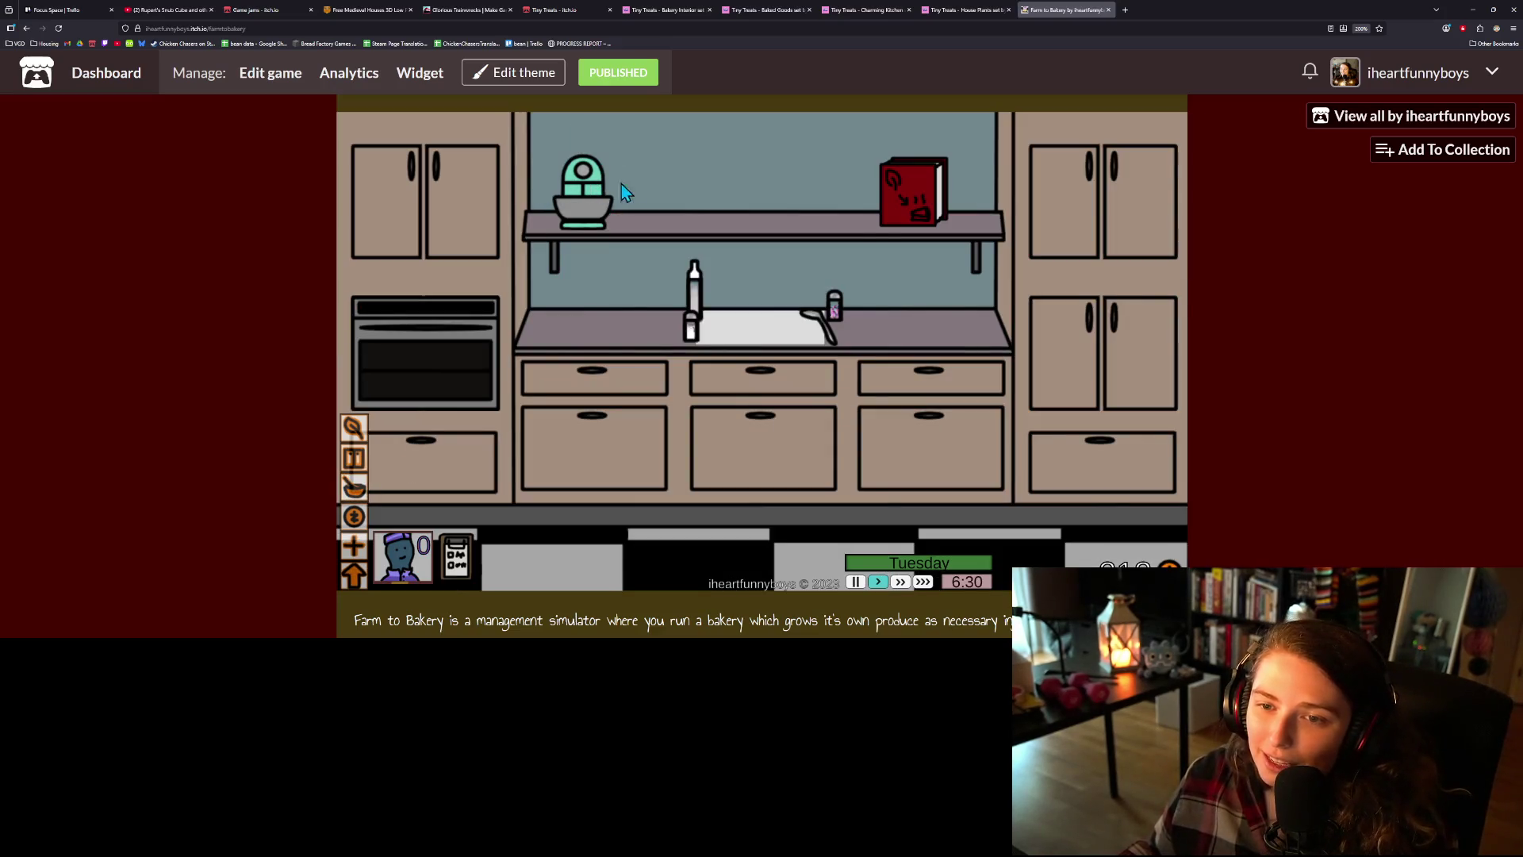
pyautogui.click(893, 188)
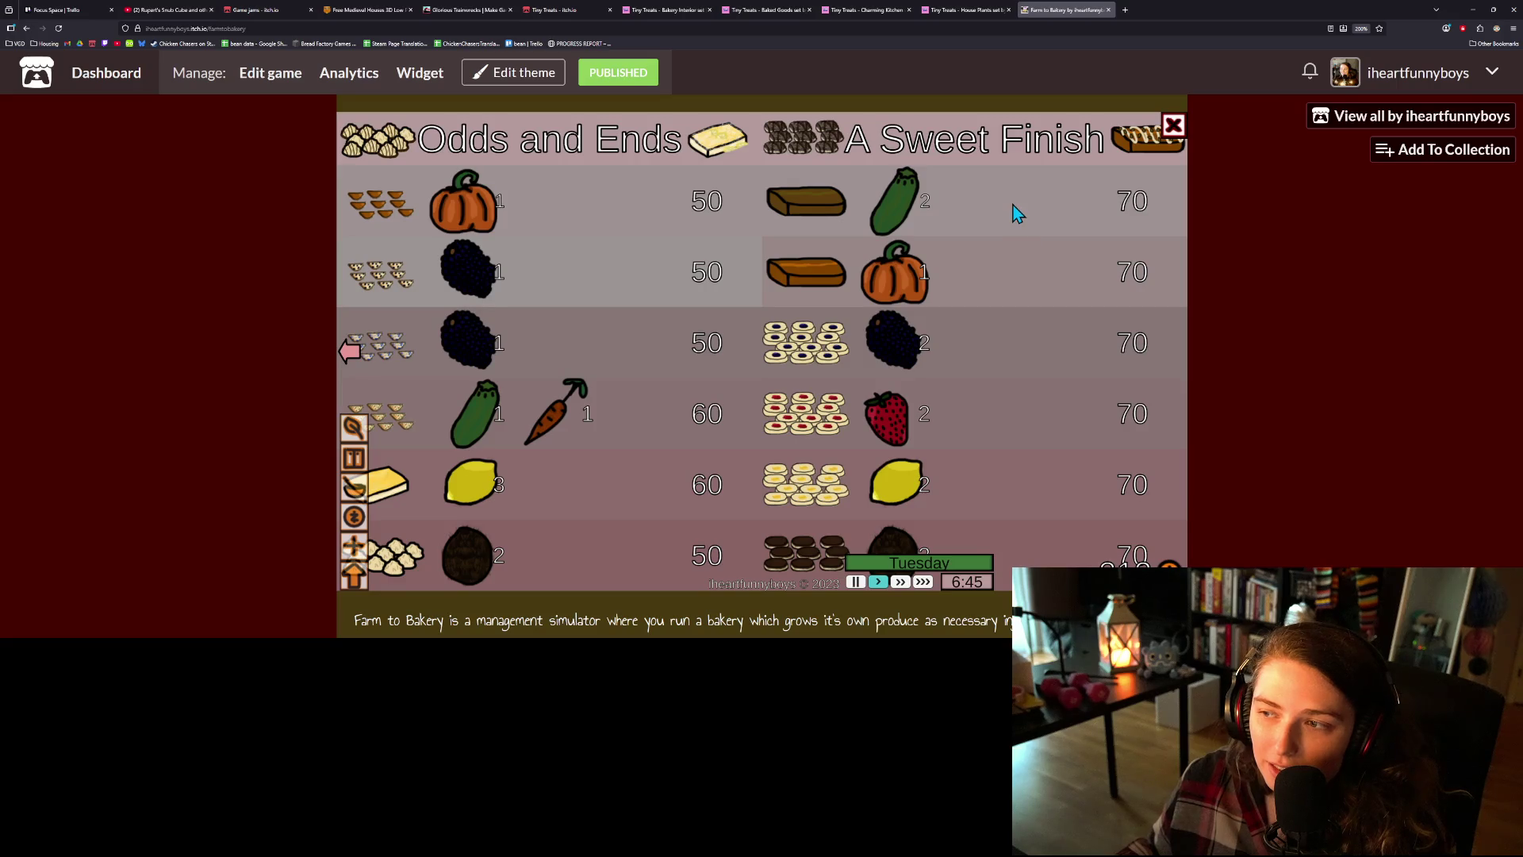
pyautogui.click(973, 361)
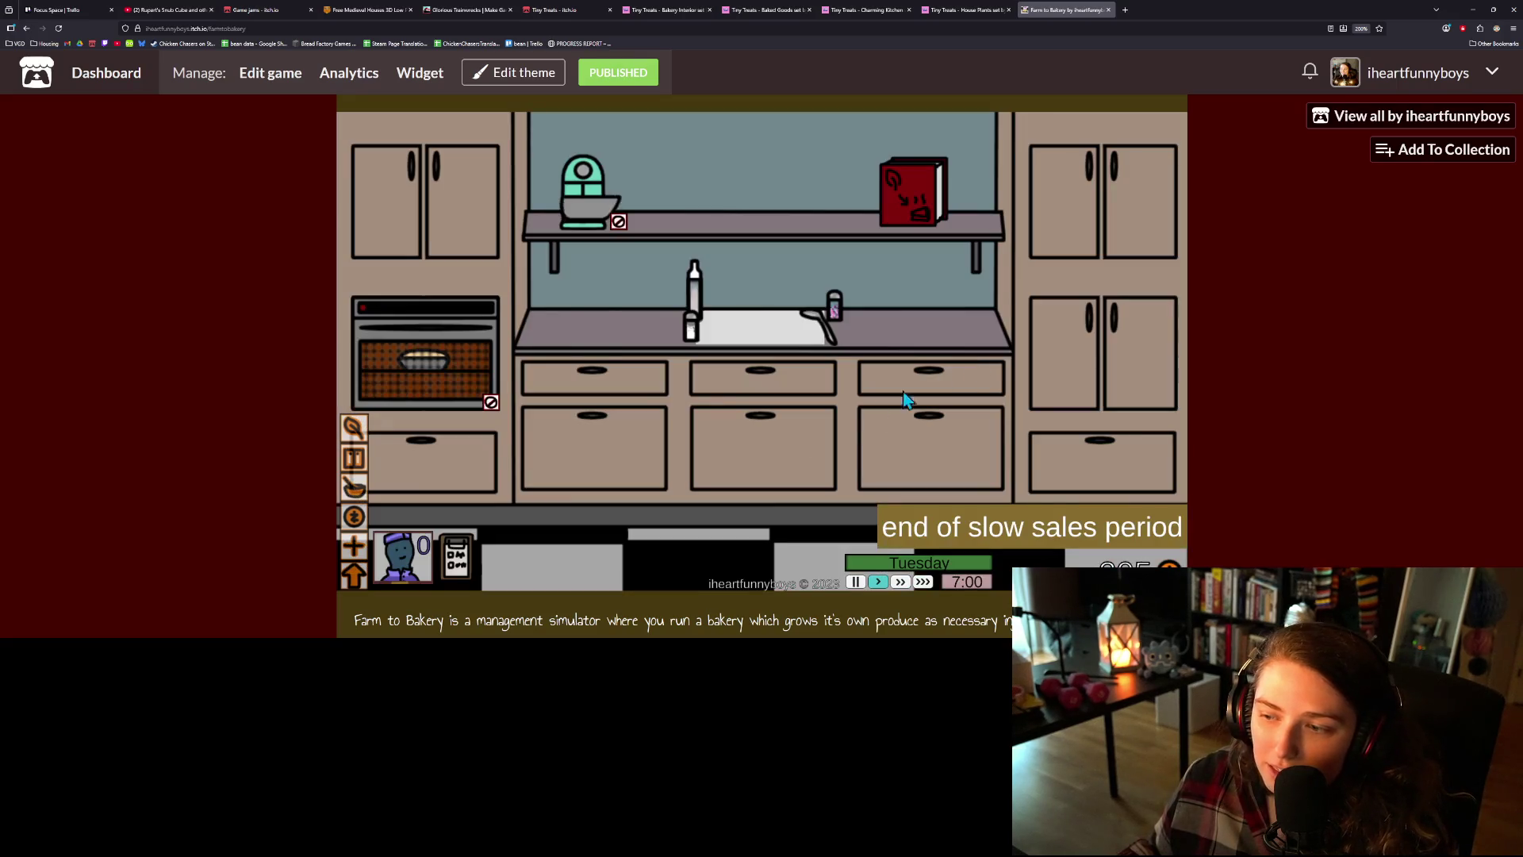
# - Harvest the zucchini, view the five-pie display case, then switch to the Tiny Treats House Plants page
pyautogui.click(354, 428)
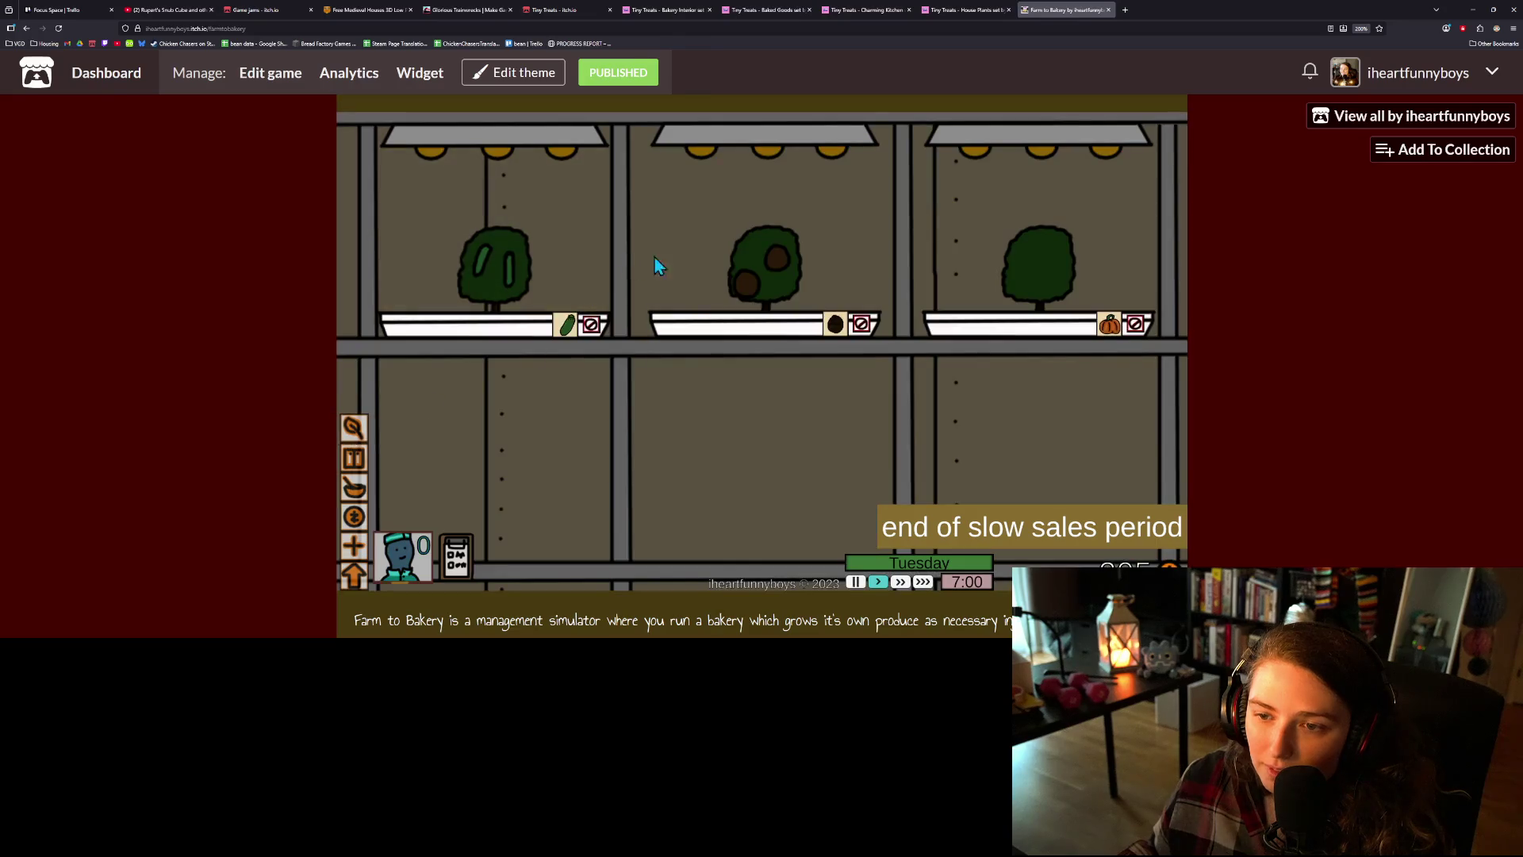
pyautogui.click(530, 251)
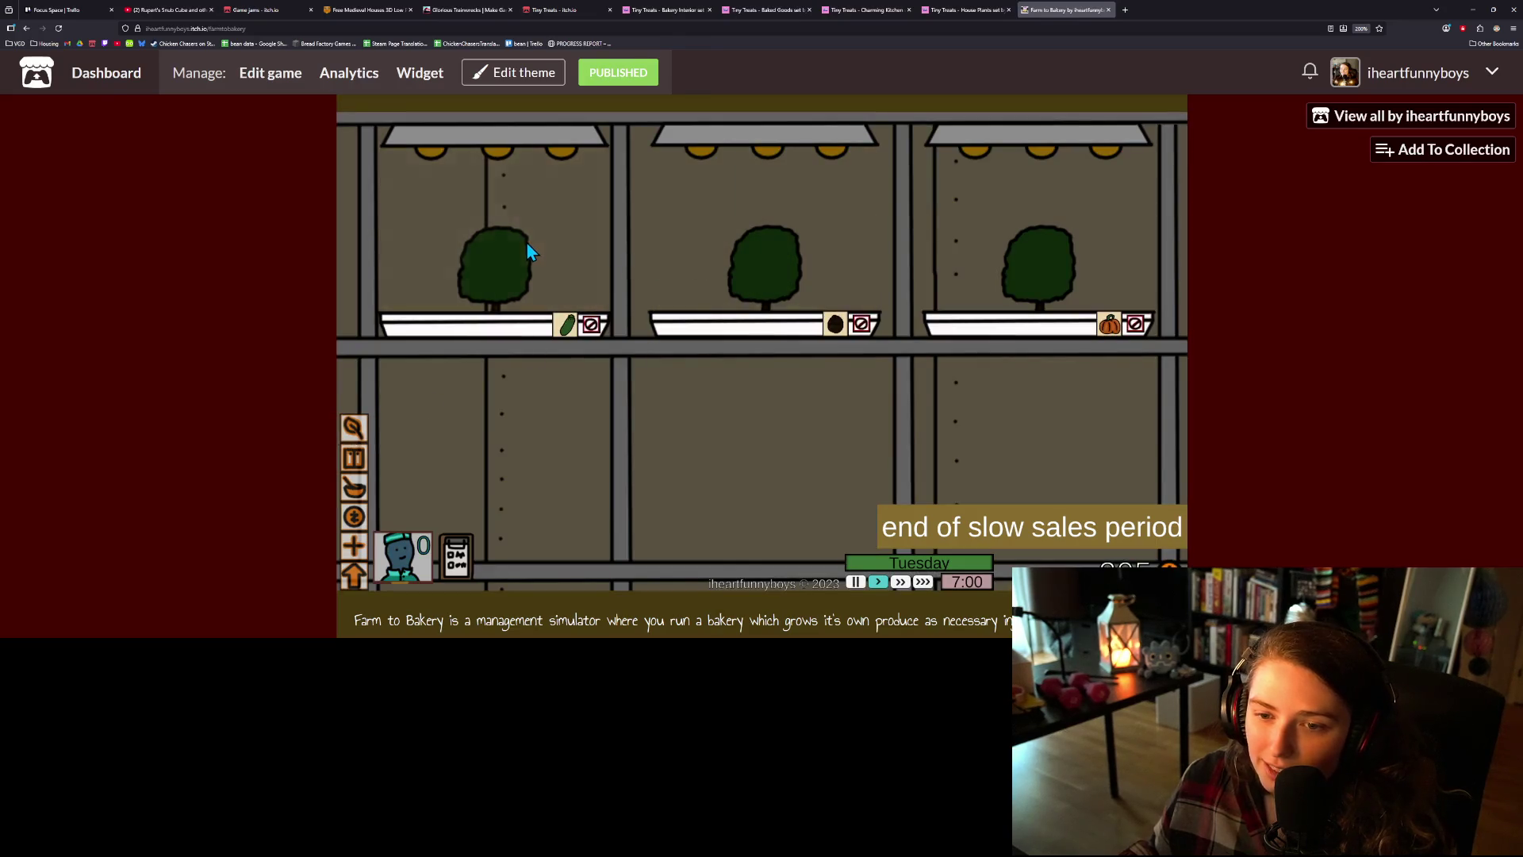
pyautogui.click(355, 517)
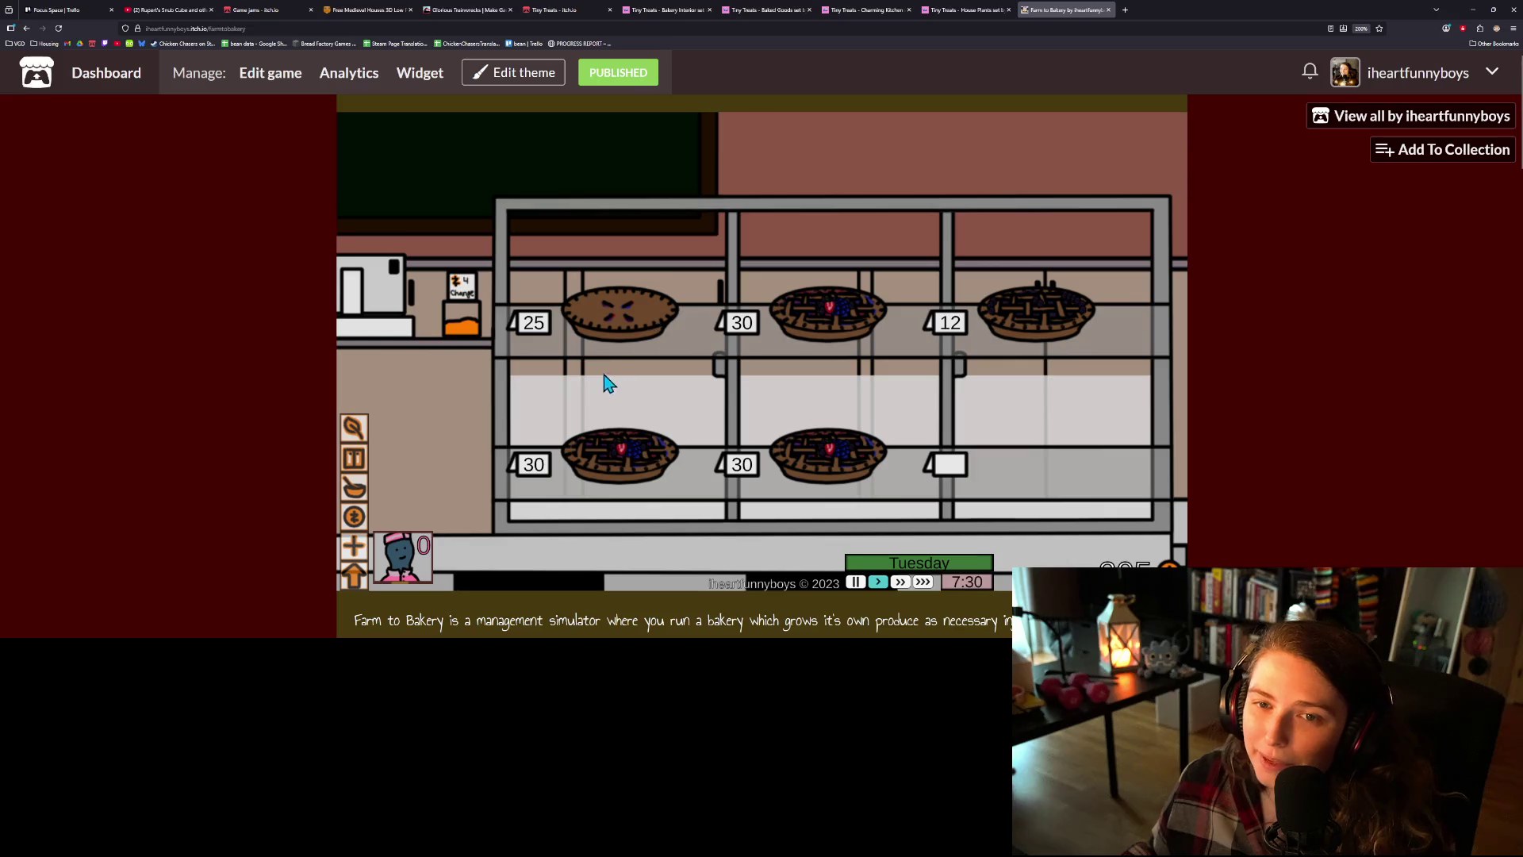
pyautogui.click(956, 10)
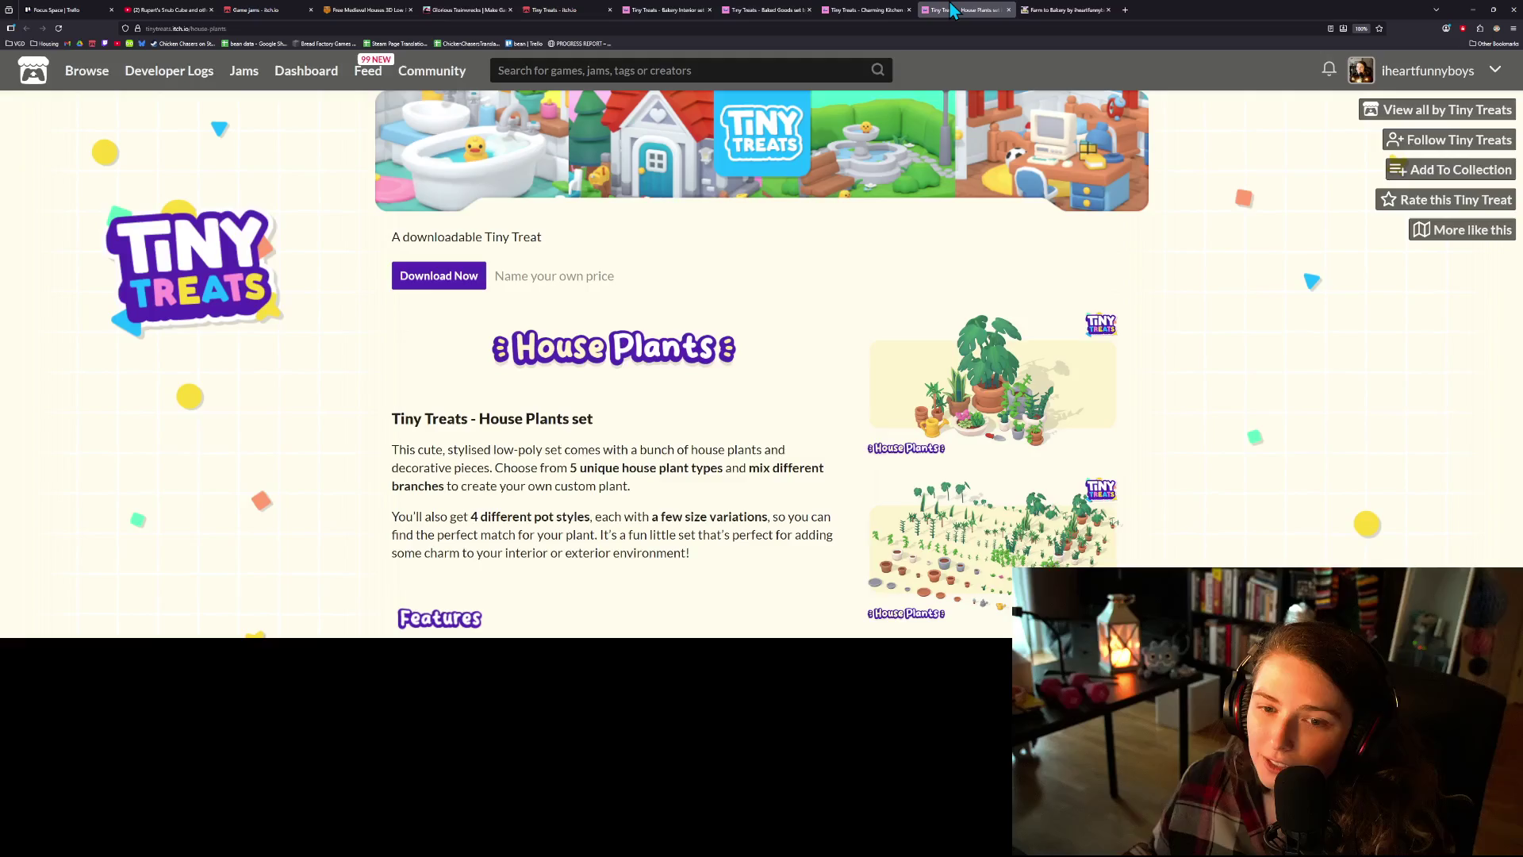
# - Flip through the Charming Kitchen and Baked Goods pages, then the Bakery Interior page
pyautogui.click(845, 9)
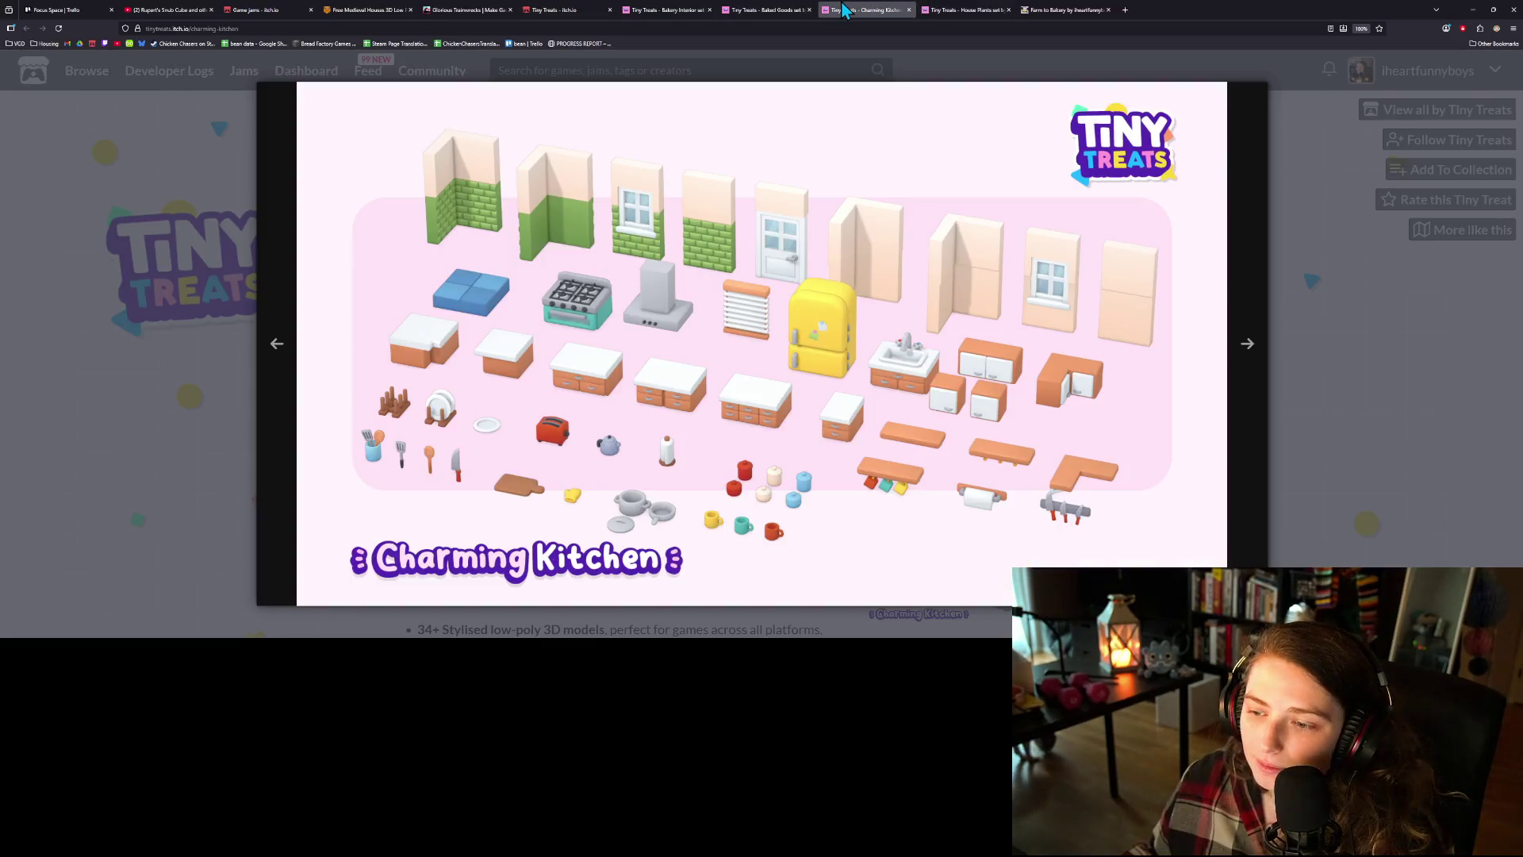
pyautogui.click(773, 9)
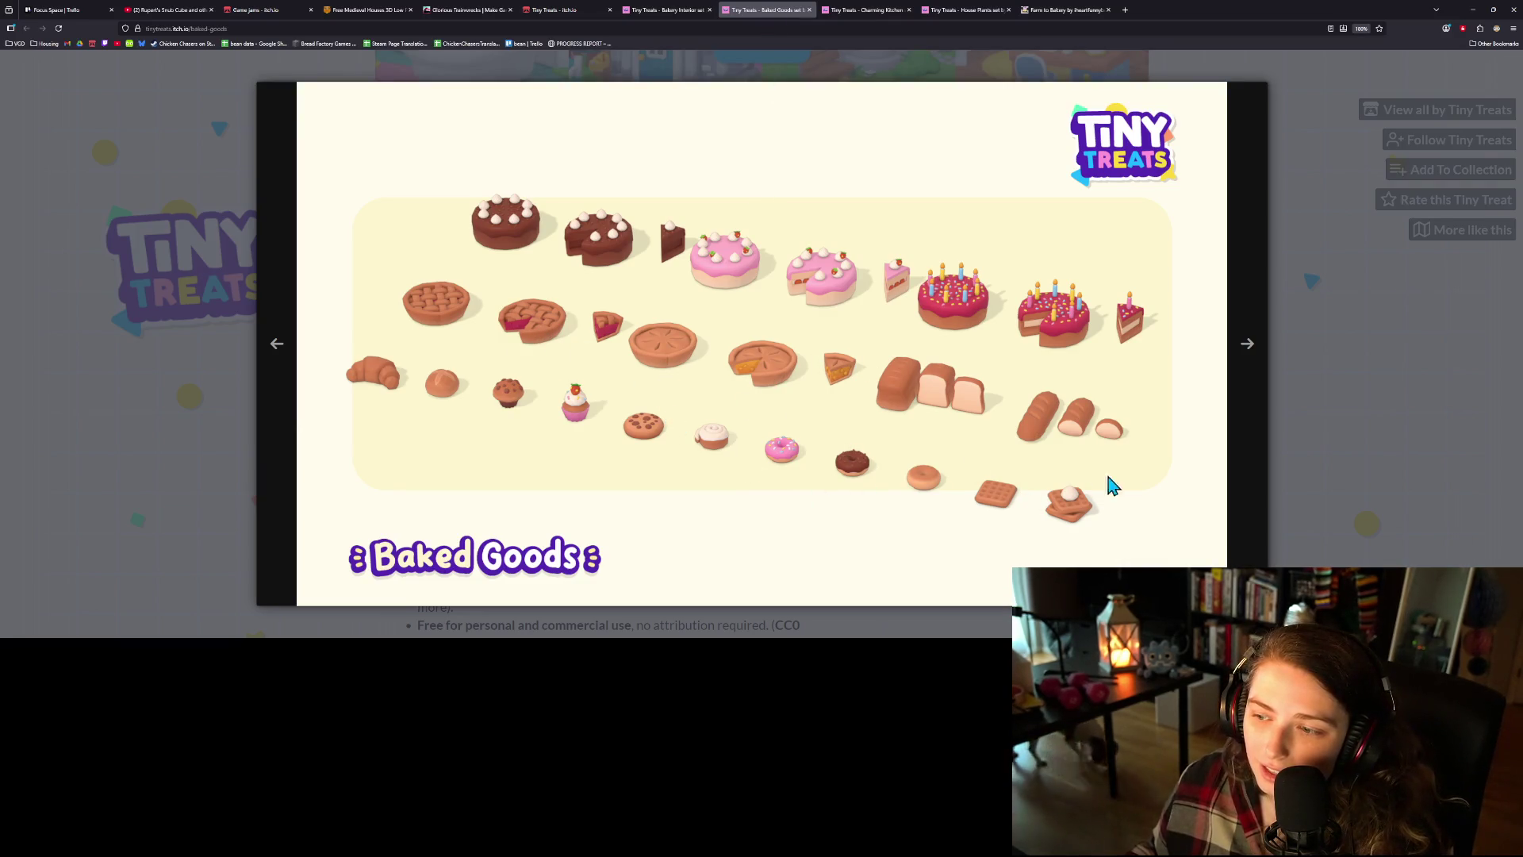
pyautogui.click(667, 8)
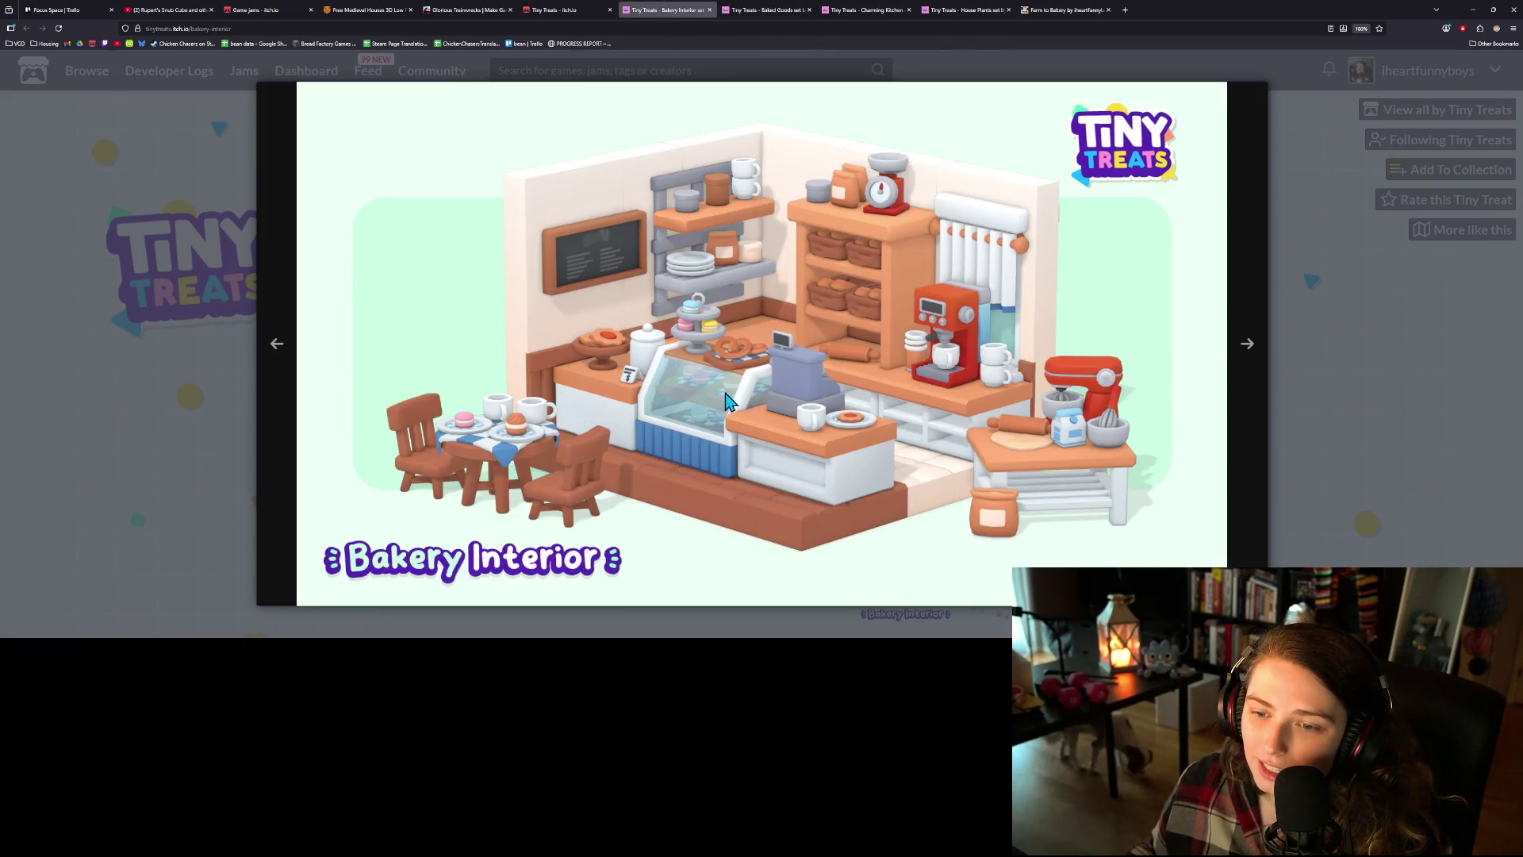
# - Page between the Bakery Interior room scene and asset sheet previews, then close the lightbox
pyautogui.click(1251, 346)
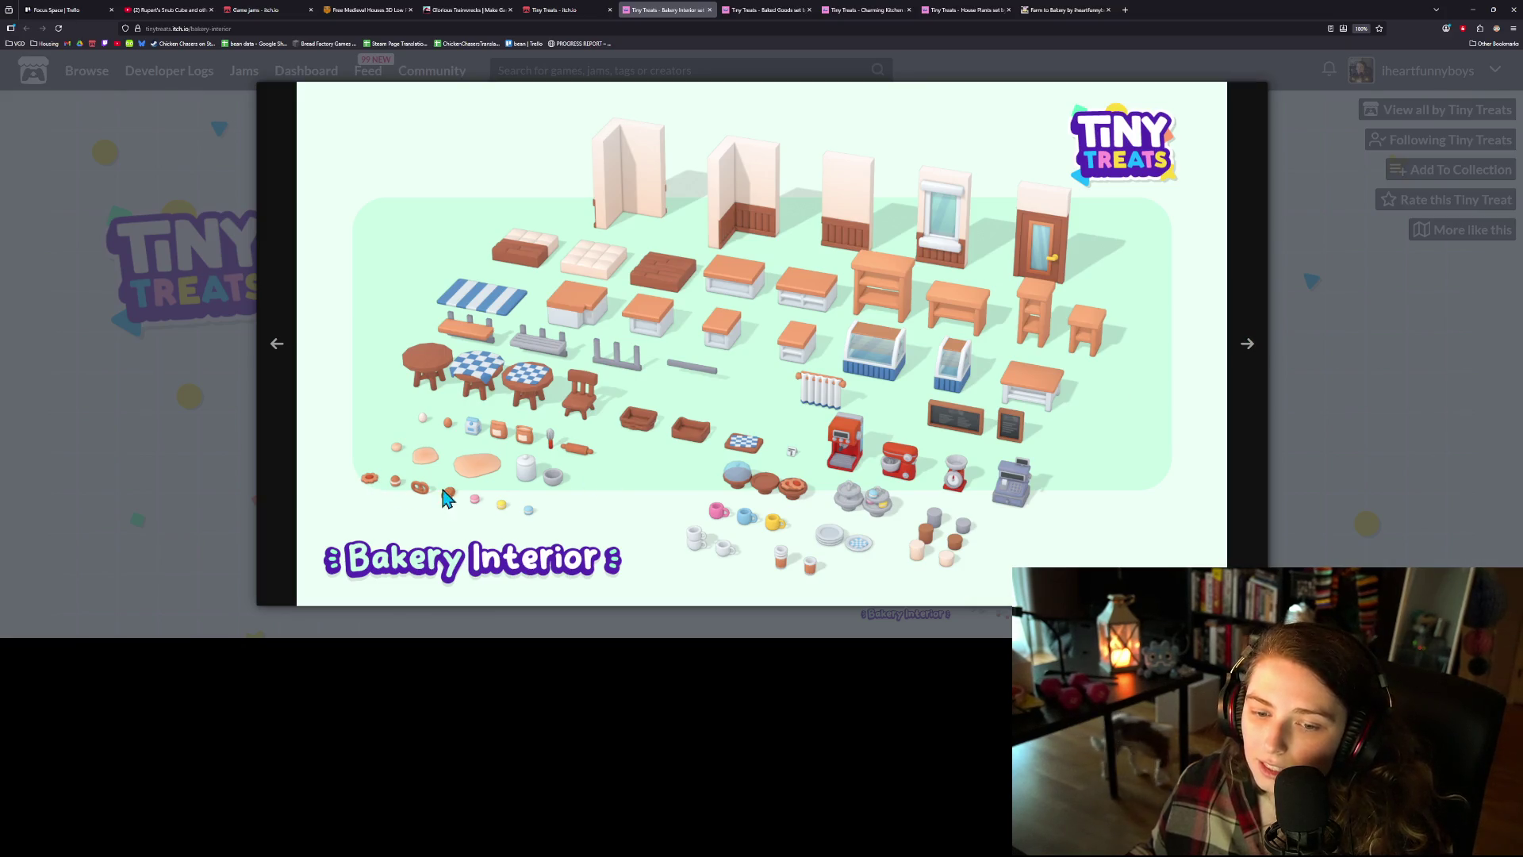
pyautogui.click(1251, 353)
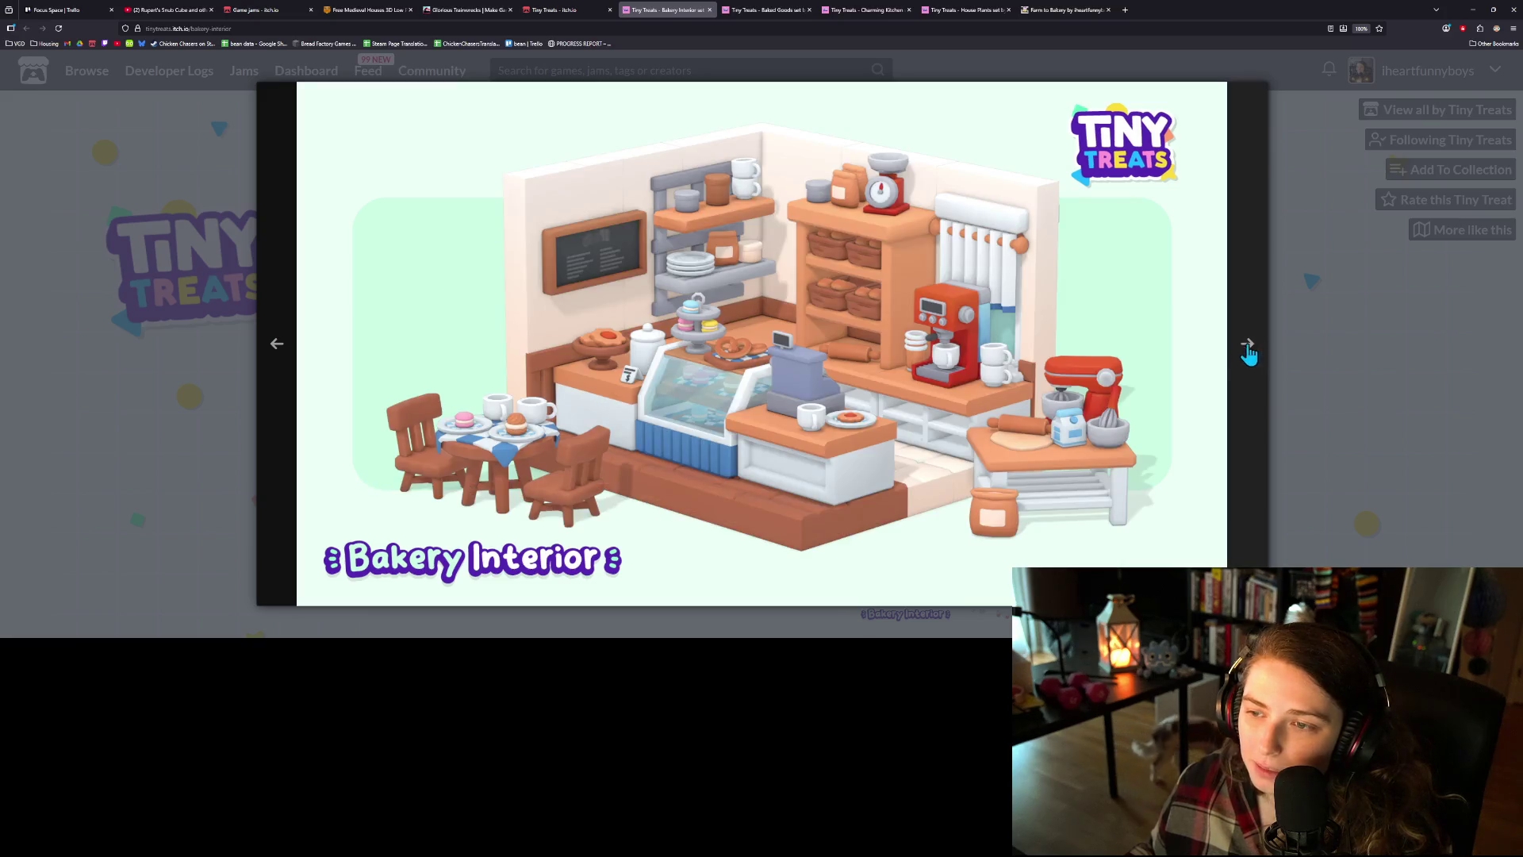
pyautogui.click(280, 346)
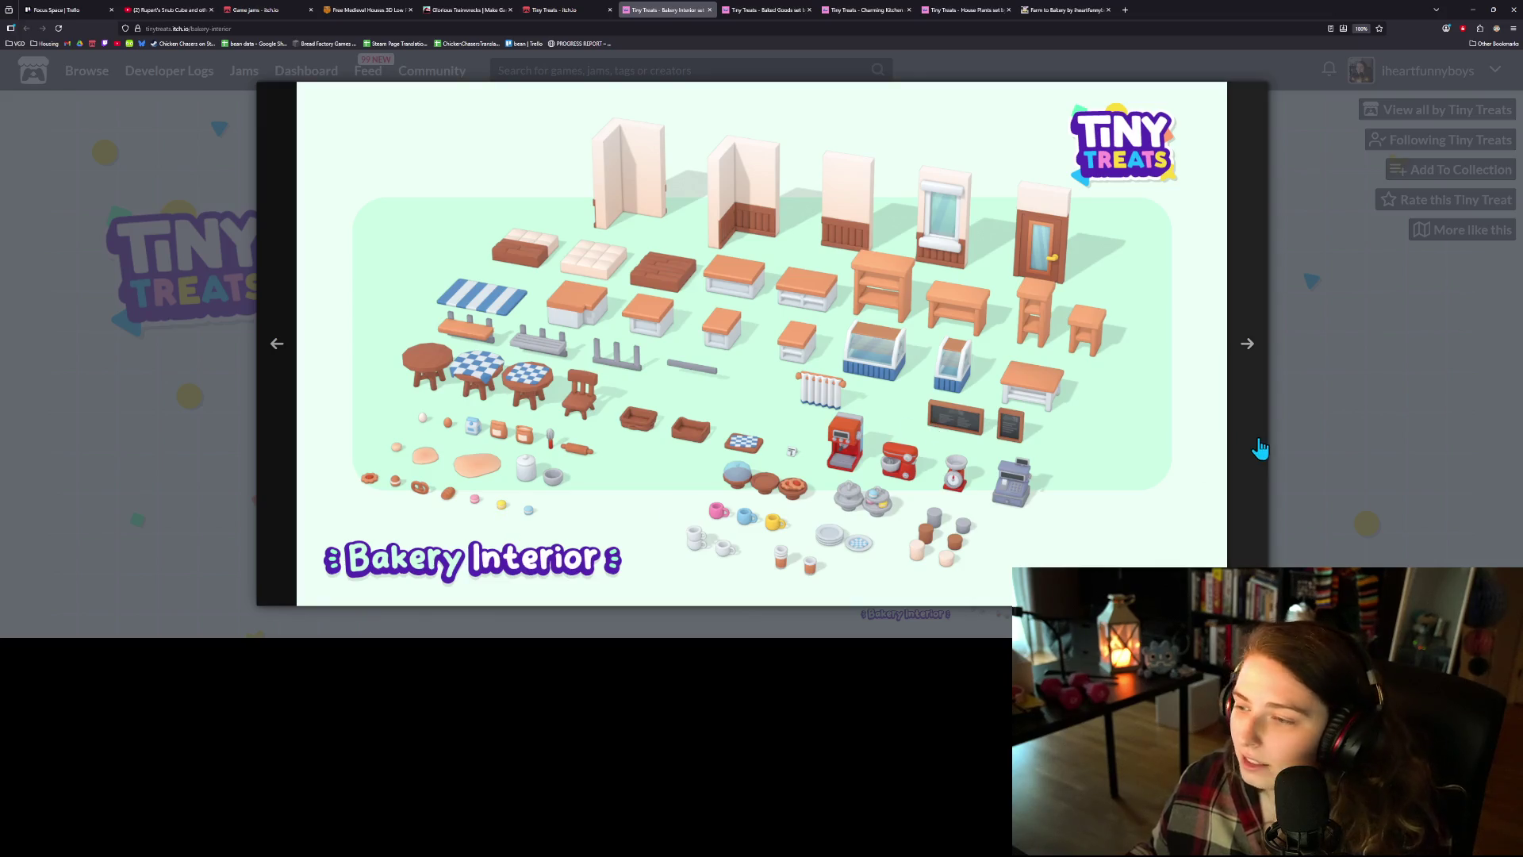
pyautogui.click(1249, 355)
pyautogui.click(1249, 357)
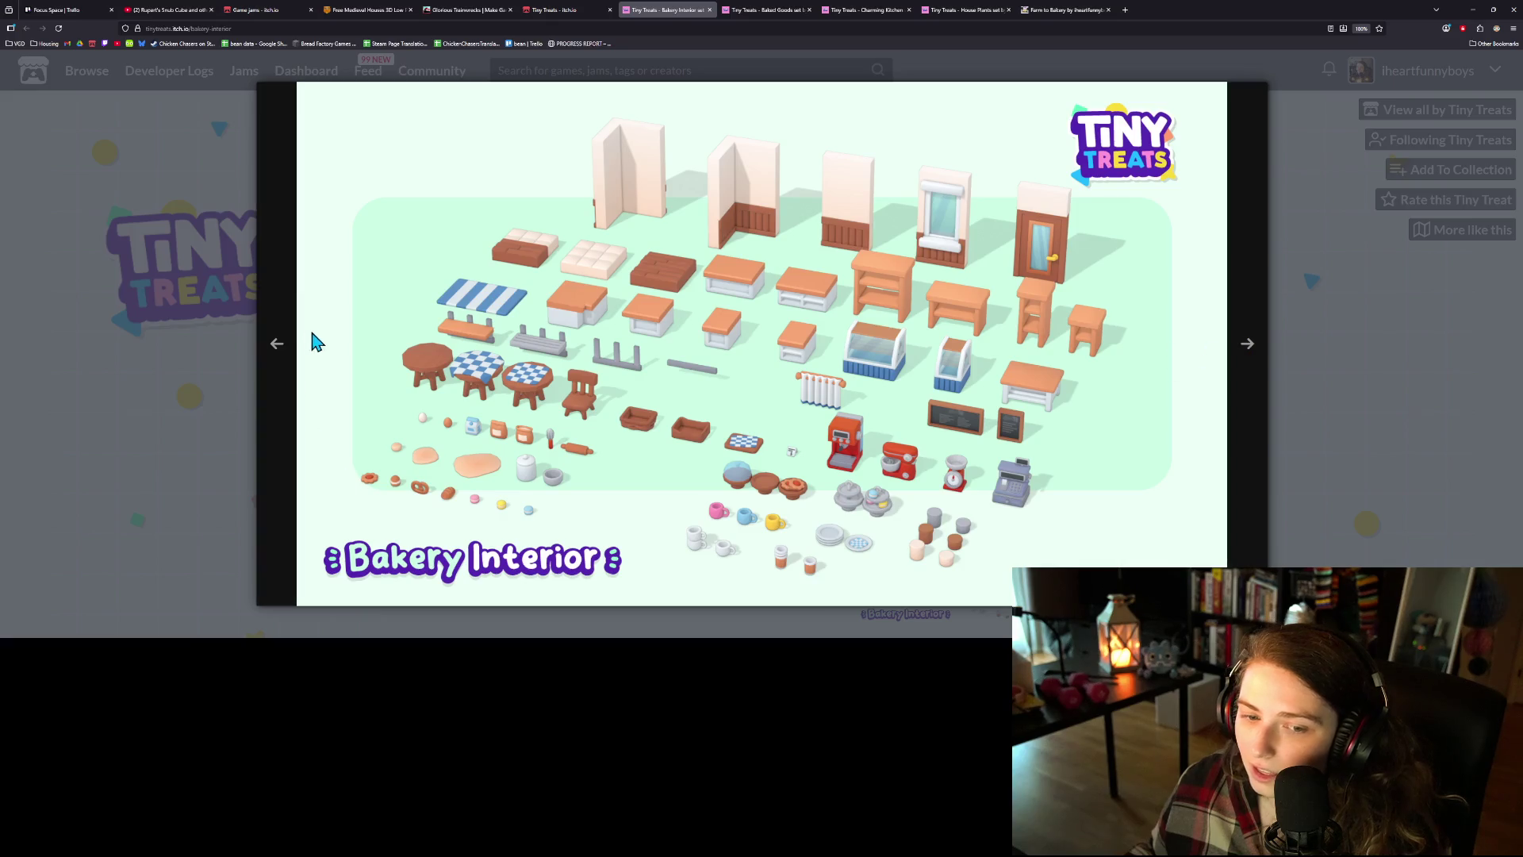
pyautogui.click(289, 345)
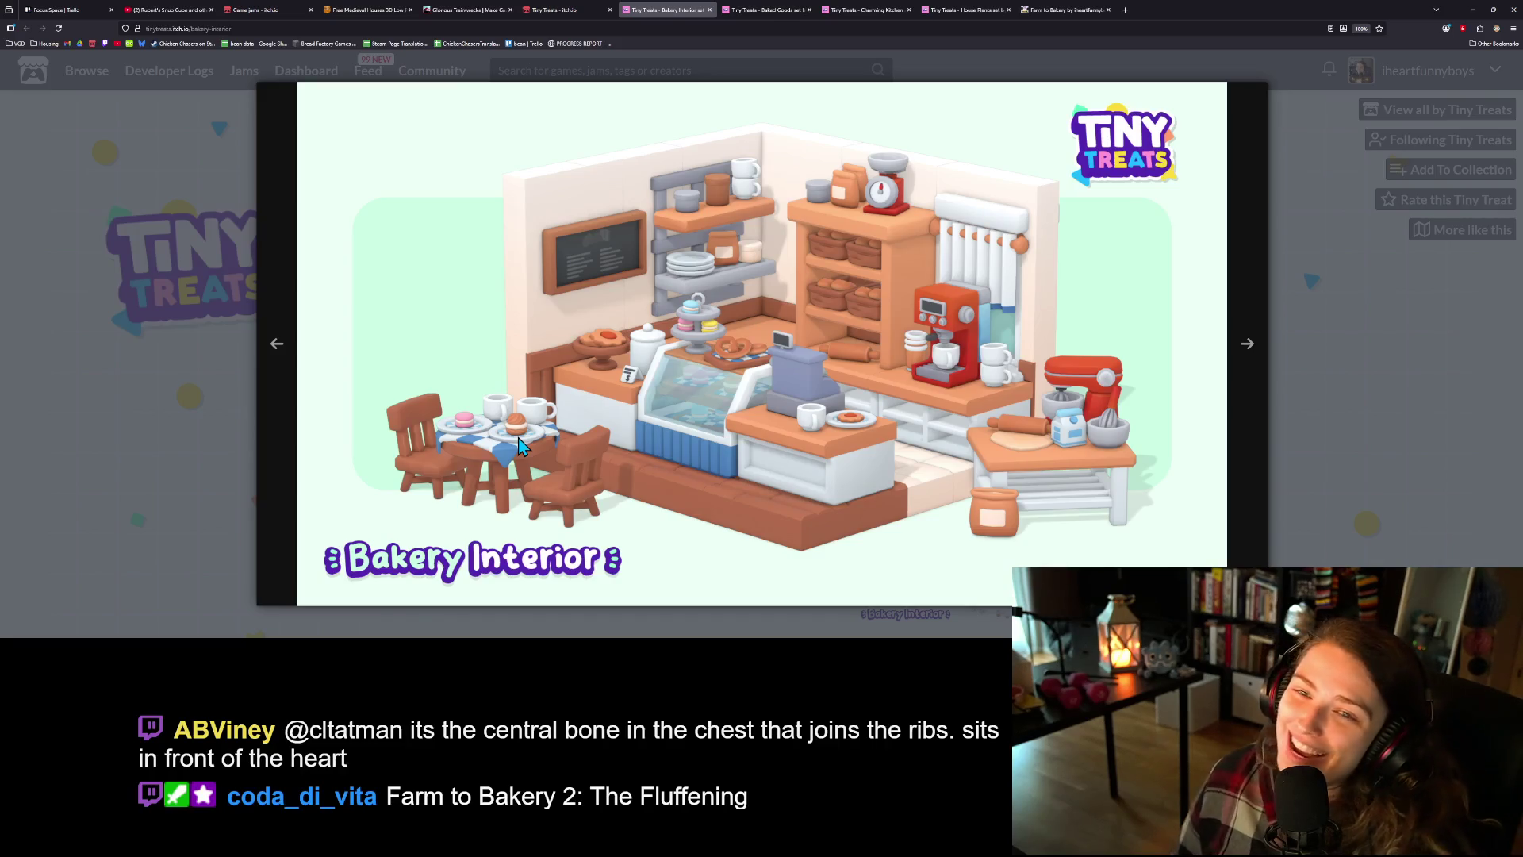
pyautogui.click(1369, 421)
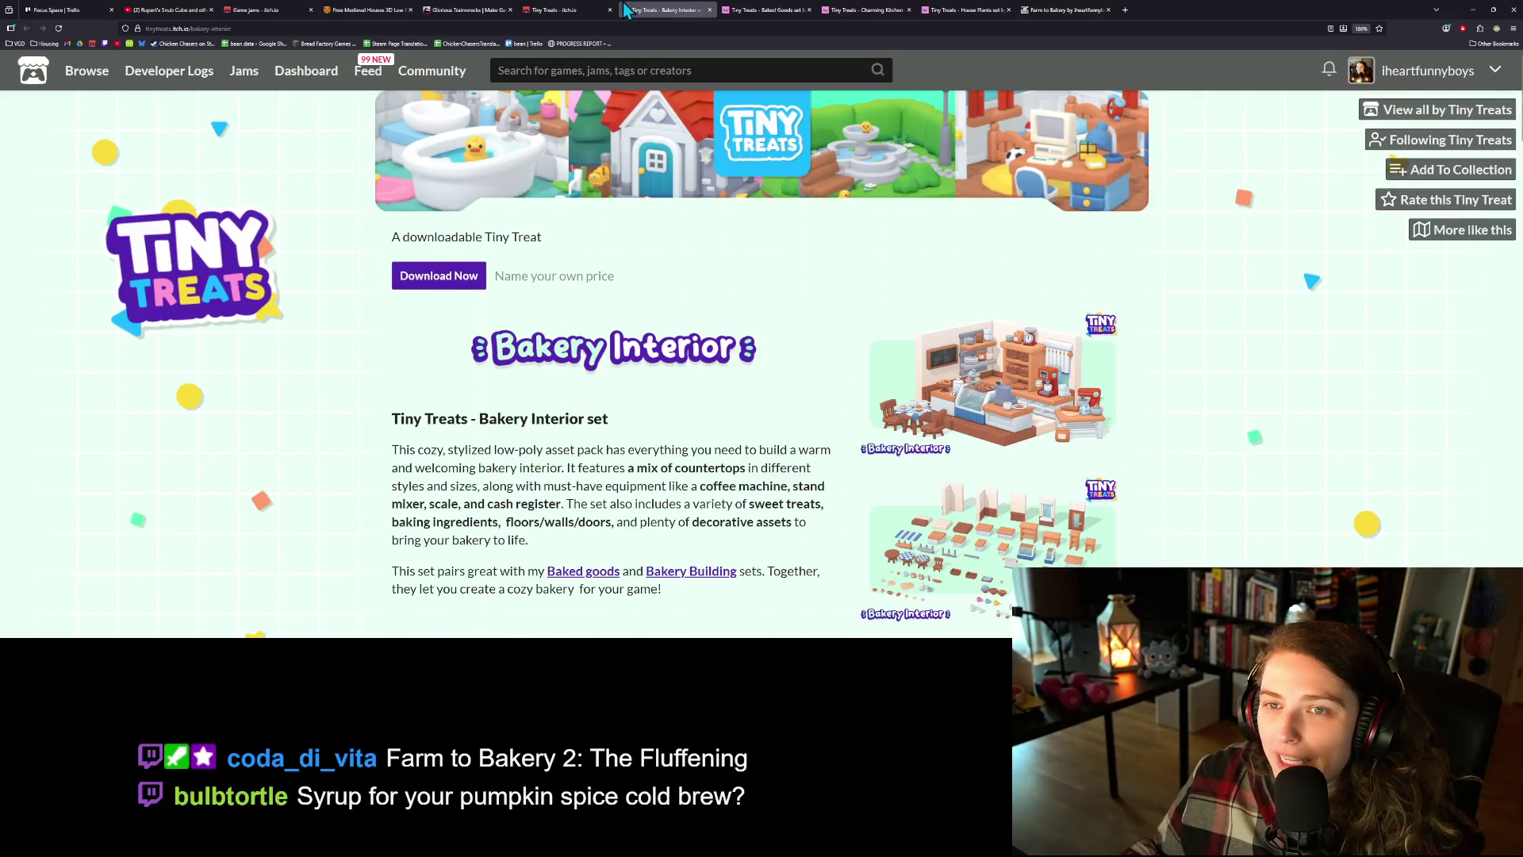
# - Scroll through the full Tiny Treats creator catalogue grid
pyautogui.click(572, 11)
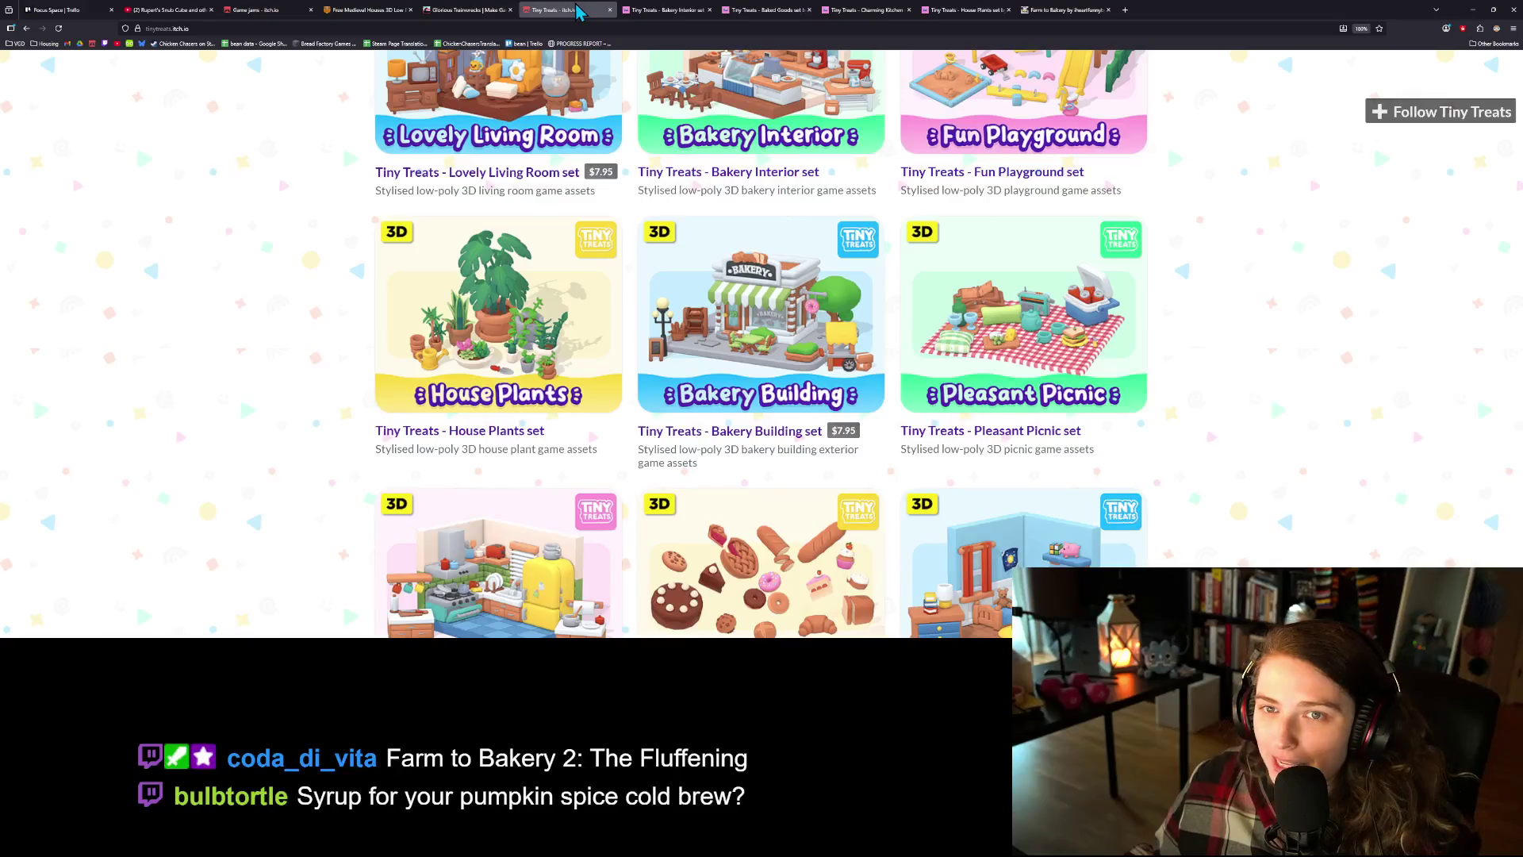
pyautogui.scroll(-3, 1180, 555)
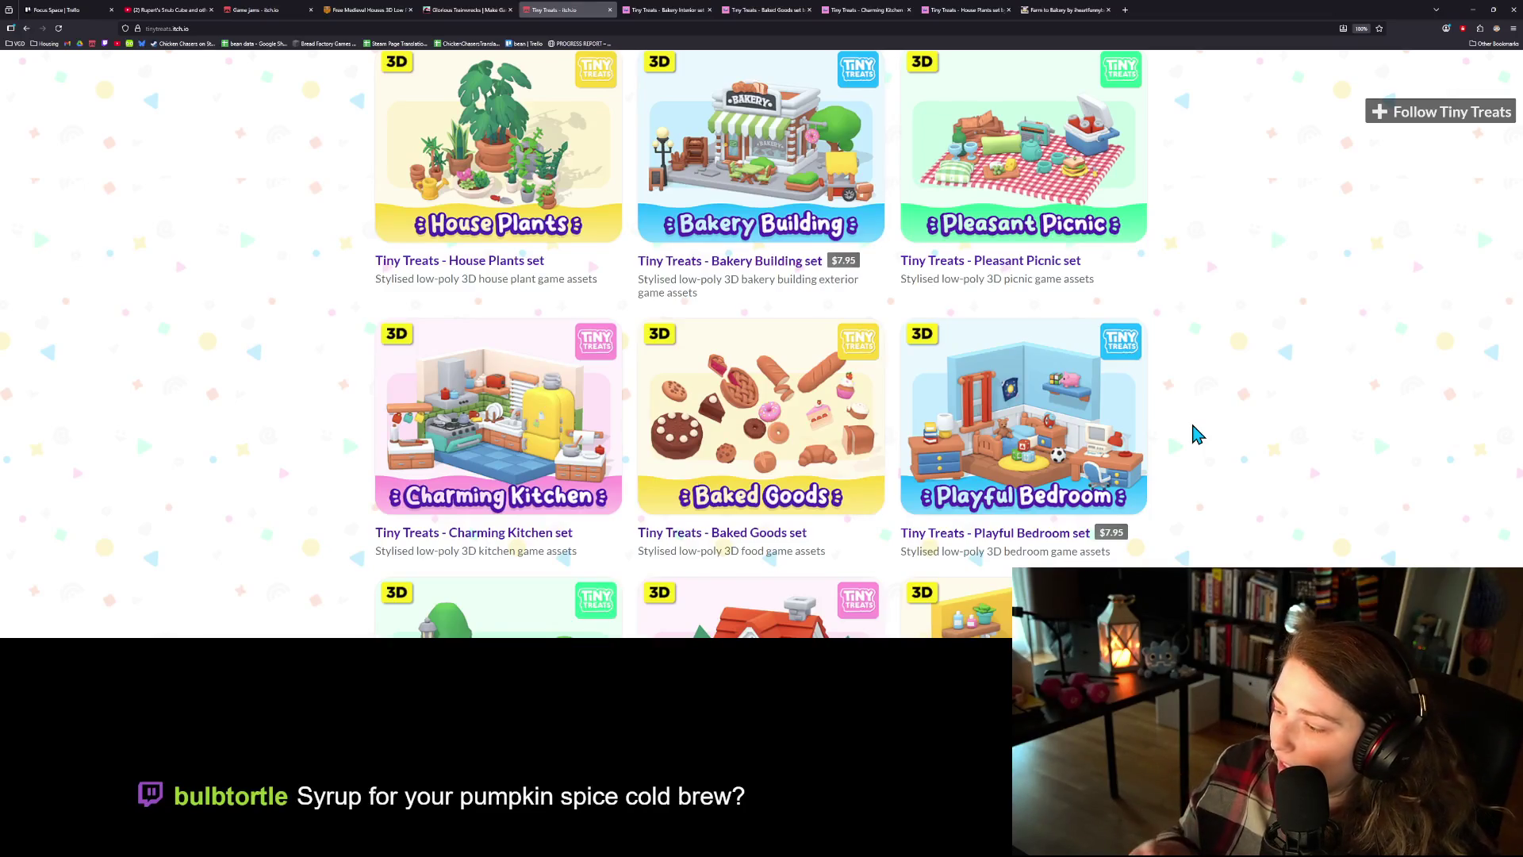
pyautogui.scroll(-2, 1251, 452)
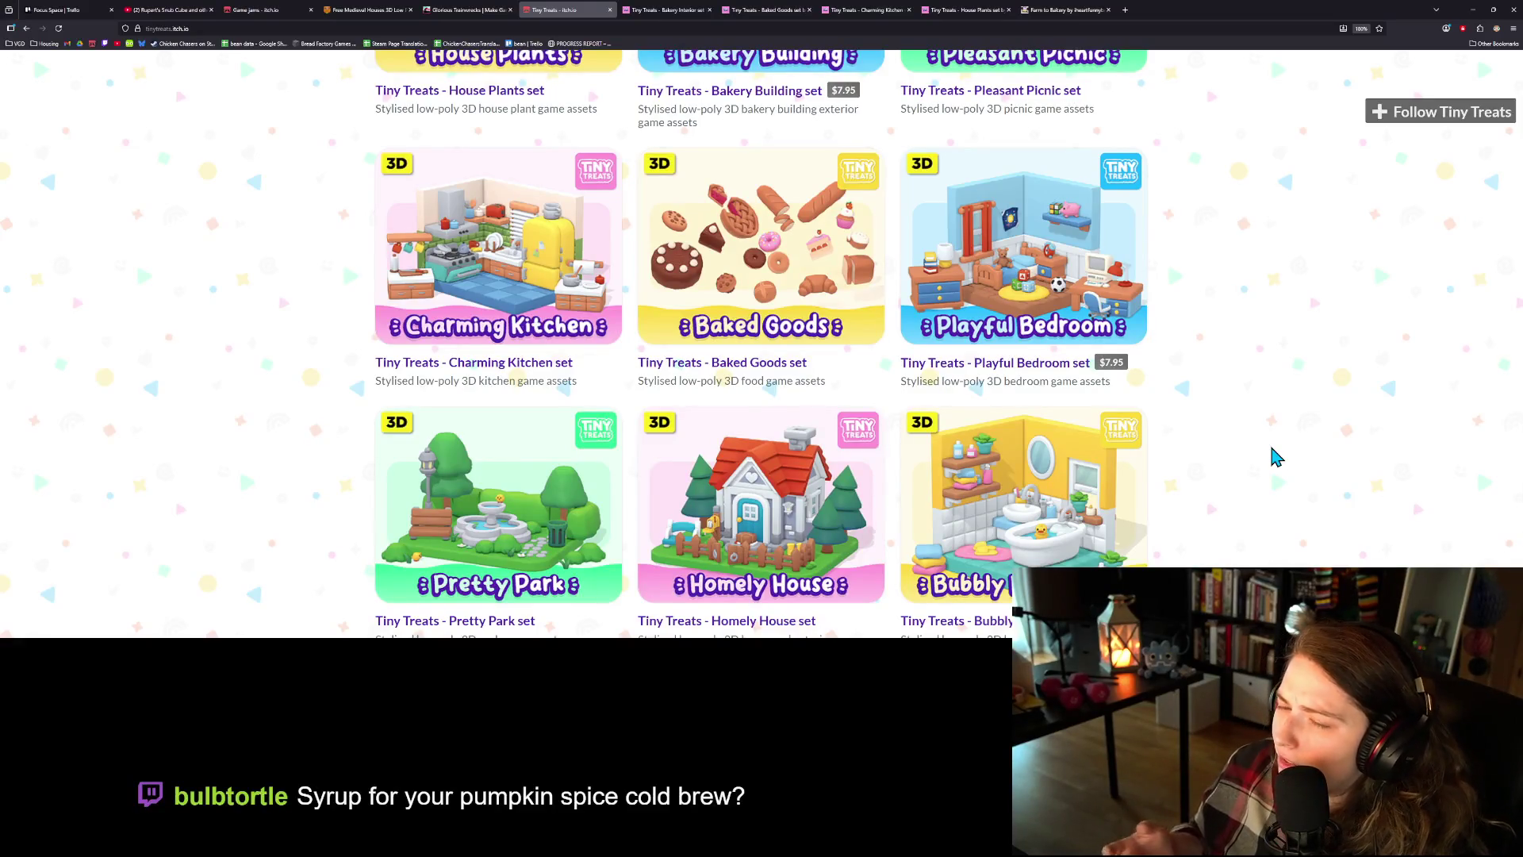
pyautogui.scroll(-1, 1261, 436)
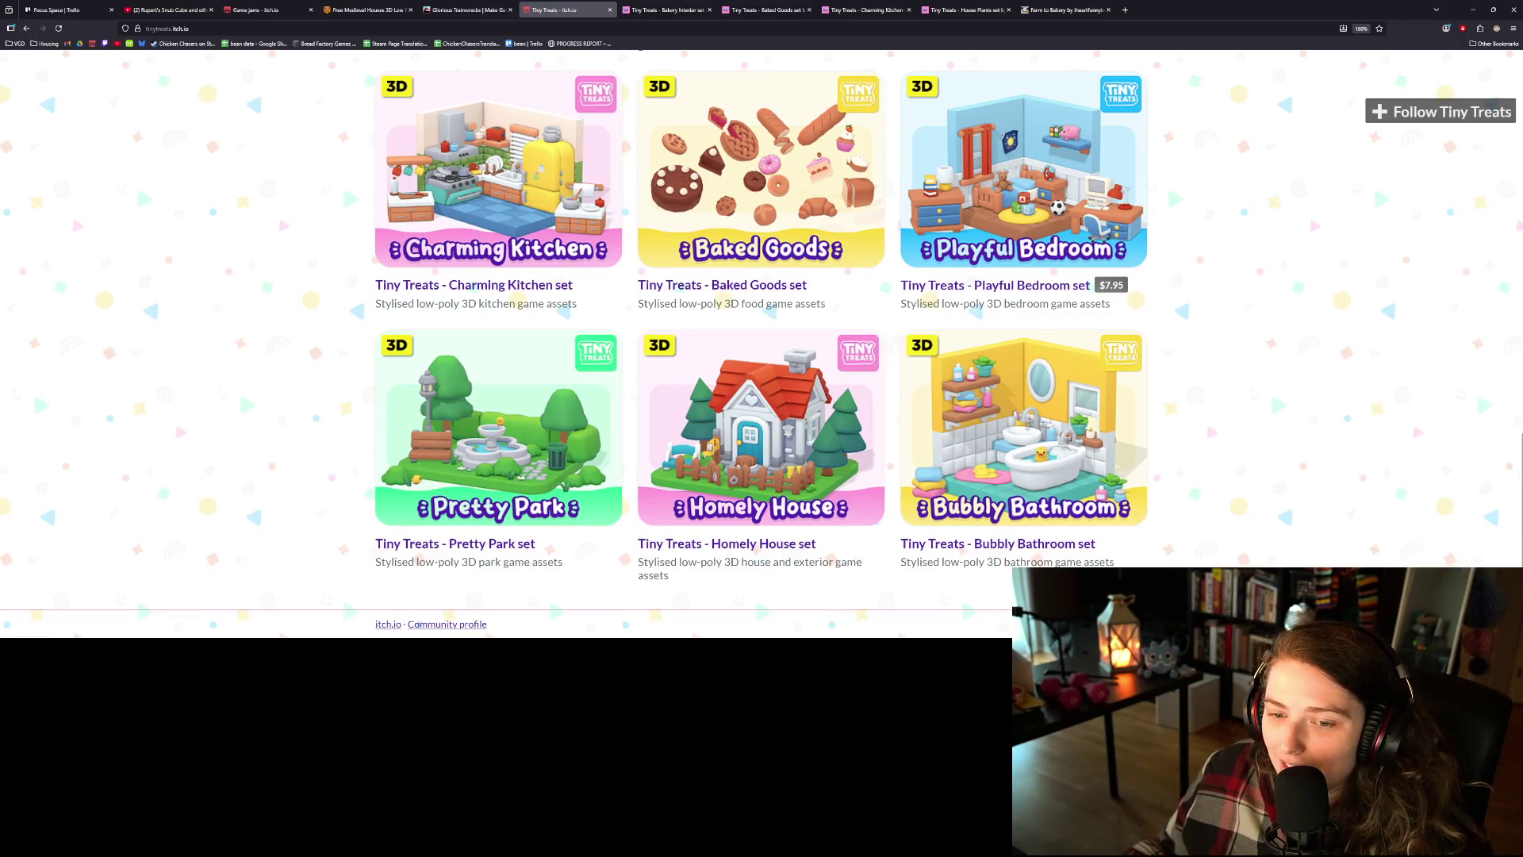
pyautogui.scroll(15, 1177, 560)
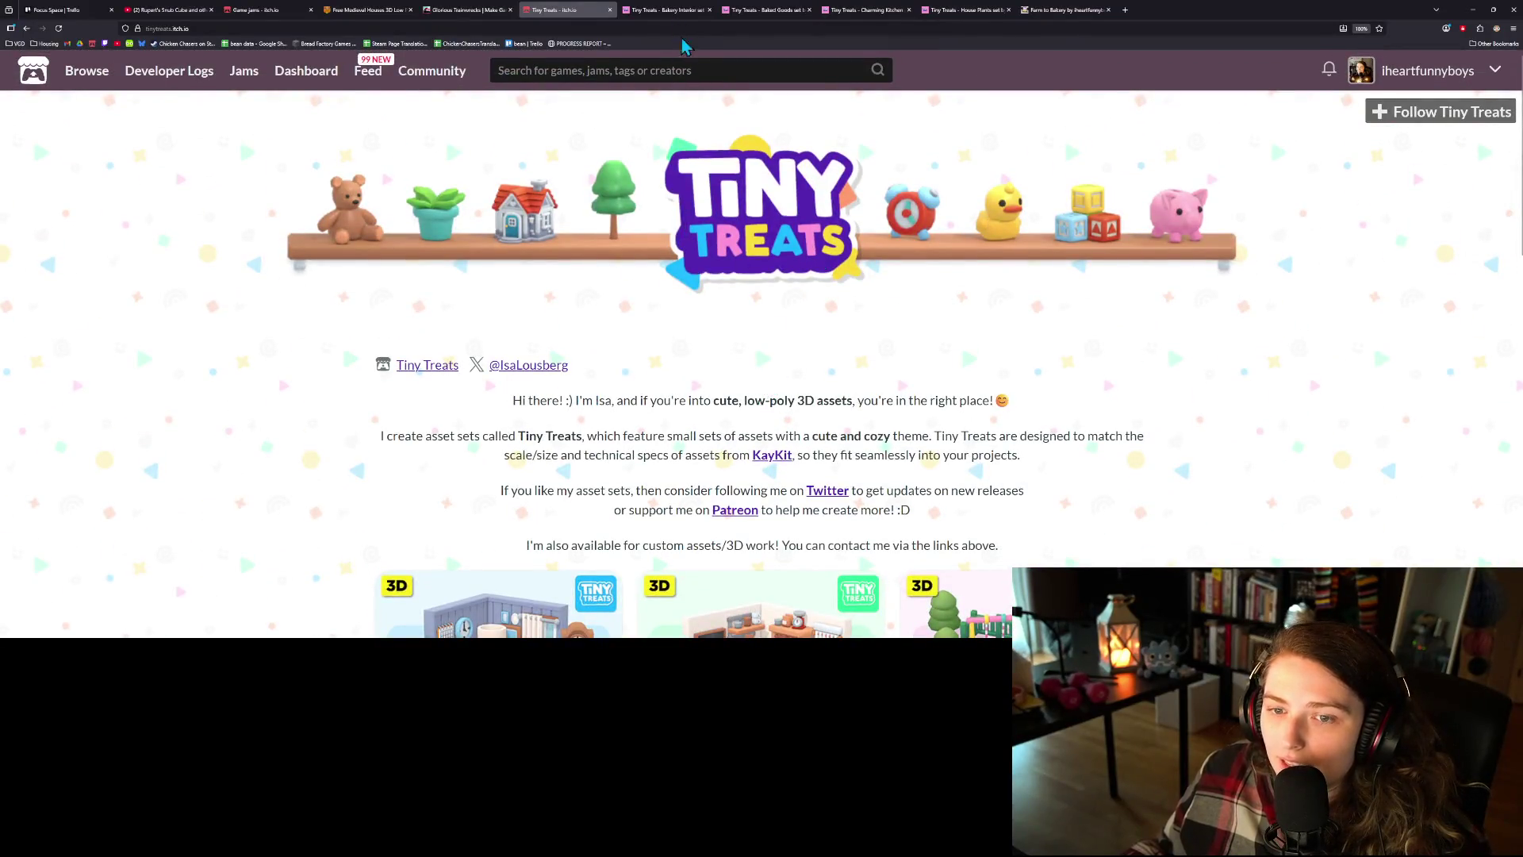
# - Scroll the Bakery Interior page down to the KayKit logo and open the KayKit creator page
pyautogui.click(666, 10)
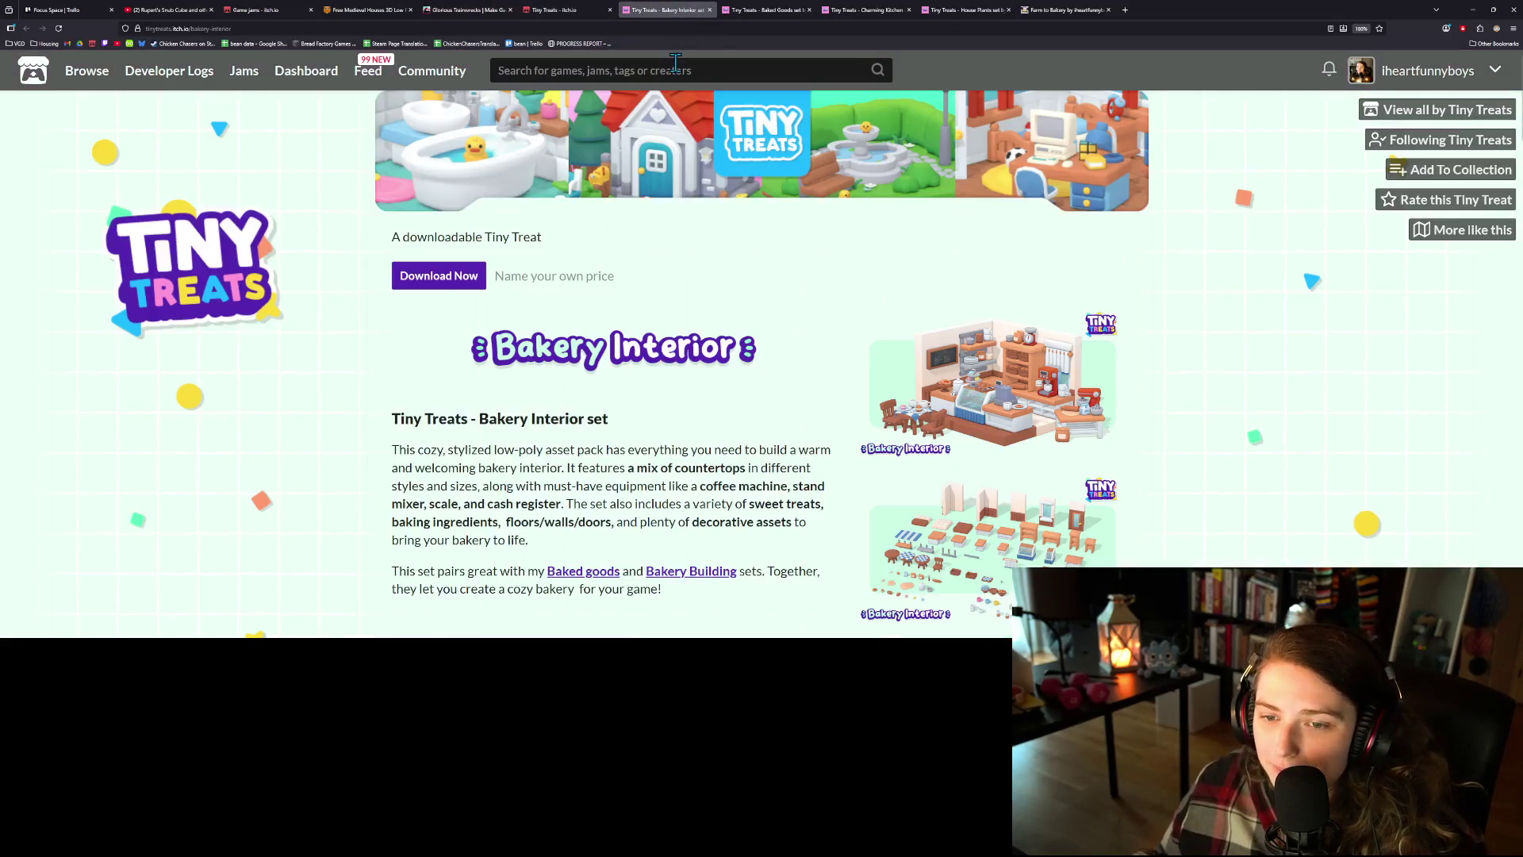
pyautogui.scroll(-5, 730, 401)
pyautogui.scroll(-3, 731, 411)
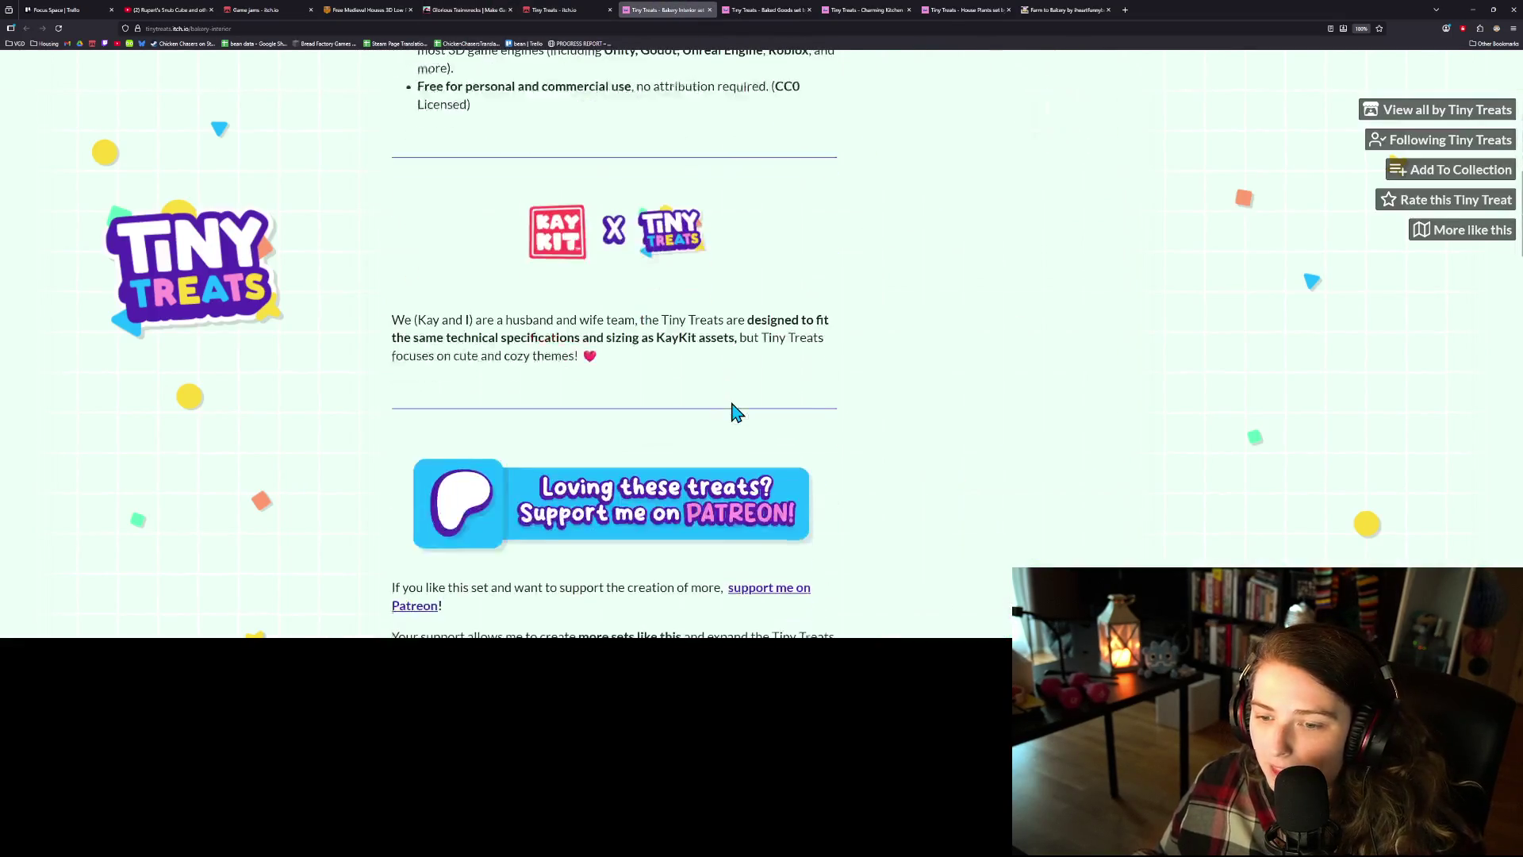
pyautogui.click(527, 234)
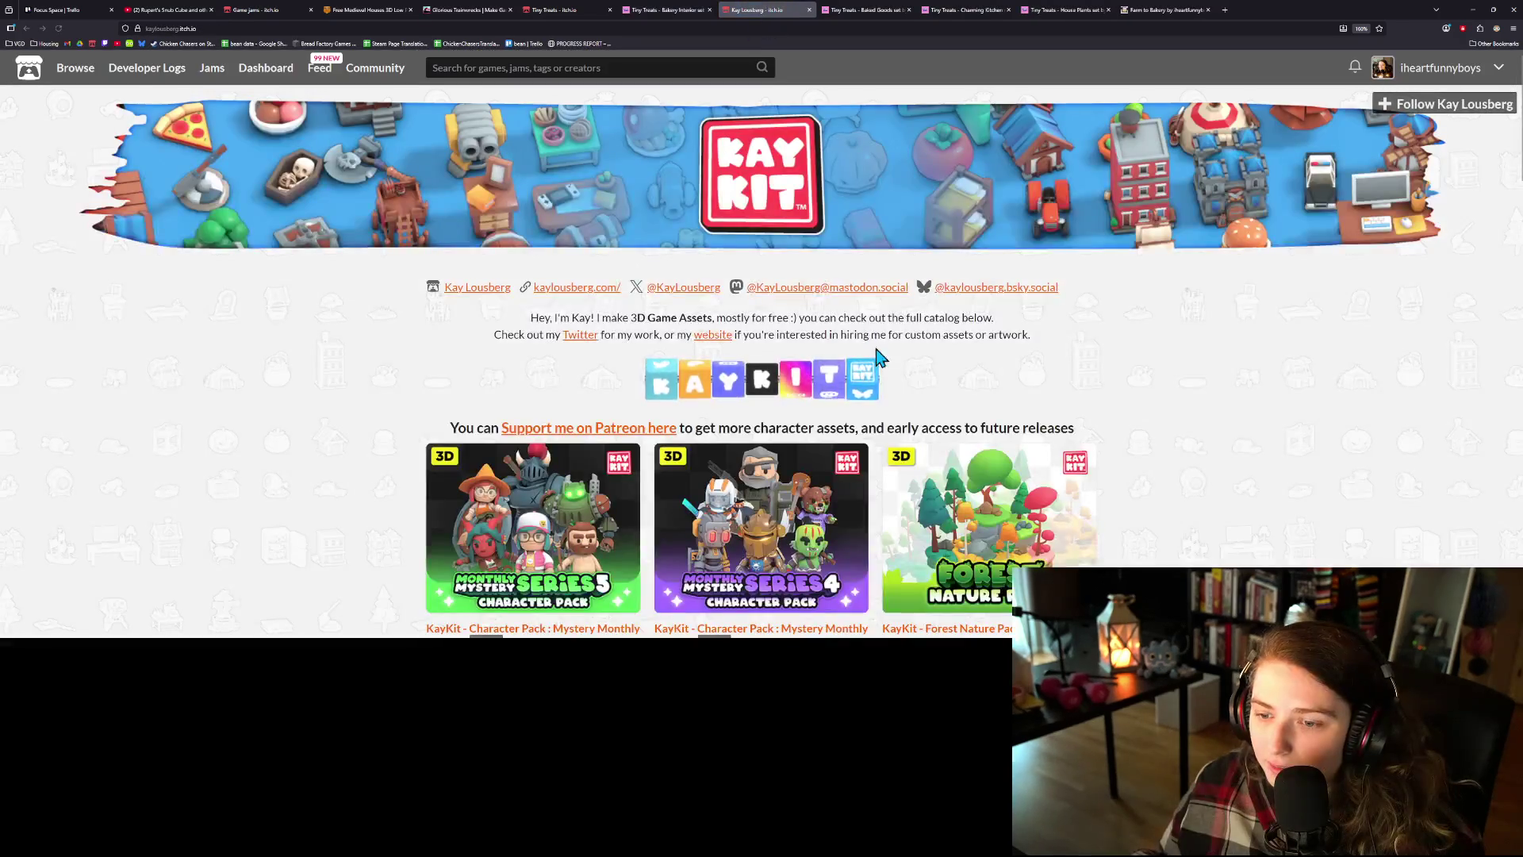
pyautogui.scroll(-2, 529, 354)
pyautogui.scroll(-2, 389, 440)
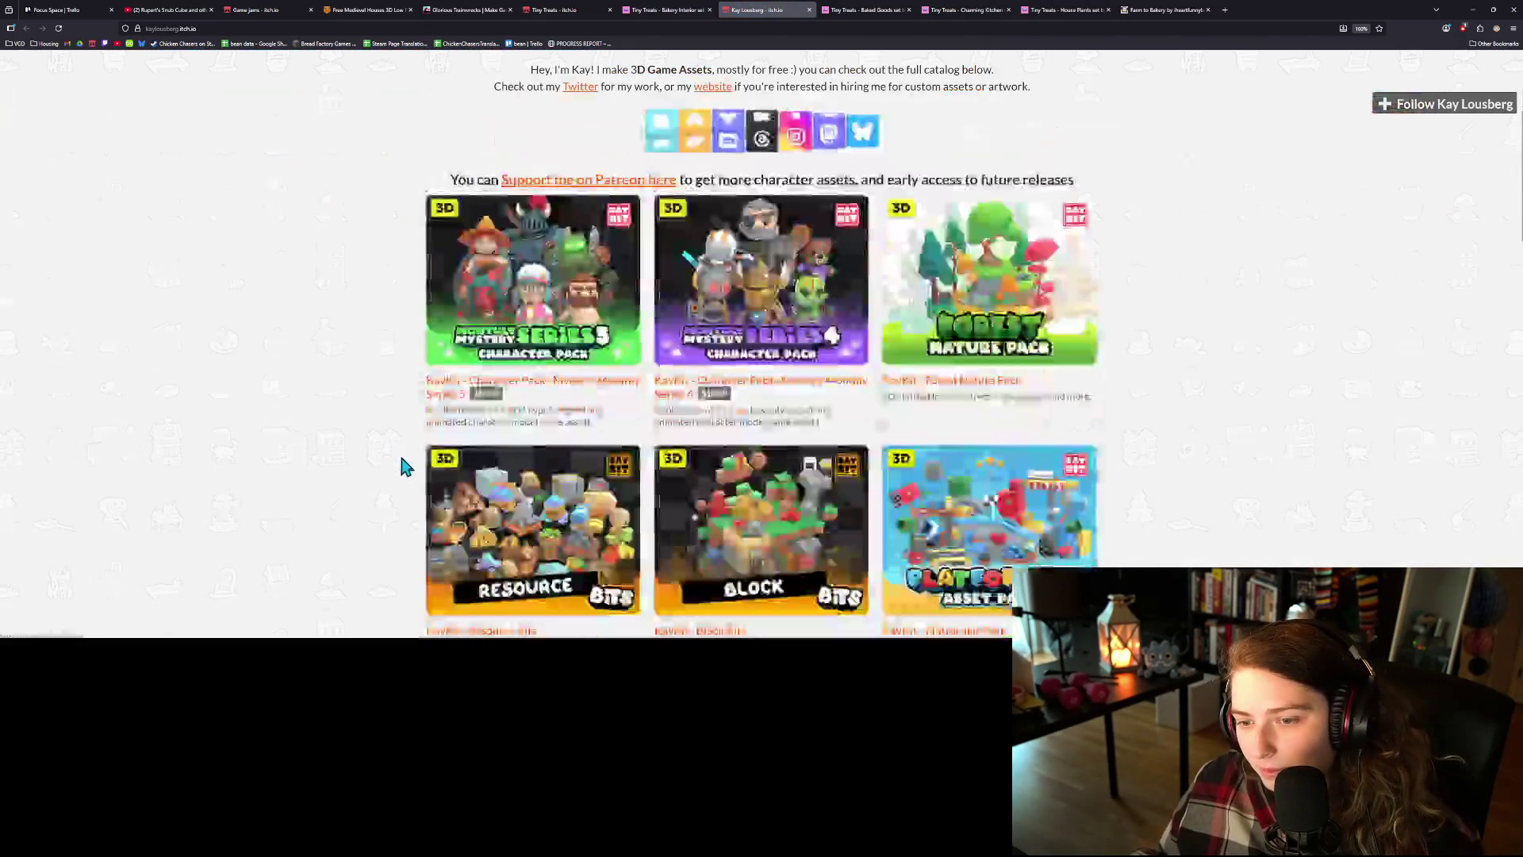
pyautogui.scroll(-1, 414, 444)
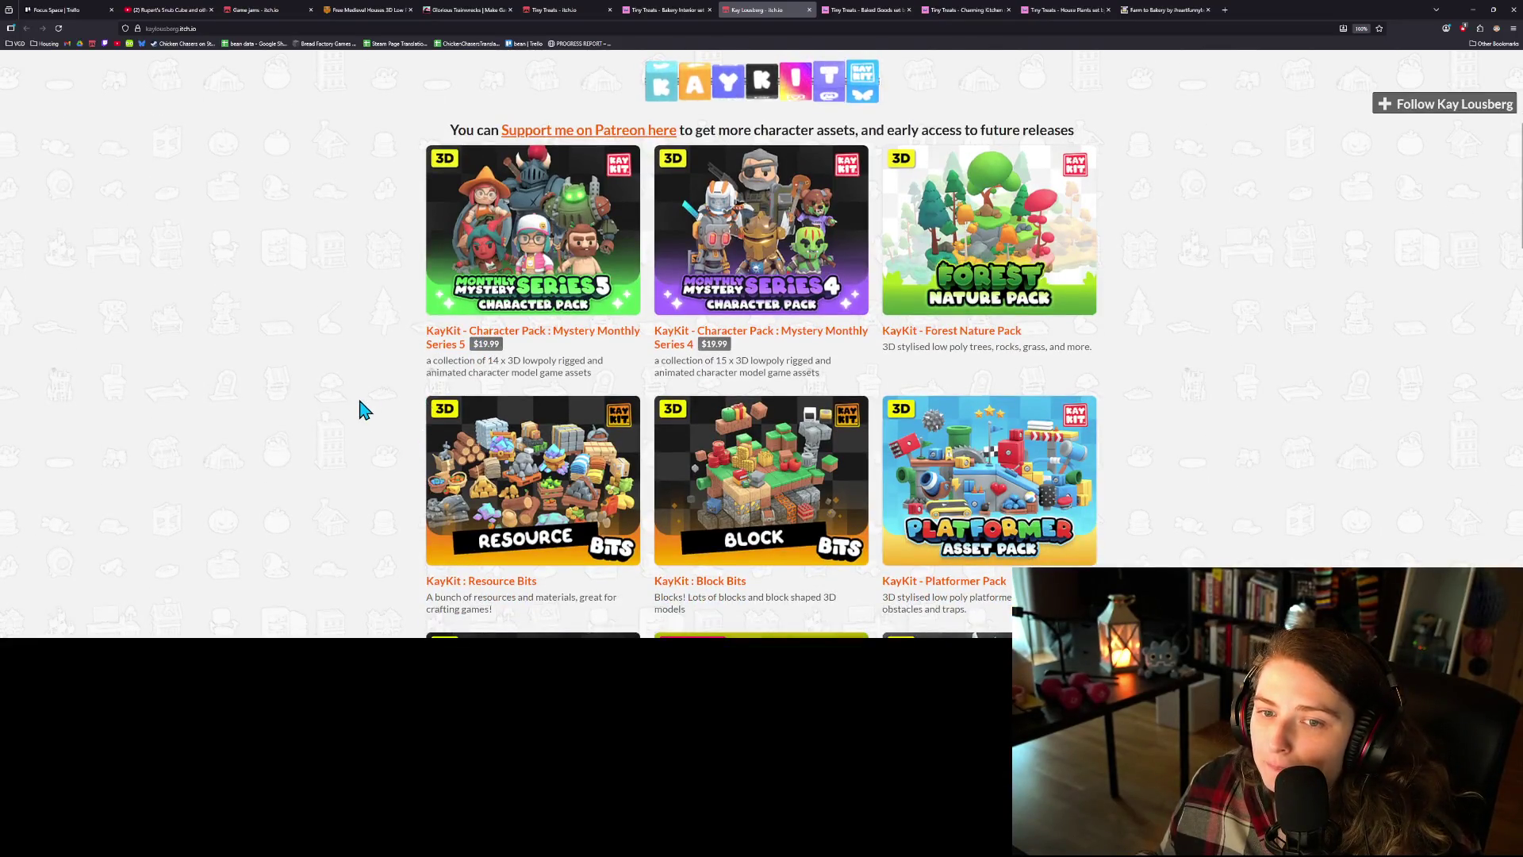
pyautogui.scroll(-1, 361, 409)
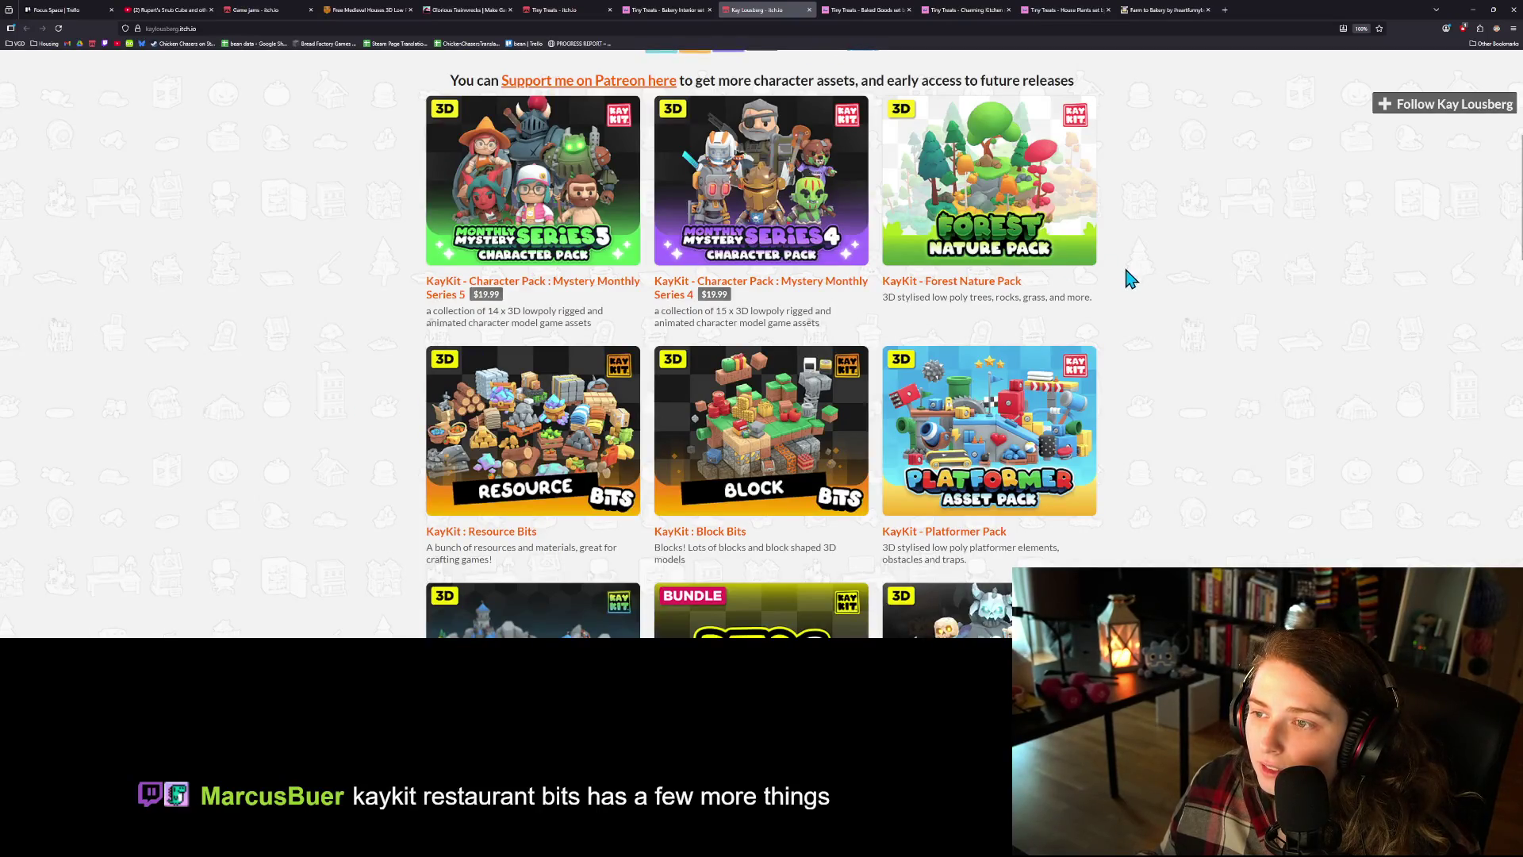
pyautogui.scroll(-2, 1168, 449)
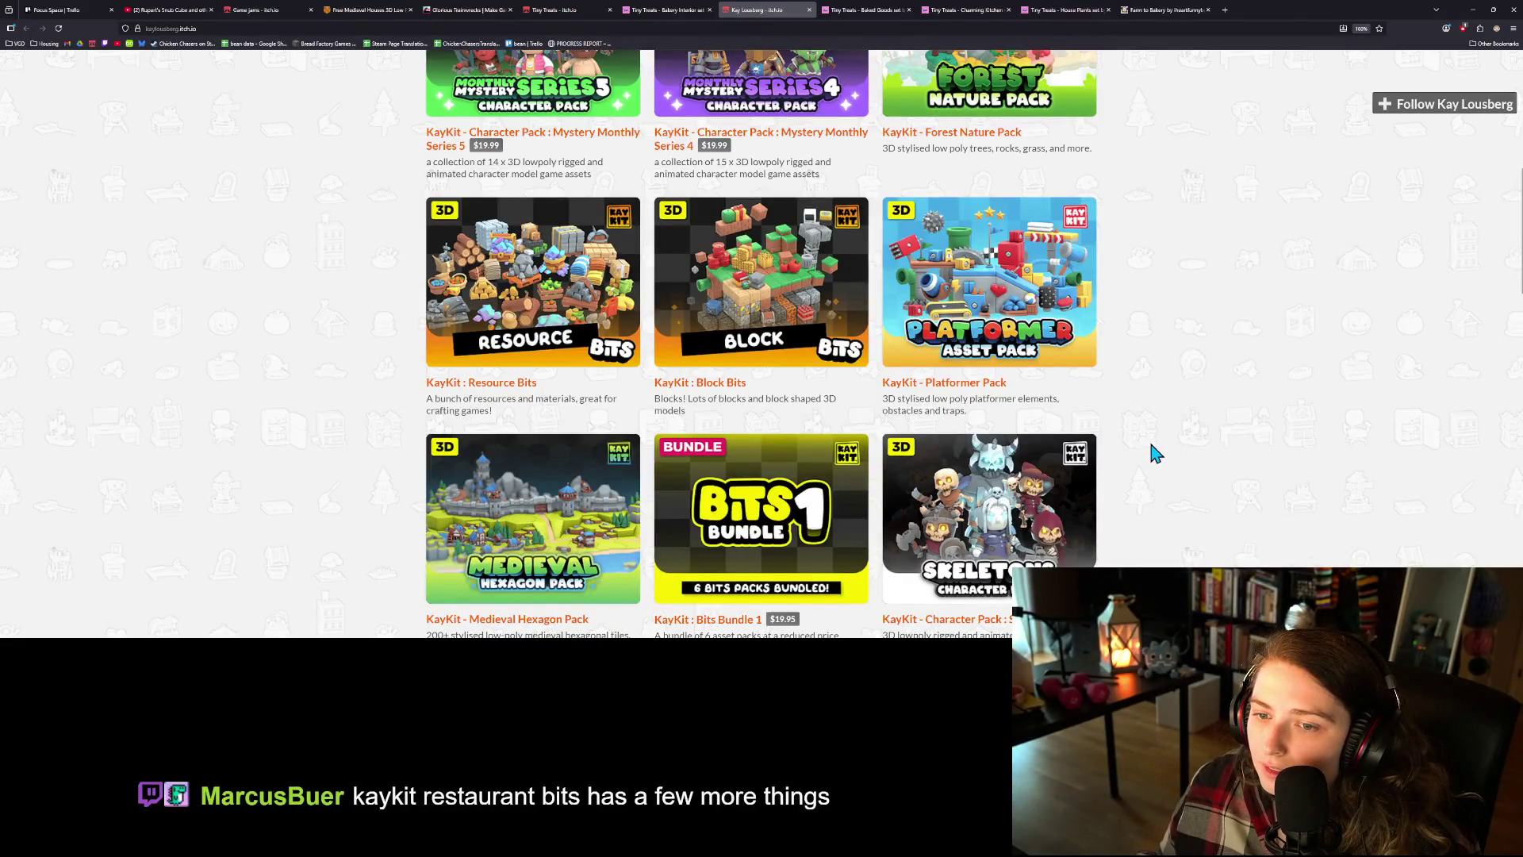
pyautogui.scroll(-1, 1155, 452)
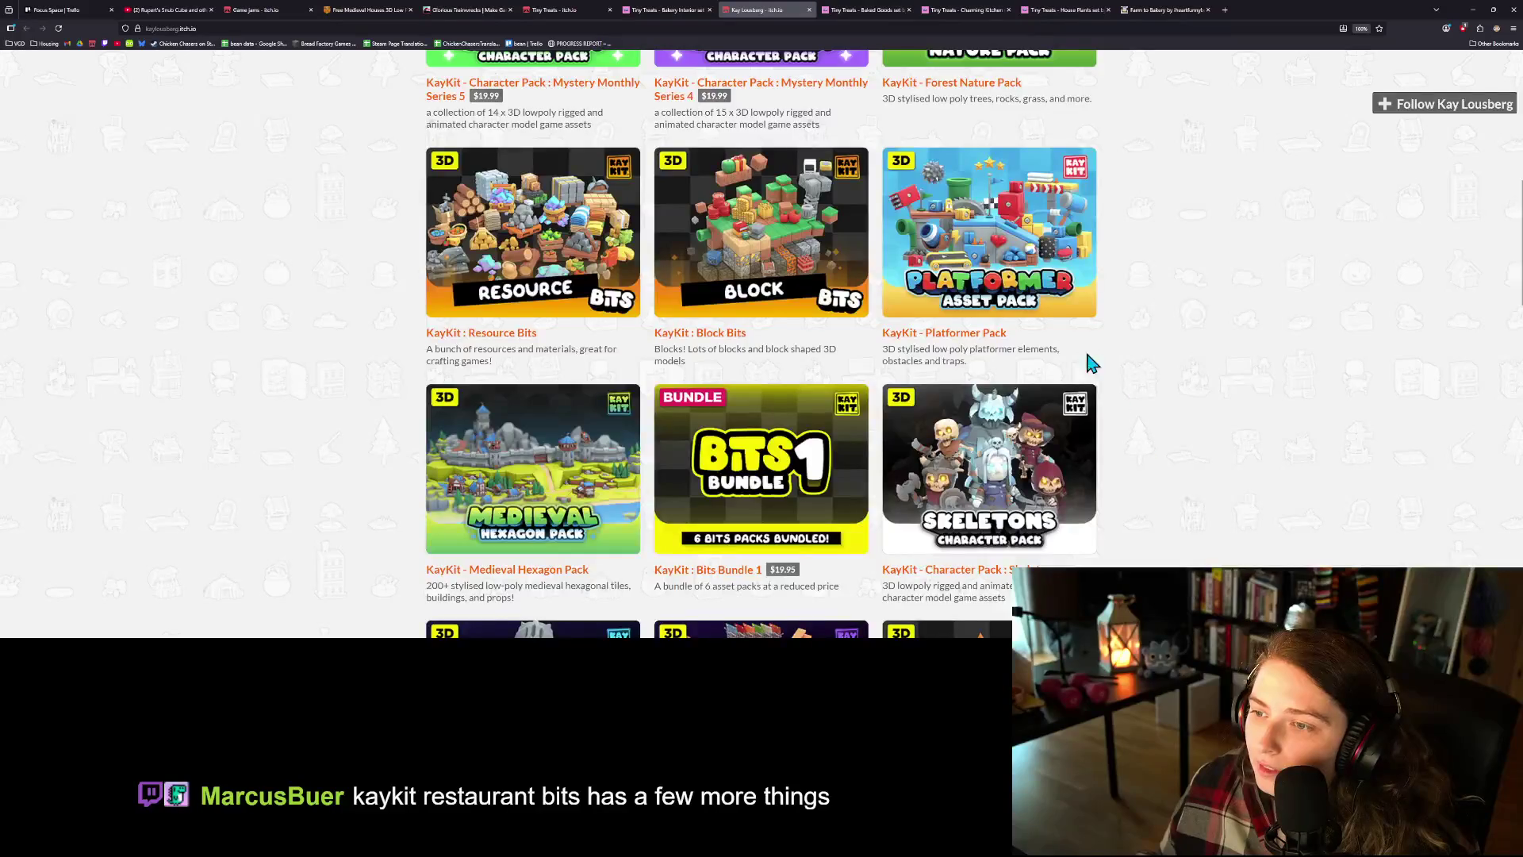
pyautogui.scroll(-1, 1224, 446)
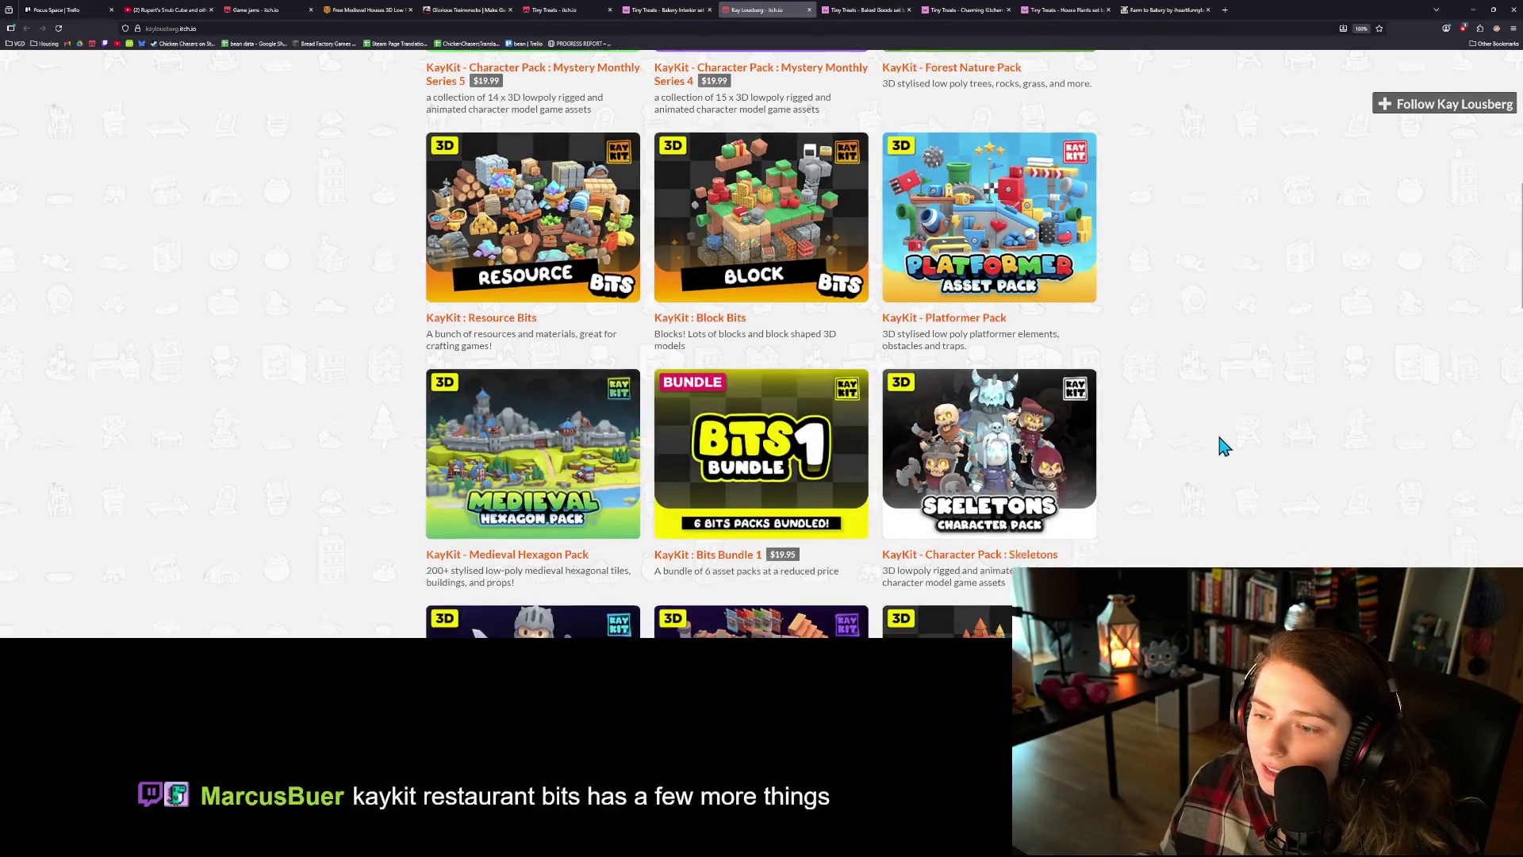
pyautogui.scroll(-3, 1224, 445)
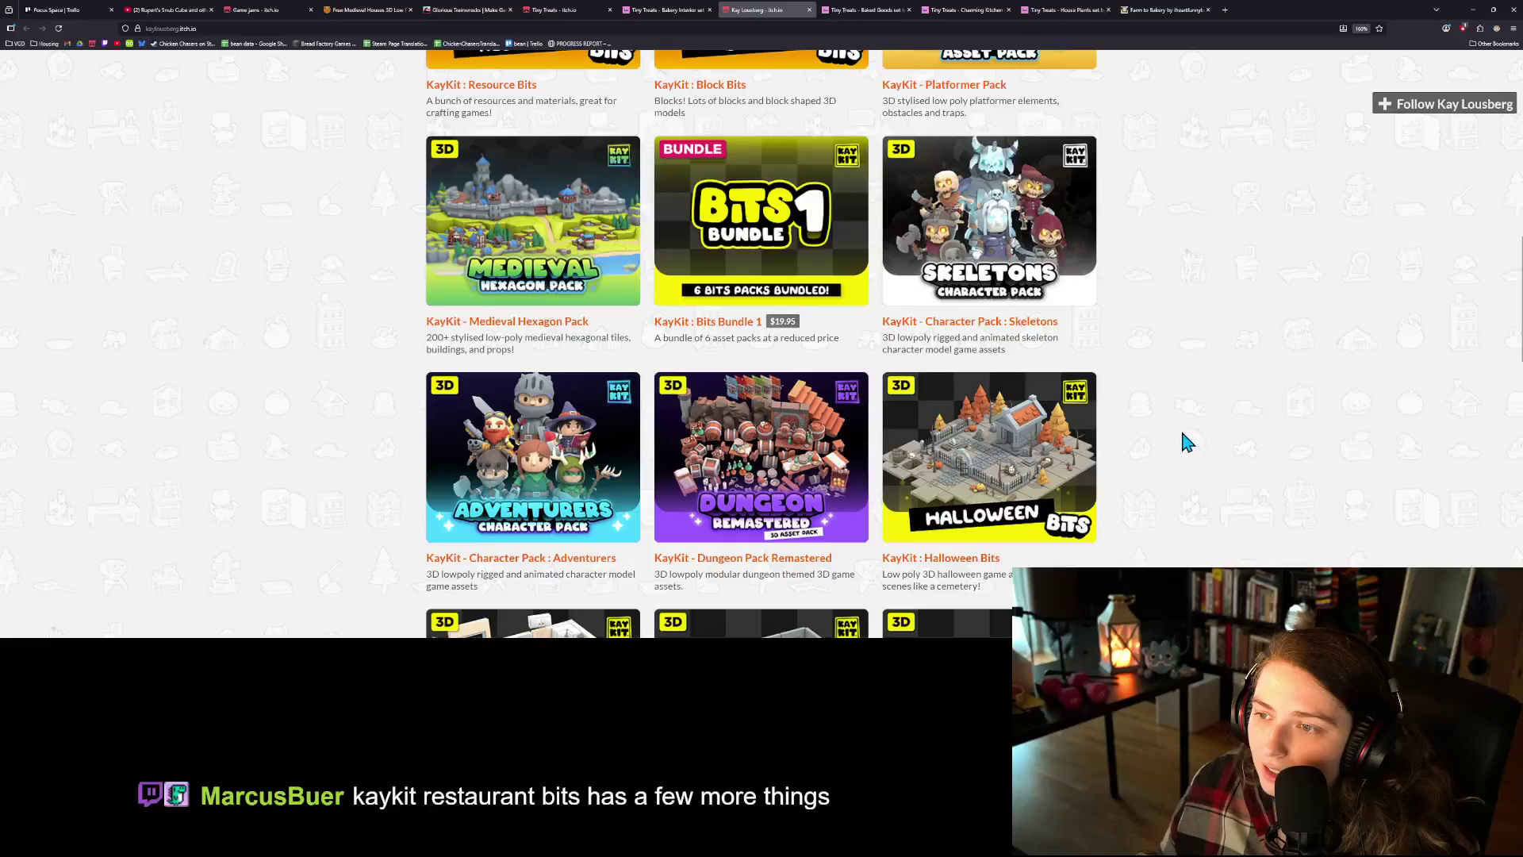
pyautogui.scroll(-1, 1155, 434)
pyautogui.scroll(1, 1155, 434)
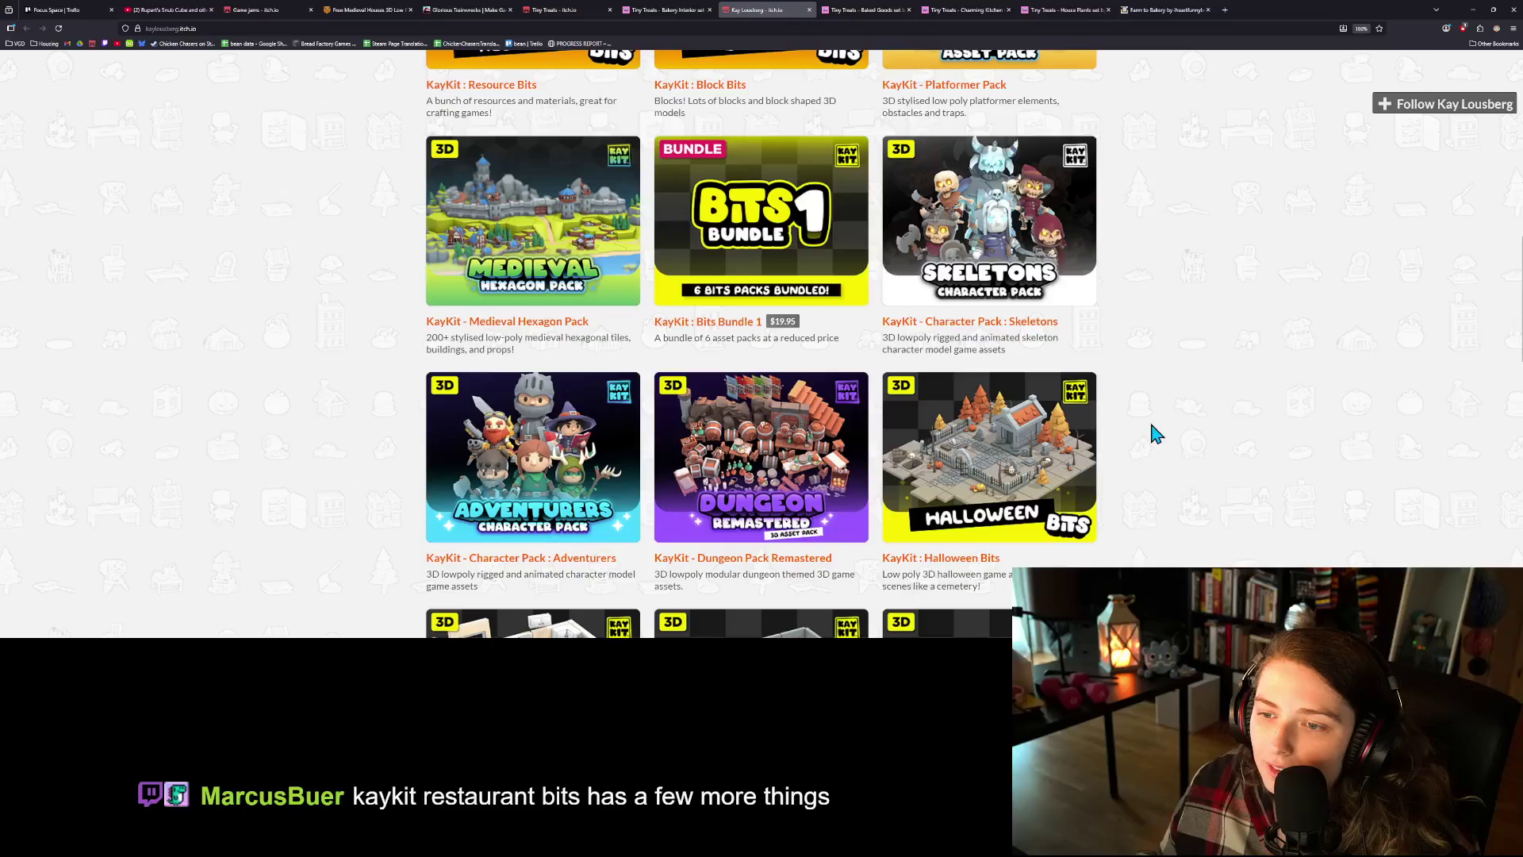
pyautogui.scroll(-2, 1155, 434)
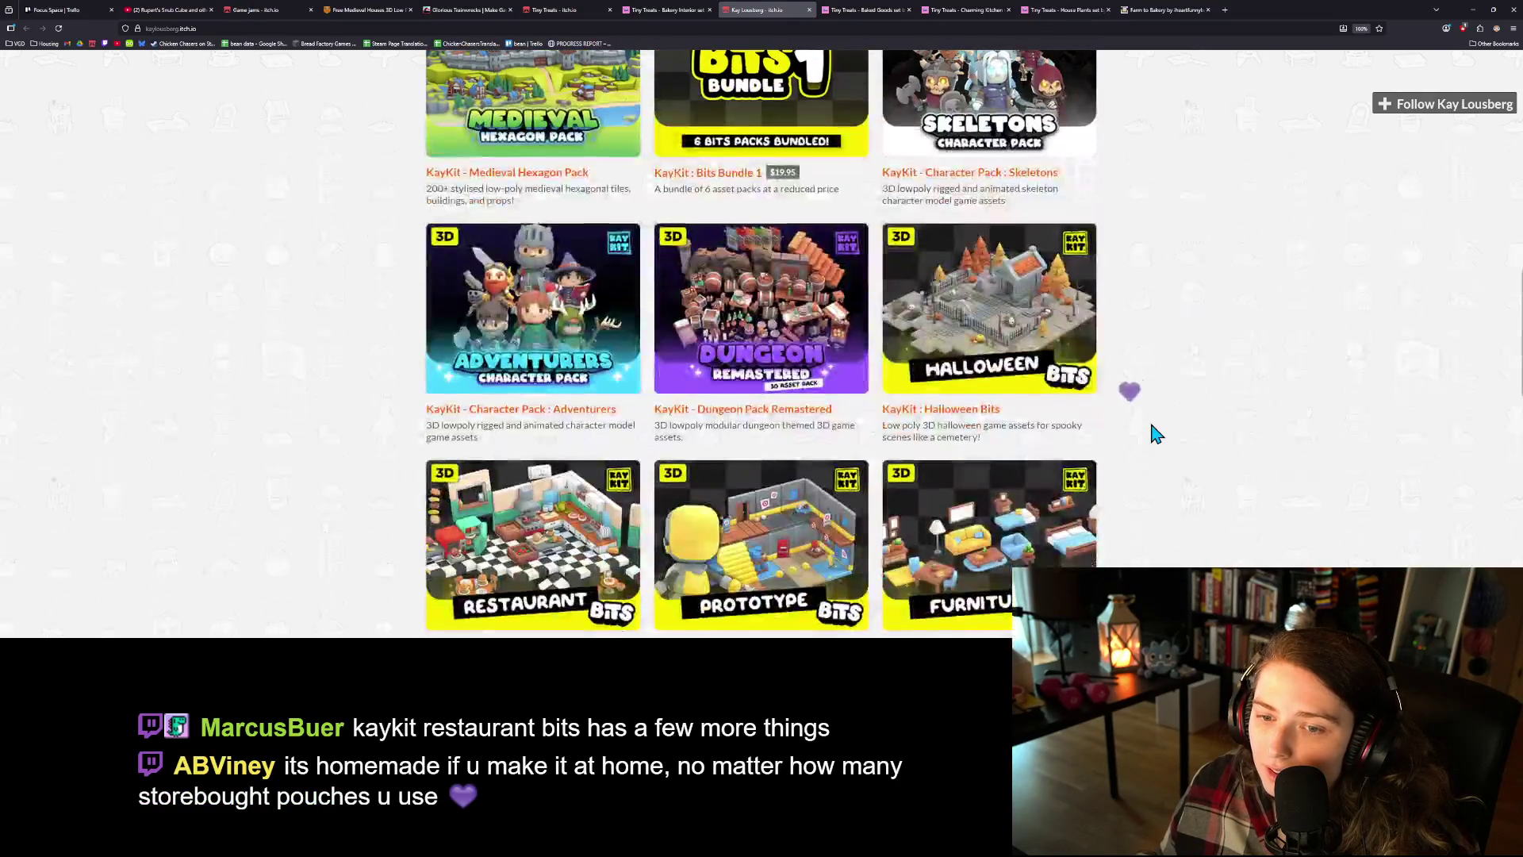
pyautogui.scroll(-1, 1155, 434)
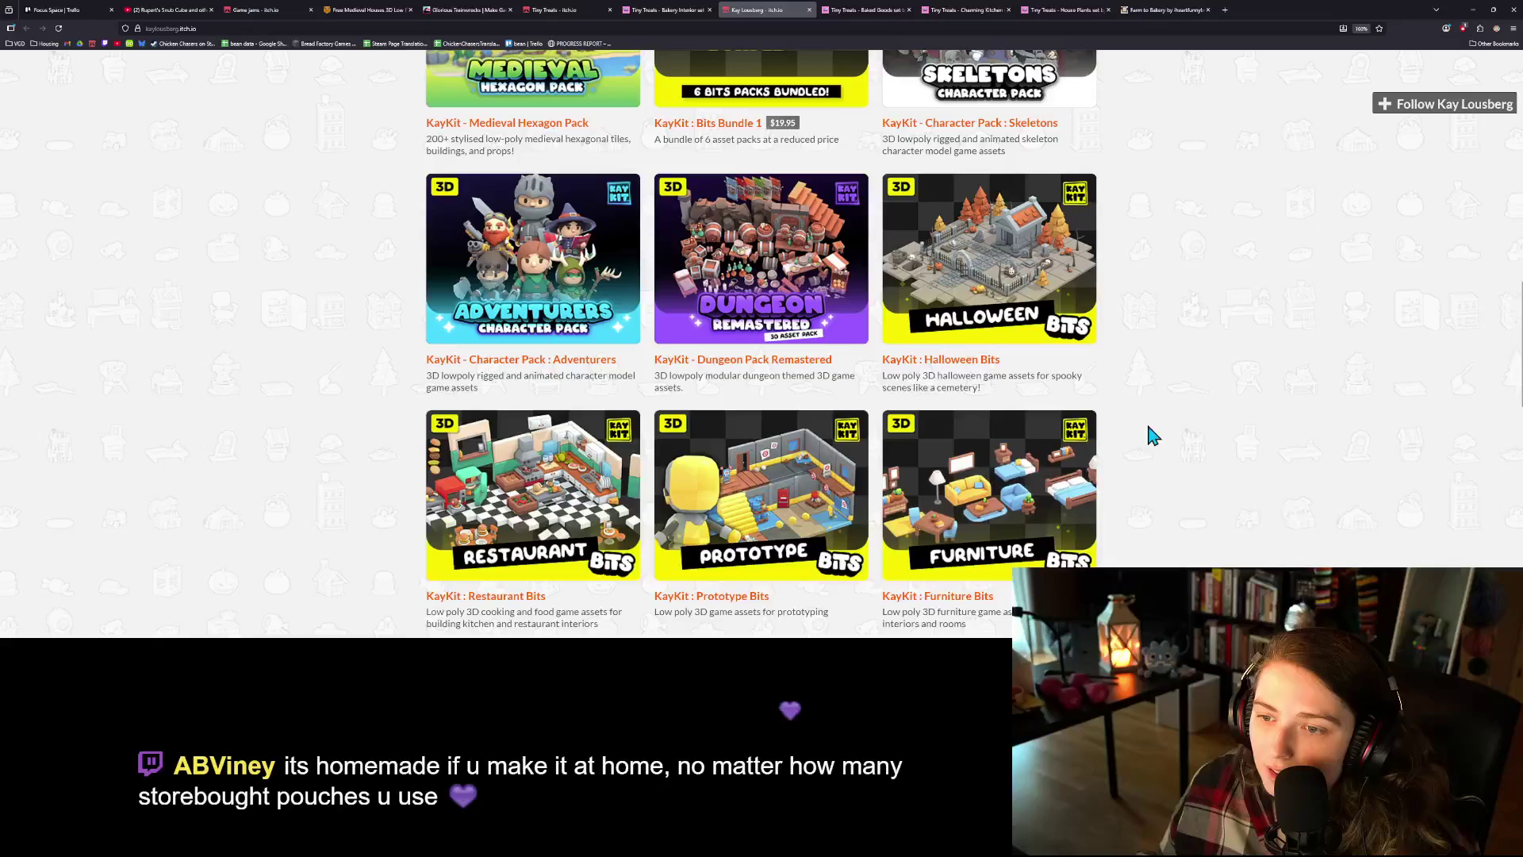
pyautogui.scroll(-3, 1154, 436)
pyautogui.scroll(-1, 1151, 437)
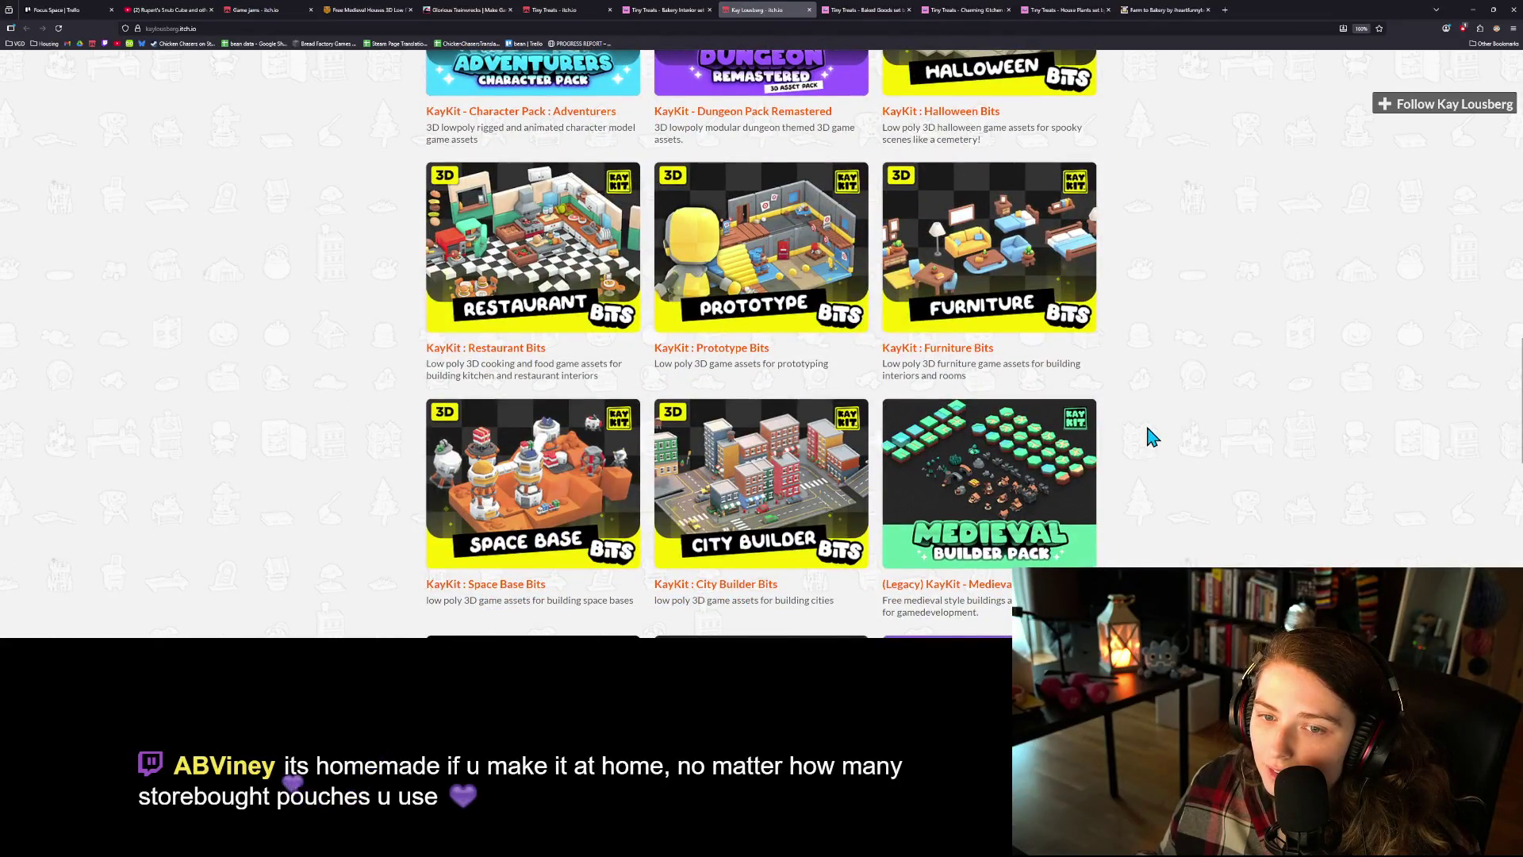
pyautogui.middleClick(555, 253)
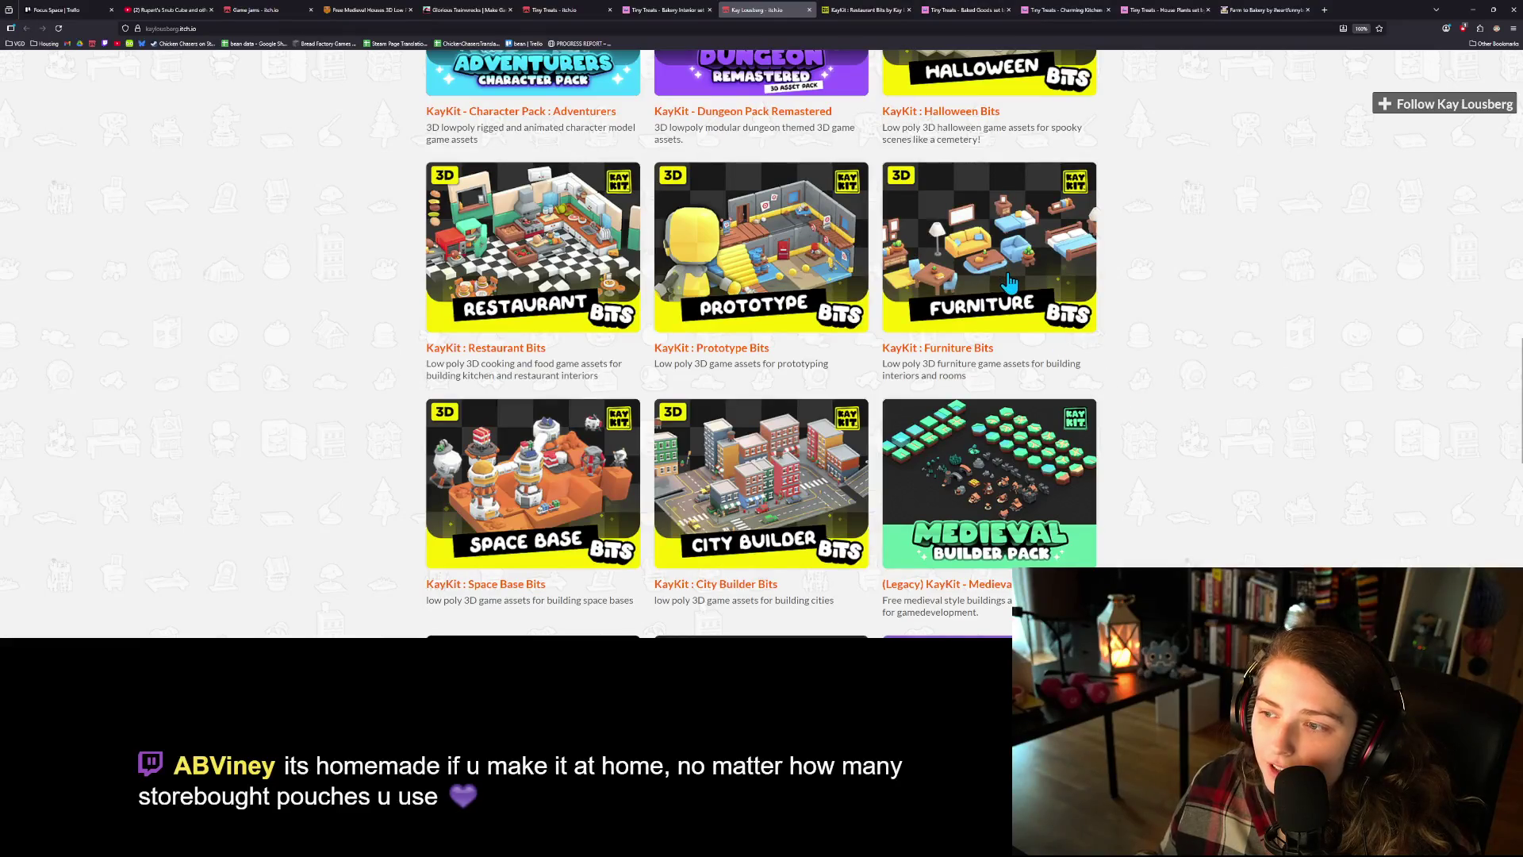
pyautogui.scroll(-3, 1108, 376)
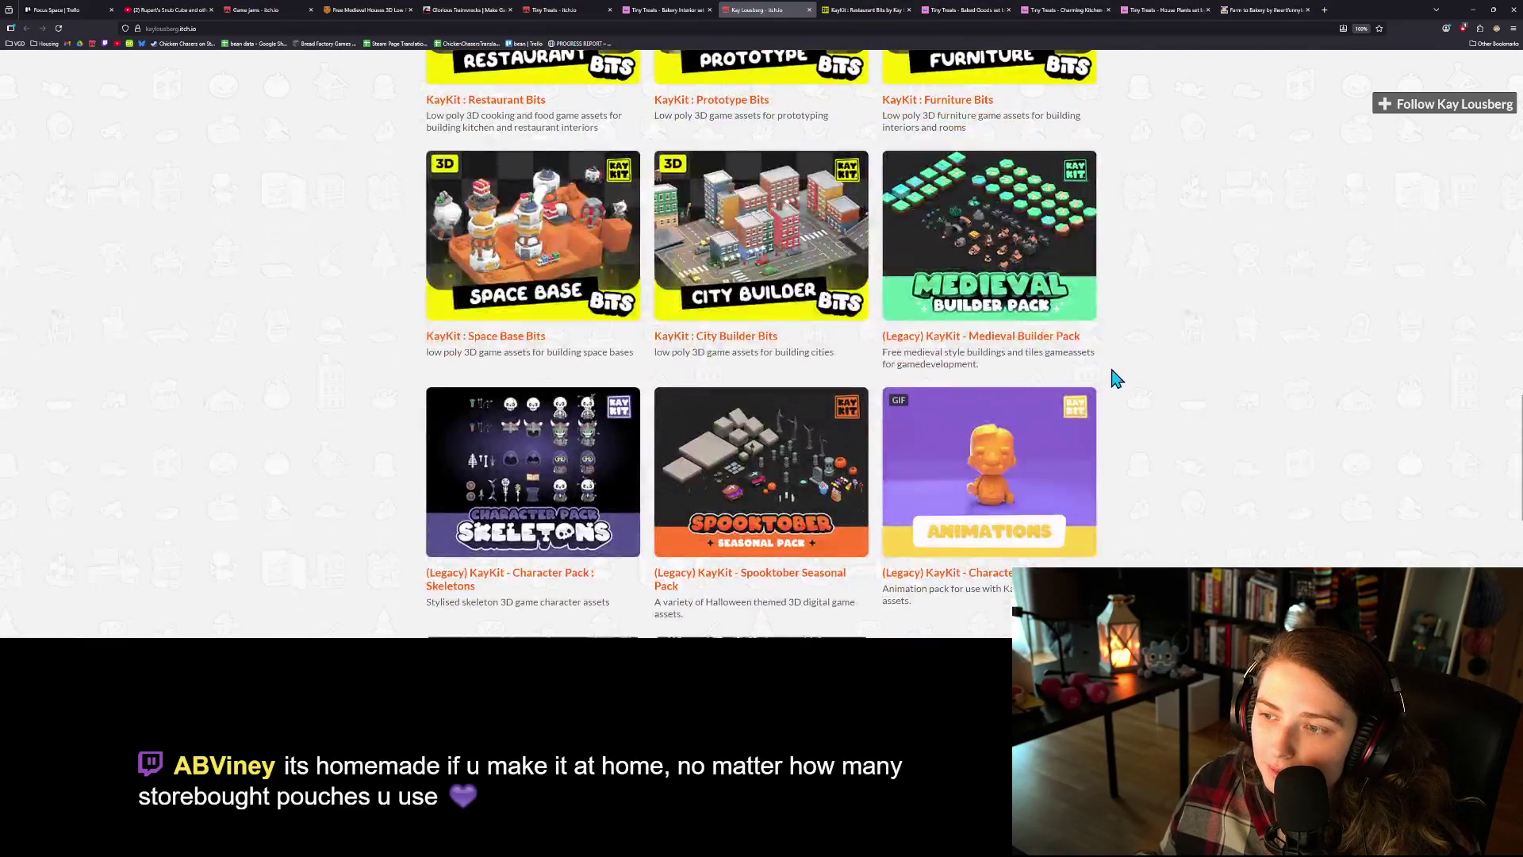
pyautogui.scroll(-2, 1113, 376)
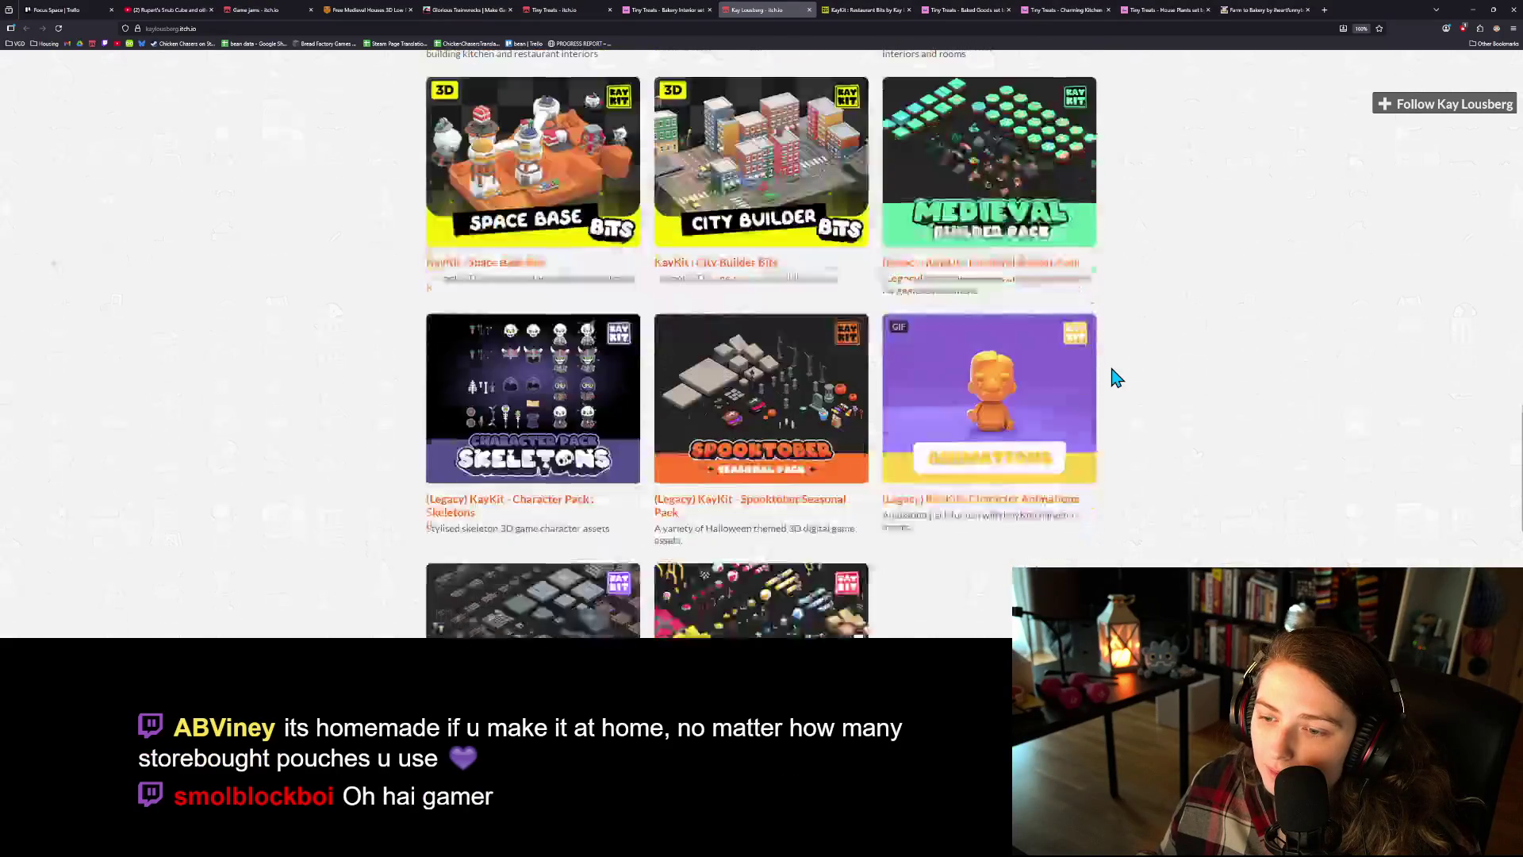
pyautogui.scroll(-1, 1111, 373)
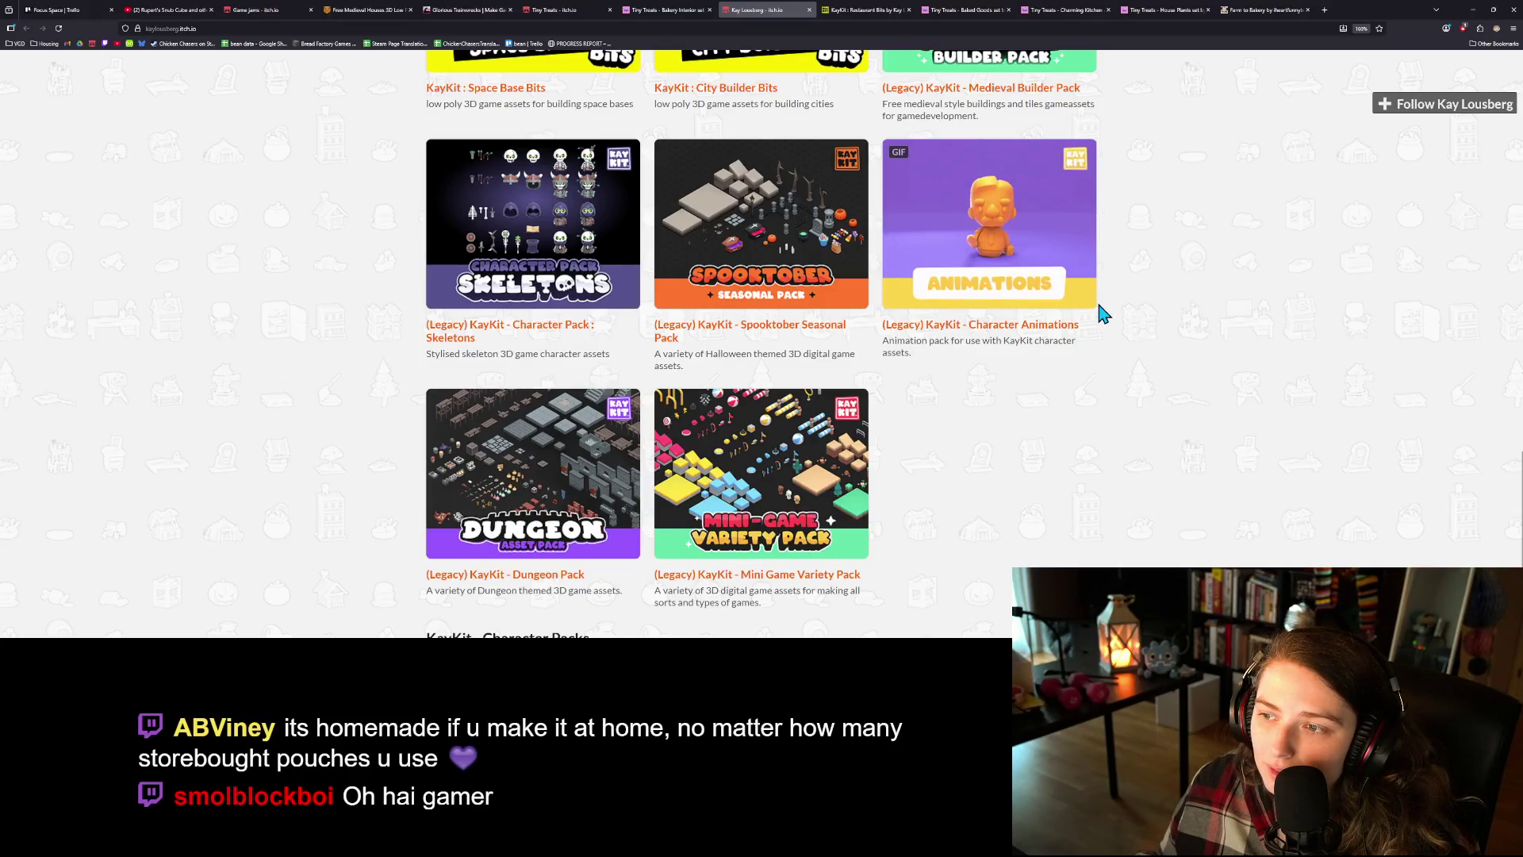
pyautogui.scroll(-2, 1104, 313)
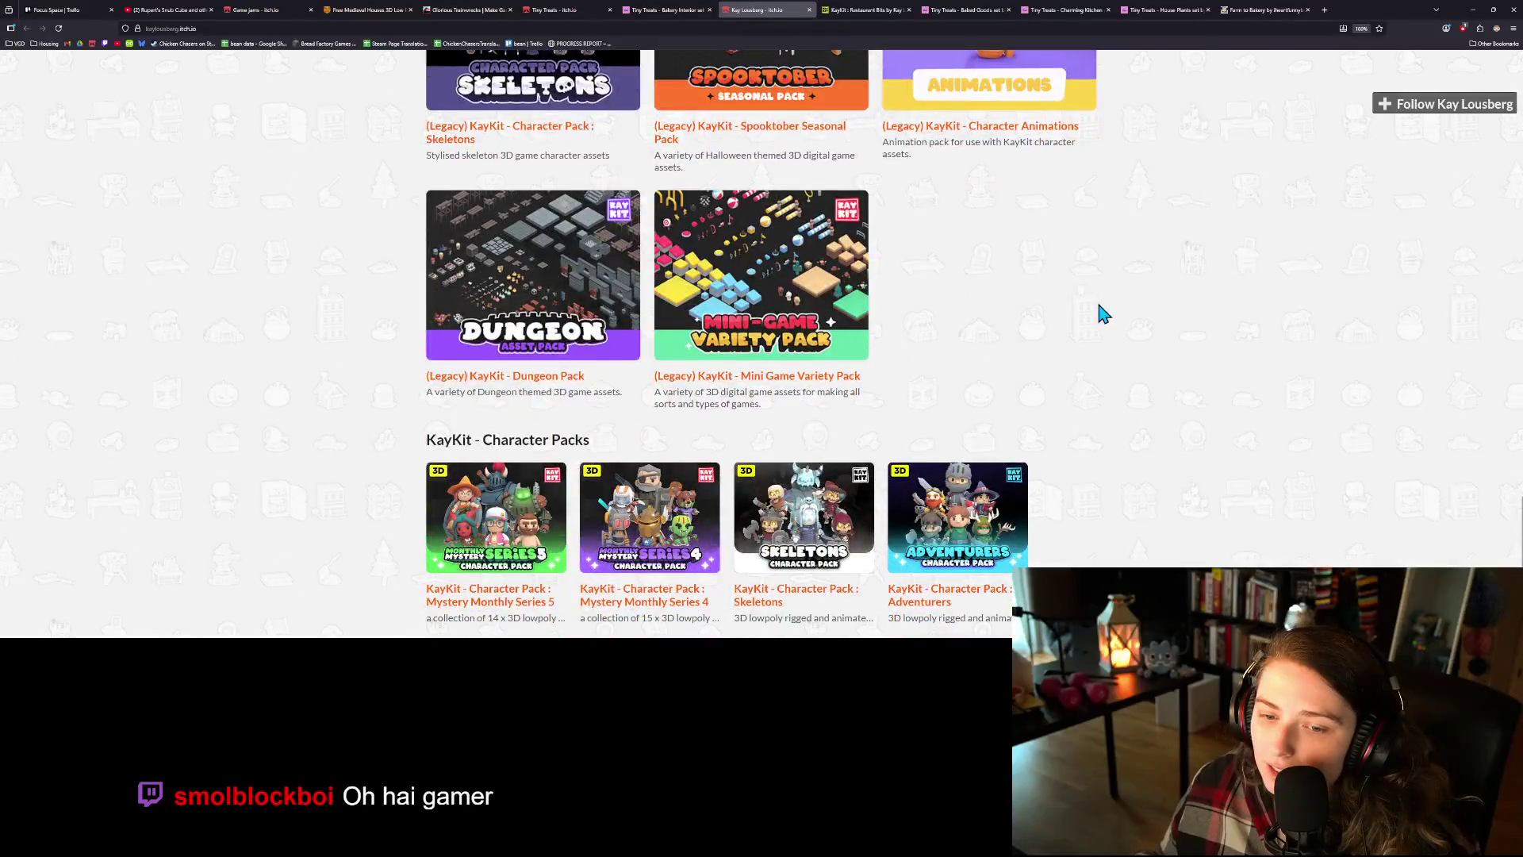
pyautogui.scroll(2, 1103, 318)
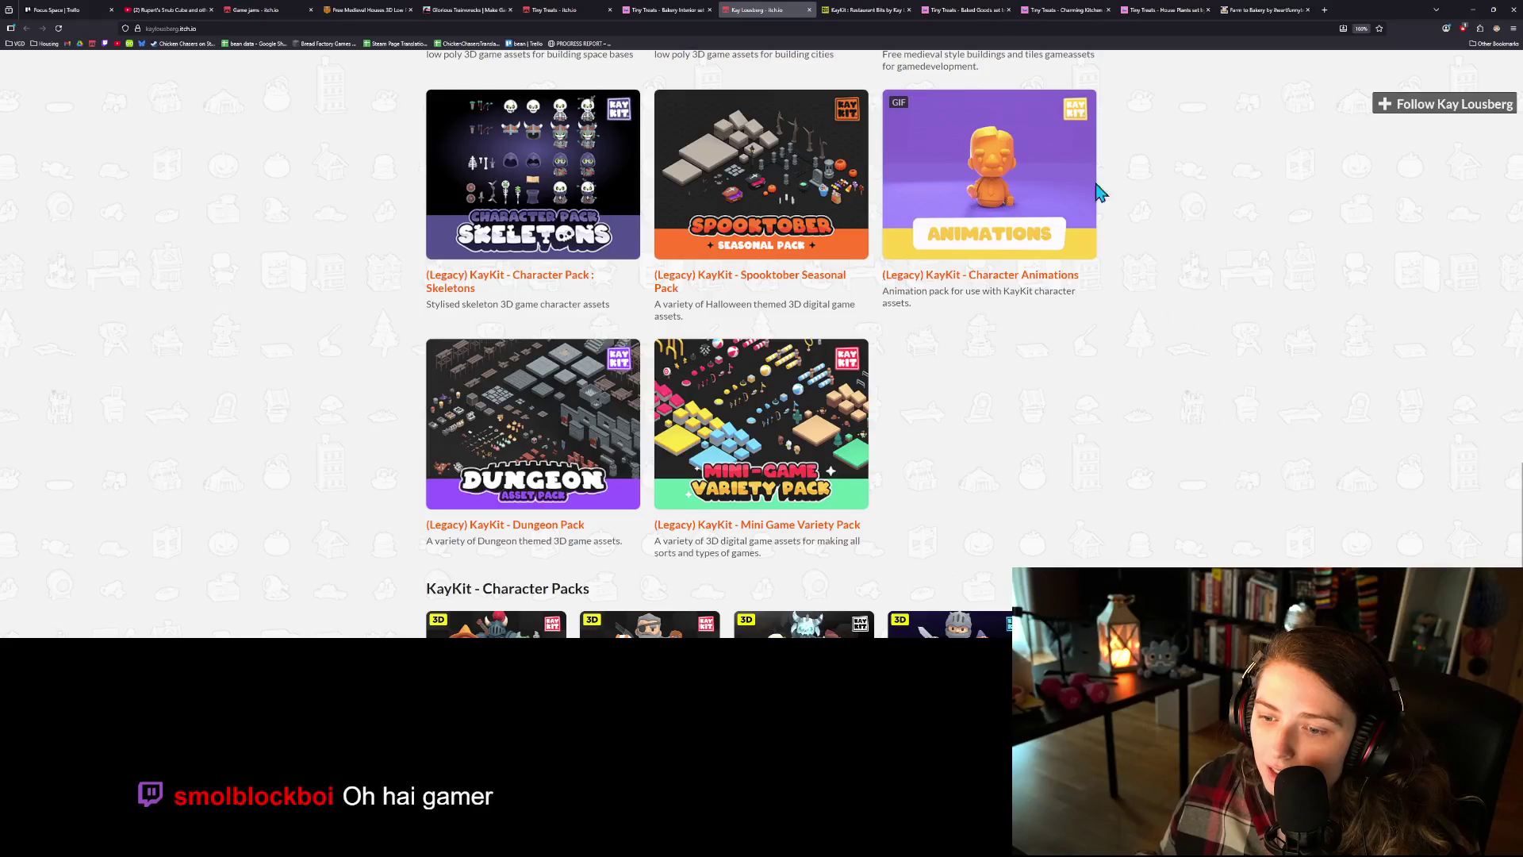
# - Skim the KayKit : Restaurant Bits pack description and screenshots of its 140+ cooking models
pyautogui.click(869, 10)
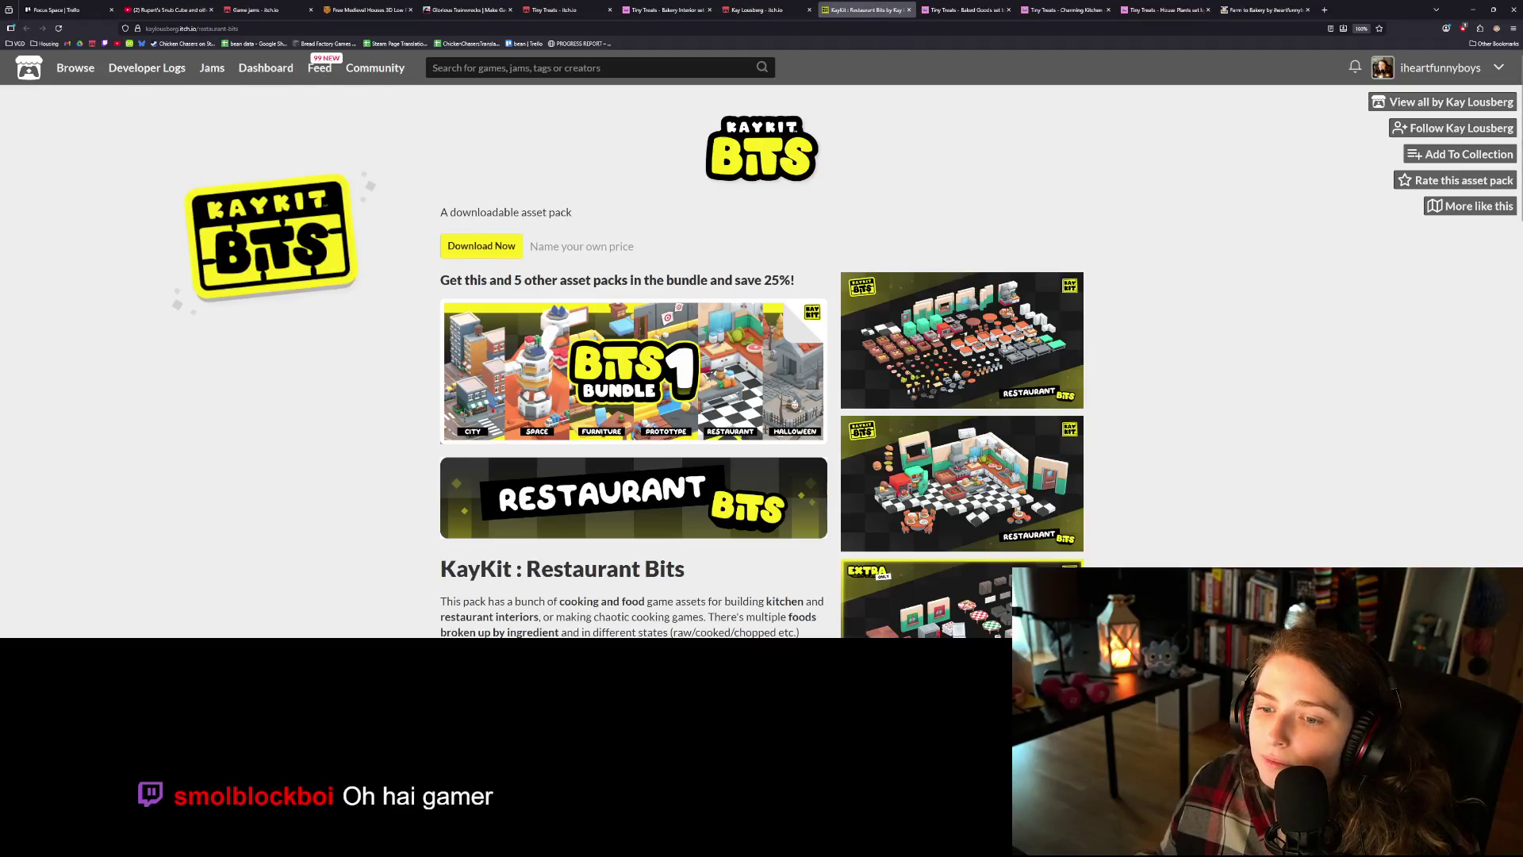
pyautogui.scroll(-3, 1163, 539)
pyautogui.scroll(2, 1162, 532)
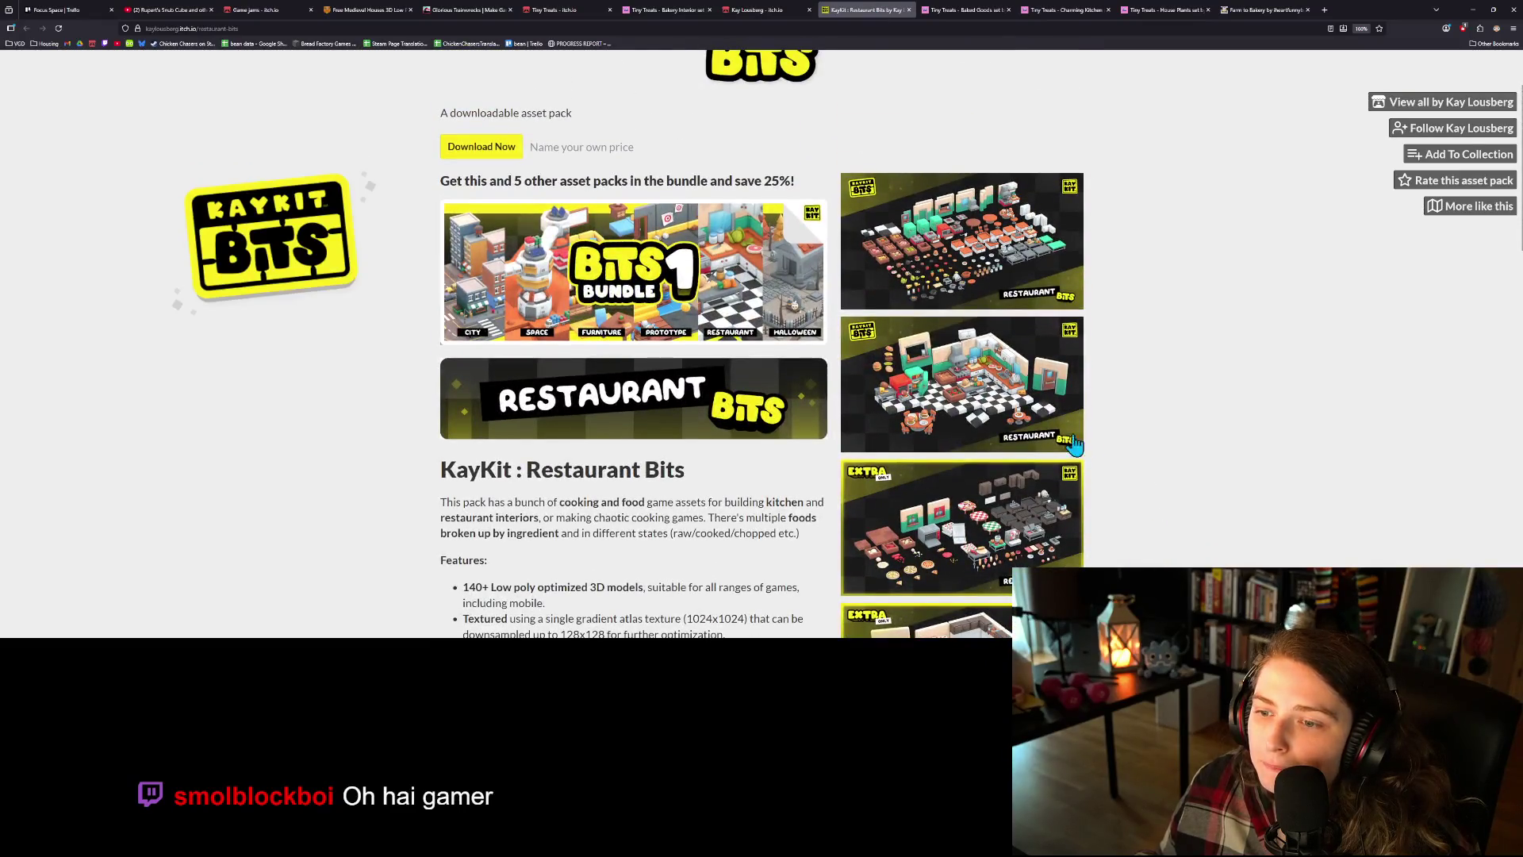
pyautogui.scroll(-5, 650, 488)
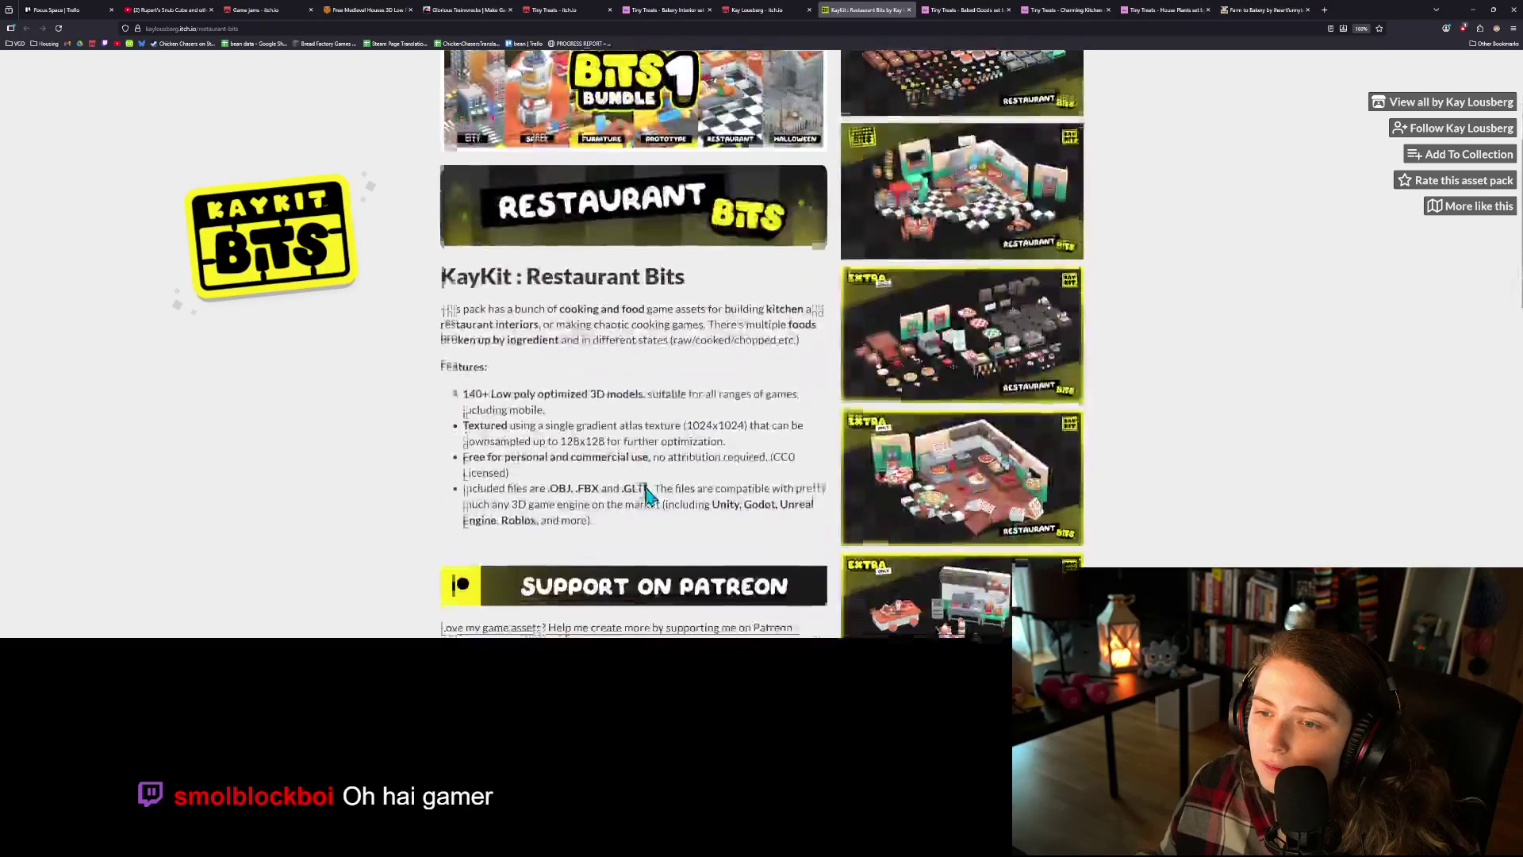
pyautogui.scroll(6, 656, 480)
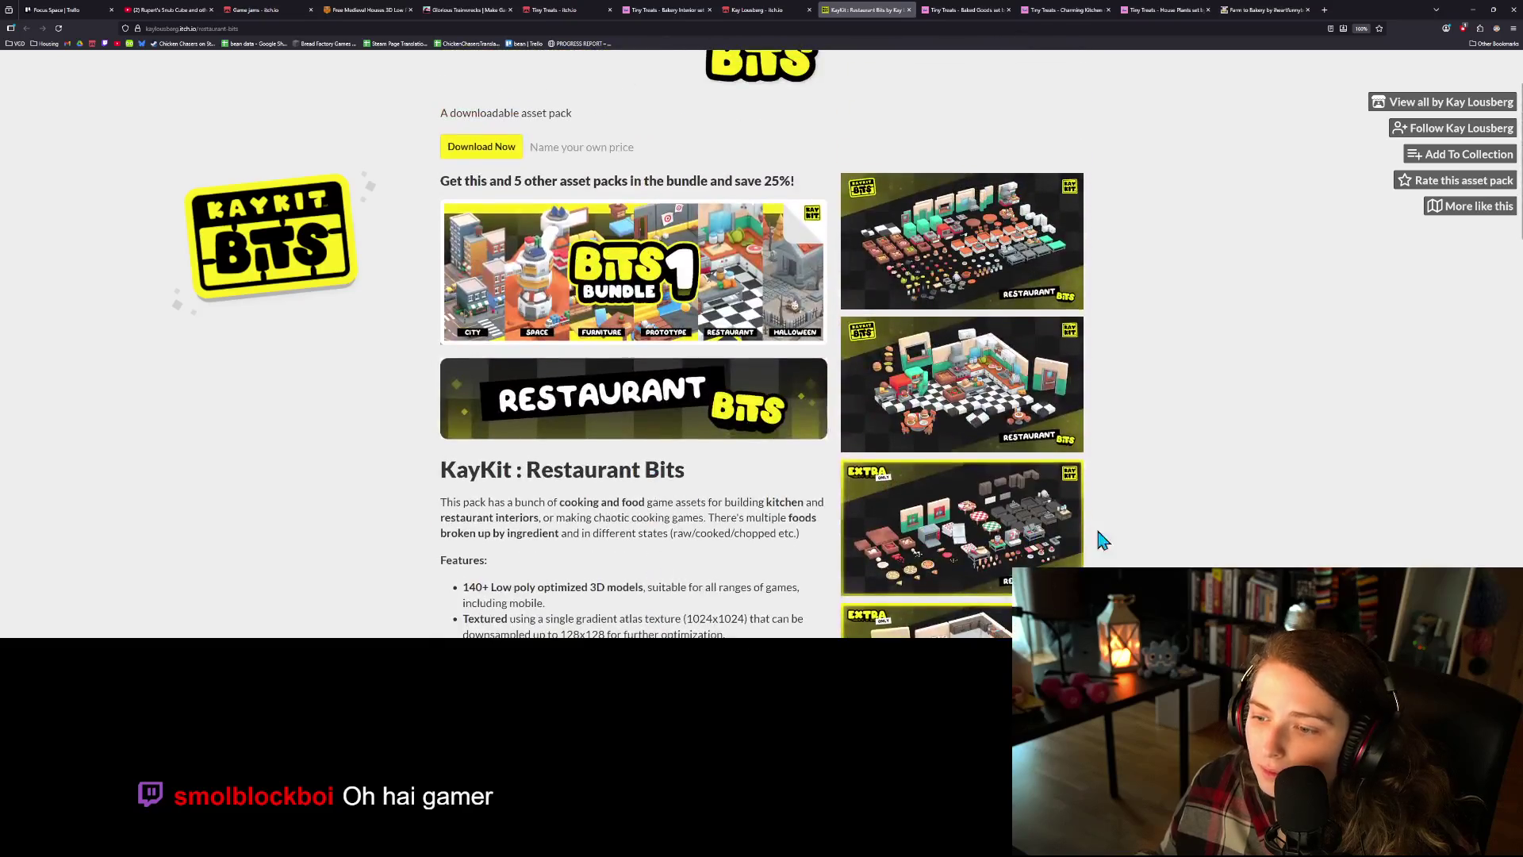
pyautogui.scroll(-3, 1111, 507)
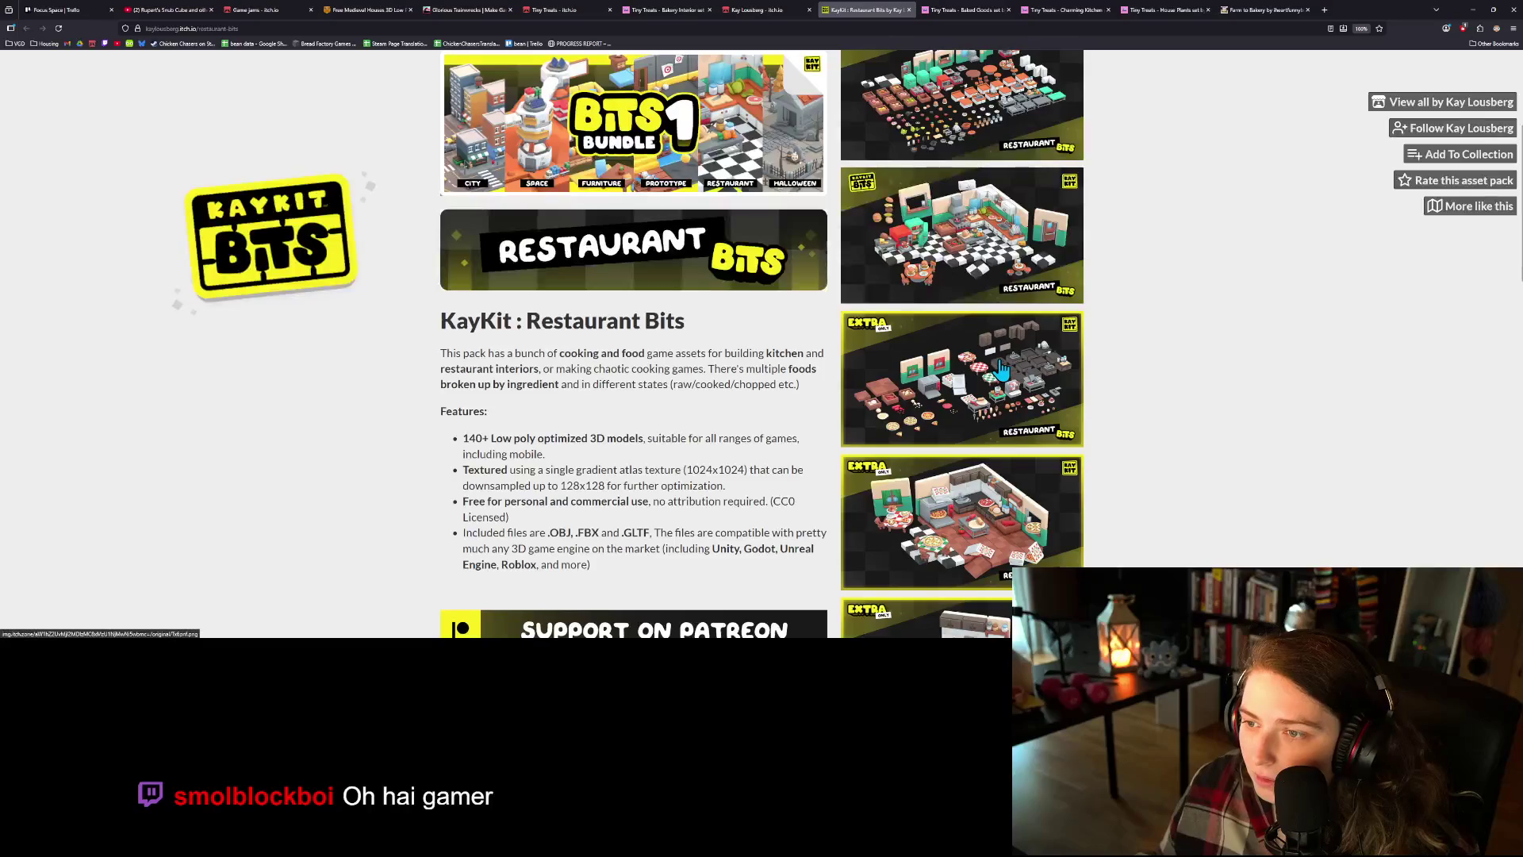
pyautogui.scroll(3, 984, 317)
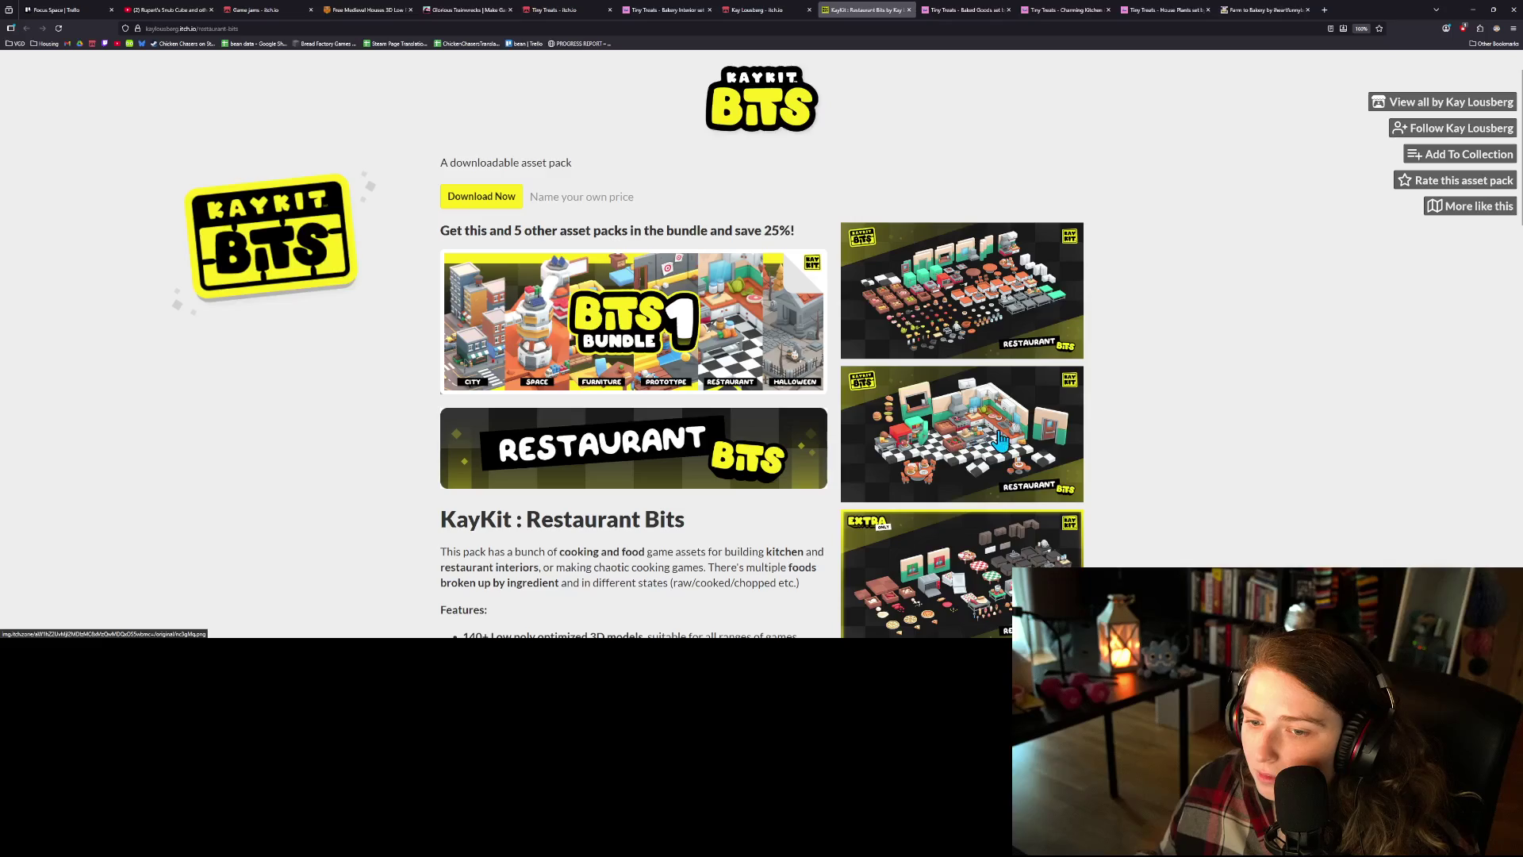
pyautogui.scroll(-1, 1001, 441)
pyautogui.scroll(-10, 746, 317)
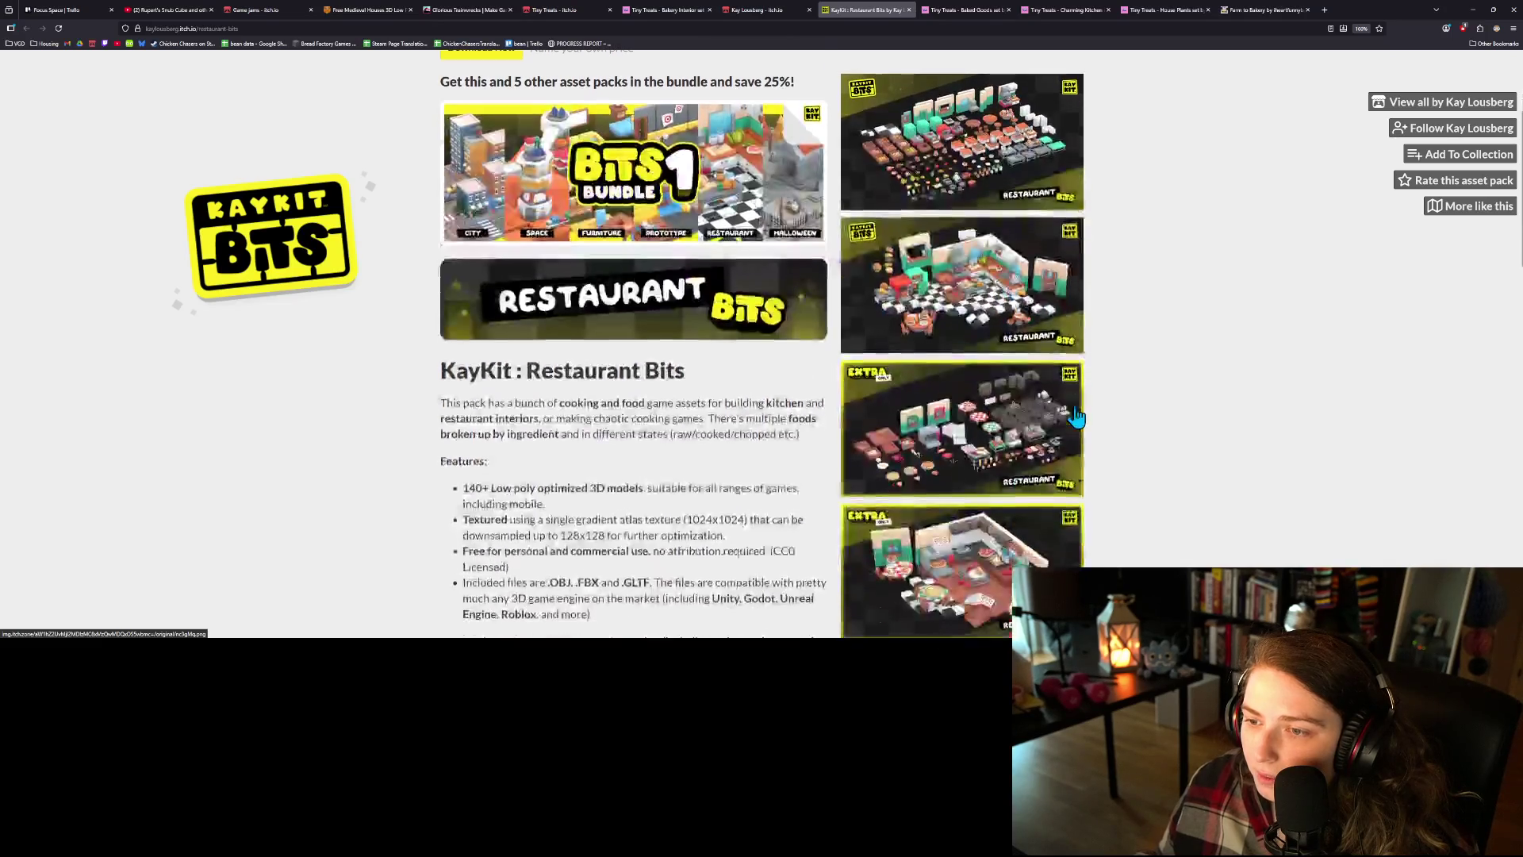
pyautogui.scroll(-15, 746, 341)
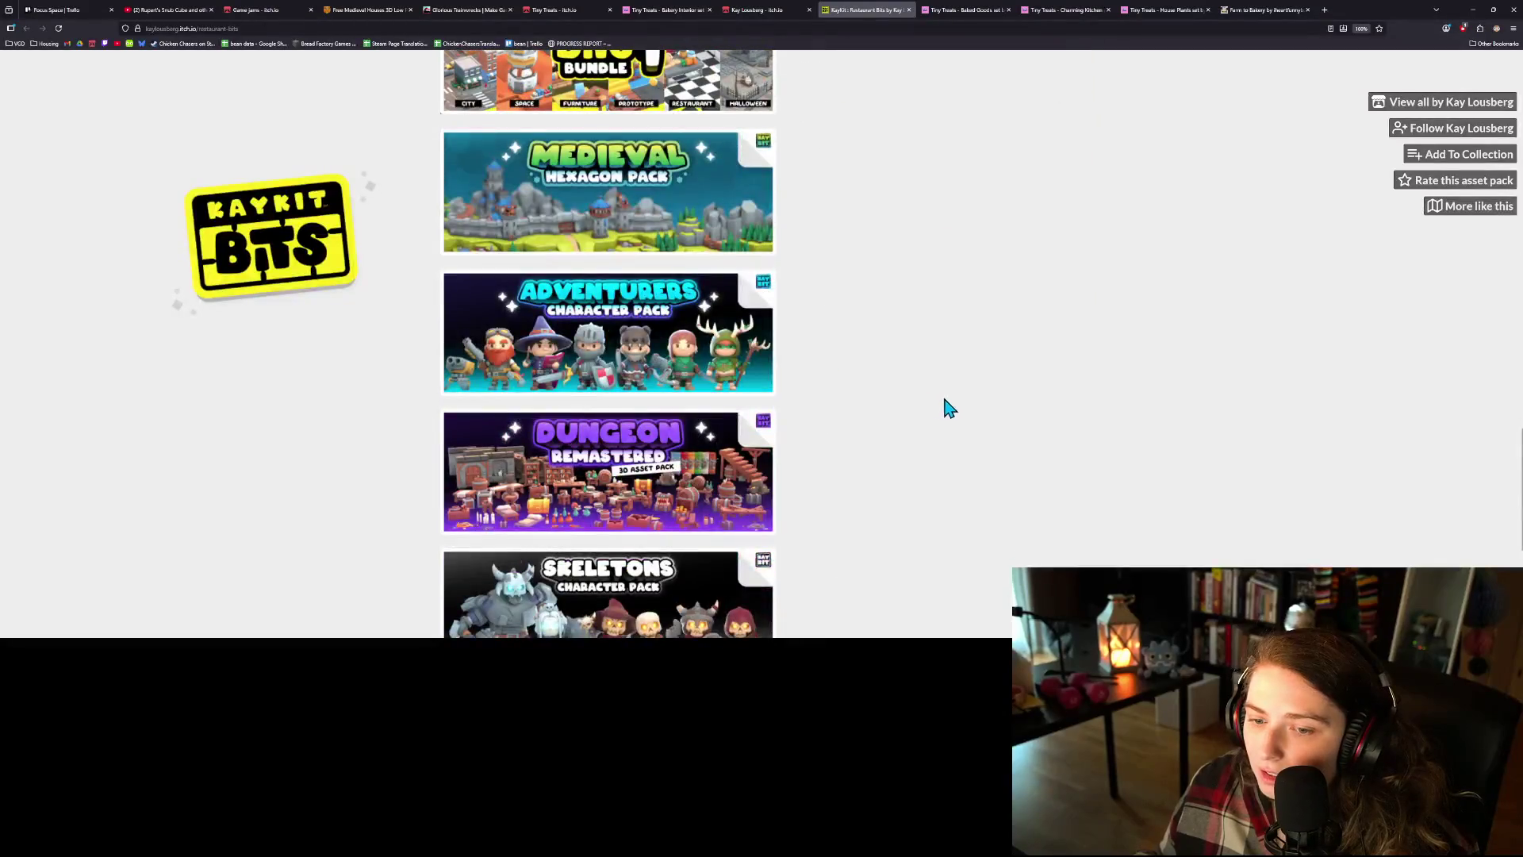
pyautogui.scroll(-5, 945, 407)
pyautogui.scroll(10, 945, 414)
pyautogui.scroll(20, 1033, 454)
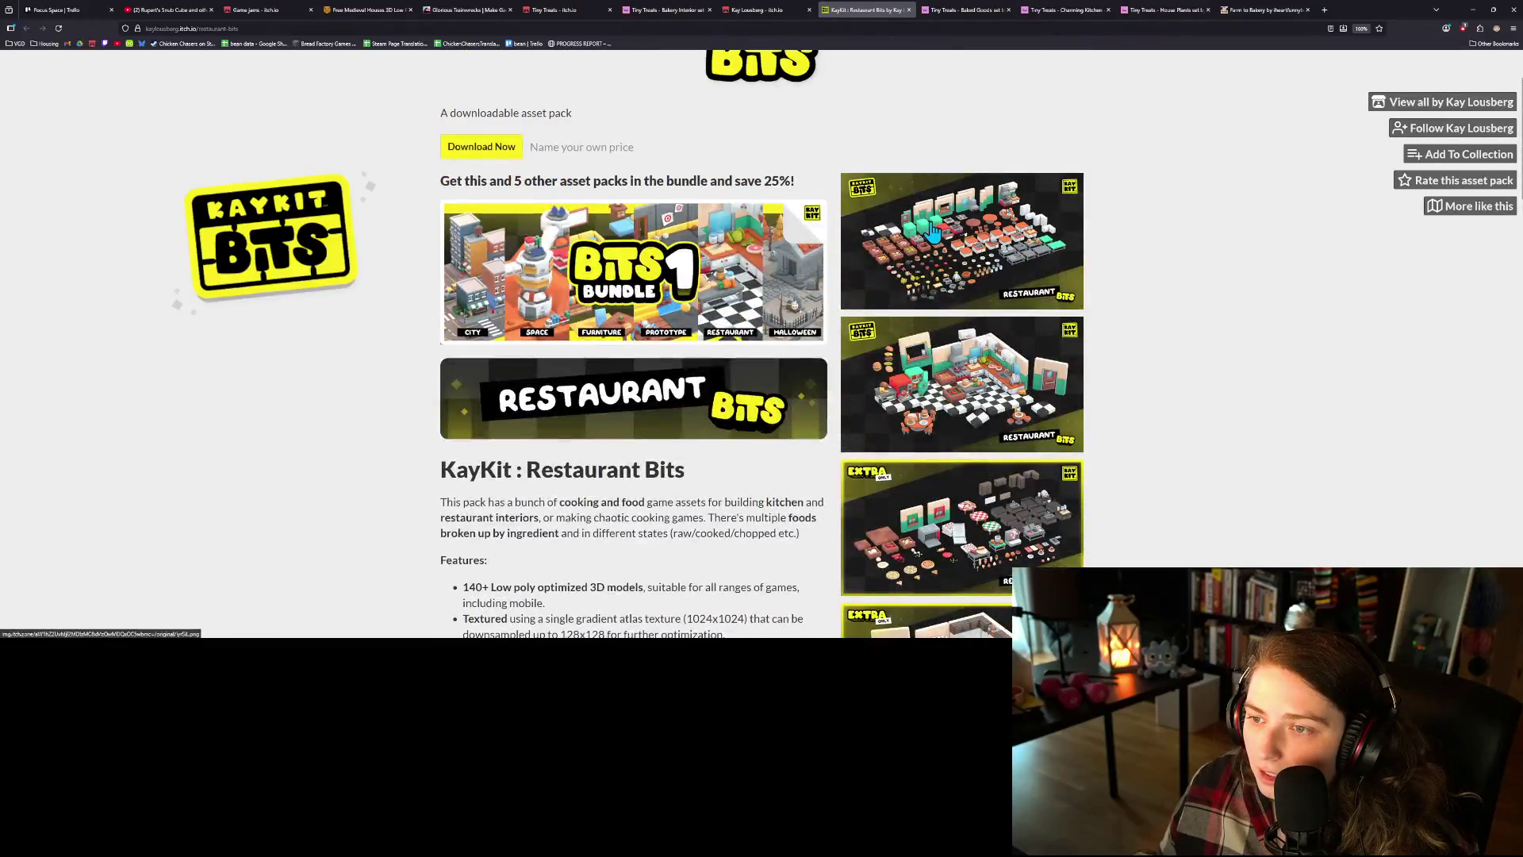
pyautogui.click(932, 228)
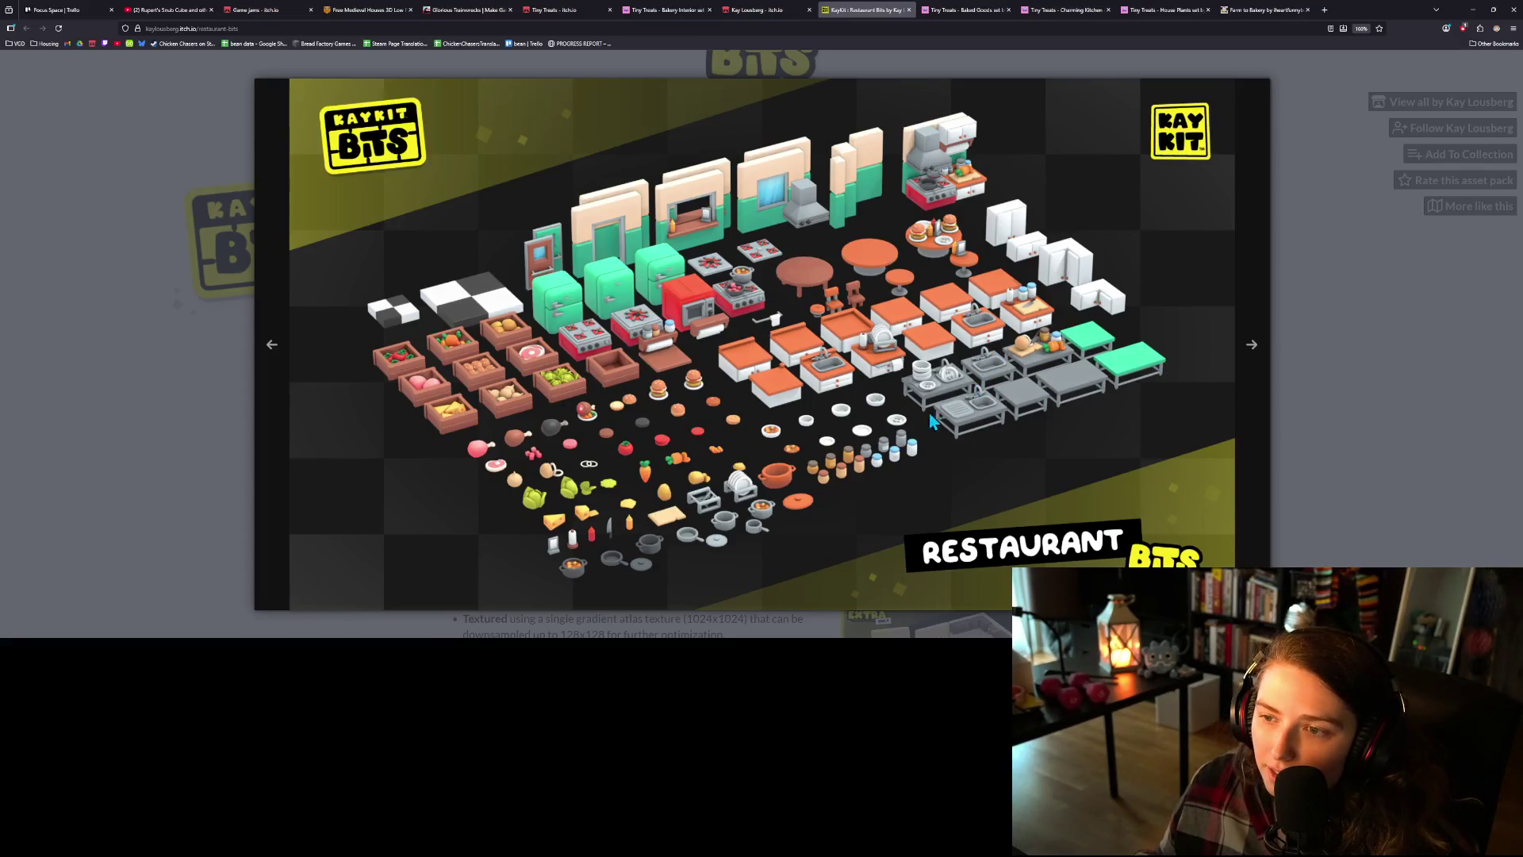
pyautogui.click(1254, 358)
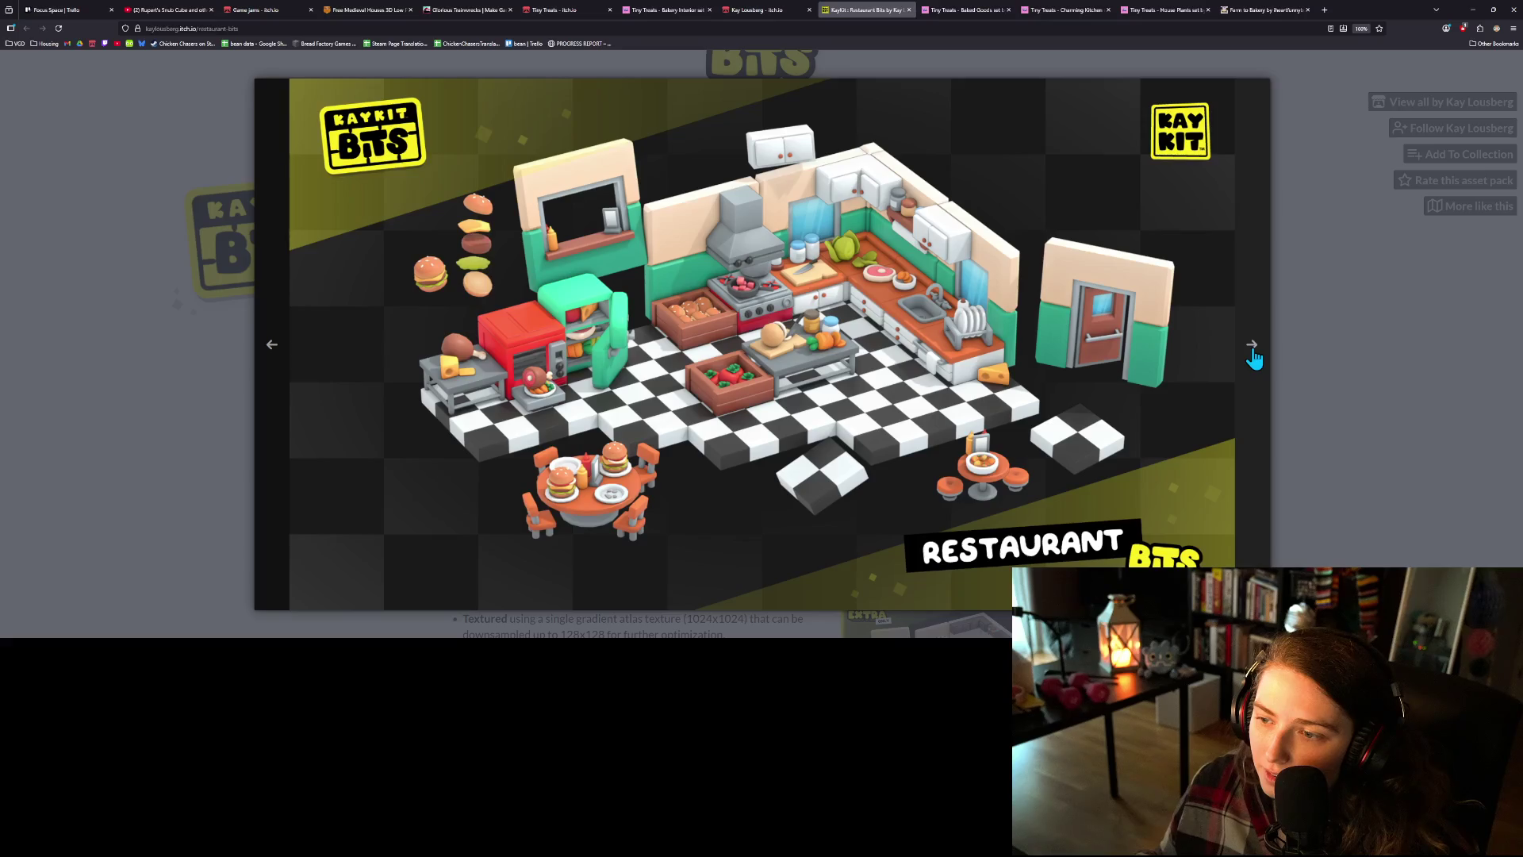
pyautogui.click(1254, 359)
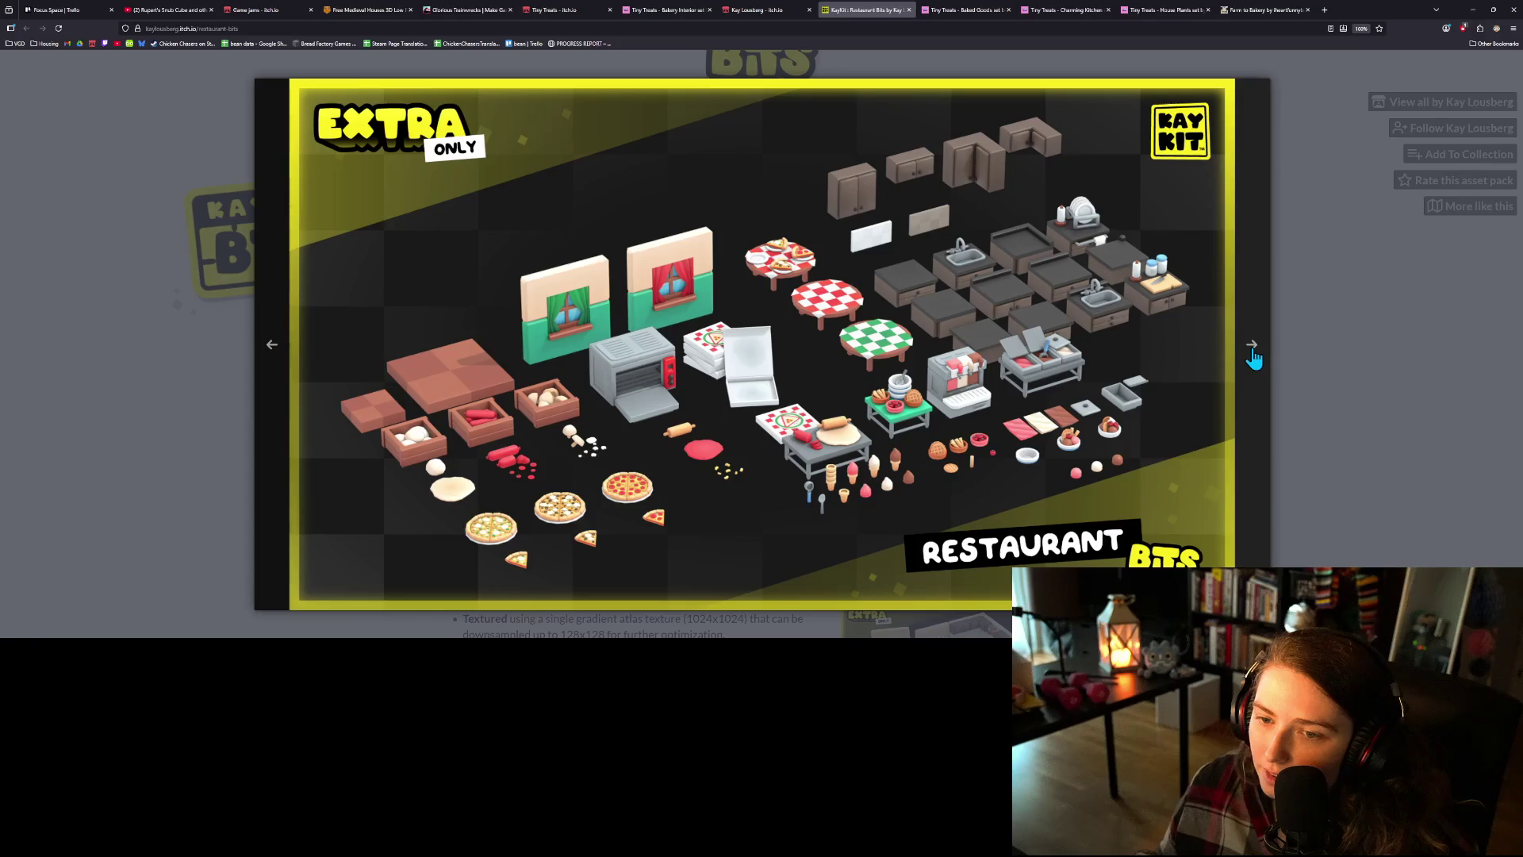
pyautogui.click(1253, 359)
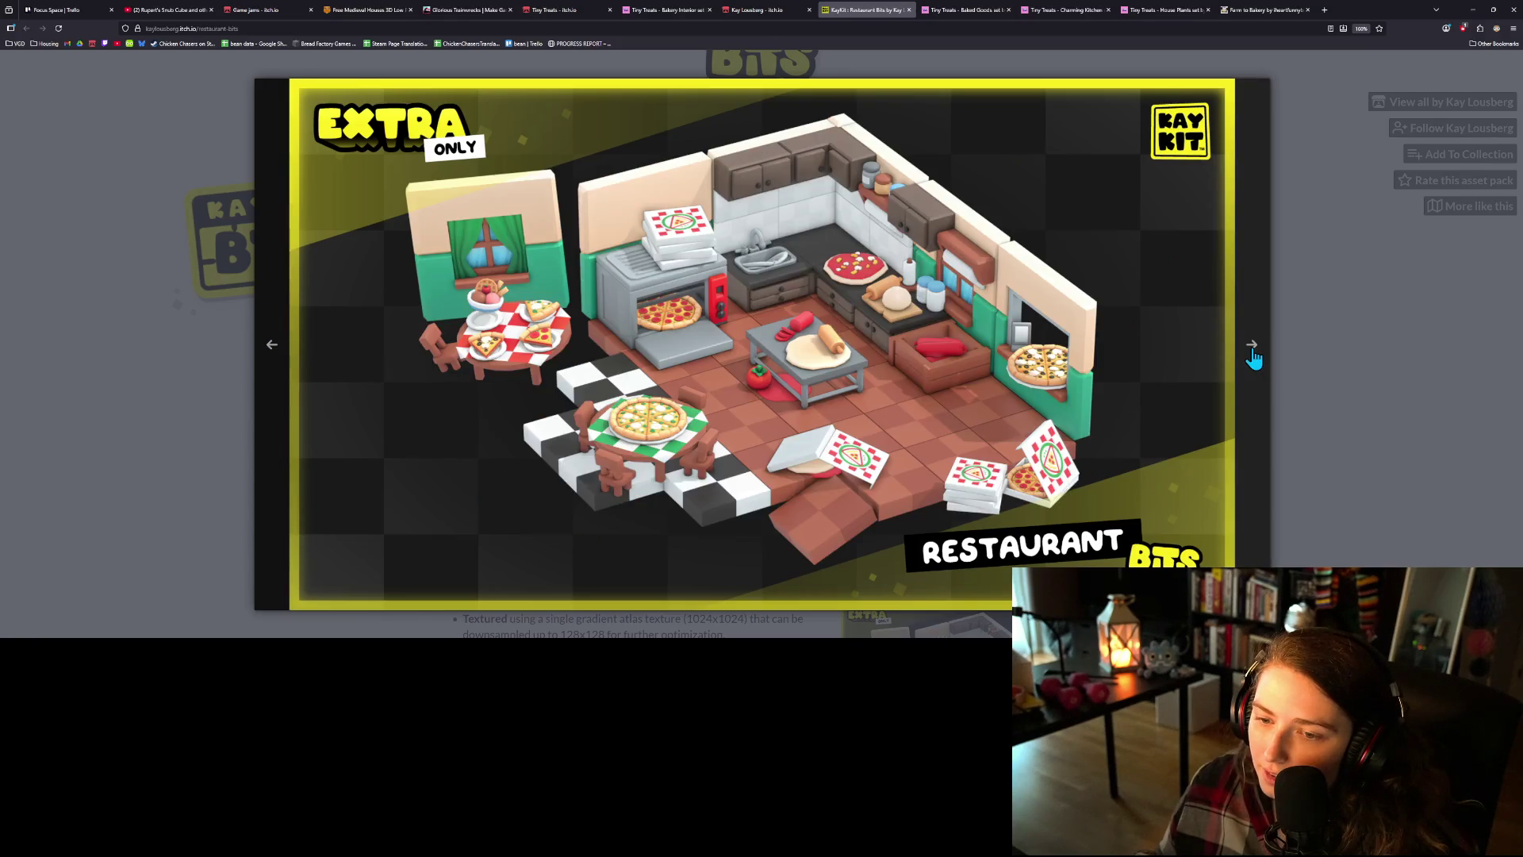
pyautogui.click(1254, 359)
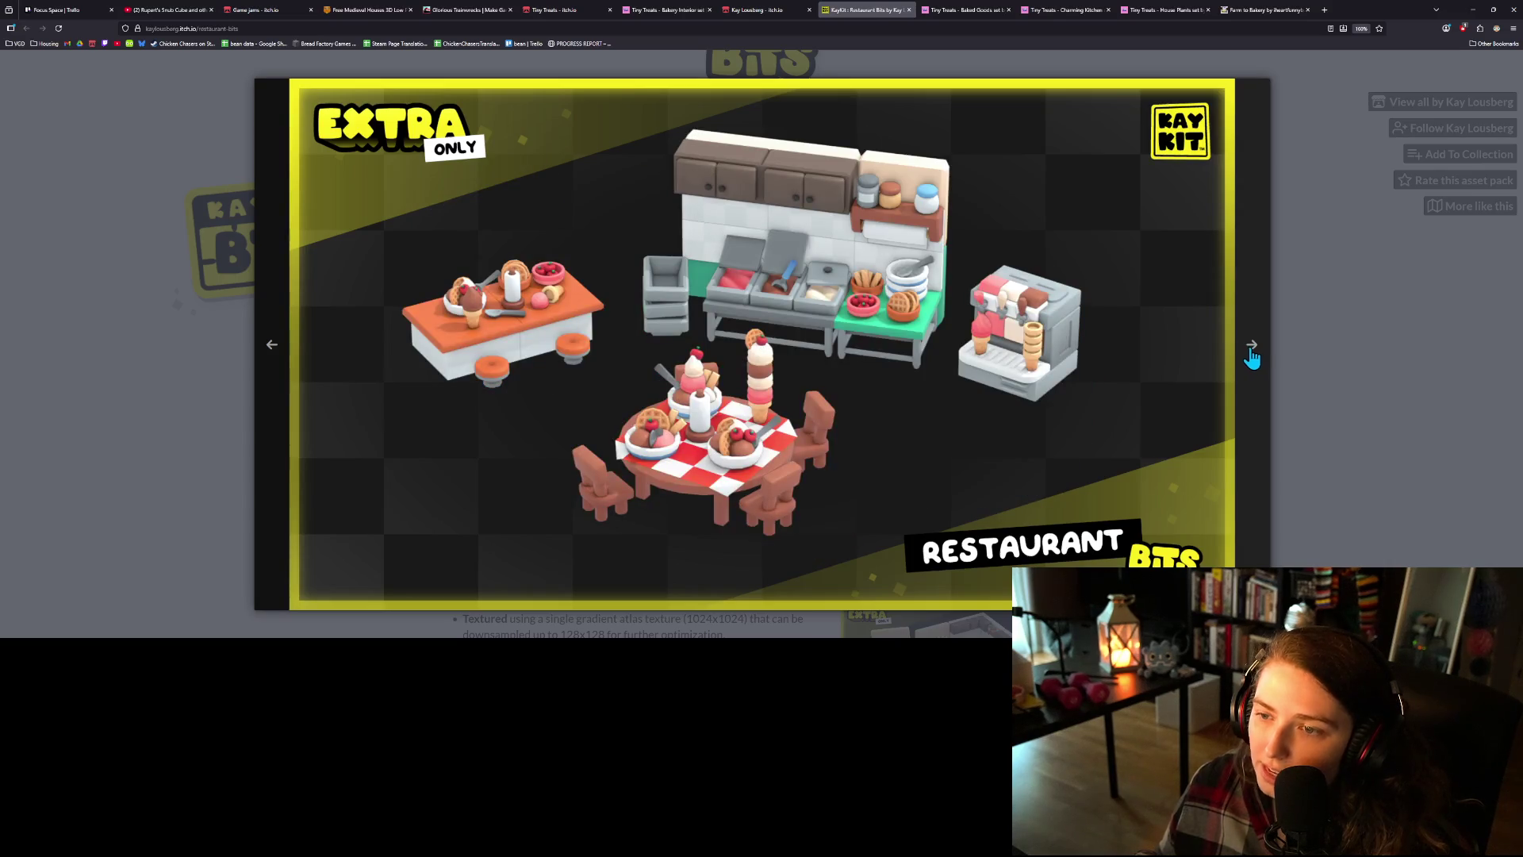
pyautogui.click(1245, 352)
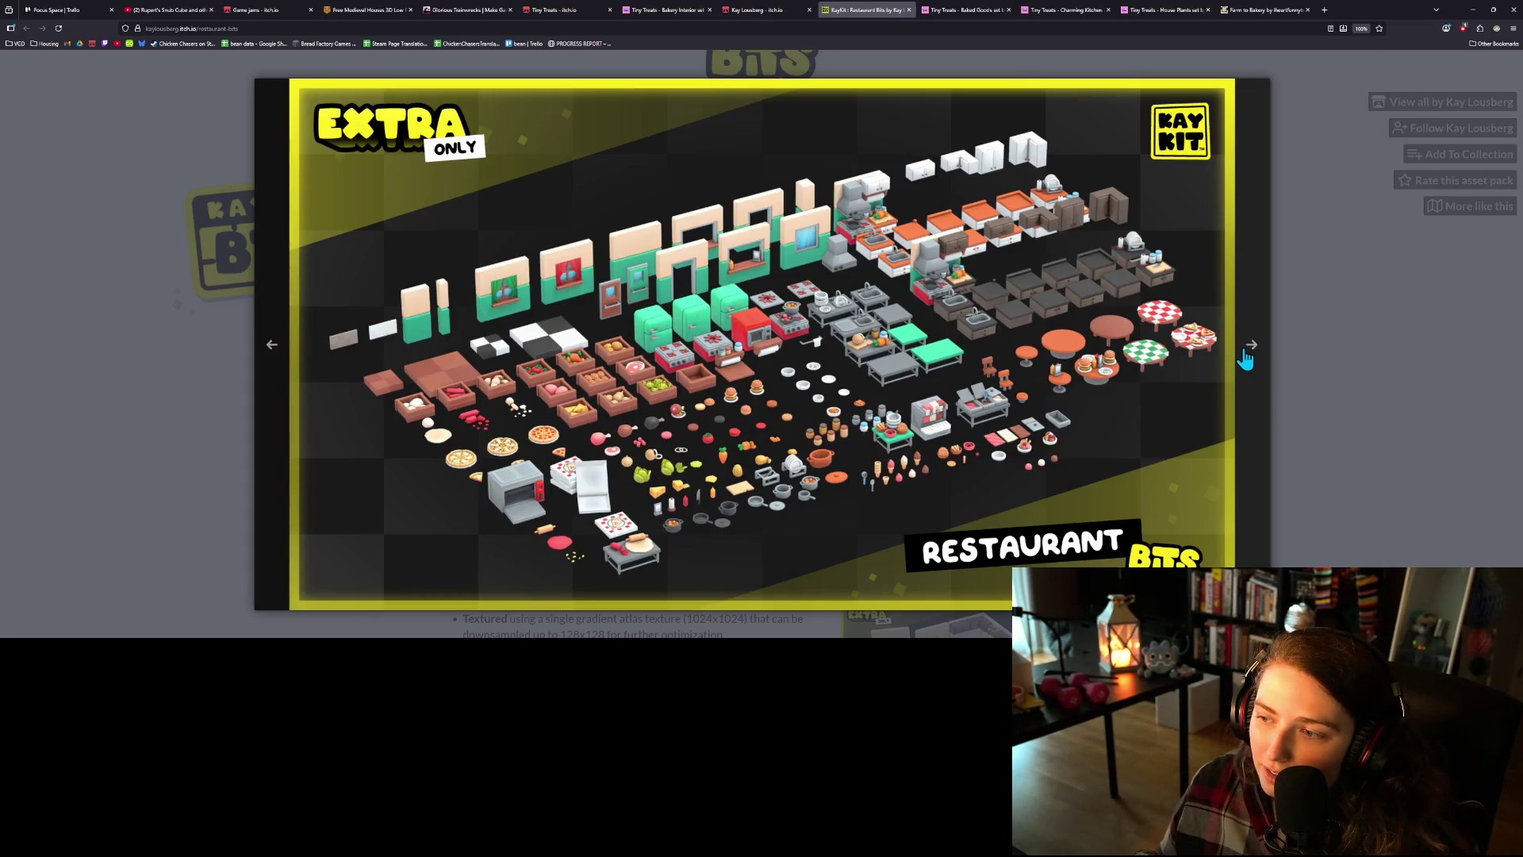
pyautogui.click(1244, 353)
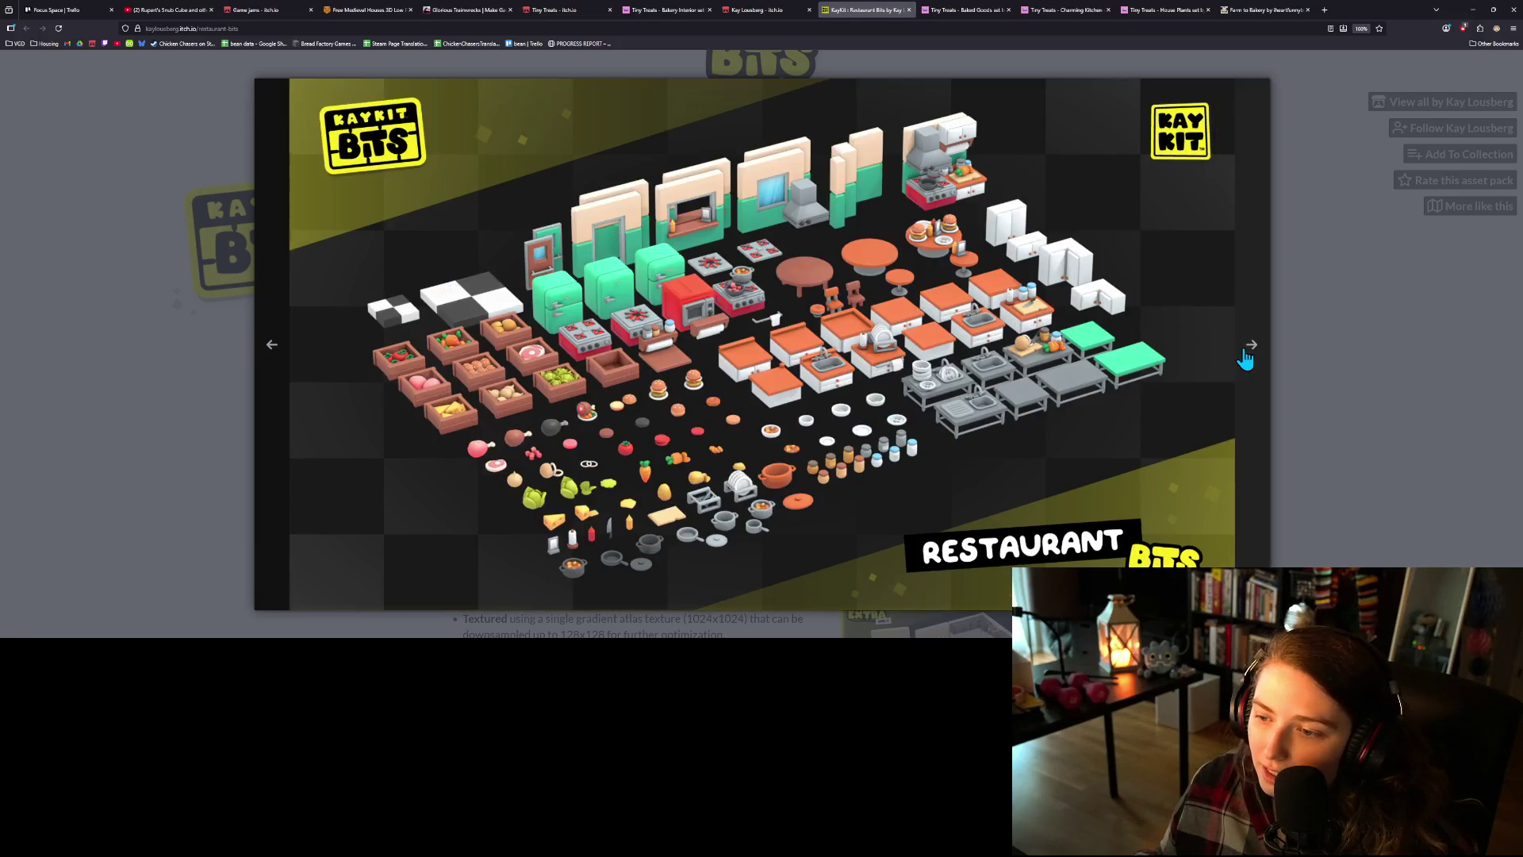
pyautogui.click(1242, 359)
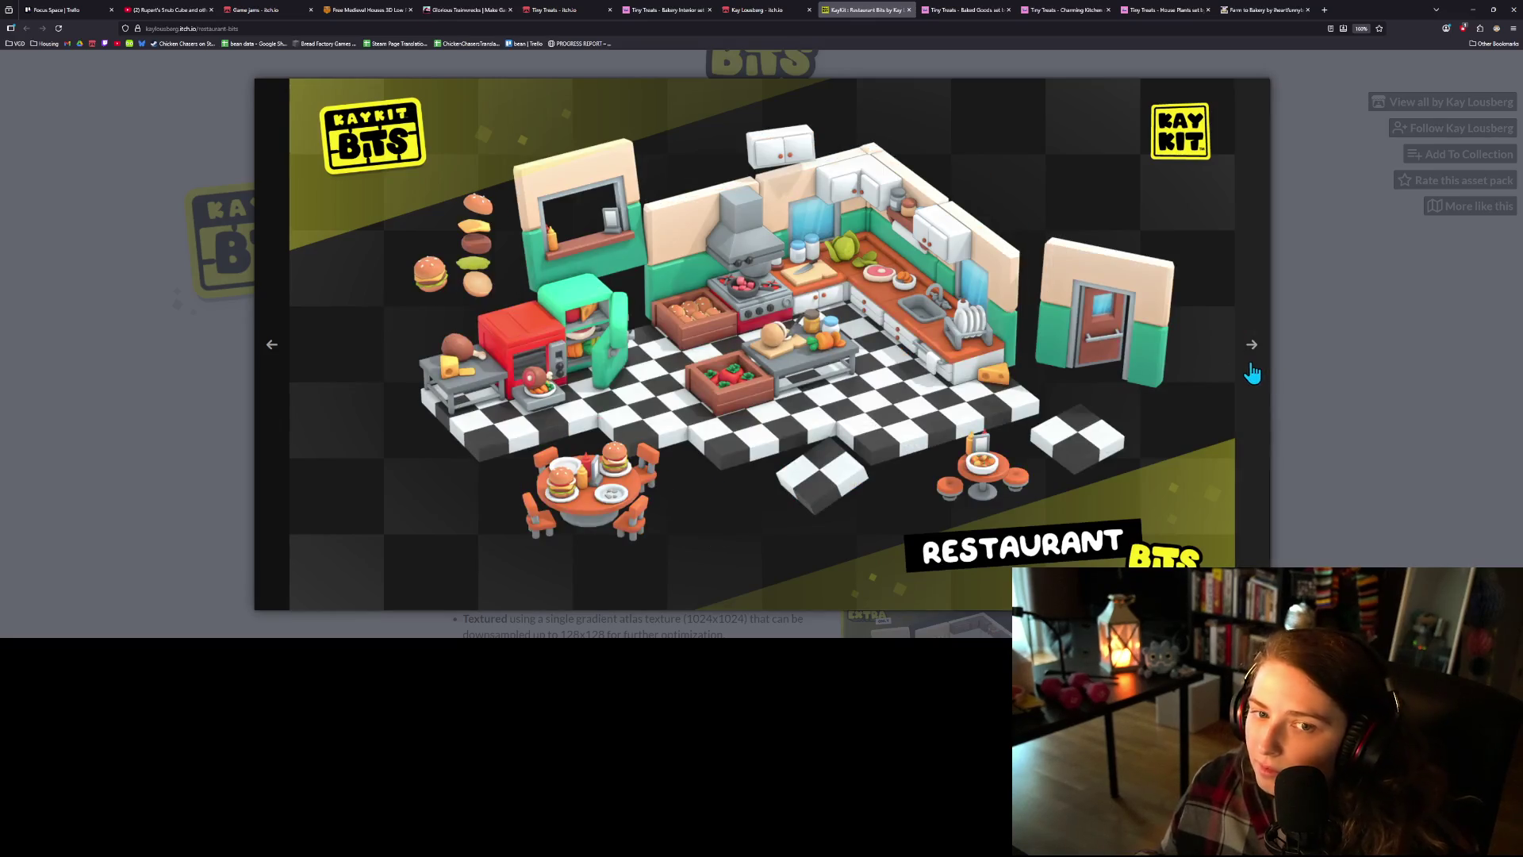
pyautogui.click(1252, 358)
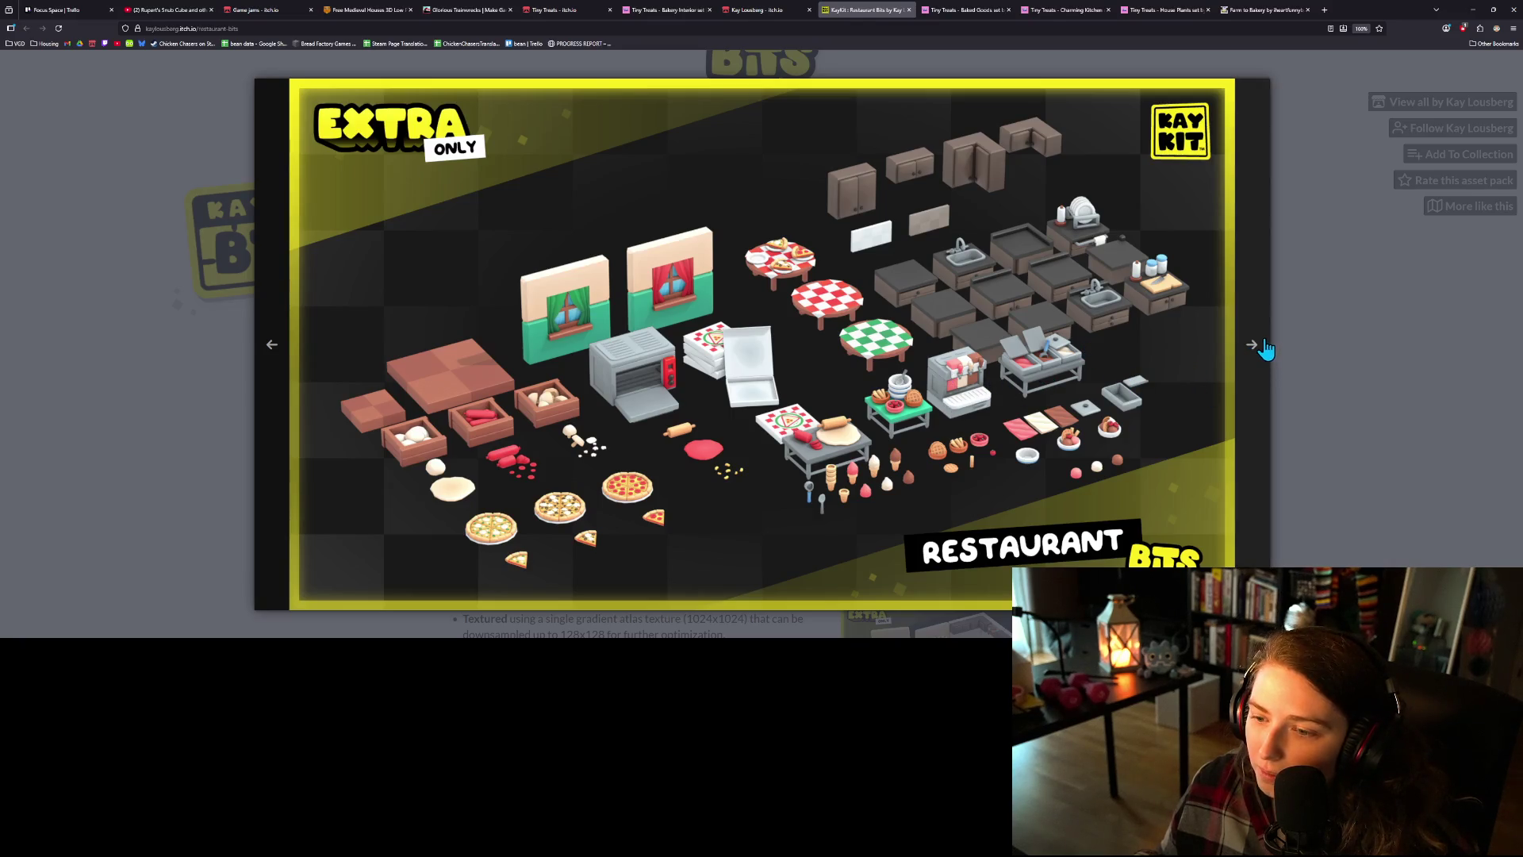
pyautogui.click(1259, 354)
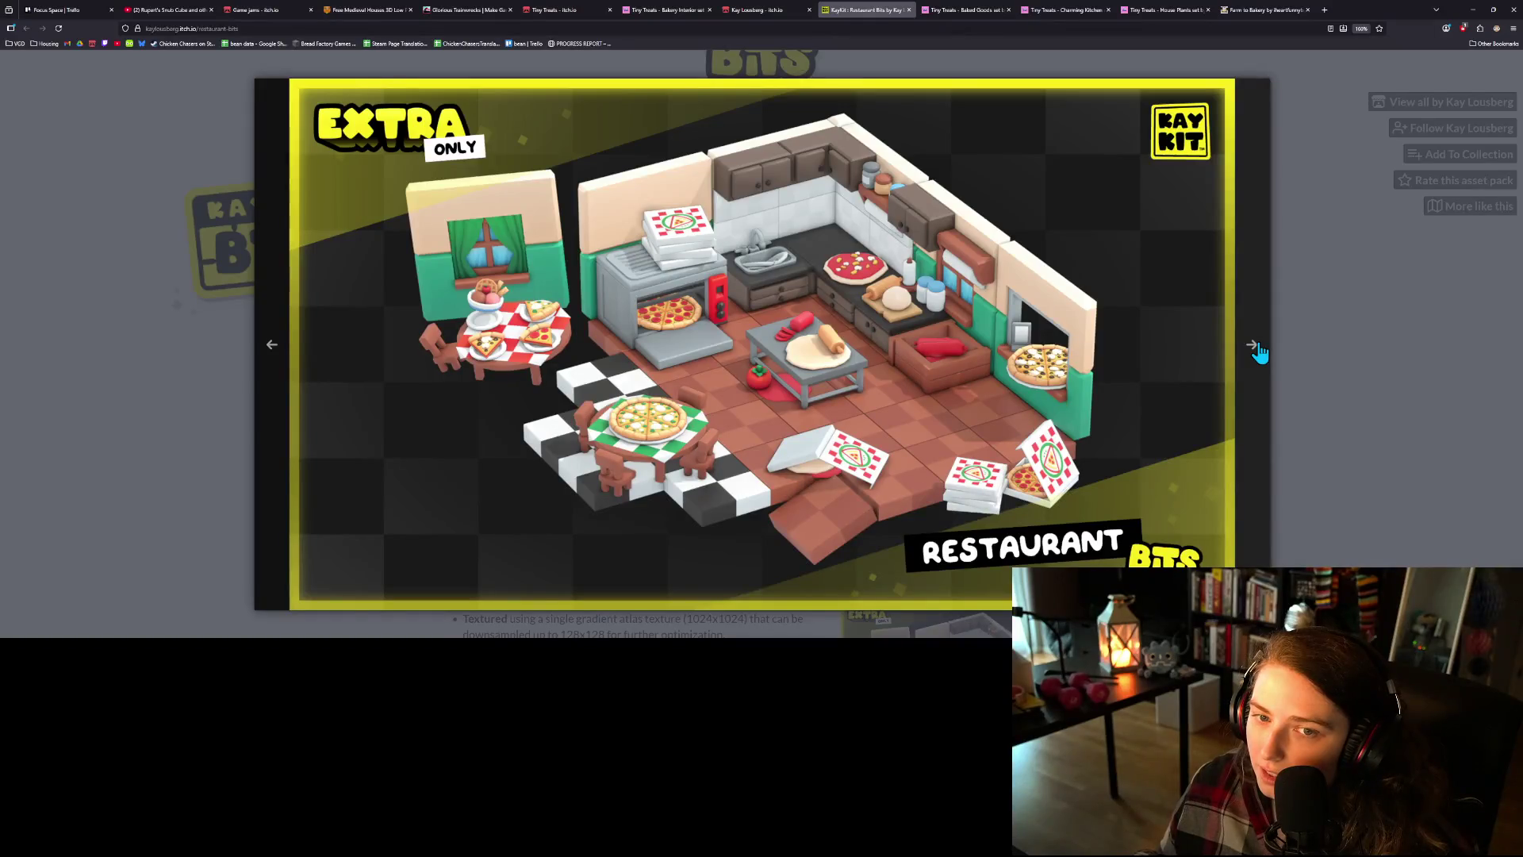
pyautogui.click(1259, 353)
pyautogui.click(1259, 354)
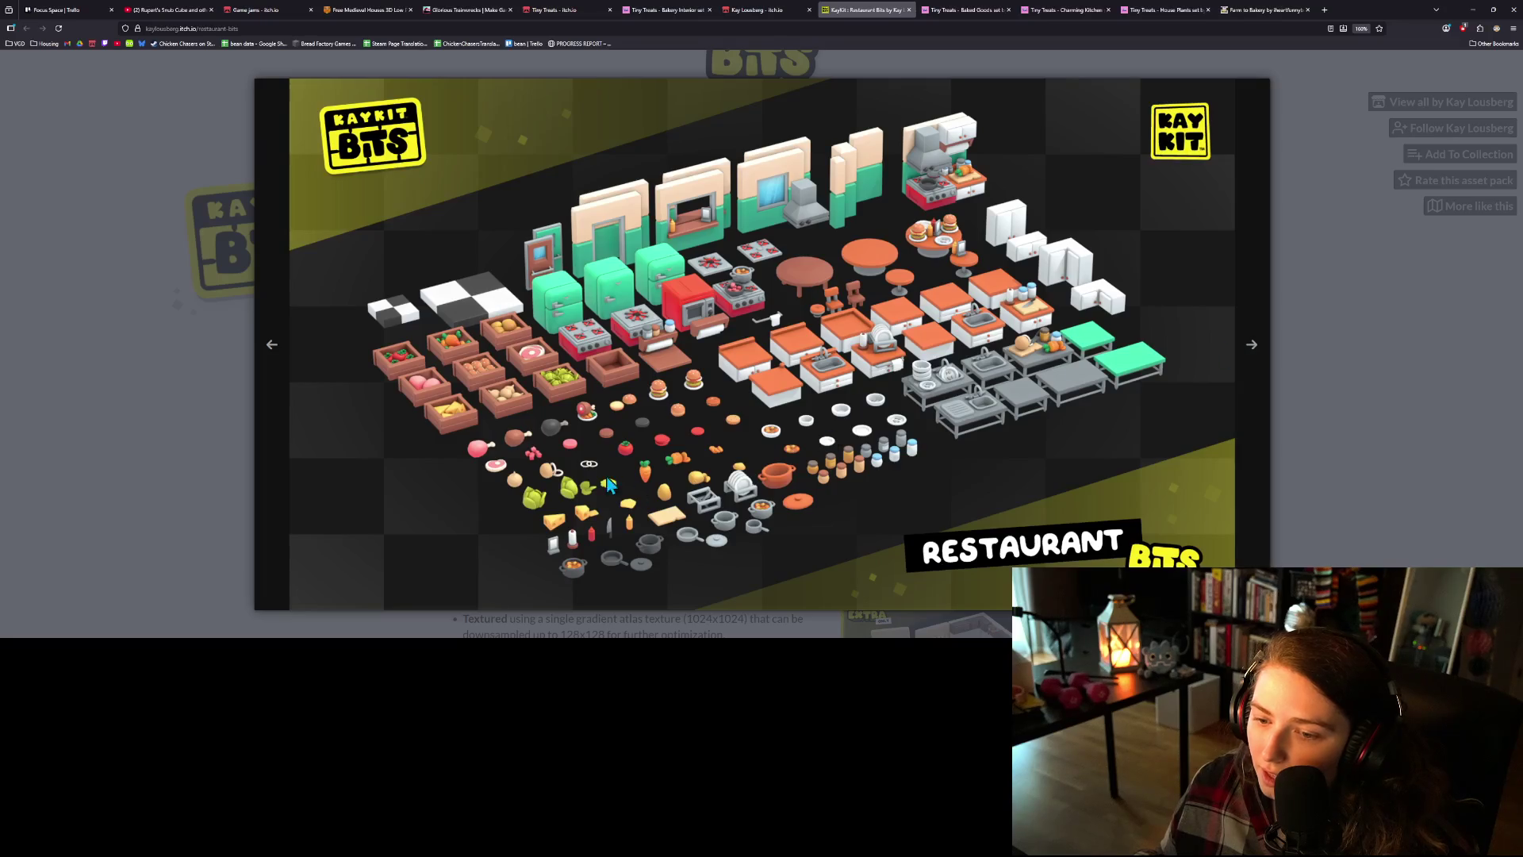
pyautogui.click(1367, 405)
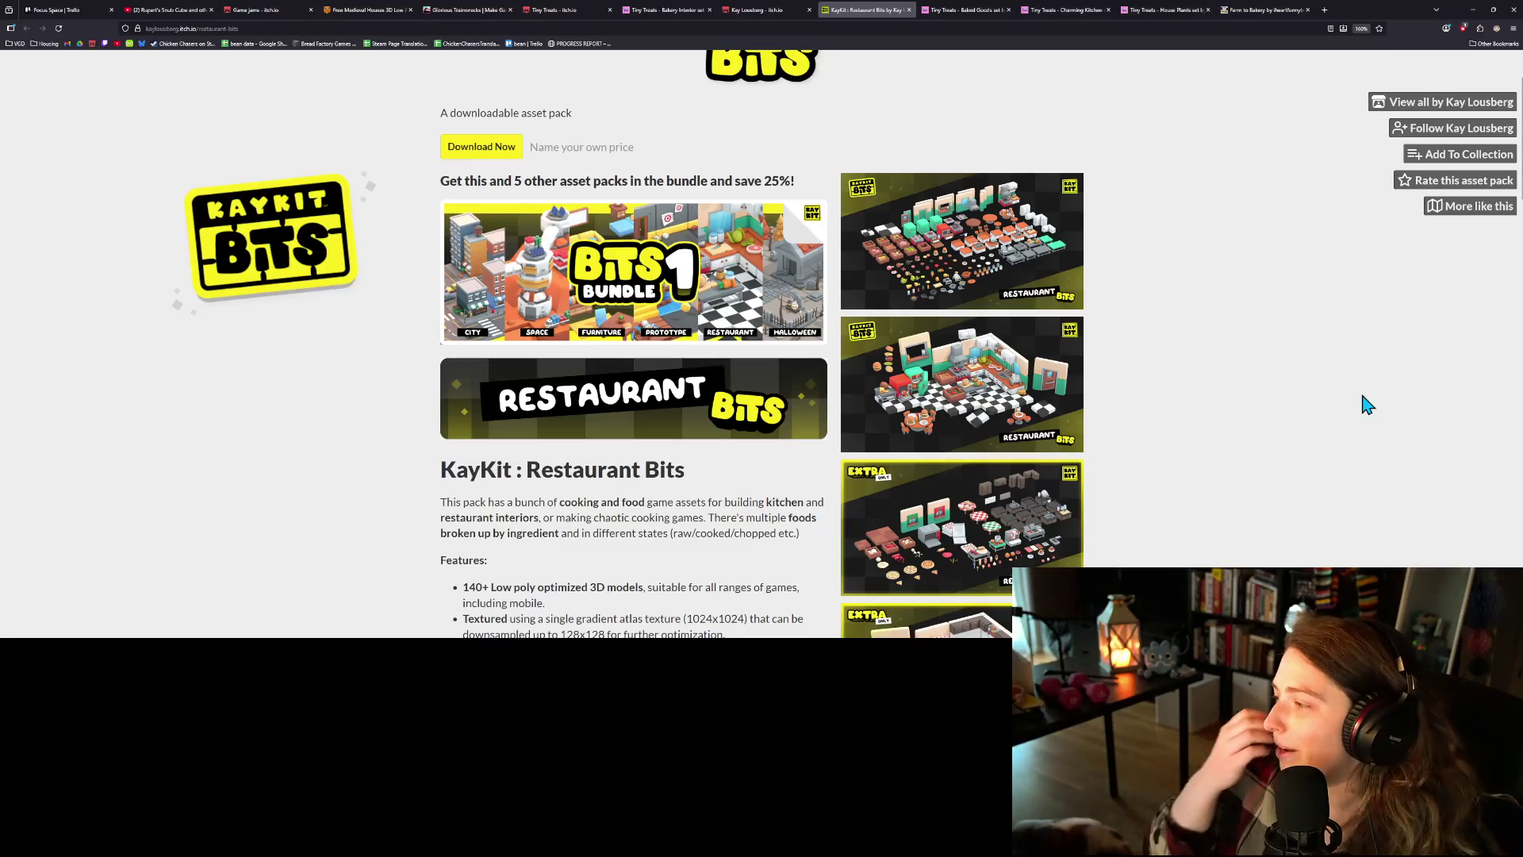
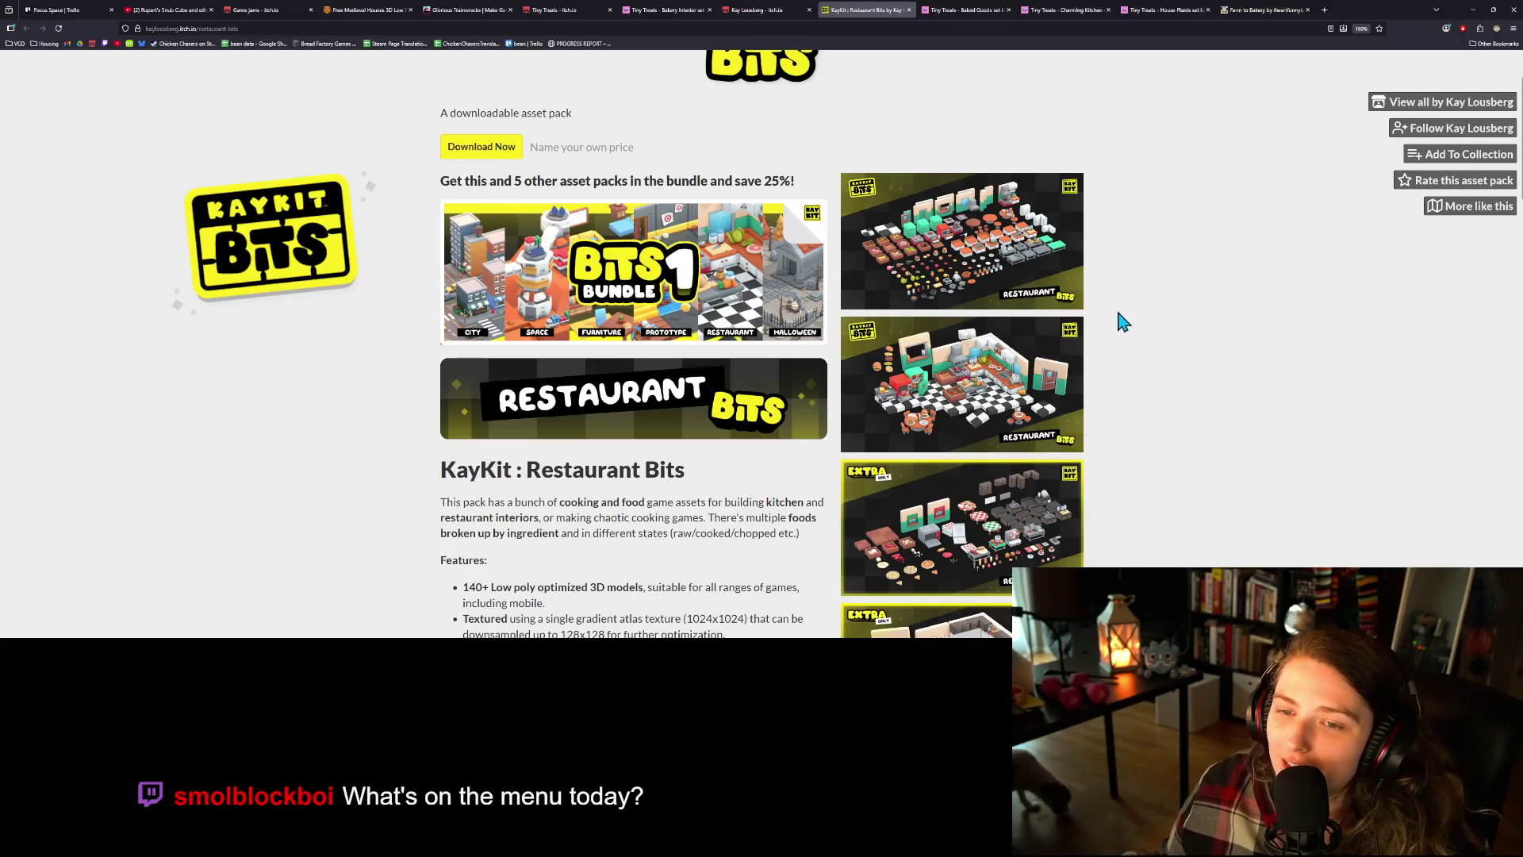
# - Page through the Tiny Treats Bakery Interior preview screenshots, then switch to the Farm to Bakery page
pyautogui.click(645, 3)
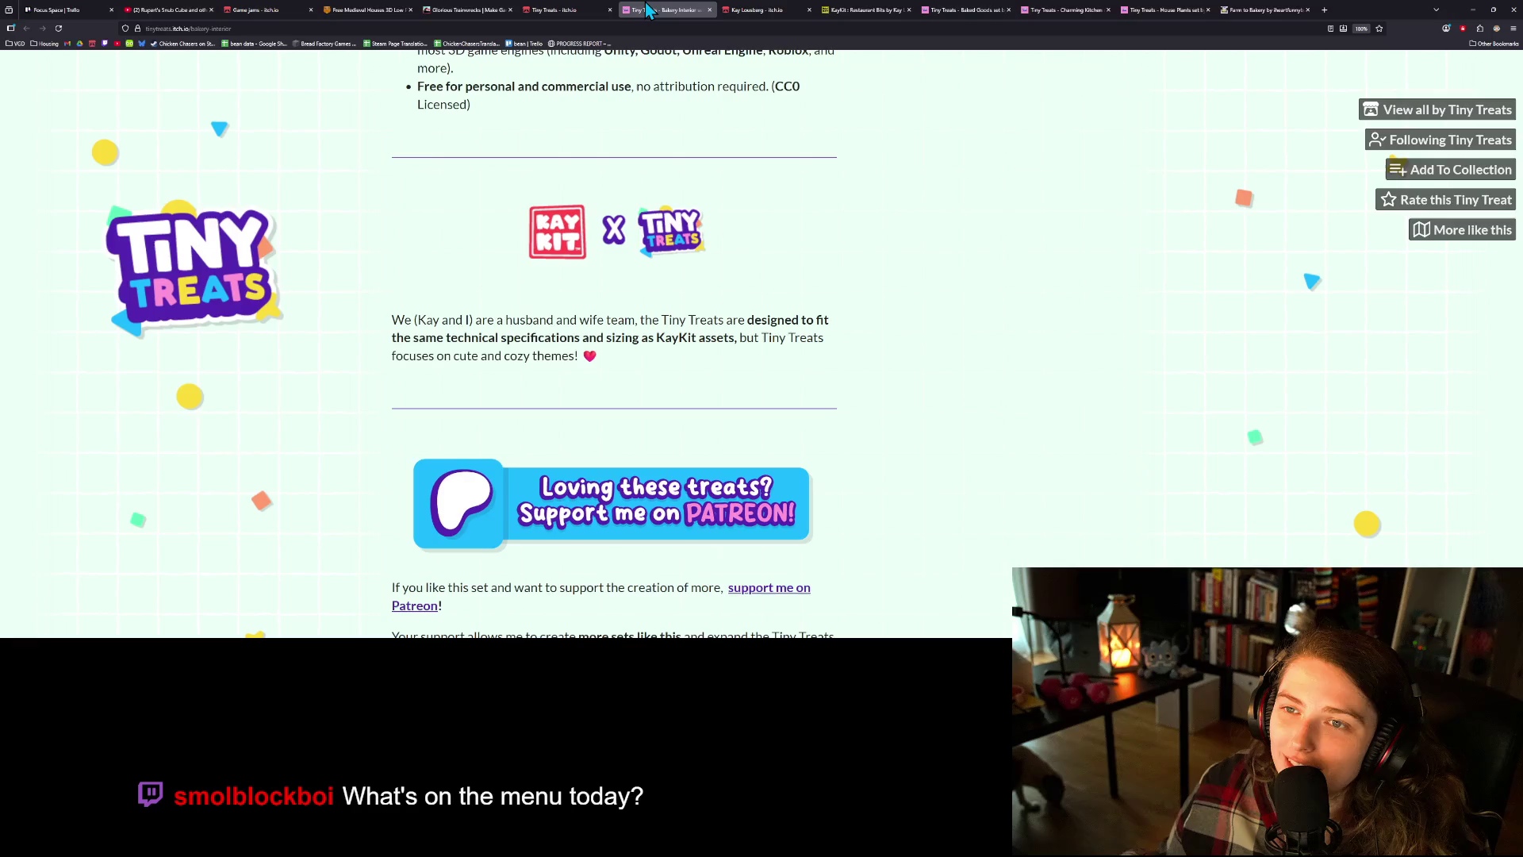
pyautogui.scroll(10, 849, 306)
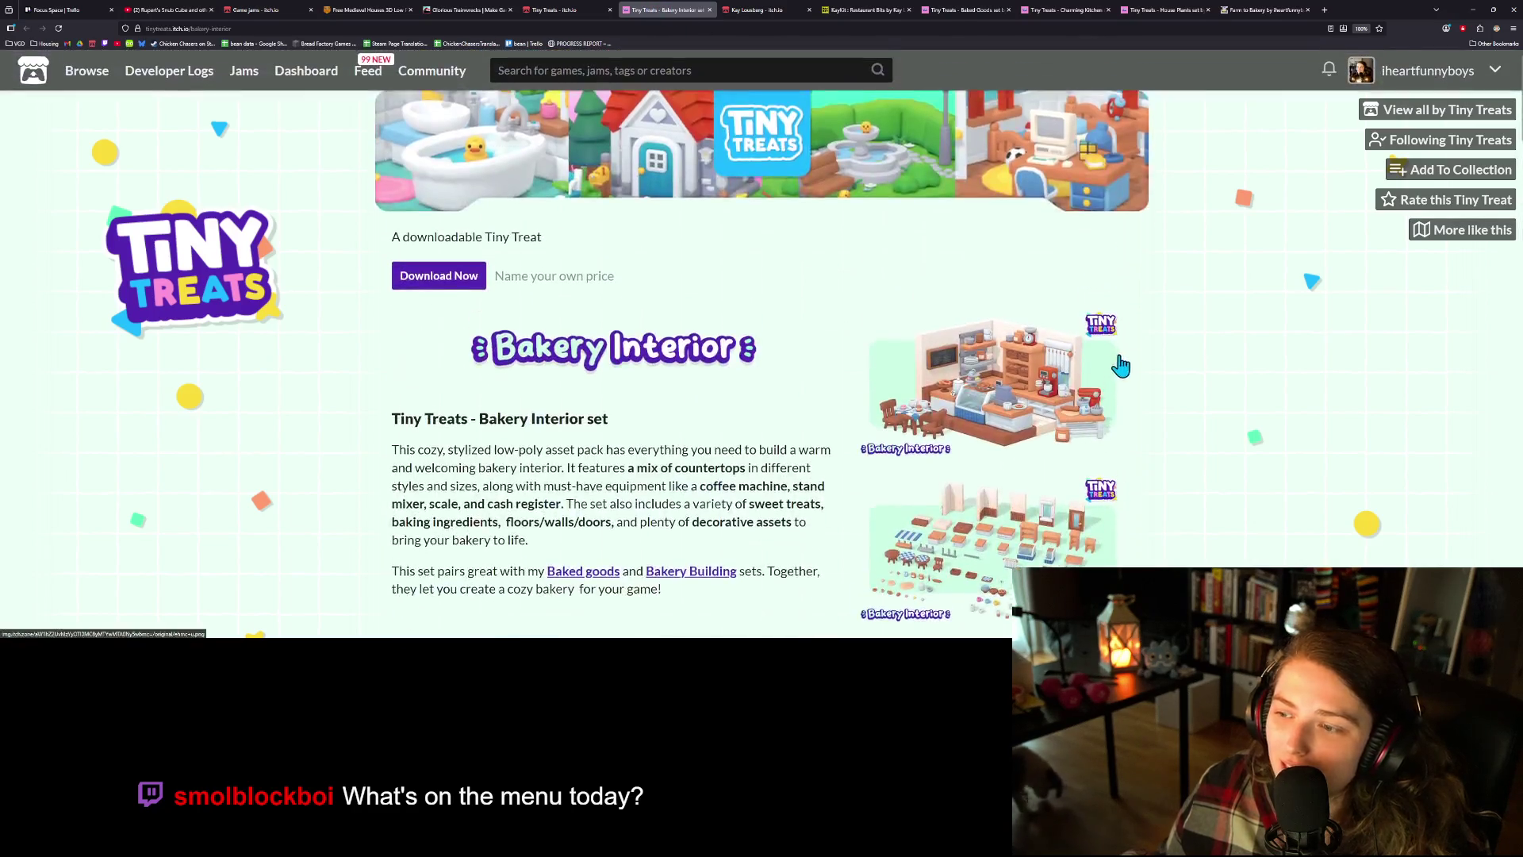
pyautogui.scroll(-3, 1156, 374)
pyautogui.click(1018, 213)
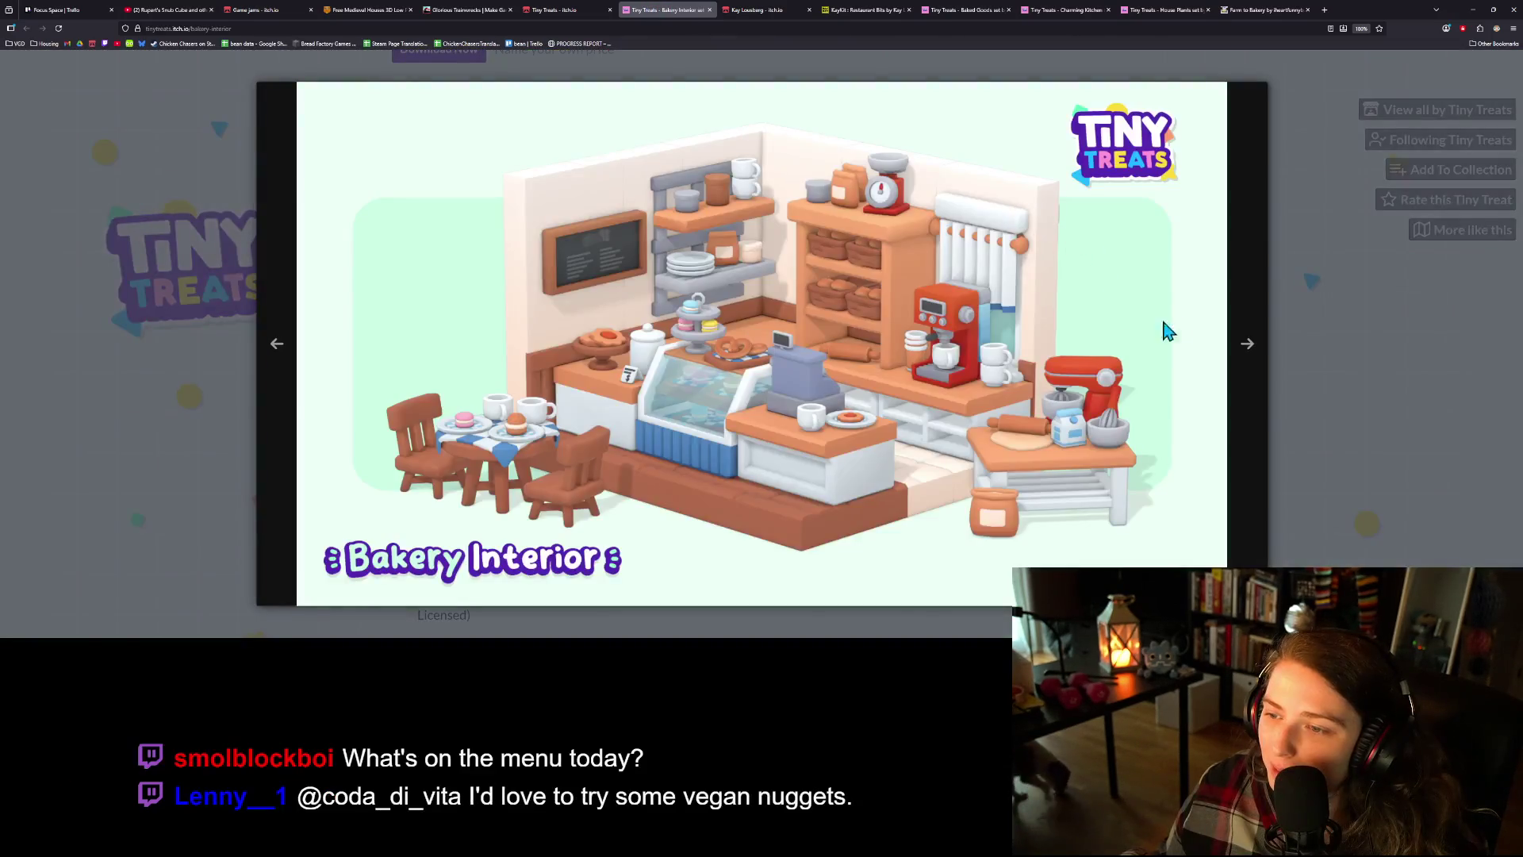
pyautogui.click(1248, 349)
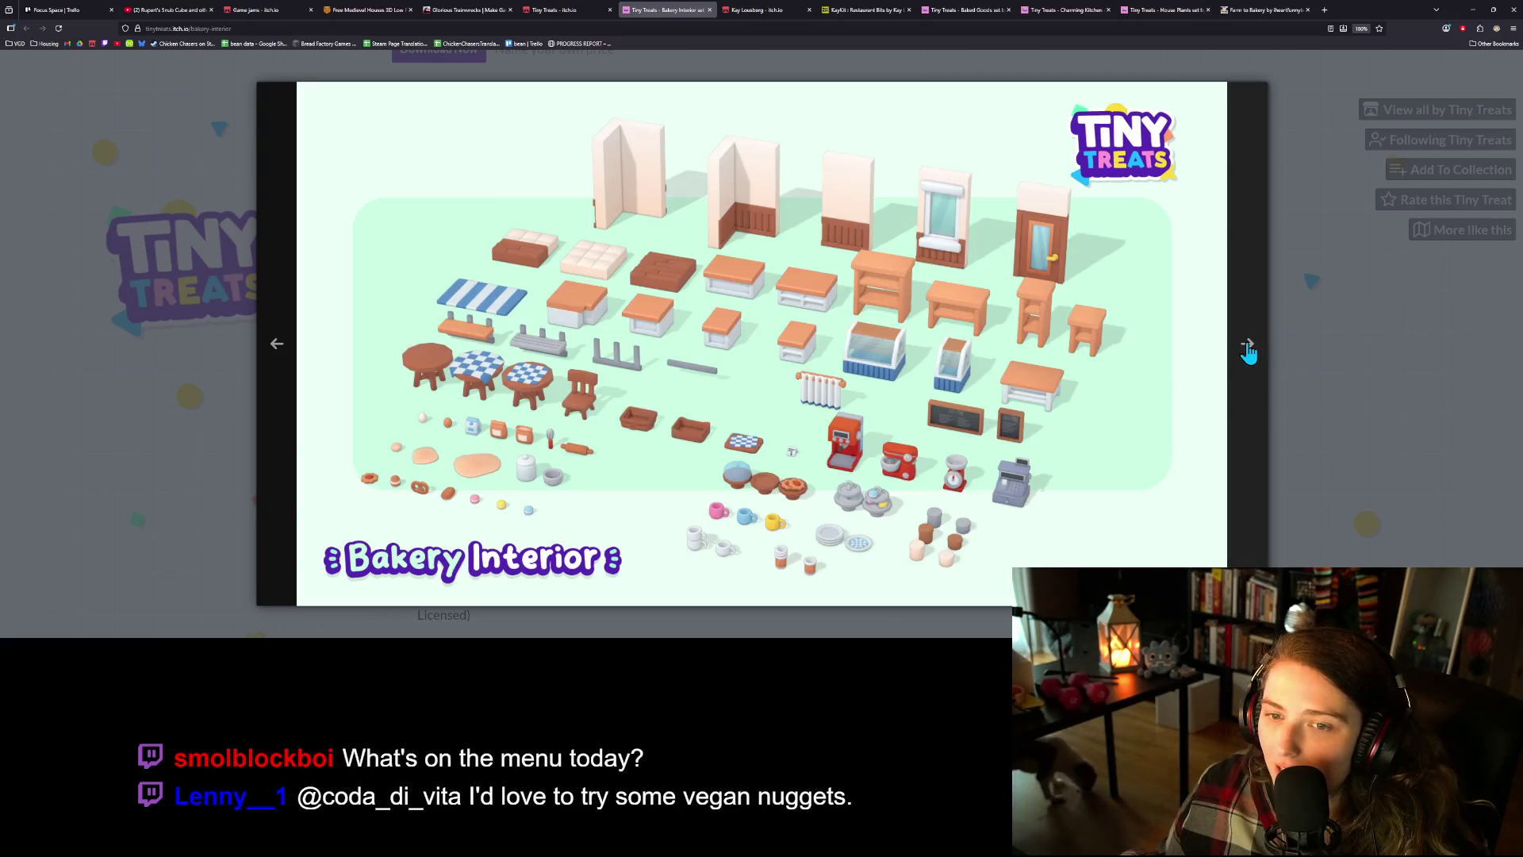
pyautogui.click(1310, 340)
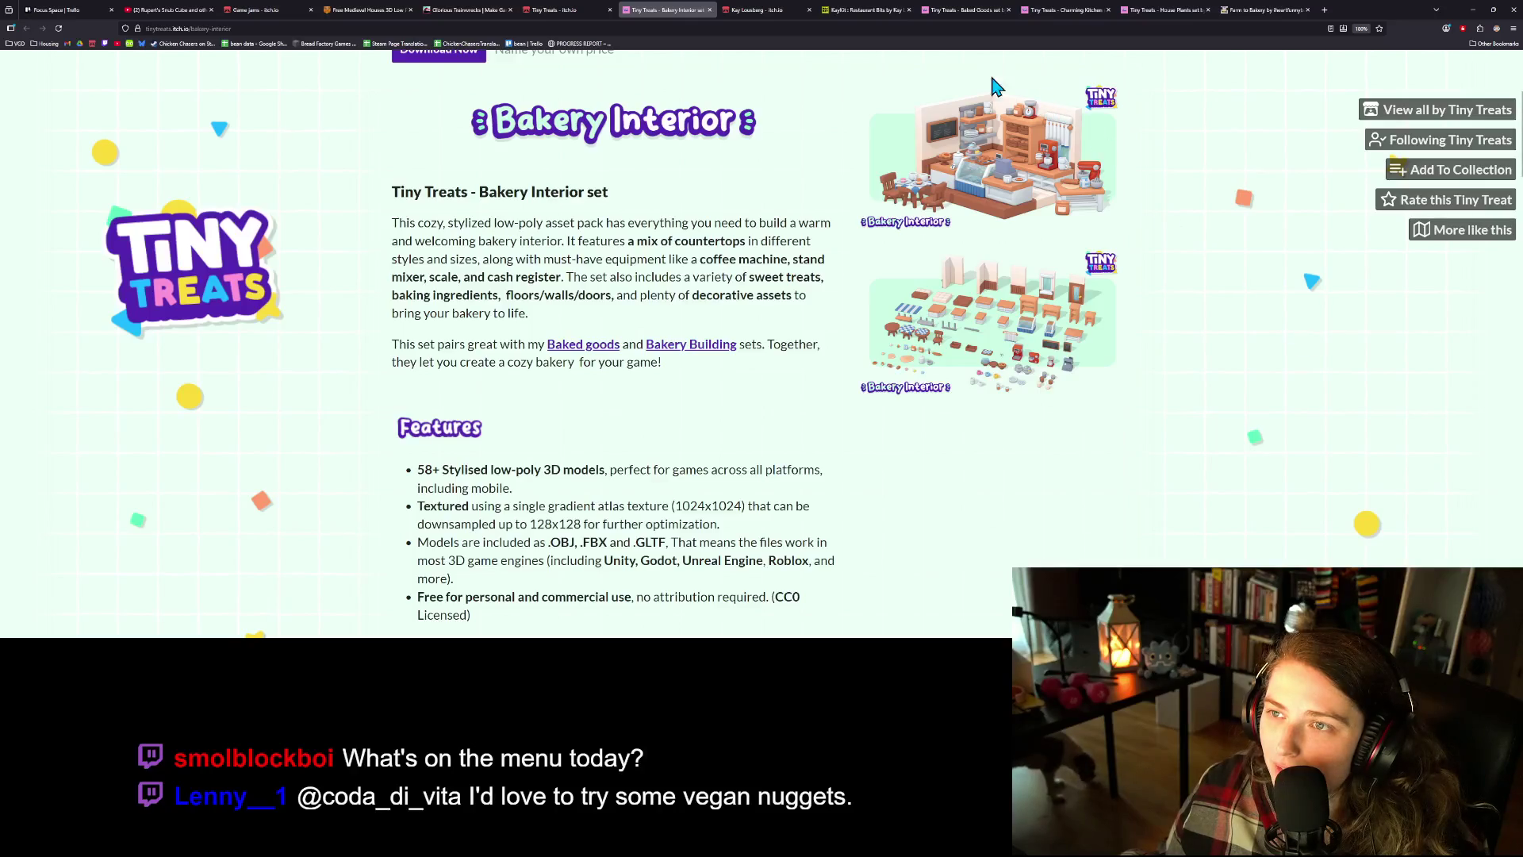
pyautogui.click(1260, 11)
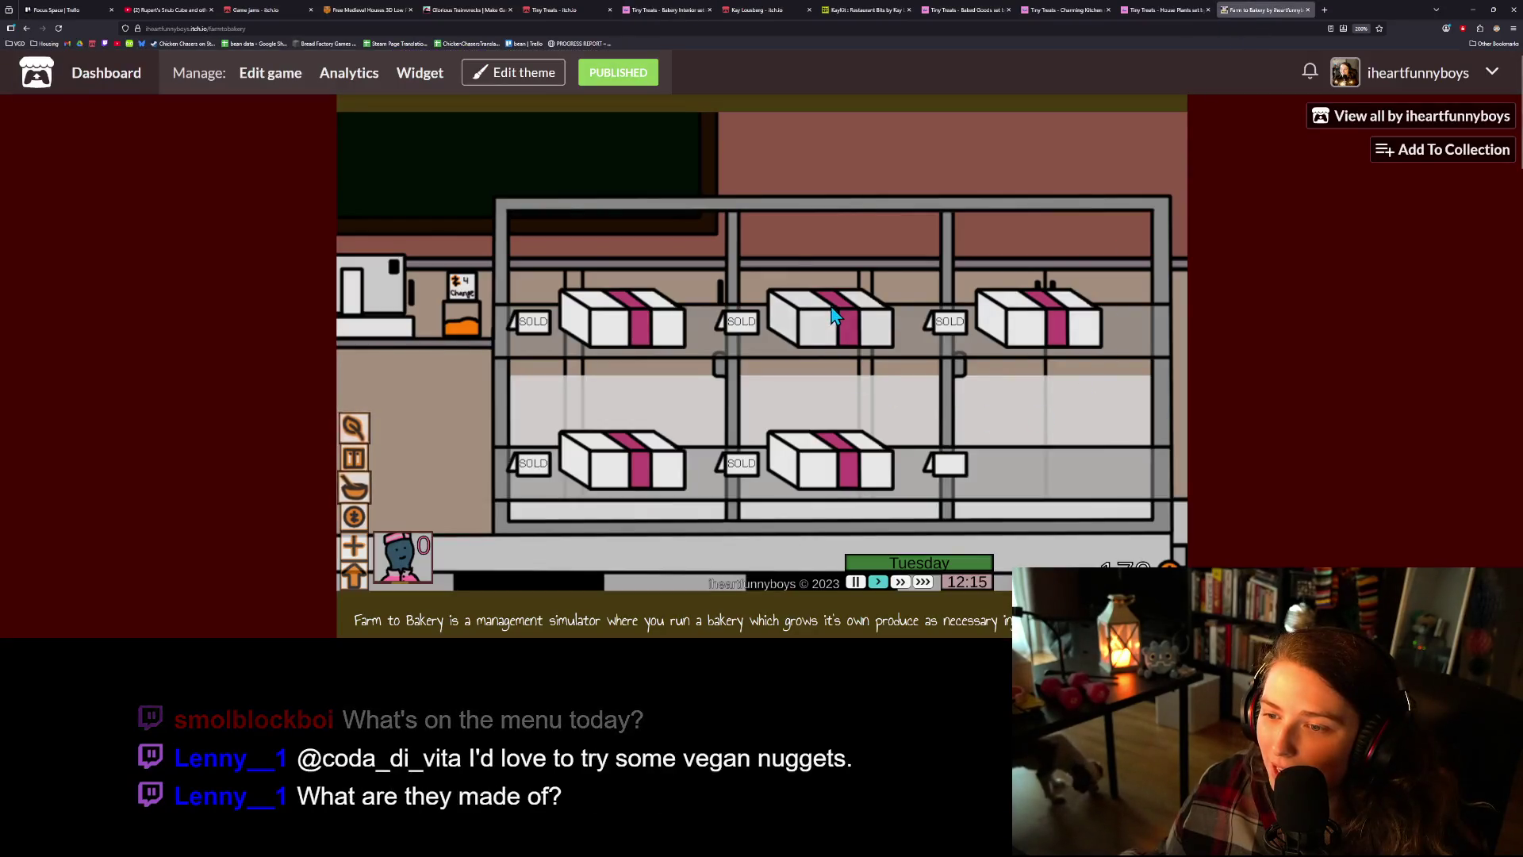
# - Collect the five sold cake boxes from the shop shelves
pyautogui.click(829, 317)
pyautogui.click(1049, 307)
pyautogui.click(833, 460)
pyautogui.click(633, 448)
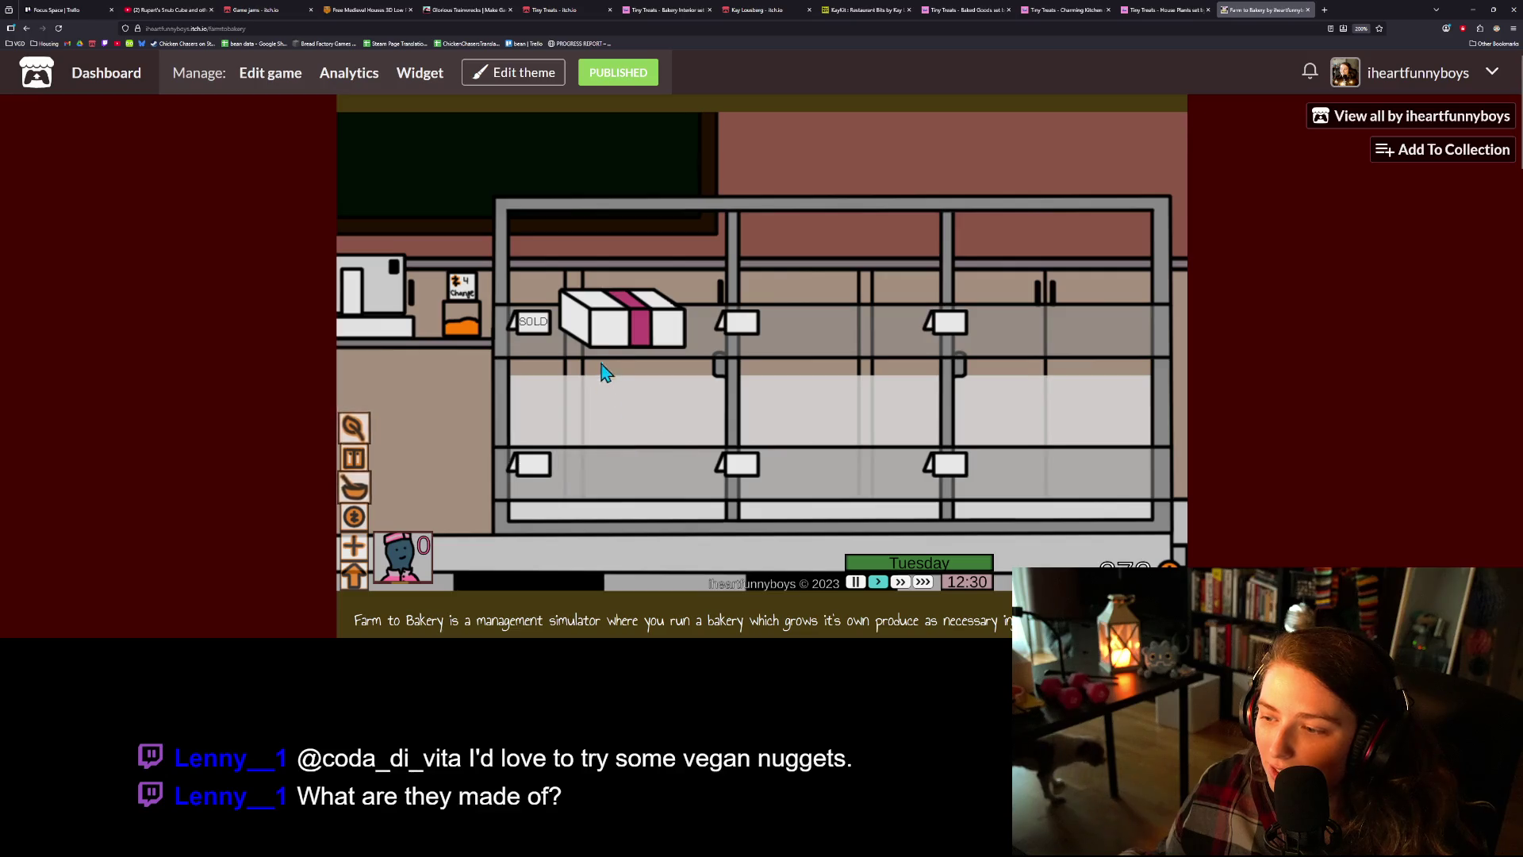
pyautogui.click(606, 313)
# - Harvest the produce from the three greenhouse plants, including the pumpkins
pyautogui.click(354, 574)
pyautogui.click(497, 287)
pyautogui.click(761, 262)
pyautogui.click(962, 259)
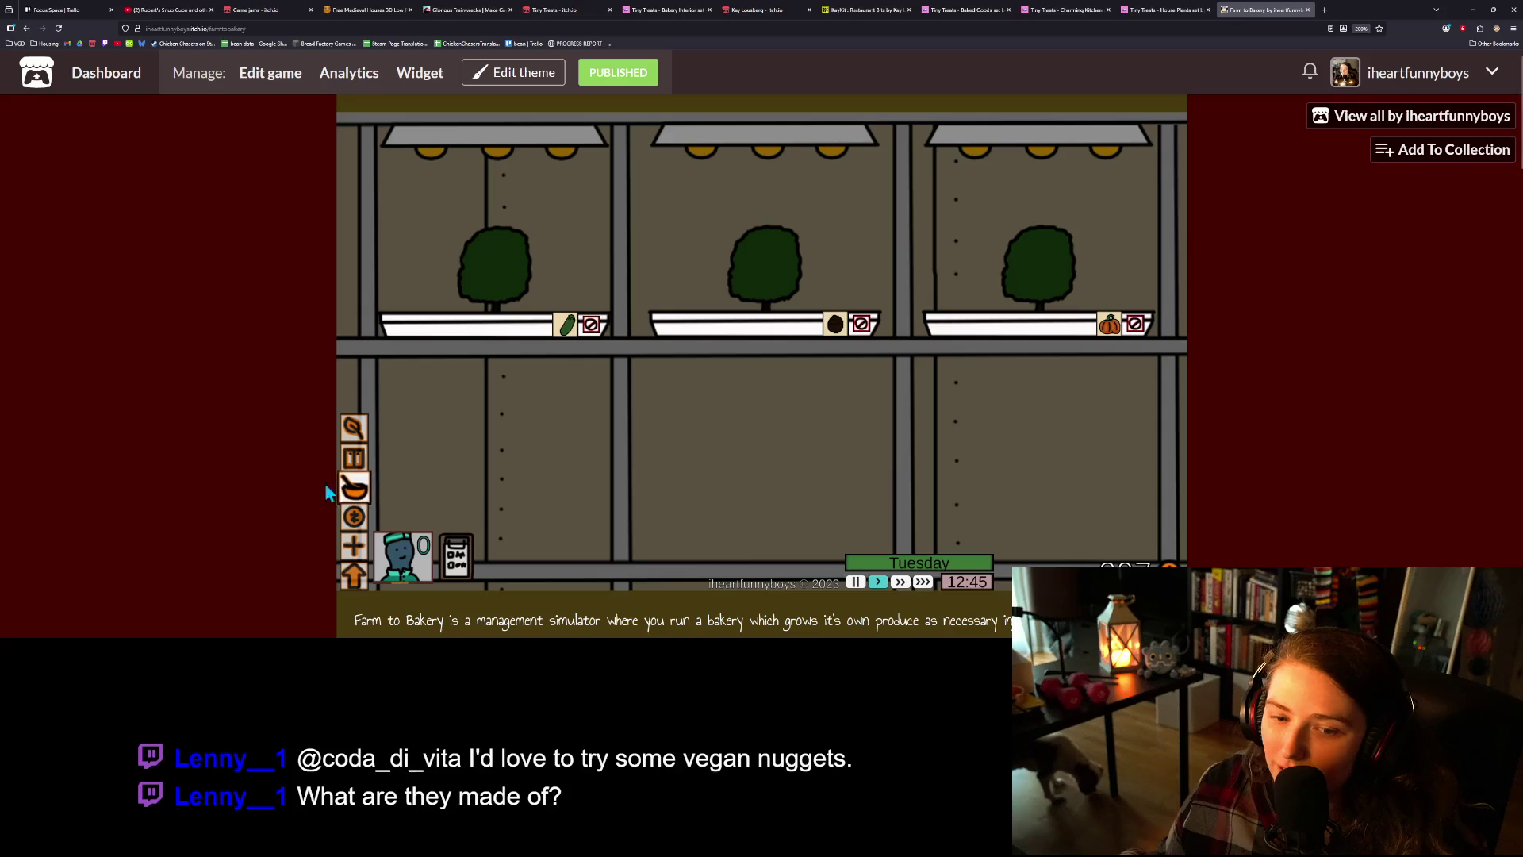
# - In the kitchen, take out the bread and bake a pie from a Sweet Finish recipe
pyautogui.click(354, 488)
pyautogui.click(463, 323)
pyautogui.click(583, 182)
pyautogui.click(938, 199)
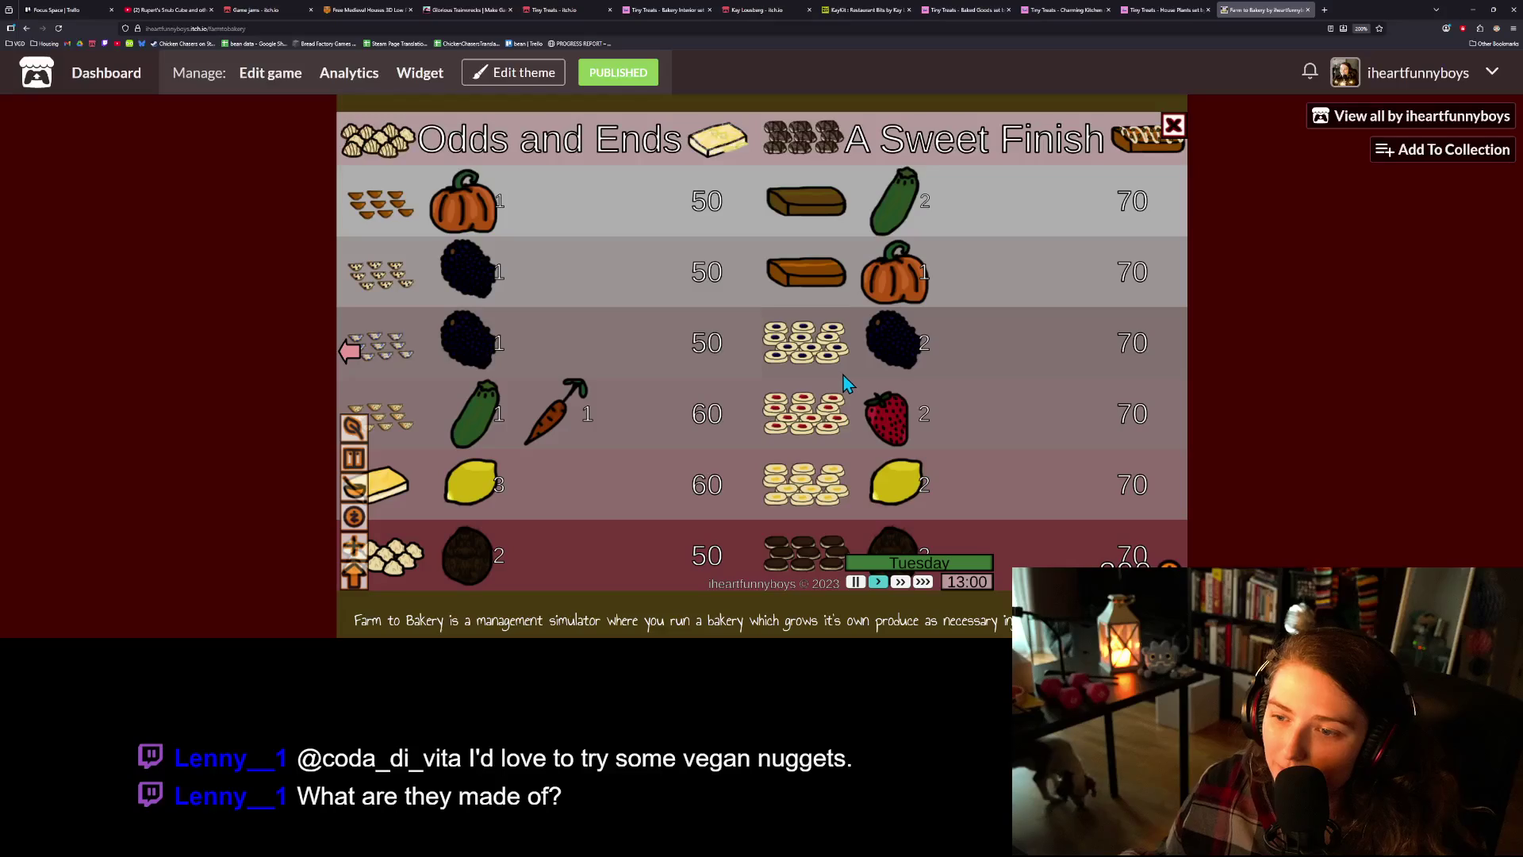
pyautogui.click(934, 206)
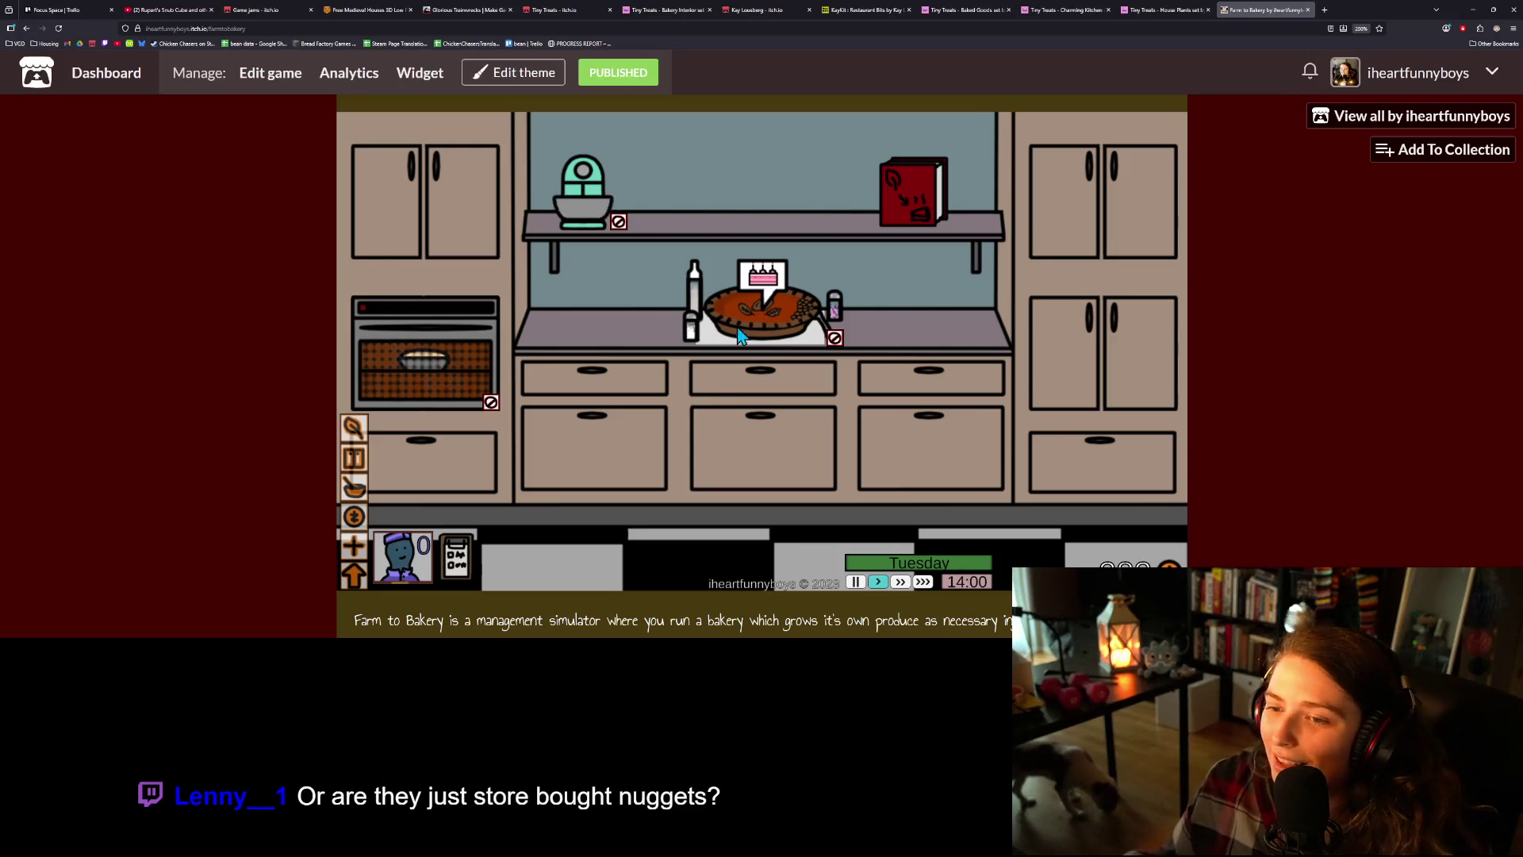
pyautogui.click(773, 312)
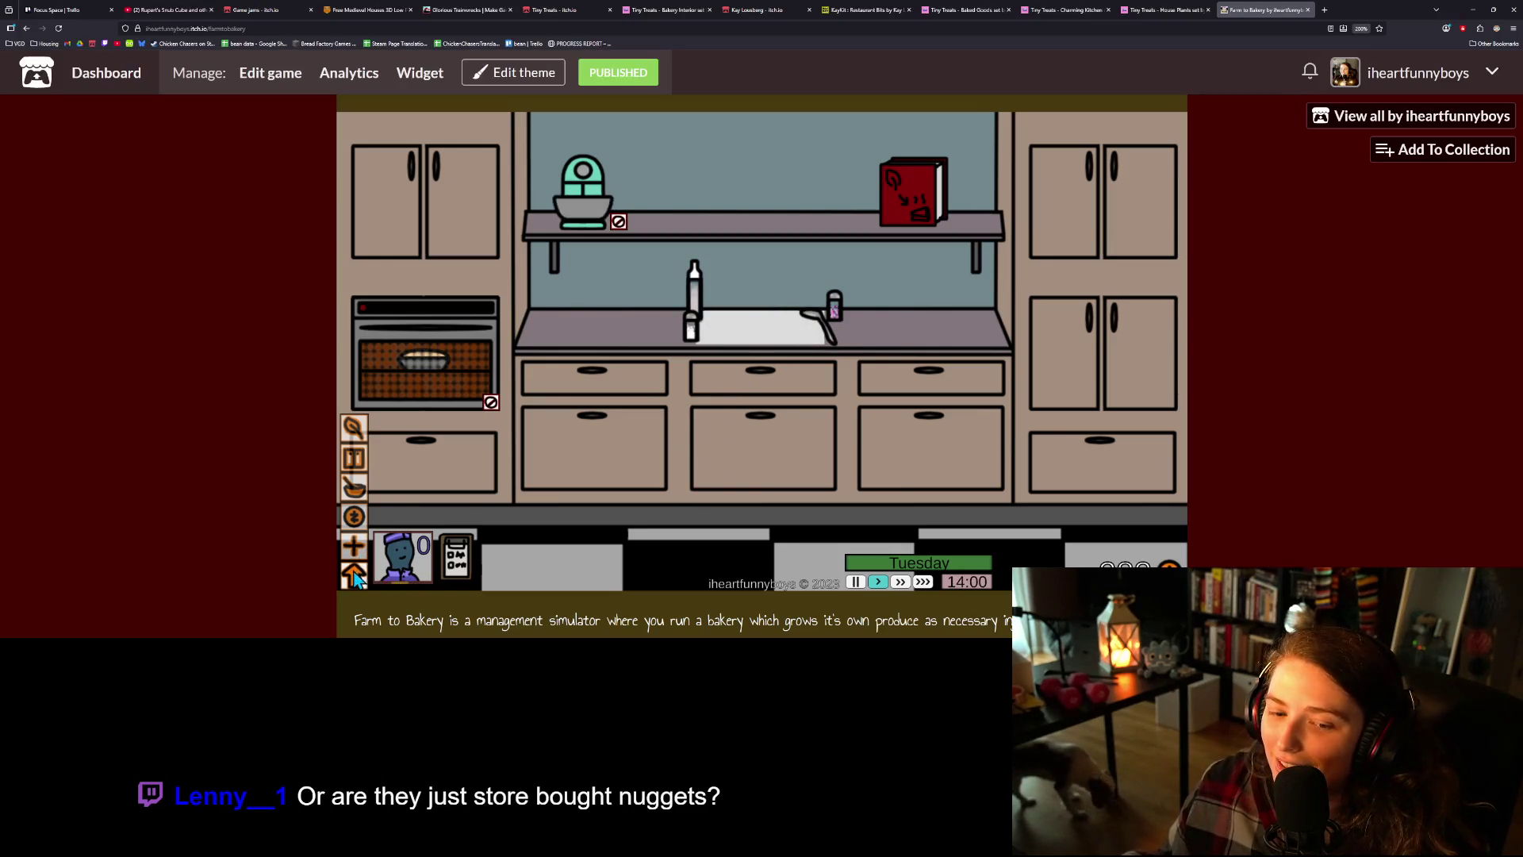
# - Check the appliance upgrade costs, visit the display case, and browse the recipe list
pyautogui.click(358, 535)
pyautogui.click(357, 536)
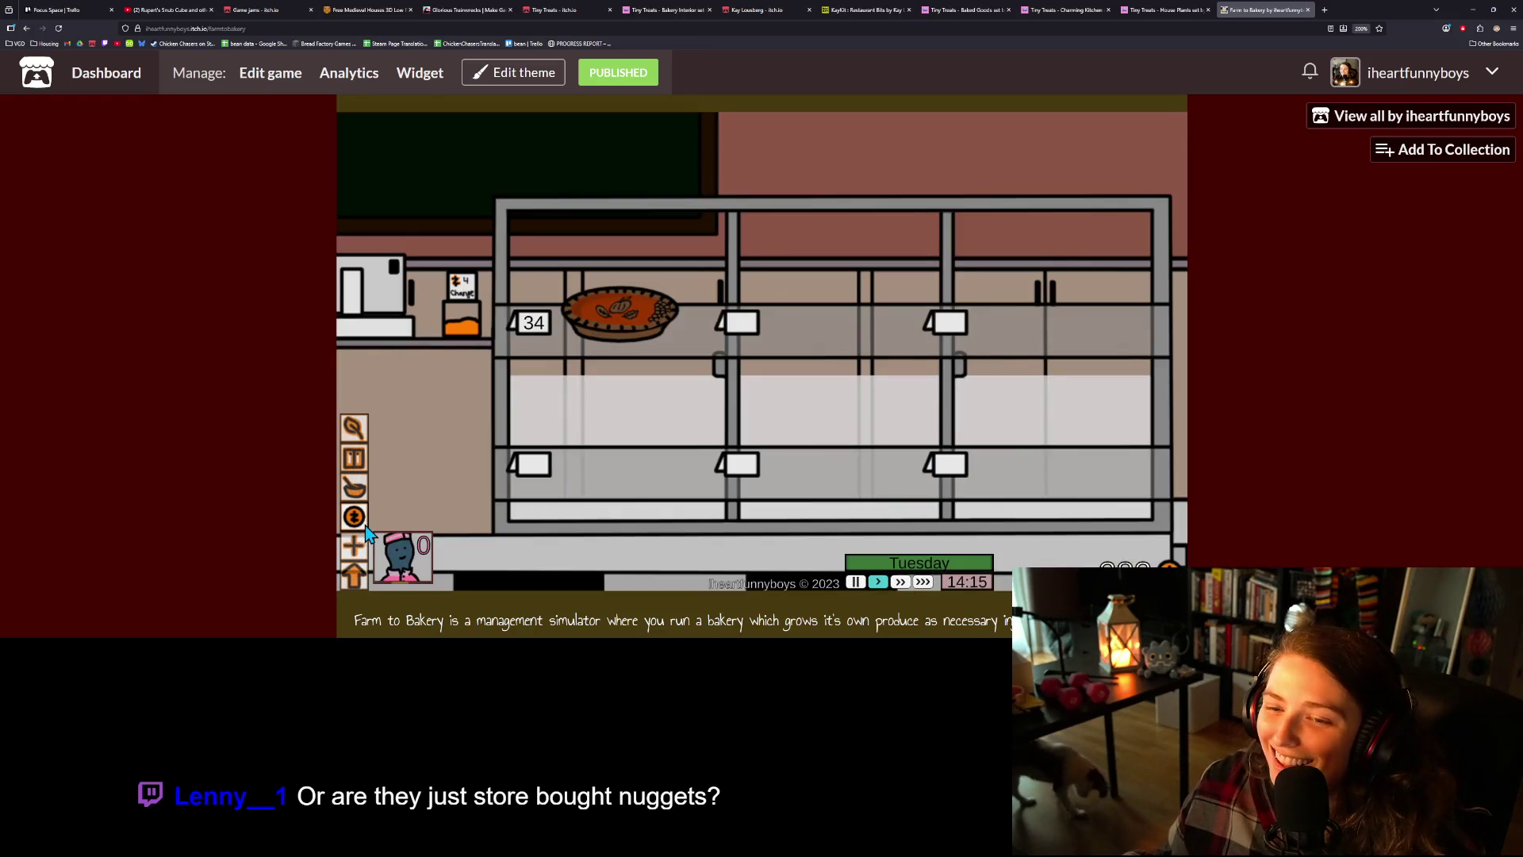
pyautogui.click(355, 576)
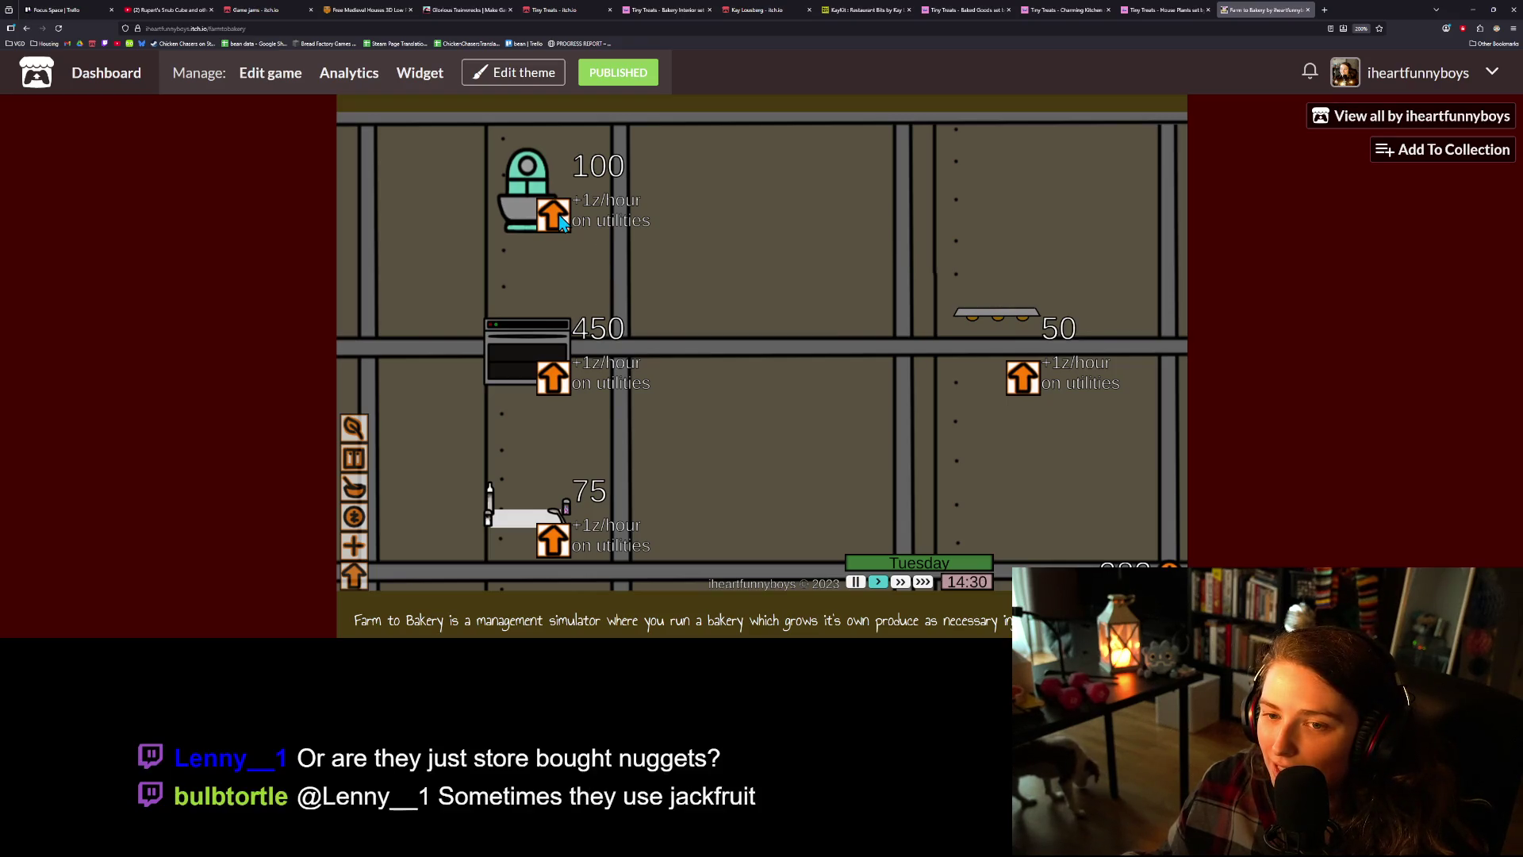
pyautogui.click(356, 517)
pyautogui.click(354, 487)
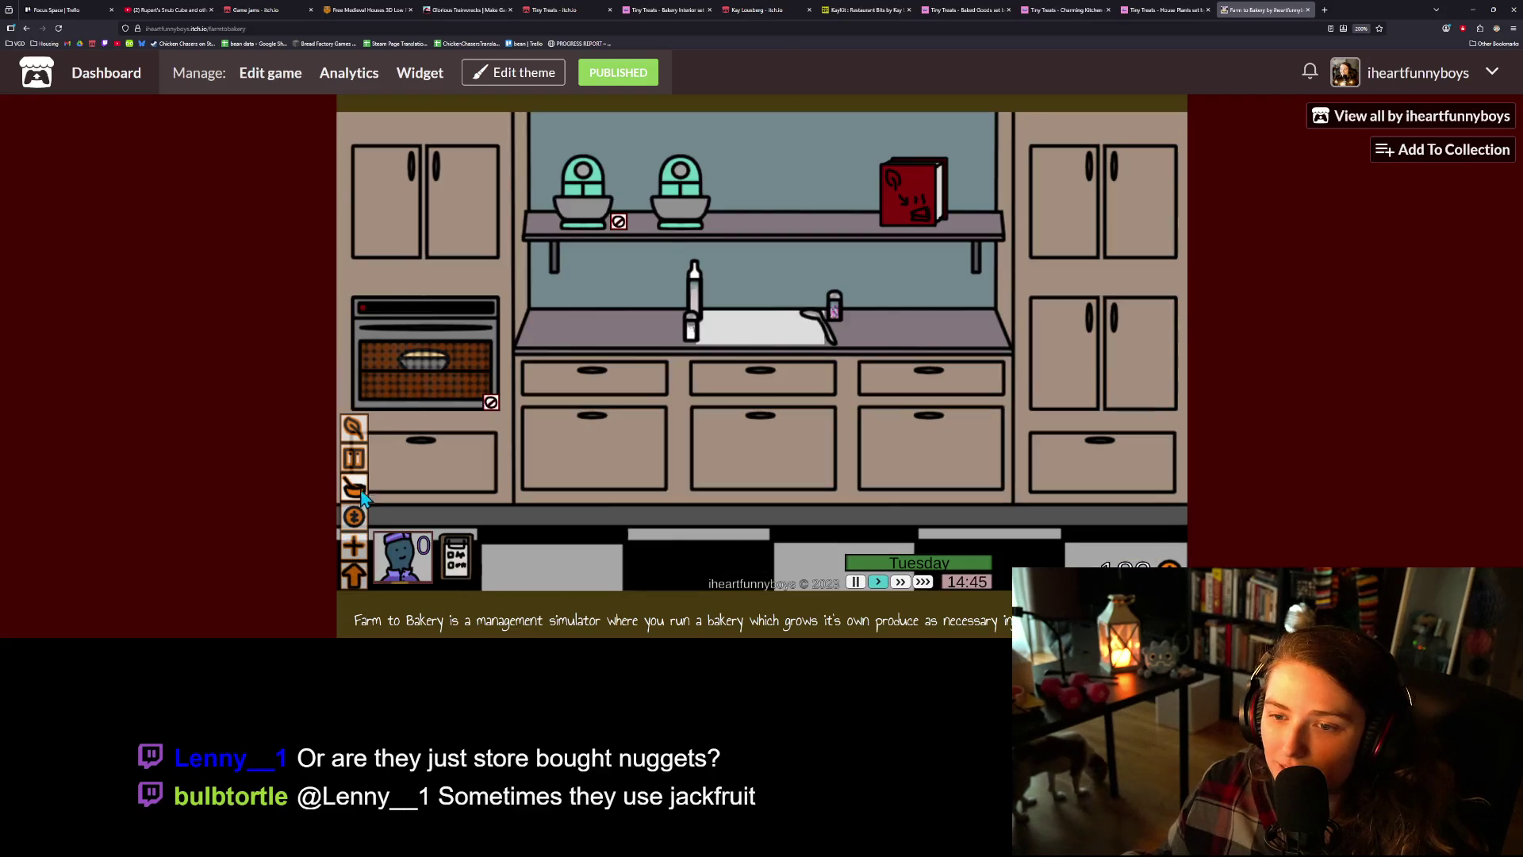
pyautogui.click(353, 428)
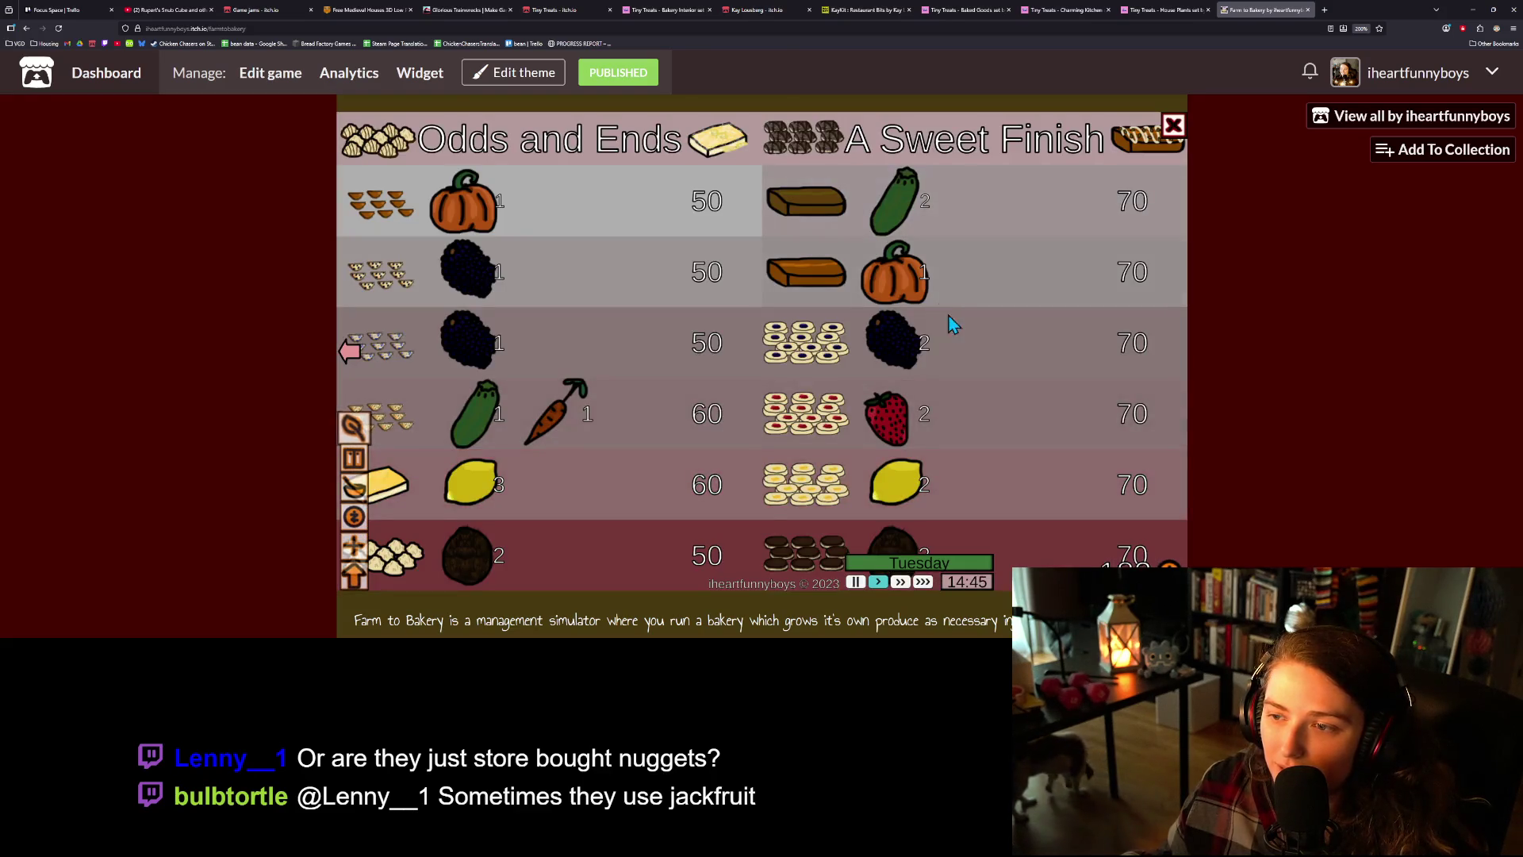
pyautogui.click(955, 555)
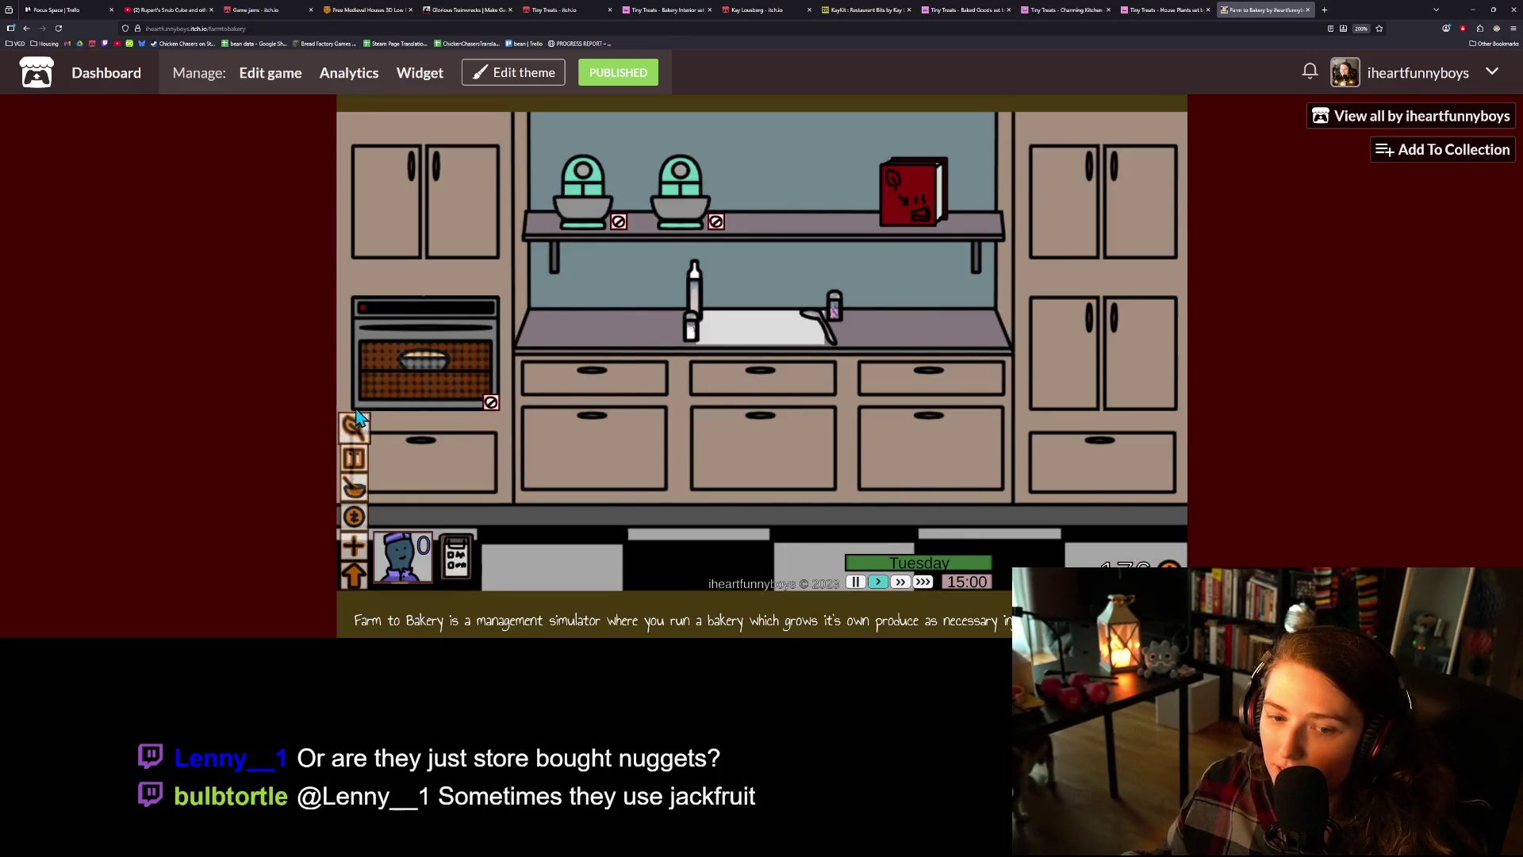
# - Harvest the middle plant's fruit and check the produce stocked in the Pantry
pyautogui.click(354, 458)
pyautogui.click(770, 250)
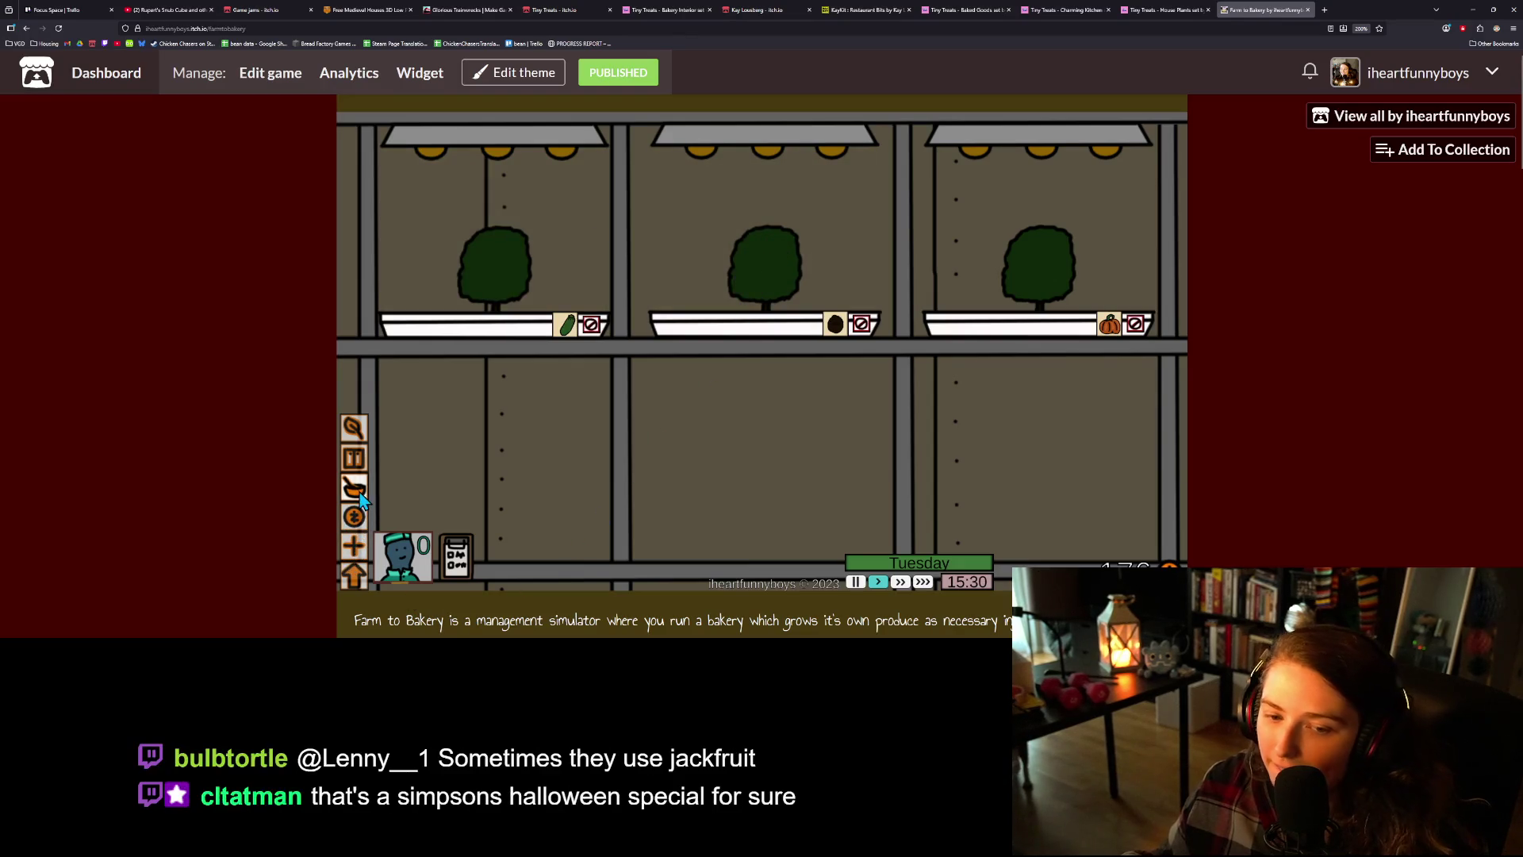
pyautogui.click(361, 456)
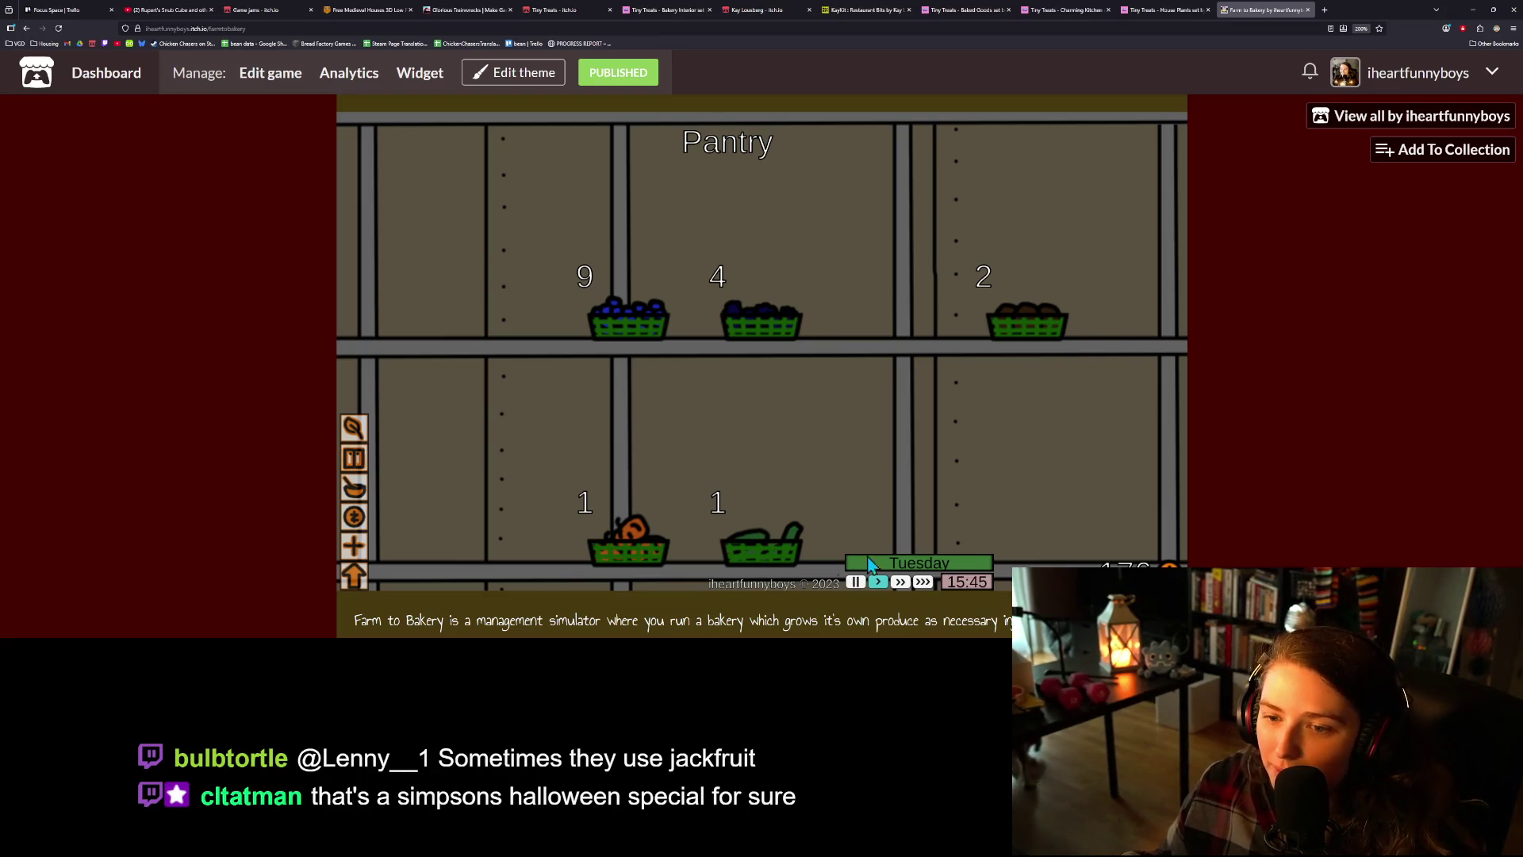
pyautogui.click(356, 492)
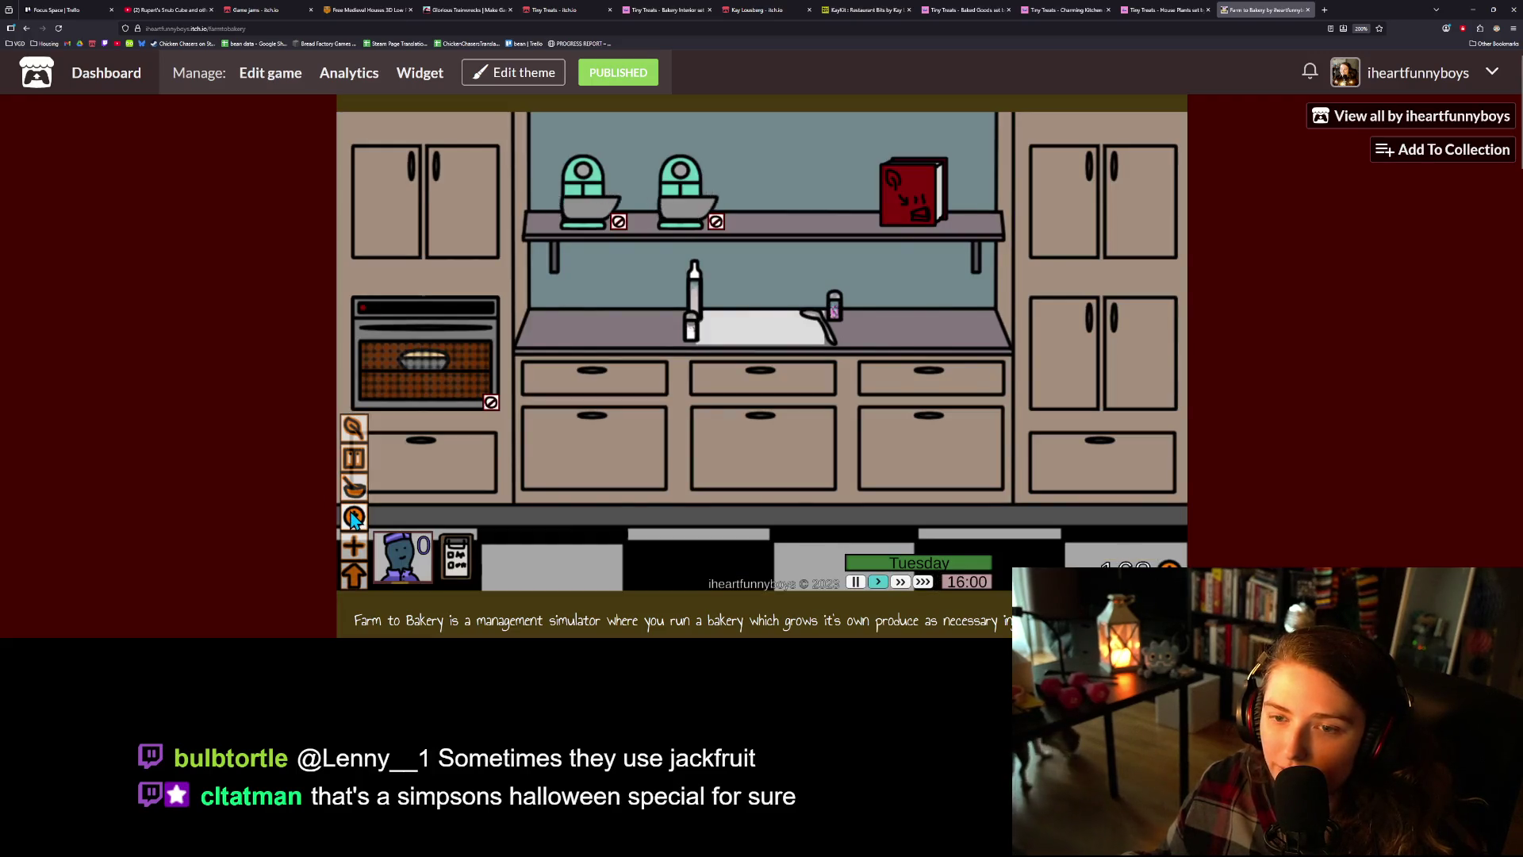
pyautogui.click(354, 517)
pyautogui.click(354, 488)
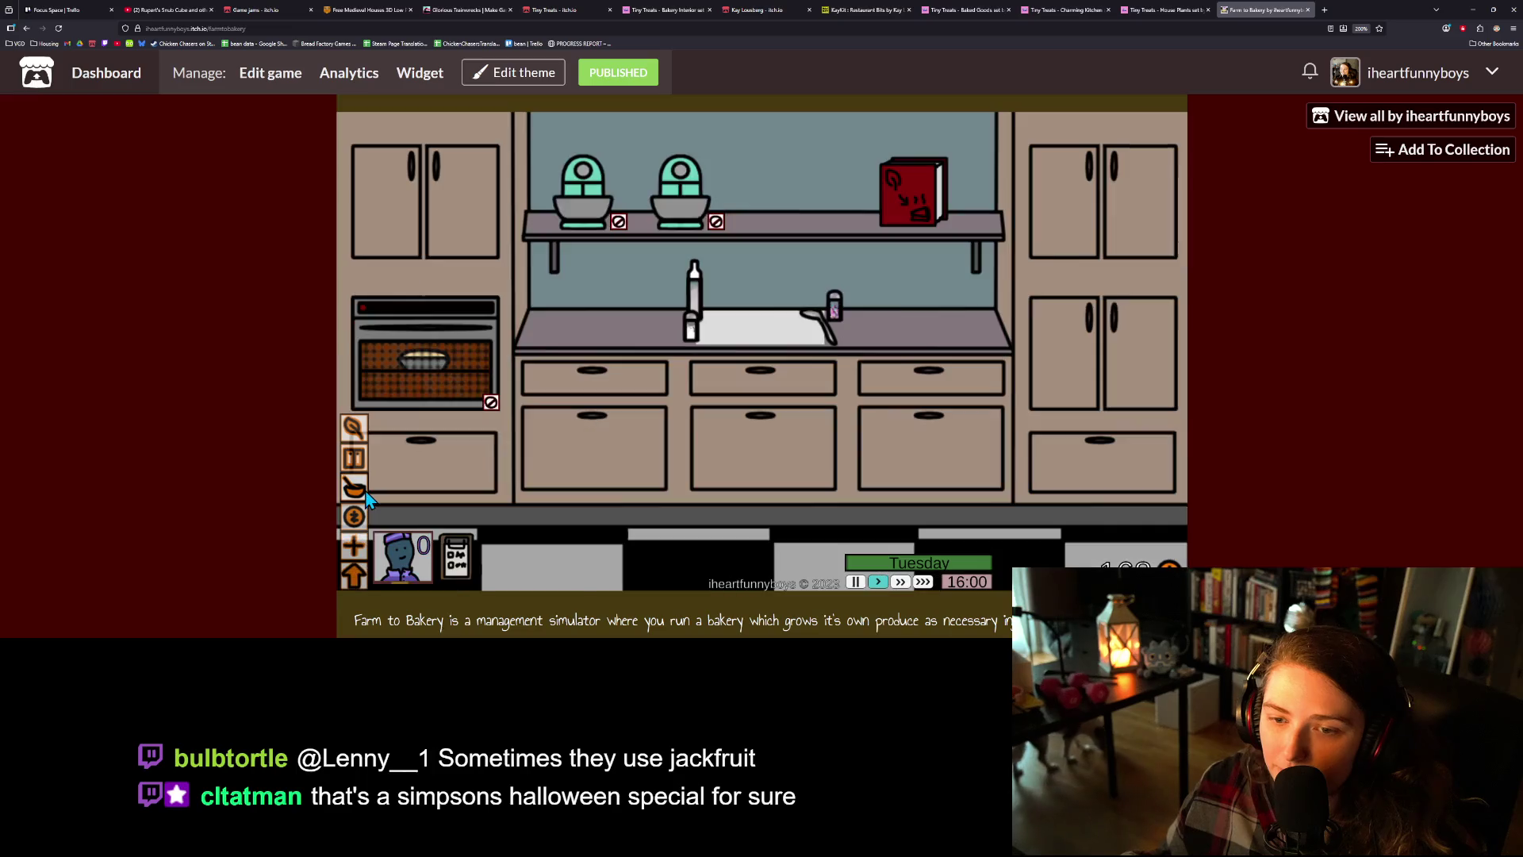
pyautogui.click(357, 471)
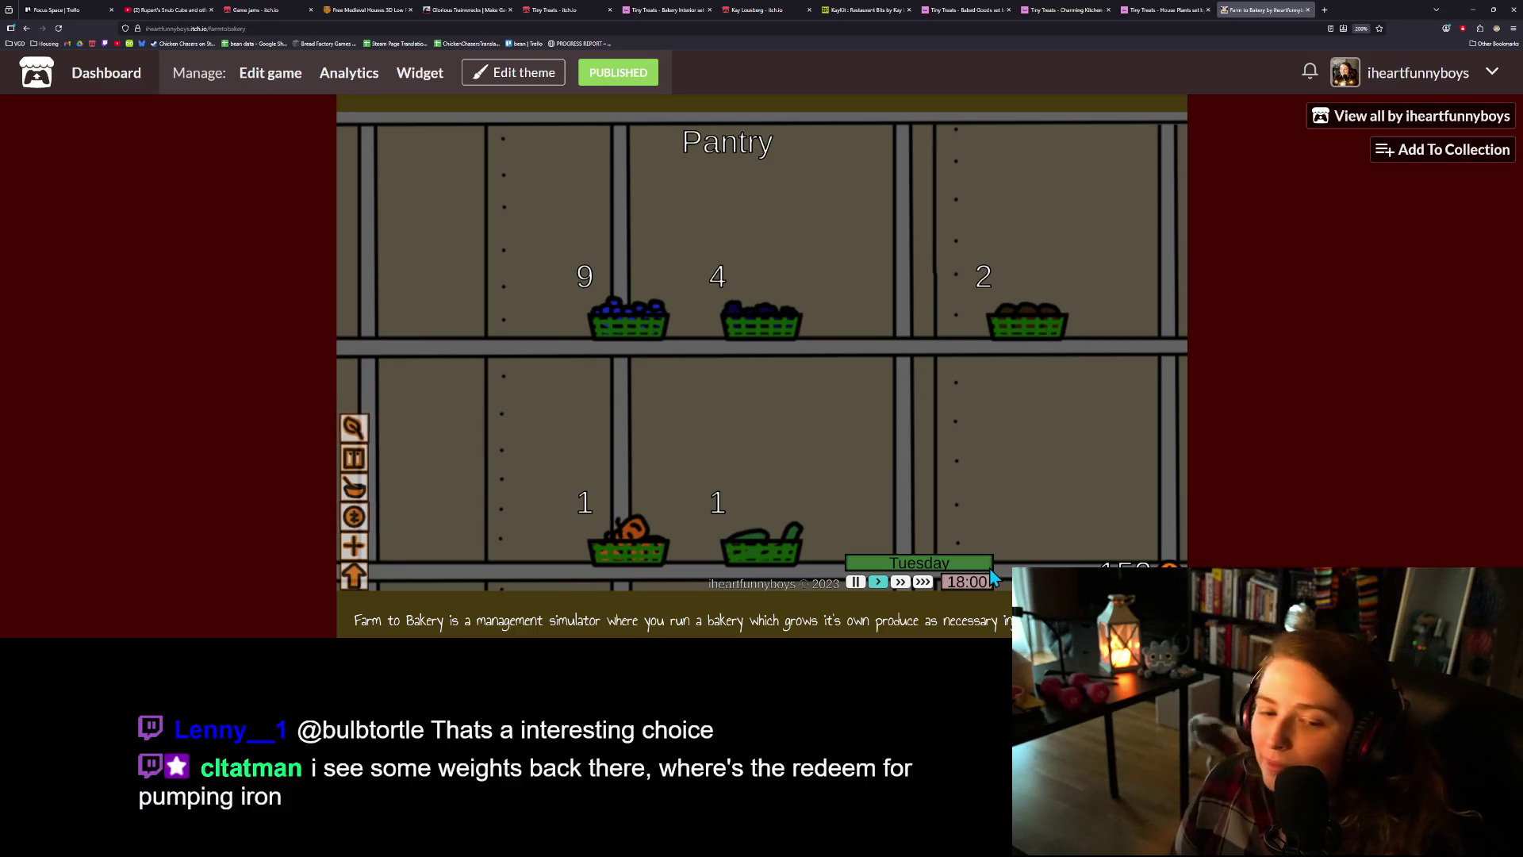
# - Harvest the middle plant and the pumpkins, dismissing the Sprout Source seed choices
pyautogui.click(354, 430)
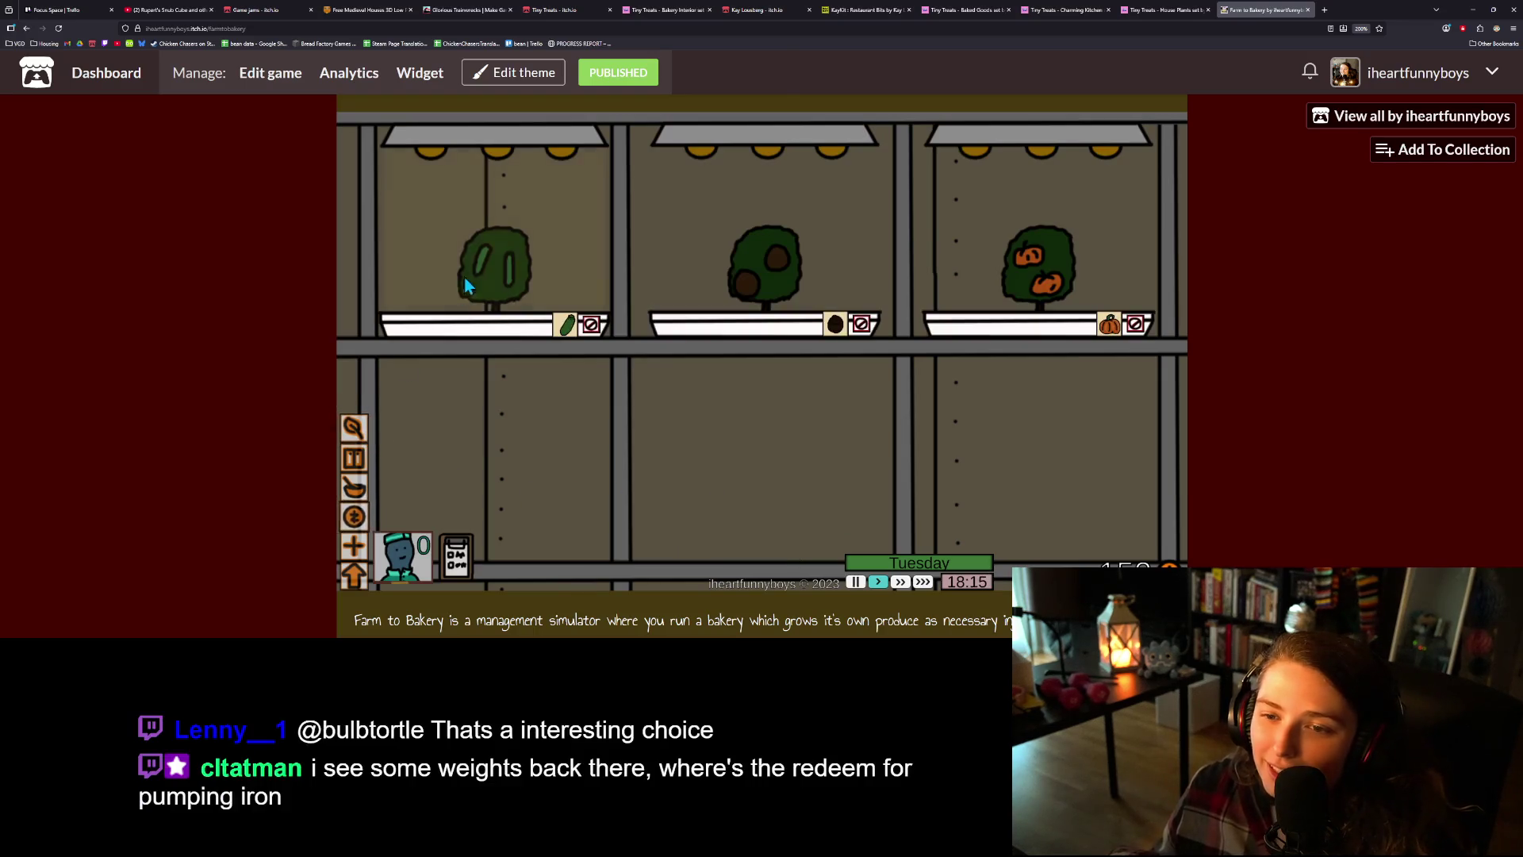
pyautogui.click(758, 238)
pyautogui.click(1146, 234)
pyautogui.click(792, 250)
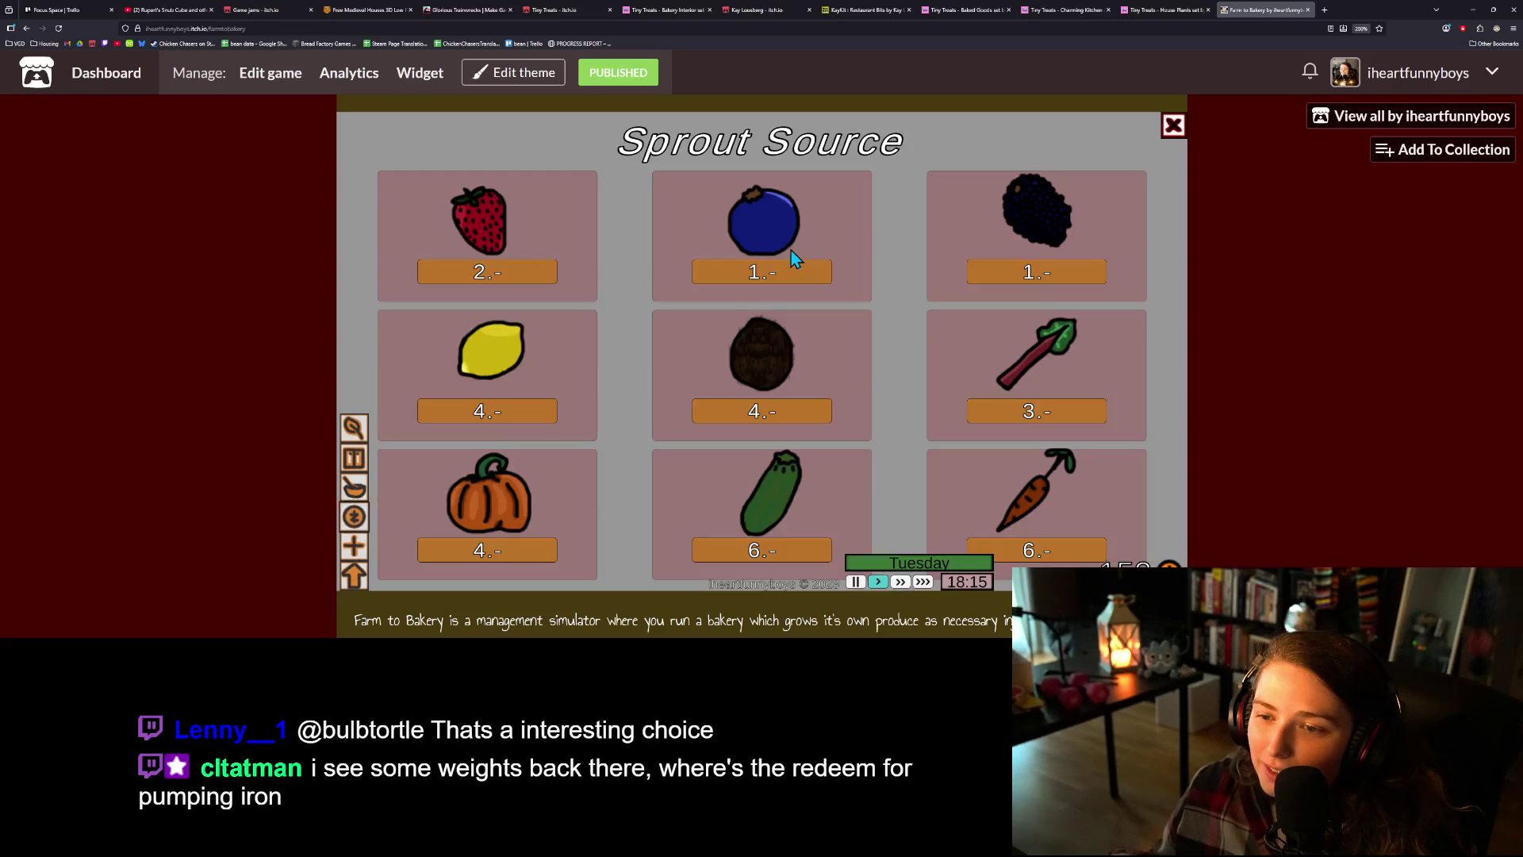
pyautogui.click(507, 412)
# - Visit the shop shelves and kitchen, then return to the Godot editor
pyautogui.click(355, 525)
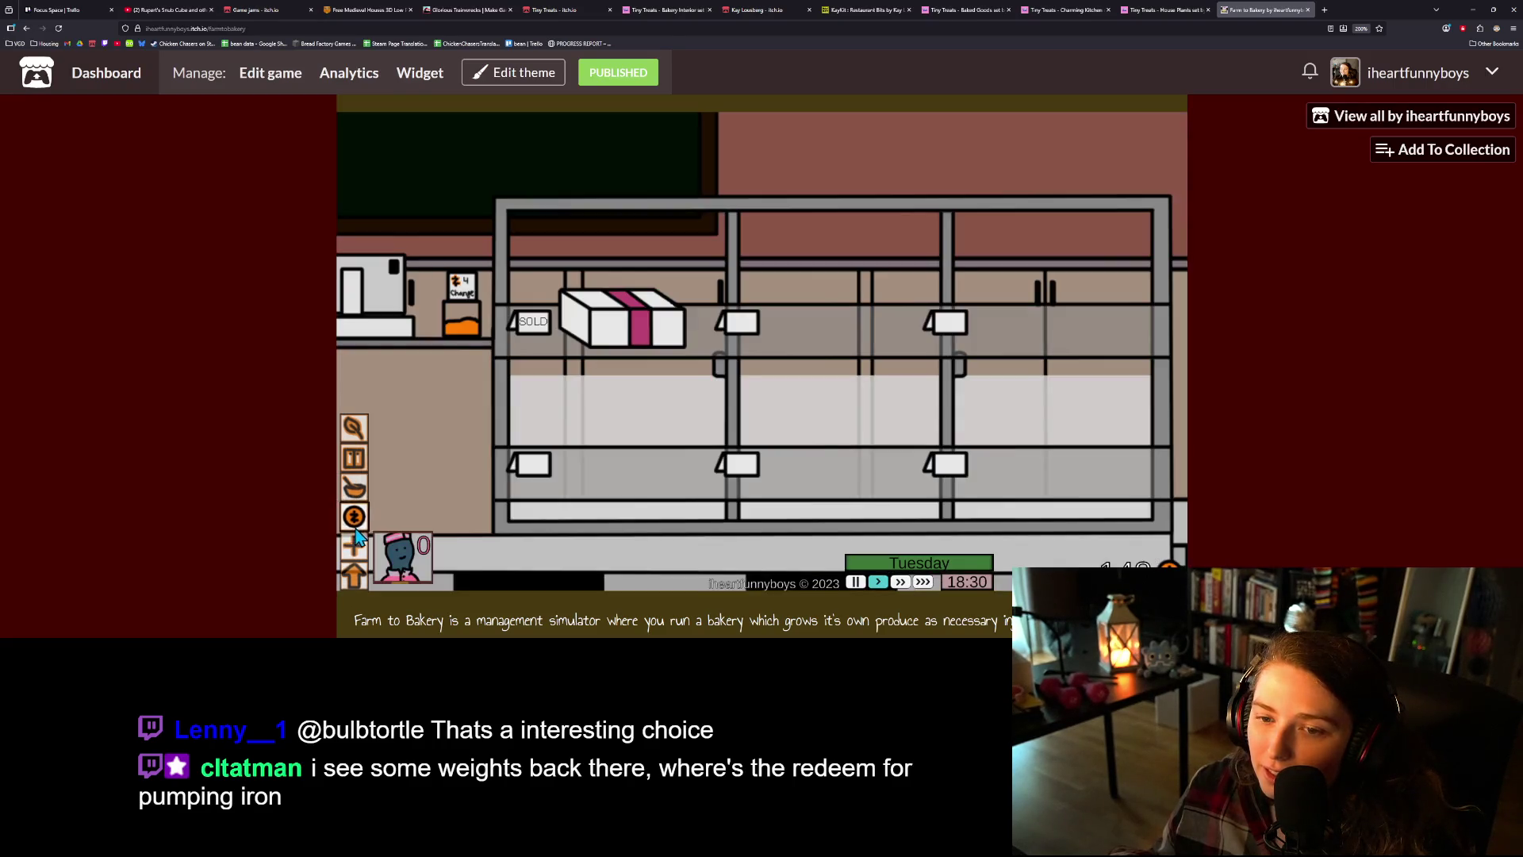
pyautogui.click(357, 491)
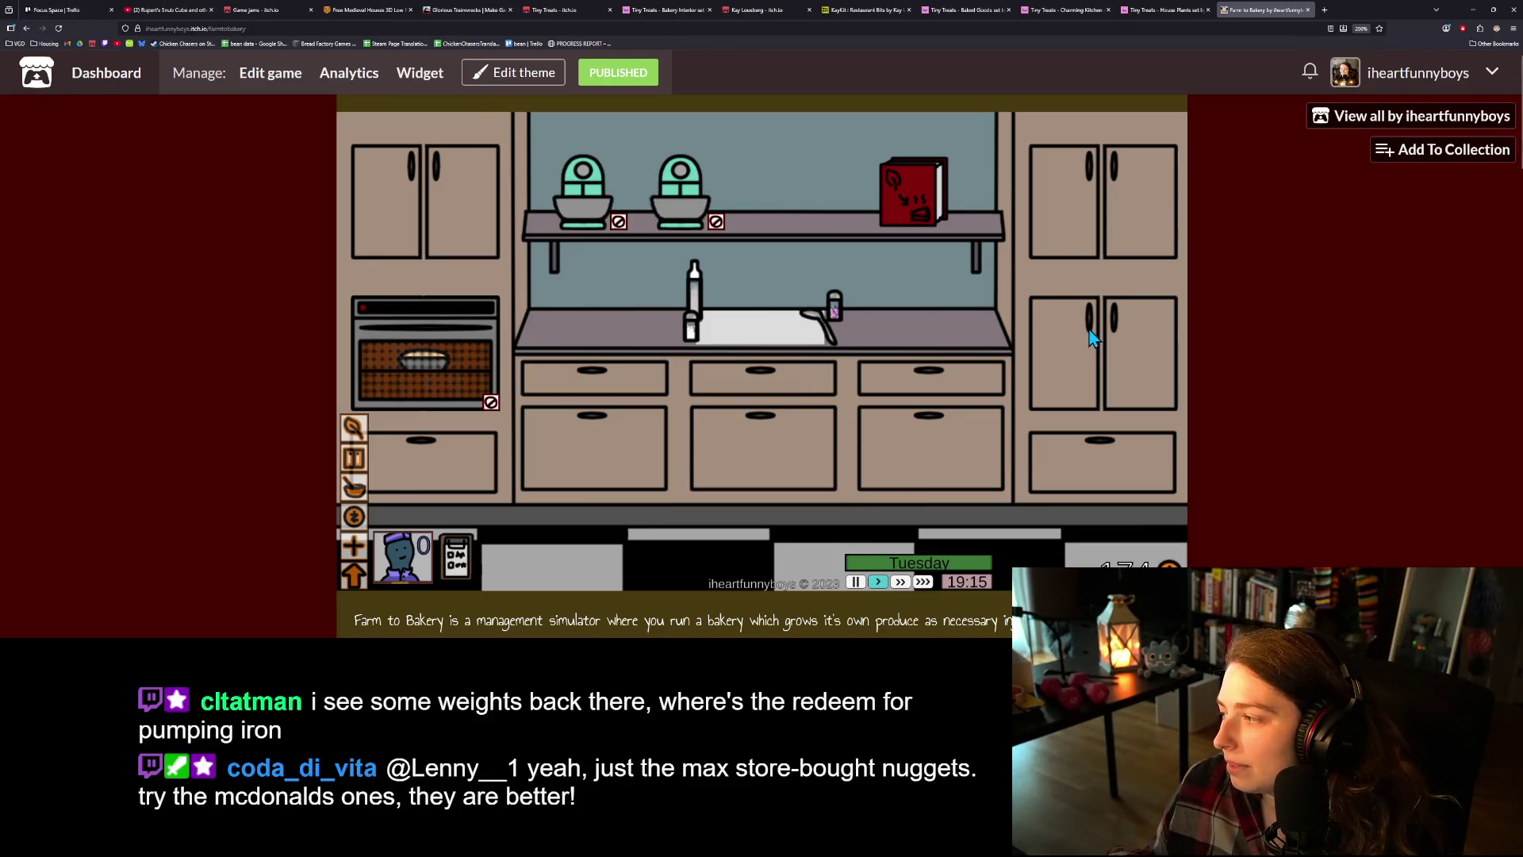
pyautogui.click(1476, 11)
# - Review ghost_wall_detector.gd around line 21's area_entered connection and GitHub Desktop's pending changes
pyautogui.click(801, 418)
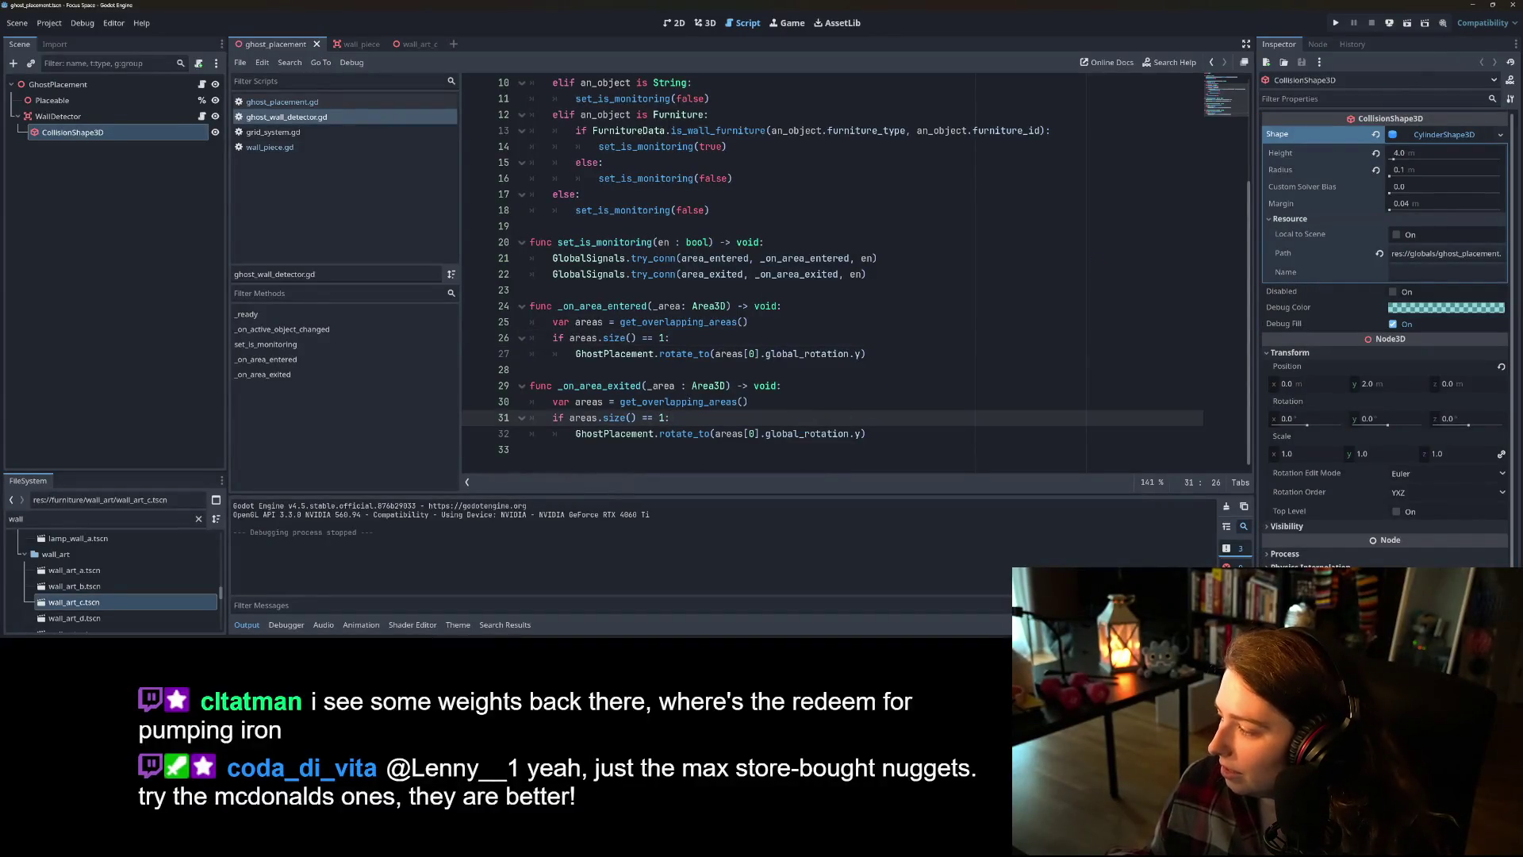
pyautogui.scroll(3, 833, 269)
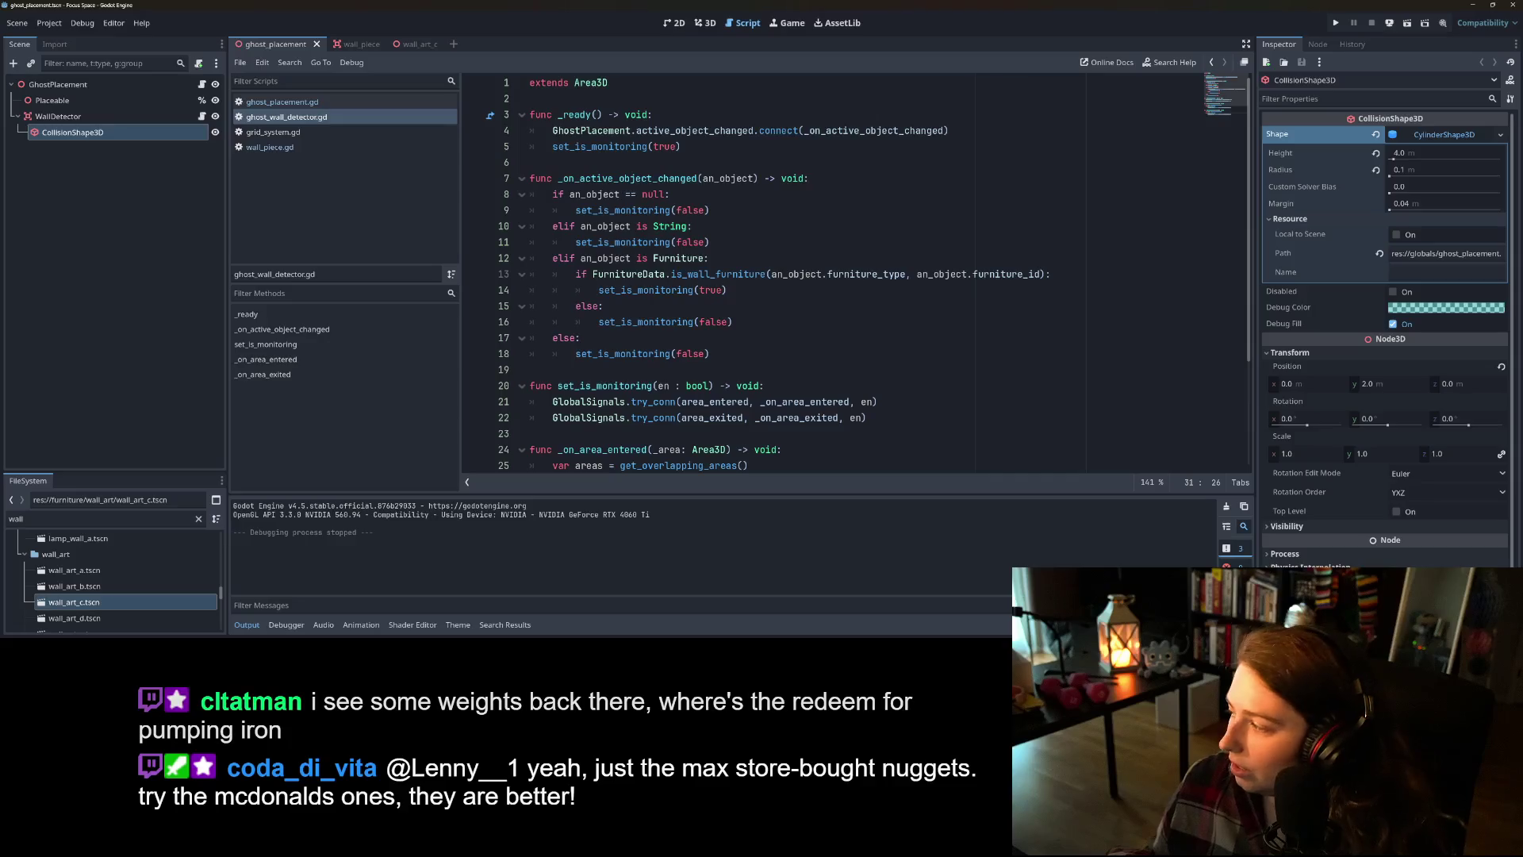
pyautogui.hotkey('alt', 'Tab')
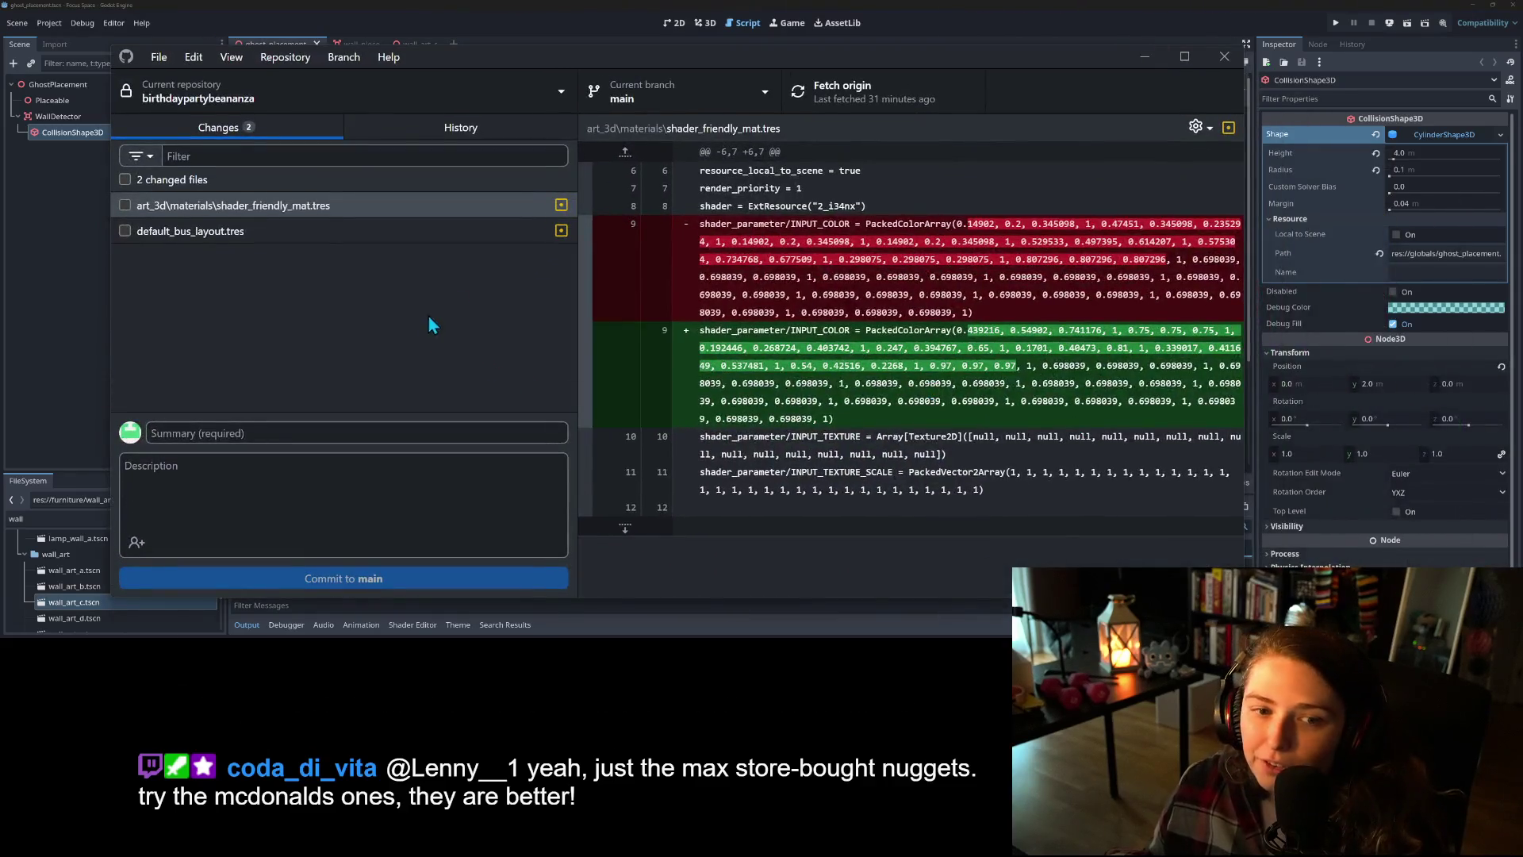
pyautogui.click(1145, 56)
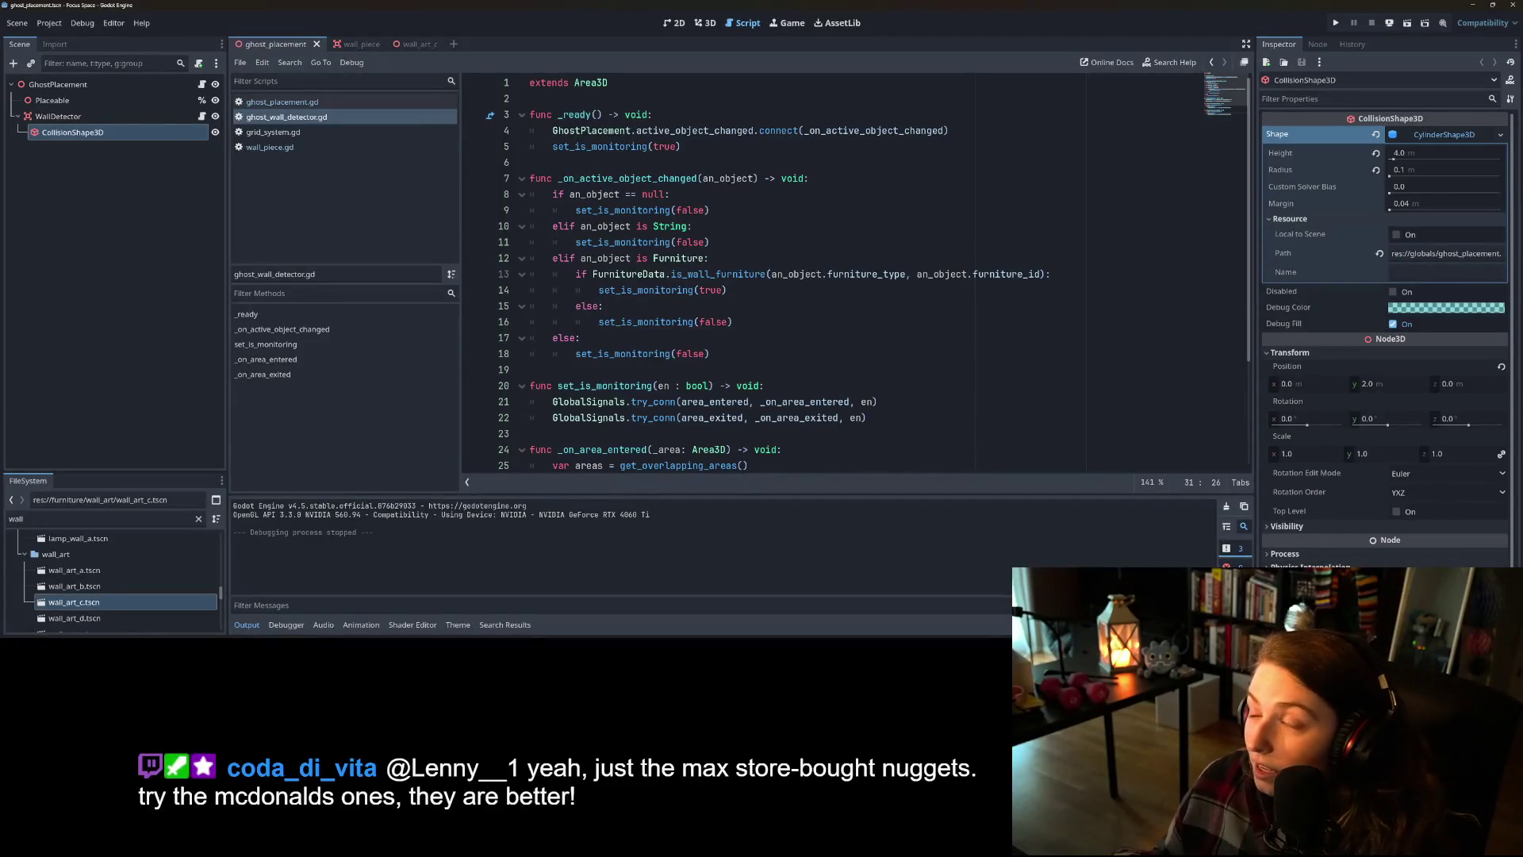
pyautogui.click(840, 401)
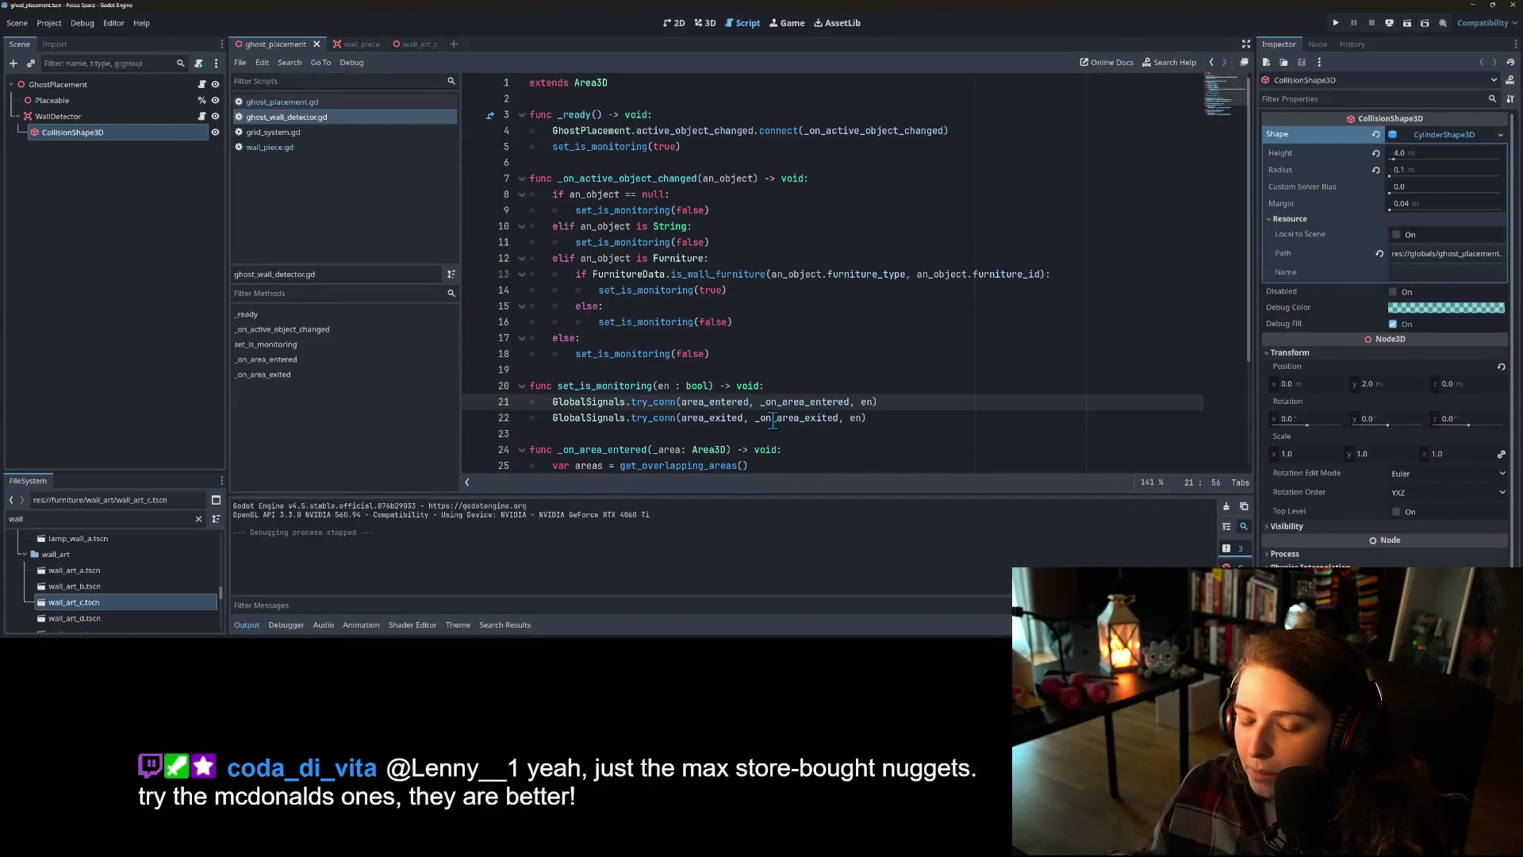
# - Collapse the Output panel, widen the code area, and open the user data folder
pyautogui.click(247, 624)
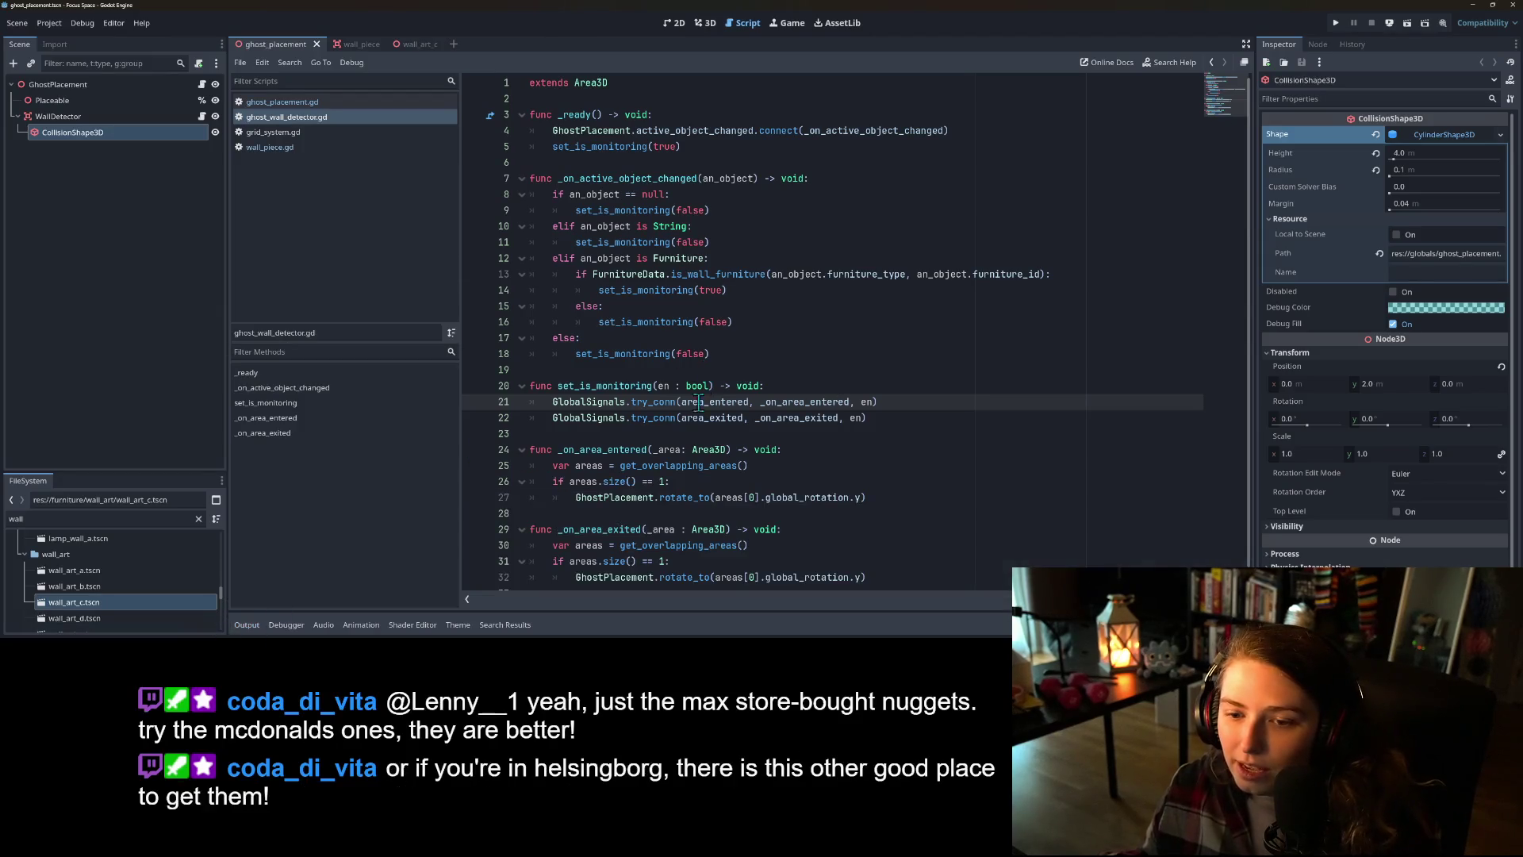
pyautogui.click(681, 434)
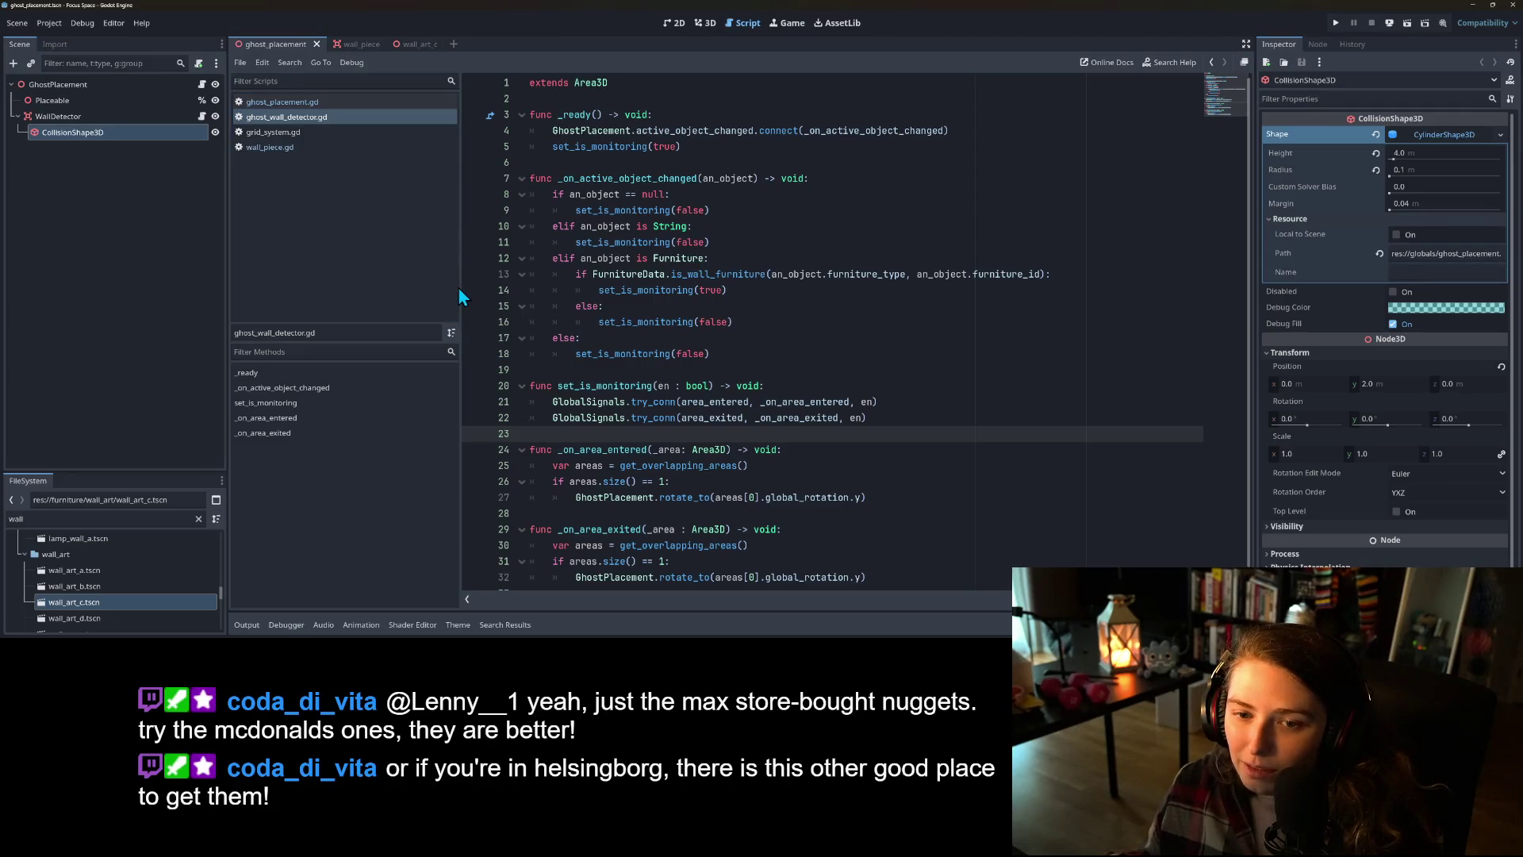
pyautogui.moveTo(460, 286); pyautogui.dragTo(355, 265)
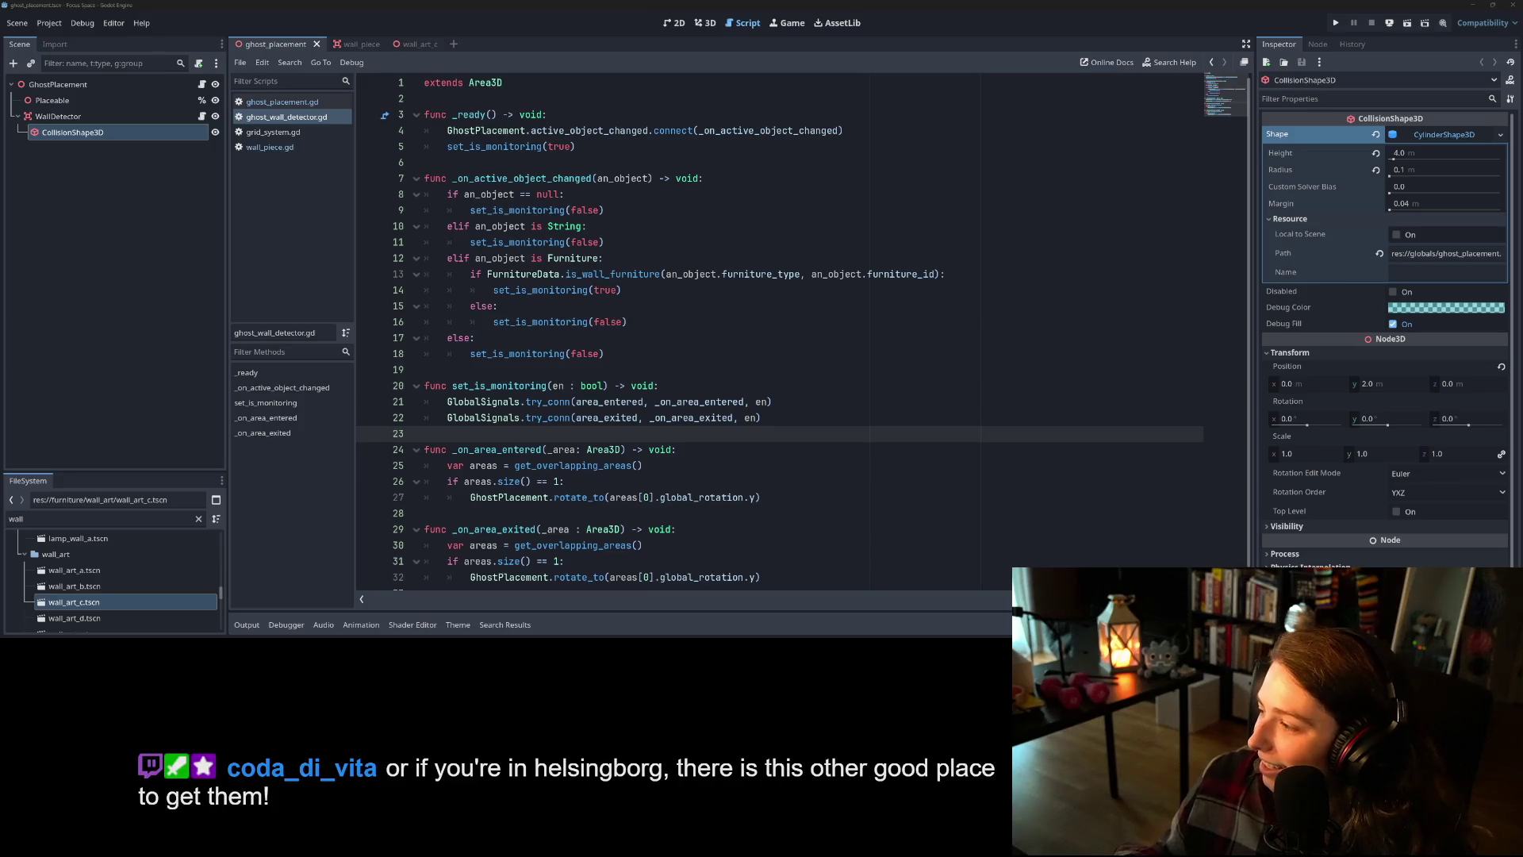
pyautogui.hotkey('alt', 'Tab')
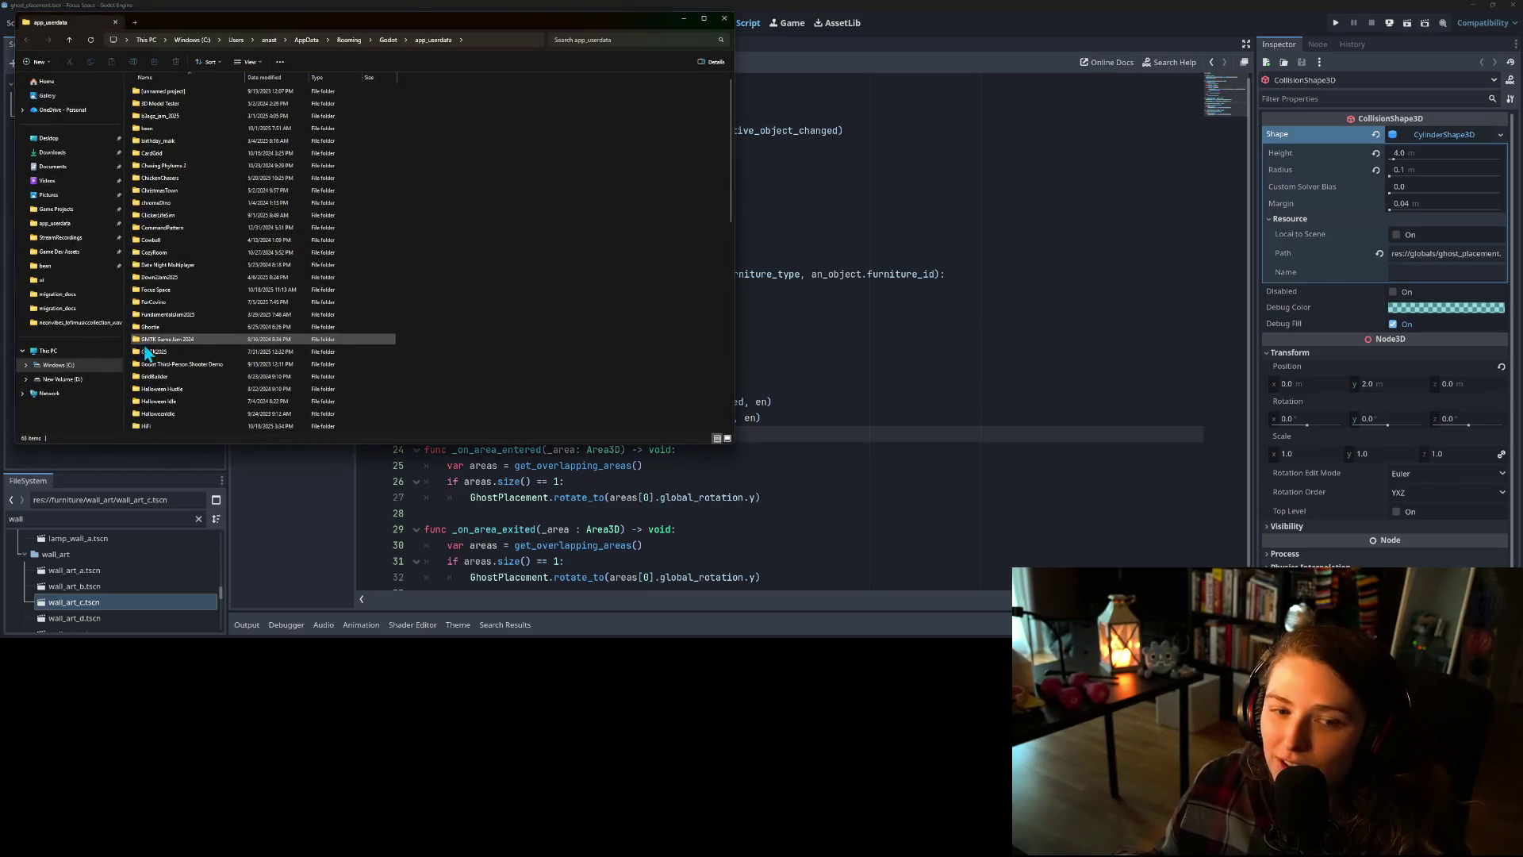
# - Navigate to Focus Space > game_saves > my_room1 and open furniture_data in the text editor
pyautogui.doubleClick(154, 289)
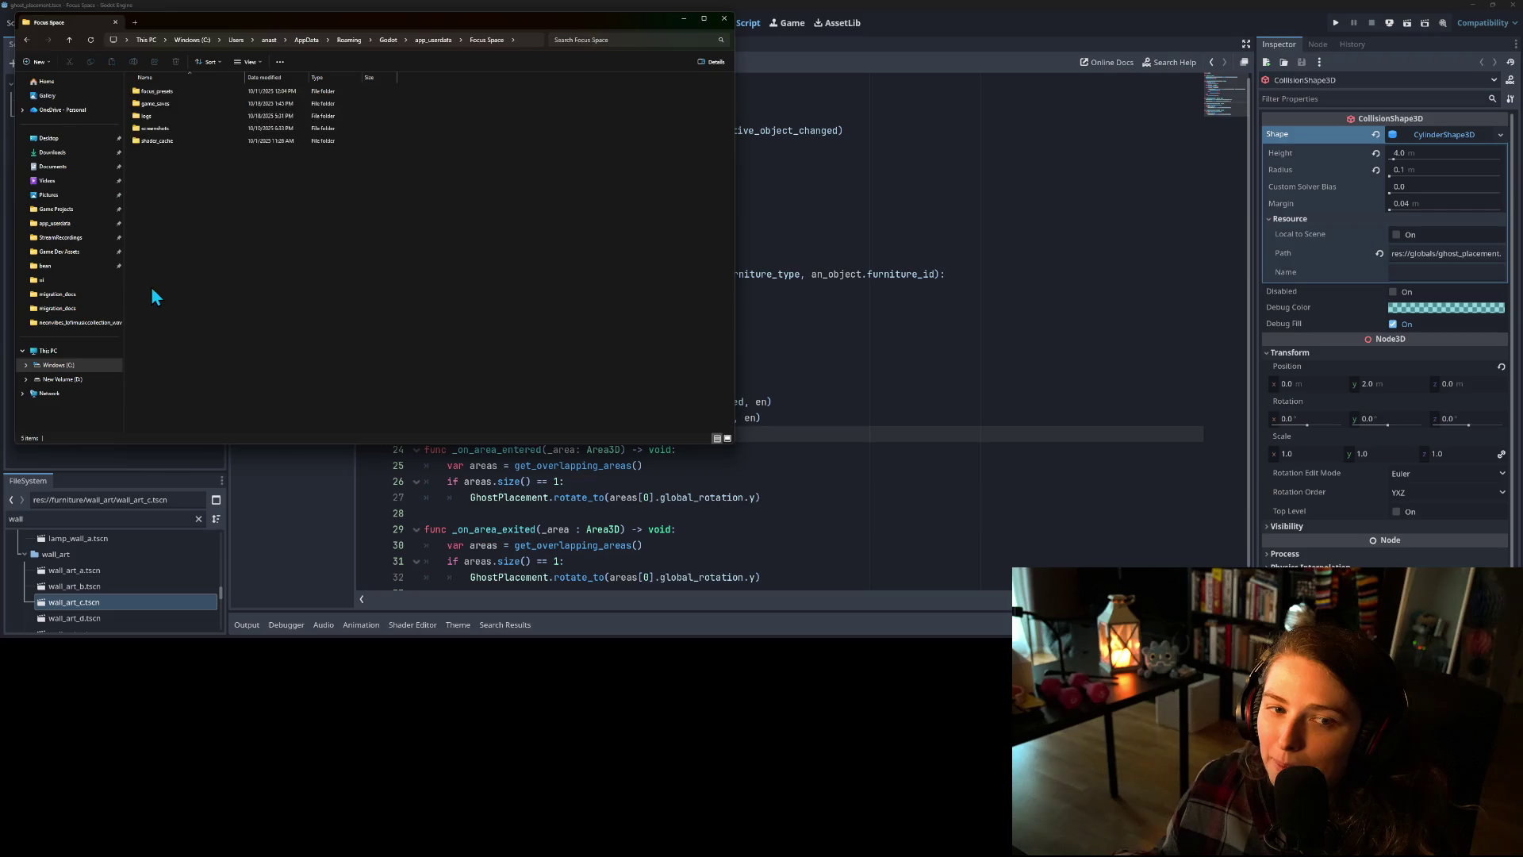
pyautogui.doubleClick(173, 102)
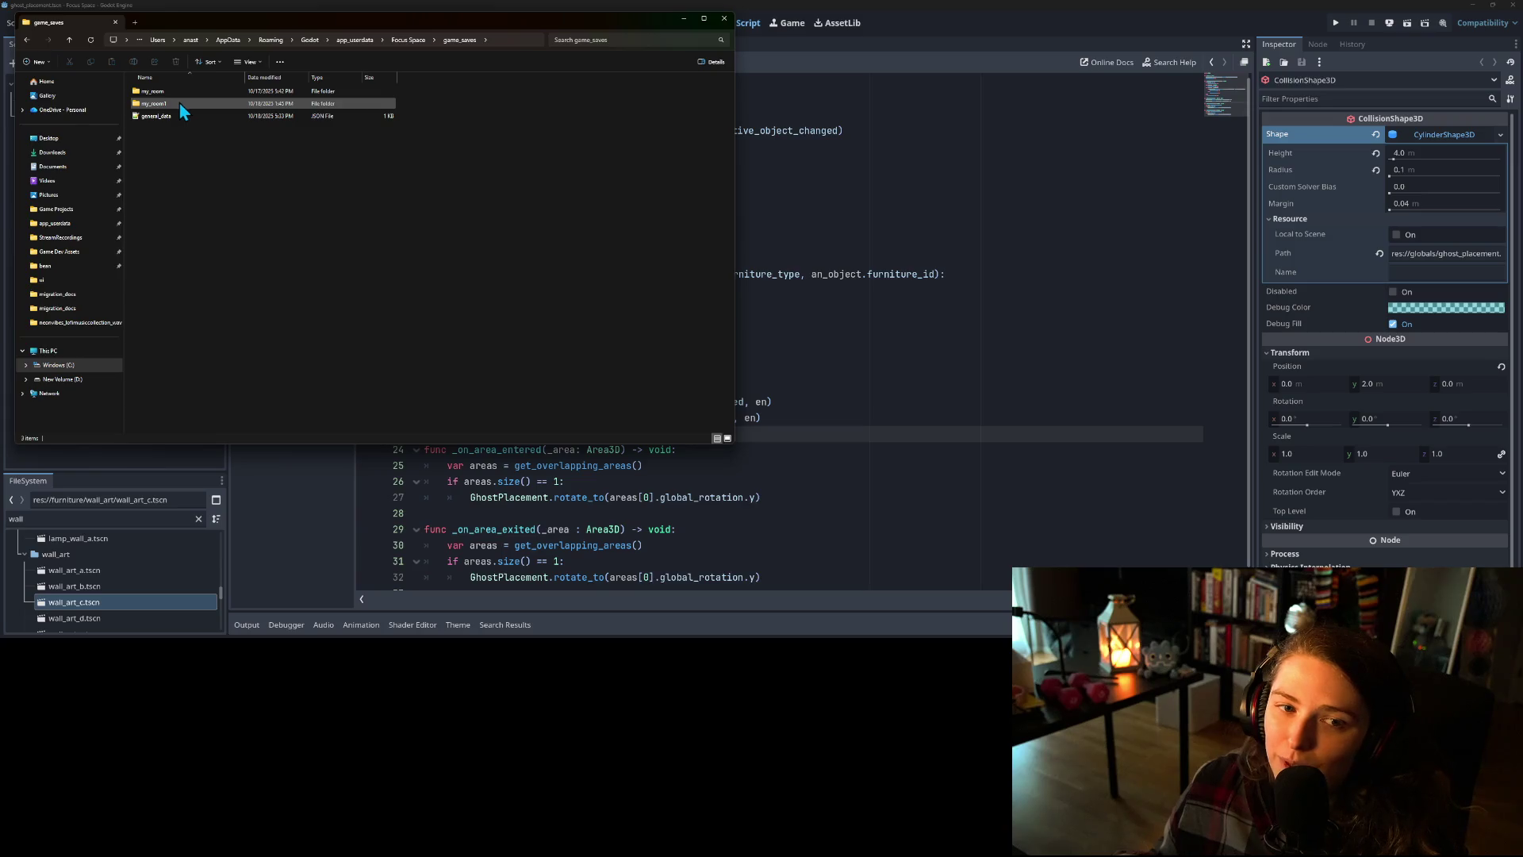
pyautogui.doubleClick(189, 103)
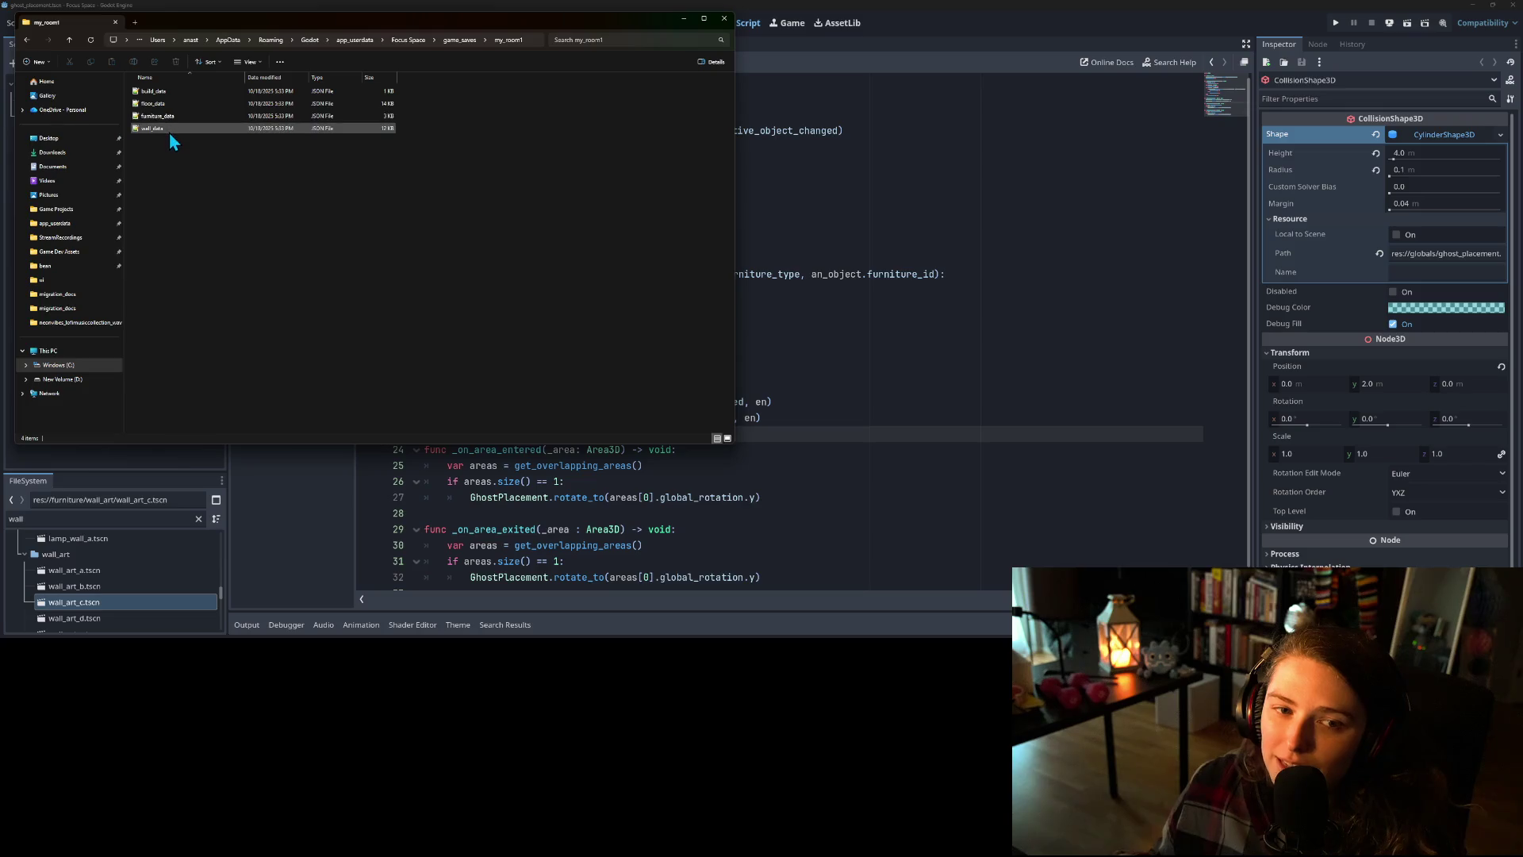
pyautogui.click(183, 116)
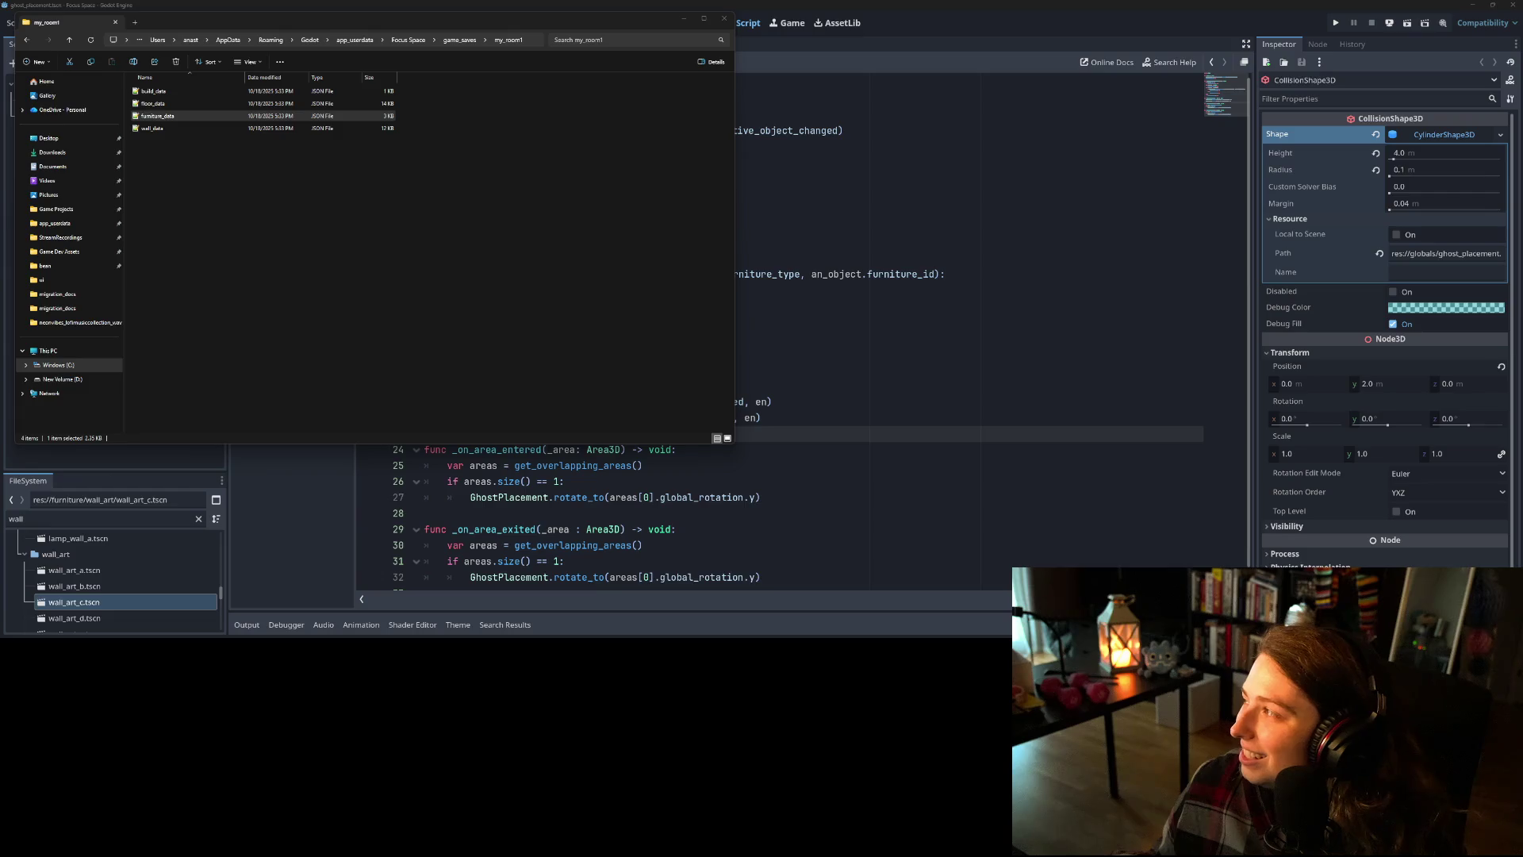
pyautogui.press('Return')
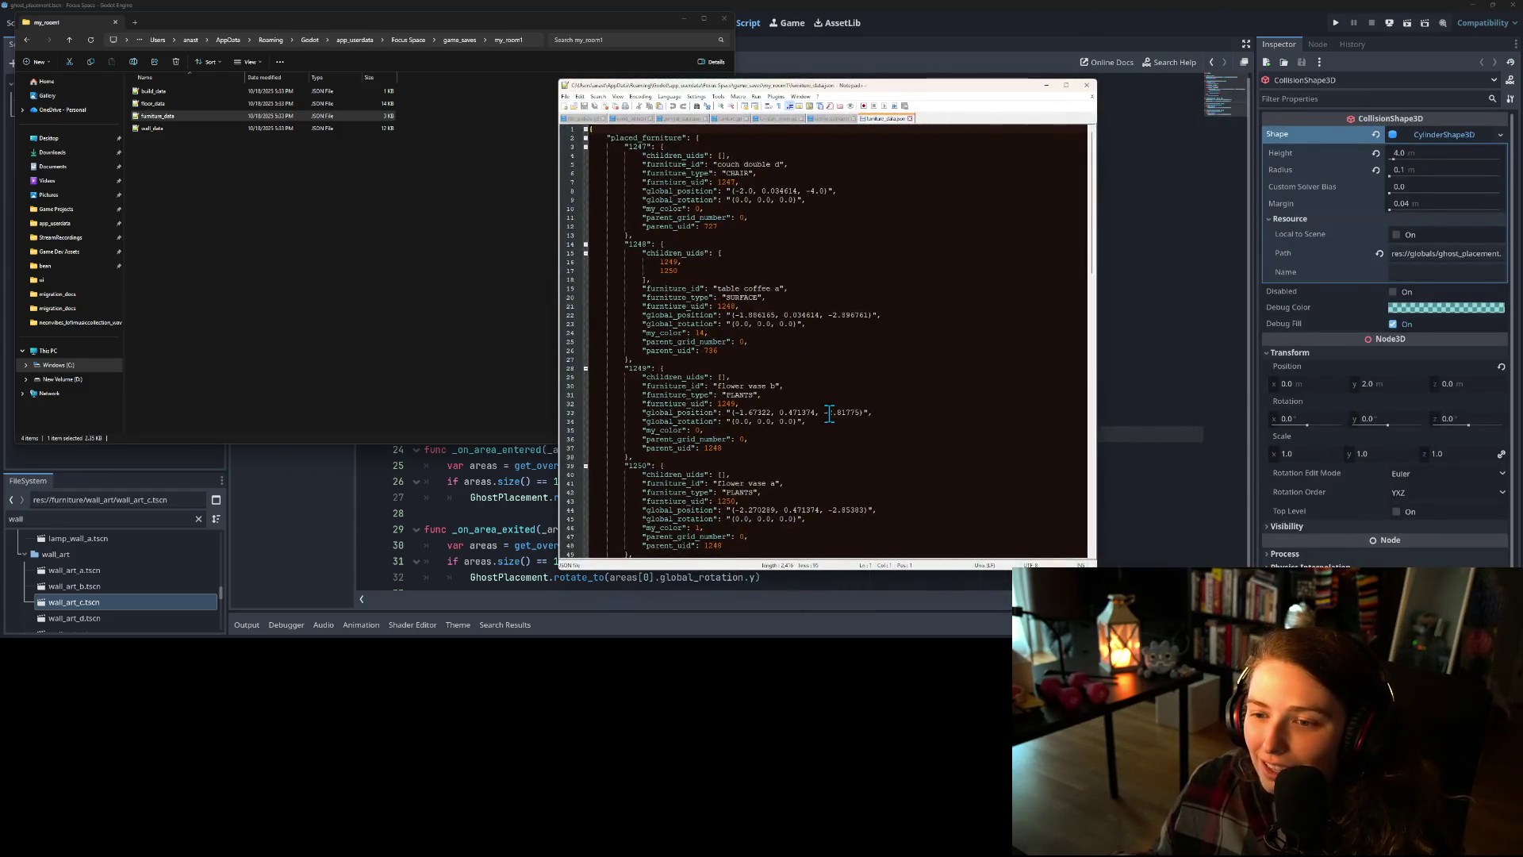
# - Scroll to the last entry, wall art f, and check its parent_uid 1229
pyautogui.scroll(-11, 827, 418)
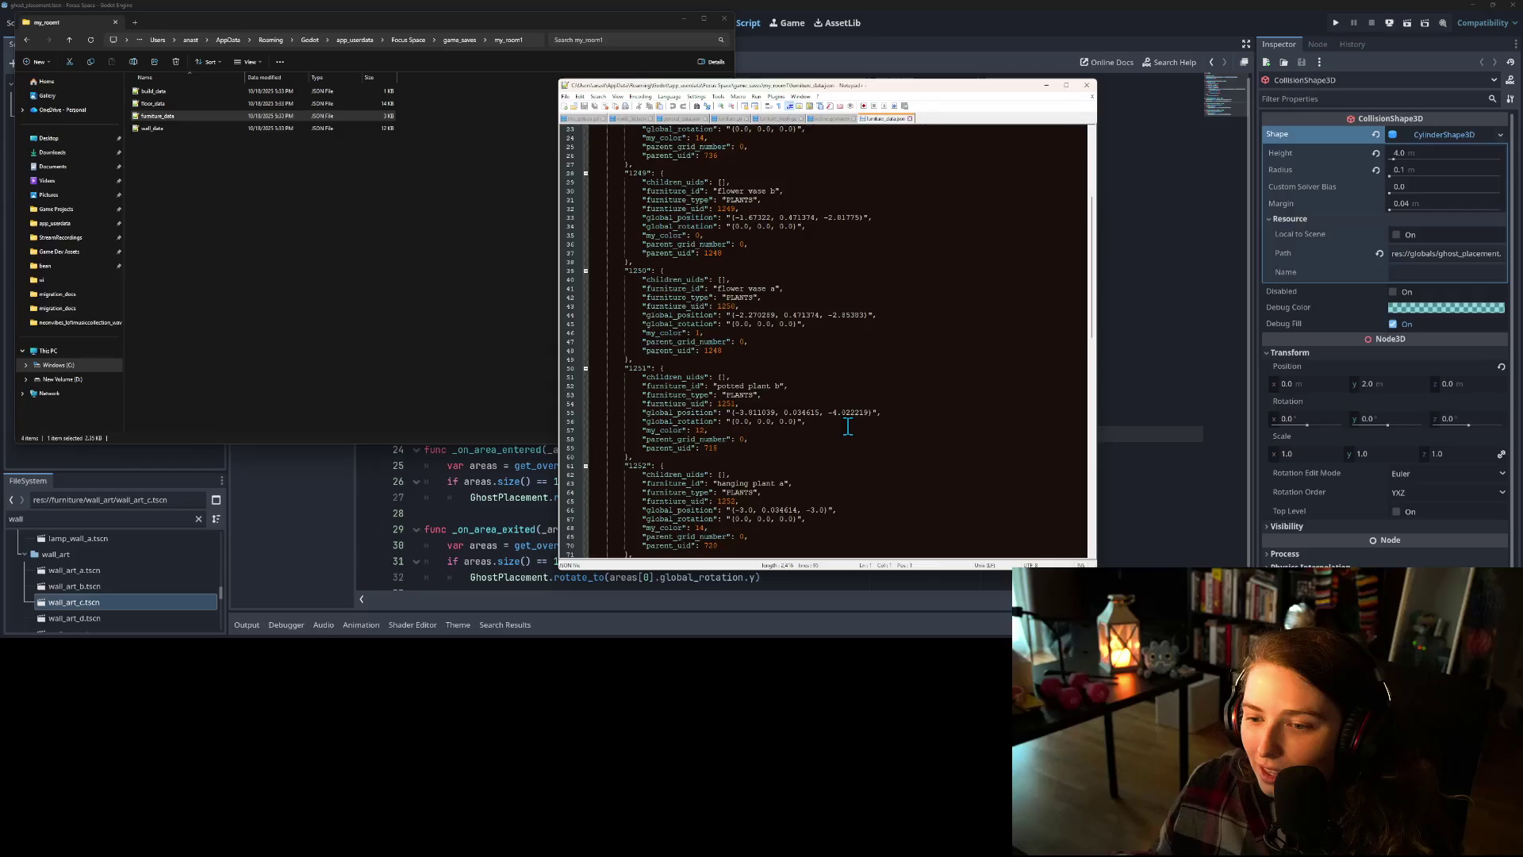
pyautogui.scroll(-7, 848, 426)
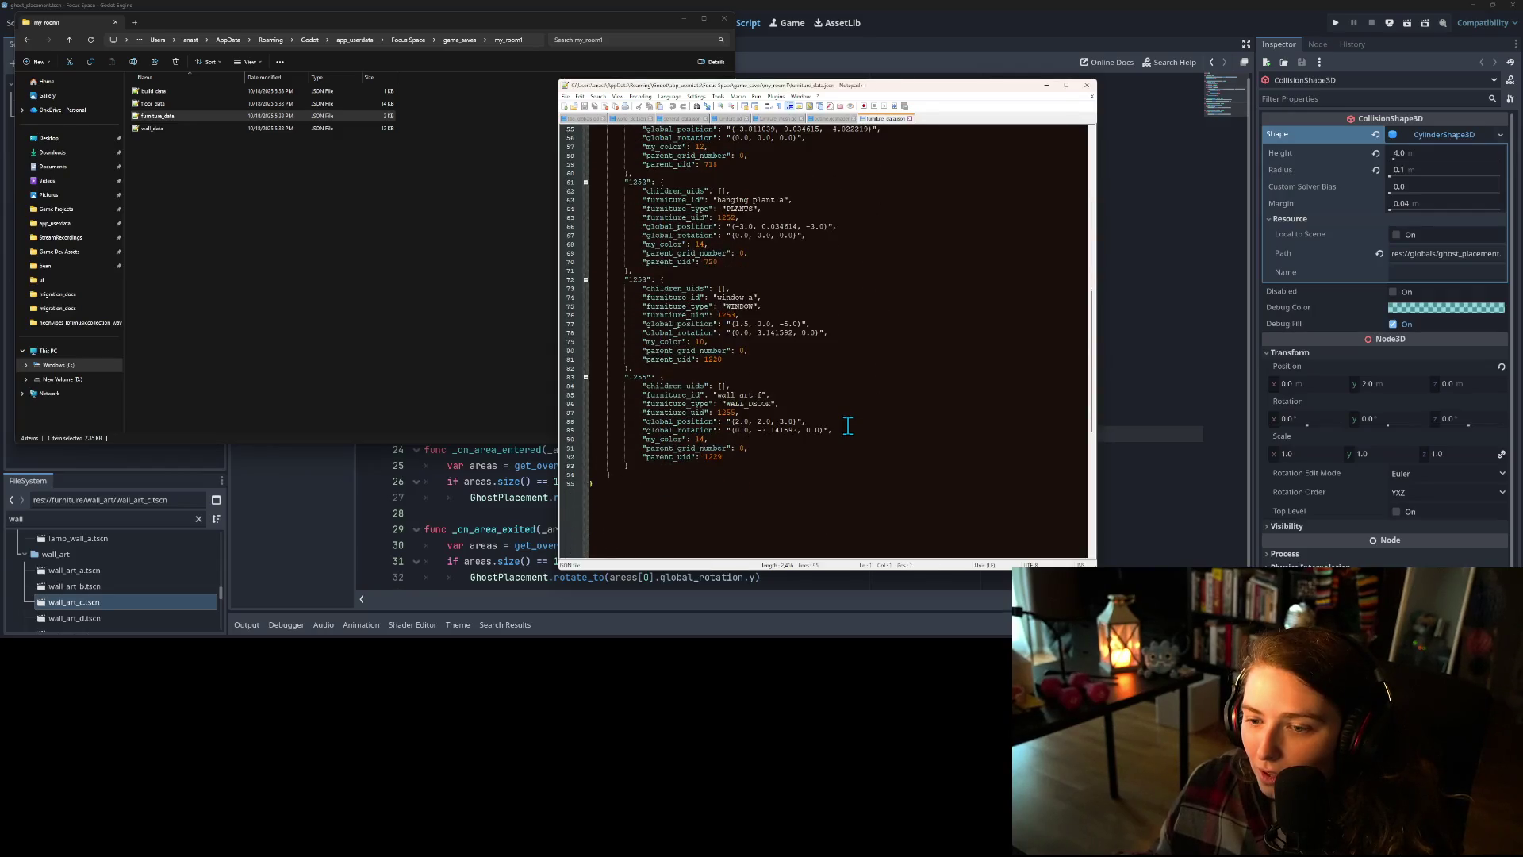
pyautogui.doubleClick(746, 395)
pyautogui.click(743, 411)
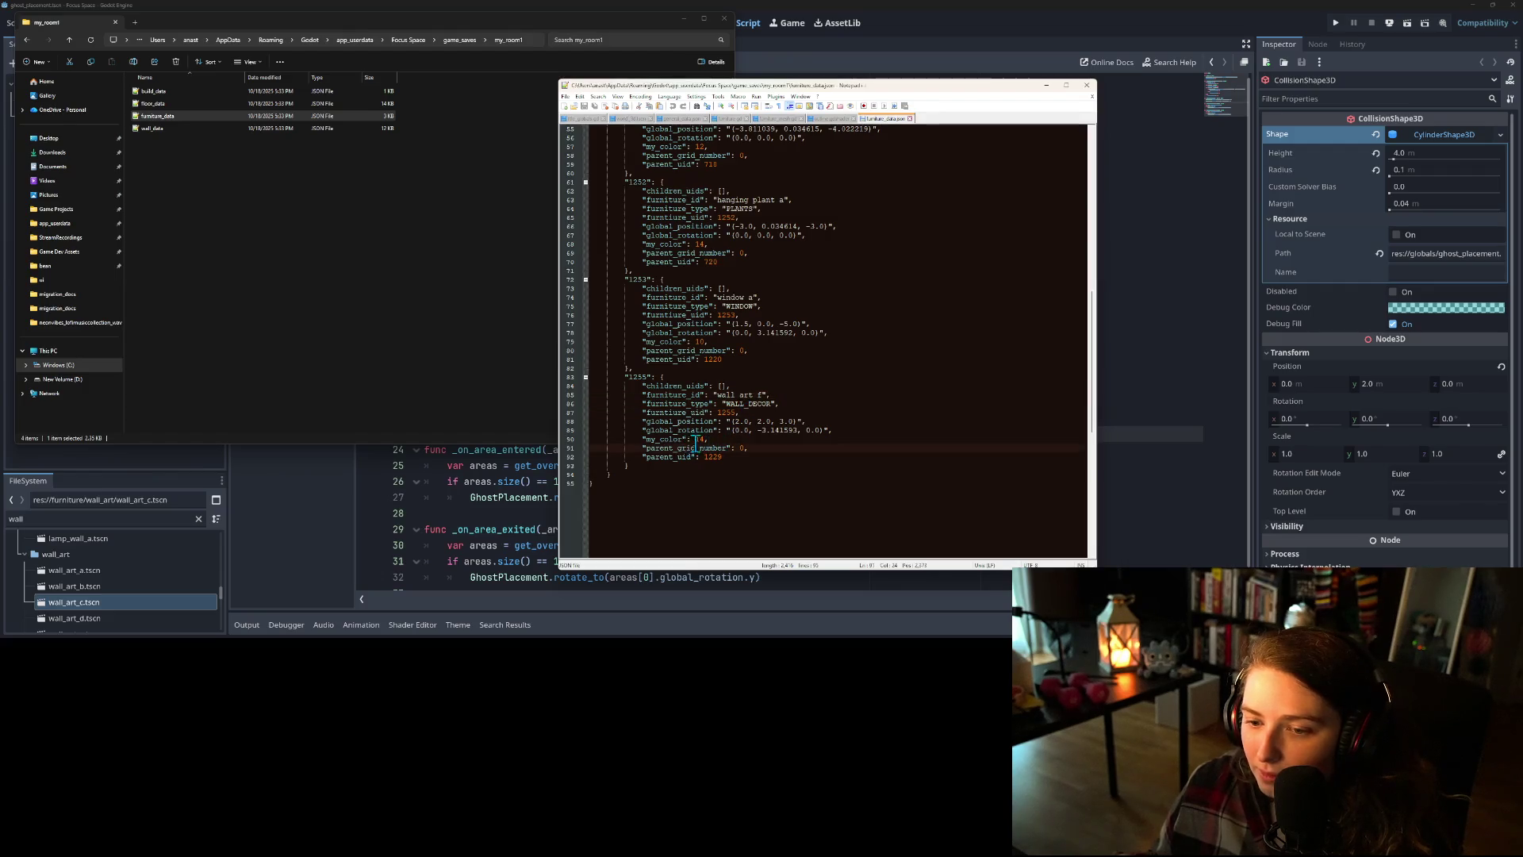
pyautogui.click(723, 458)
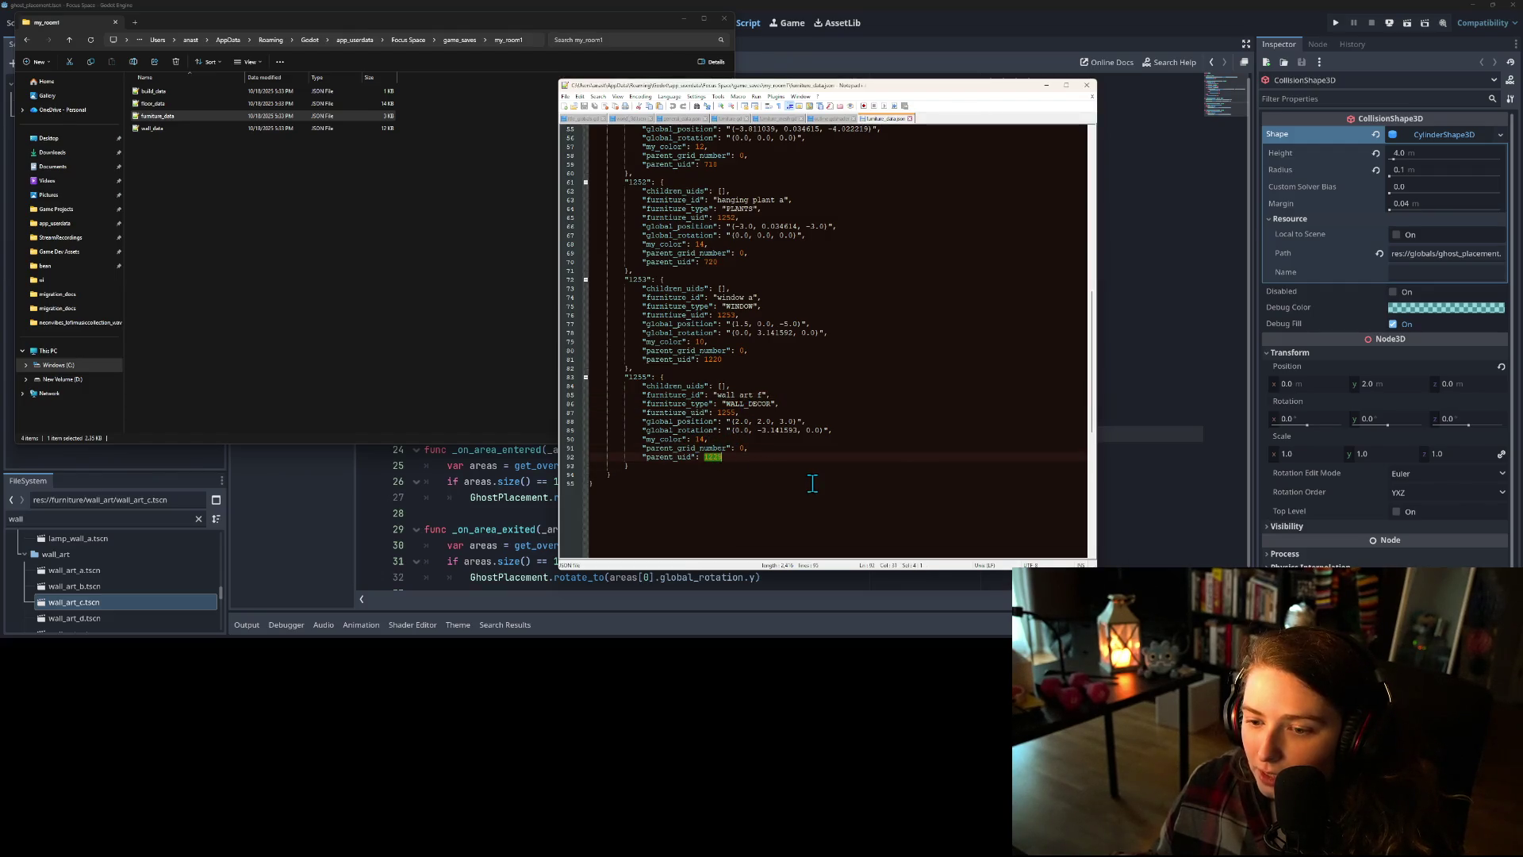
# - Return to the save folder and select the wall_data file
pyautogui.scroll(1, 813, 483)
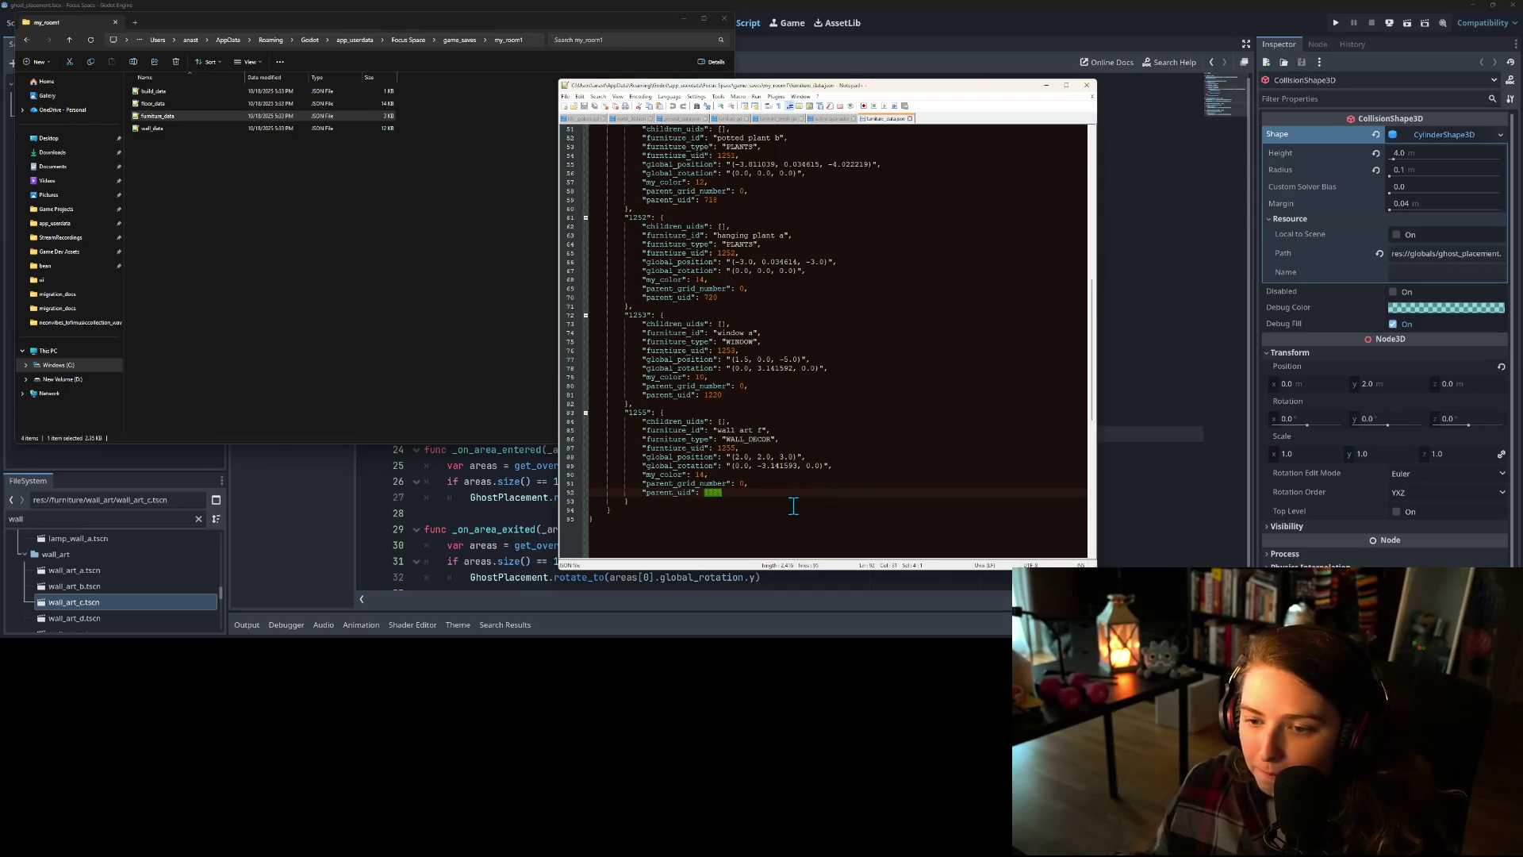
pyautogui.click(323, 225)
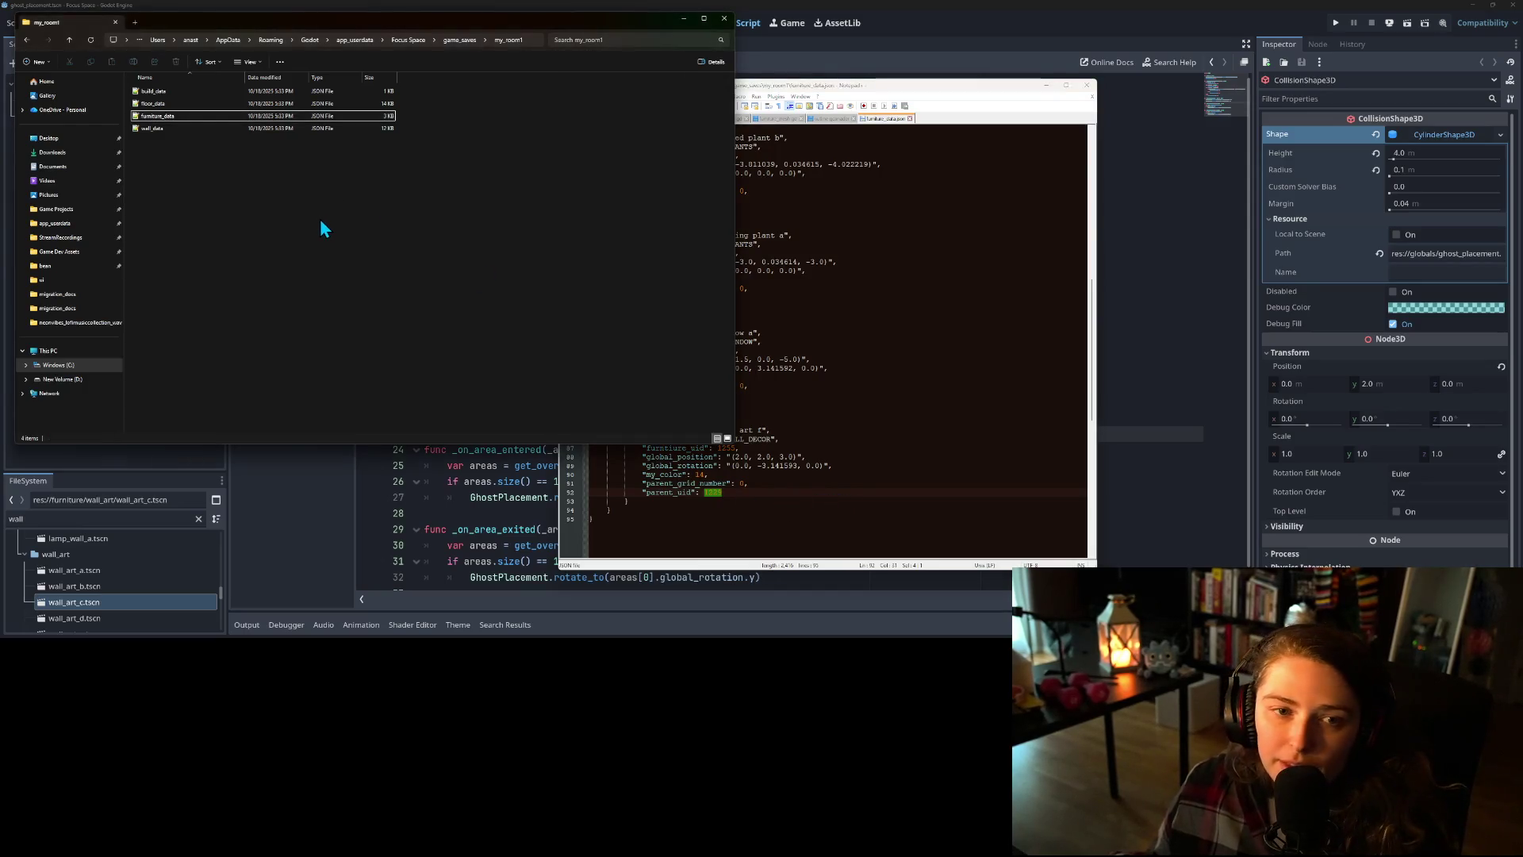
pyautogui.click(187, 128)
# - Open wall_data.json in a new Notepad++ tab and scroll through the wall entries
pyautogui.doubleClick(188, 127)
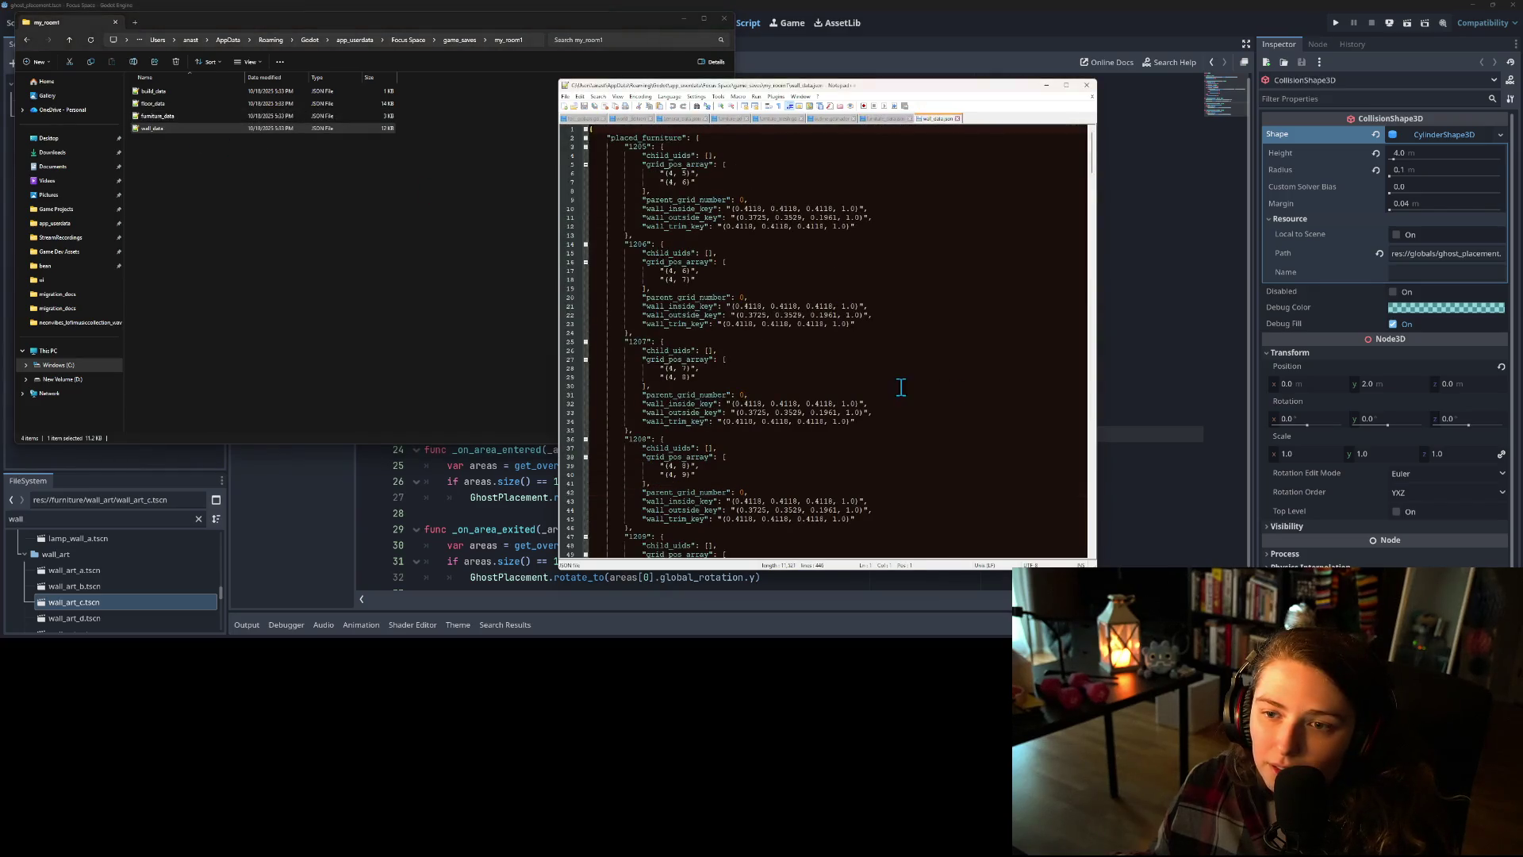
pyautogui.scroll(-20, 684, 309)
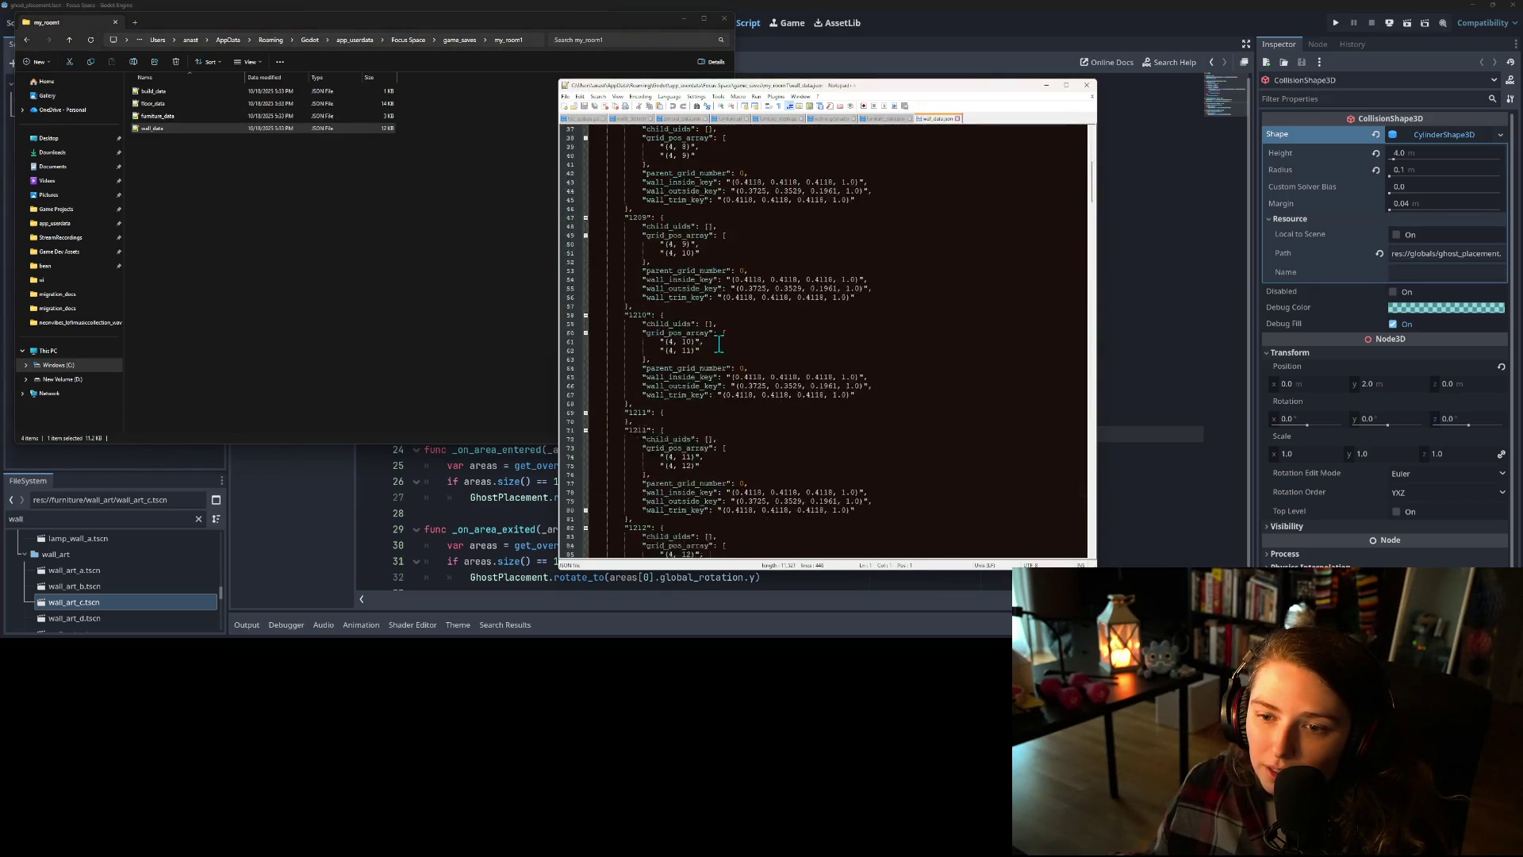
pyautogui.scroll(-20, 731, 349)
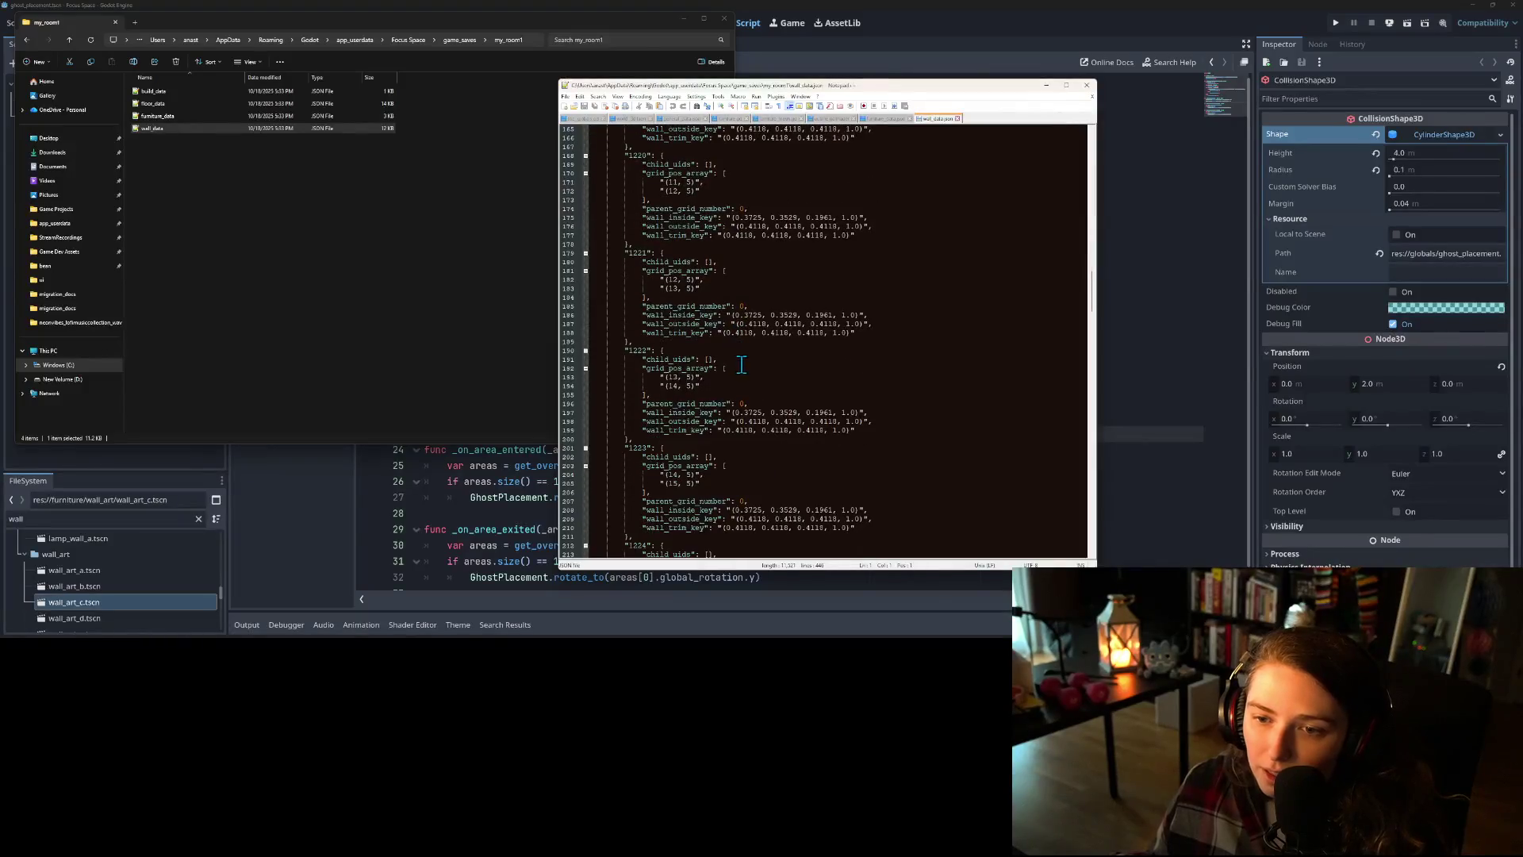
pyautogui.scroll(-13, 675, 361)
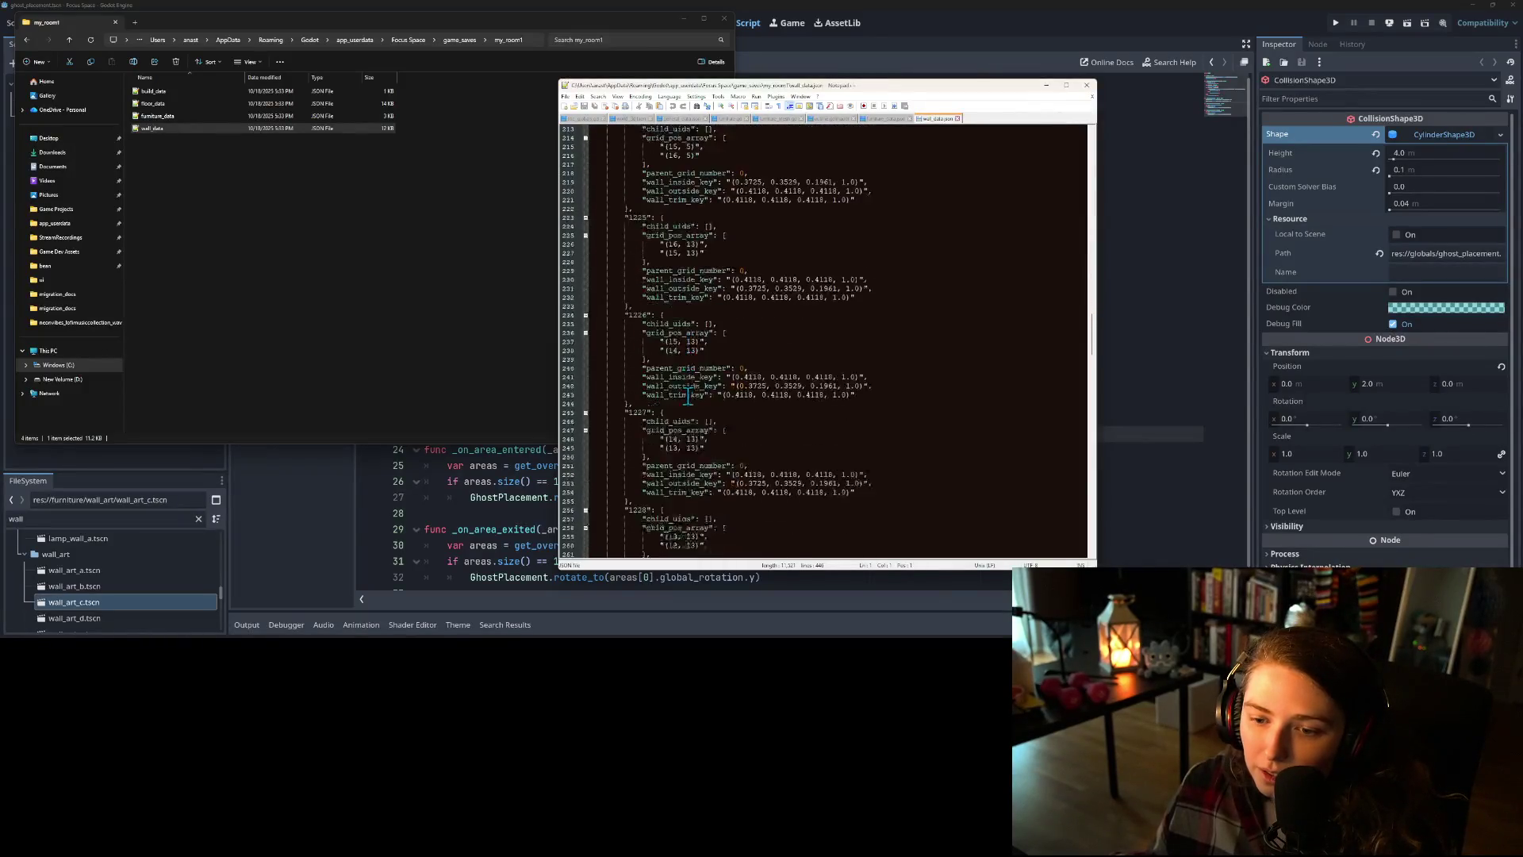
pyautogui.scroll(-1, 692, 405)
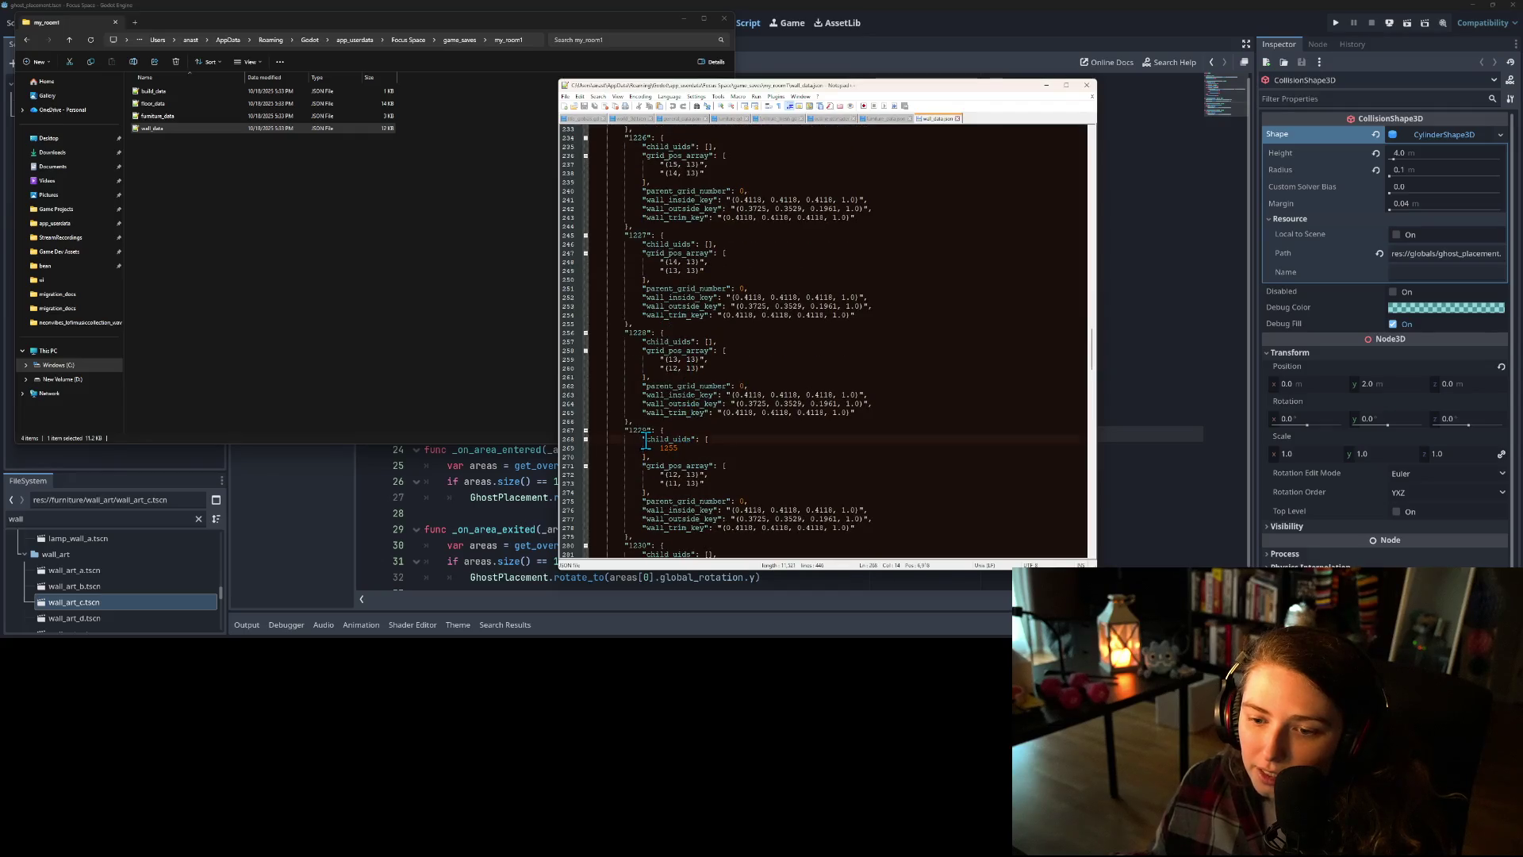
# - Confirm wall 1229's child_uids holds 1255, then bring Godot's script editor forward
pyautogui.doubleClick(671, 439)
pyautogui.doubleClick(671, 448)
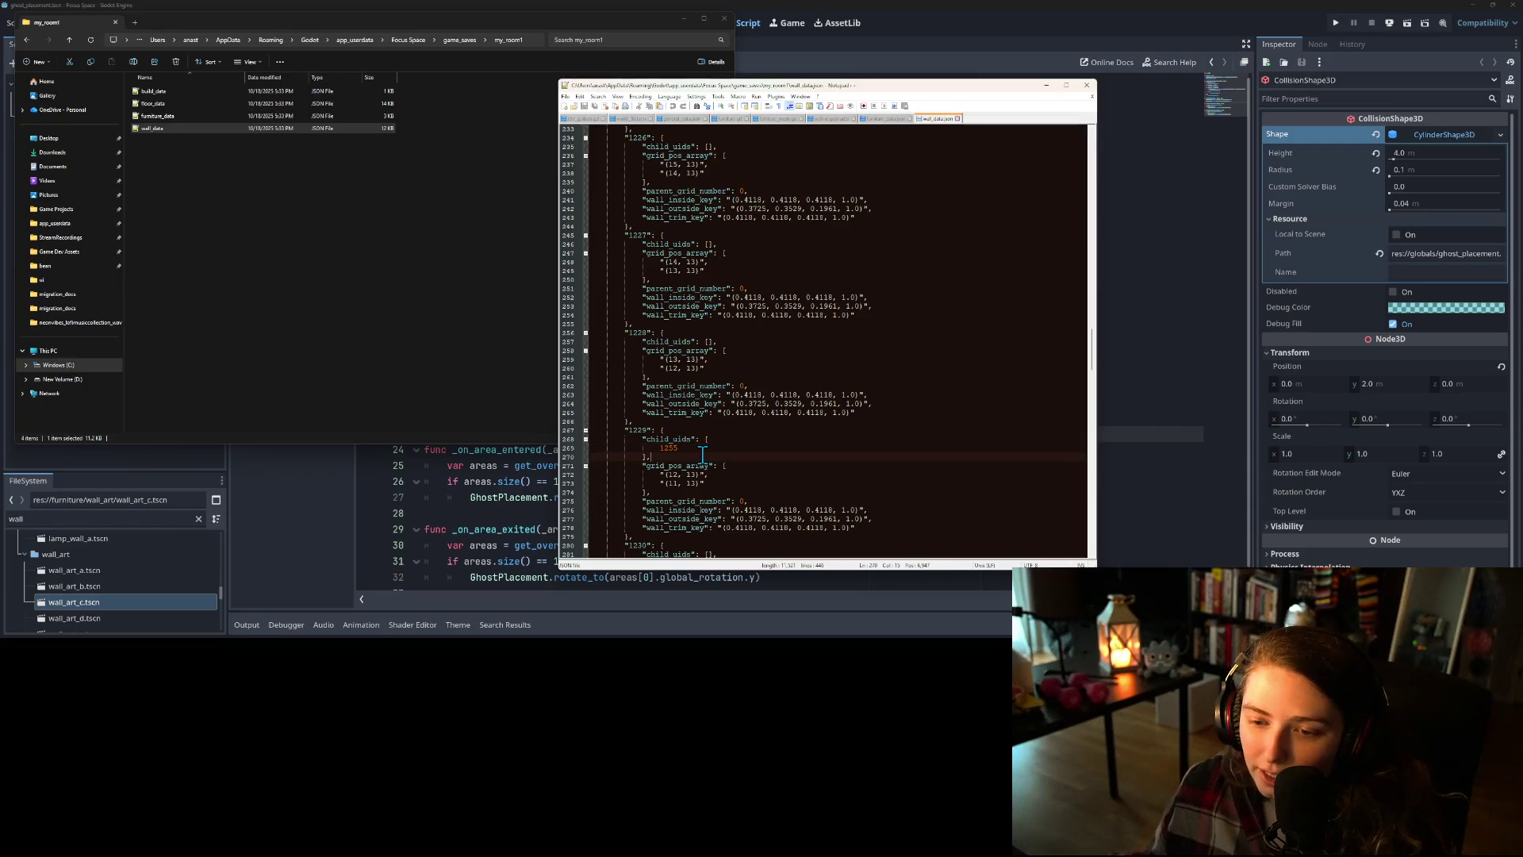
pyautogui.scroll(-3, 708, 450)
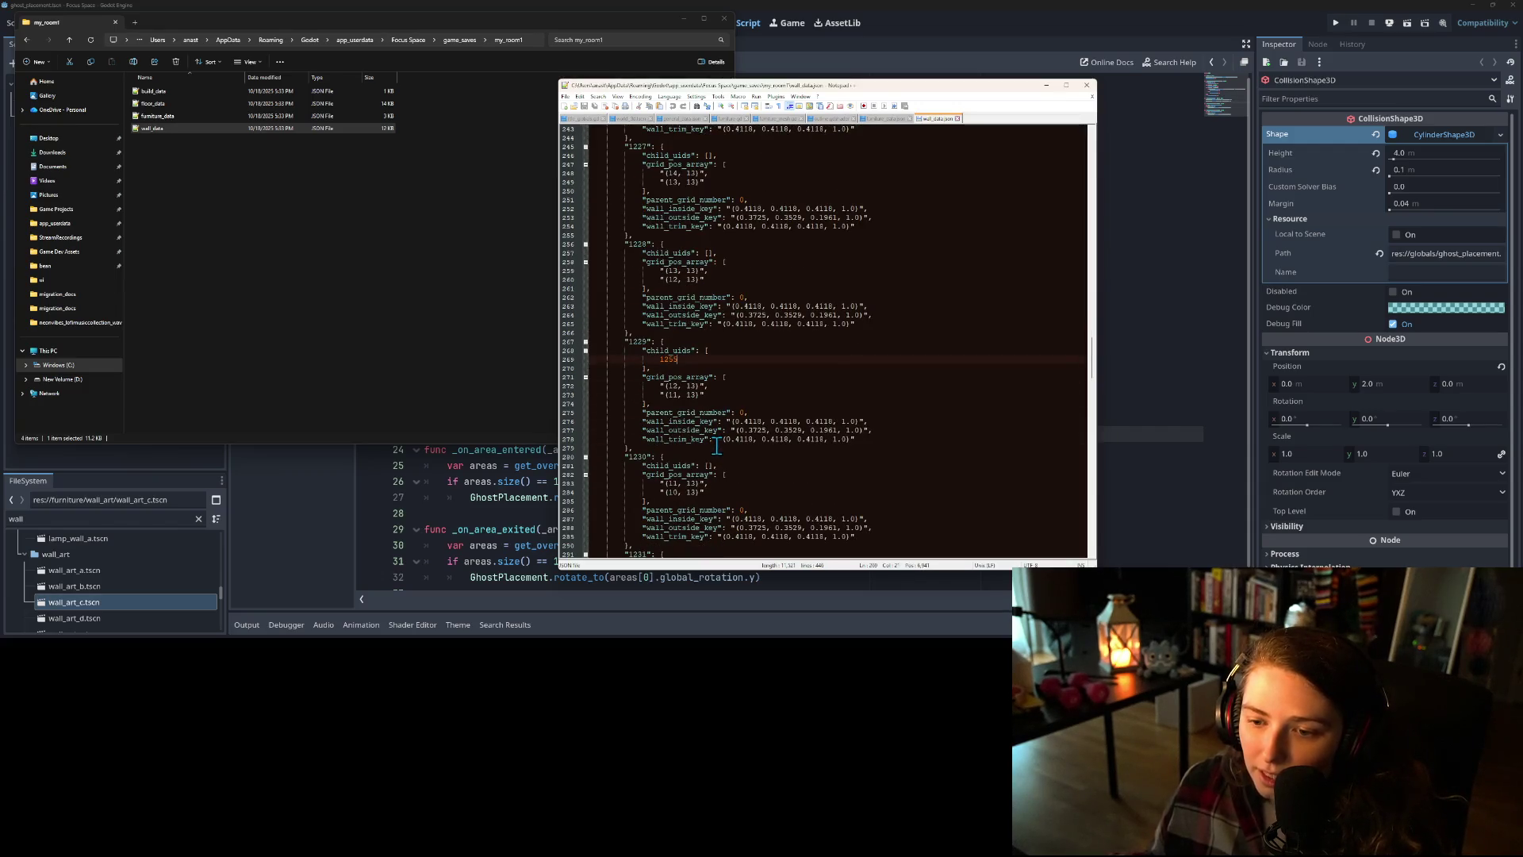
pyautogui.scroll(-1, 716, 446)
pyautogui.click(725, 421)
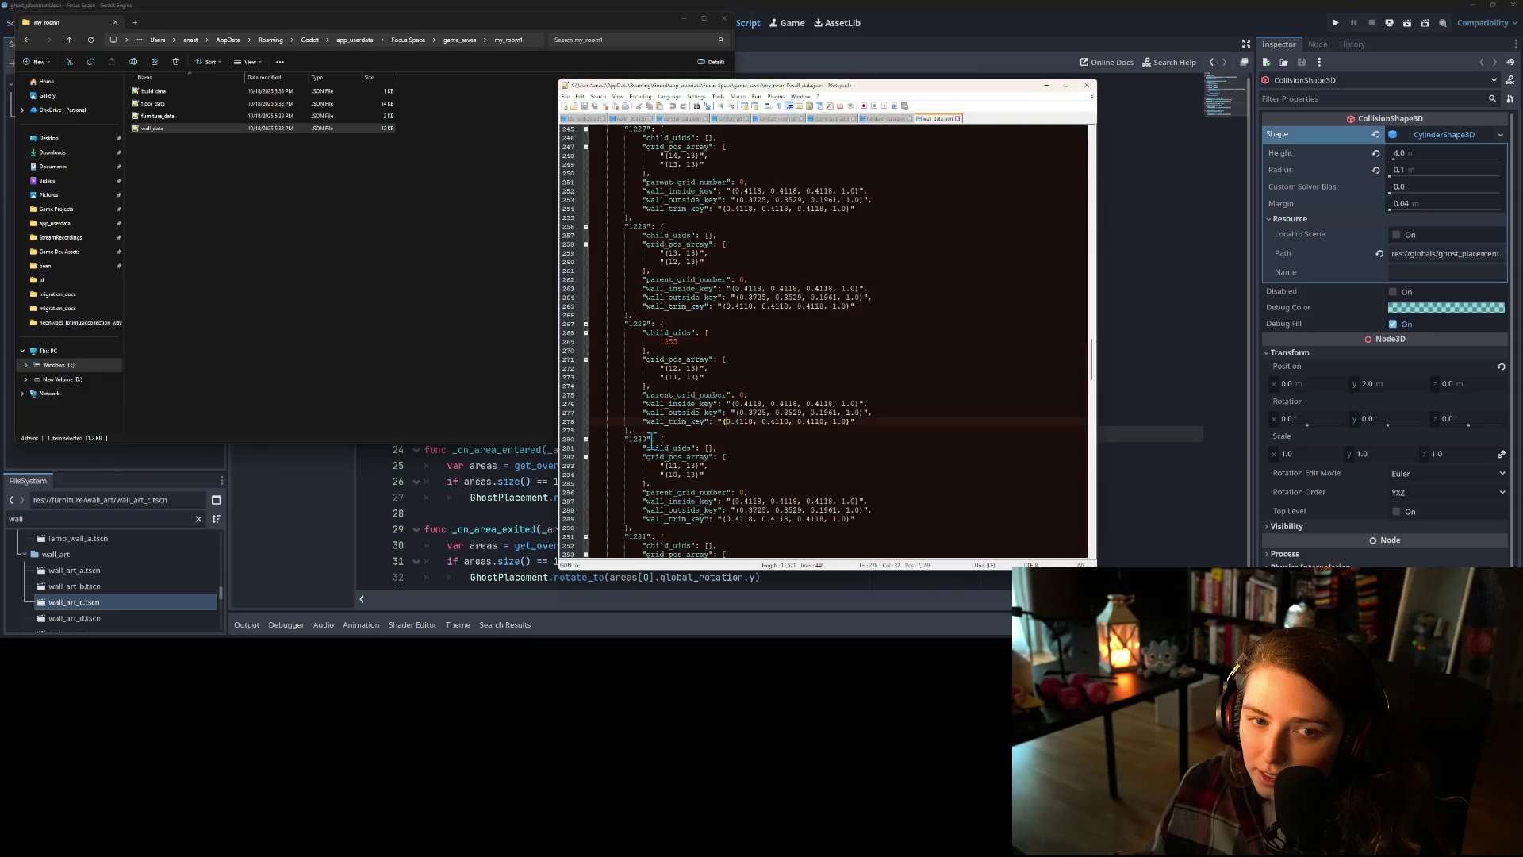
pyautogui.click(473, 515)
pyautogui.click(706, 449)
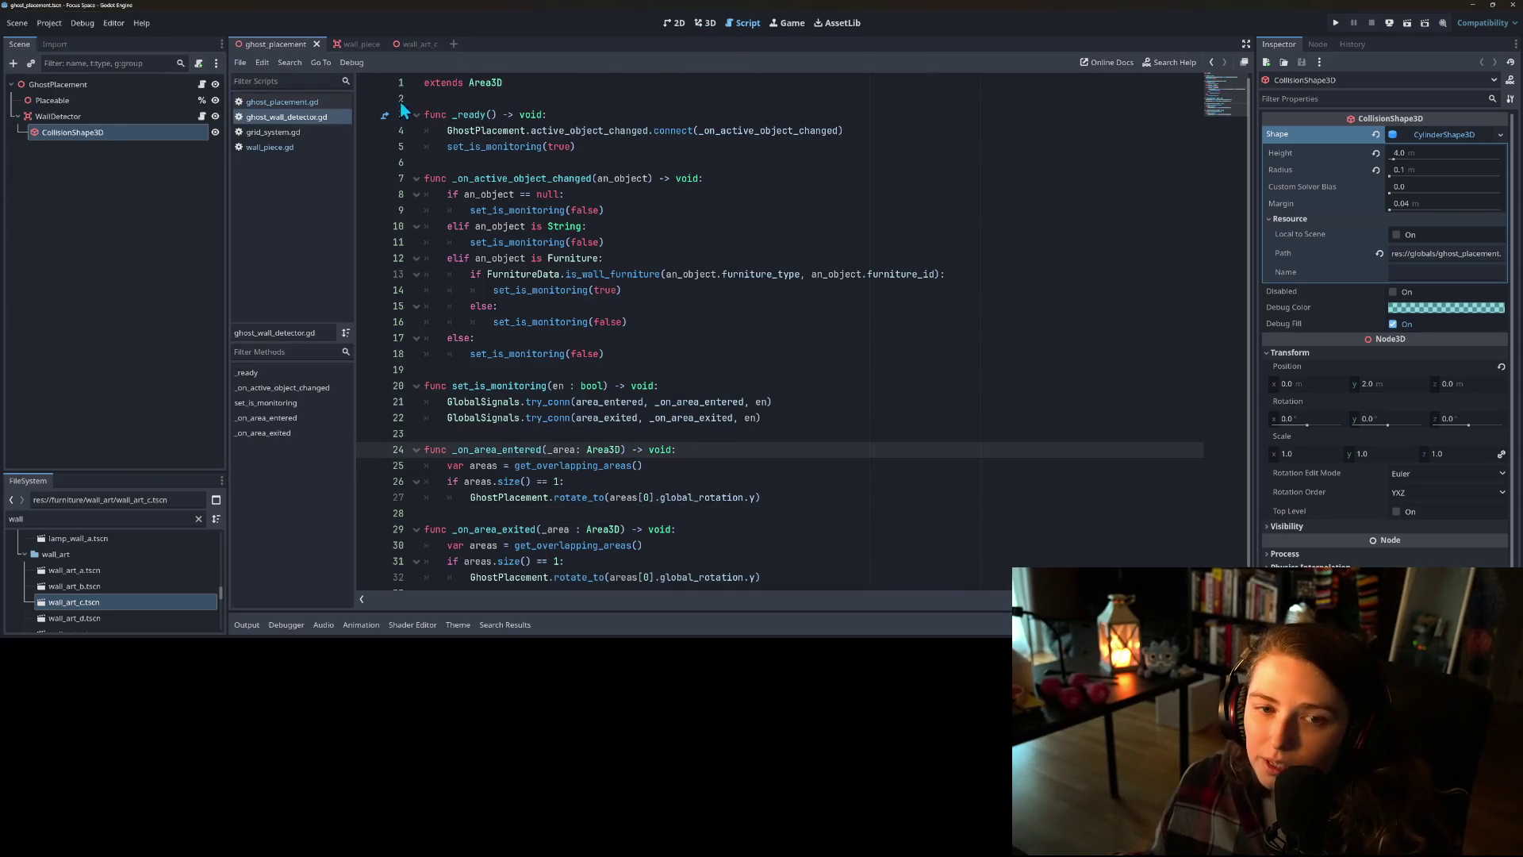
# - Filter the FileSystem dock by 'save' and open grid_save_manager.gd
pyautogui.click(307, 133)
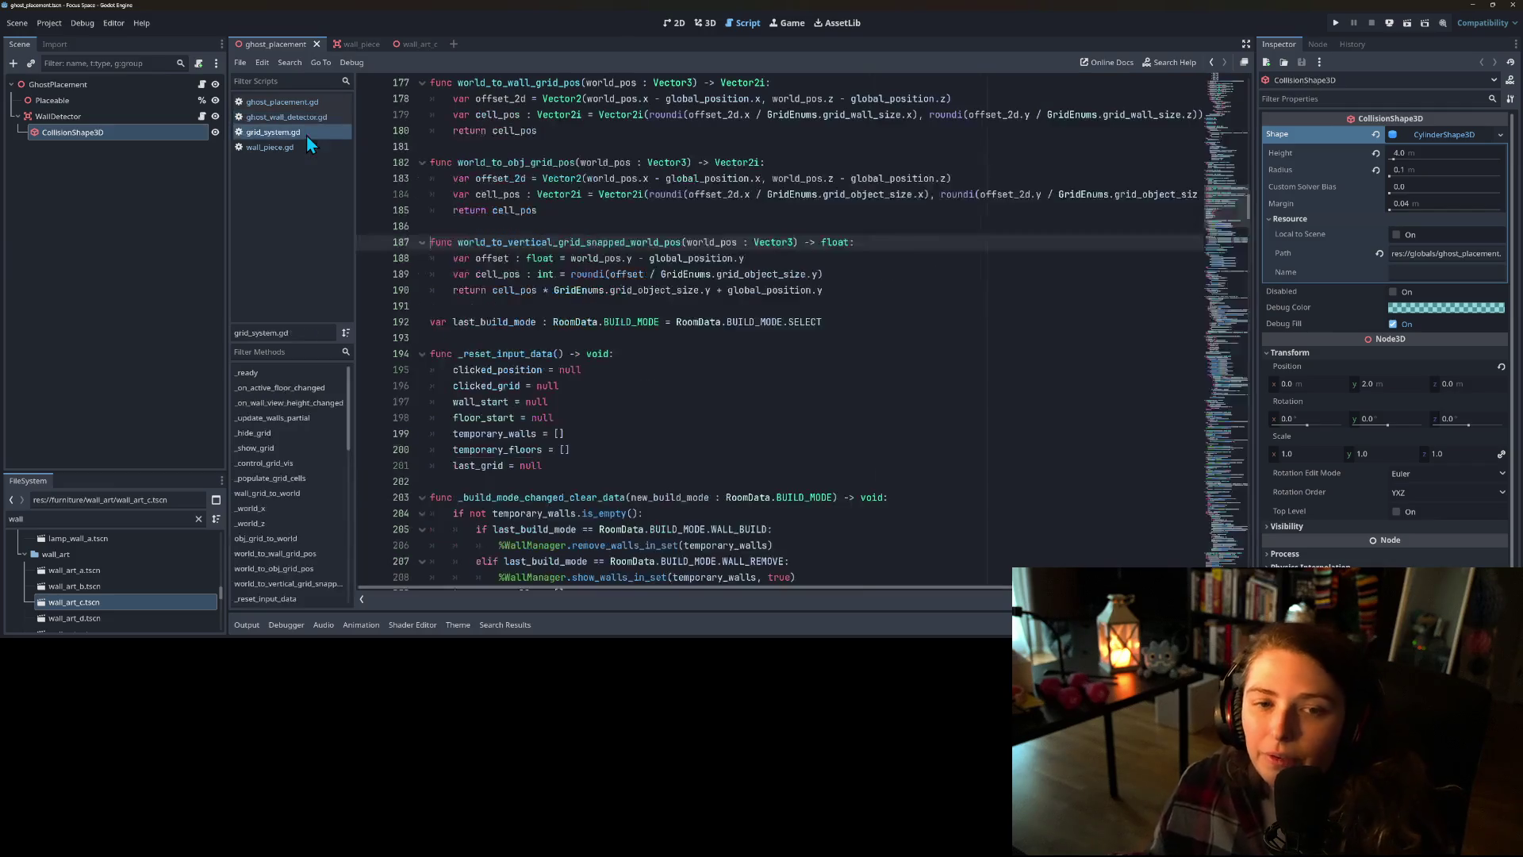
pyautogui.doubleClick(117, 520)
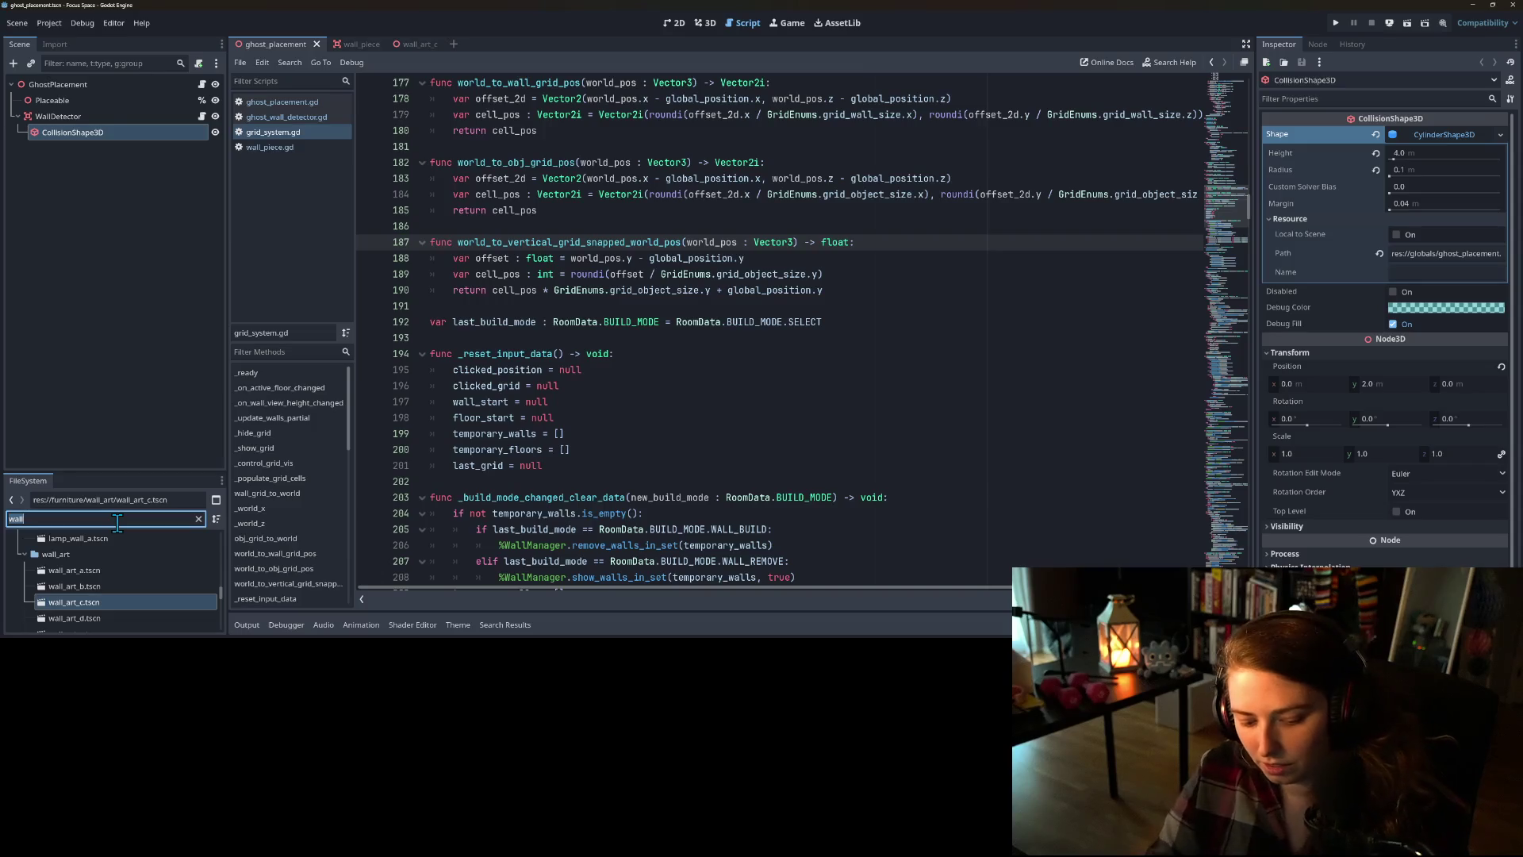
pyautogui.write('save')
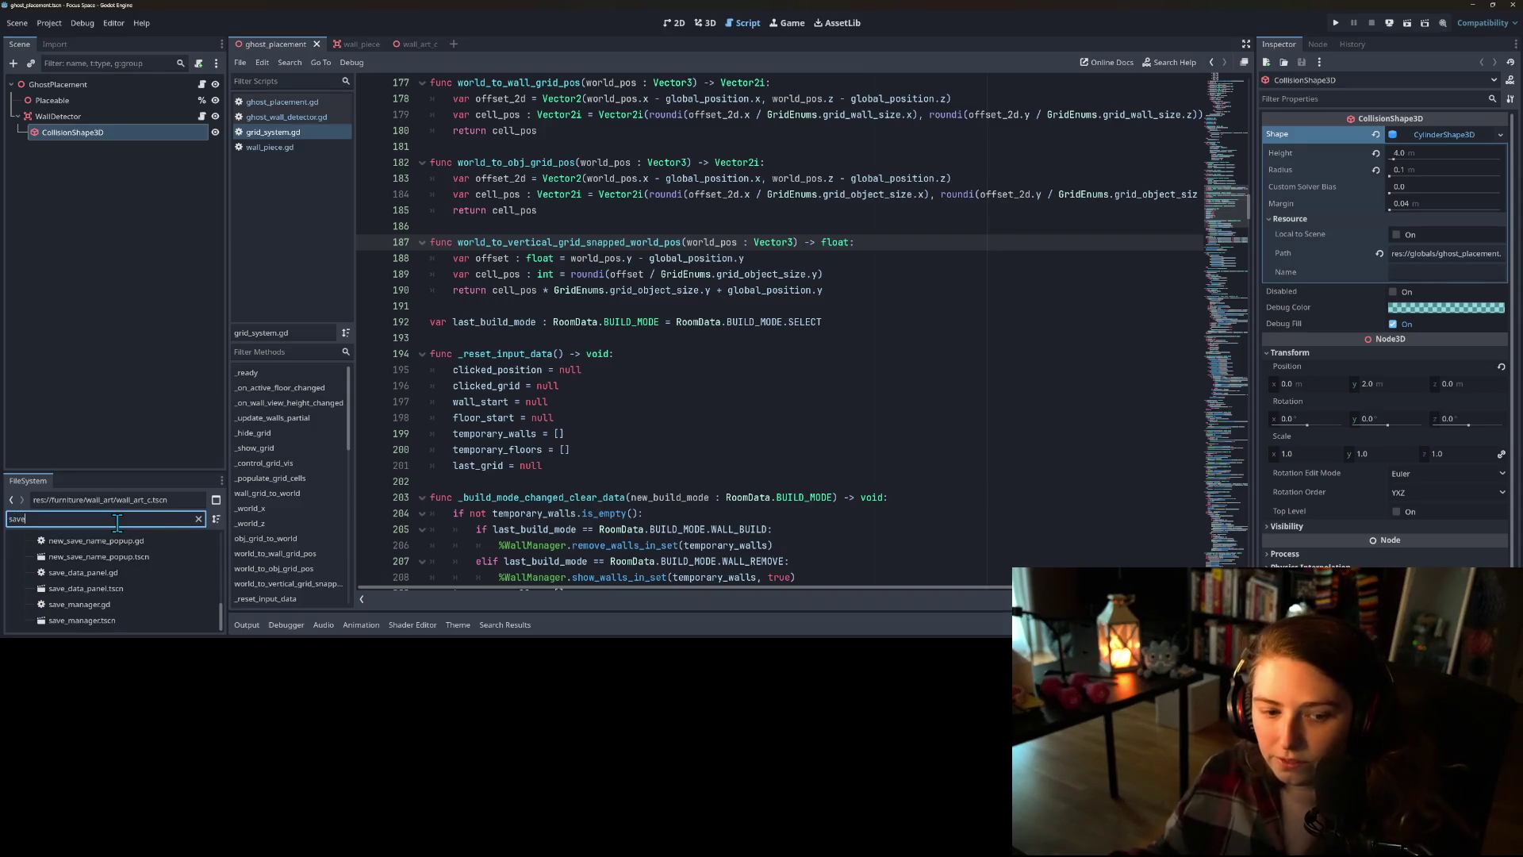
pyautogui.moveTo(150, 471); pyautogui.dragTo(150, 262)
pyautogui.scroll(3, 124, 538)
pyautogui.scroll(-1, 122, 547)
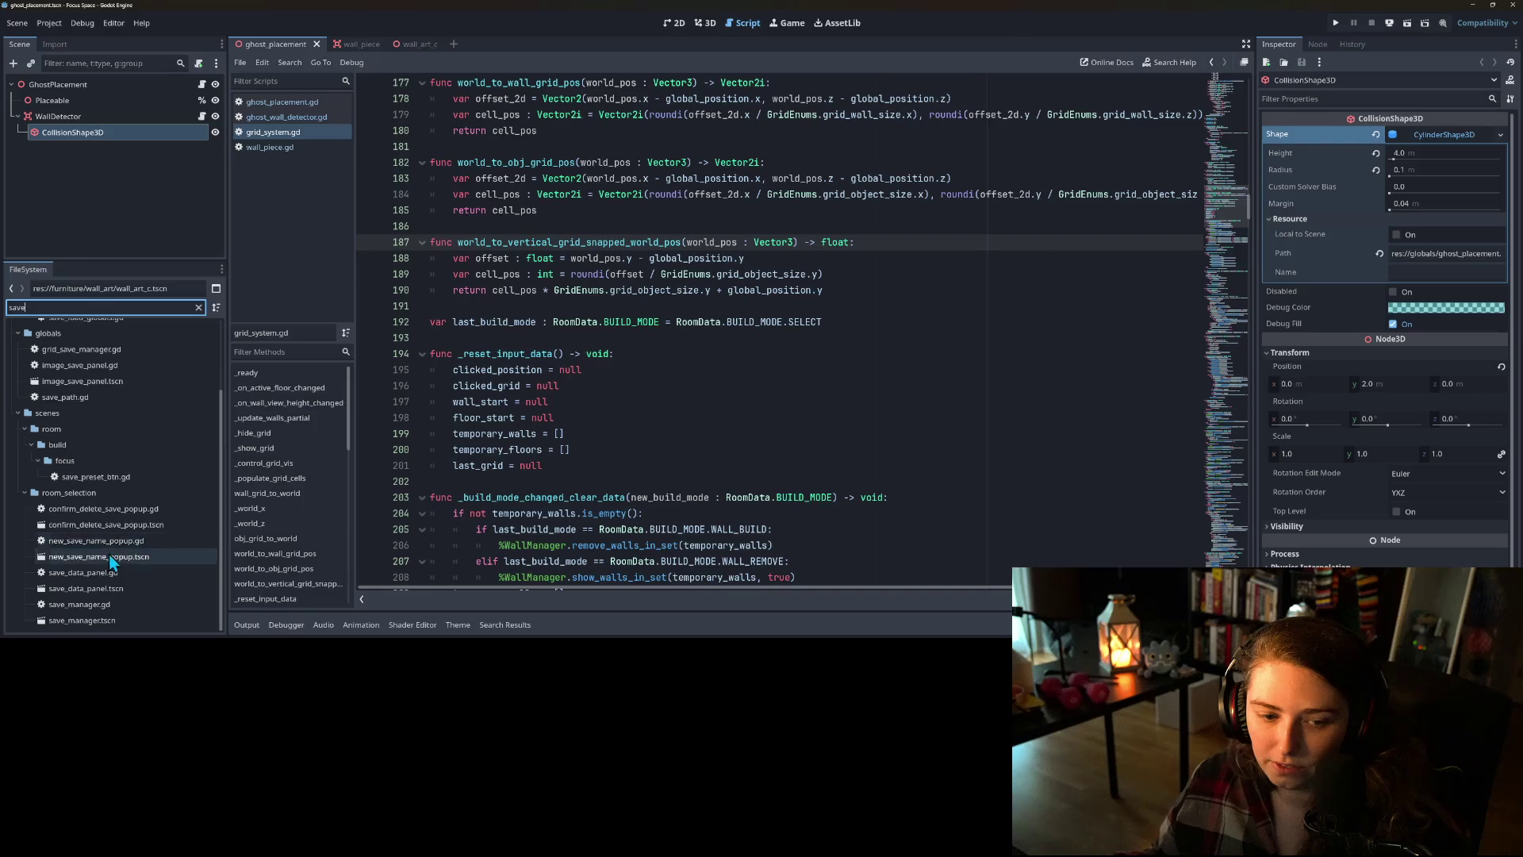
pyautogui.scroll(3, 108, 555)
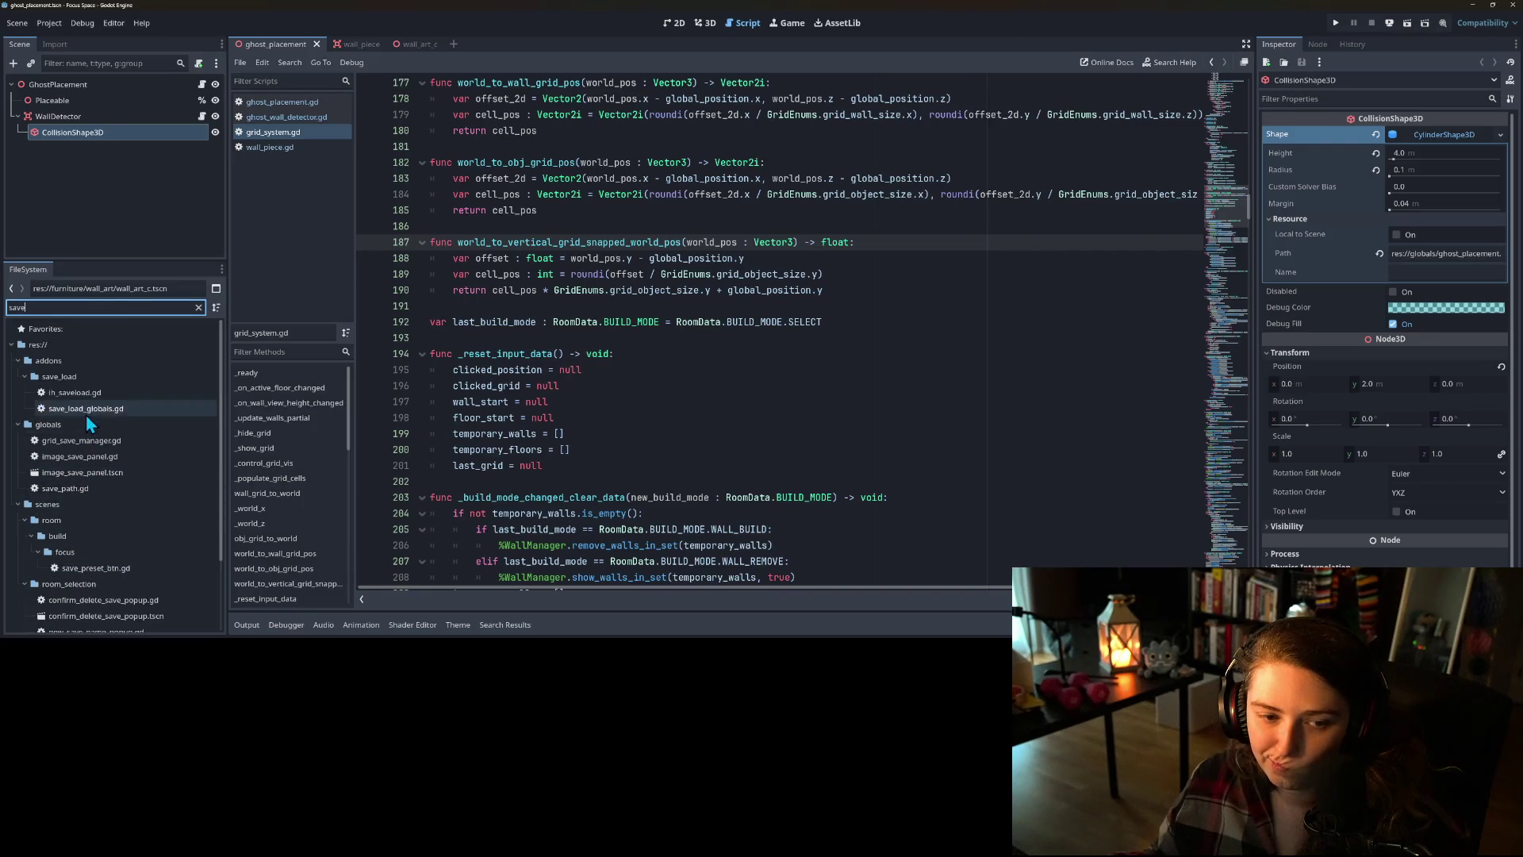
pyautogui.scroll(-3, 110, 490)
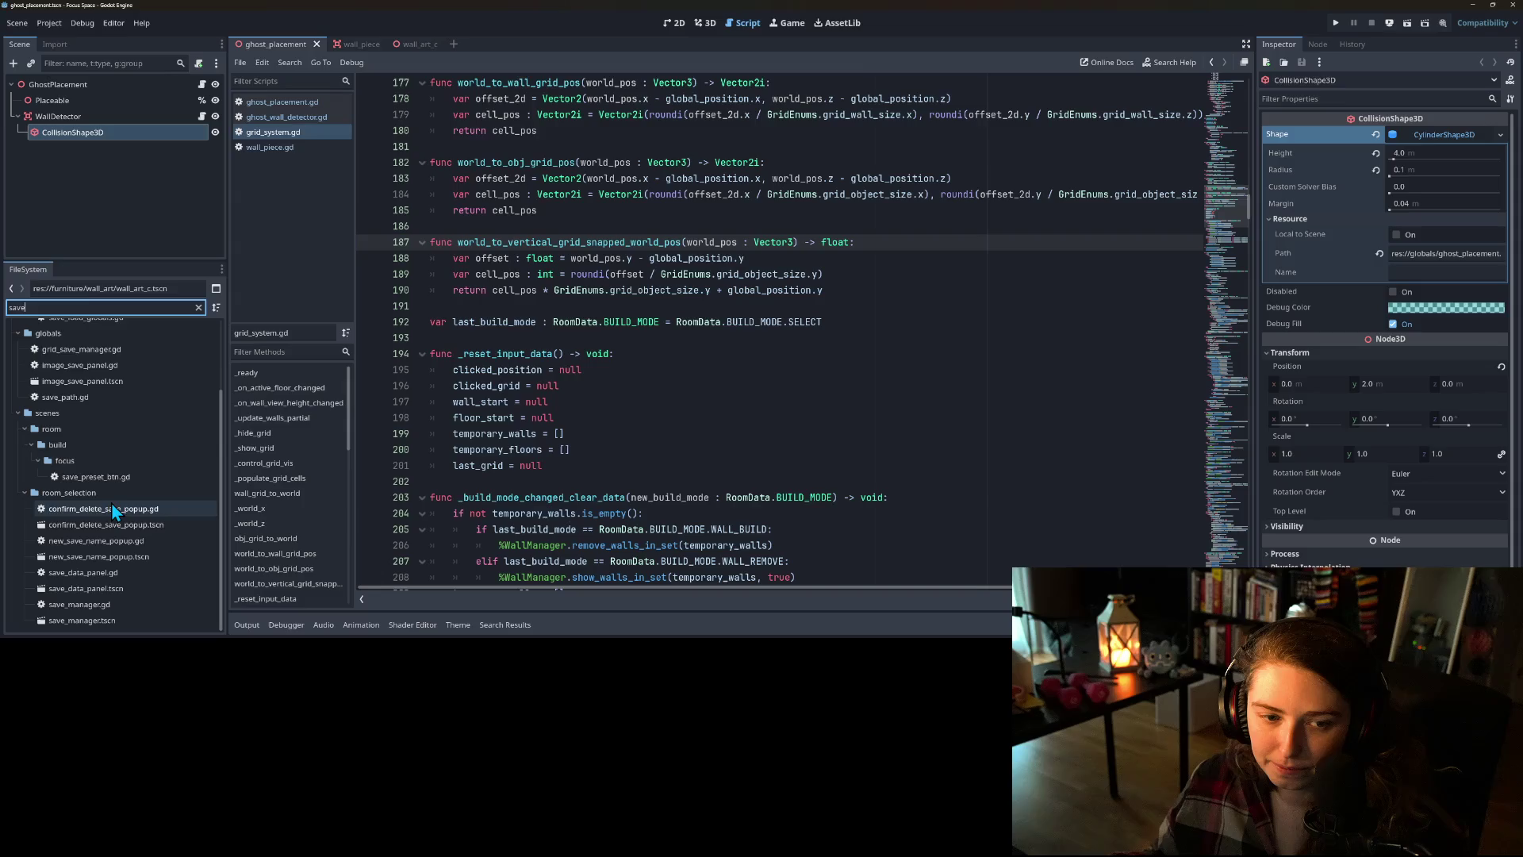
pyautogui.doubleClick(115, 353)
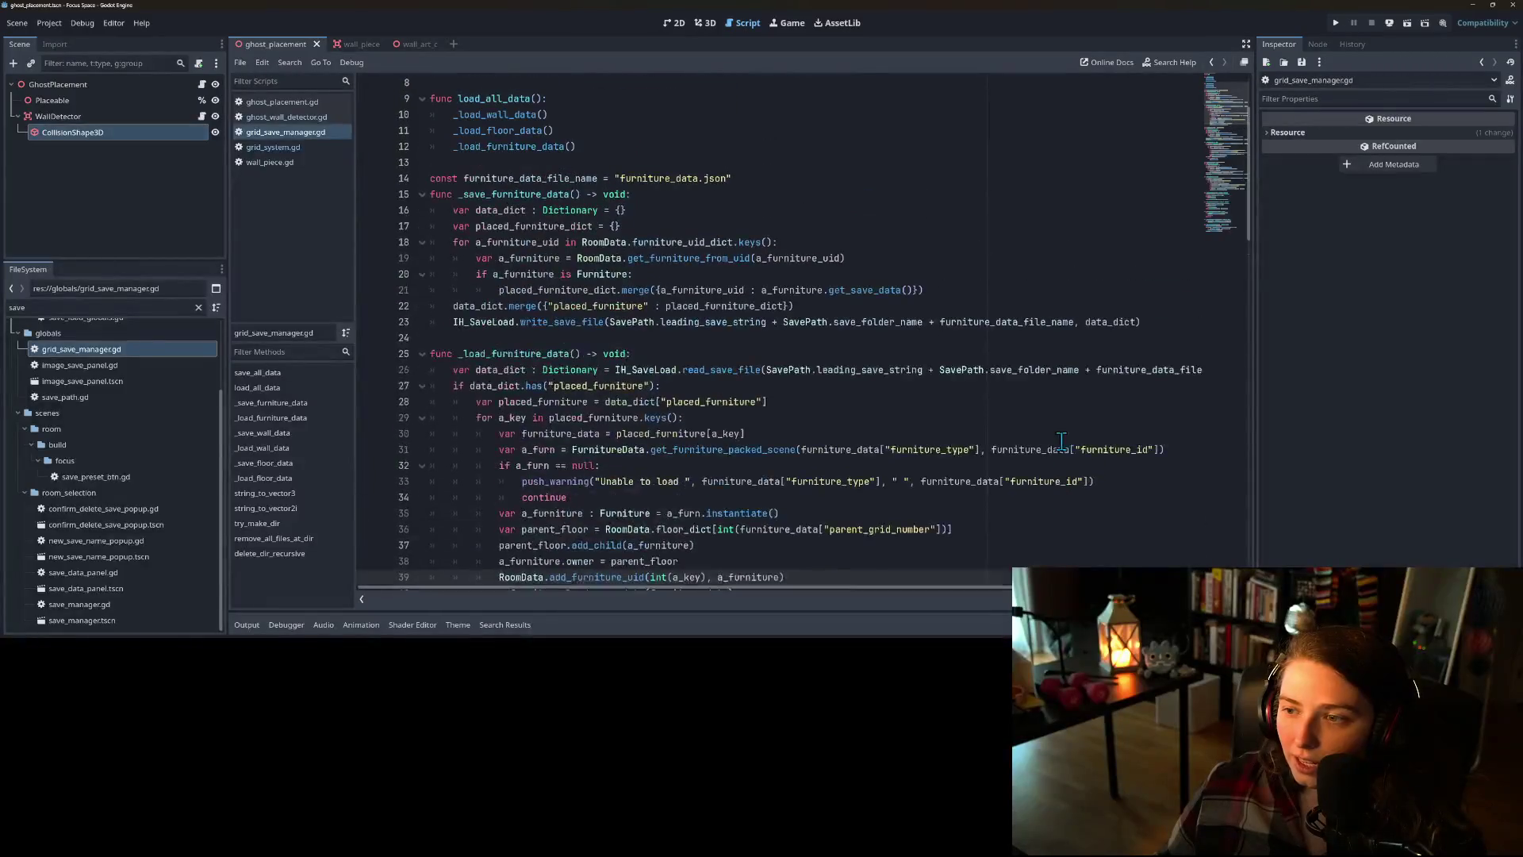
pyautogui.scroll(-7, 721, 428)
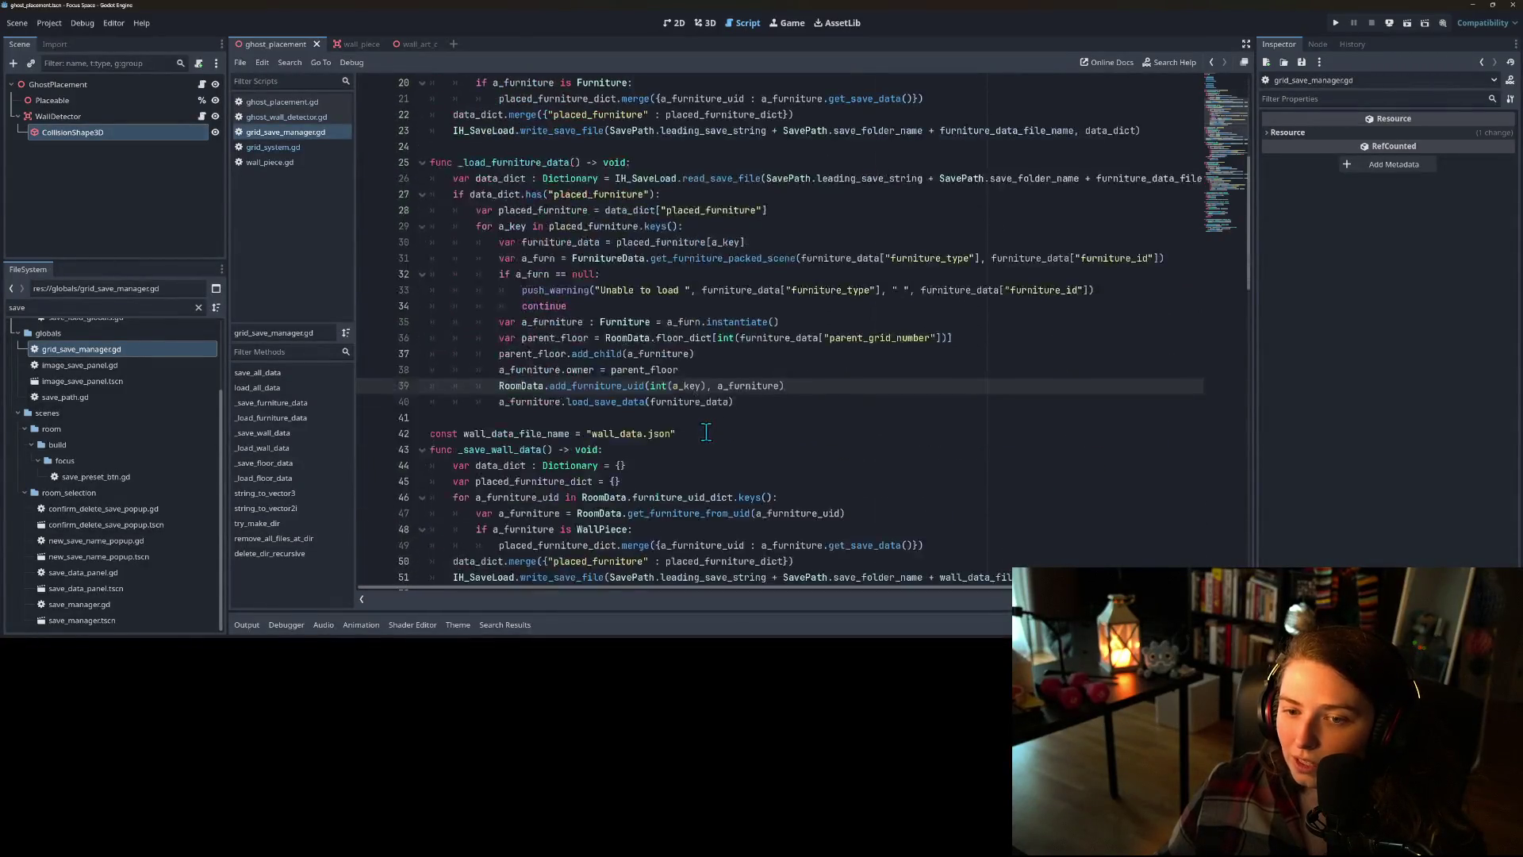
pyautogui.scroll(3, 752, 437)
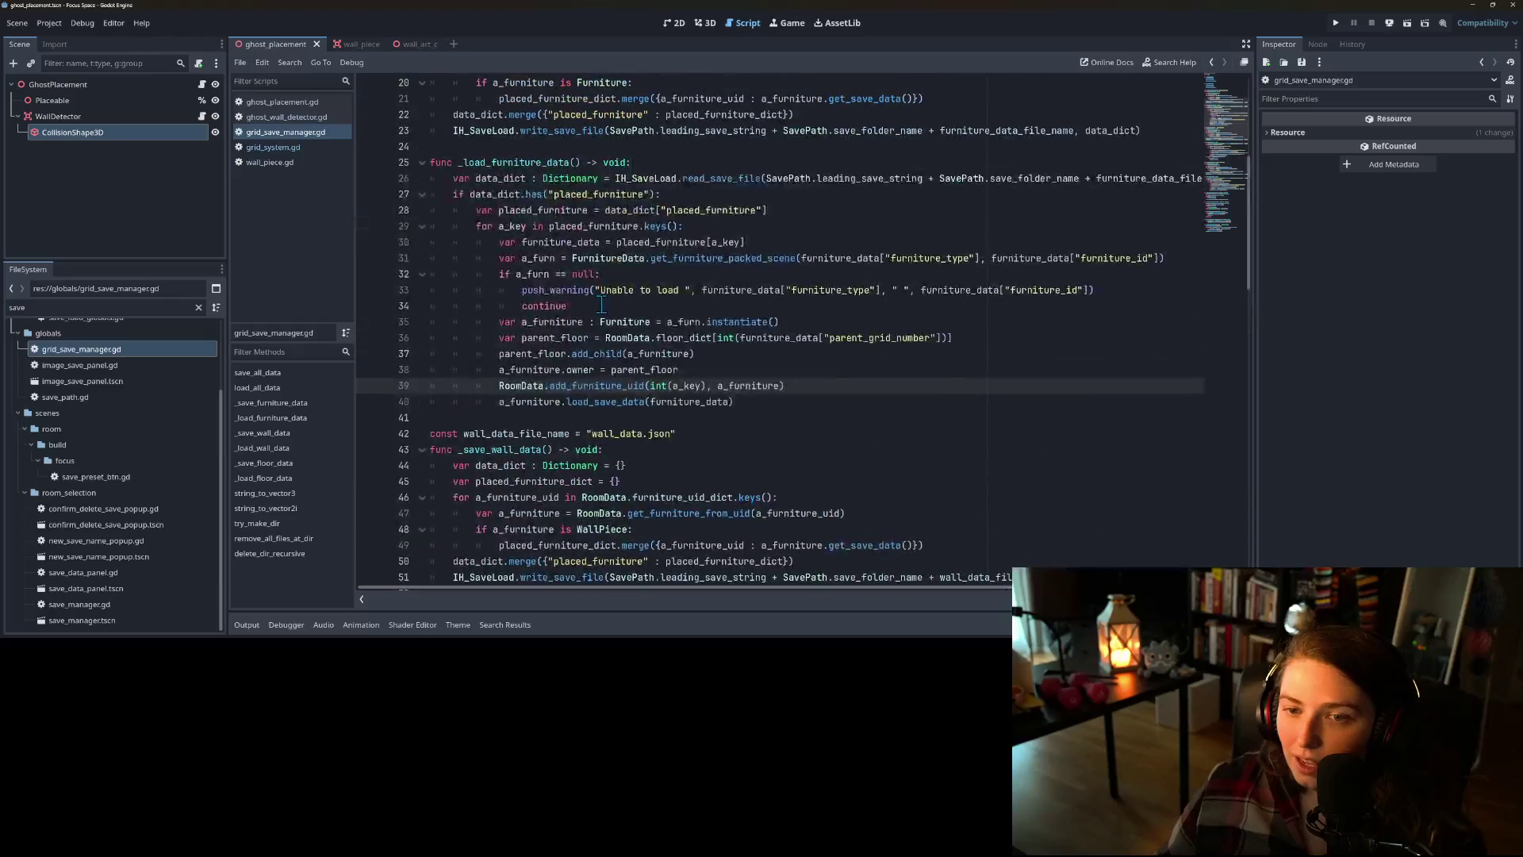
pyautogui.doubleClick(543, 164)
pyautogui.scroll(6, 609, 361)
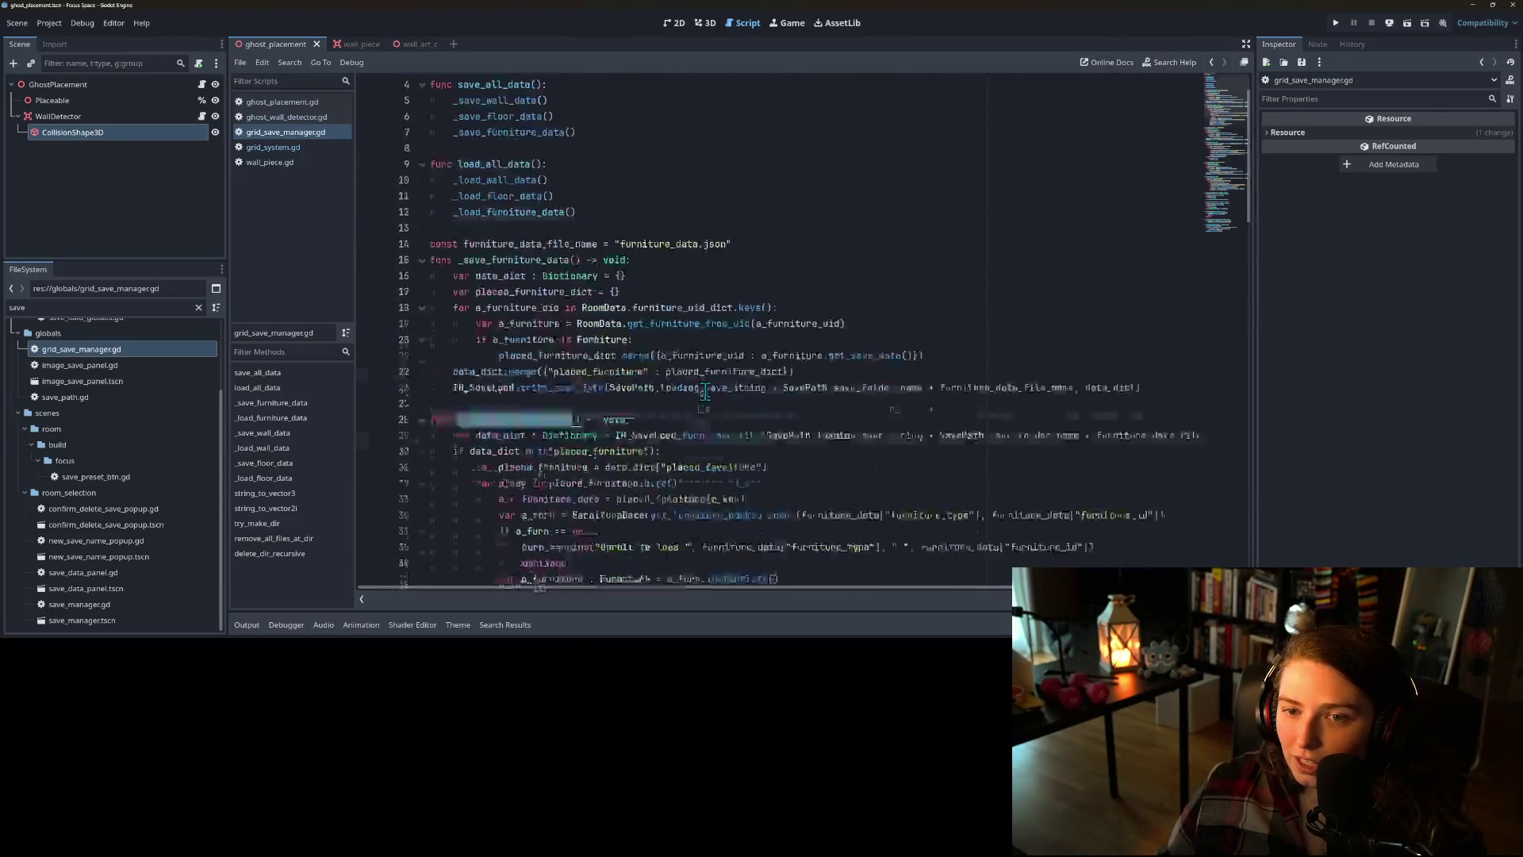
pyautogui.doubleClick(524, 258)
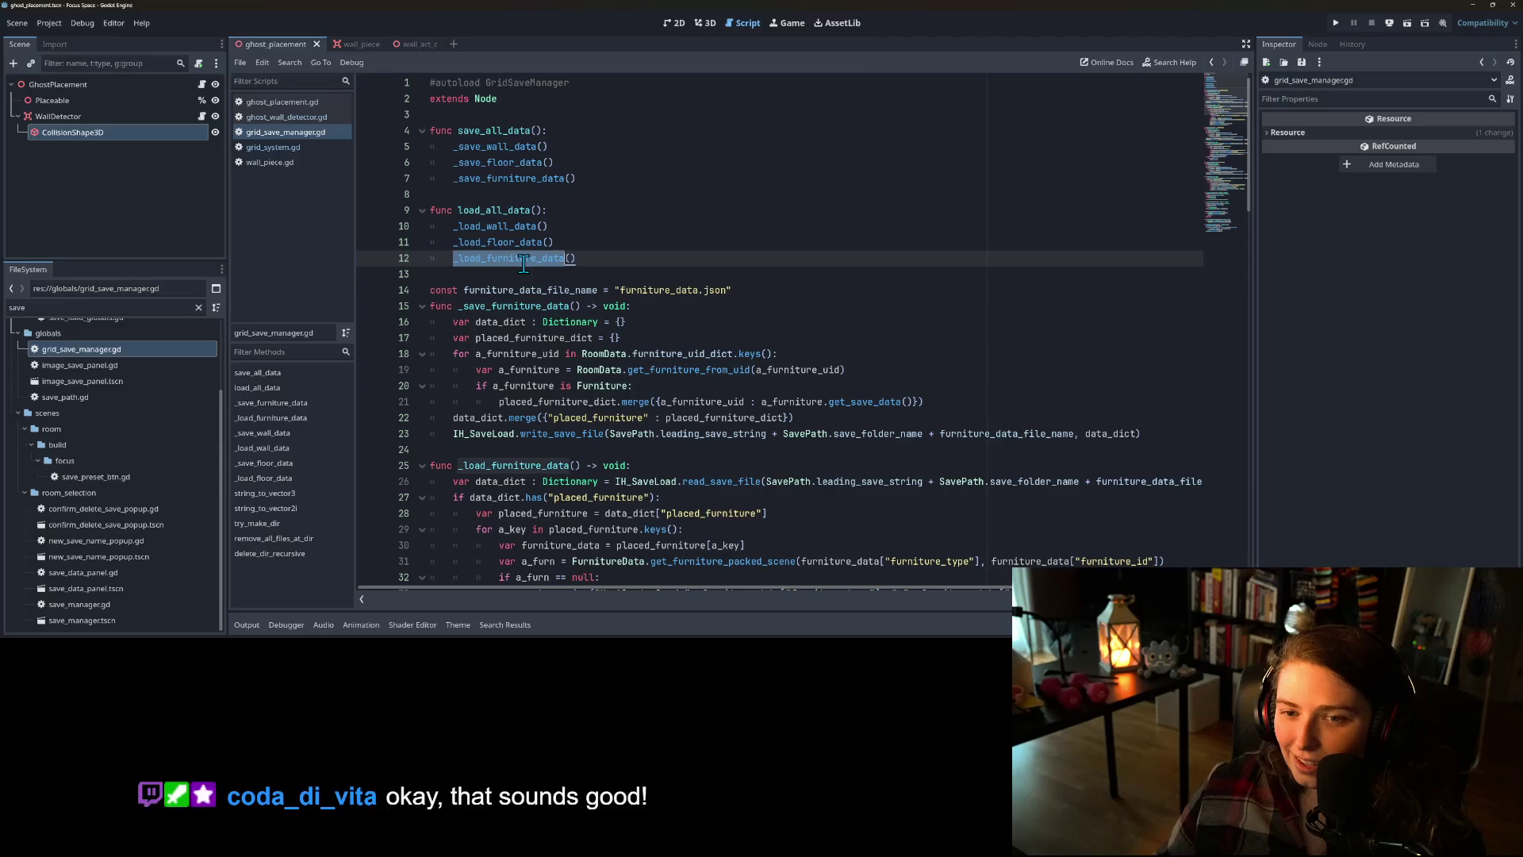
pyautogui.keyDown('ctrl'); pyautogui.click(524, 259); pyautogui.keyUp('ctrl')
pyautogui.scroll(-1, 543, 333)
pyautogui.doubleClick(569, 353)
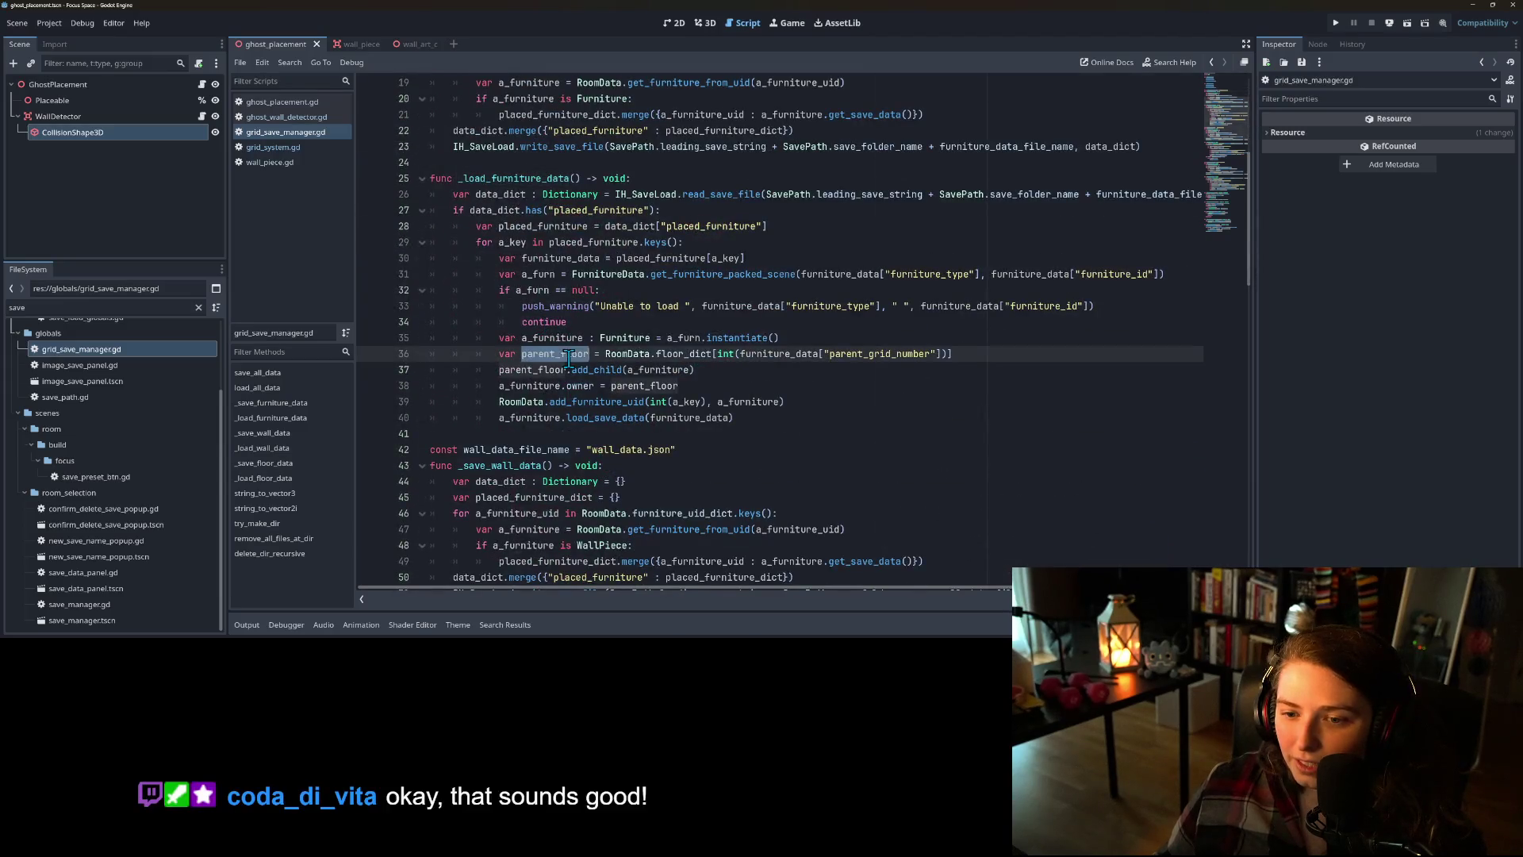
pyautogui.doubleClick(555, 370)
pyautogui.doubleClick(582, 354)
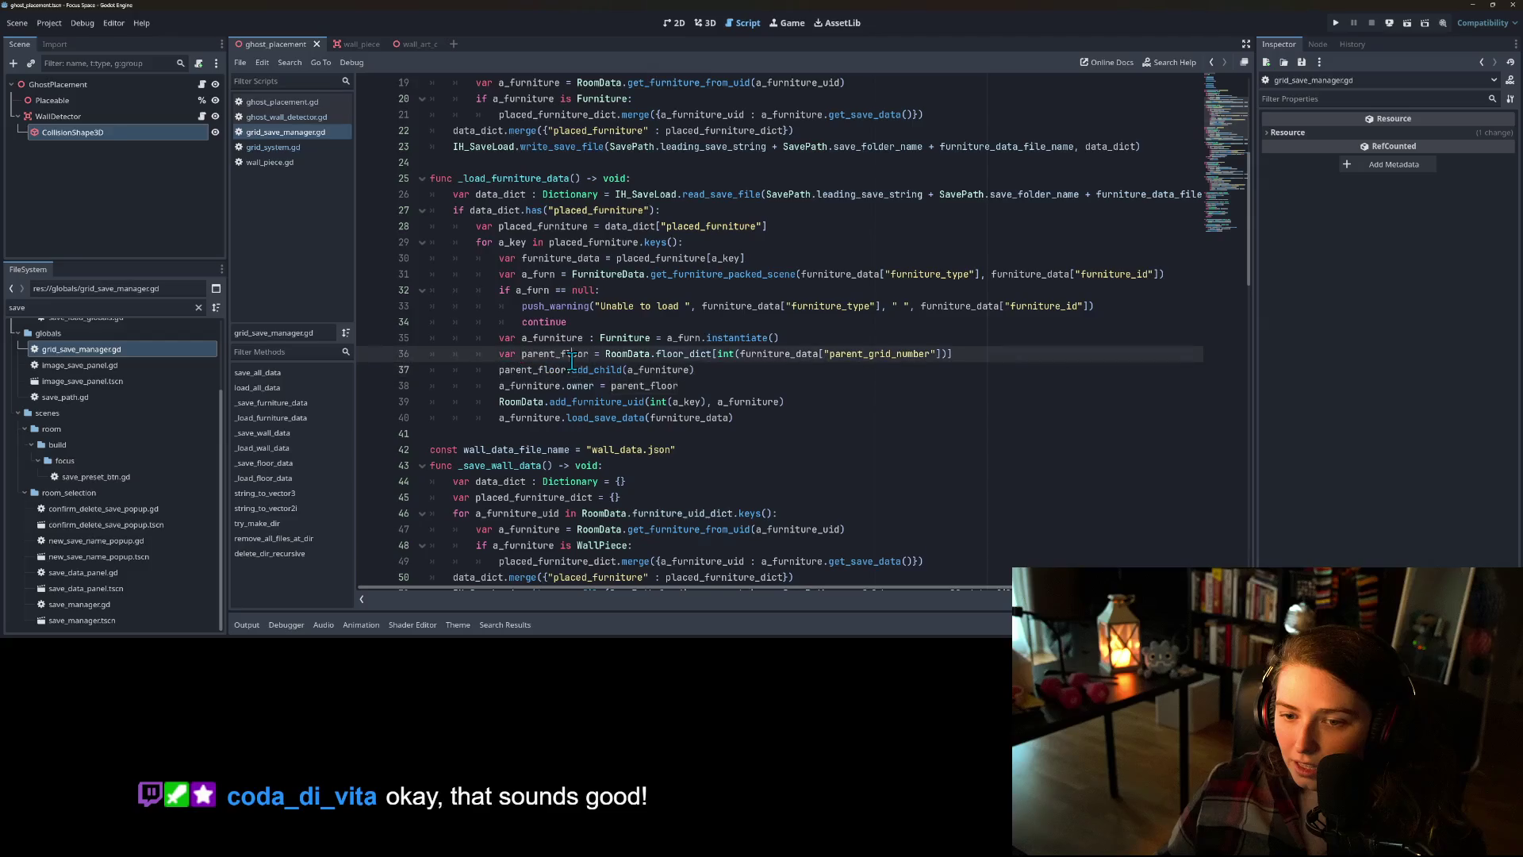
pyautogui.doubleClick(527, 370)
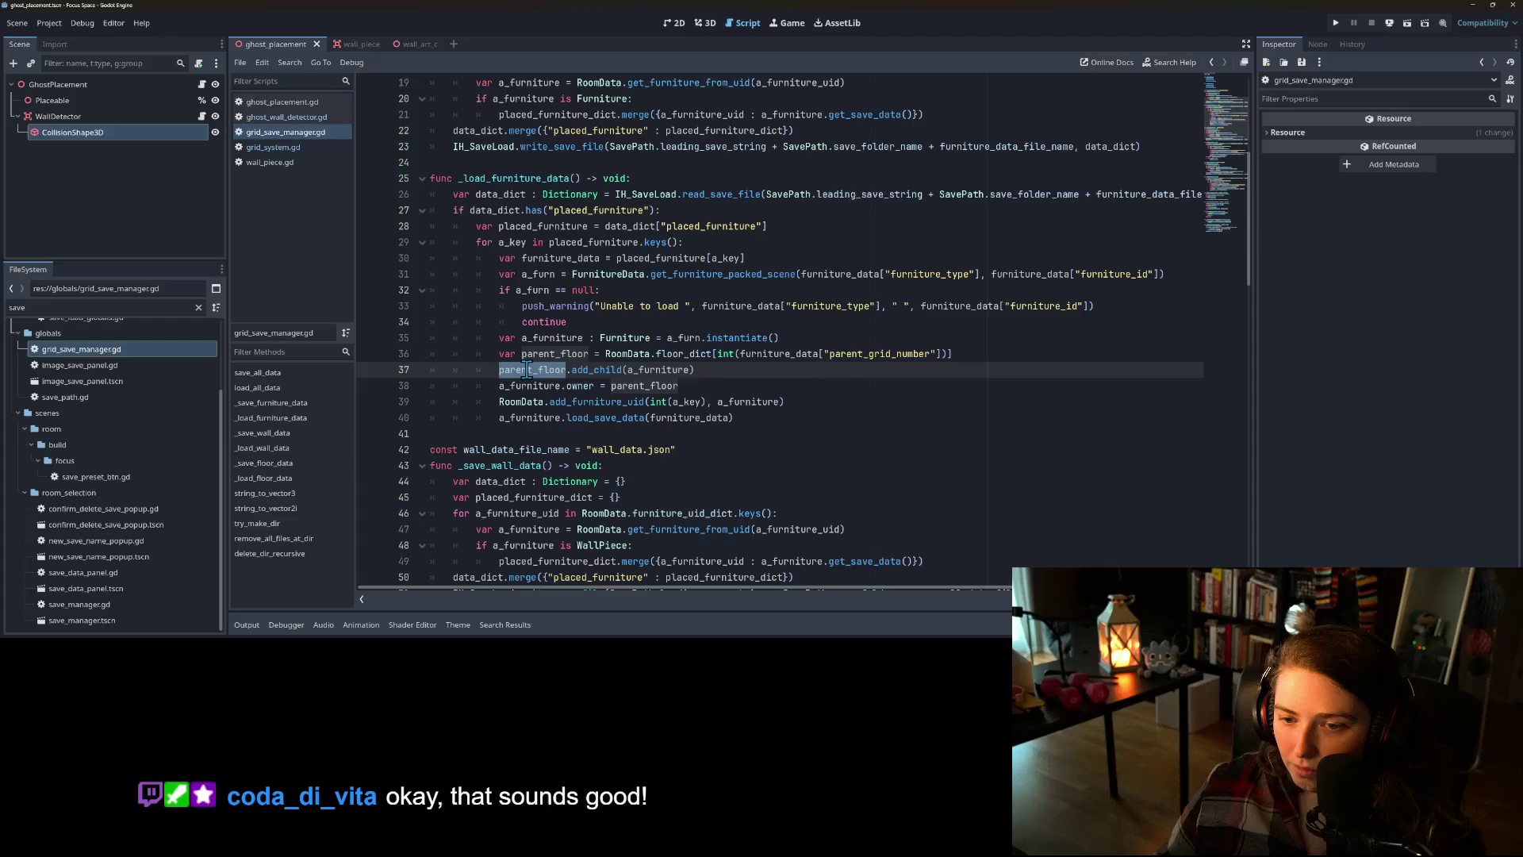
pyautogui.doubleClick(530, 387)
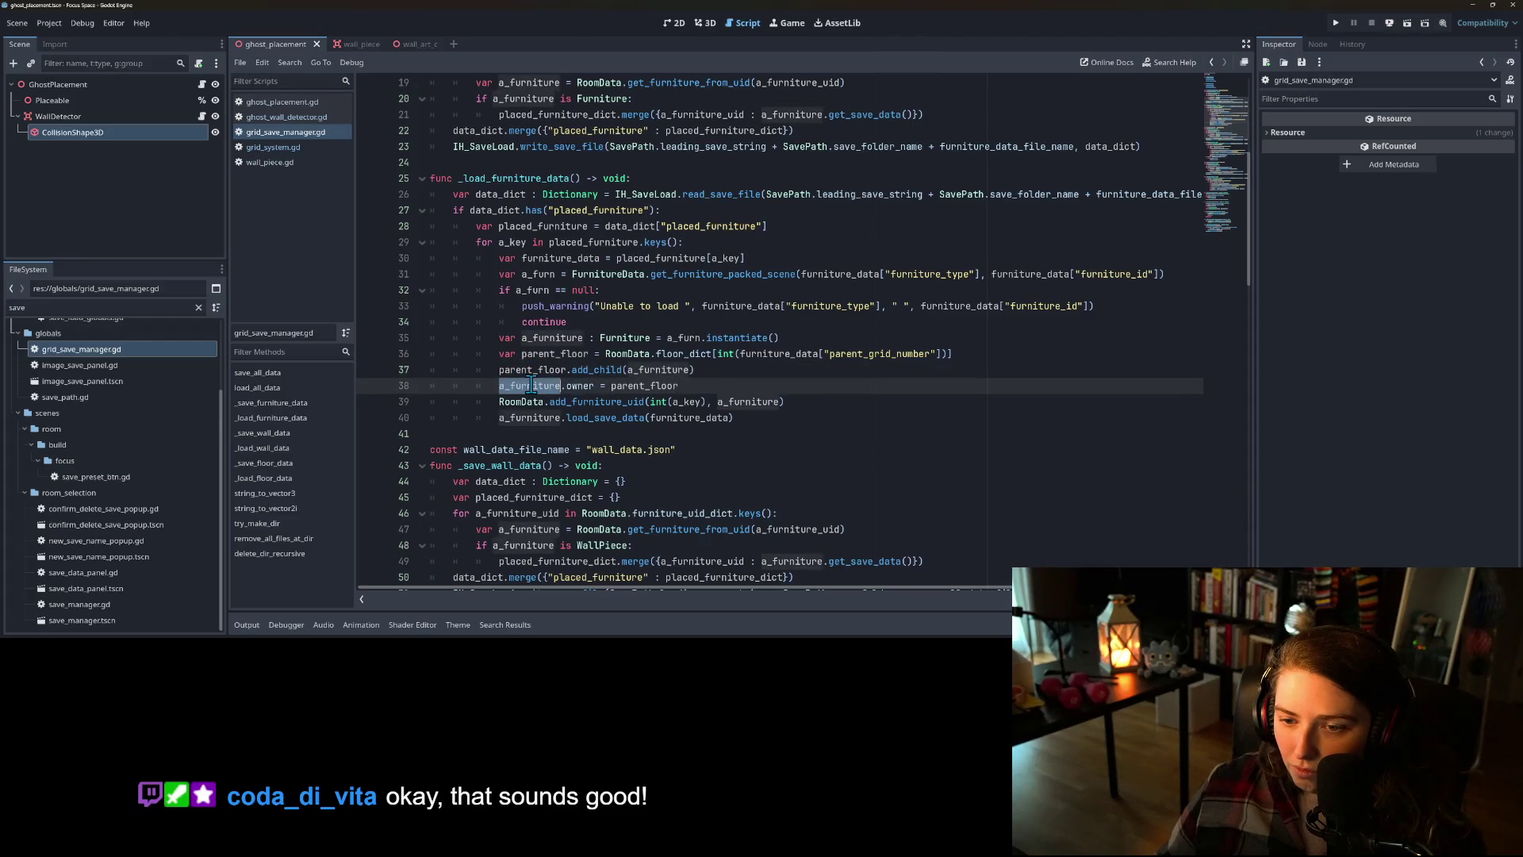
pyautogui.doubleClick(580, 387)
pyautogui.doubleClick(638, 386)
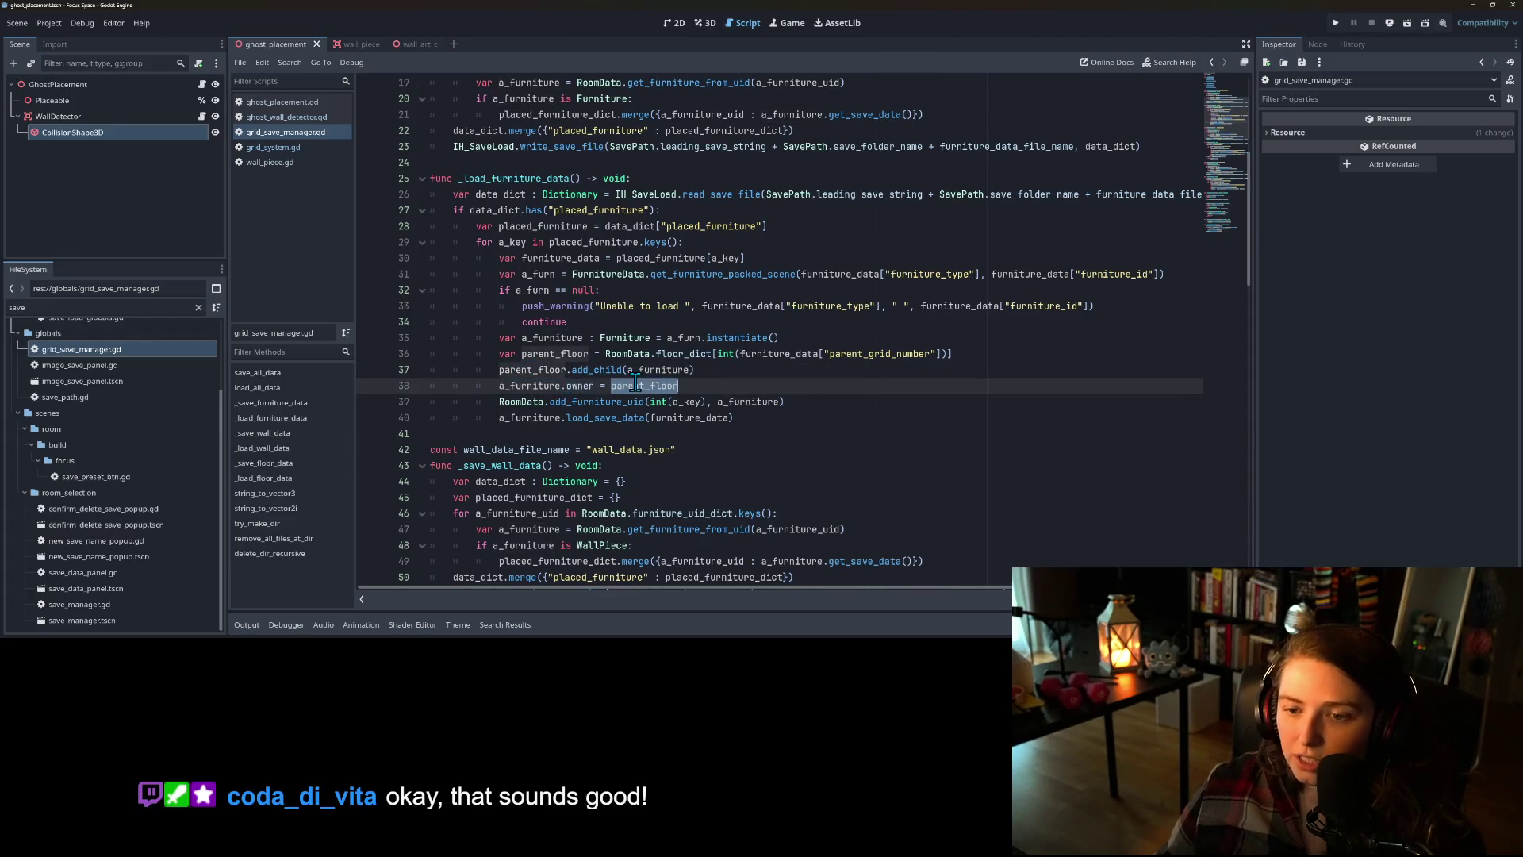
pyautogui.scroll(-4, 672, 431)
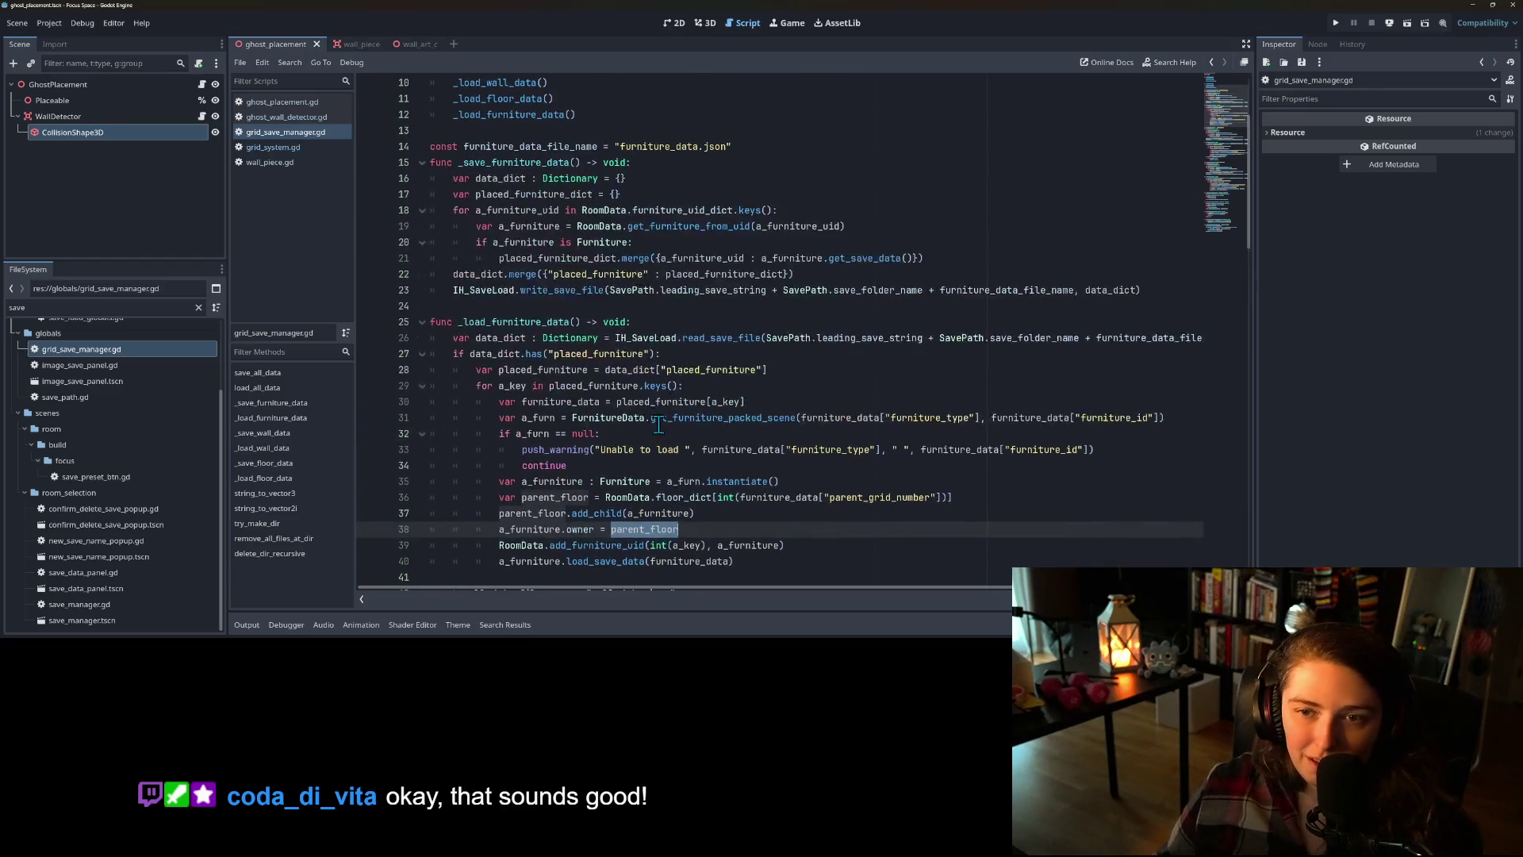
pyautogui.scroll(-5, 662, 426)
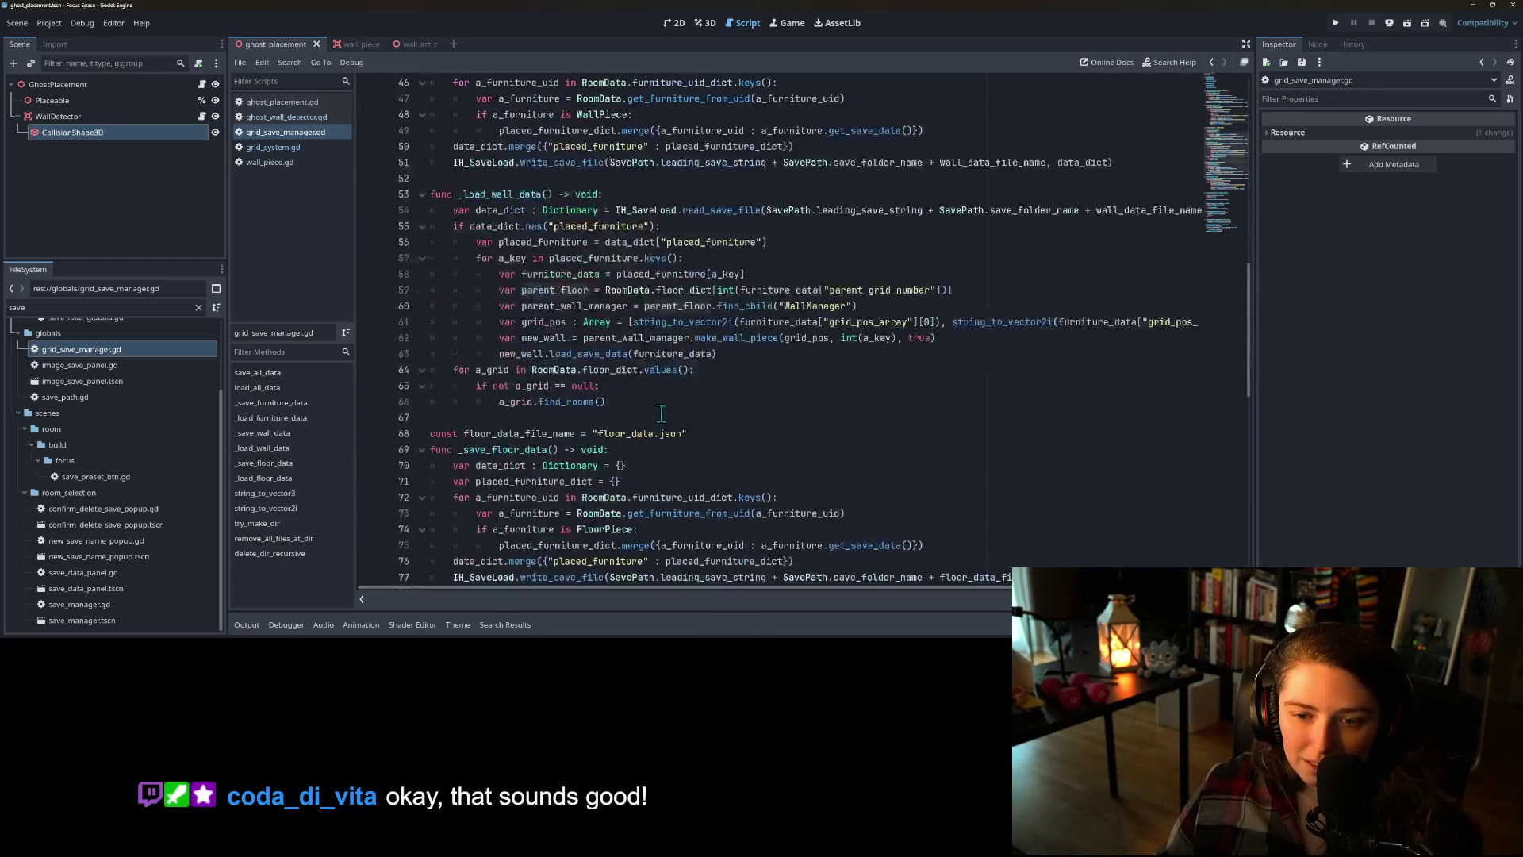
pyautogui.click(631, 354)
pyautogui.doubleClick(627, 338)
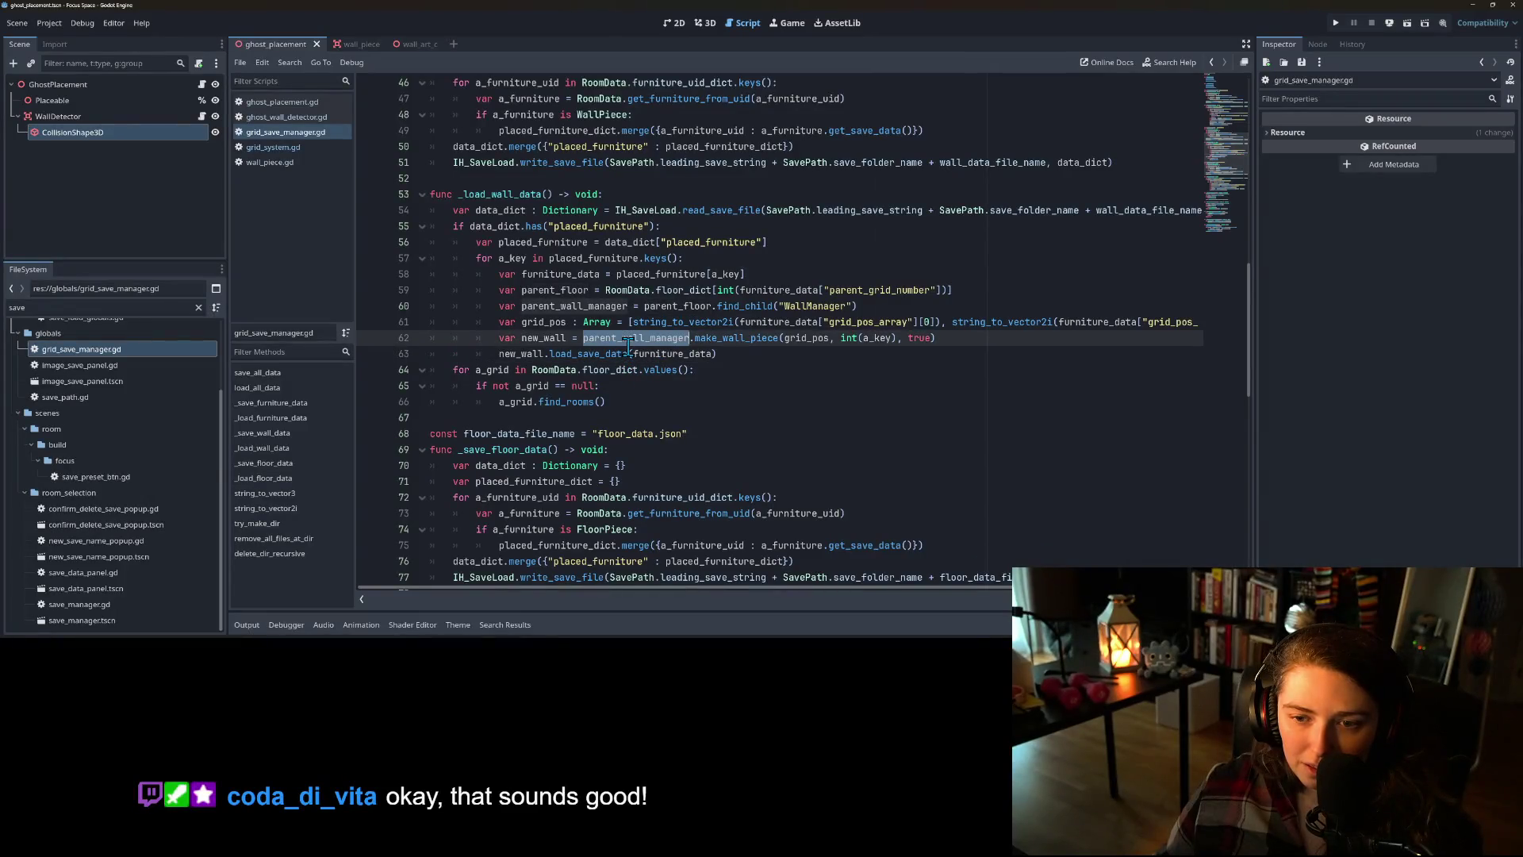
pyautogui.doubleClick(571, 369)
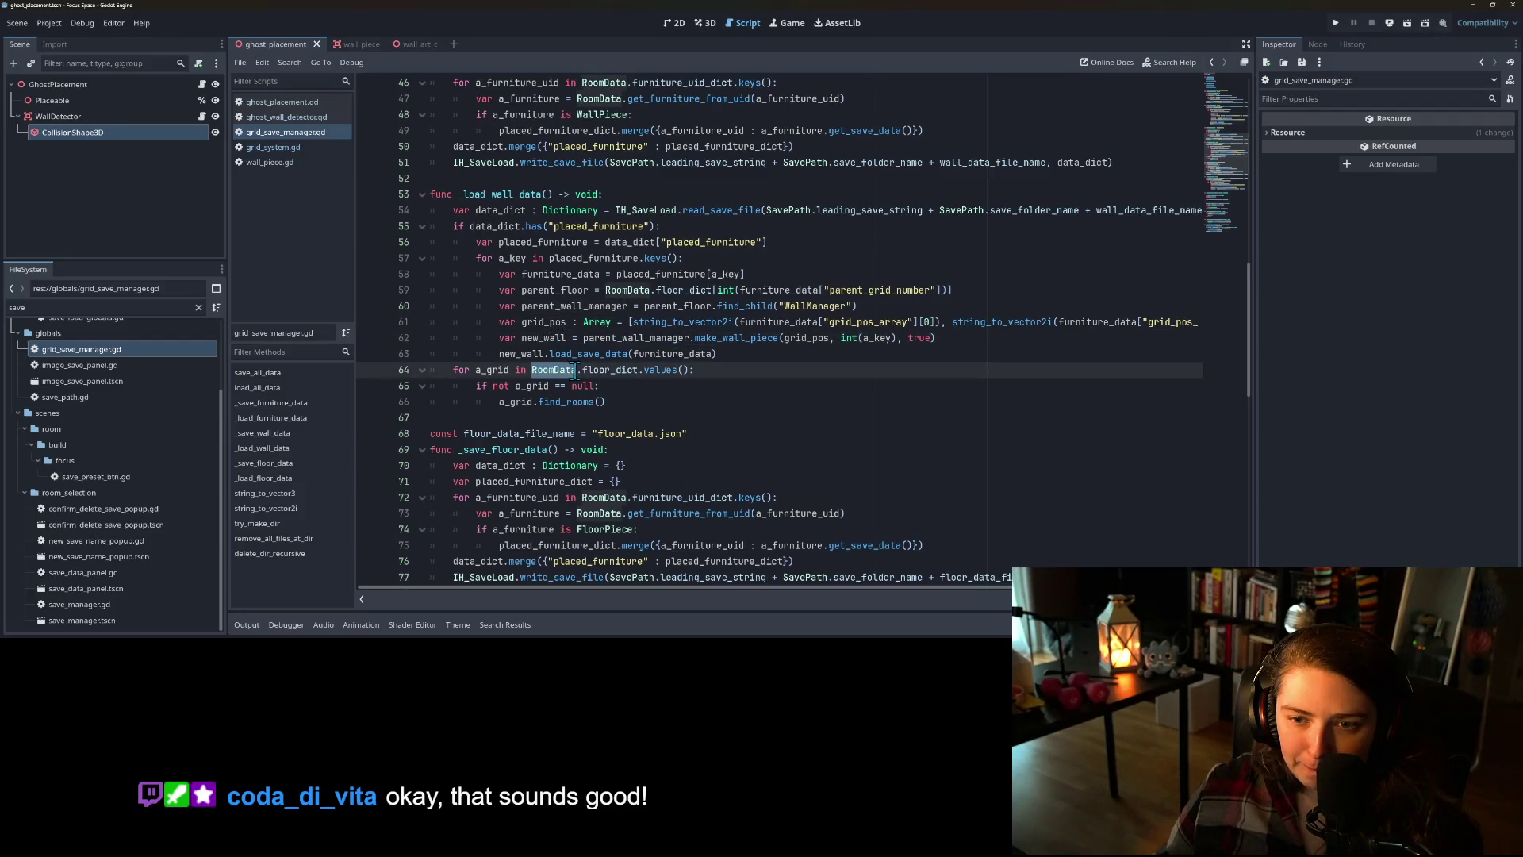
pyautogui.click(561, 399)
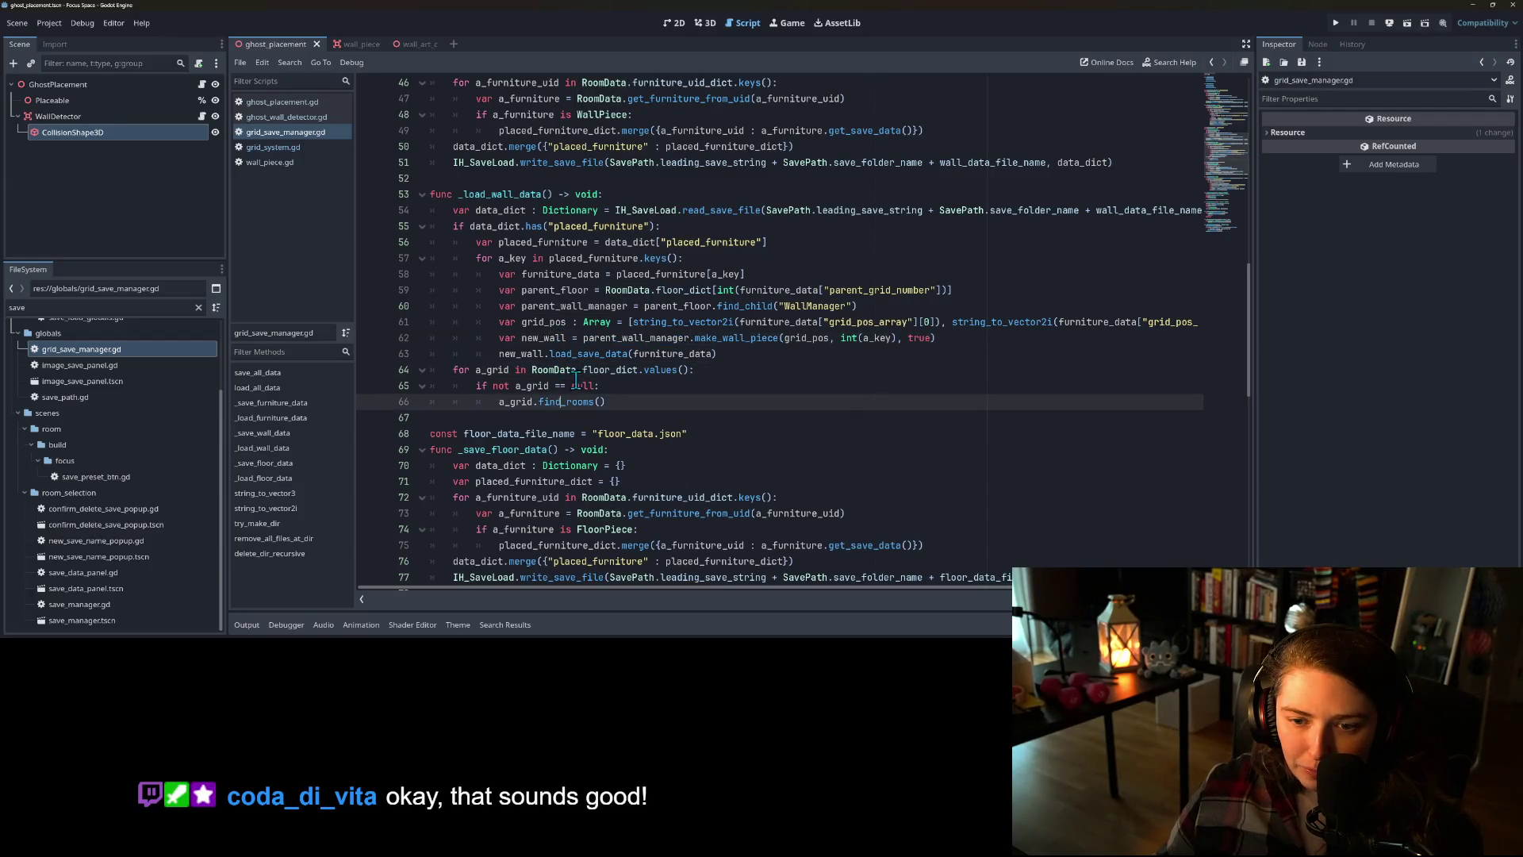
pyautogui.doubleClick(617, 243)
pyautogui.doubleClick(555, 242)
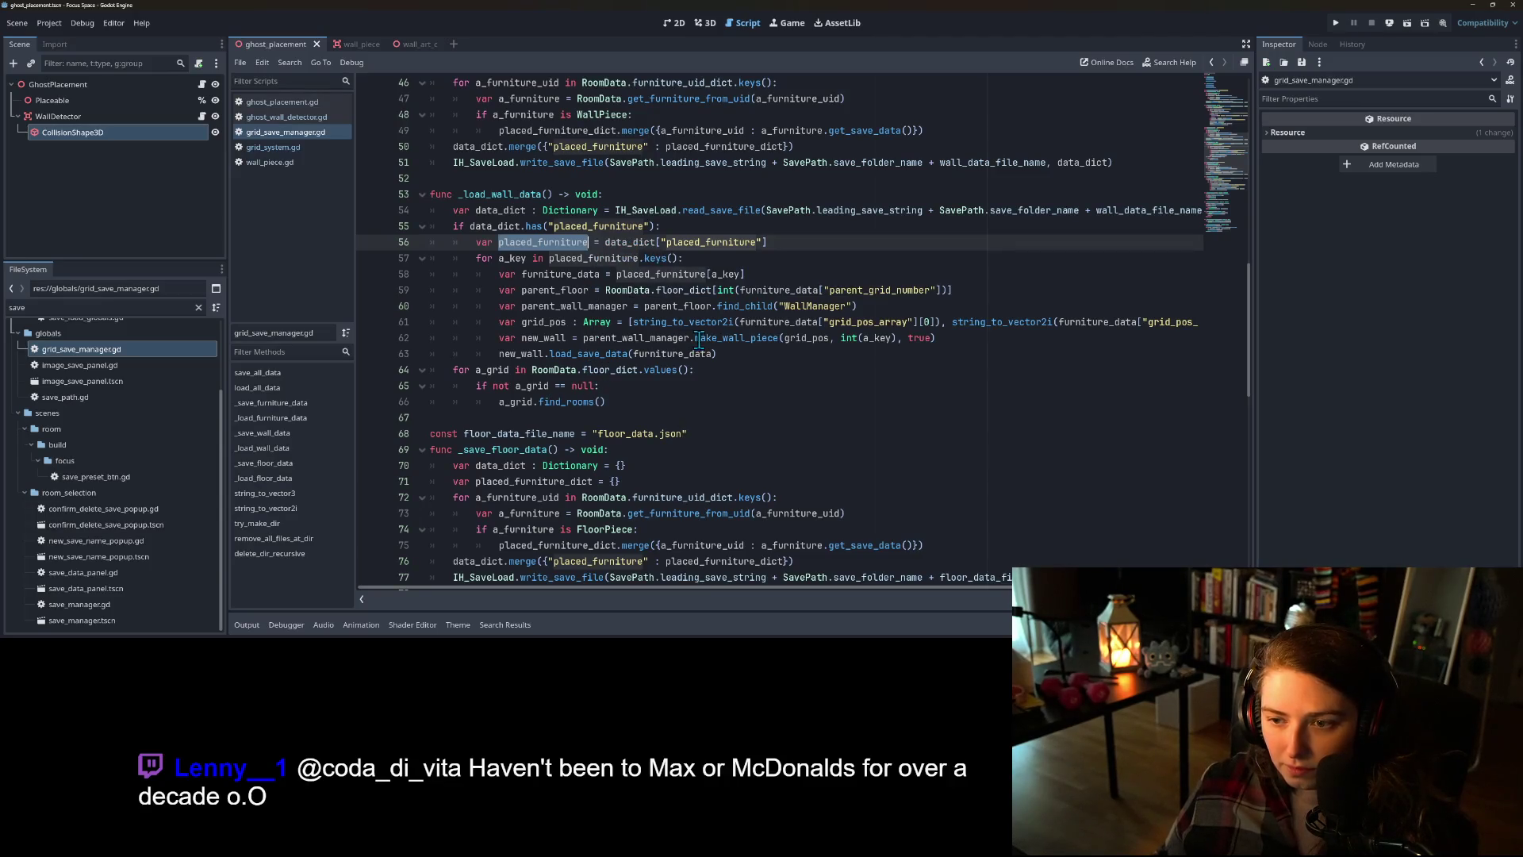
pyautogui.doubleClick(565, 260)
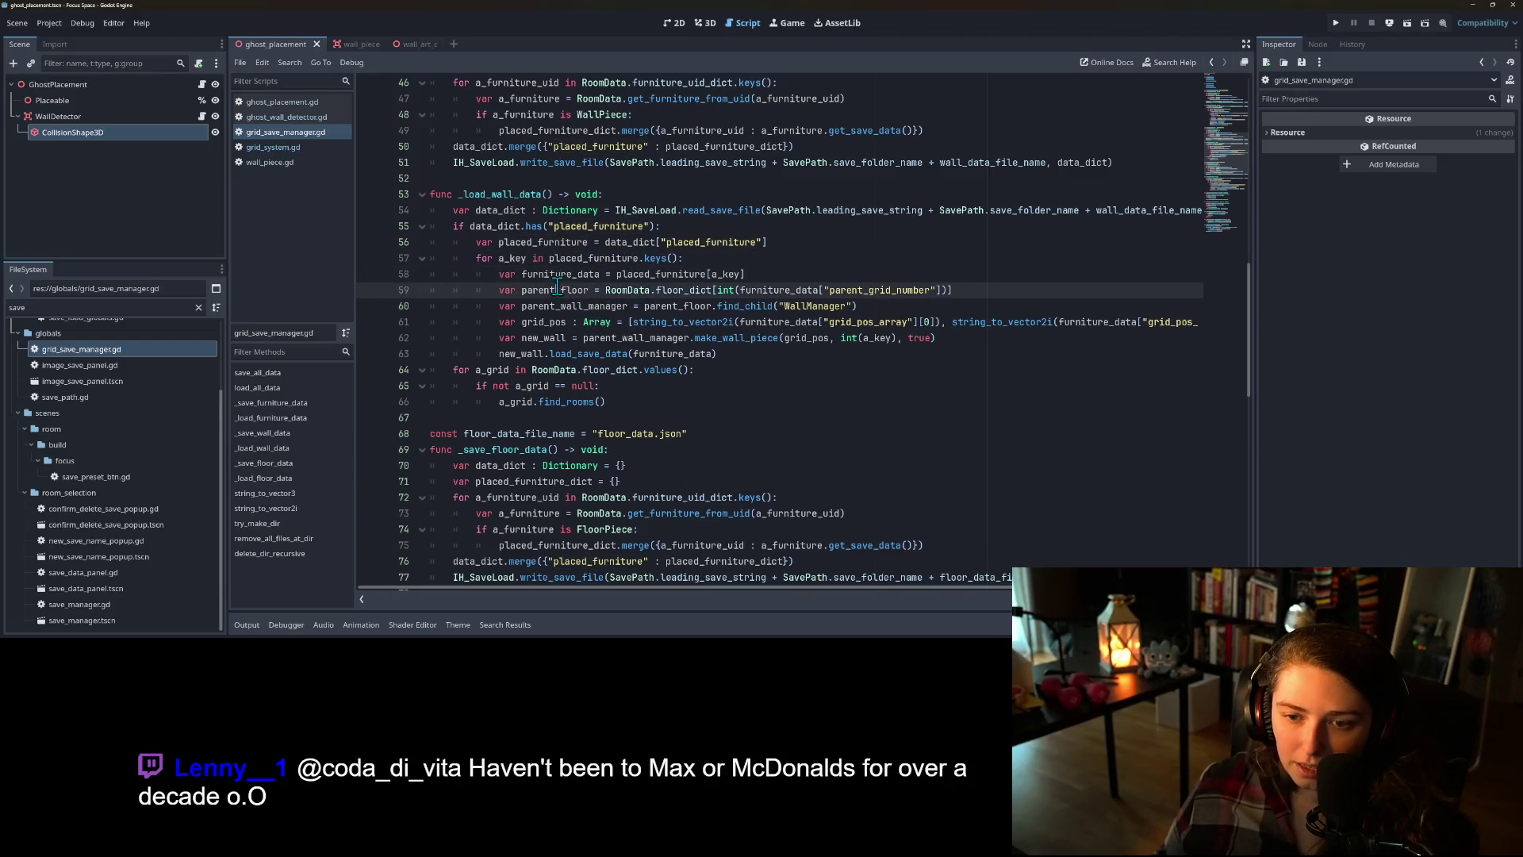
pyautogui.scroll(7, 644, 417)
pyautogui.scroll(2, 644, 417)
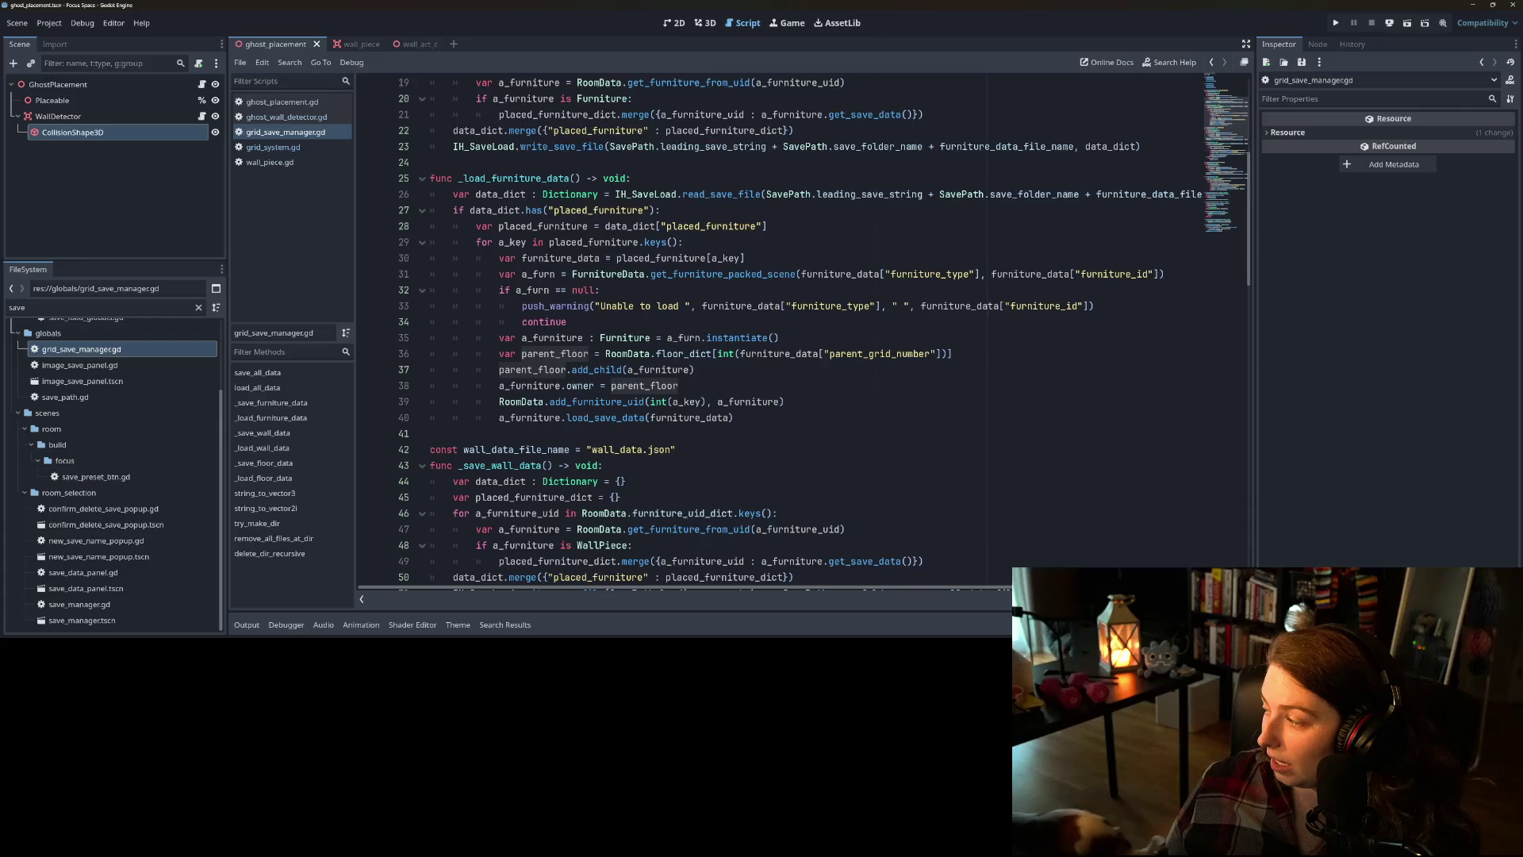
pyautogui.hotkey('alt', 'Tab')
# - Highlight every parent_uid entry in furniture_data.json, then glance back at grid_save_manager.gd
pyautogui.click(665, 341)
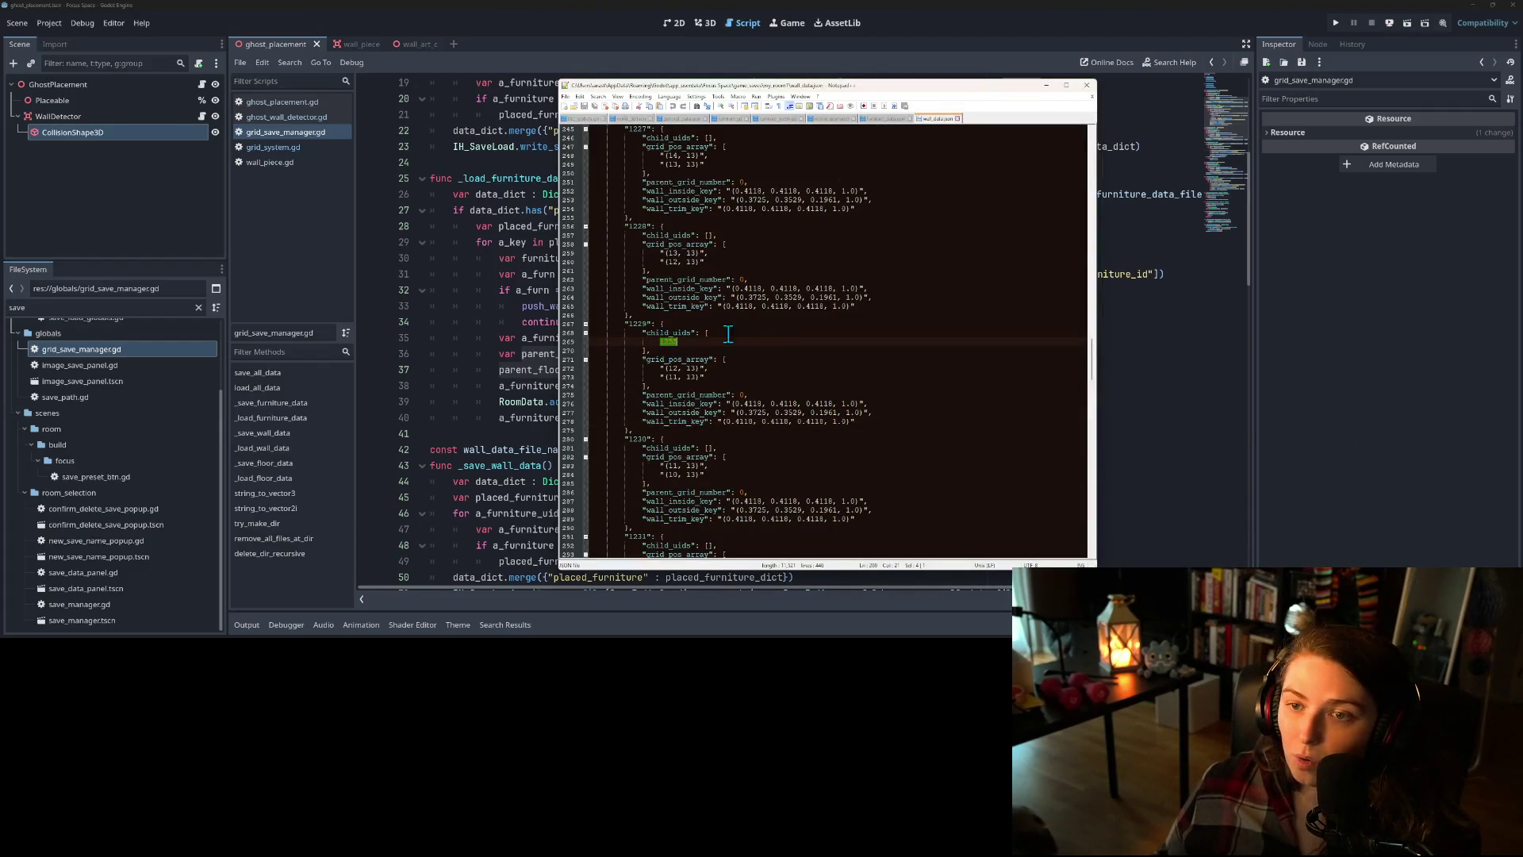
pyautogui.click(883, 119)
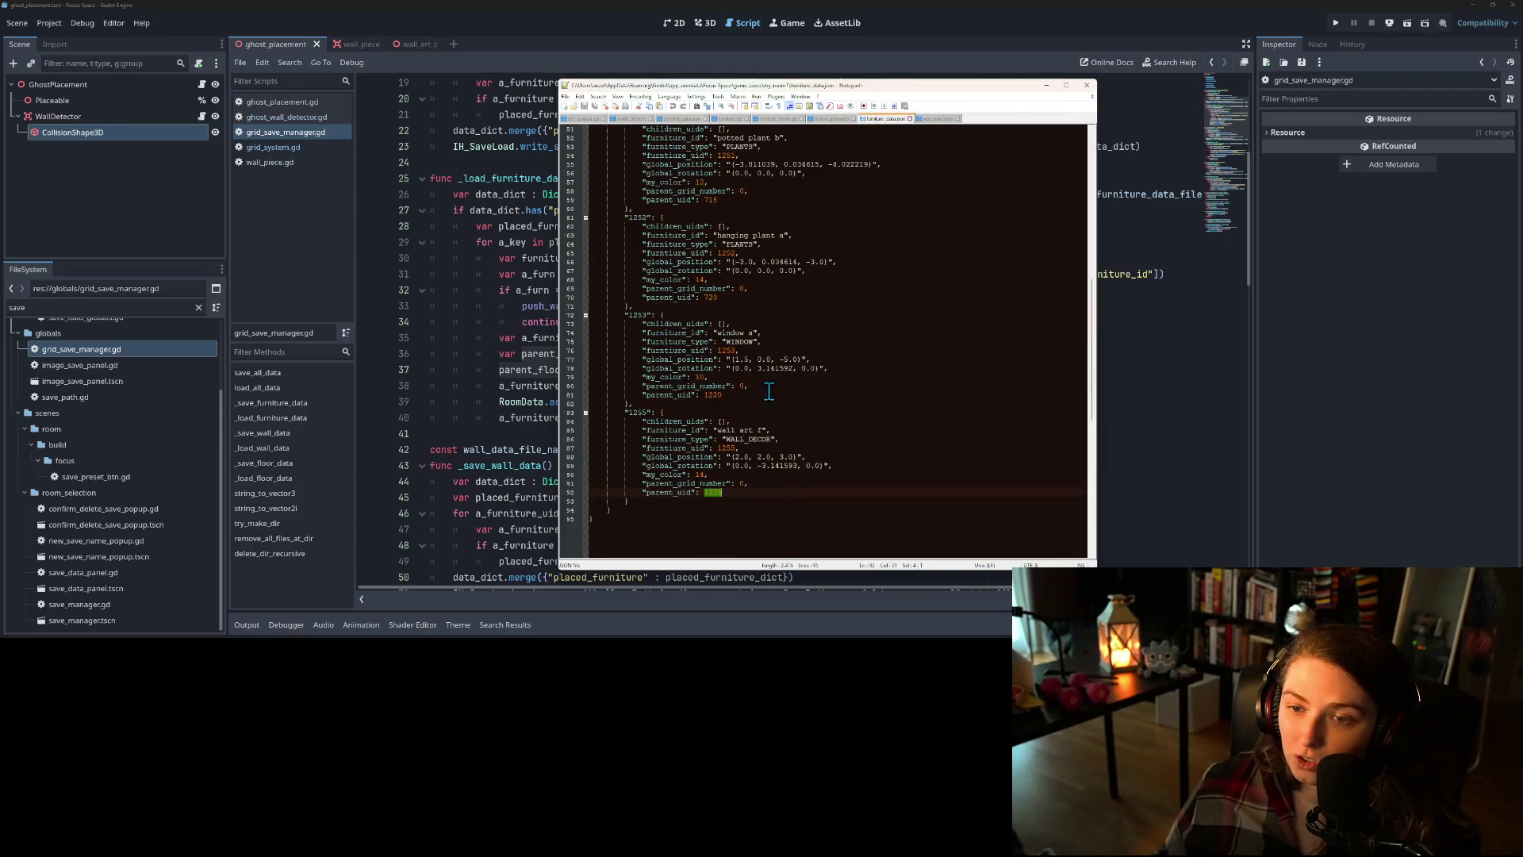
pyautogui.click(673, 493)
pyautogui.doubleClick(673, 493)
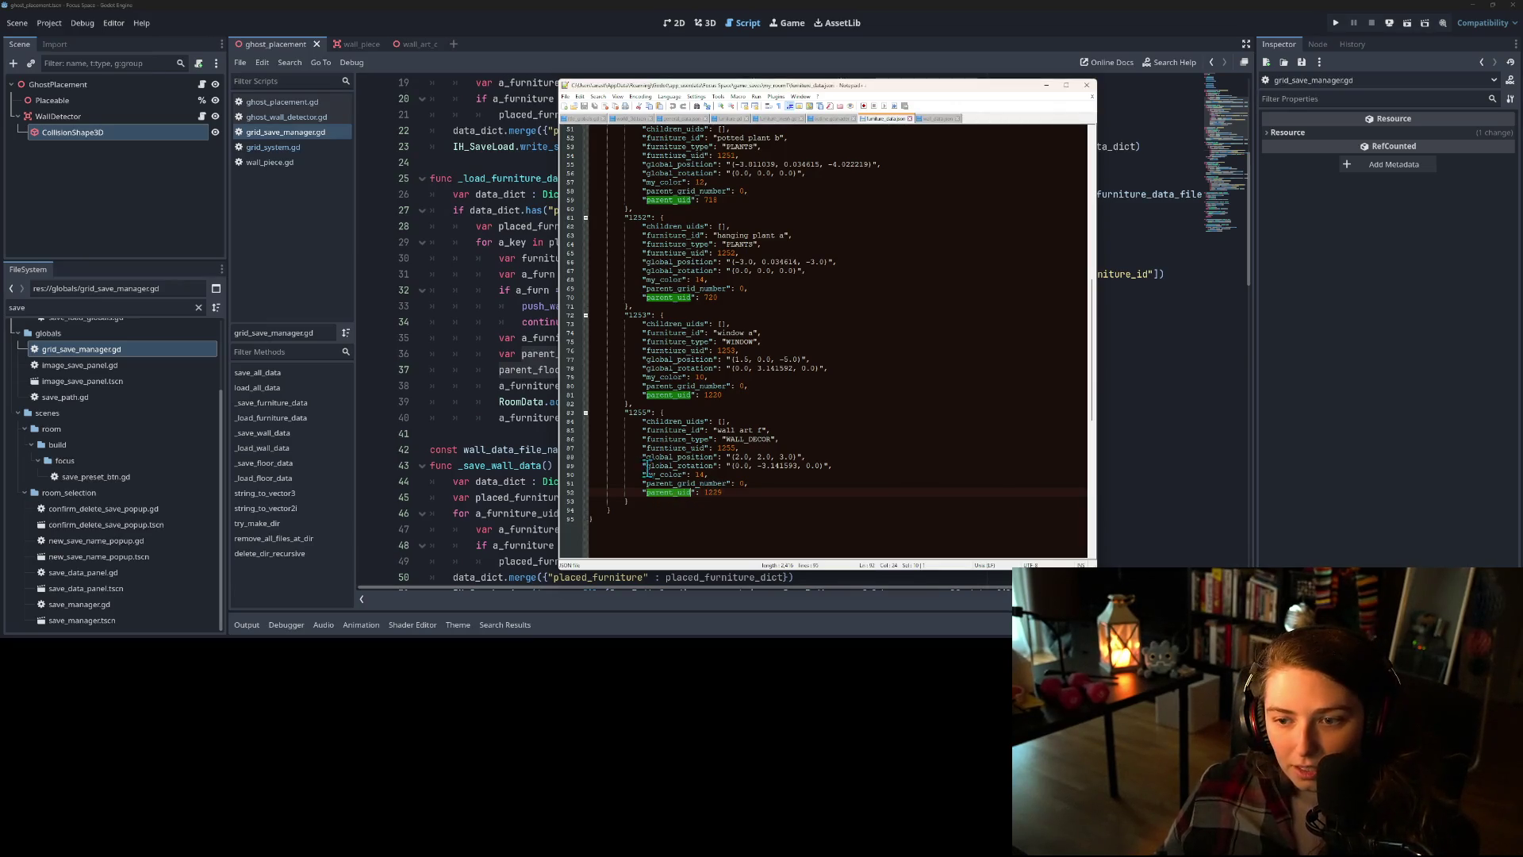
pyautogui.click(512, 352)
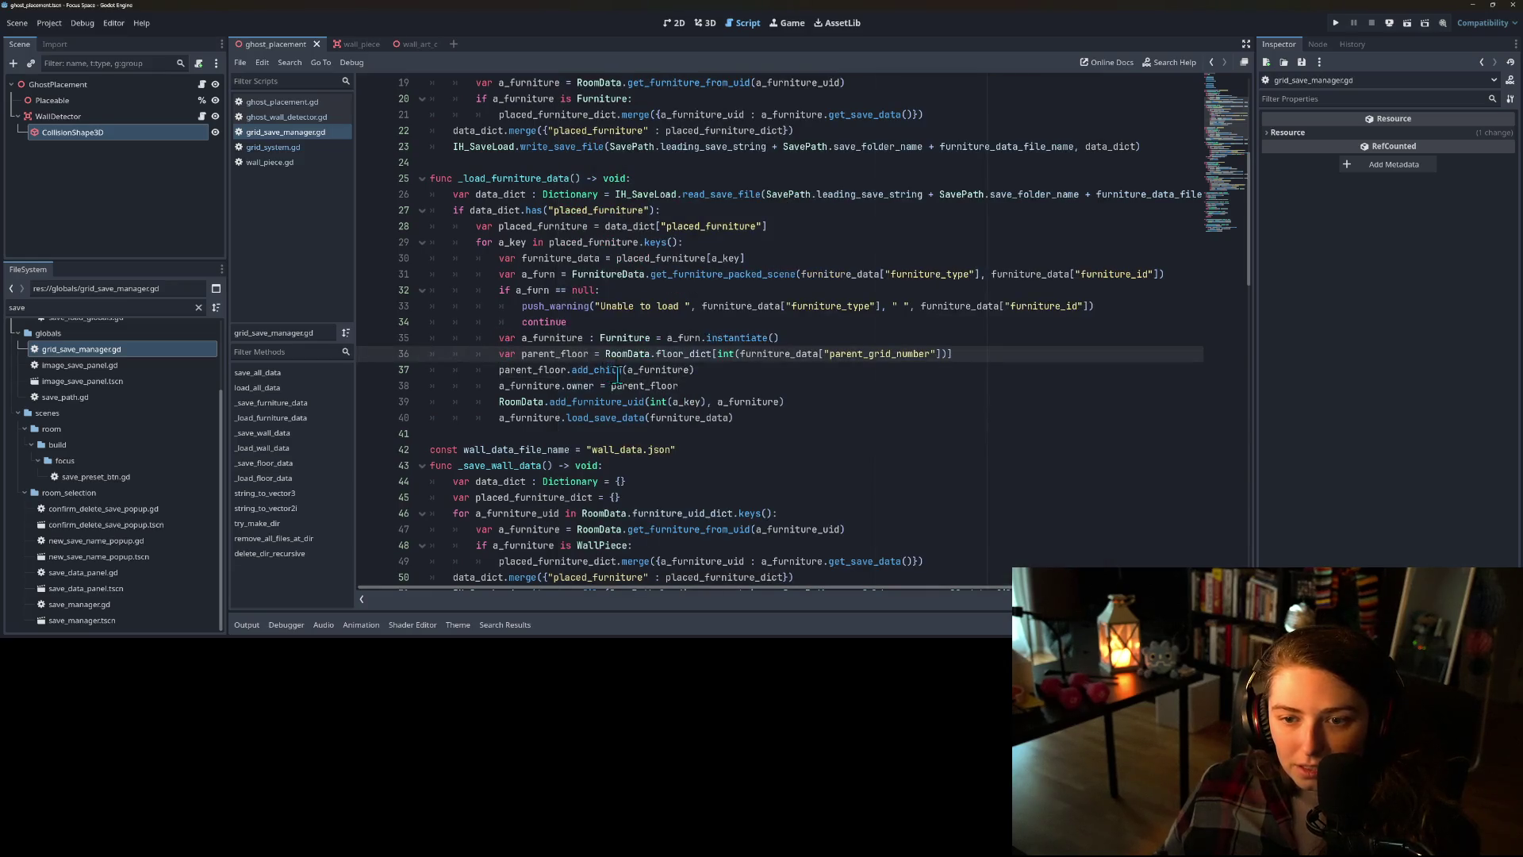
pyautogui.scroll(4, 618, 371)
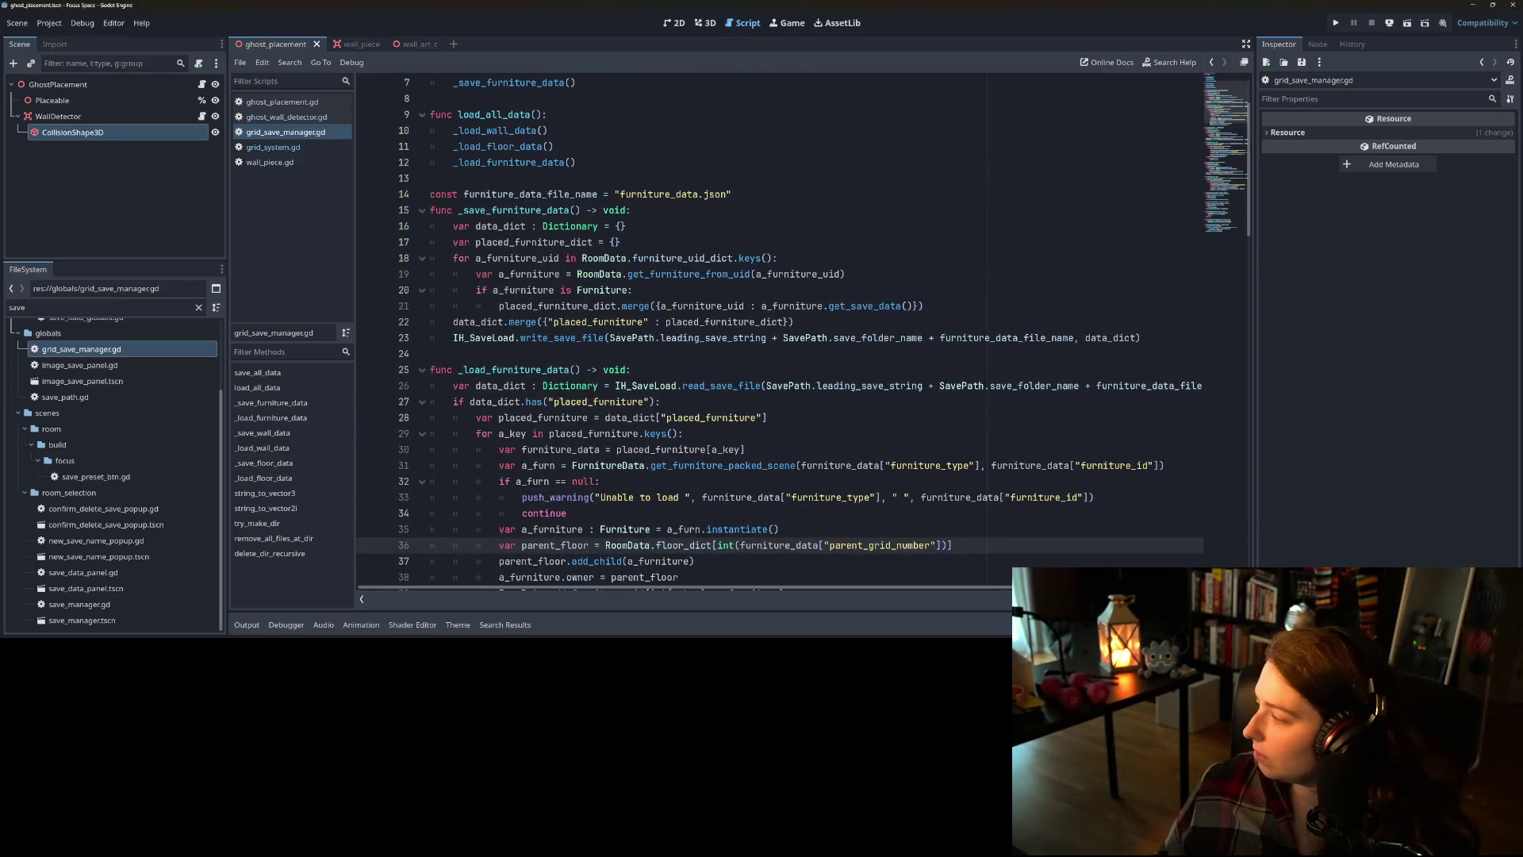
# - Change the first furniture entry's parent_uid to 727 and return to grid_save_manager.gd
pyautogui.hotkey('alt', 'Tab')
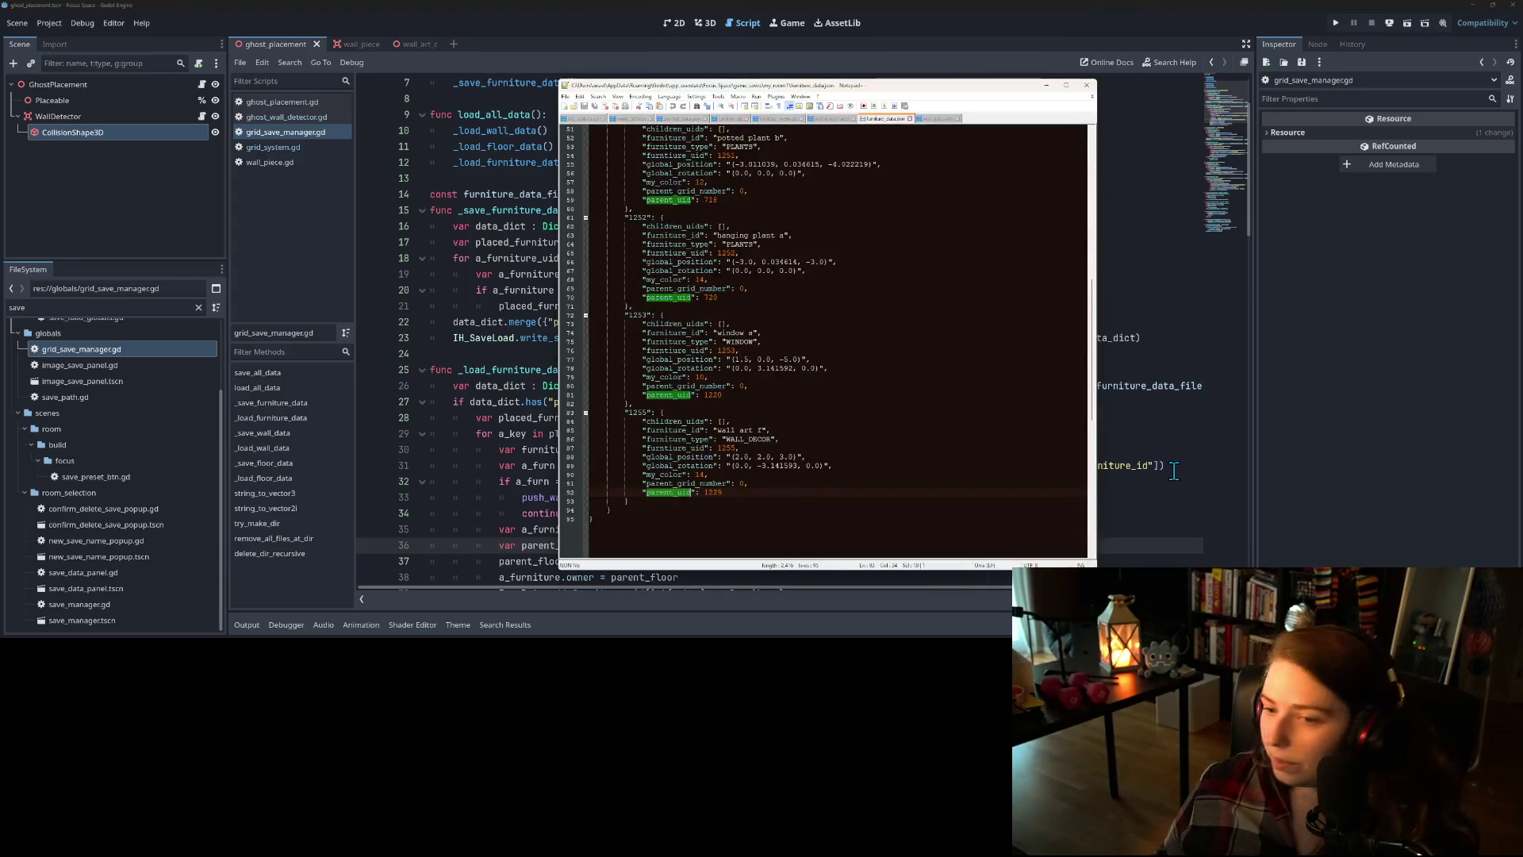
pyautogui.scroll(1, 902, 482)
pyautogui.scroll(15, 901, 482)
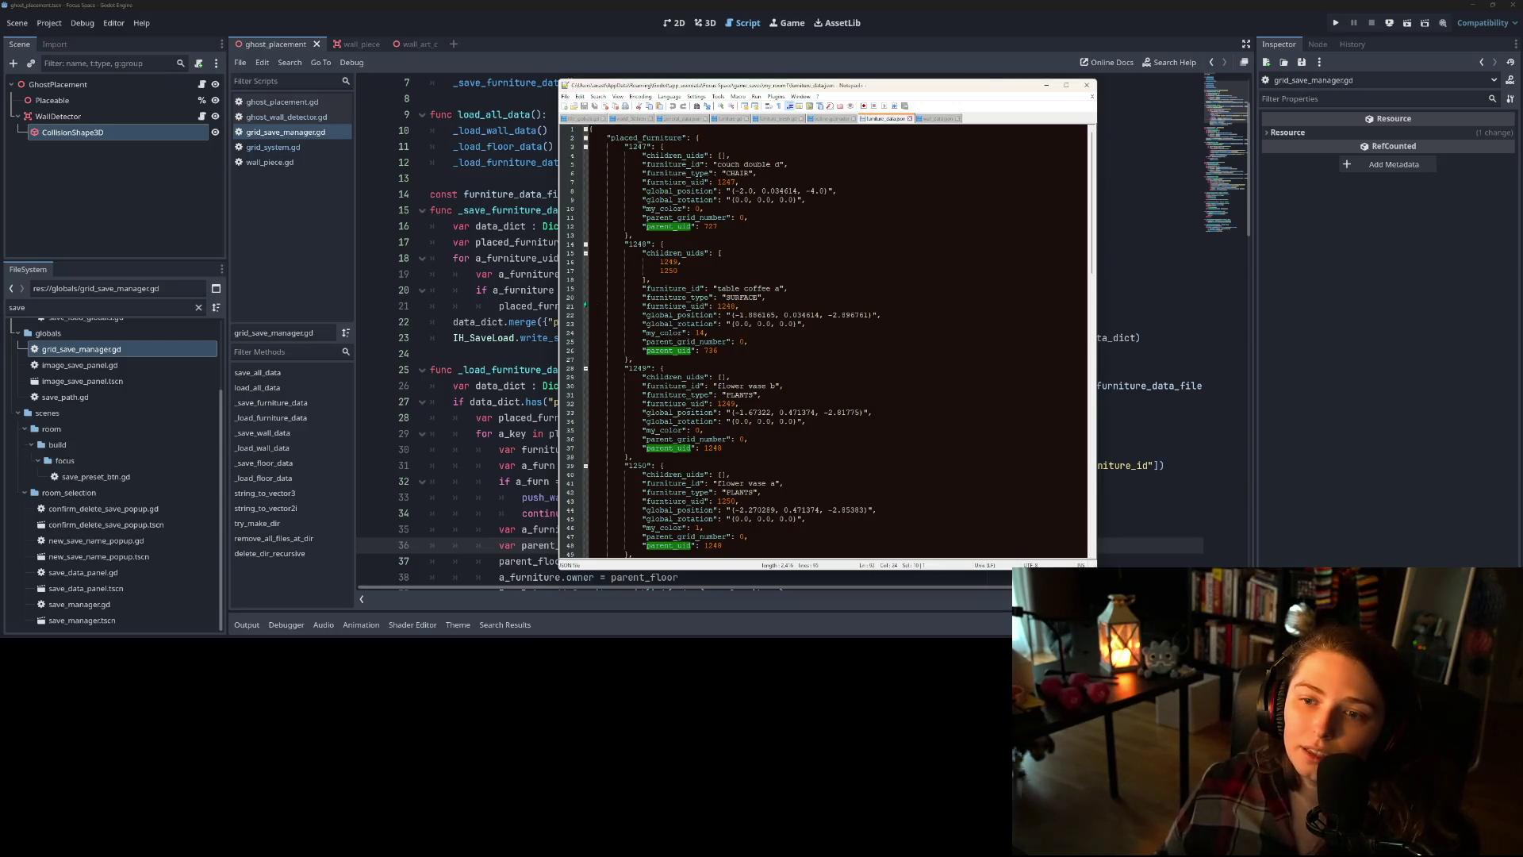
pyautogui.write('727')
pyautogui.scroll(-2, 746, 347)
pyautogui.scroll(-17, 747, 347)
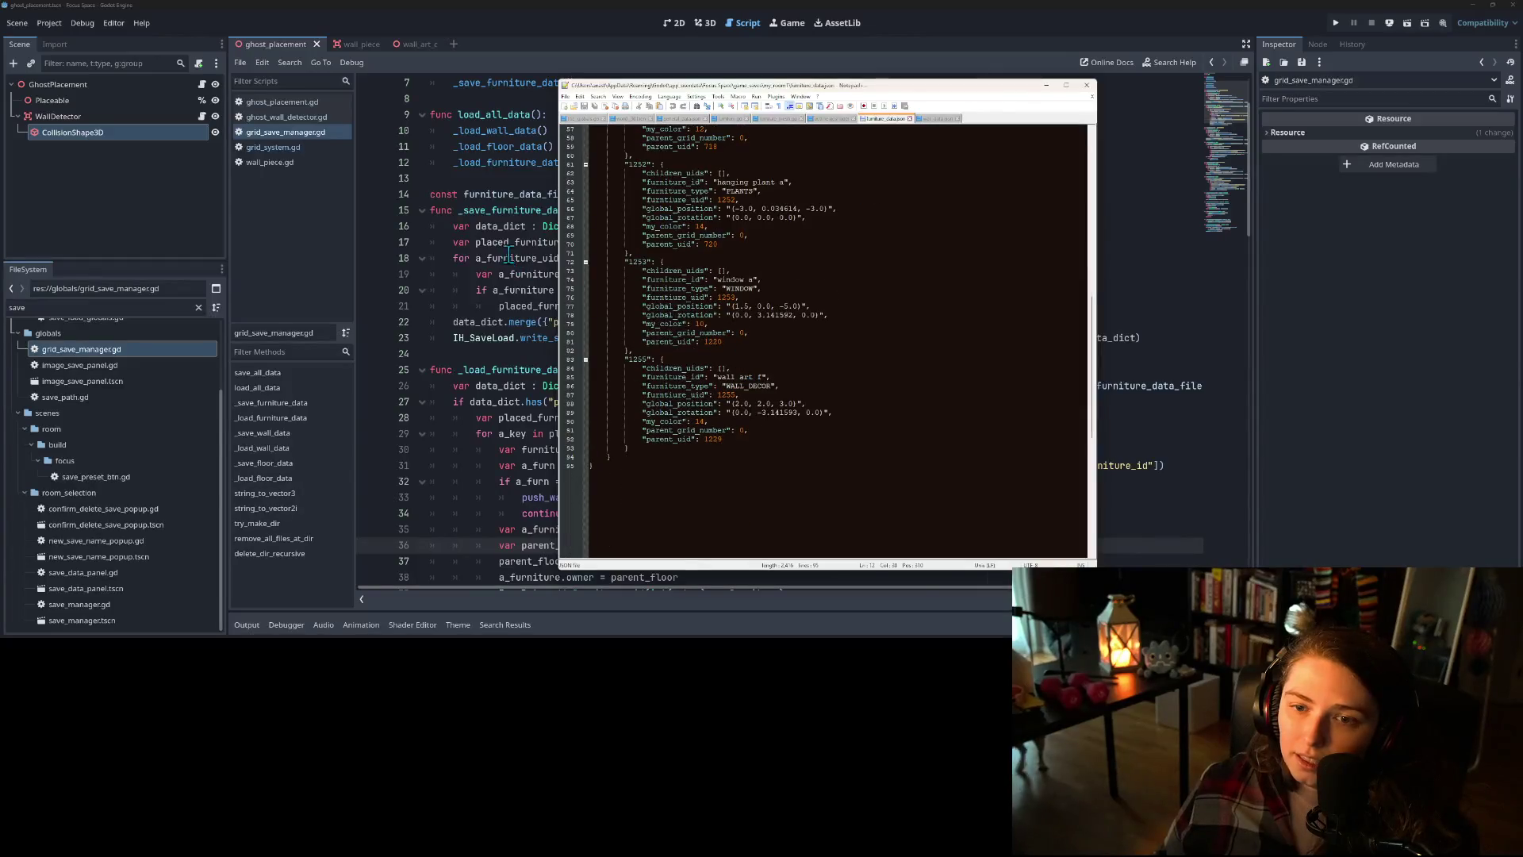
pyautogui.hotkey('alt', 'Tab')
pyautogui.scroll(-1, 745, 370)
pyautogui.scroll(-3, 742, 371)
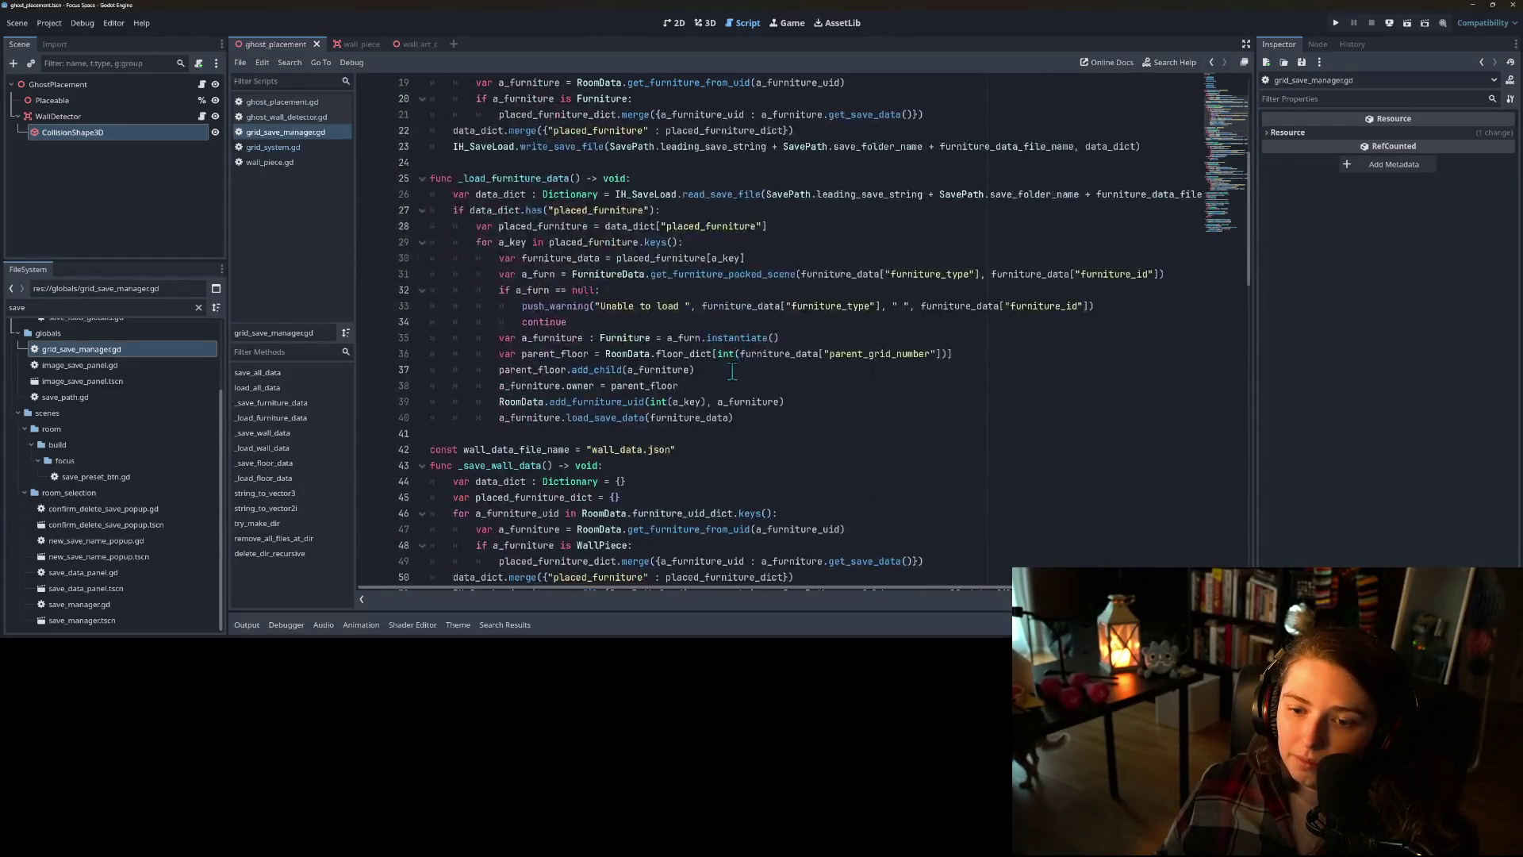
# - Trace furniture_data, parent_floor and a_furniture through the save manager's load code
pyautogui.click(561, 354)
pyautogui.click(514, 258)
pyautogui.scroll(2, 519, 293)
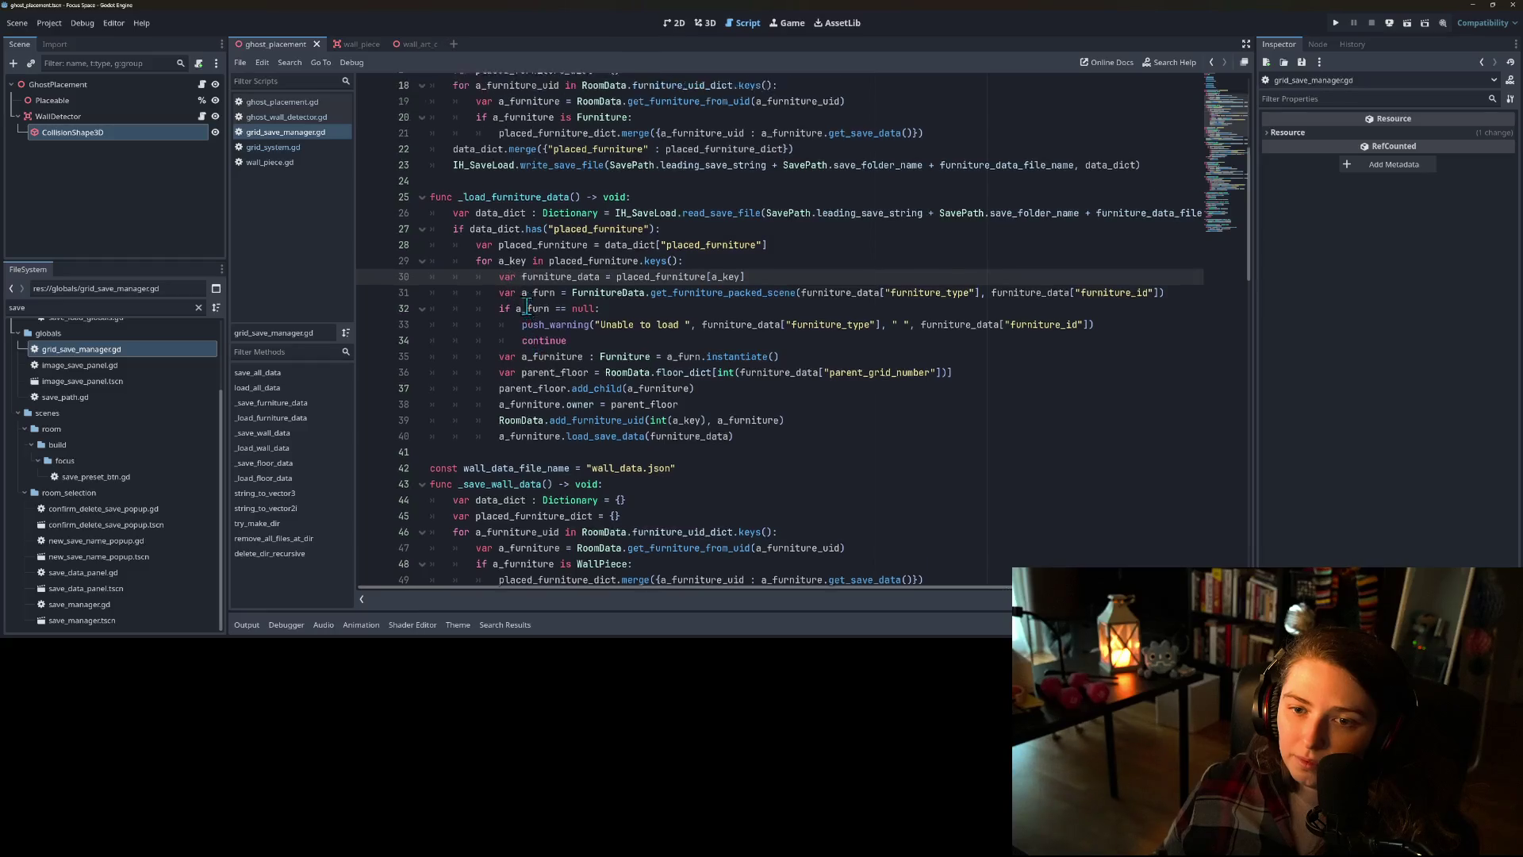
pyautogui.click(514, 289)
pyautogui.click(521, 354)
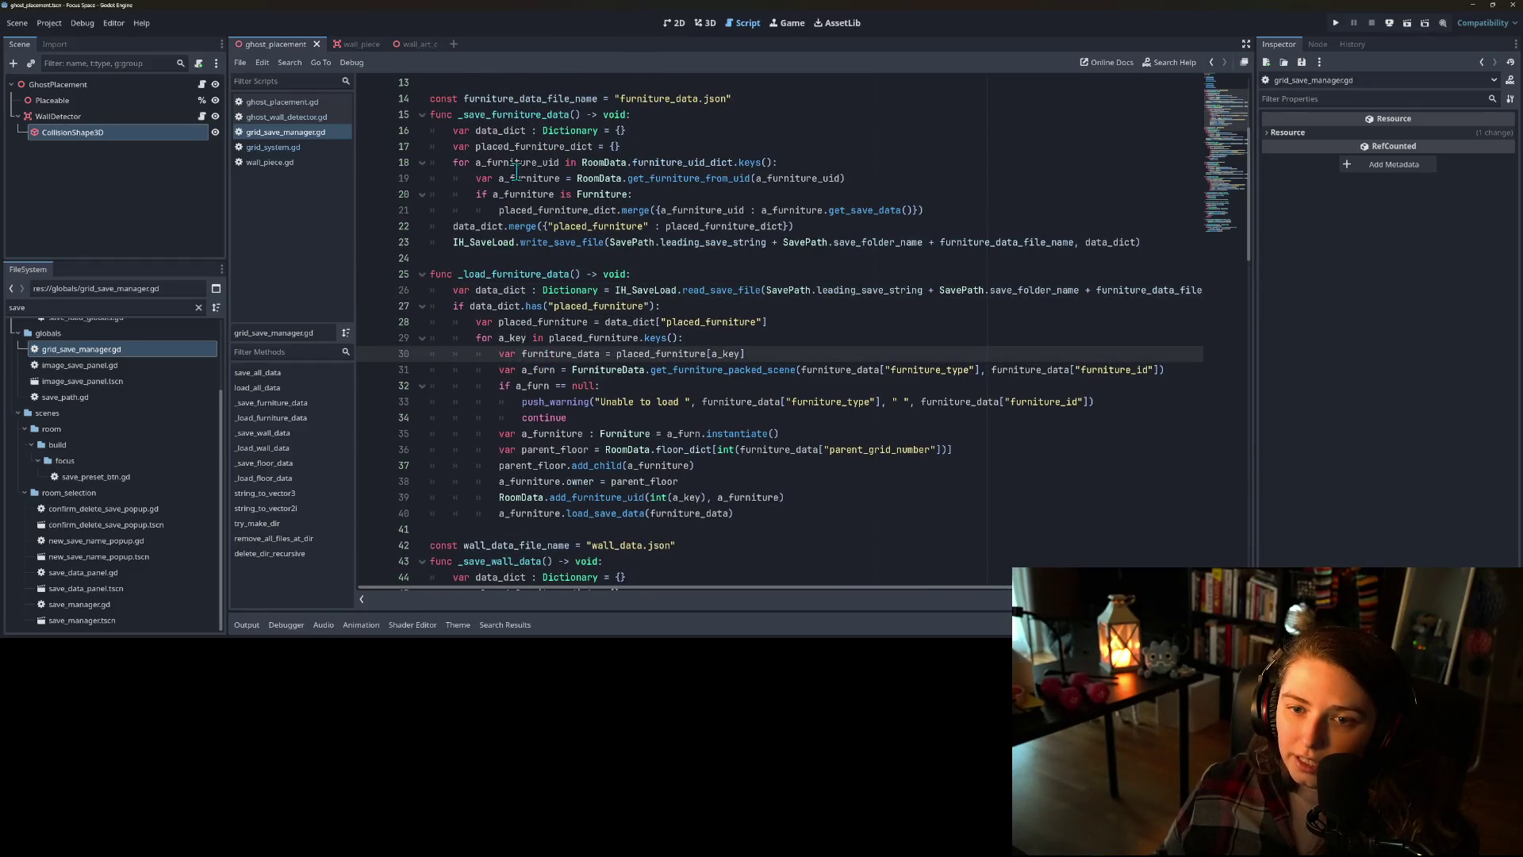
pyautogui.click(500, 211)
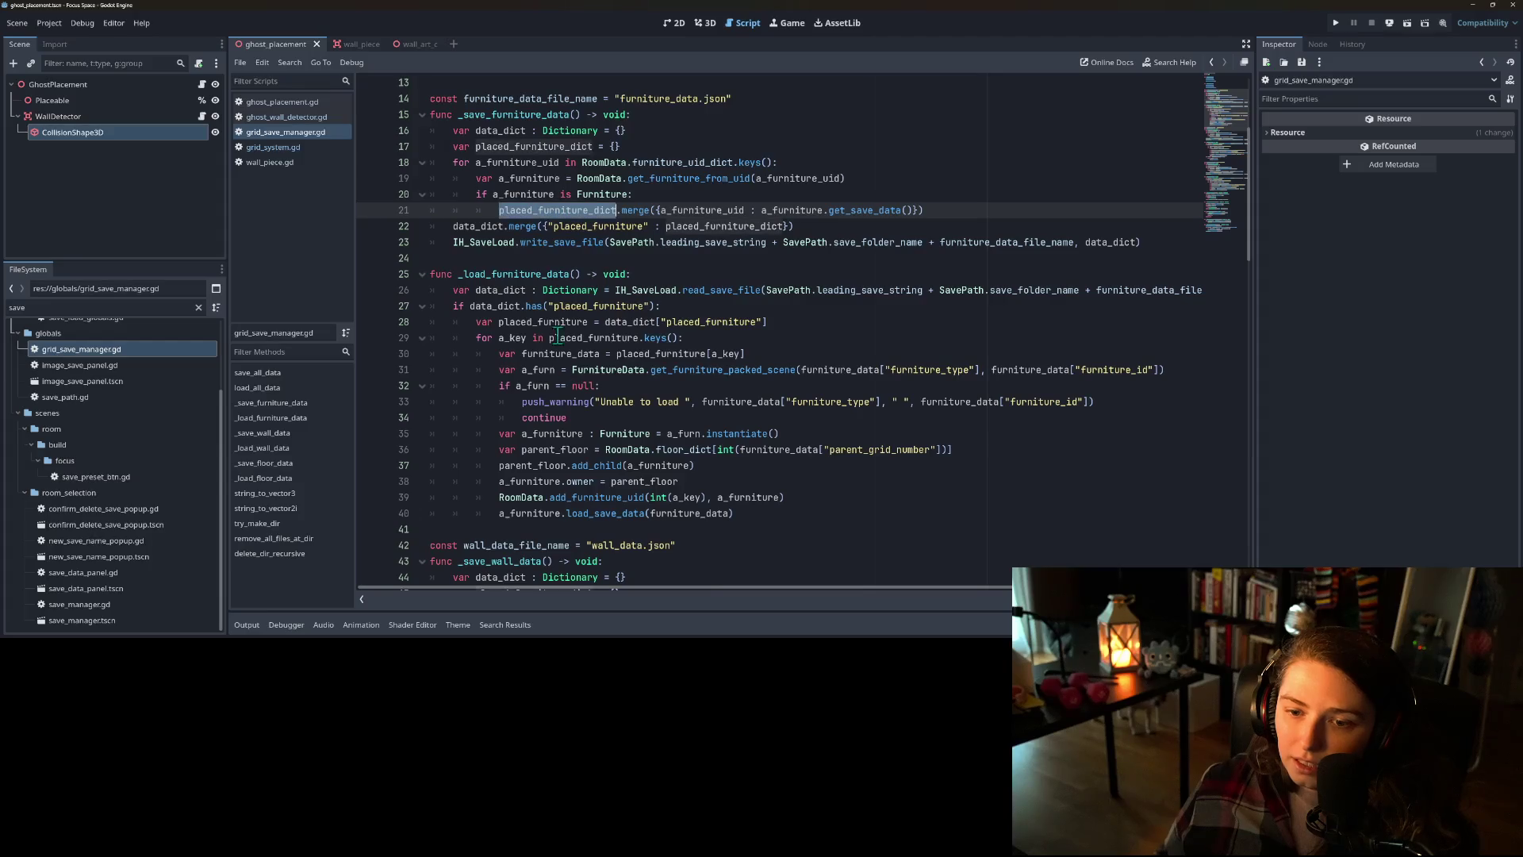
pyautogui.doubleClick(538, 468)
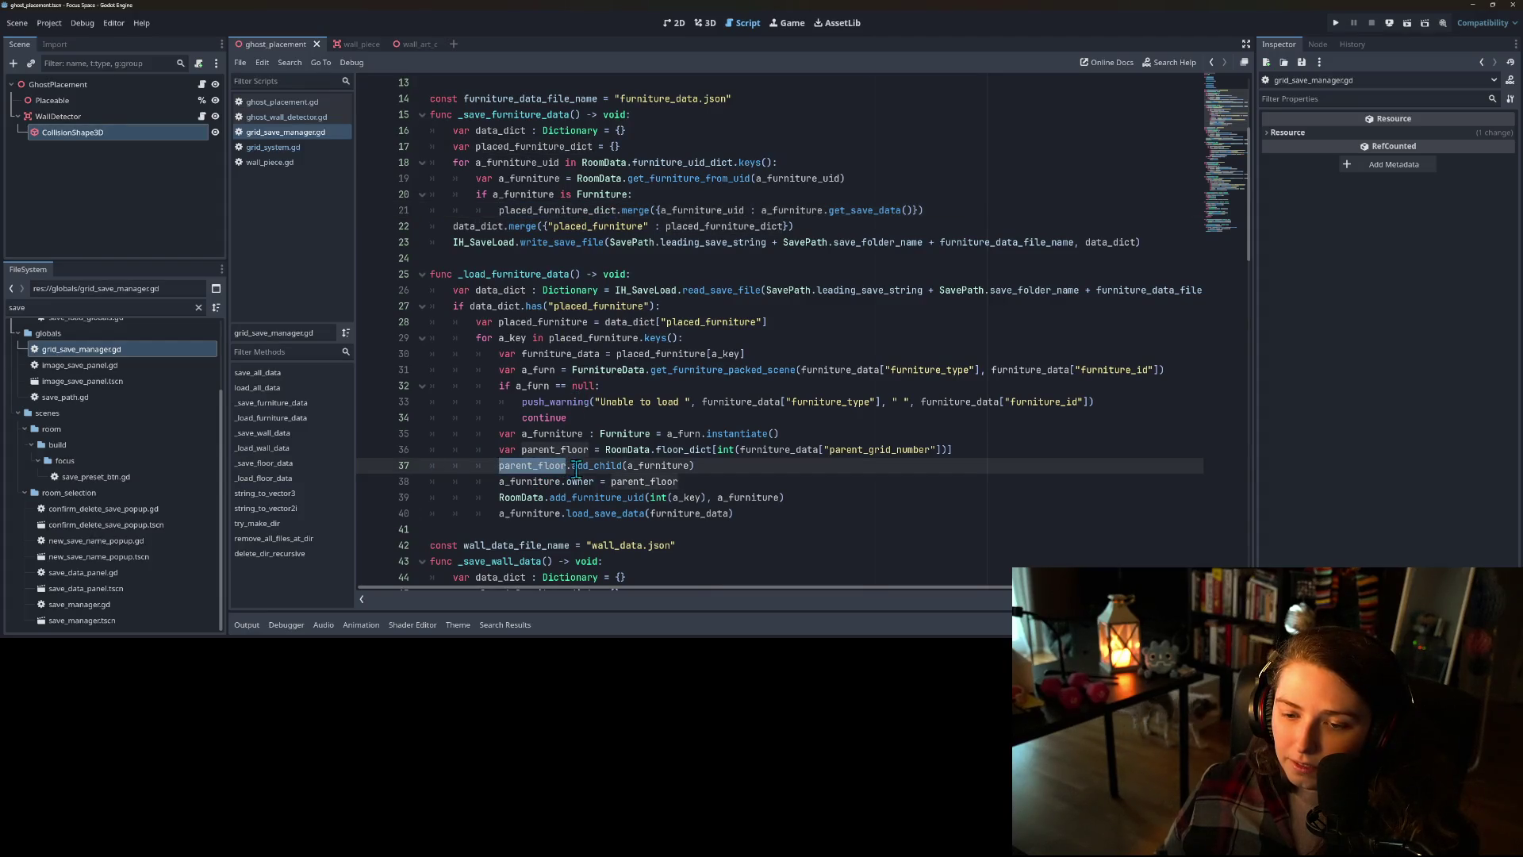
pyautogui.doubleClick(532, 481)
pyautogui.doubleClick(533, 514)
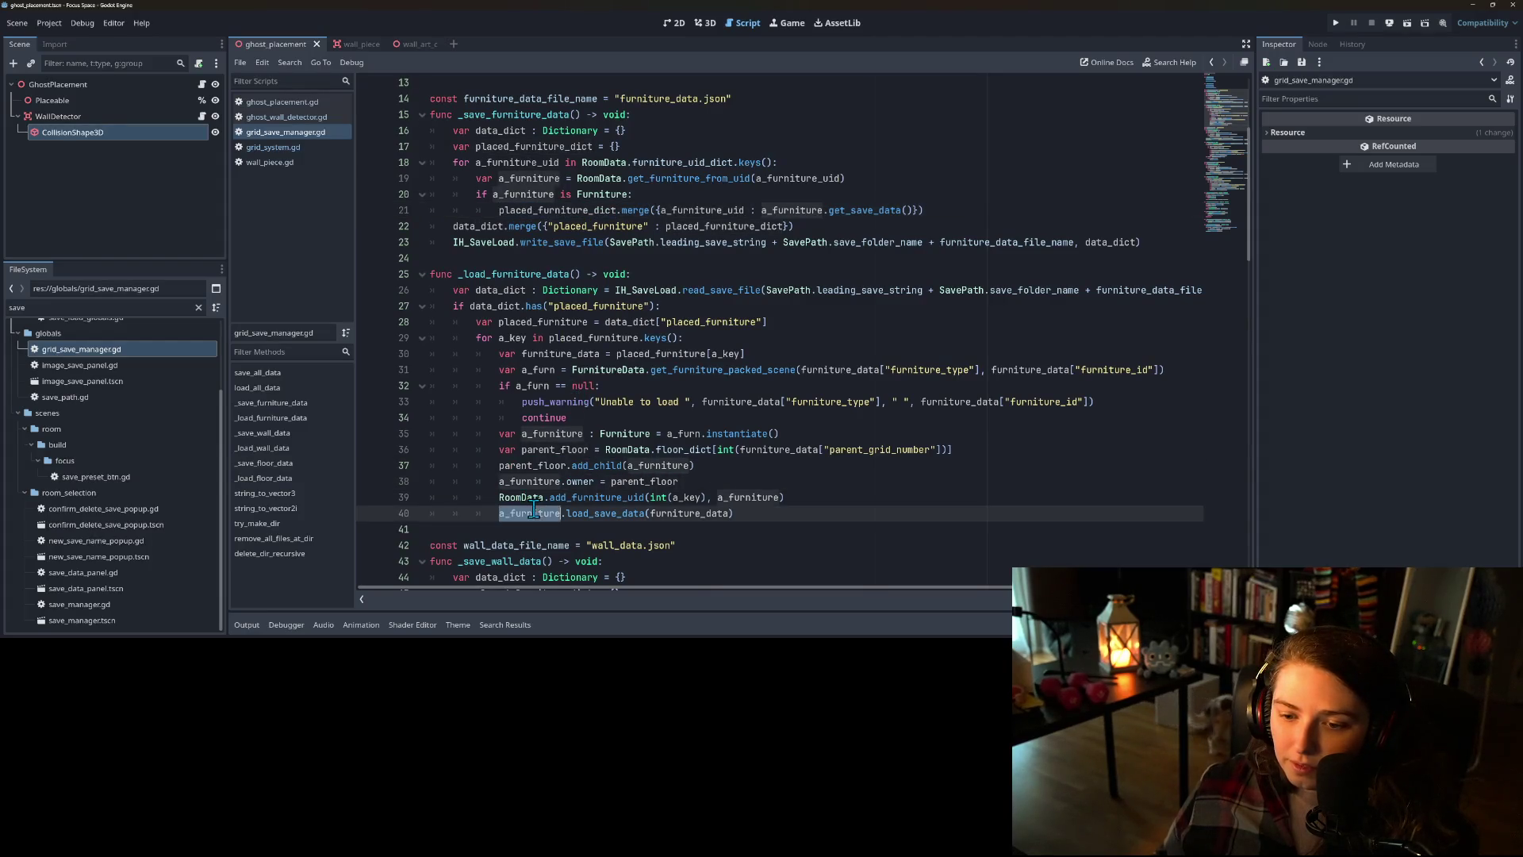
# - Open furniture.gd's load_save_data and inspect its parent_object, a_dict and _child_furnitures uses
pyautogui.keyDown('ctrl'); pyautogui.click(602, 513); pyautogui.keyUp('ctrl')
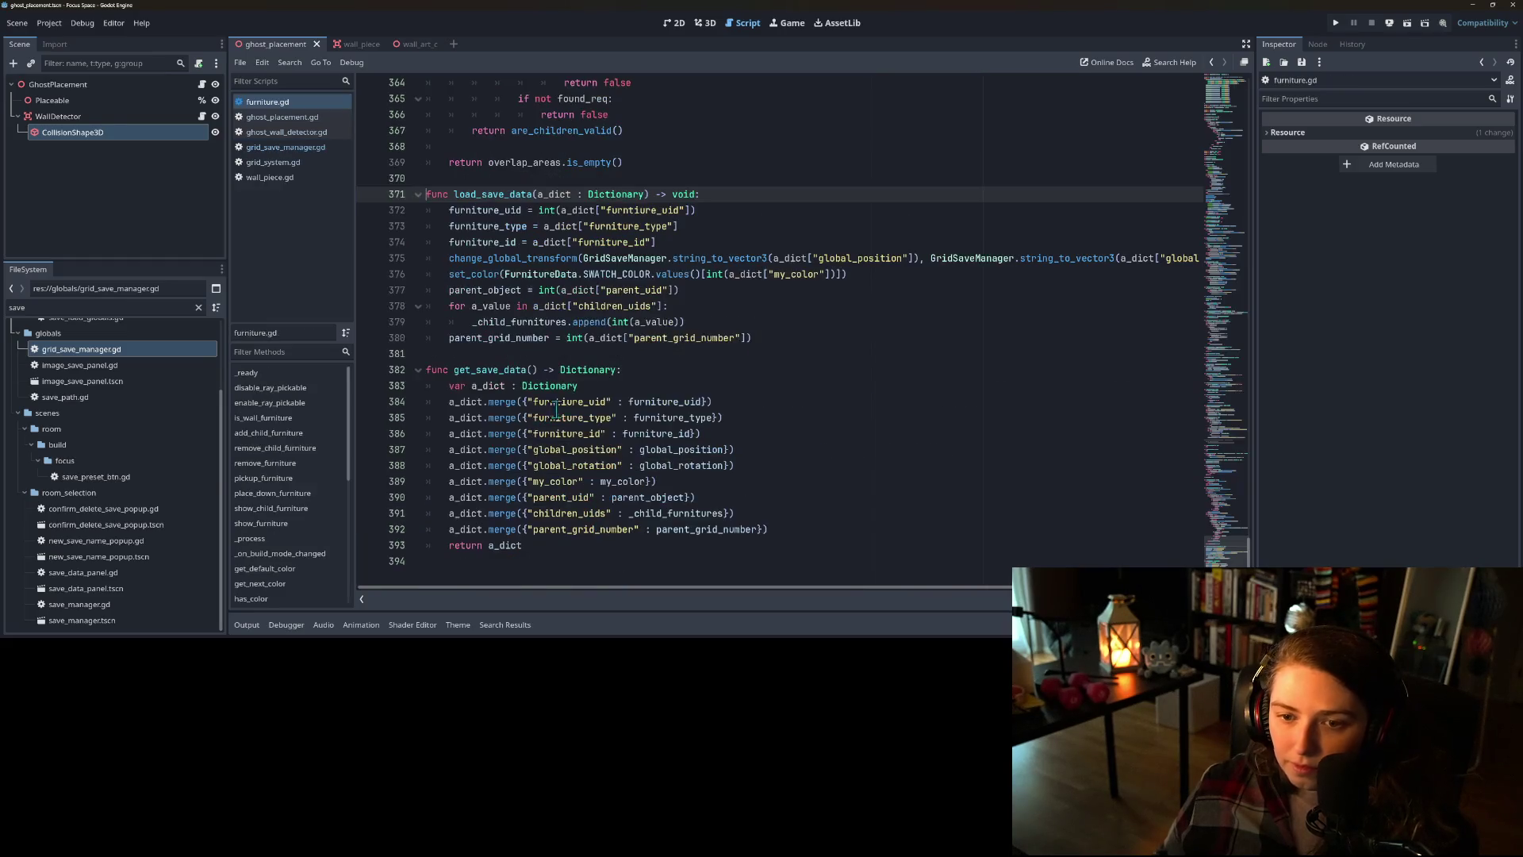
pyautogui.click(585, 321)
pyautogui.doubleClick(504, 290)
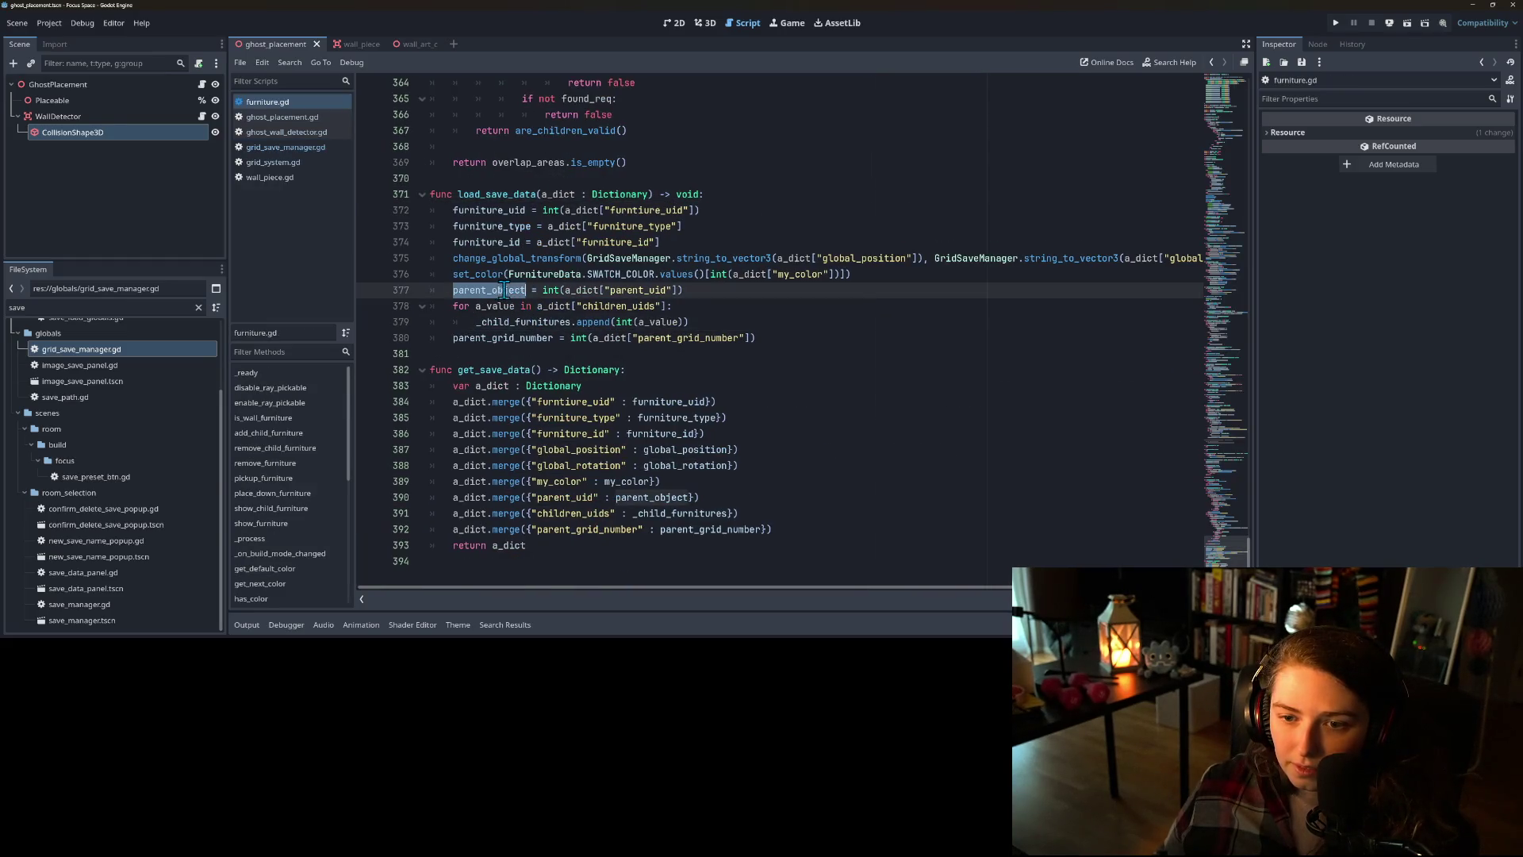
pyautogui.doubleClick(593, 290)
pyautogui.press('End')
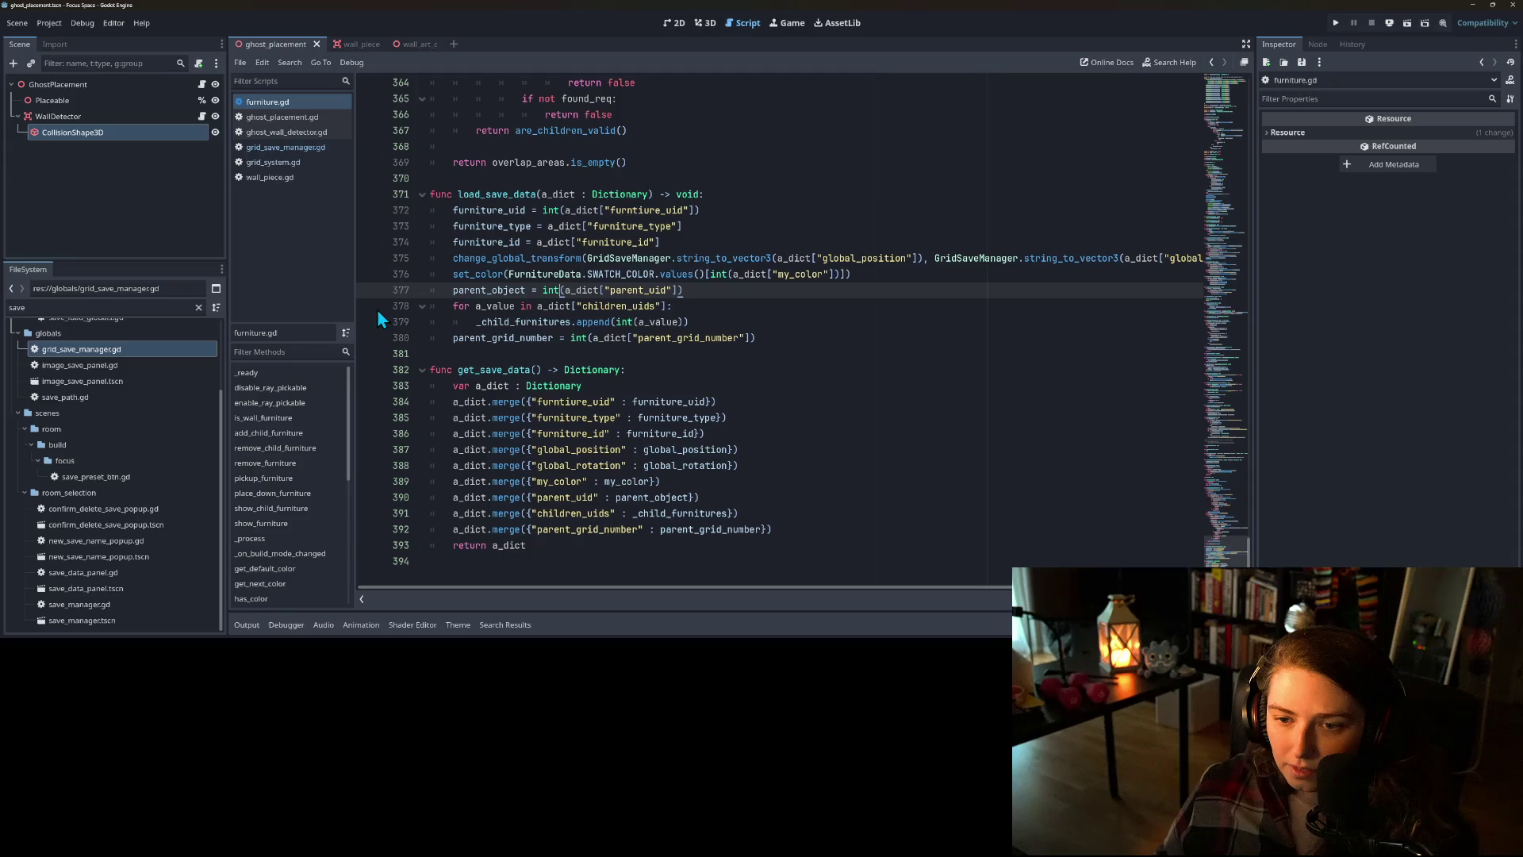
pyautogui.click(573, 307)
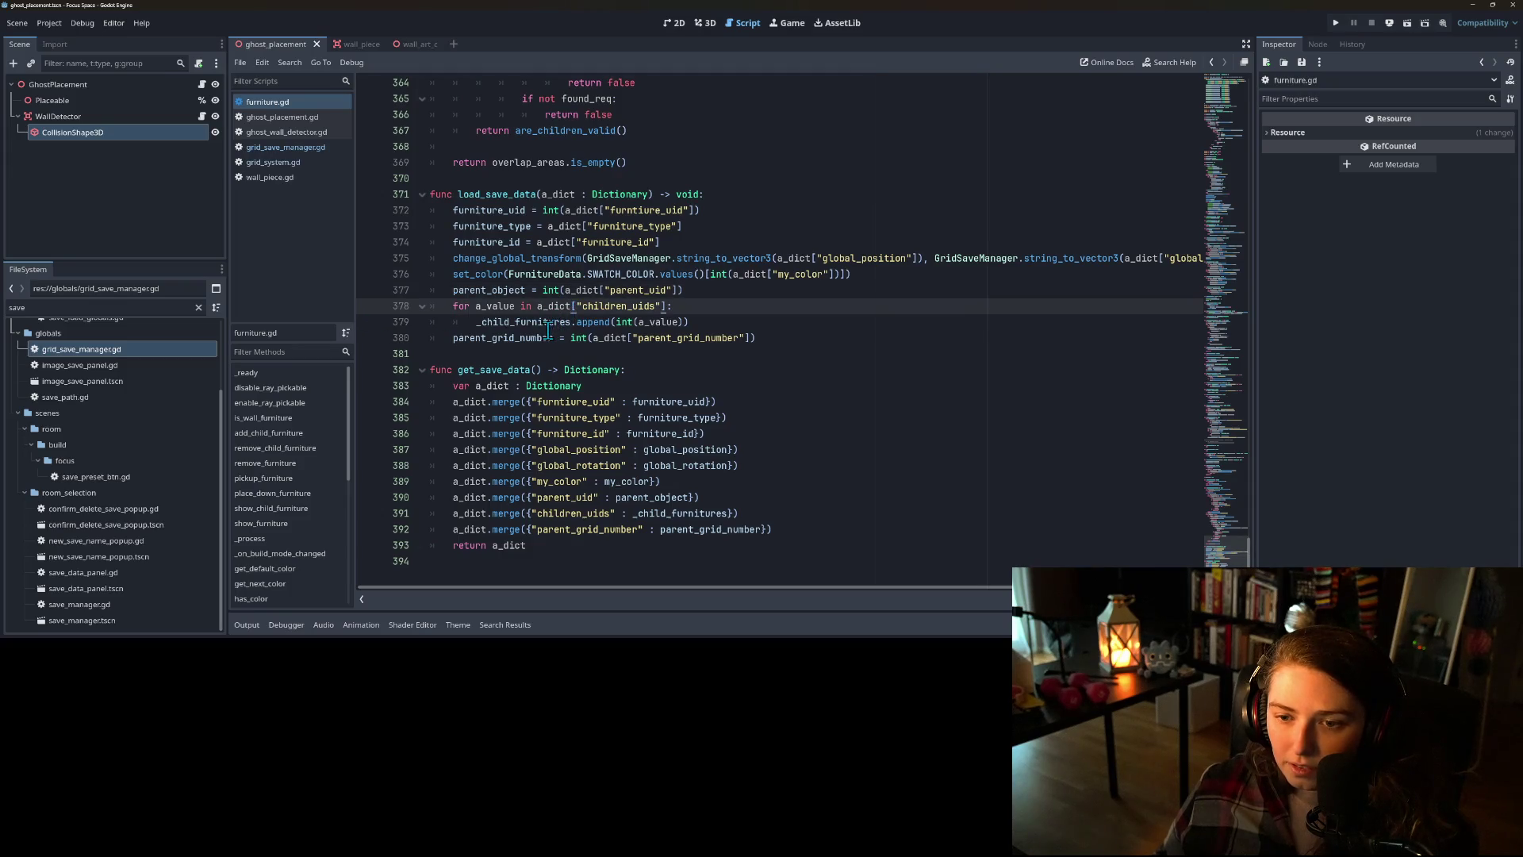
pyautogui.doubleClick(548, 324)
# - Jump to the parent_object property declaration and review its setter
pyautogui.doubleClick(497, 291)
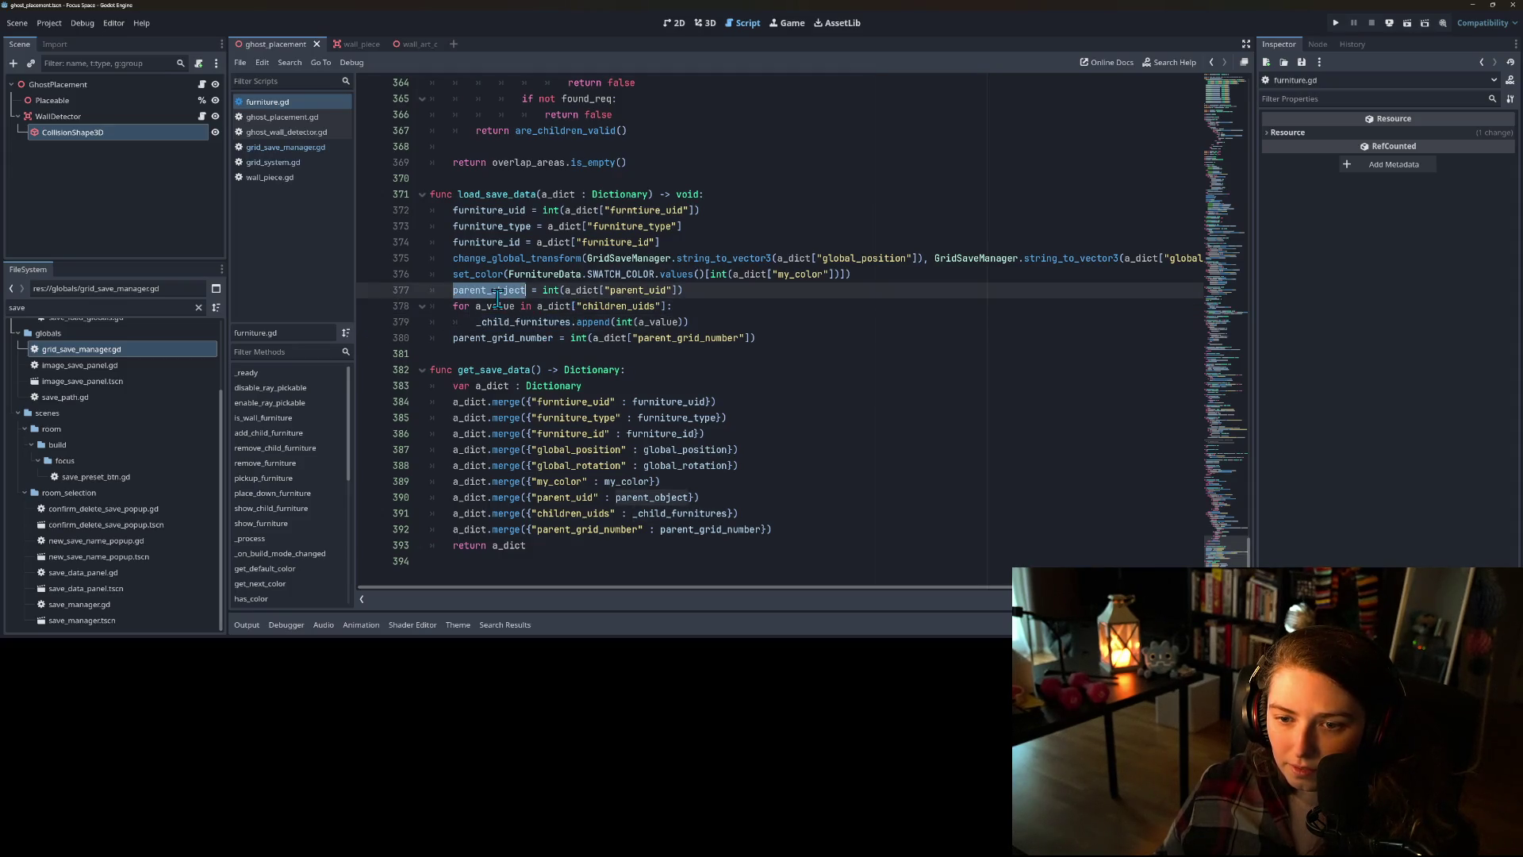
pyautogui.click(501, 291)
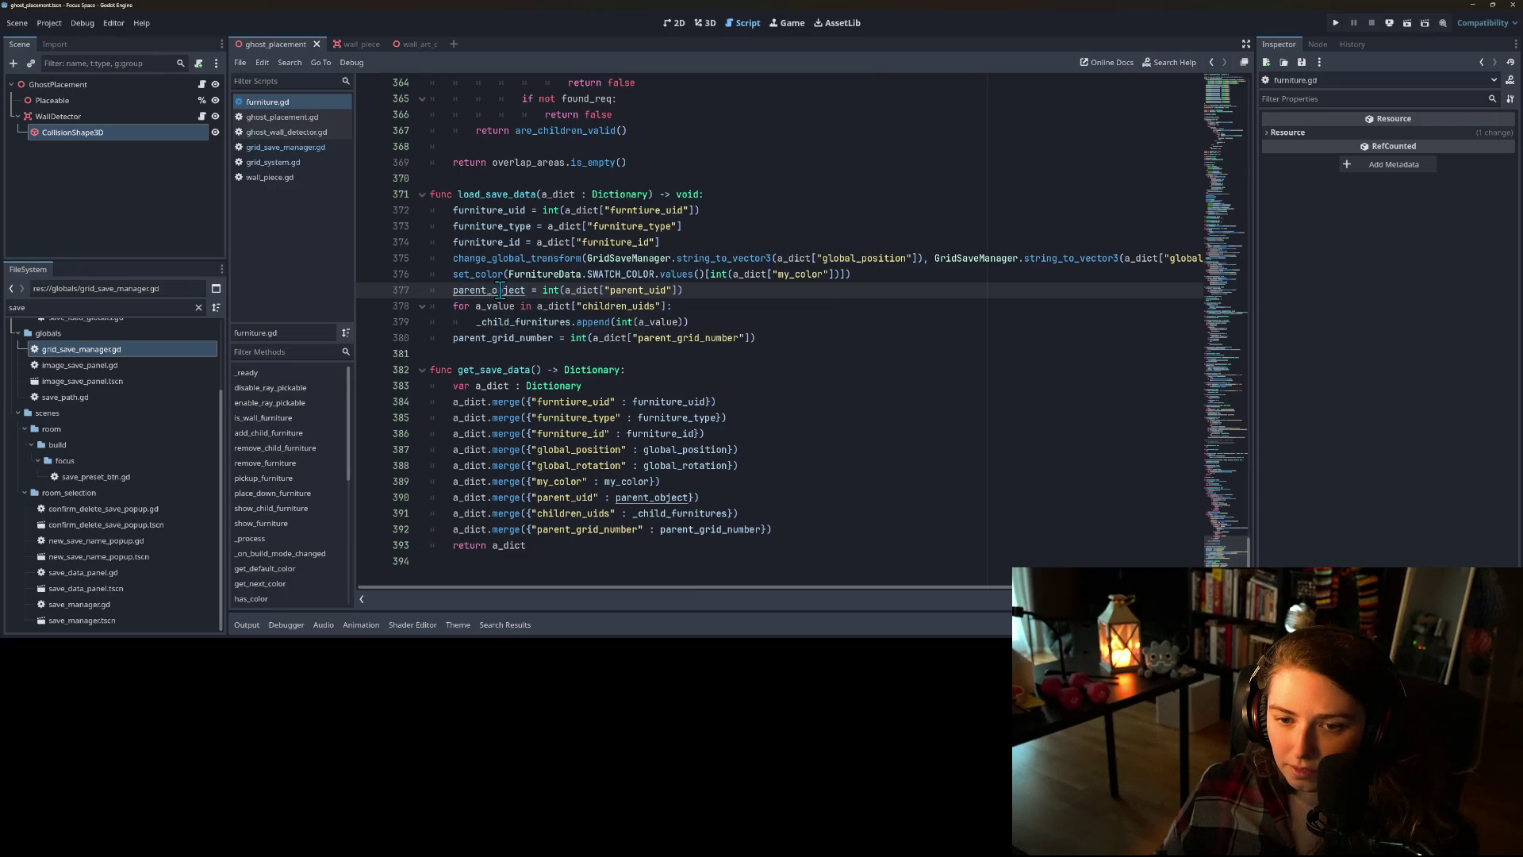
pyautogui.keyDown('ctrl'); pyautogui.click(501, 291); pyautogui.keyUp('ctrl')
pyautogui.scroll(-3, 581, 370)
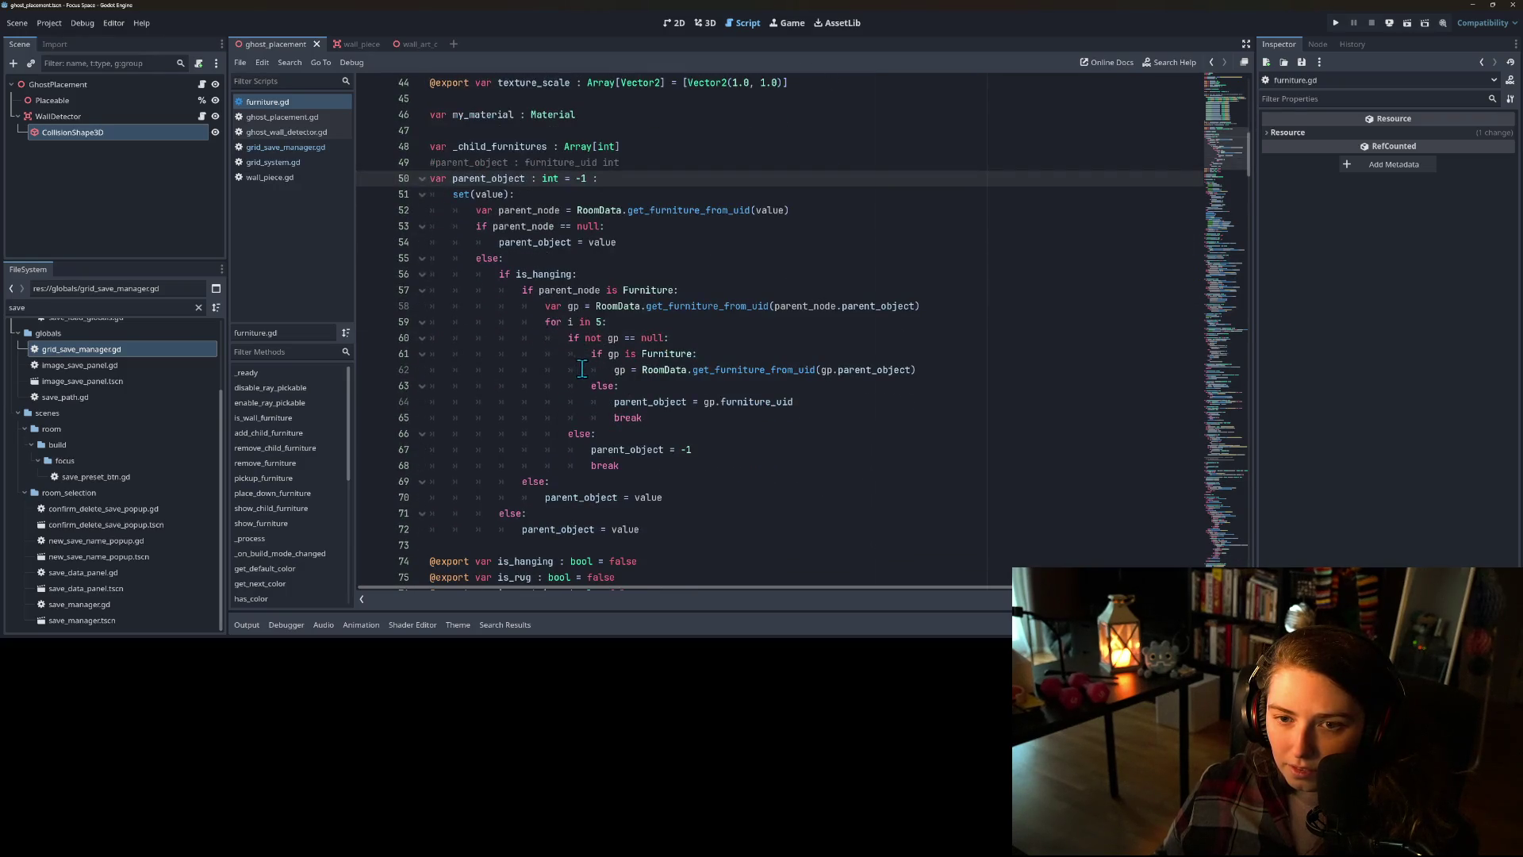
# - Compare where parent_node and parent_object are used on lines 53 and 54 of the setter
pyautogui.doubleClick(524, 243)
pyautogui.doubleClick(527, 228)
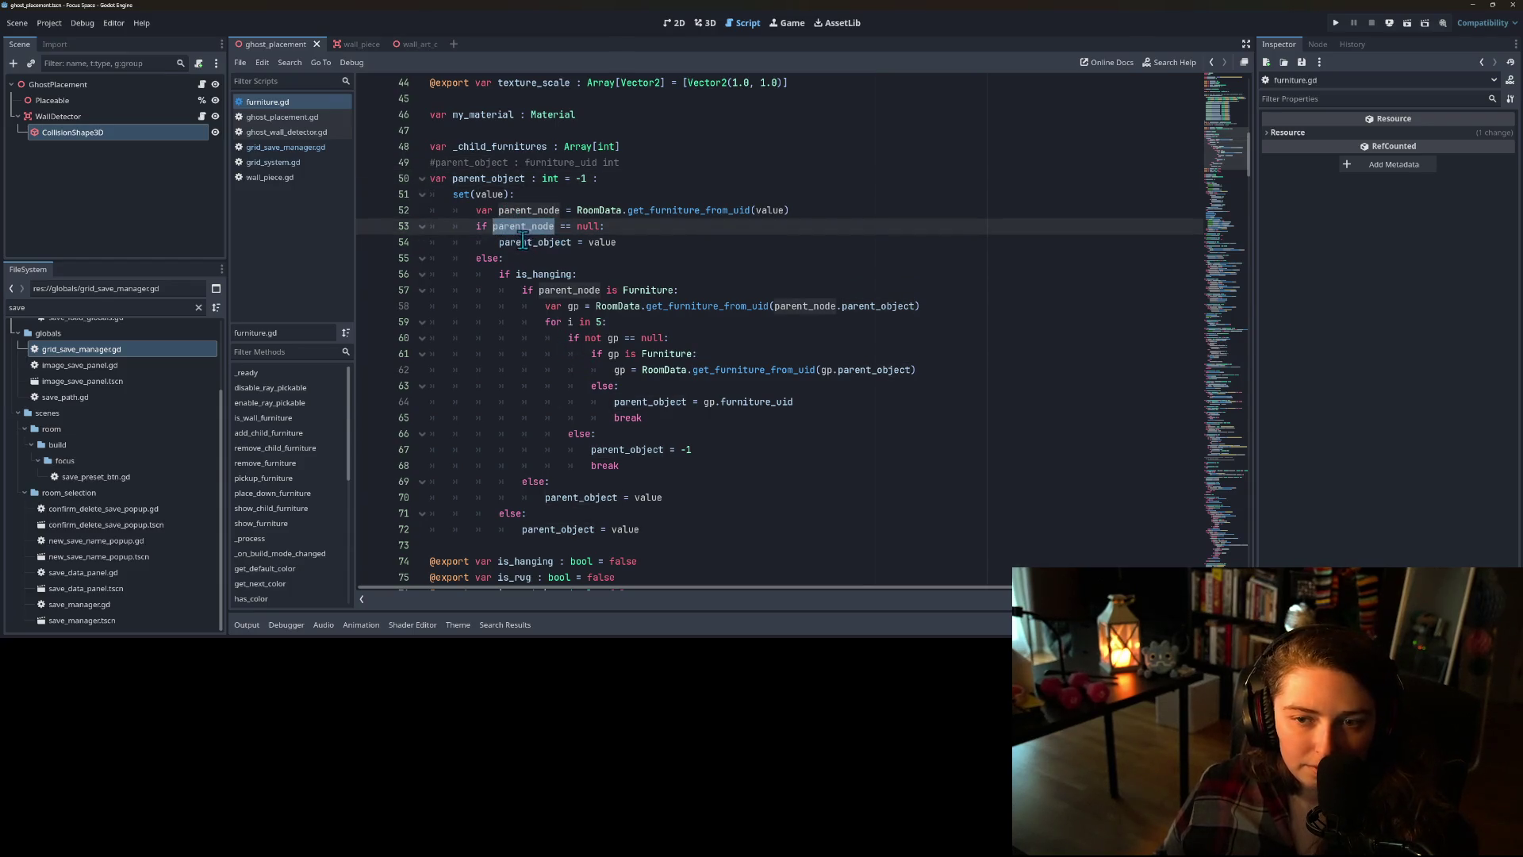
pyautogui.doubleClick(546, 242)
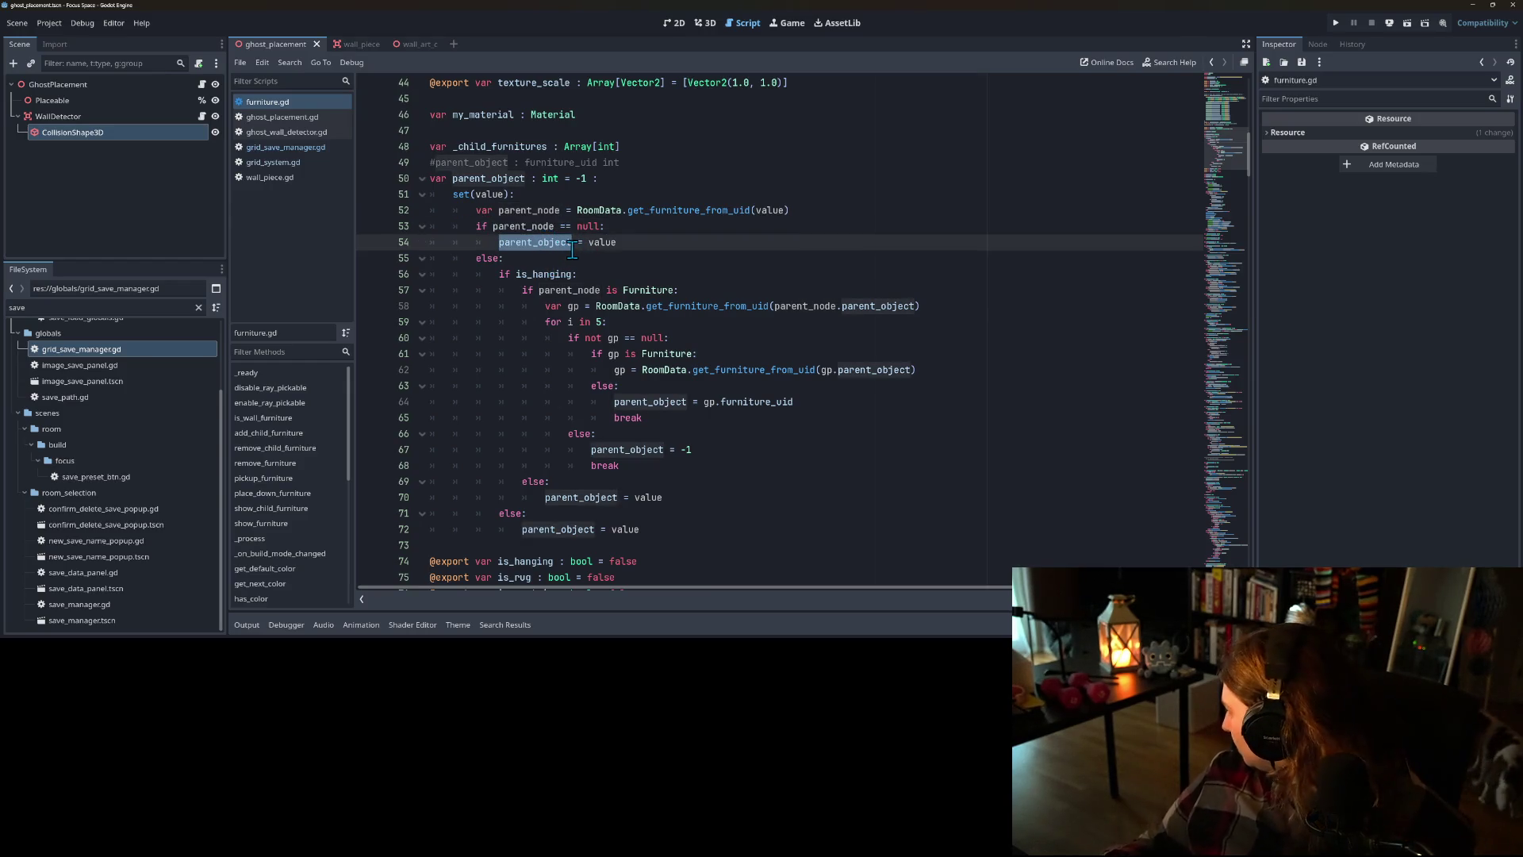
pyautogui.doubleClick(528, 228)
pyautogui.scroll(1, 529, 230)
pyautogui.doubleClick(555, 290)
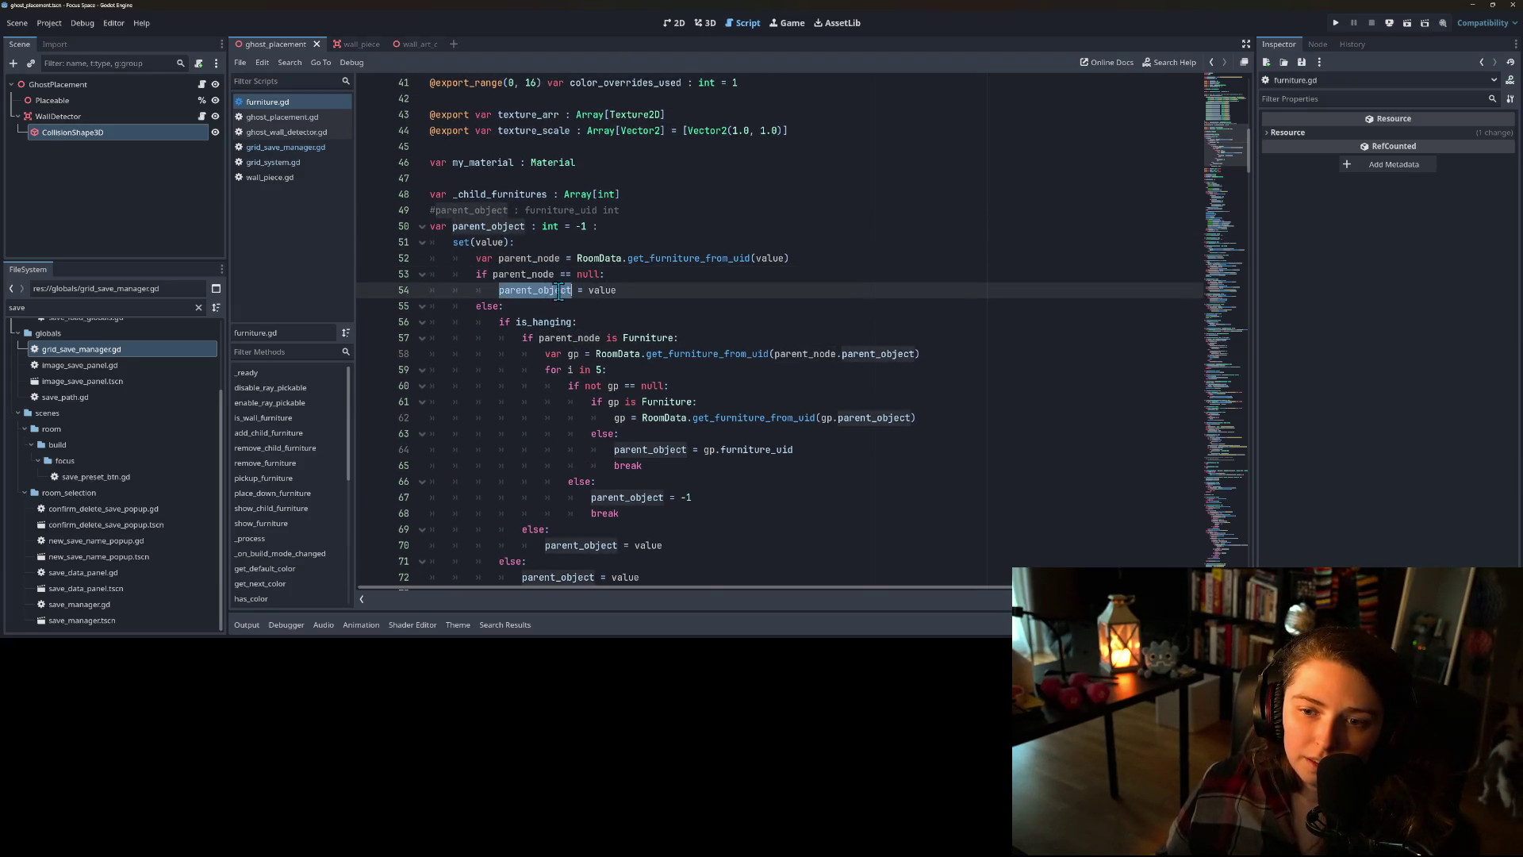
pyautogui.doubleClick(525, 275)
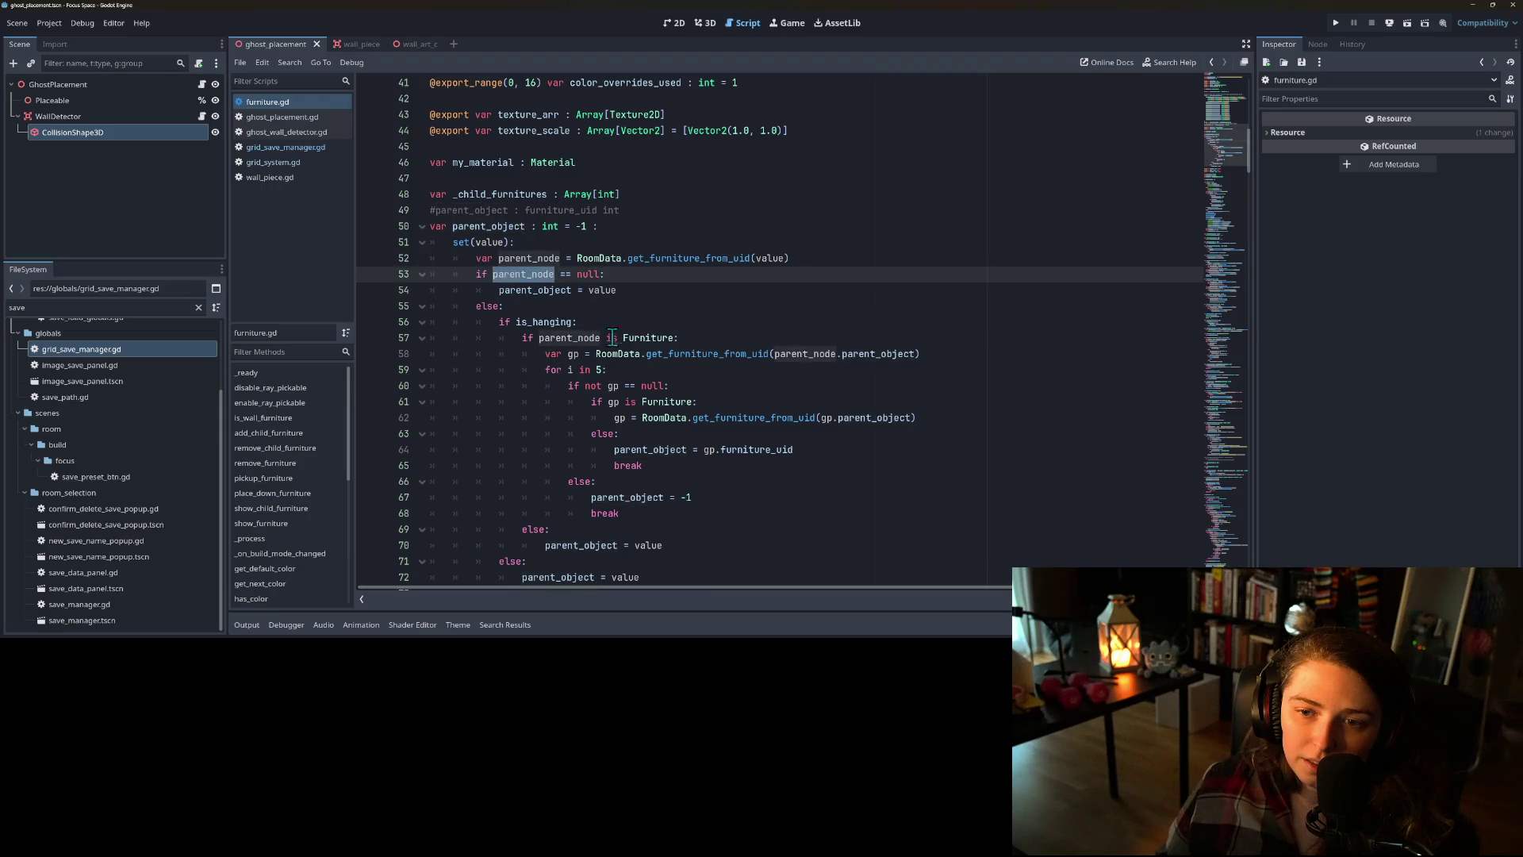
pyautogui.scroll(1, 619, 339)
# - Add a breakpoint on line 53 of furniture.gd and launch the game
pyautogui.click(369, 322)
pyautogui.click(482, 312)
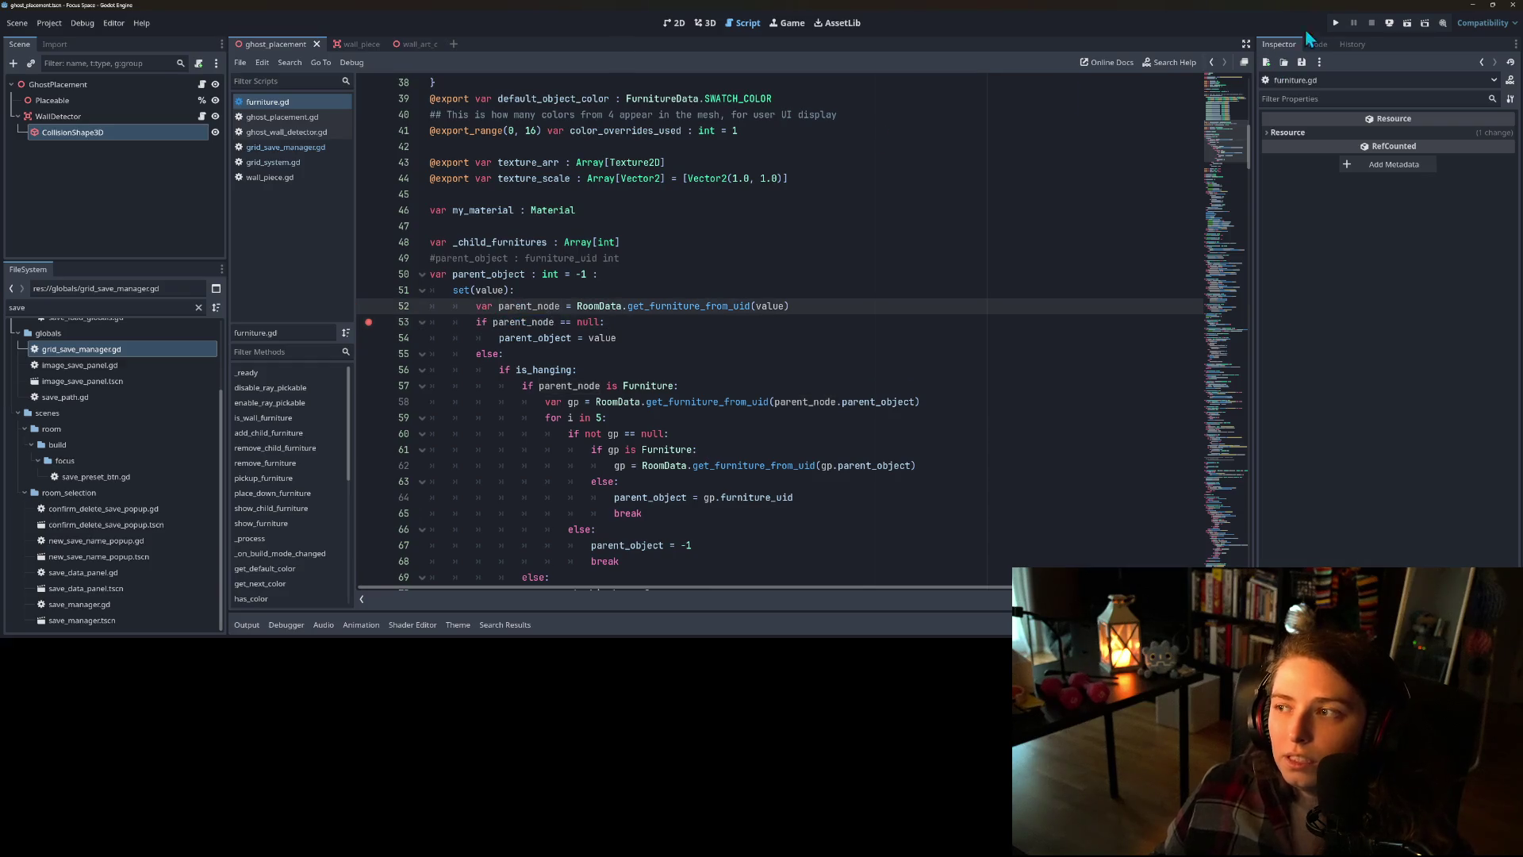
pyautogui.click(1335, 23)
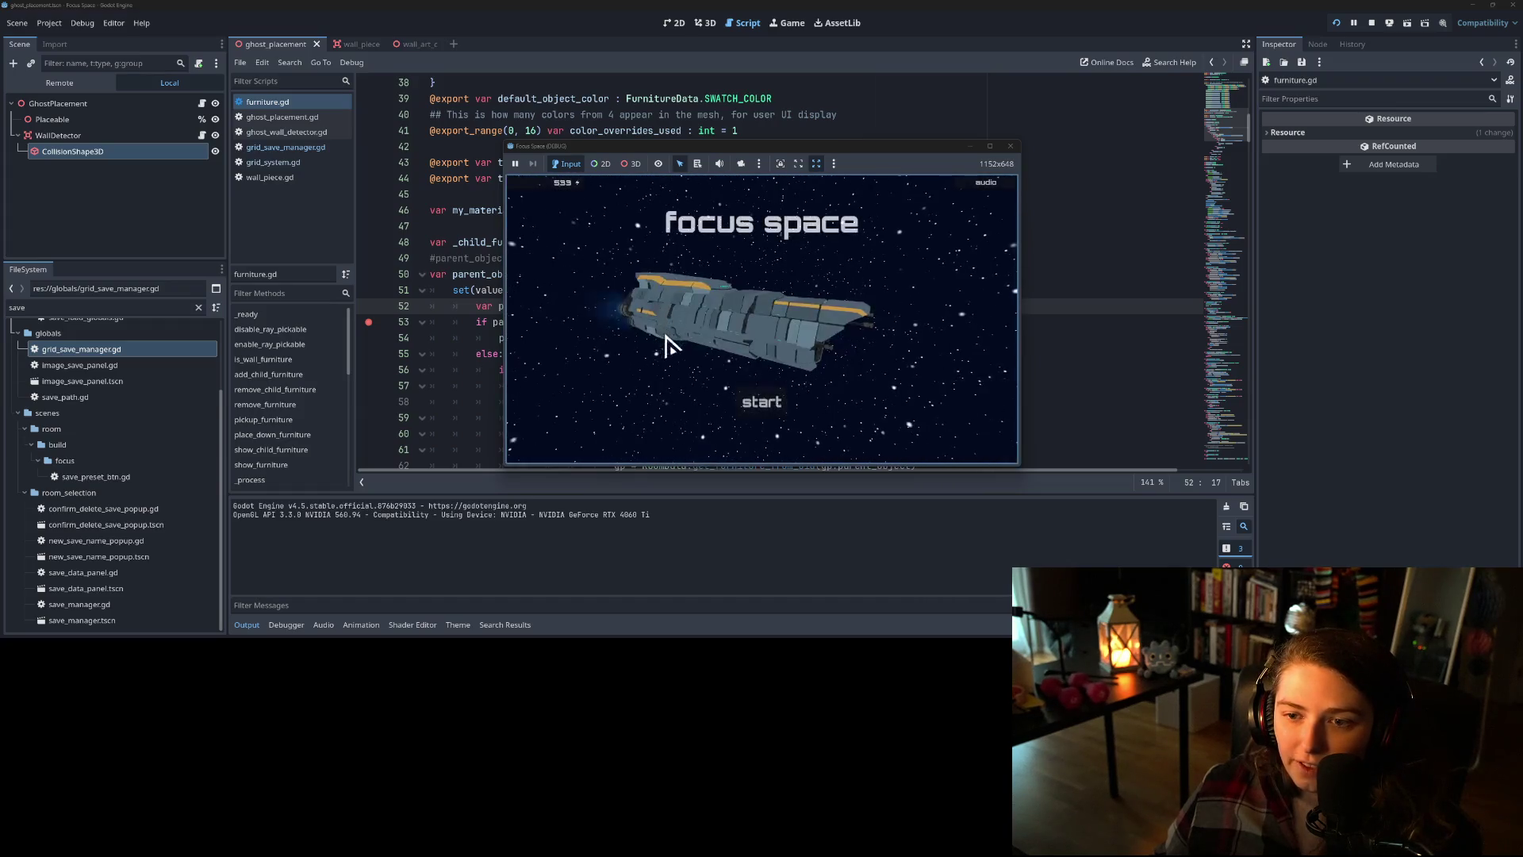
# - Start Focus Space and load my_room to hit the line 53 breakpoint
pyautogui.click(758, 400)
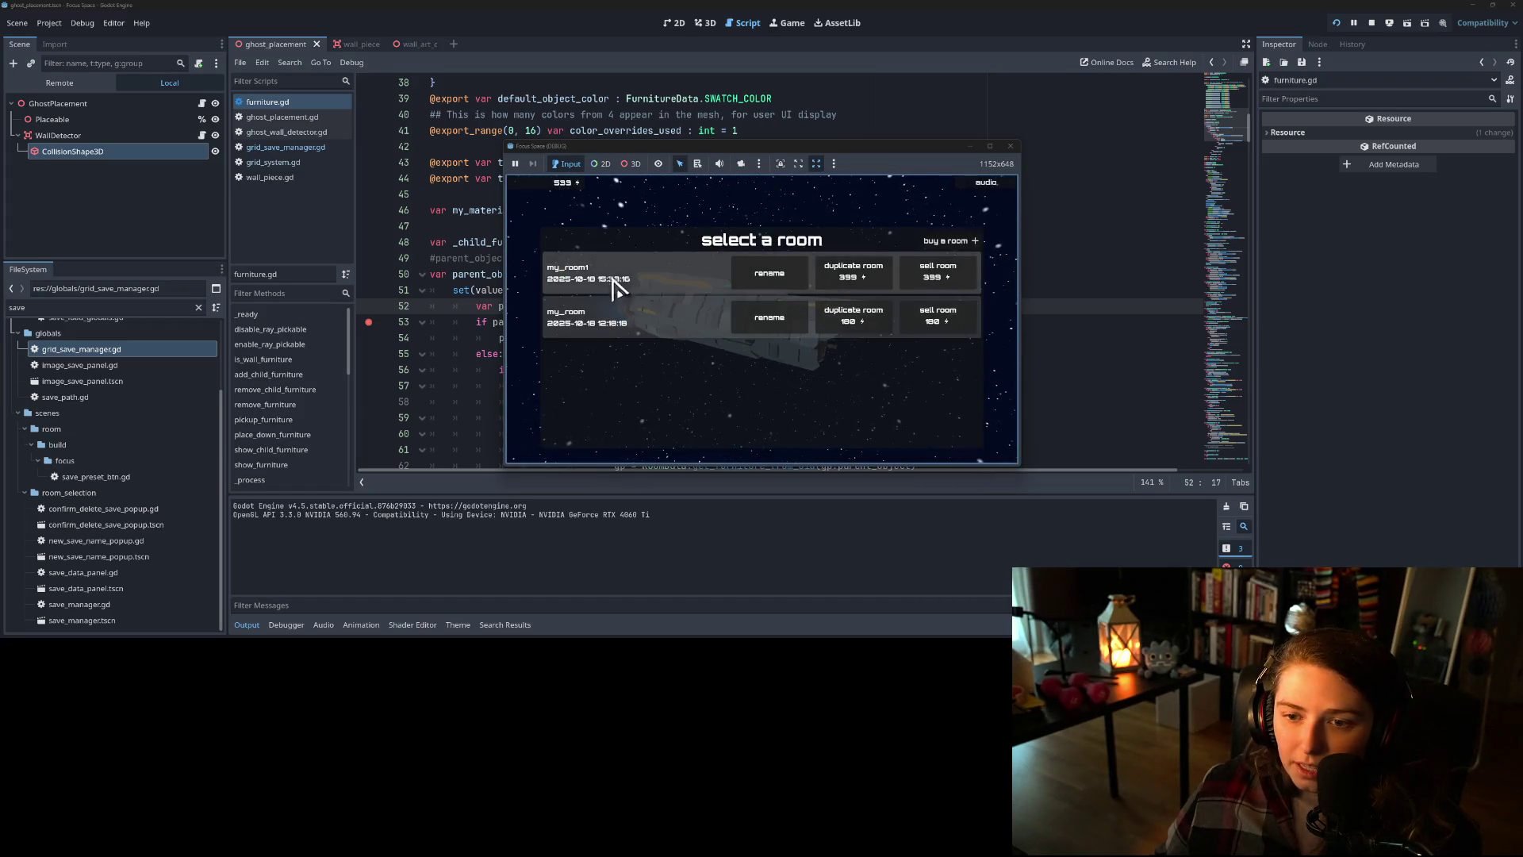
pyautogui.click(643, 325)
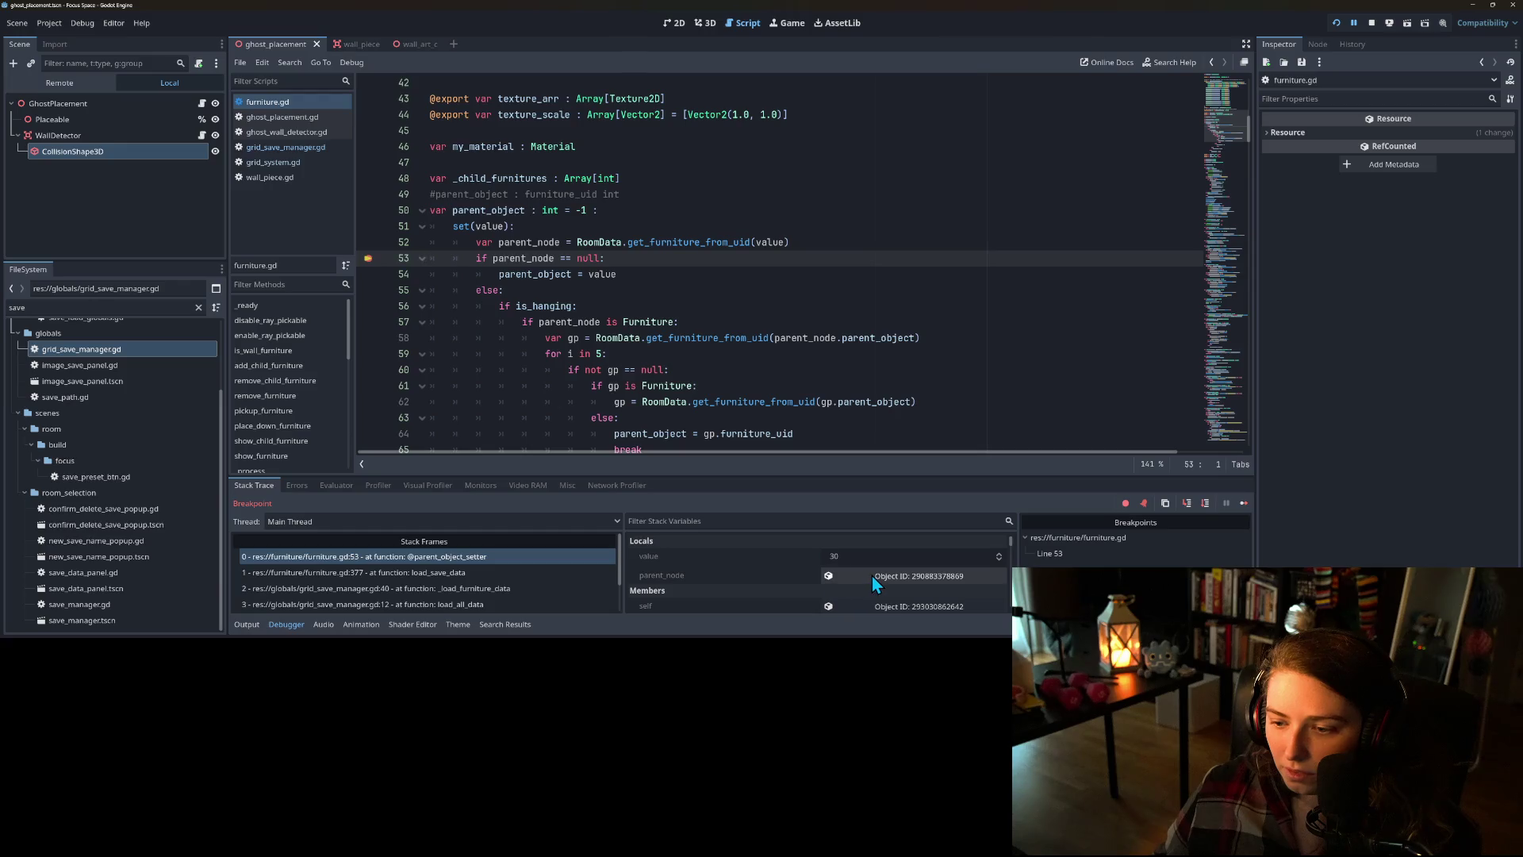
# - Rerun the game, load a room, and step from the line 53 breakpoint to line 56
pyautogui.hotkey('alt', 'Tab')
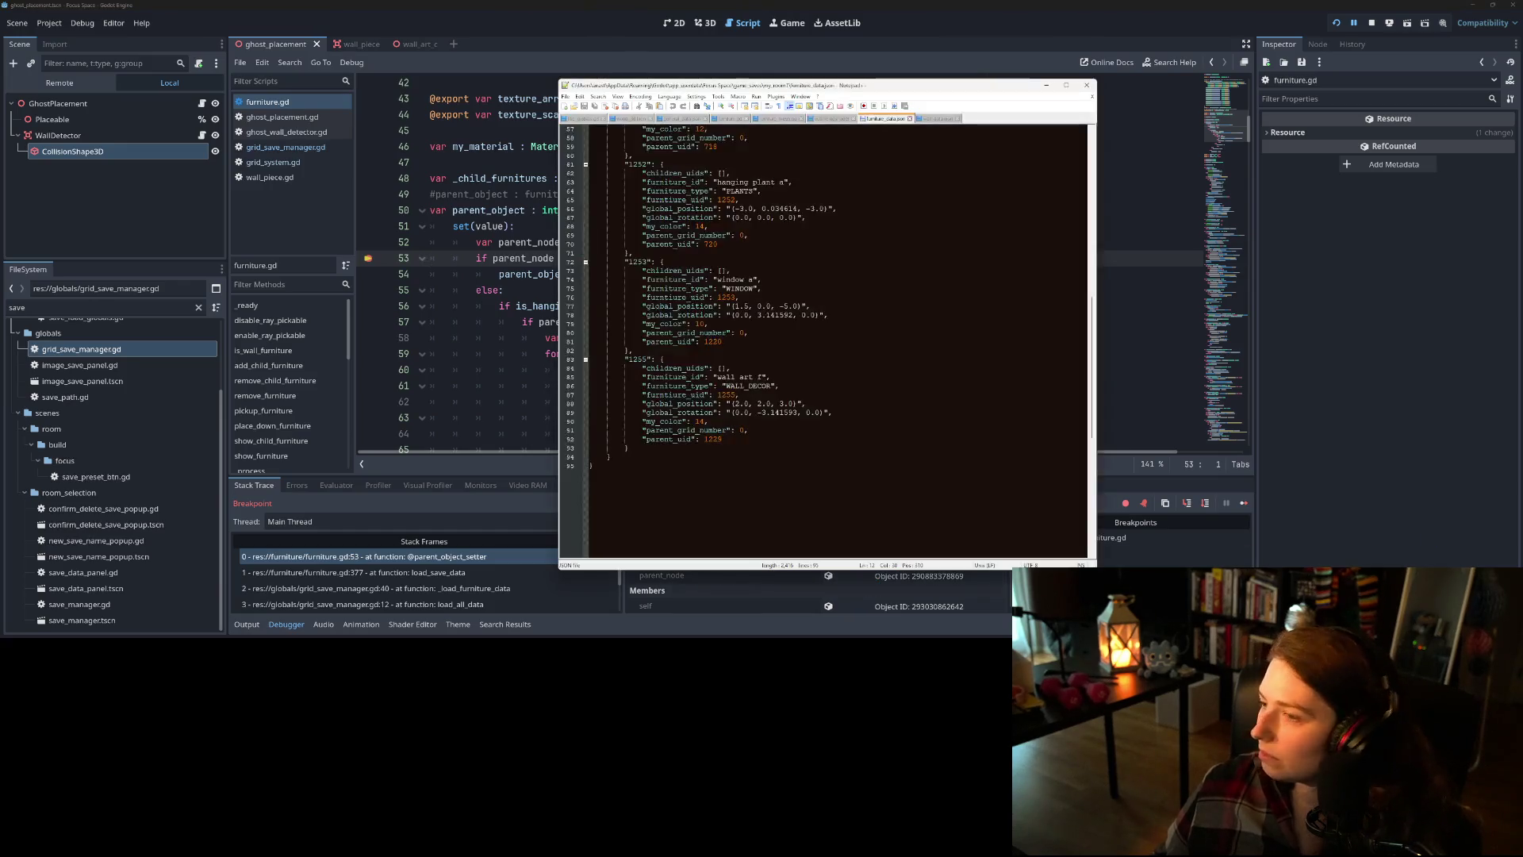
pyautogui.hotkey('alt', 'Tab')
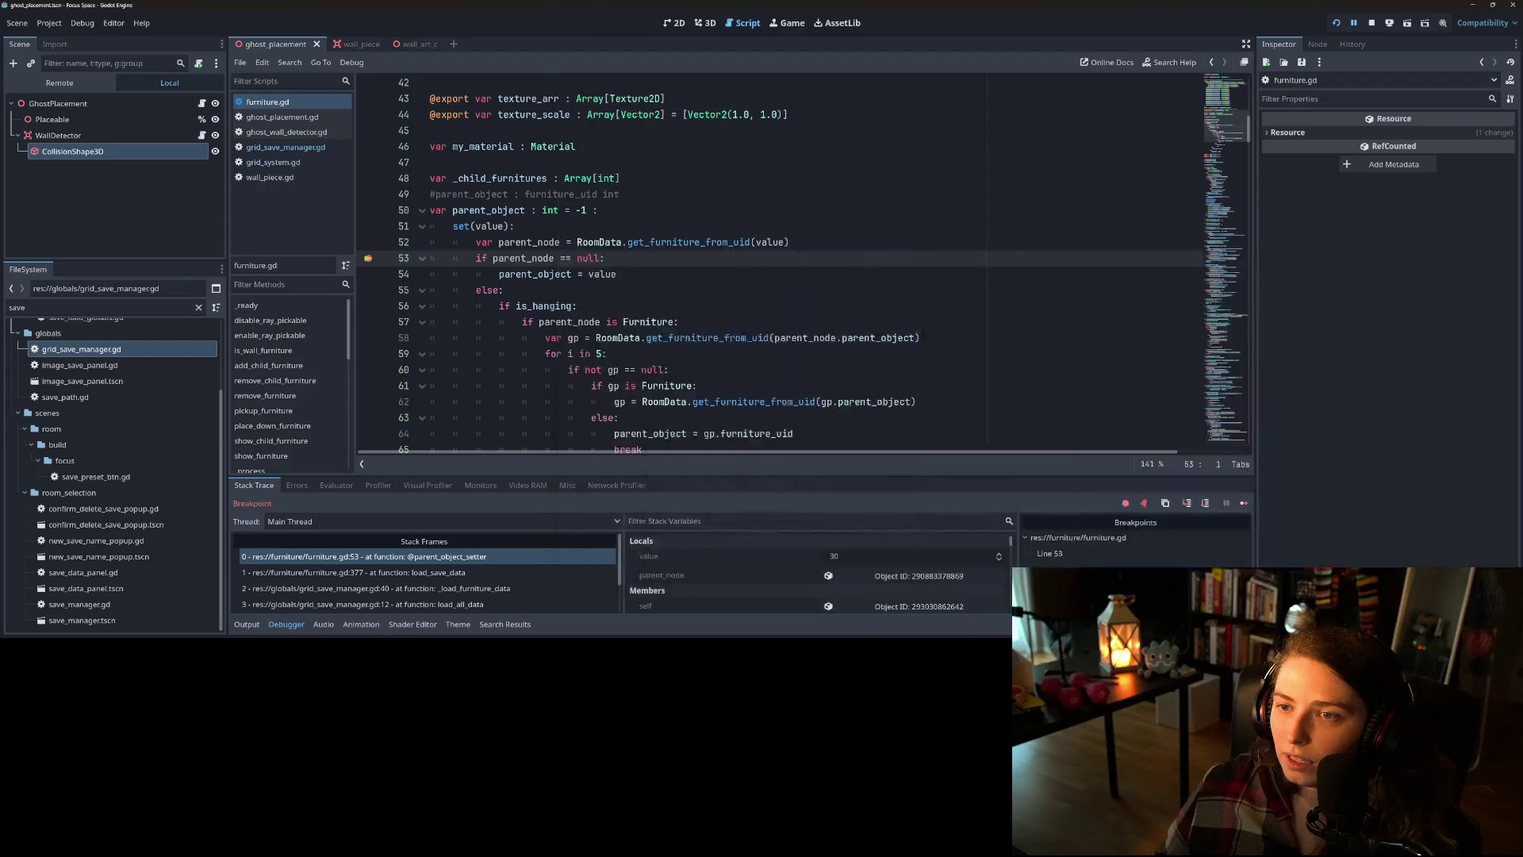
pyautogui.click(1336, 22)
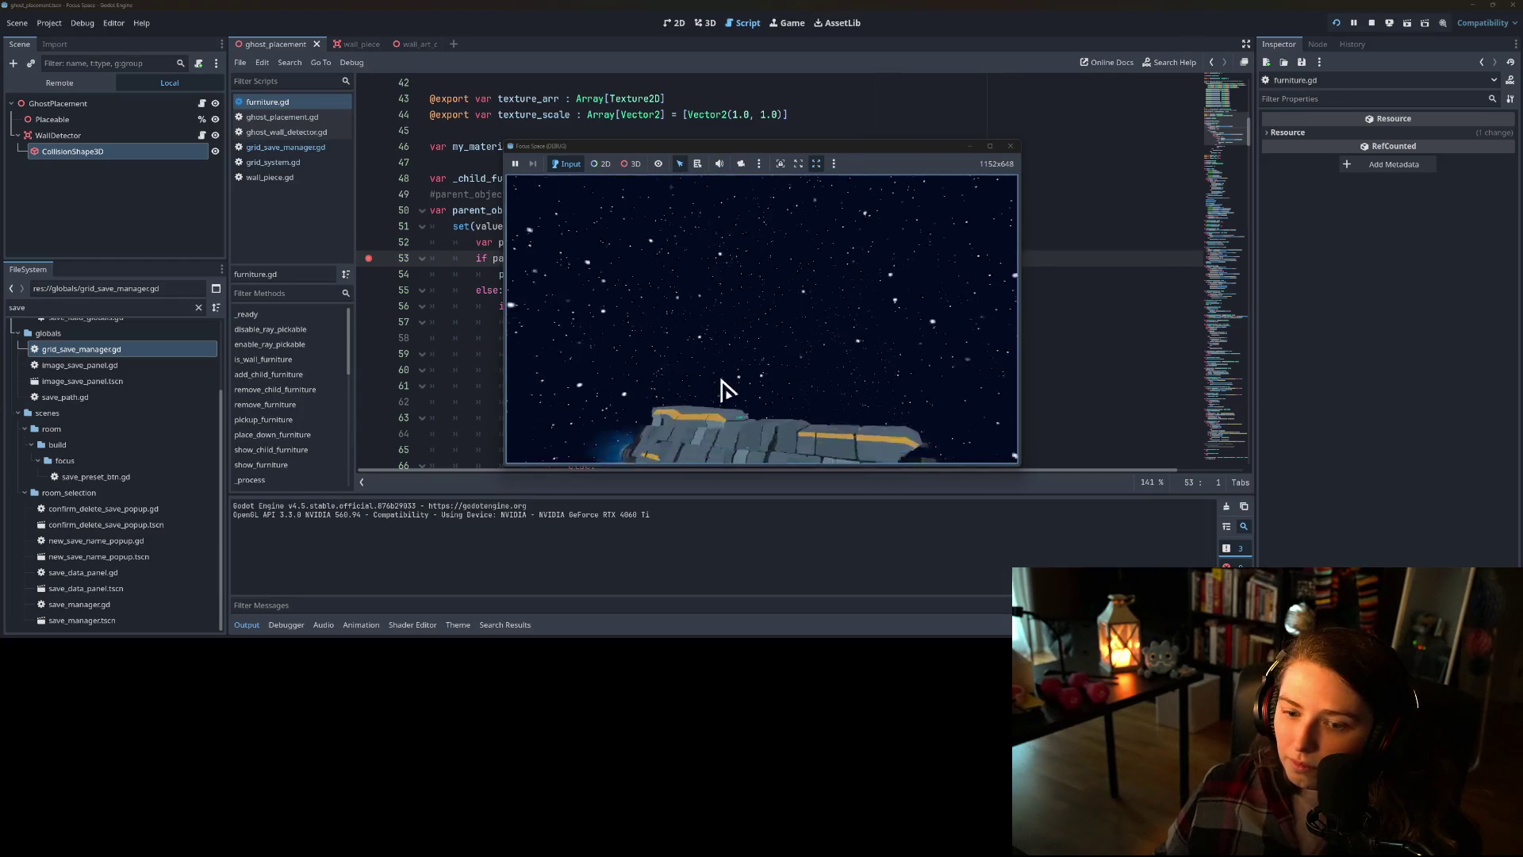
pyautogui.click(752, 396)
pyautogui.click(663, 289)
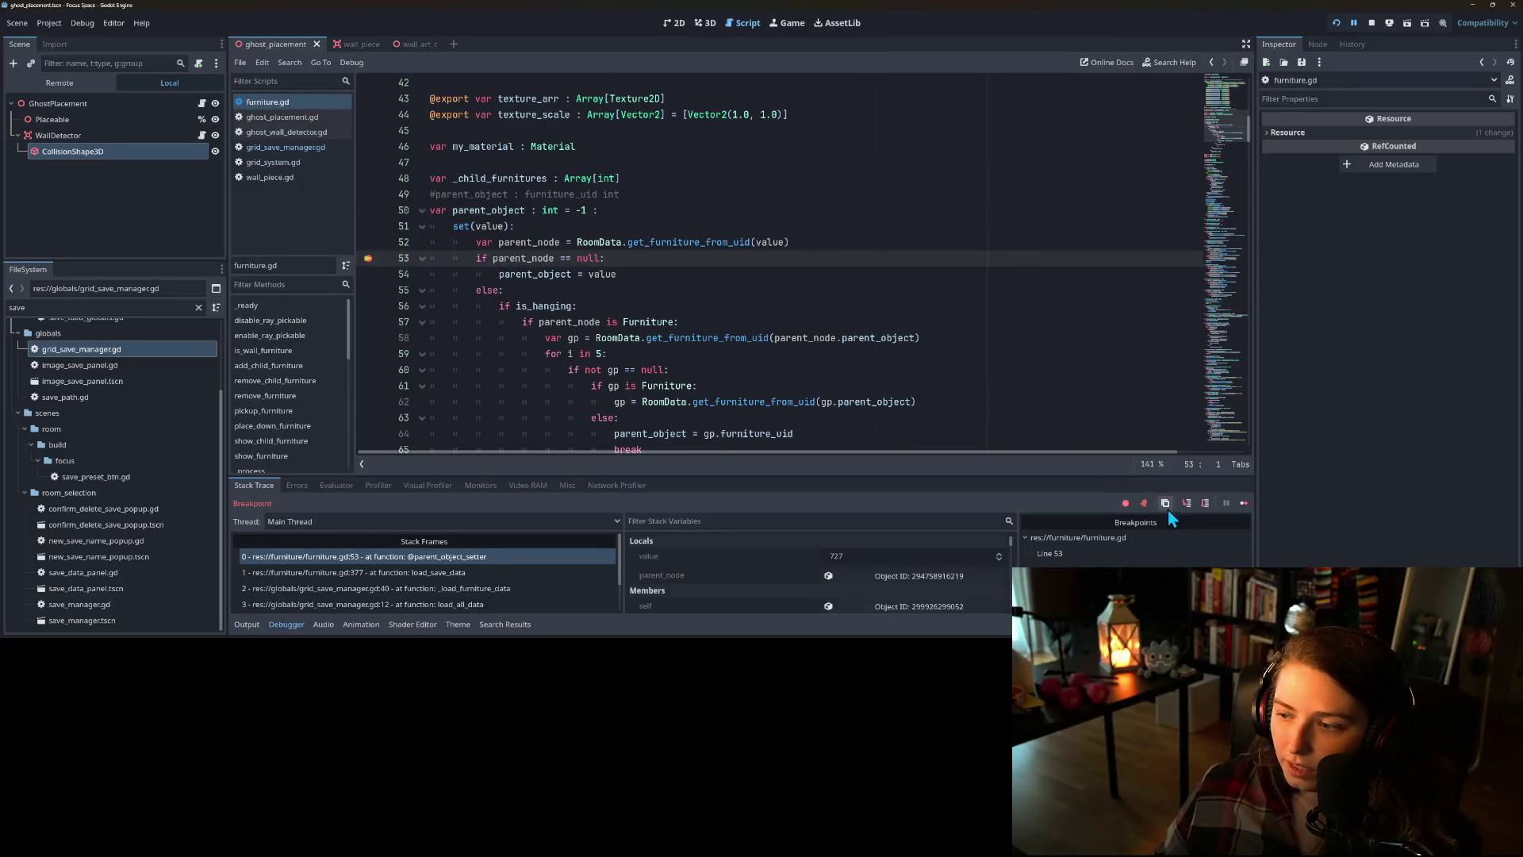
pyautogui.click(1188, 508)
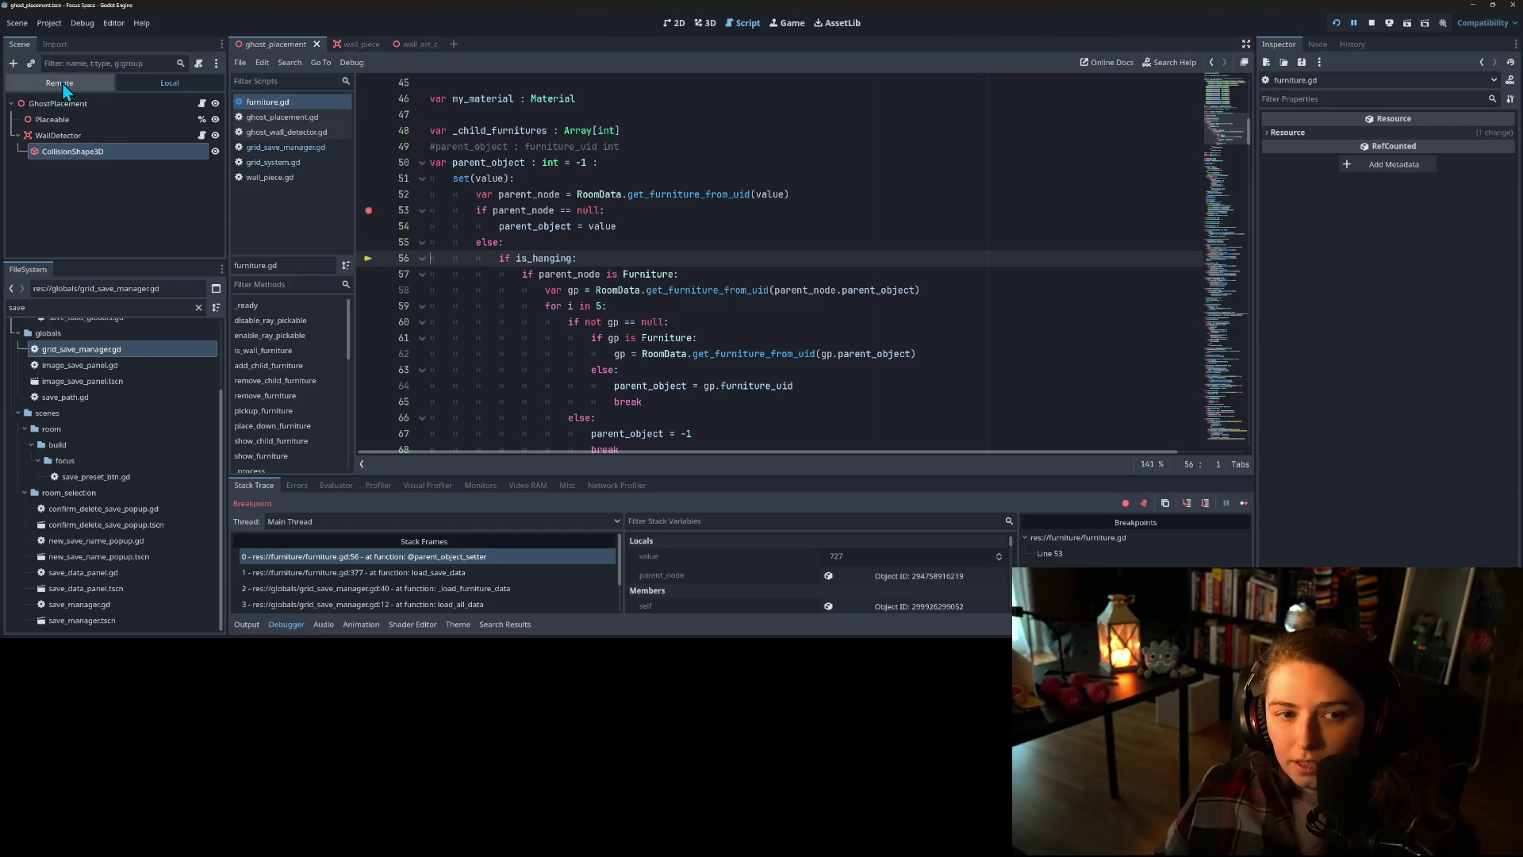
pyautogui.click(647, 195)
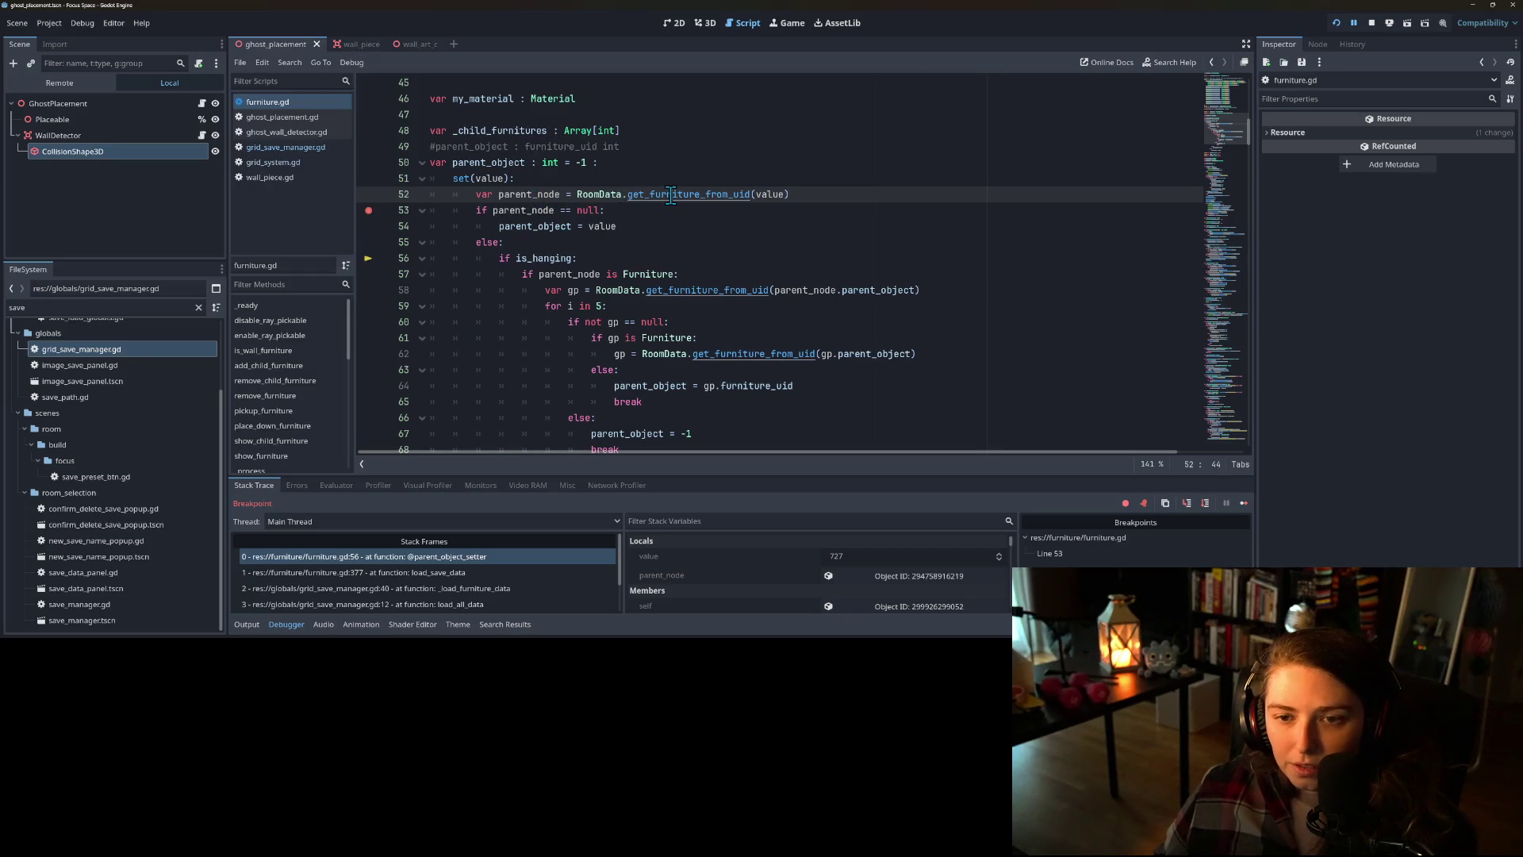
# - Add a breakpoint on line 168 of get_furniture_from_uid in room_data.gd and resume to it
pyautogui.keyDown('ctrl'); pyautogui.click(669, 194); pyautogui.keyUp('ctrl')
pyautogui.scroll(1, 425, 160)
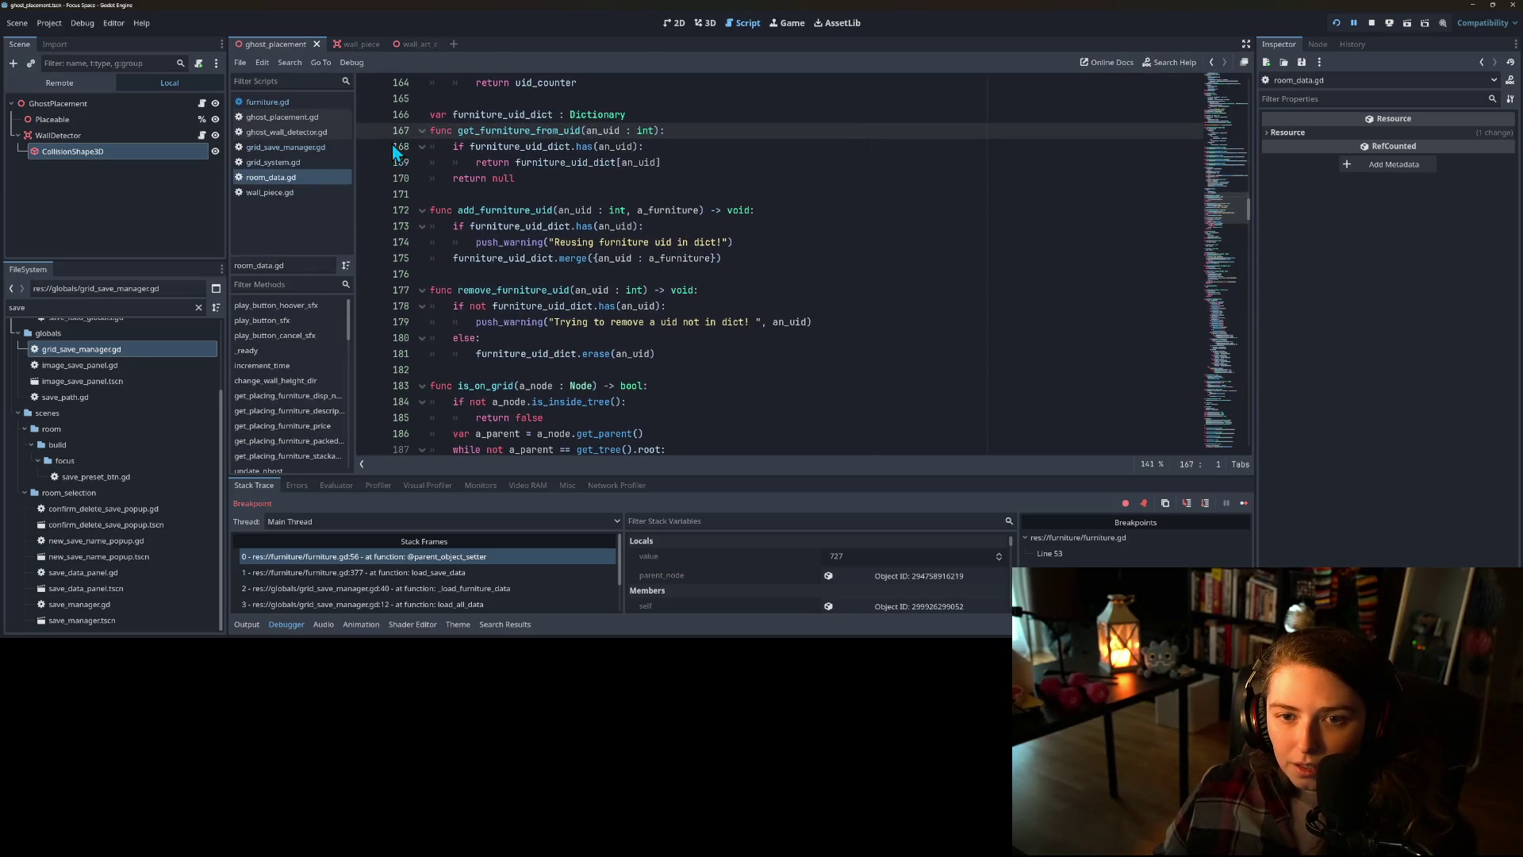
pyautogui.click(370, 148)
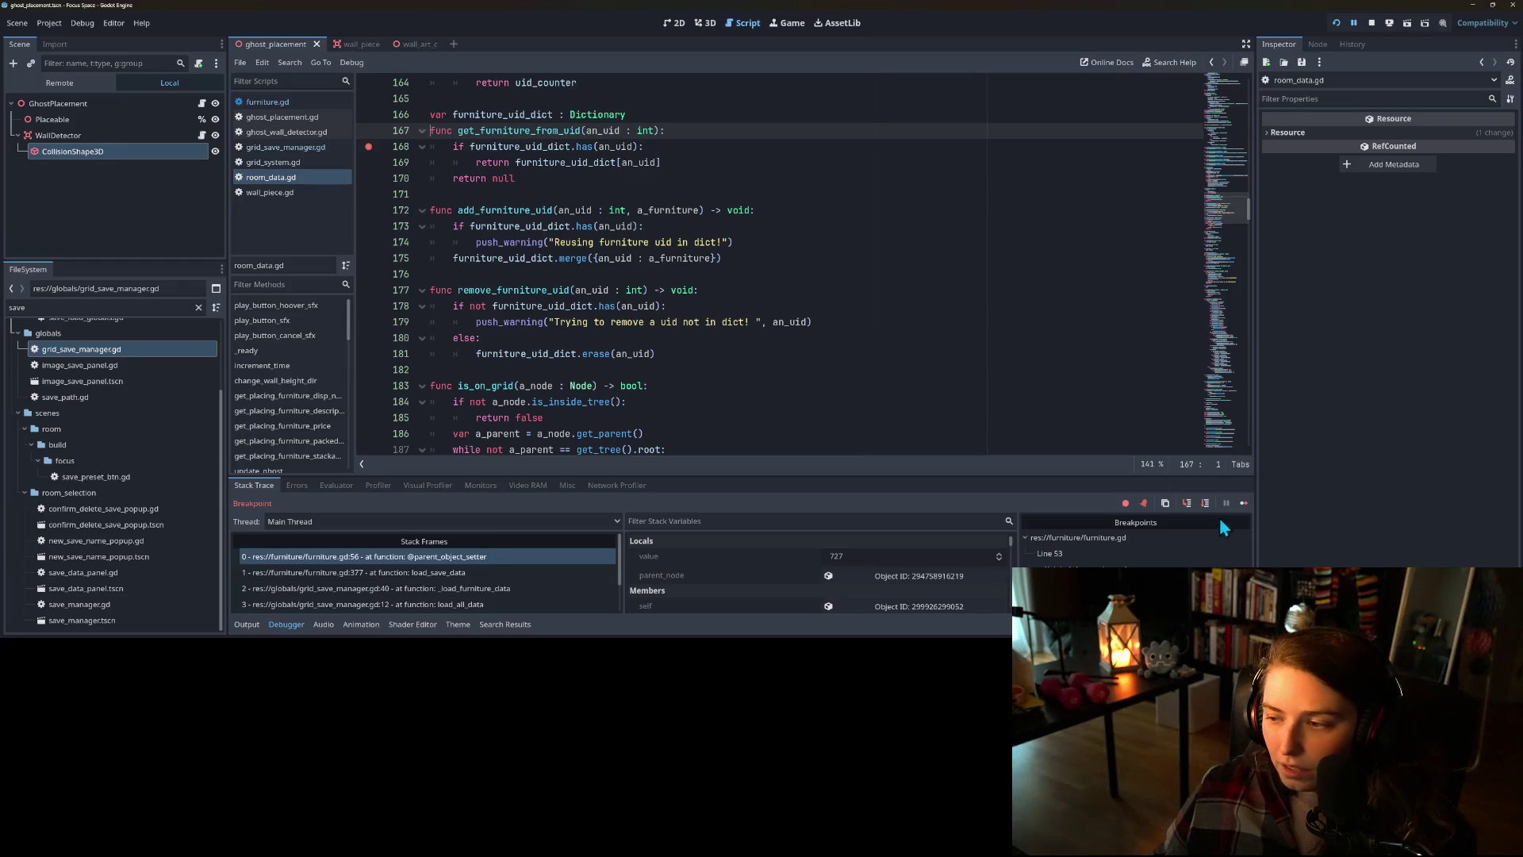
pyautogui.click(1244, 503)
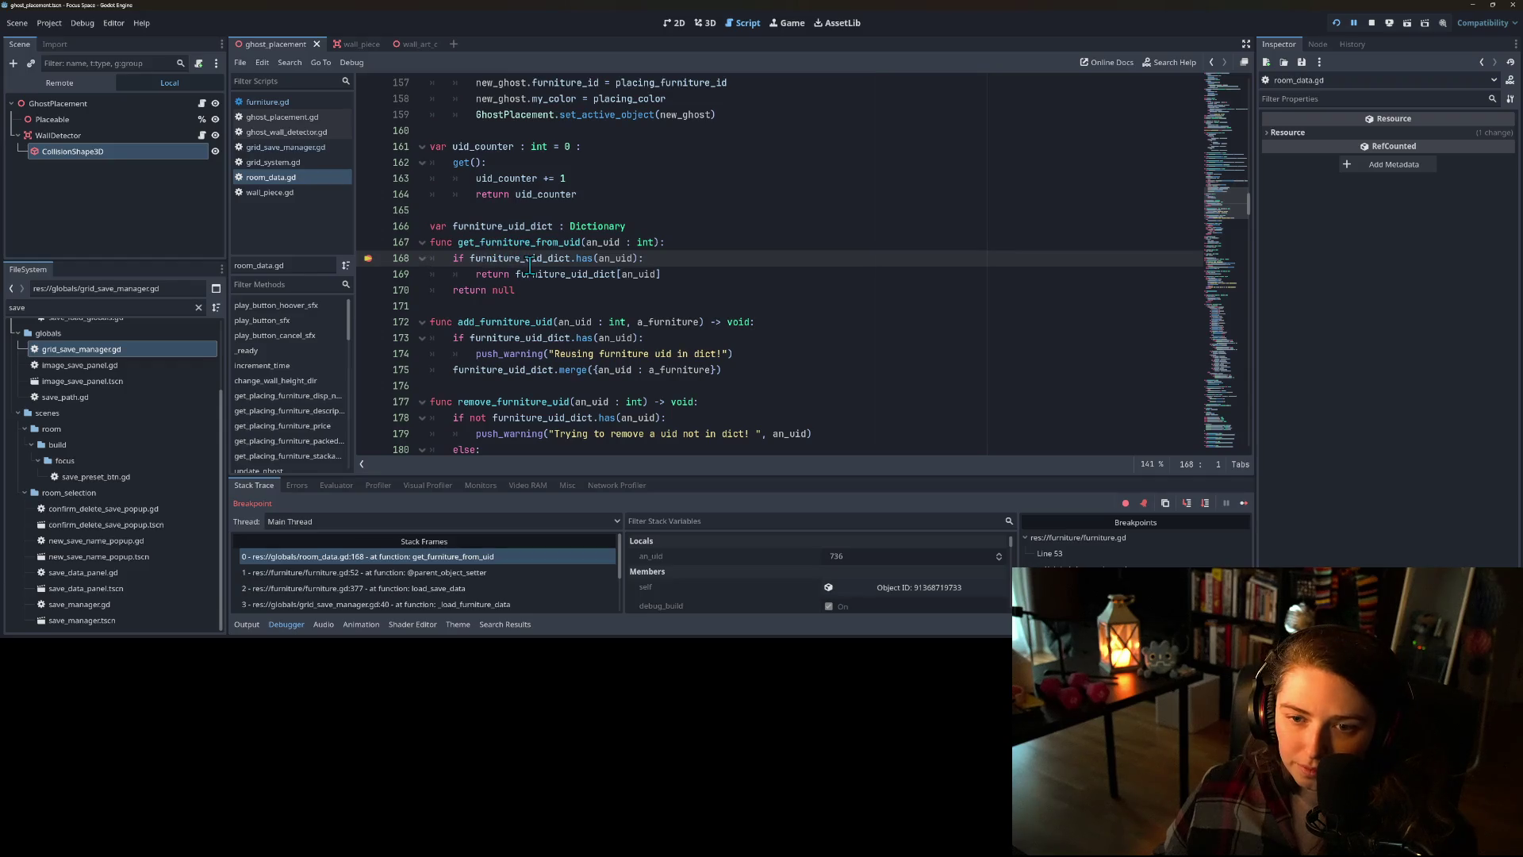
# - Inspect the paused values, expand furniture_uid_dict, and enlarge the debugger panel
pyautogui.moveTo(598, 246)
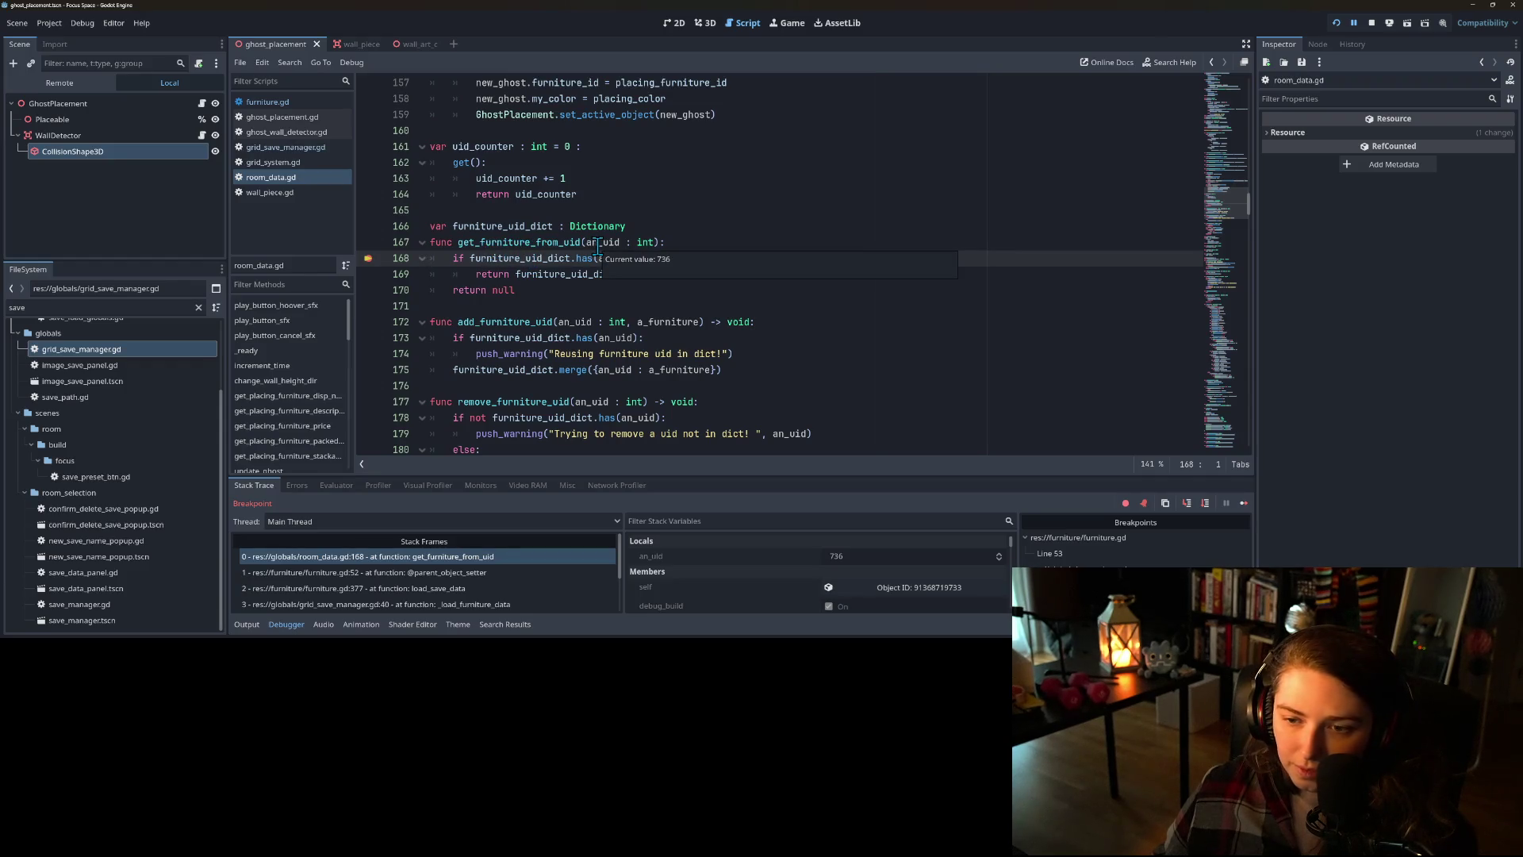
pyautogui.moveTo(512, 261)
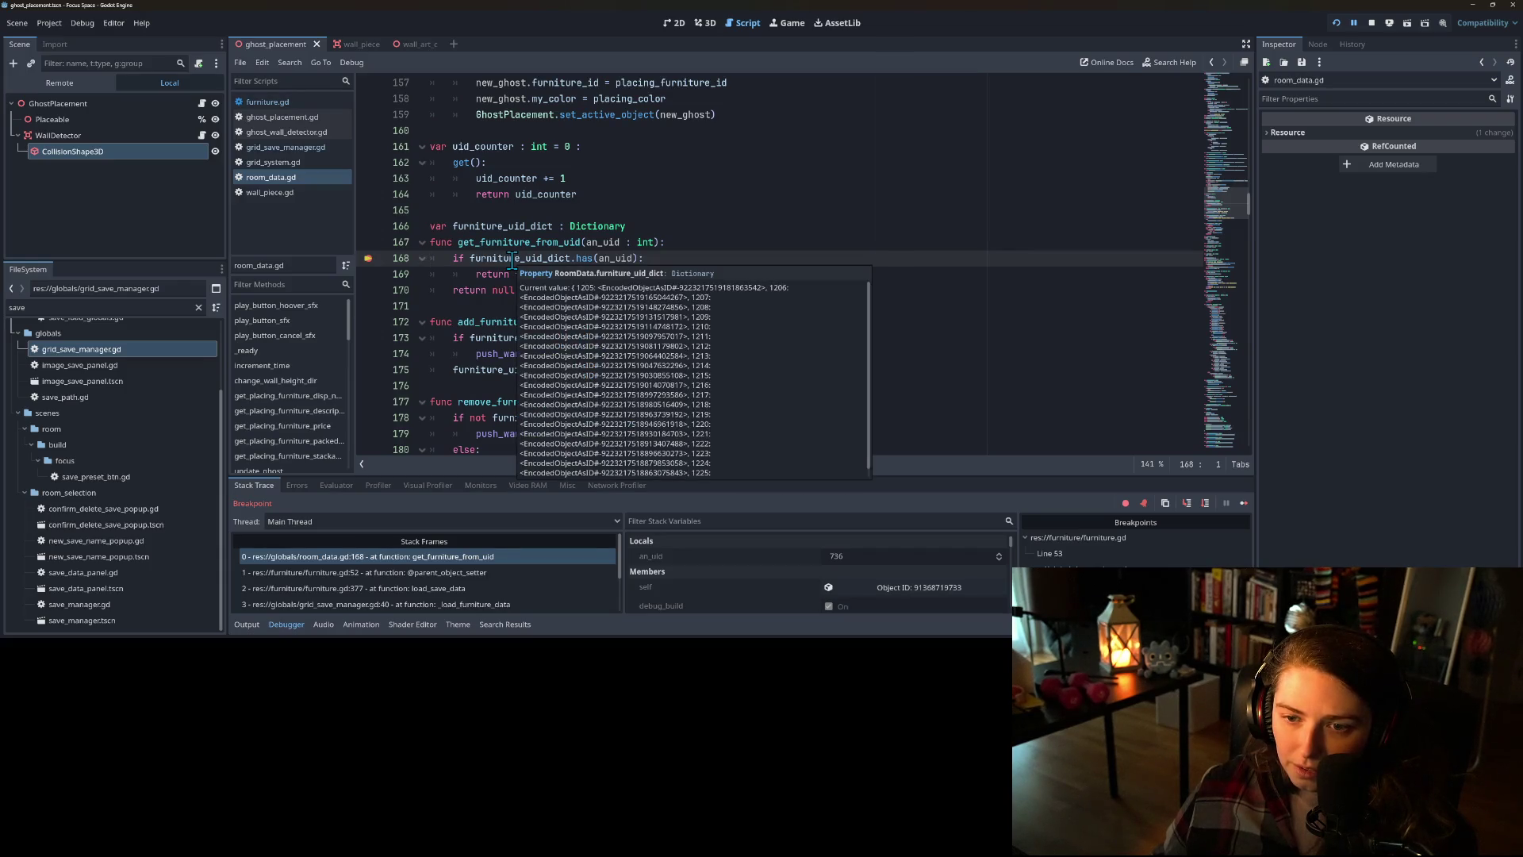
pyautogui.scroll(-1, 611, 410)
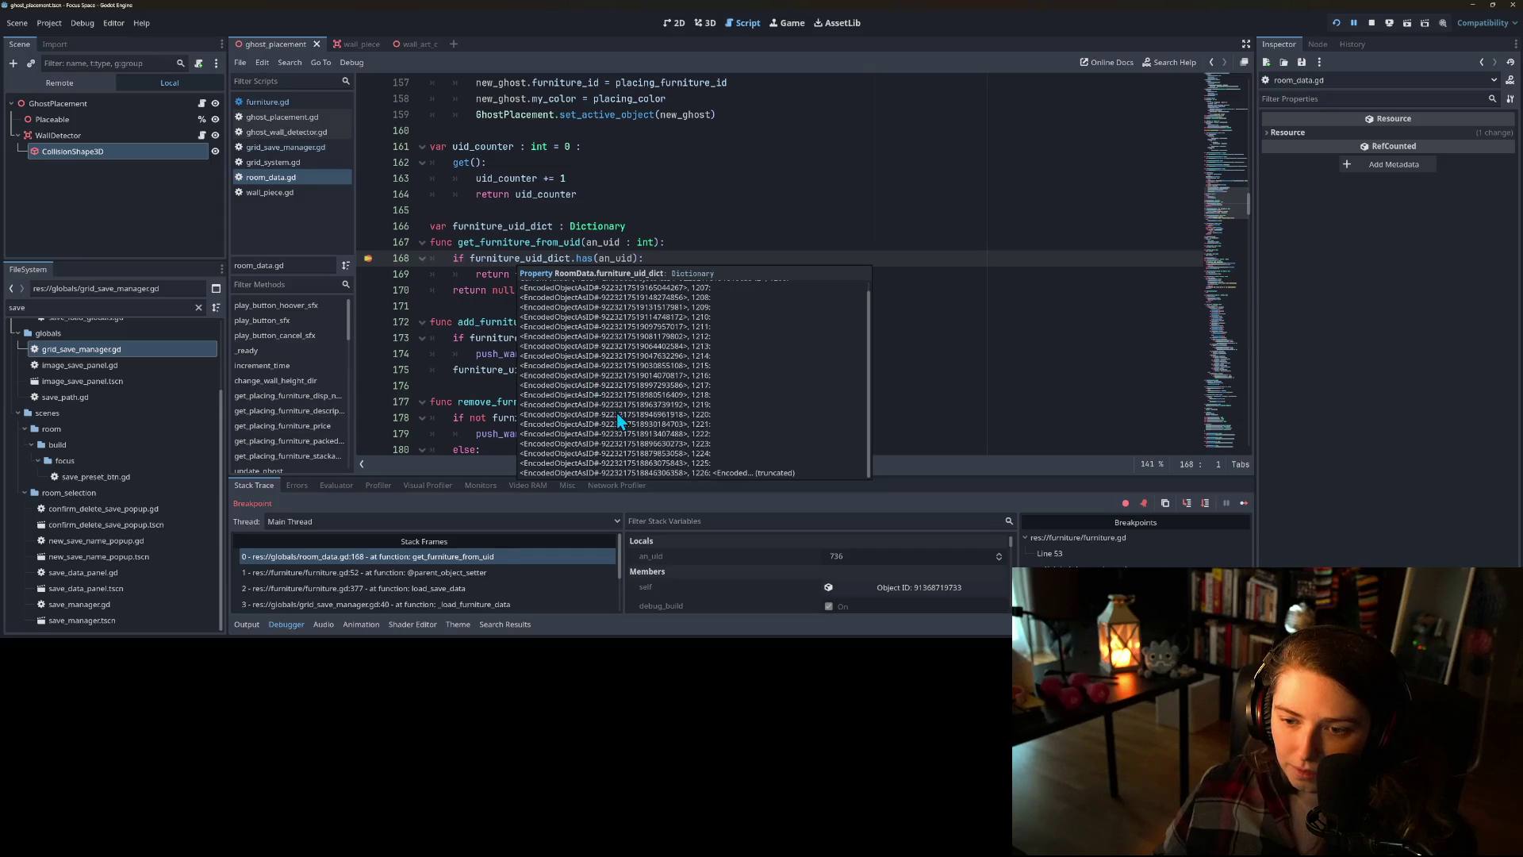
pyautogui.scroll(1, 627, 417)
pyautogui.click(476, 274)
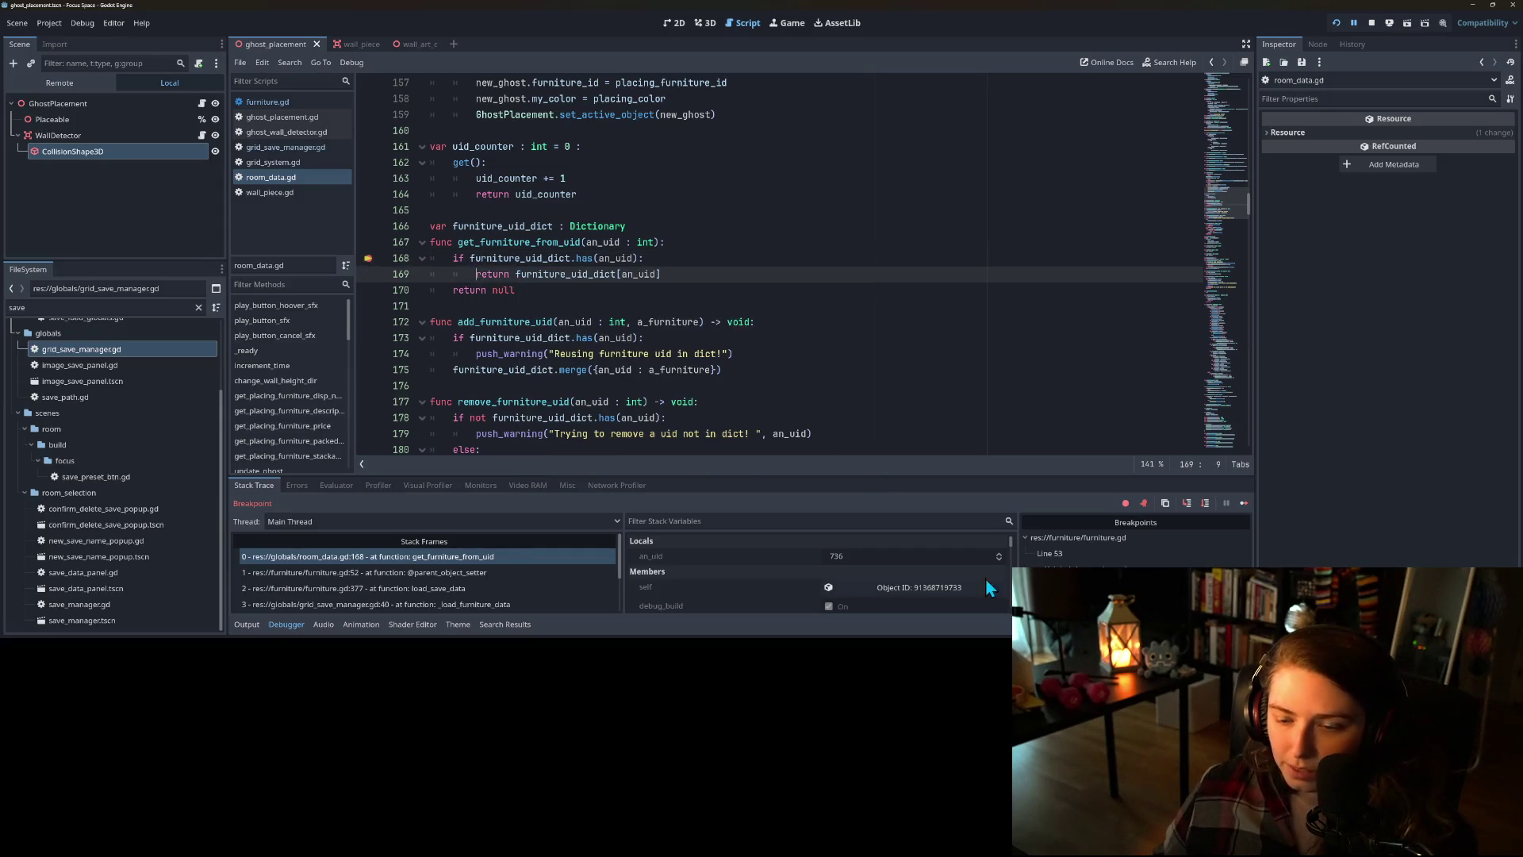
pyautogui.scroll(-5, 761, 589)
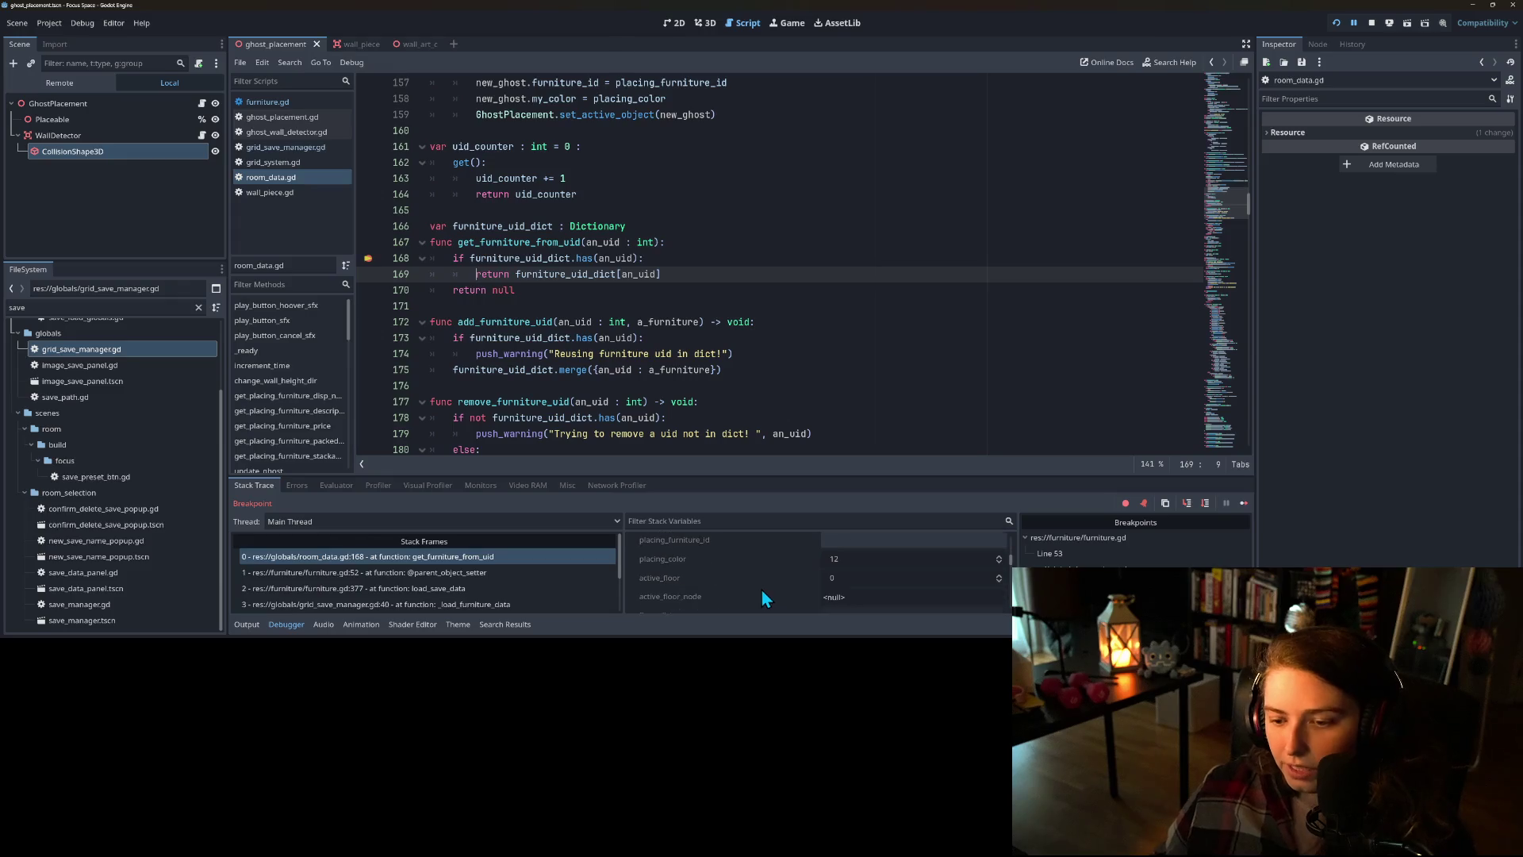
pyautogui.scroll(-3, 760, 594)
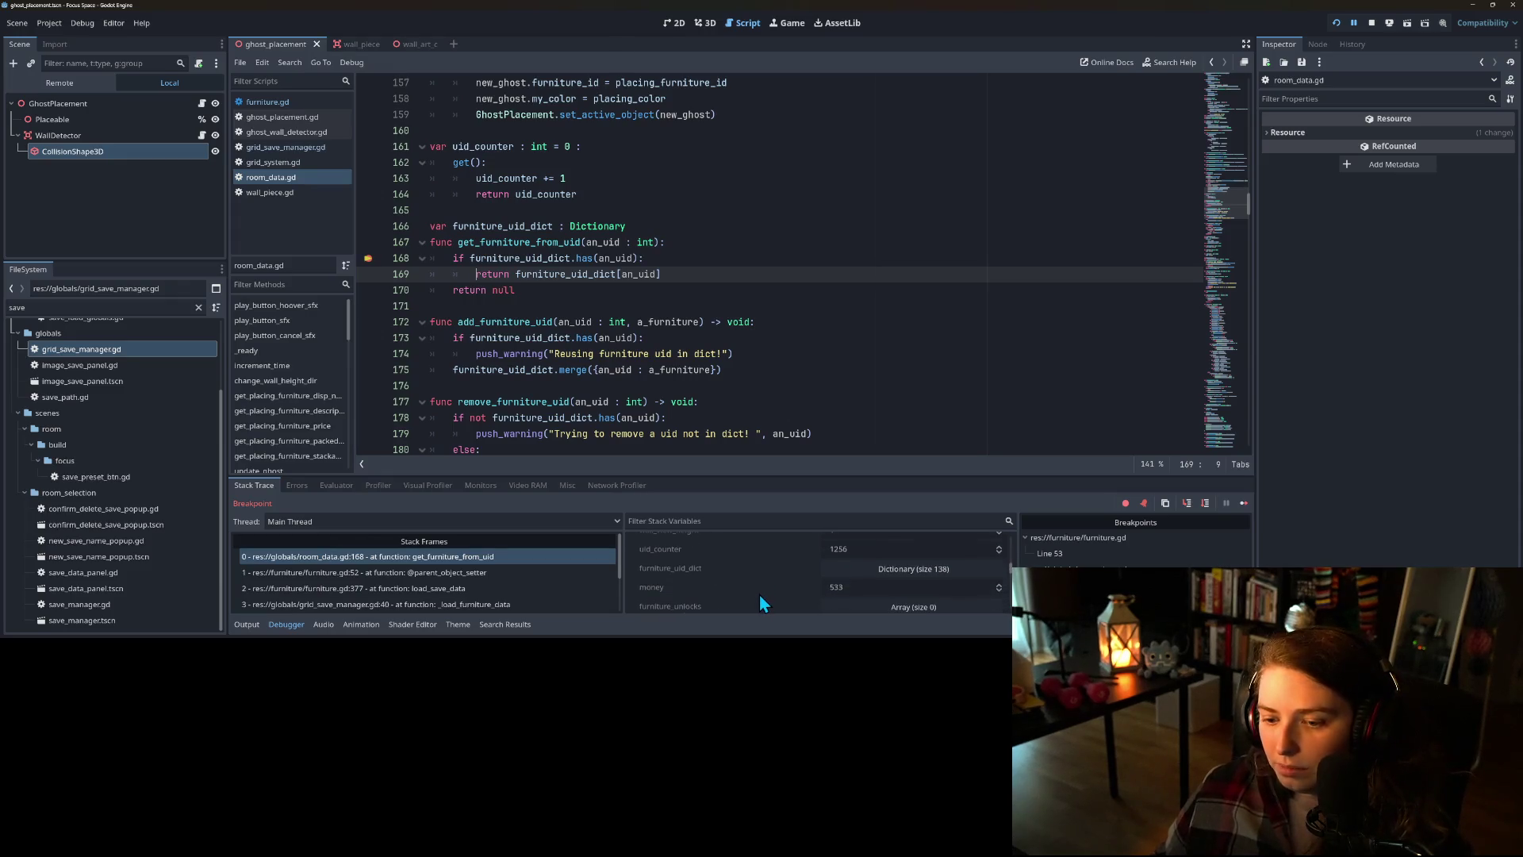
pyautogui.click(854, 565)
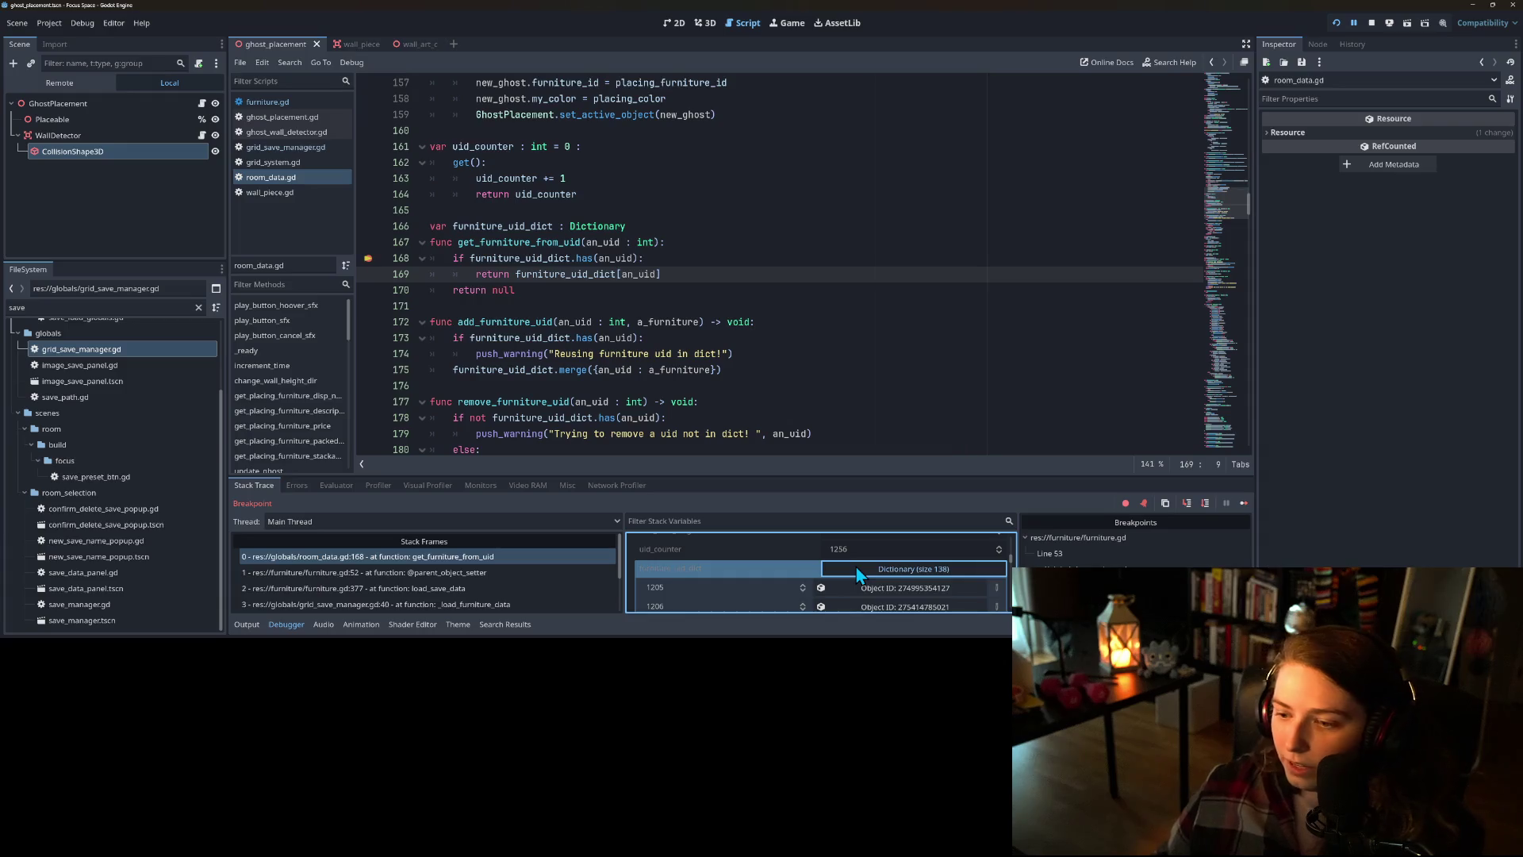
pyautogui.scroll(-3, 747, 568)
pyautogui.moveTo(752, 475); pyautogui.dragTo(731, 282)
pyautogui.scroll(-5, 712, 547)
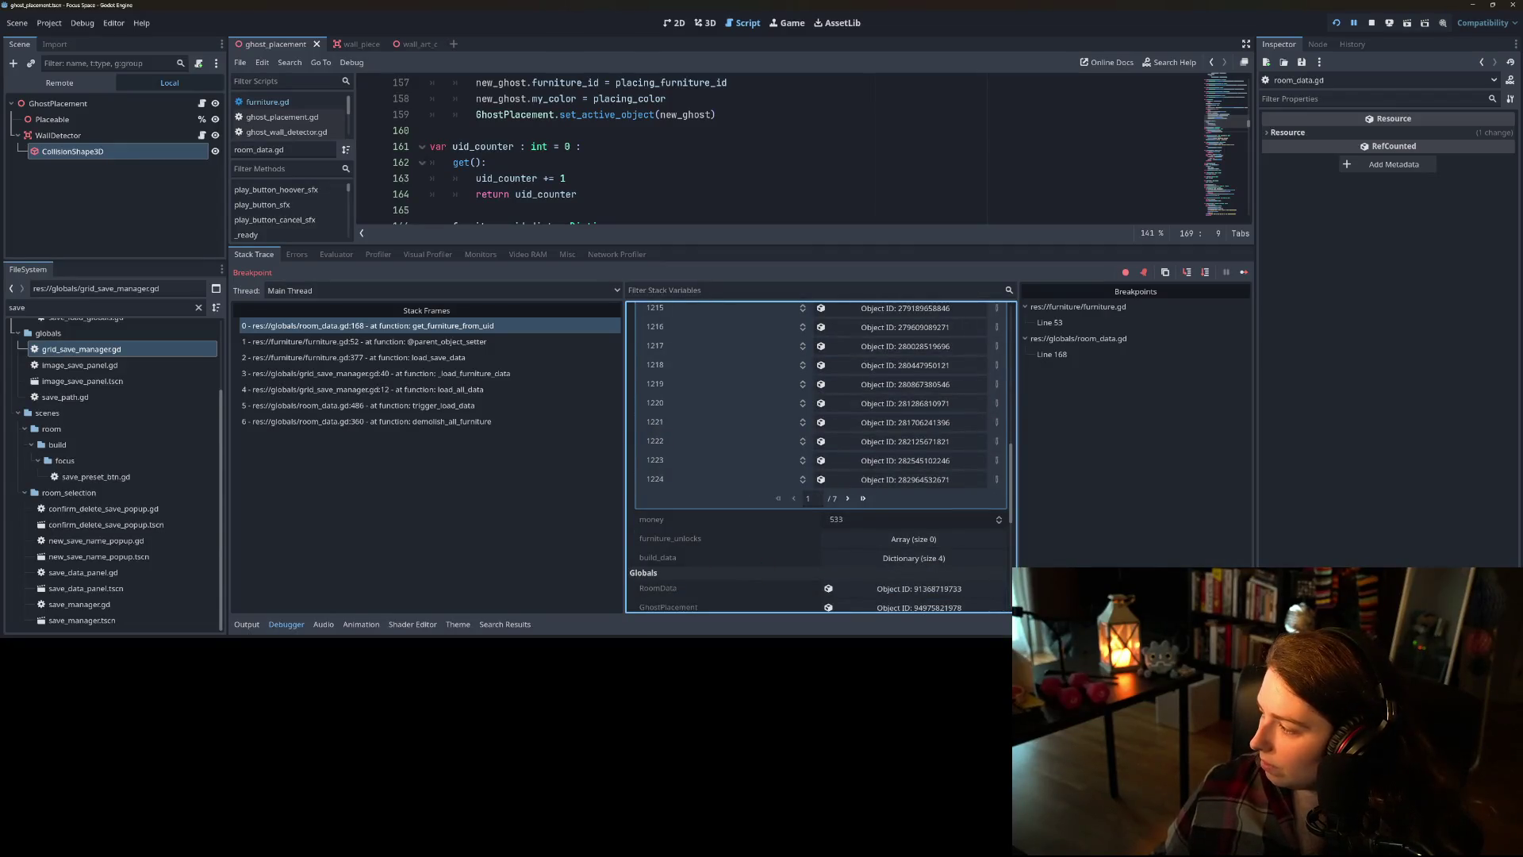
# - Compare furniture_data.json with the next page of uid entries, then enlarge the code view
pyautogui.hotkey('alt', 'Tab')
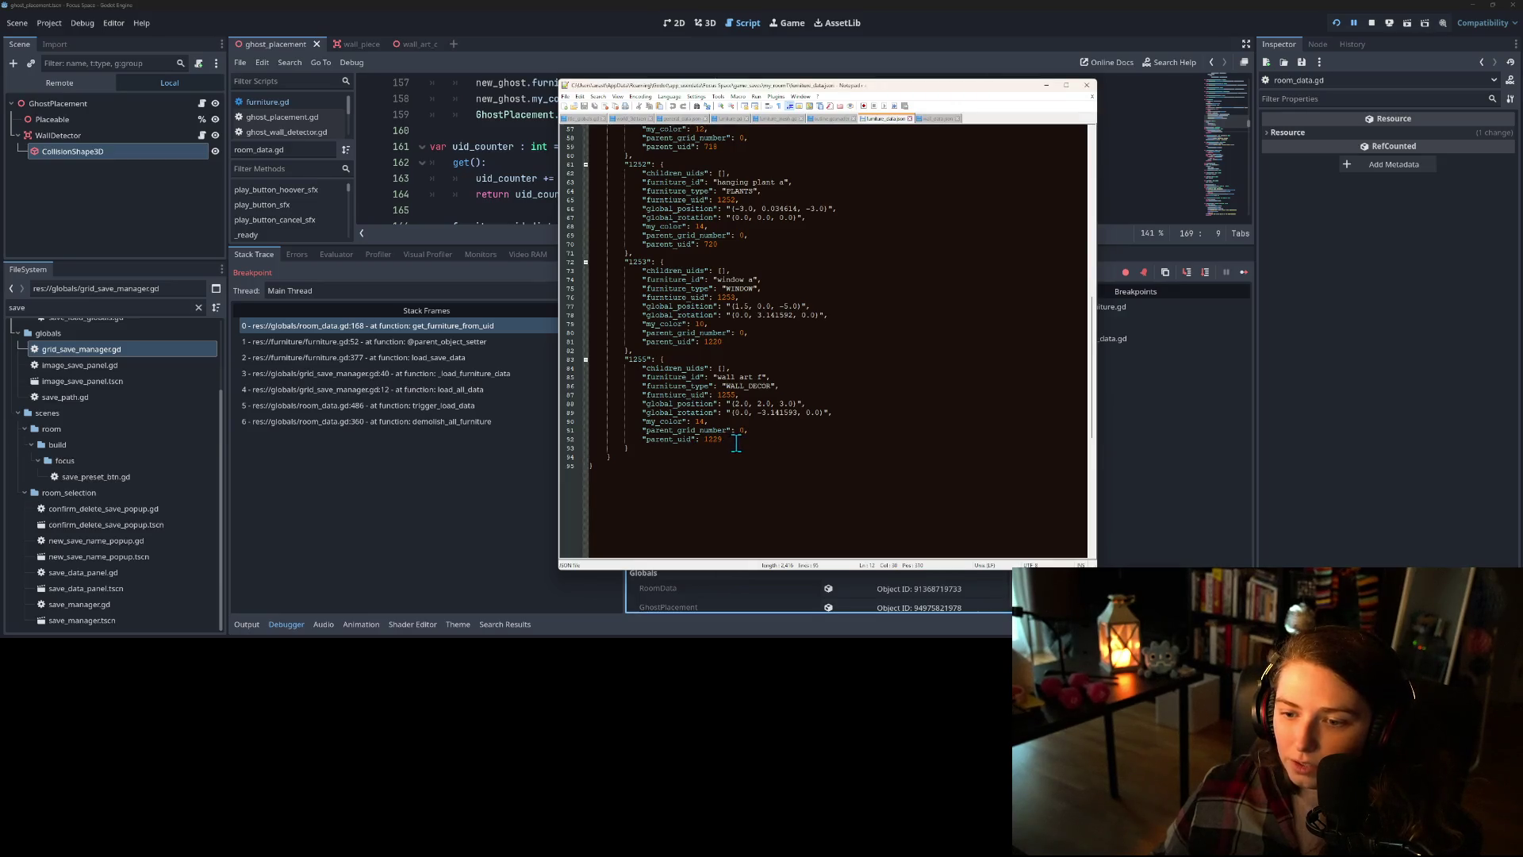
pyautogui.click(1175, 490)
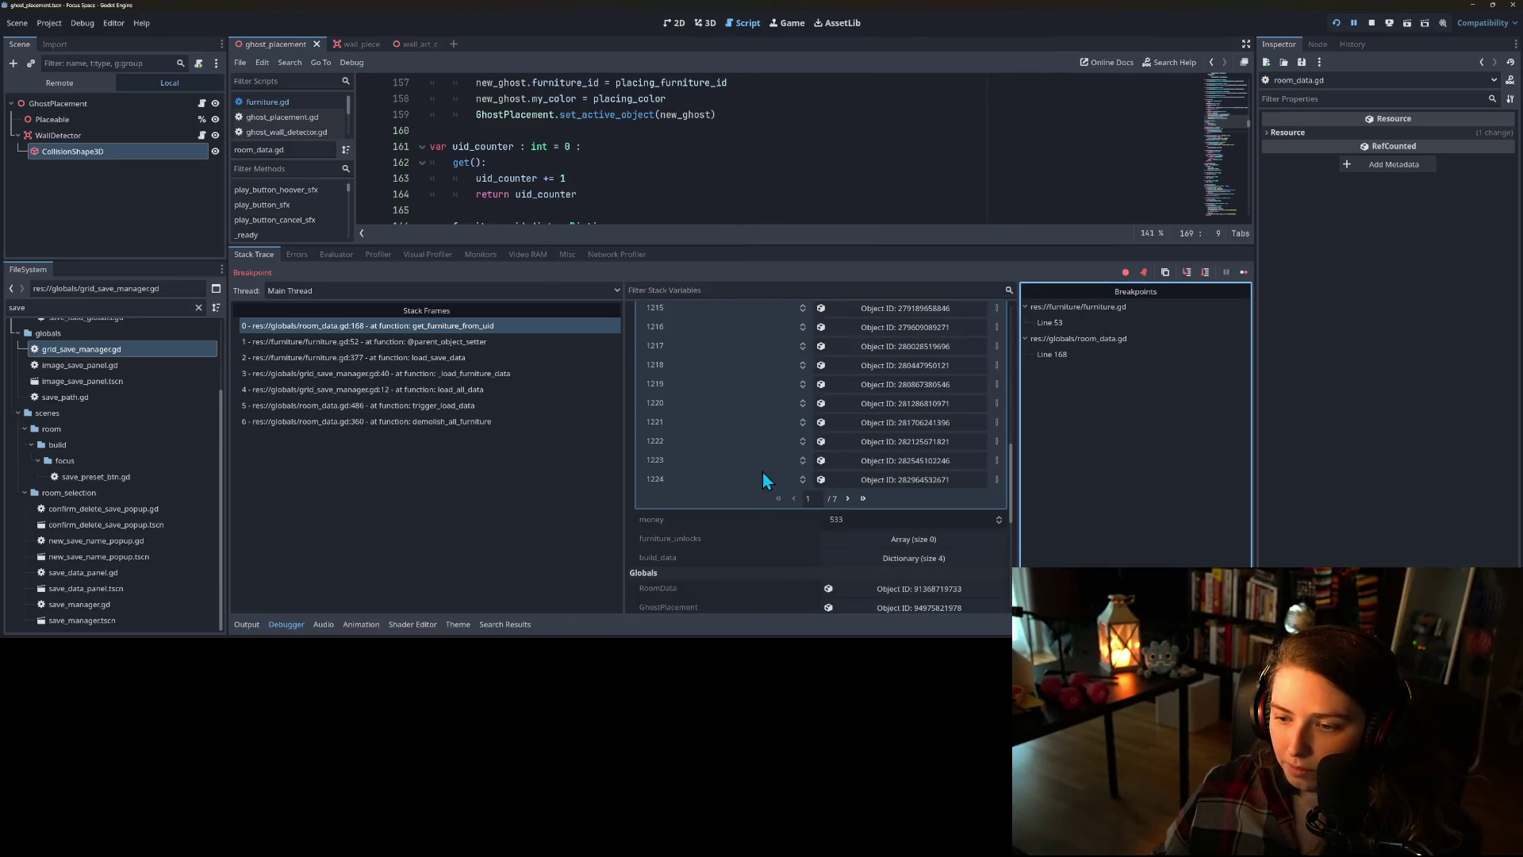
pyautogui.click(848, 498)
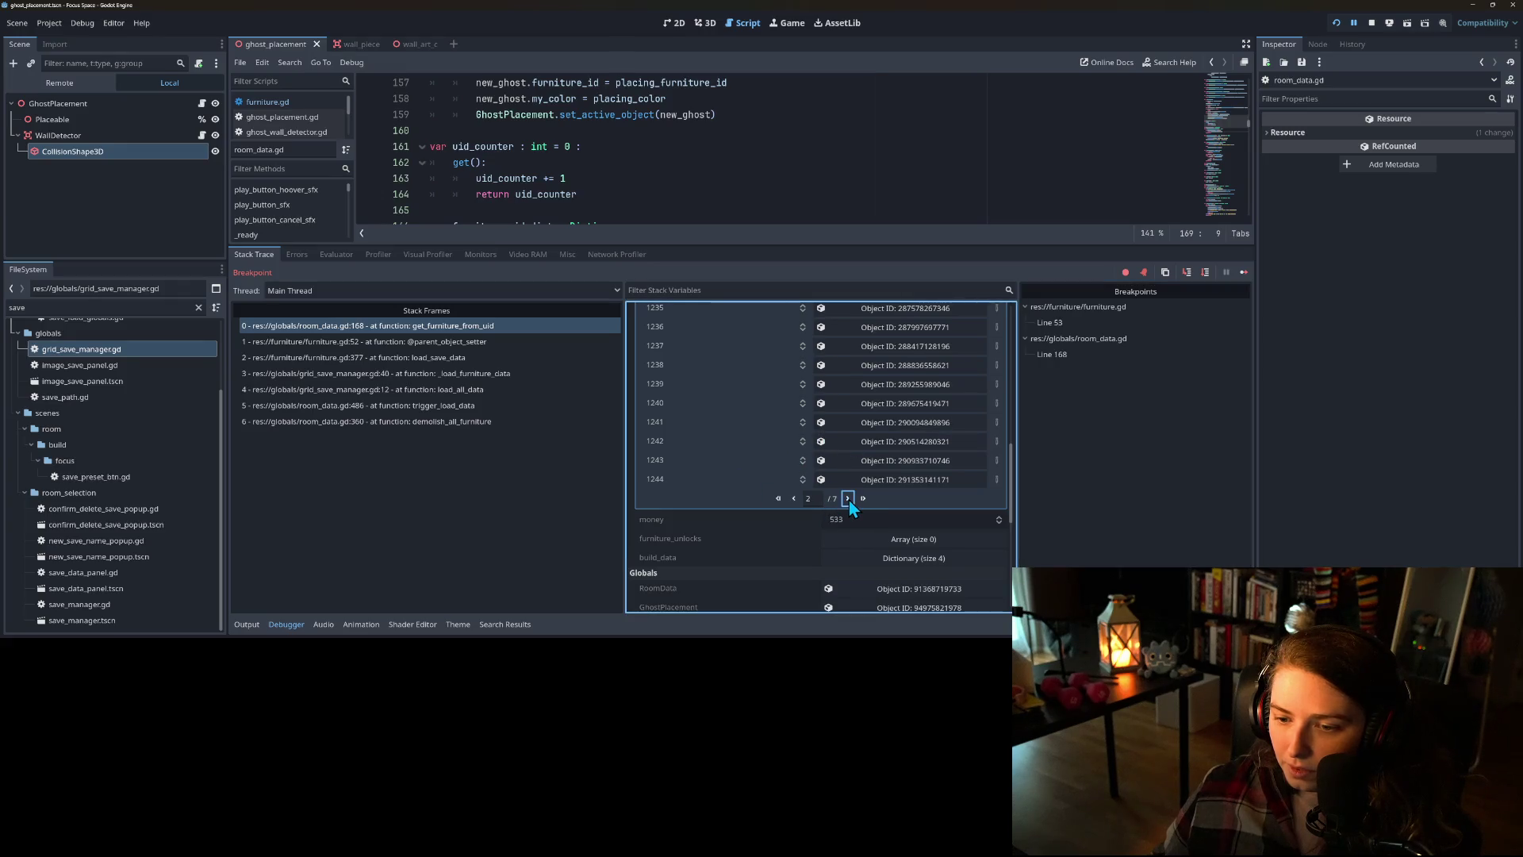
pyautogui.scroll(3, 743, 468)
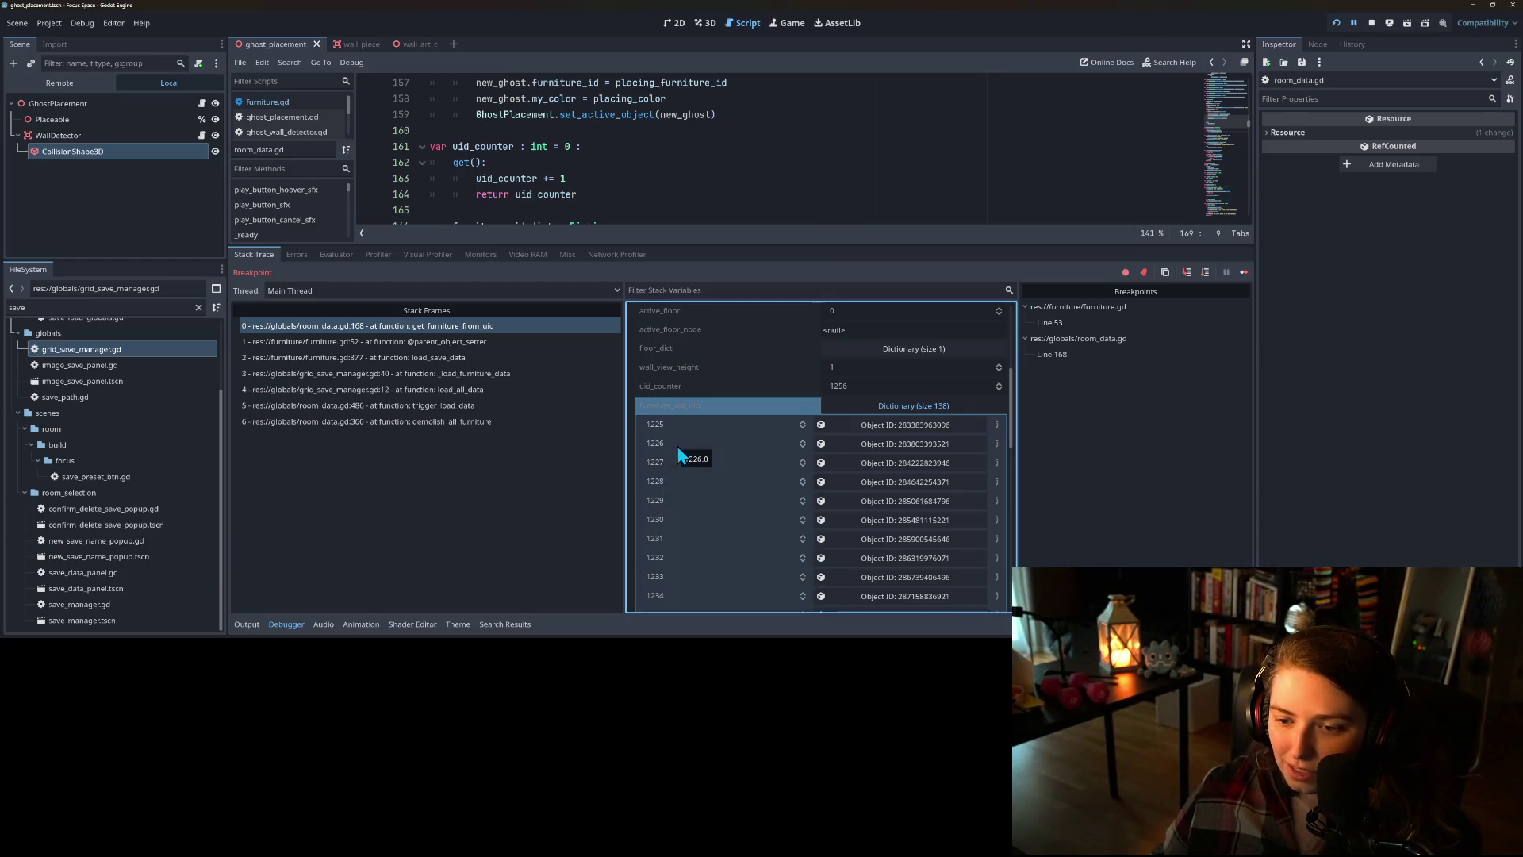
pyautogui.moveTo(682, 246); pyautogui.dragTo(682, 429)
pyautogui.doubleClick(615, 370)
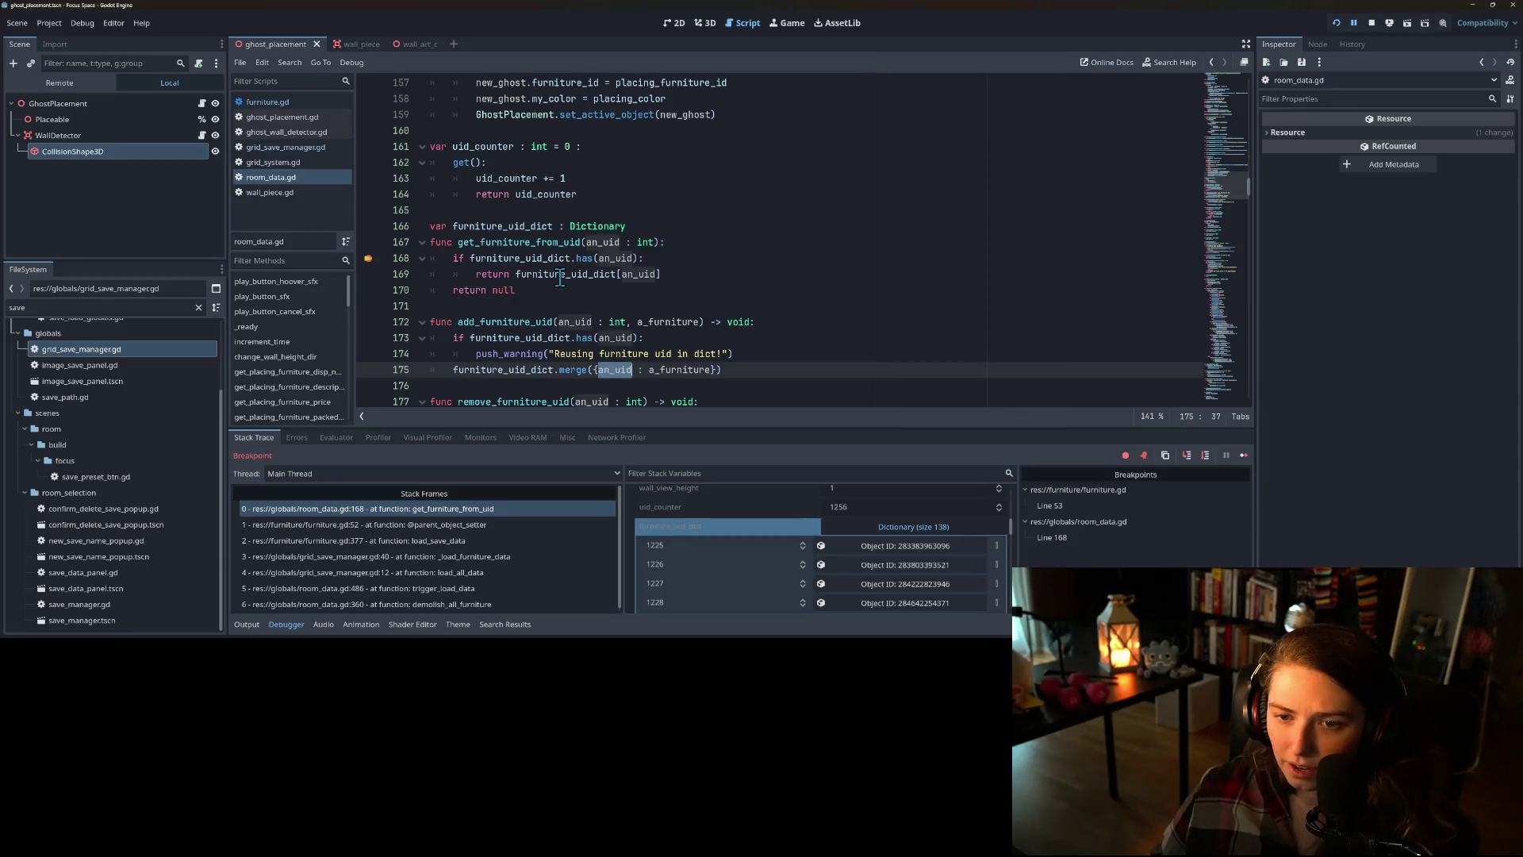
# - Remove the furniture.gd line 53 breakpoint and continue to the line 168 breakpoint
pyautogui.moveTo(601, 242)
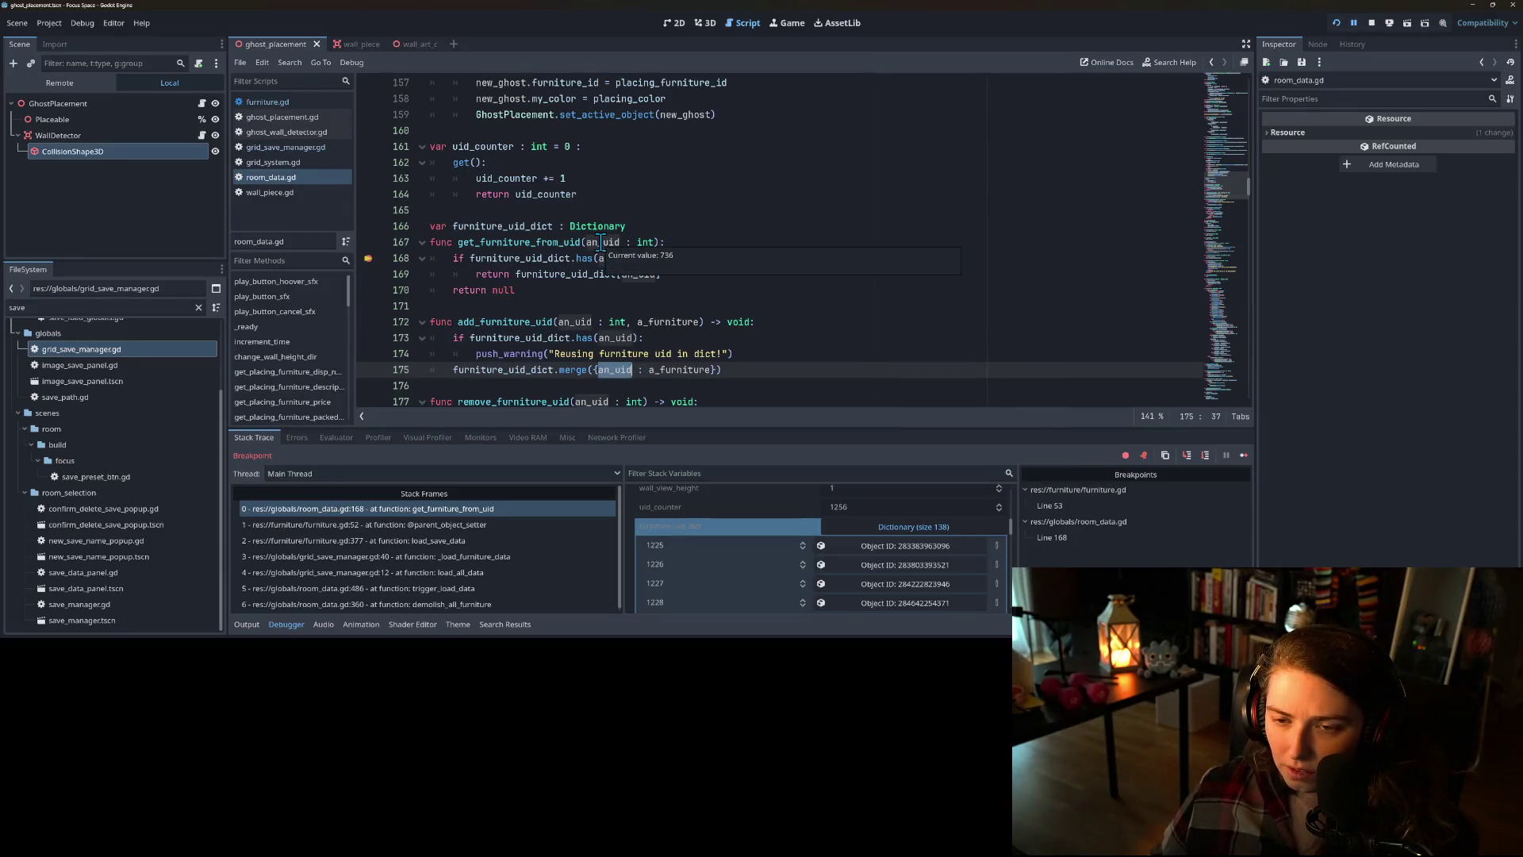
pyautogui.click(1244, 456)
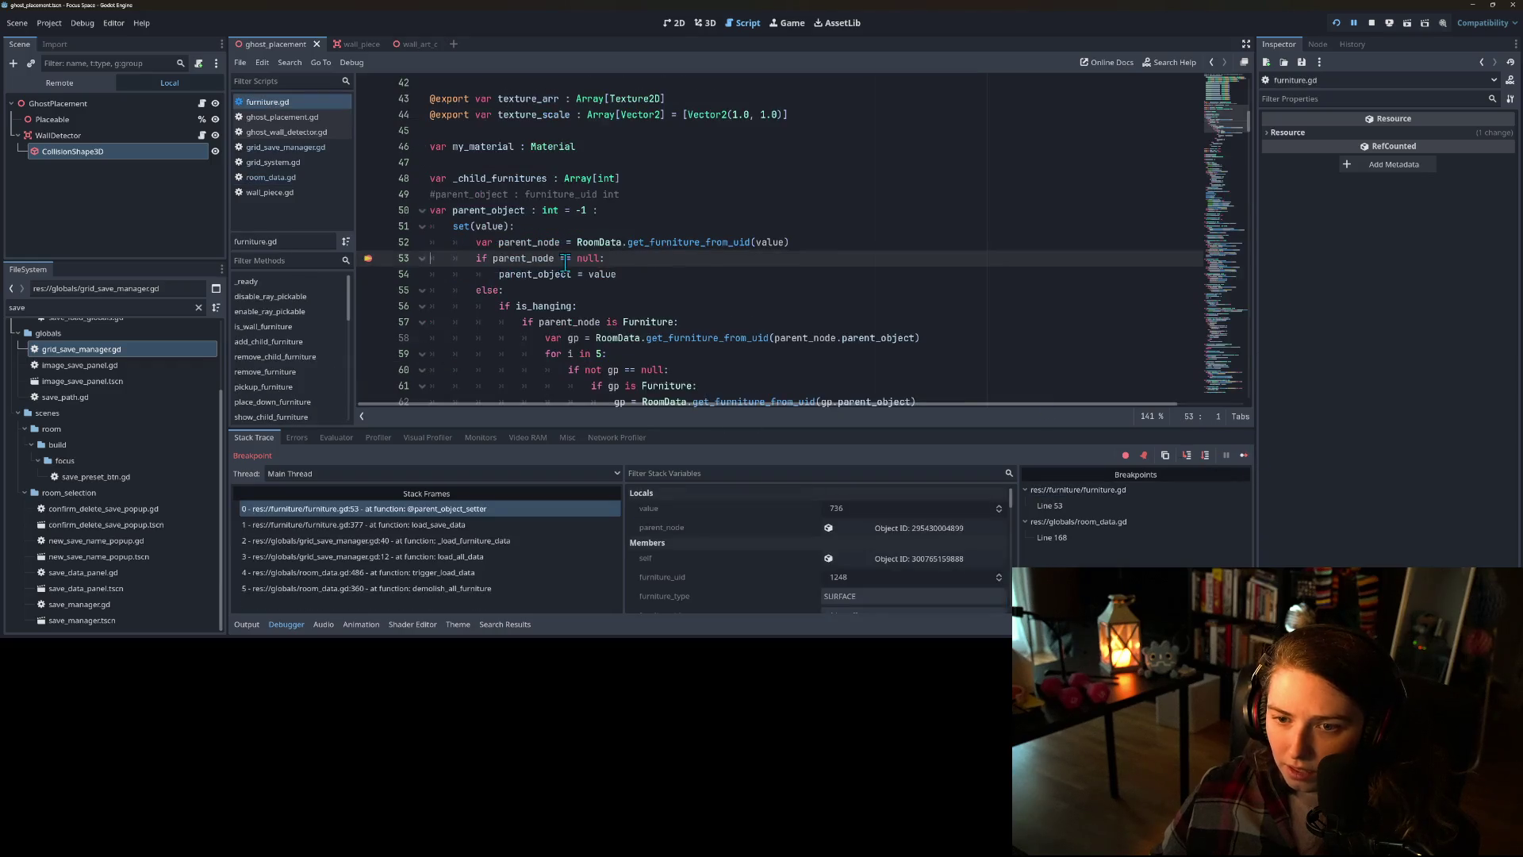
pyautogui.click(368, 259)
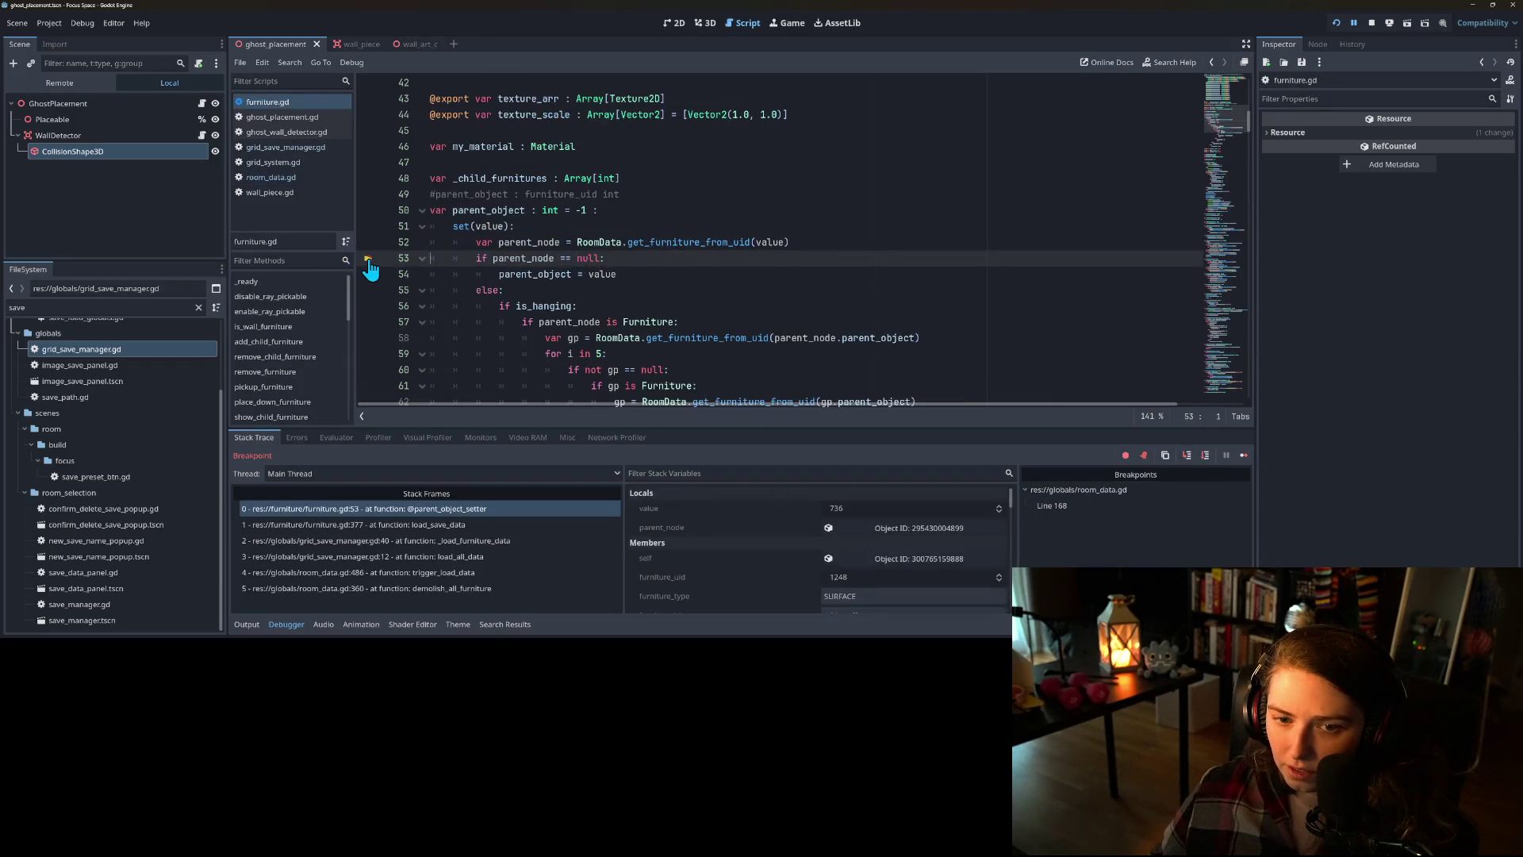
pyautogui.click(1243, 455)
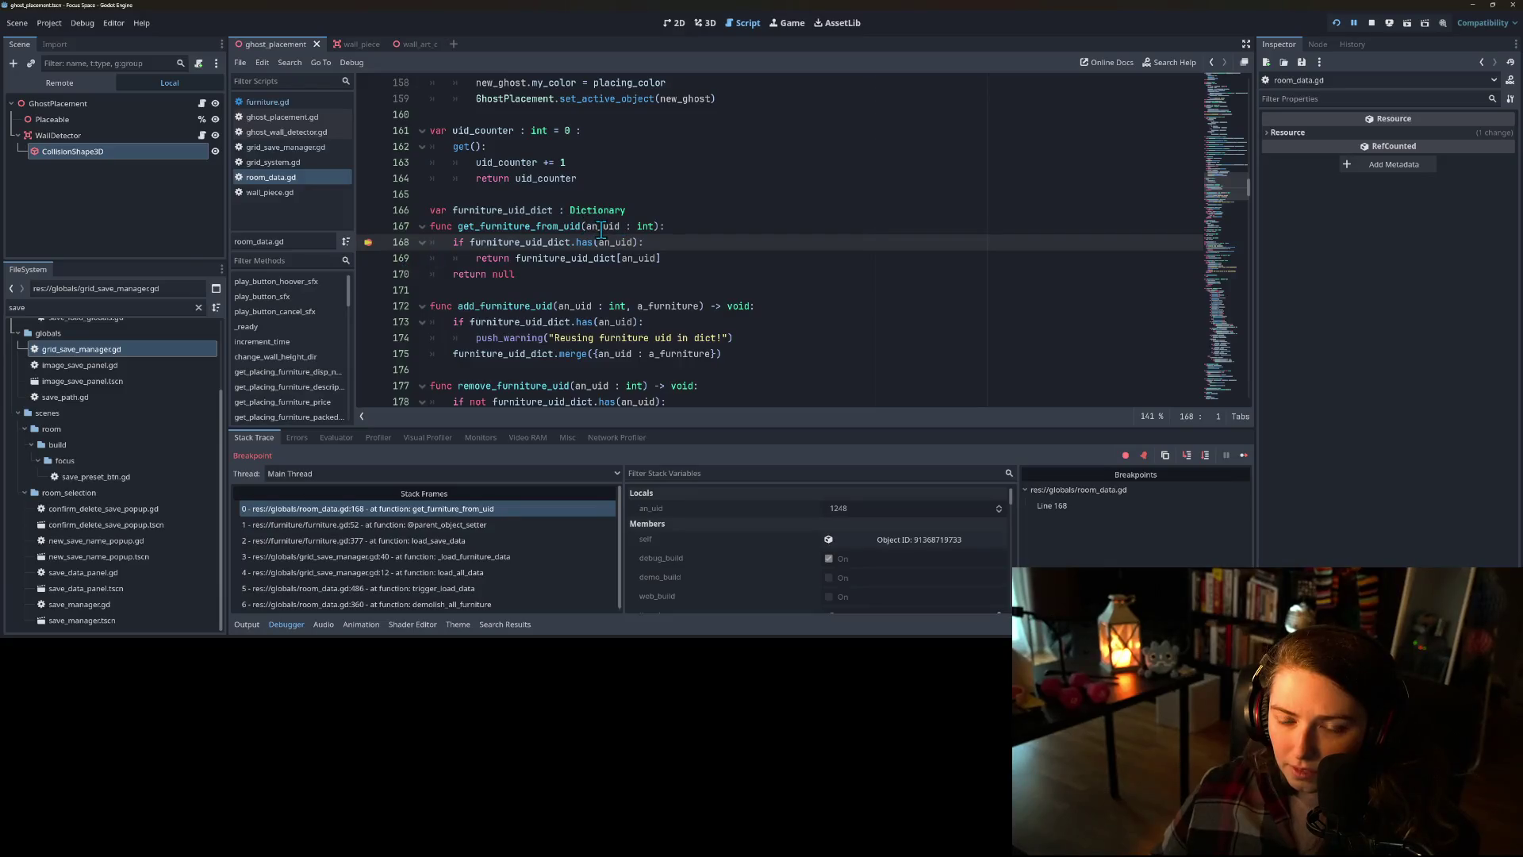
# - Continue through successive uid lookups until an_uid reaches 1220
pyautogui.moveTo(601, 230)
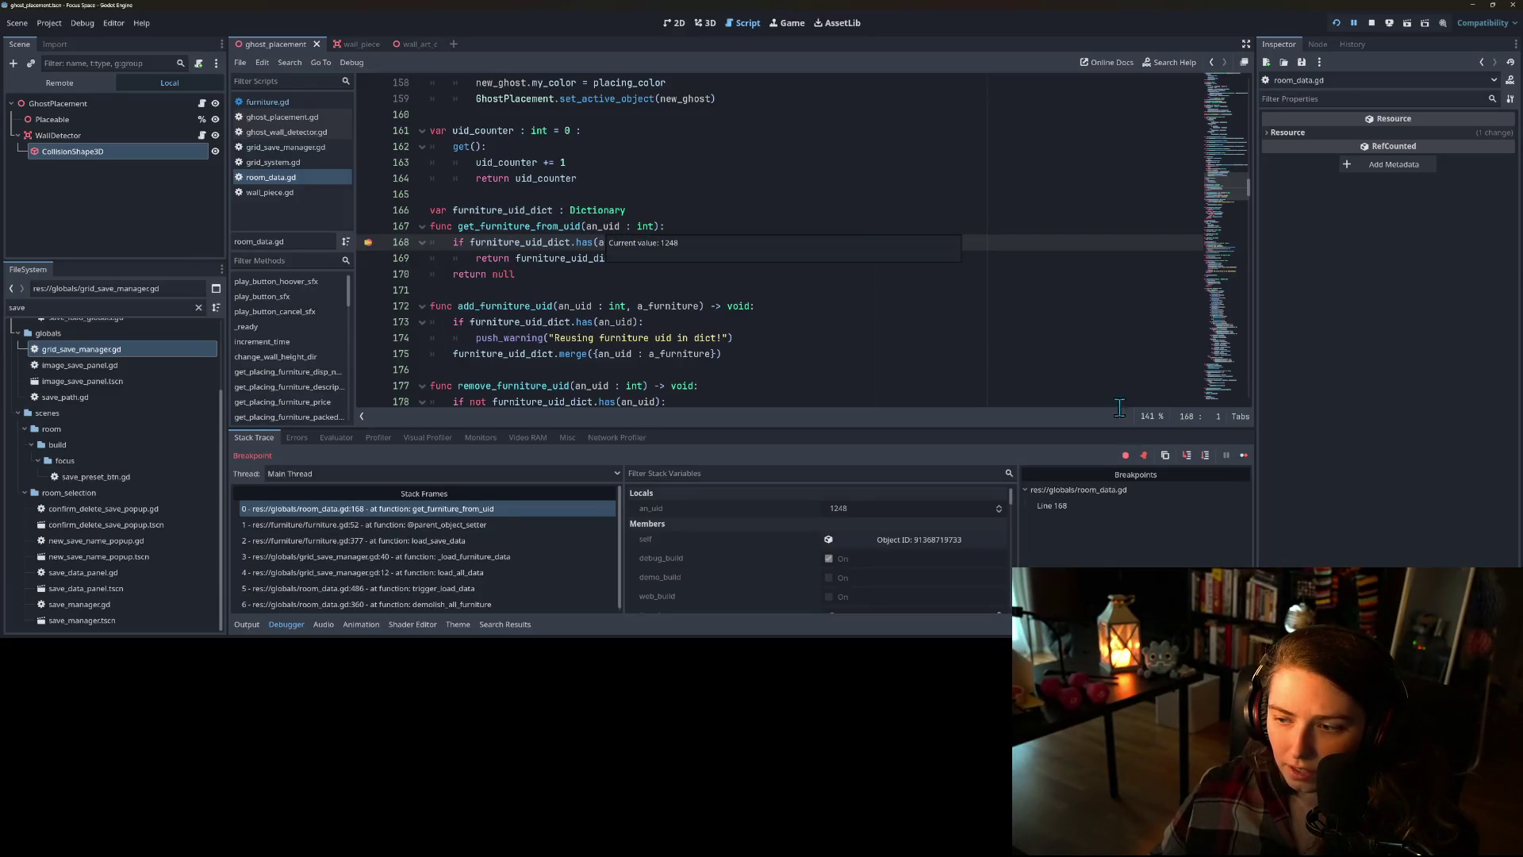
pyautogui.click(1243, 455)
pyautogui.moveTo(607, 234)
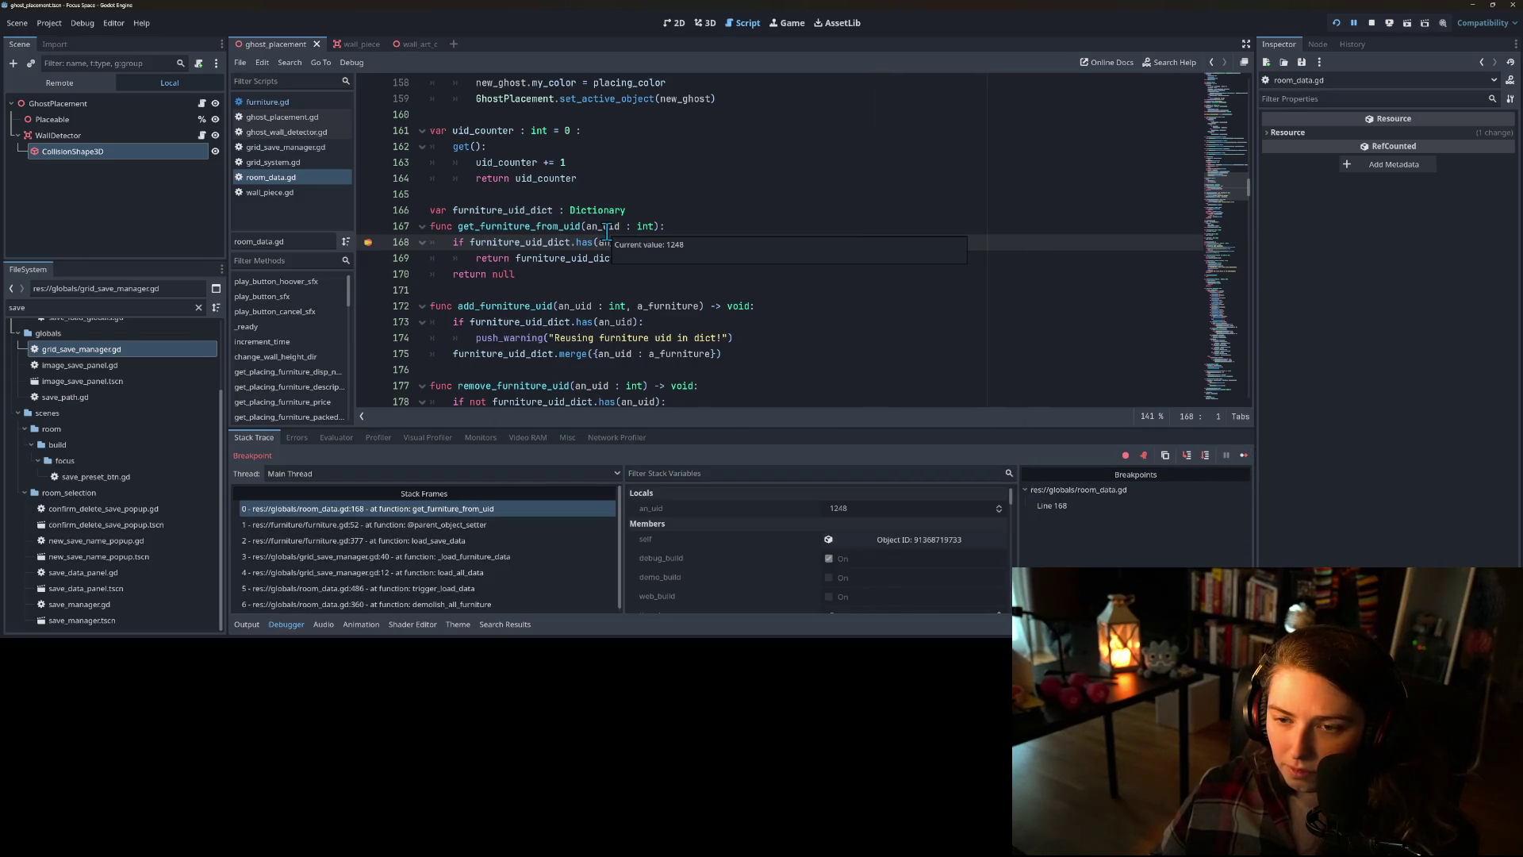
pyautogui.click(1244, 455)
pyautogui.moveTo(592, 229)
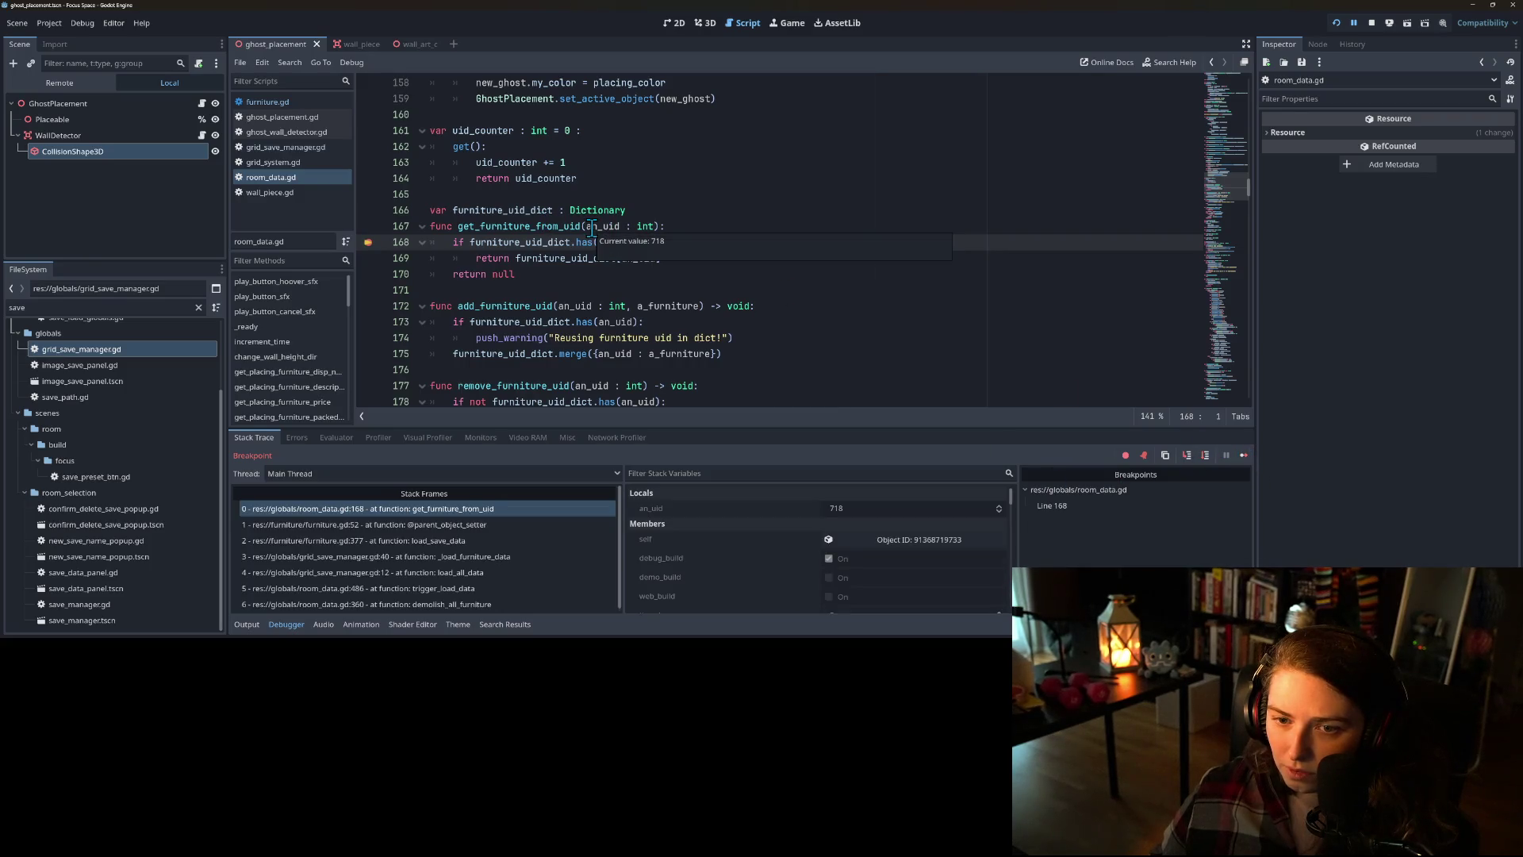
pyautogui.click(1244, 456)
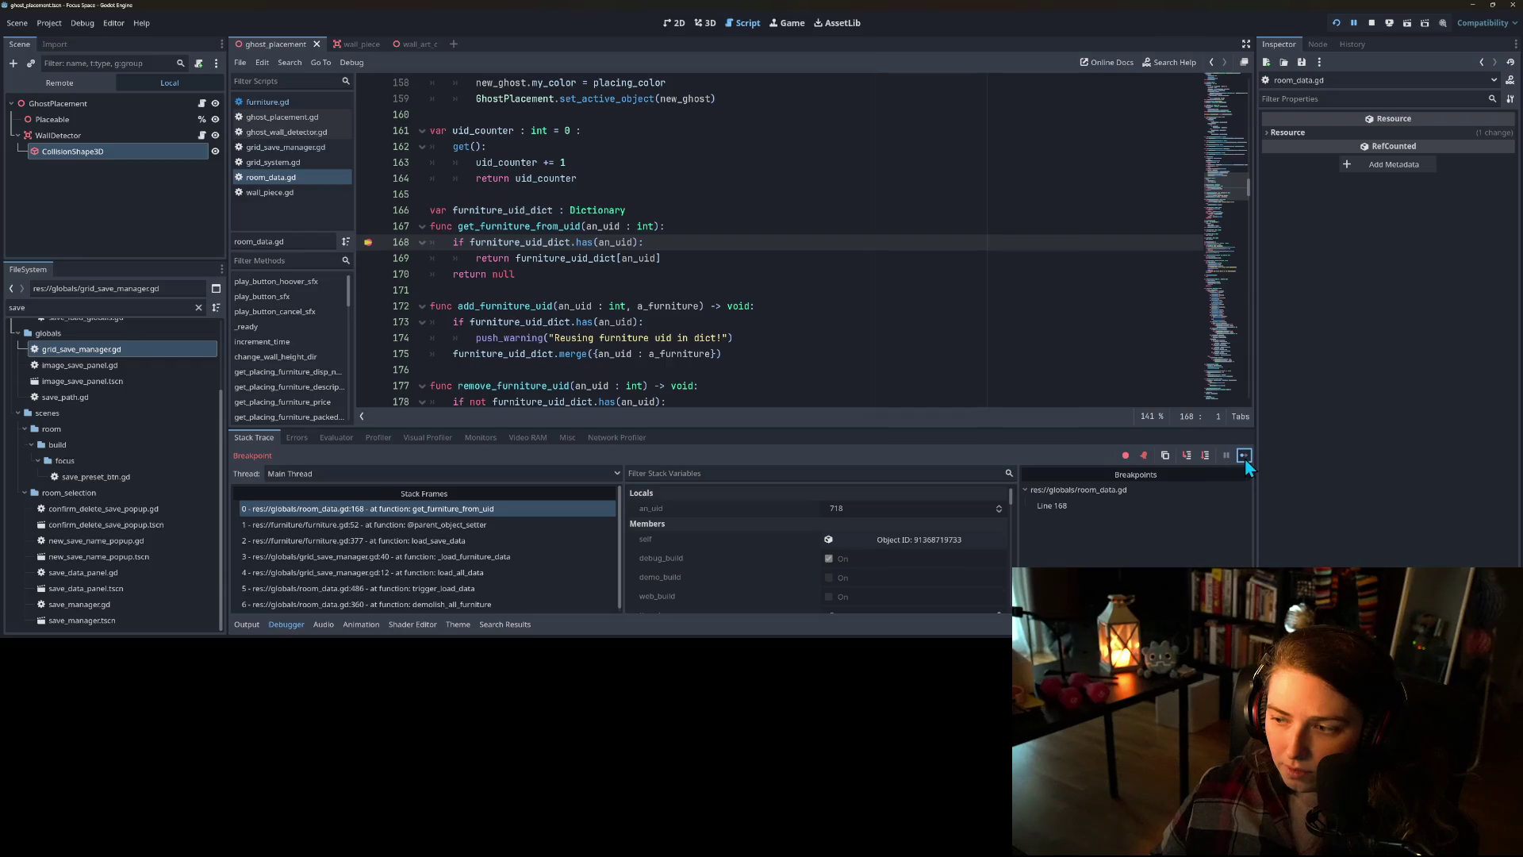
pyautogui.click(1245, 458)
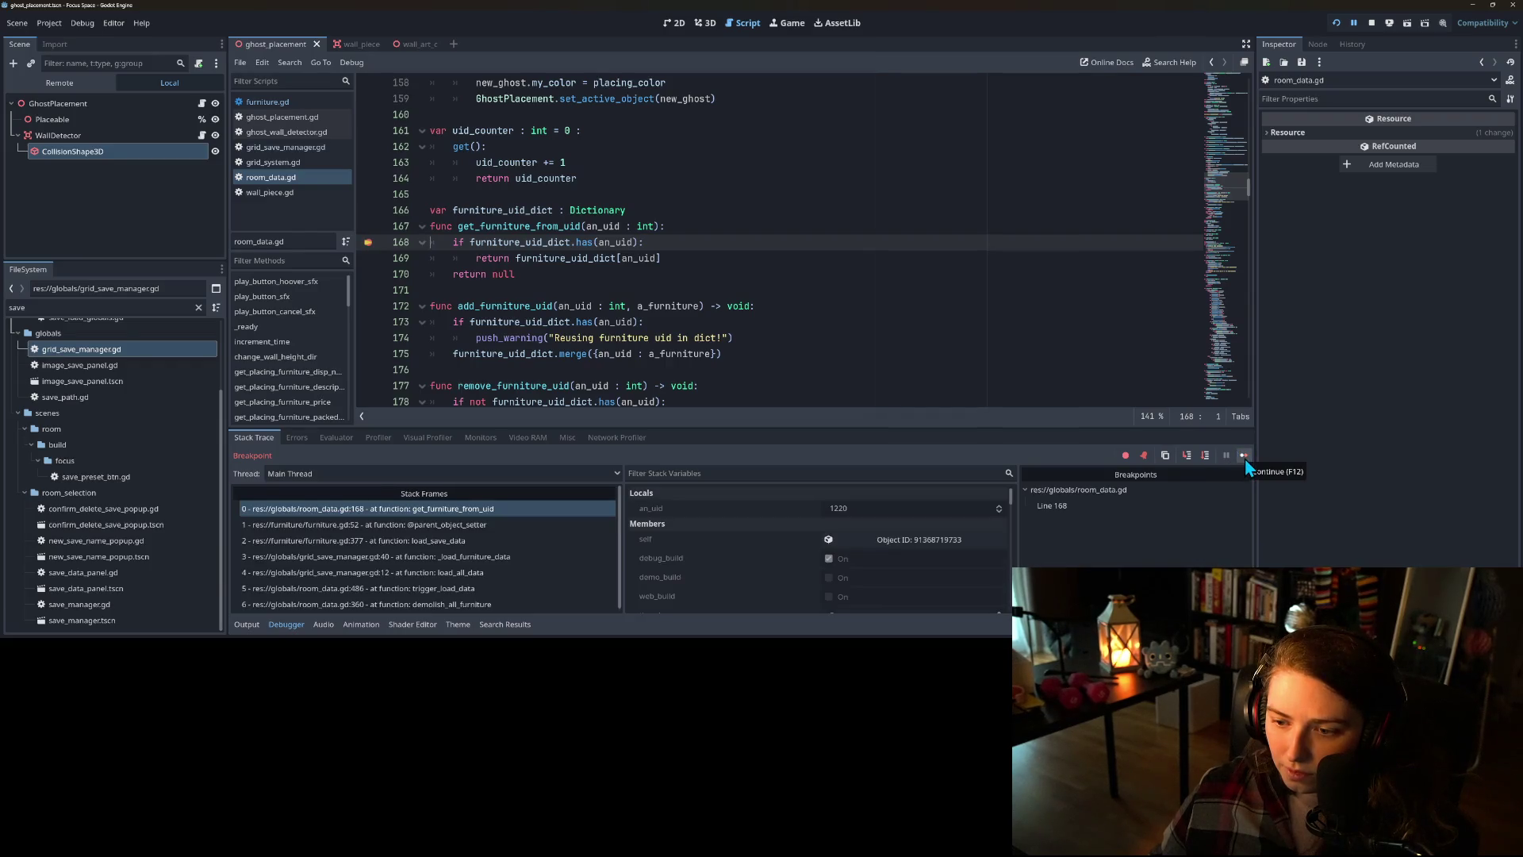
# - Inspect the wall piece stored under uid 1220 and step over to line 169
pyautogui.scroll(-1, 852, 523)
pyautogui.scroll(-10, 852, 525)
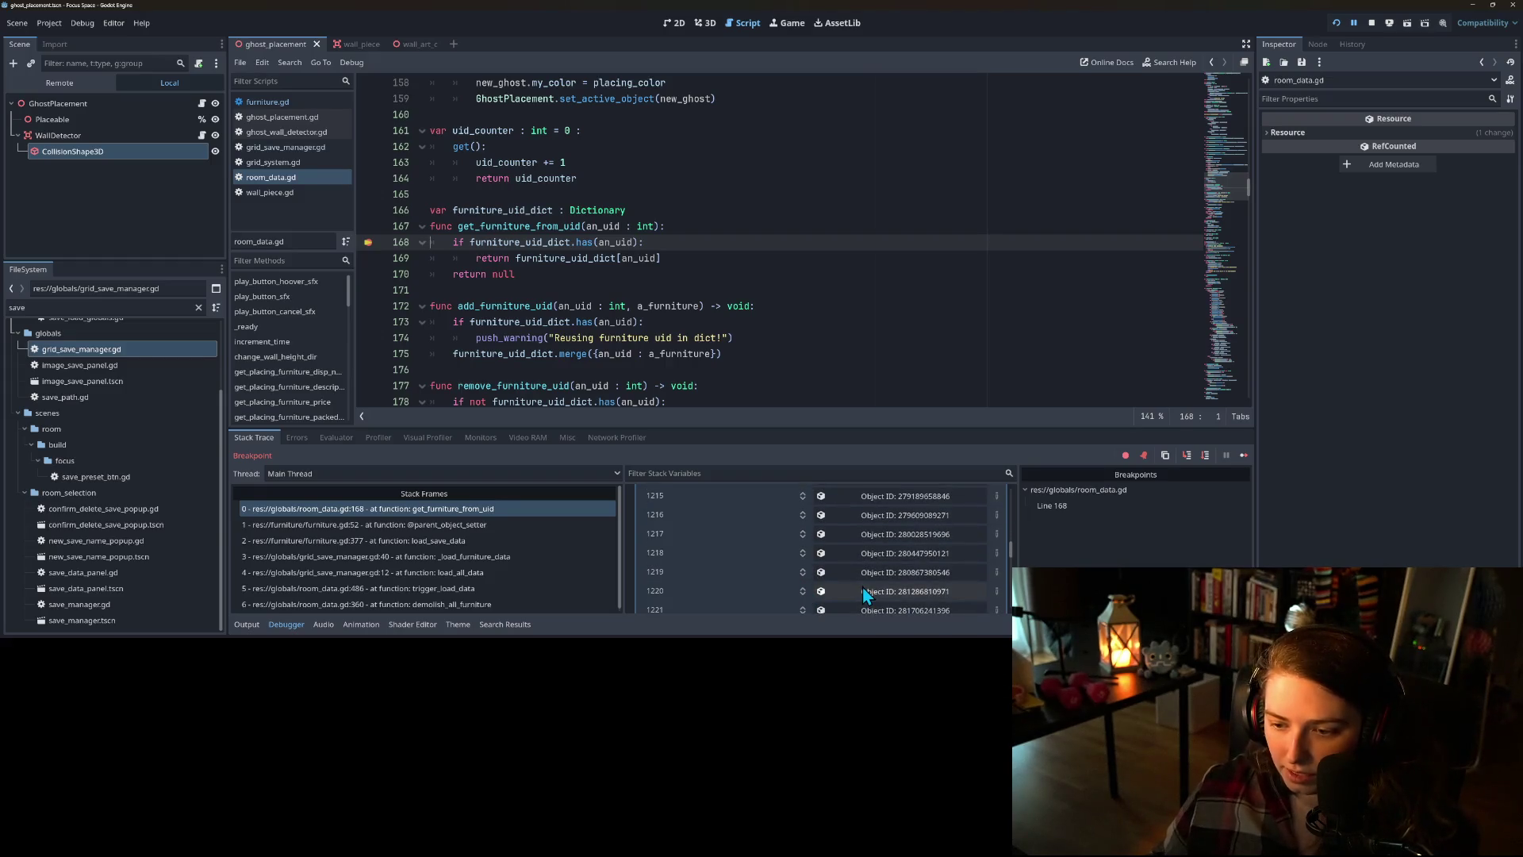
pyautogui.click(864, 591)
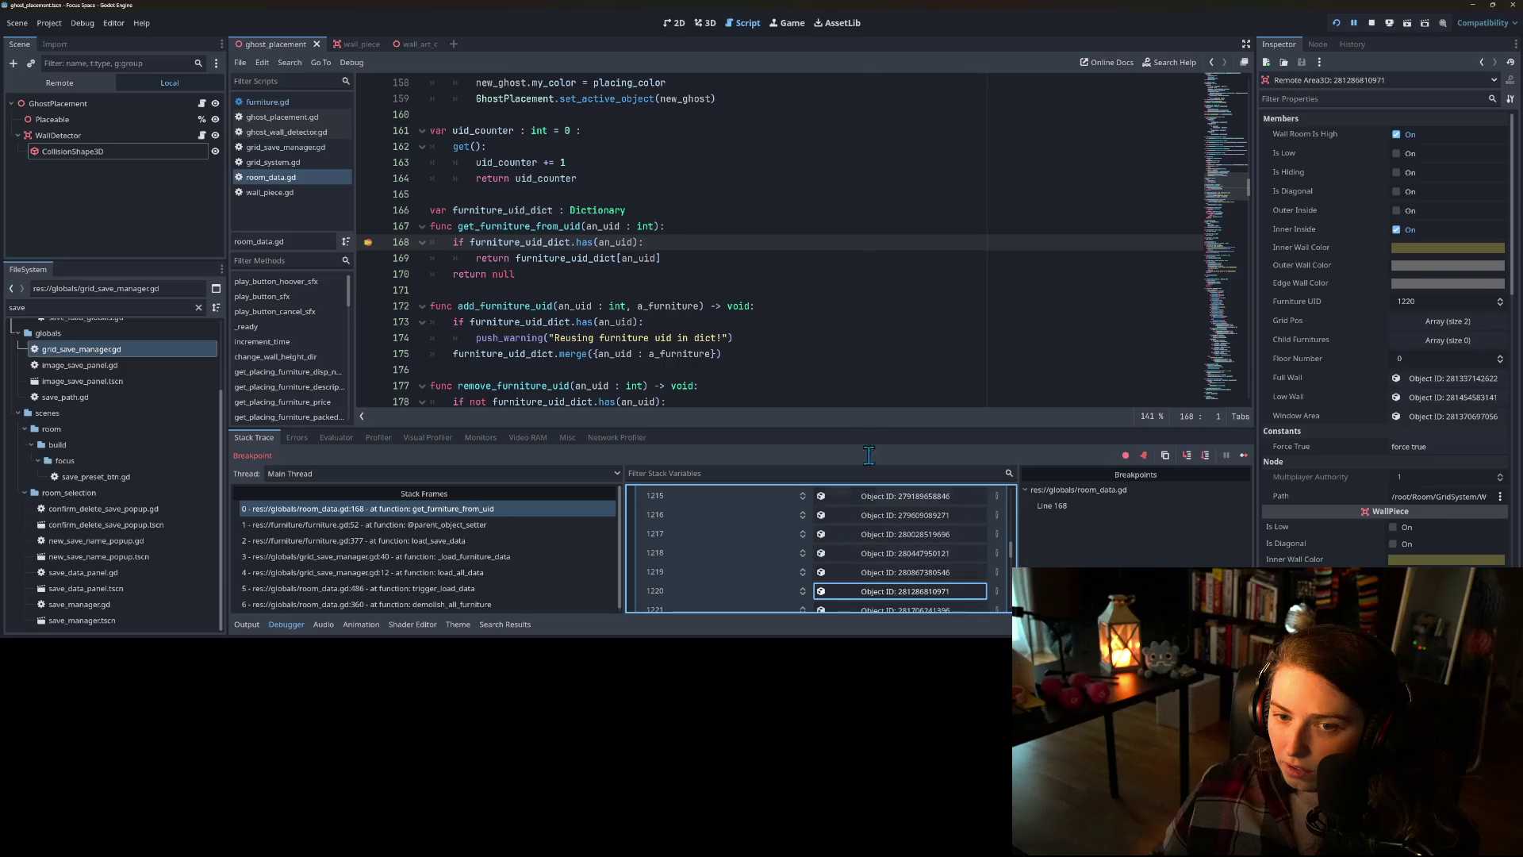
pyautogui.moveTo(544, 242)
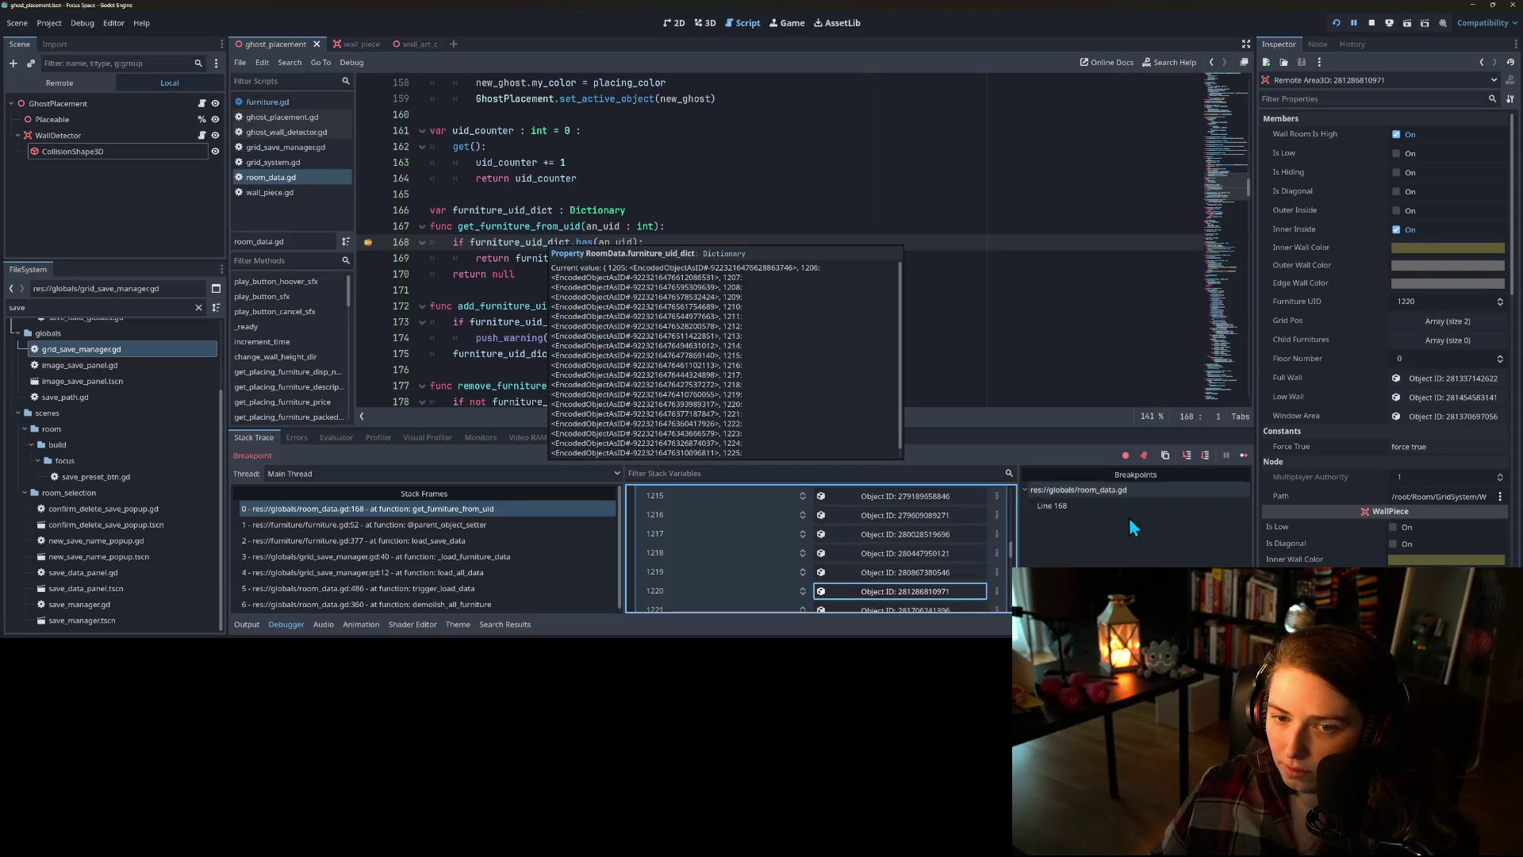
pyautogui.click(1187, 456)
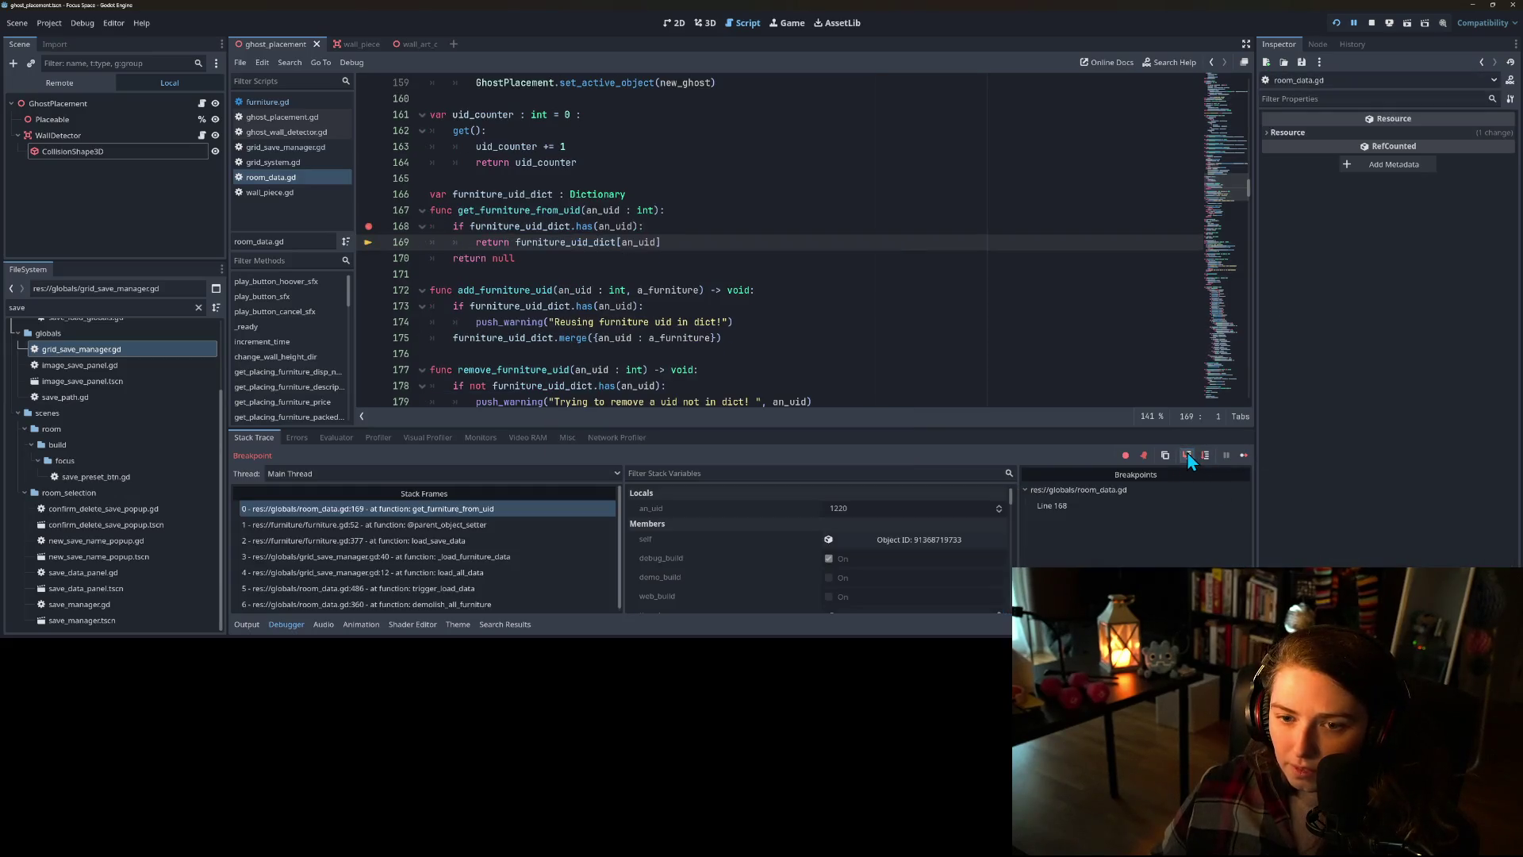
pyautogui.click(1188, 456)
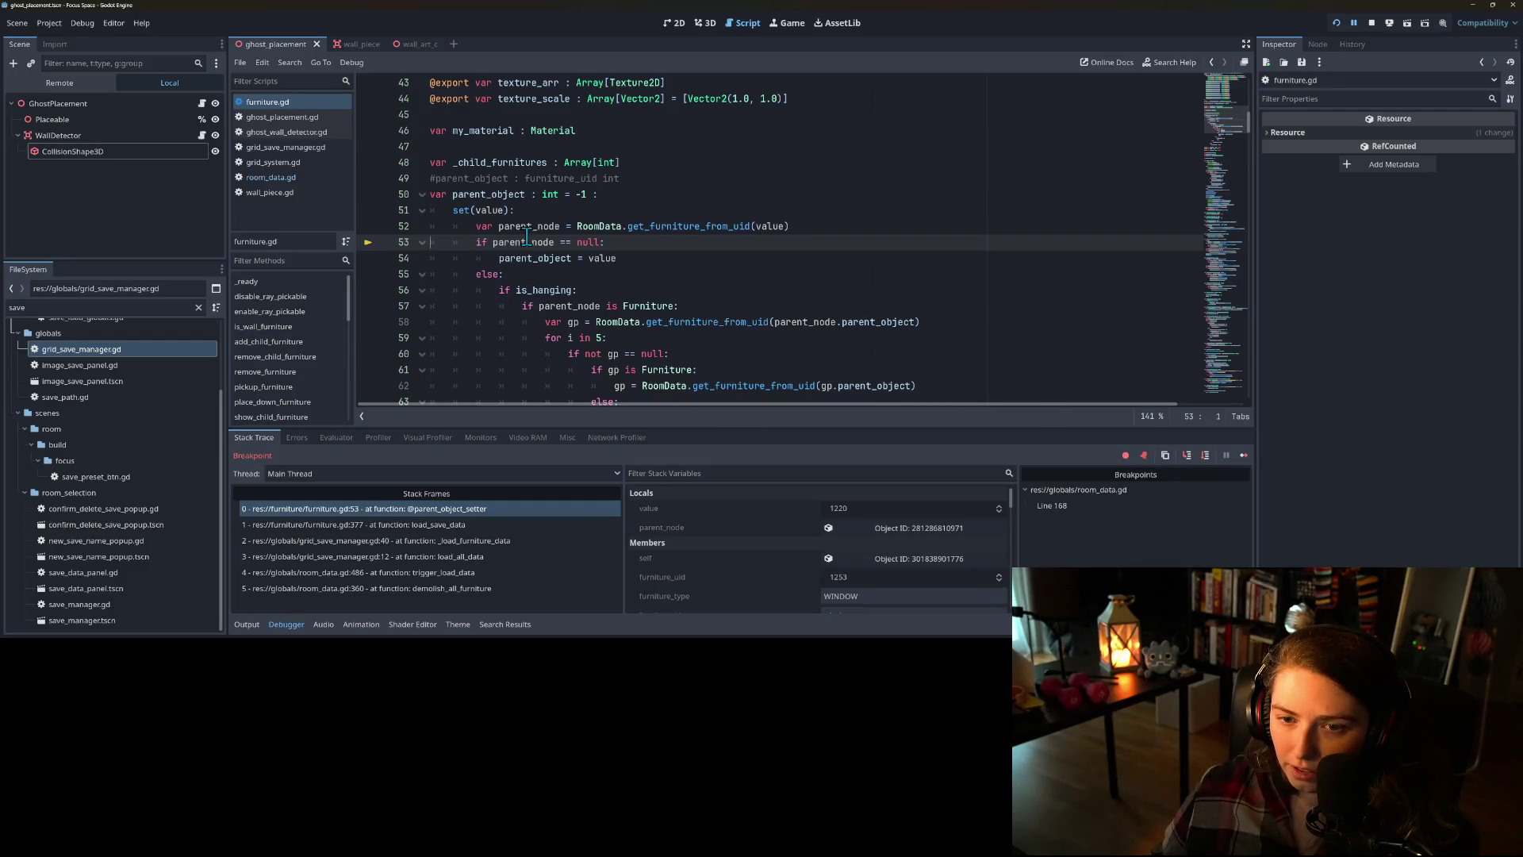
pyautogui.moveTo(527, 238)
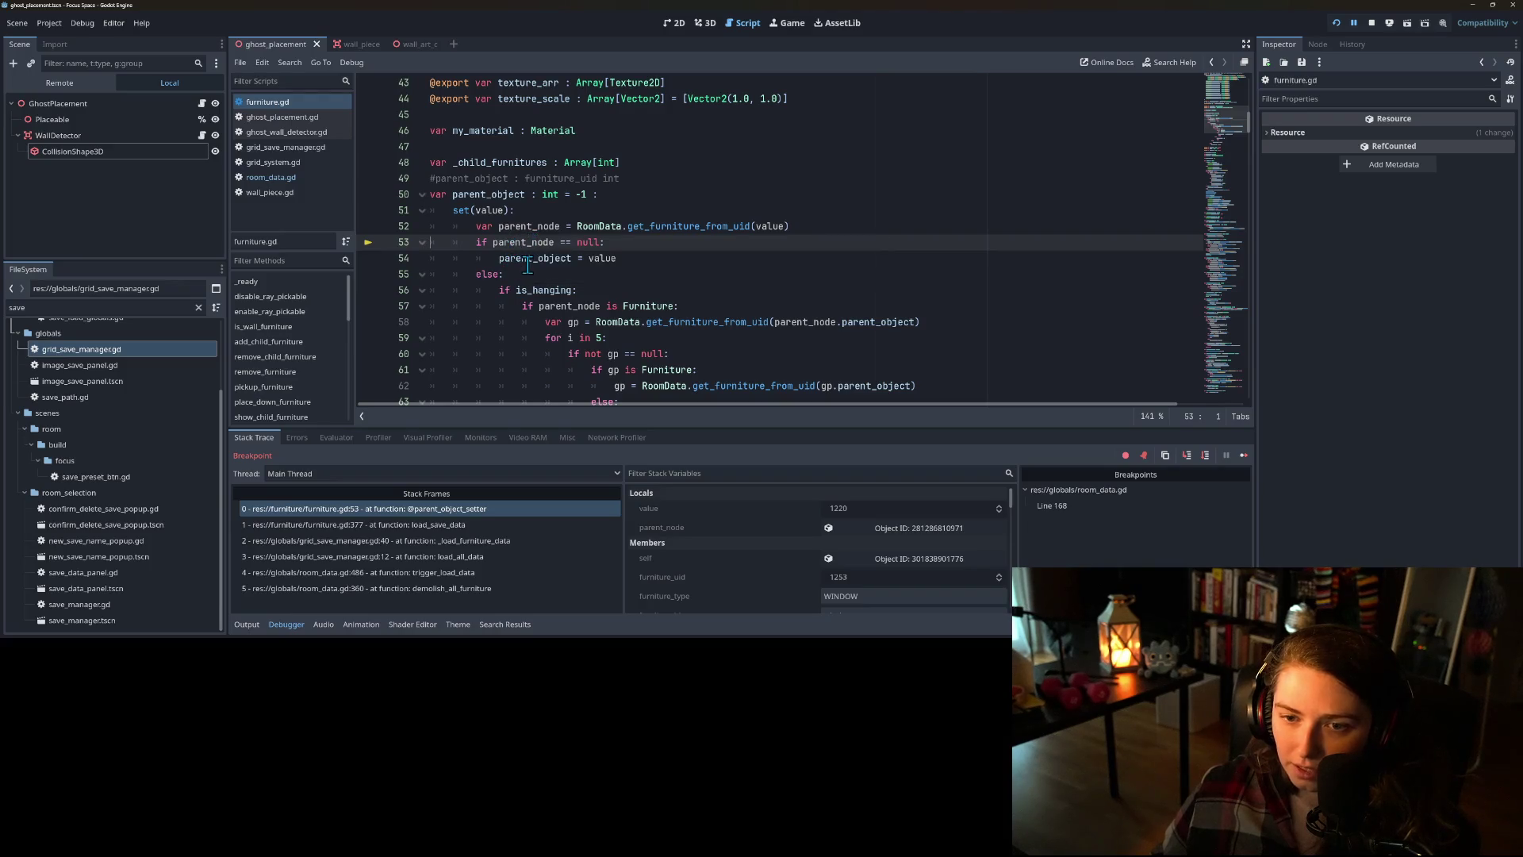
pyautogui.doubleClick(528, 266)
pyautogui.moveTo(531, 264)
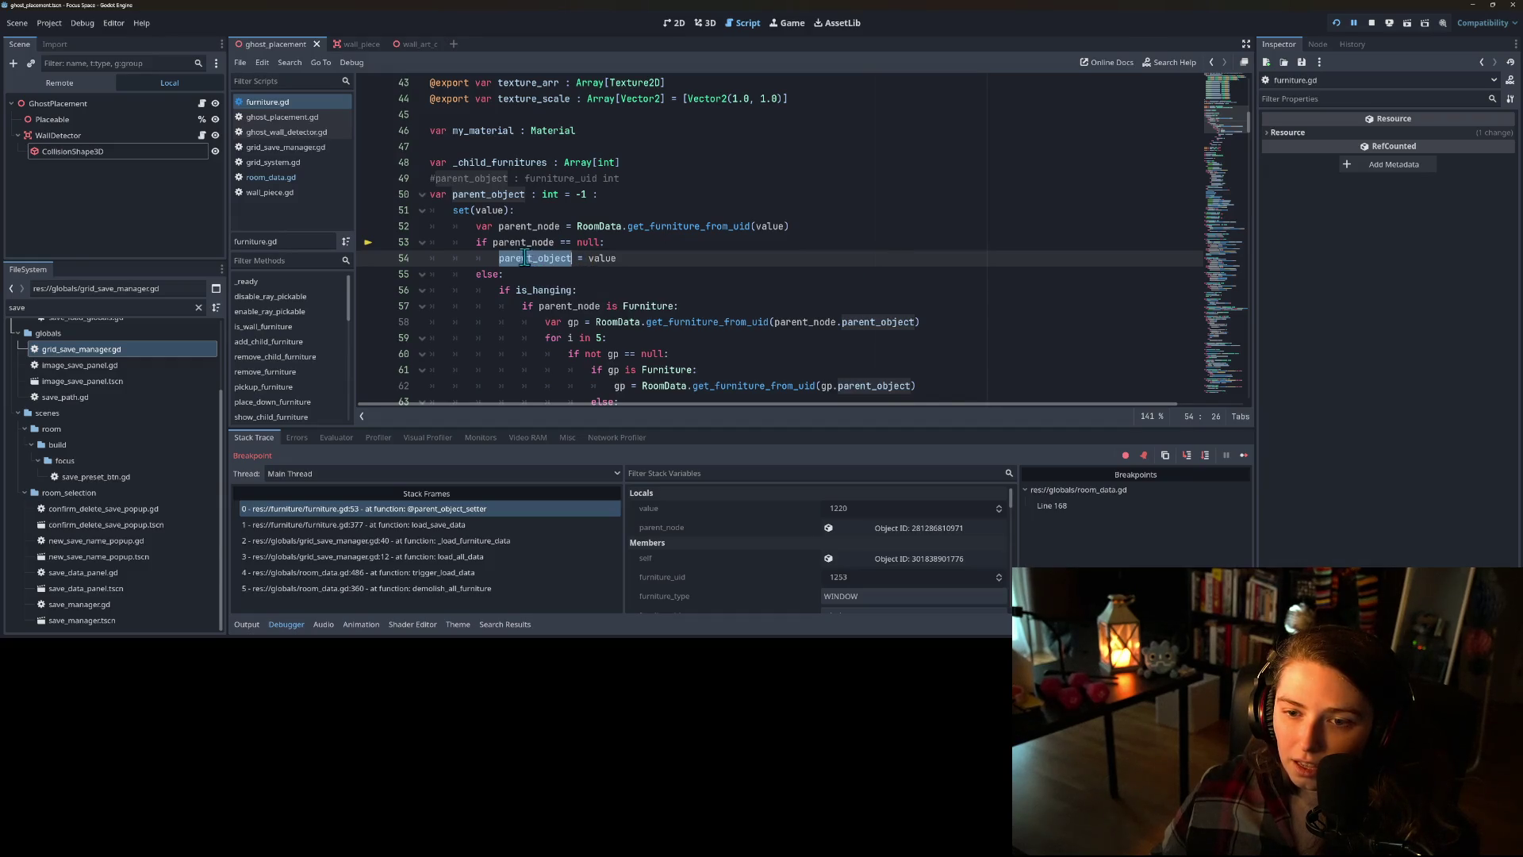
pyautogui.doubleClick(520, 242)
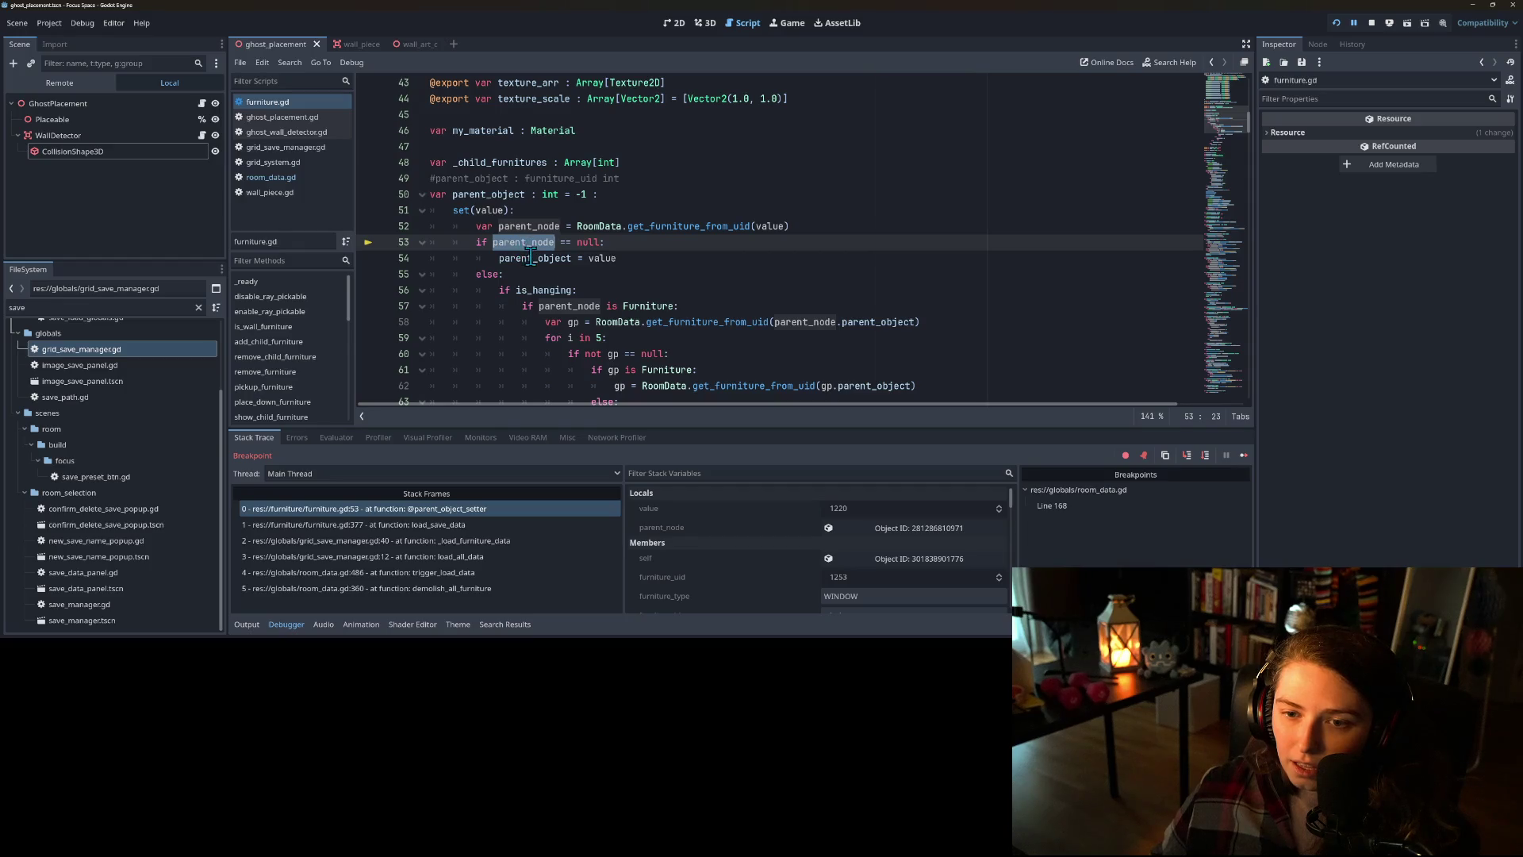
pyautogui.doubleClick(535, 259)
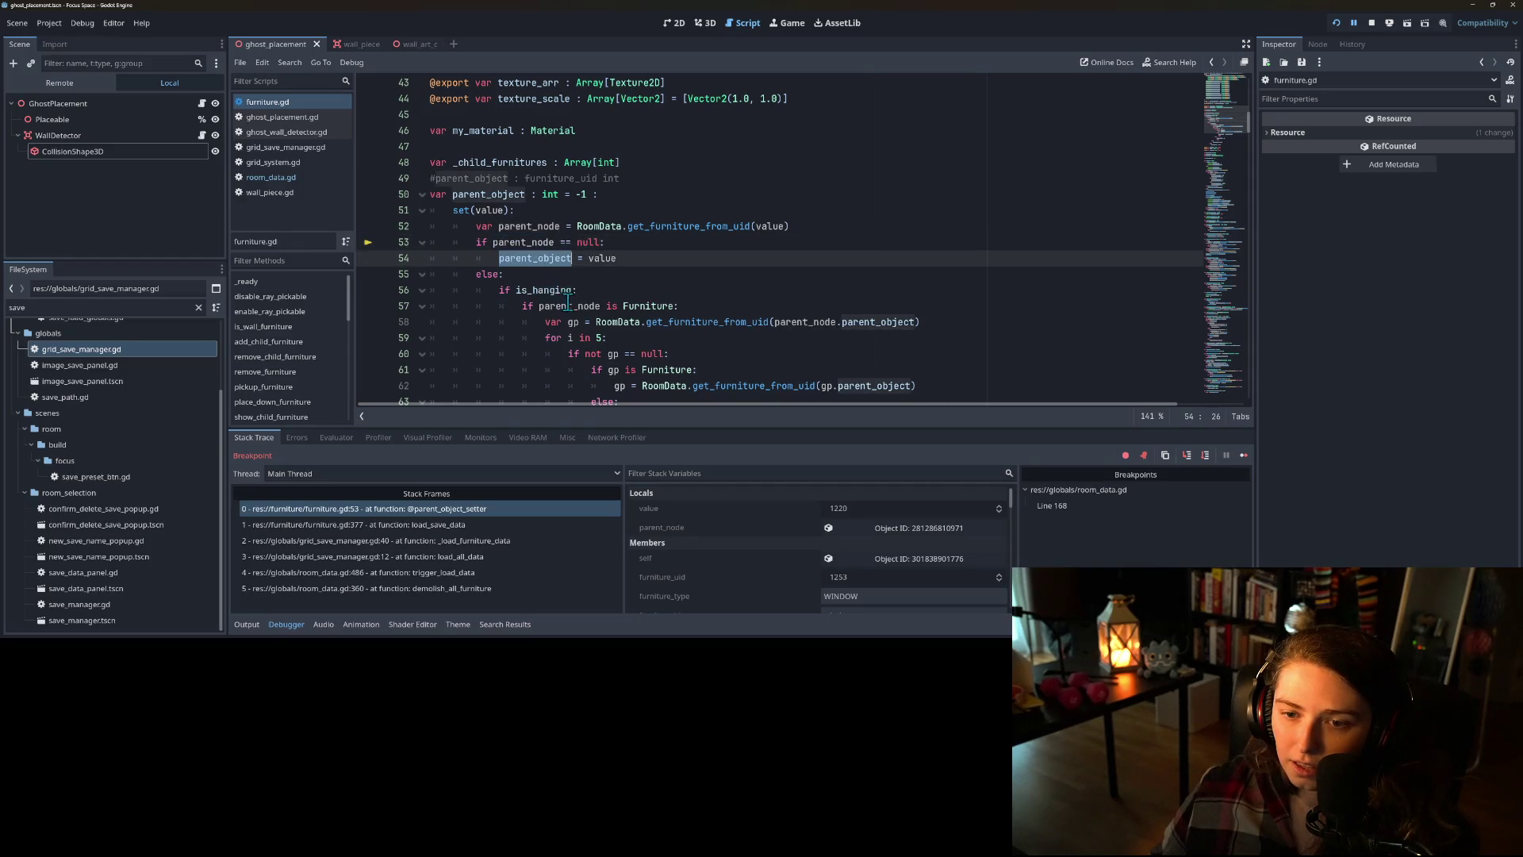
pyautogui.scroll(-2, 531, 238)
pyautogui.click(536, 210)
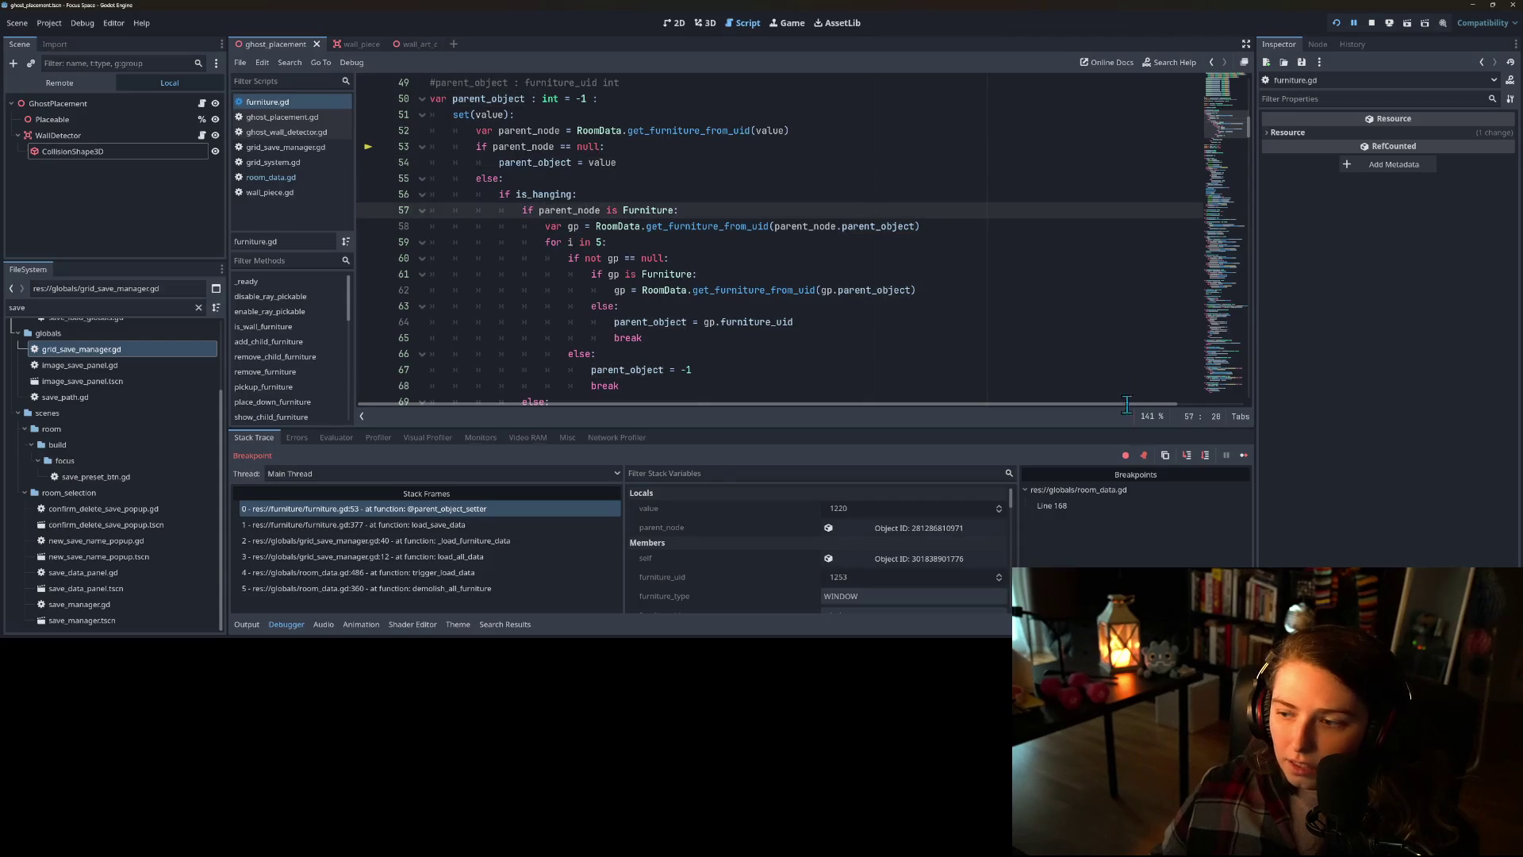
pyautogui.click(1187, 455)
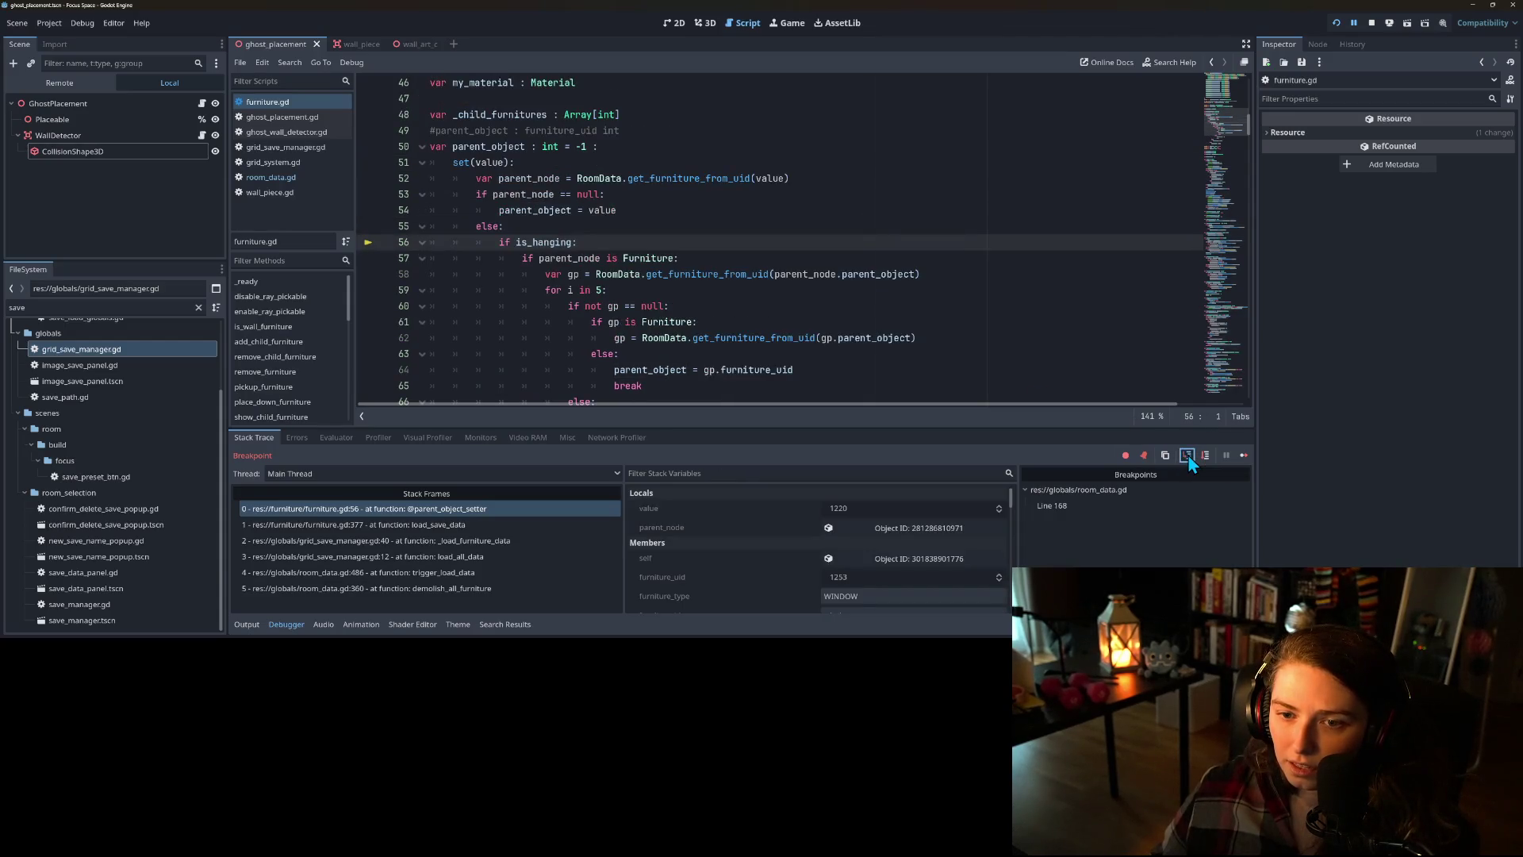
pyautogui.click(1182, 458)
pyautogui.scroll(2, 556, 317)
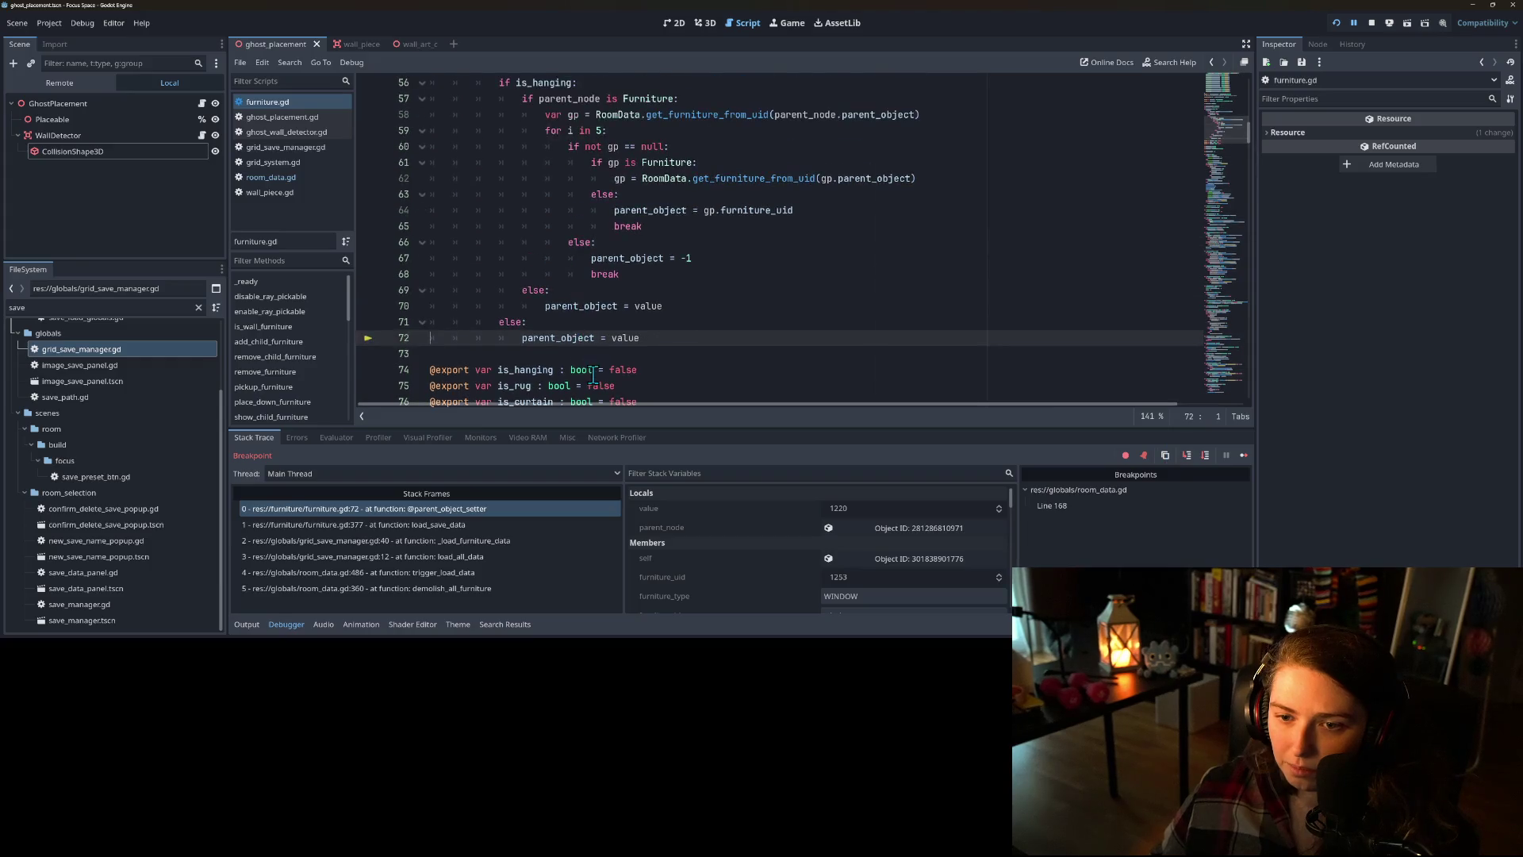
pyautogui.click(551, 338)
pyautogui.doubleClick(551, 340)
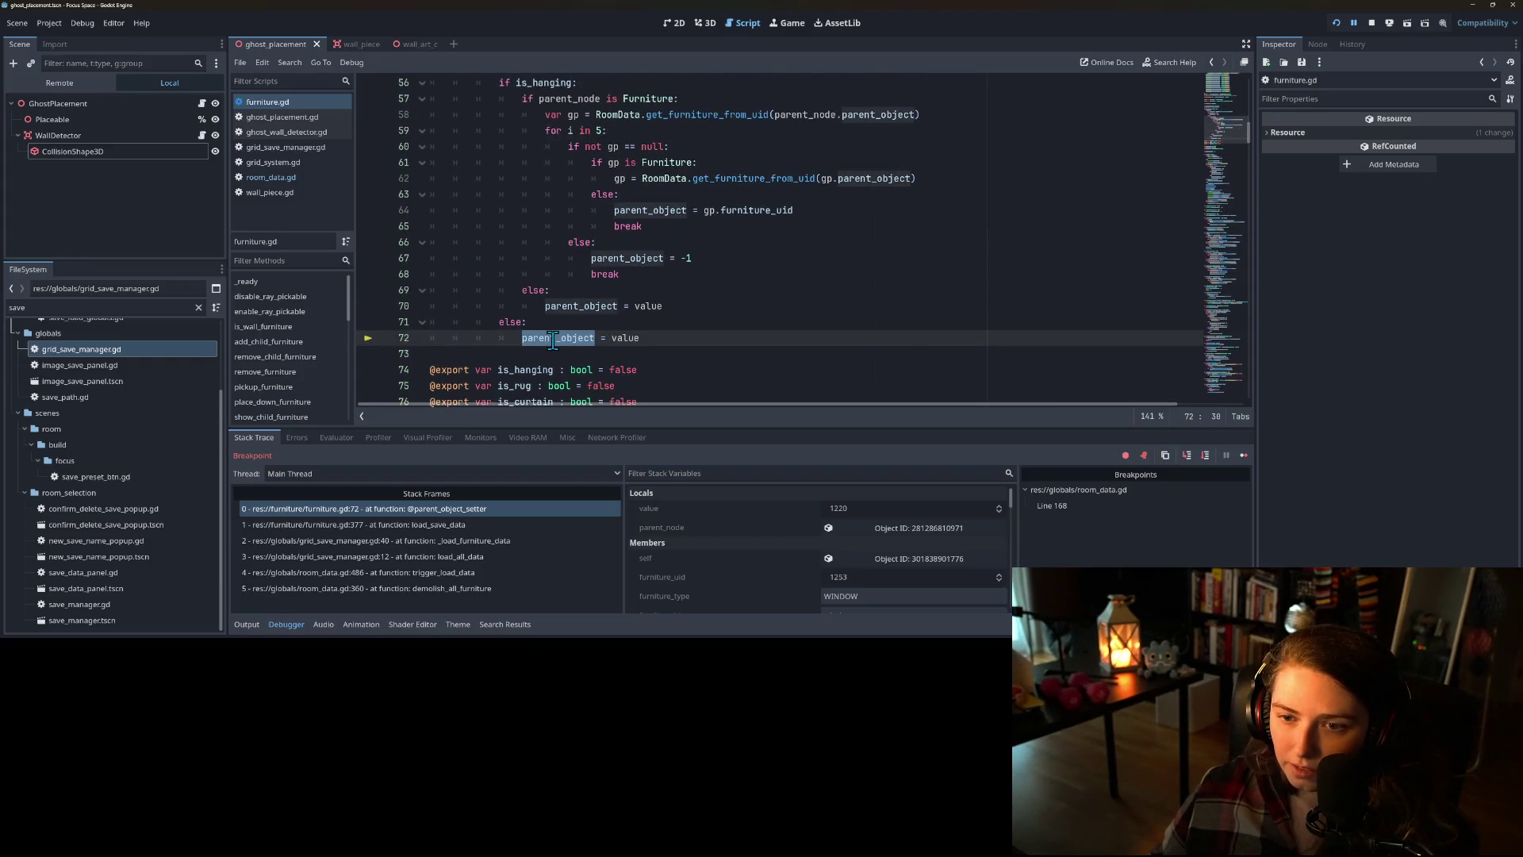
pyautogui.scroll(3, 575, 347)
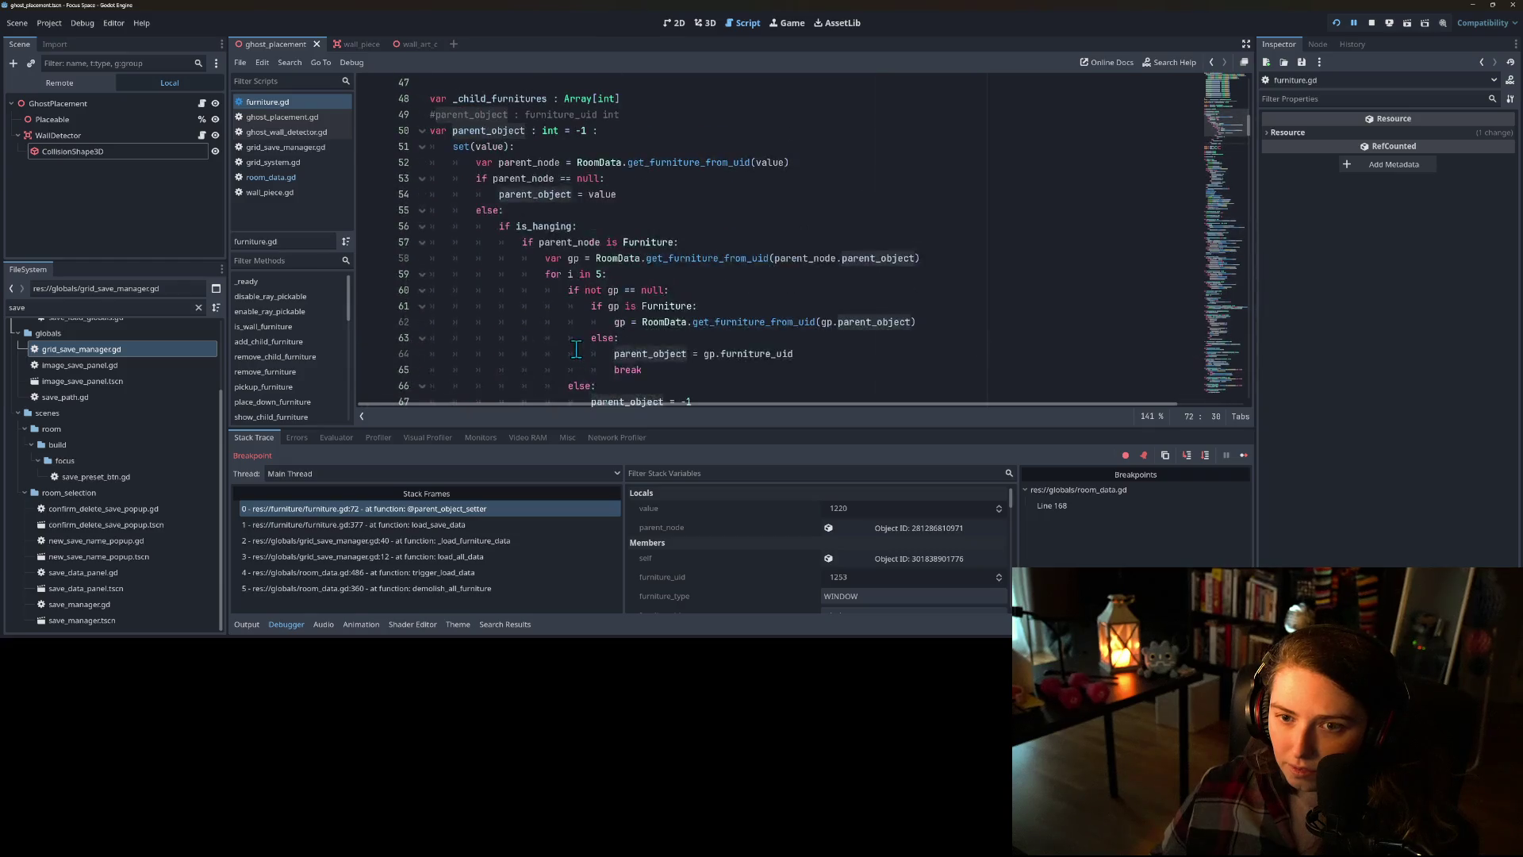
pyautogui.scroll(2, 576, 350)
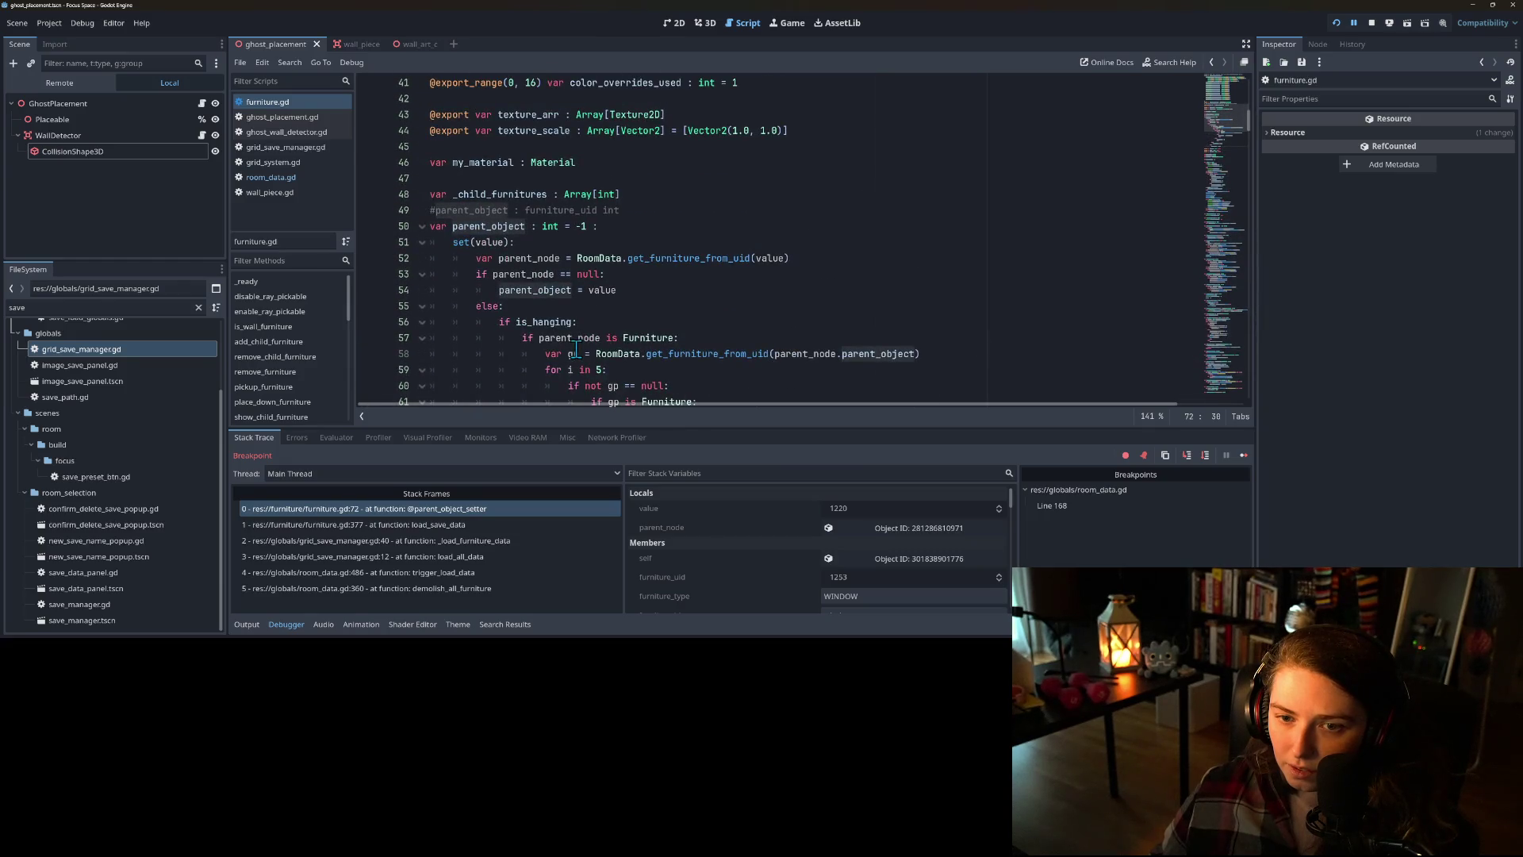
pyautogui.scroll(-6, 574, 353)
pyautogui.scroll(3, 577, 339)
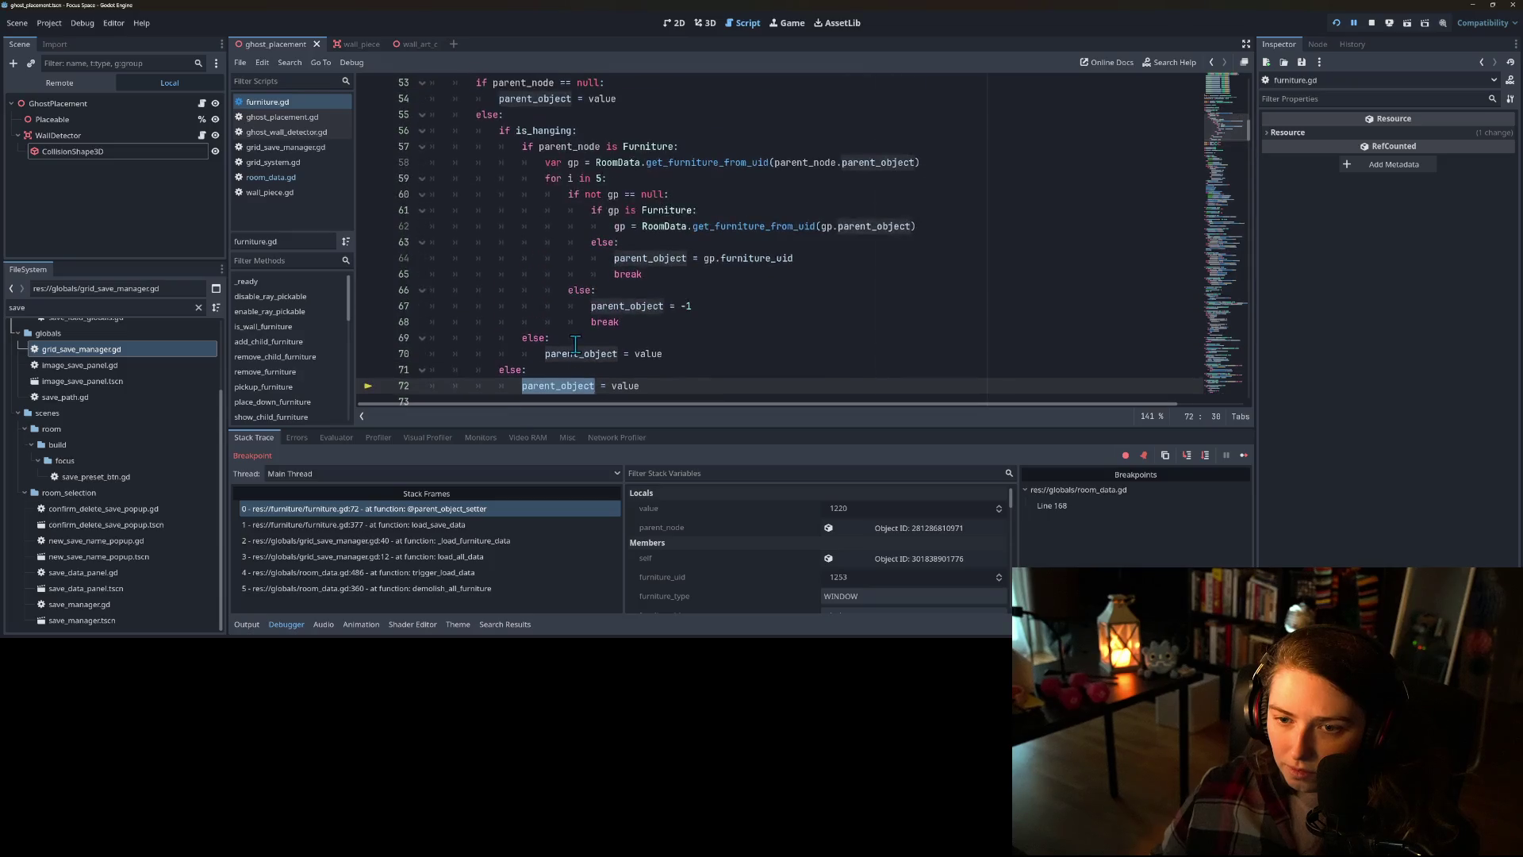
pyautogui.scroll(2, 556, 314)
pyautogui.scroll(1, 550, 309)
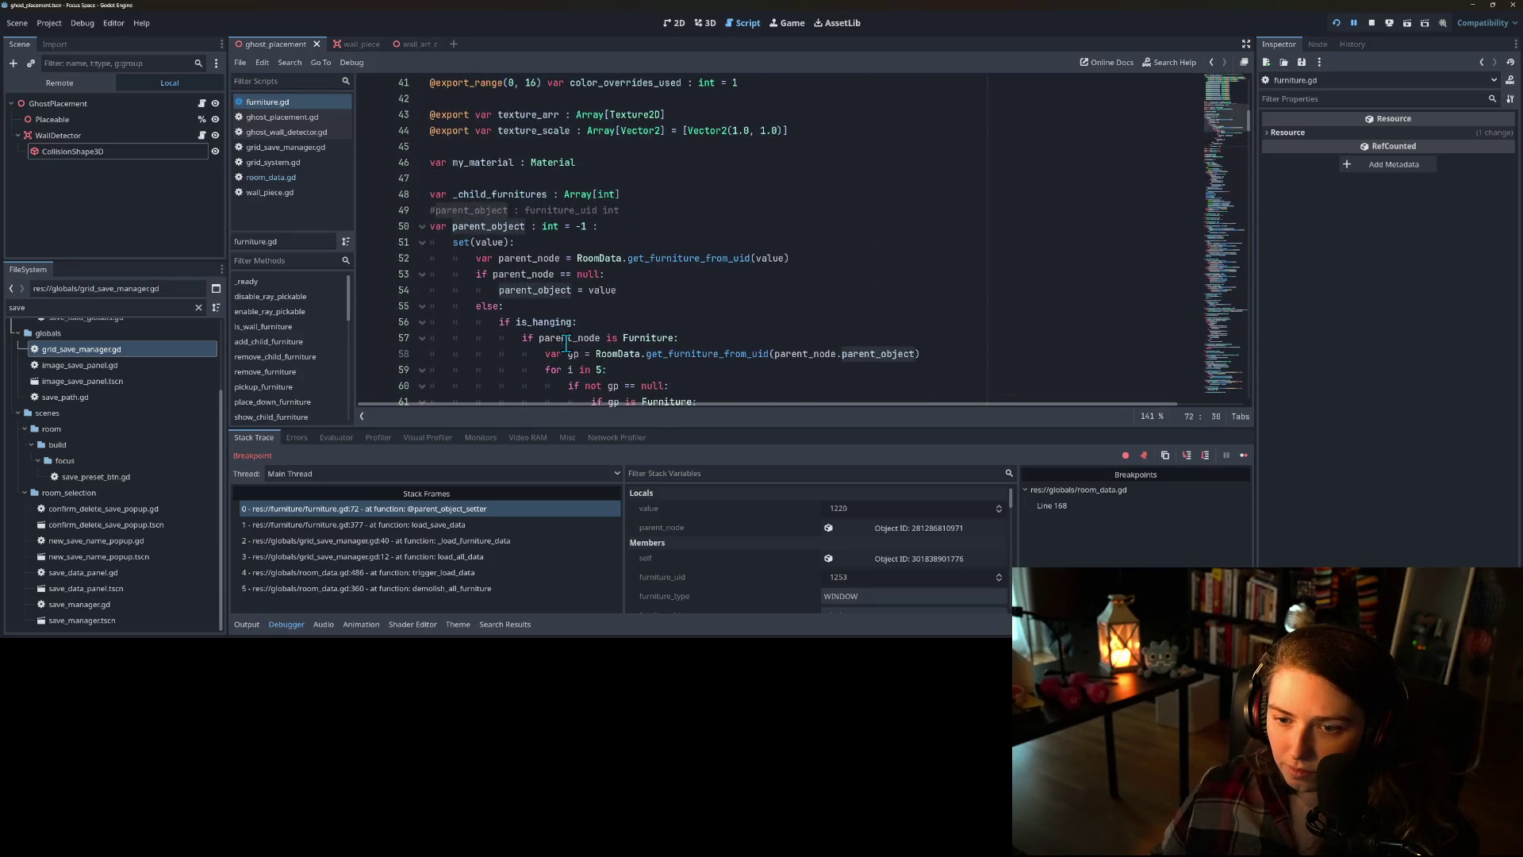
pyautogui.doubleClick(565, 339)
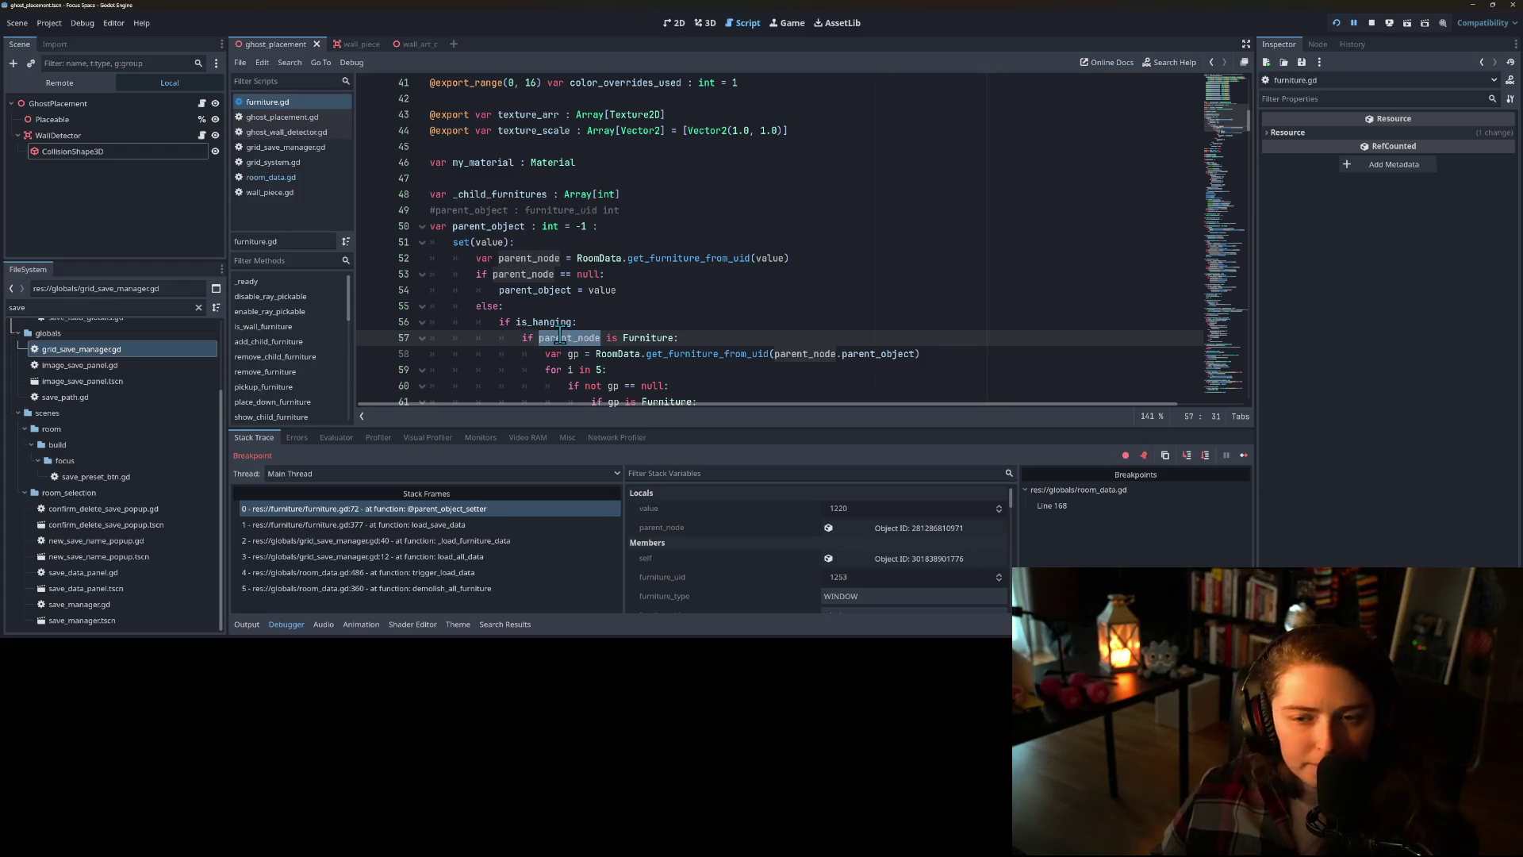
pyautogui.scroll(-4, 563, 325)
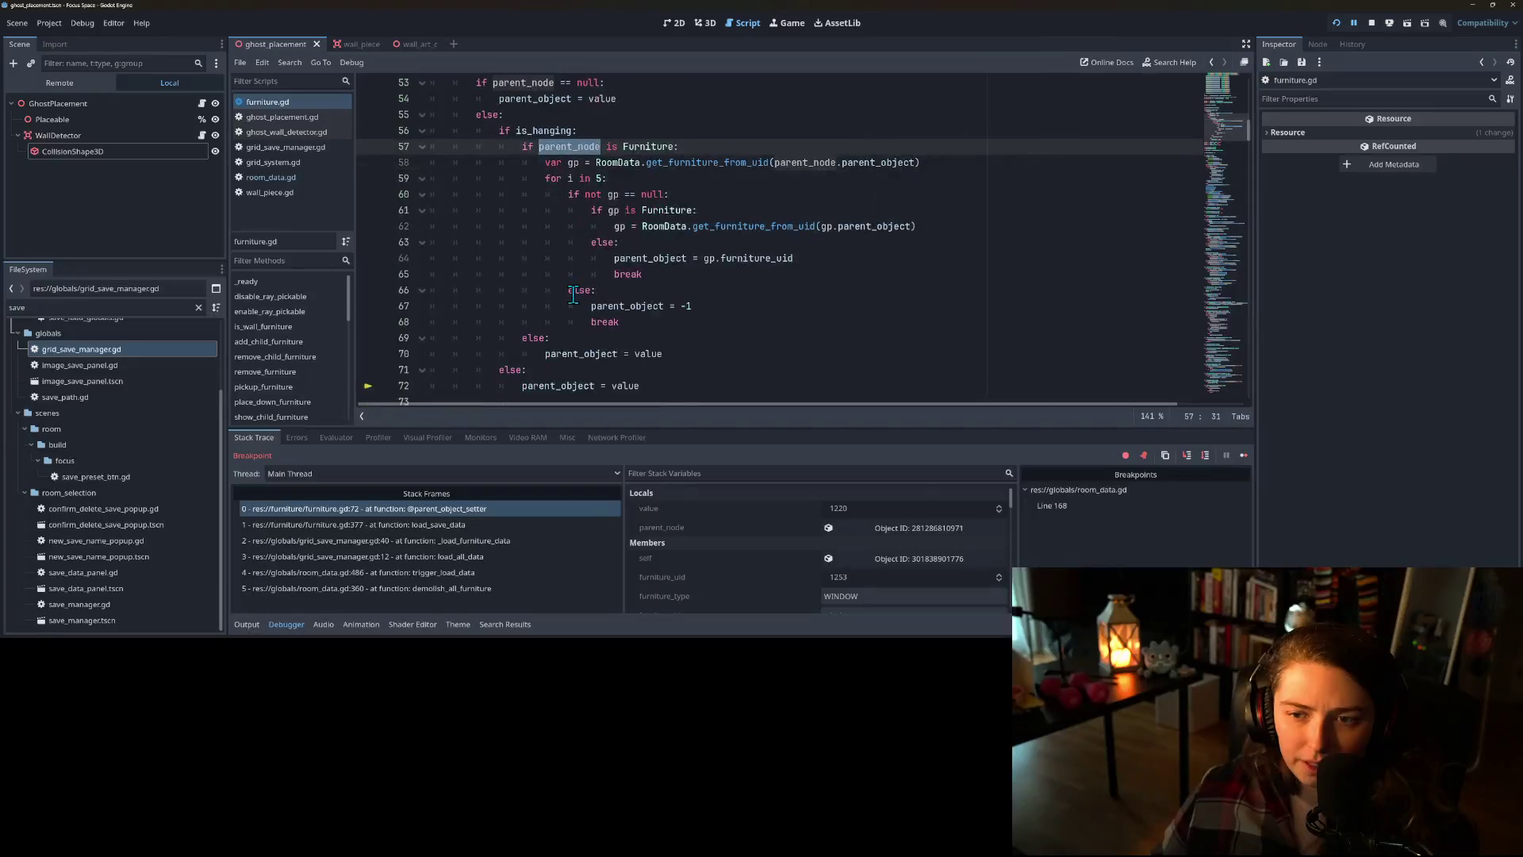
pyautogui.scroll(-1, 573, 294)
pyautogui.doubleClick(570, 340)
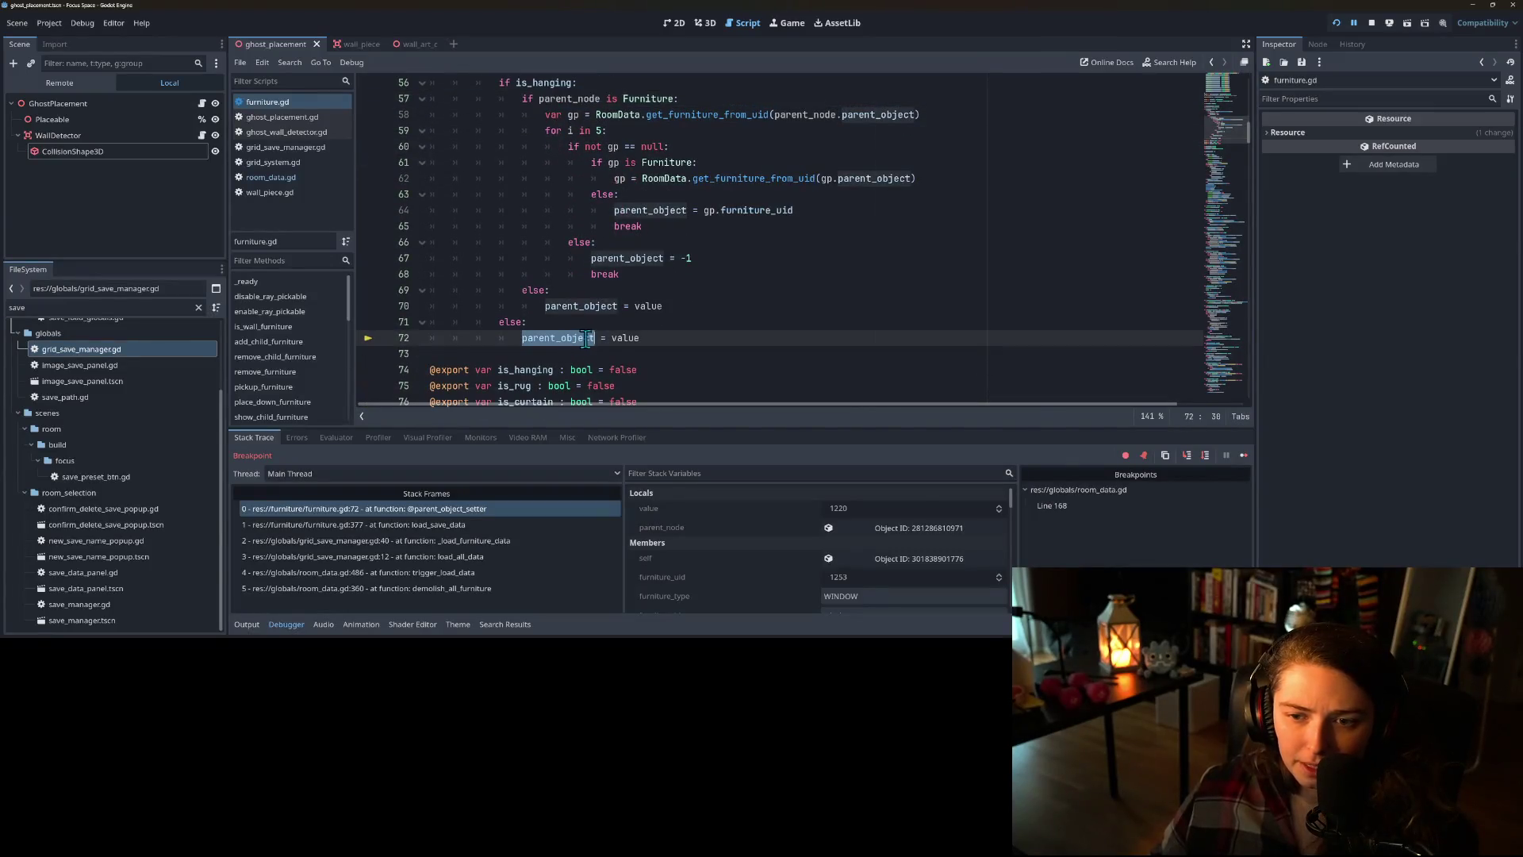
pyautogui.scroll(-4, 587, 325)
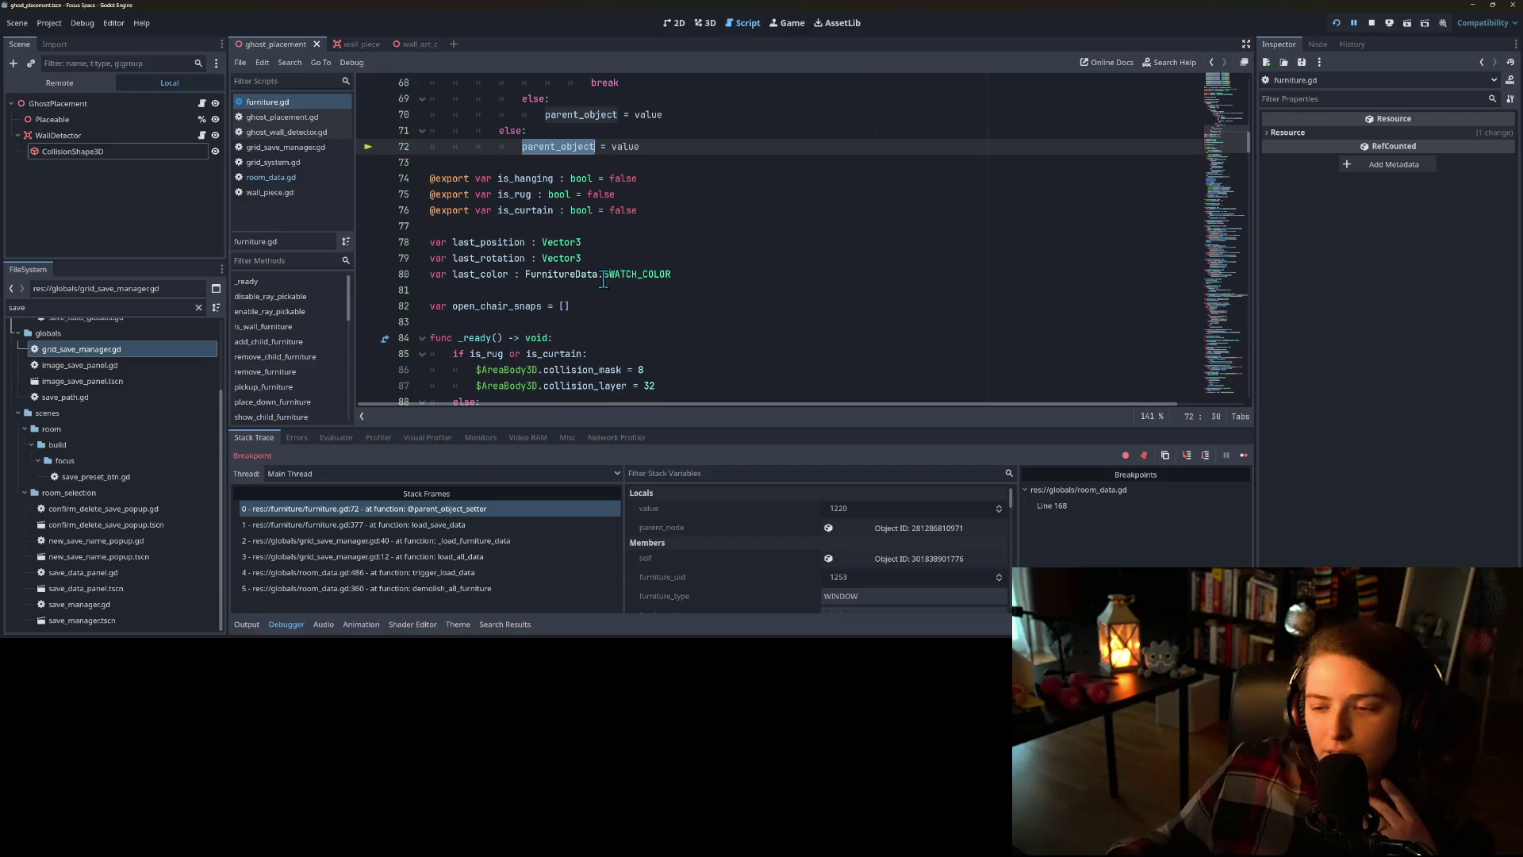
pyautogui.scroll(3, 549, 283)
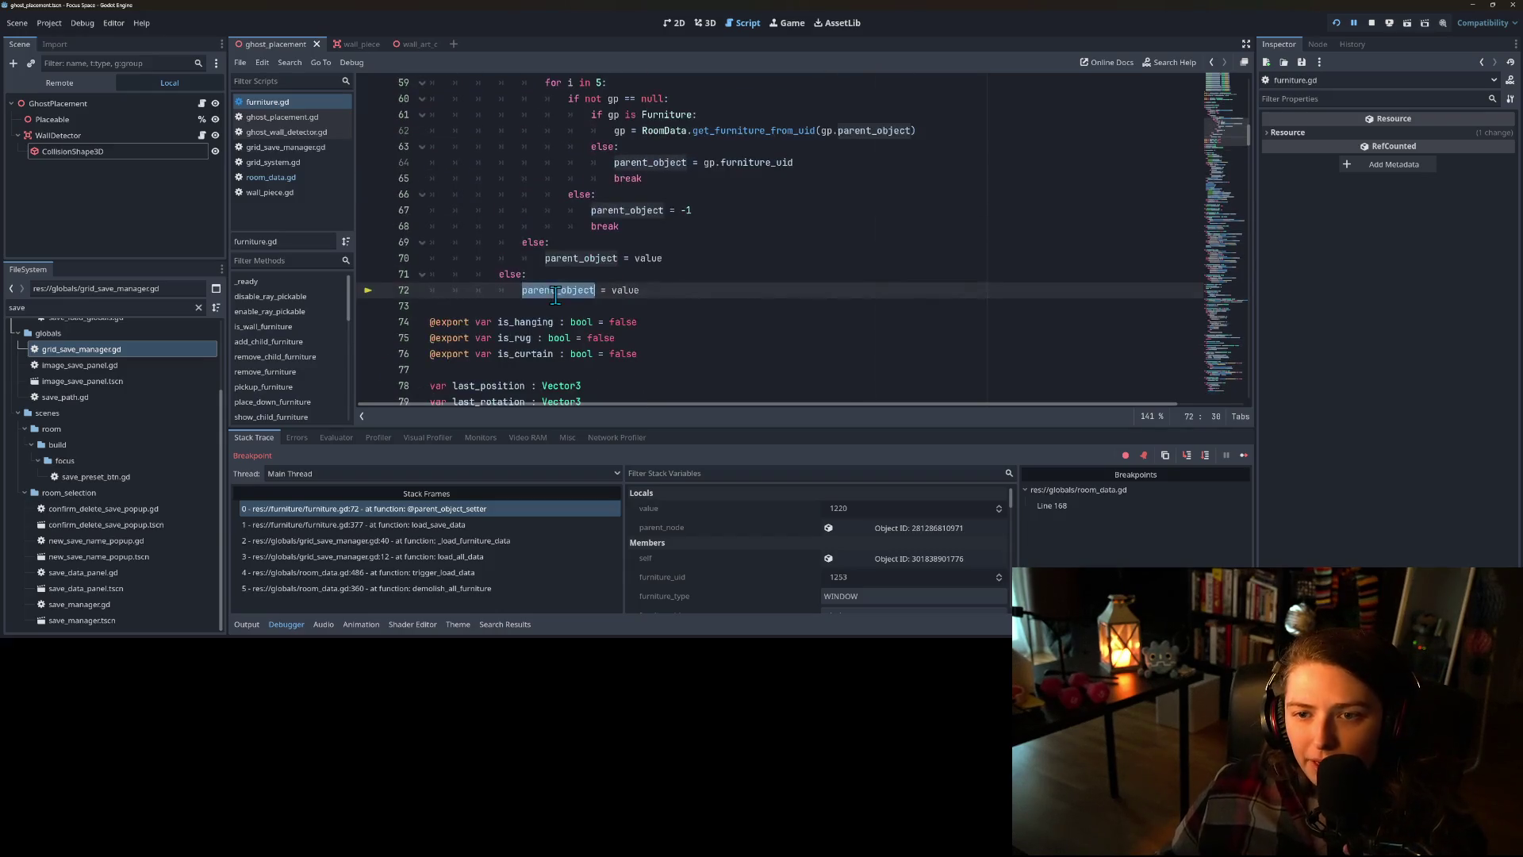
pyautogui.scroll(6, 560, 298)
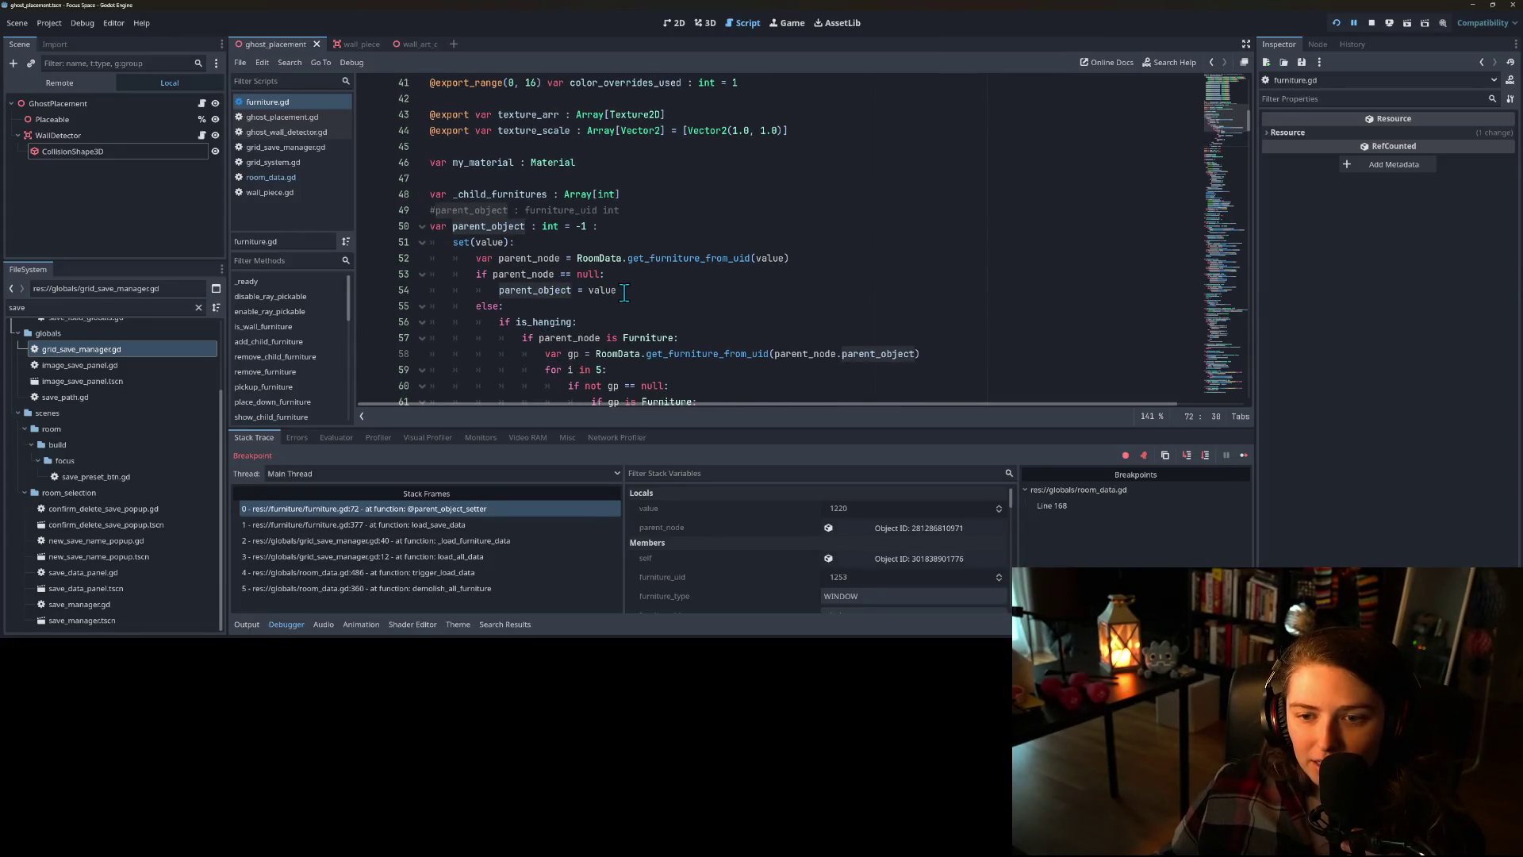
pyautogui.scroll(-3, 627, 303)
pyautogui.scroll(-2, 627, 302)
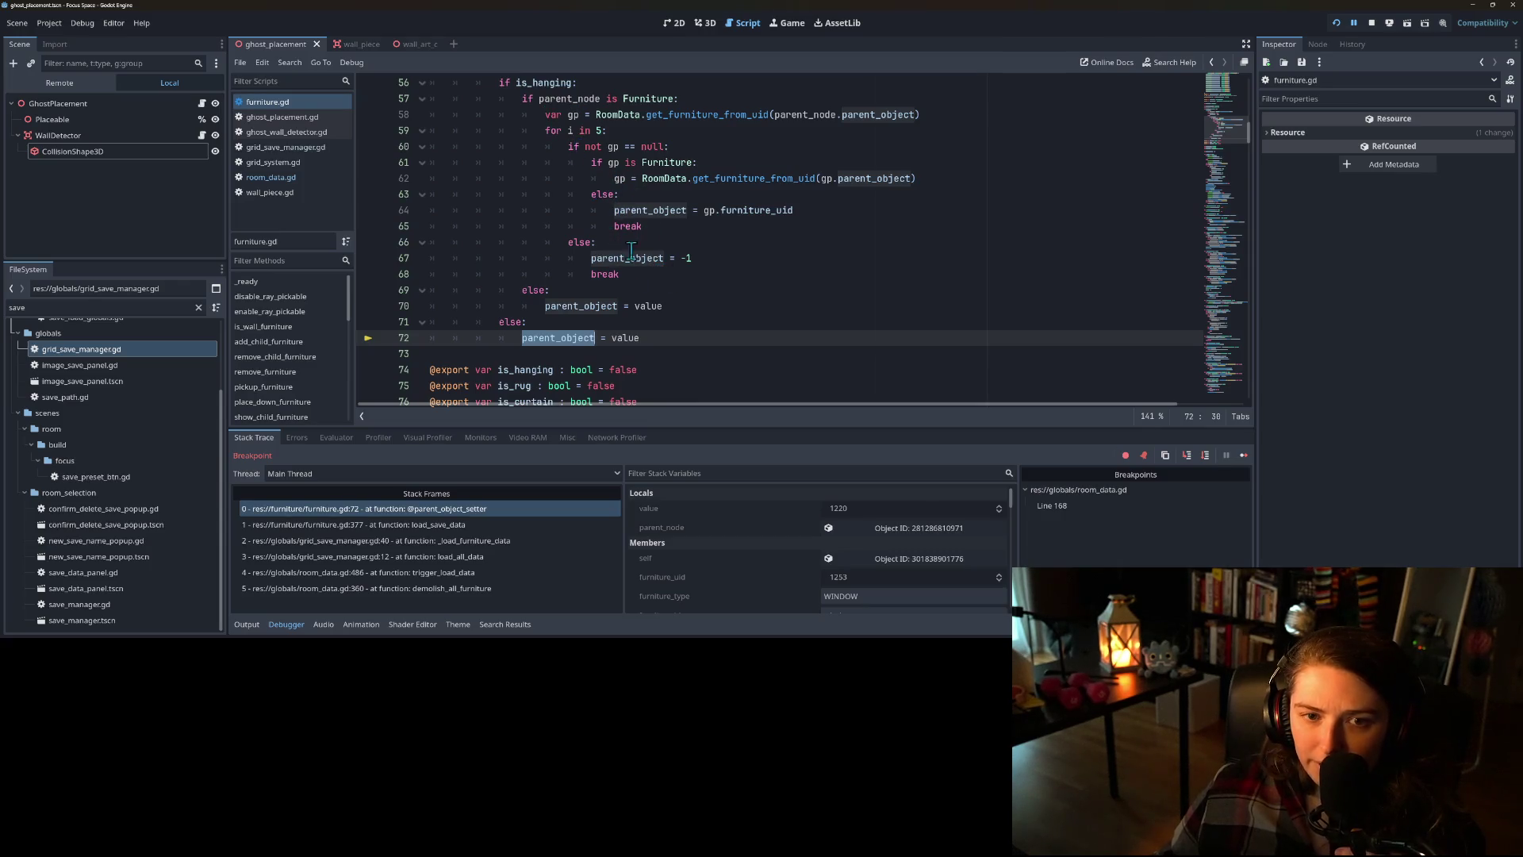
pyautogui.scroll(-2, 670, 321)
pyautogui.scroll(-2, 617, 276)
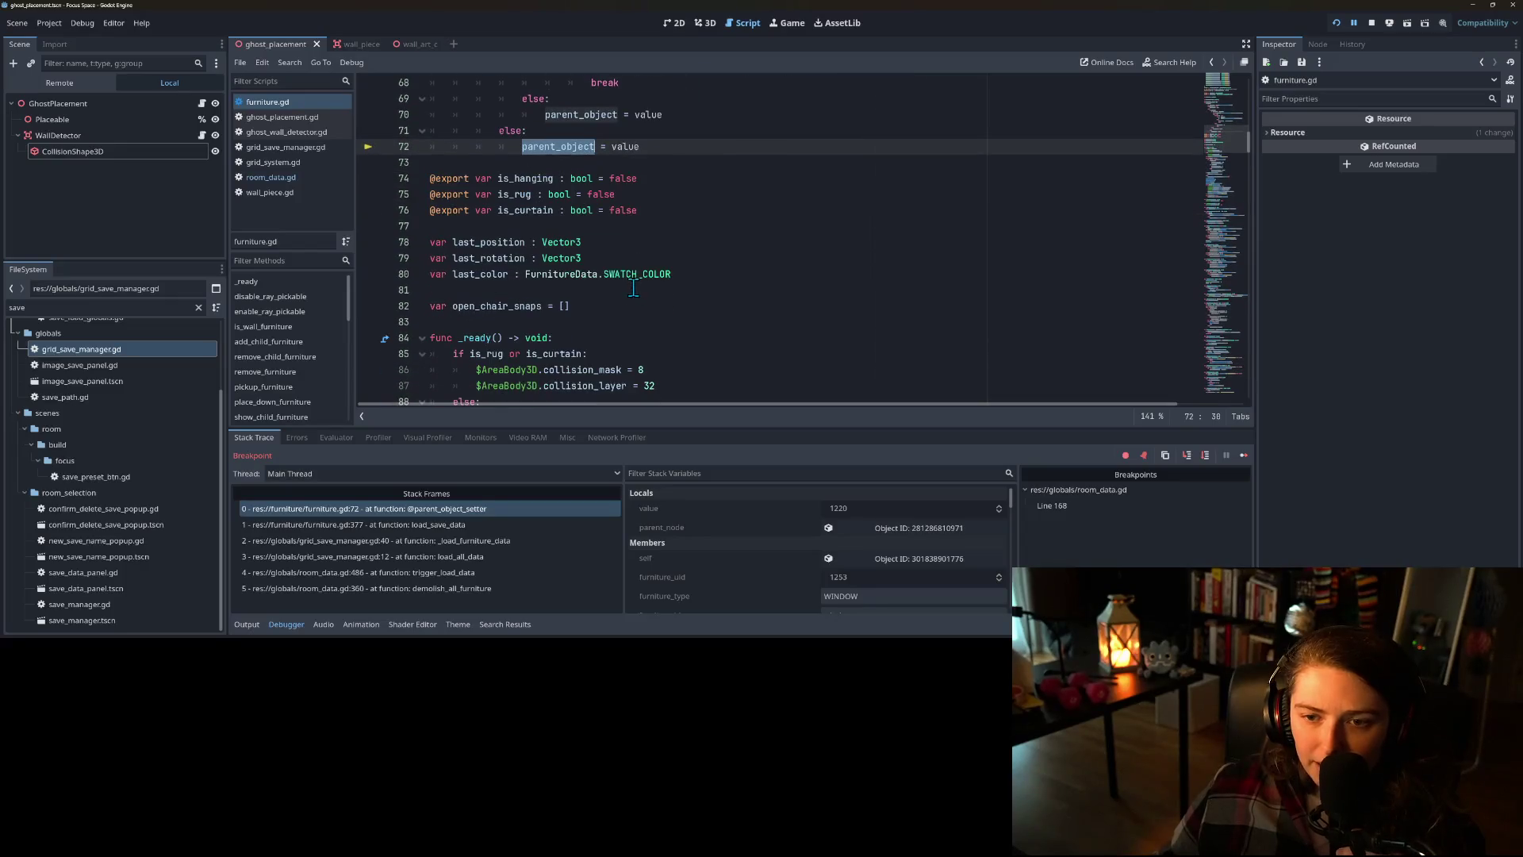
pyautogui.scroll(-4, 596, 291)
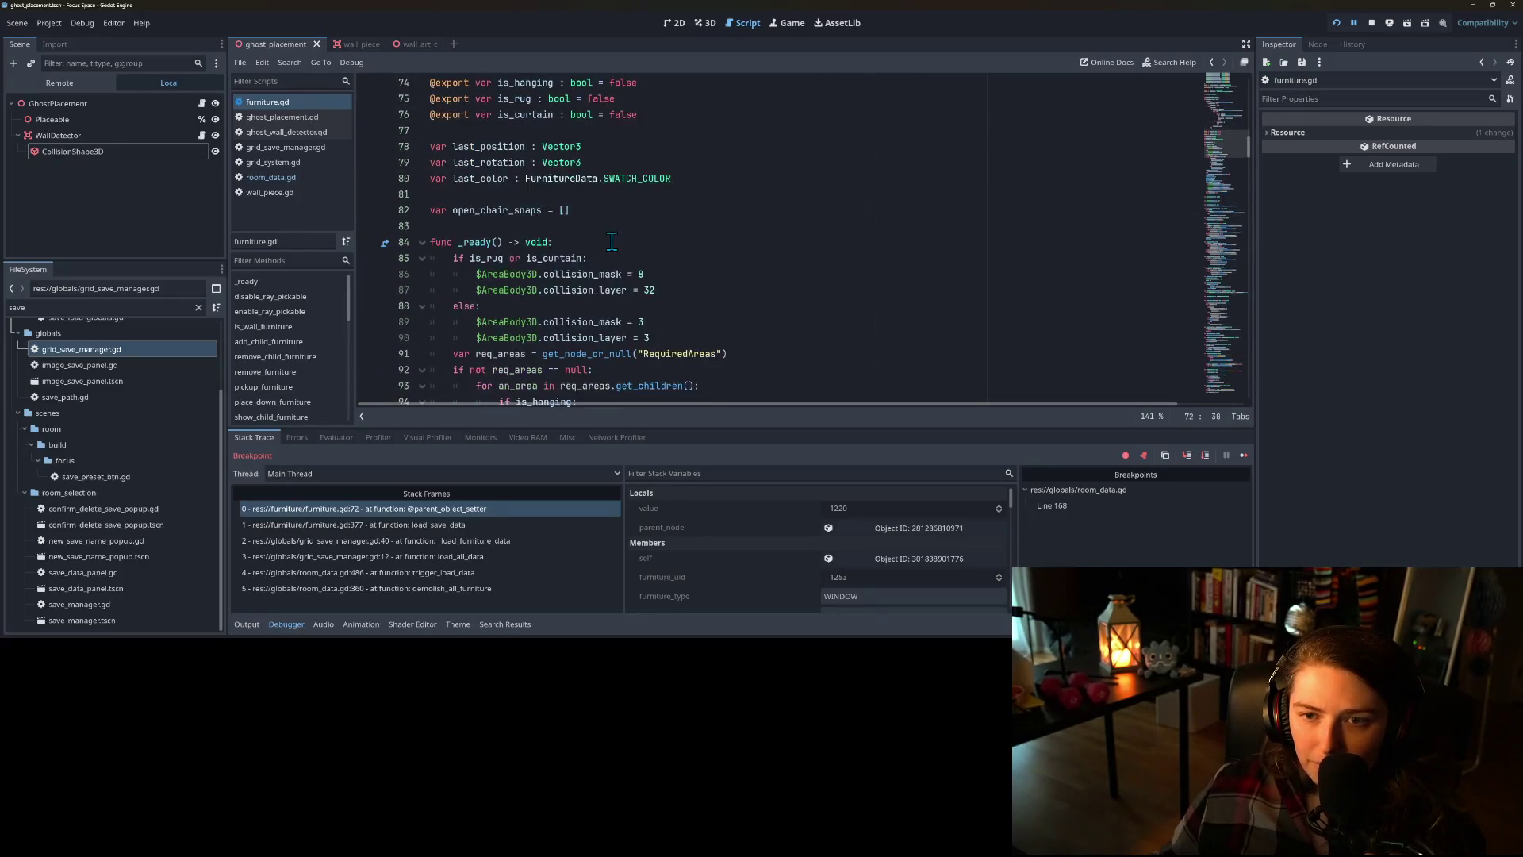
pyautogui.scroll(-12, 599, 291)
pyautogui.scroll(-9, 602, 292)
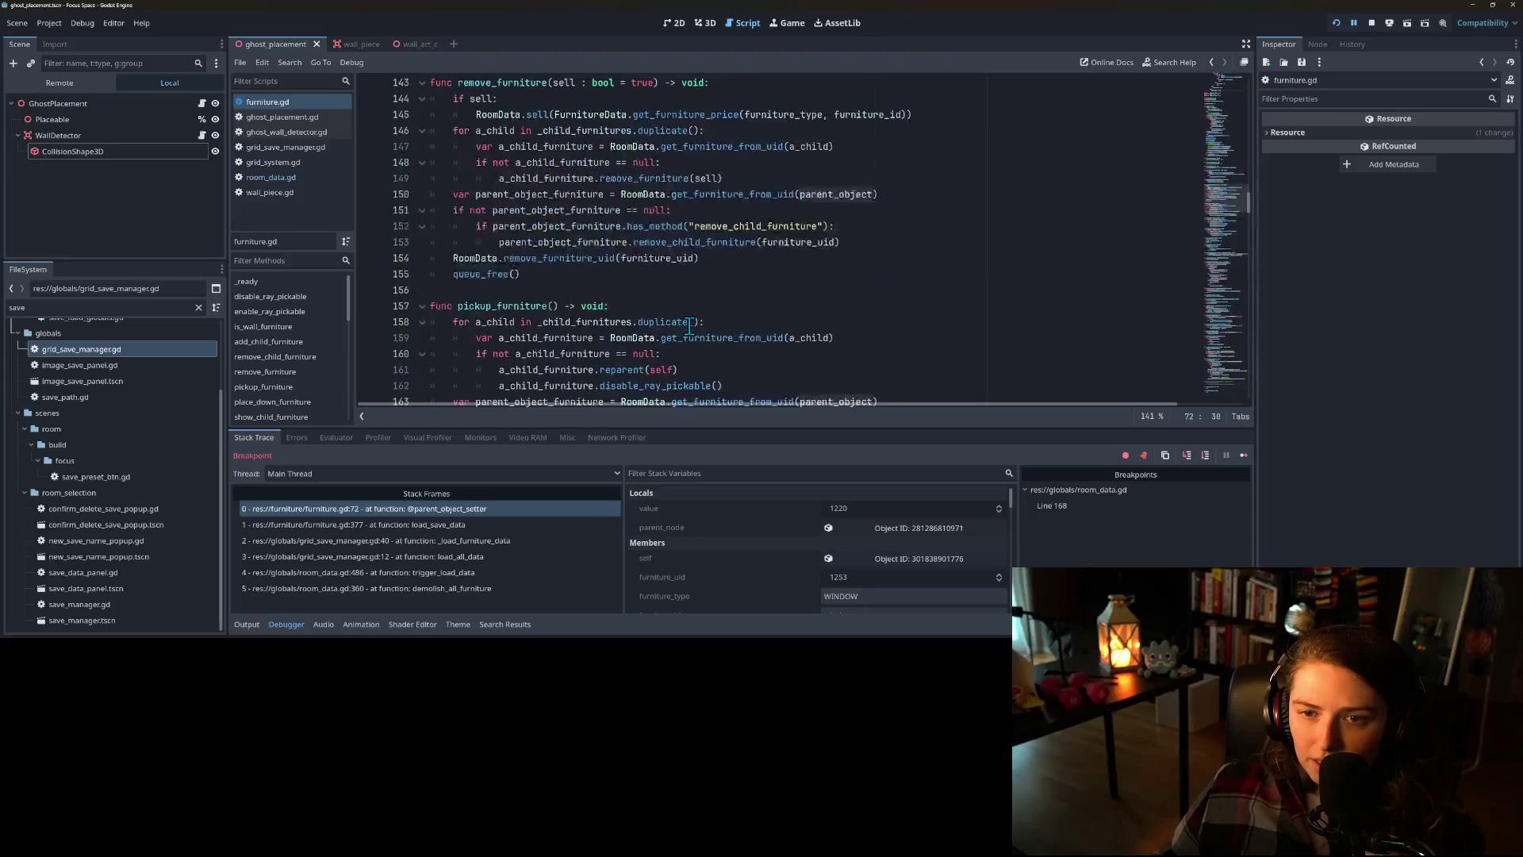
pyautogui.scroll(-6, 695, 326)
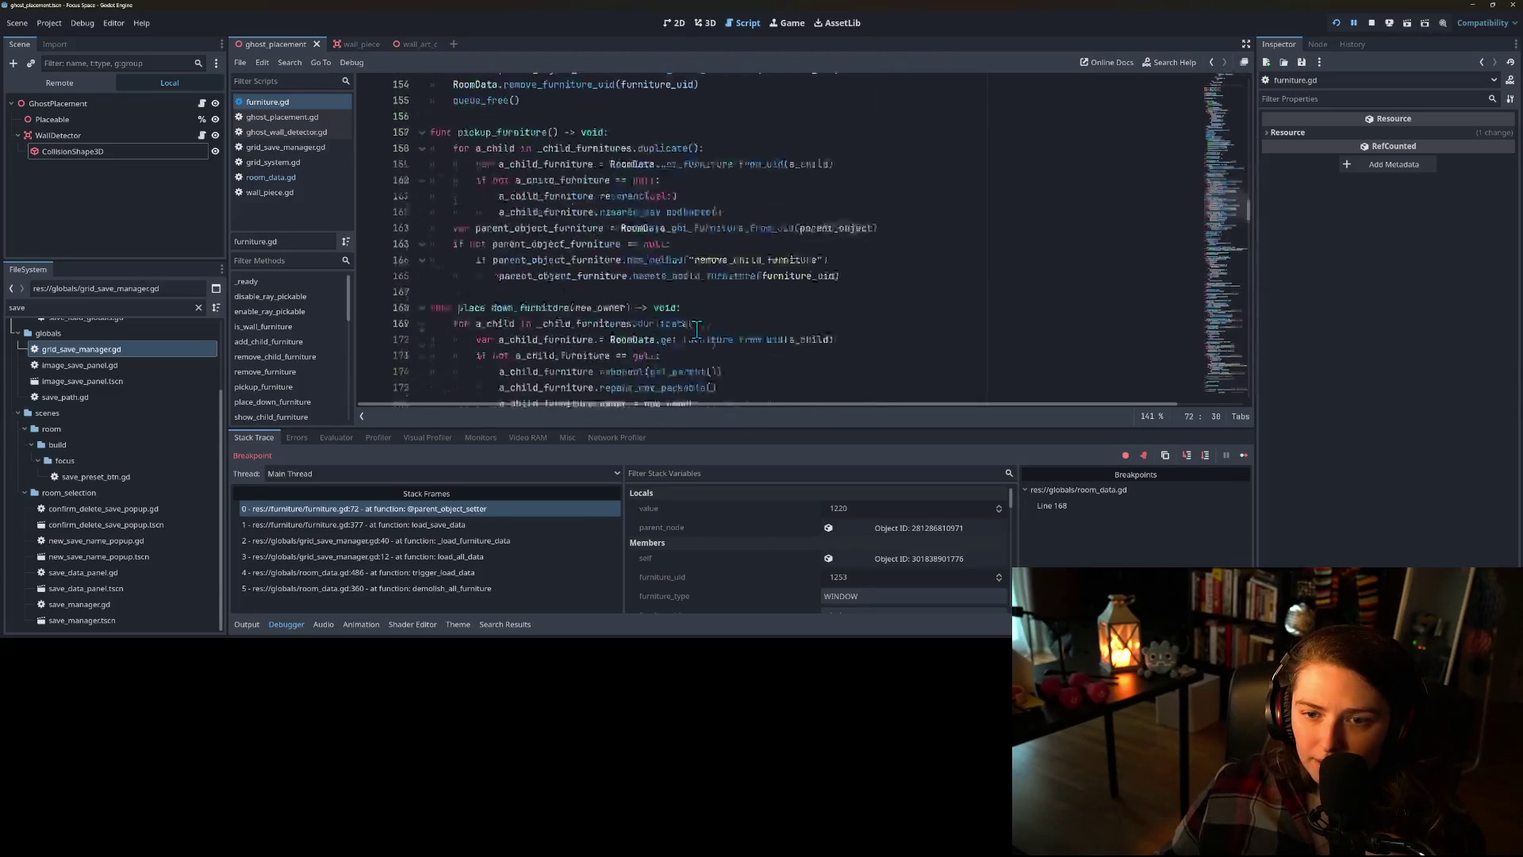
pyautogui.scroll(13, 693, 329)
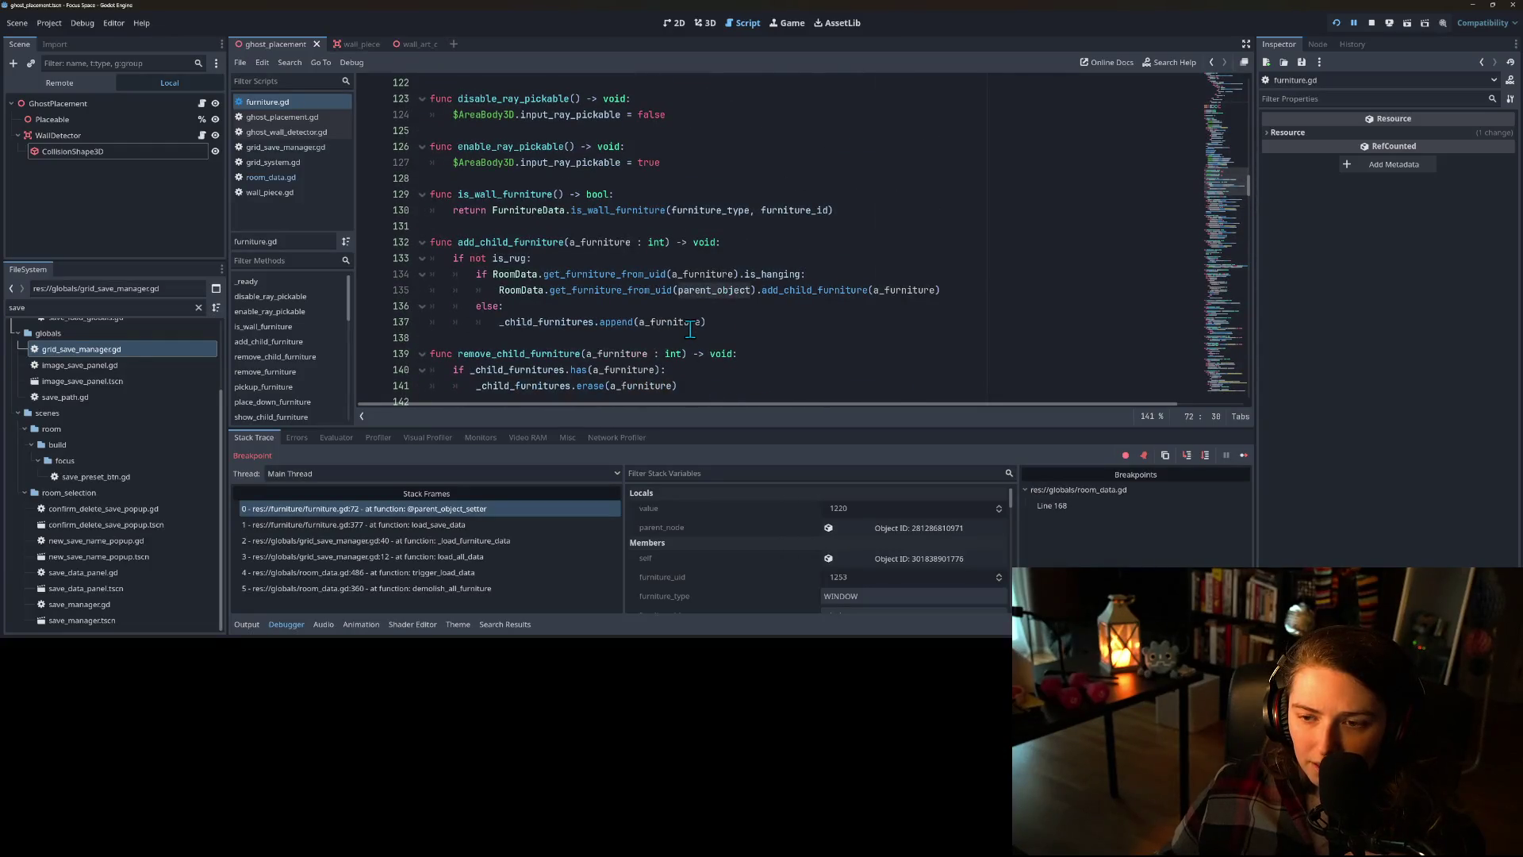
pyautogui.scroll(-17, 634, 294)
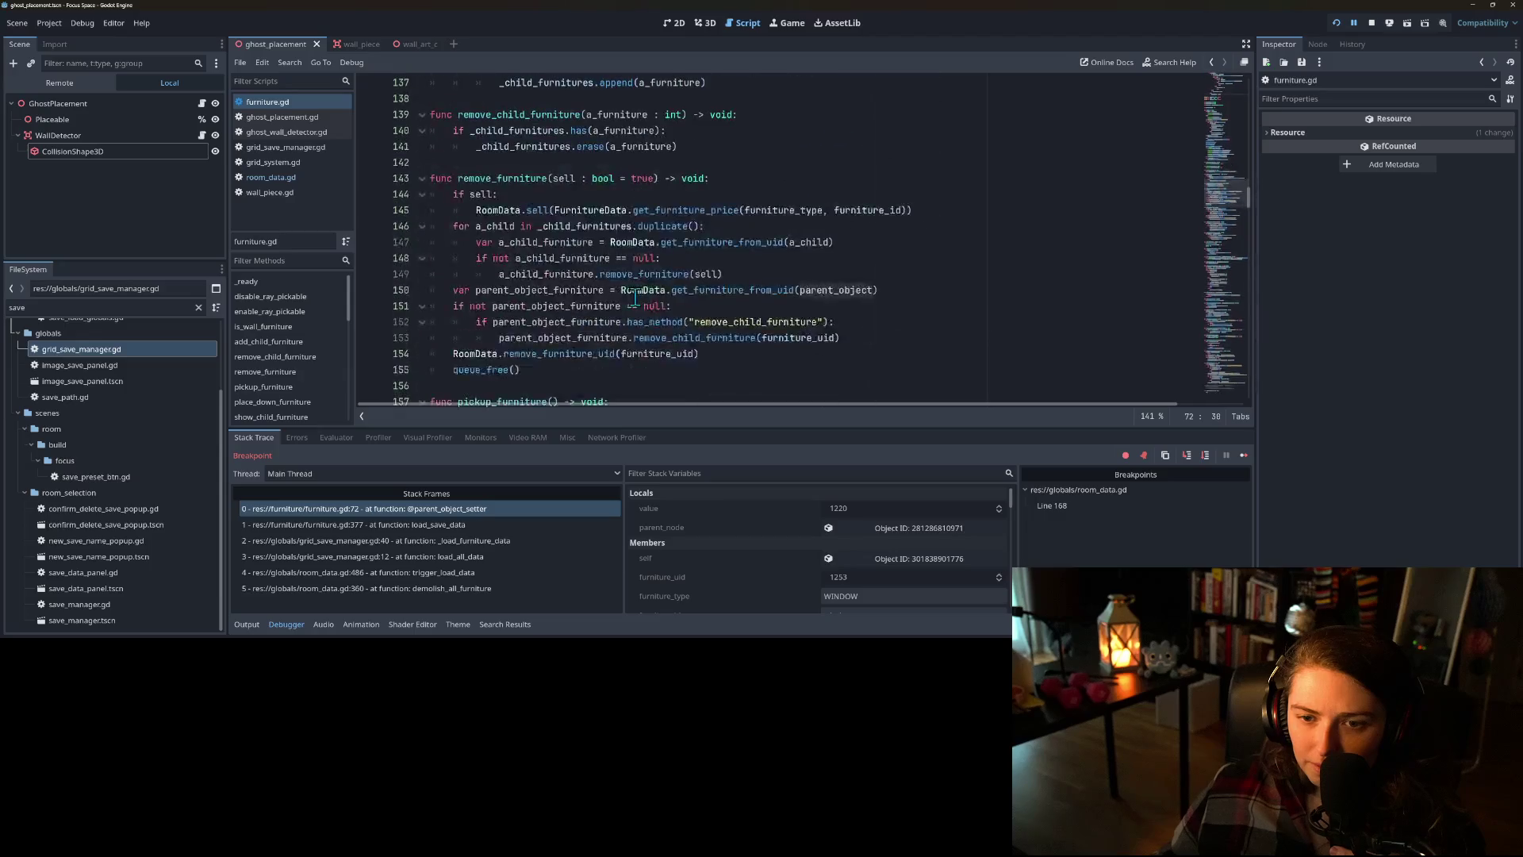
pyautogui.scroll(-7, 636, 298)
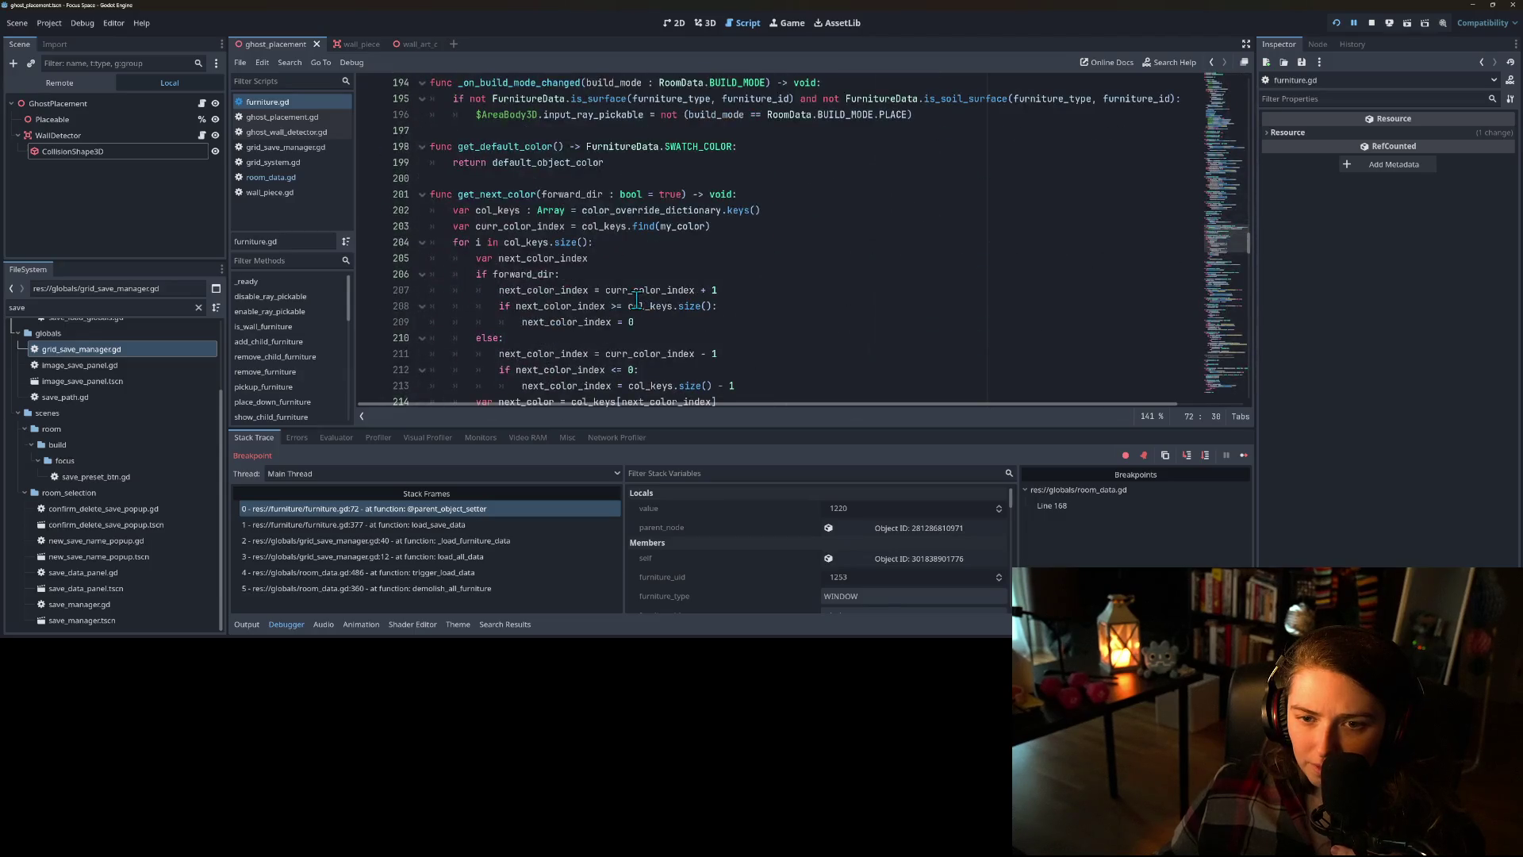
pyautogui.scroll(-20, 636, 298)
pyautogui.scroll(-20, 637, 298)
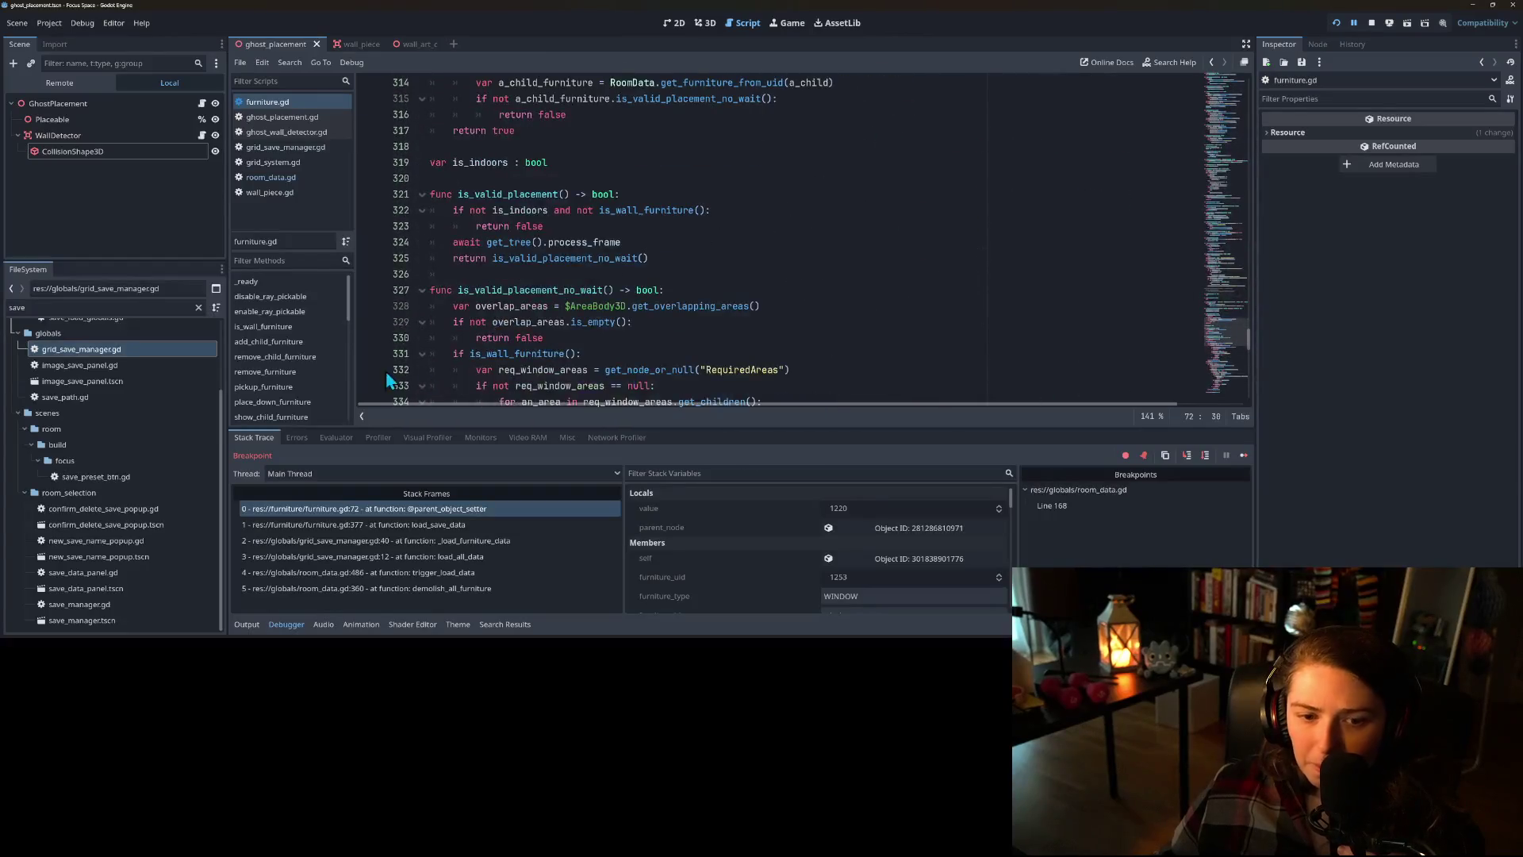
pyautogui.scroll(-7, 386, 370)
pyautogui.scroll(-5, 326, 379)
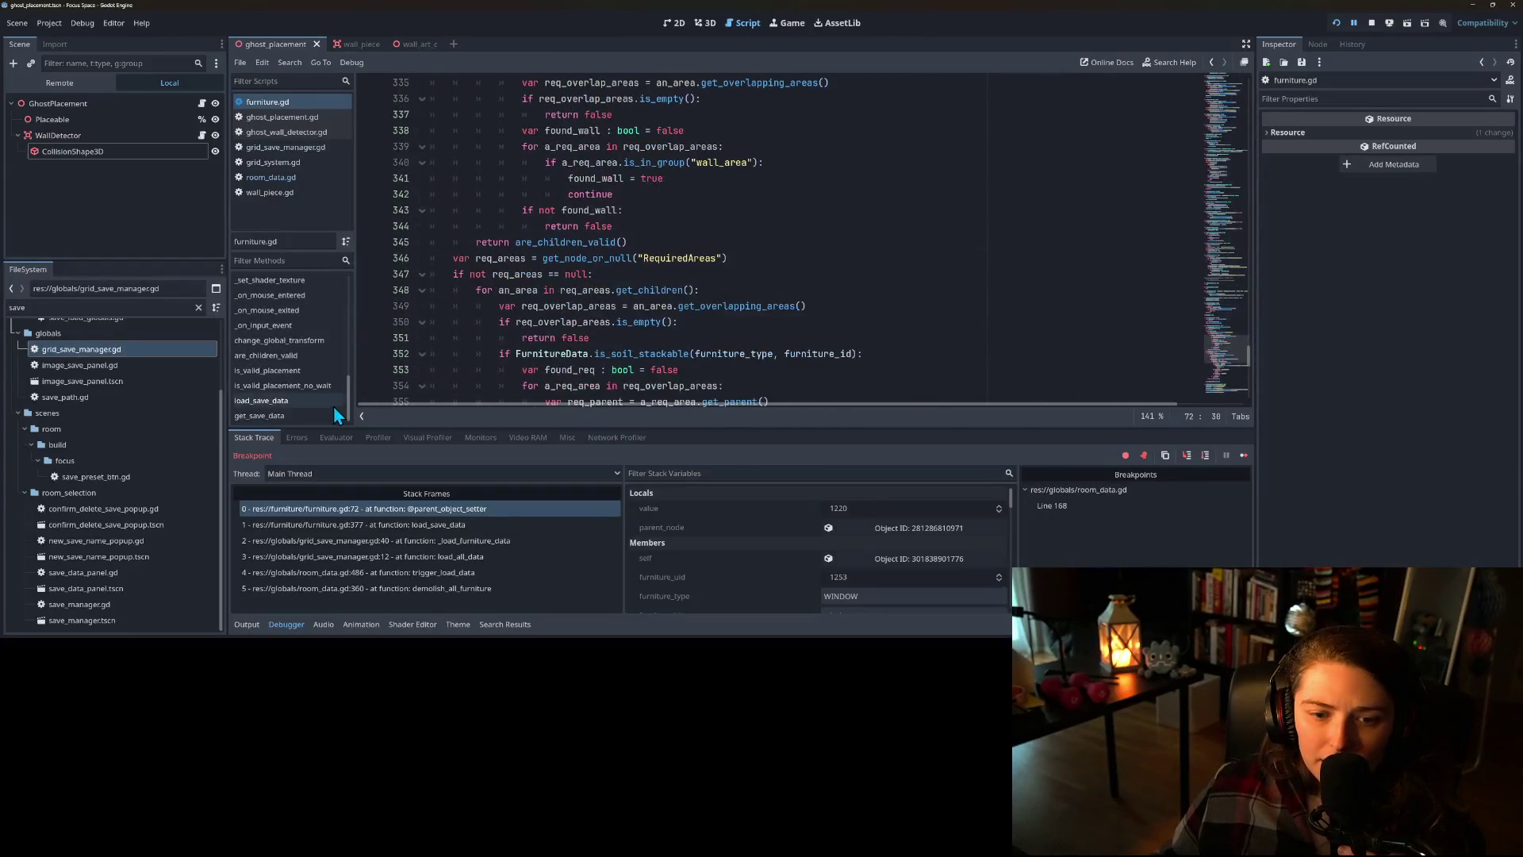
# - Check how load_save_data sets parent_object on line 377 via its stack frame
pyautogui.click(449, 524)
pyautogui.click(467, 241)
pyautogui.doubleClick(466, 241)
pyautogui.click(541, 242)
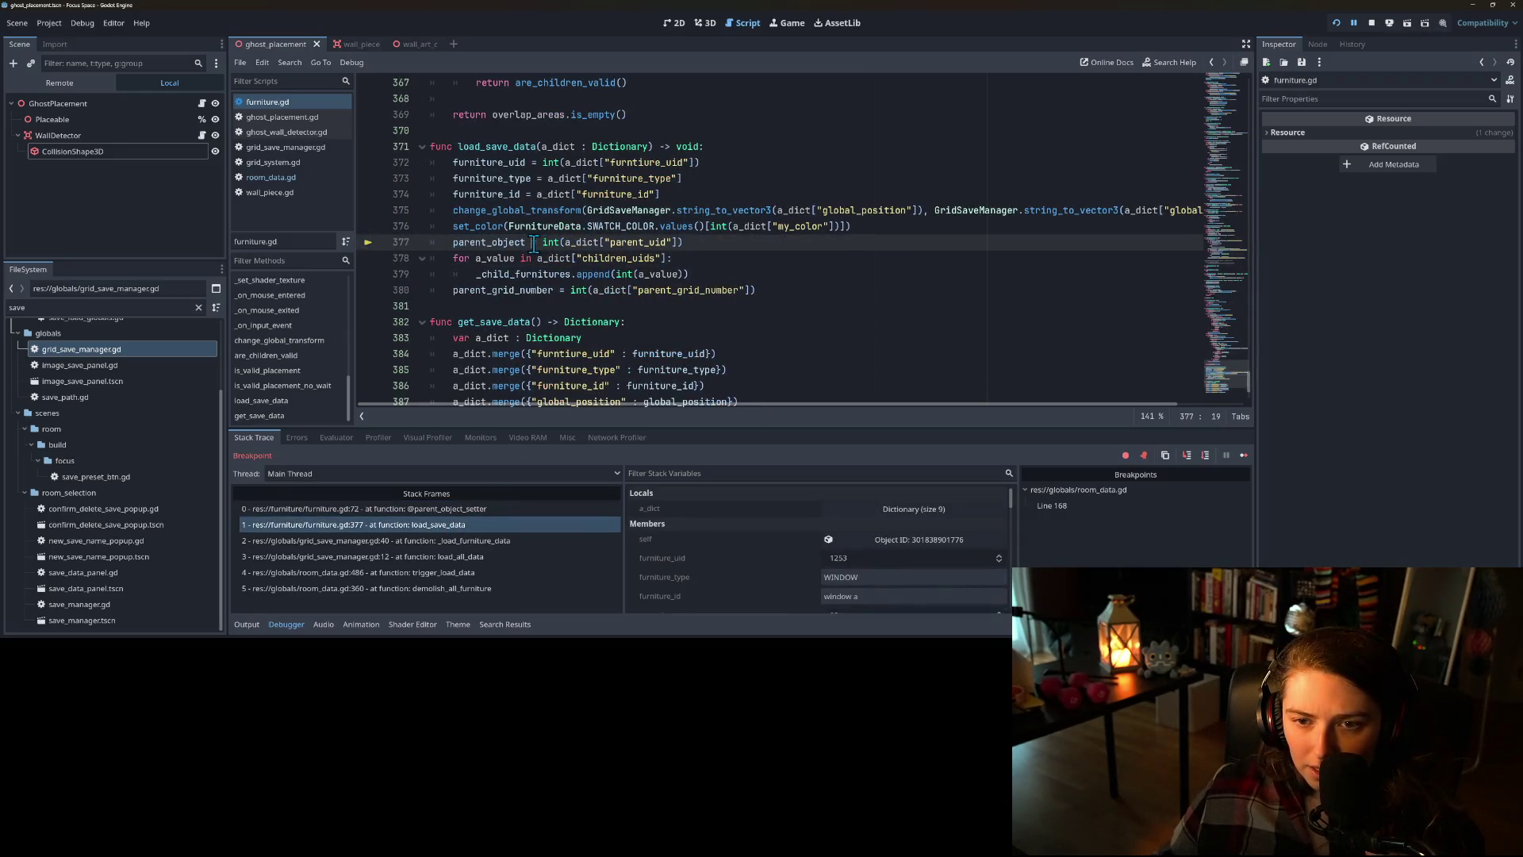
pyautogui.doubleClick(496, 242)
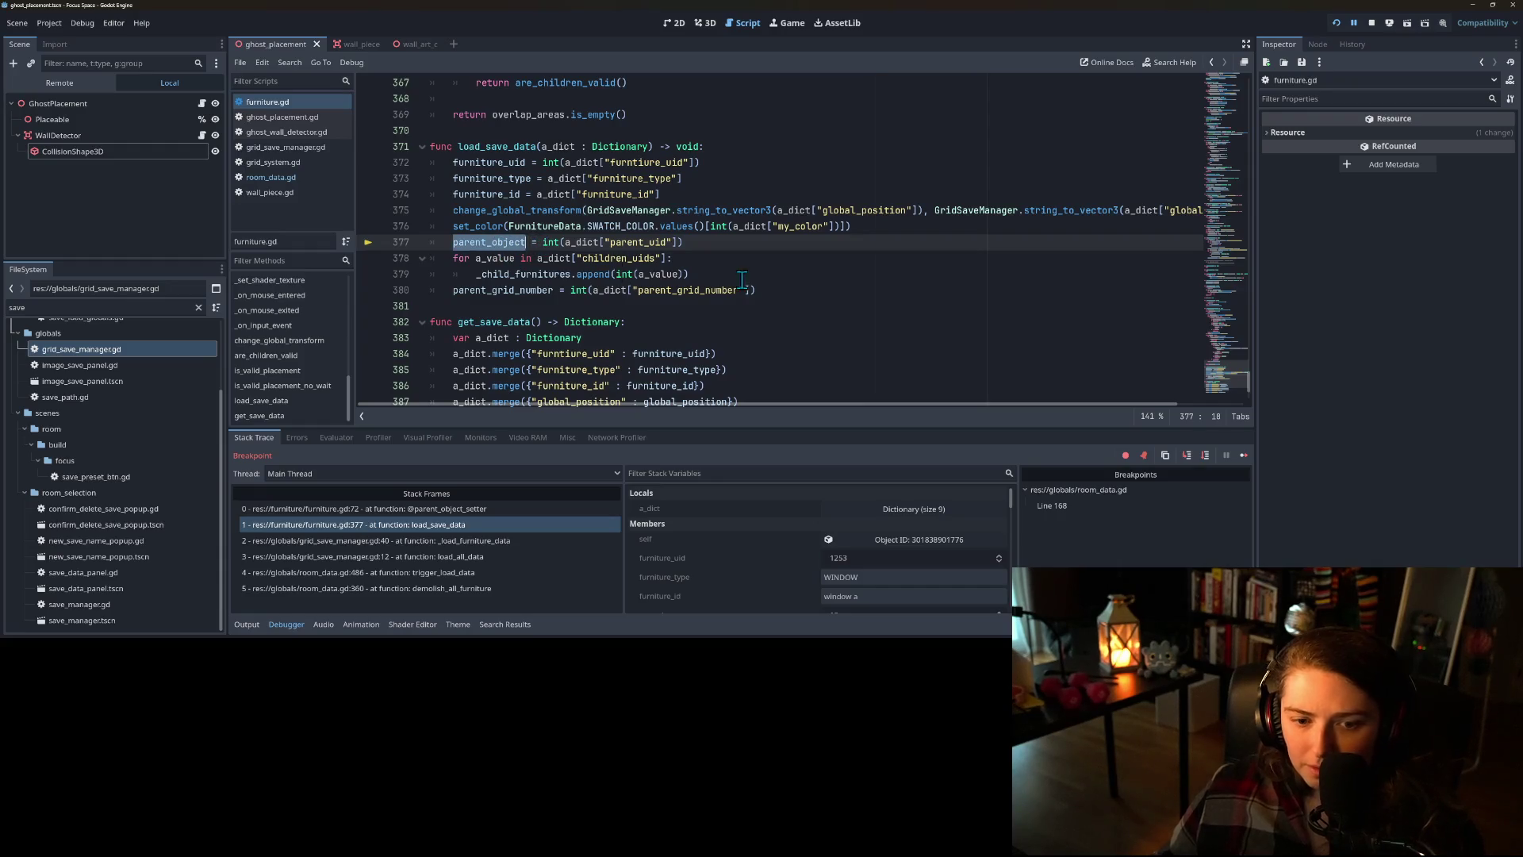
# - Return to the parent_object setter and highlight every use of parent_node
pyautogui.moveTo(1207, 391)
pyautogui.mouseDown()
pyautogui.moveTo(1211, 79)
pyautogui.moveTo(1211, 127)
pyautogui.mouseUp()
pyautogui.click(599, 139)
pyautogui.click(564, 154)
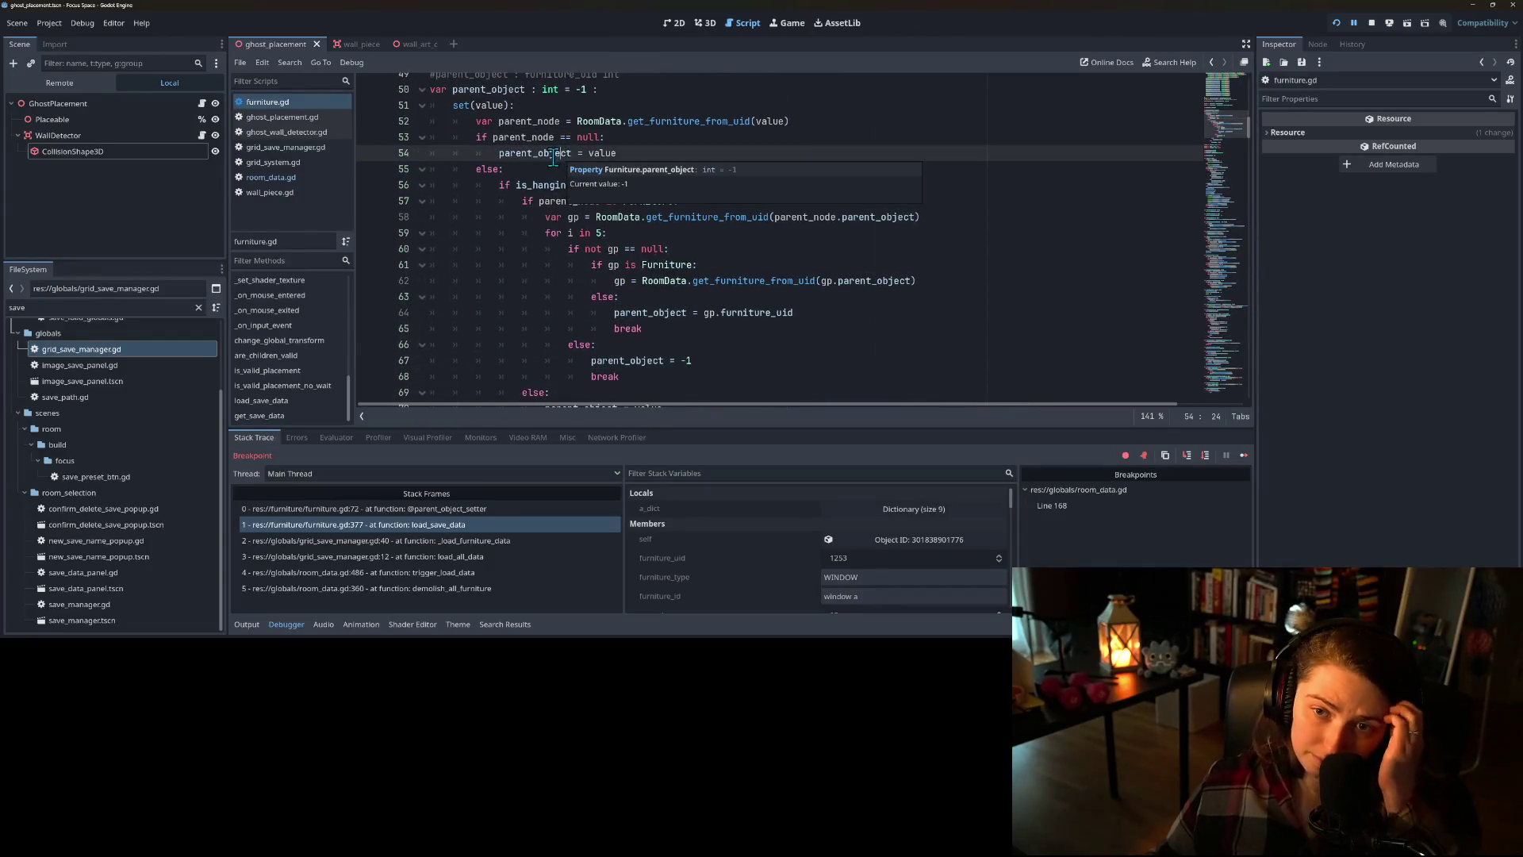
pyautogui.doubleClick(529, 139)
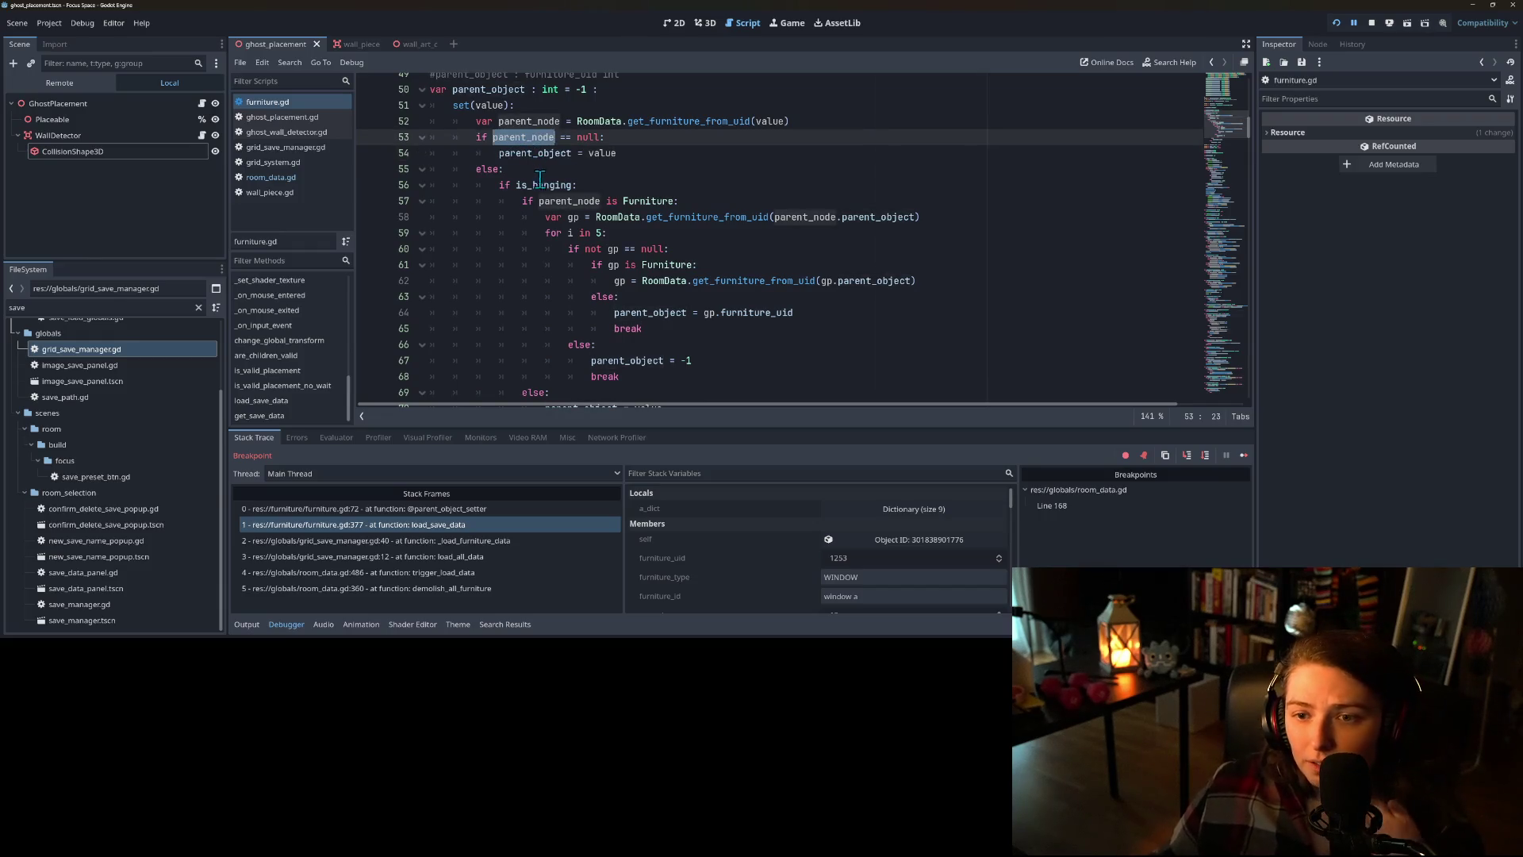
pyautogui.scroll(-1, 535, 251)
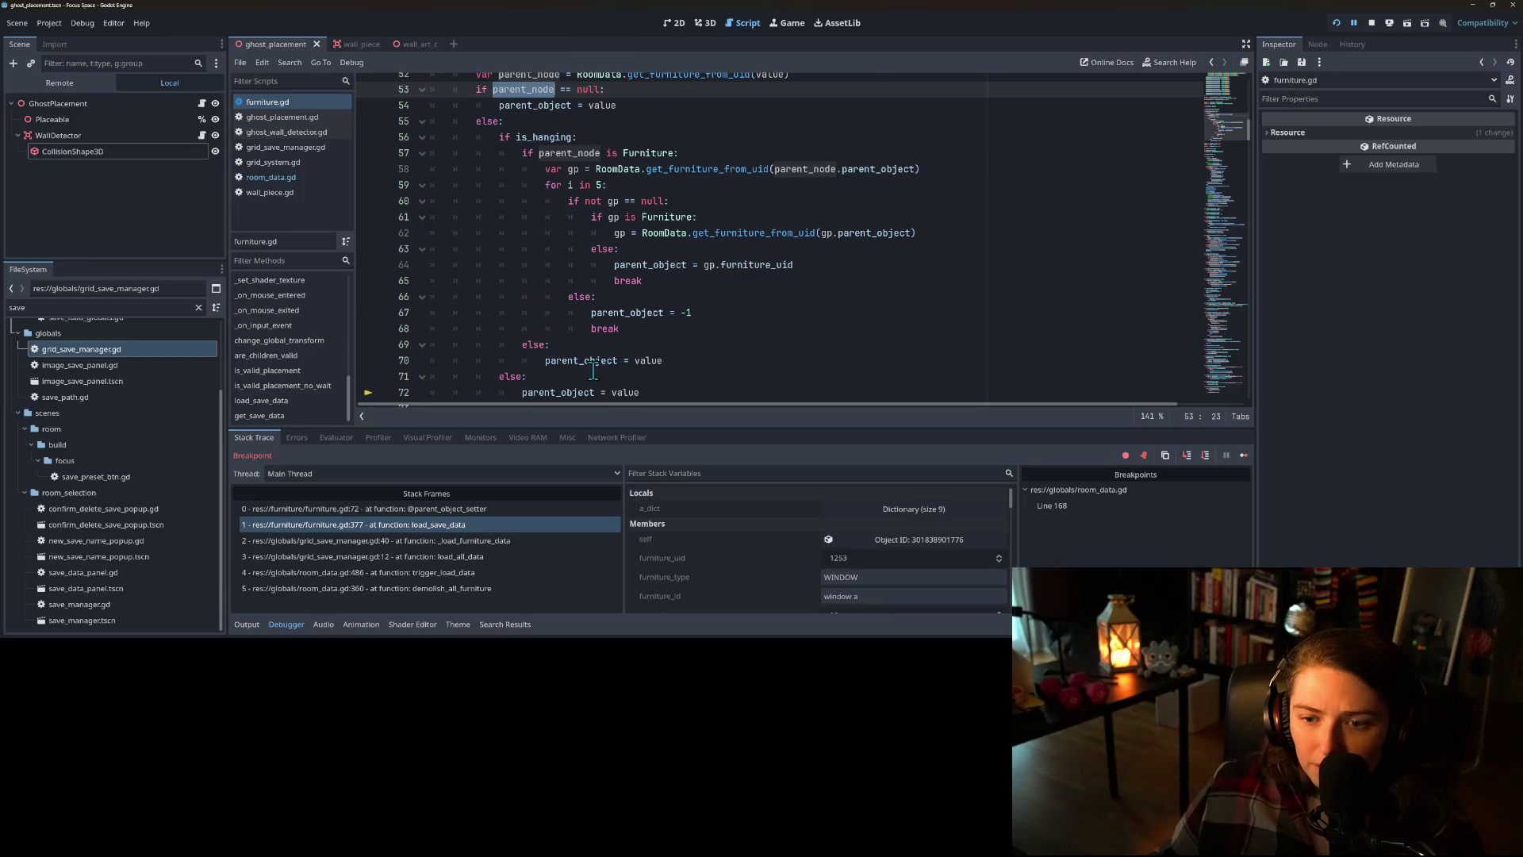
pyautogui.scroll(-2, 587, 361)
pyautogui.scroll(1, 547, 333)
# - Add a blank indented line after line 72's parent_object assignment and stop debugging
pyautogui.doubleClick(555, 344)
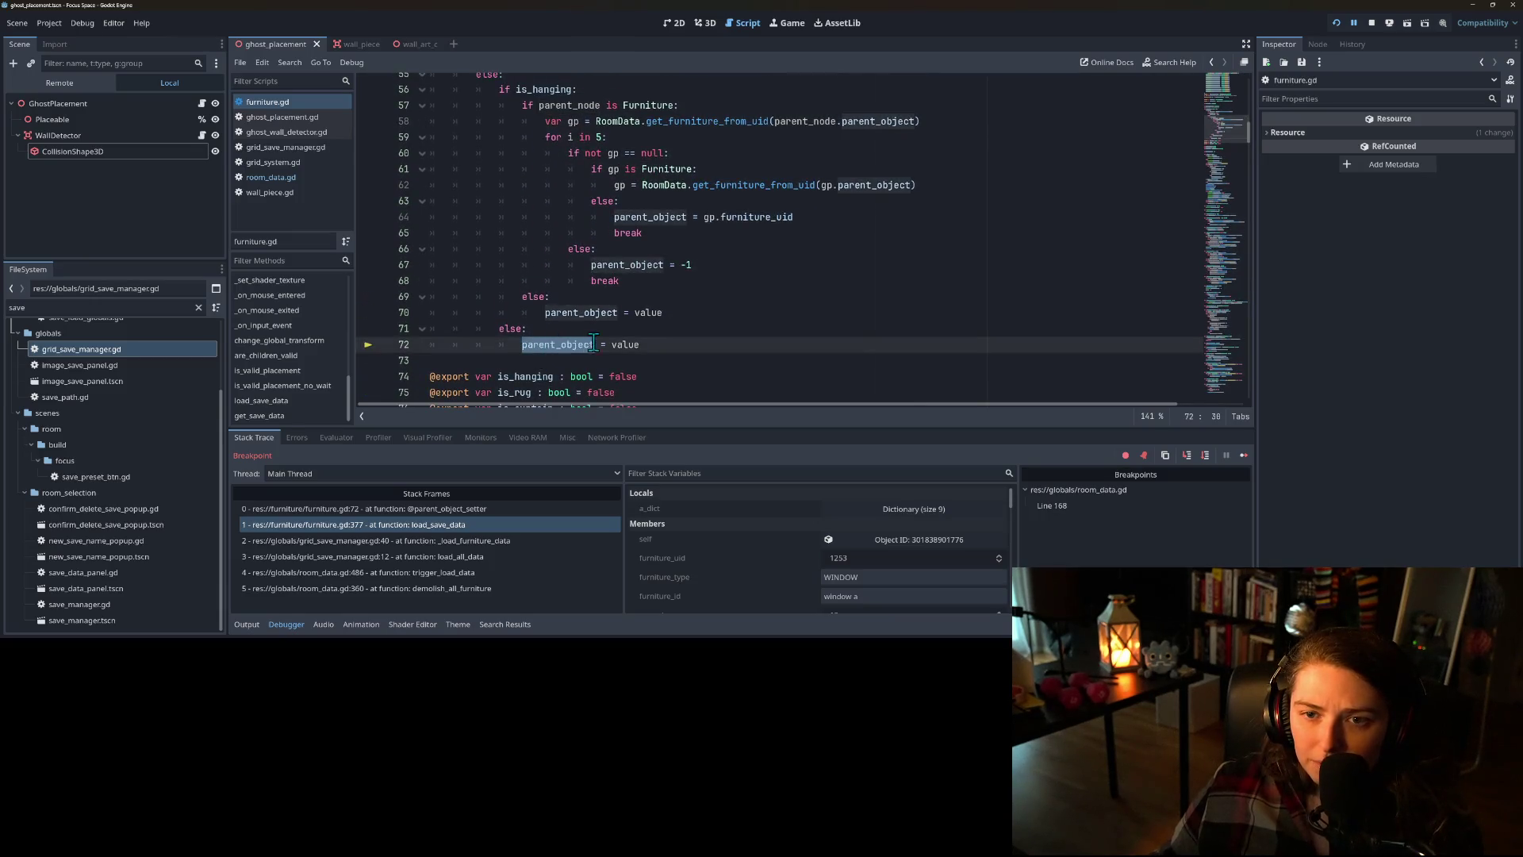
pyautogui.scroll(5, 610, 333)
pyautogui.scroll(-4, 615, 333)
pyautogui.click(689, 395)
pyautogui.hscroll(2, 689, 401)
pyautogui.press('Return')
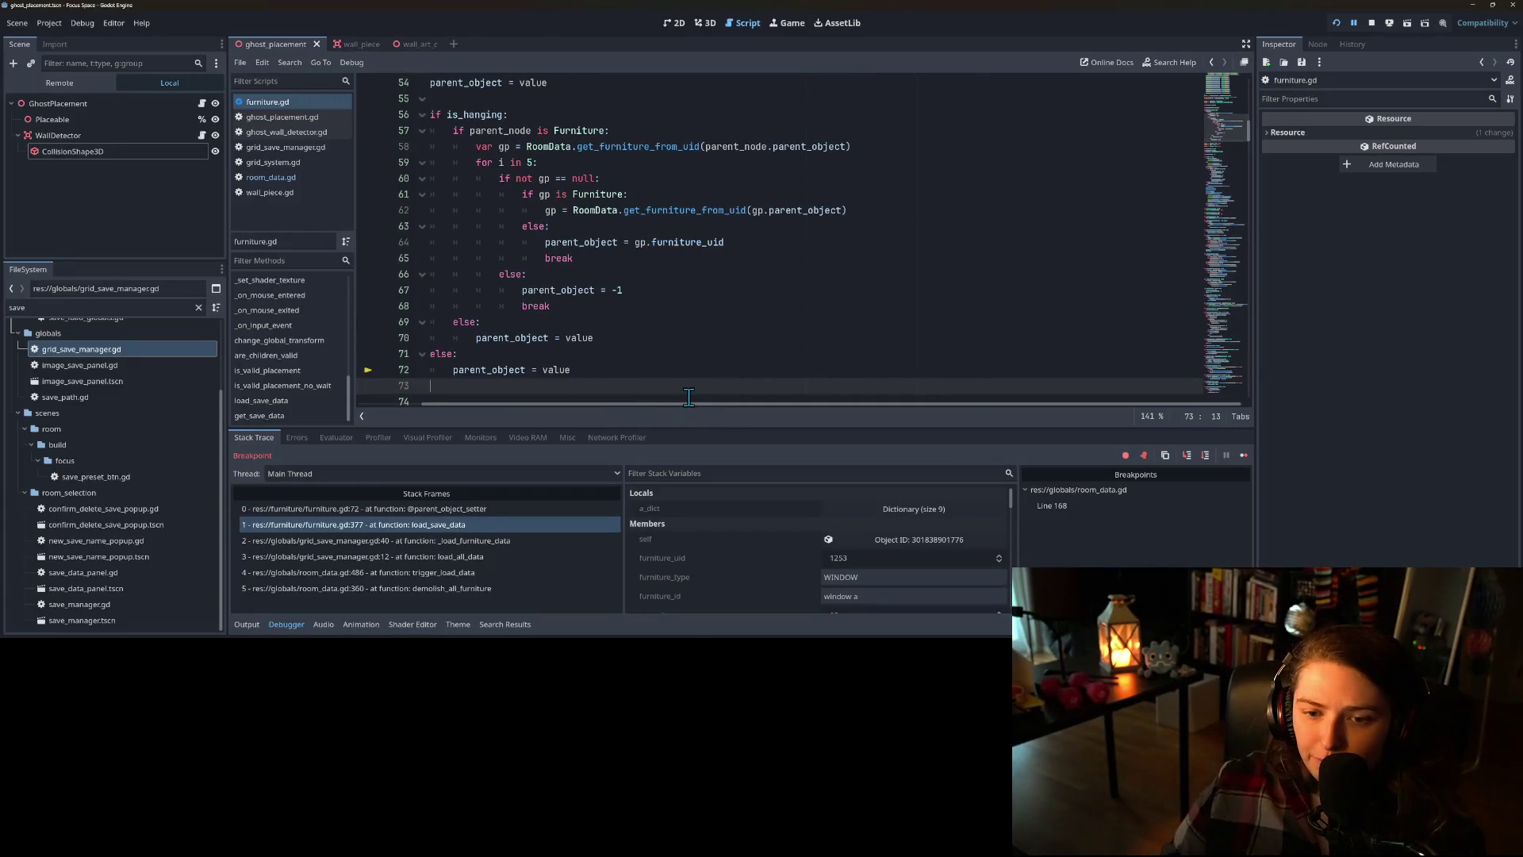
pyautogui.hscroll(-1, 639, 406)
pyautogui.hscroll(-2, 640, 406)
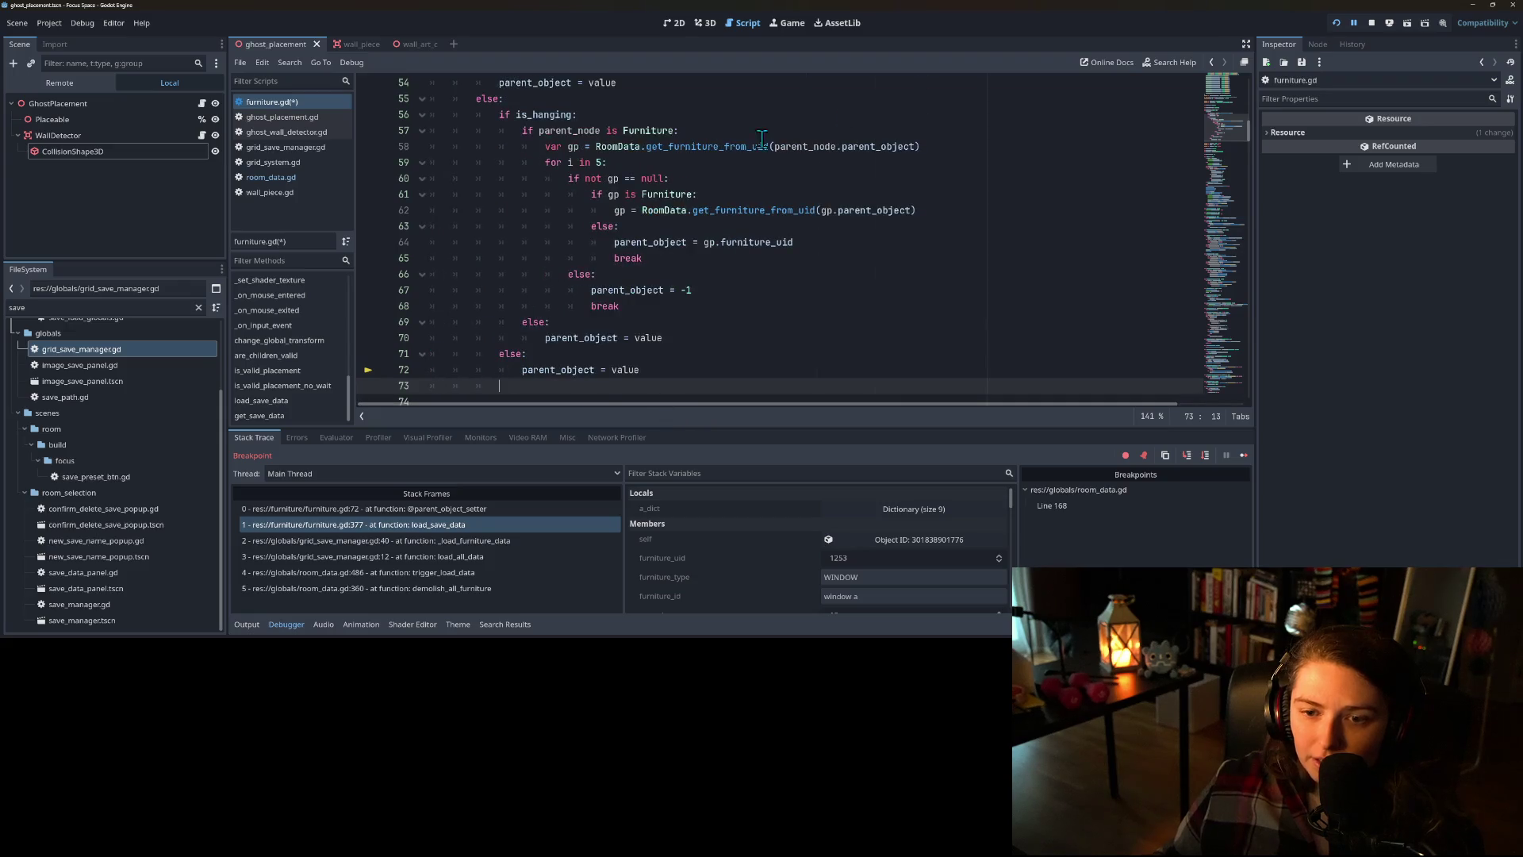
pyautogui.click(1370, 24)
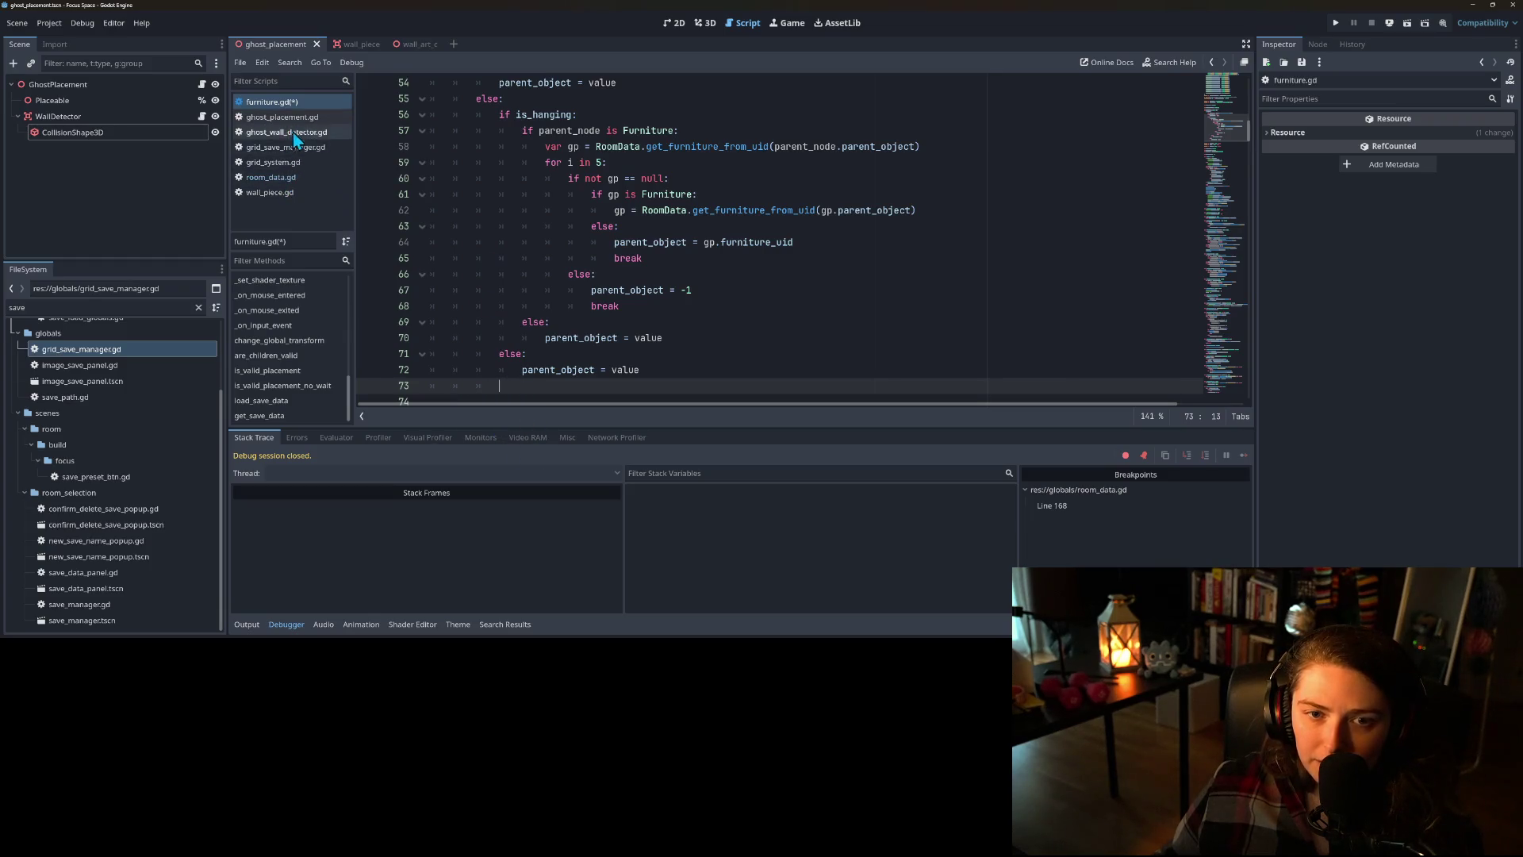
pyautogui.scroll(5, 291, 346)
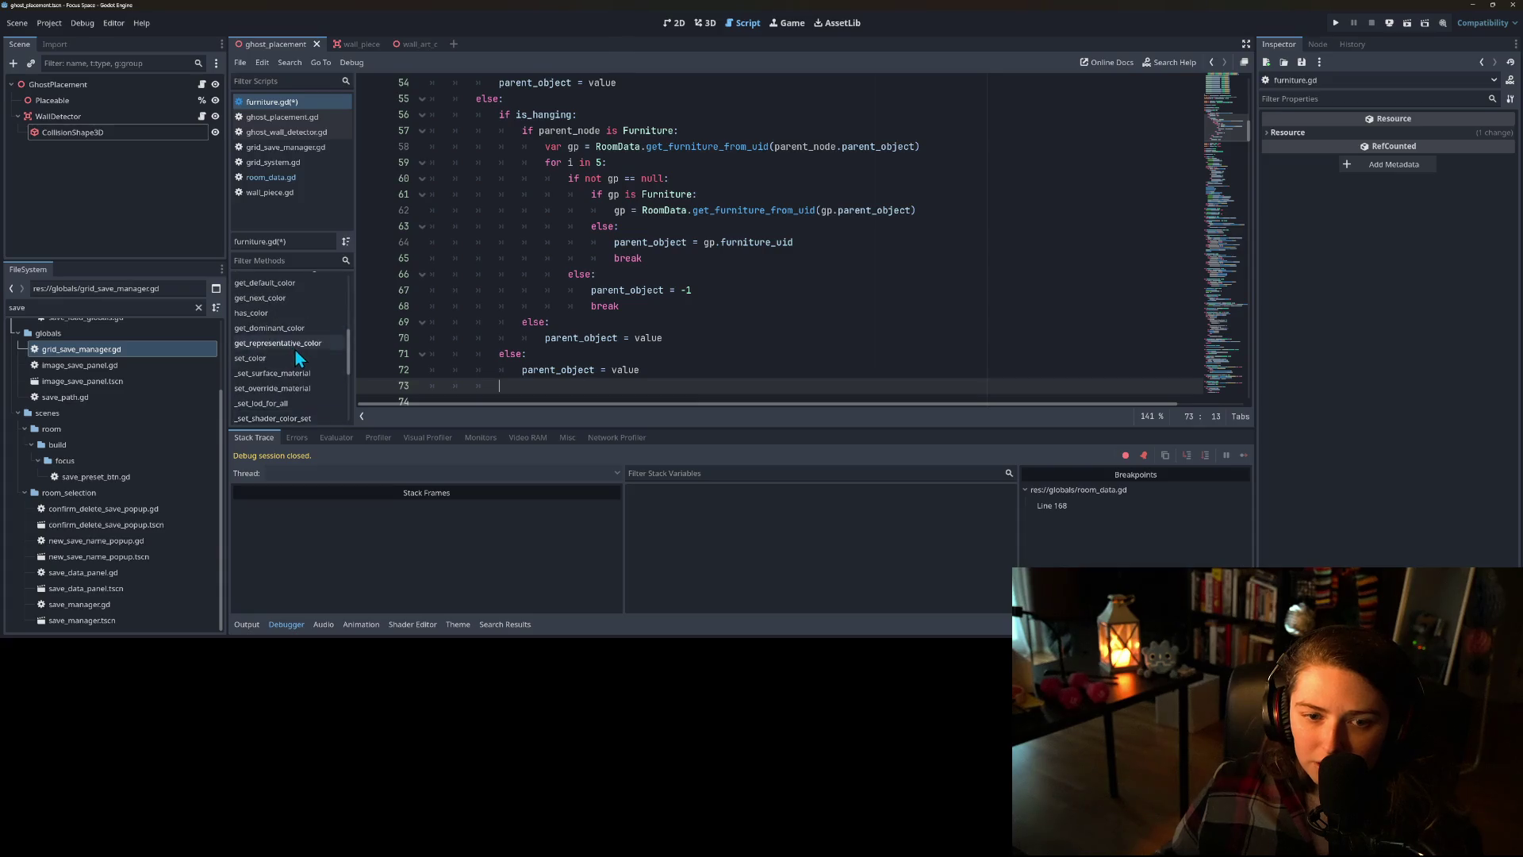
pyautogui.scroll(2, 280, 321)
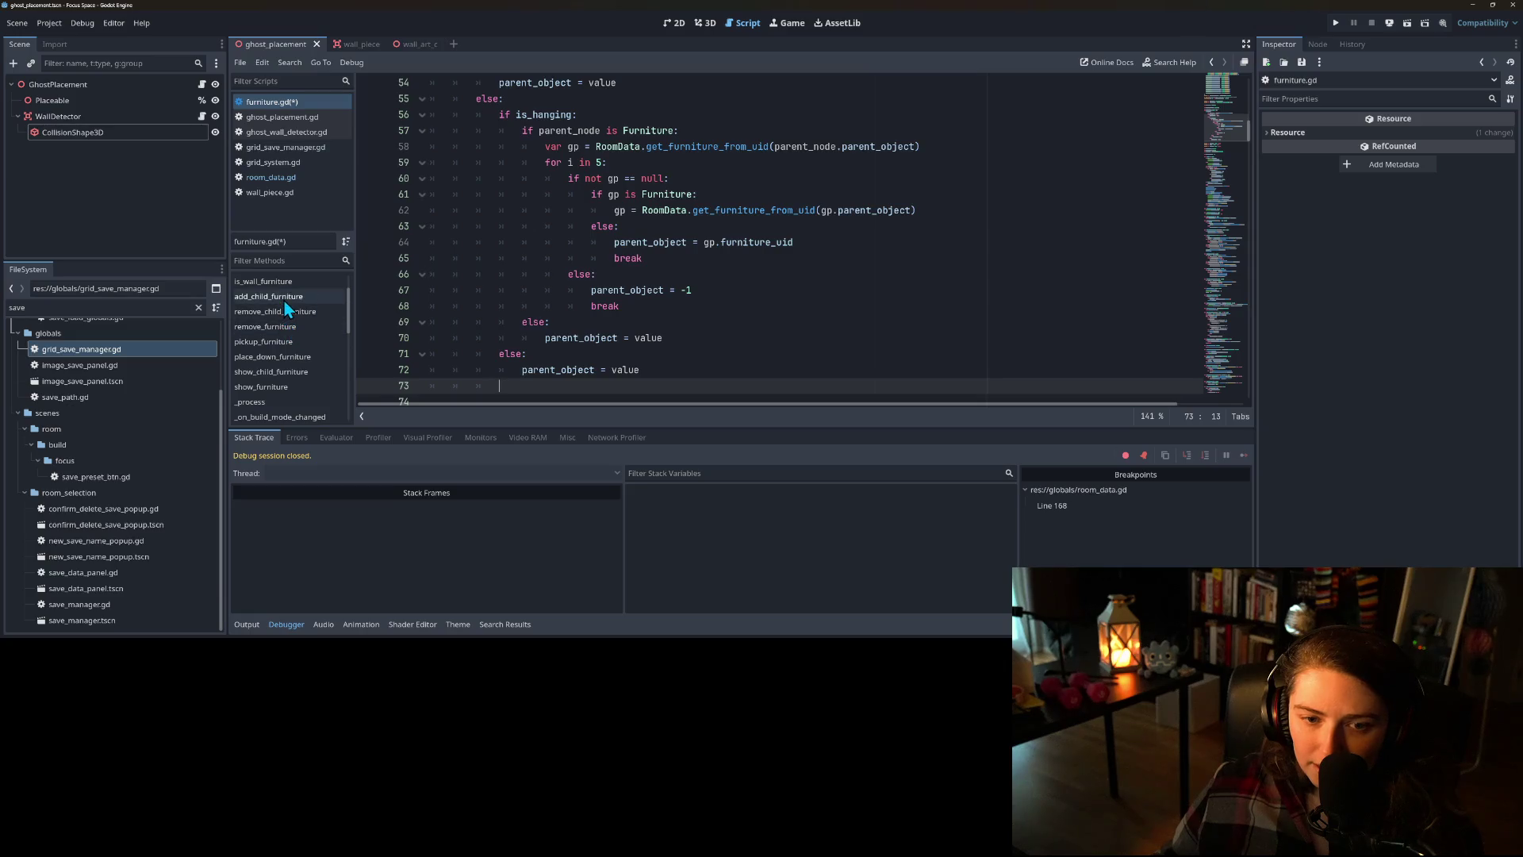
pyautogui.click(284, 299)
pyautogui.doubleClick(518, 242)
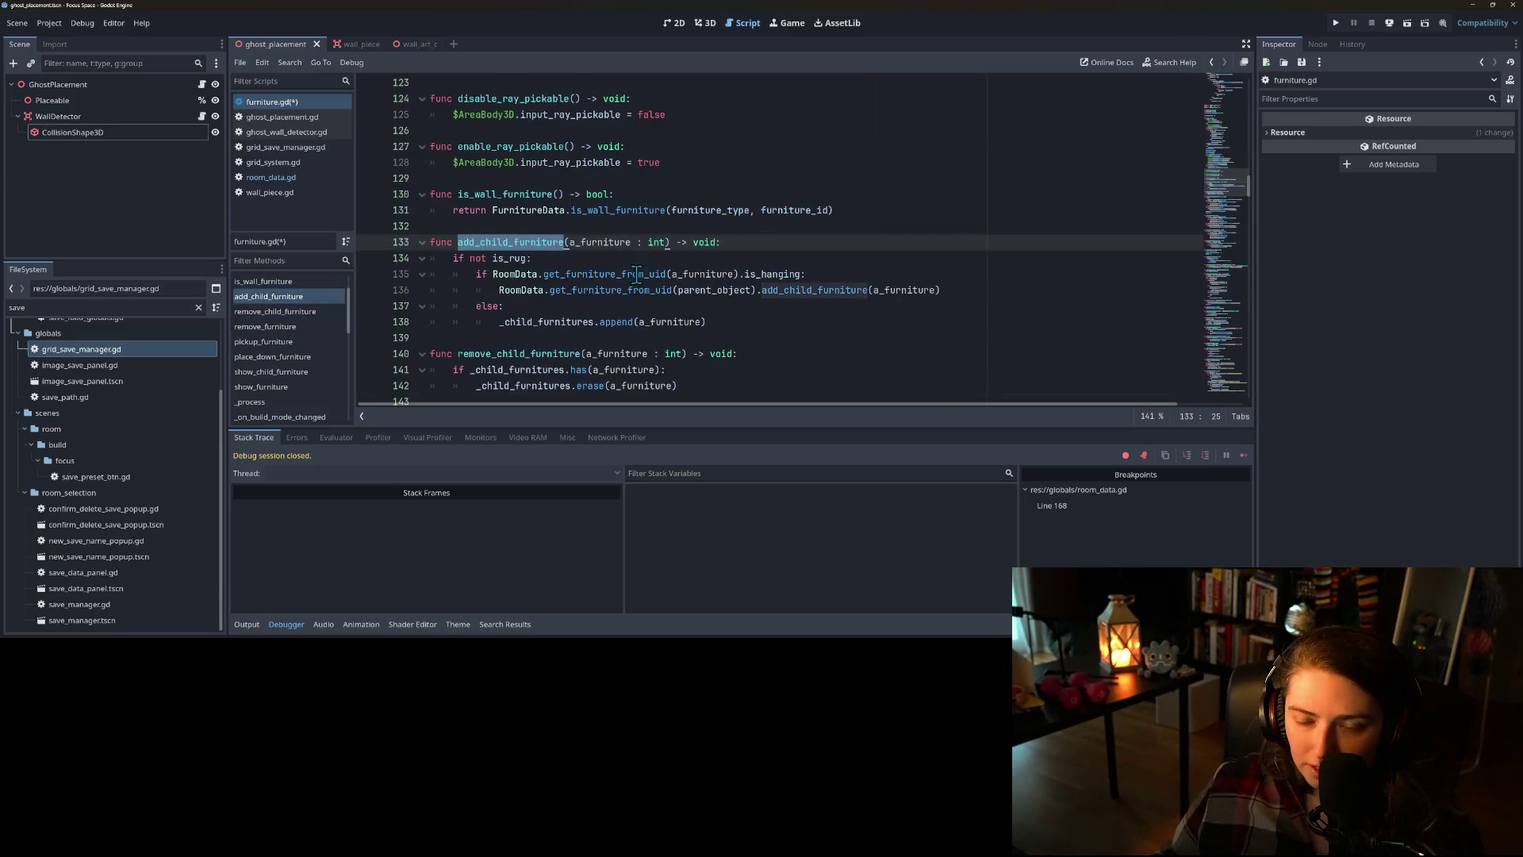
pyautogui.moveTo(637, 278)
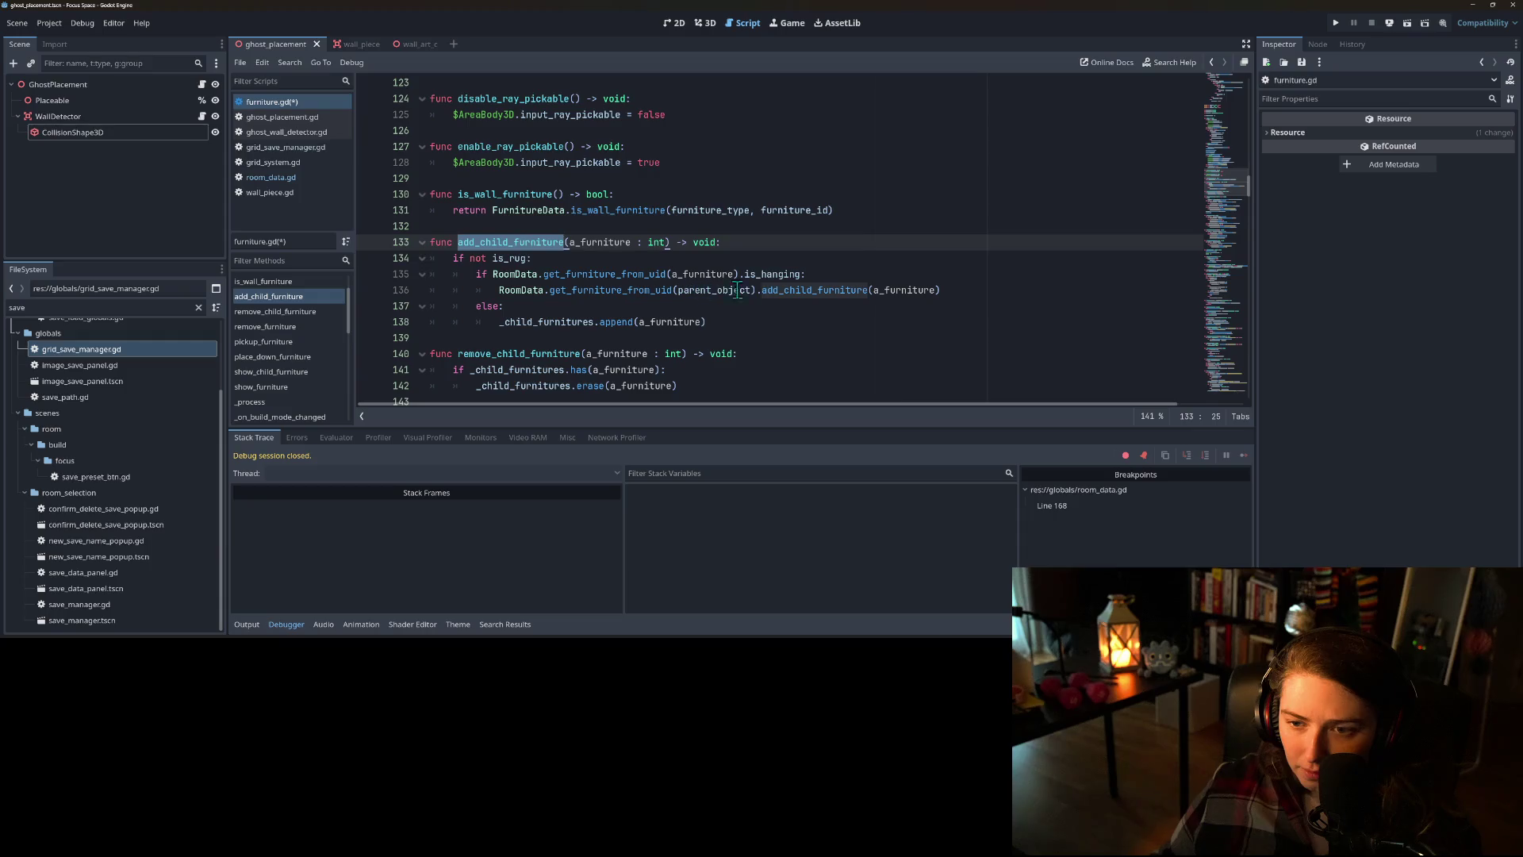
pyautogui.doubleClick(590, 322)
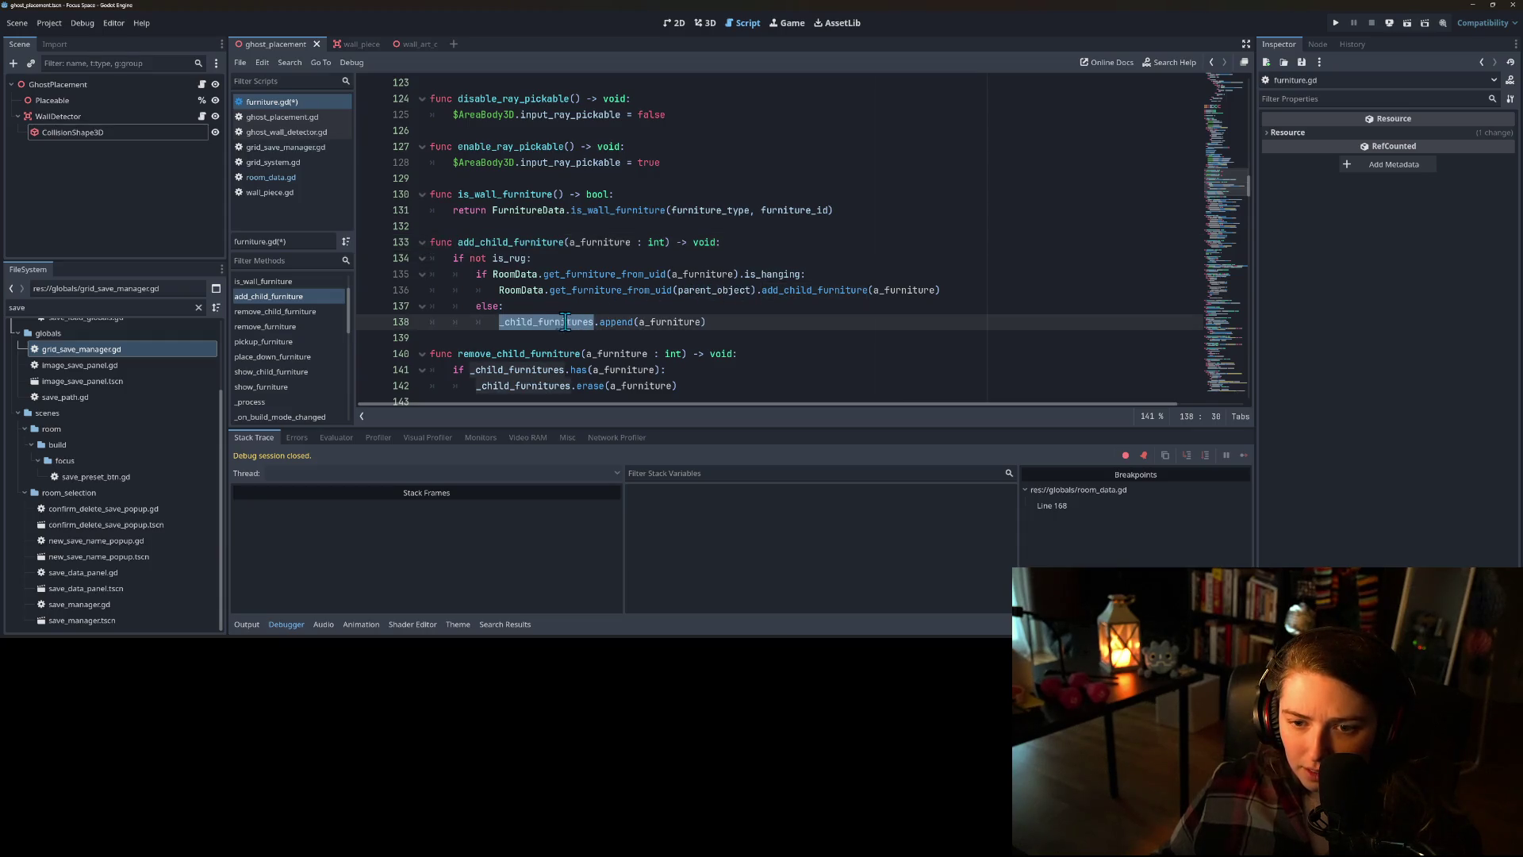
pyautogui.scroll(-2, 567, 321)
pyautogui.click(494, 212)
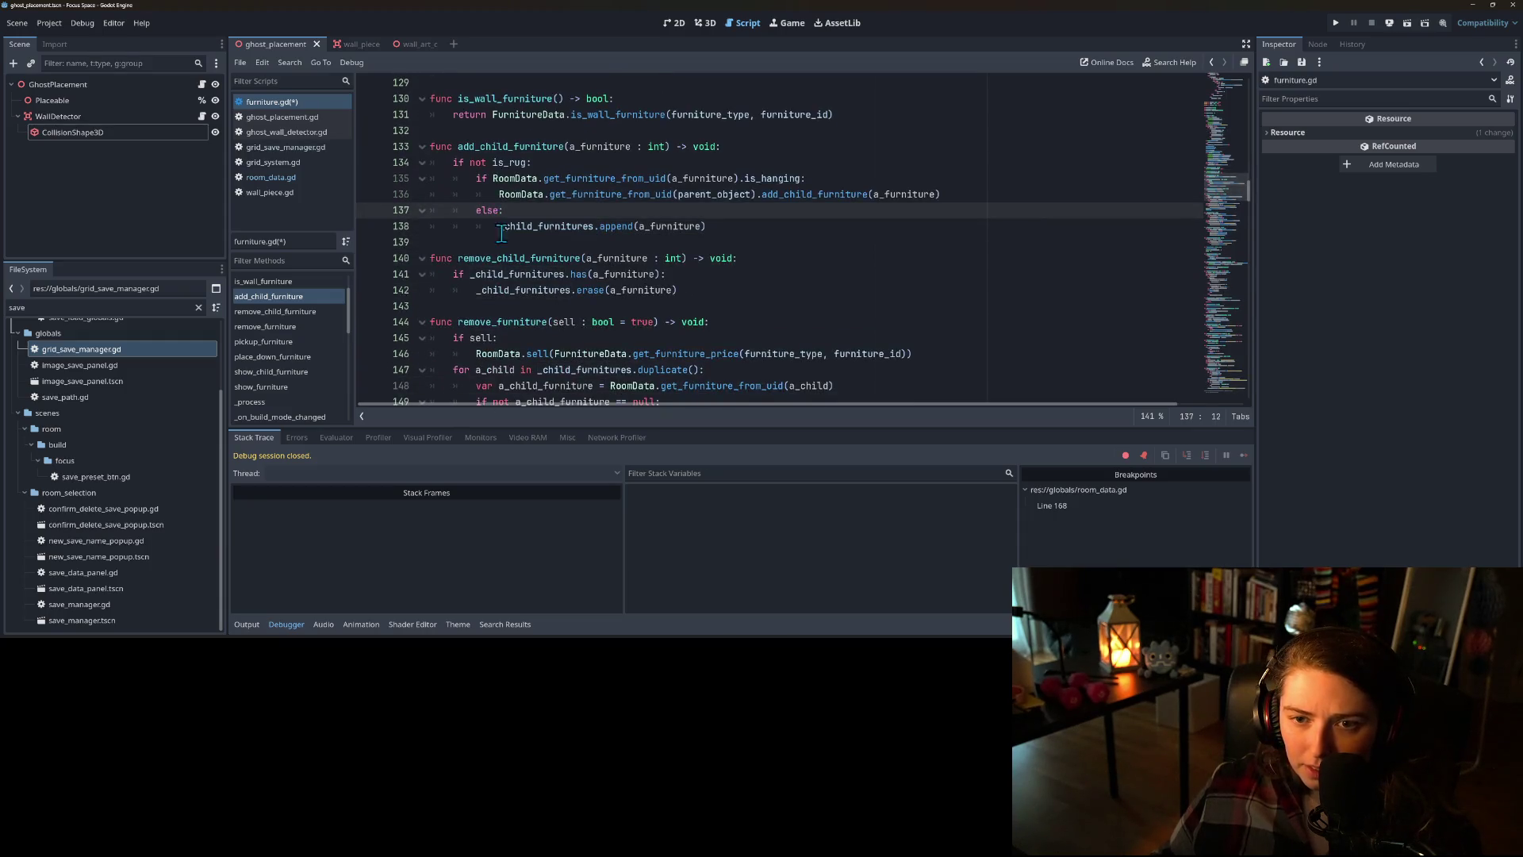
pyautogui.click(499, 227)
pyautogui.doubleClick(489, 259)
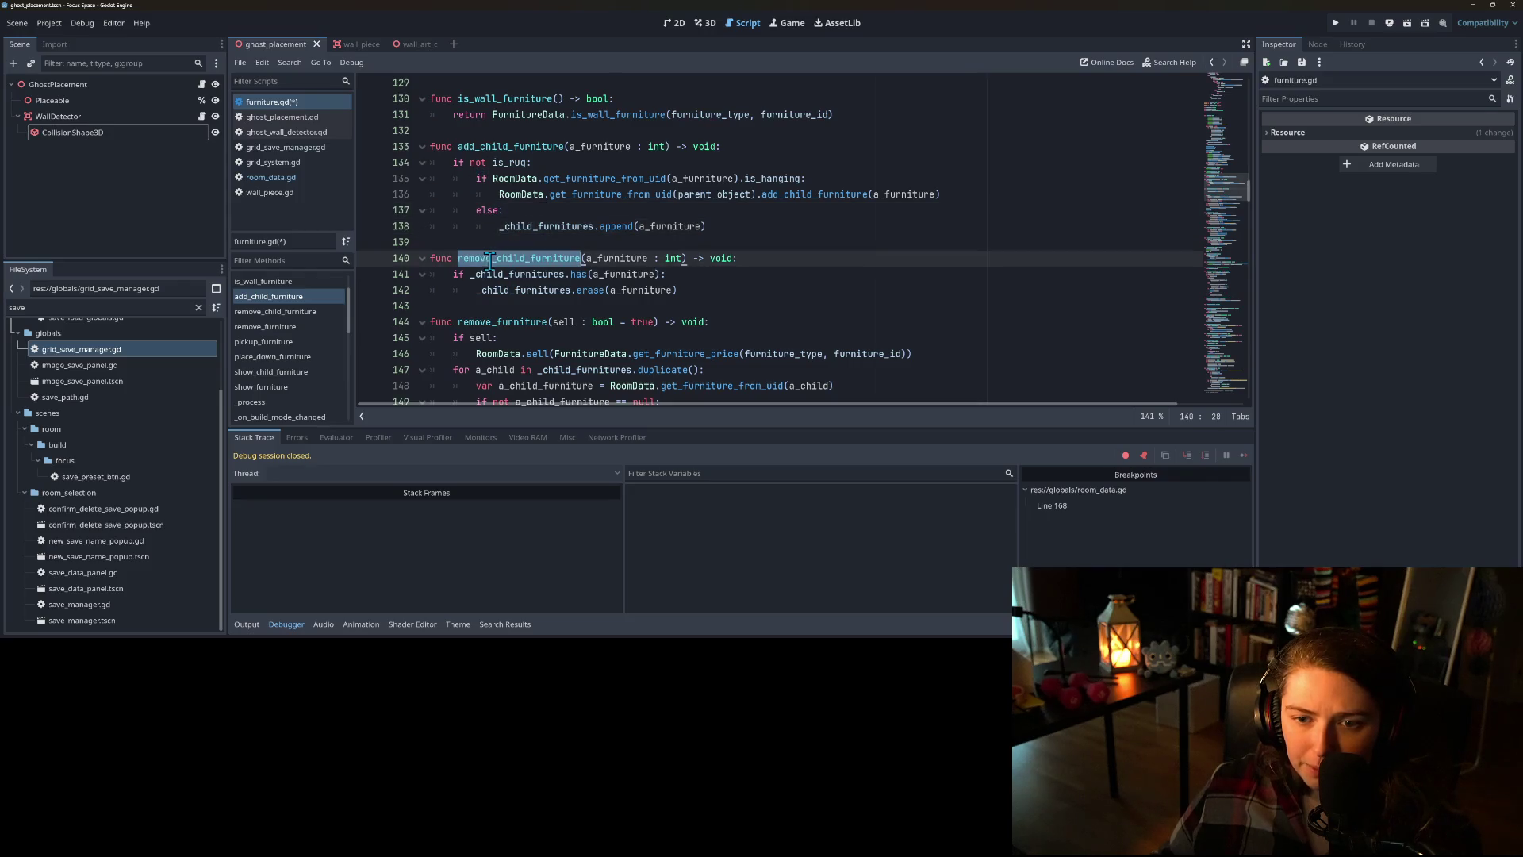
pyautogui.doubleClick(521, 289)
pyautogui.doubleClick(520, 273)
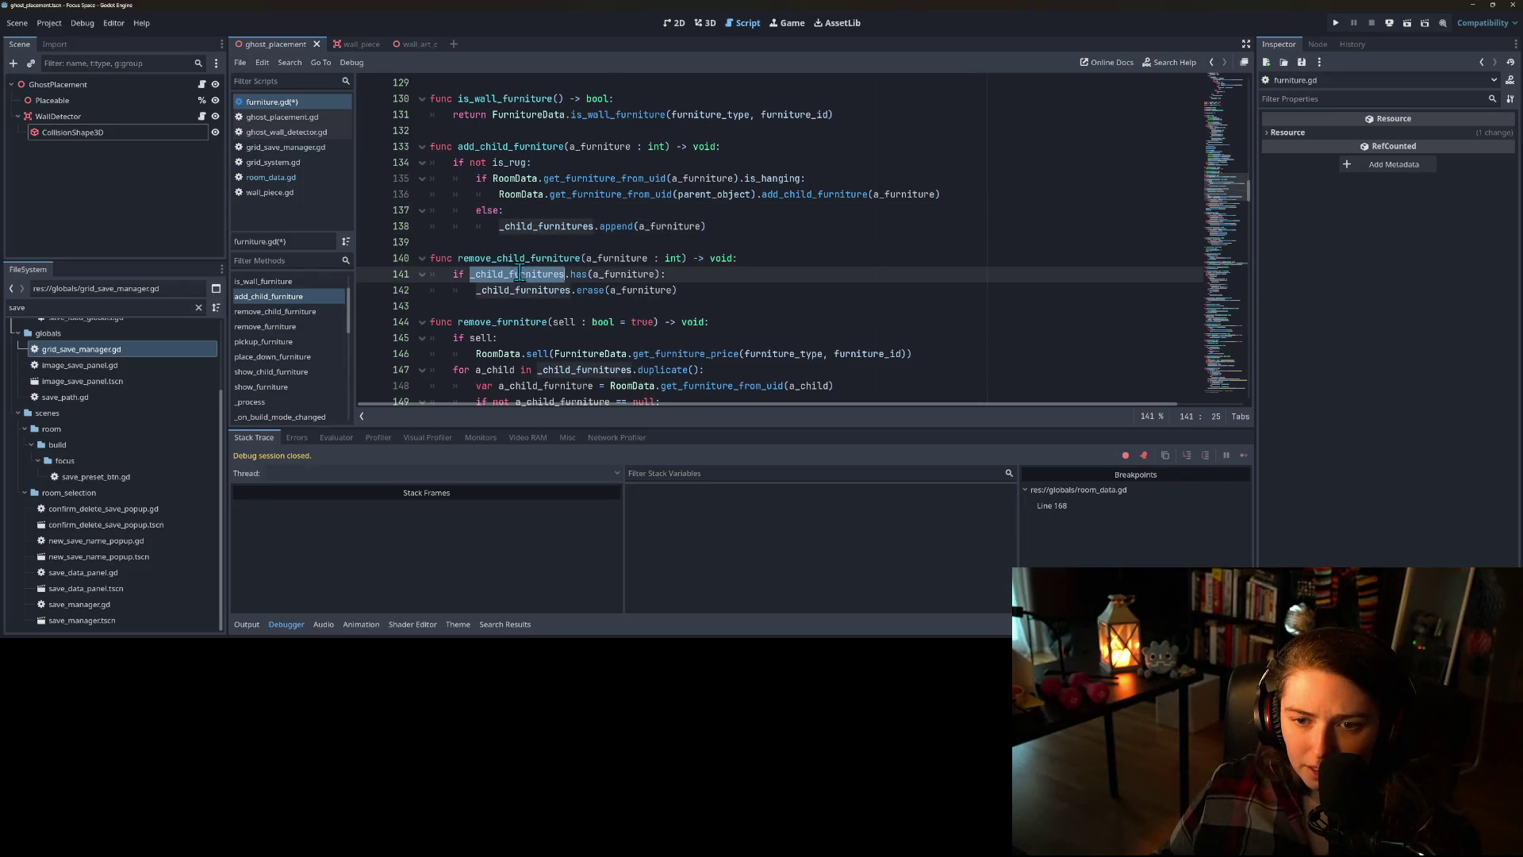
pyautogui.doubleClick(525, 259)
pyautogui.doubleClick(517, 147)
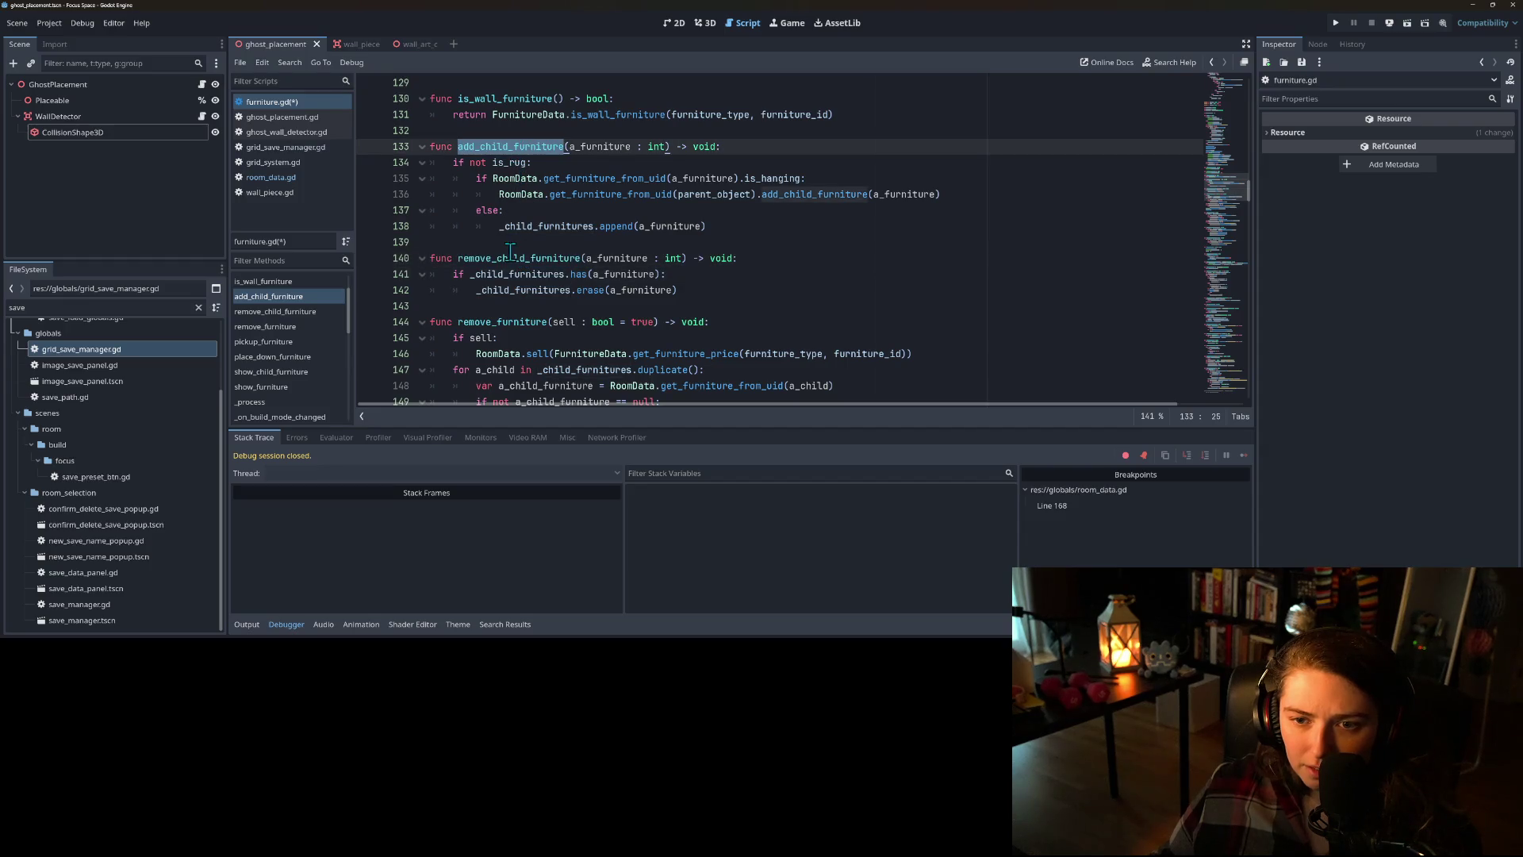
pyautogui.click(500, 228)
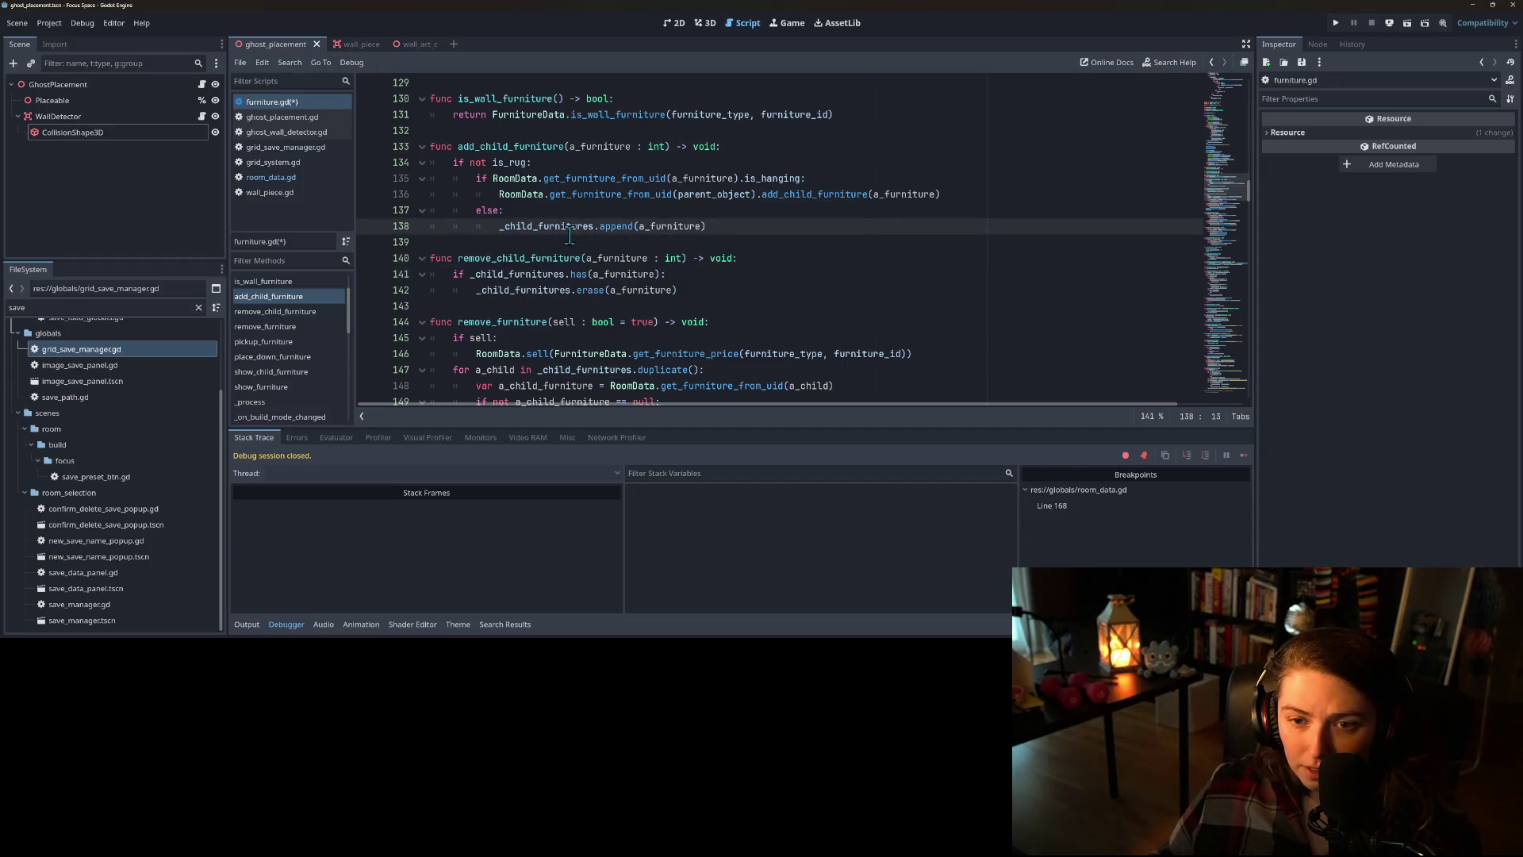
pyautogui.click(541, 210)
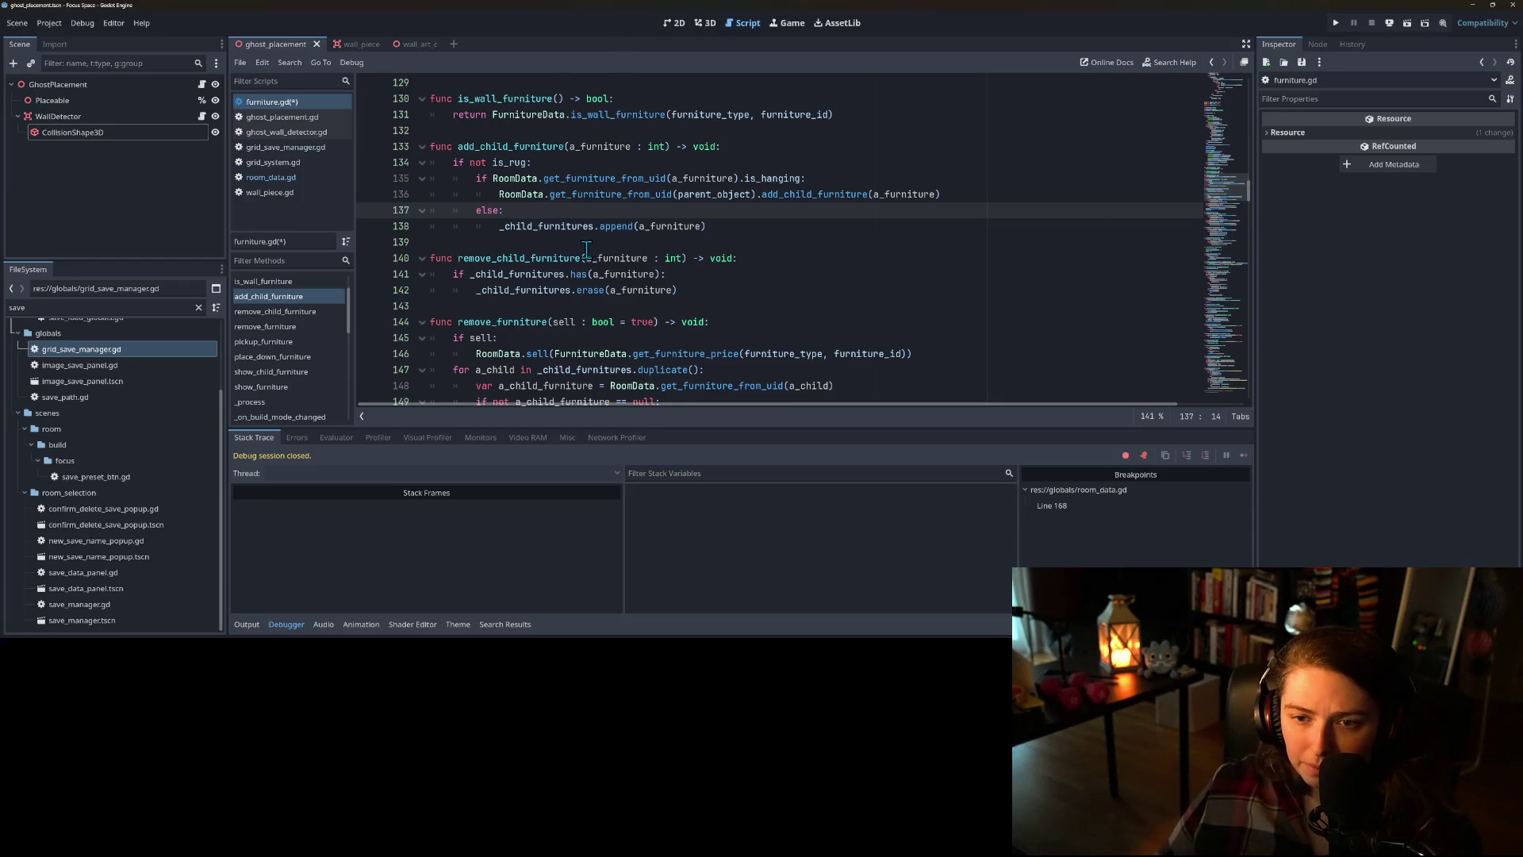
# - Read the Array documentation for append, then return to furniture.gd
pyautogui.keyDown('ctrl'); pyautogui.click(625, 227); pyautogui.keyUp('ctrl')
pyautogui.scroll(-15, 625, 227)
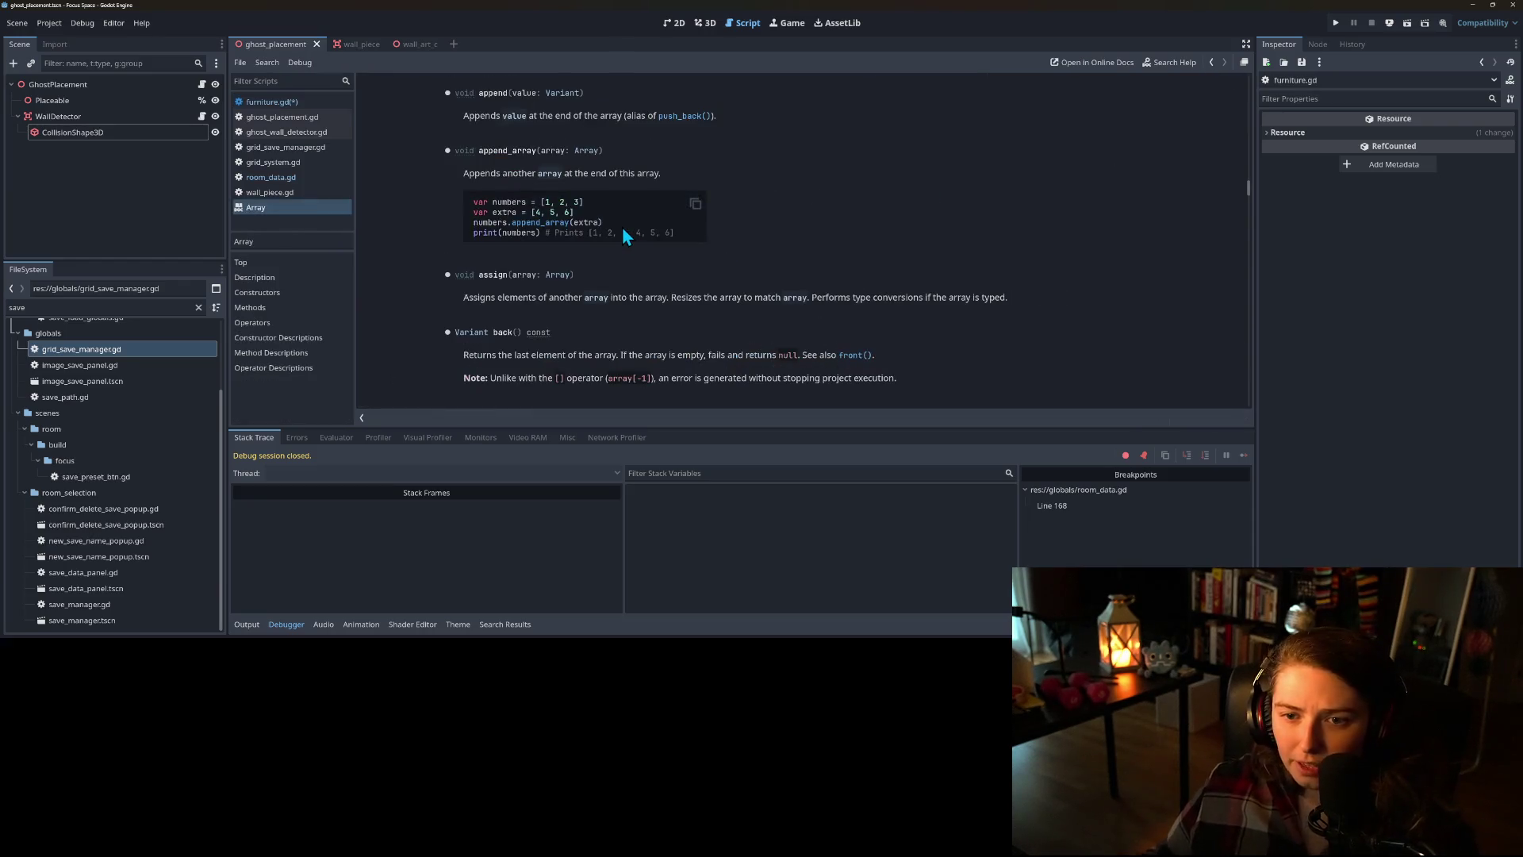
pyautogui.scroll(4, 633, 213)
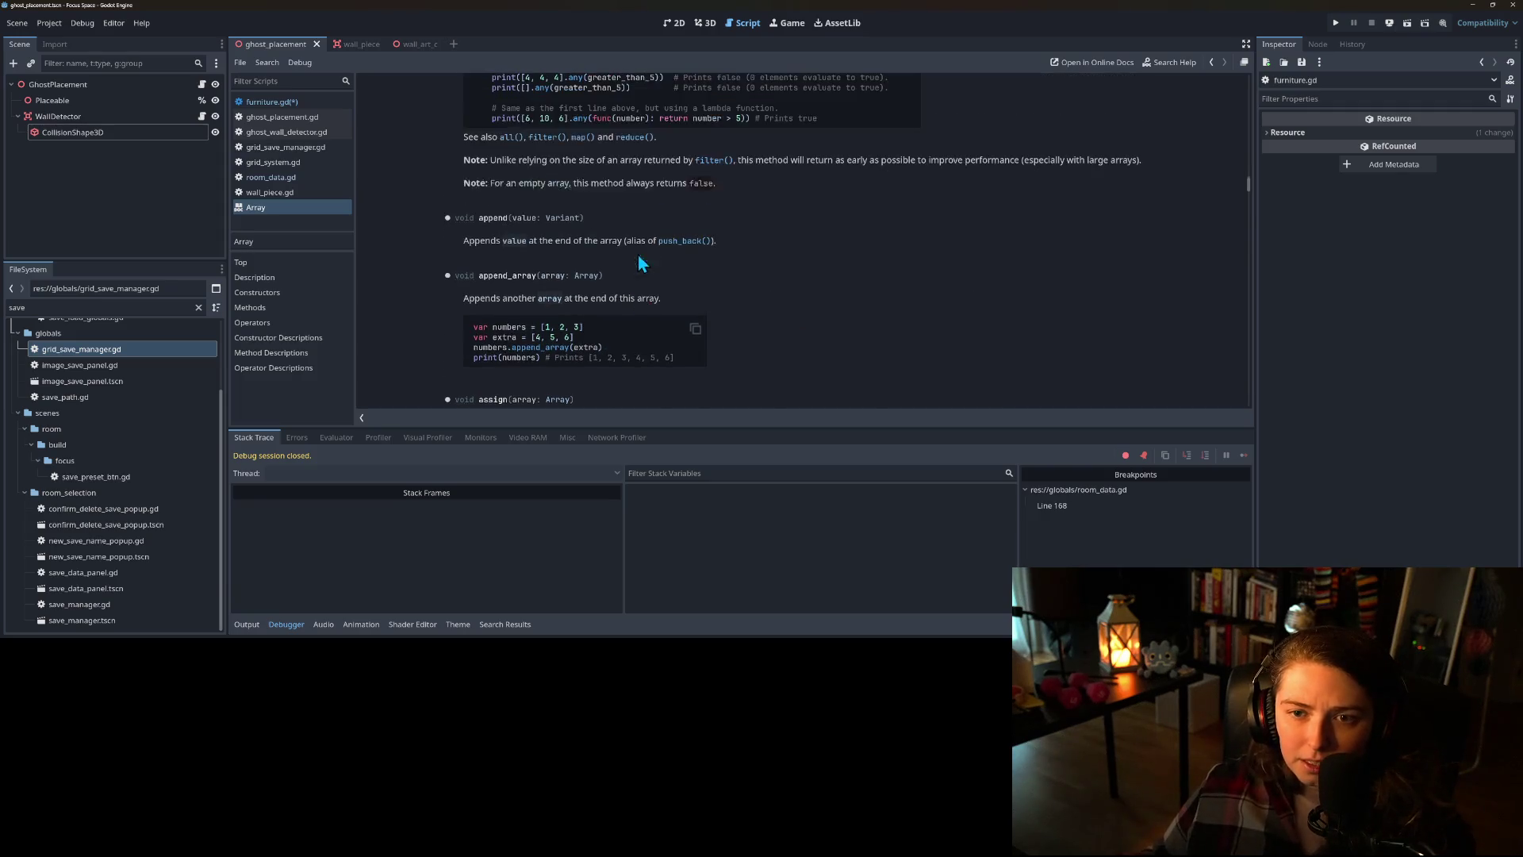
pyautogui.click(281, 101)
pyautogui.scroll(-1, 532, 258)
pyautogui.scroll(2, 531, 258)
# - Wrap the append in 'if not _child_furnitures.has(a_furniture):' and save furniture.gd
pyautogui.click(531, 258)
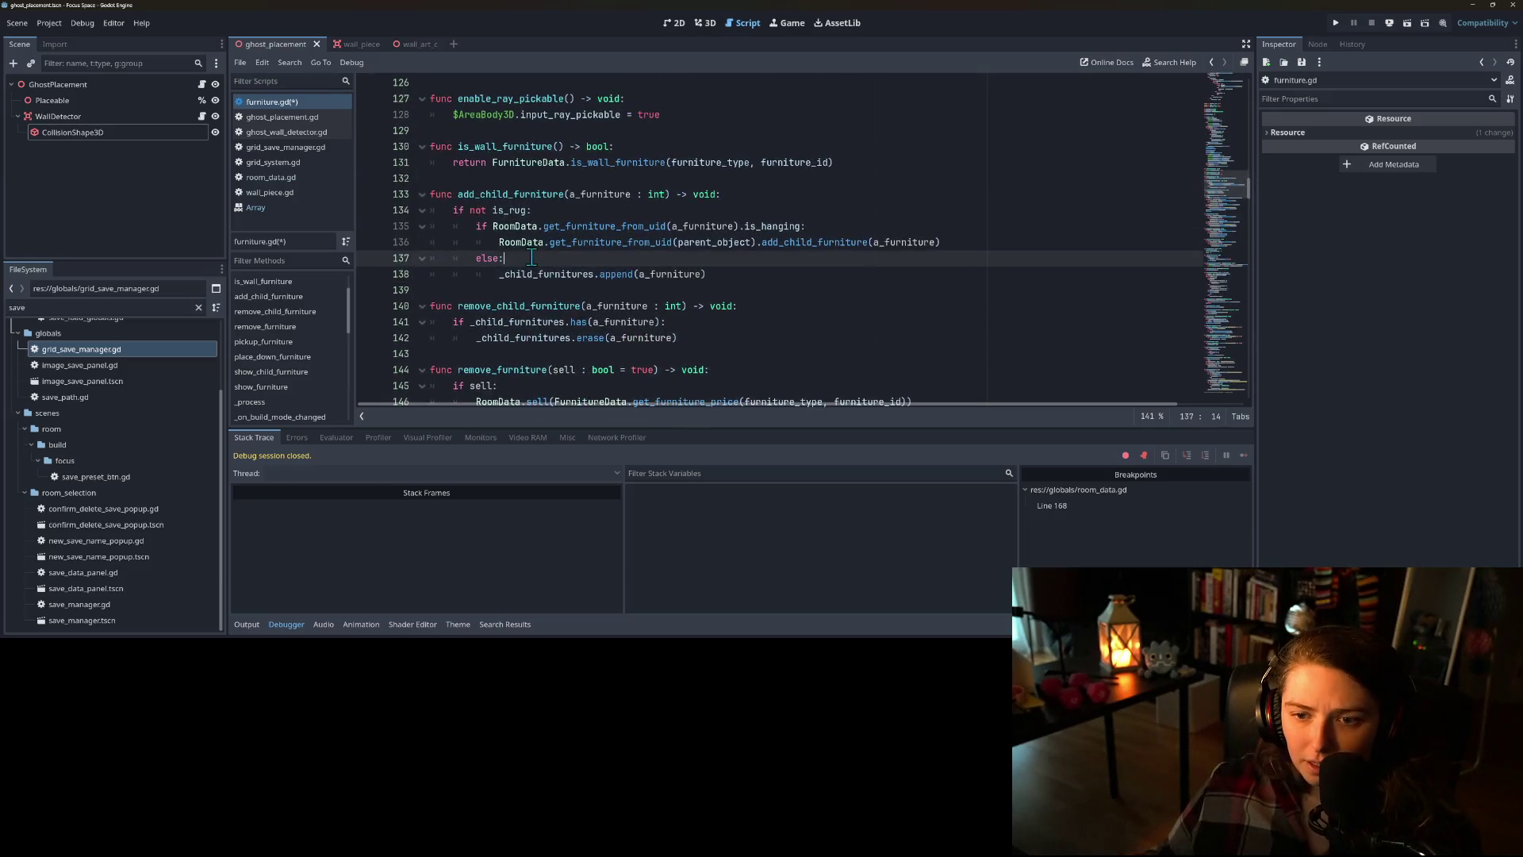
pyautogui.moveTo(682, 315)
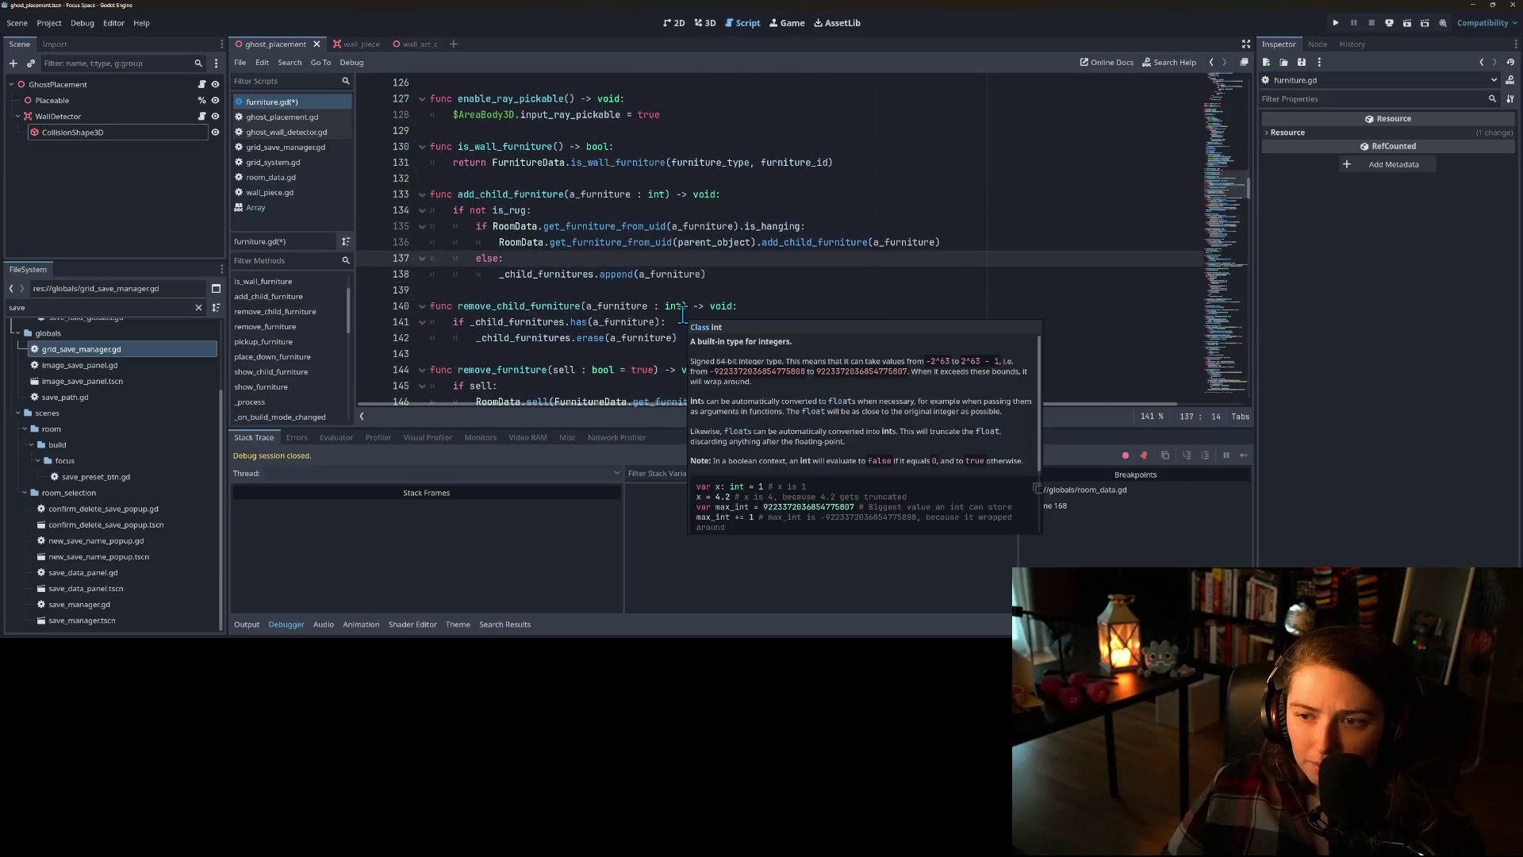
pyautogui.press('Return')
pyautogui.write('if not _ch')
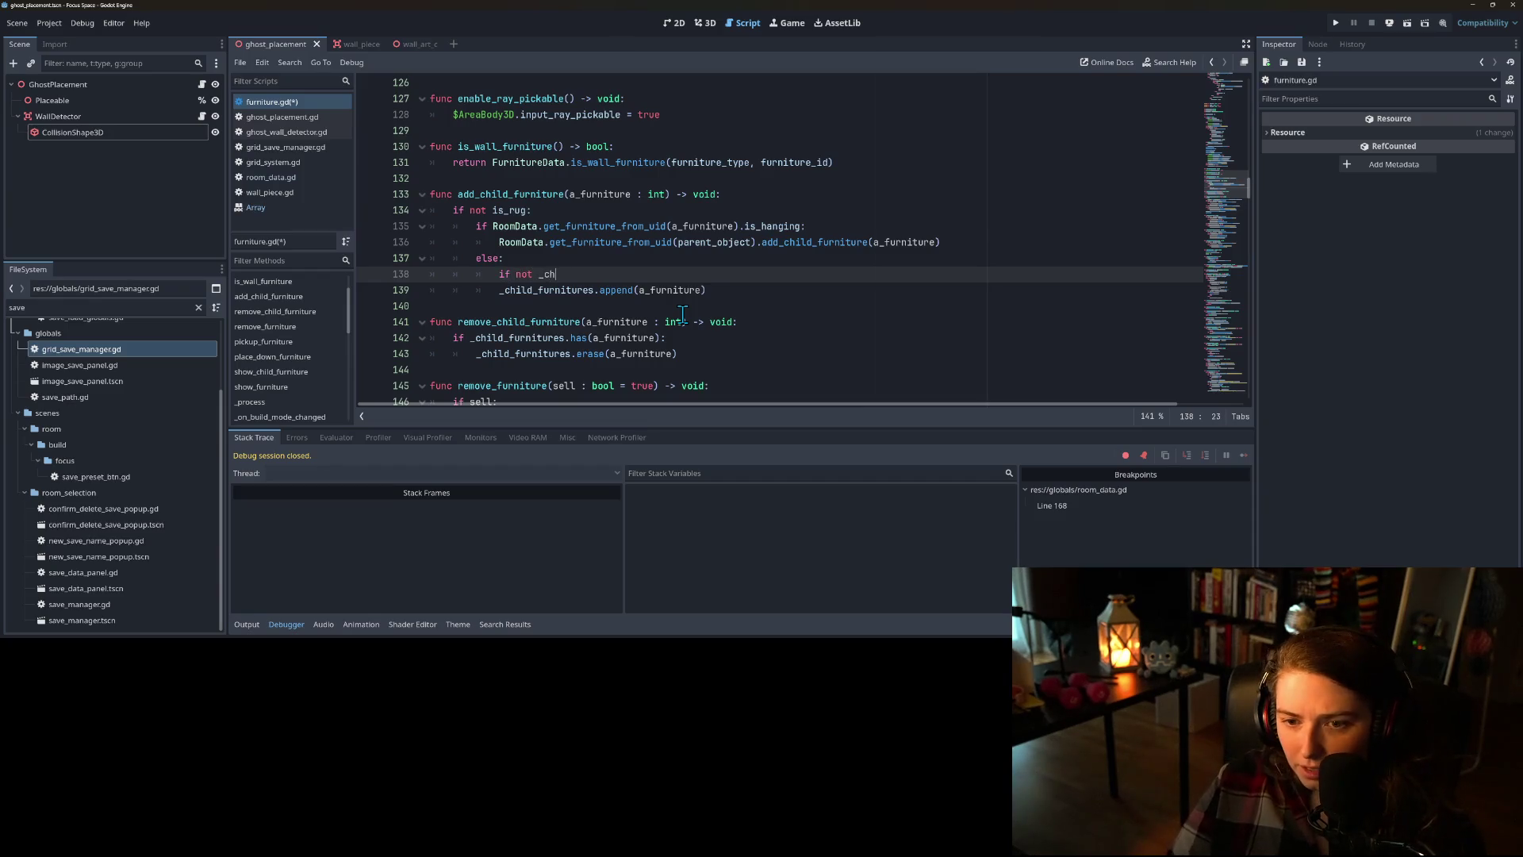
pyautogui.write('i')
pyautogui.press('Return')
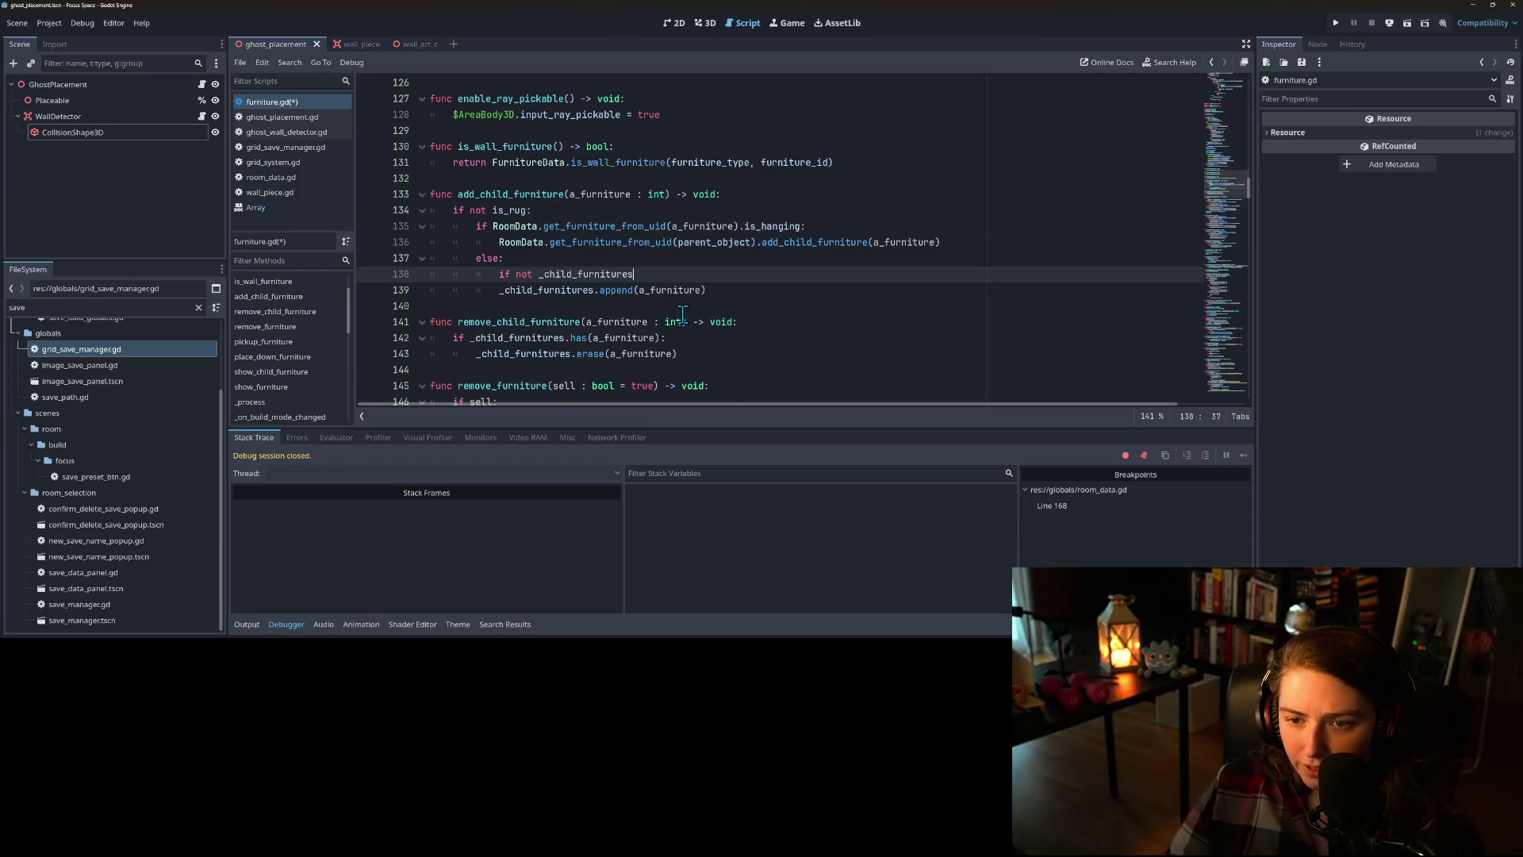
pyautogui.write('(a_furniture)')
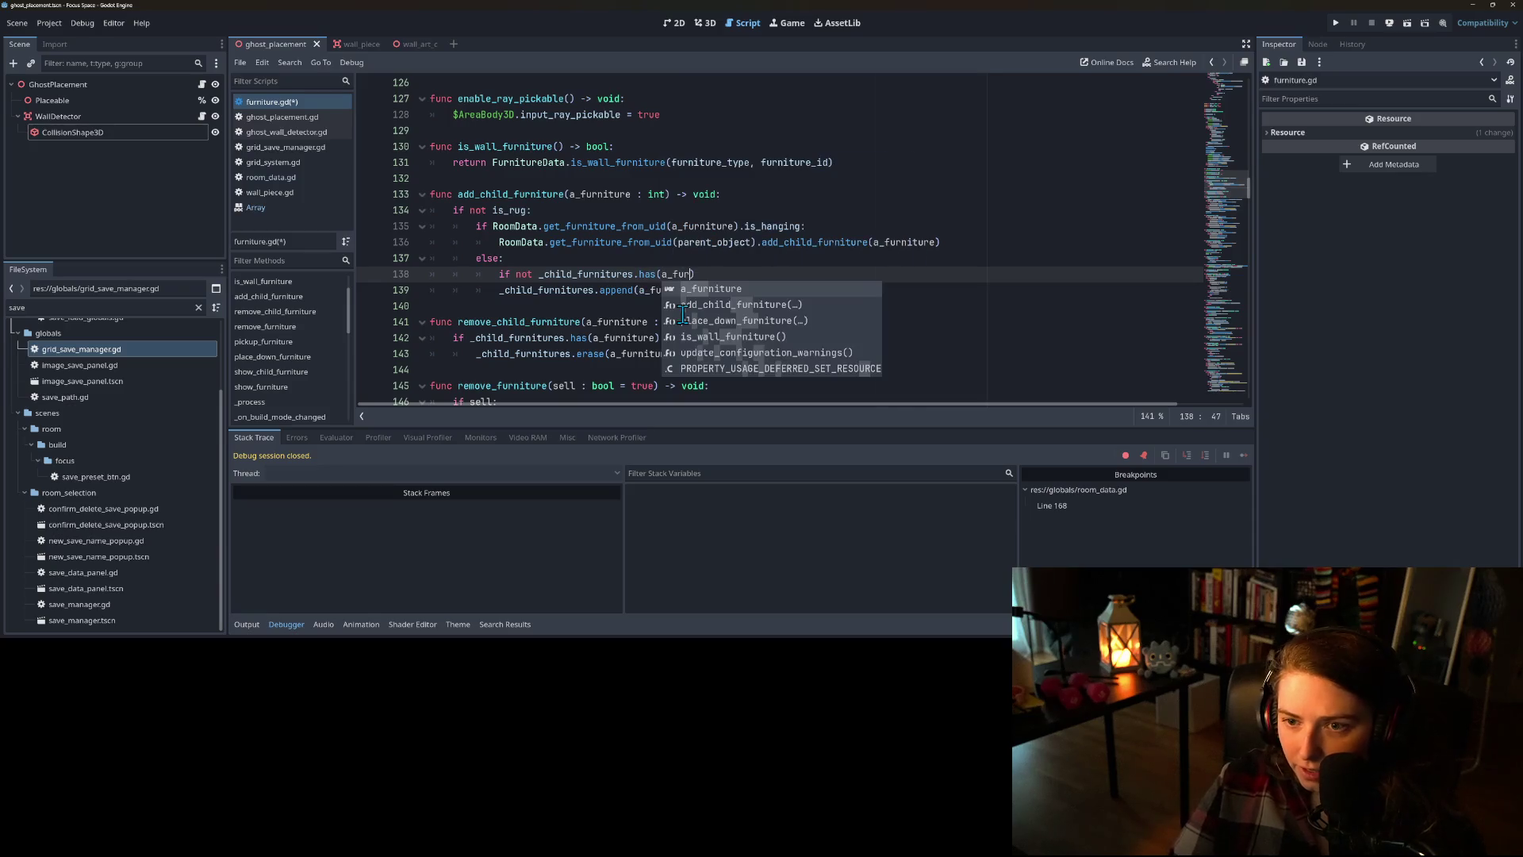
pyautogui.write(':')
pyautogui.press('Down')
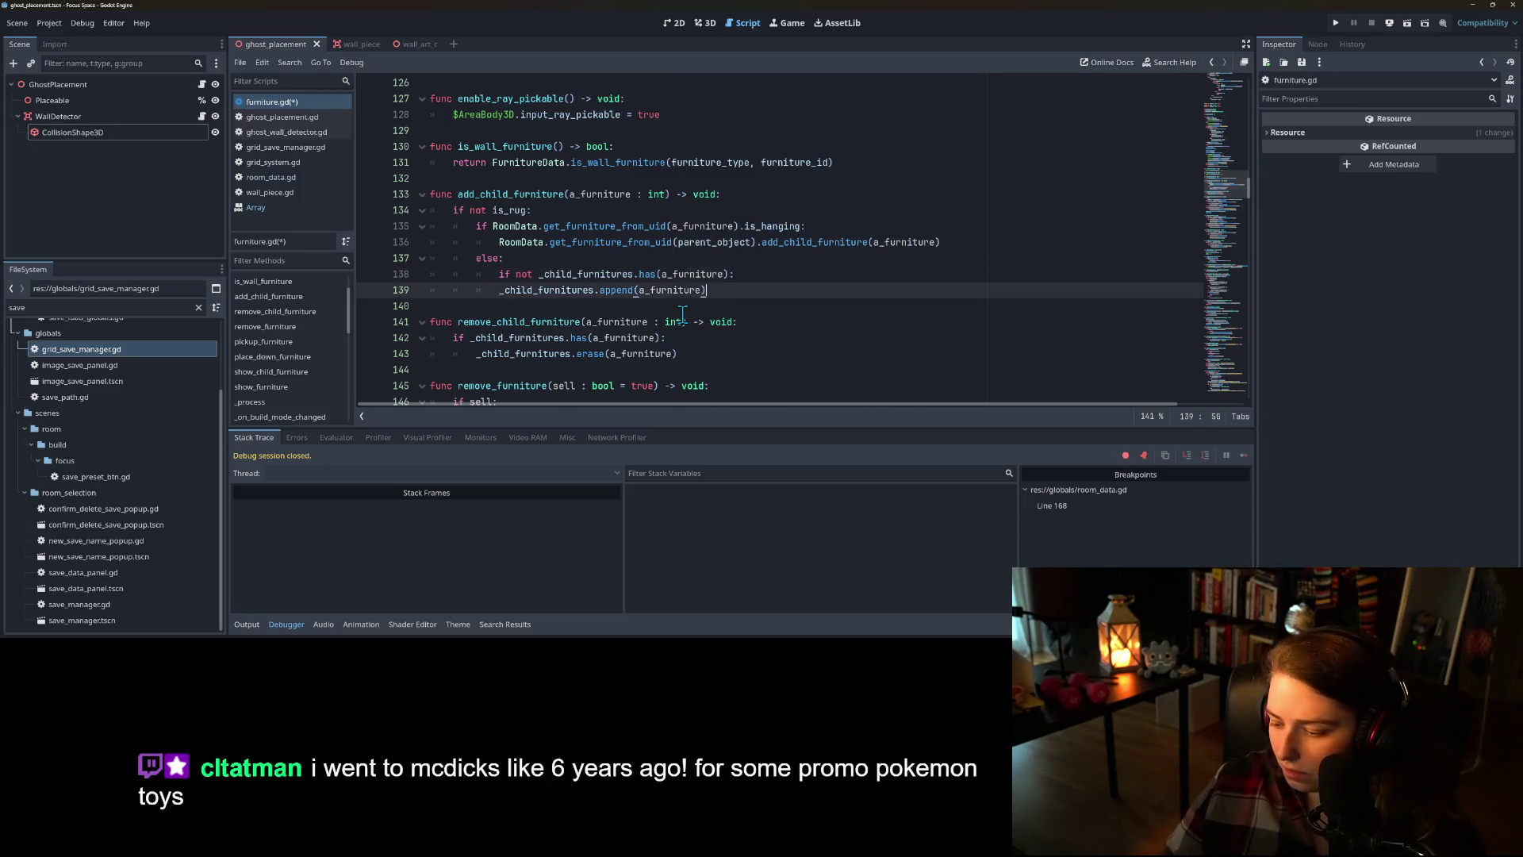
pyautogui.press('Tab')
pyautogui.click(550, 260)
pyautogui.hotkey('ctrl', 's')
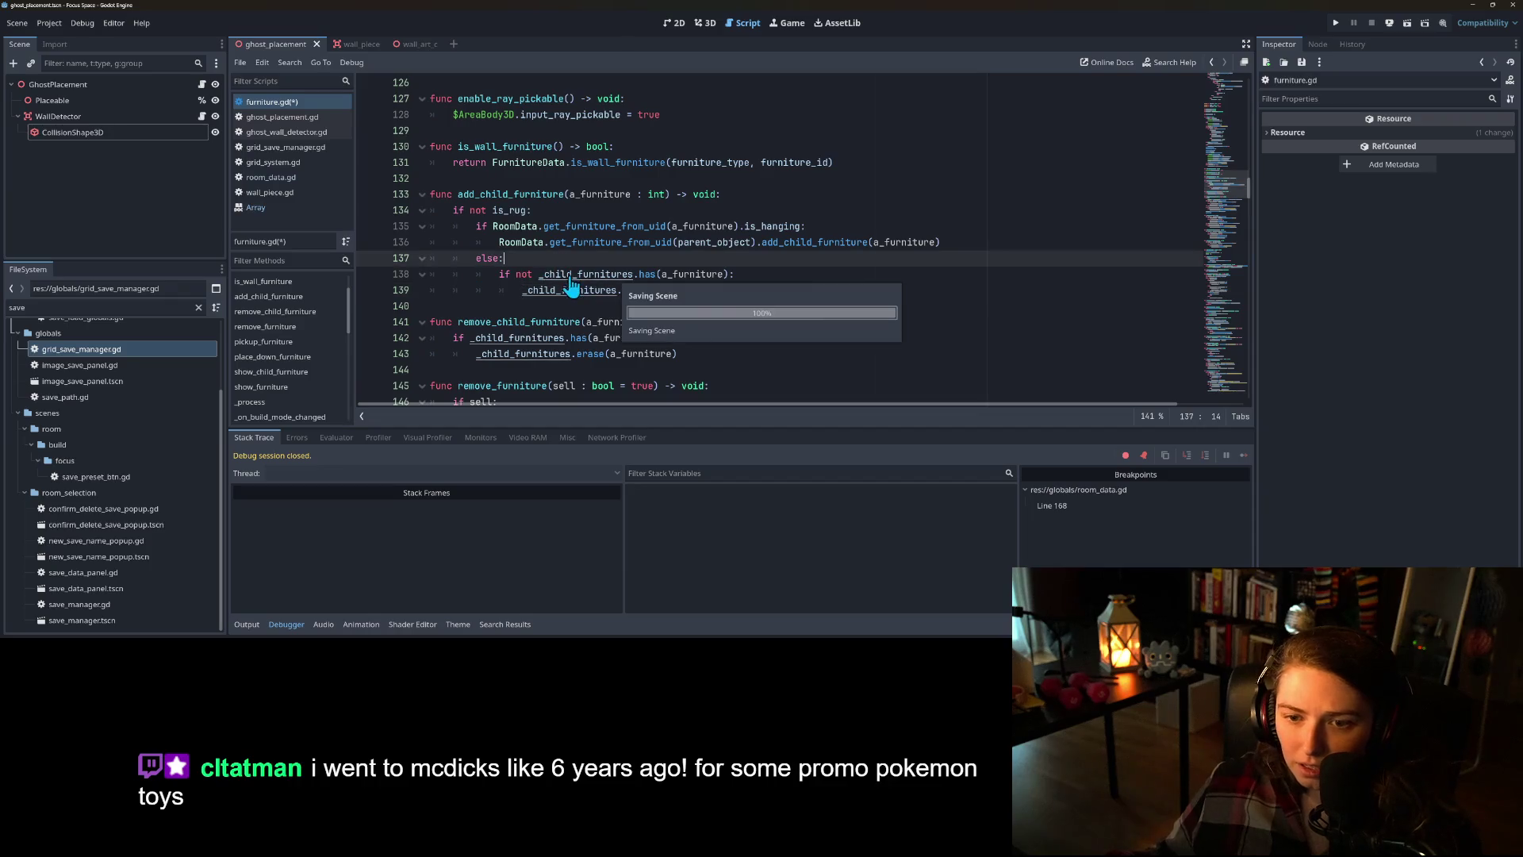
# - Review the new check by highlighting _child_furnitures and add_child_furniture
pyautogui.doubleClick(573, 290)
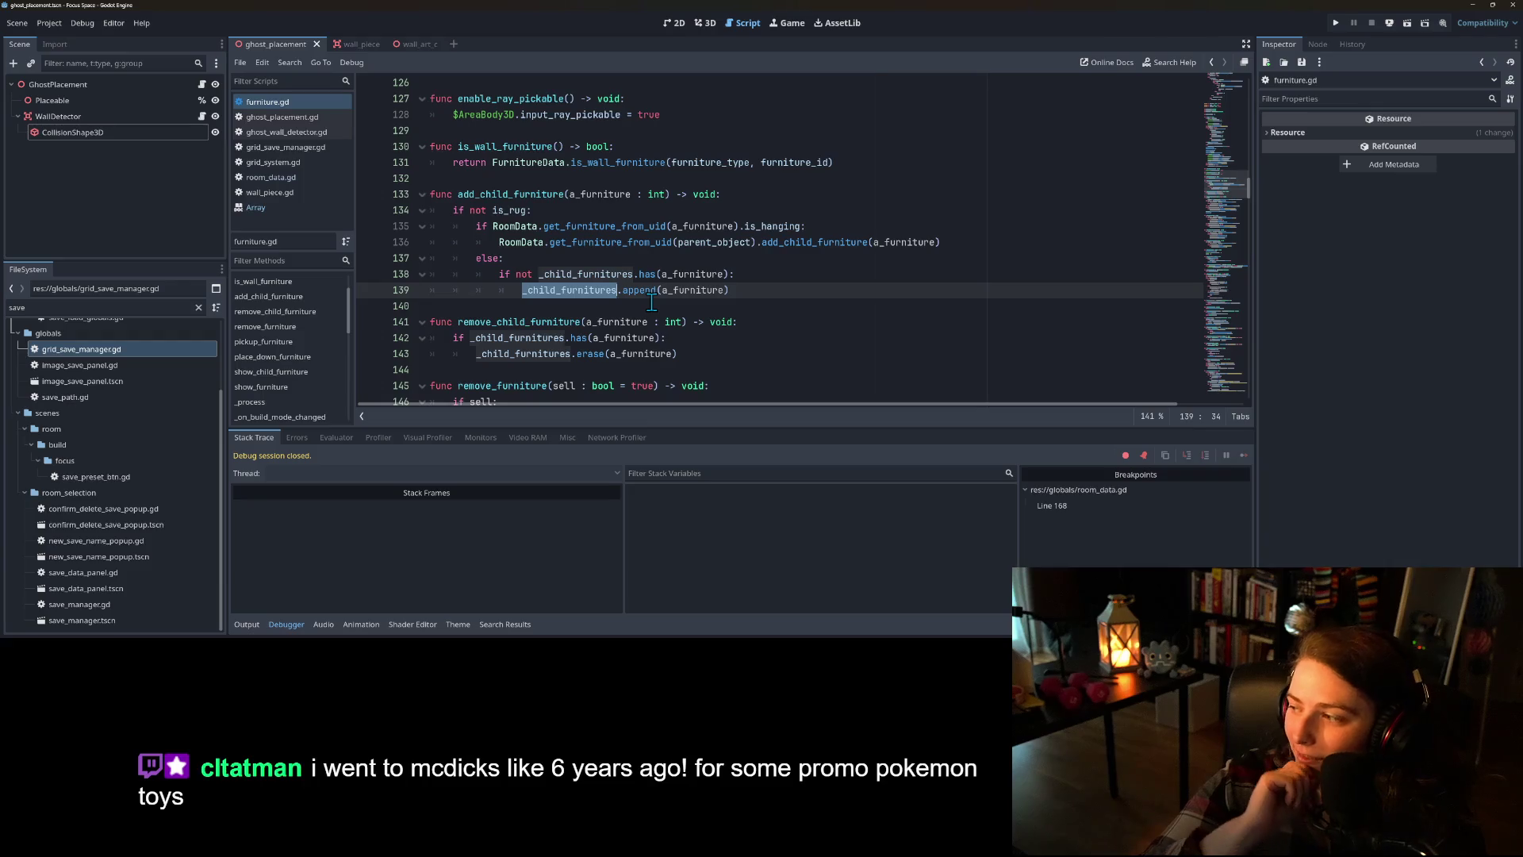
pyautogui.click(617, 275)
pyautogui.doubleClick(578, 291)
pyautogui.scroll(-1, 578, 295)
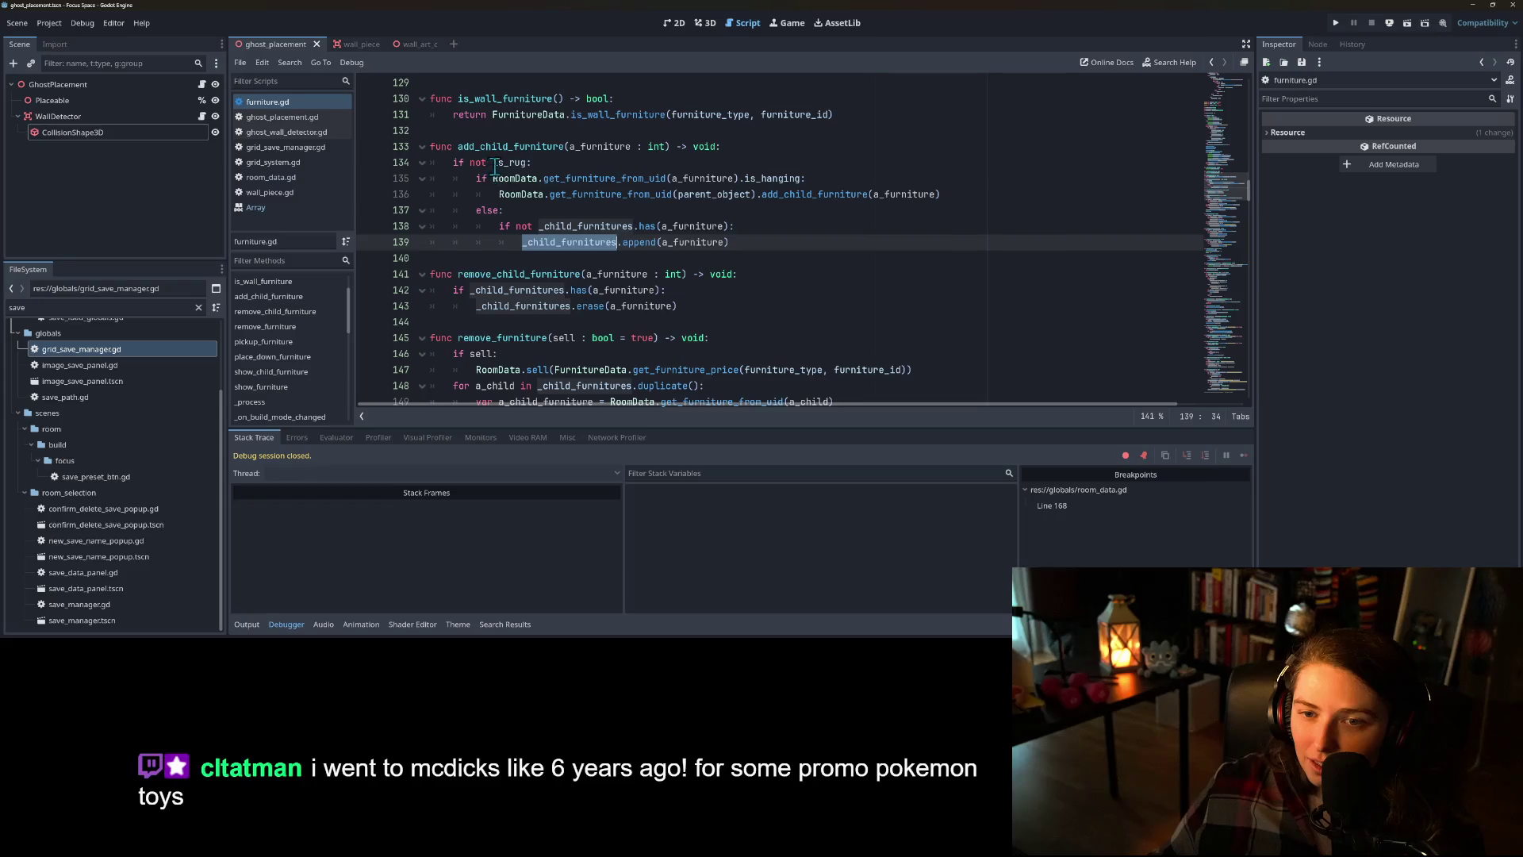
pyautogui.doubleClick(504, 147)
pyautogui.scroll(20, 565, 321)
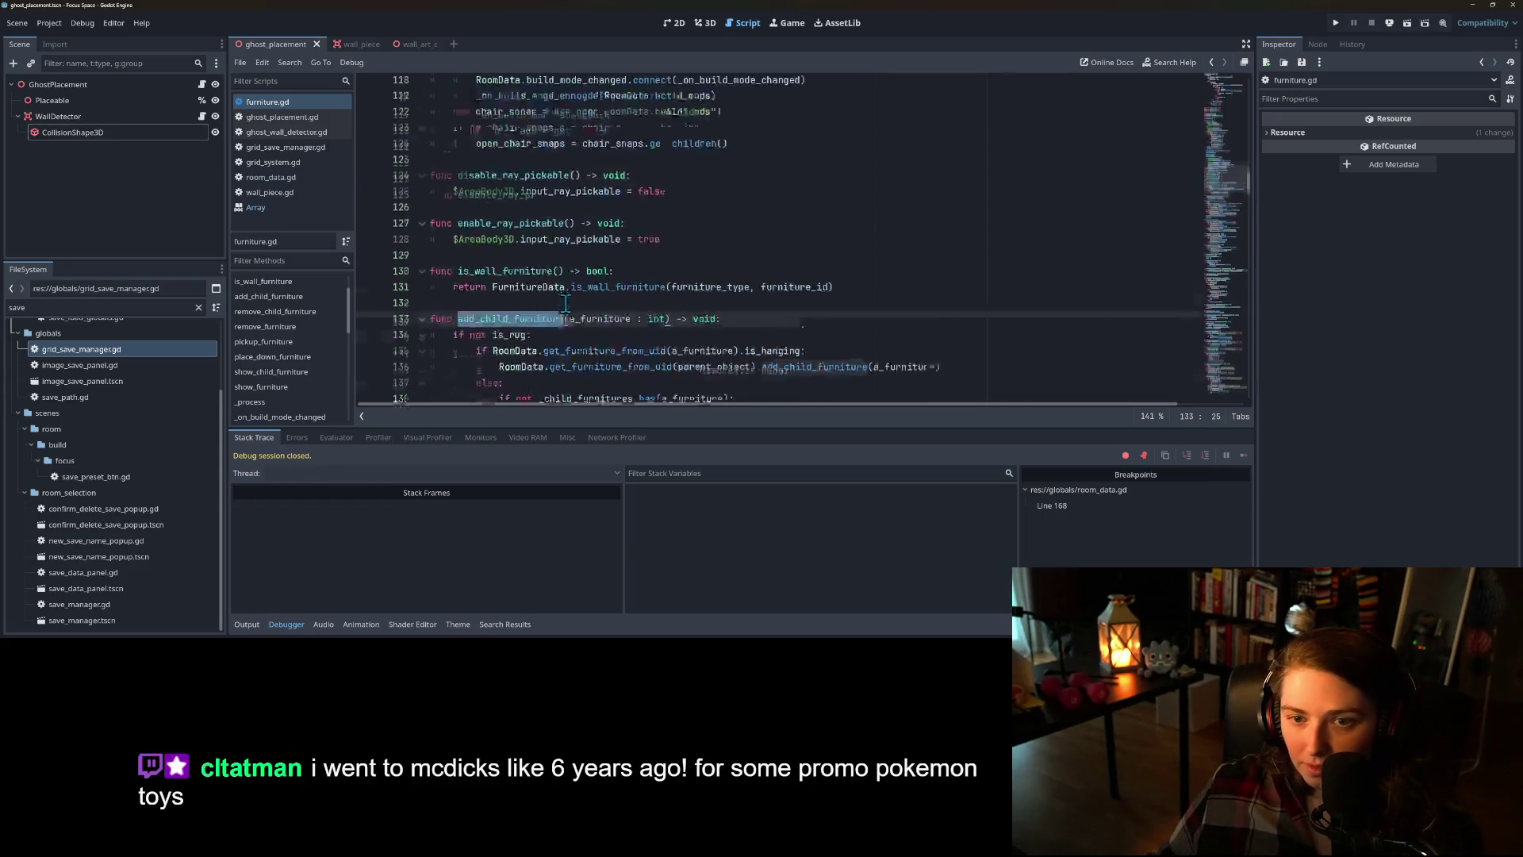
pyautogui.scroll(8, 555, 302)
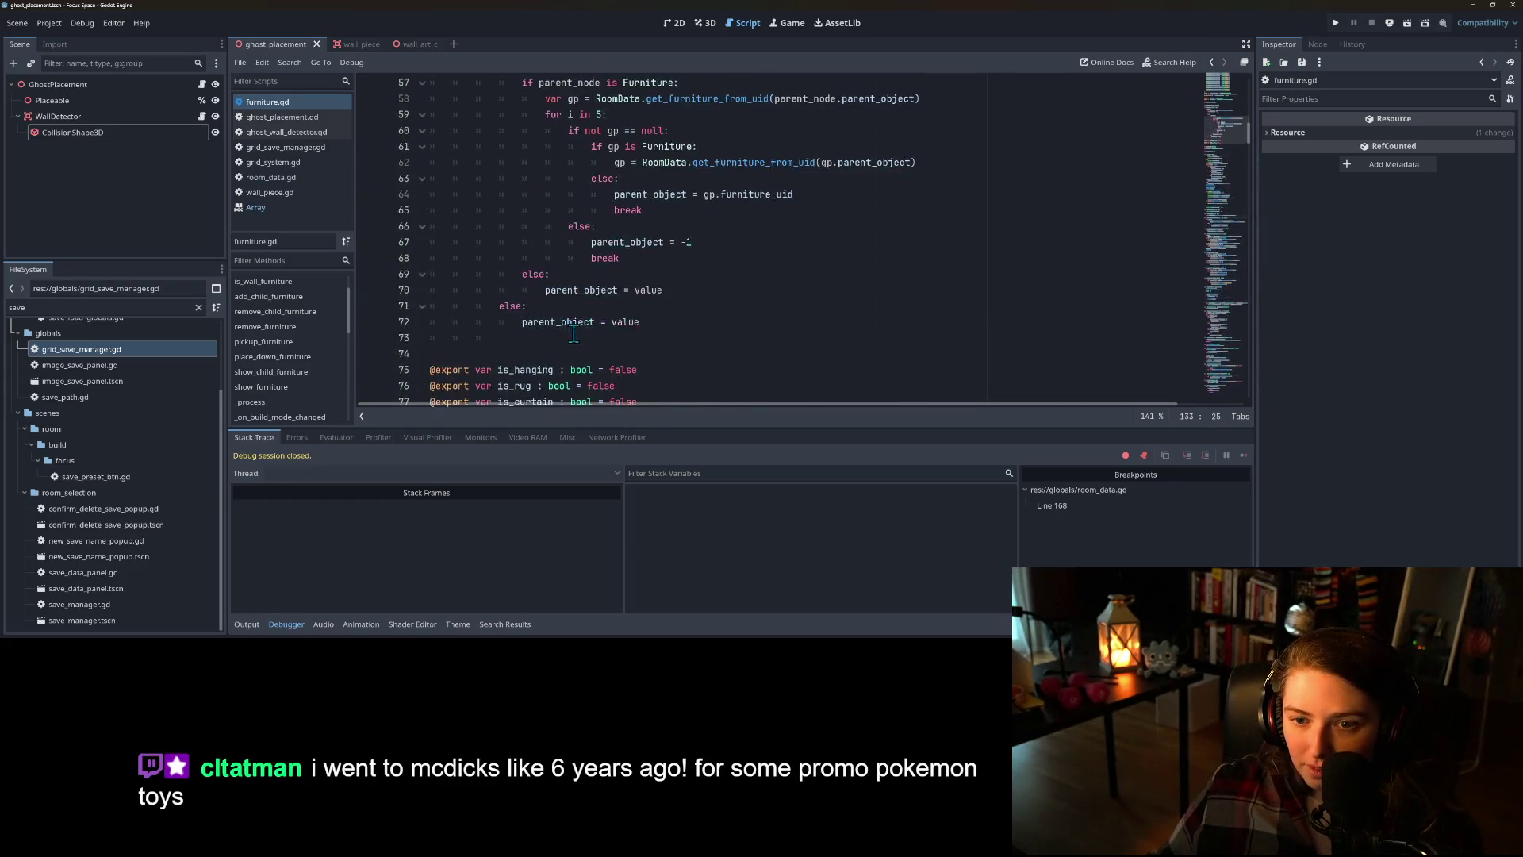
pyautogui.scroll(-4, 524, 206)
pyautogui.scroll(1, 499, 149)
pyautogui.scroll(1, 499, 150)
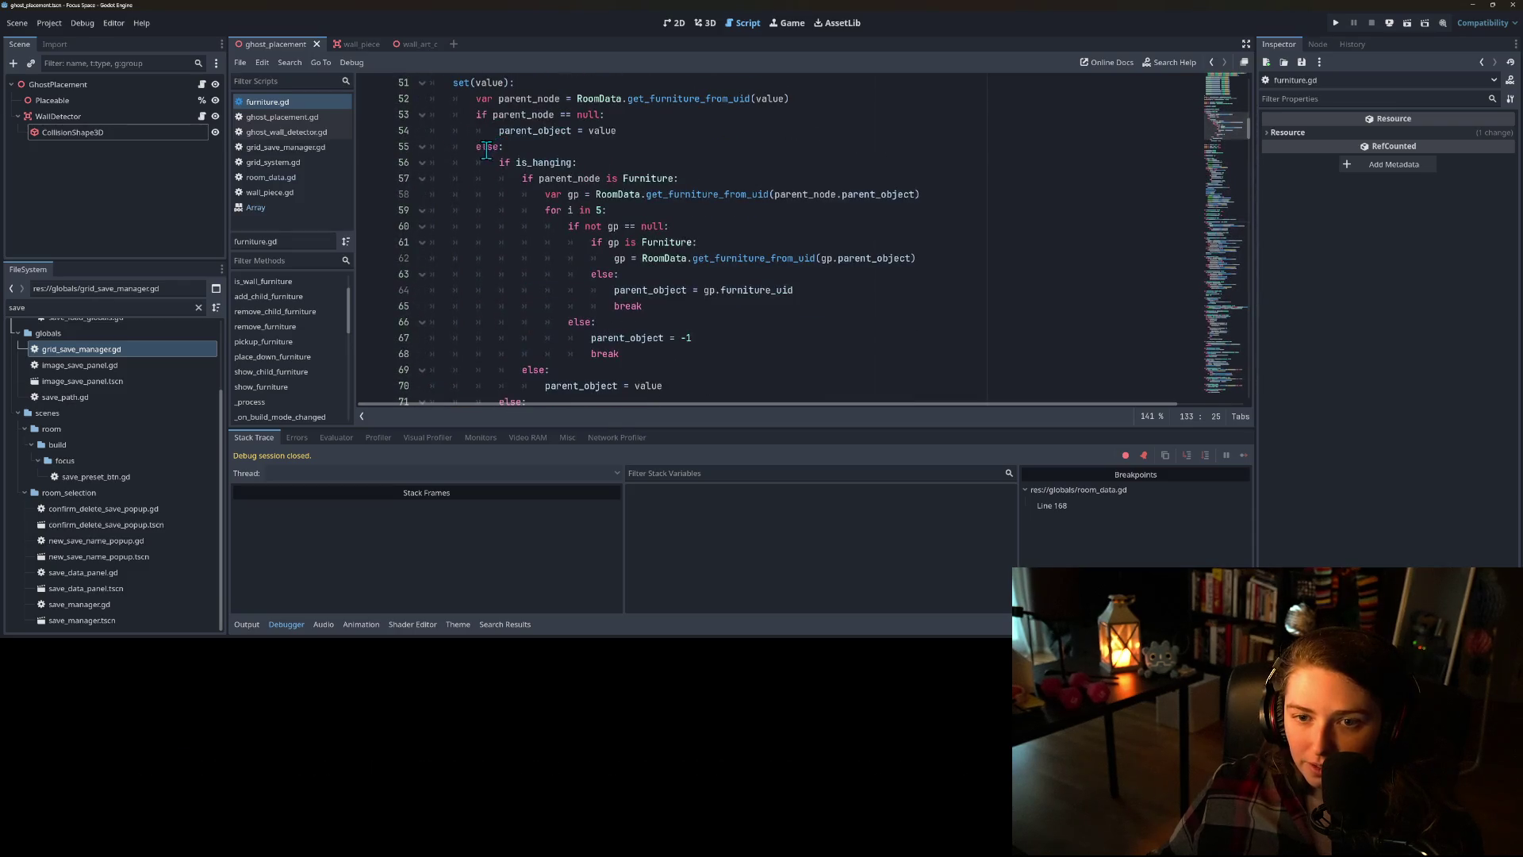
# - End the setter with 'if parent_node.has_method("add_child_furniture"):'
pyautogui.click(492, 165)
pyautogui.scroll(-2, 499, 230)
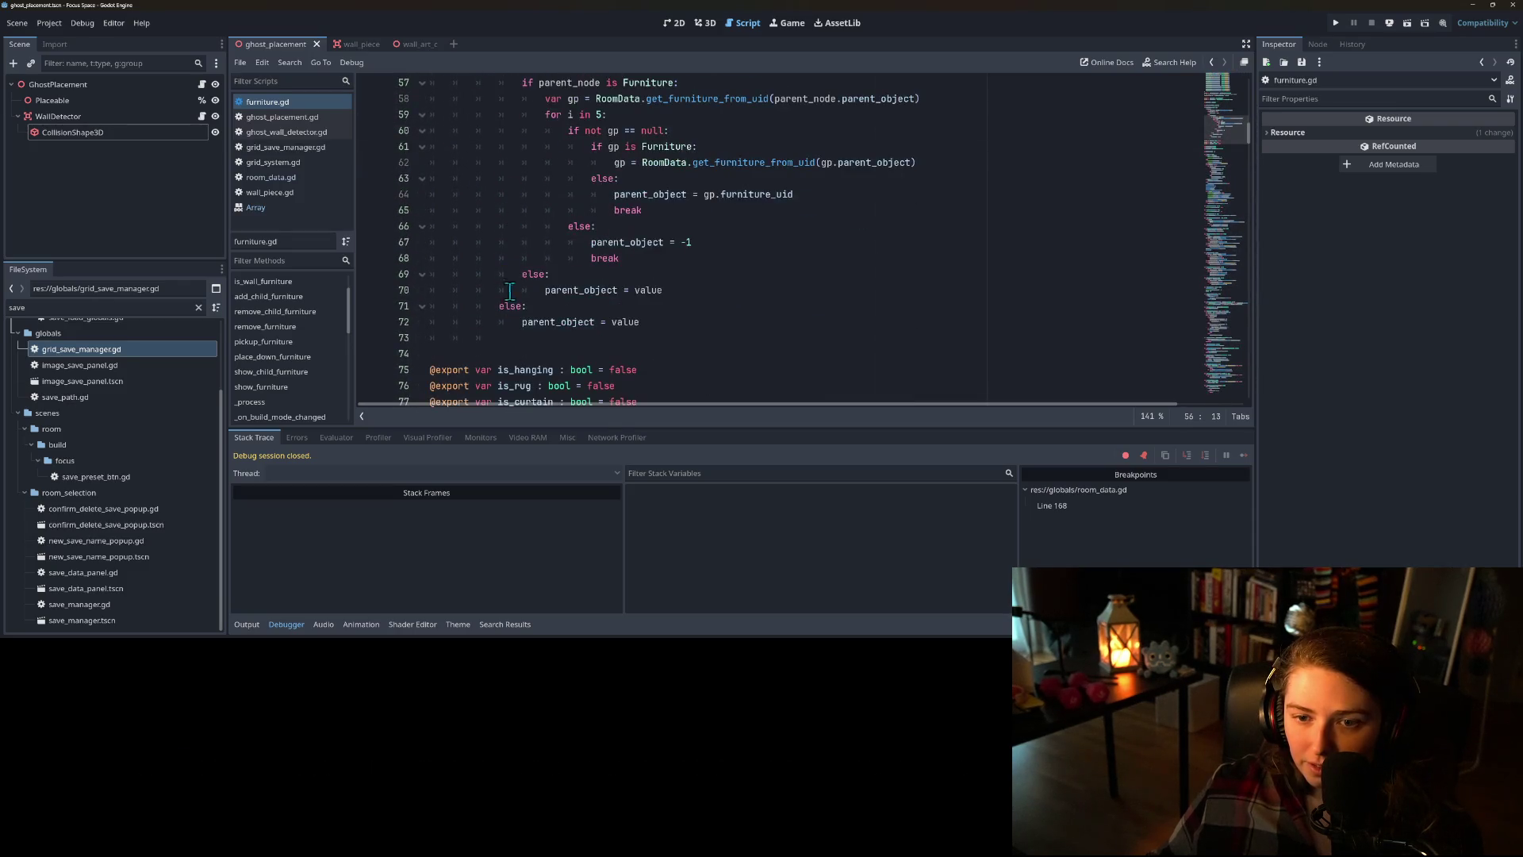
pyautogui.click(647, 326)
pyautogui.click(664, 339)
pyautogui.write('pare')
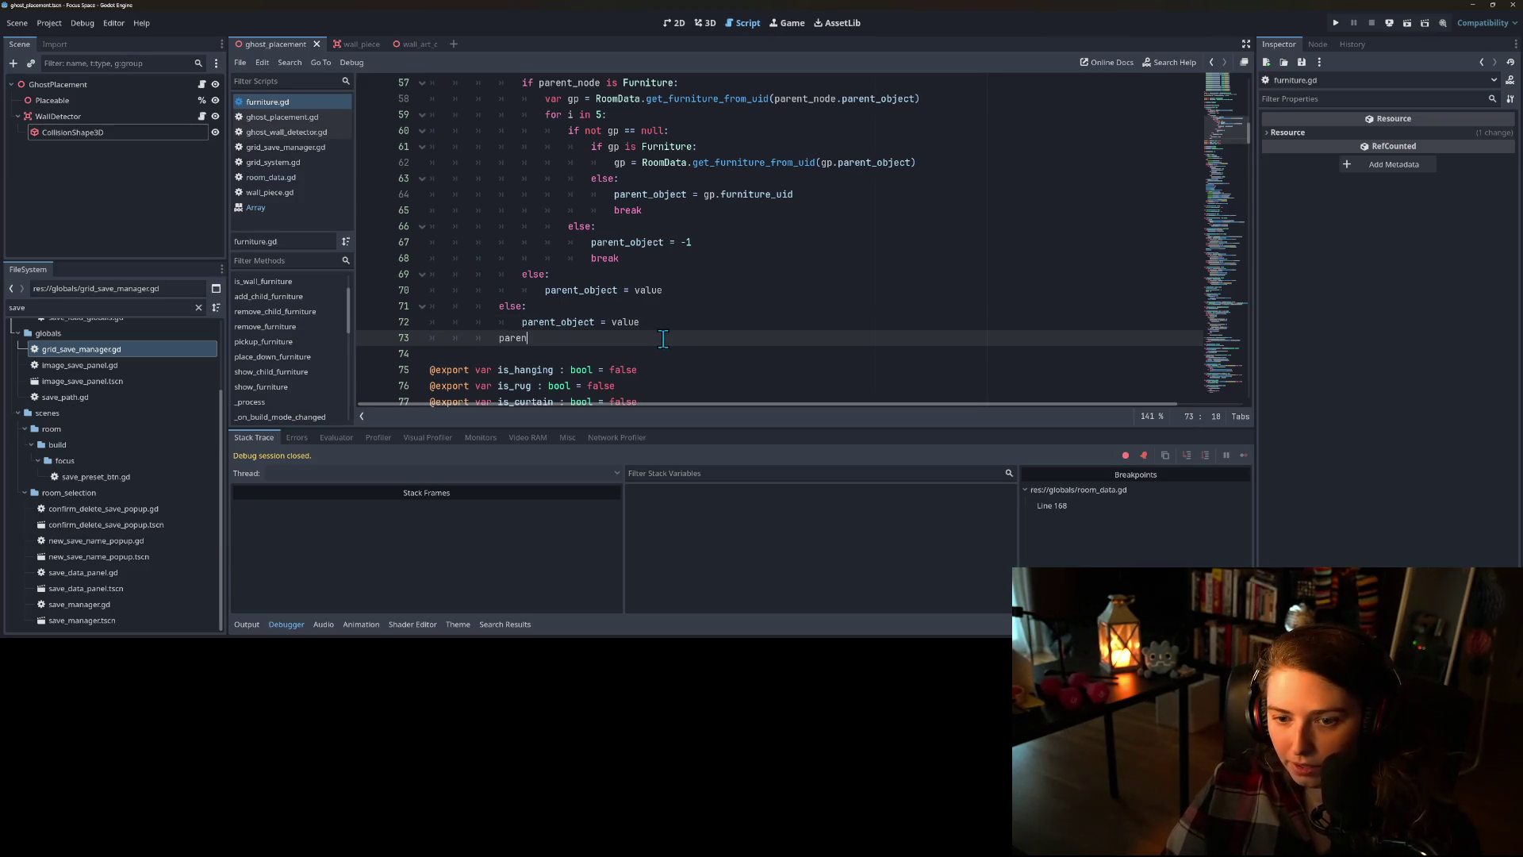
pyautogui.press('BackSpace')
pyautogui.press('BackSpace')
pyautogui.press('BackSpace')
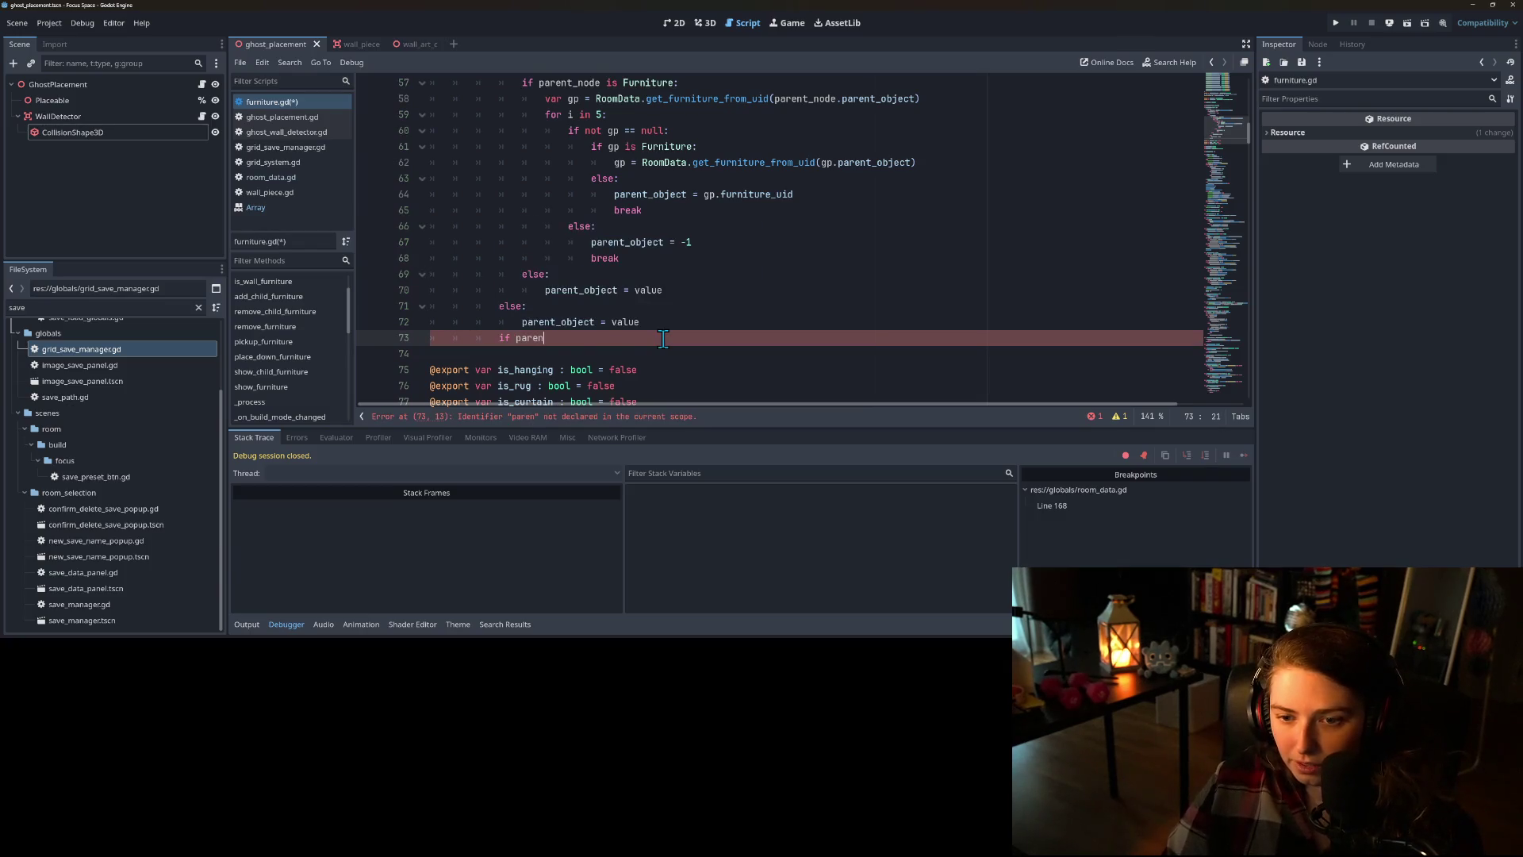
pyautogui.press('Down')
pyautogui.press('Return')
pyautogui.write('has_method("add_child_furniture"):')
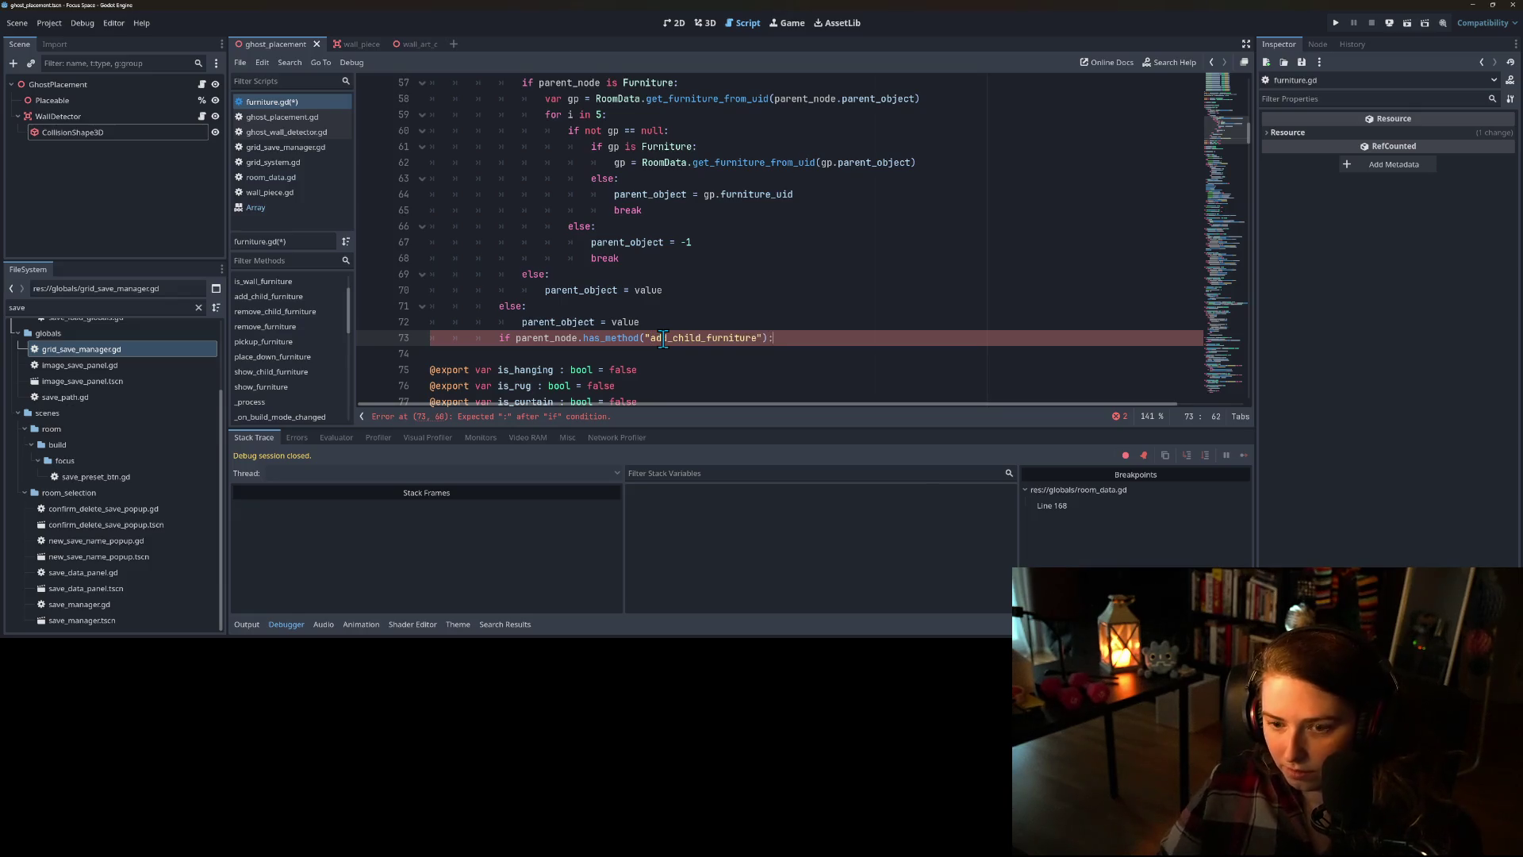
pyautogui.press('Return')
pyautogui.write('paren')
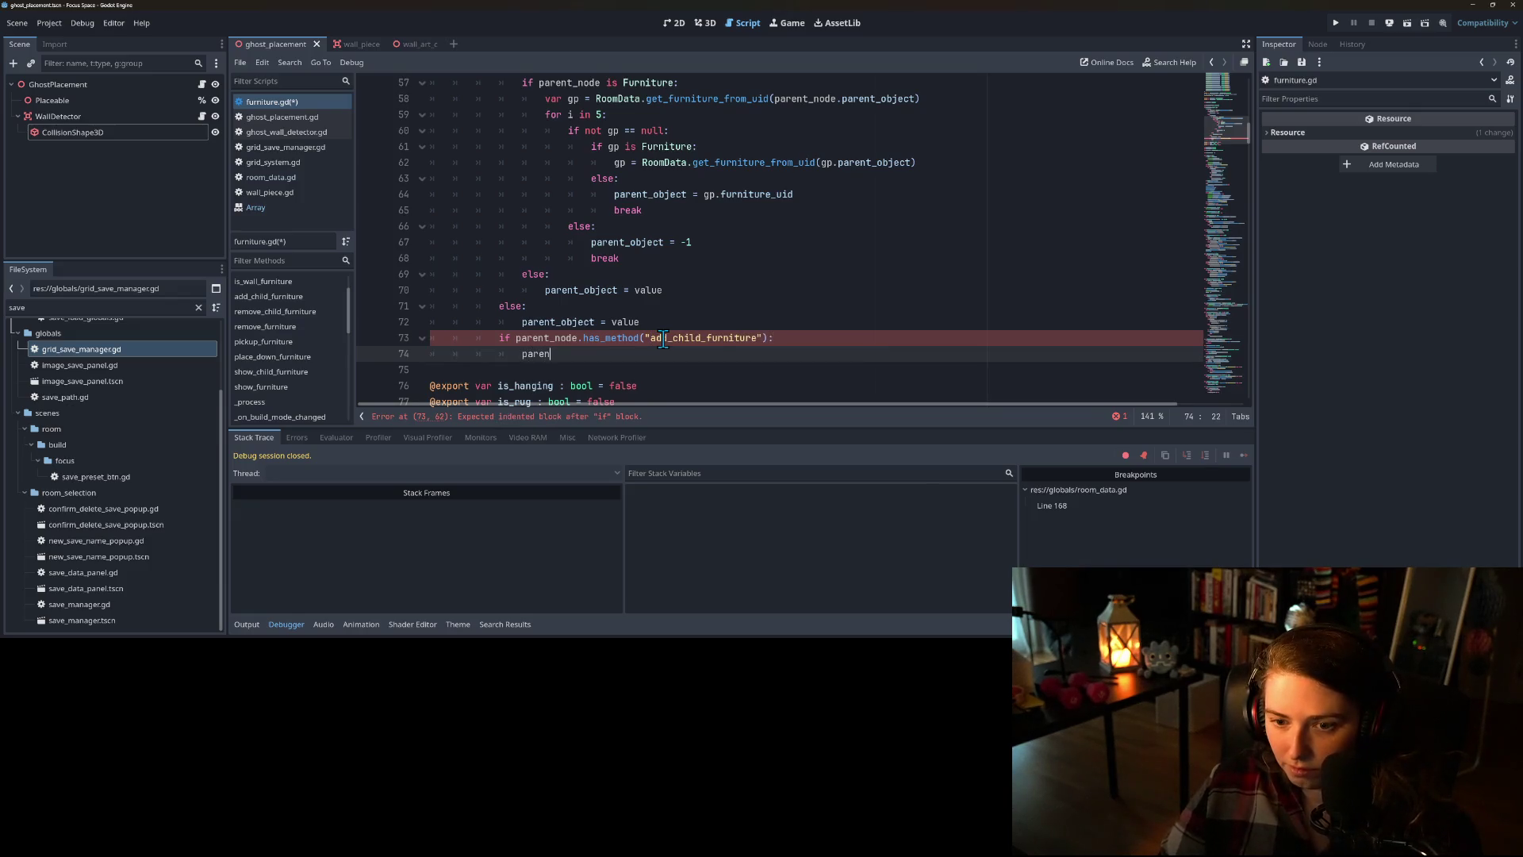
# - Call parent_node.add_child_furniture(furniture_uid) inside the new check and save
pyautogui.press('Return')
pyautogui.write('add')
pyautogui.press('Return')
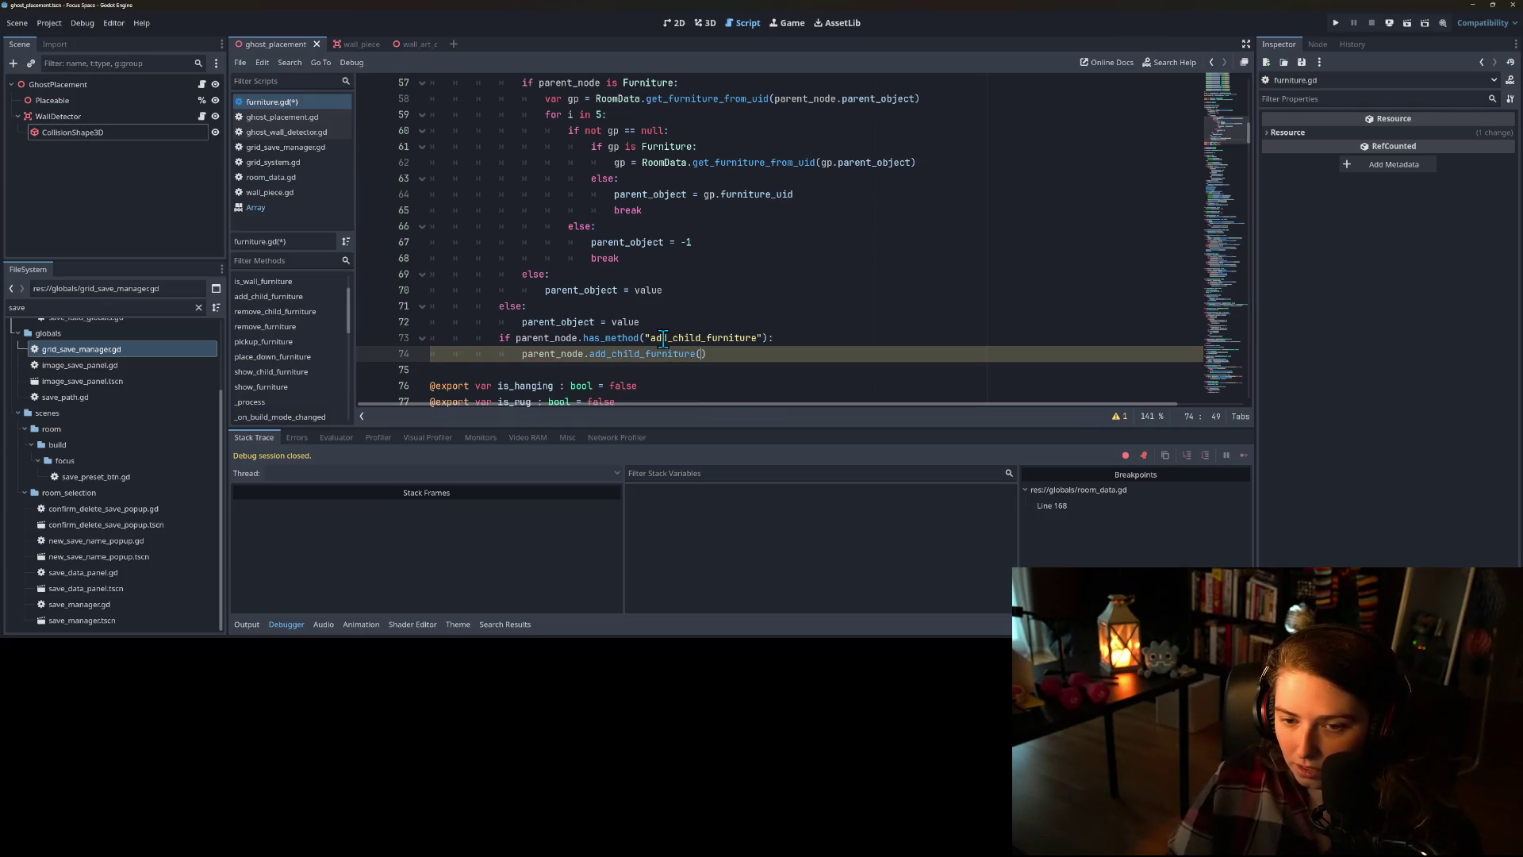
pyautogui.write('uid')
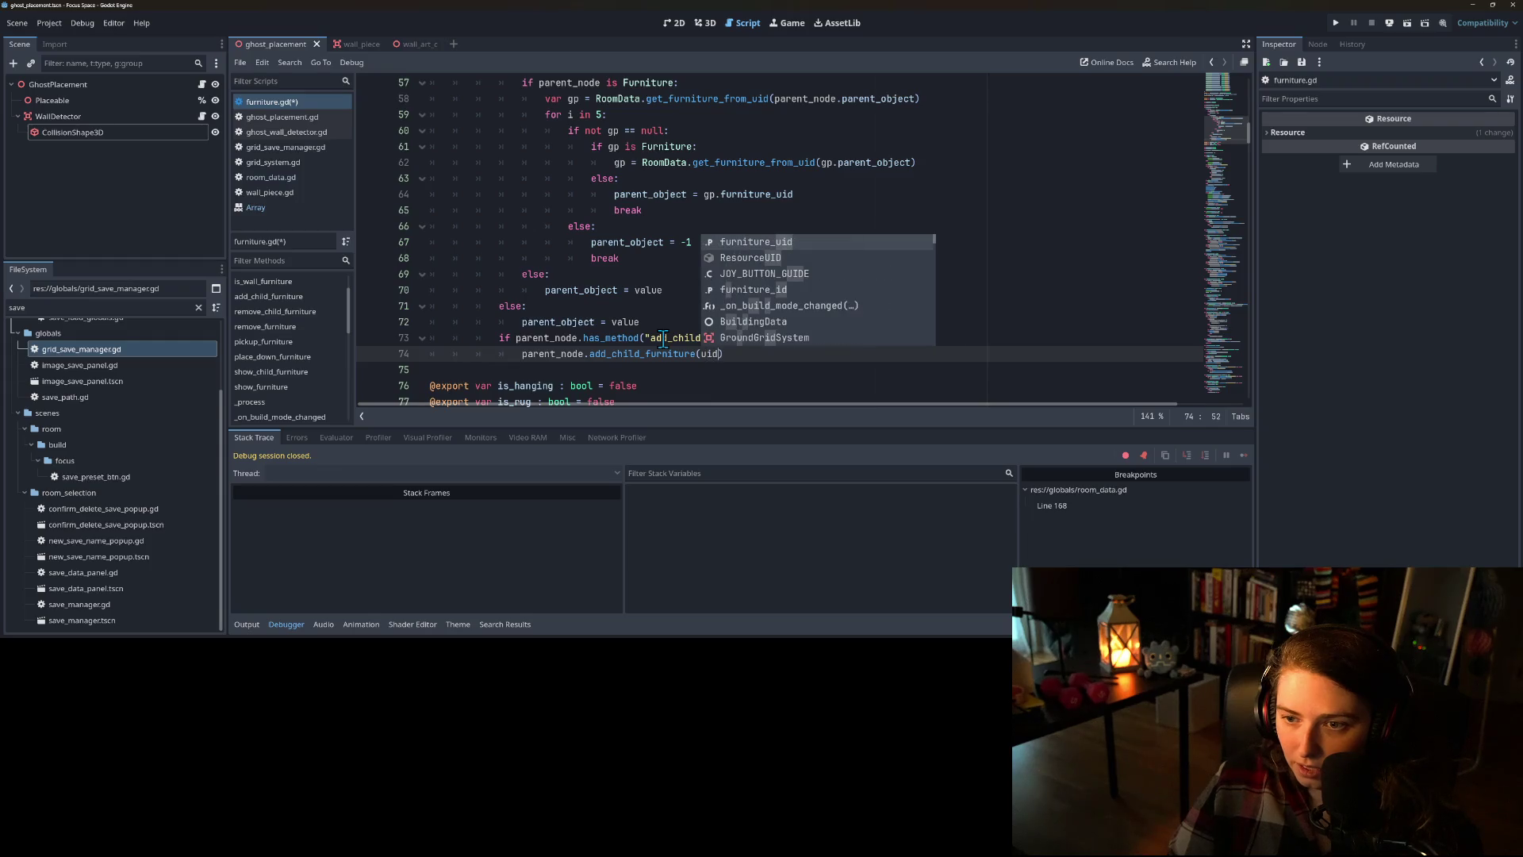
pyautogui.press('Return')
pyautogui.hotkey('ctrl', 's')
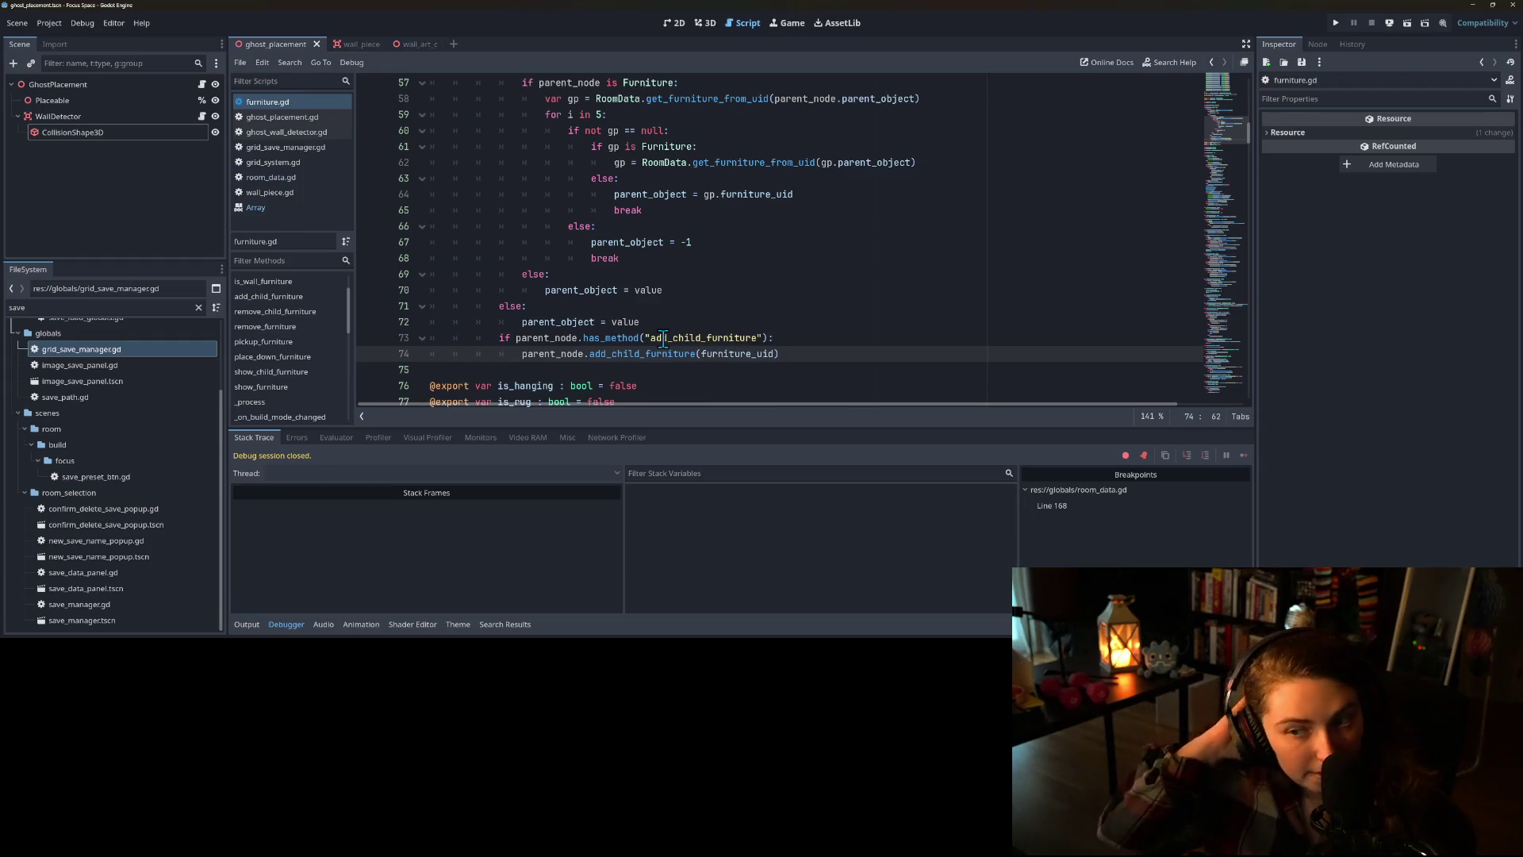
pyautogui.doubleClick(618, 352)
pyautogui.click(514, 353)
pyautogui.scroll(-15, 555, 319)
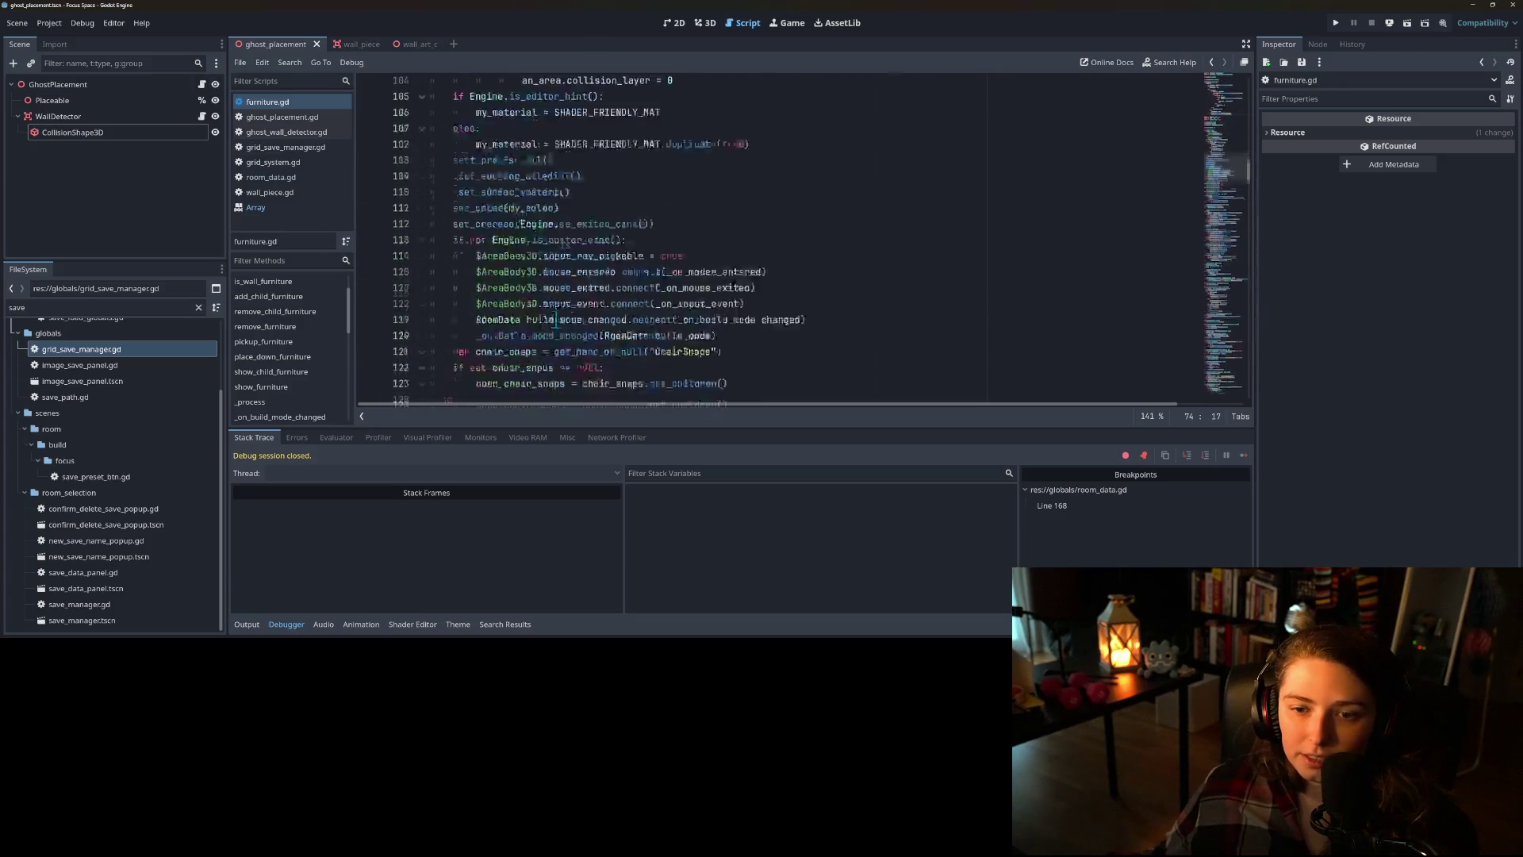
# - Go to the add_child_furniture function in wall_piece.gd
pyautogui.doubleClick(530, 258)
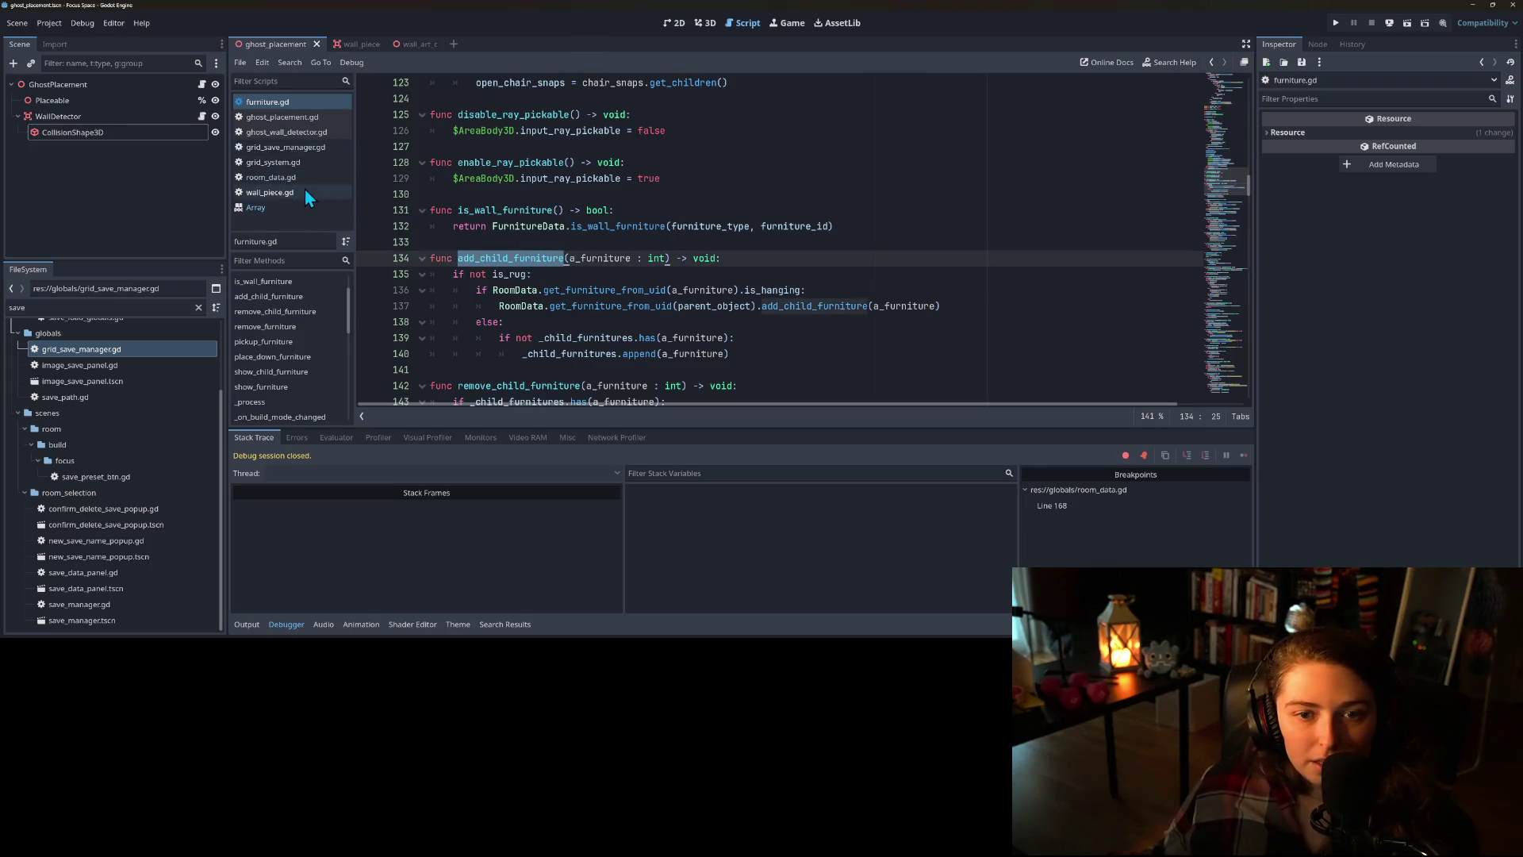
pyautogui.click(267, 194)
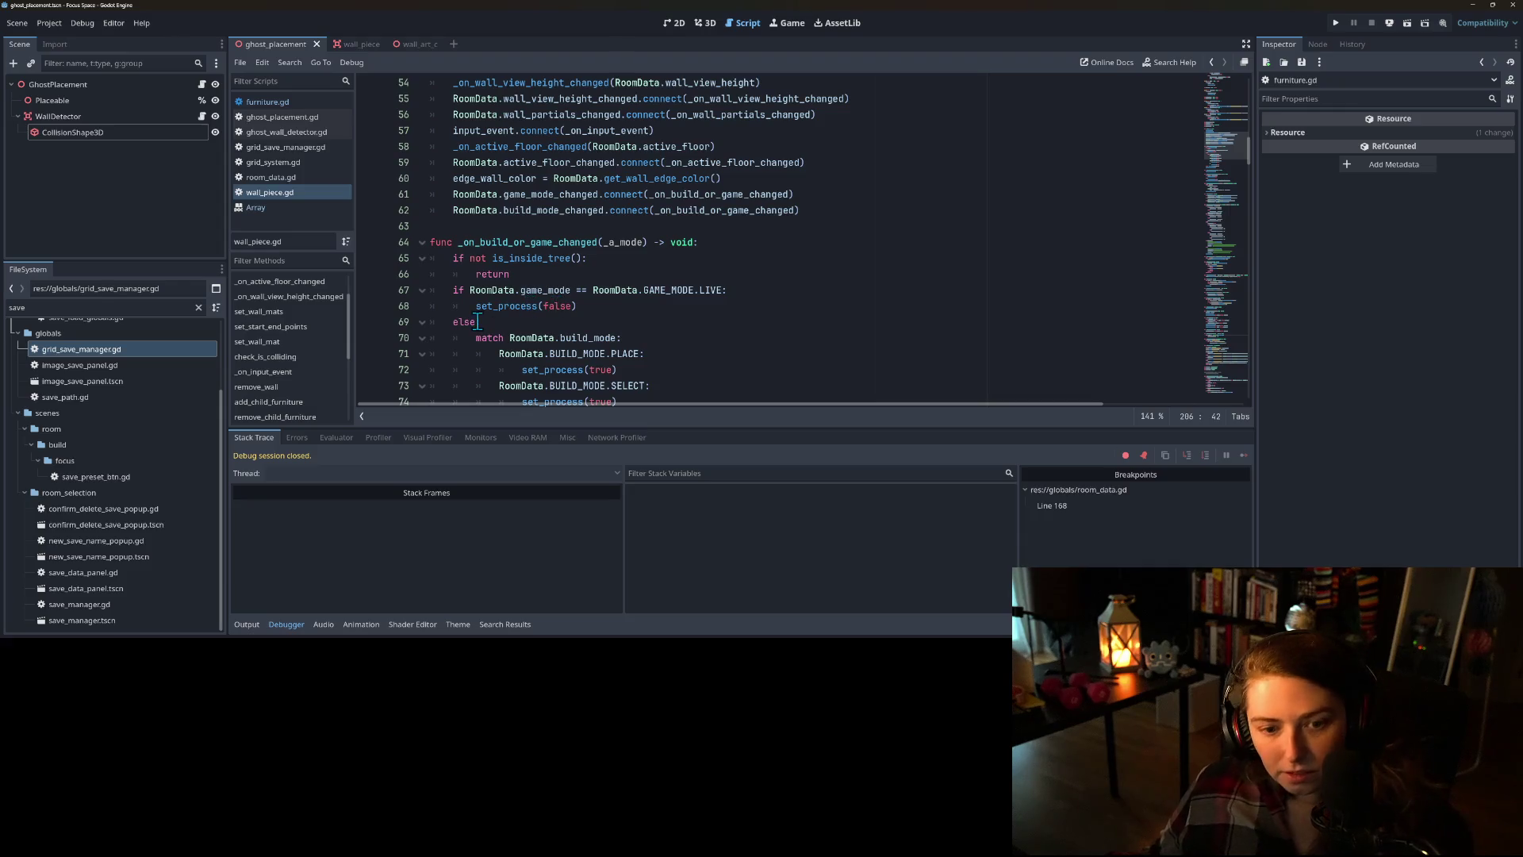
pyautogui.click(287, 403)
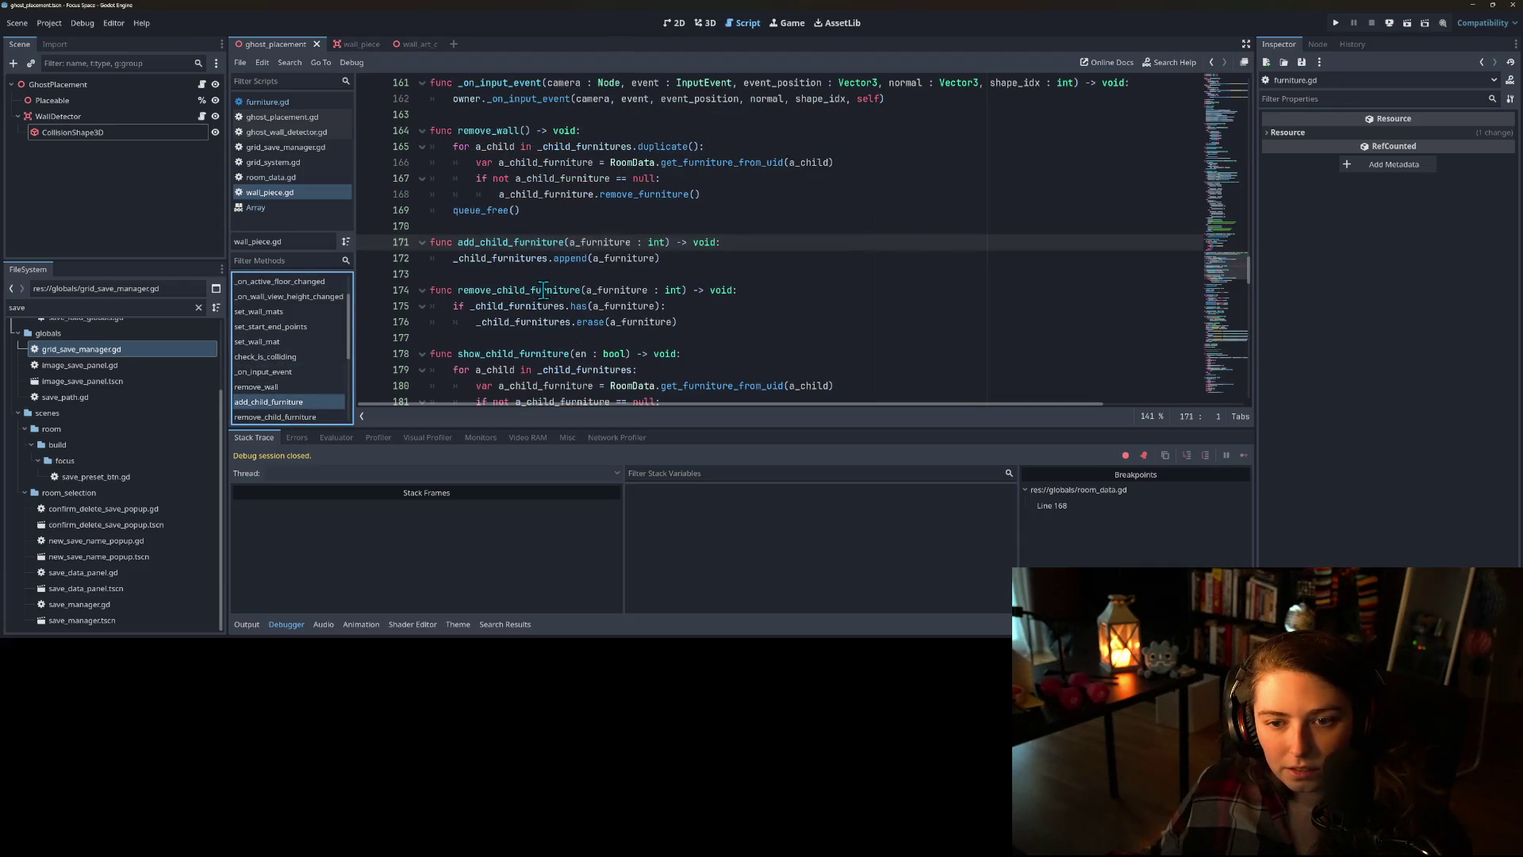
pyautogui.click(529, 259)
pyautogui.click(735, 243)
# - Add 'if not _child_furnitures.has(a_furniture):', indent the append under it, and save
pyautogui.press('Return')
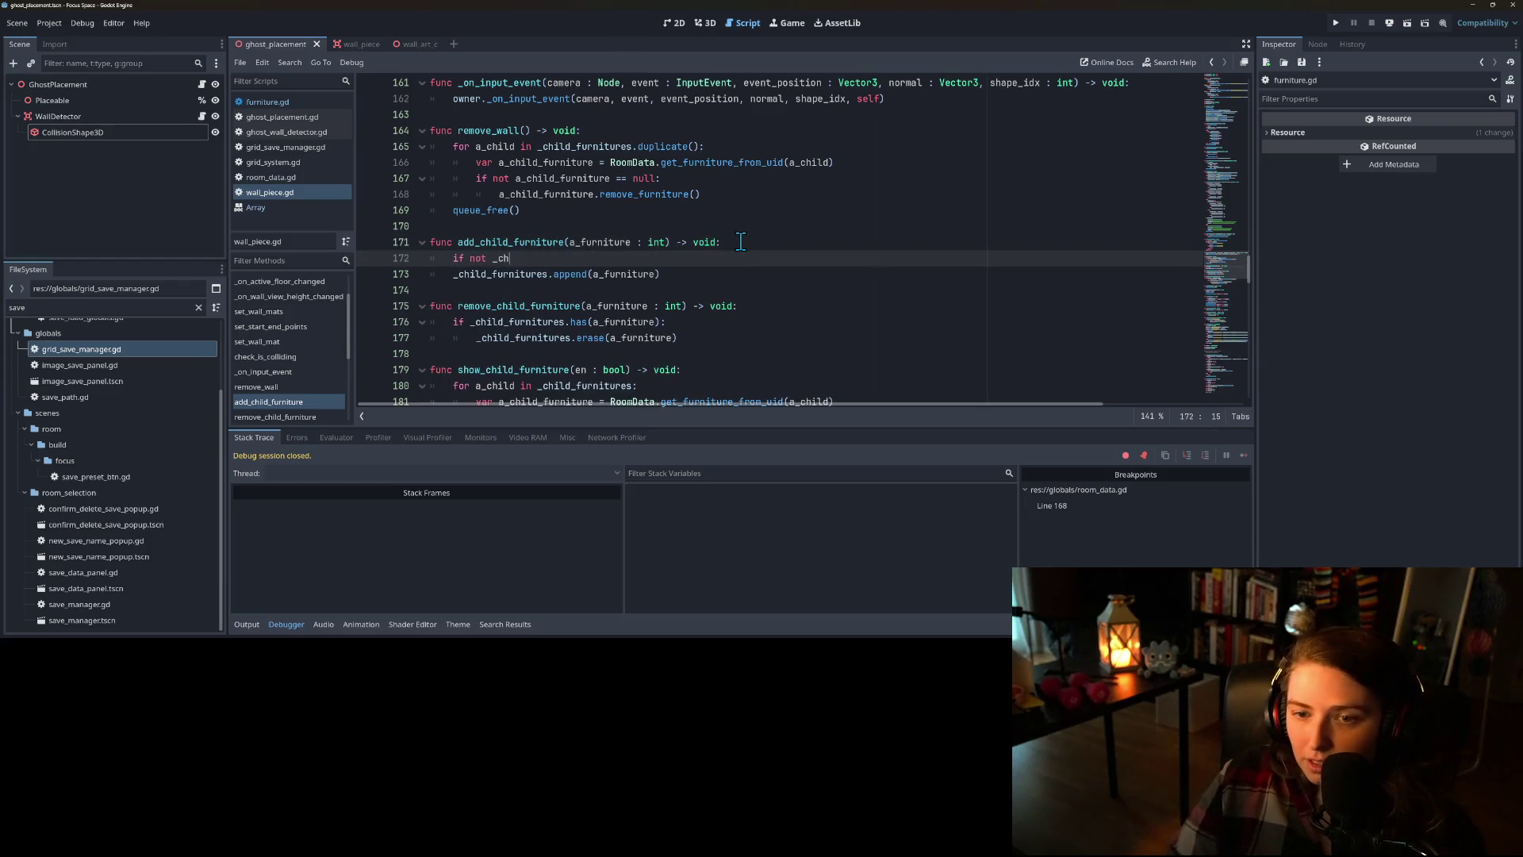
pyautogui.write('il')
pyautogui.press('Return')
pyautogui.write('.has')
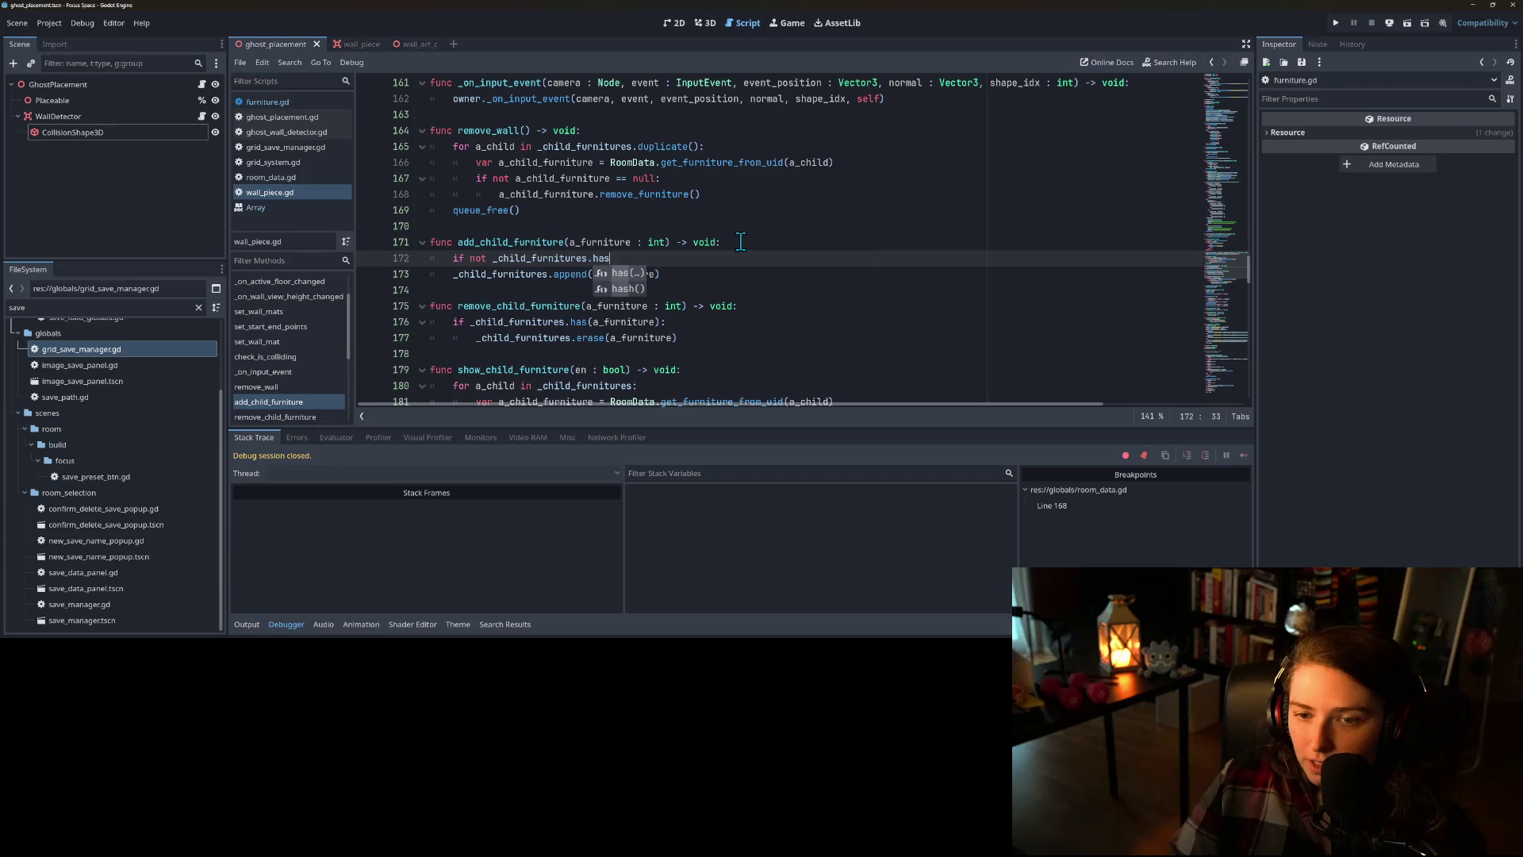
pyautogui.write('(')
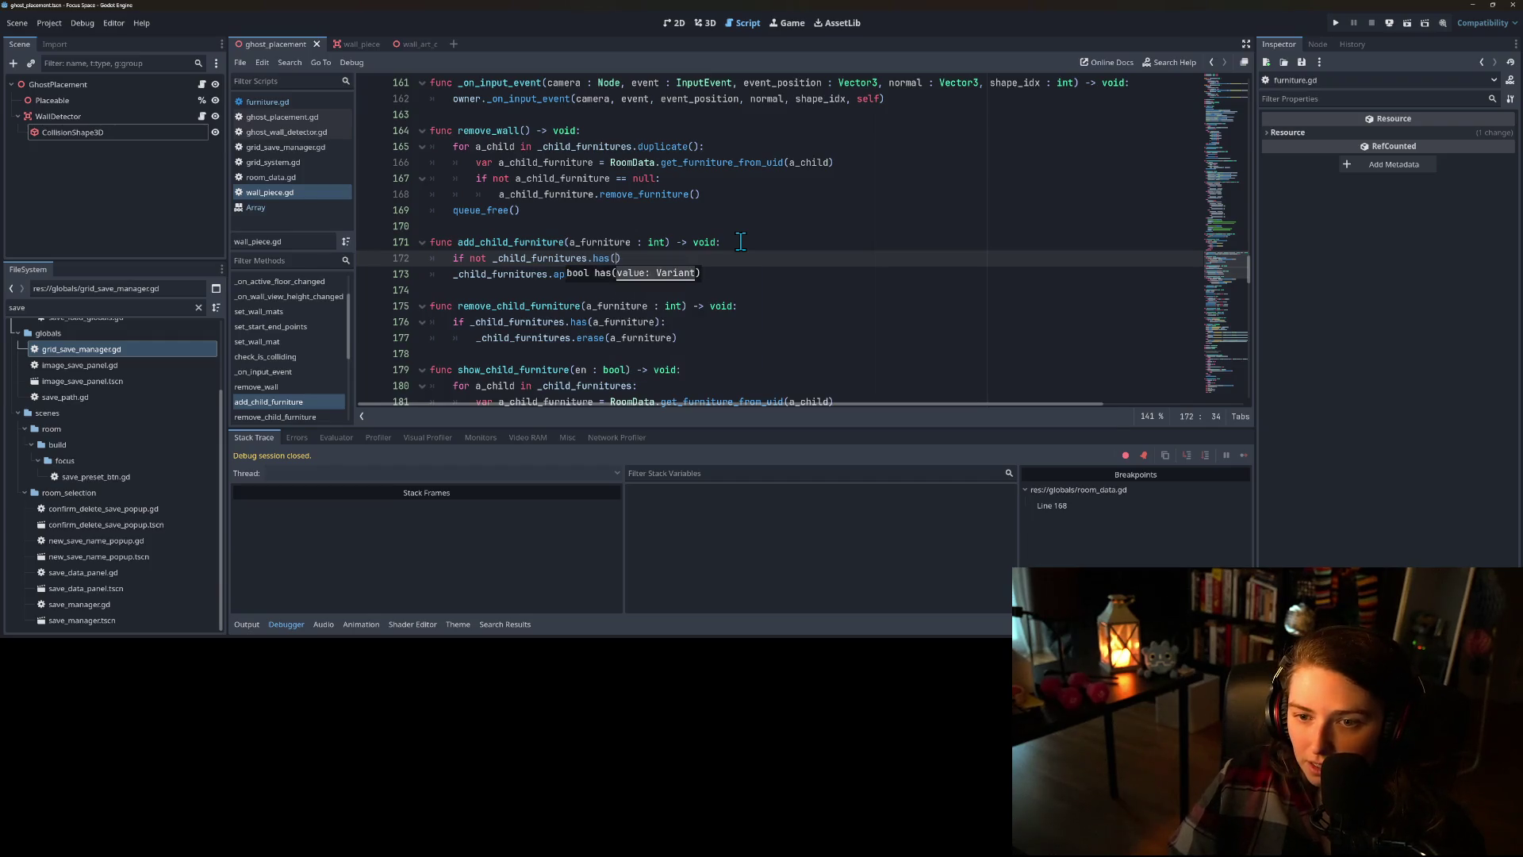
pyautogui.write('a_furniture')
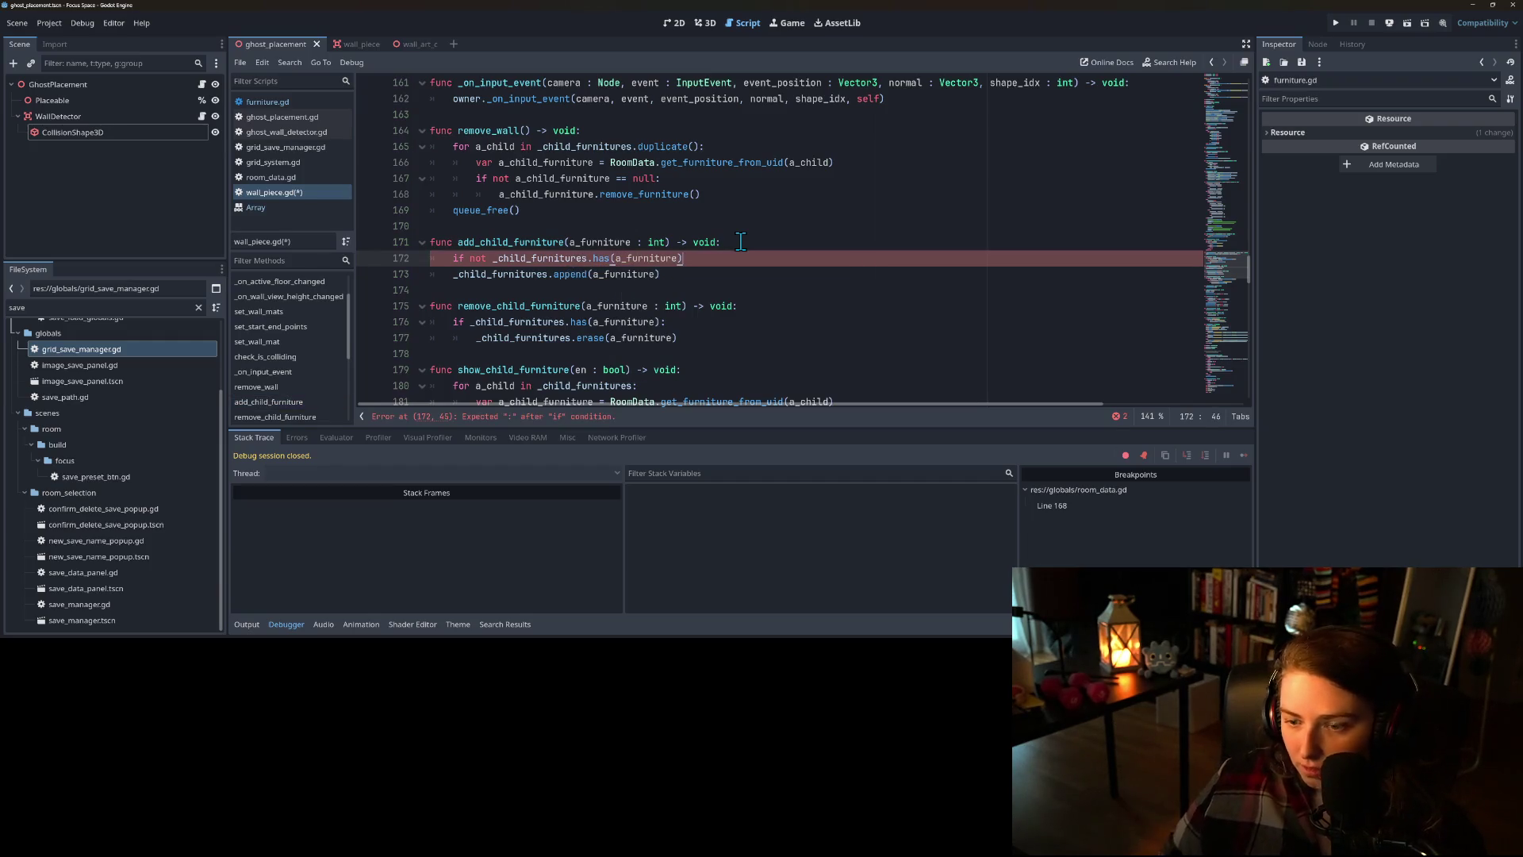
pyautogui.press('Down')
pyautogui.press('Down')
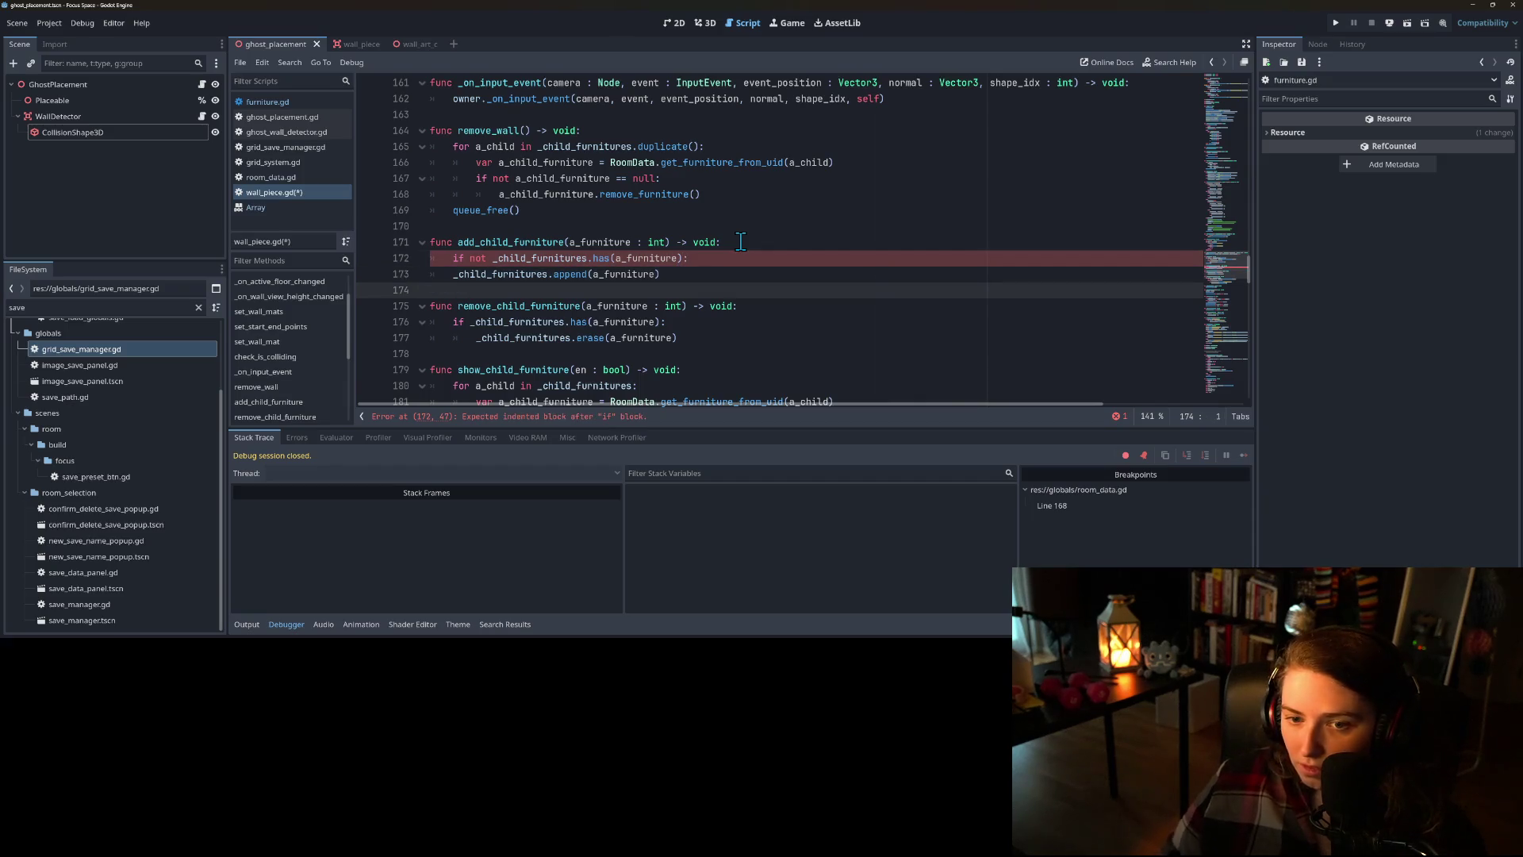
pyautogui.press('Up')
pyautogui.press('Tab')
pyautogui.hotkey('ctrl', 's')
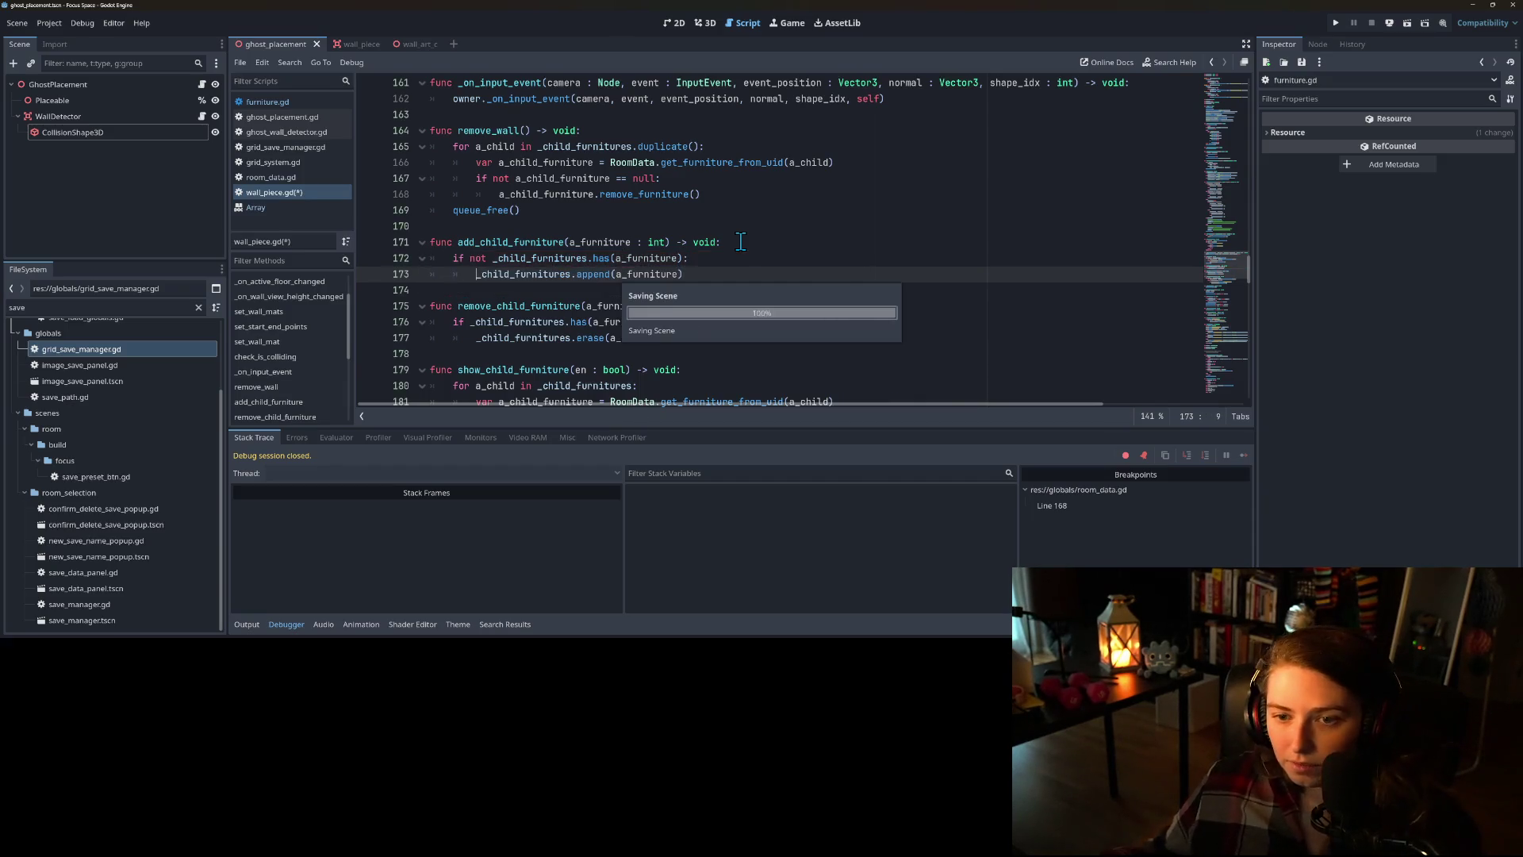
# - Filter the script list by 'floor' to find the floor piece script
pyautogui.doubleClick(506, 241)
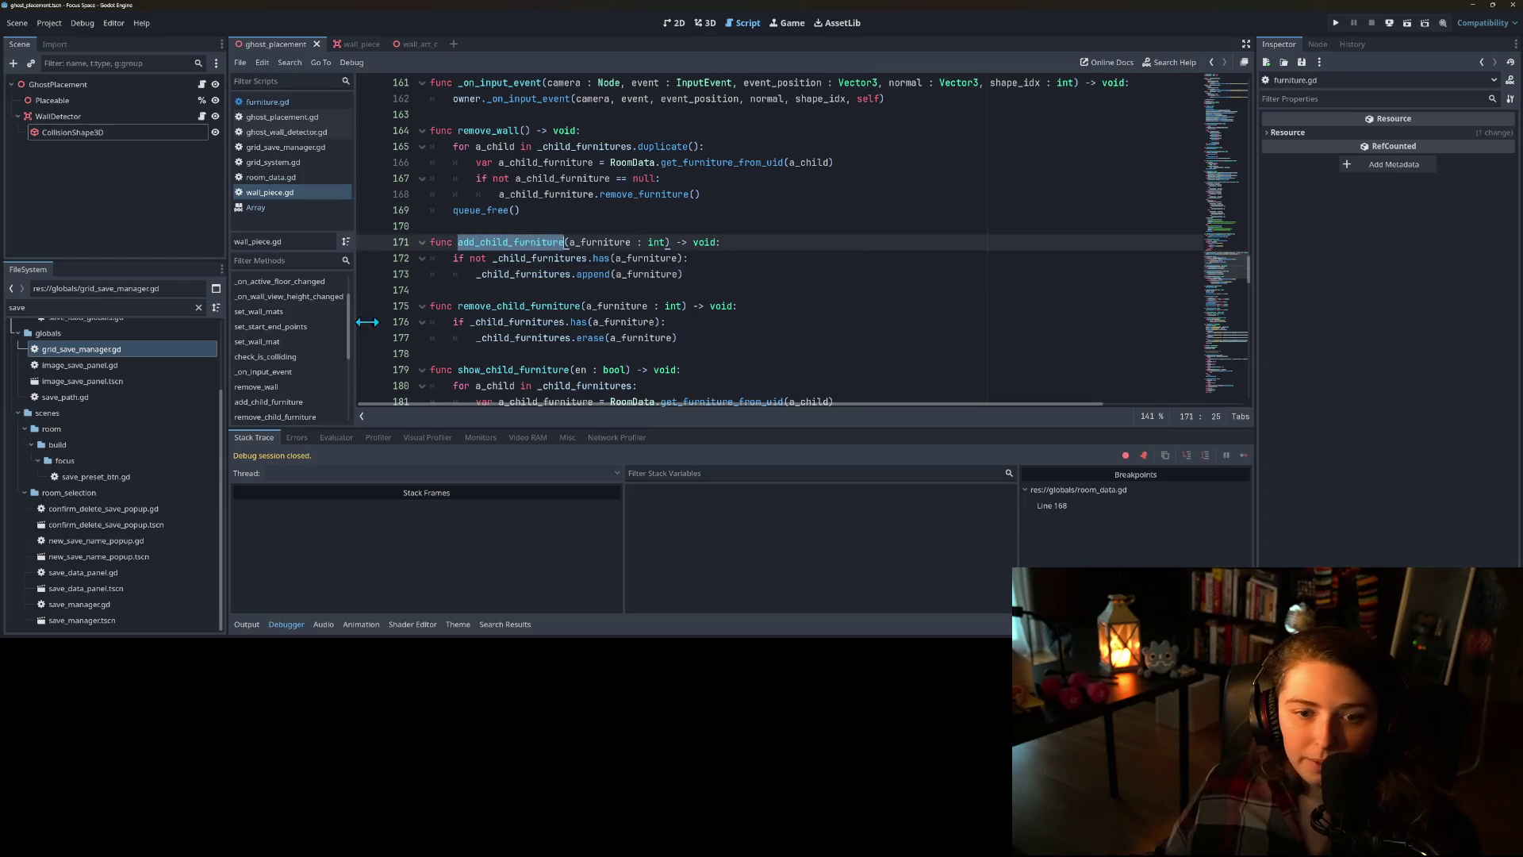
pyautogui.doubleClick(127, 308)
pyautogui.write('floor')
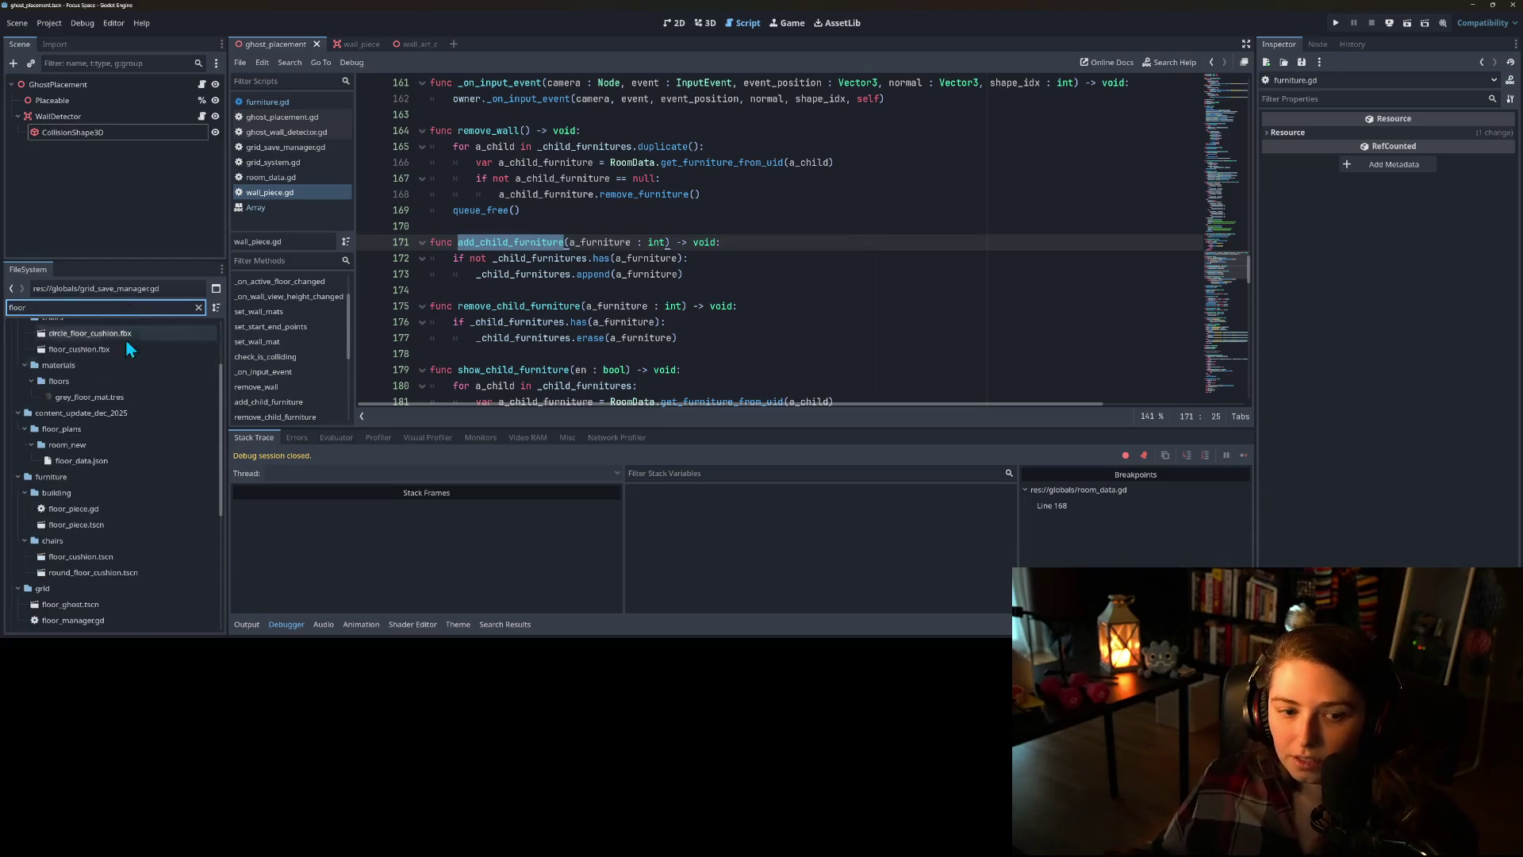
# - Open floor_piece.gd from the 'floor' FileSystem filter at its add_child_furniture function
pyautogui.click(103, 526)
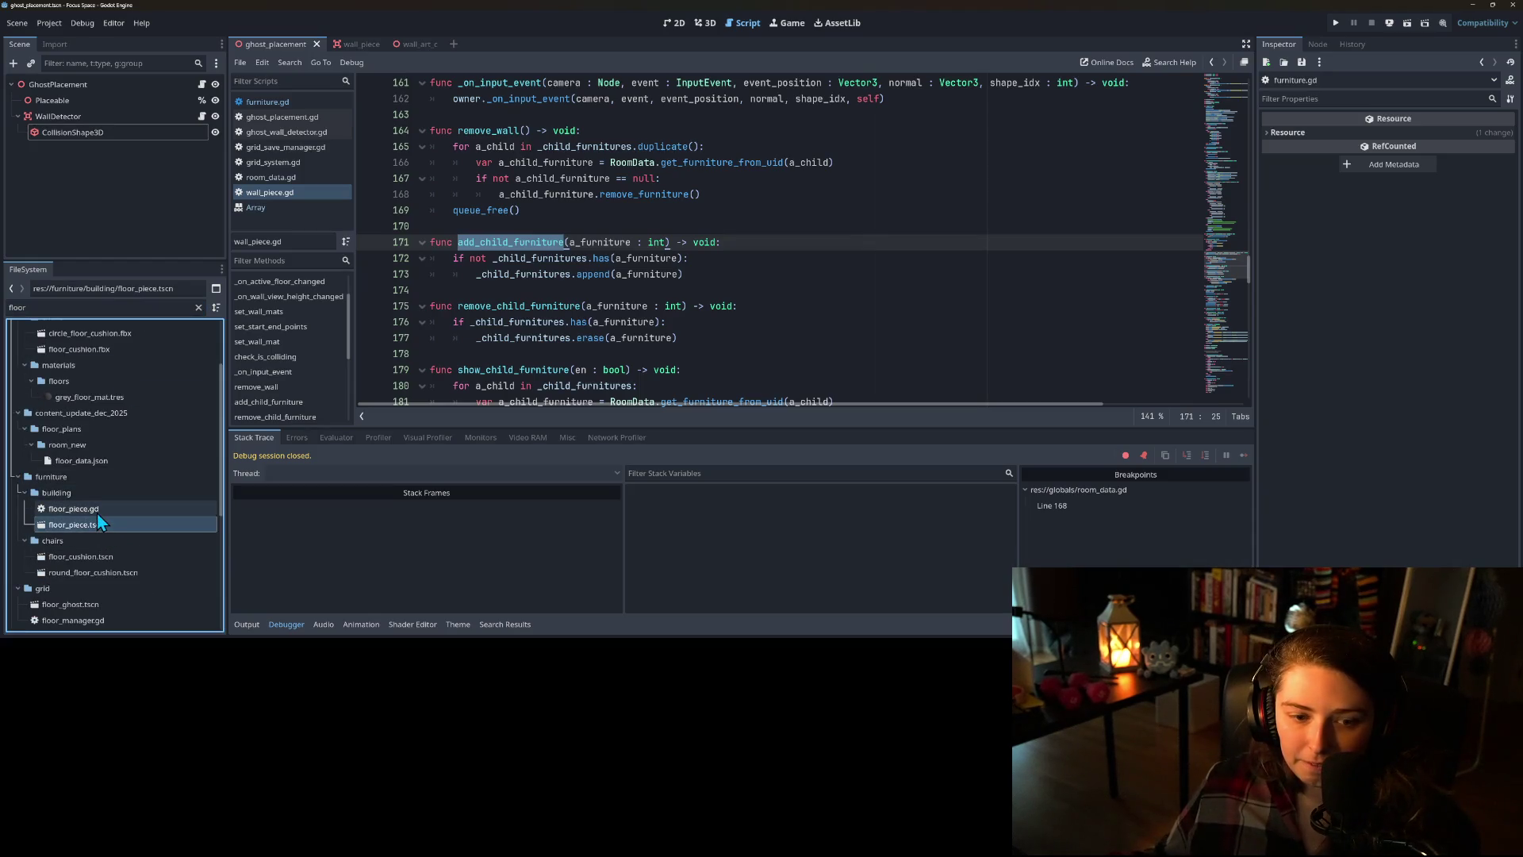
pyautogui.doubleClick(97, 511)
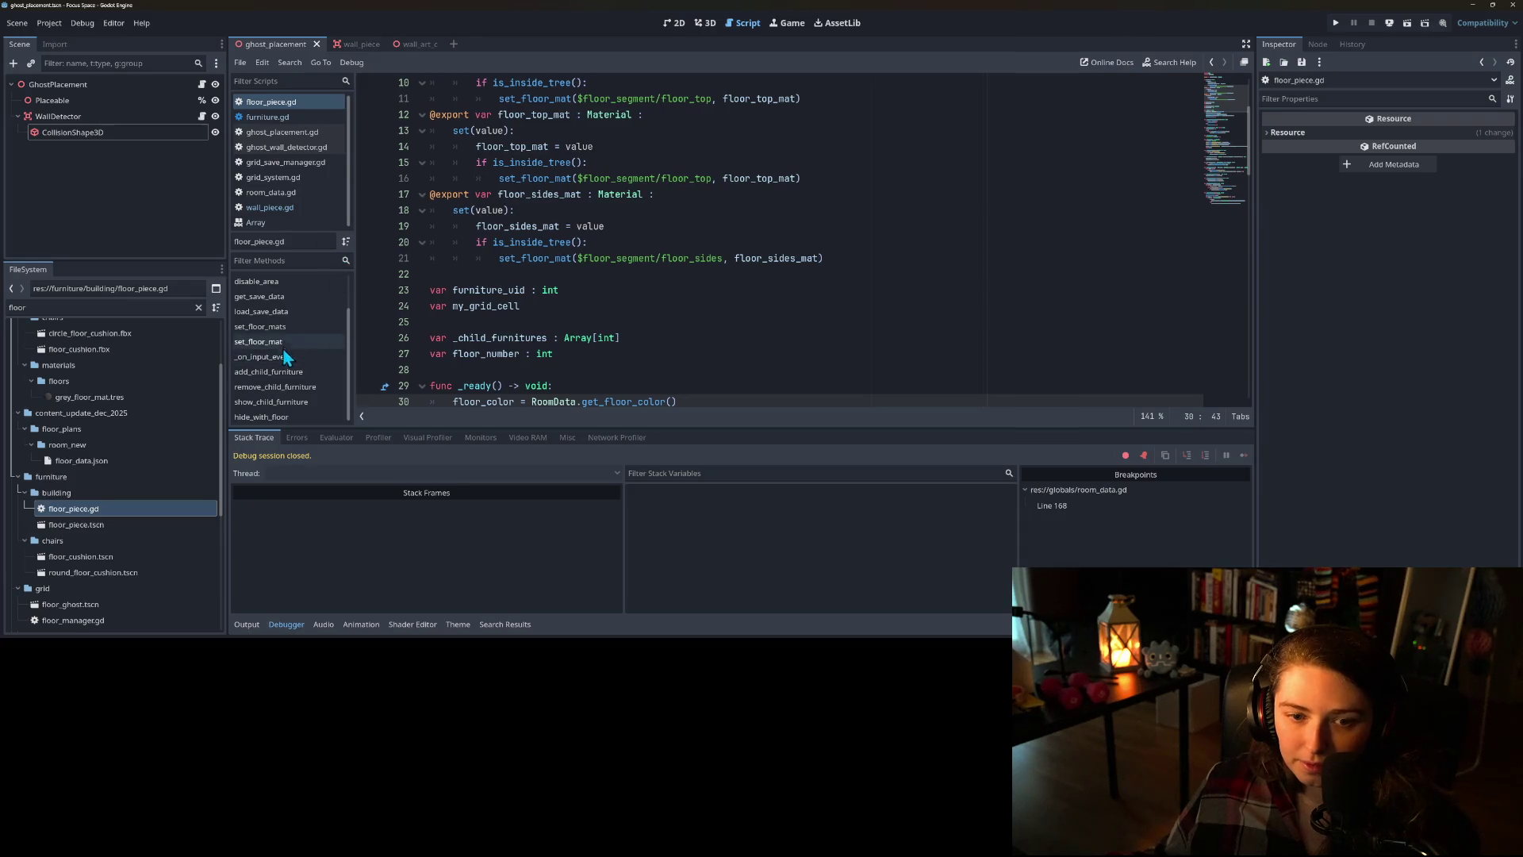
pyautogui.click(285, 371)
# - Add an 'if not _child_furnitures.has(a_furniture):' guard and indent the append beneath it
pyautogui.click(756, 238)
pyautogui.press('Return')
pyautogui.write('if not _child')
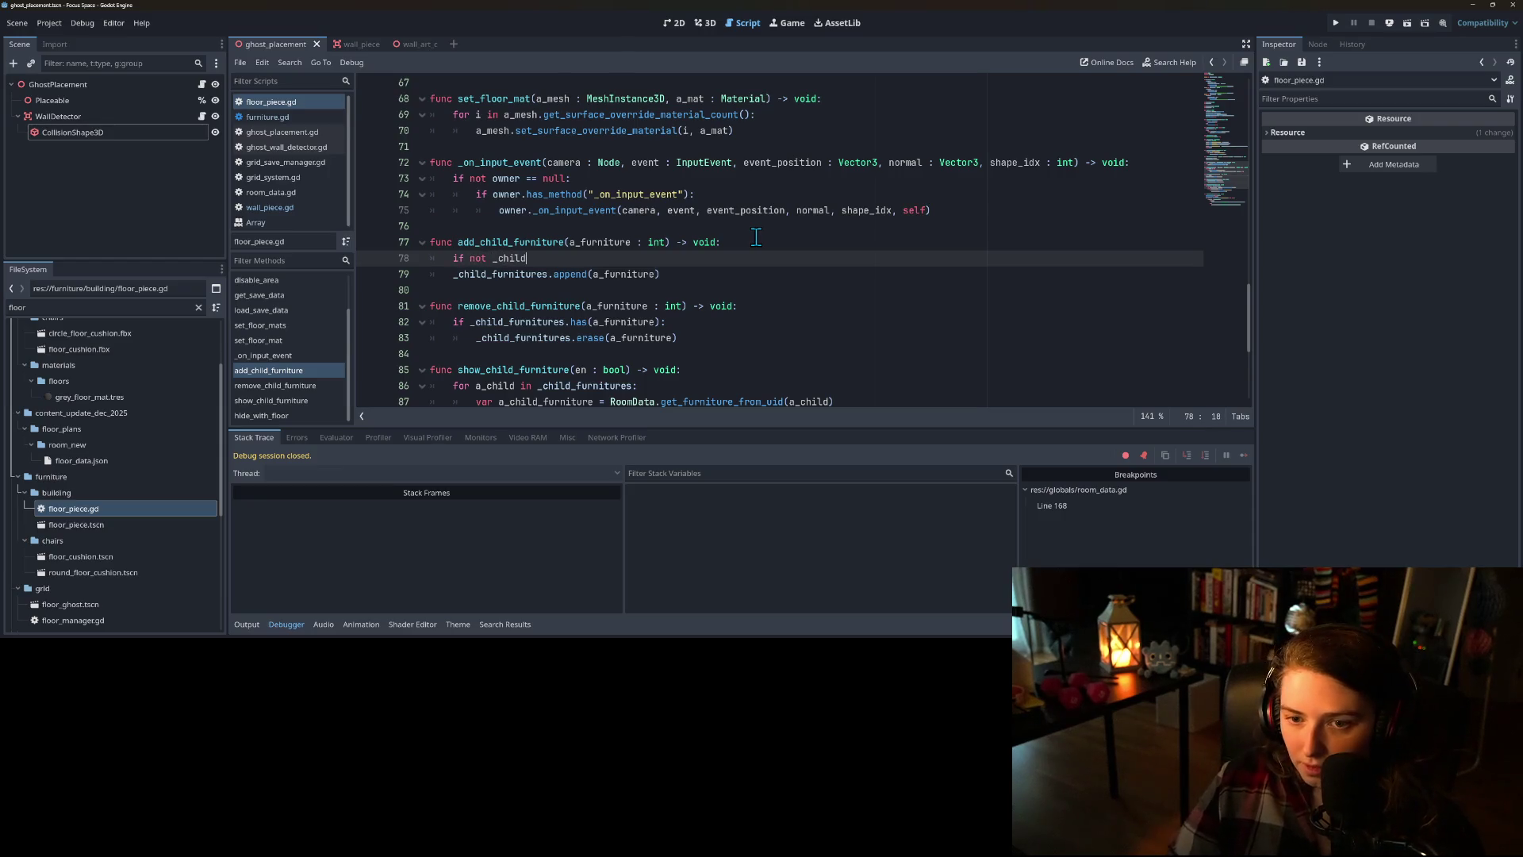
pyautogui.write('_furnitures.has(')
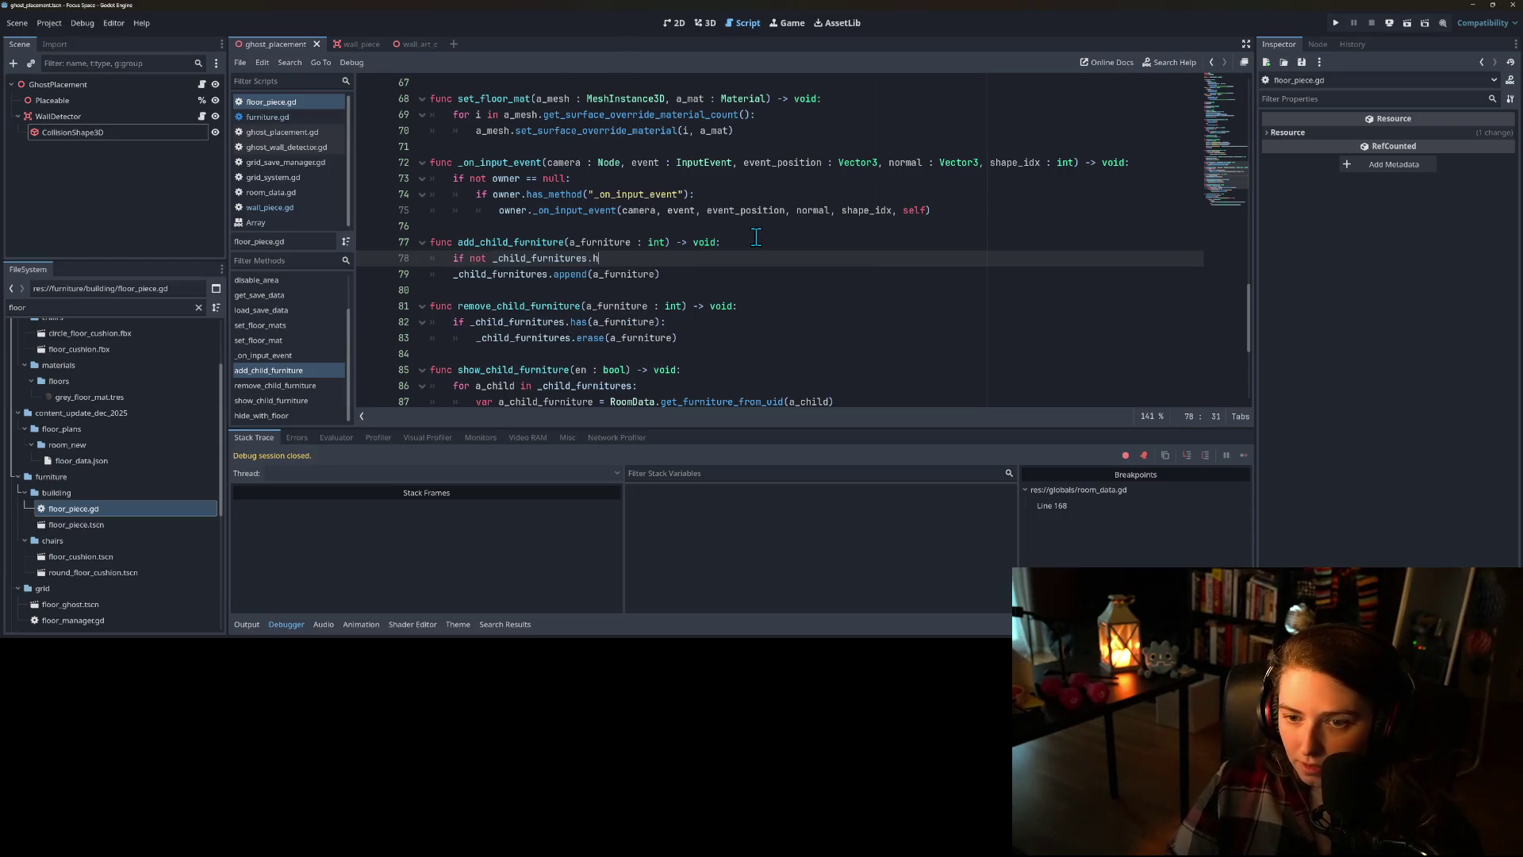
pyautogui.write('a')
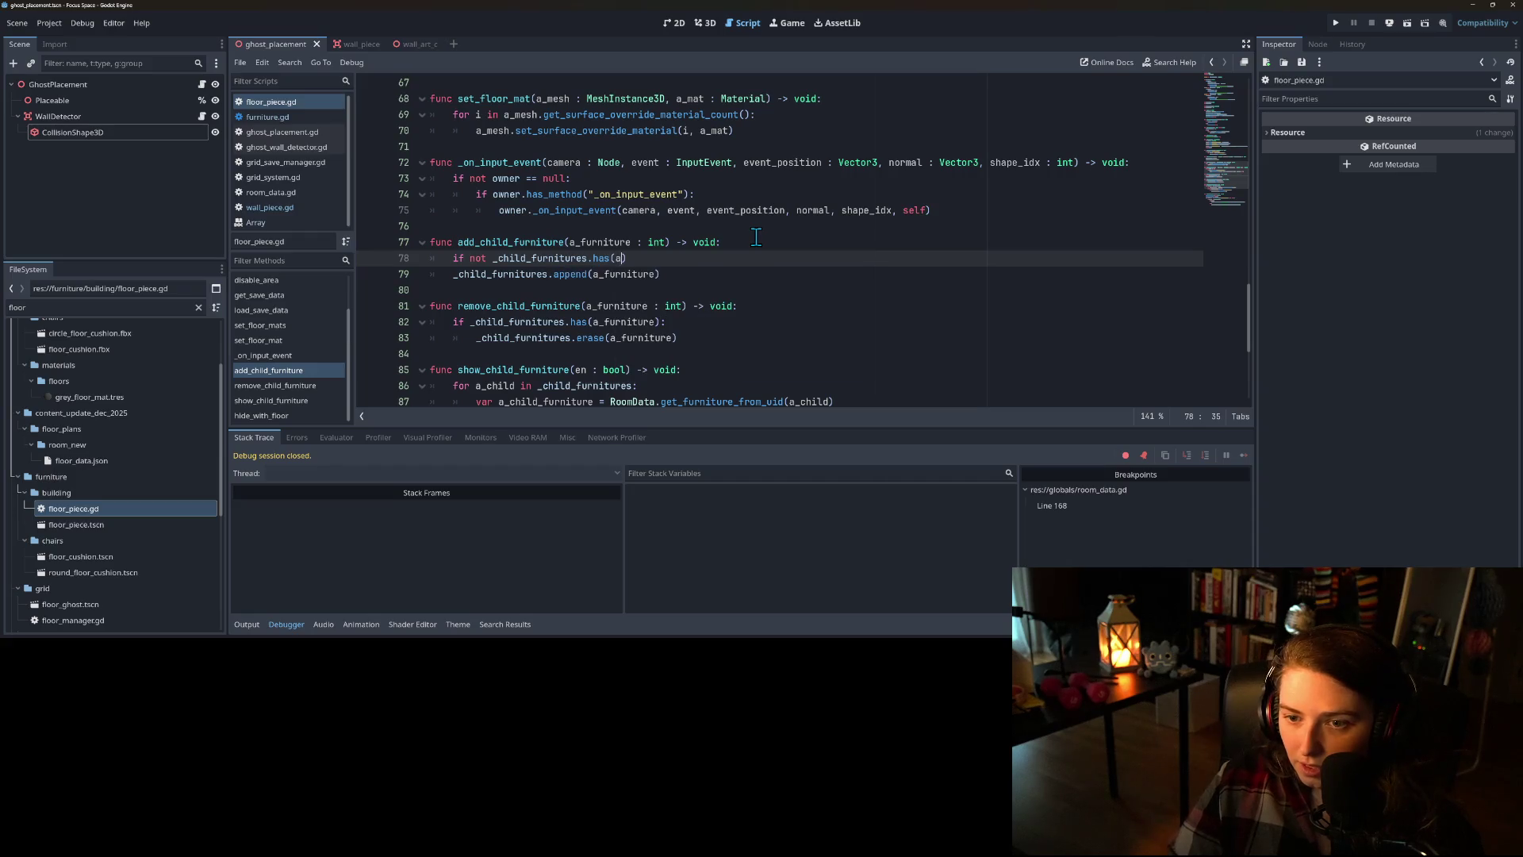
pyautogui.press('Return')
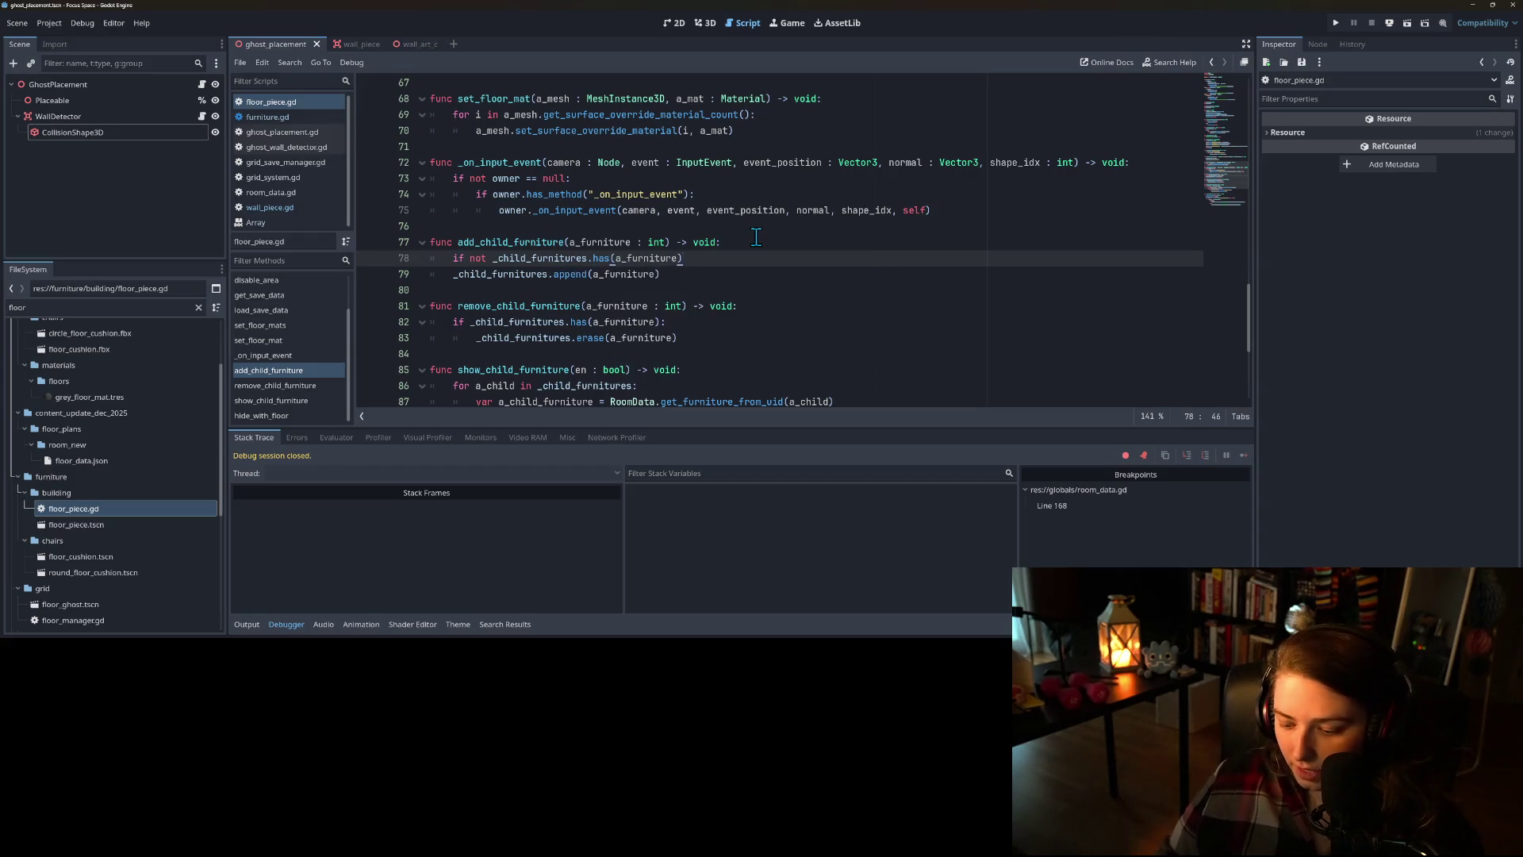
pyautogui.press('Down')
pyautogui.press('Home')
pyautogui.press('Tab')
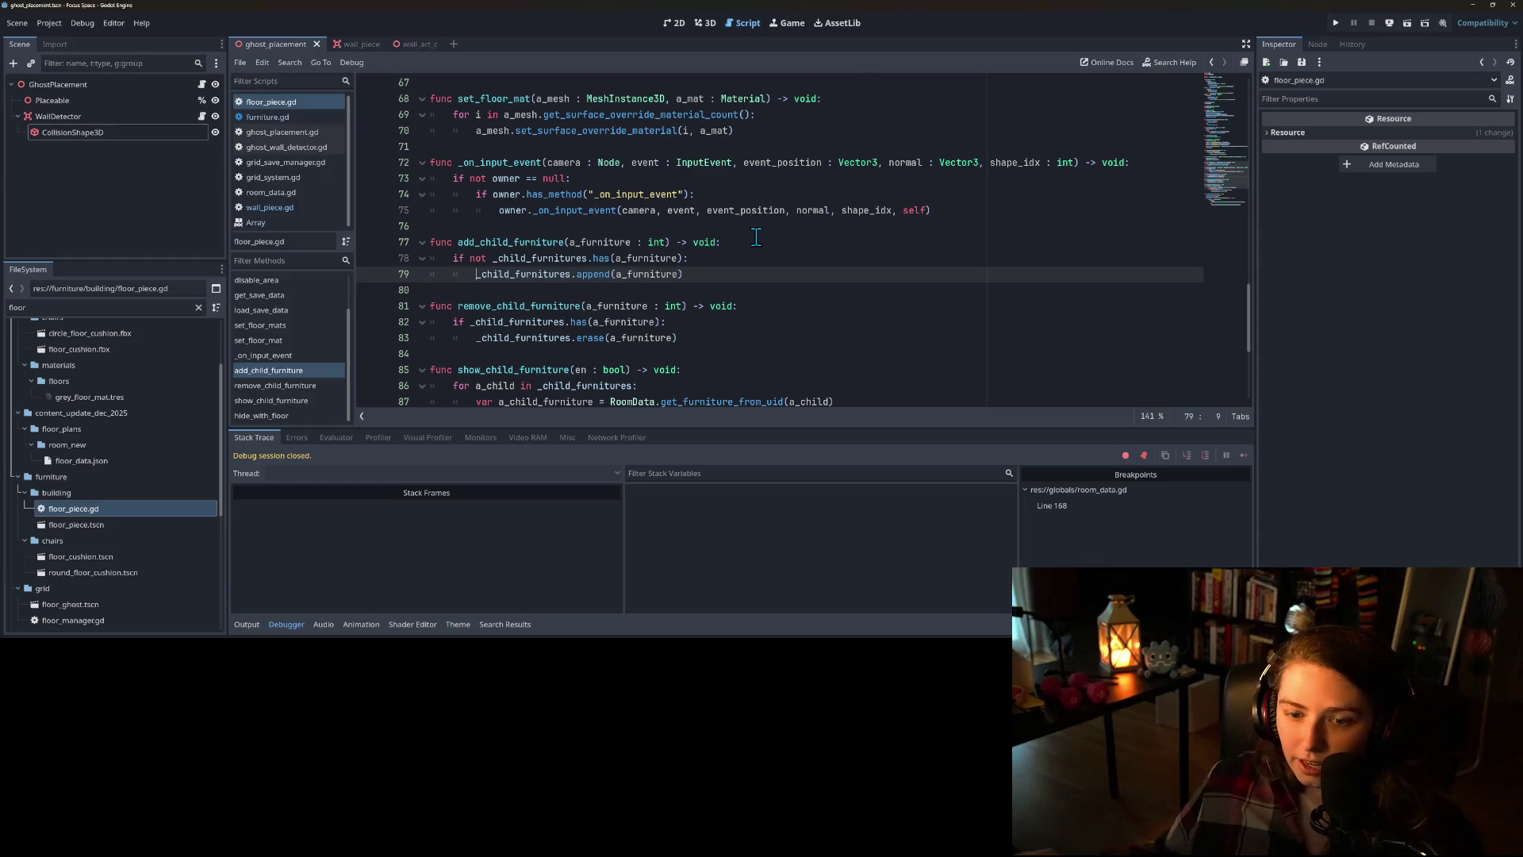
pyautogui.click(844, 252)
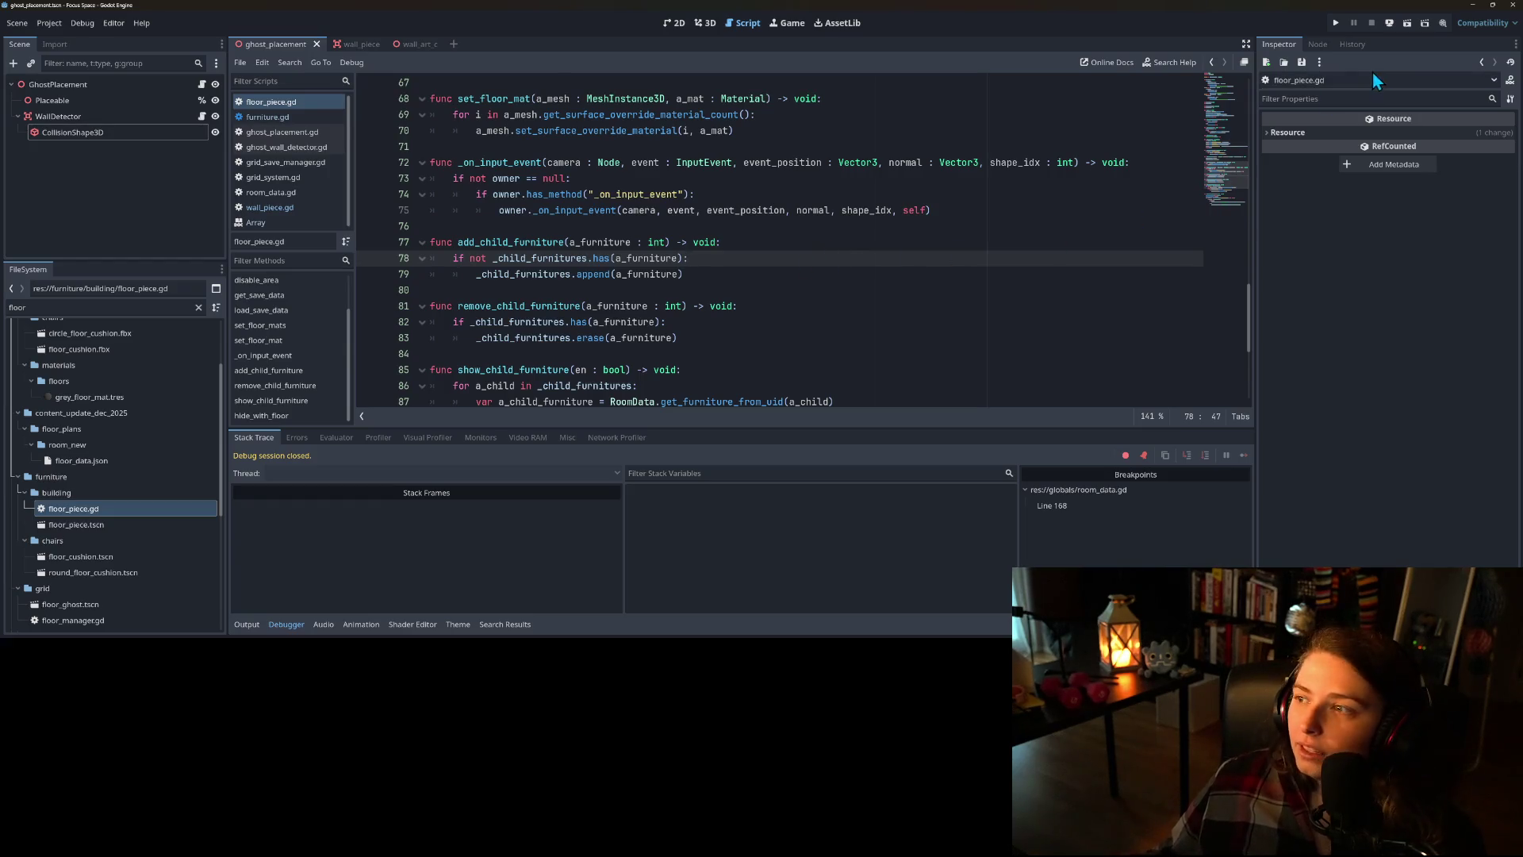
# - Run the game, load the saved room, remove the room_data.gd:168 breakpoint and continue
pyautogui.click(1337, 24)
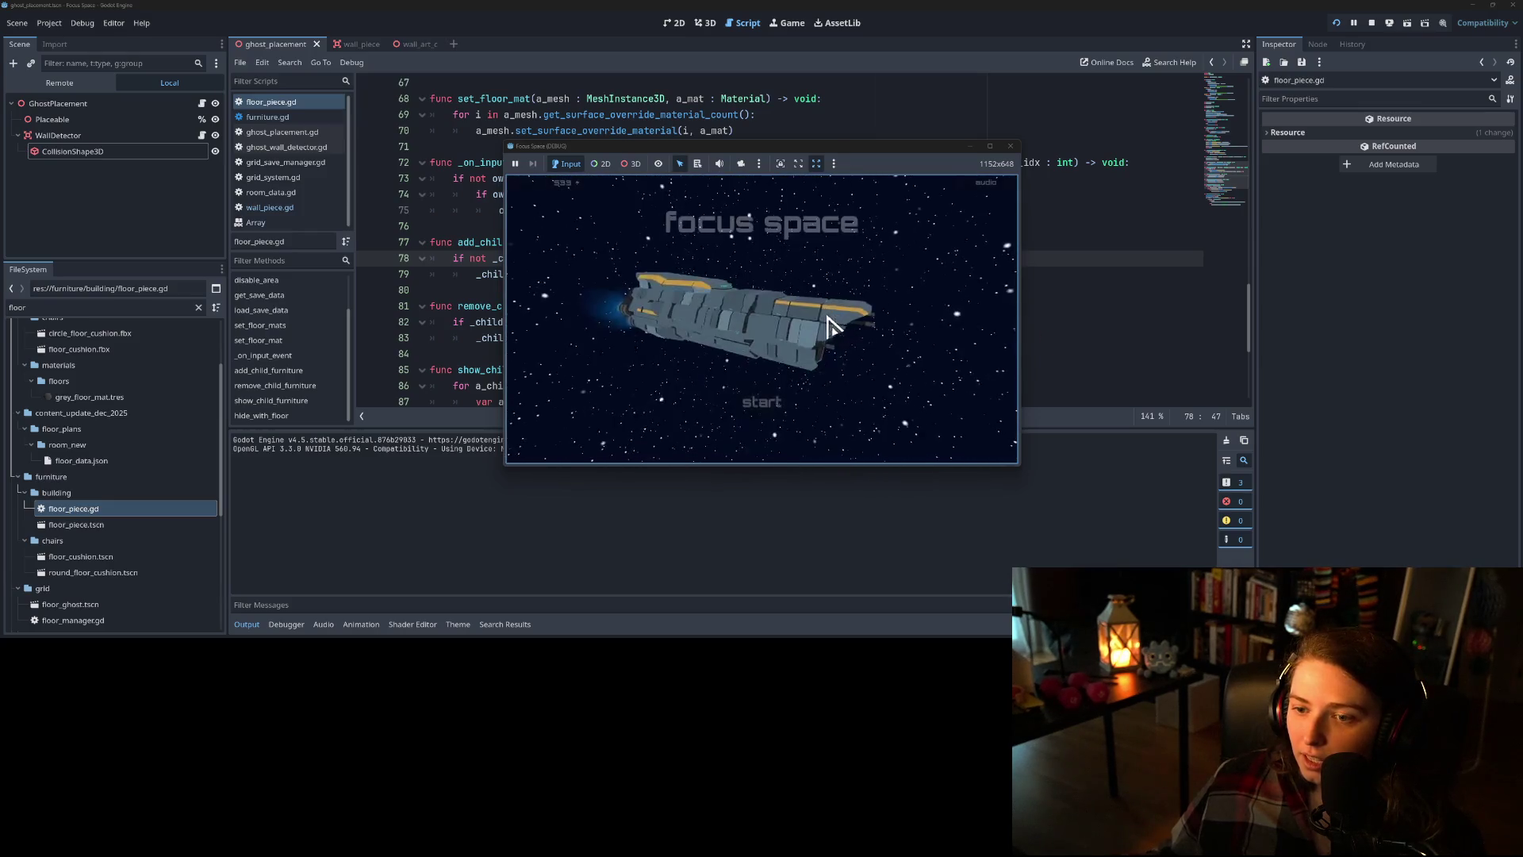
pyautogui.click(760, 395)
pyautogui.click(639, 311)
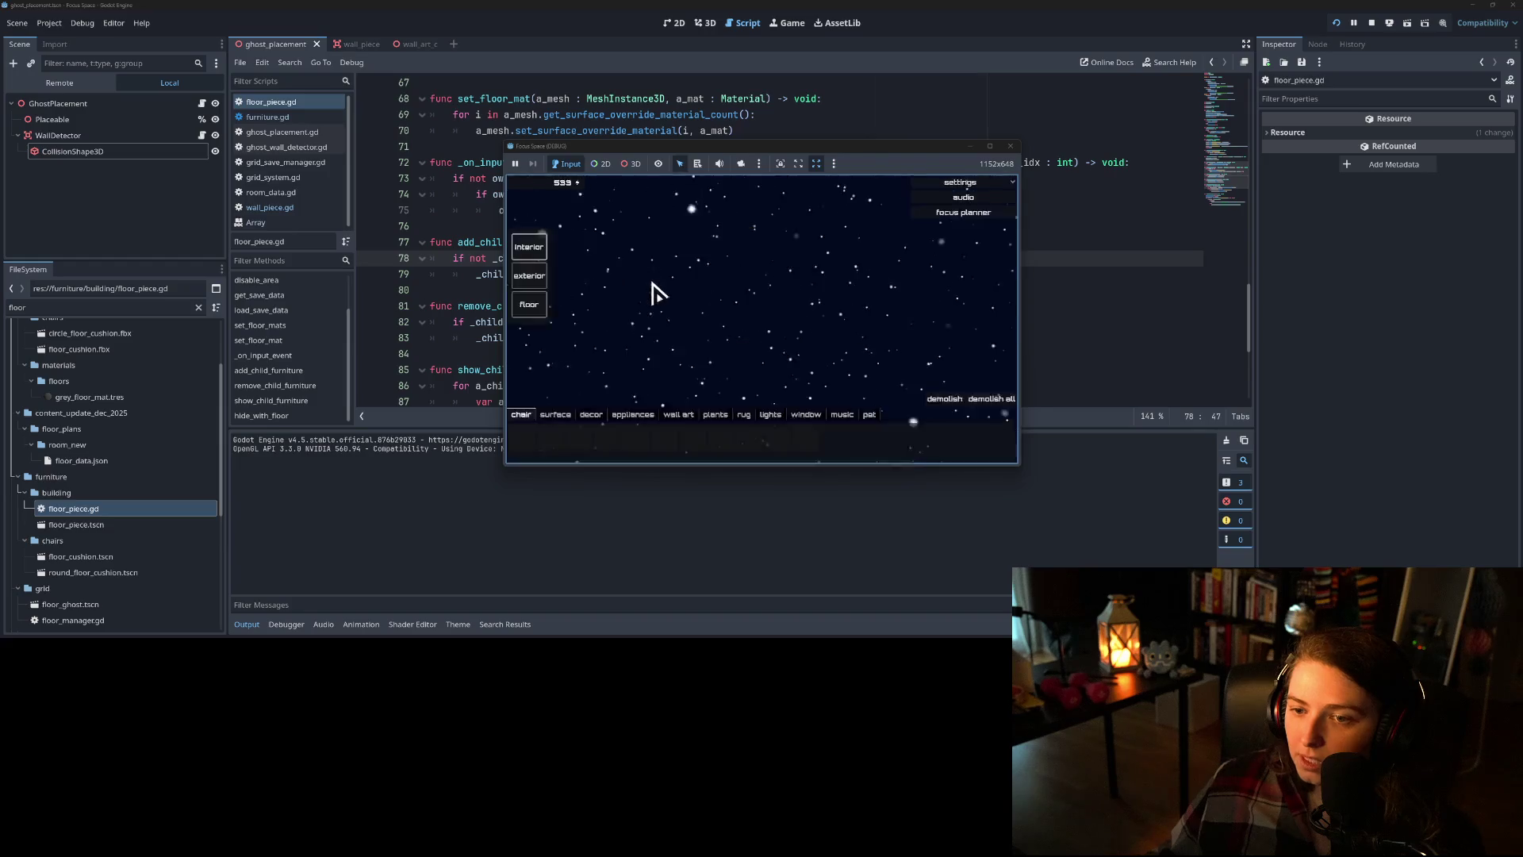
pyautogui.click(368, 242)
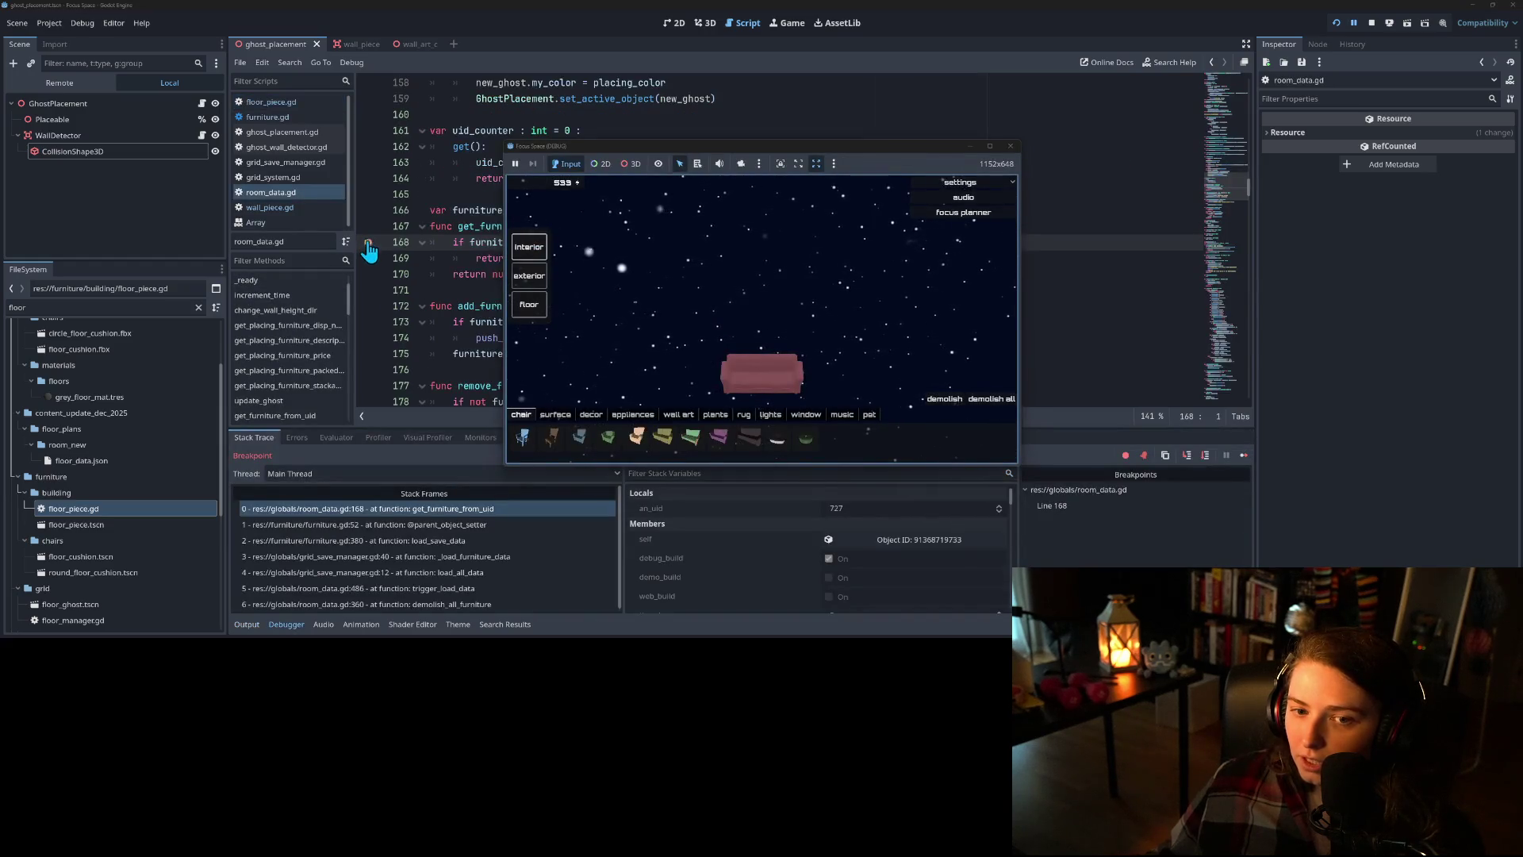
pyautogui.click(1243, 454)
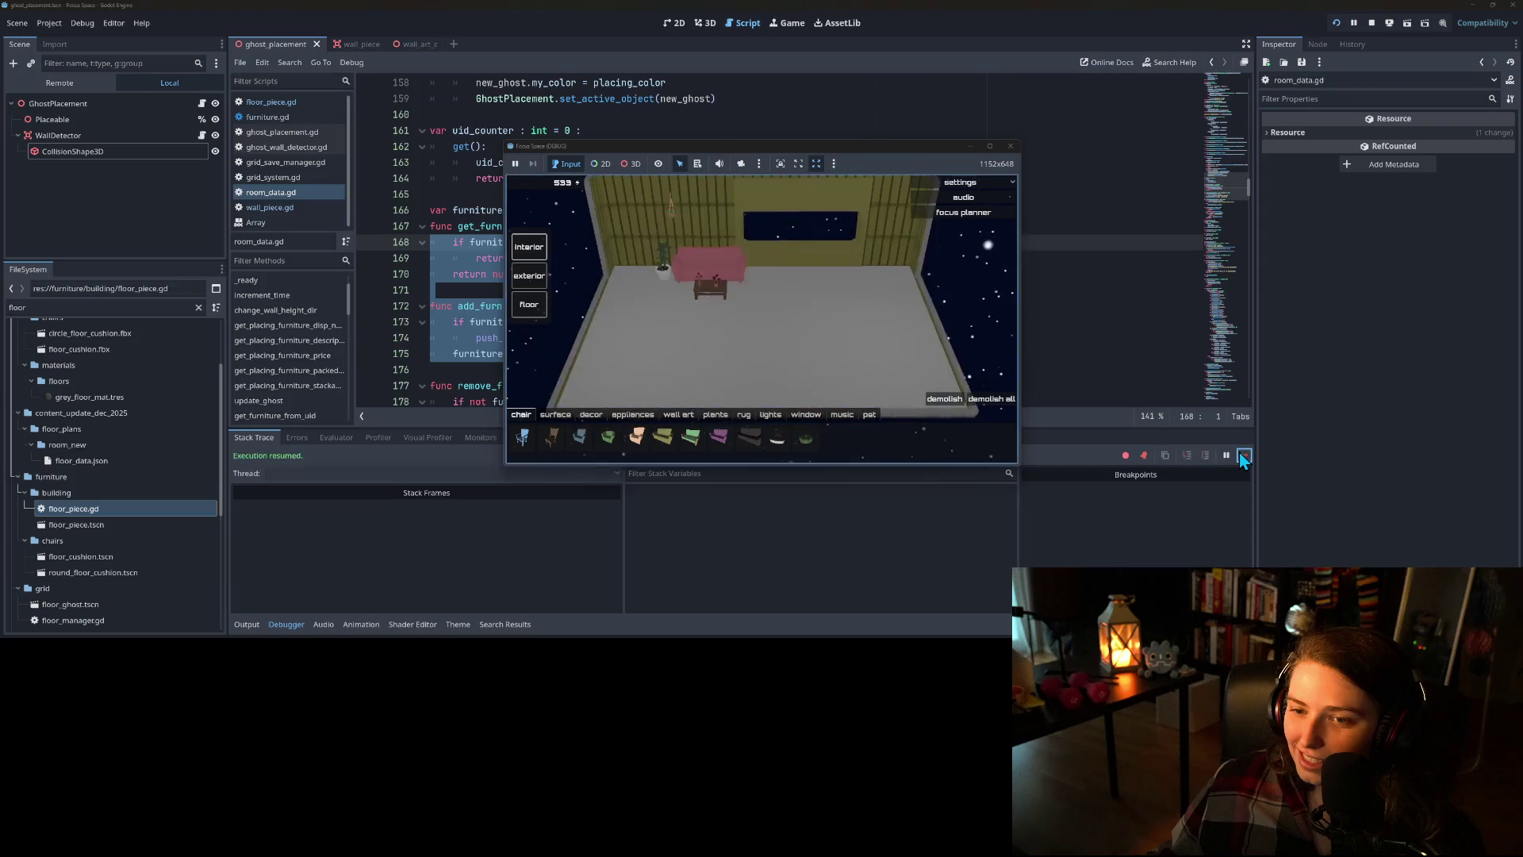
# - Orbit the camera around the walled room to inspect it, then close the game
pyautogui.moveTo(754, 313); pyautogui.dragTo(415, 299)
pyautogui.scroll(2, 720, 330)
pyautogui.scroll(-2, 701, 324)
pyautogui.moveTo(701, 324)
pyautogui.mouseDown()
pyautogui.moveTo(745, 320)
pyautogui.moveTo(745, 299)
pyautogui.moveTo(872, 313)
pyautogui.moveTo(663, 313)
pyautogui.moveTo(1078, 302)
pyautogui.moveTo(798, 299)
pyautogui.moveTo(1024, 312)
pyautogui.moveTo(983, 246)
pyautogui.moveTo(806, 298)
pyautogui.moveTo(789, 272)
pyautogui.moveTo(782, 298)
pyautogui.moveTo(867, 333)
pyautogui.moveTo(724, 289)
pyautogui.moveTo(872, 211)
pyautogui.moveTo(793, 275)
pyautogui.moveTo(850, 272)
pyautogui.moveTo(784, 270)
pyautogui.mouseUp()
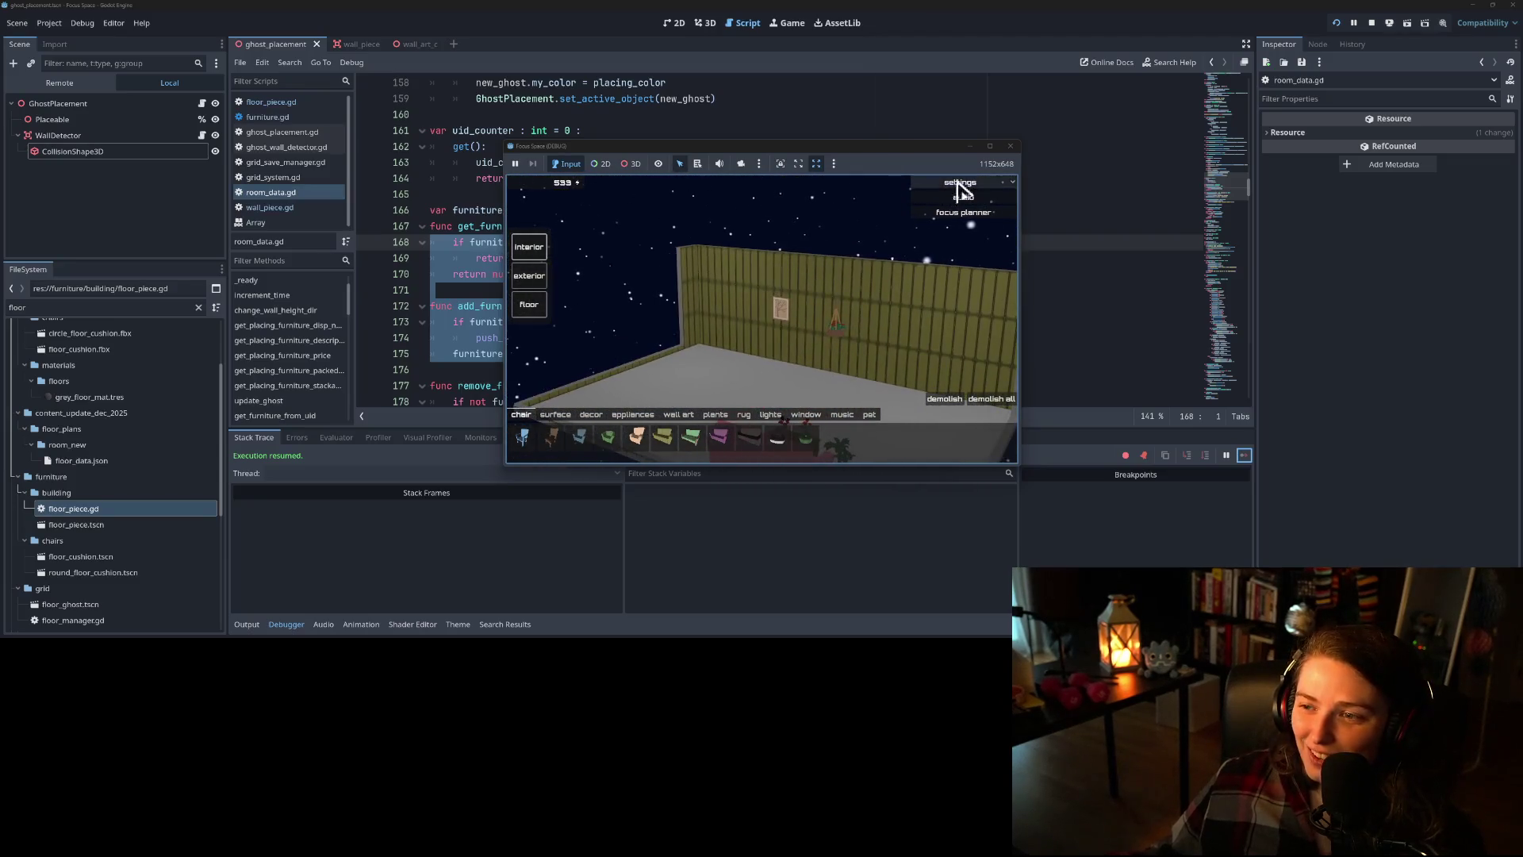
pyautogui.click(1010, 146)
pyautogui.click(945, 208)
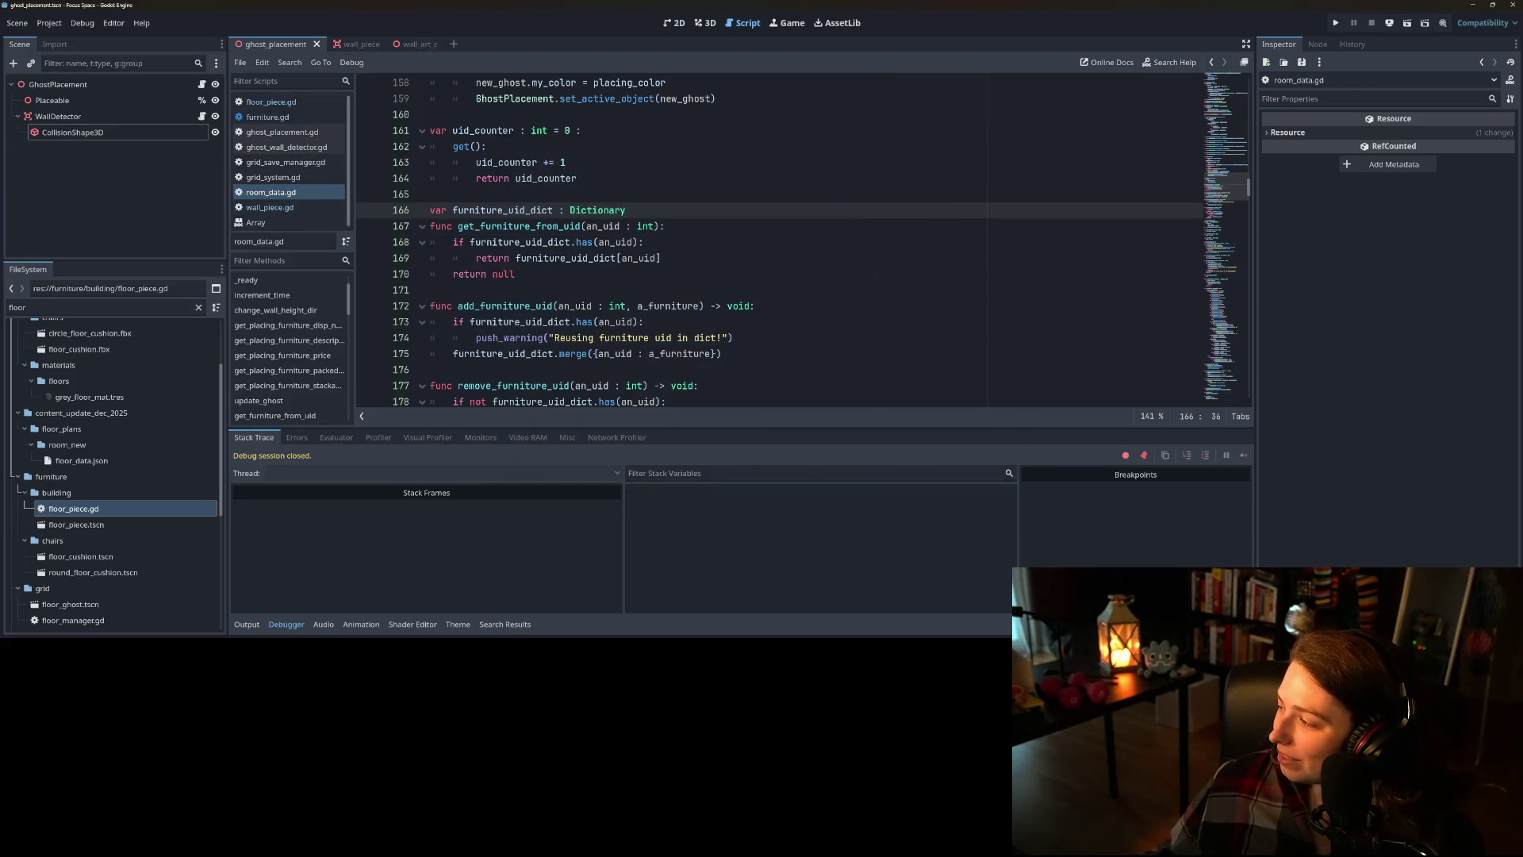
# - In GitHub Desktop, view the floor_piece.gd, wall_piece.gd and furniture.gd diffs in turn
pyautogui.hotkey('alt', 'Tab')
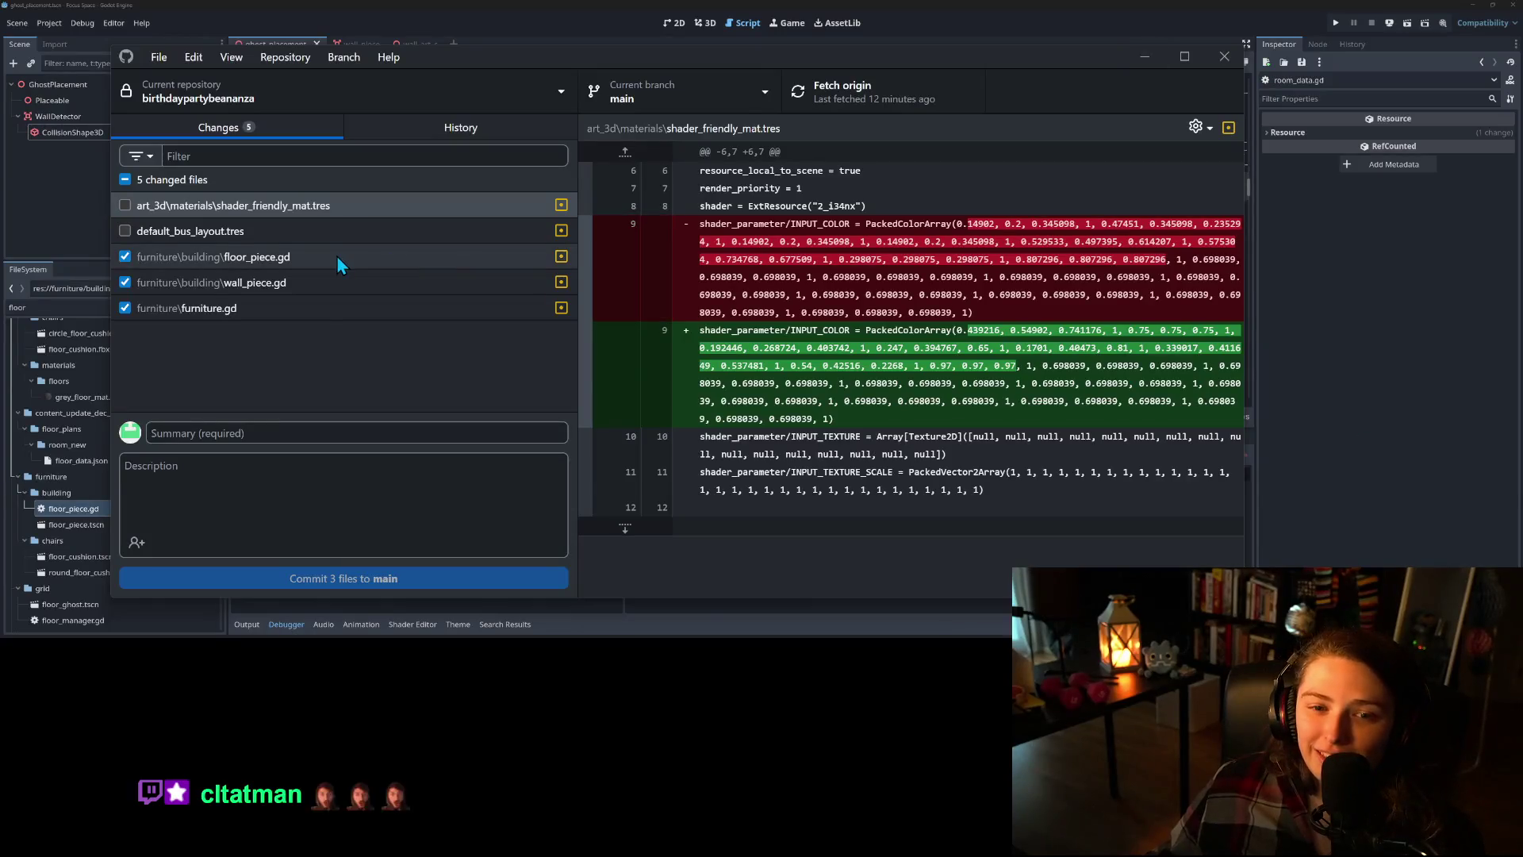
pyautogui.click(337, 256)
pyautogui.click(338, 278)
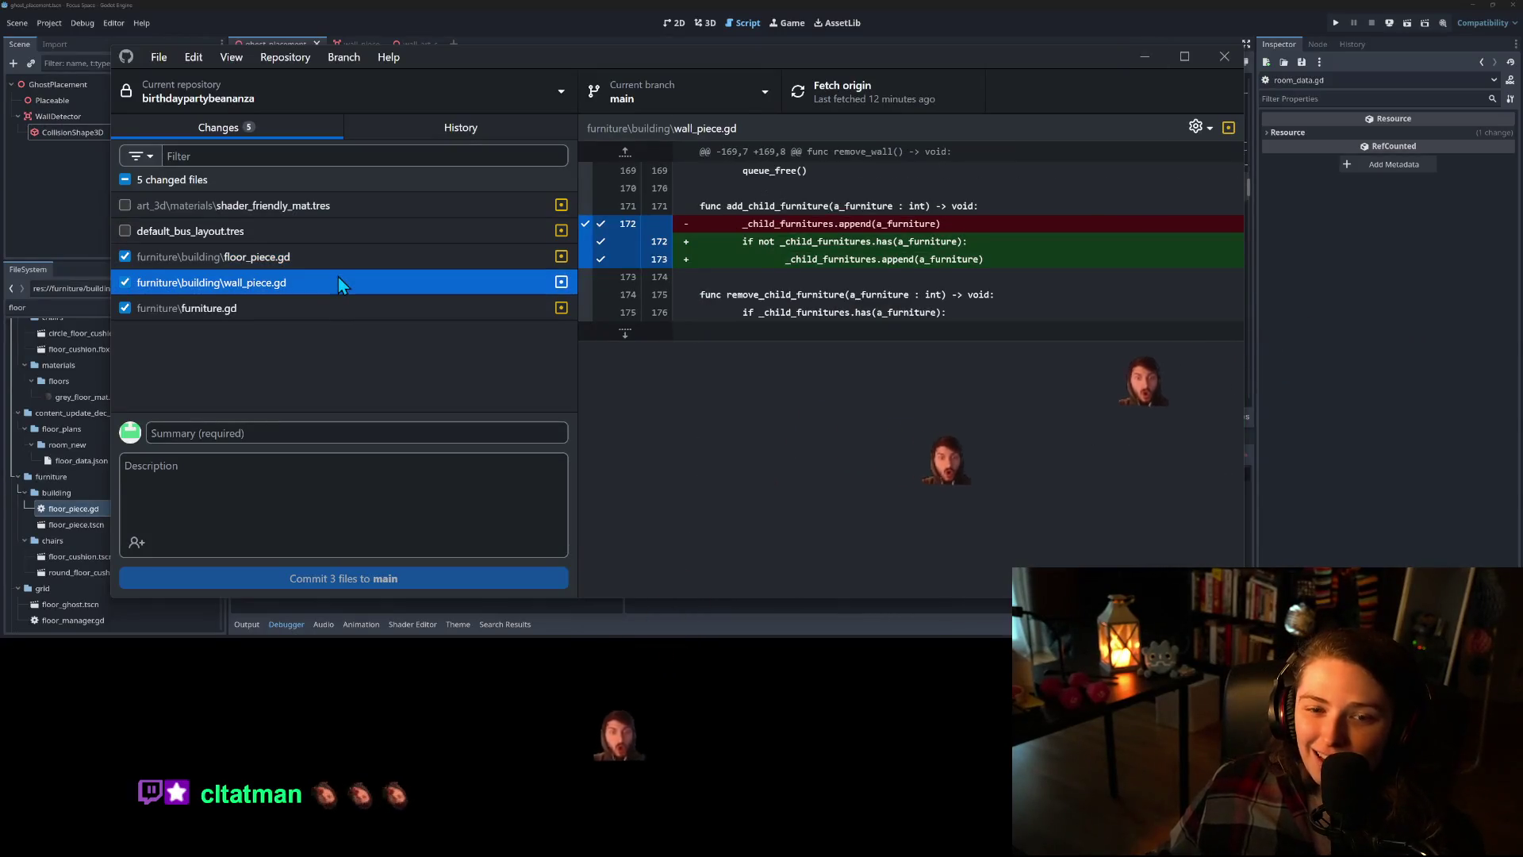
pyautogui.click(333, 305)
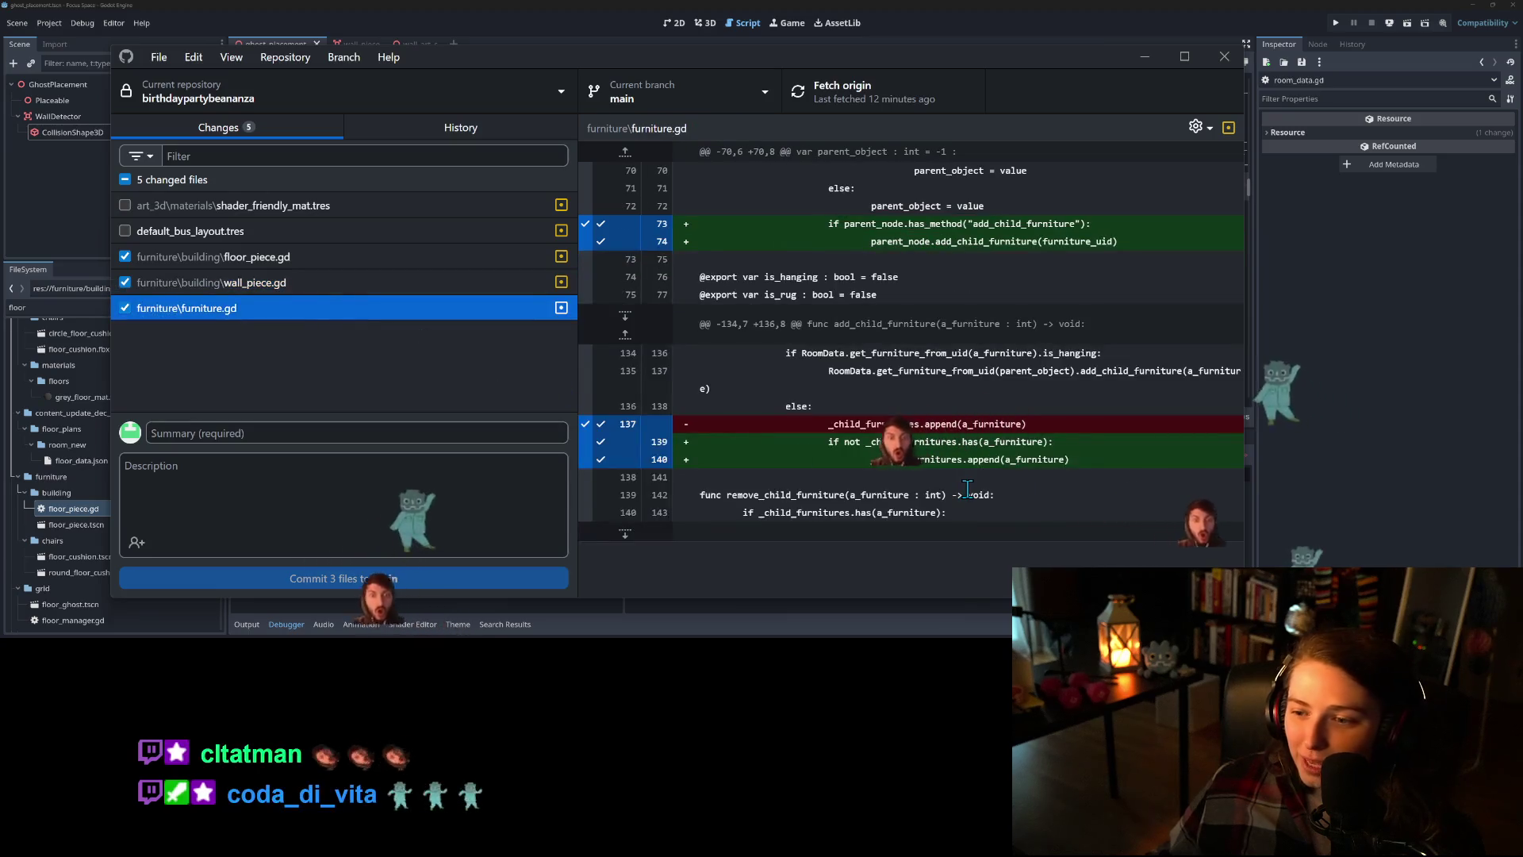
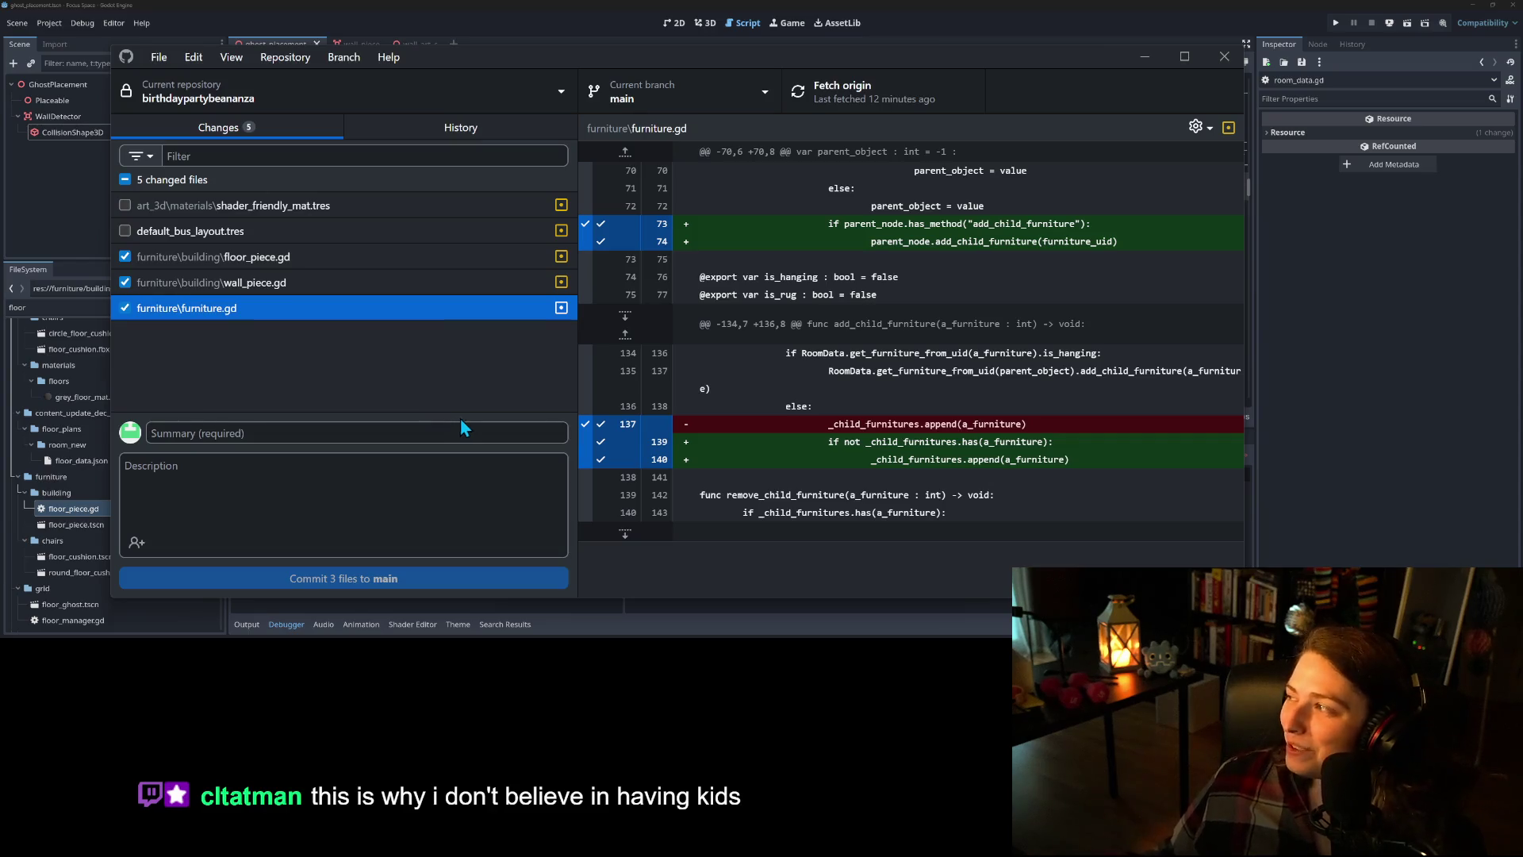
# - Commit the three changed files to main with the summary 'fixed wall hiding not working'
pyautogui.click(371, 428)
pyautogui.click(370, 429)
pyautogui.write('fixed wall hiding not working')
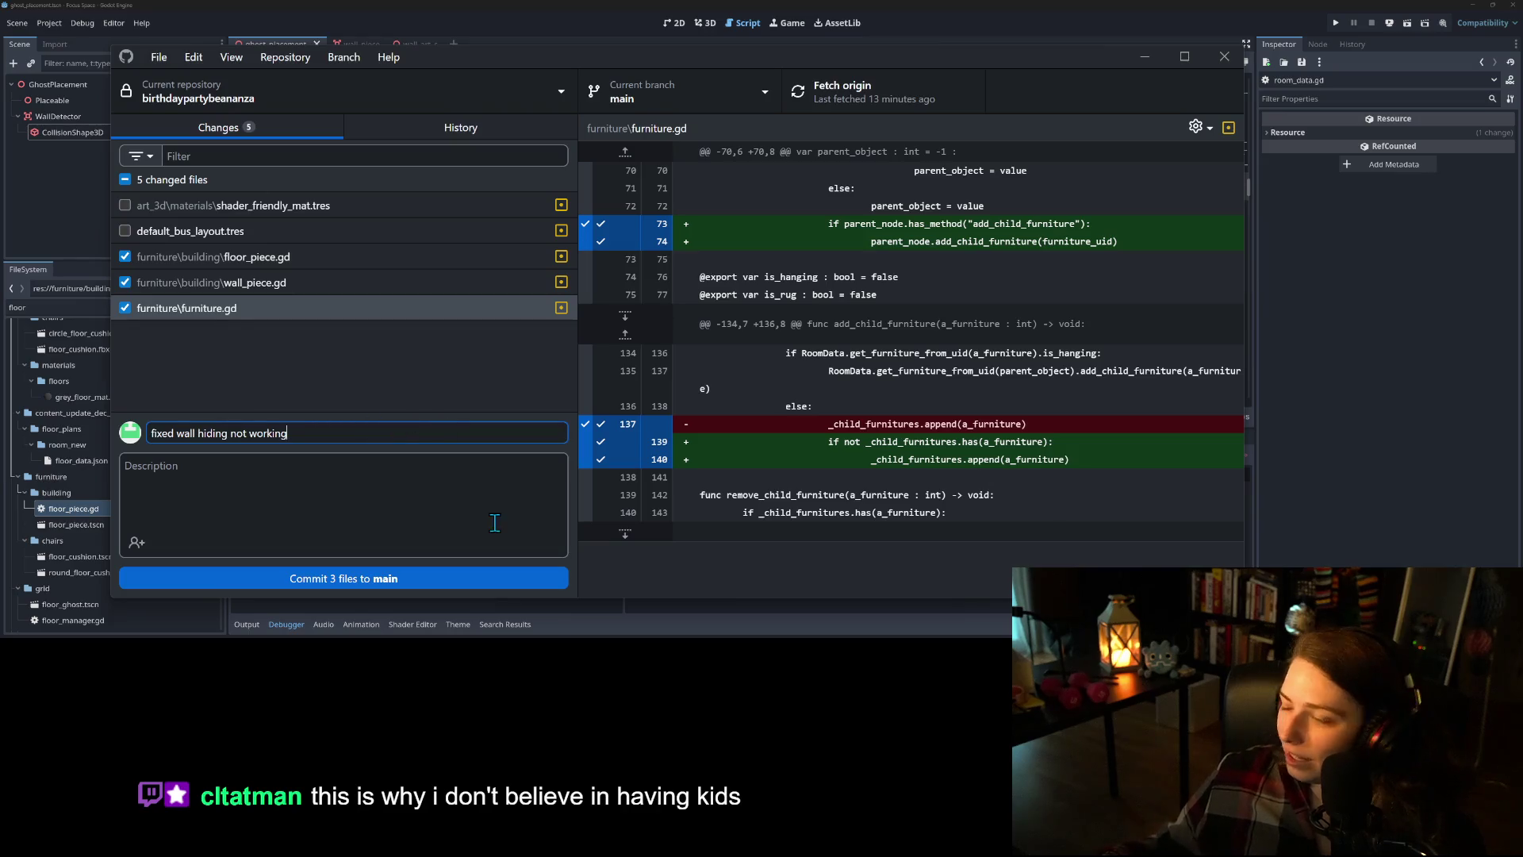
pyautogui.click(459, 578)
# - Push the commit to origin and bring up the Farm to Bakery game in the browser
pyautogui.click(881, 91)
pyautogui.click(1145, 56)
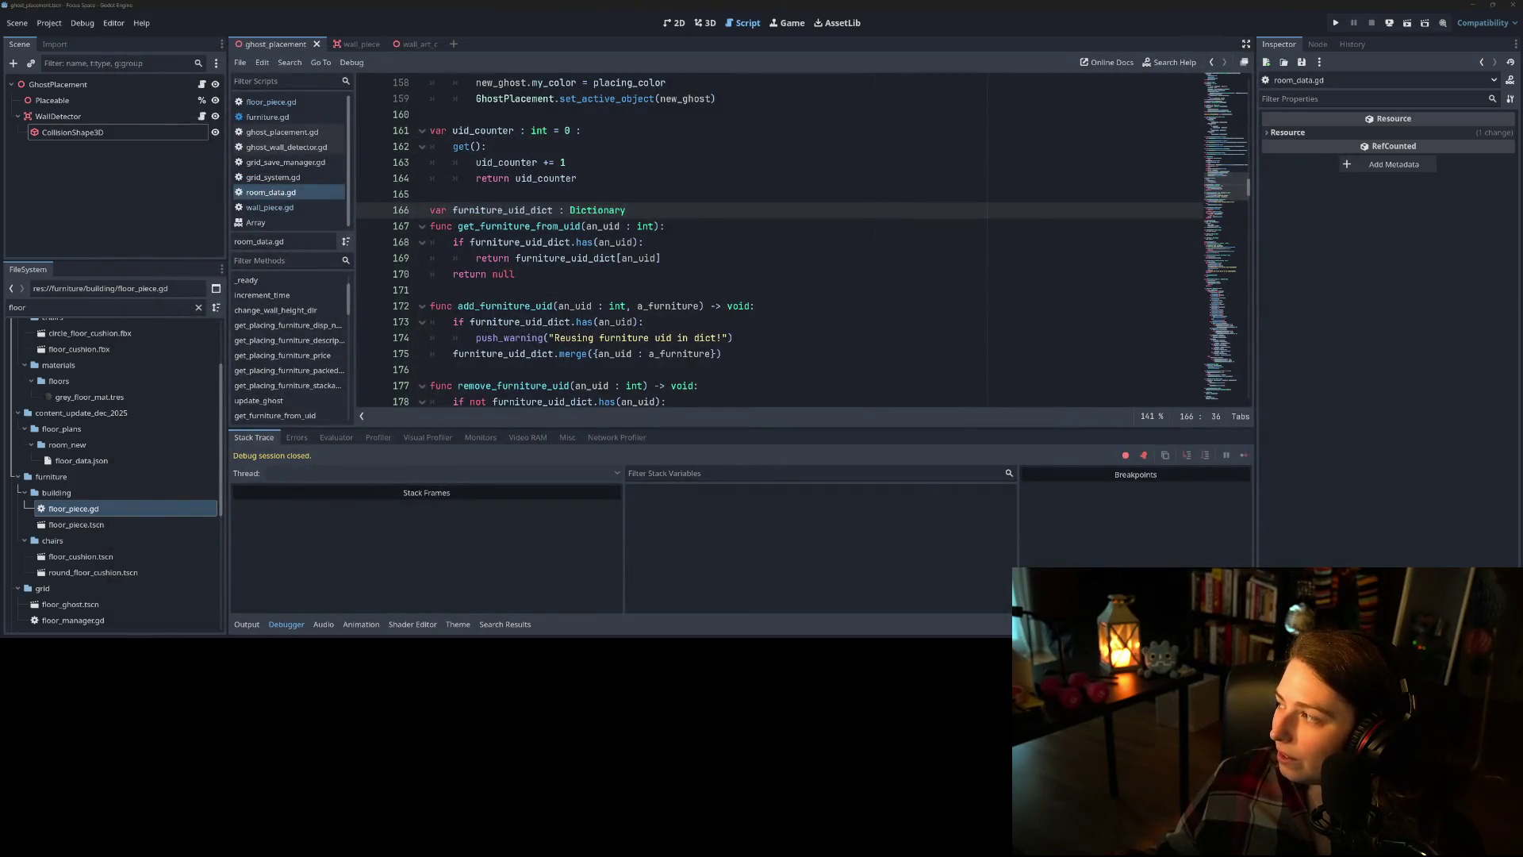
pyautogui.hotkey('alt', 'Tab')
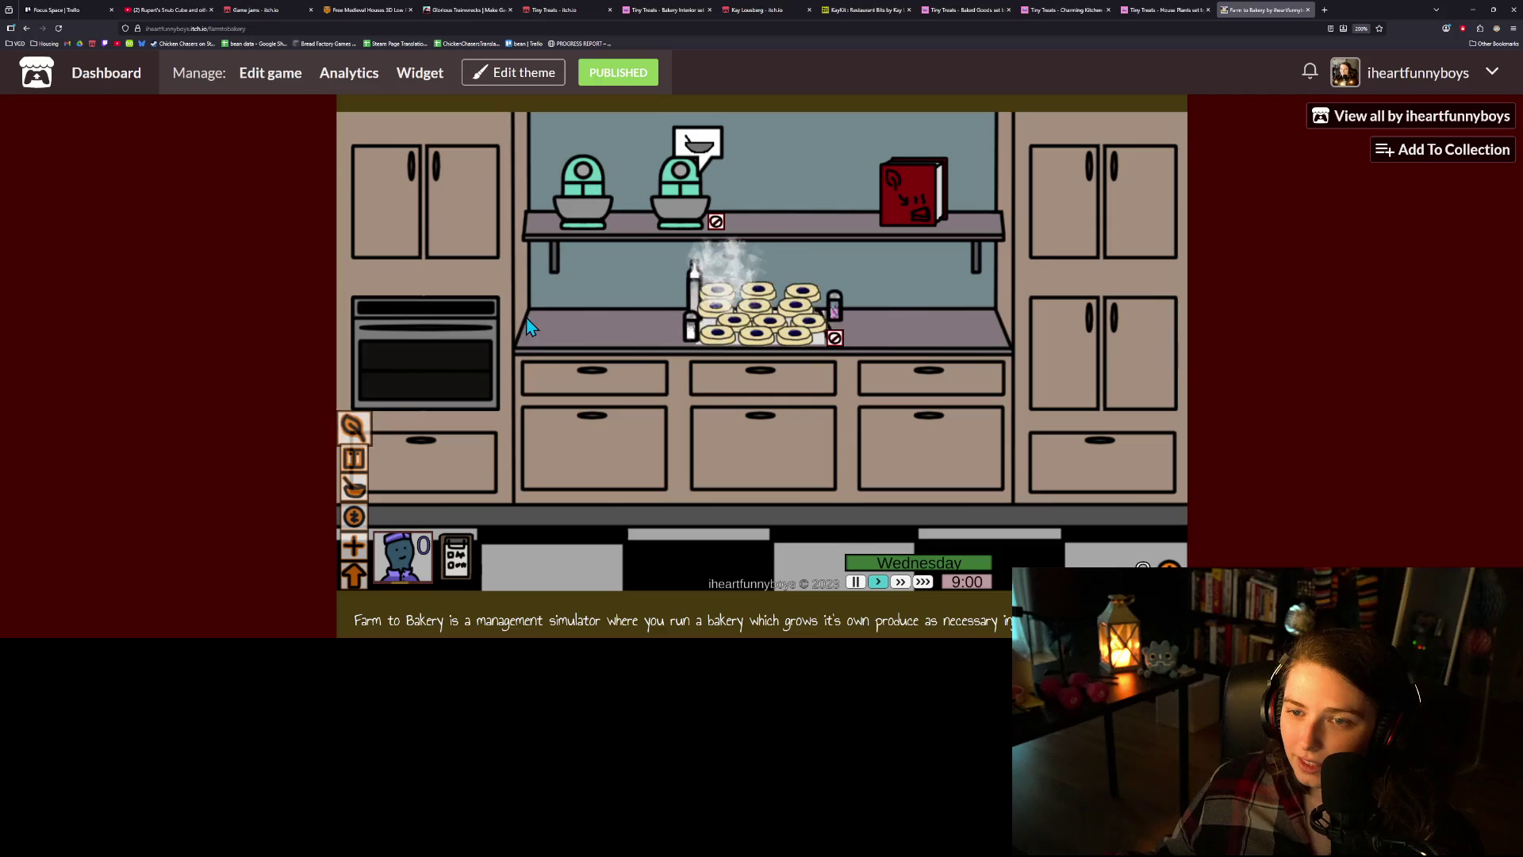
# - Harvest the greenhouse cucumber, lemons and pumpkins, and plant a strawberry in the empty left plot
pyautogui.click(354, 428)
pyautogui.click(515, 259)
pyautogui.click(751, 259)
pyautogui.click(984, 258)
pyautogui.click(506, 244)
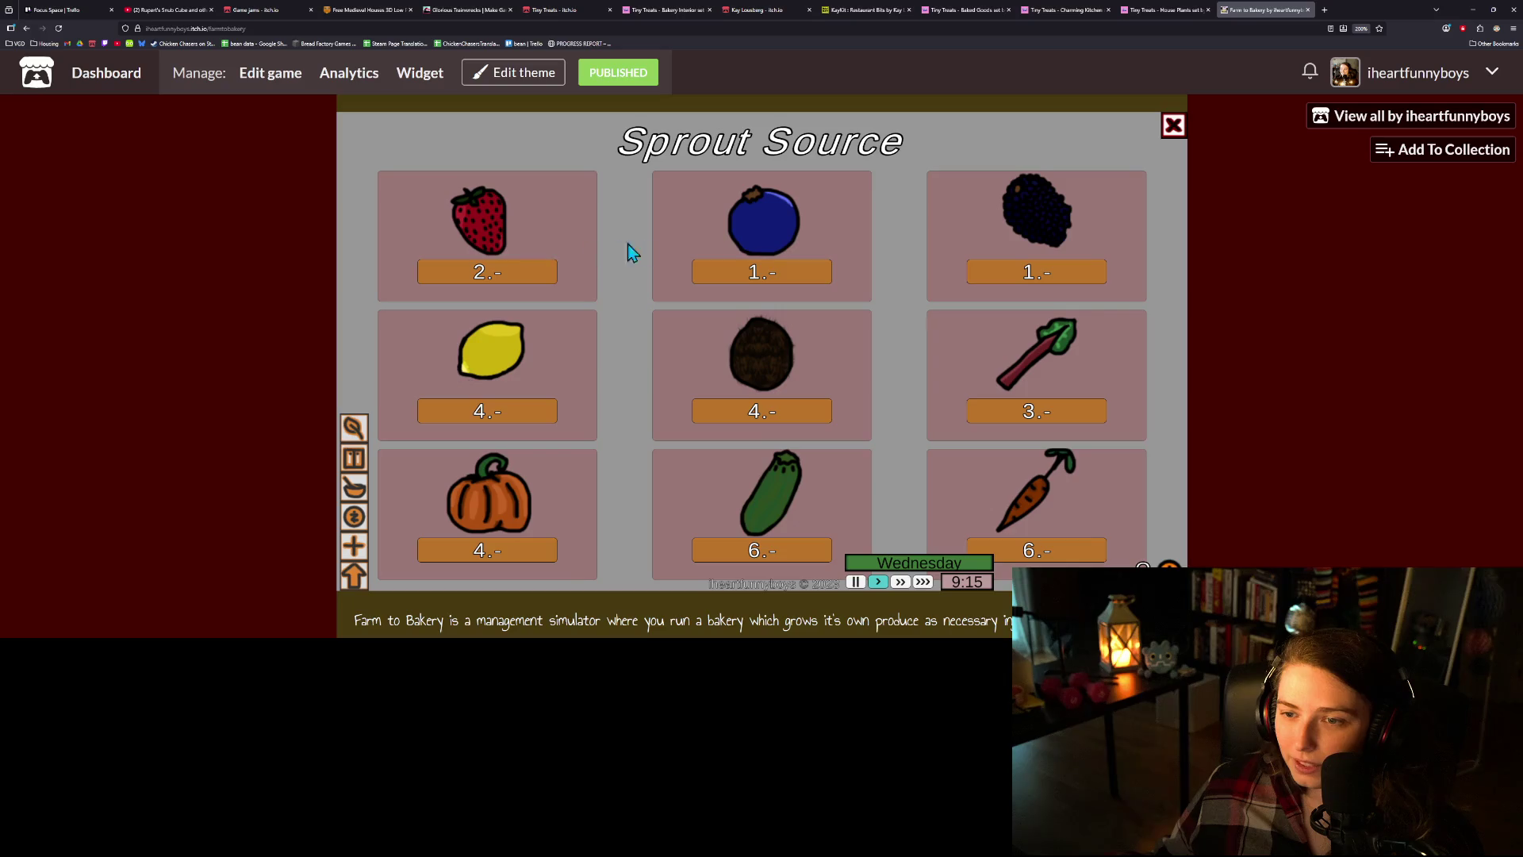
pyautogui.click(517, 263)
# - Check the display case, kitchen and pantry, collect the finished donut tray, and return to the greenhouse
pyautogui.click(355, 520)
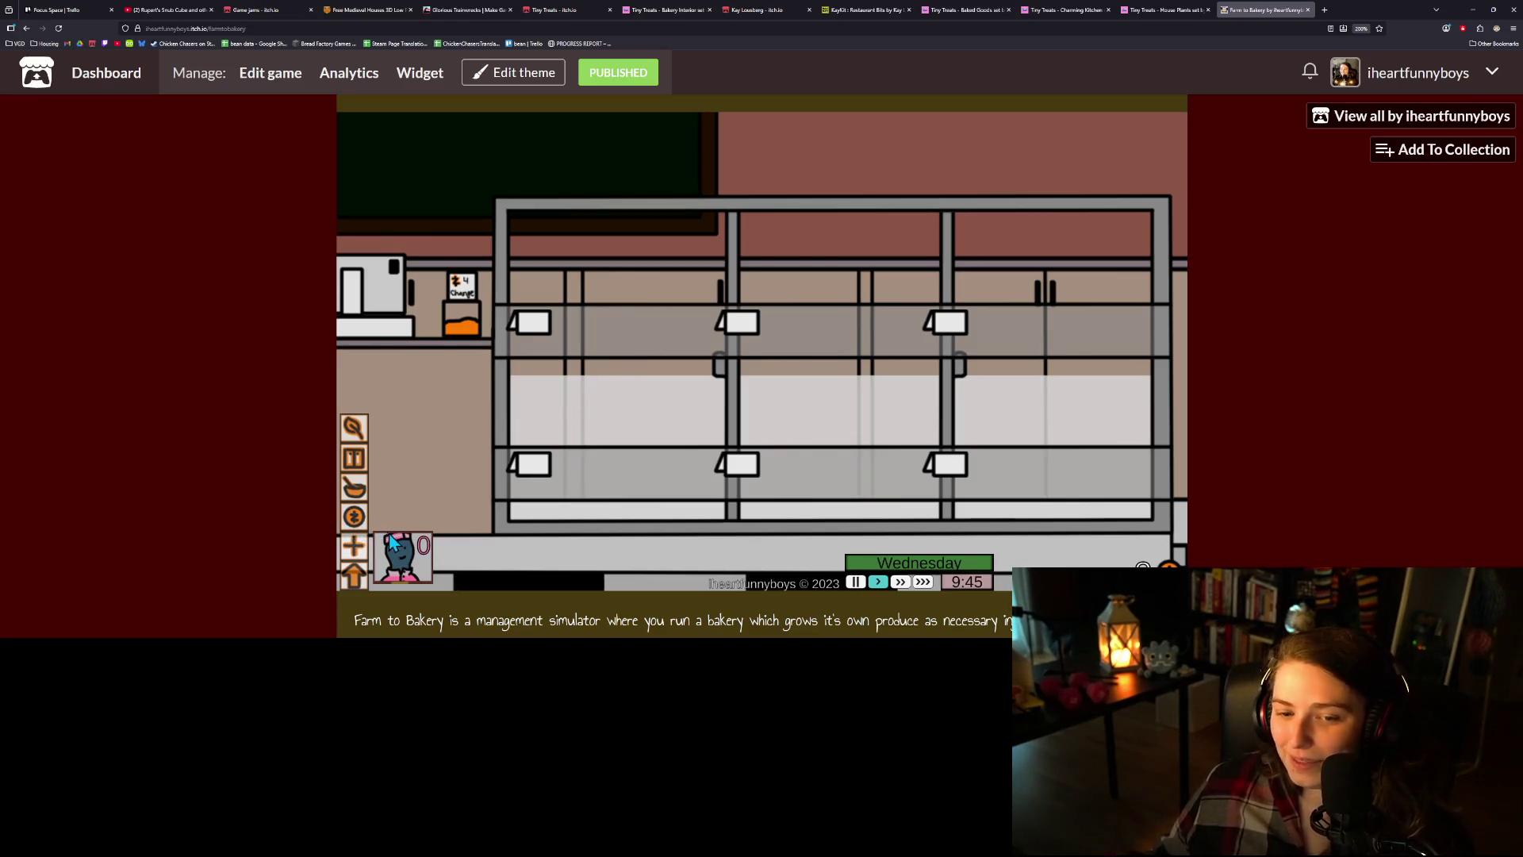
pyautogui.click(357, 492)
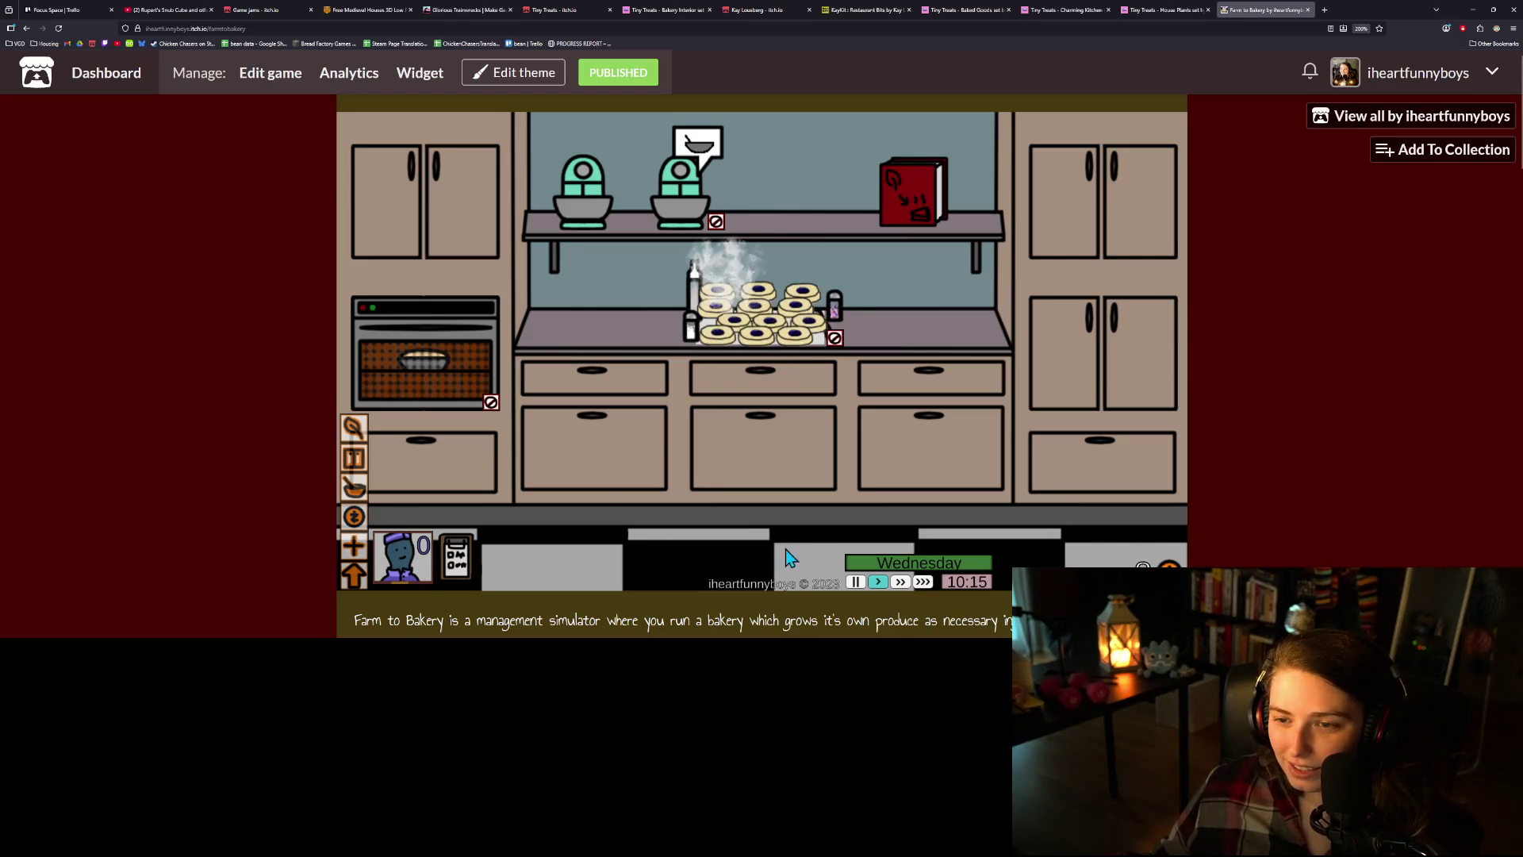
pyautogui.click(358, 432)
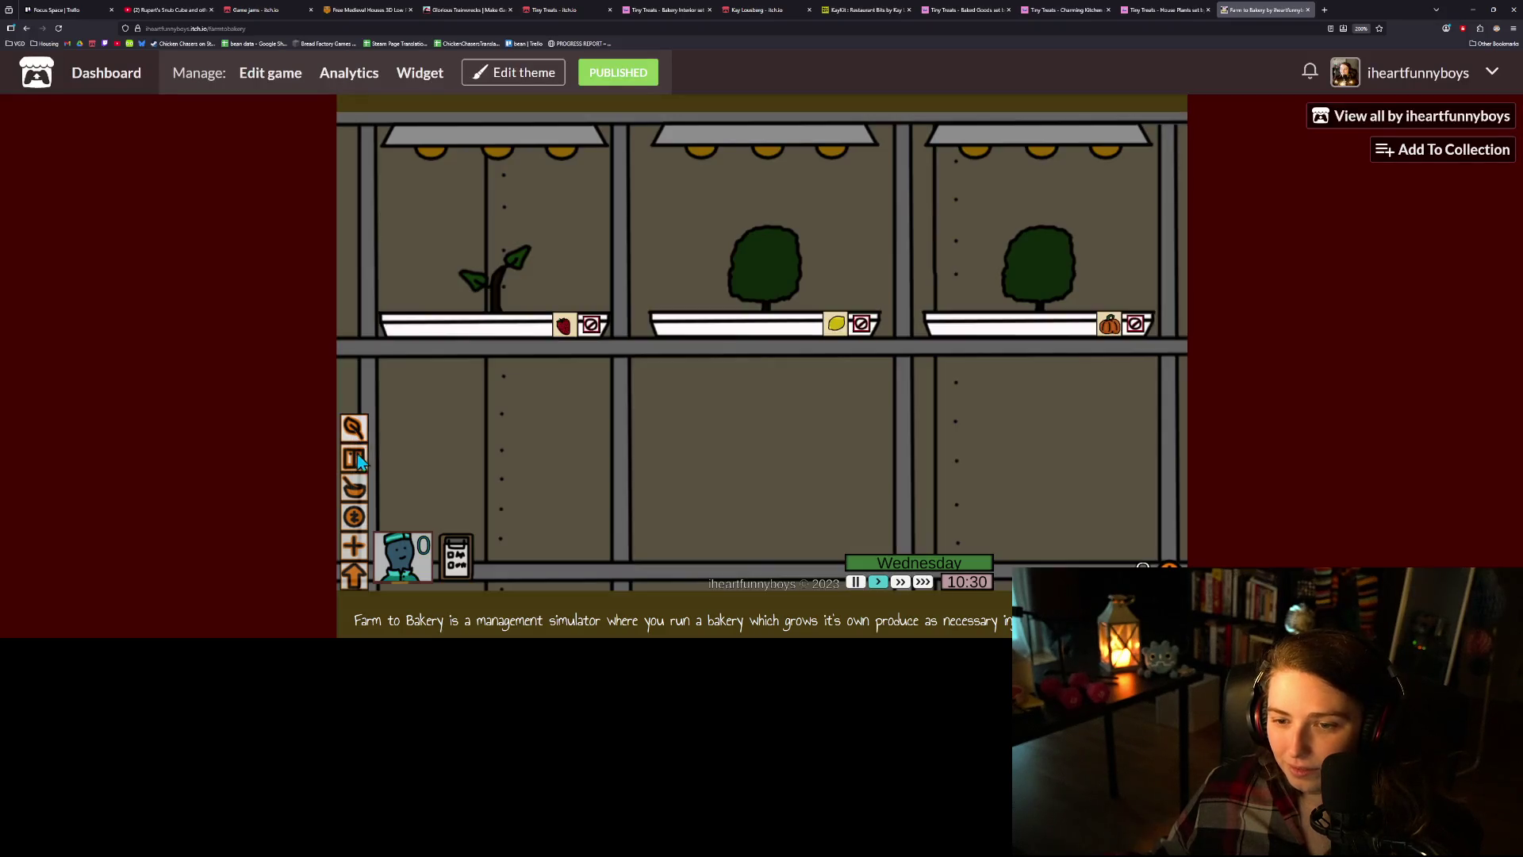
pyautogui.click(356, 460)
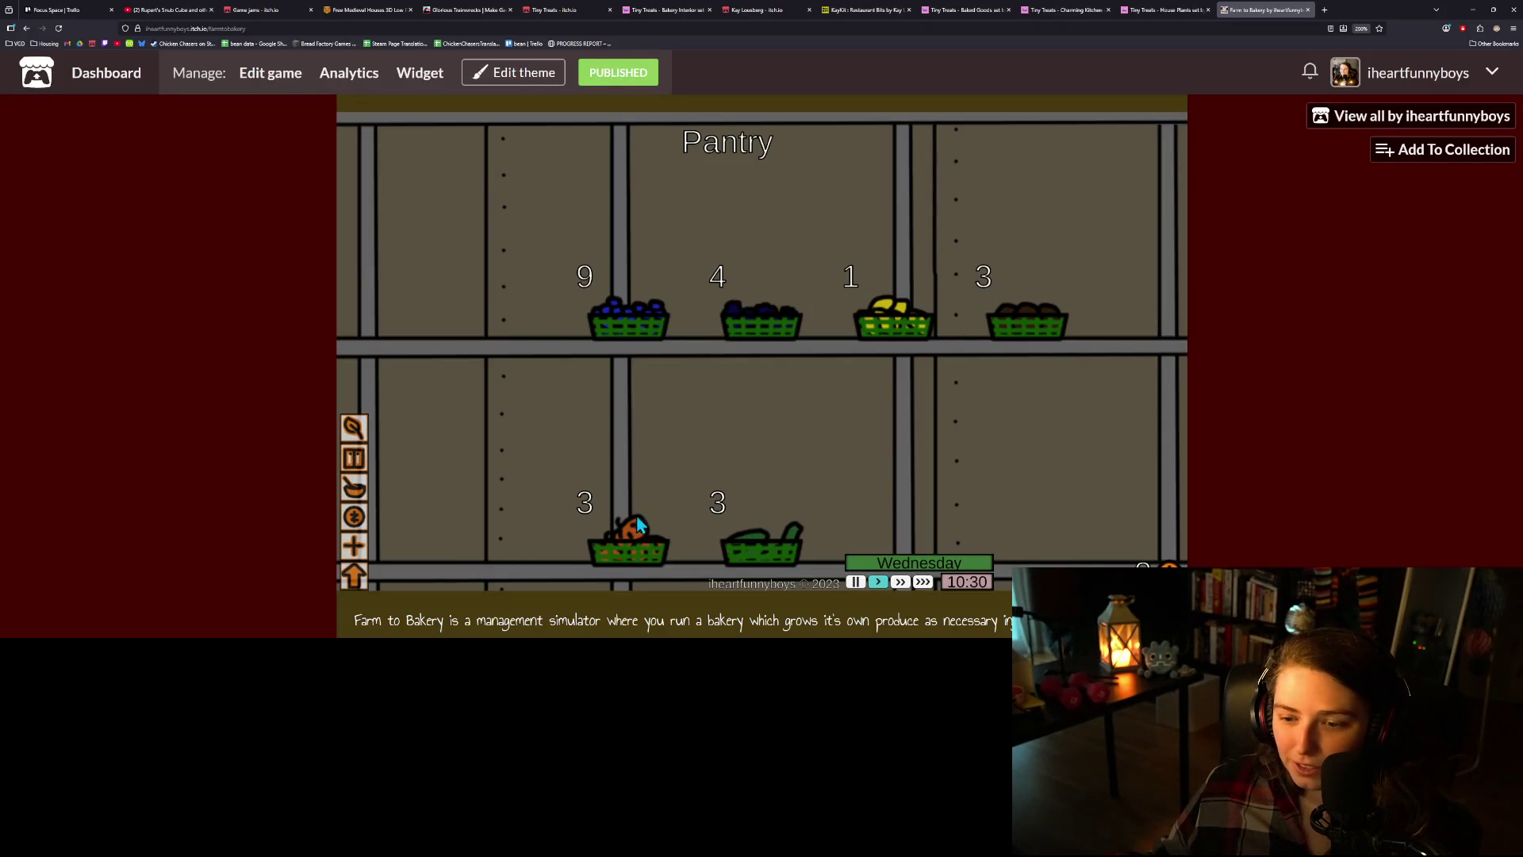
pyautogui.click(353, 519)
pyautogui.click(354, 488)
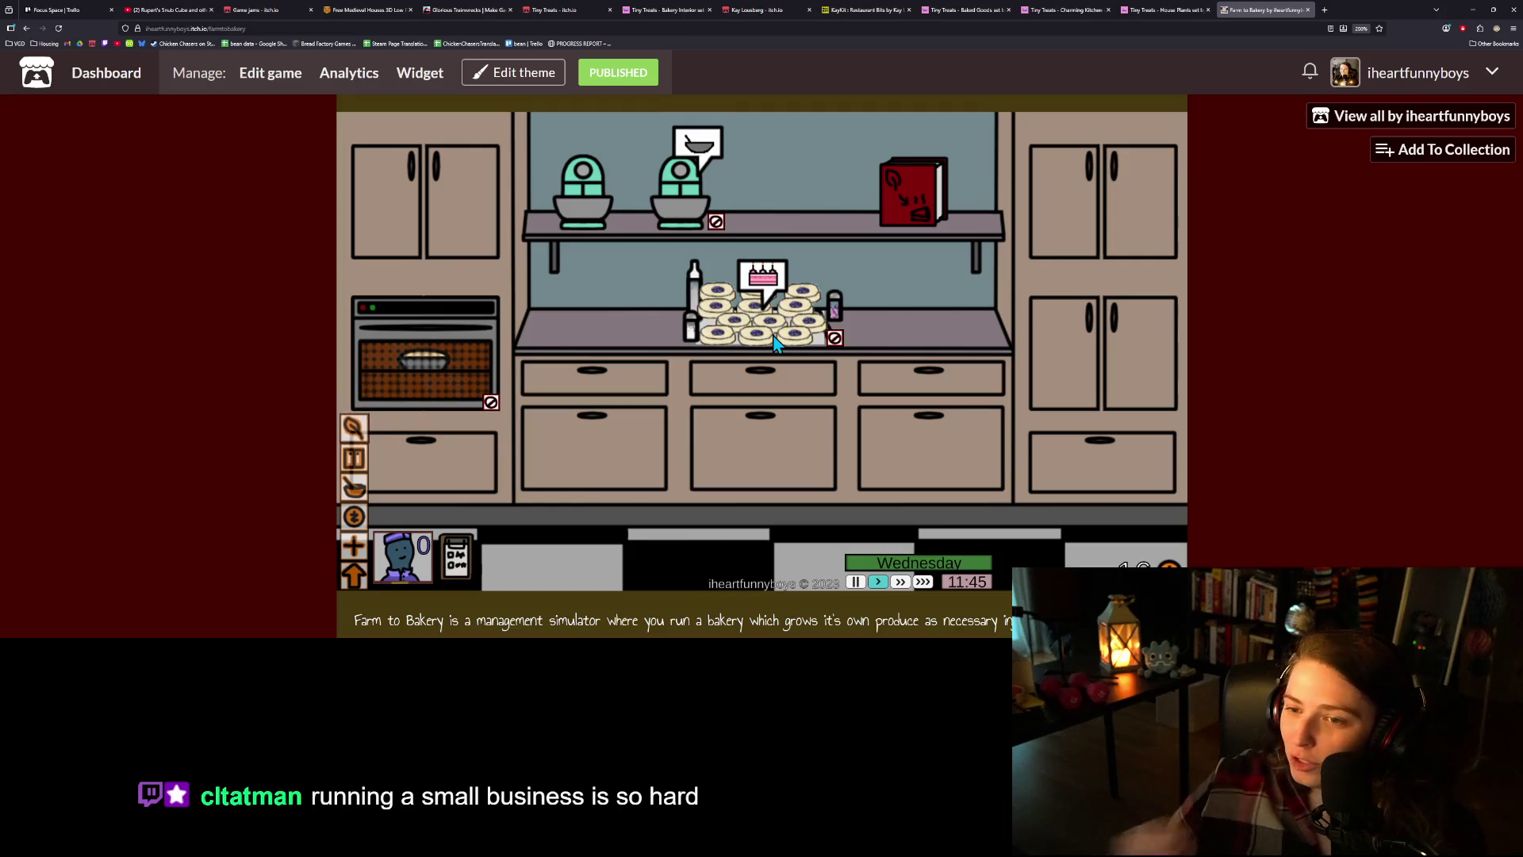
pyautogui.click(774, 342)
pyautogui.click(354, 427)
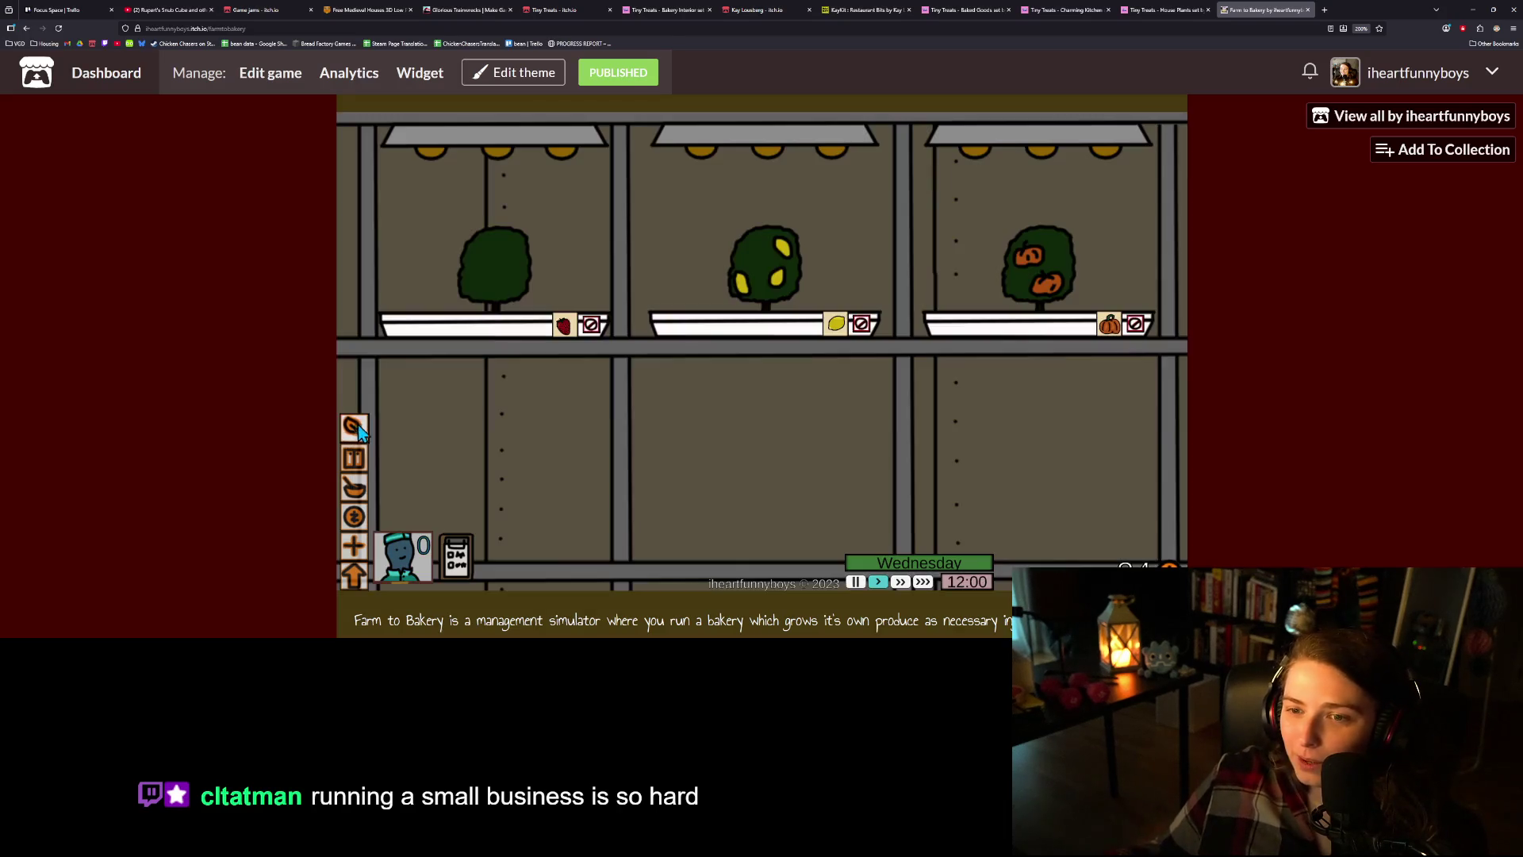
# - Check the shop and kitchen, then harvest the strawberries from the first greenhouse tree
pyautogui.click(355, 521)
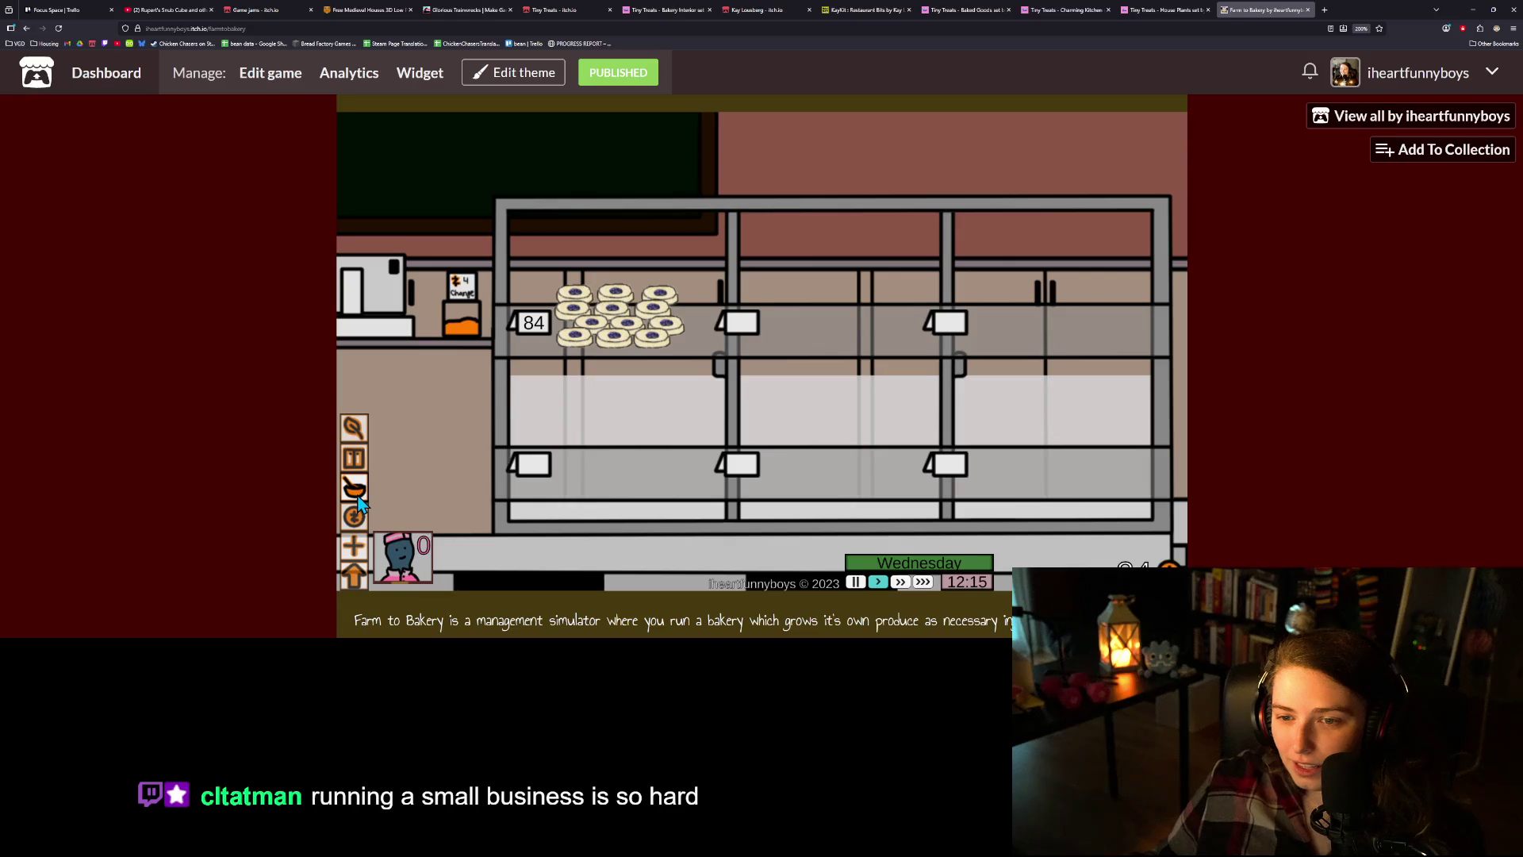
pyautogui.click(358, 501)
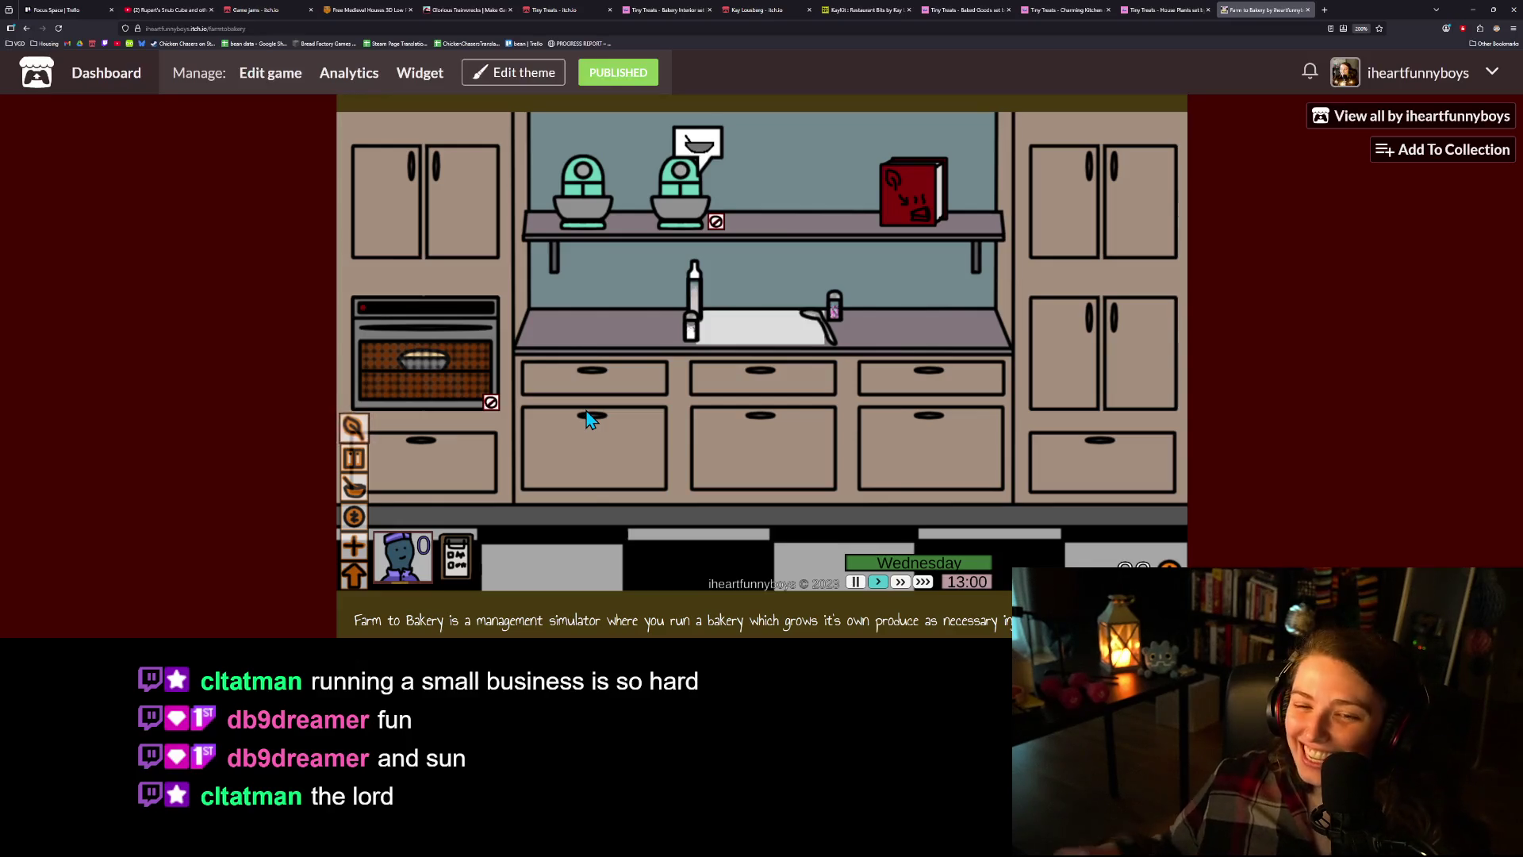
pyautogui.click(354, 441)
pyautogui.click(519, 241)
# - Confirm the strawberry basket in the pantry, view the display case, then open the Tiny Treats Baked Goods page
pyautogui.click(352, 481)
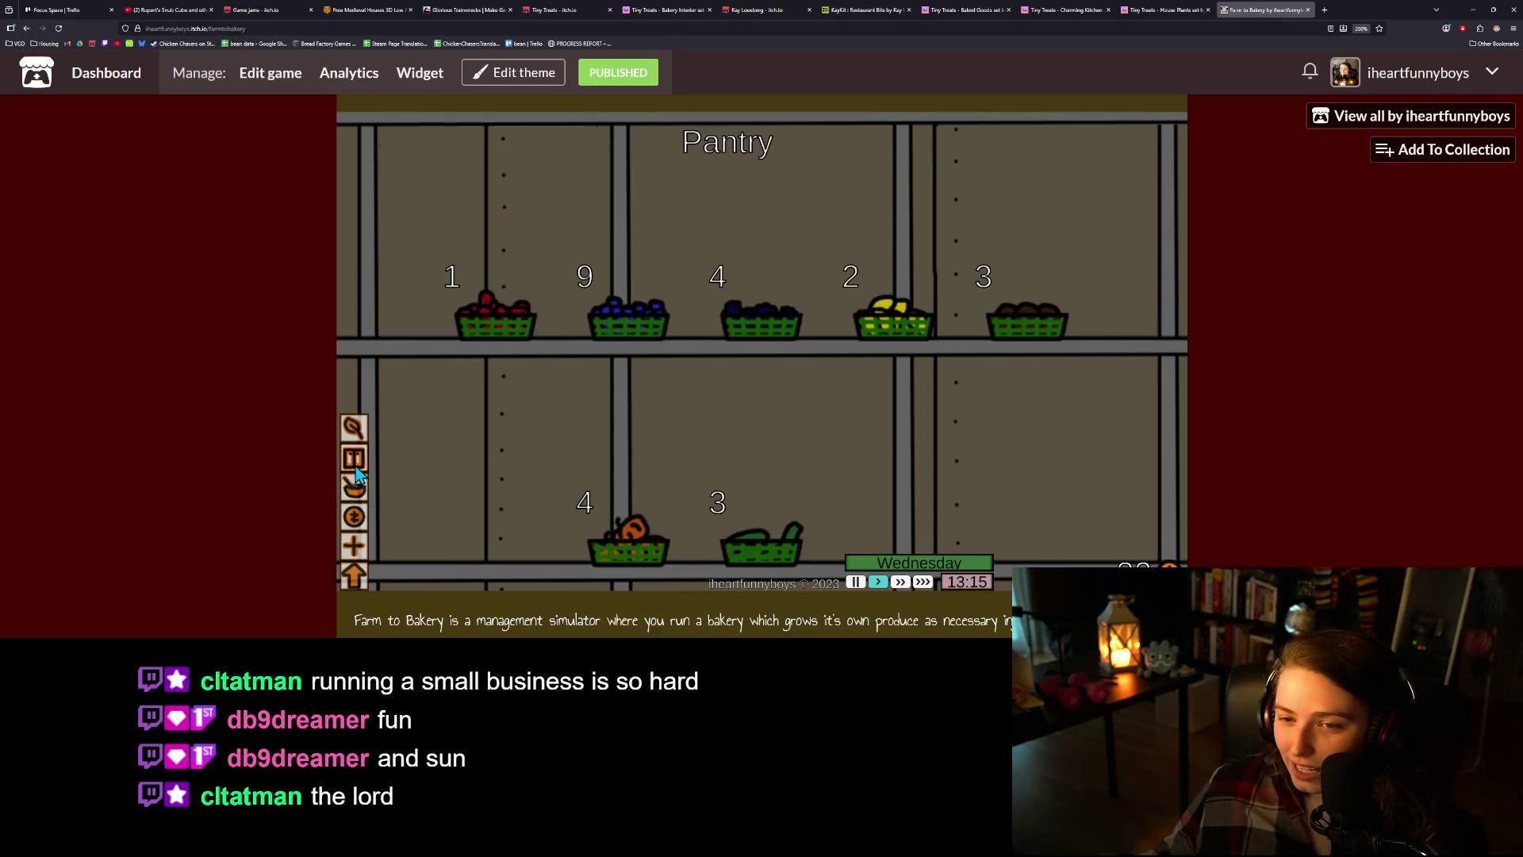
pyautogui.click(354, 516)
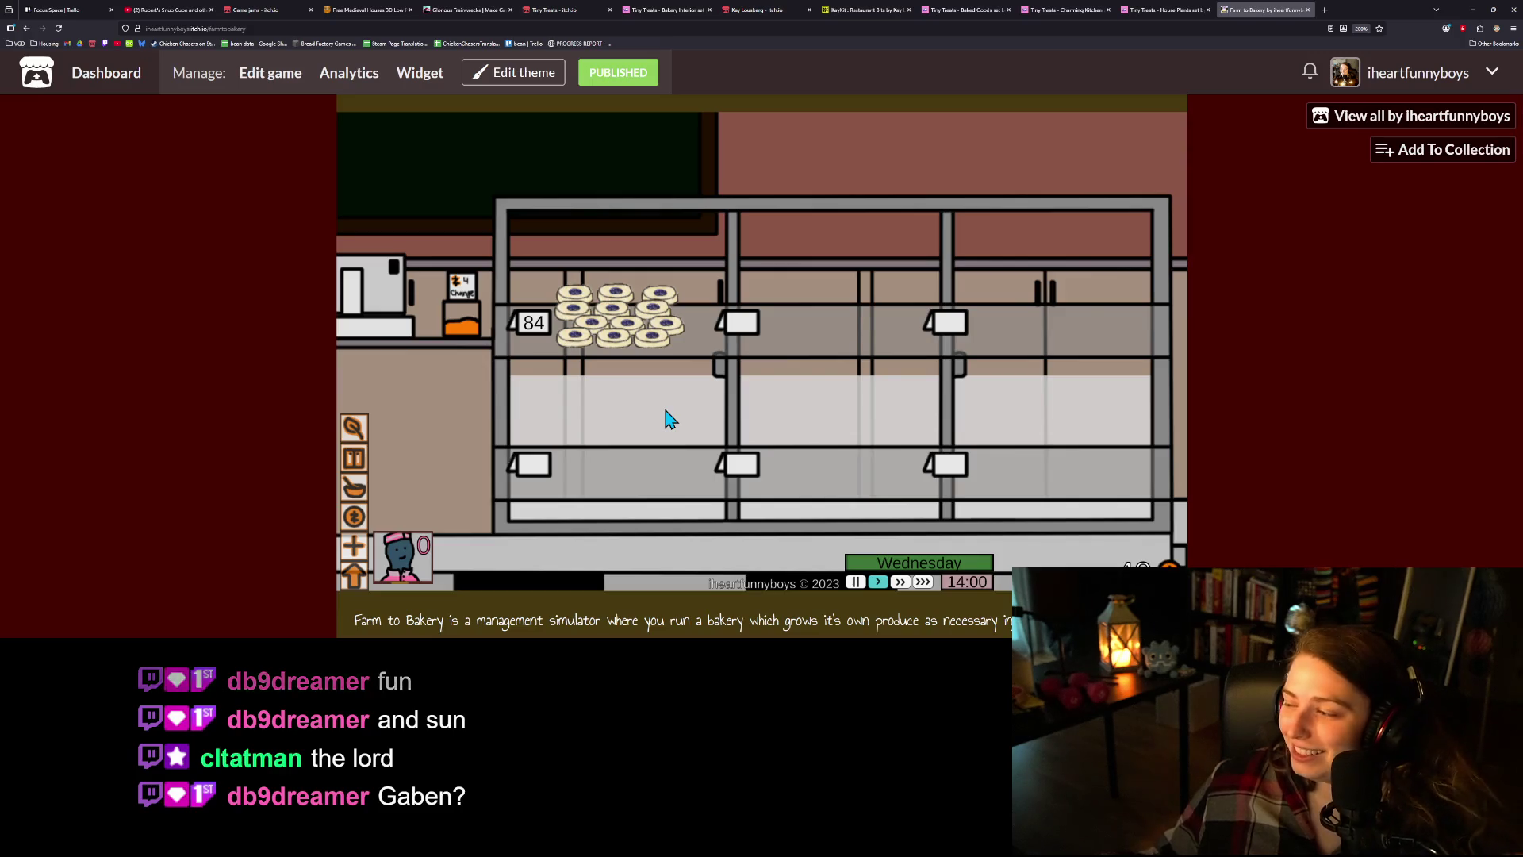
pyautogui.click(998, 9)
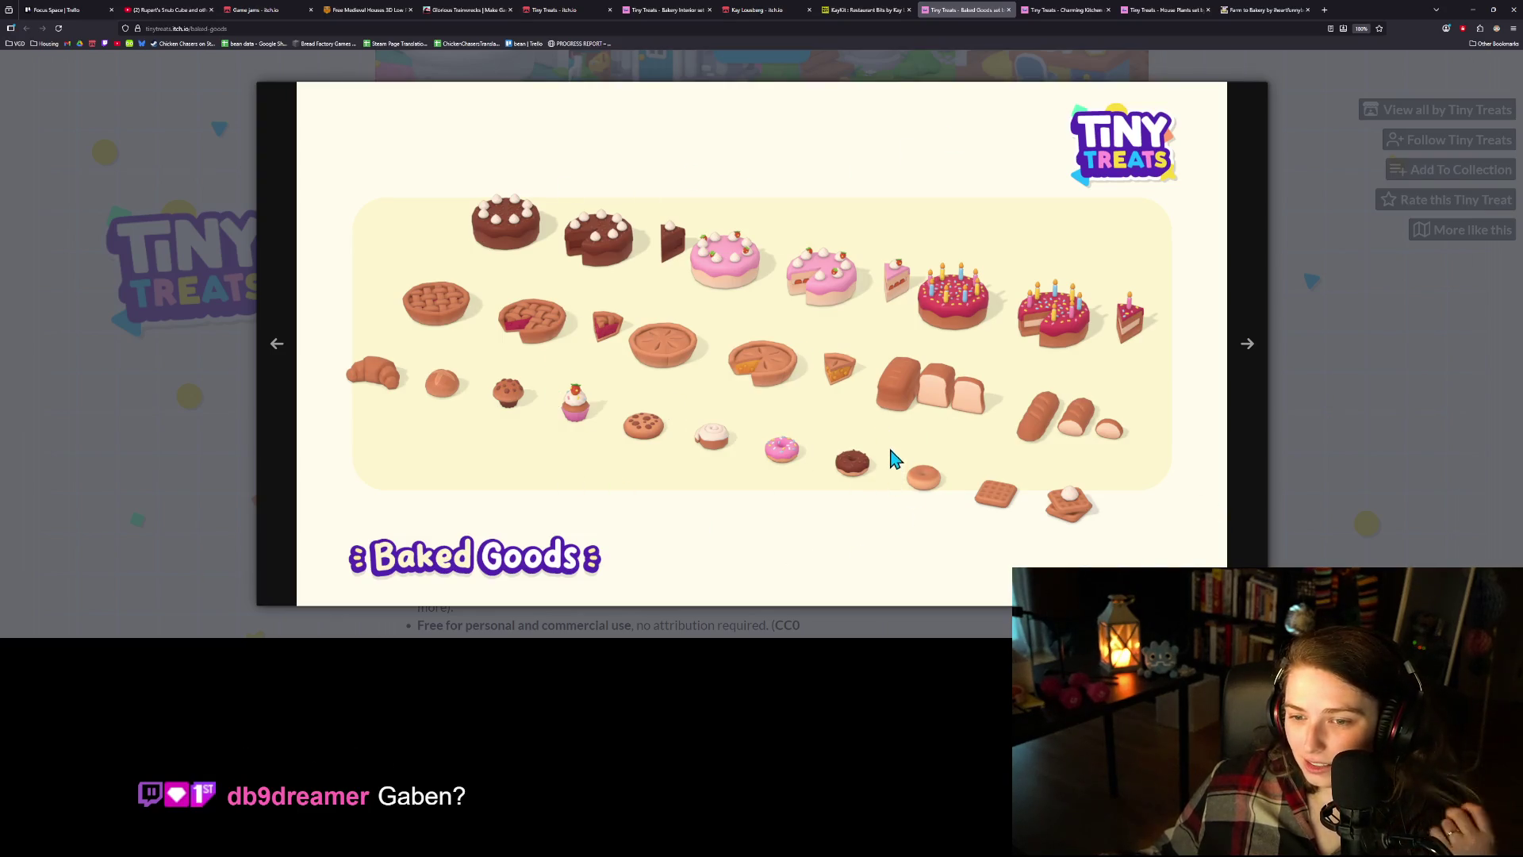
# - Look through the Charming Kitchen, House Plants and Kay Lousberg asset pages
pyautogui.click(1059, 10)
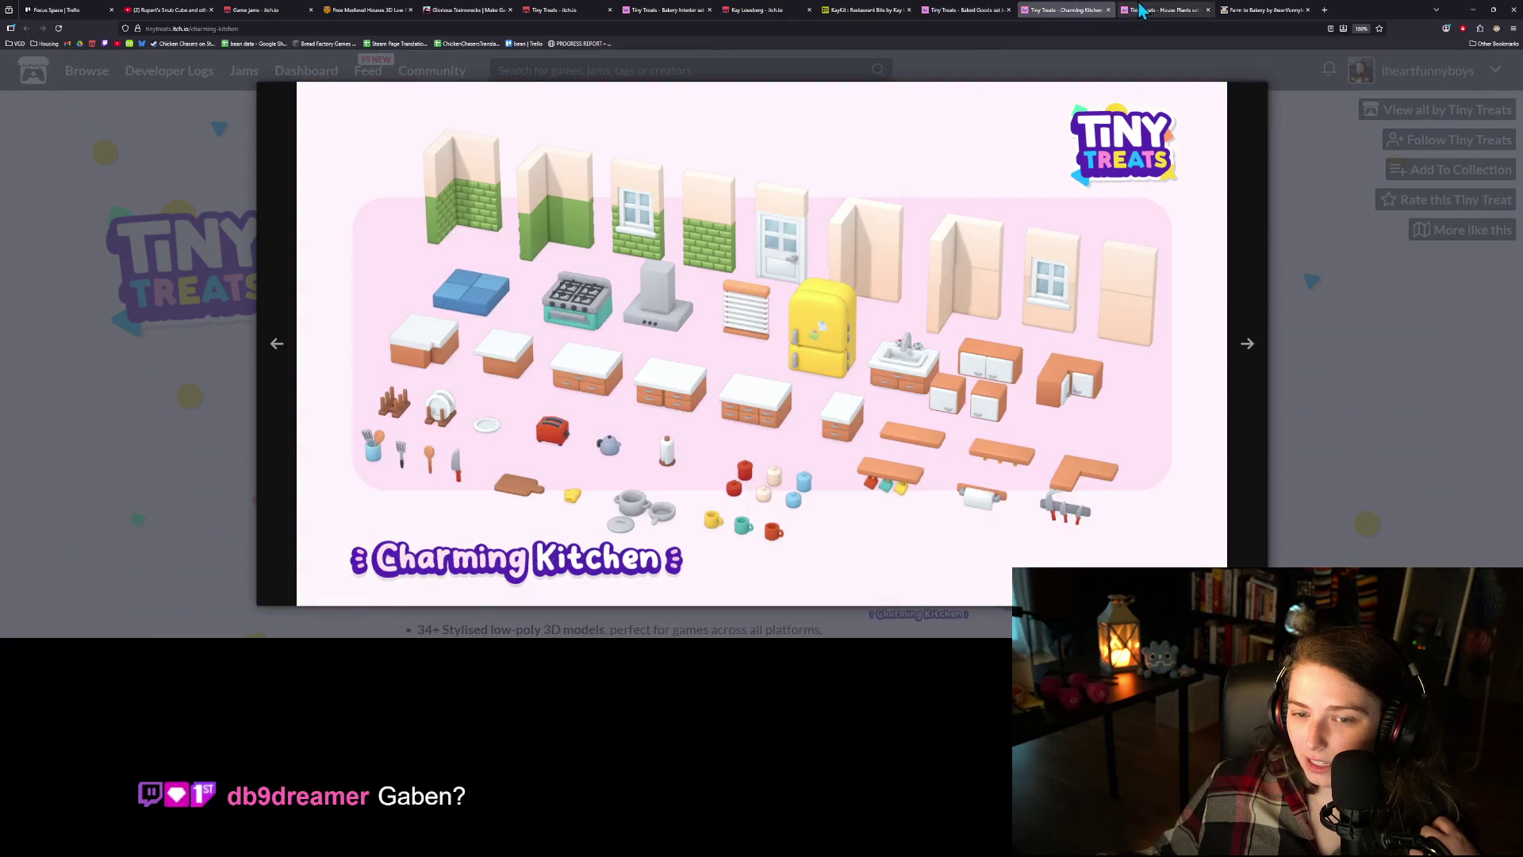
pyautogui.click(1152, 10)
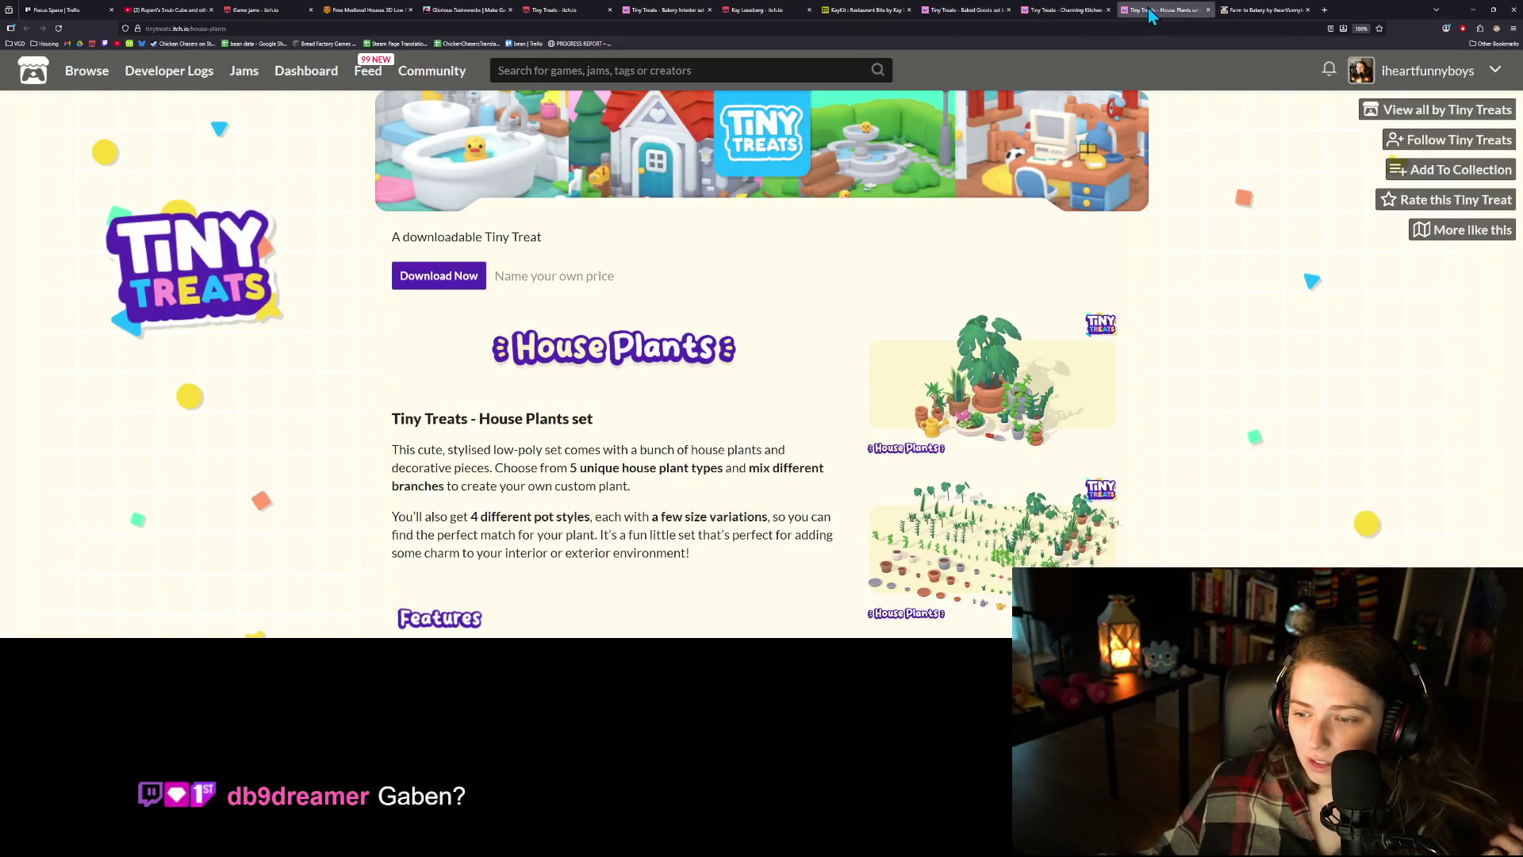
pyautogui.click(762, 11)
pyautogui.scroll(-3, 1132, 418)
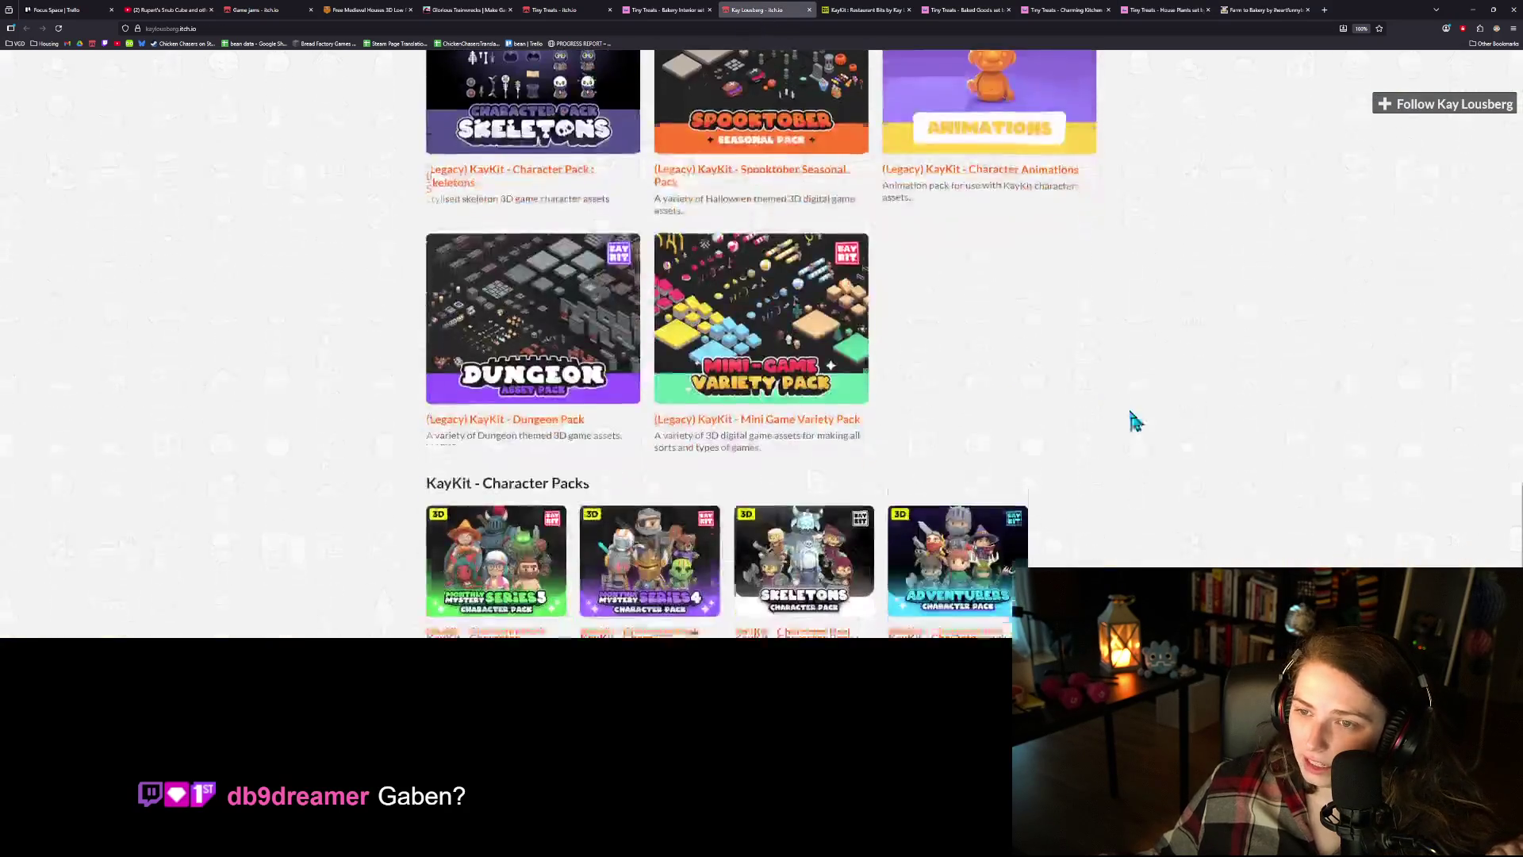
pyautogui.scroll(7, 1166, 437)
pyautogui.scroll(3, 1186, 458)
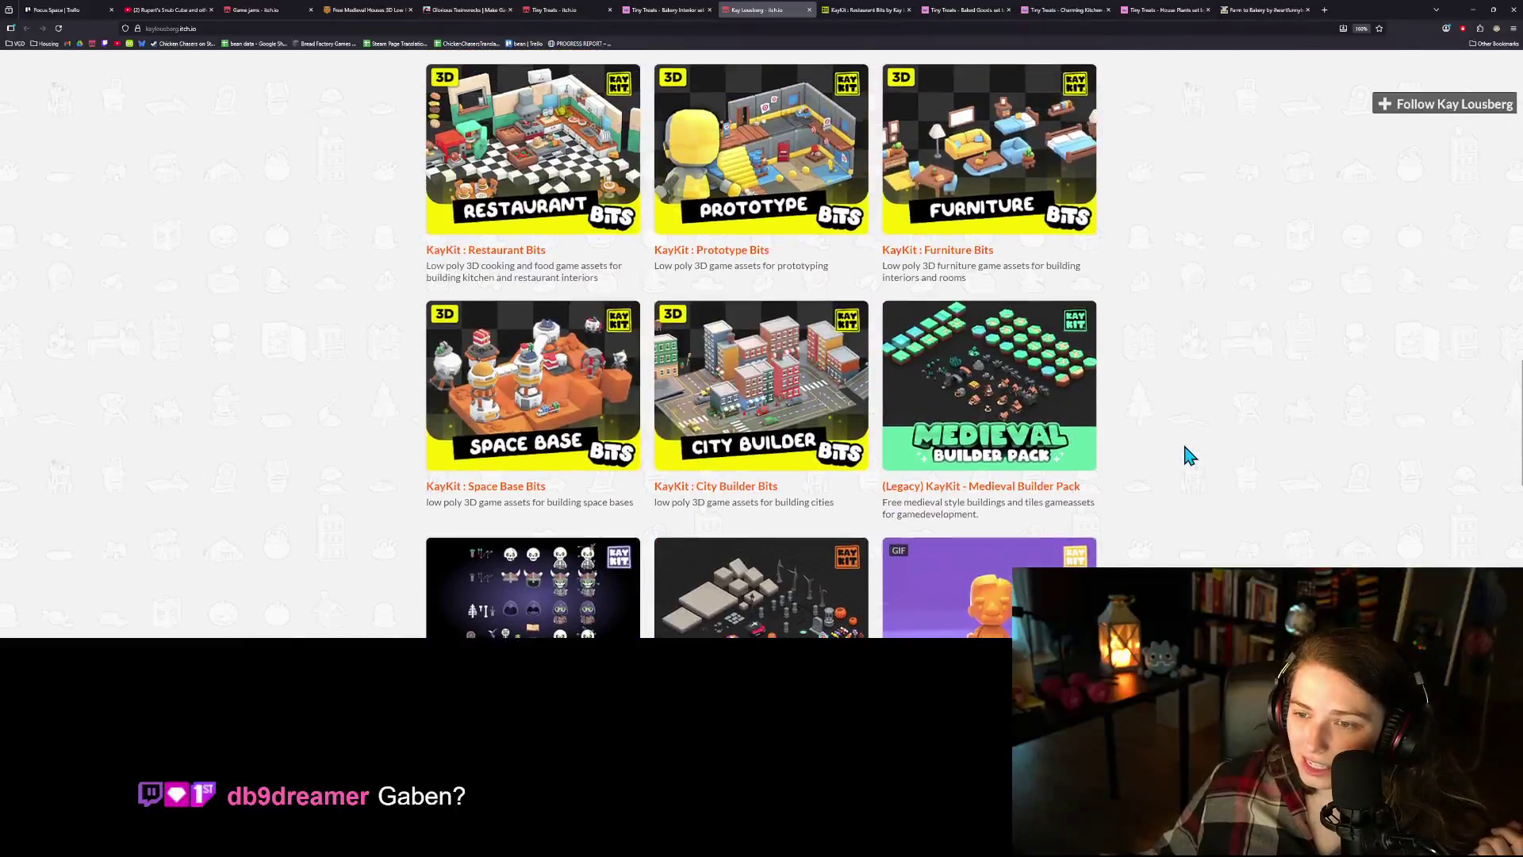
pyautogui.scroll(2, 1166, 501)
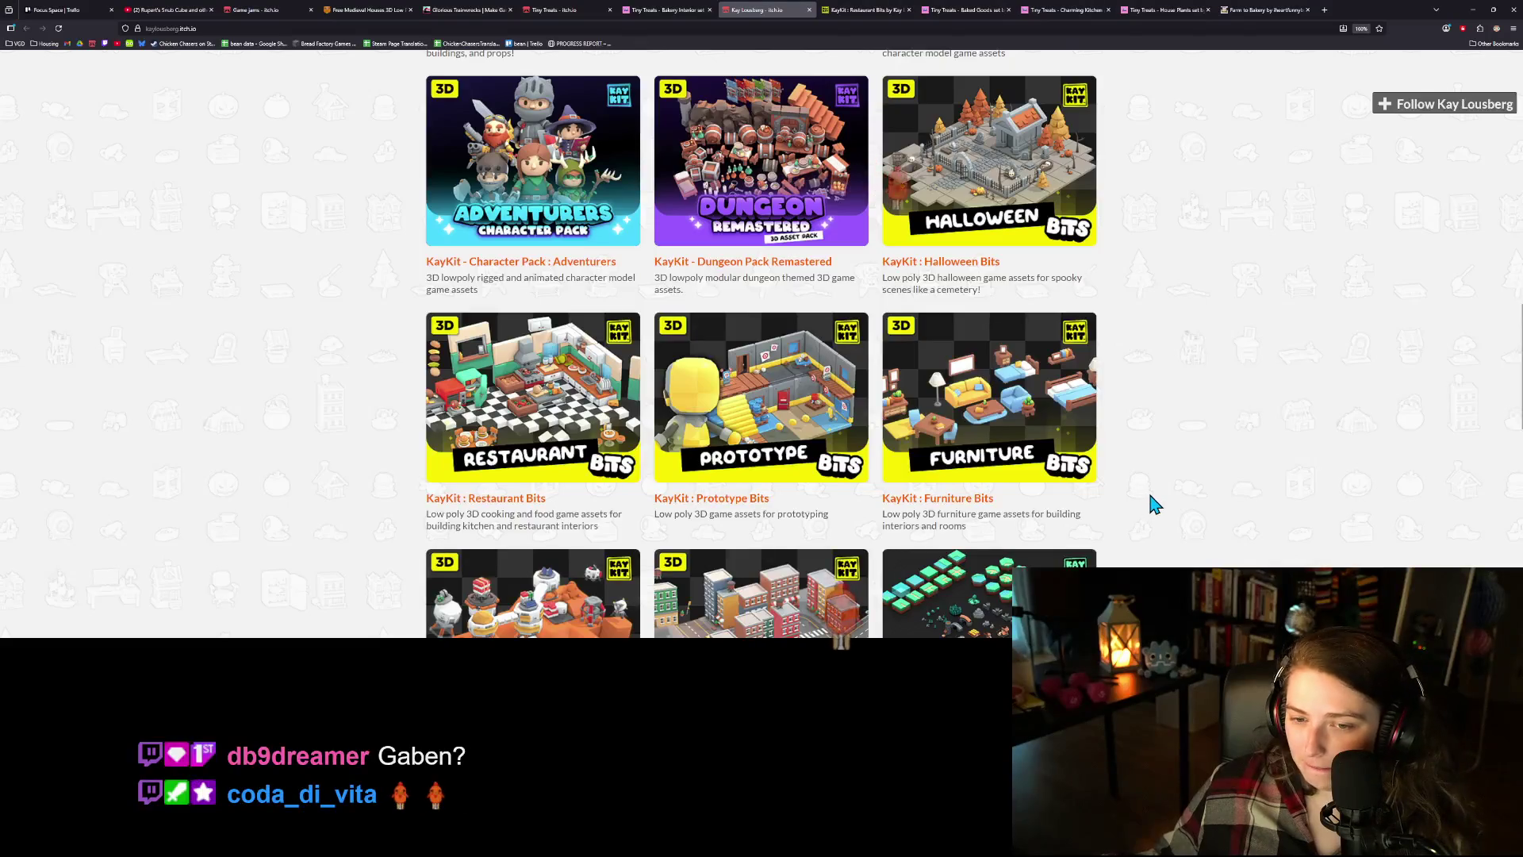
pyautogui.scroll(4, 1154, 506)
pyautogui.scroll(3, 1087, 472)
# - Revisit the Bakery Interior and main Tiny Treats pages, ending on Kay Lousberg's creator page
pyautogui.hotkey('ctrl', 'shift', 'Tab')
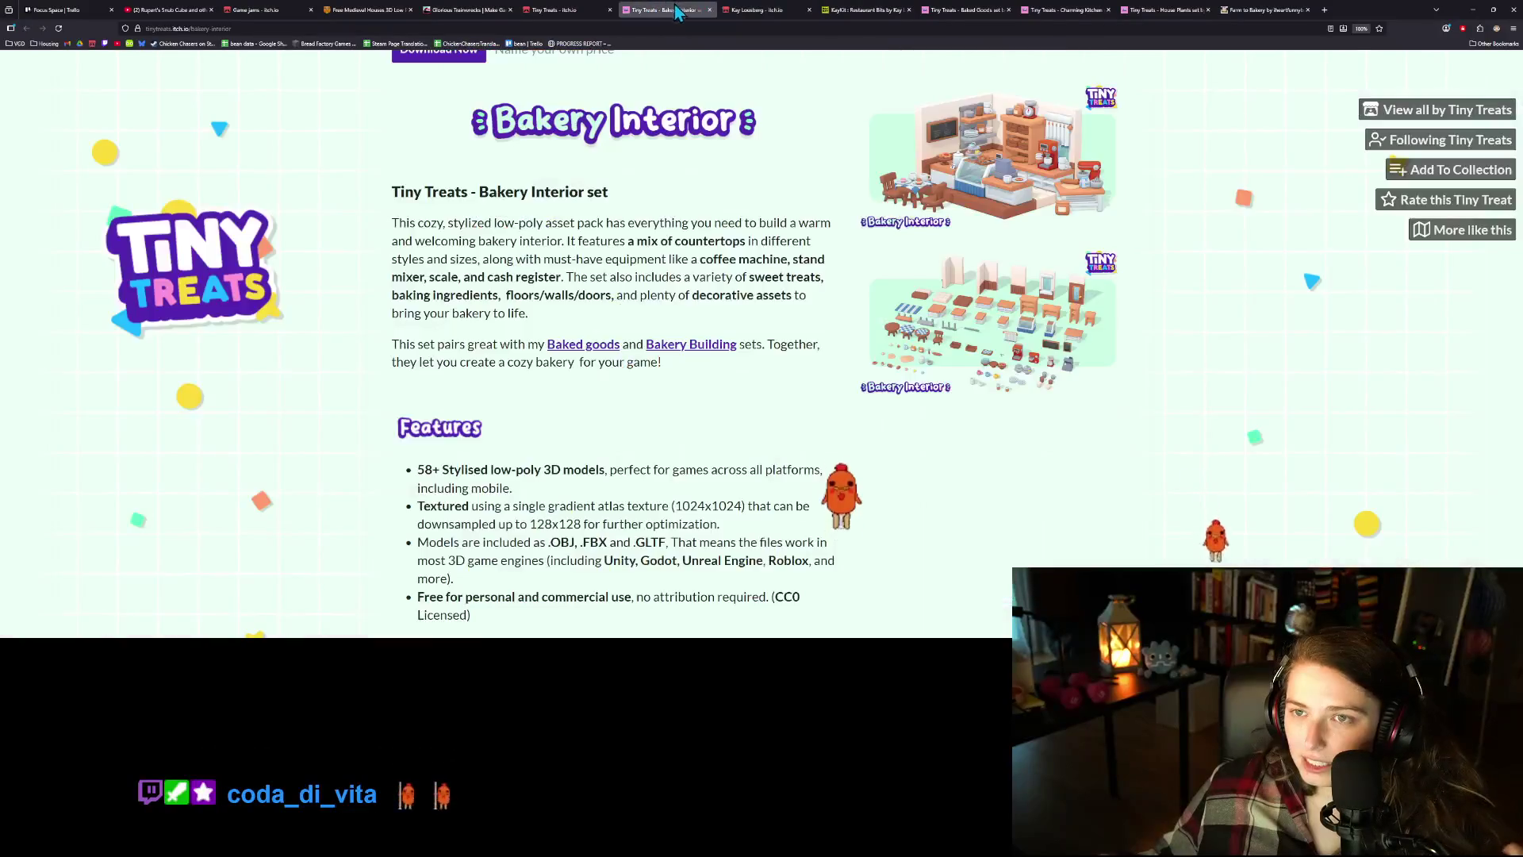
pyautogui.scroll(2, 782, 429)
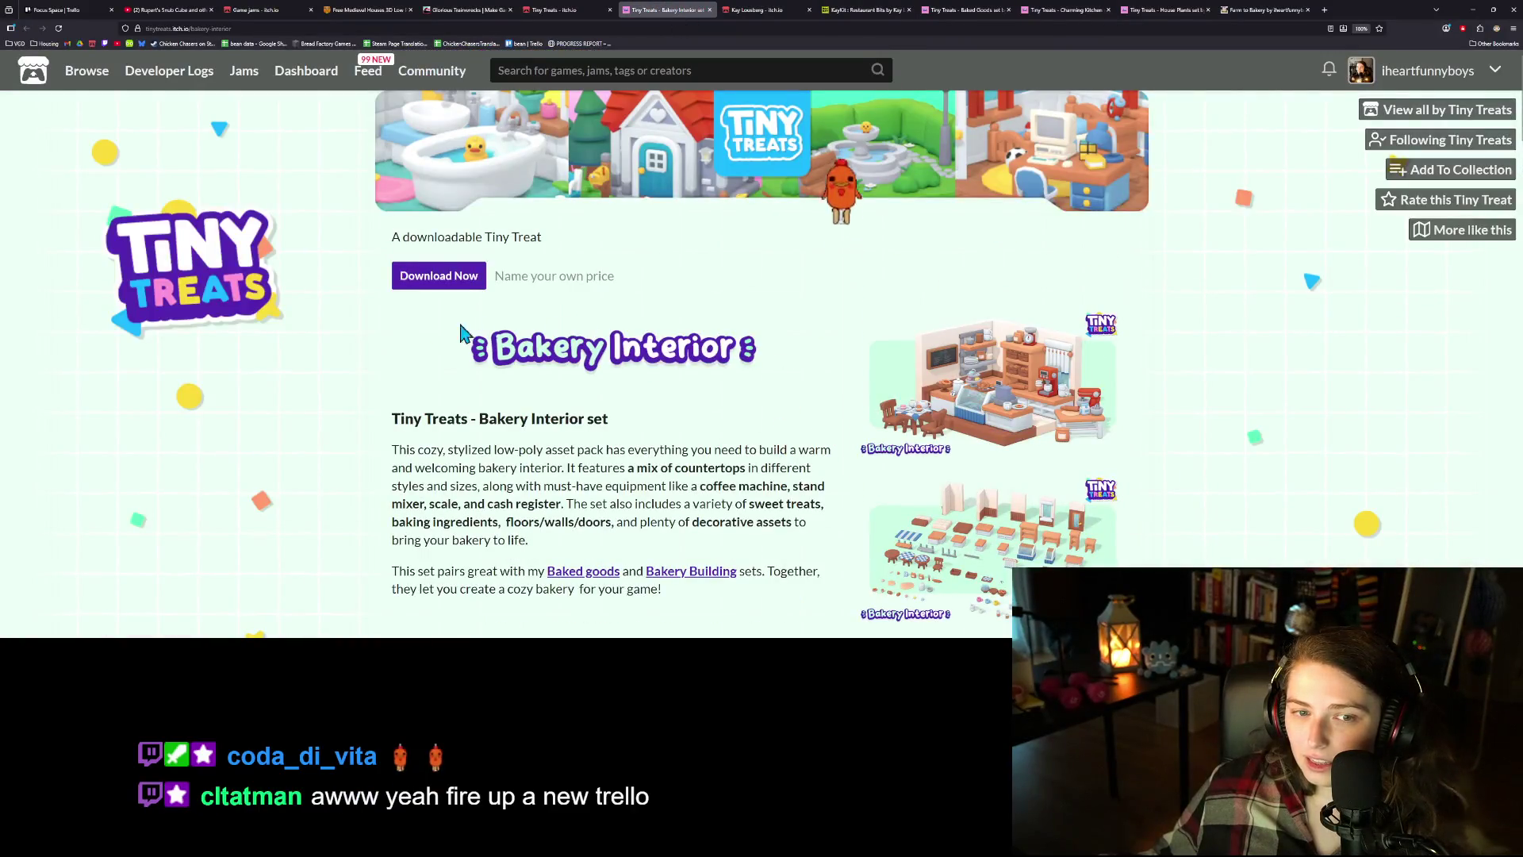
pyautogui.hotkey('ctrl', 'shift', 'Tab')
pyautogui.scroll(-8, 1206, 524)
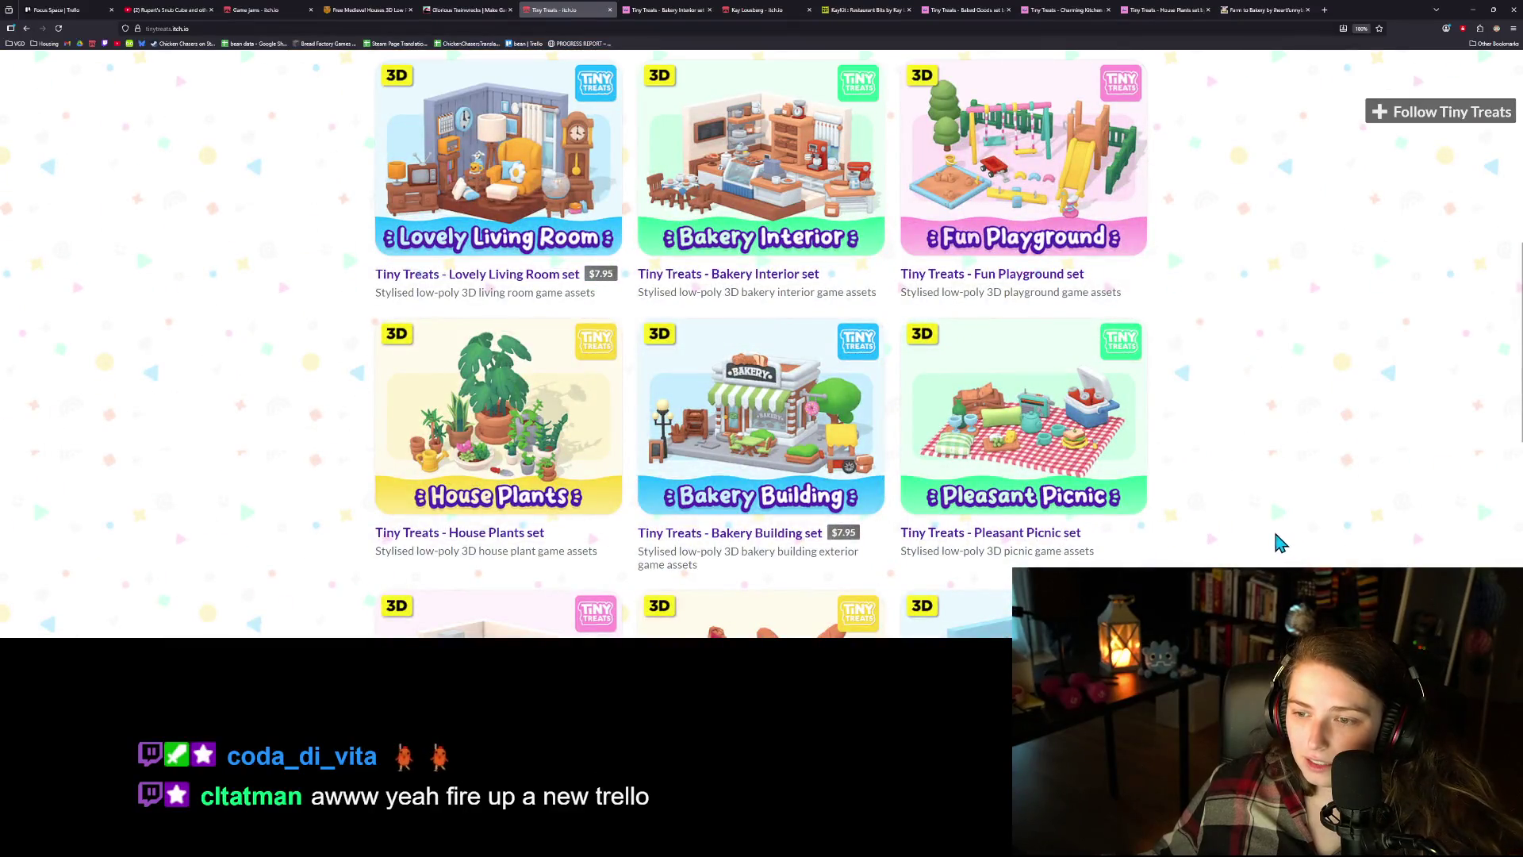
pyautogui.scroll(-6, 1269, 539)
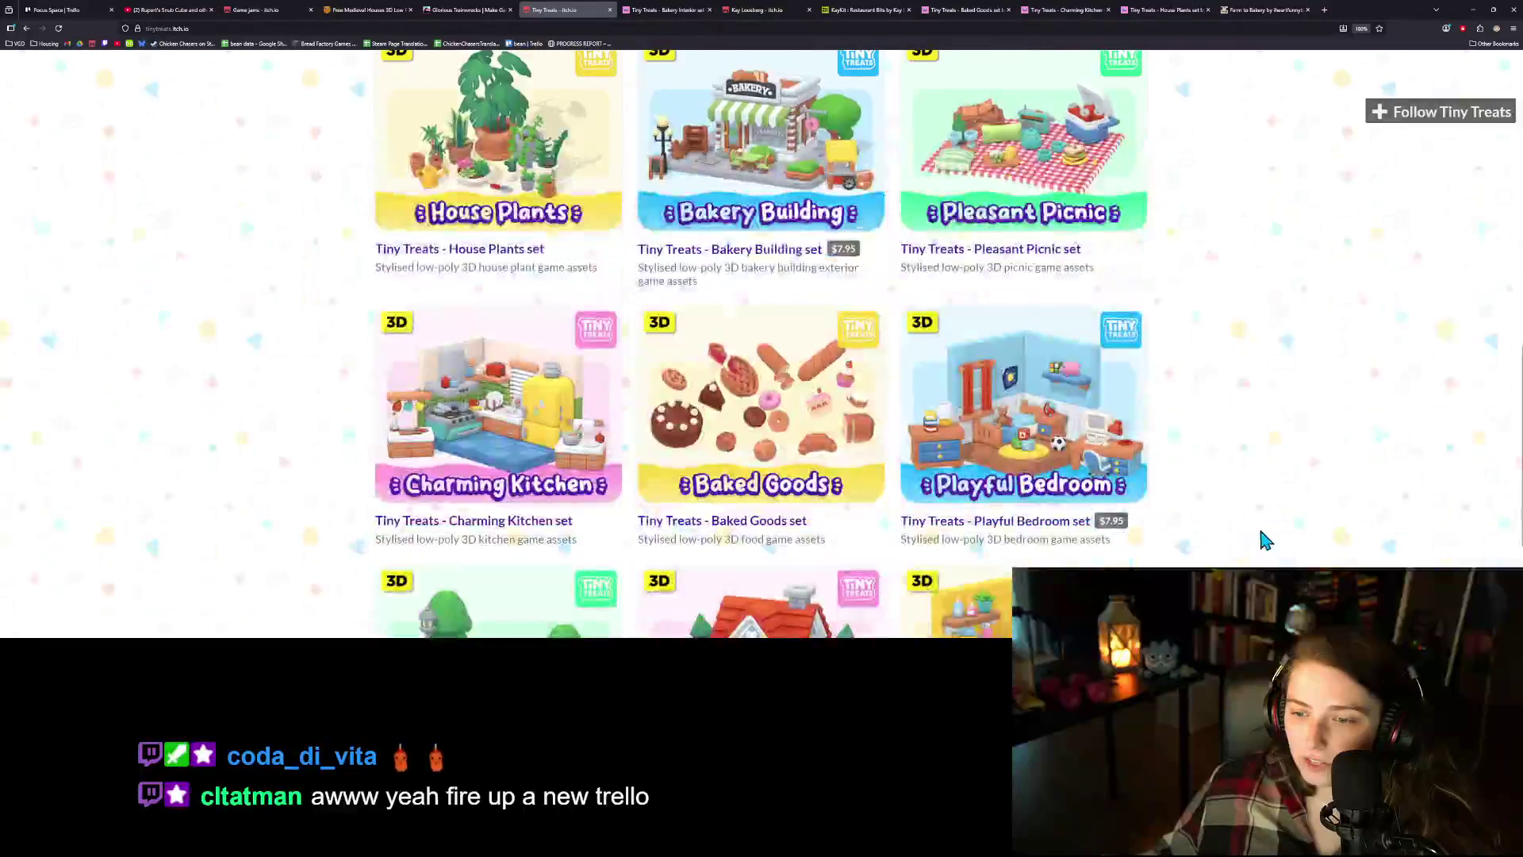
pyautogui.scroll(8, 1266, 540)
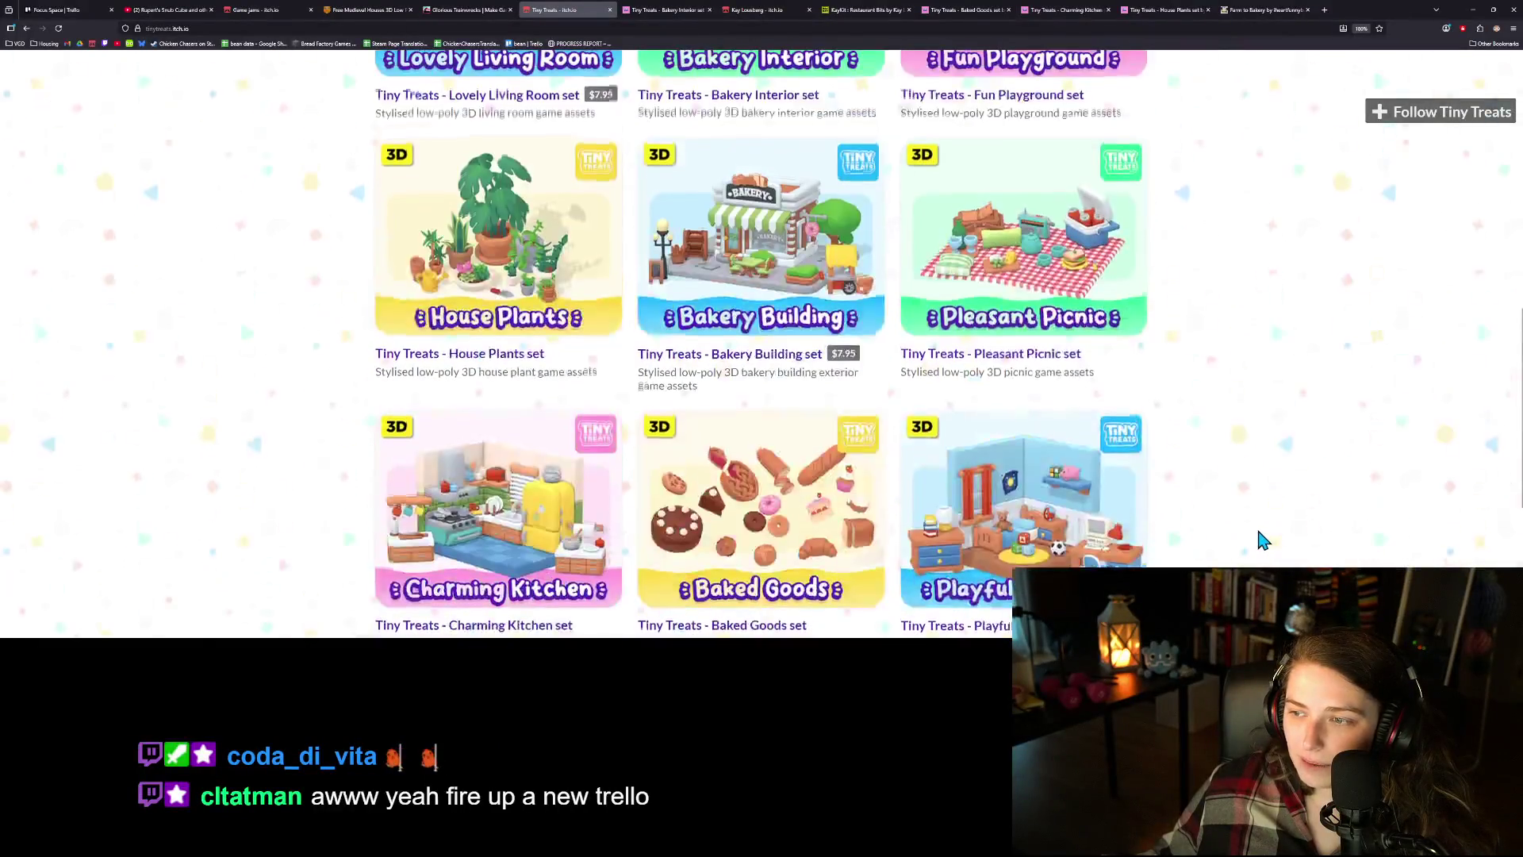
pyautogui.scroll(4, 1261, 539)
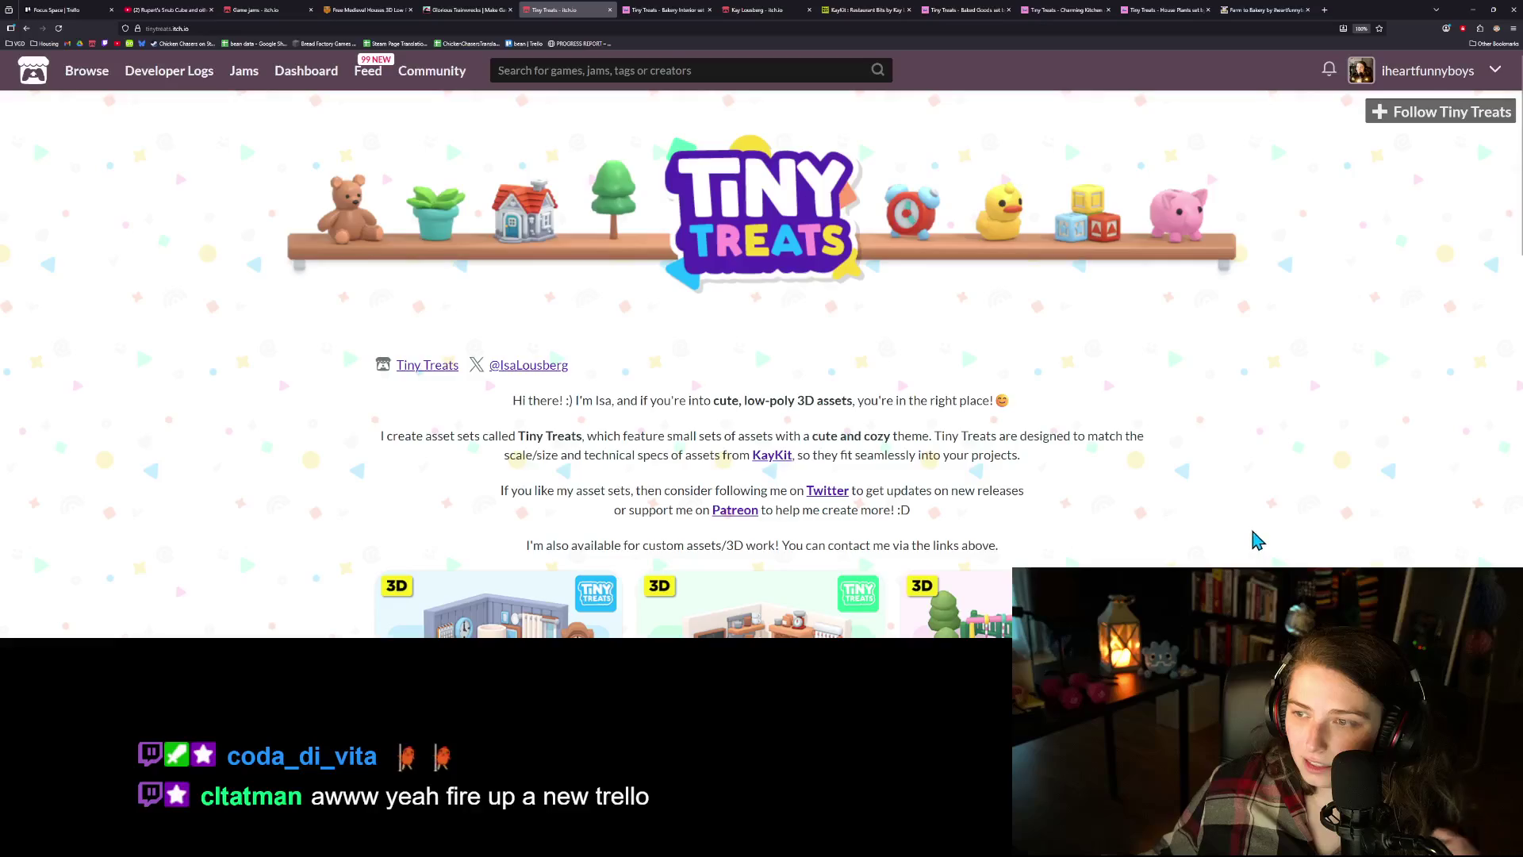
pyautogui.click(649, 10)
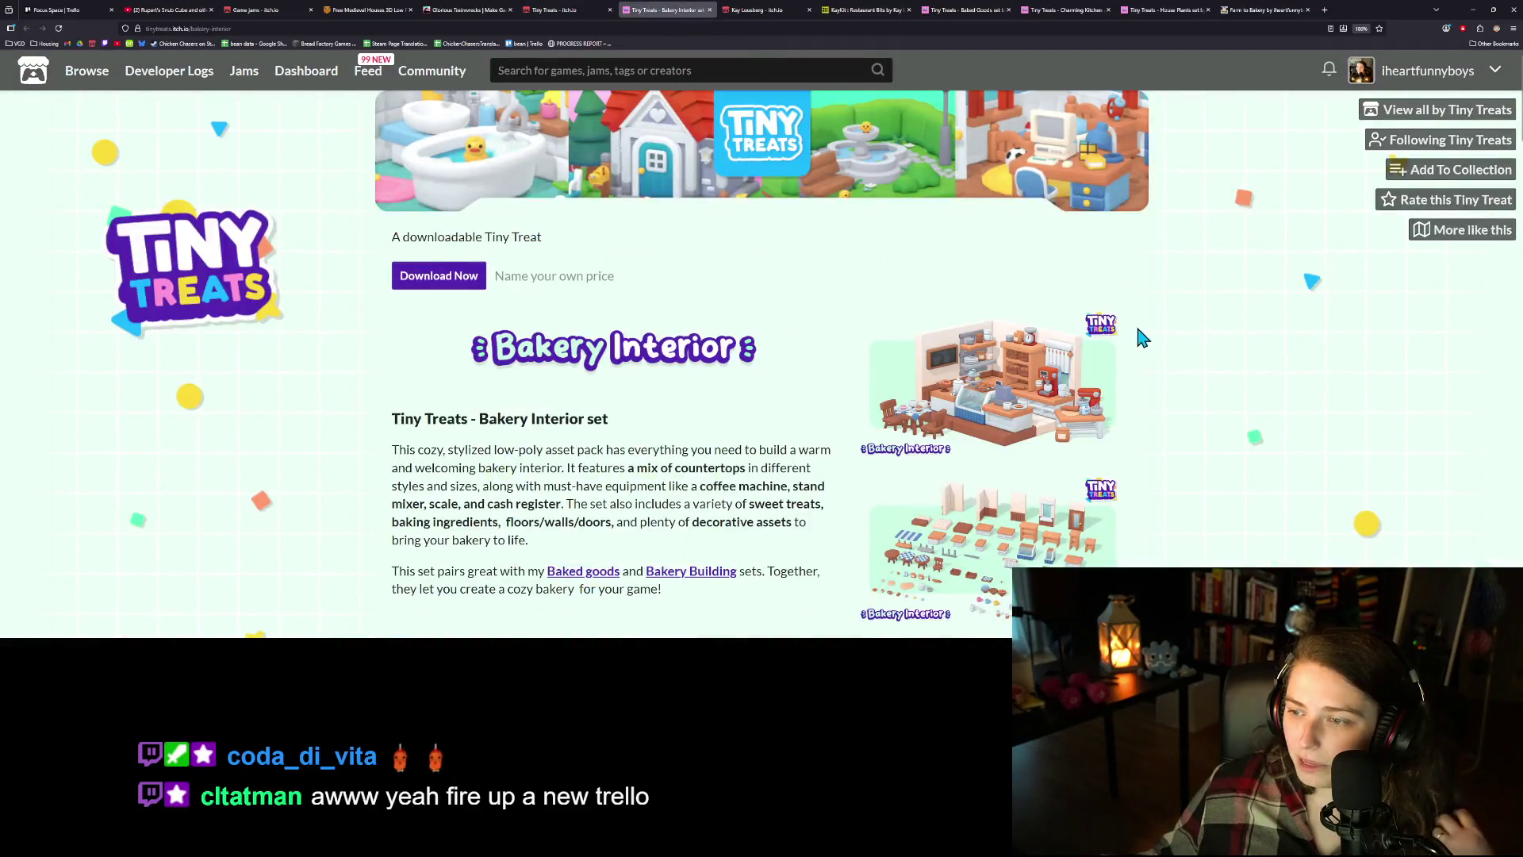
pyautogui.click(767, 9)
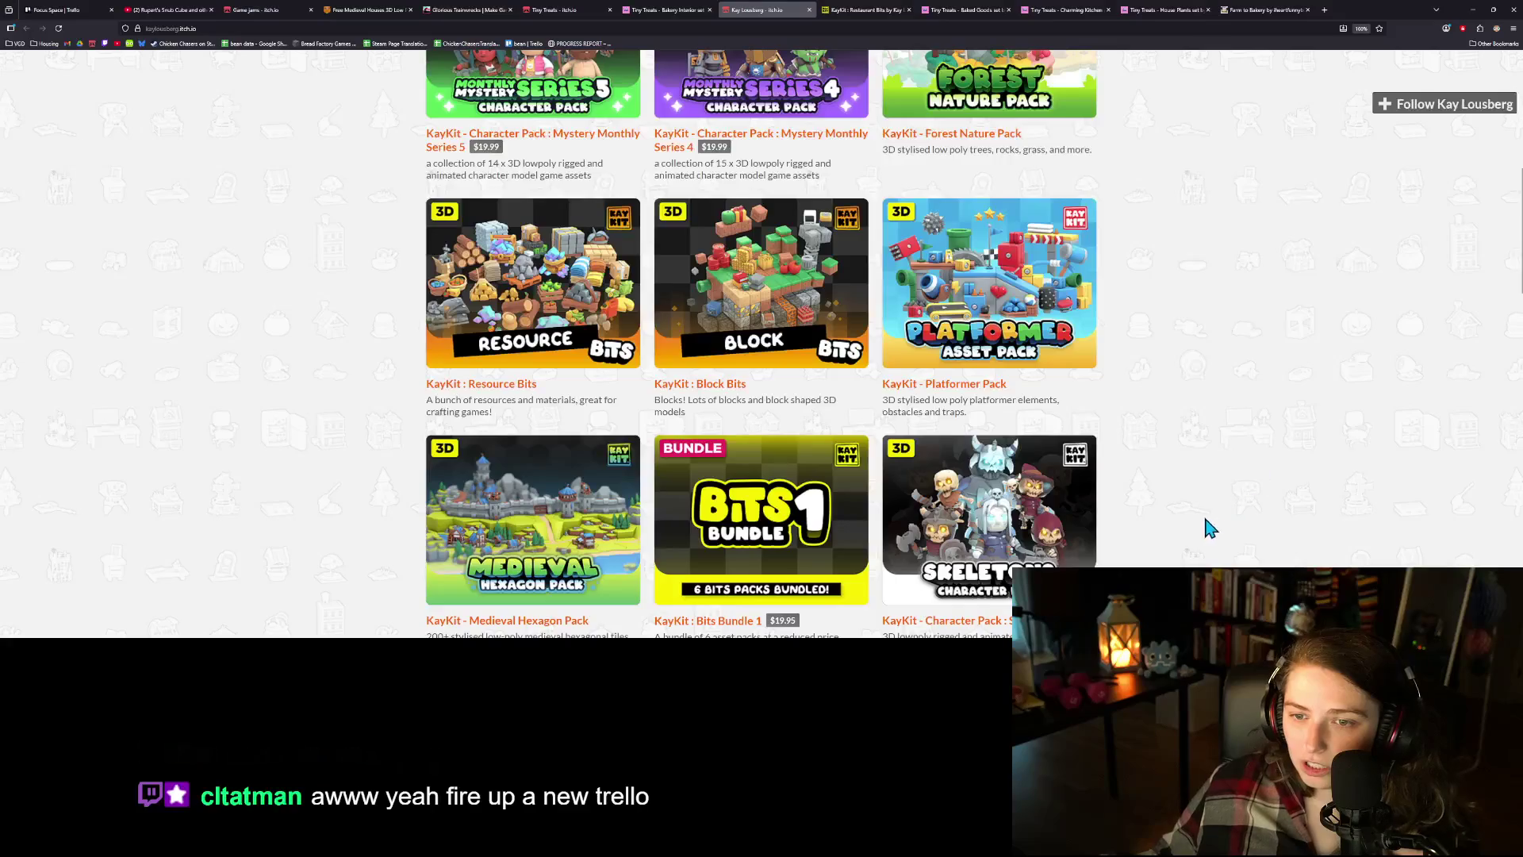
# - Find and open the KayKit: Furniture Bits pack in Kay Lousberg's asset grid
pyautogui.scroll(-5, 1180, 542)
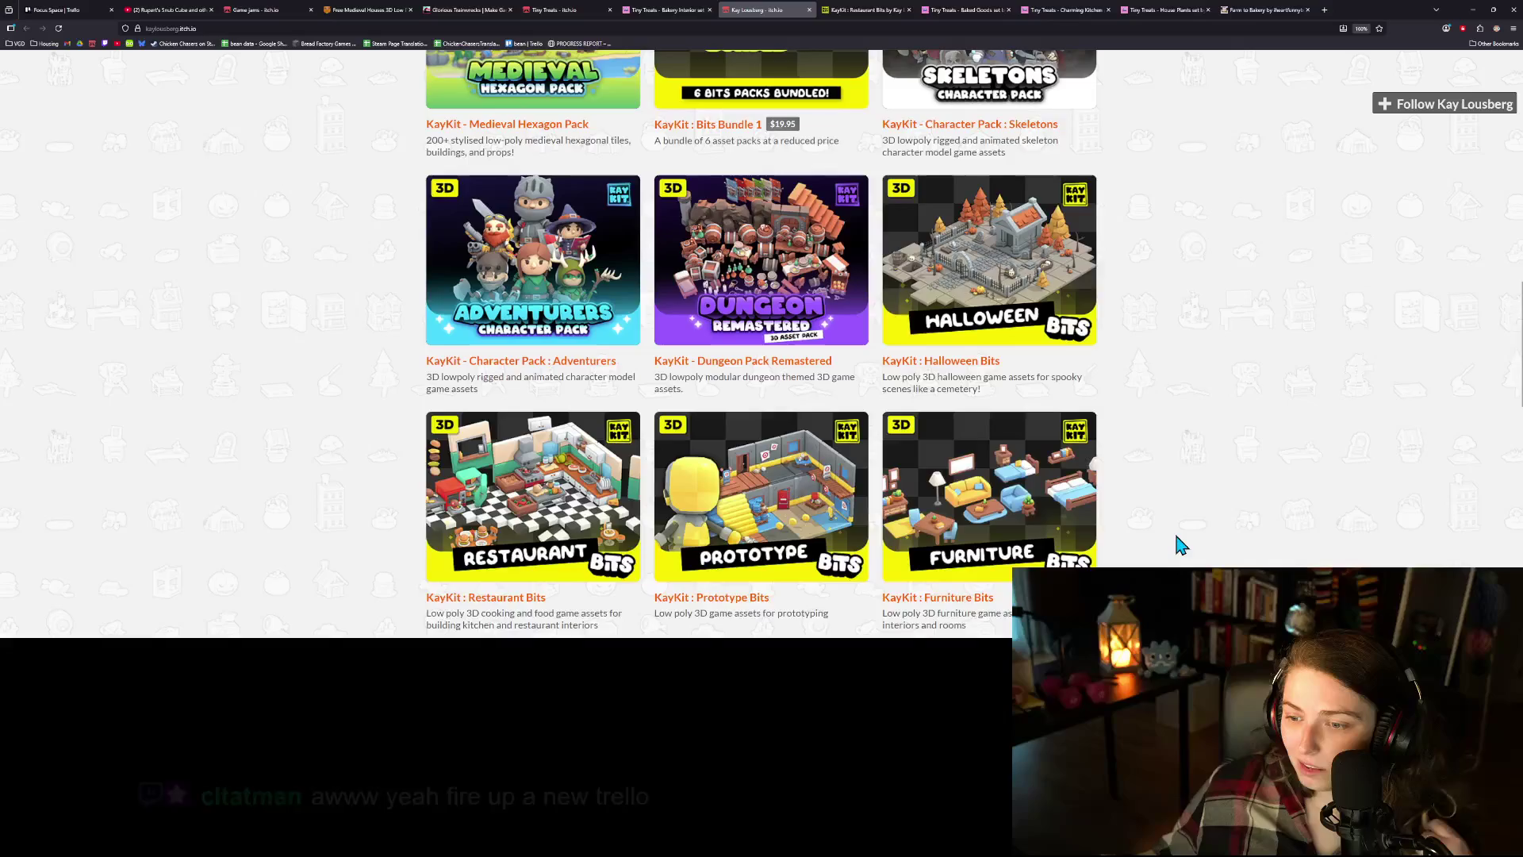
pyautogui.scroll(-2, 1180, 545)
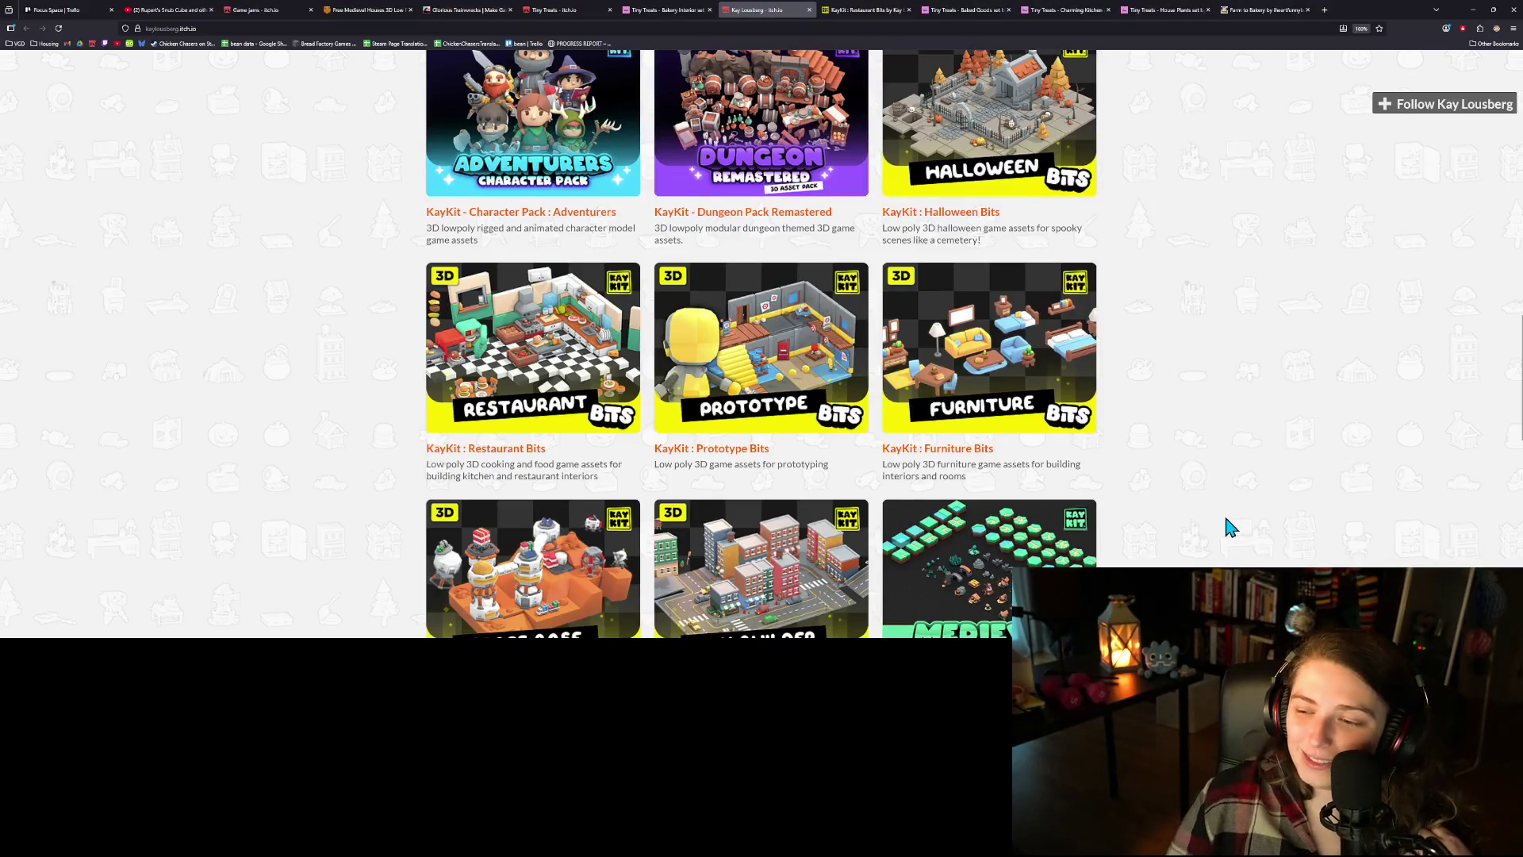
pyautogui.click(1057, 397)
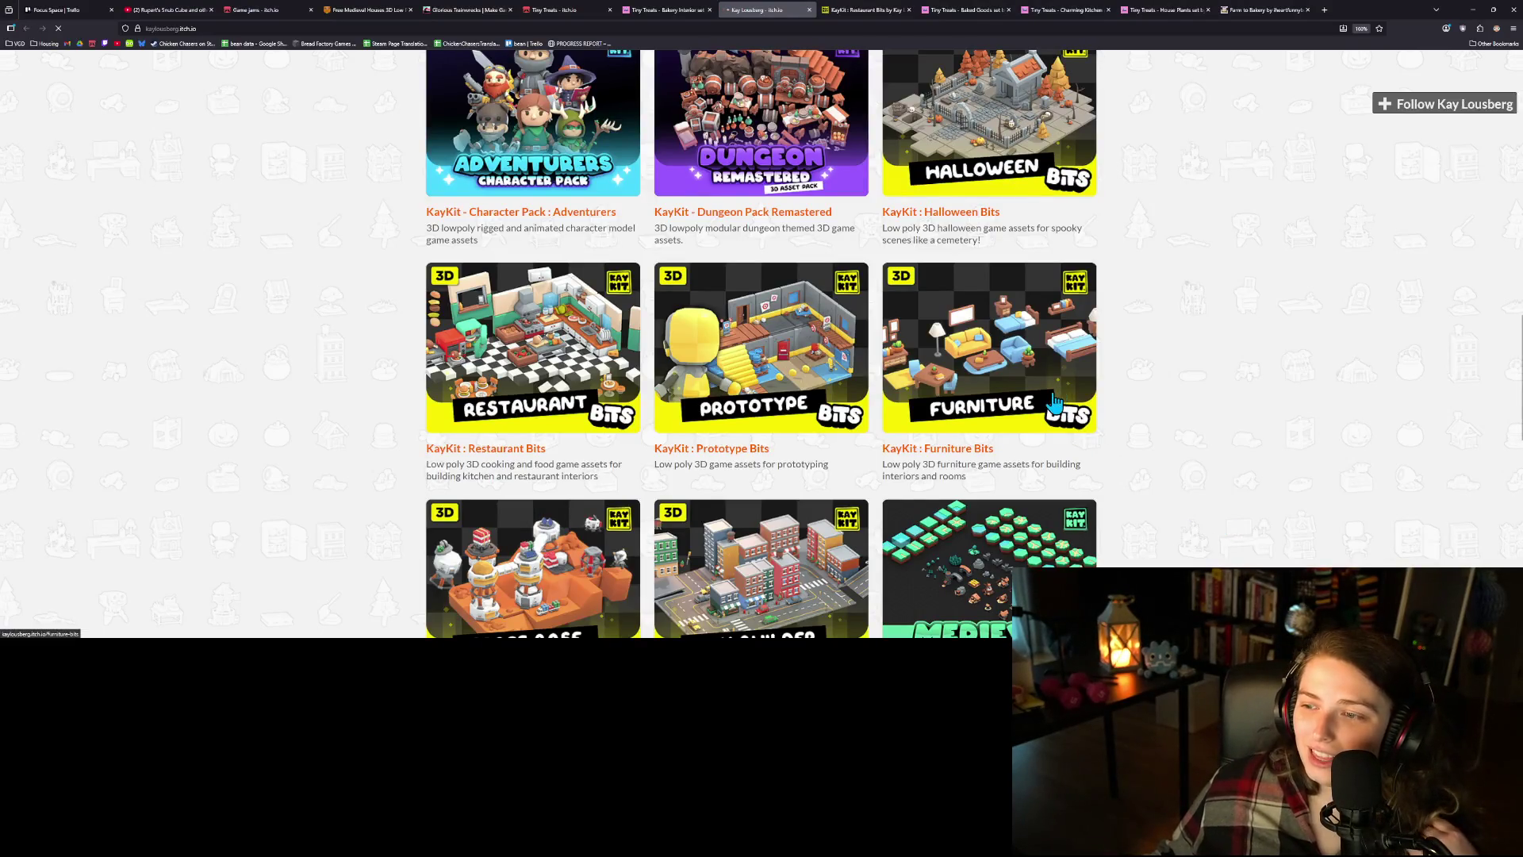
pyautogui.scroll(-2, 977, 234)
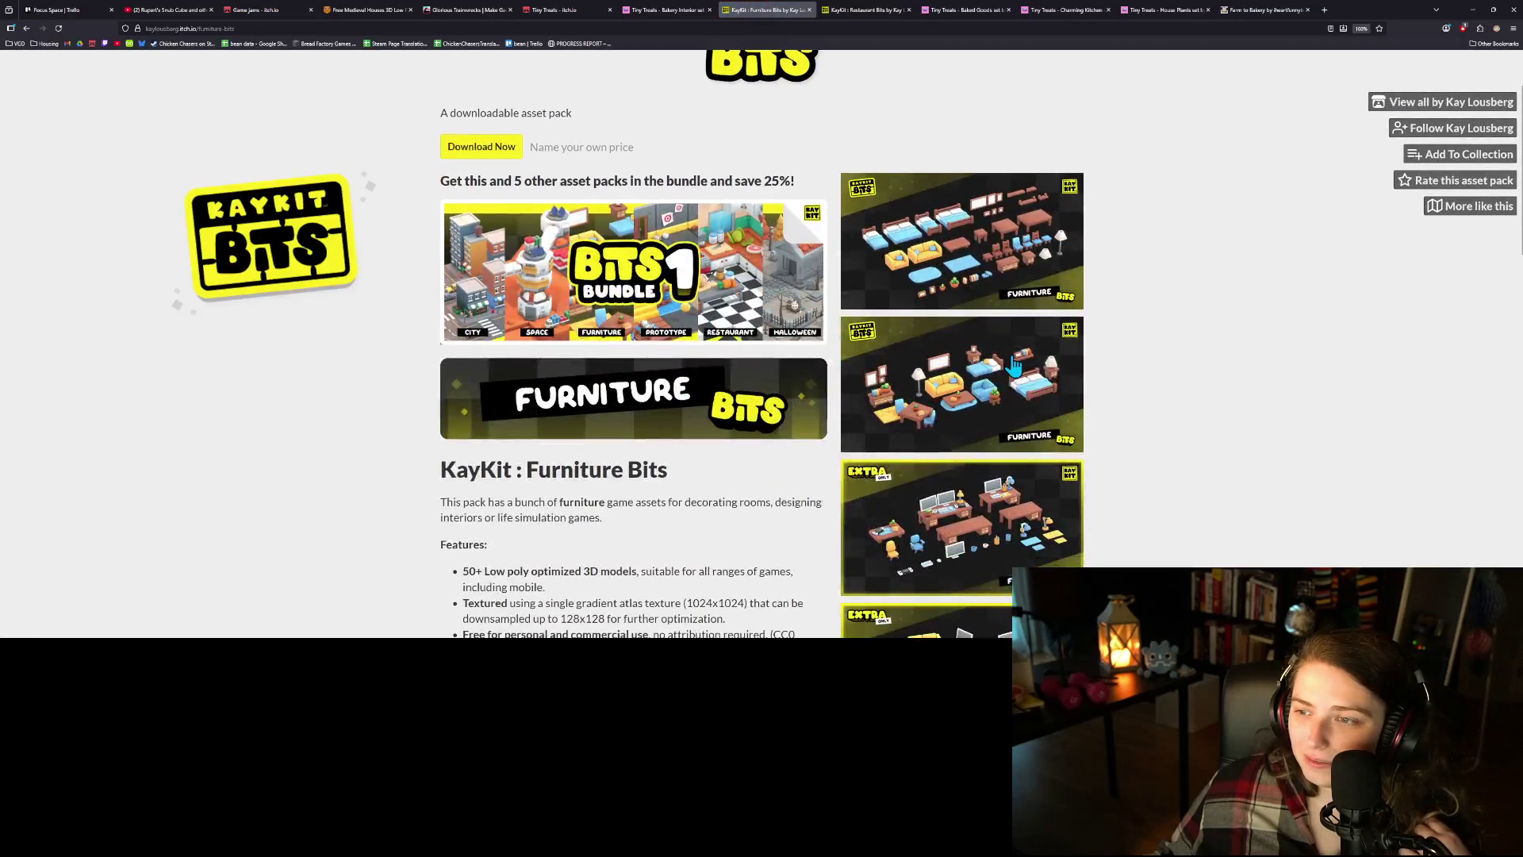
# - Enlarge the first Furniture Bits screenshot, step through every gallery image, then close it
pyautogui.click(977, 235)
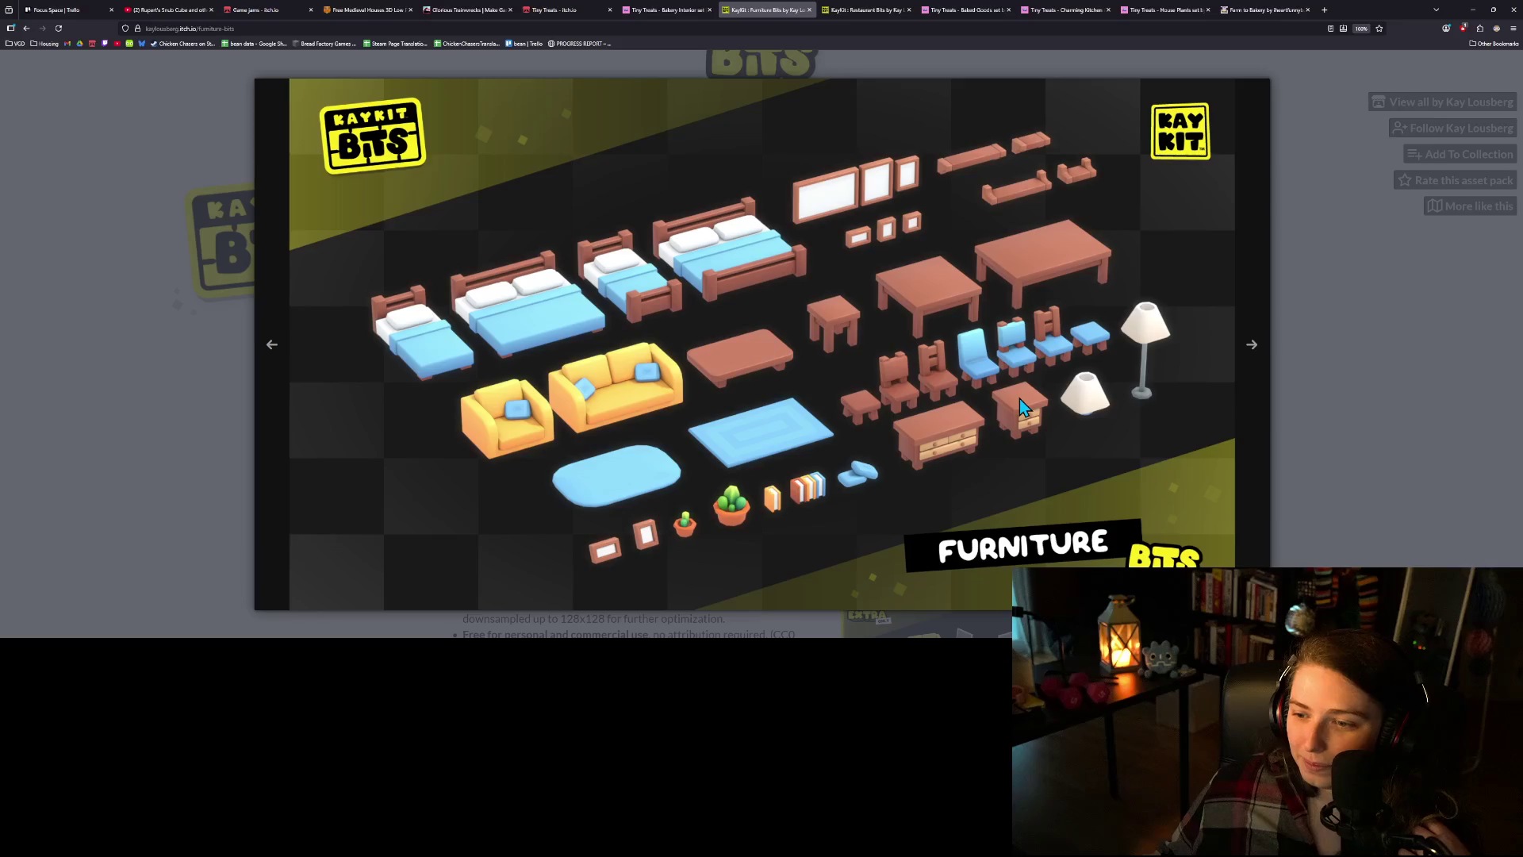
pyautogui.click(1248, 371)
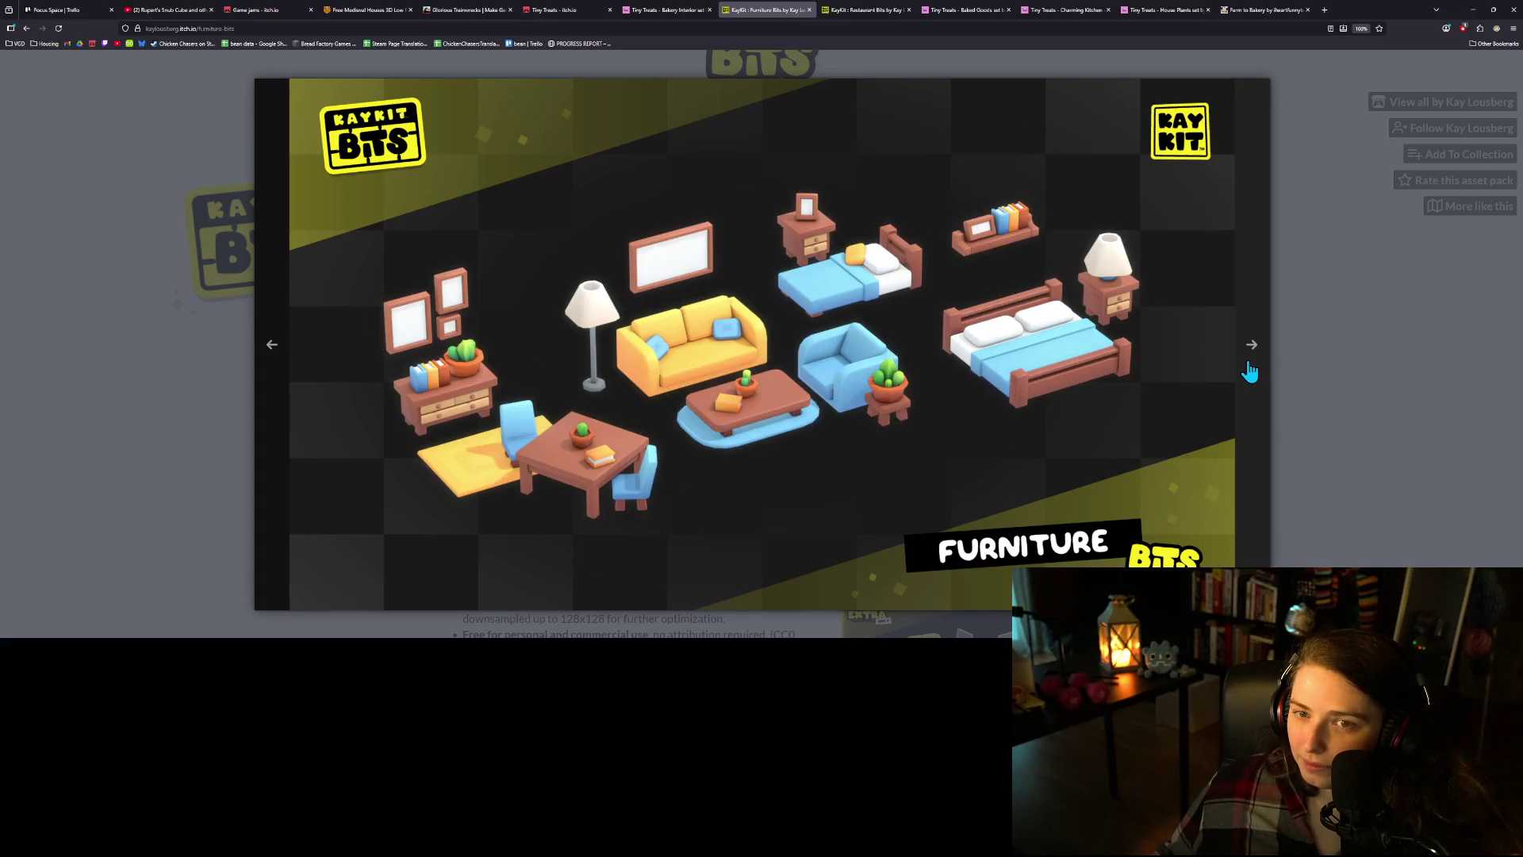
pyautogui.click(1248, 371)
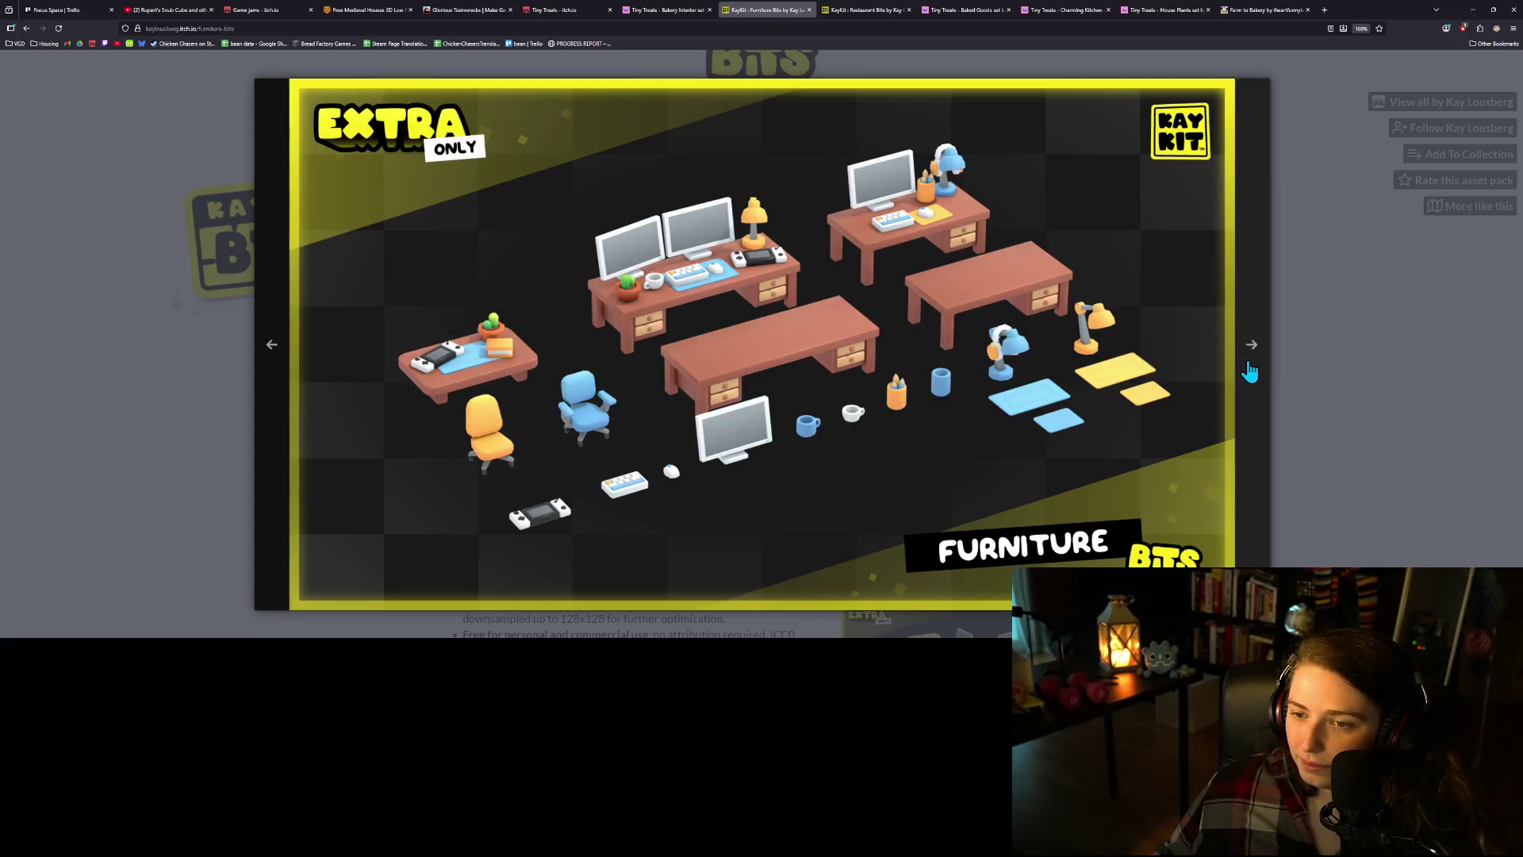
pyautogui.click(1248, 371)
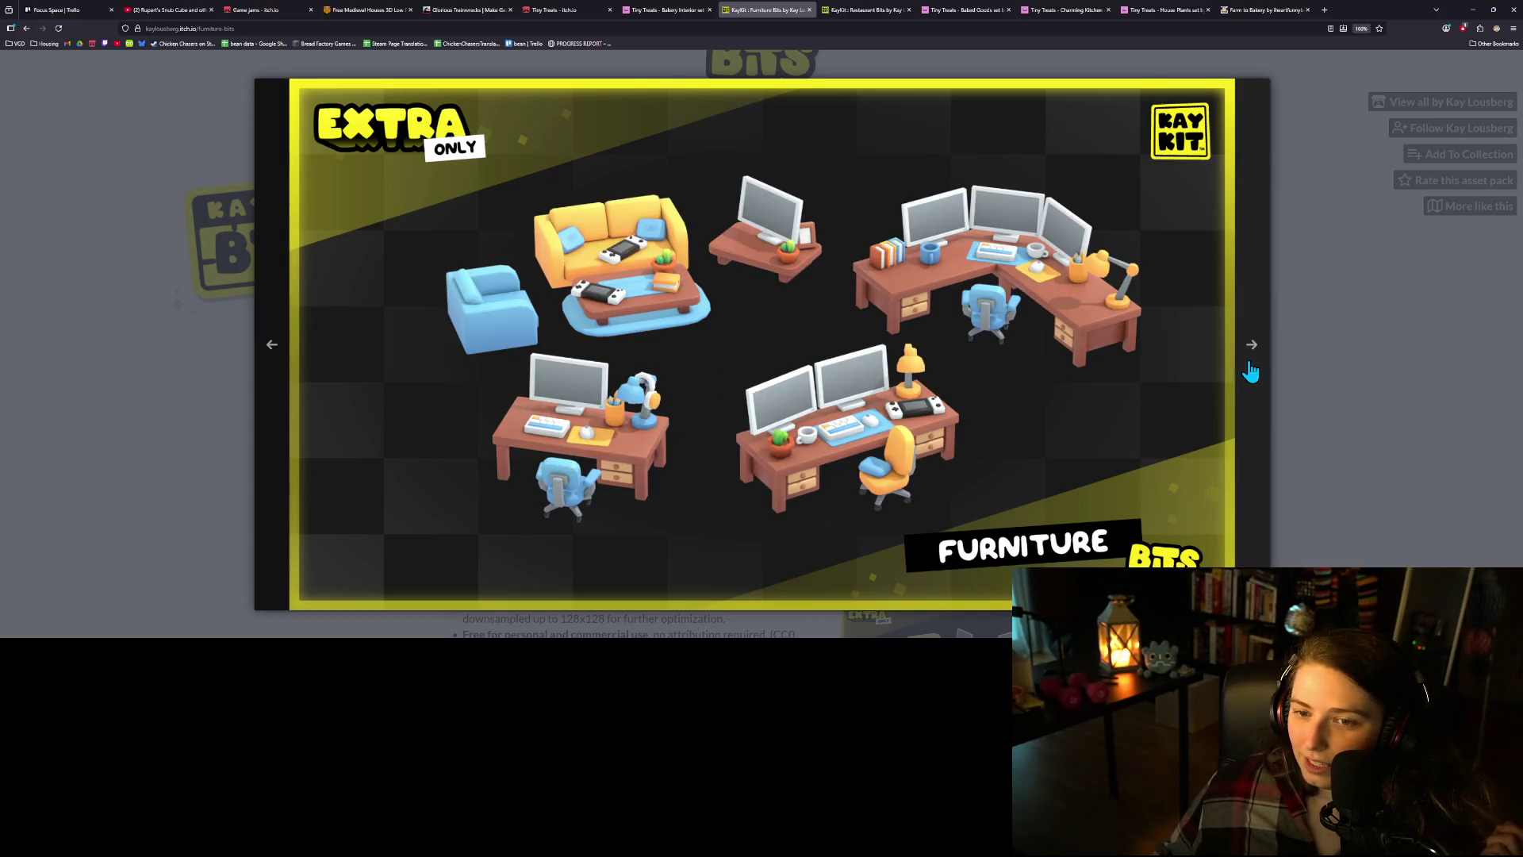
pyautogui.click(1250, 371)
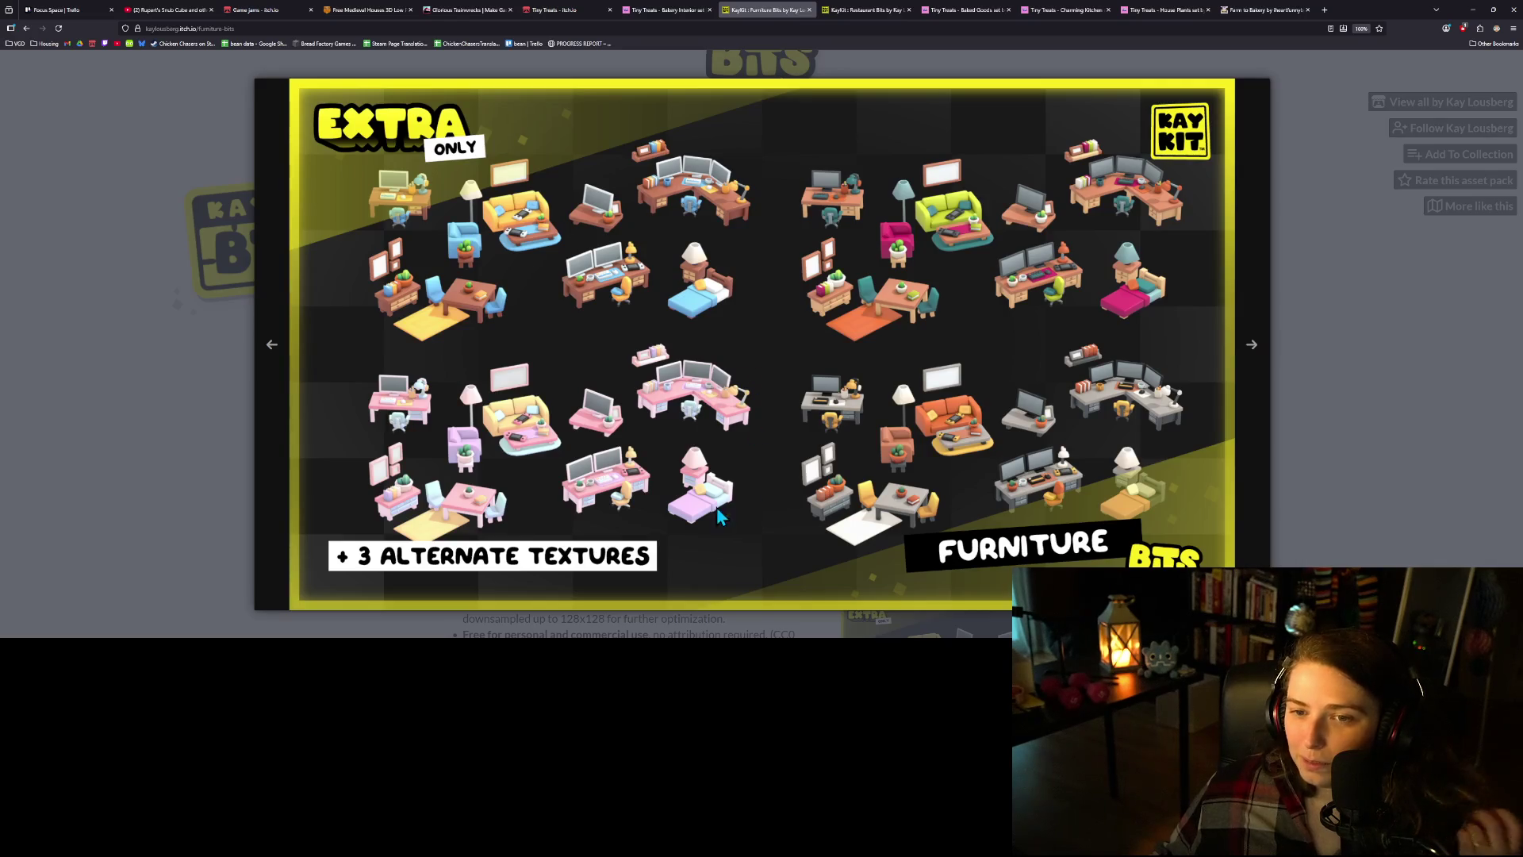
pyautogui.click(1252, 348)
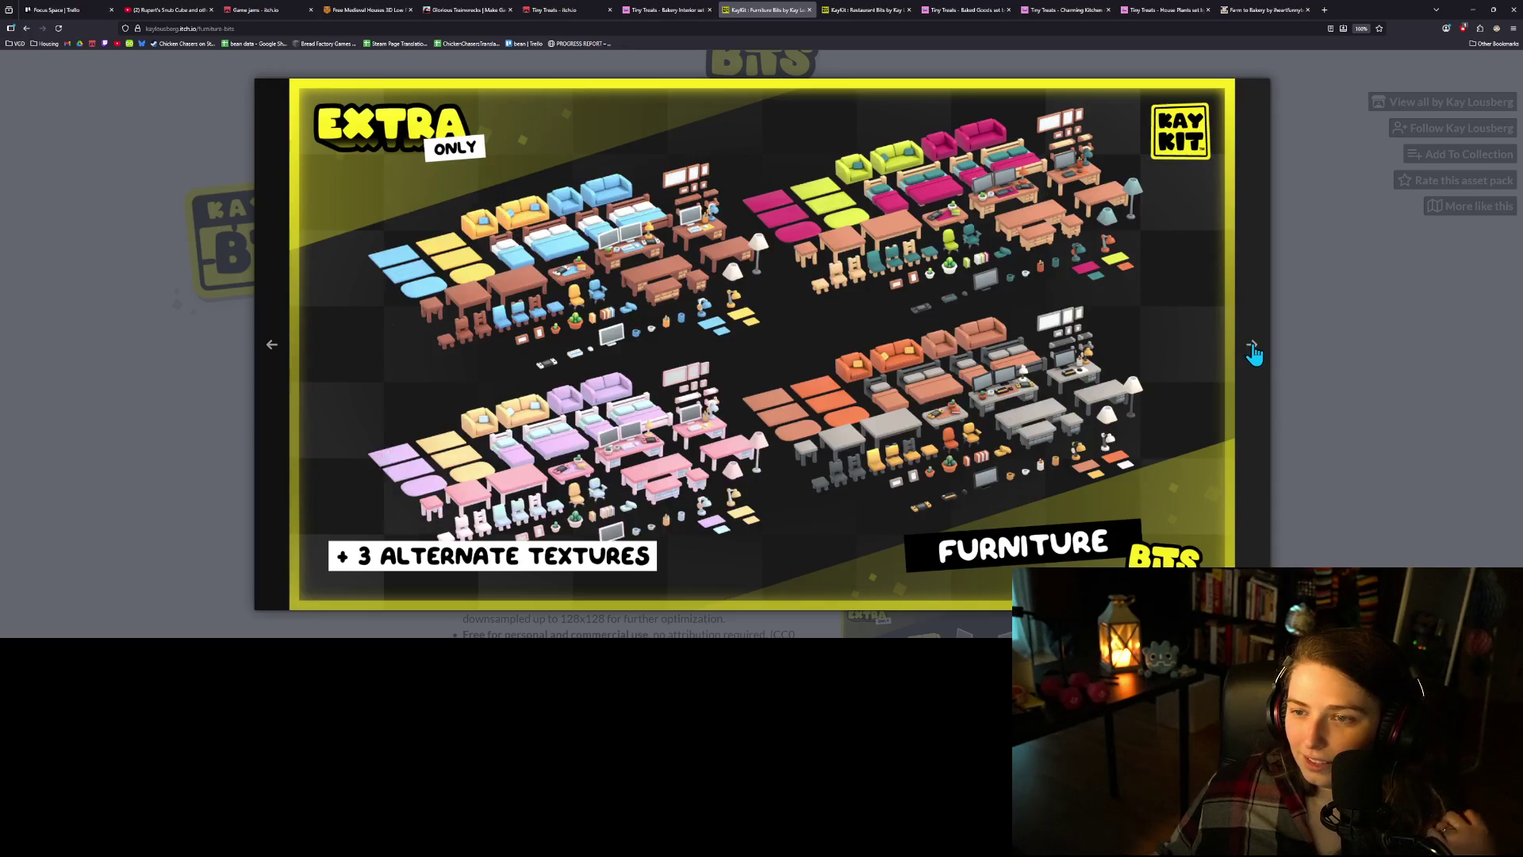
pyautogui.click(1252, 349)
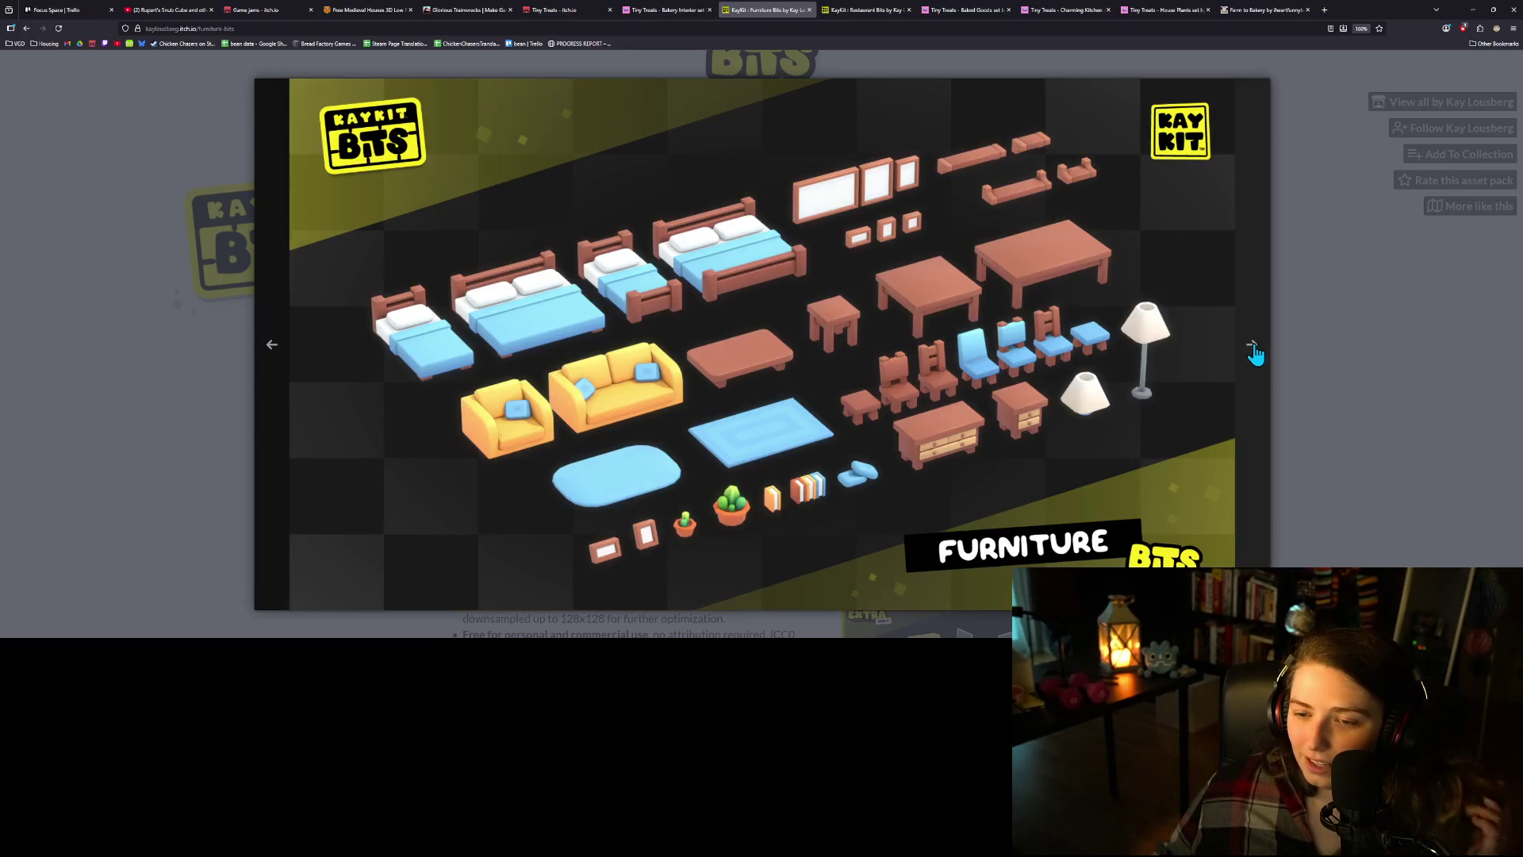
pyautogui.click(1398, 435)
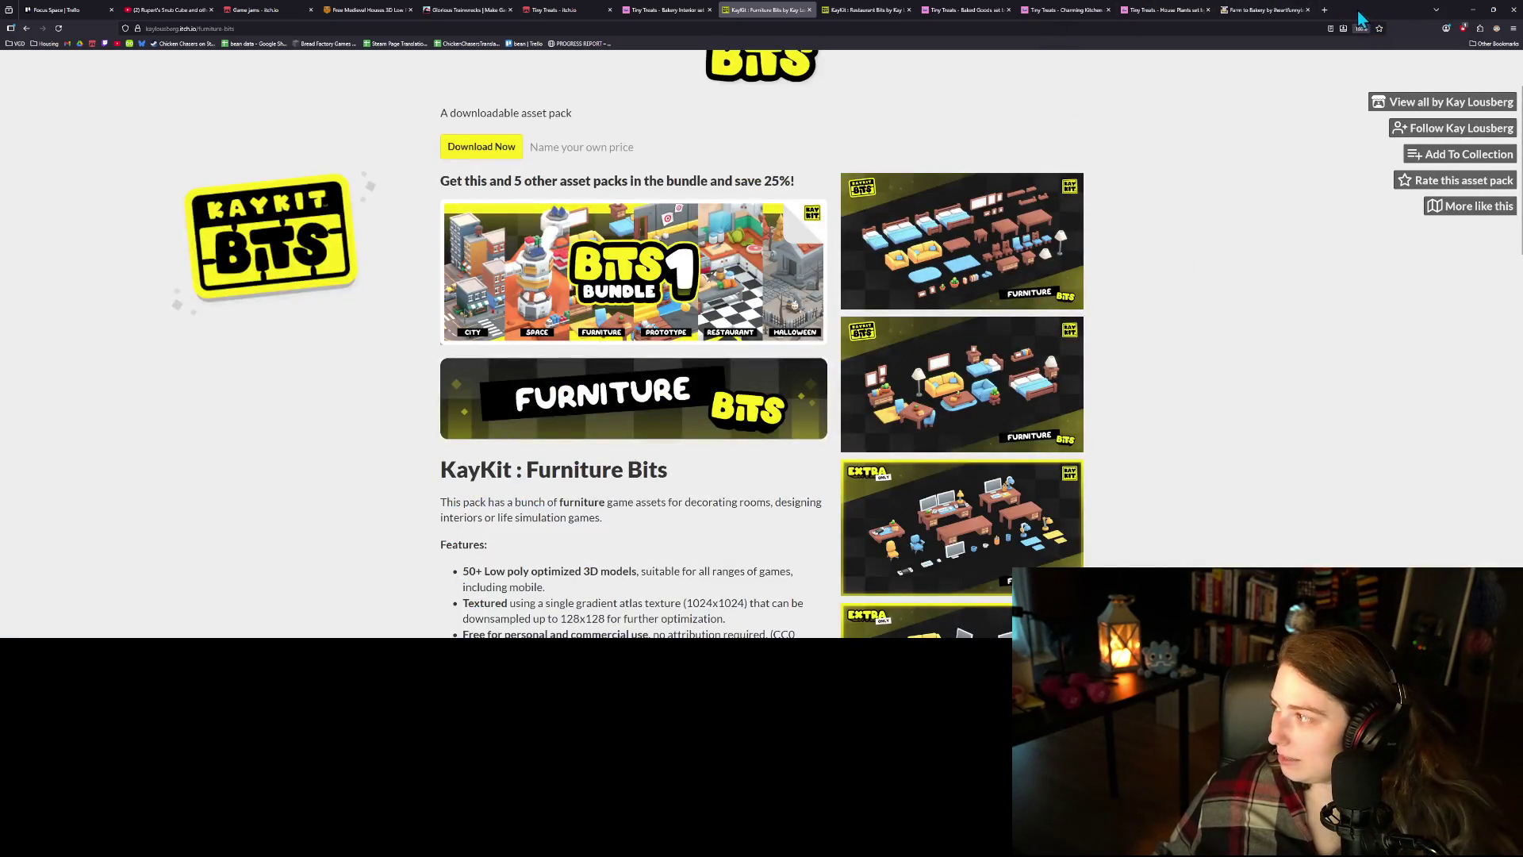
# - Load kenney.nl in a new tab and open its Assets catalogue showing the 3D packs
pyautogui.click(1325, 10)
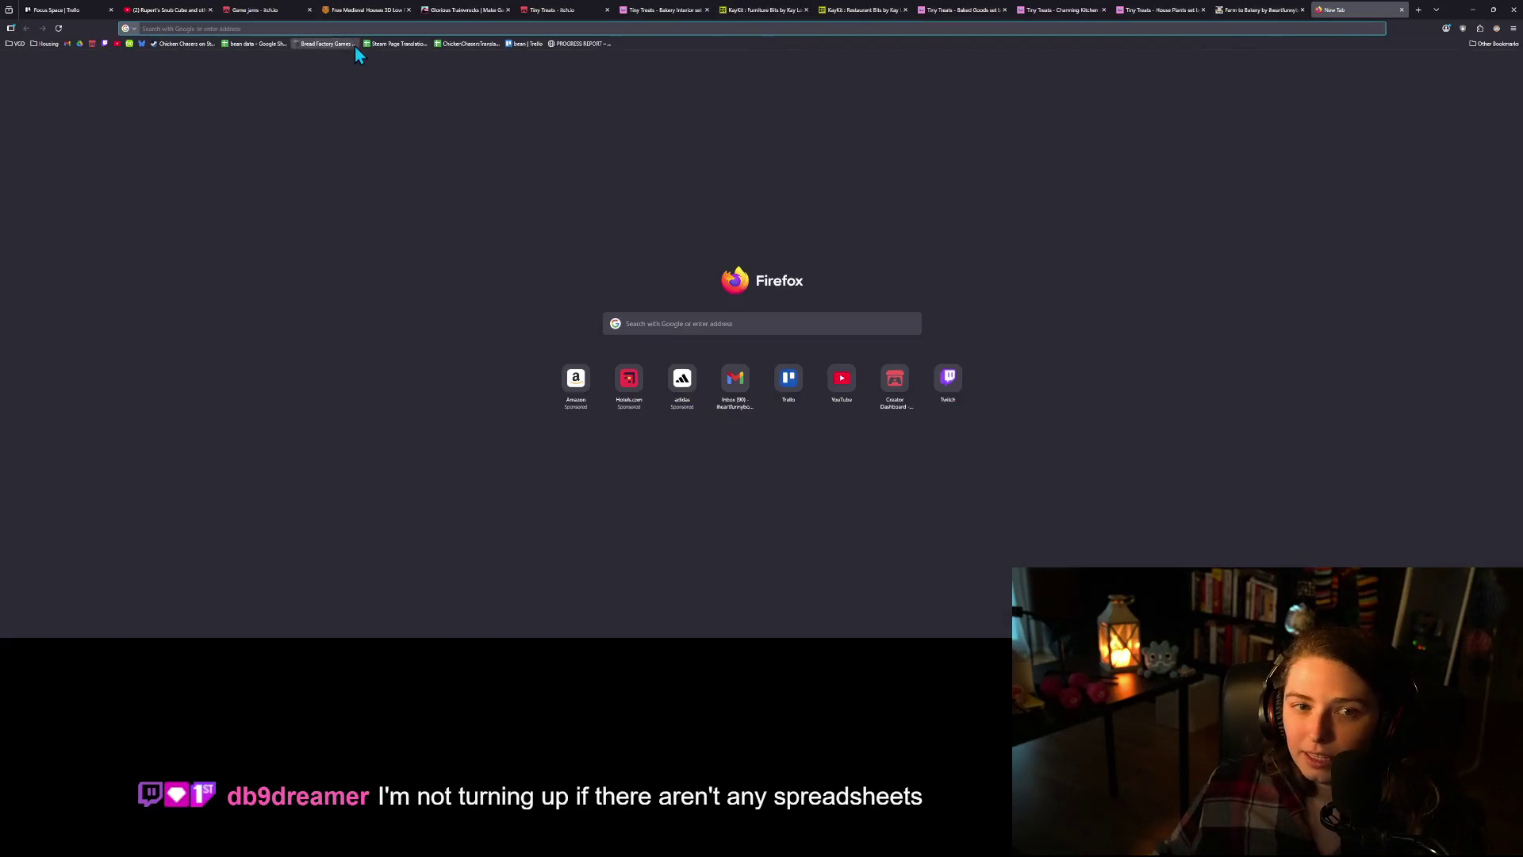
pyautogui.write('kenney.nl')
pyautogui.press('Return')
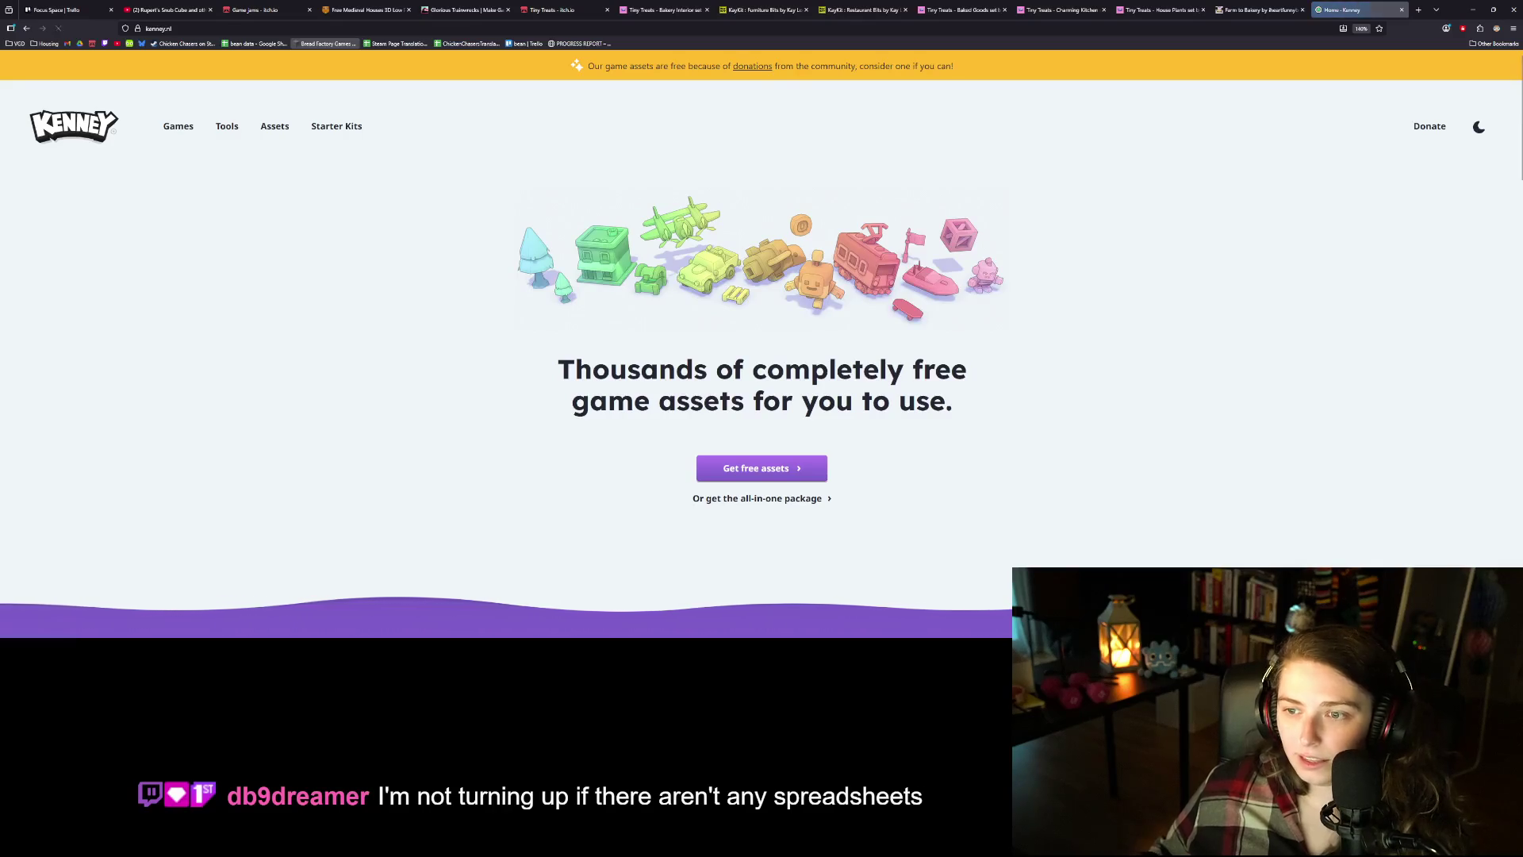
pyautogui.click(274, 130)
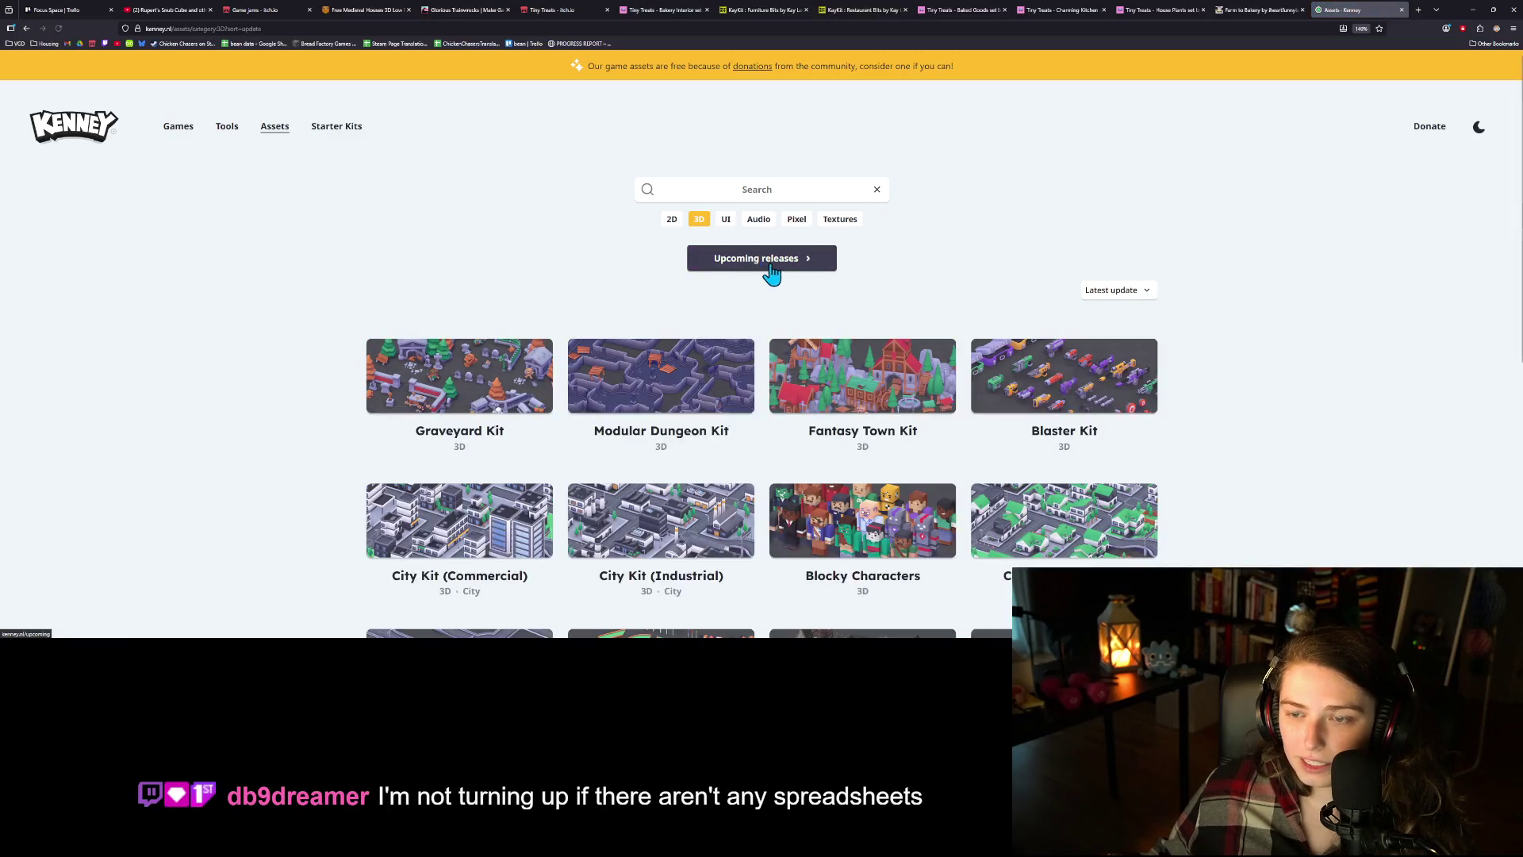
# - Open Kenney's Upcoming releases and scroll through the list down to the two Skyboxes packs
pyautogui.click(815, 273)
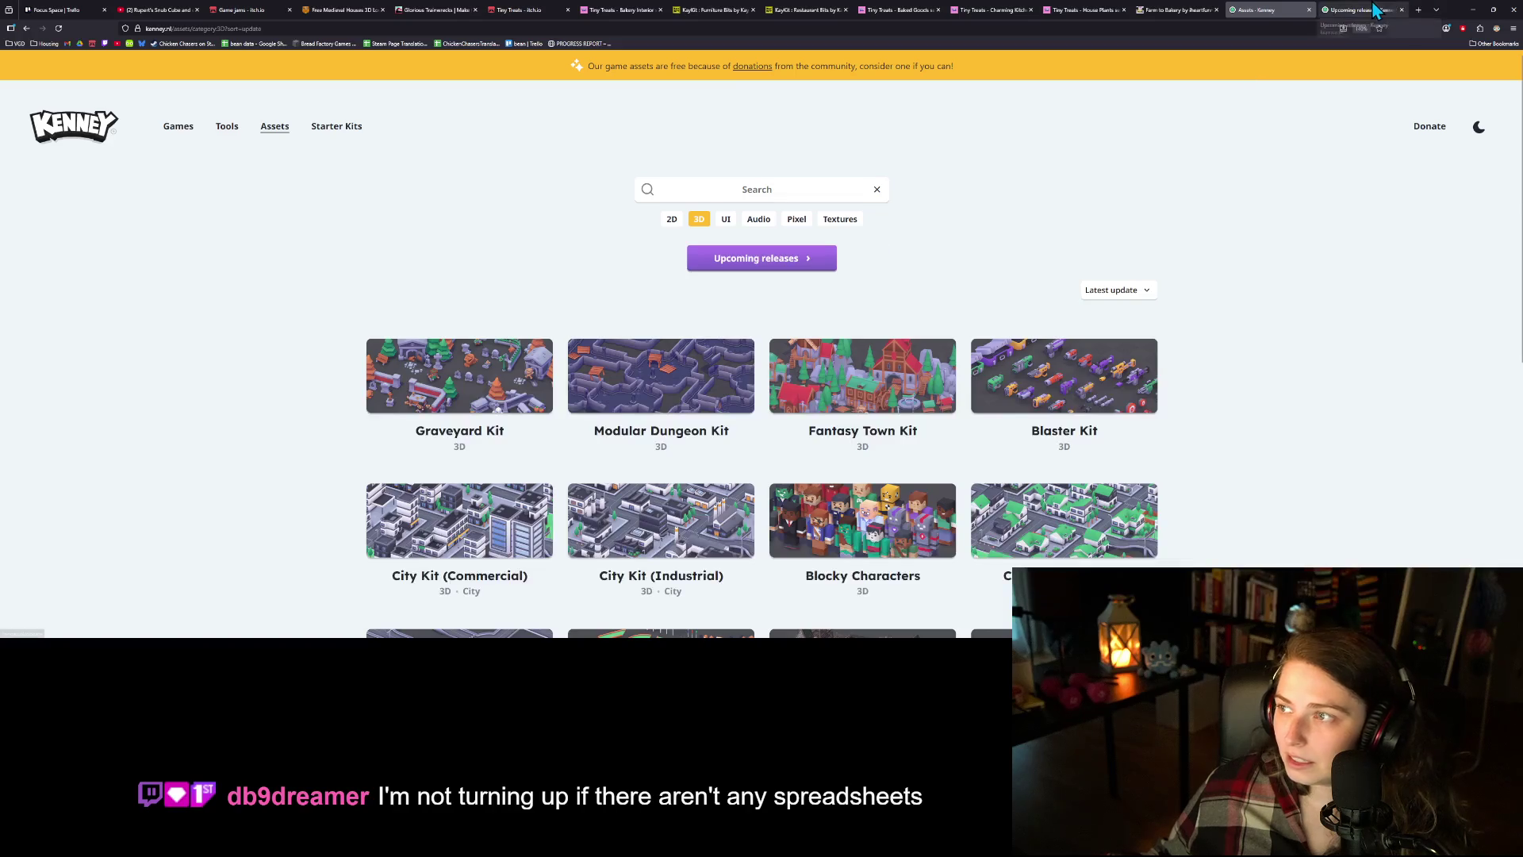
pyautogui.scroll(-2, 789, 370)
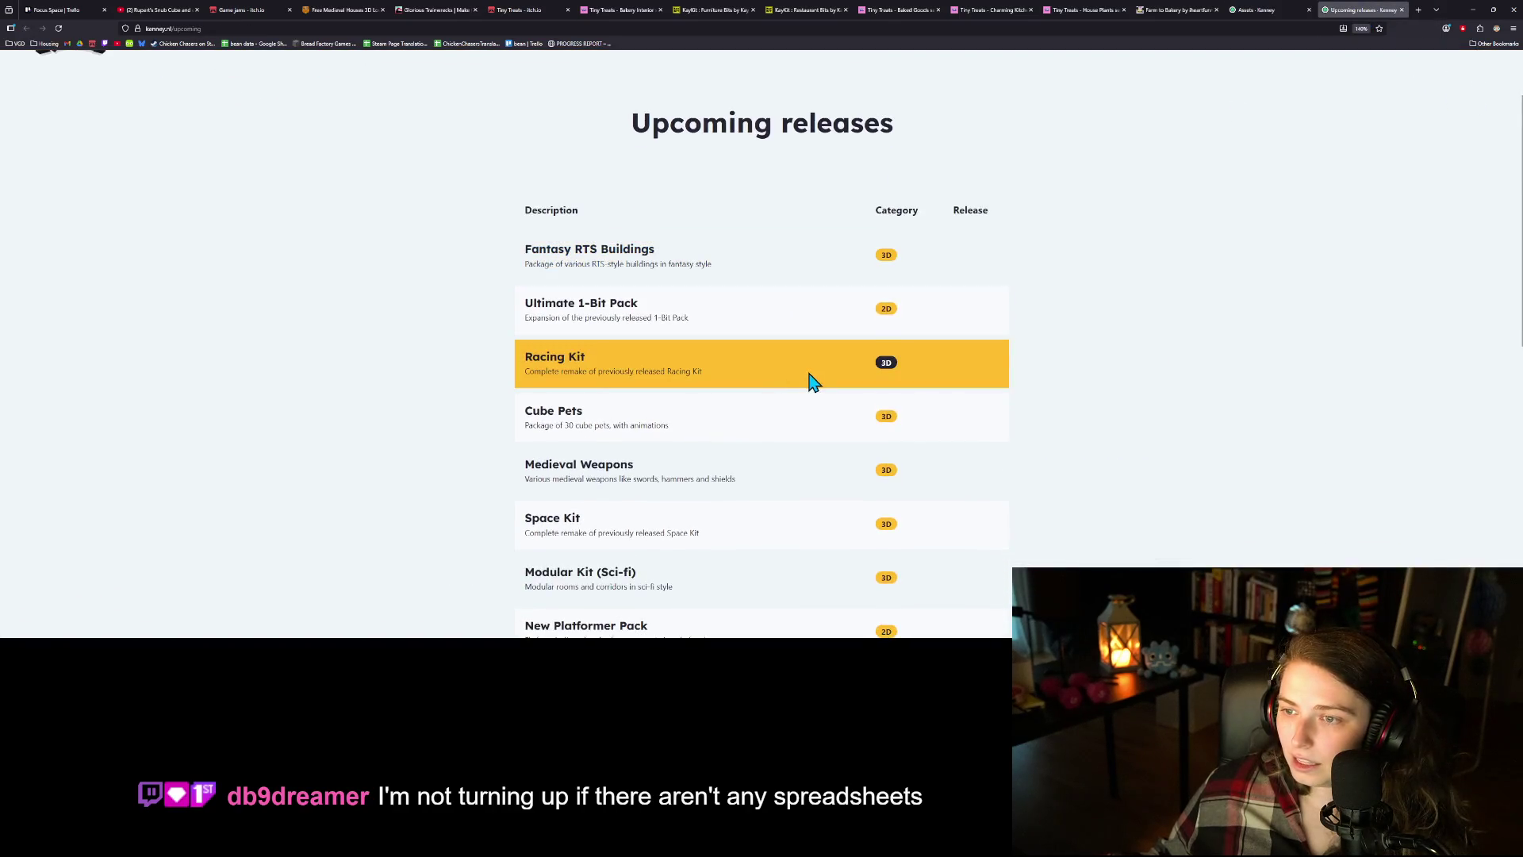
pyautogui.scroll(-3, 660, 333)
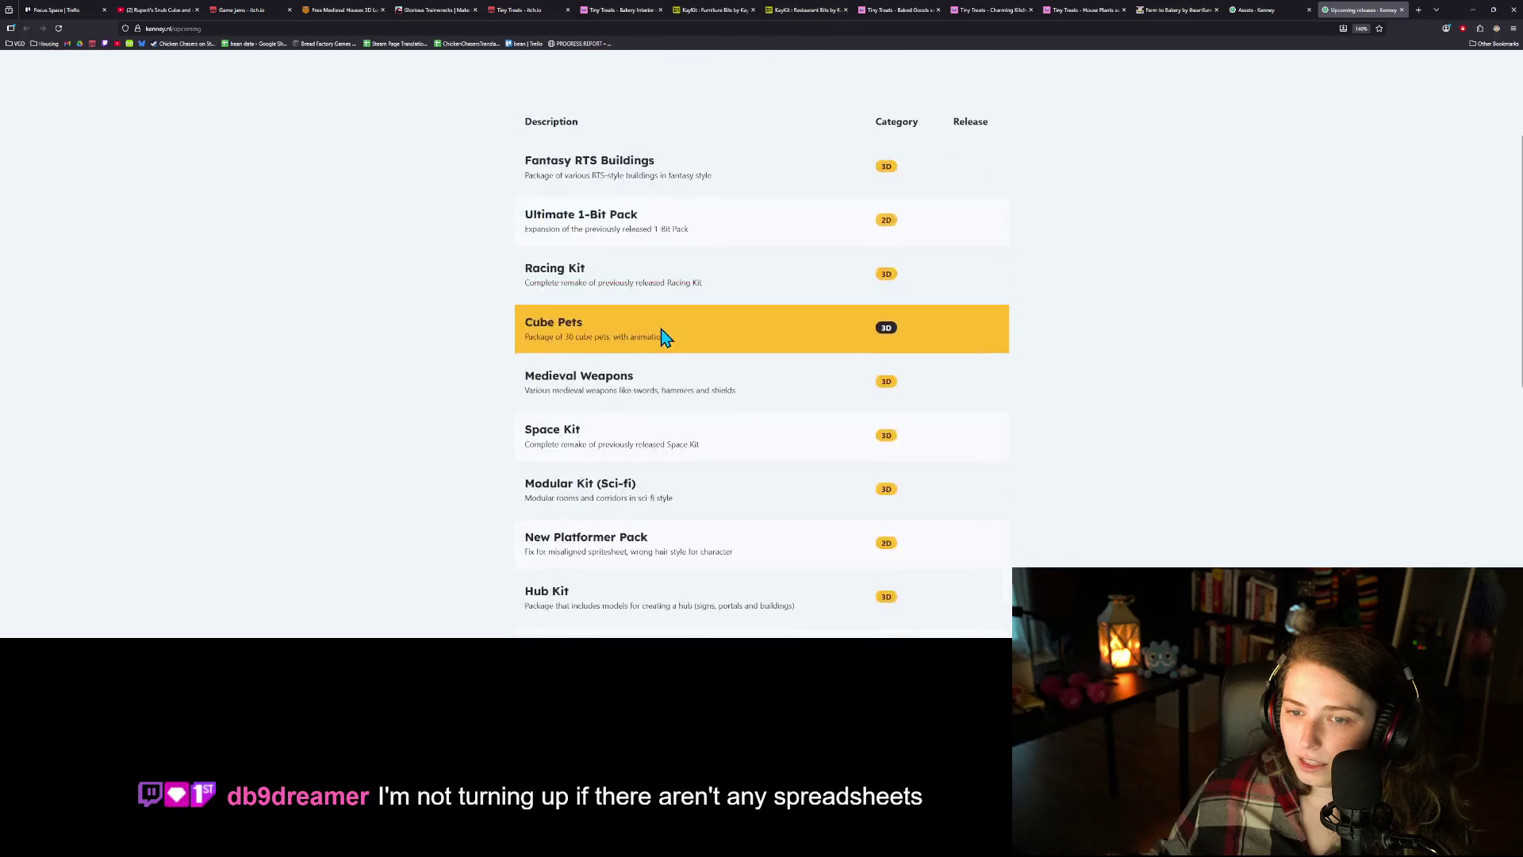
pyautogui.scroll(-1, 712, 247)
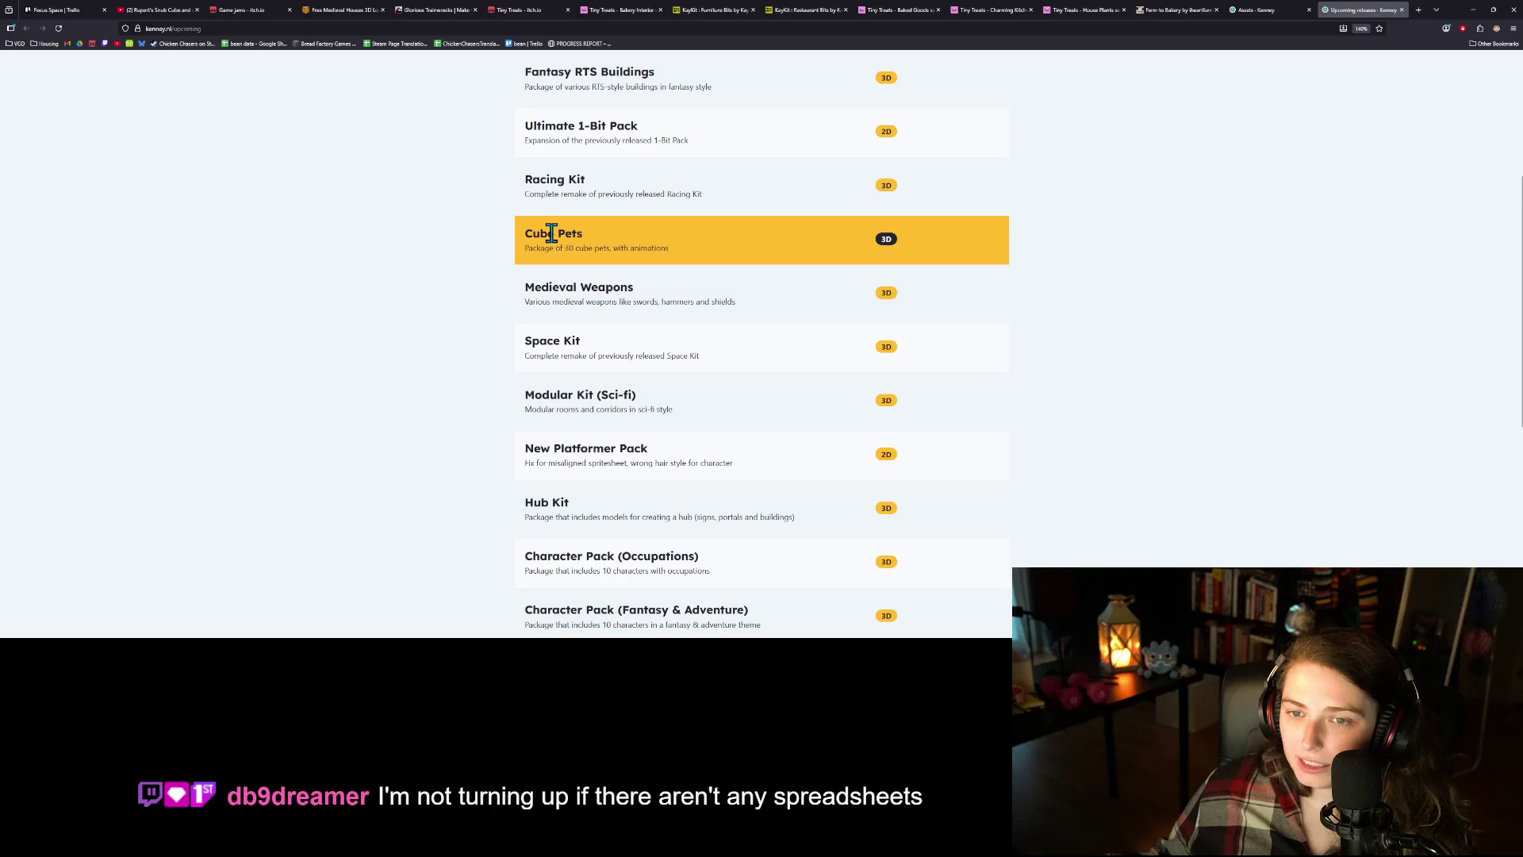
pyautogui.scroll(4, 809, 357)
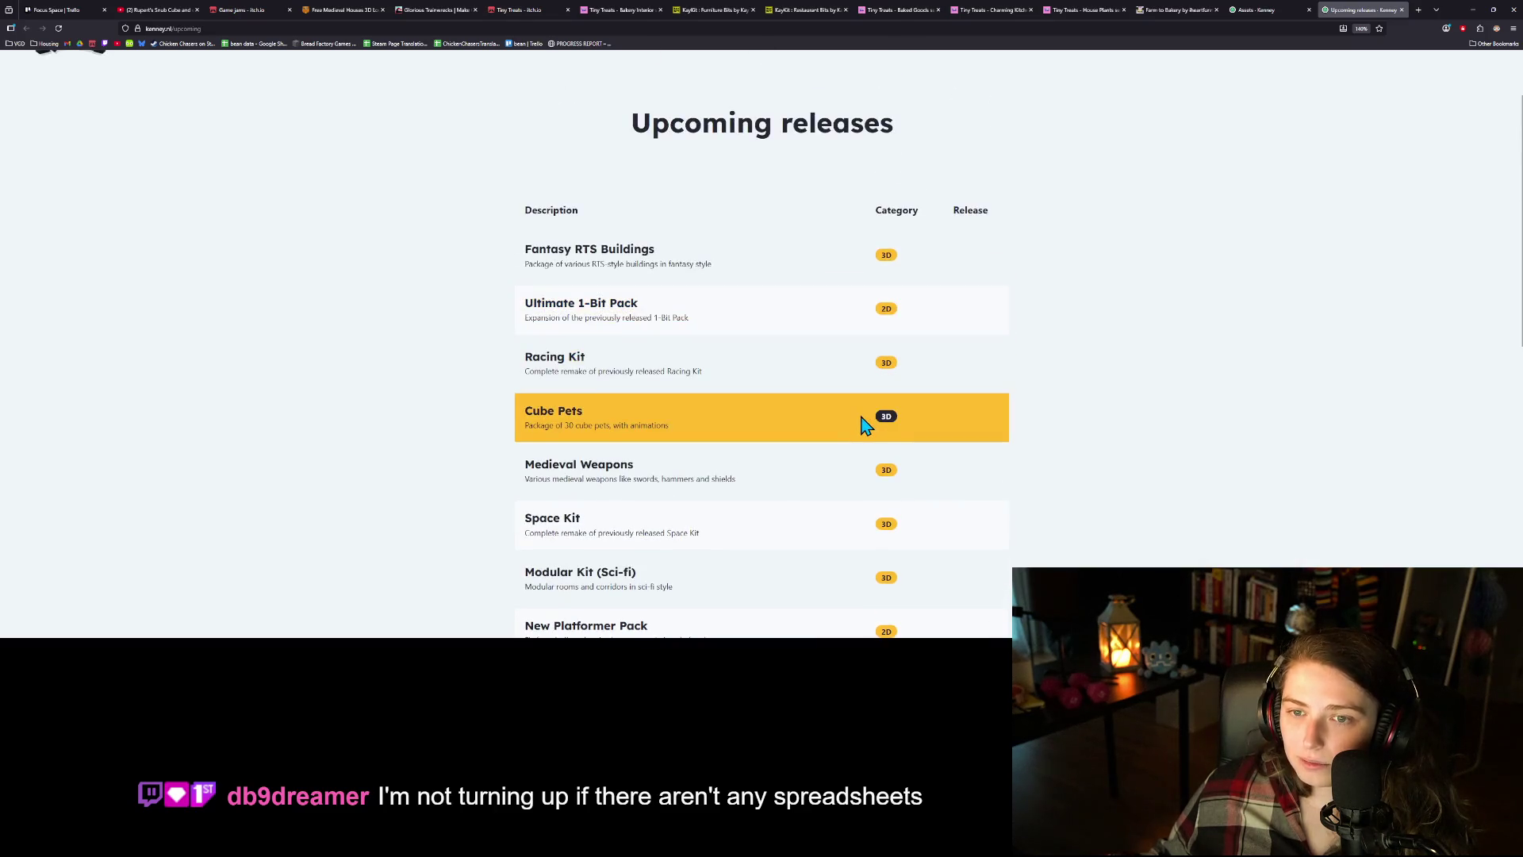
pyautogui.scroll(-6, 872, 424)
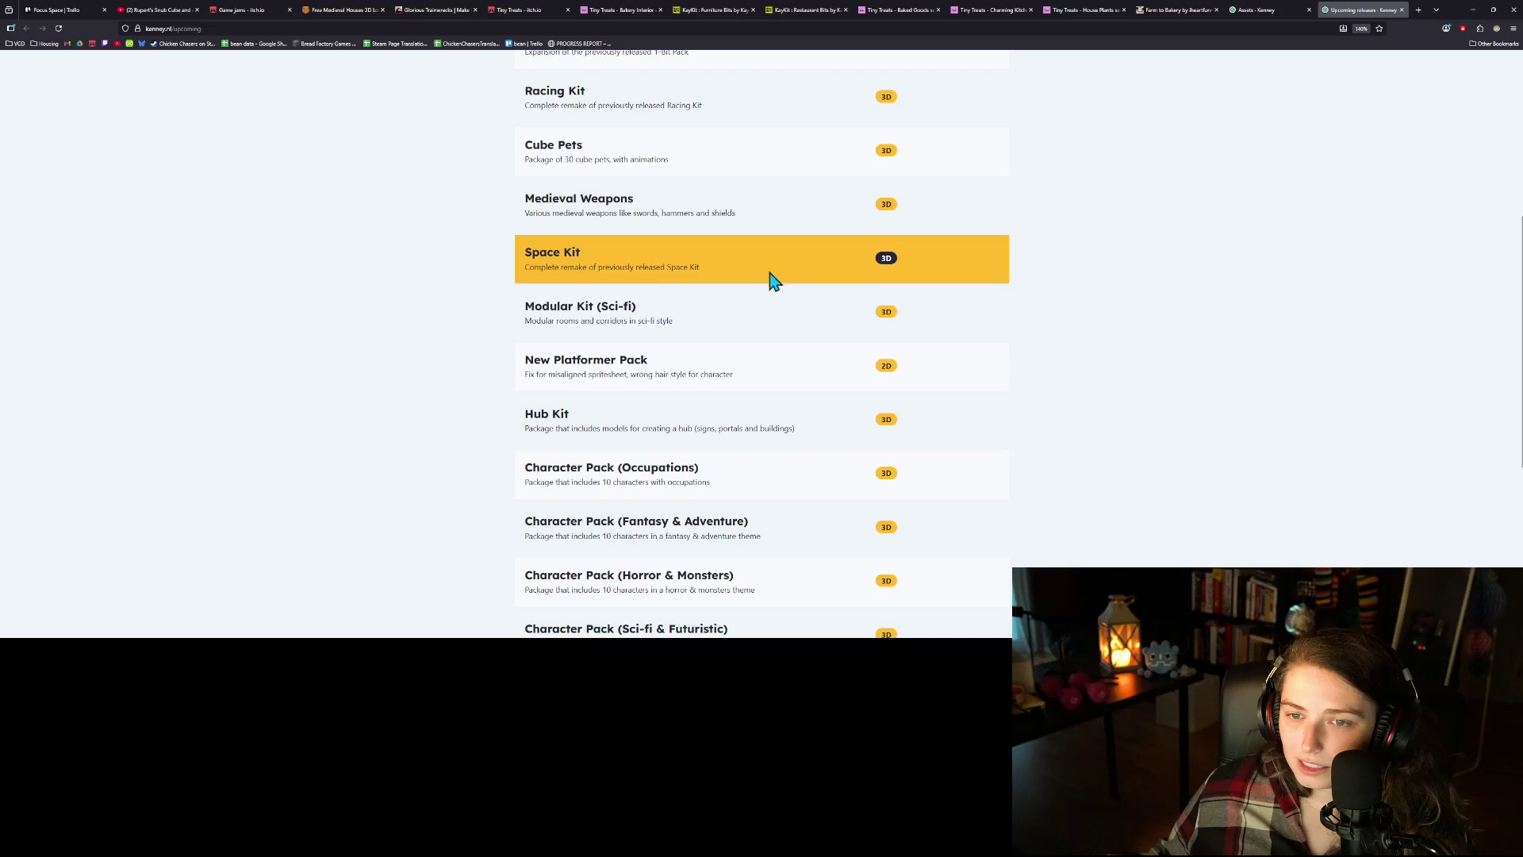
pyautogui.scroll(-4, 795, 384)
pyautogui.scroll(-2, 799, 384)
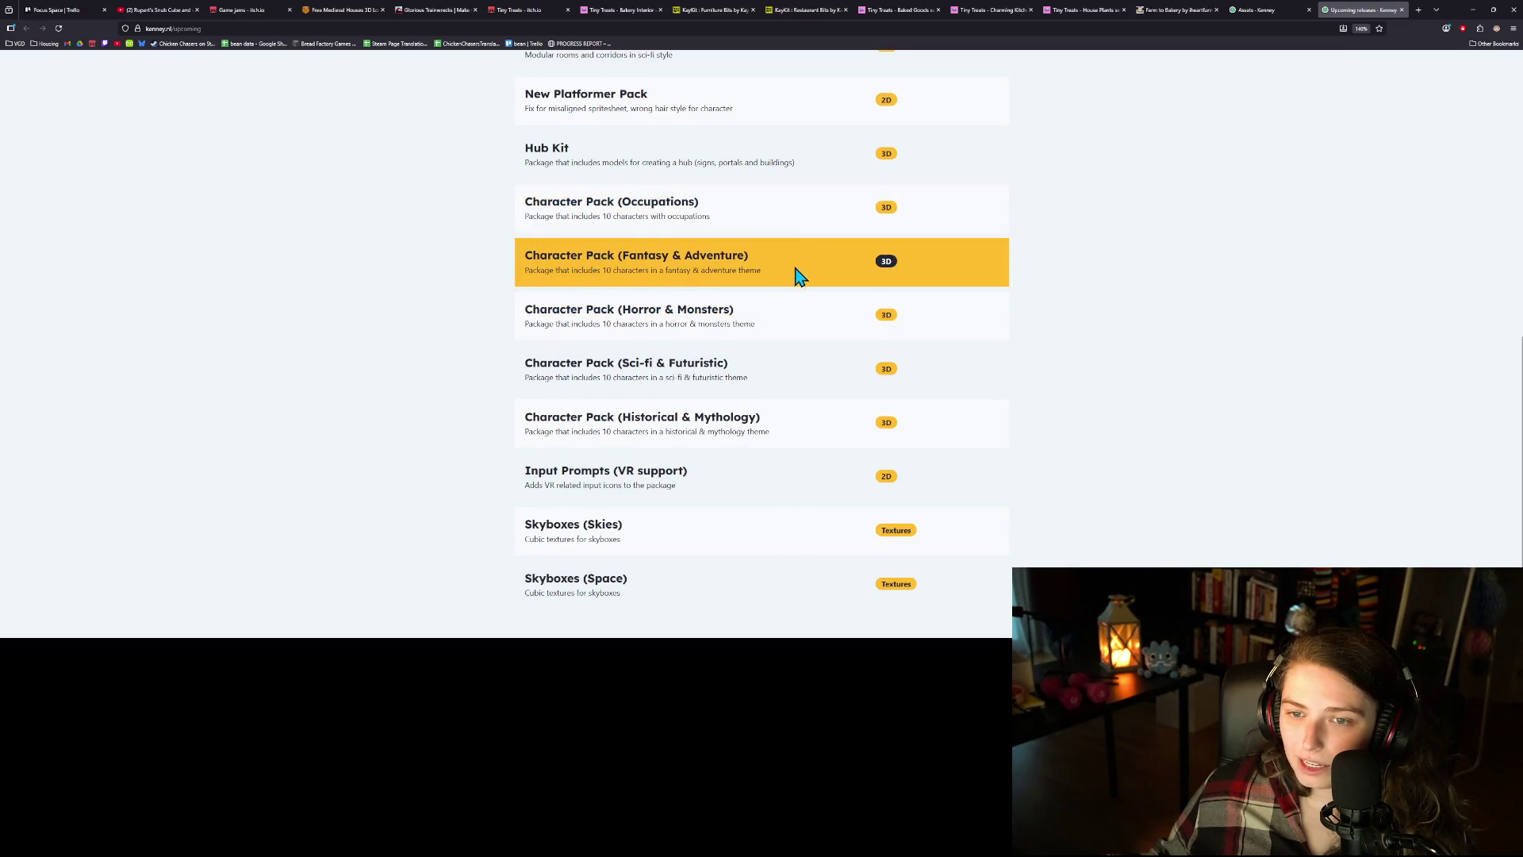
pyautogui.scroll(-2, 801, 278)
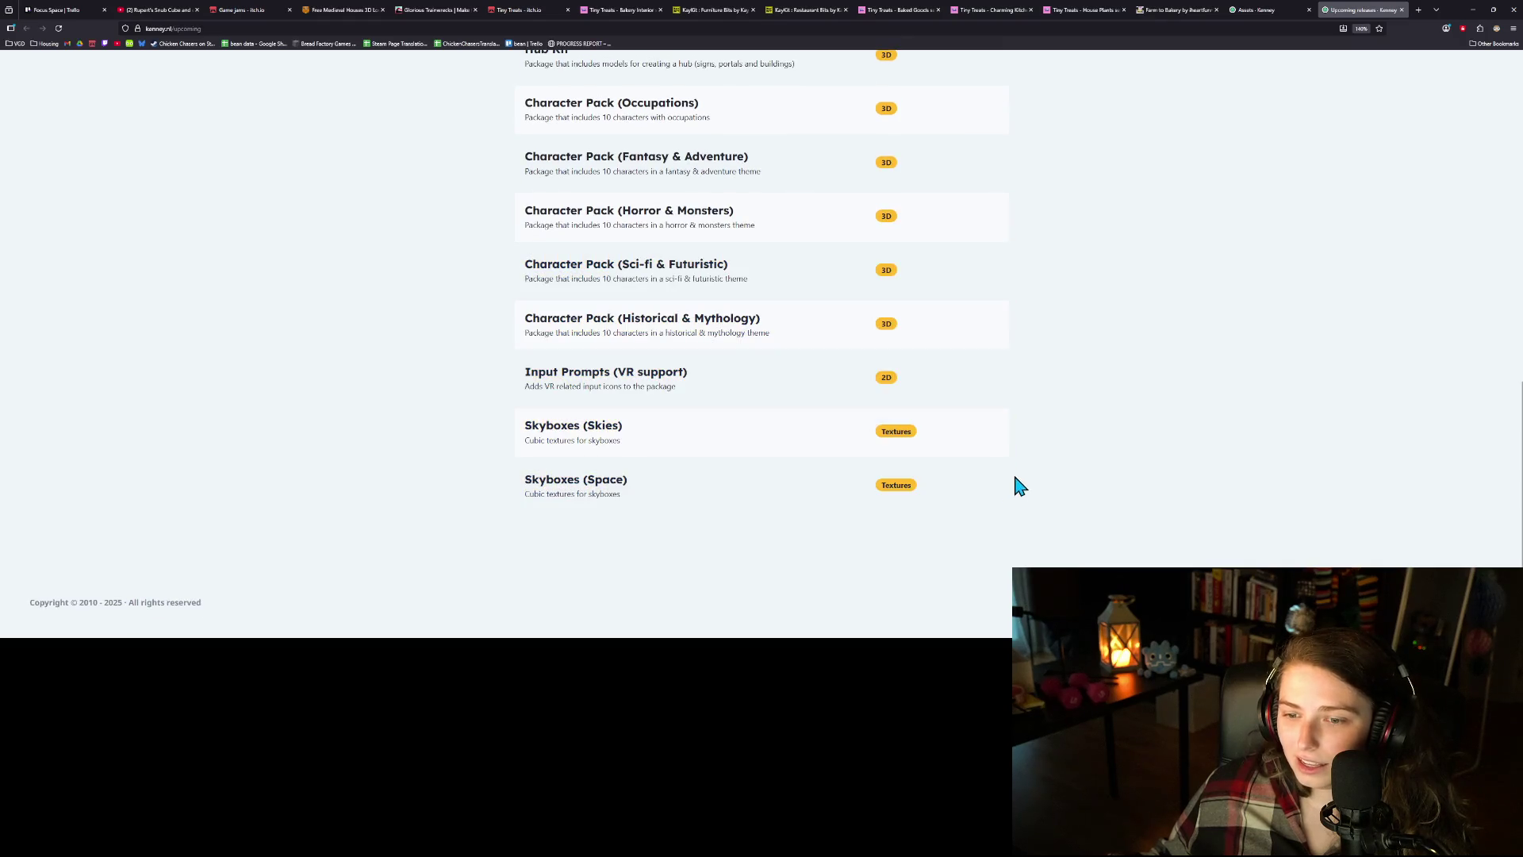
pyautogui.scroll(1, 1126, 502)
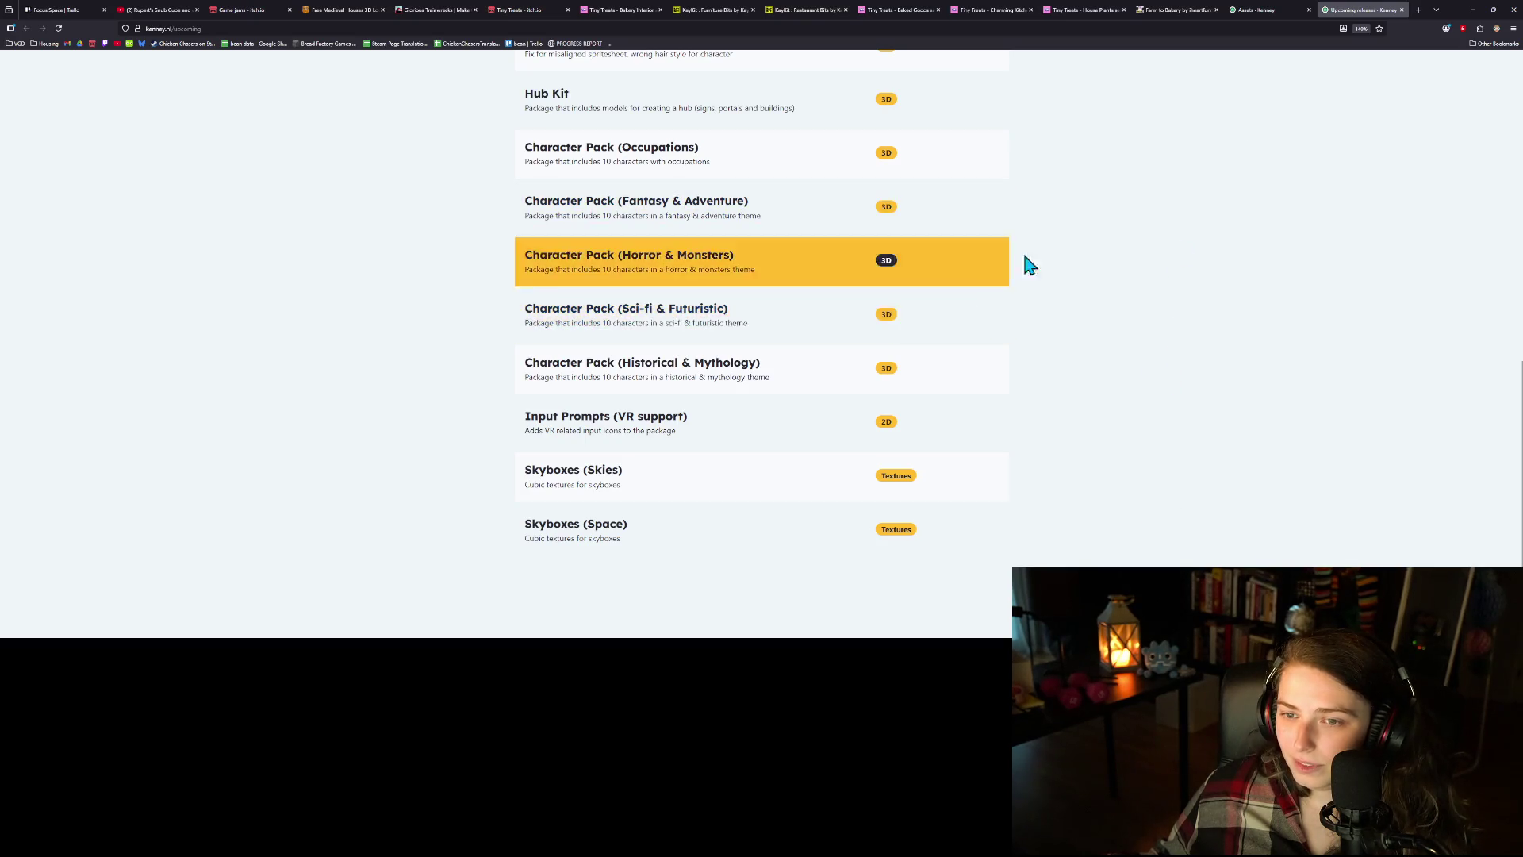
# - Return to the 3D asset grid and browse through pages 1, 2 and 3
pyautogui.click(1270, 14)
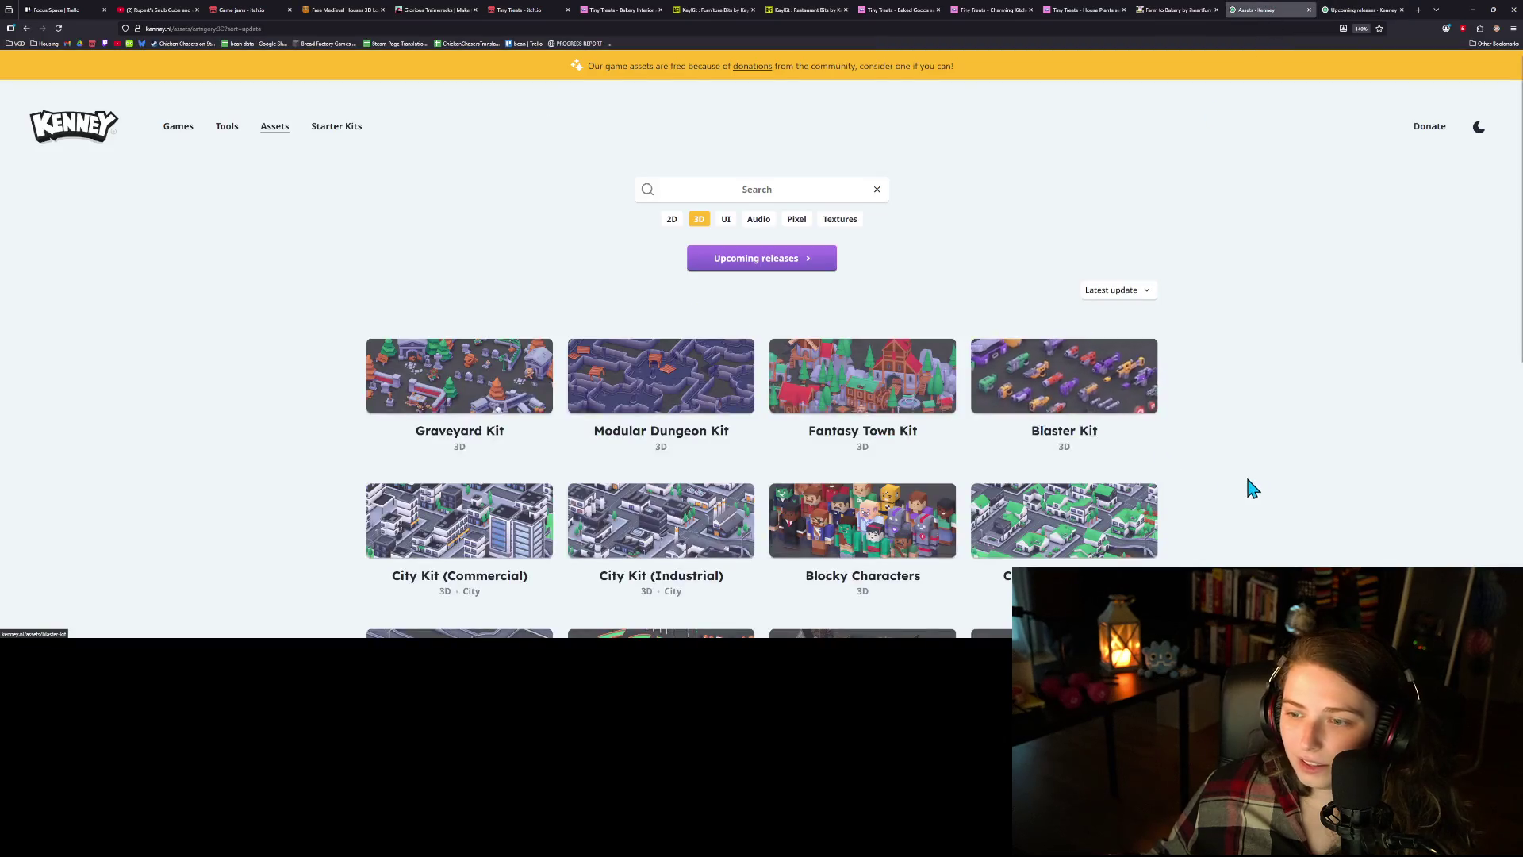
pyautogui.scroll(-2, 1259, 489)
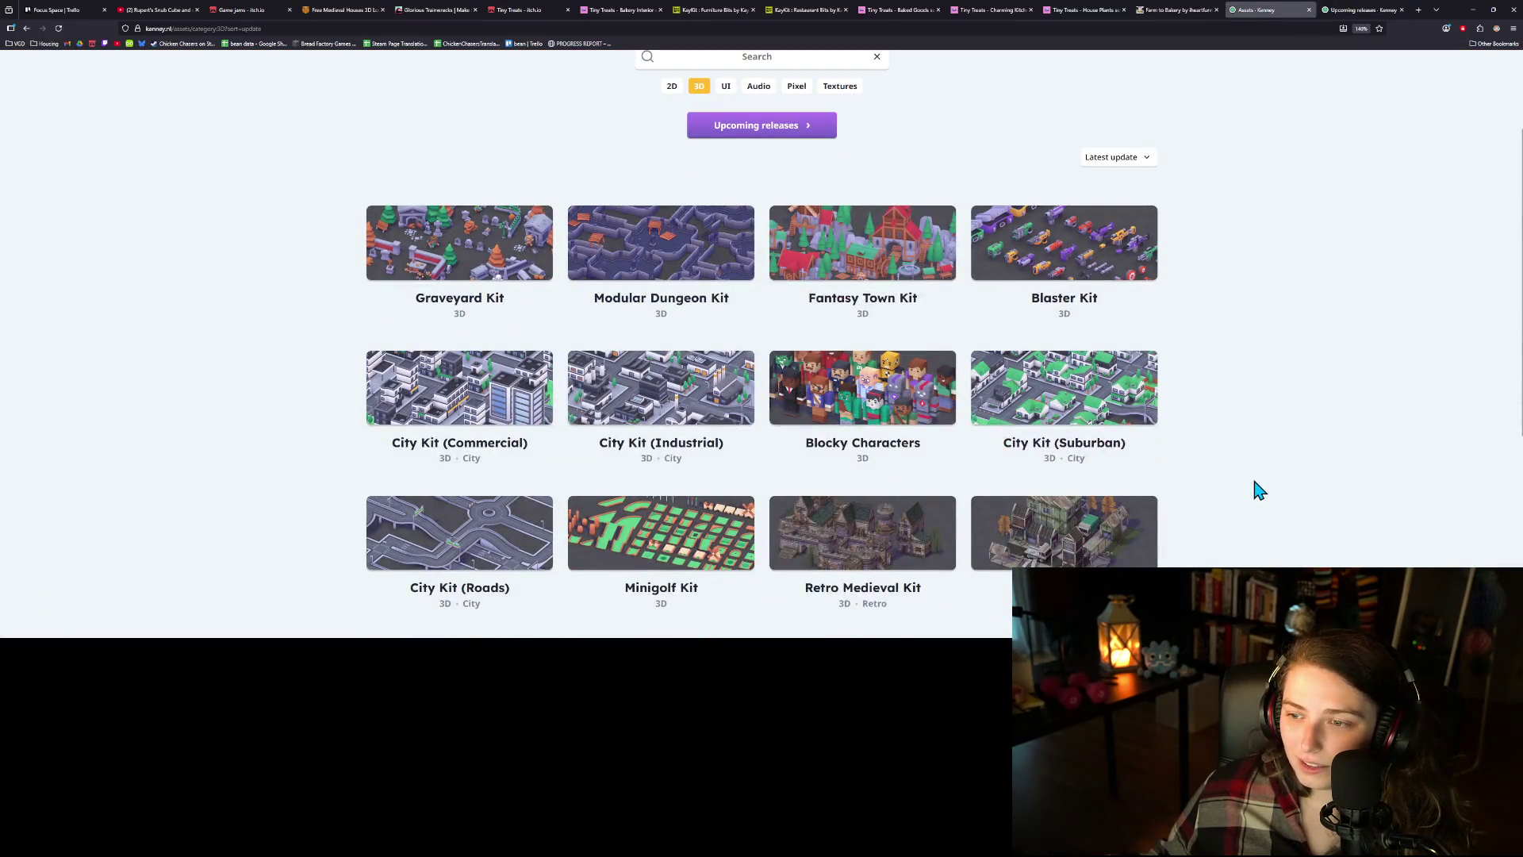
pyautogui.scroll(-1, 1259, 489)
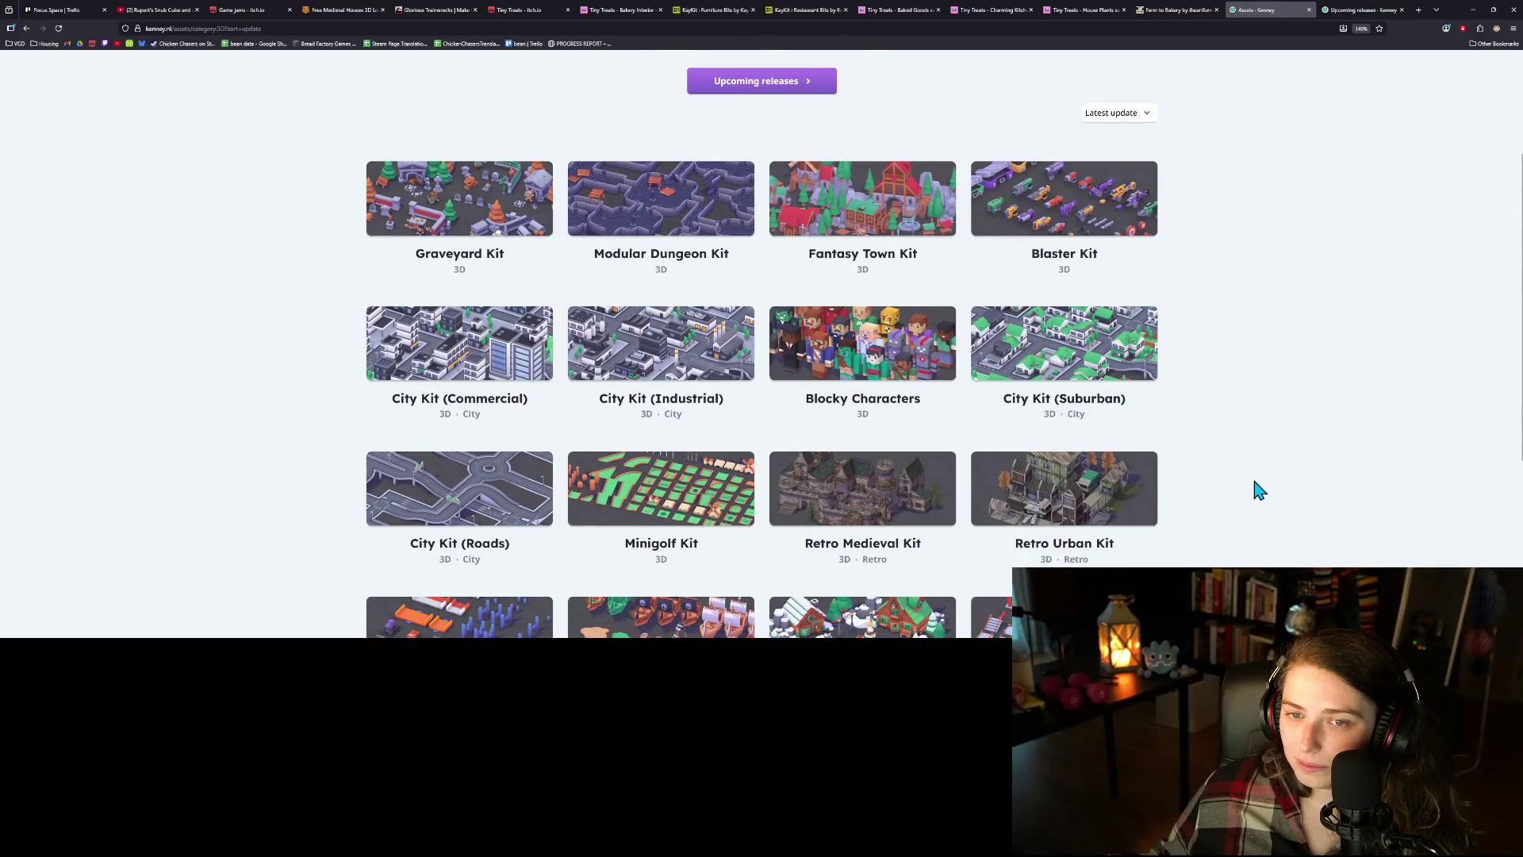
pyautogui.scroll(-4, 1259, 489)
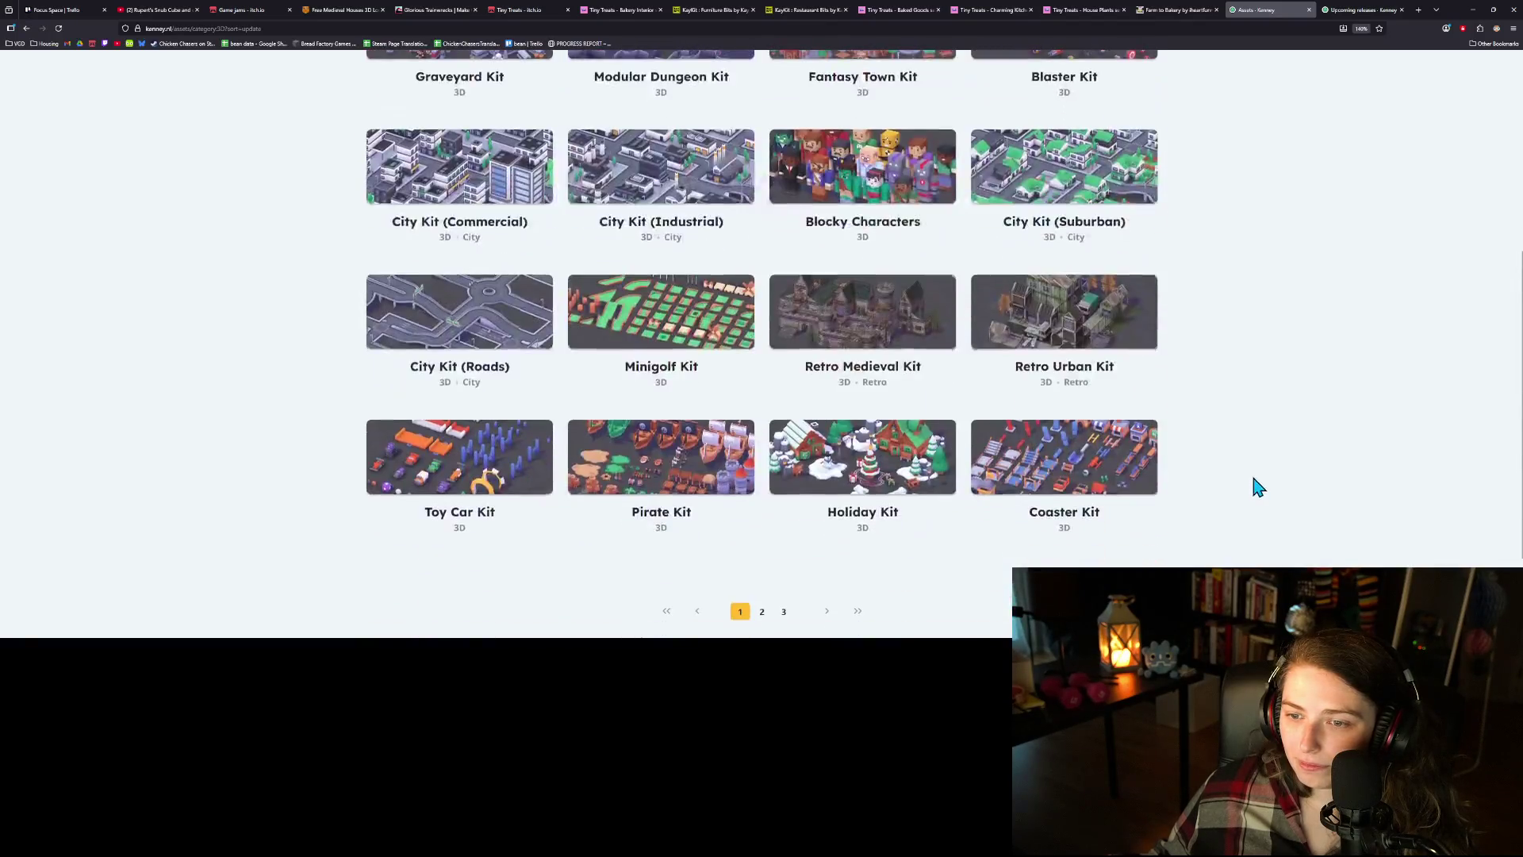
pyautogui.scroll(-1, 800, 609)
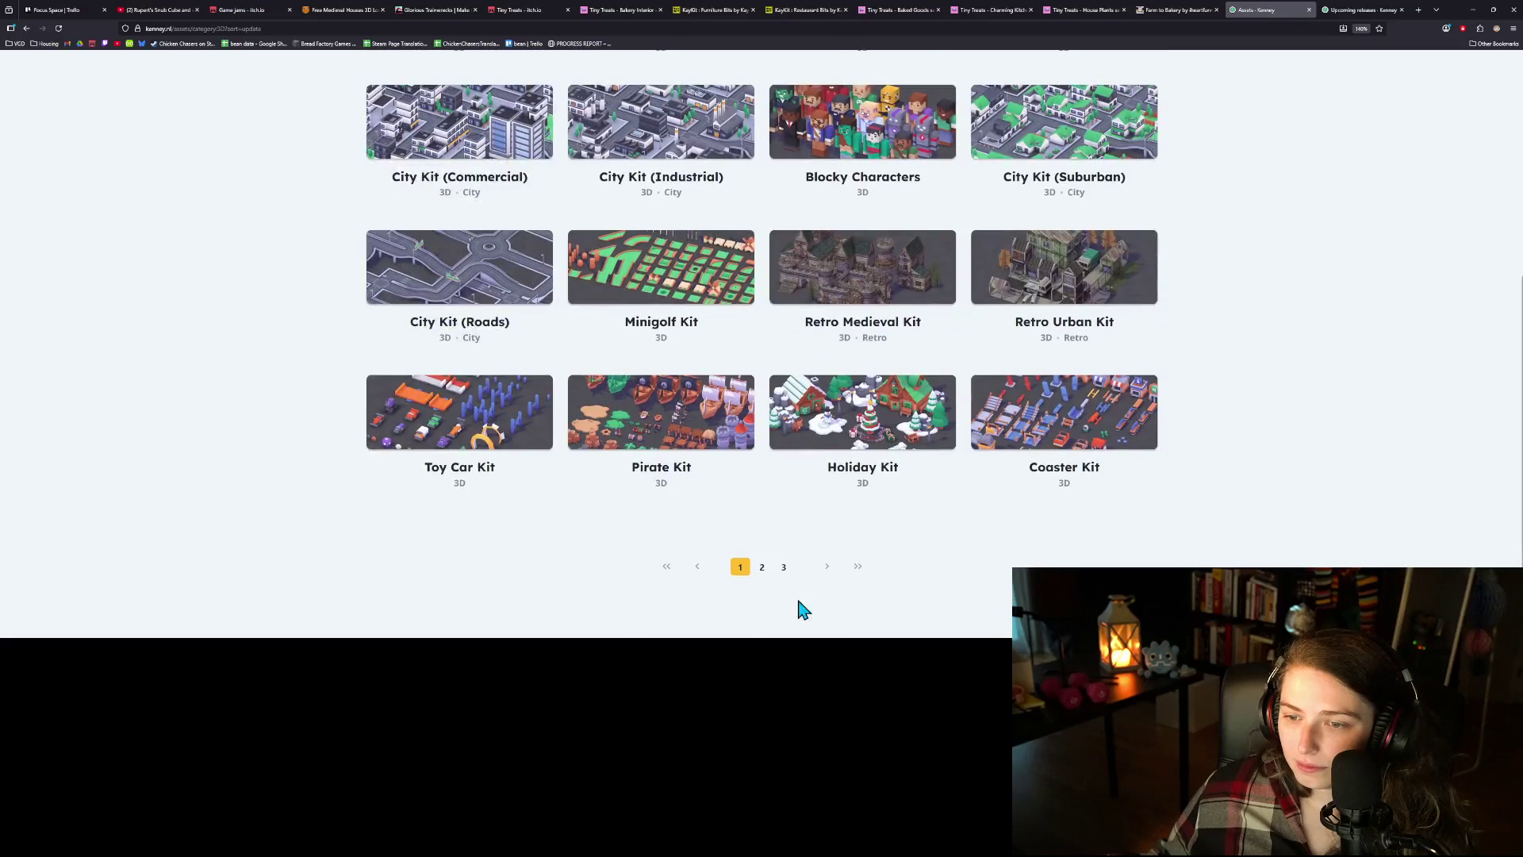
pyautogui.click(762, 567)
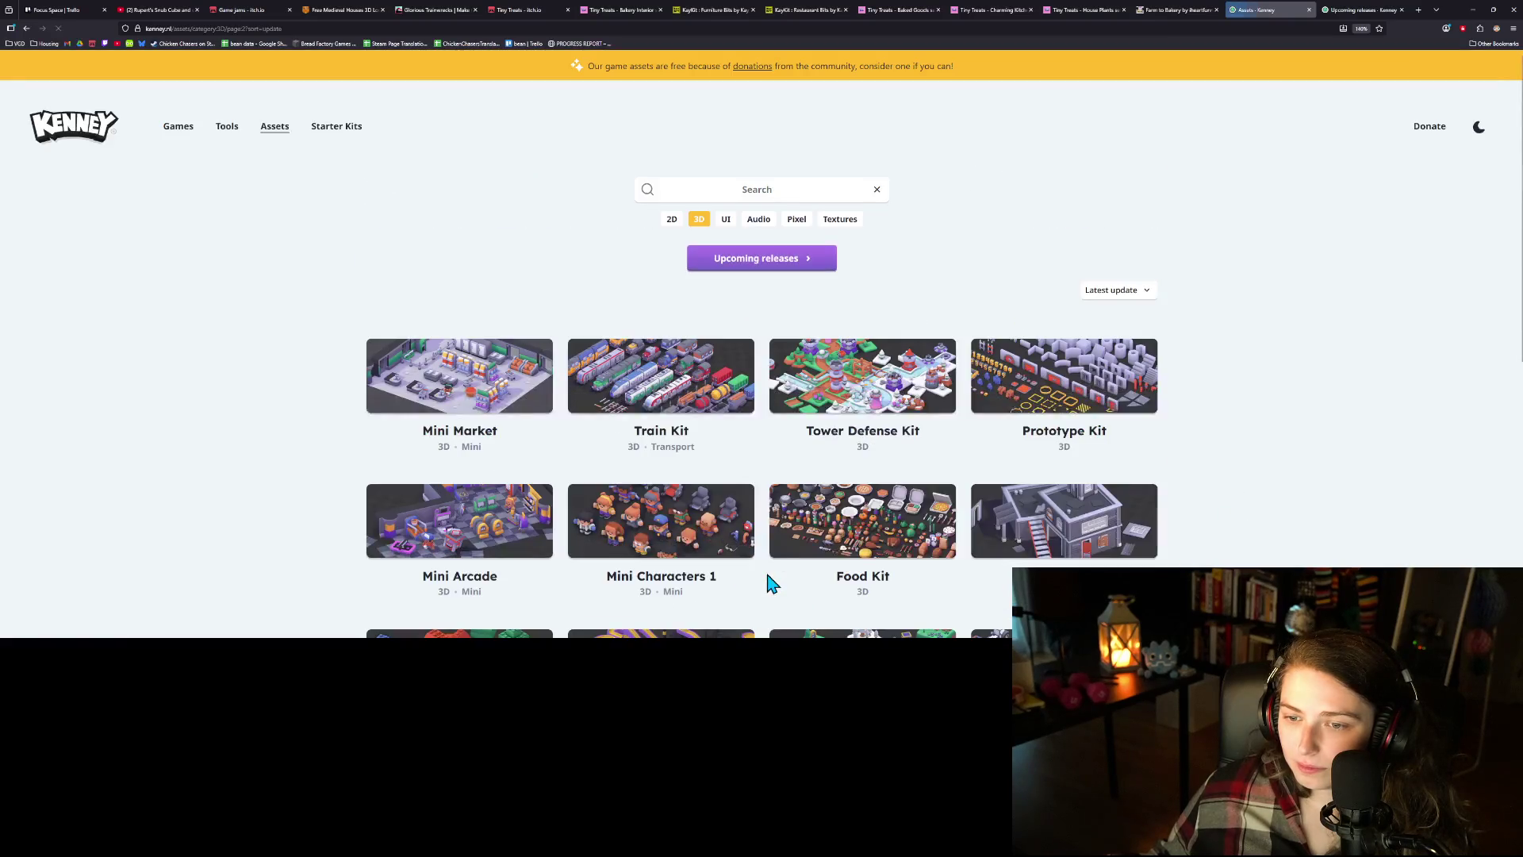
pyautogui.scroll(-2, 768, 583)
pyautogui.scroll(-1, 1133, 458)
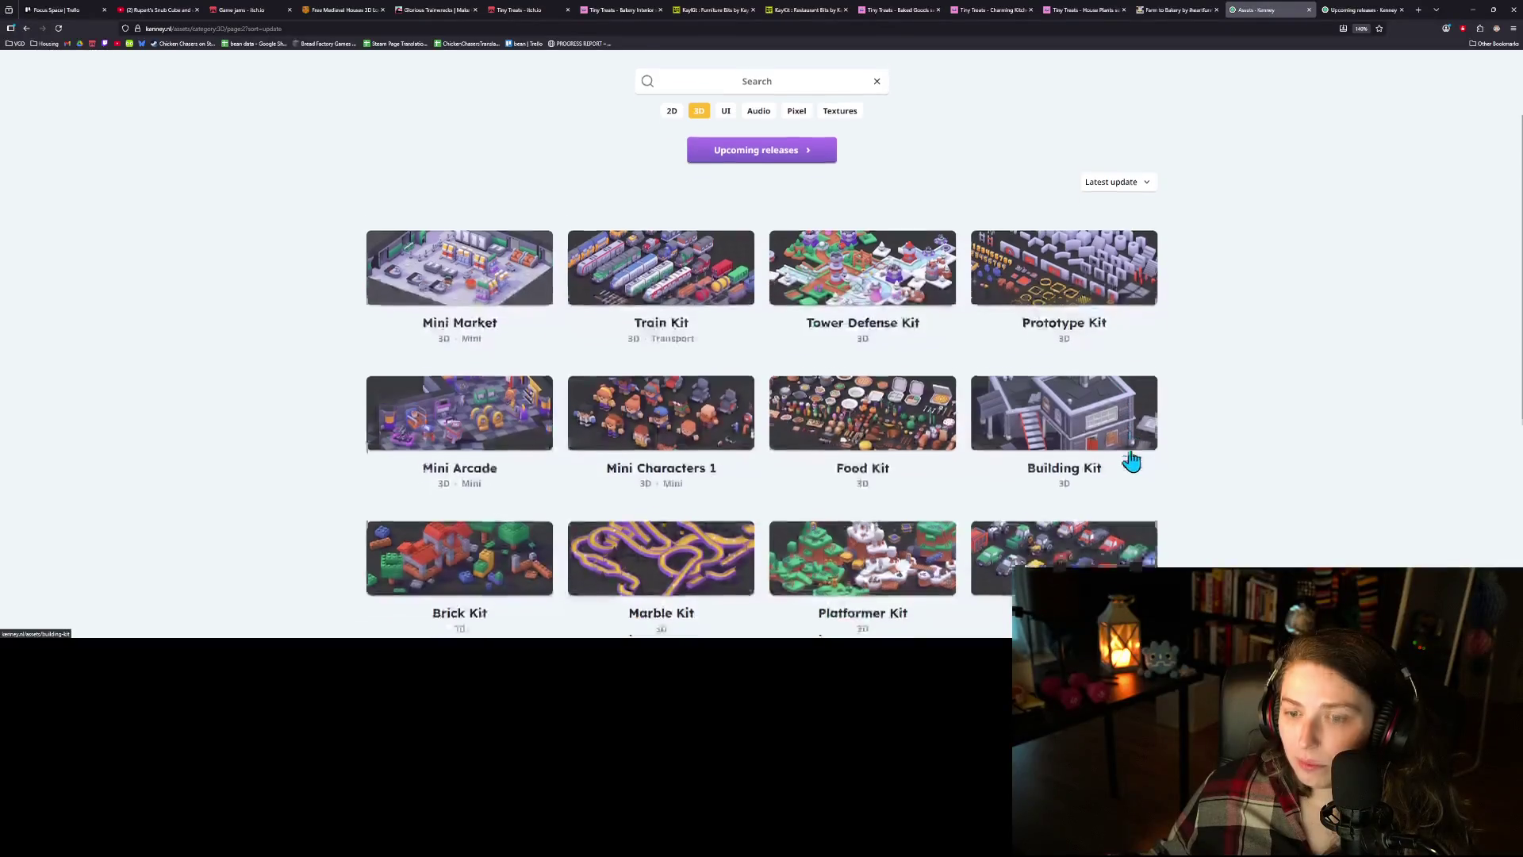
pyautogui.scroll(-1, 1182, 464)
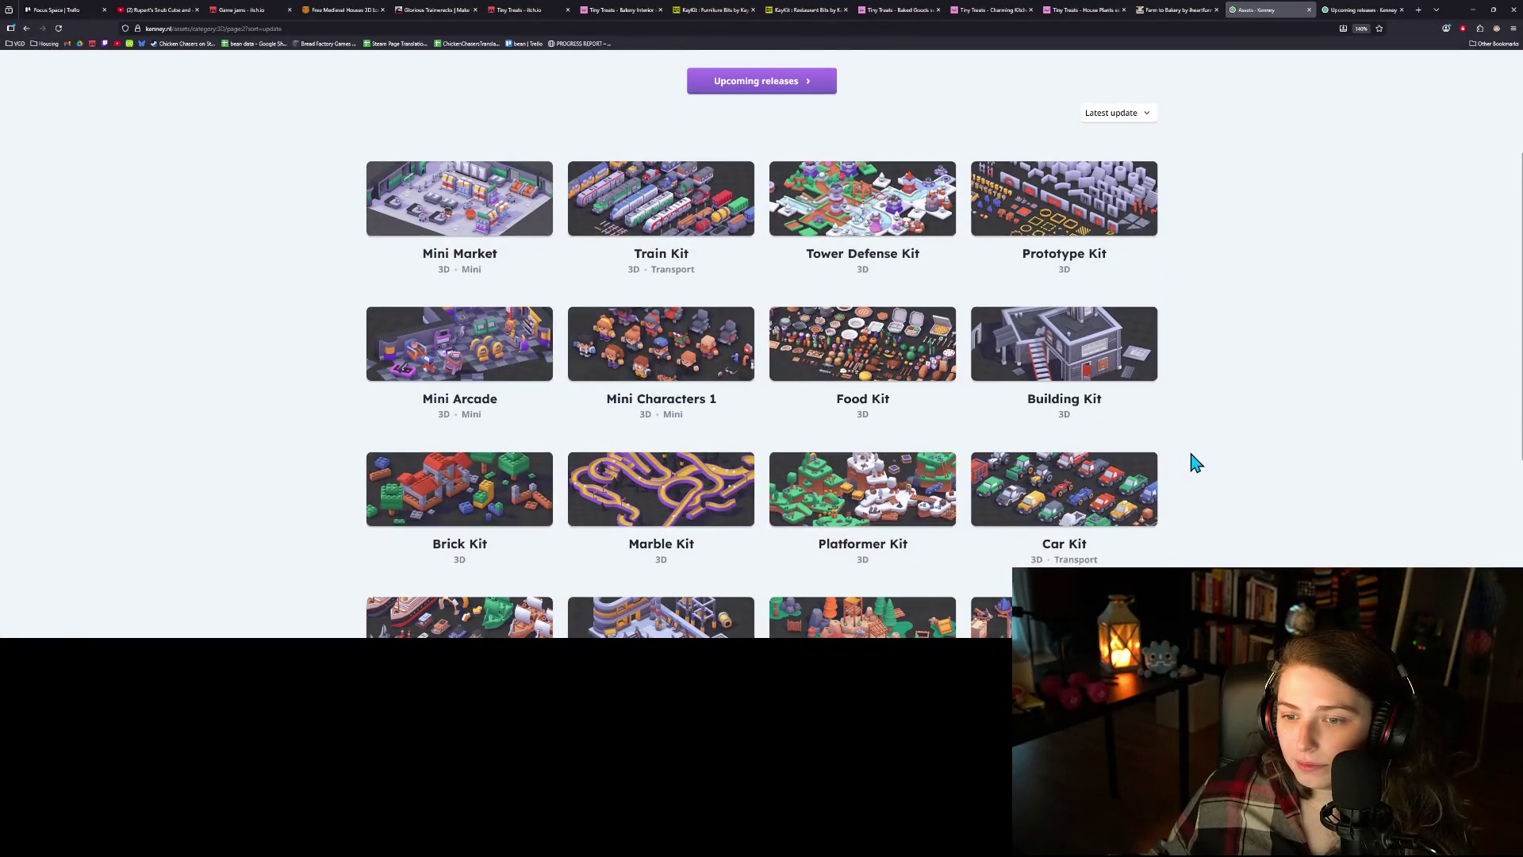
pyautogui.scroll(-4, 1204, 463)
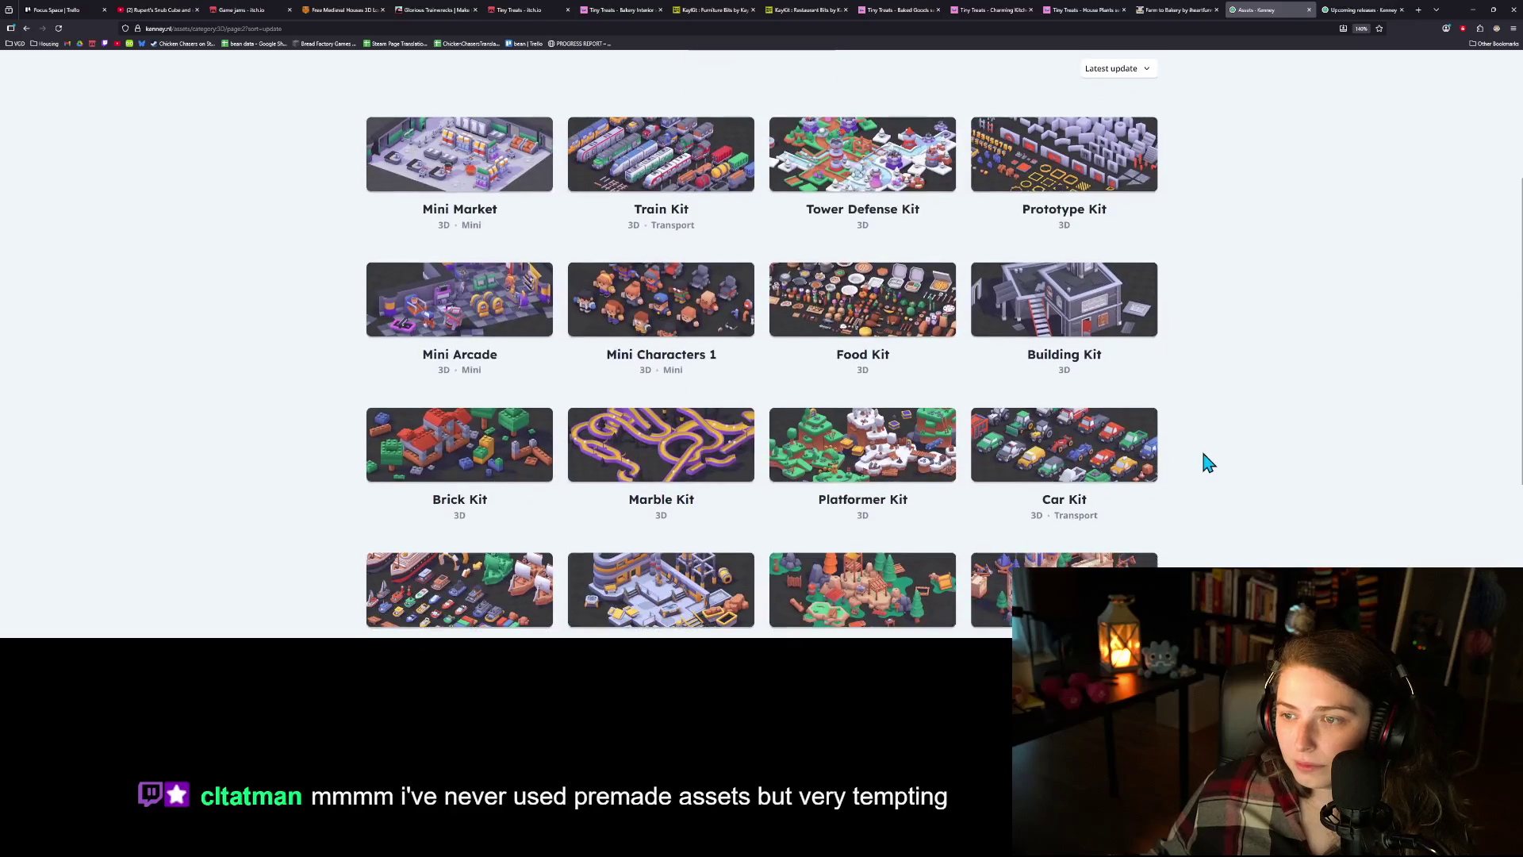
pyautogui.scroll(-1, 1206, 480)
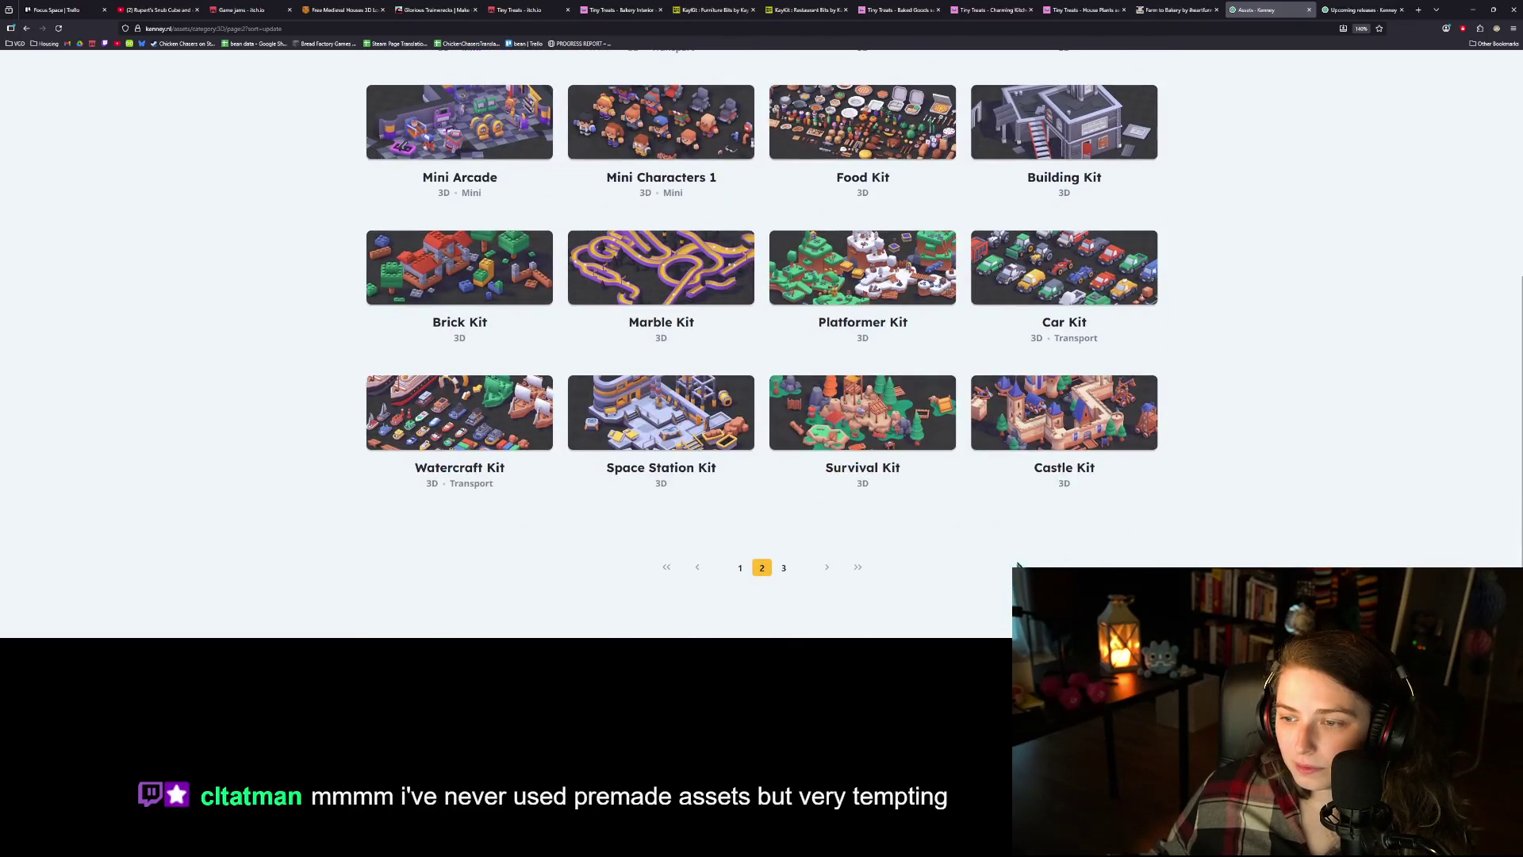
pyautogui.click(786, 568)
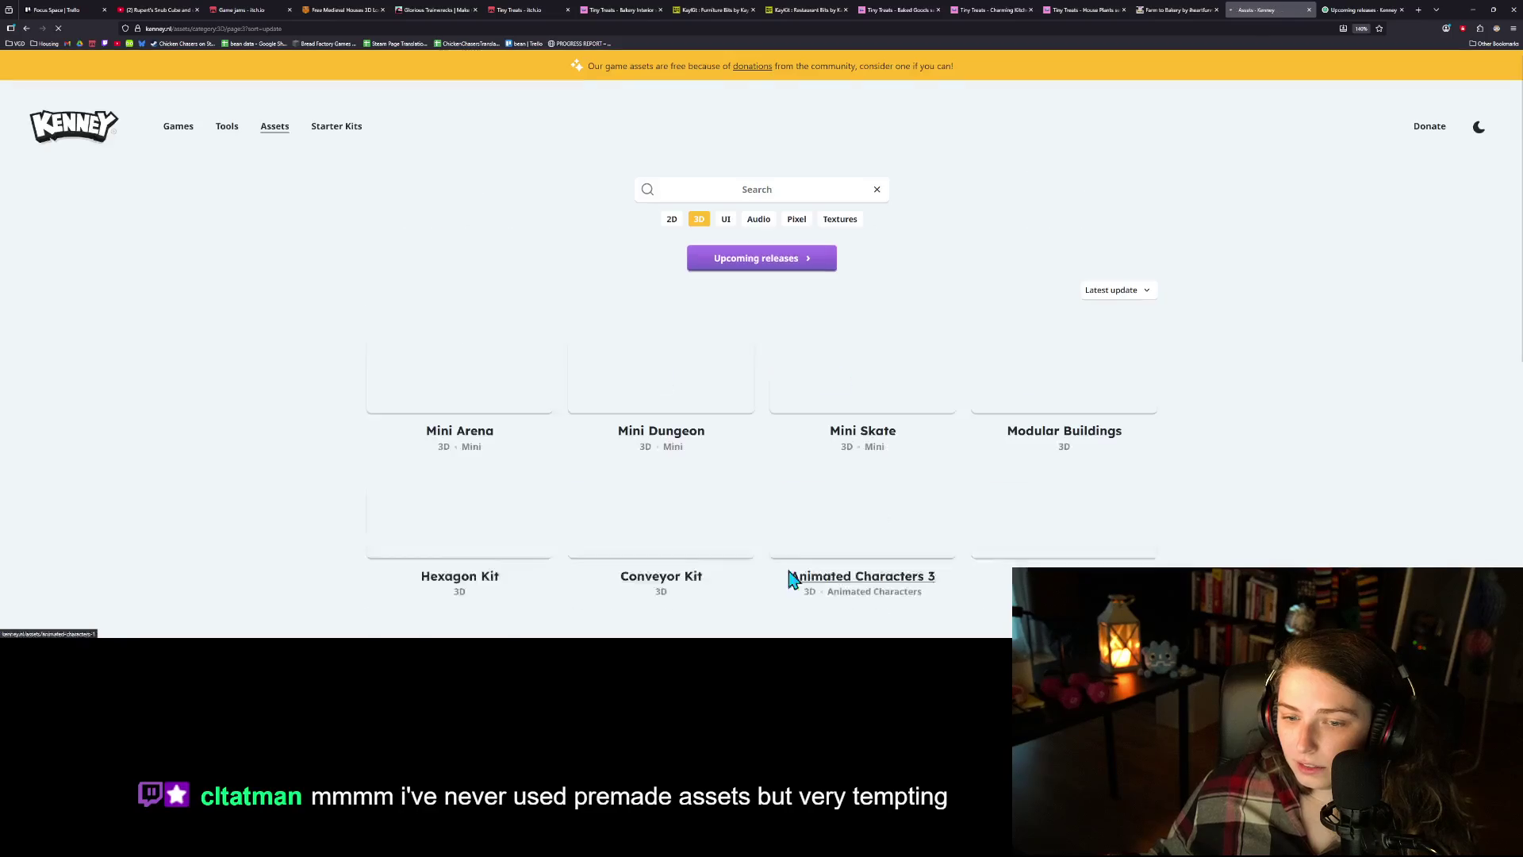
pyautogui.scroll(-4, 1255, 520)
pyautogui.scroll(-2, 1255, 521)
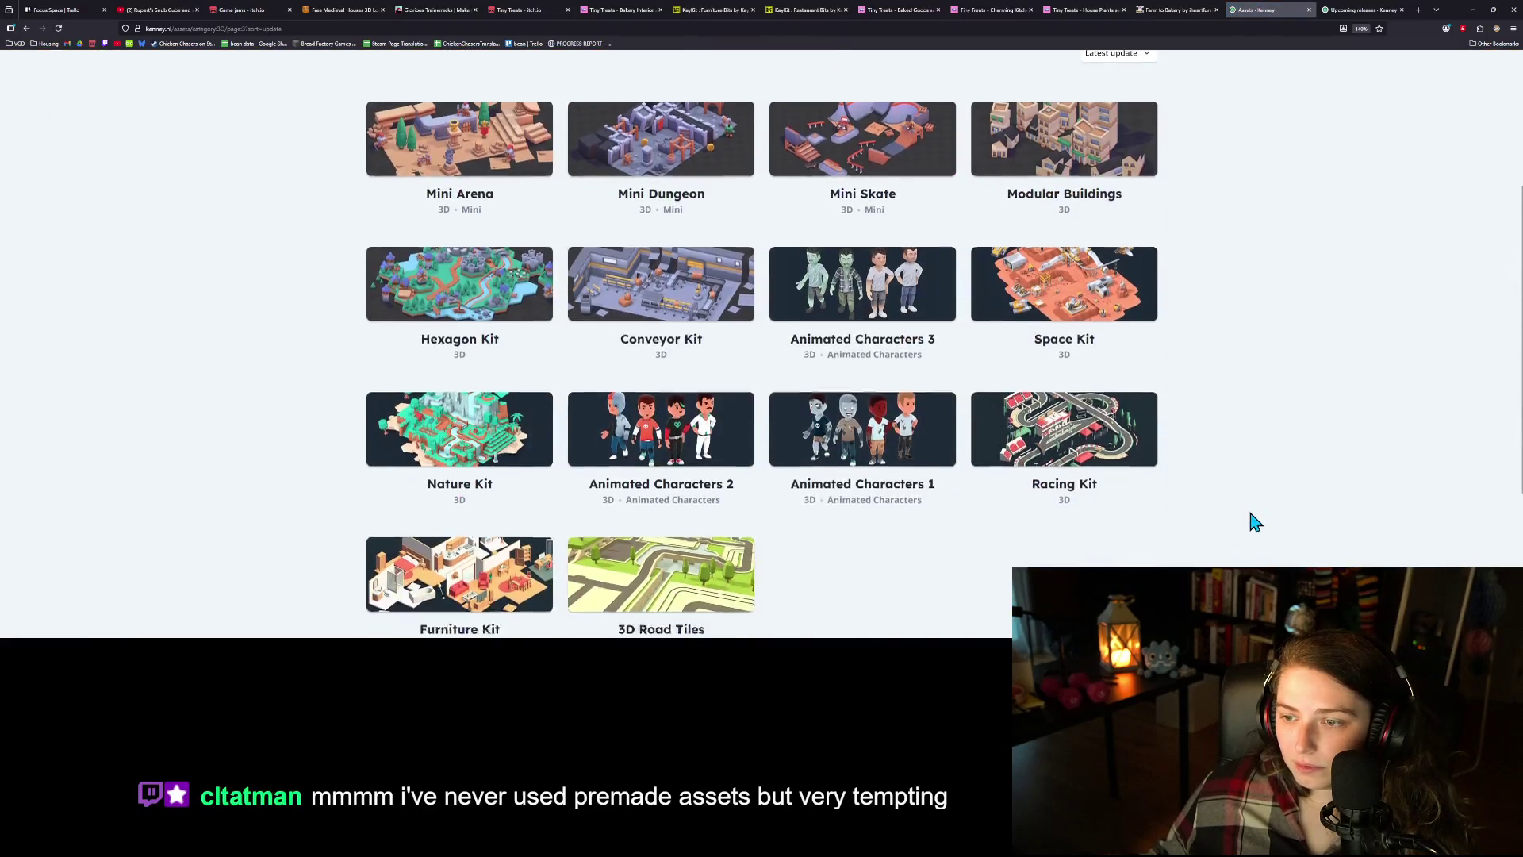
pyautogui.scroll(-1, 1248, 524)
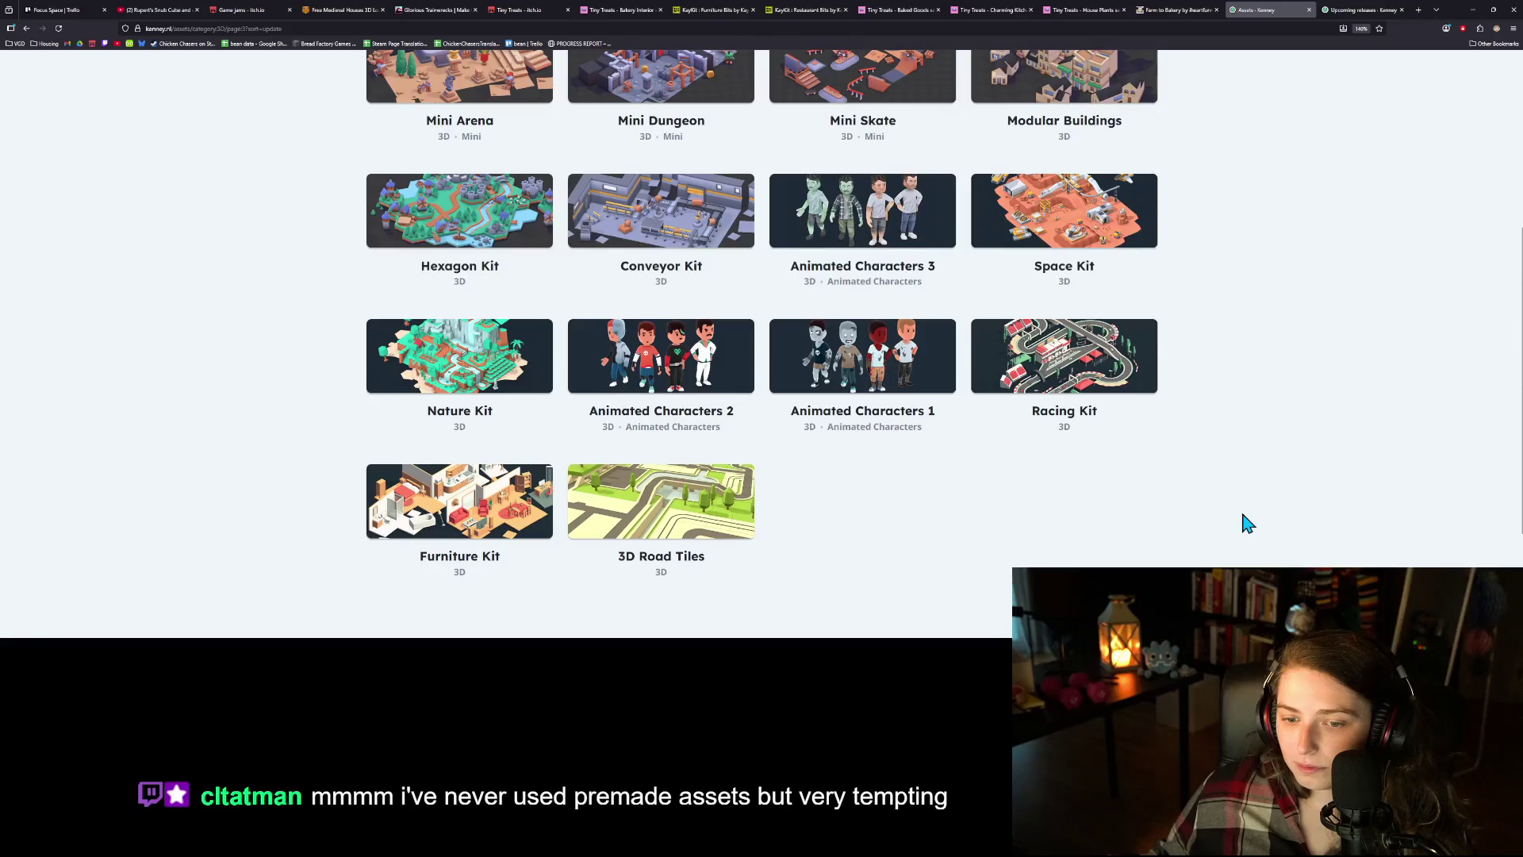
pyautogui.scroll(5, 1248, 524)
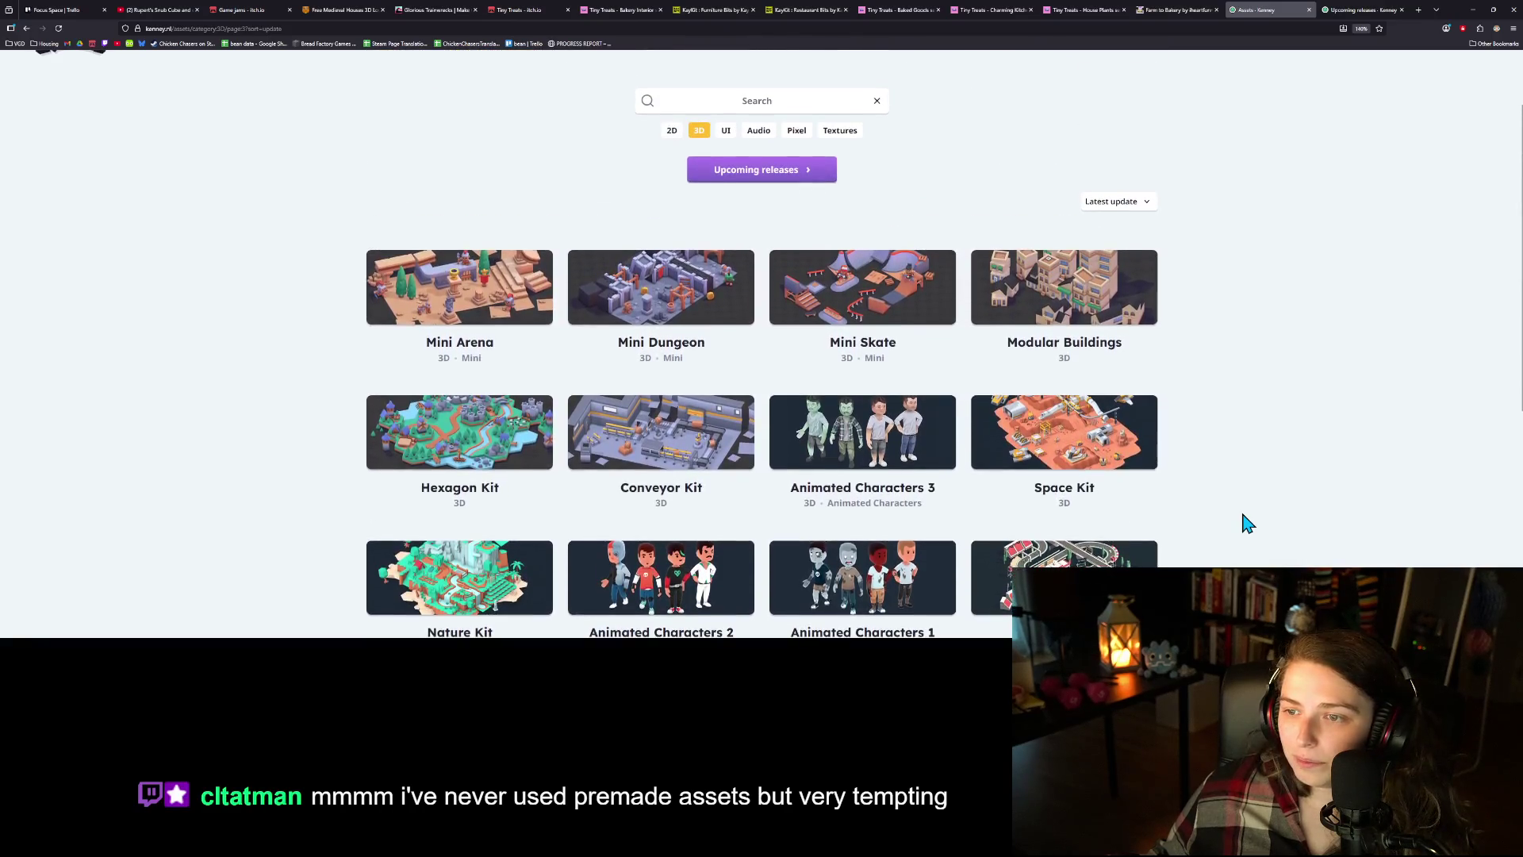
pyautogui.scroll(2, 1246, 521)
pyautogui.scroll(-11, 1194, 520)
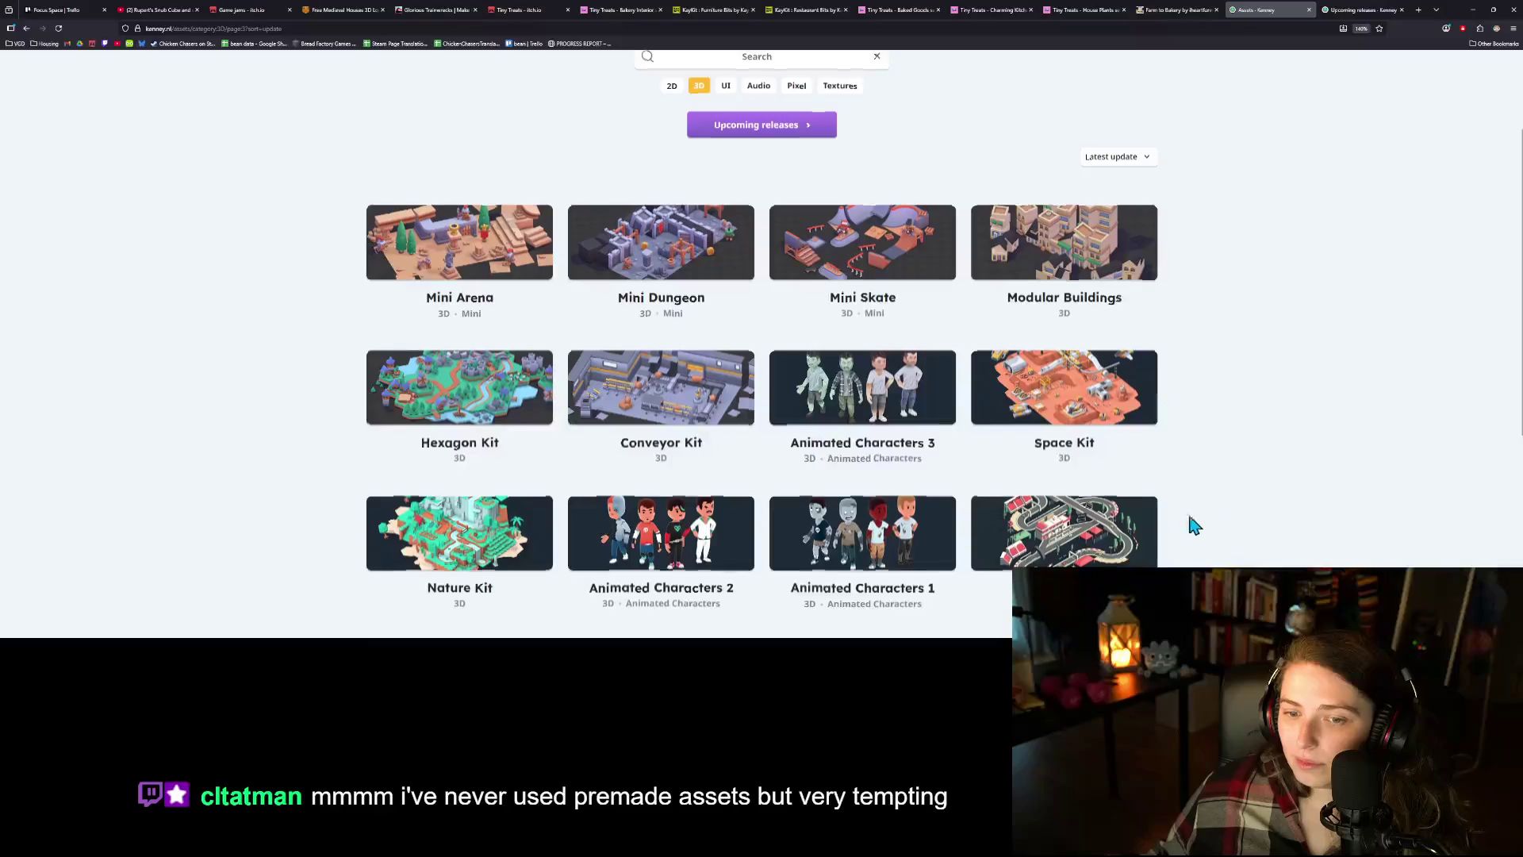
# - Back on page 2, open the Tower Defense Kit and view its enlarged preview
pyautogui.click(760, 478)
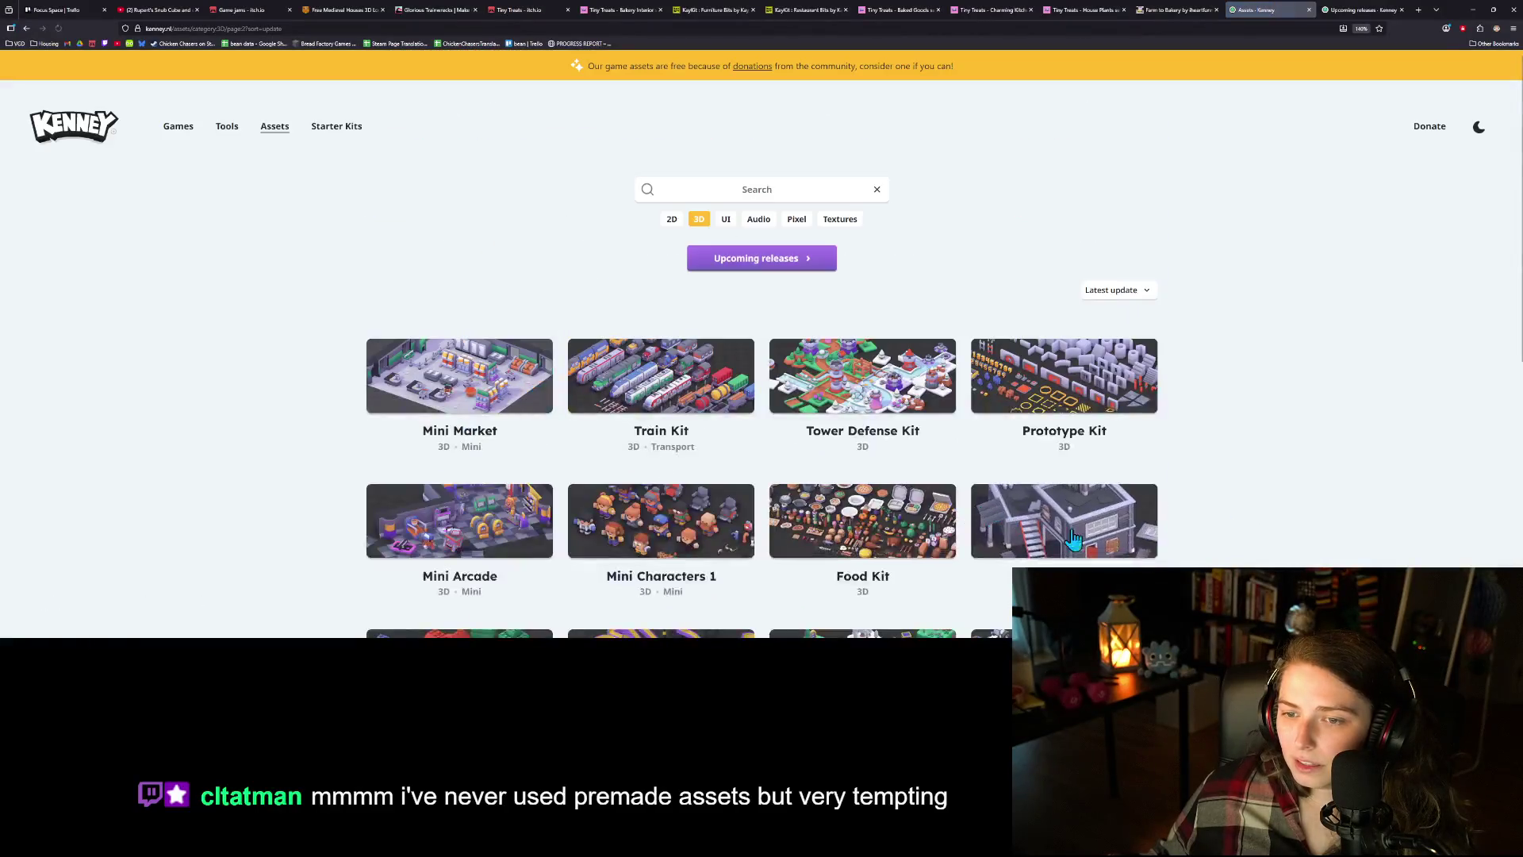
pyautogui.scroll(-3, 1177, 544)
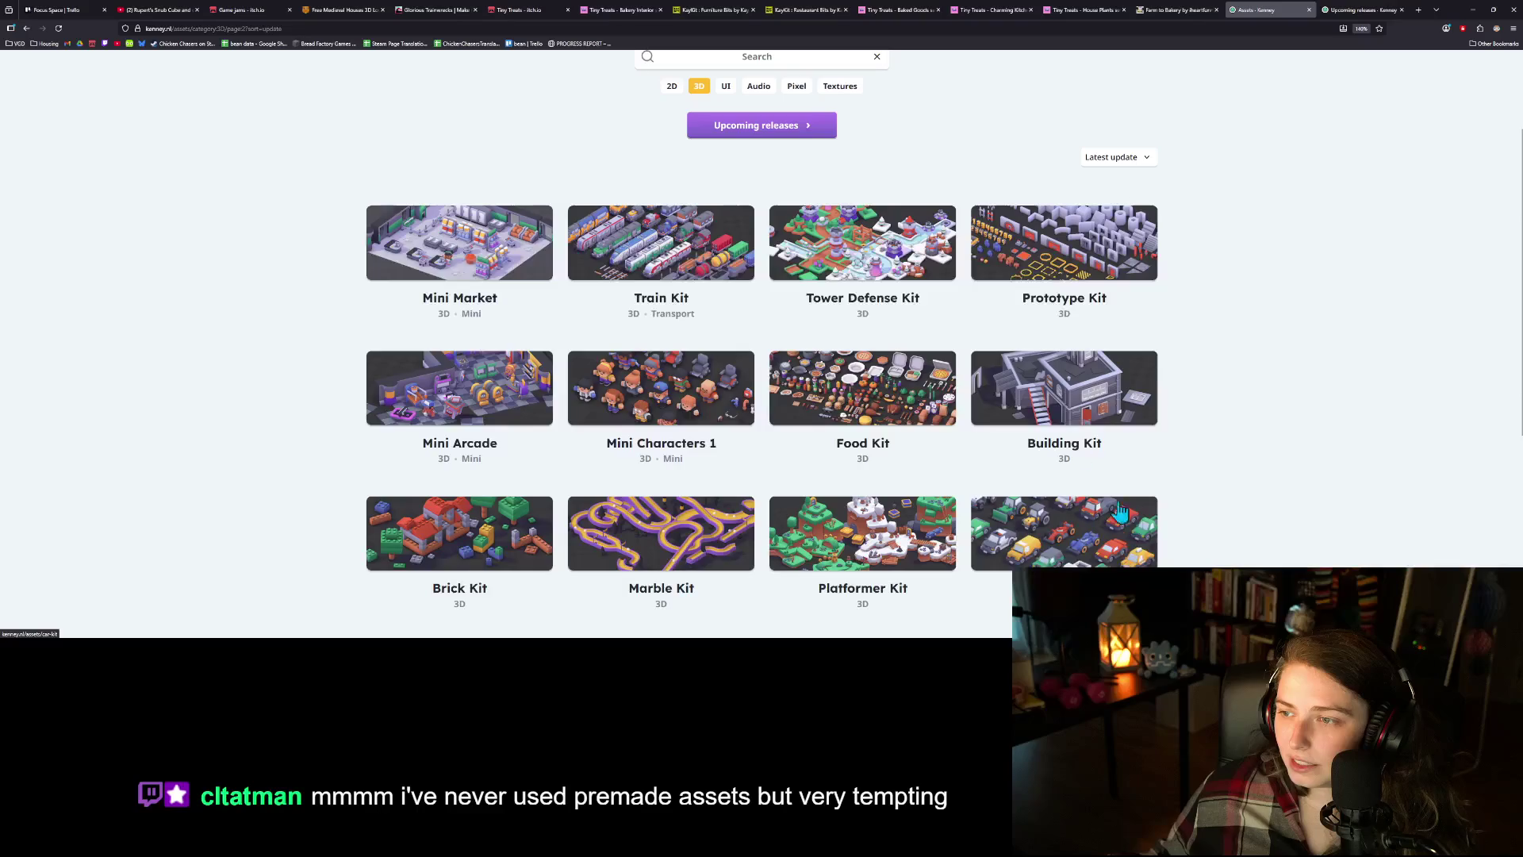
pyautogui.click(865, 255)
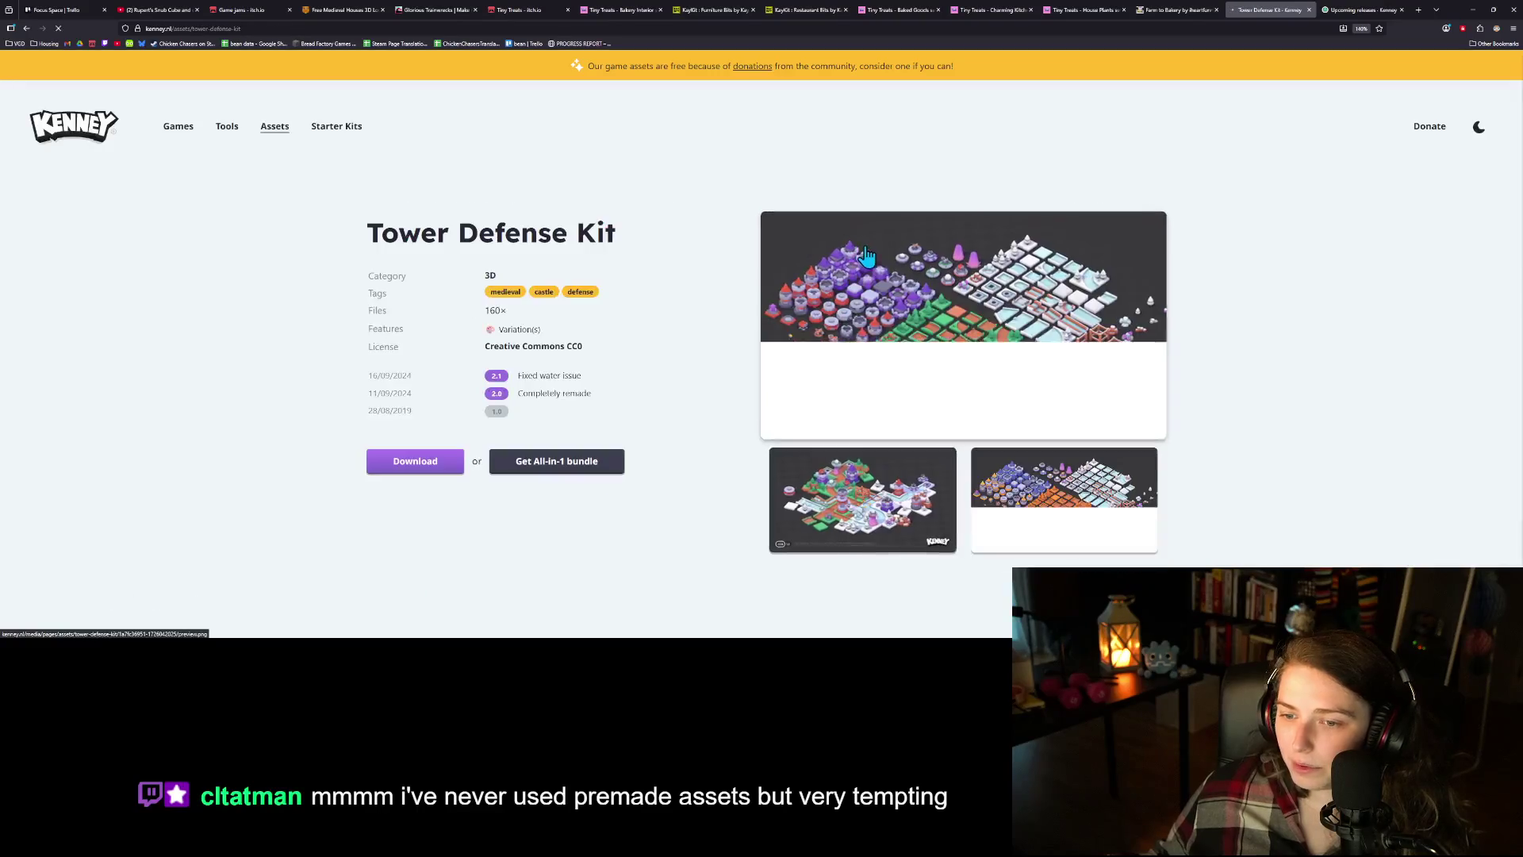
pyautogui.click(872, 535)
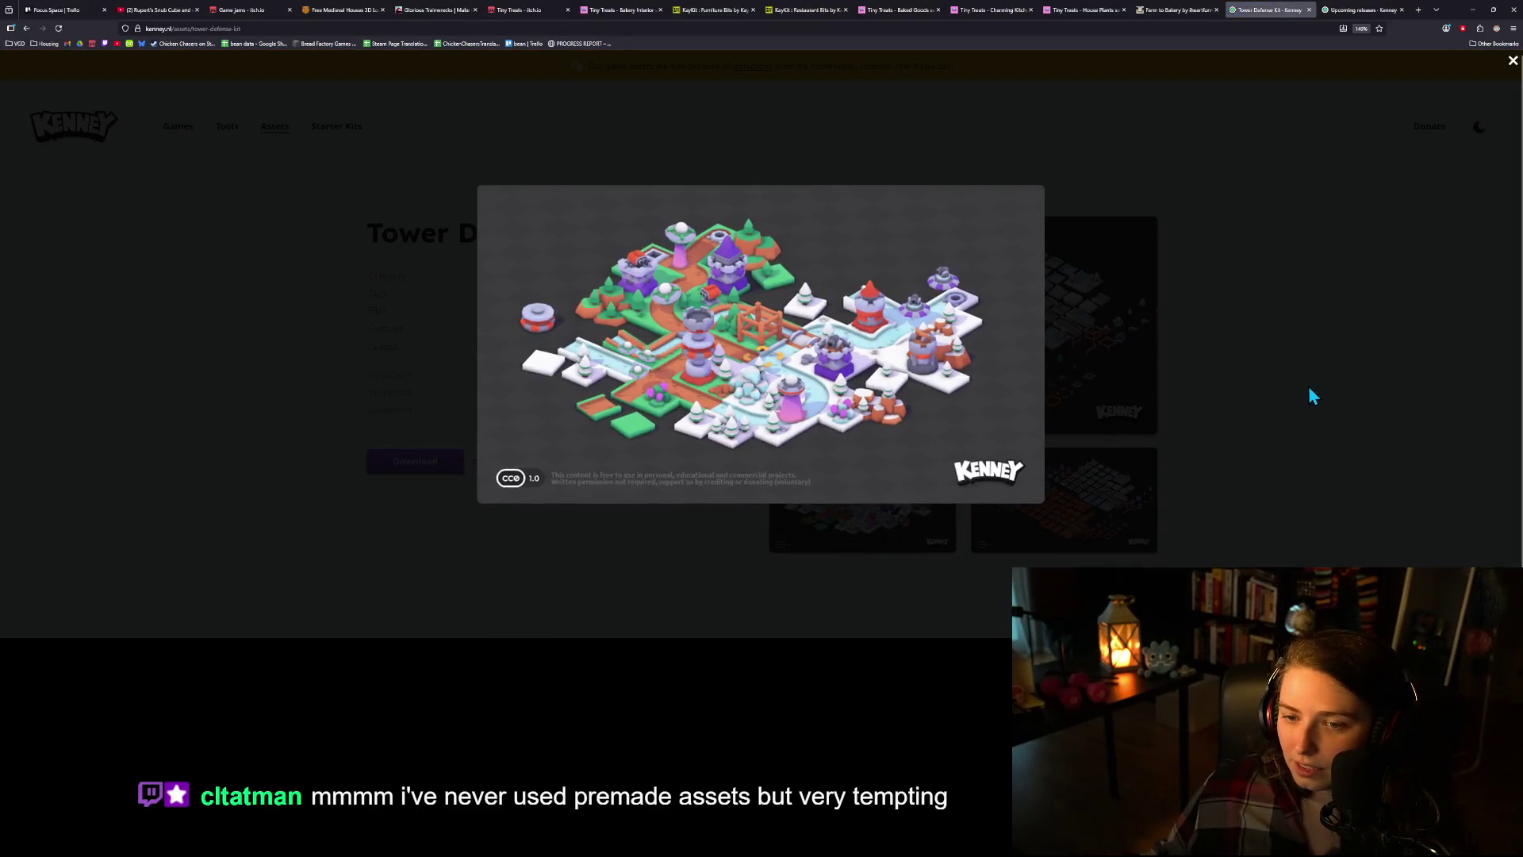
pyautogui.click(1310, 389)
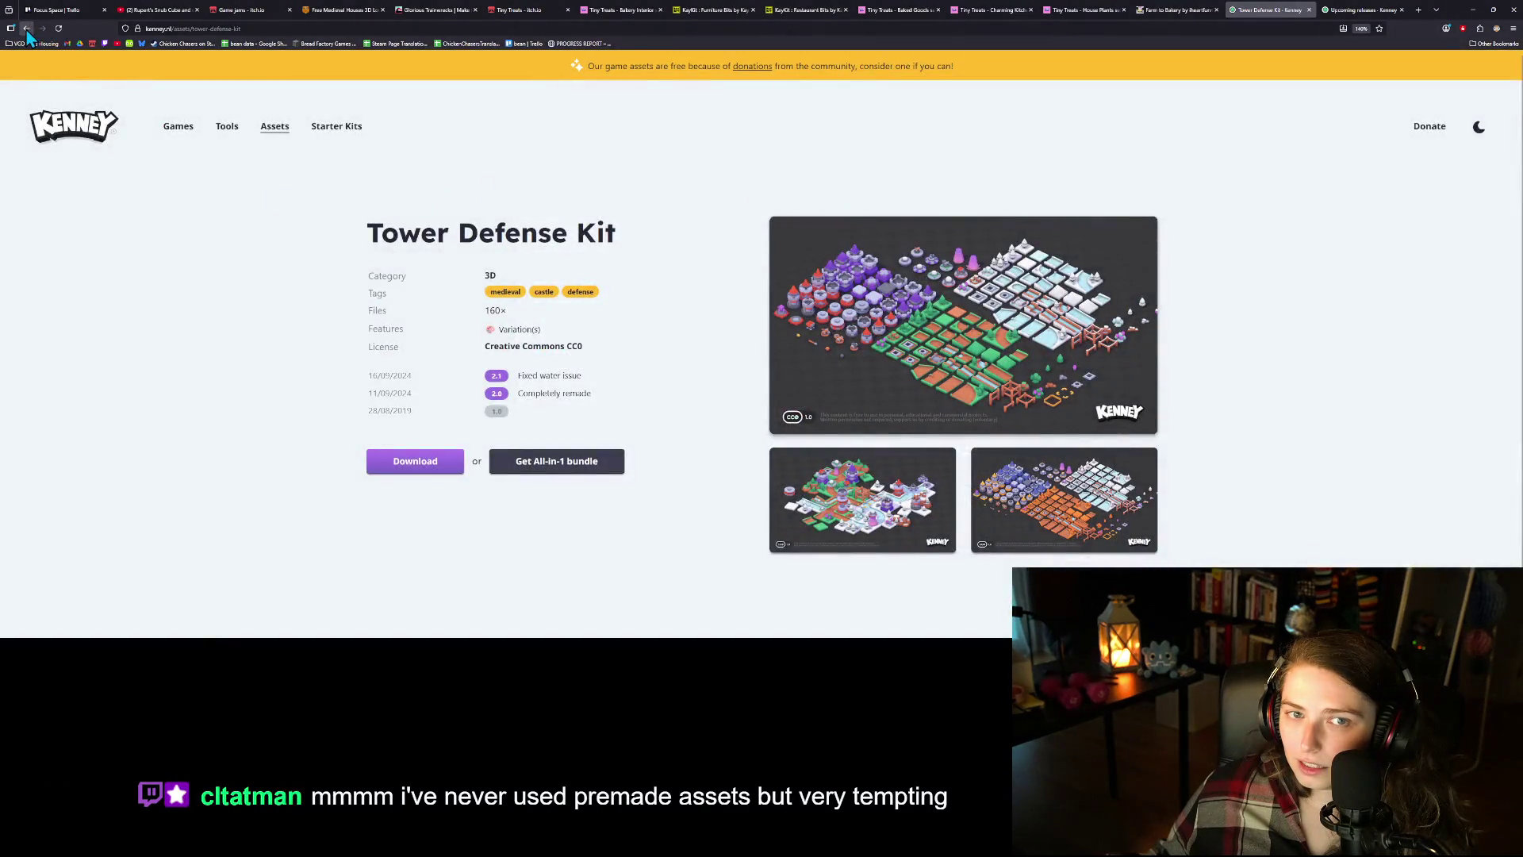
pyautogui.click(26, 29)
# - Open the Retro Urban Kit, view its enlarged preview, and return to the asset grid
pyautogui.scroll(-2, 1297, 547)
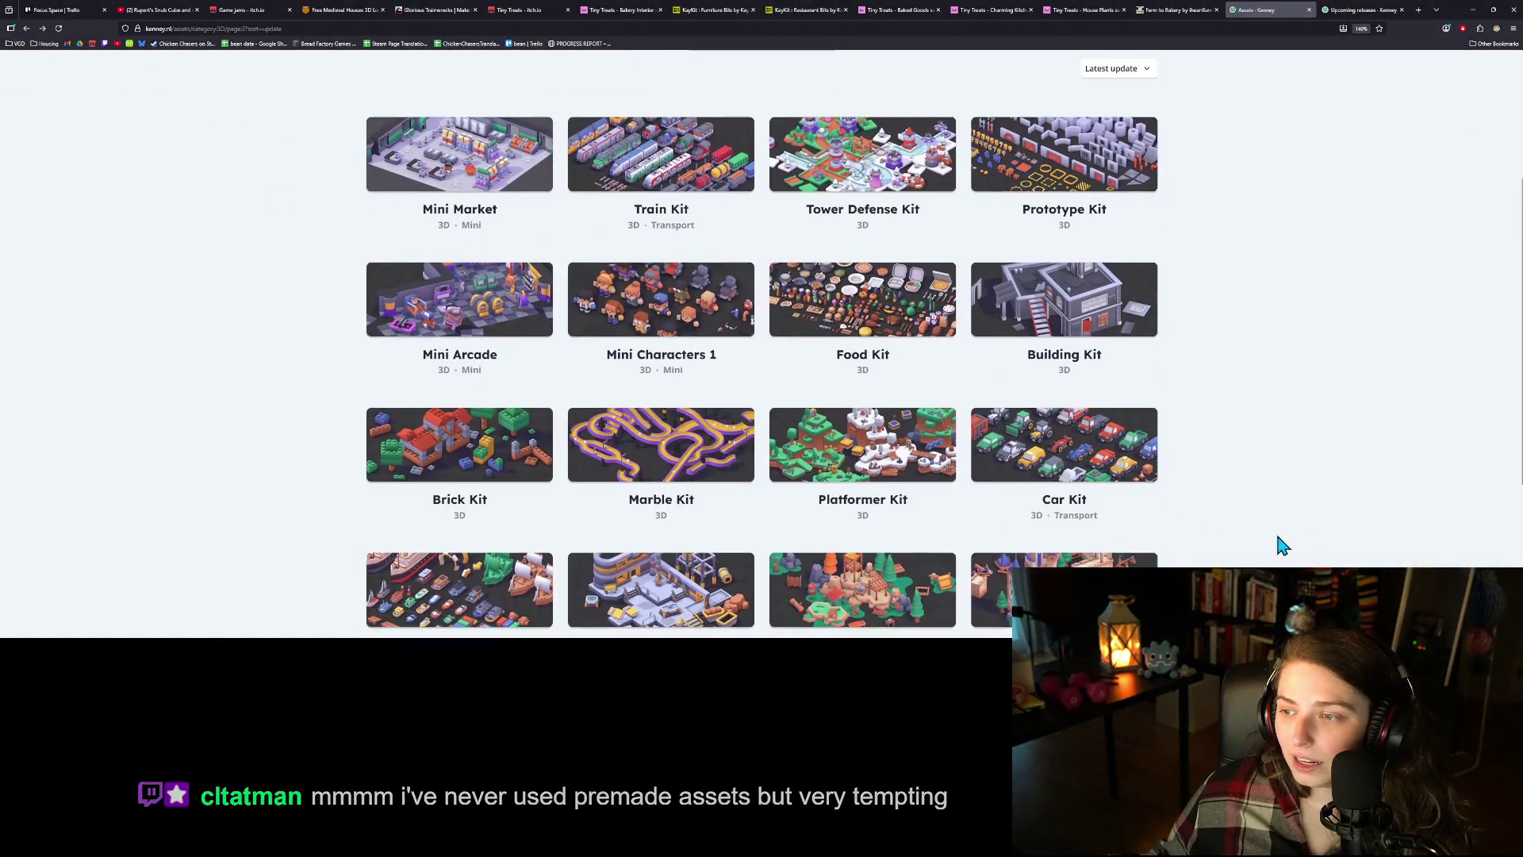
pyautogui.scroll(-2, 1283, 546)
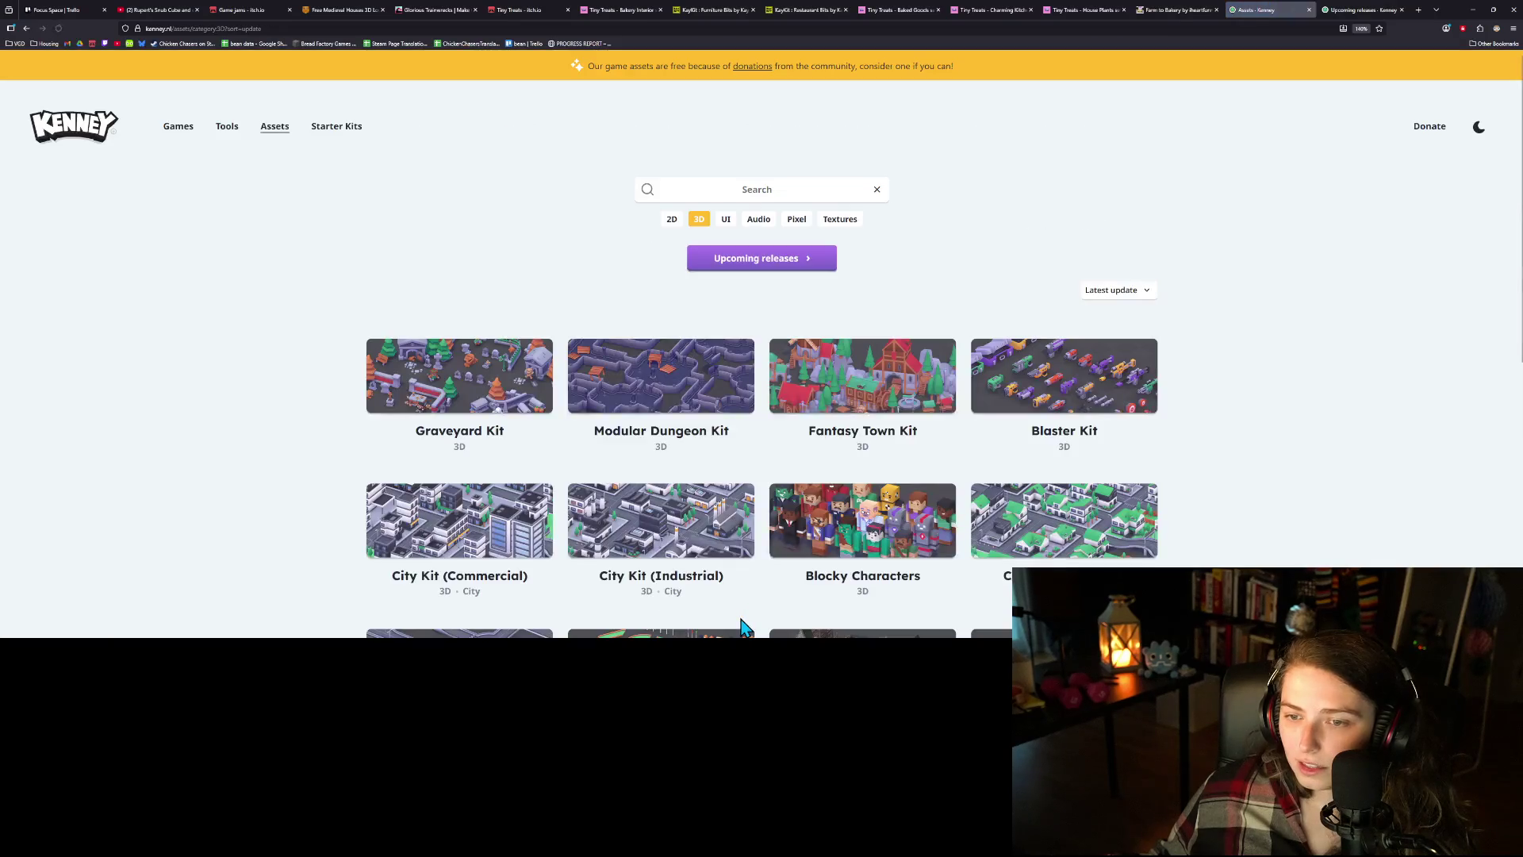
pyautogui.scroll(-3, 1213, 428)
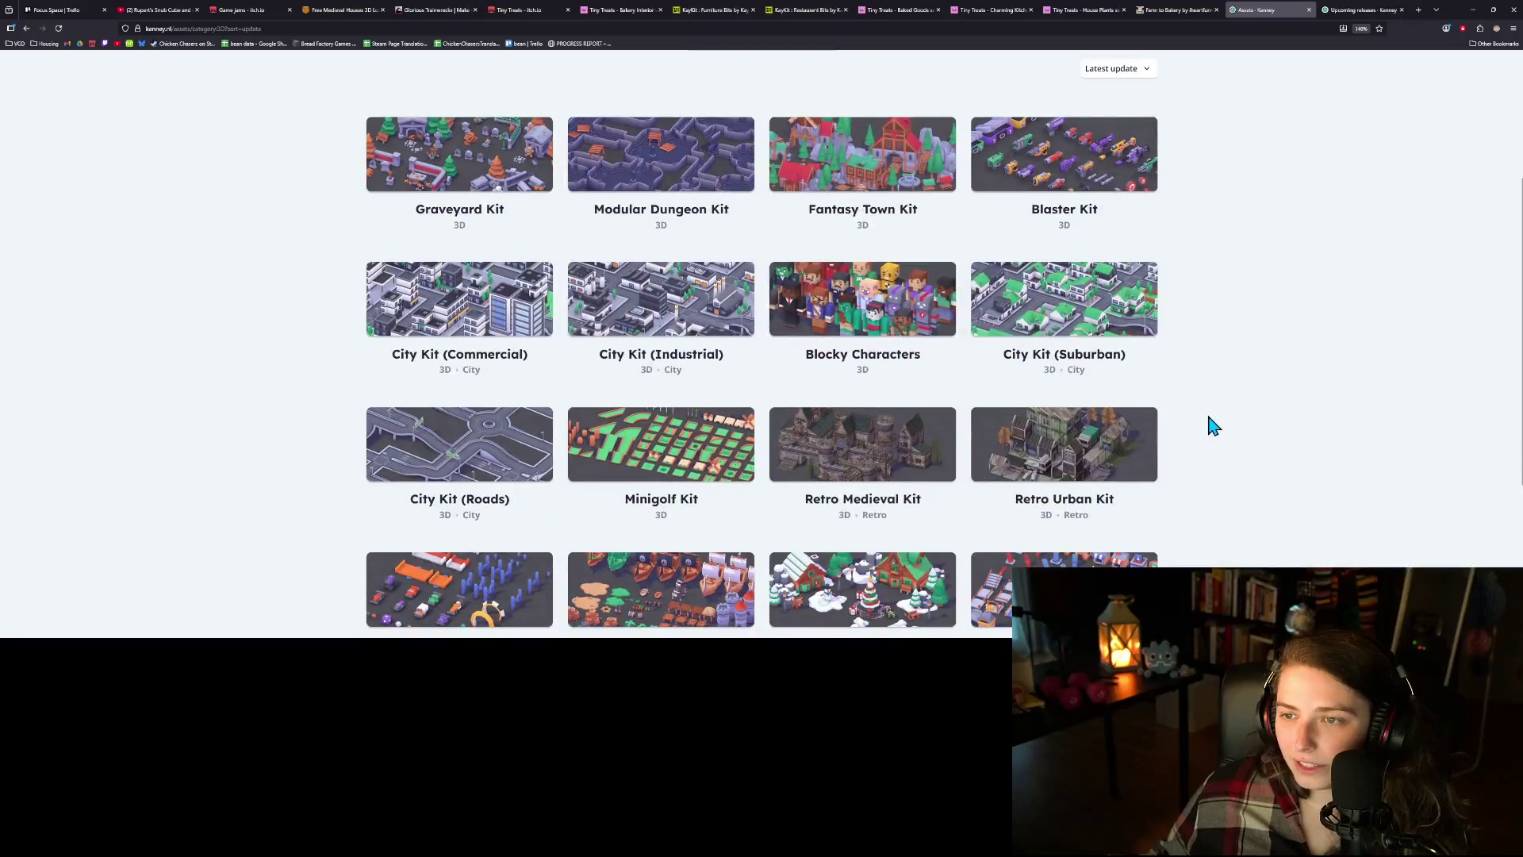
pyautogui.scroll(-3, 1232, 422)
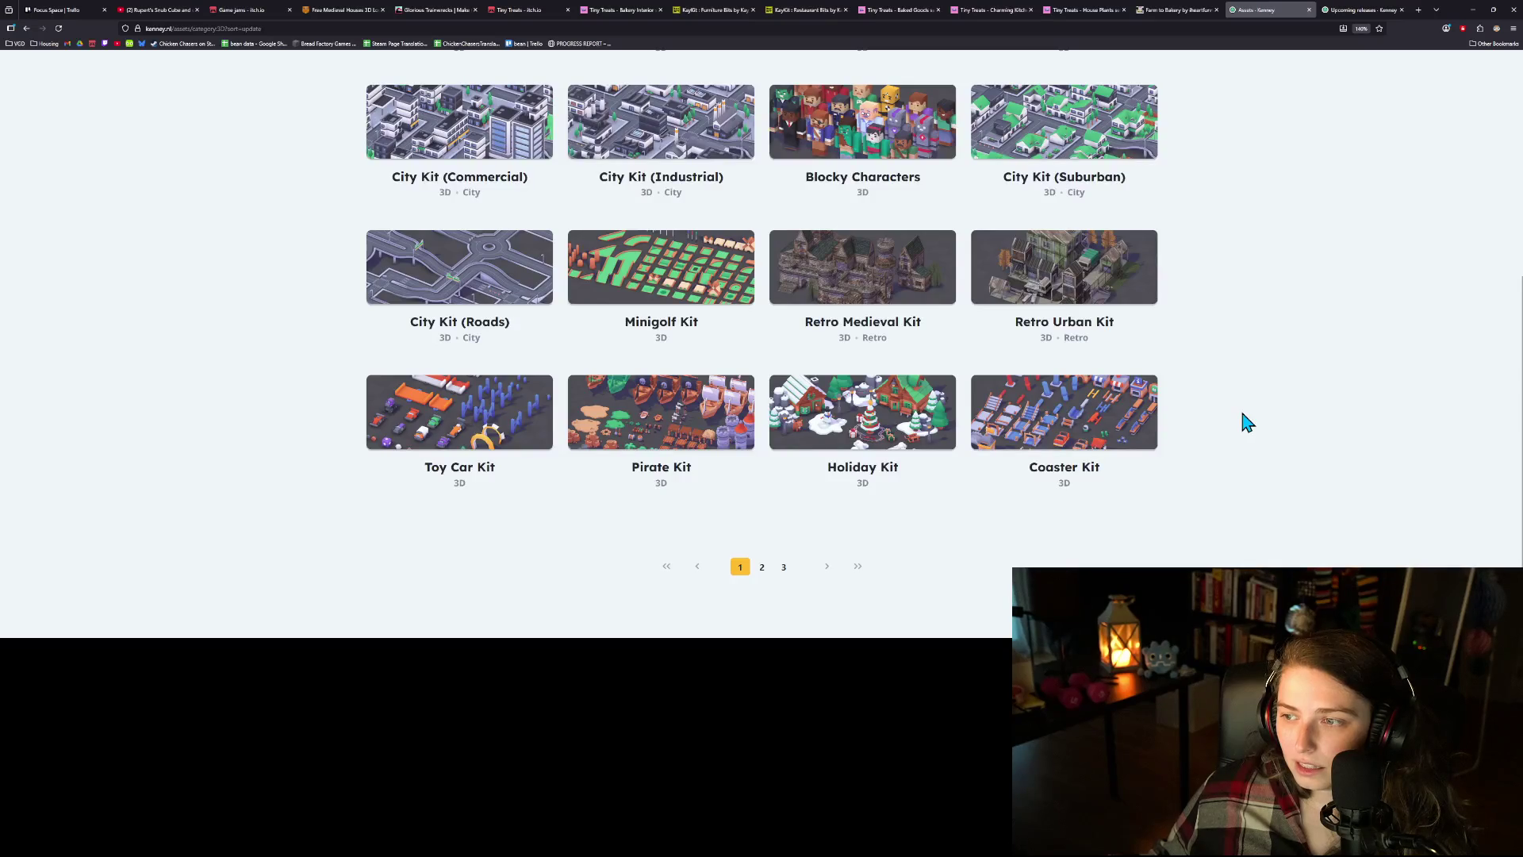
pyautogui.click(1071, 286)
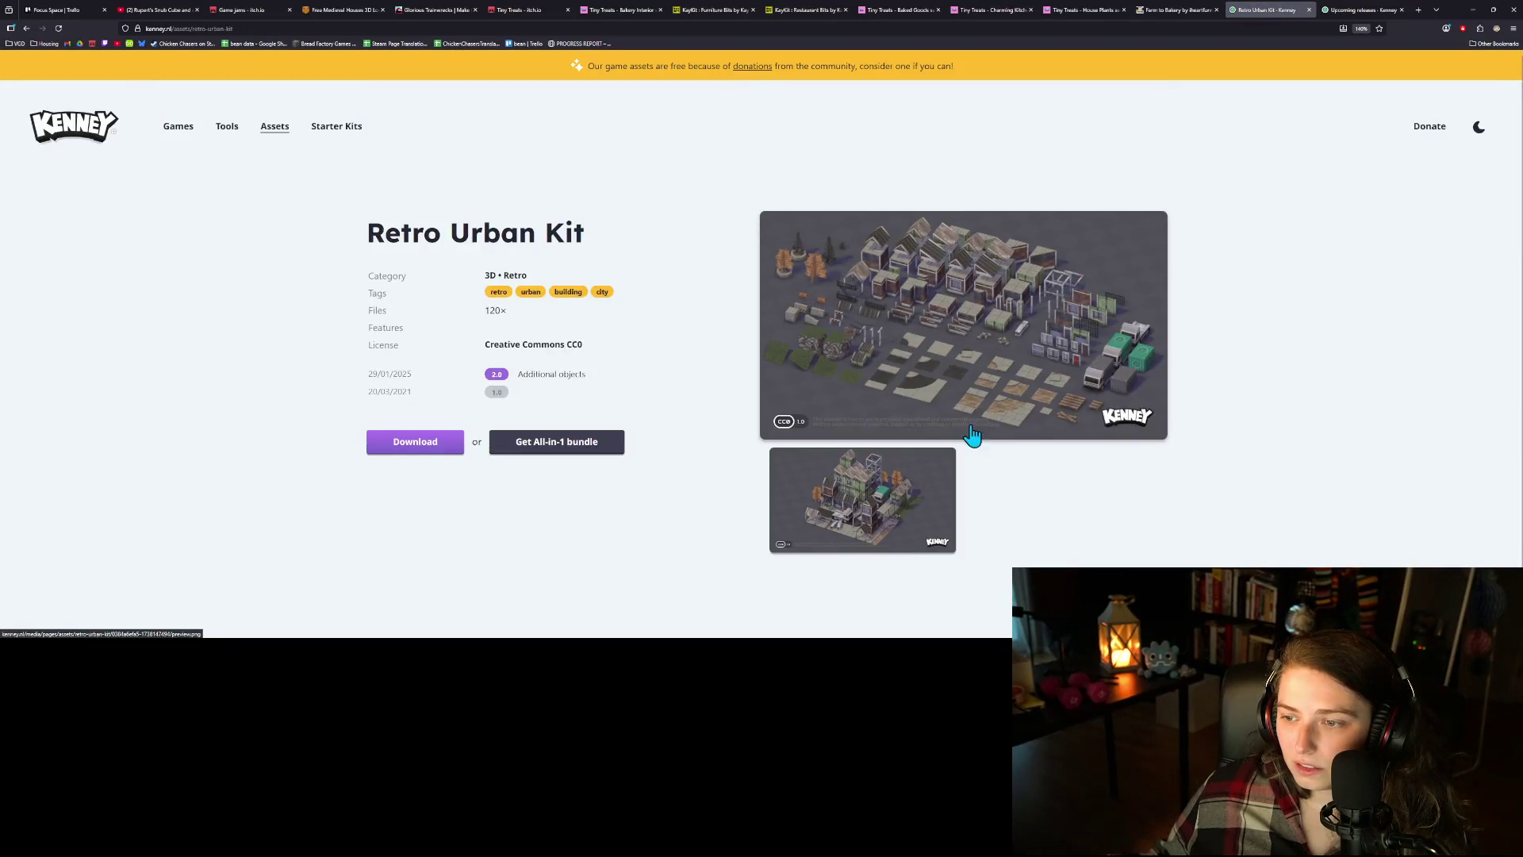
pyautogui.click(949, 333)
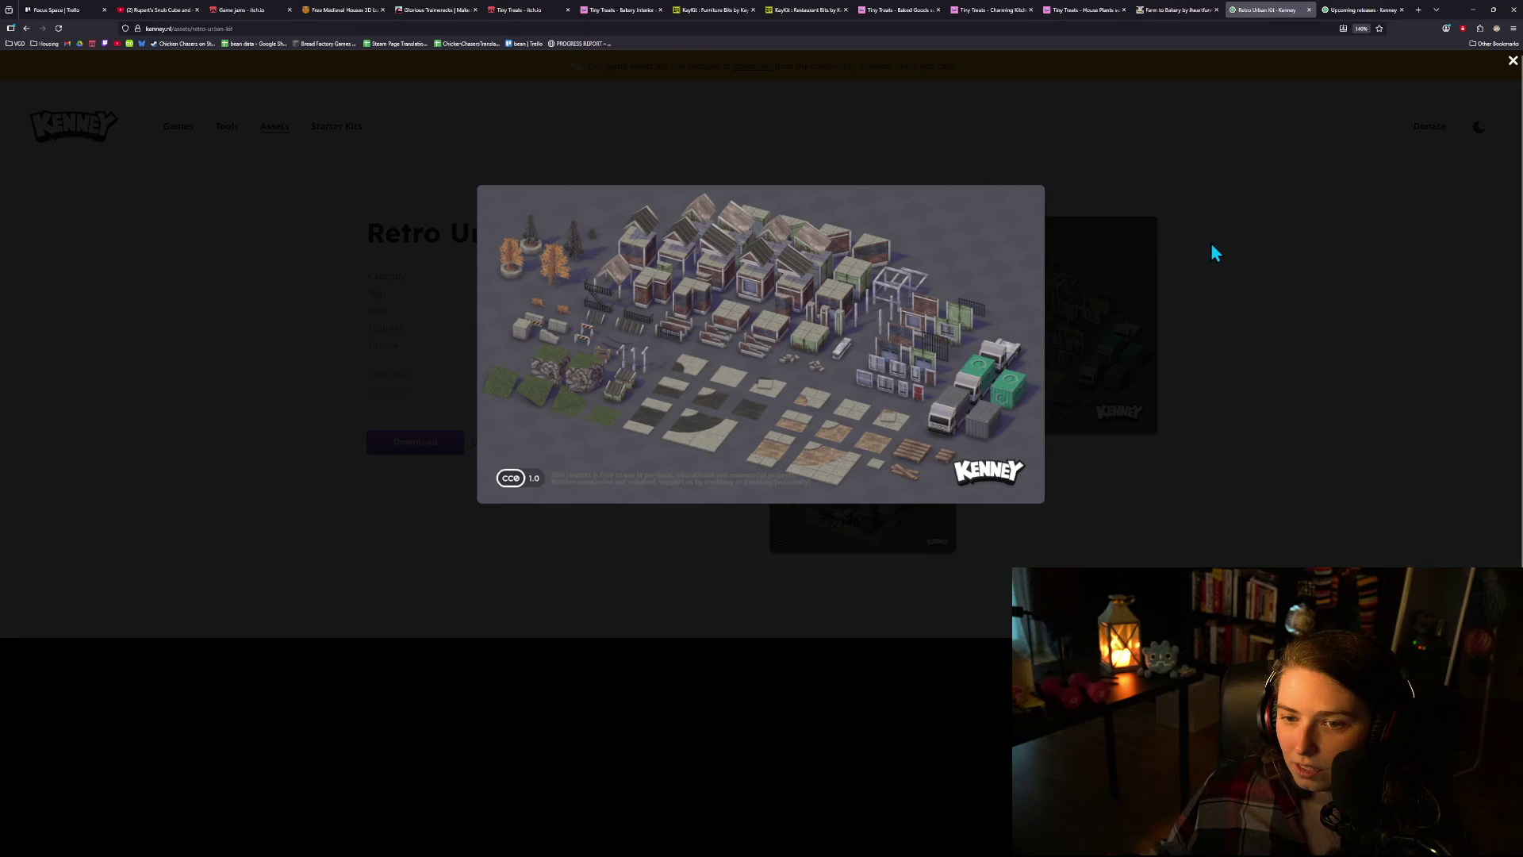
pyautogui.click(1214, 252)
pyautogui.click(29, 31)
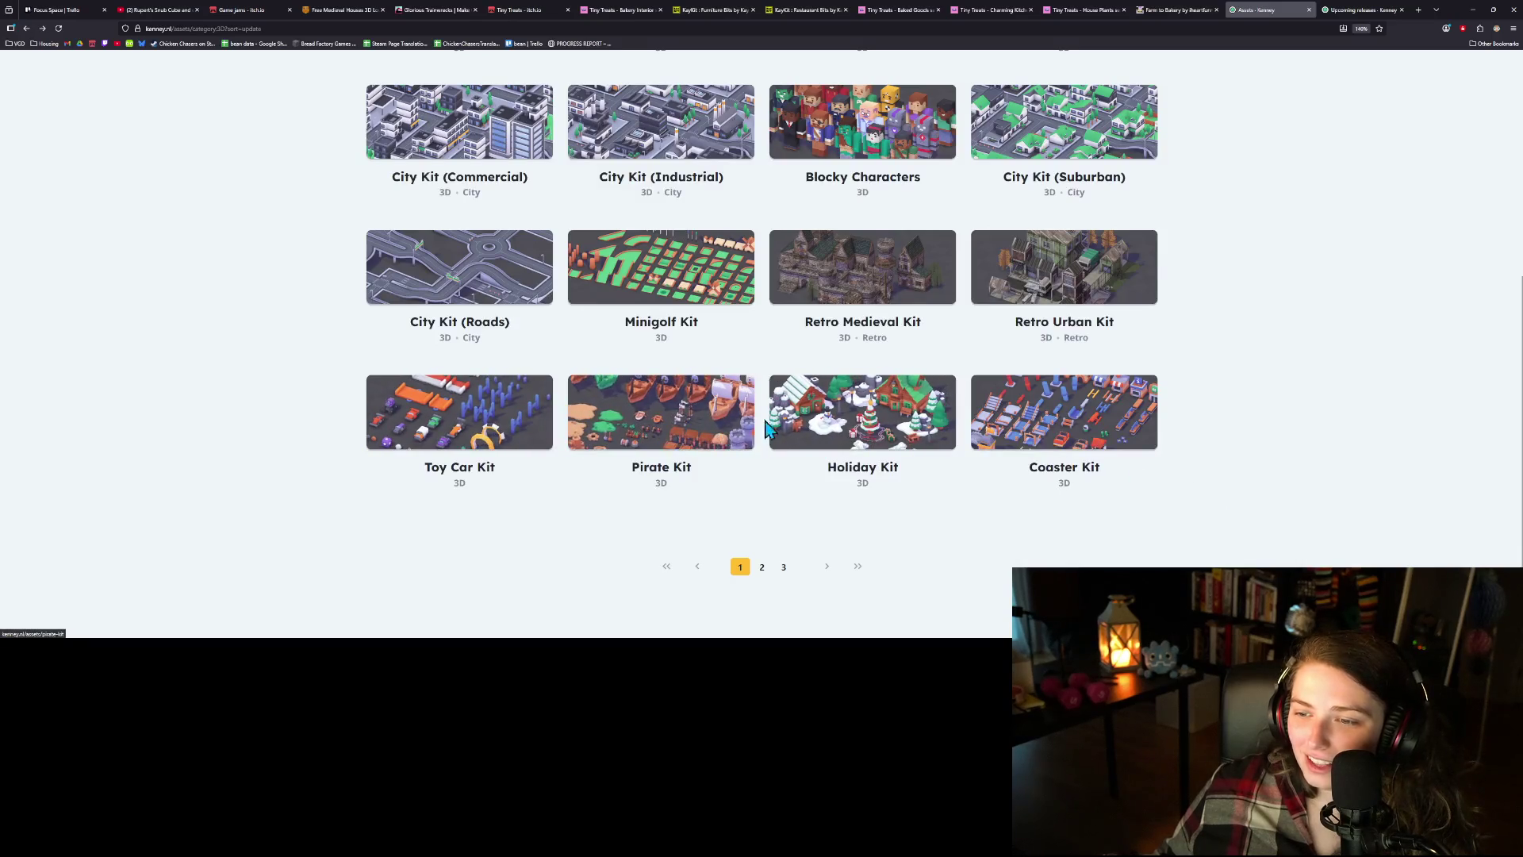
# - View the Holiday Kit's enlarged preview, then go back to the Trello board
pyautogui.click(922, 428)
pyautogui.click(948, 357)
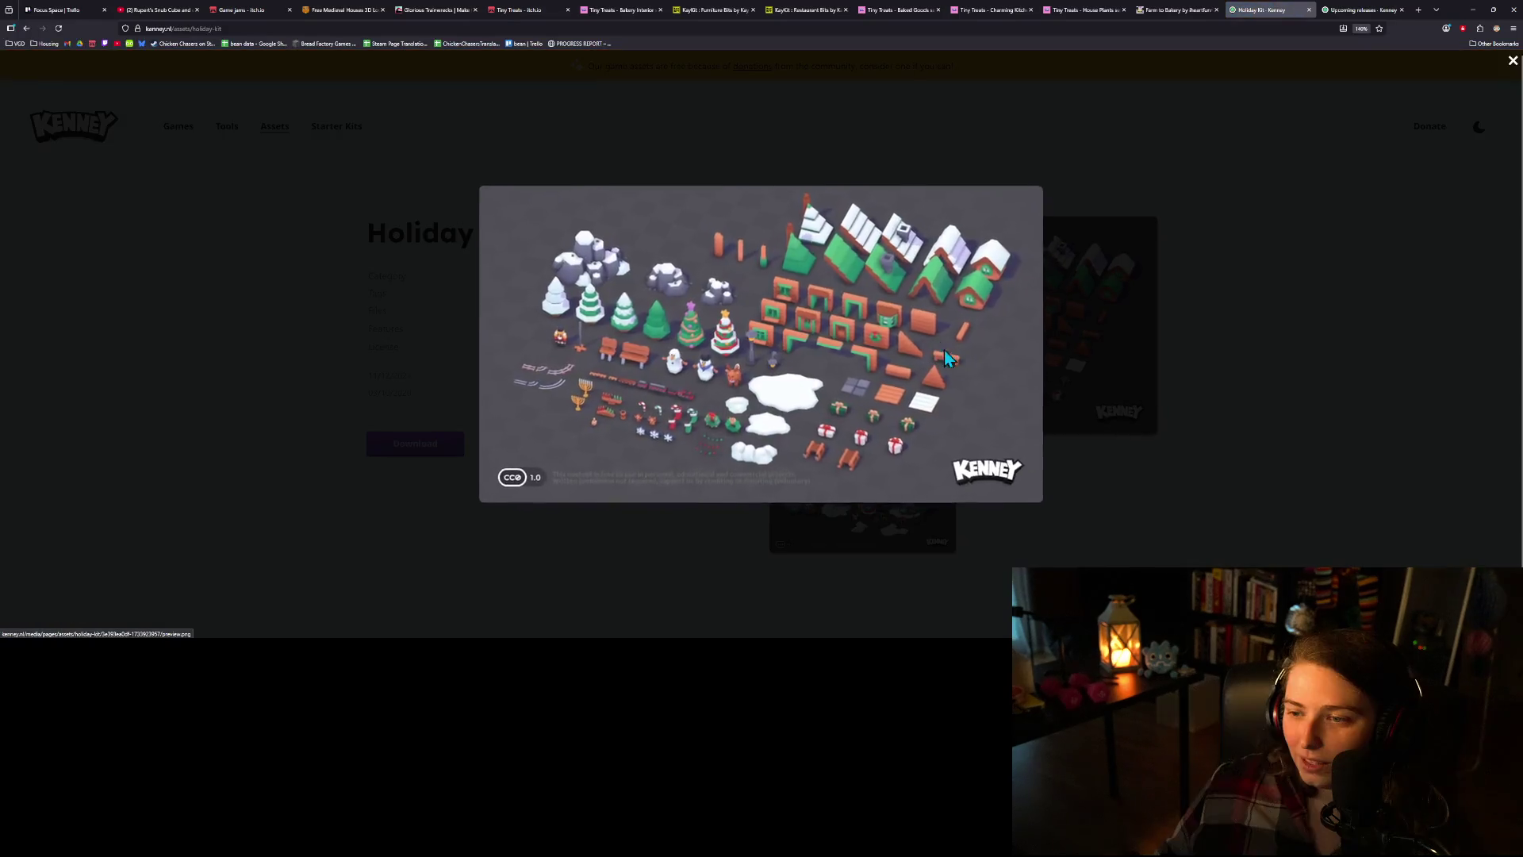
pyautogui.keyDown('ctrl'); pyautogui.scroll(8, 821, 421); pyautogui.keyUp('ctrl')
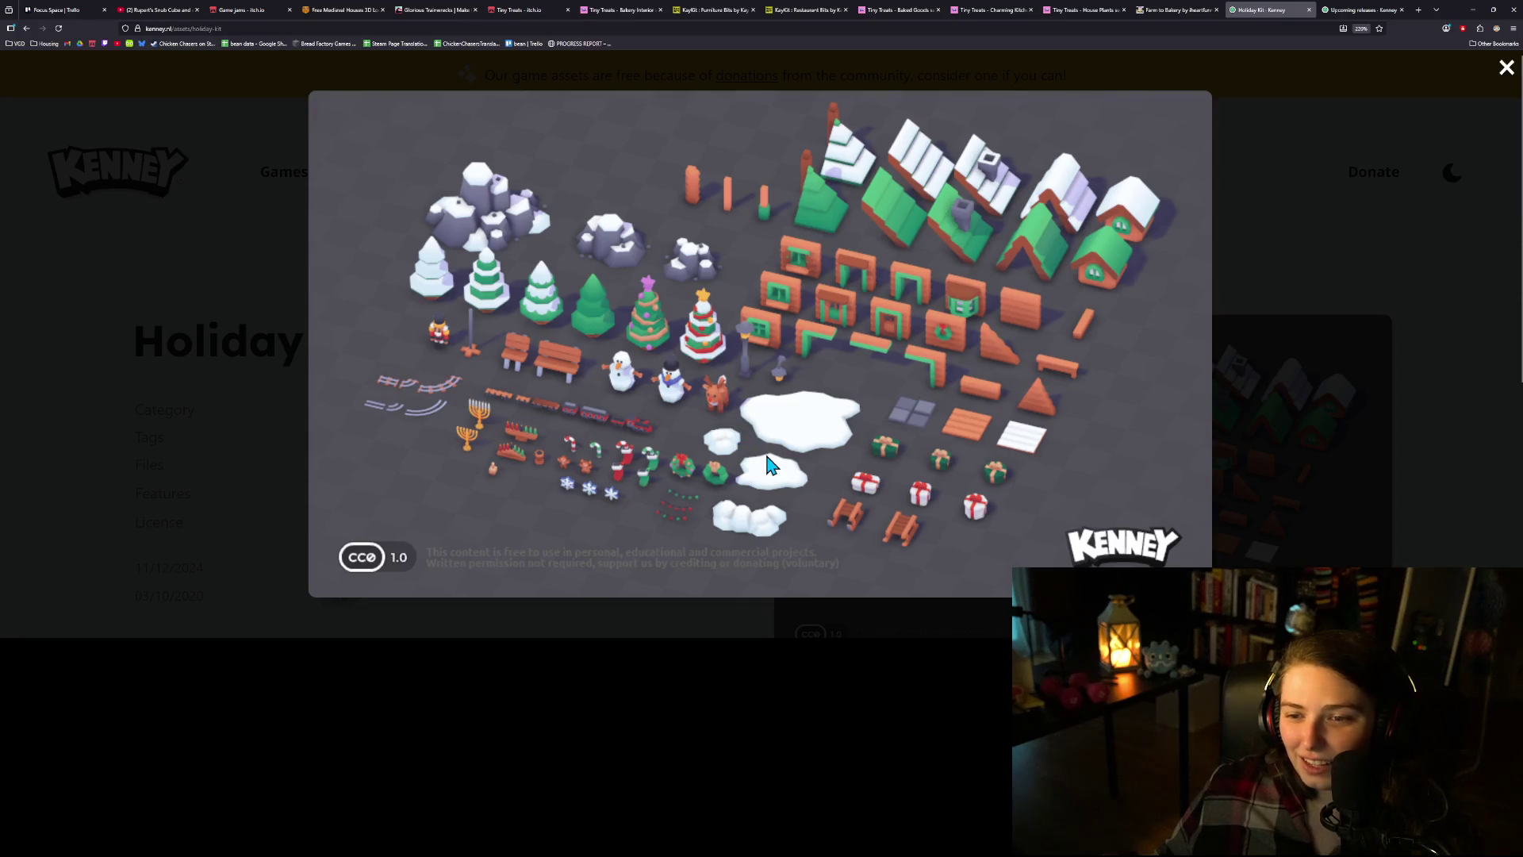
pyautogui.click(1339, 530)
pyautogui.keyDown('ctrl'); pyautogui.scroll(-7, 1279, 454); pyautogui.keyUp('ctrl')
pyautogui.scroll(-1, 1279, 454)
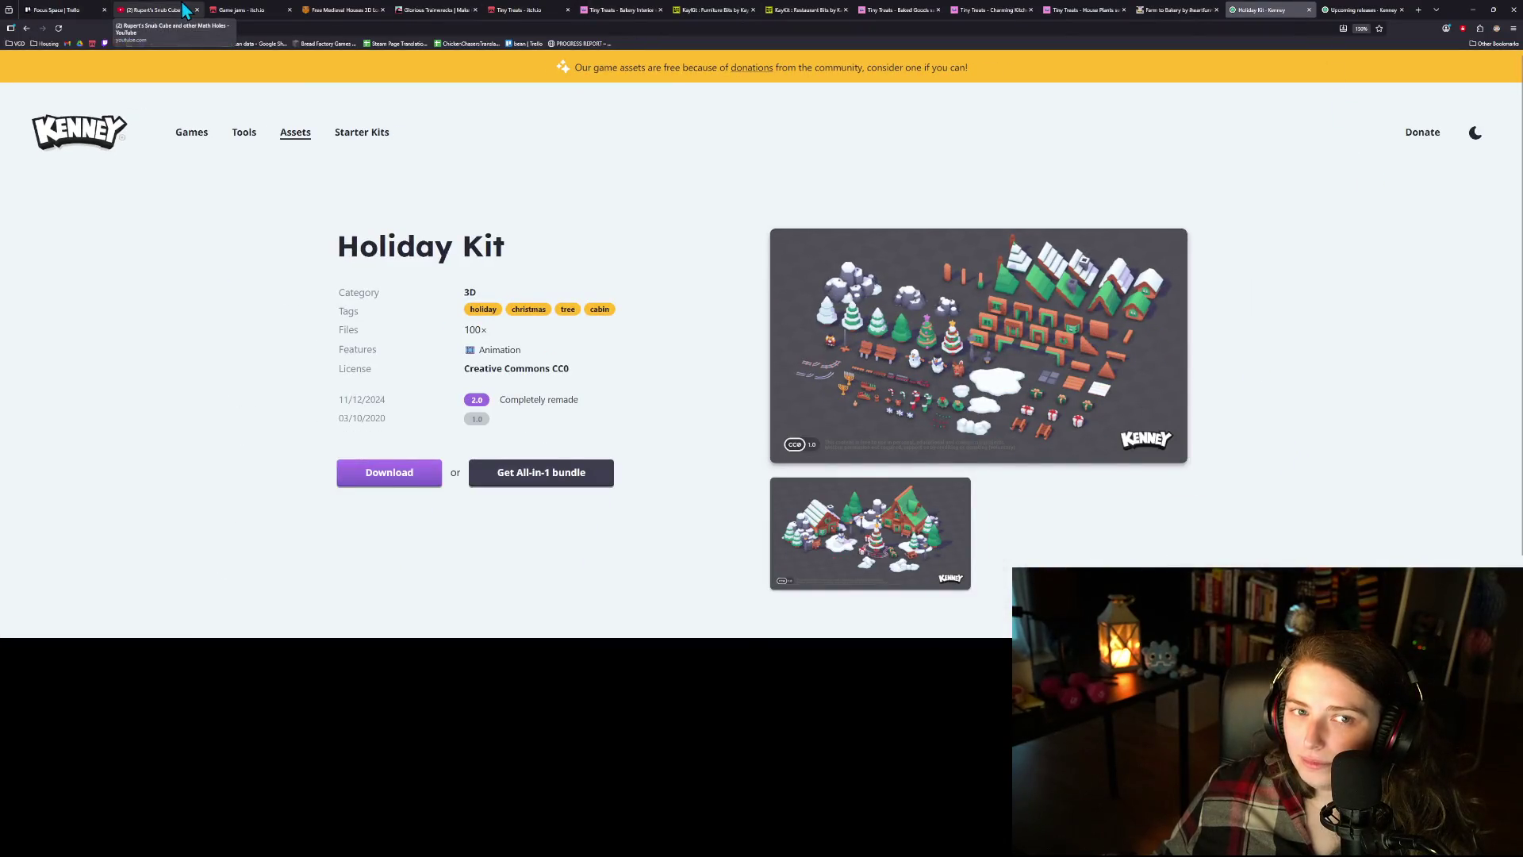
pyautogui.click(55, 9)
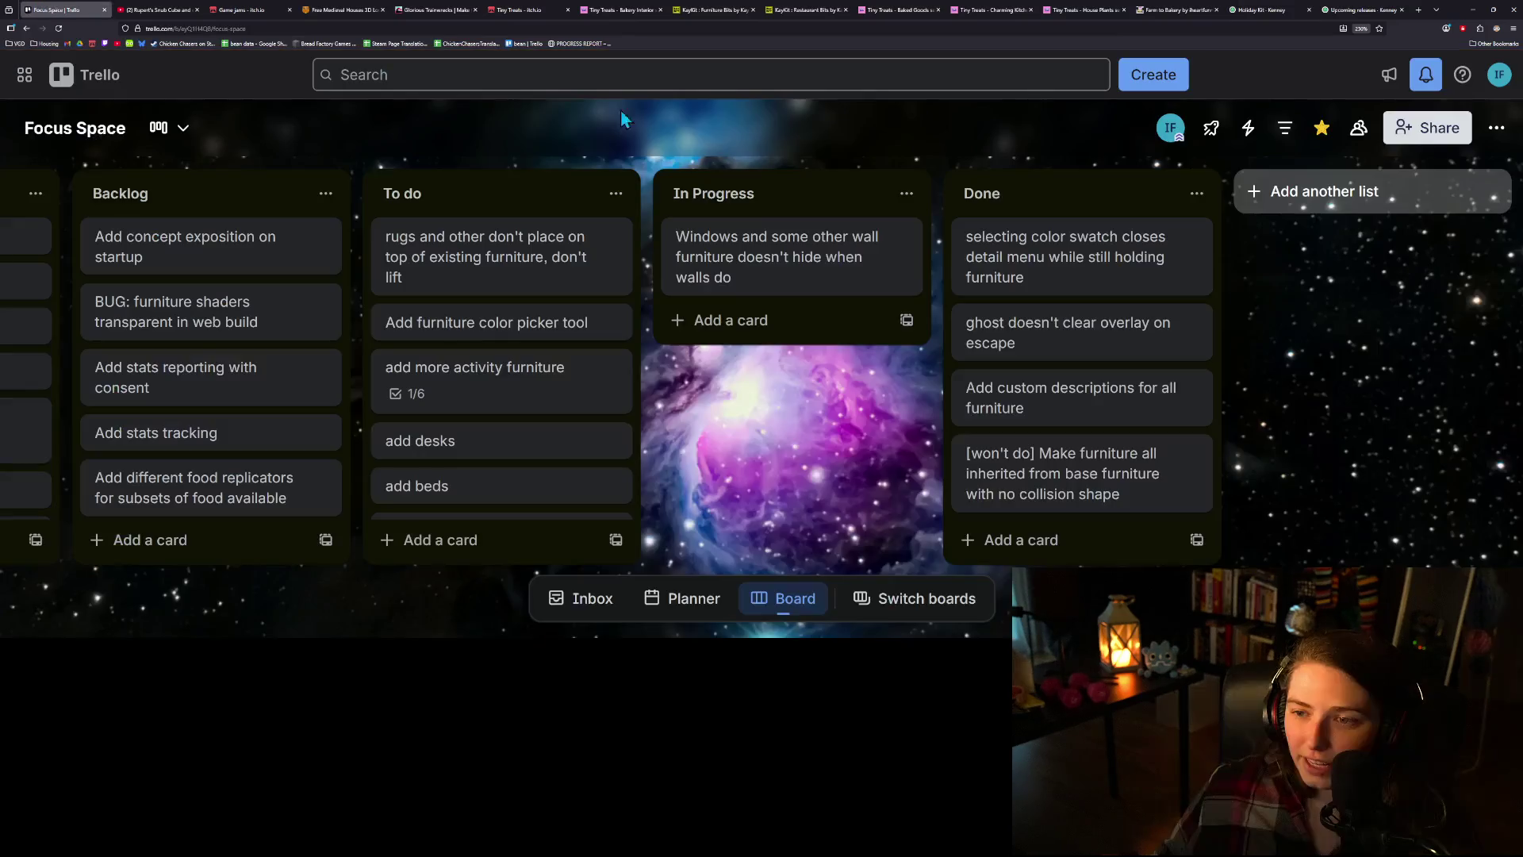
# - Drag the 'Windows and some other wall furniture' card from In Progress to Done, then open a blank tab
pyautogui.moveTo(782, 272); pyautogui.dragTo(1045, 259)
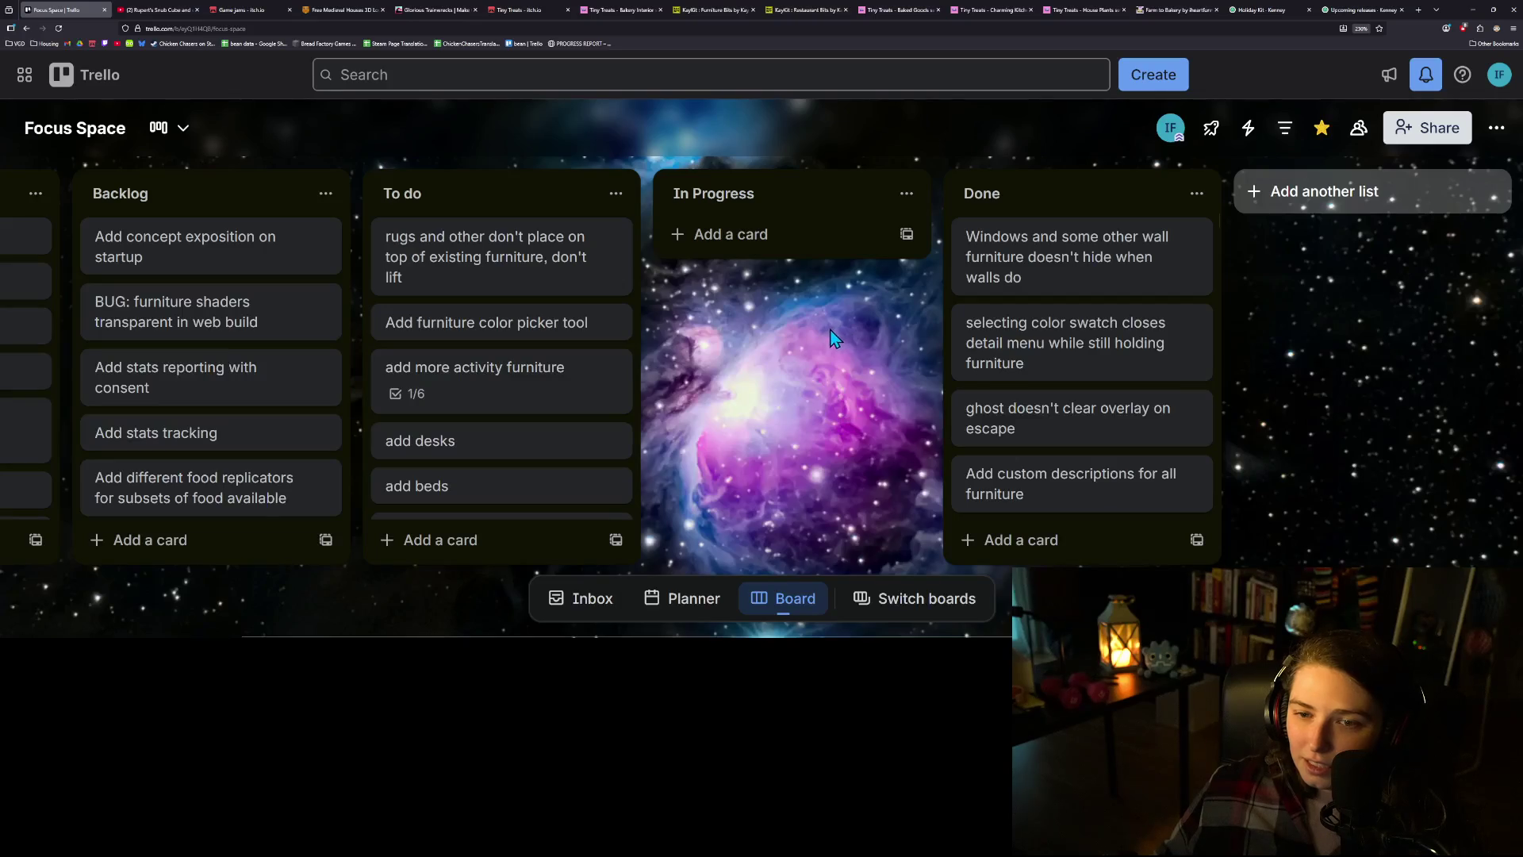
pyautogui.scroll(-5, 544, 369)
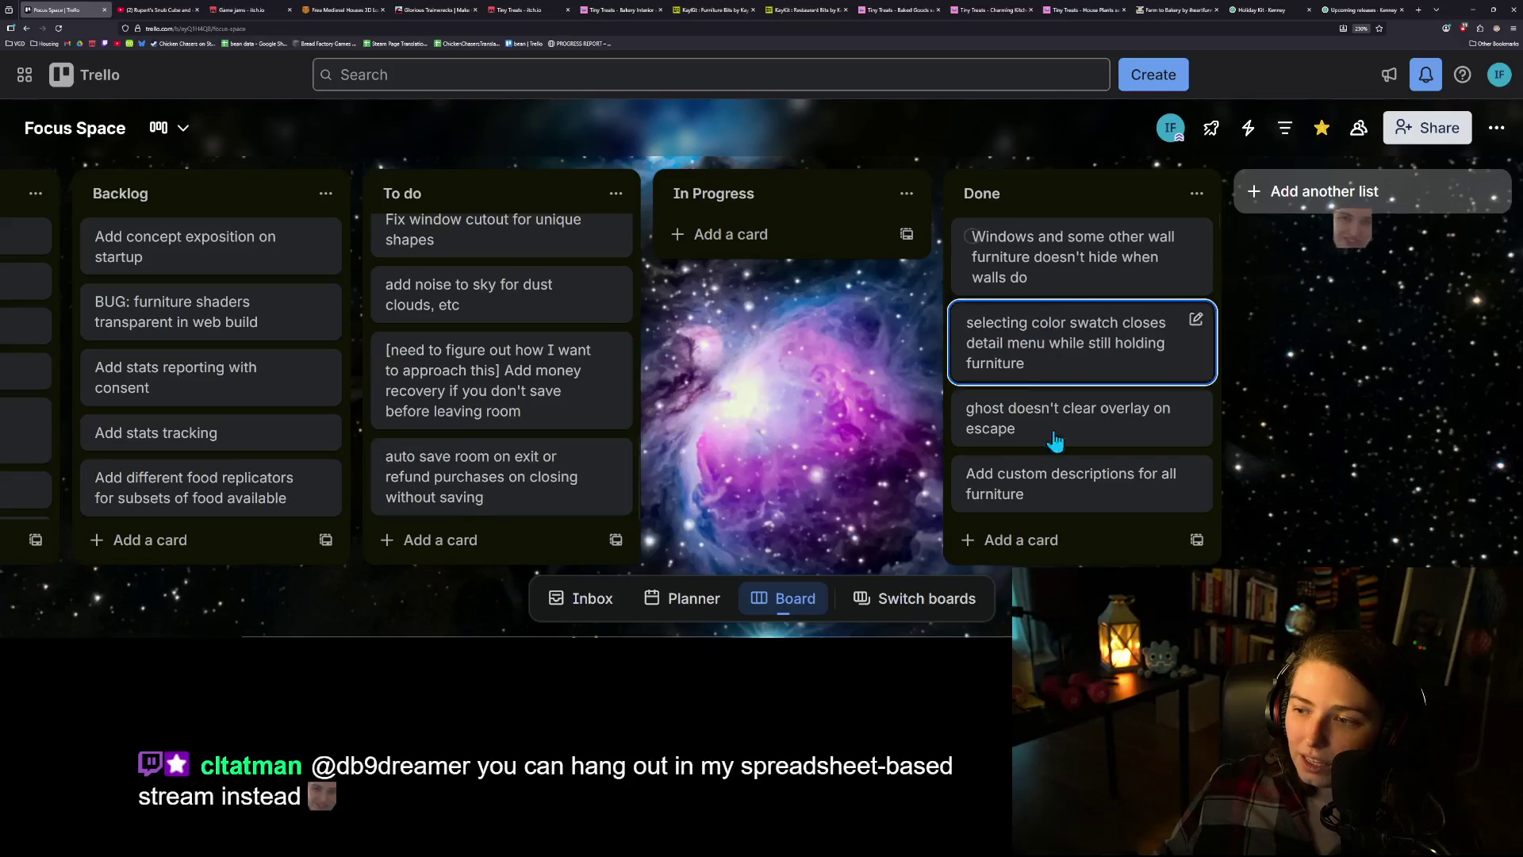
pyautogui.scroll(-2, 1087, 441)
pyautogui.scroll(2, 1087, 441)
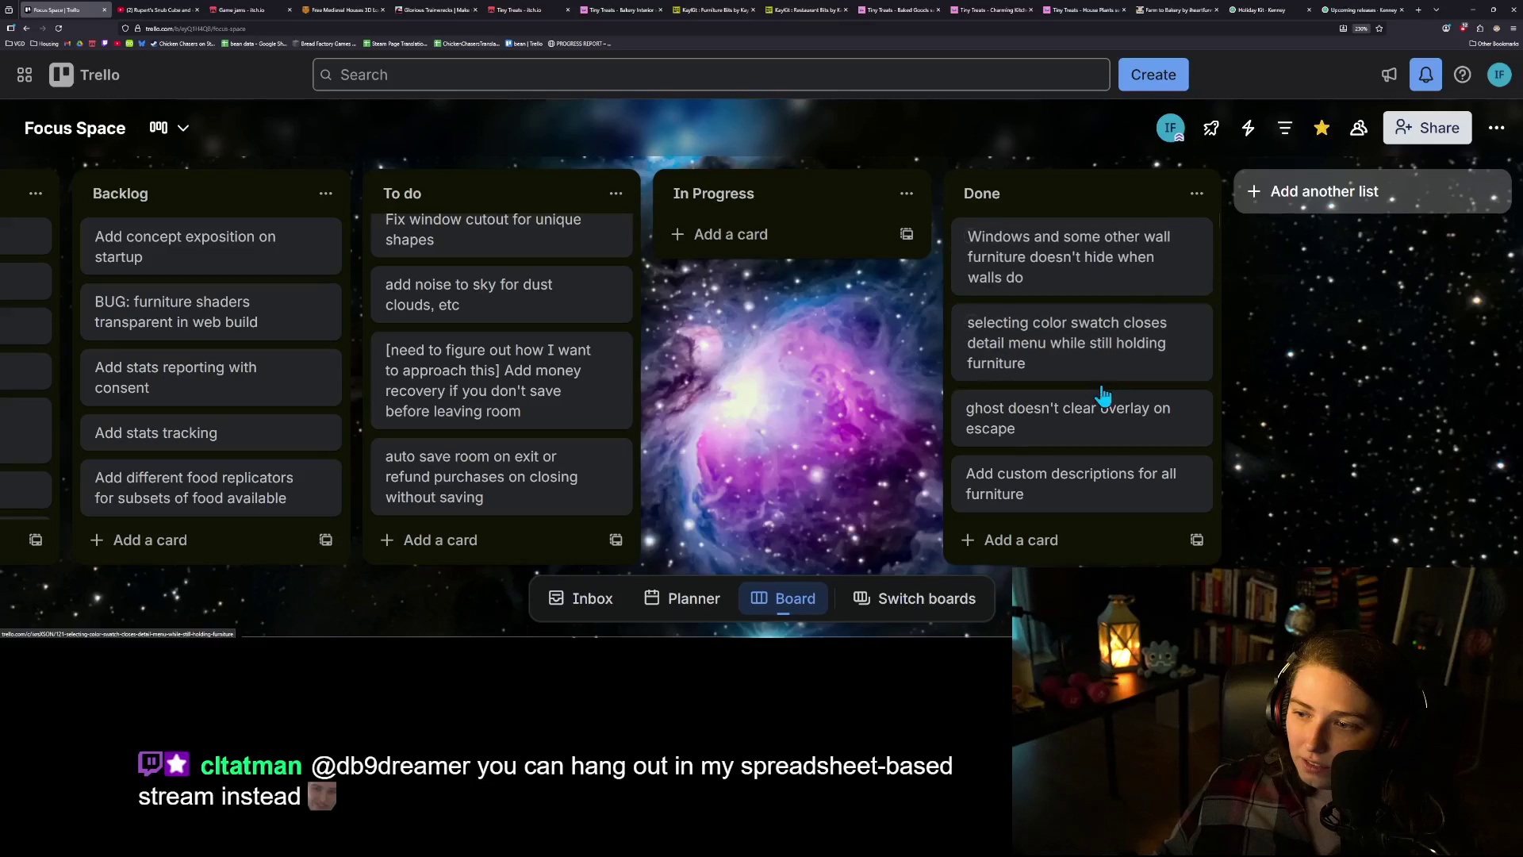
pyautogui.scroll(-6, 1104, 397)
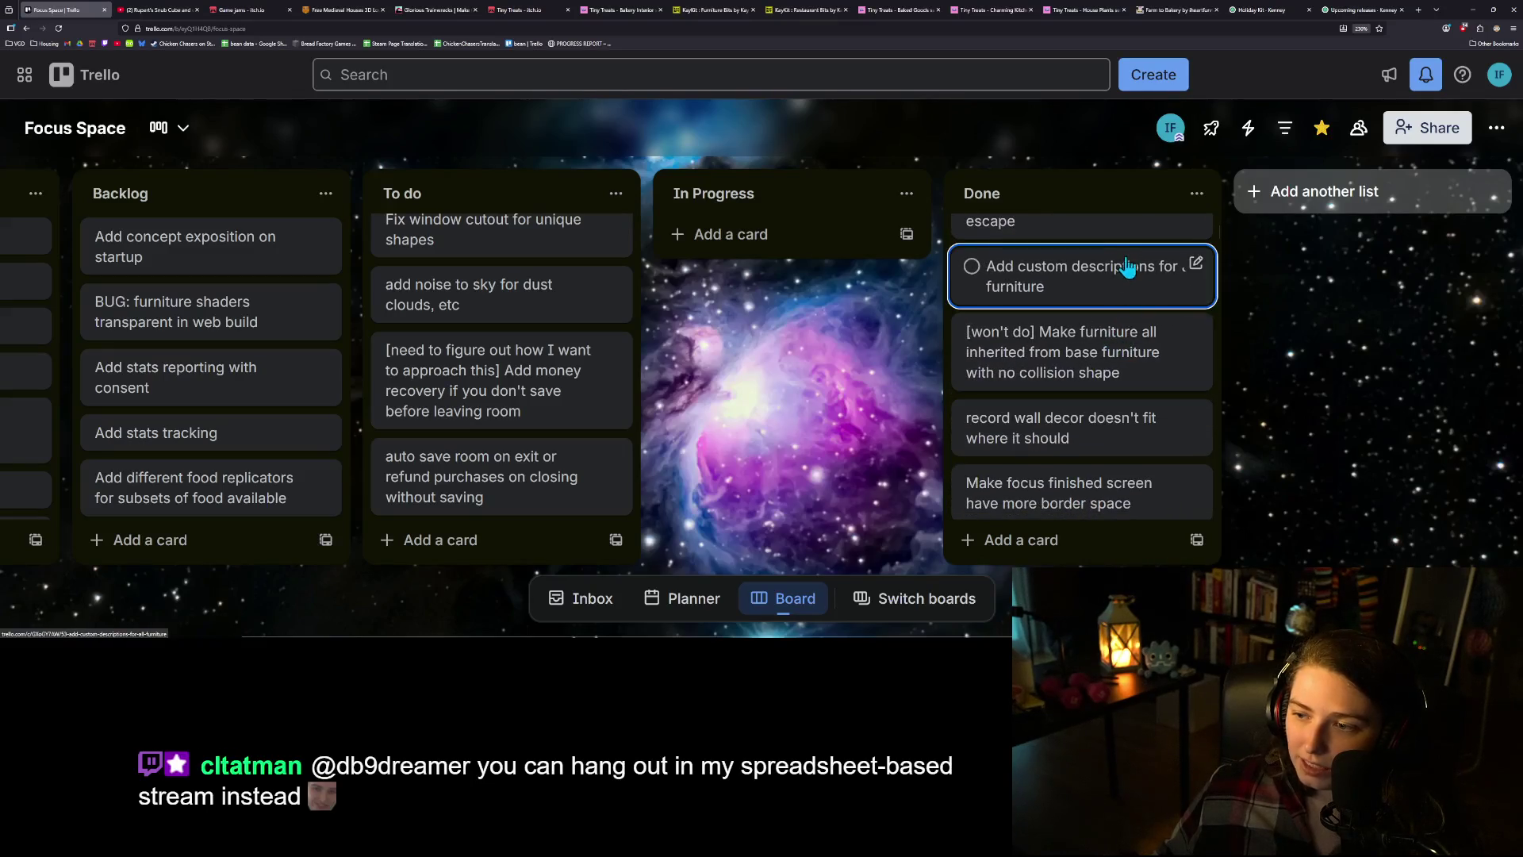
pyautogui.scroll(-4, 1150, 340)
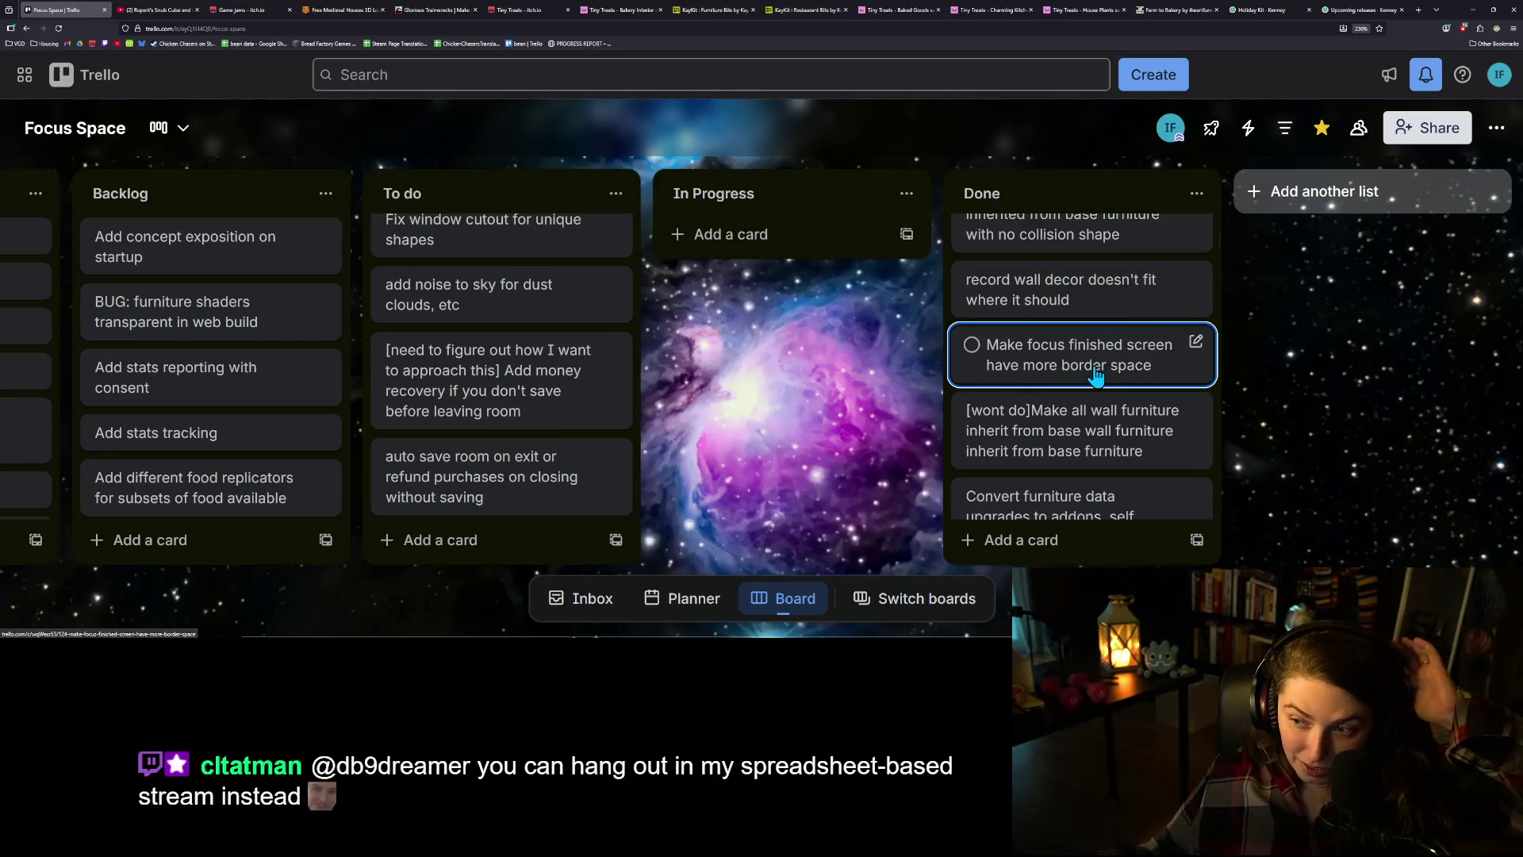
pyautogui.scroll(-2, 1096, 376)
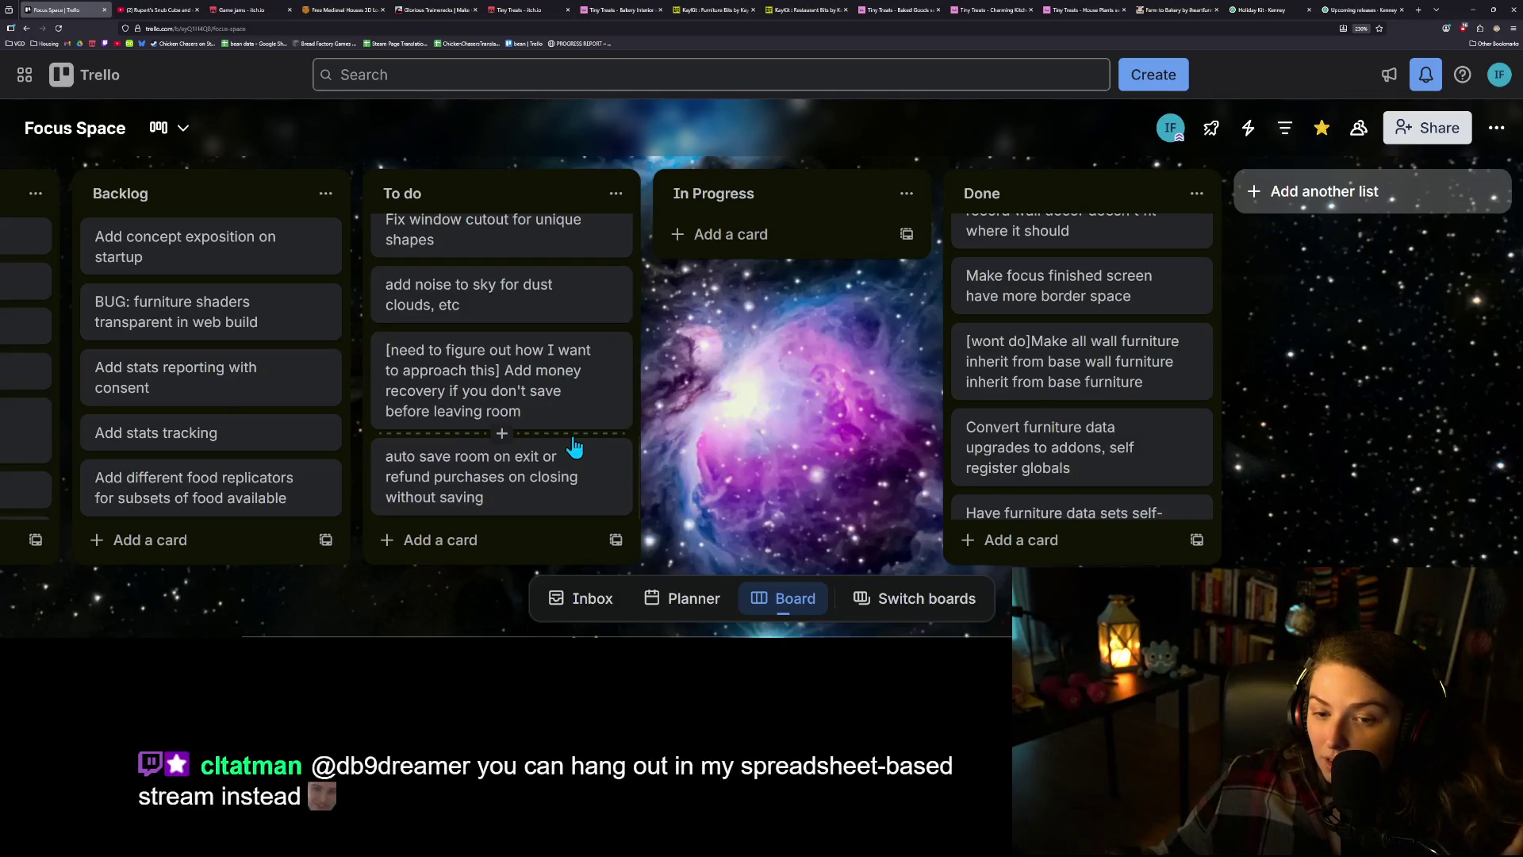
pyautogui.scroll(2, 564, 444)
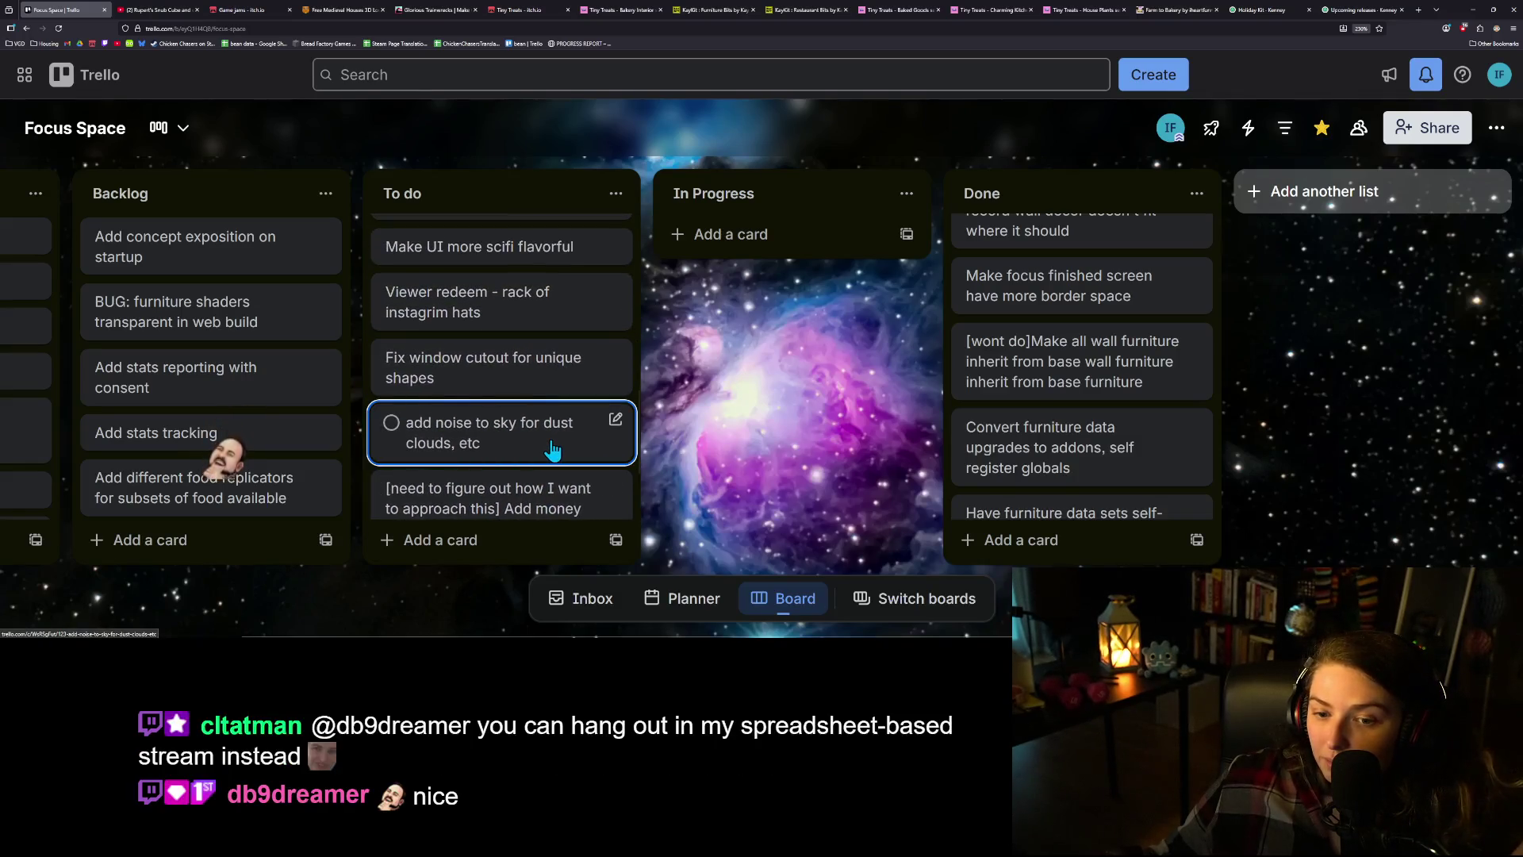
pyautogui.scroll(1, 552, 448)
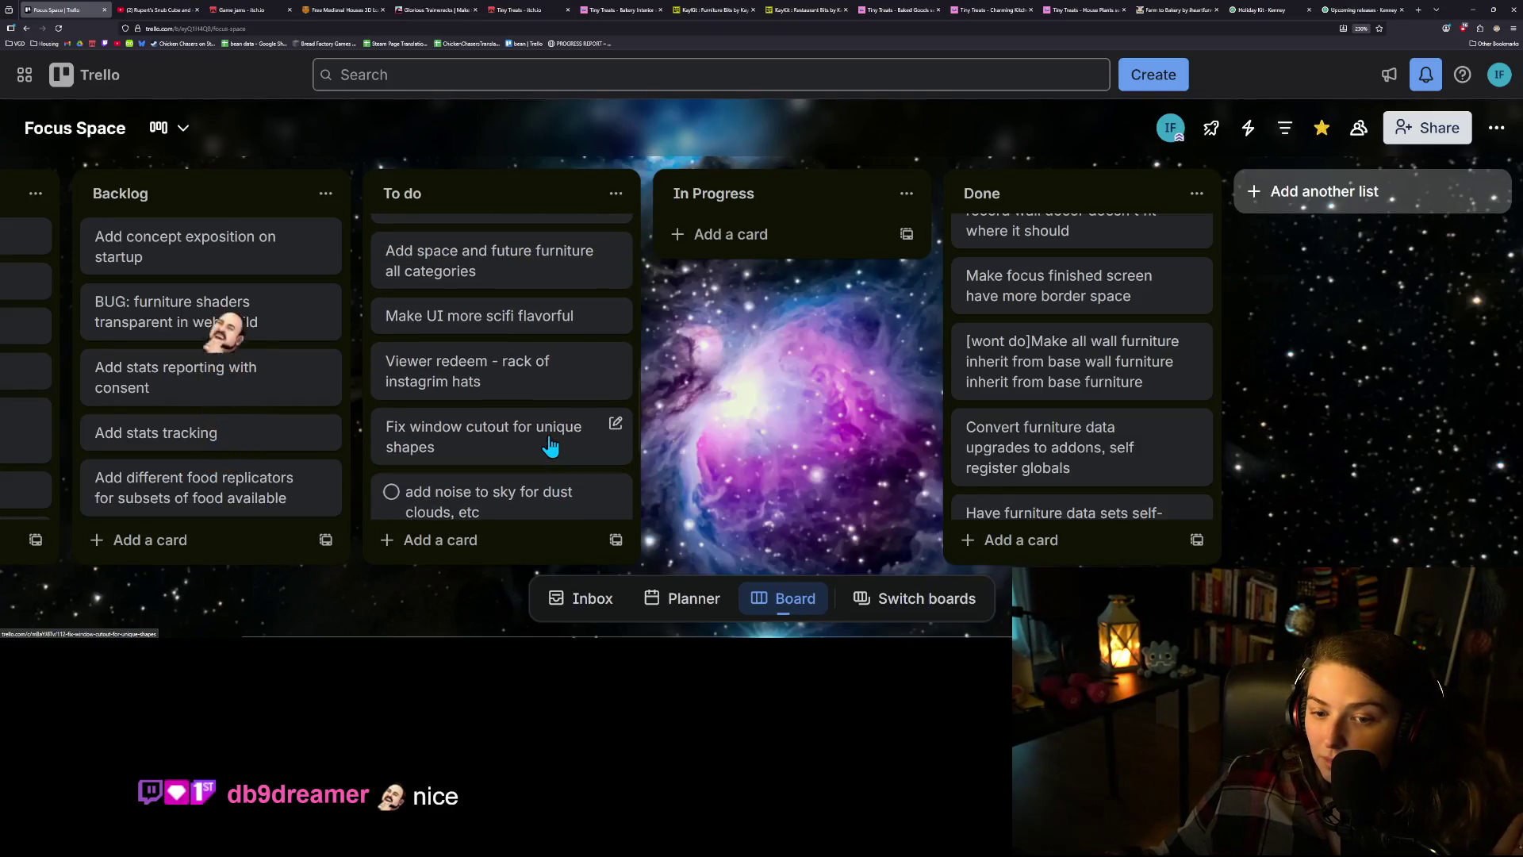
pyautogui.scroll(1, 559, 446)
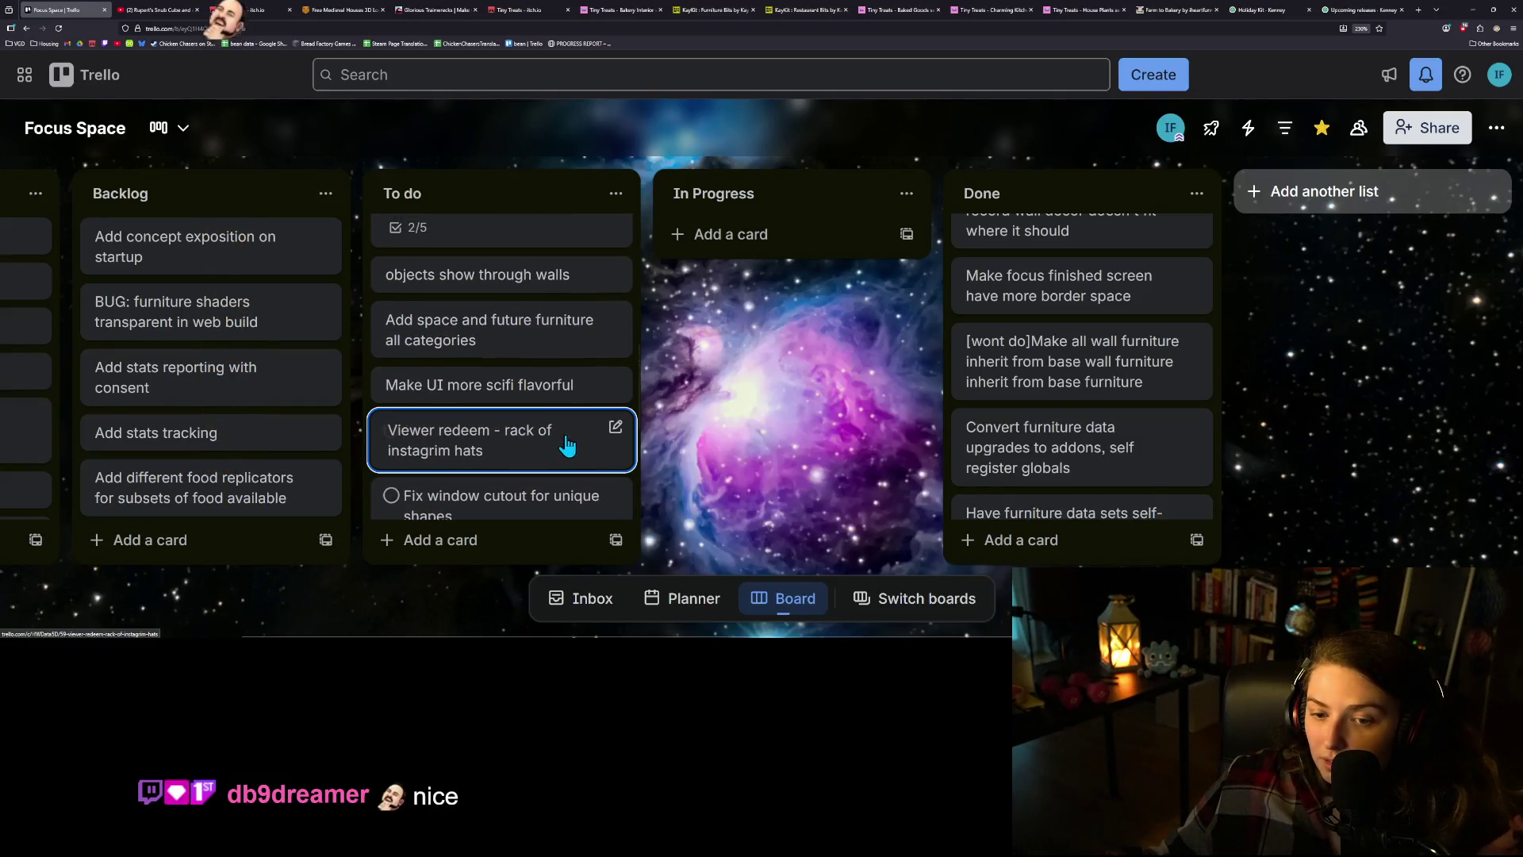
pyautogui.scroll(1, 578, 462)
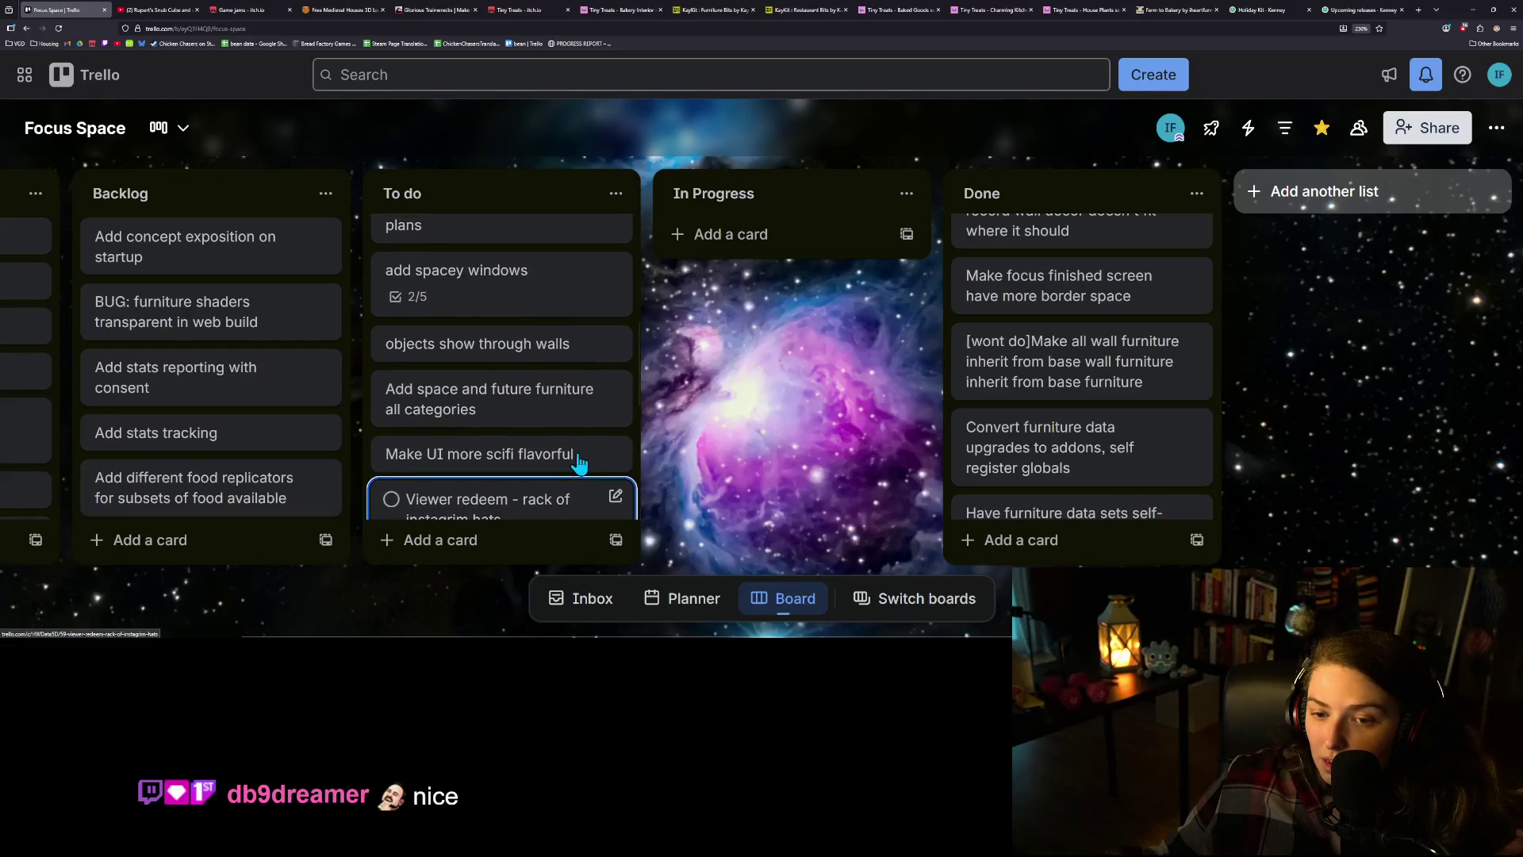
pyautogui.scroll(2, 579, 462)
pyautogui.scroll(2, 580, 452)
pyautogui.scroll(1, 579, 452)
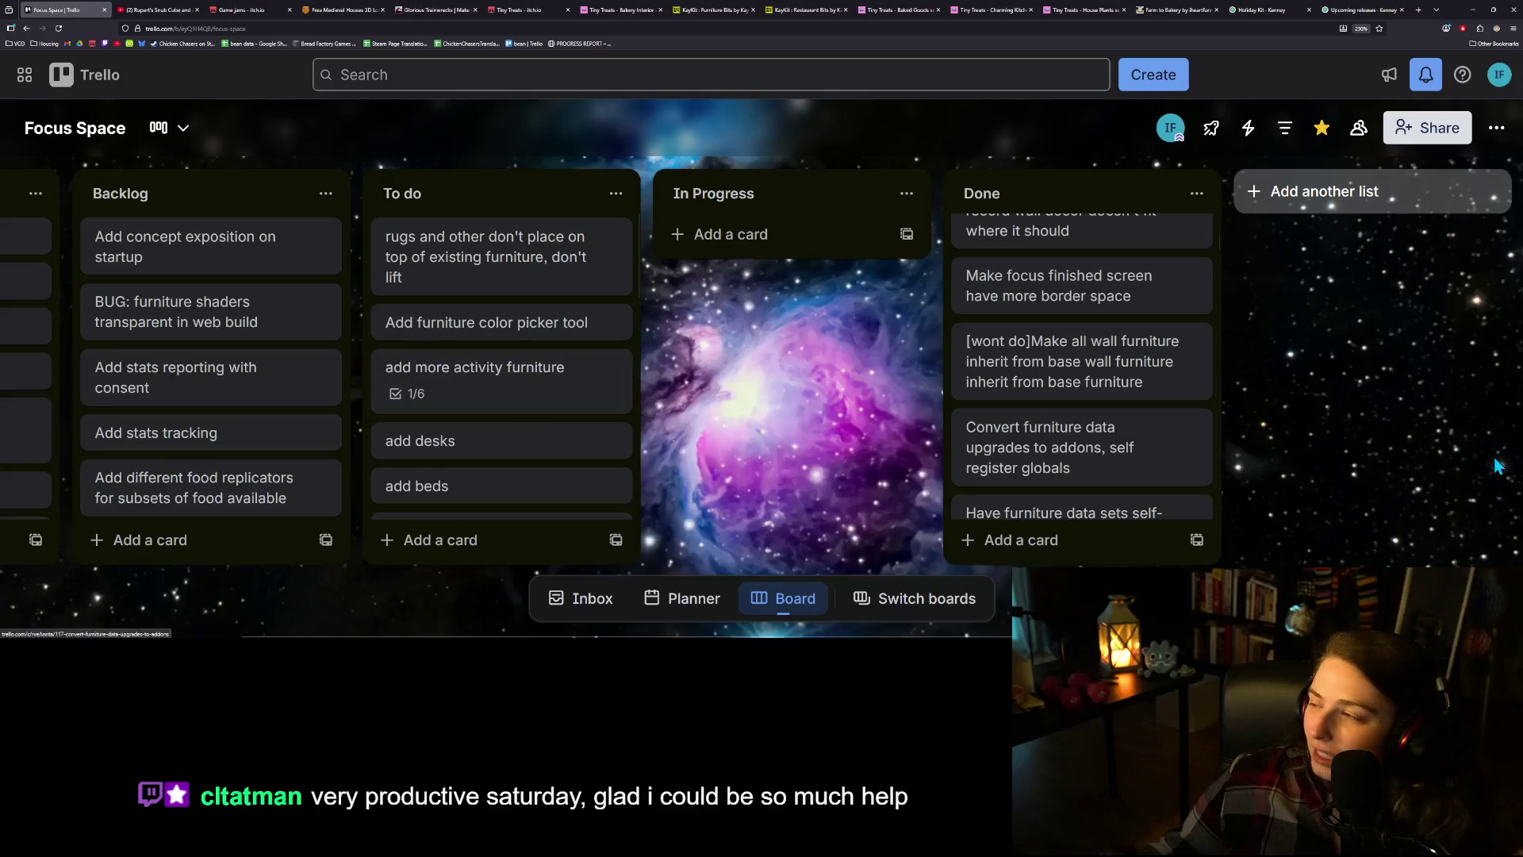
pyautogui.click(1418, 11)
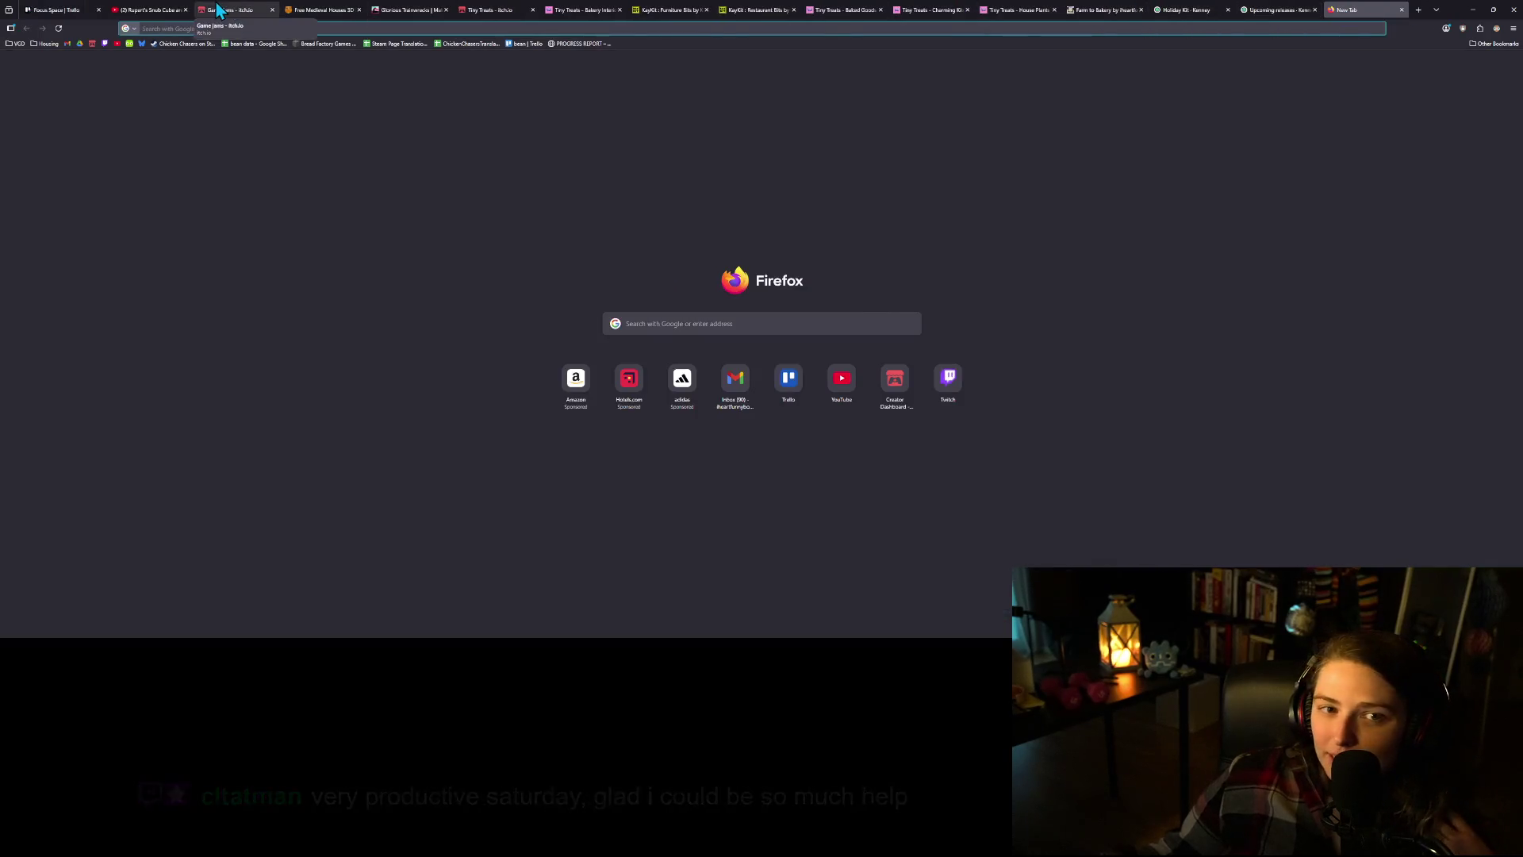
# - Go from Twitch home through Creator Dashboard to Stream Manager and bring up the Raid Channel list
pyautogui.click(105, 43)
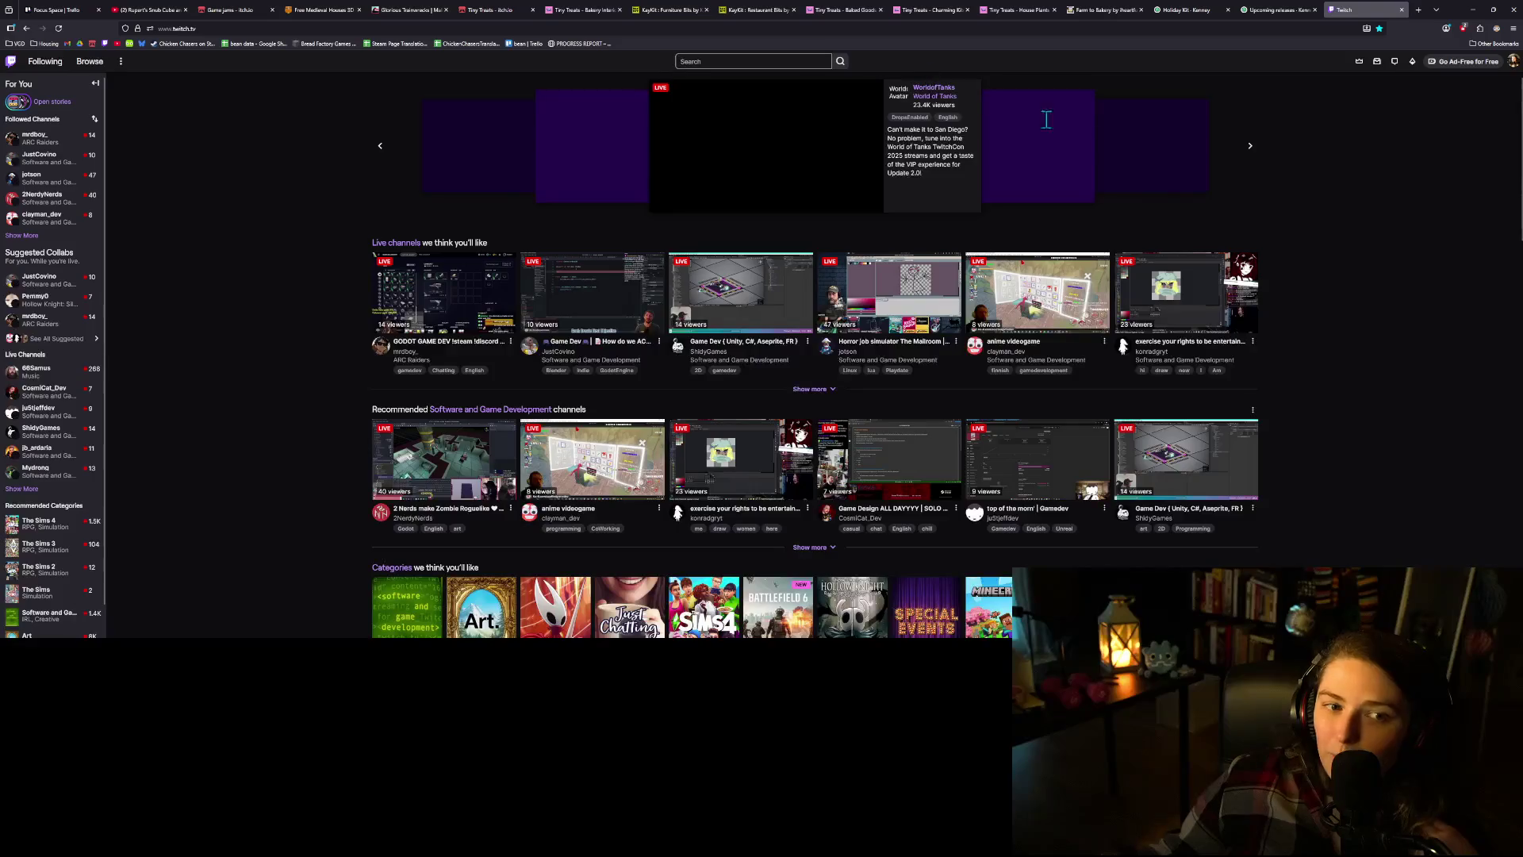
pyautogui.click(1513, 65)
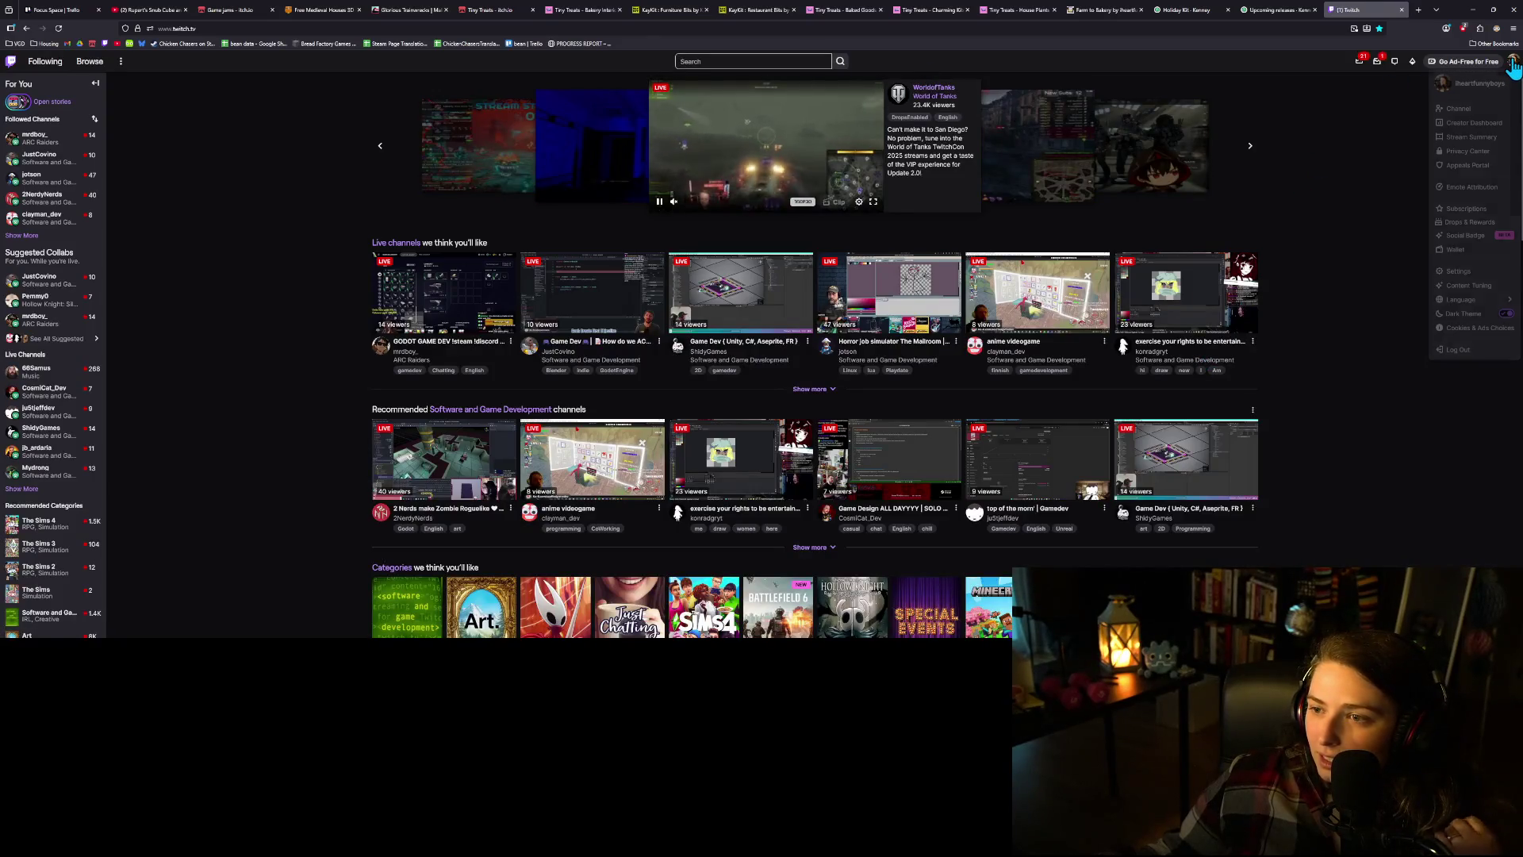
pyautogui.click(1480, 124)
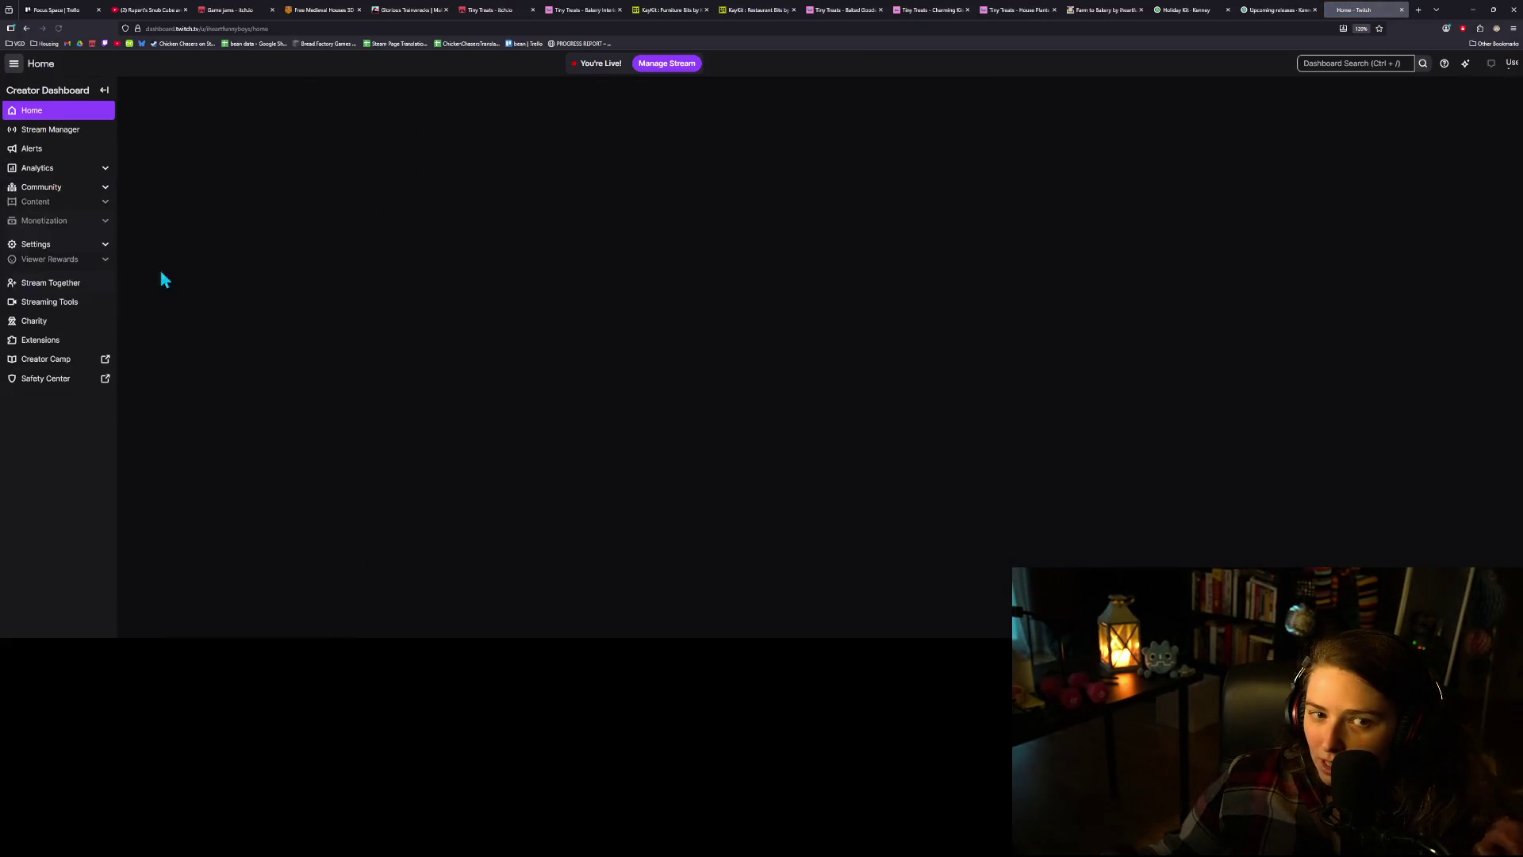
pyautogui.click(31, 131)
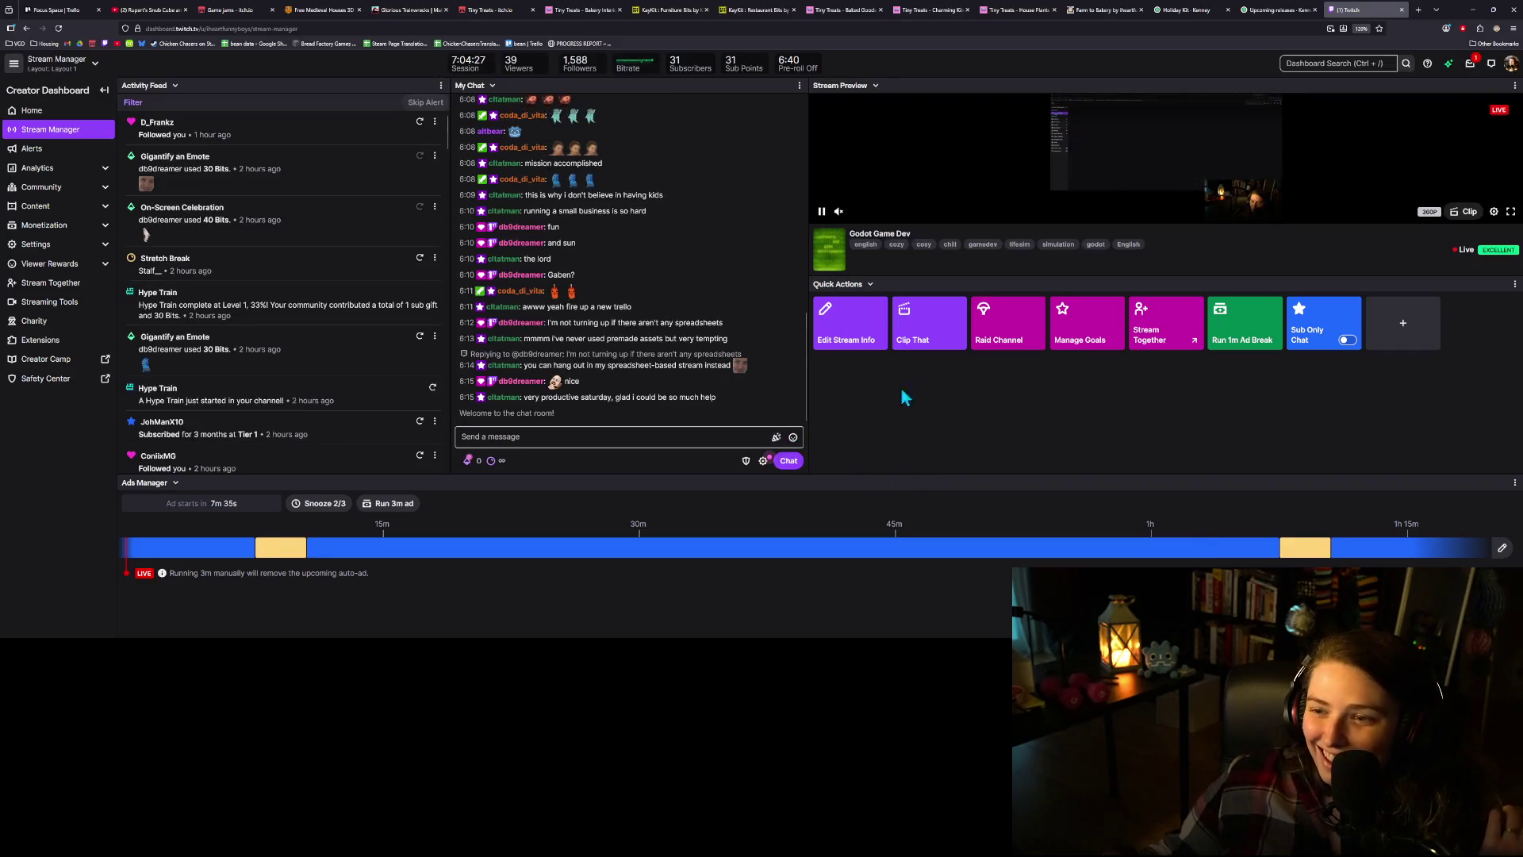
pyautogui.click(1020, 336)
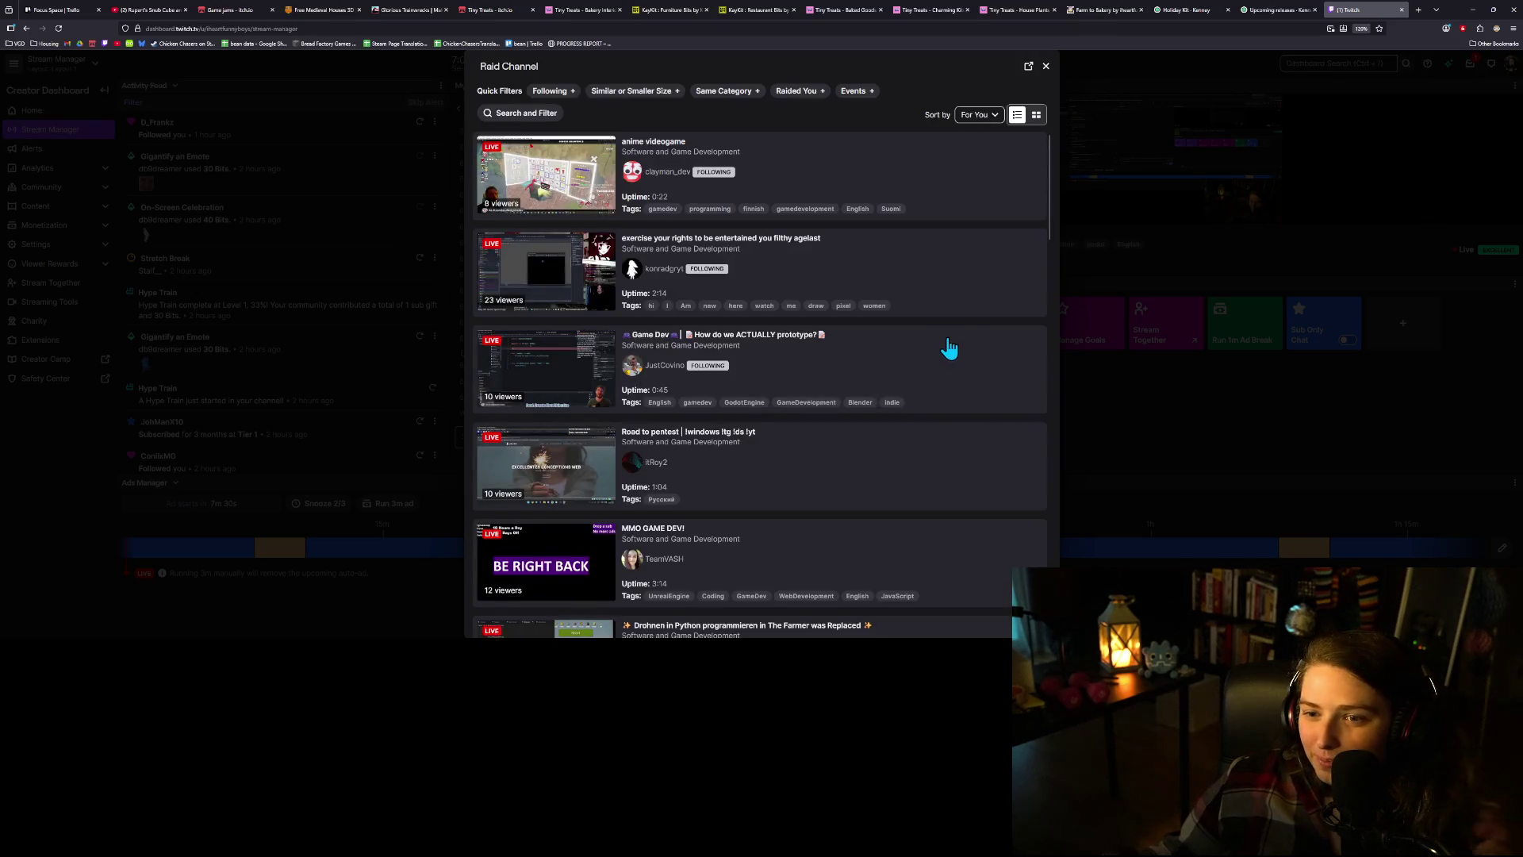
# - Scroll through the Raid Channel suggestions to browse live channels across categories
pyautogui.scroll(-3, 950, 349)
pyautogui.scroll(-5, 958, 428)
pyautogui.scroll(-6, 956, 424)
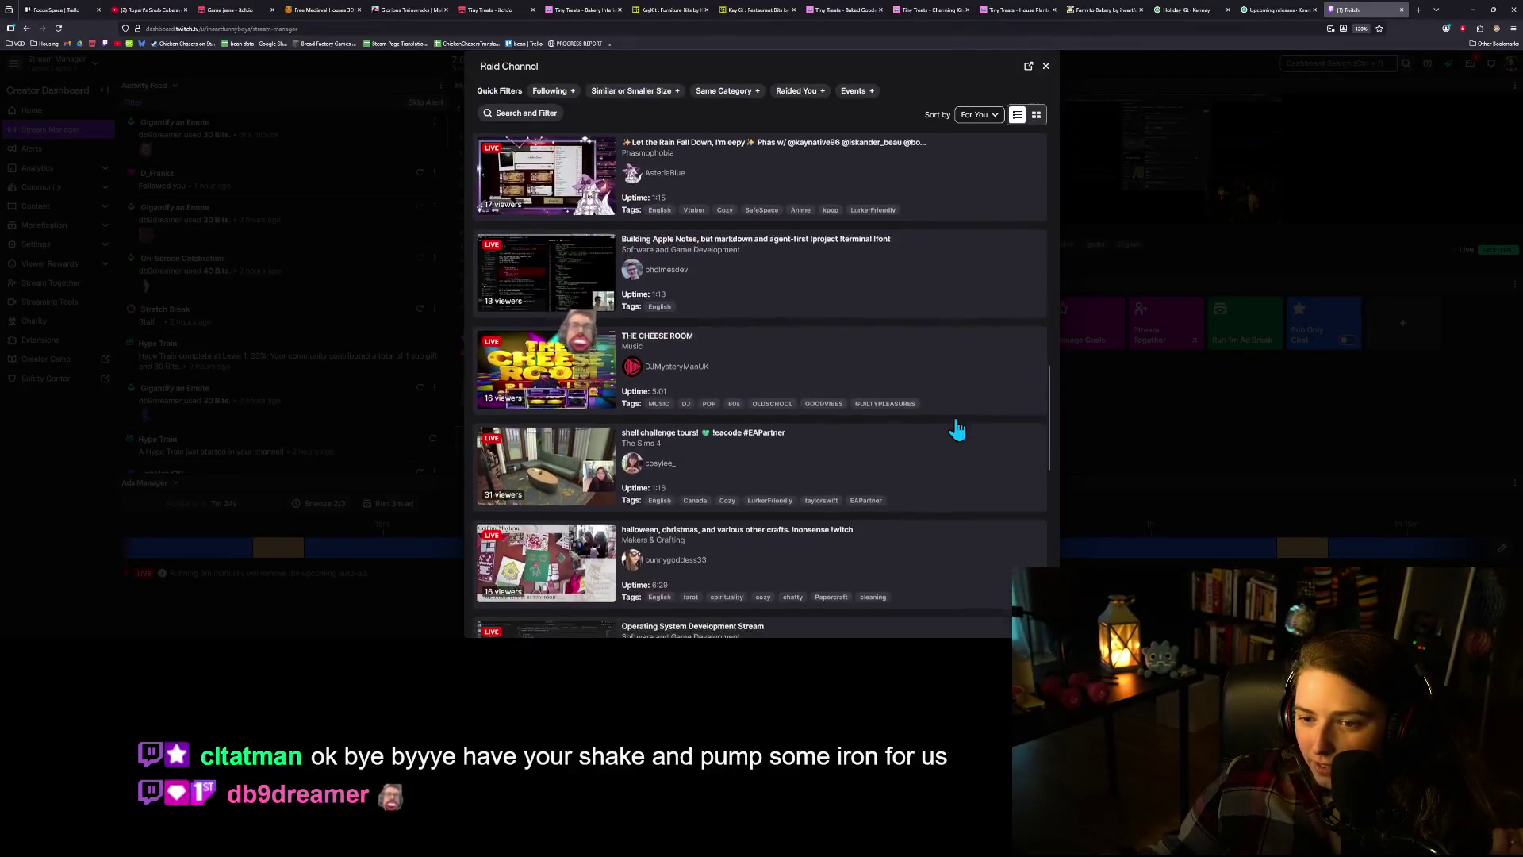
pyautogui.scroll(-3, 958, 428)
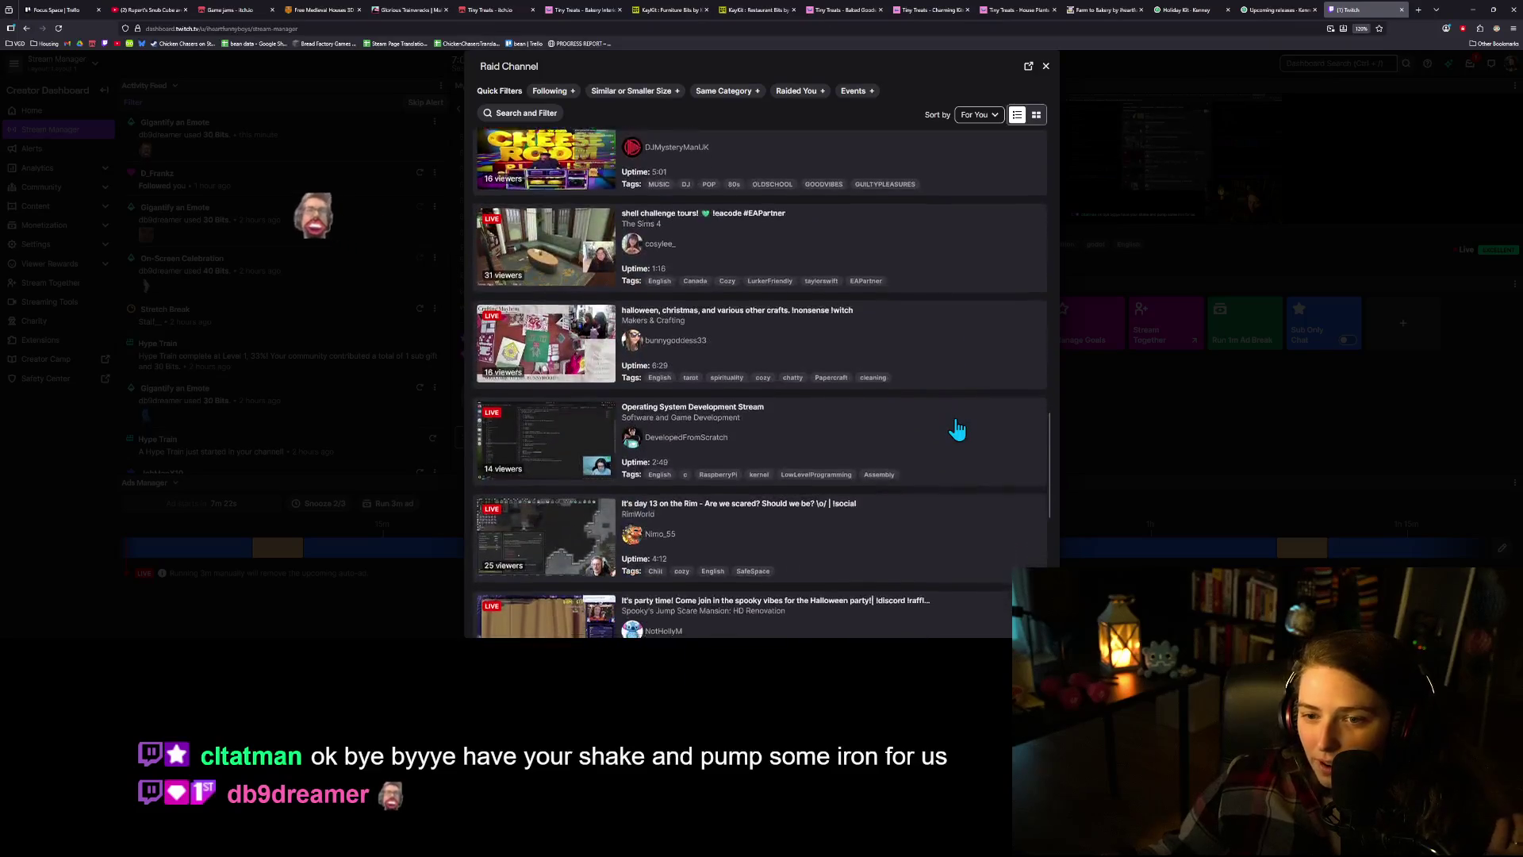